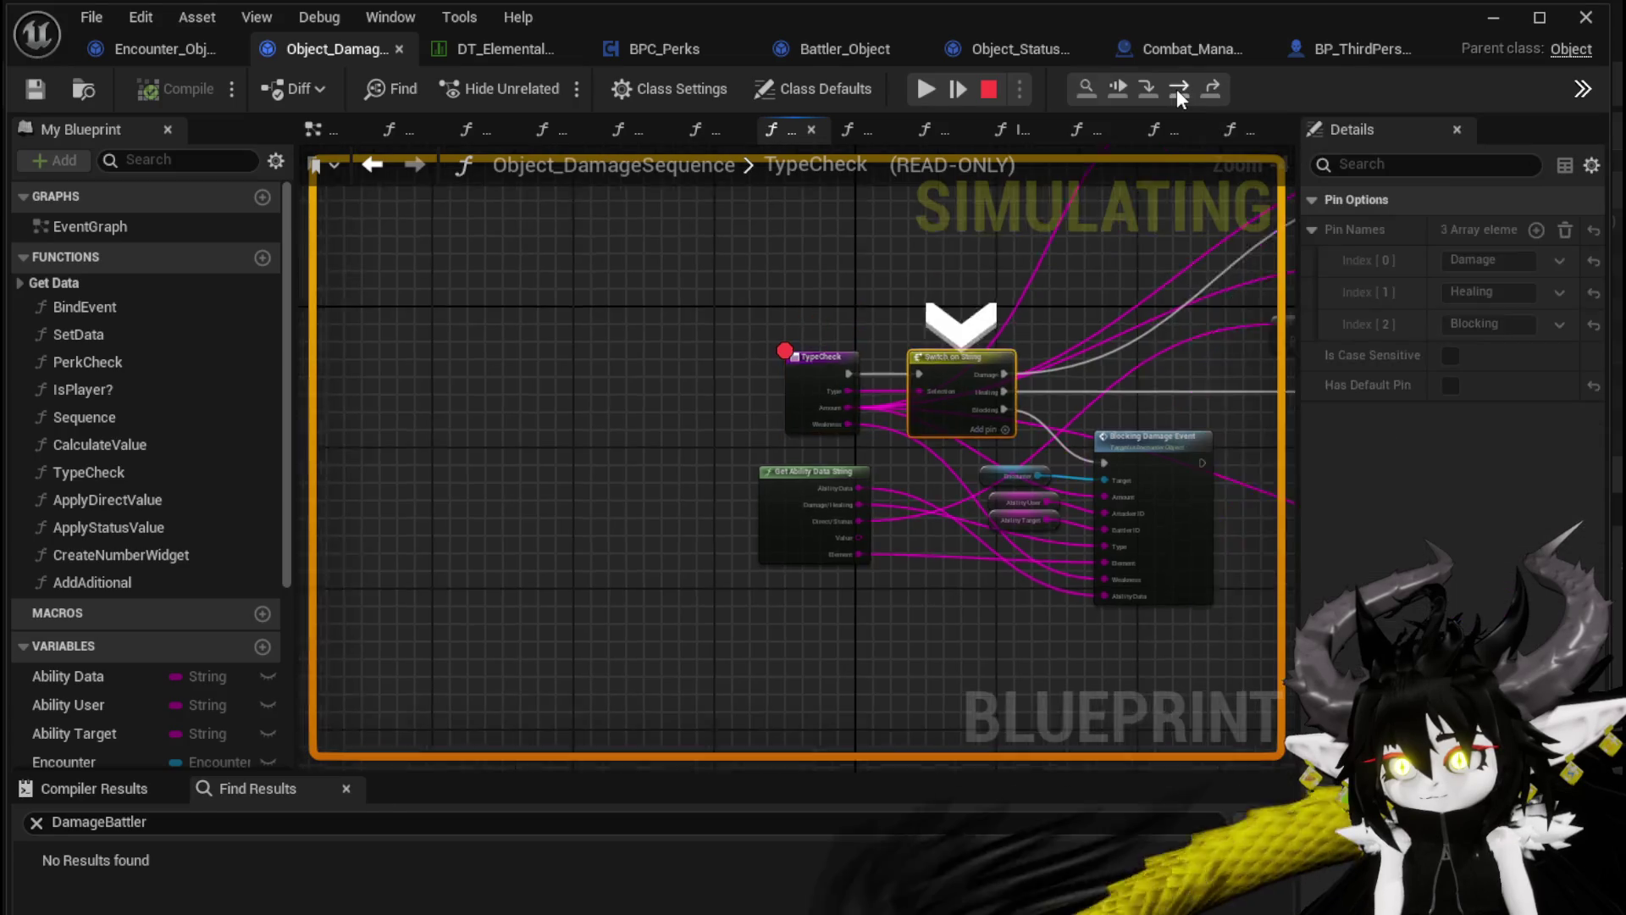
click(1176, 89)
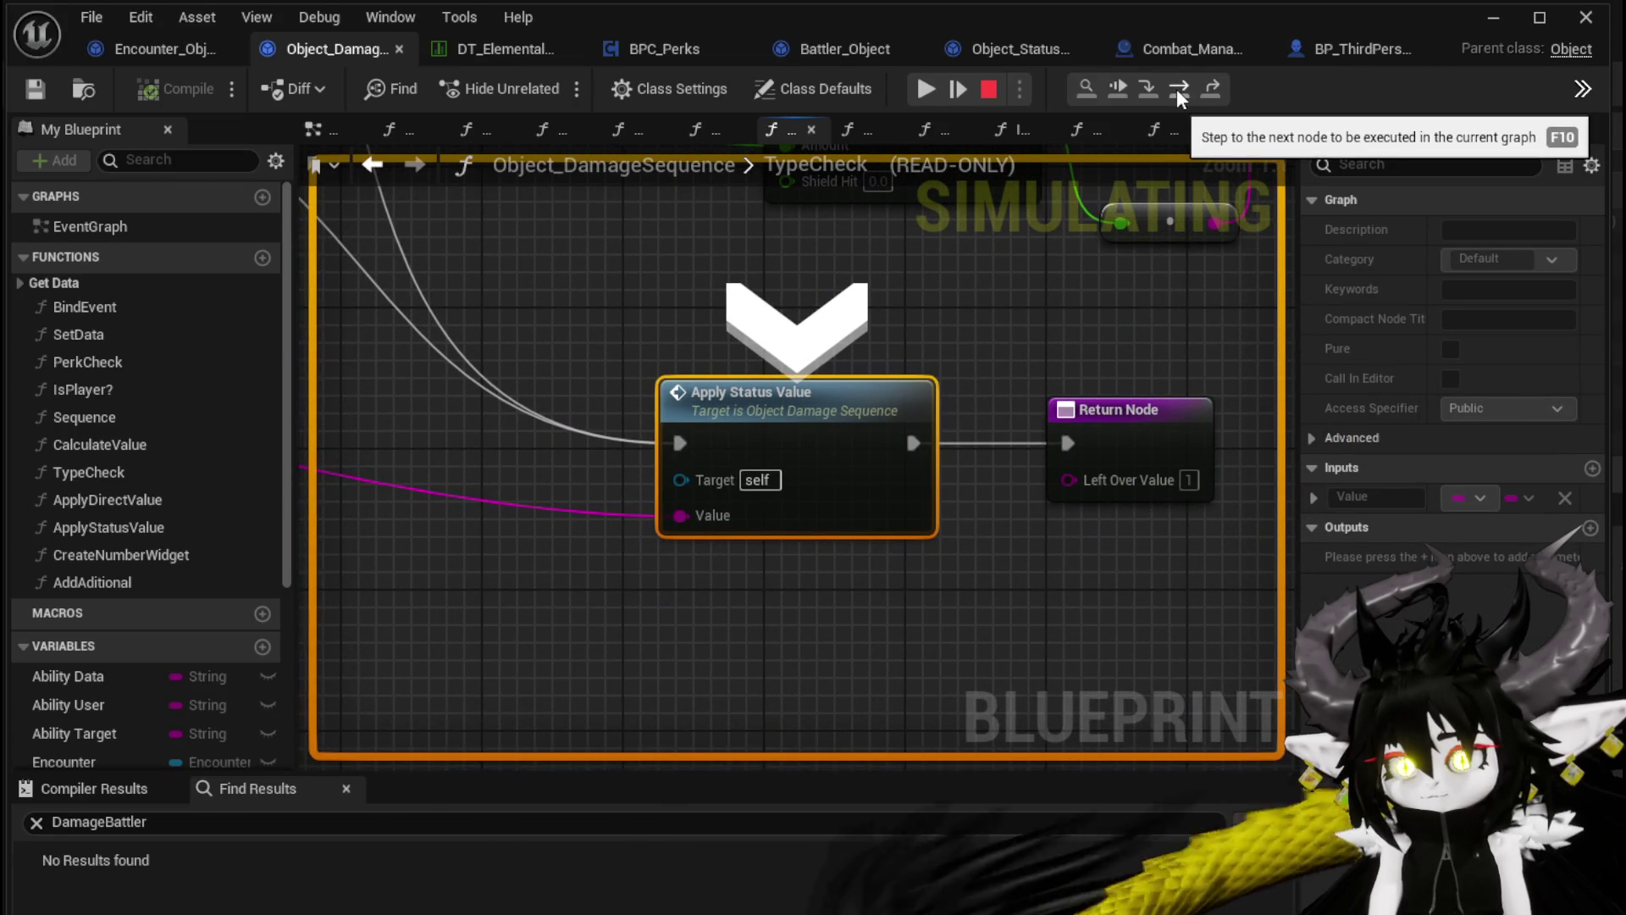
Step from TypeCheck into Apply Status Value and then into Battler_Object's AddStatus function
click(1176, 89)
click(1176, 89)
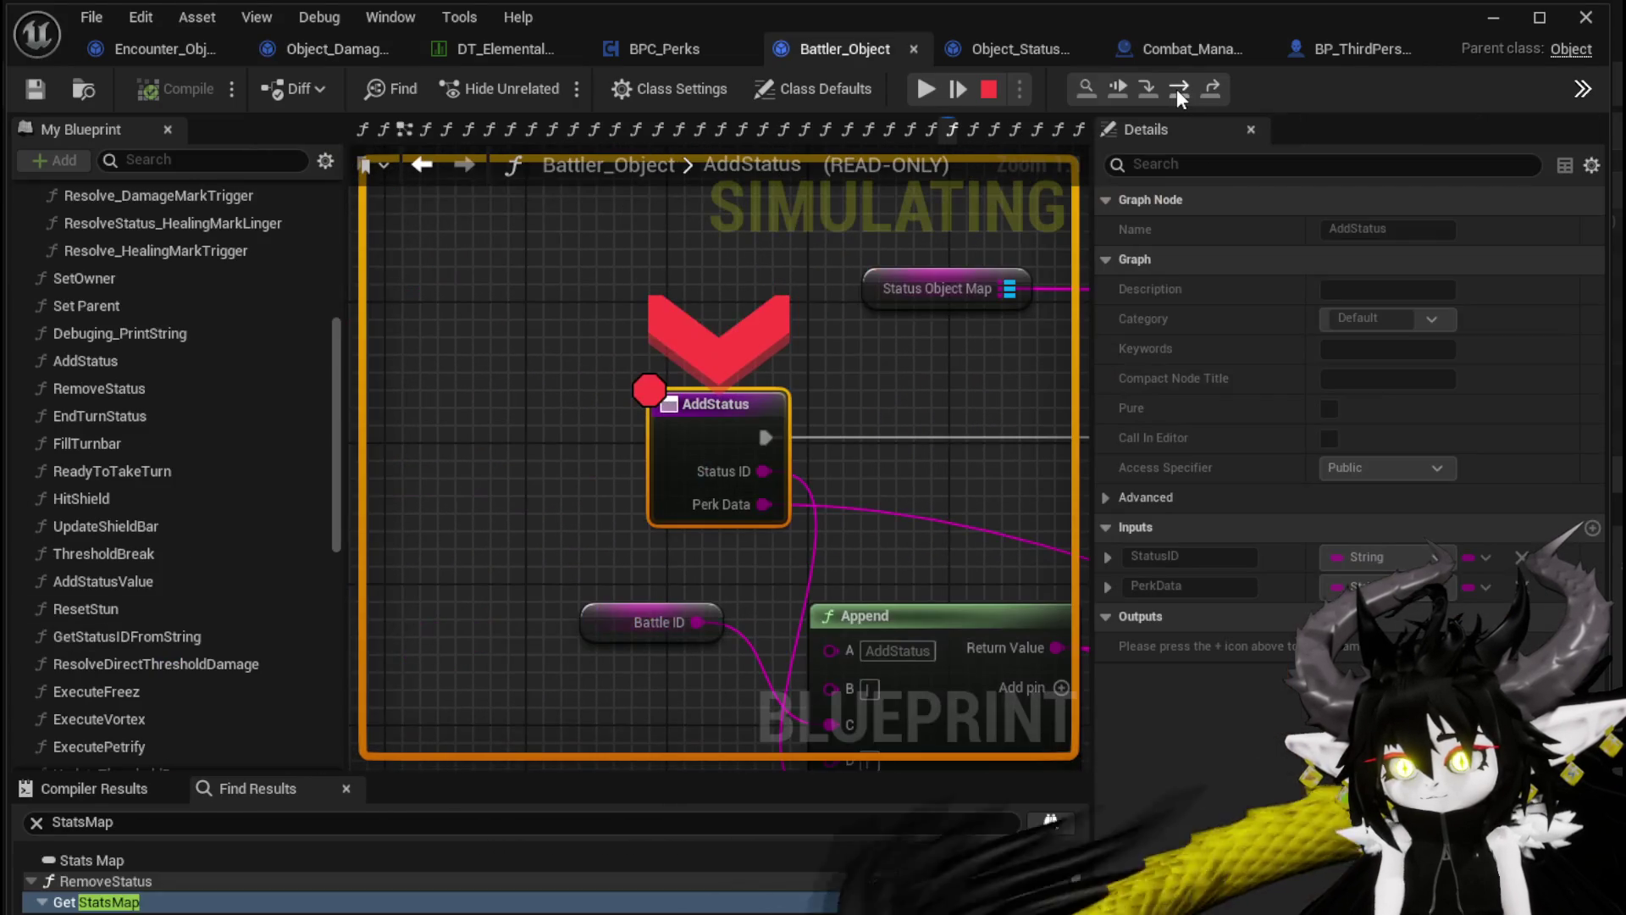
Advance through Branch and Update Stacks to Add Status Value, center it, then resume execution
click(1176, 89)
click(1176, 89)
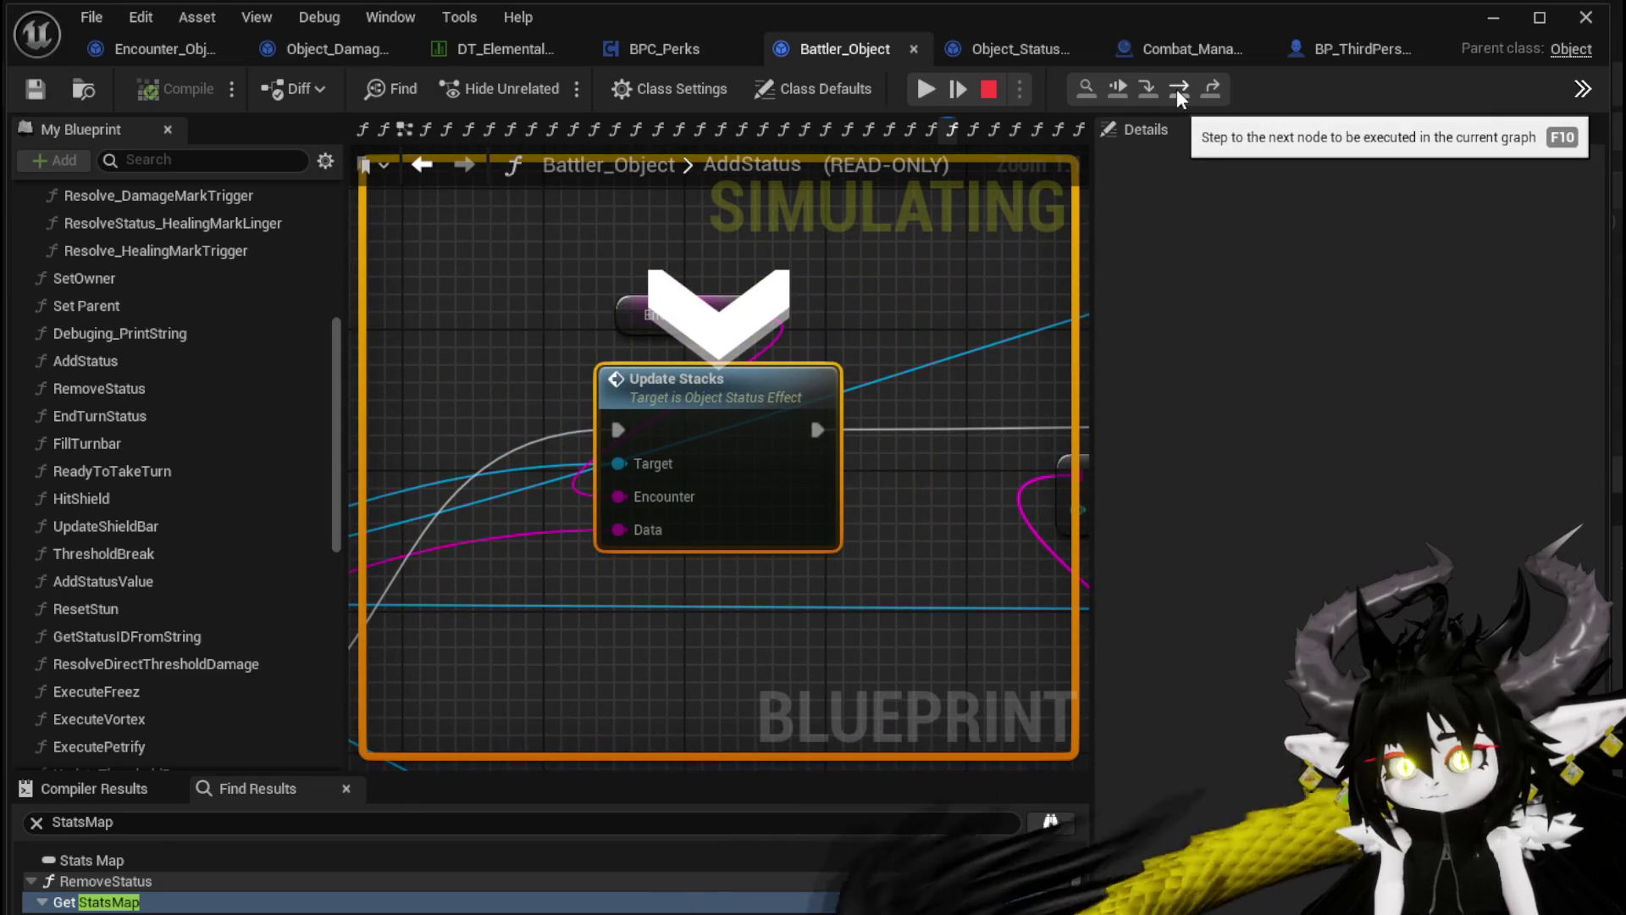
click(1177, 89)
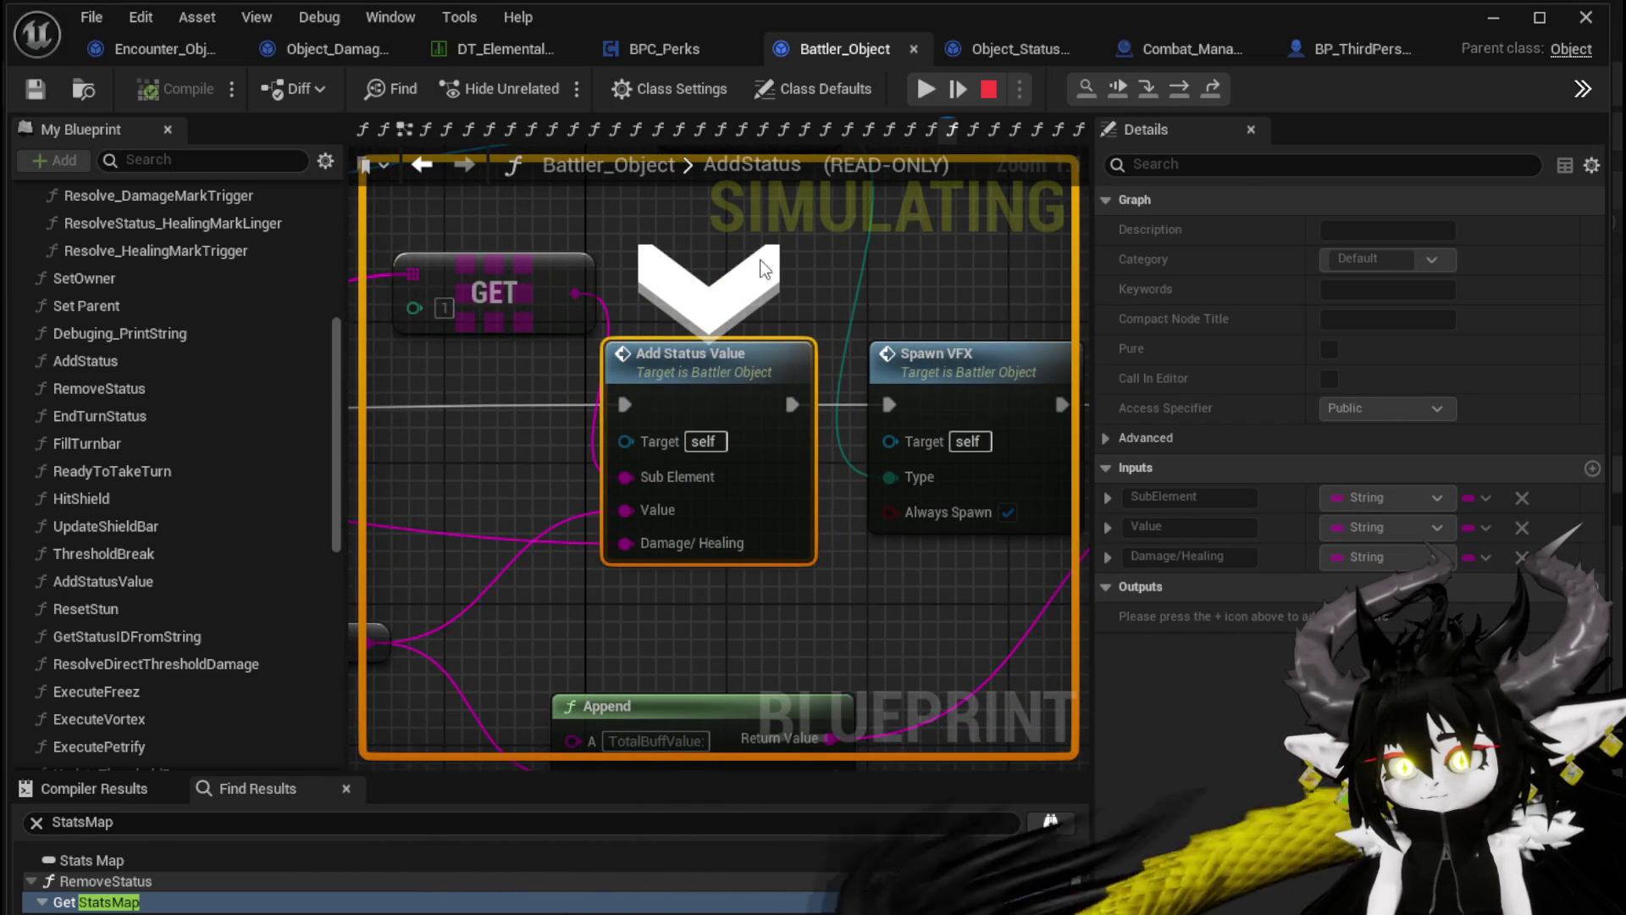
scroll(487, 348, down, 2)
mouse_move(487, 349)
mouse_down()
mouse_move(719, 287)
mouse_move(1062, 307)
mouse_move(739, 357)
mouse_up()
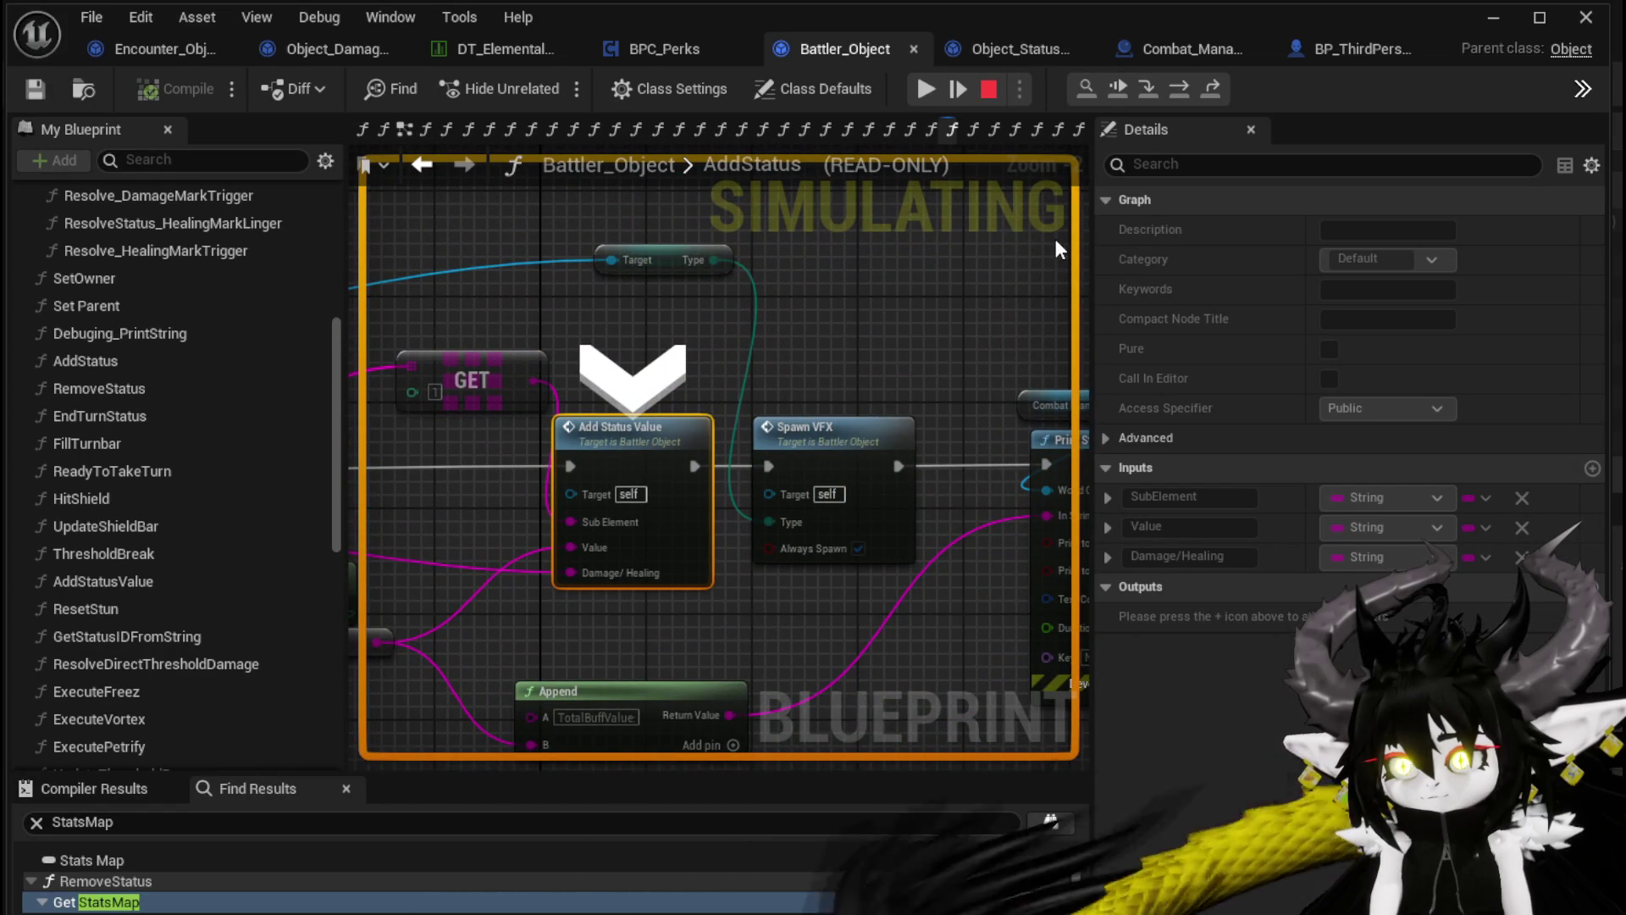
click(1121, 95)
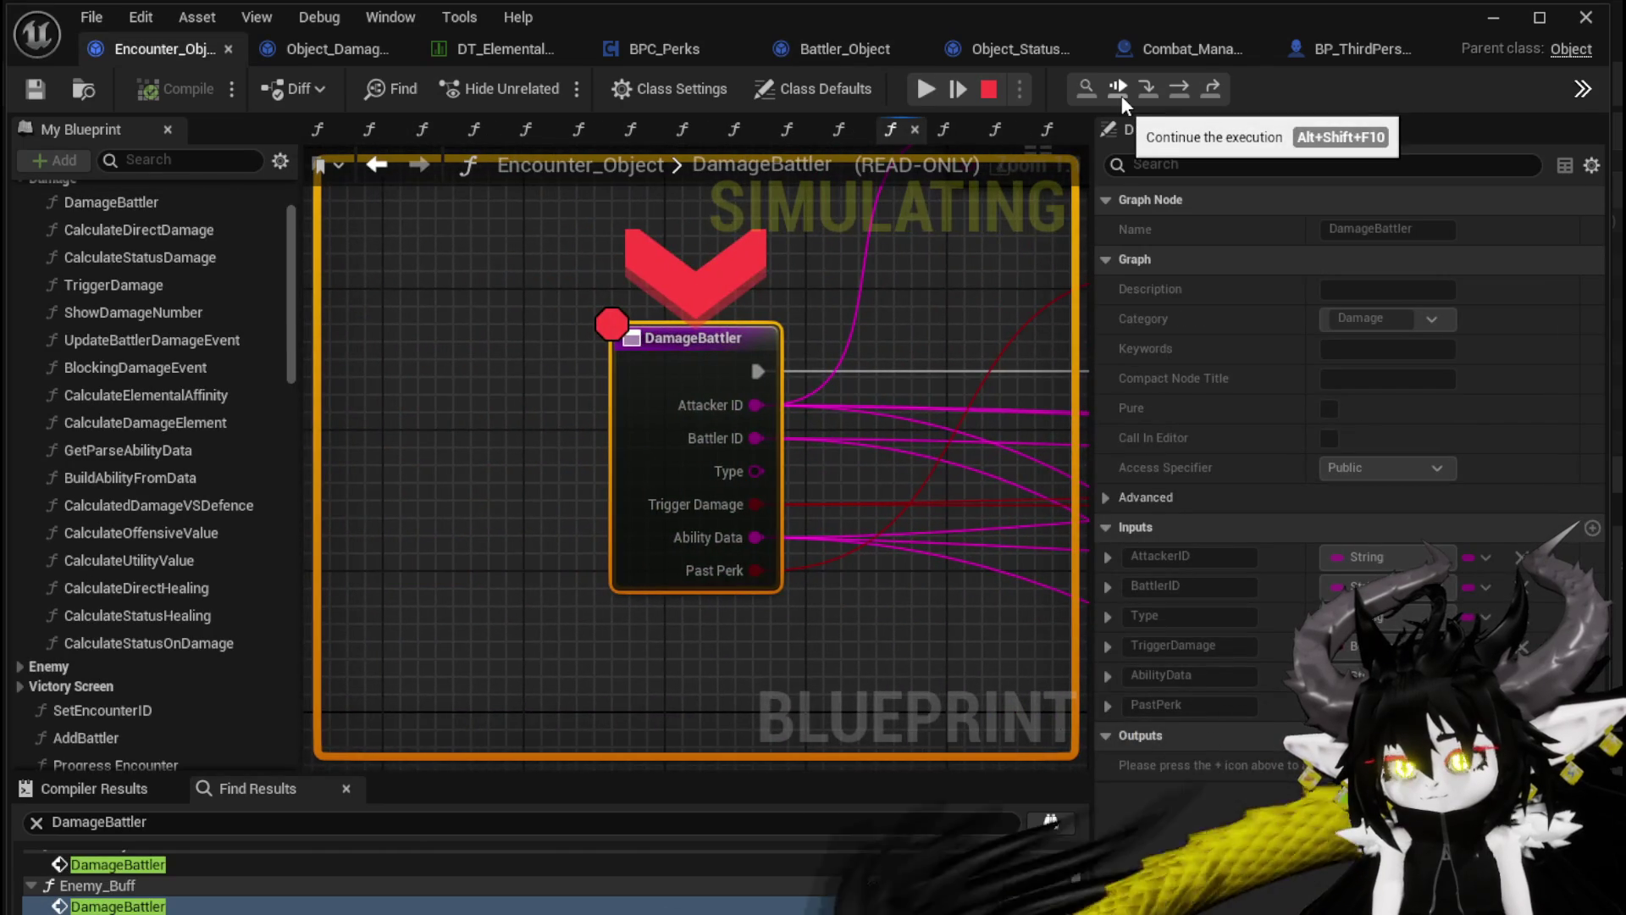
Survey Encounter_Object's graph around the DamageBattler breakpoint
scroll(880, 300, down, 3)
mouse_move(881, 301)
mouse_down()
mouse_move(330, 352)
mouse_move(729, 363)
mouse_up()
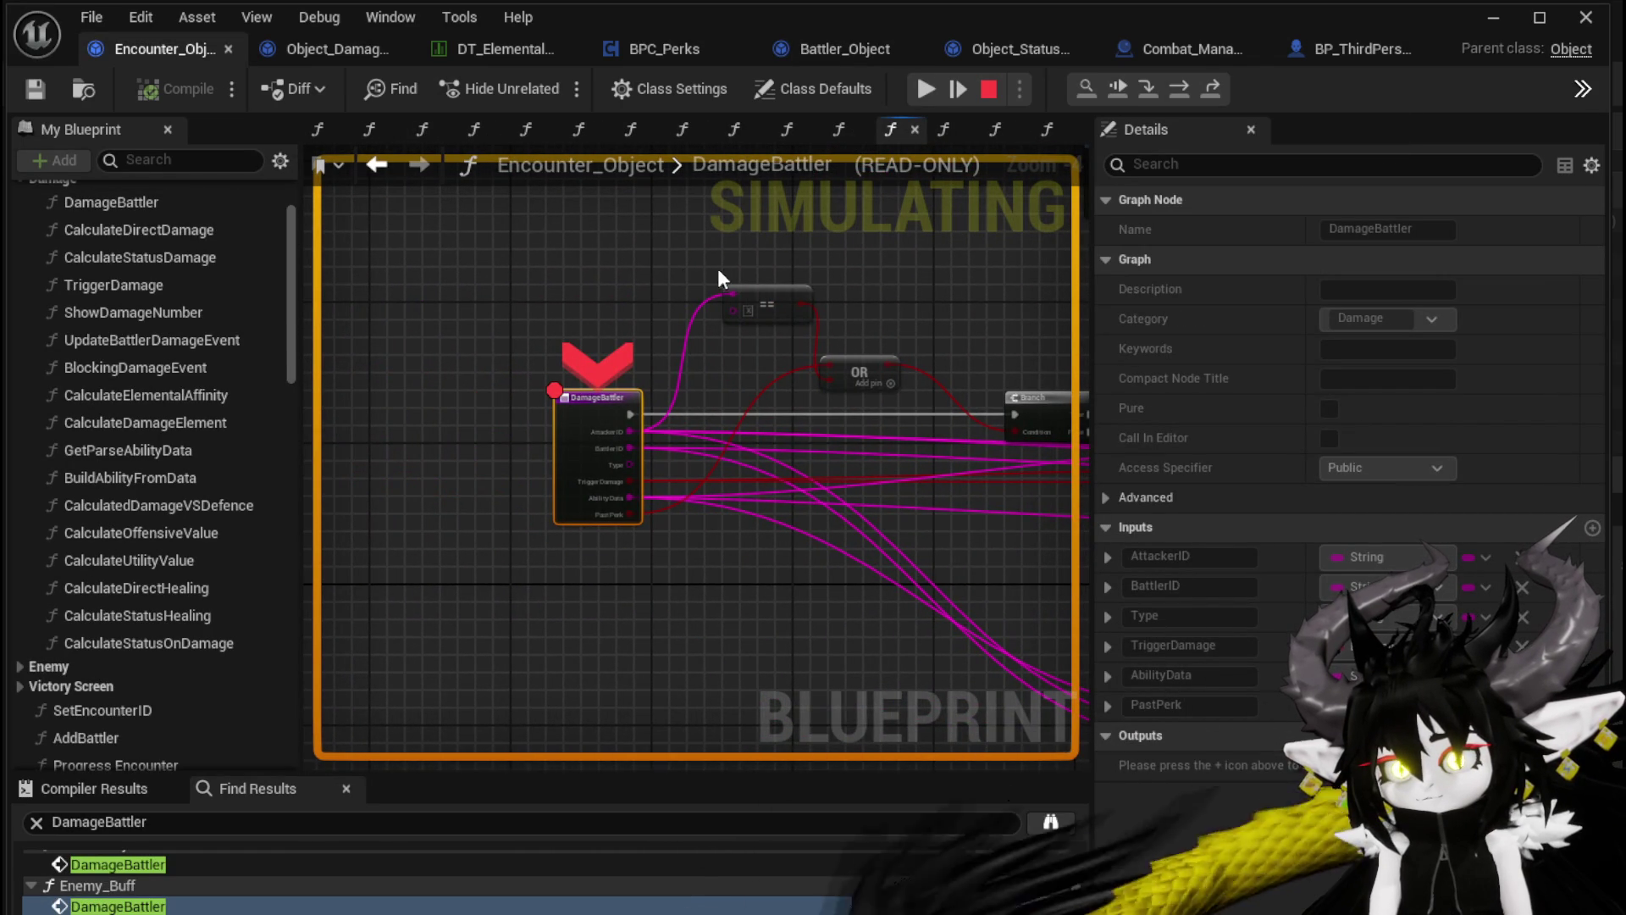
scroll(913, 266, down, 4)
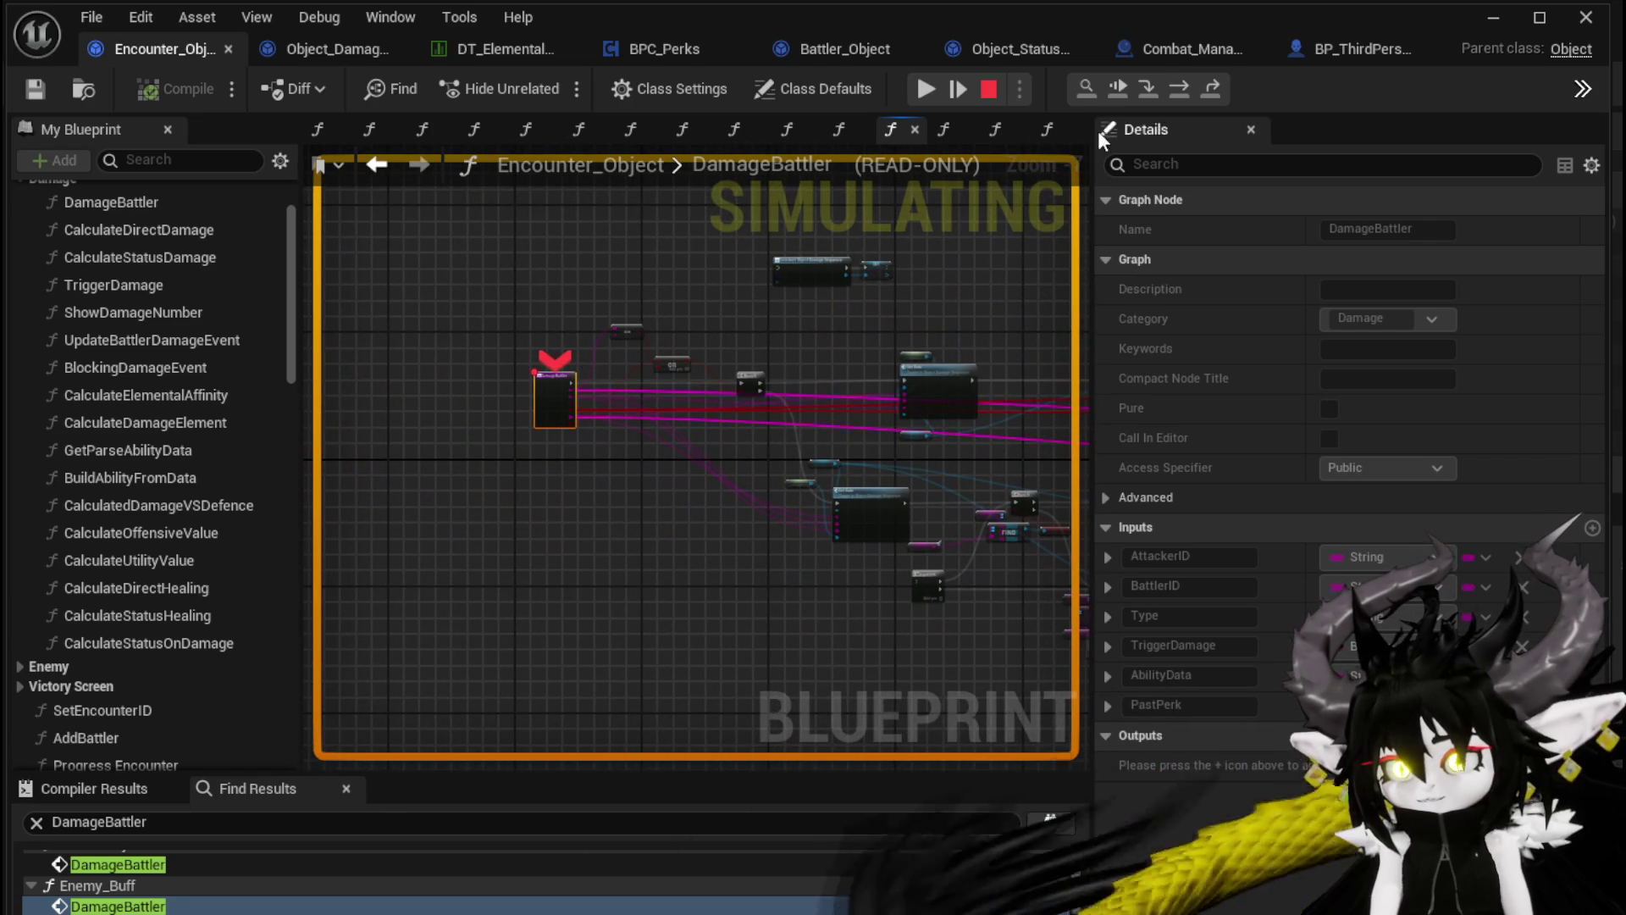
drag(719, 308, 552, 290)
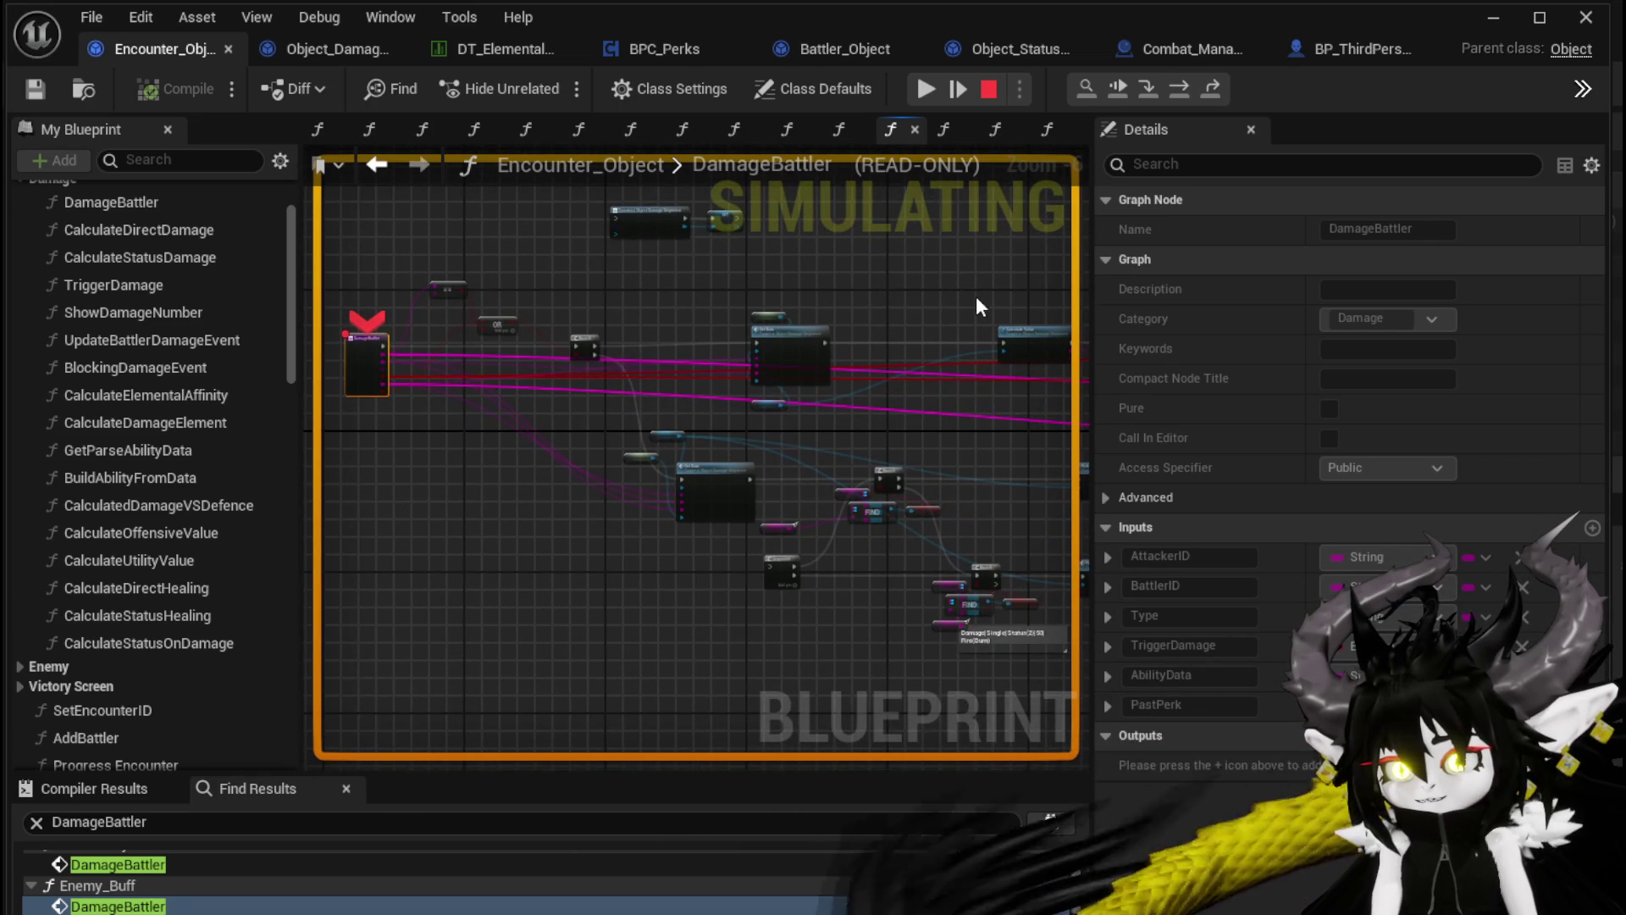
Inspect DamageBattler and step over Set Data and Branch to the Perk Check calls
click(1180, 90)
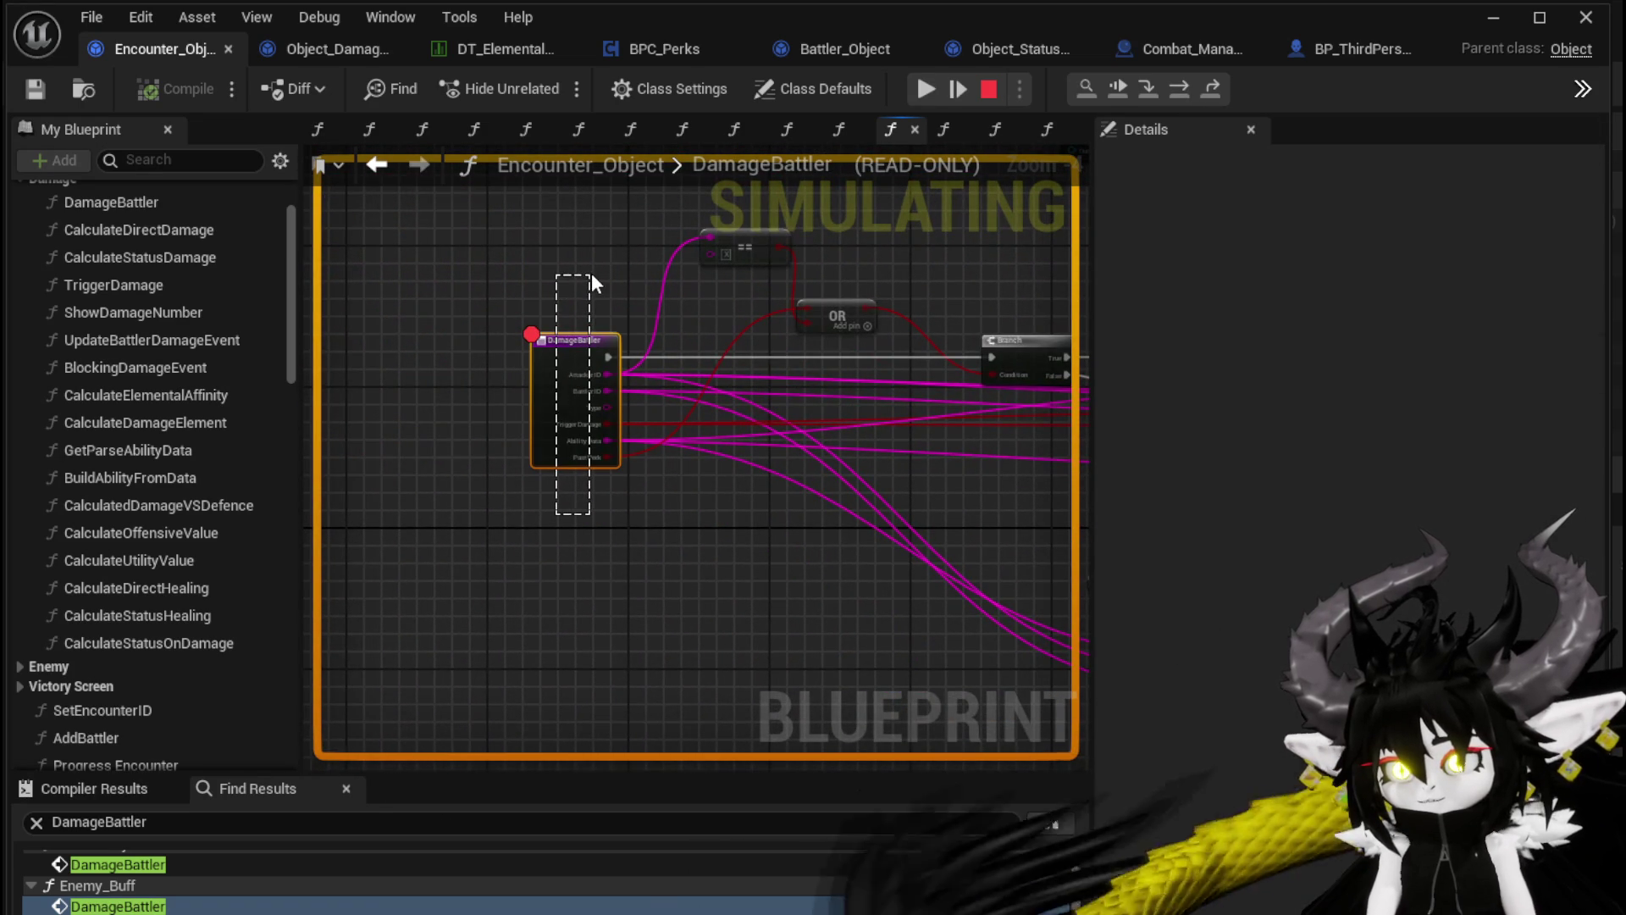
drag(591, 272, 592, 273)
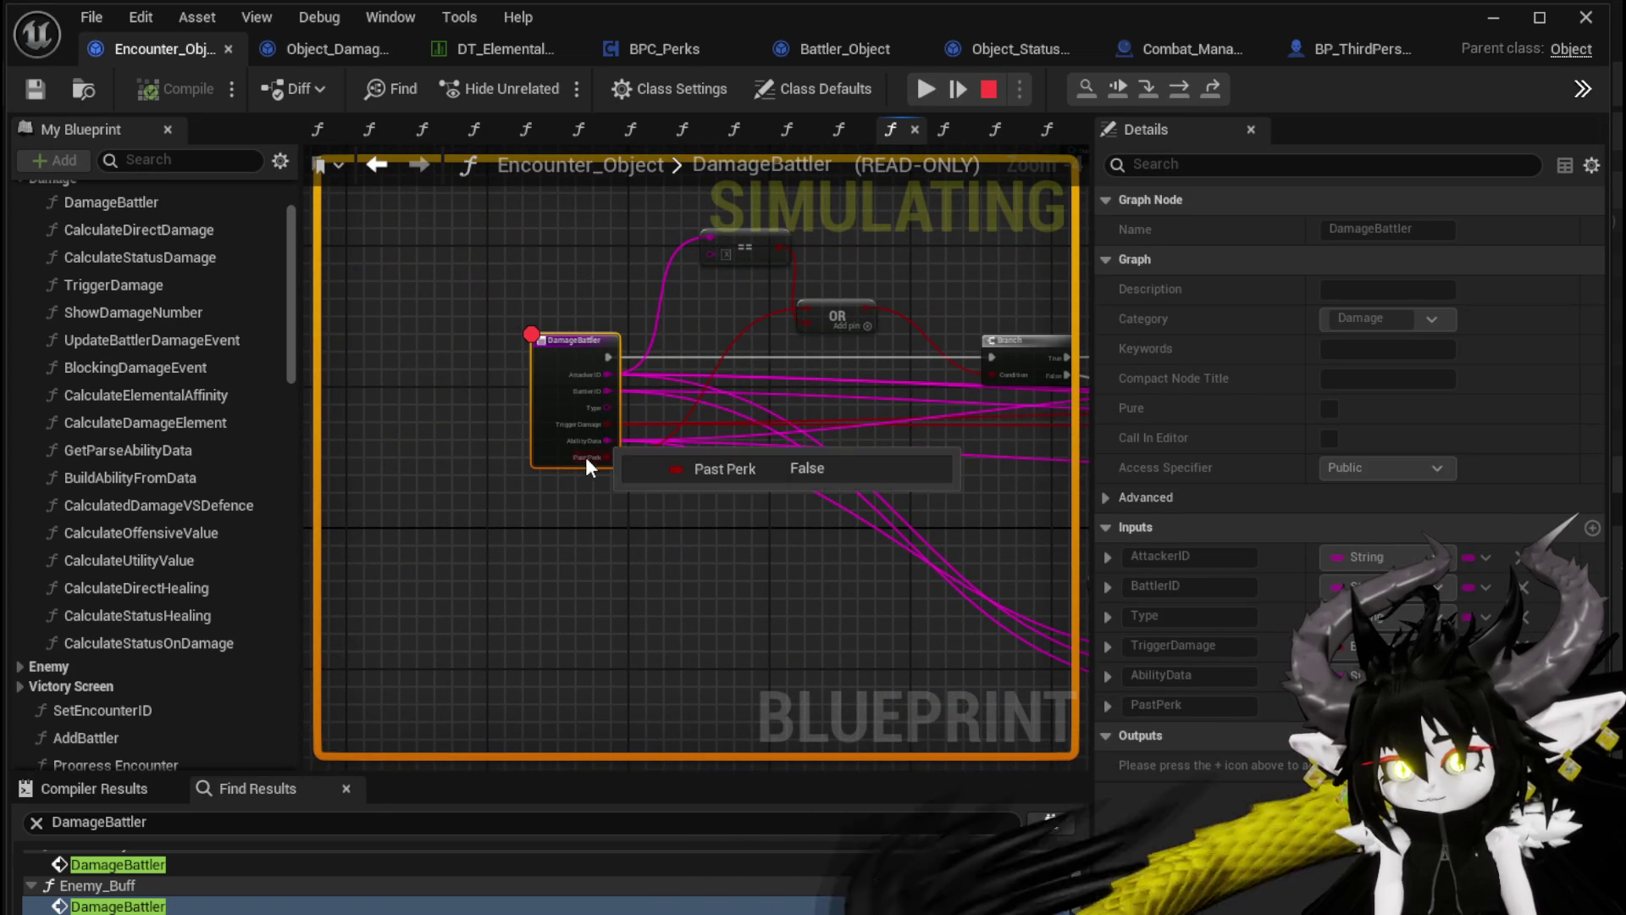
key(F10)
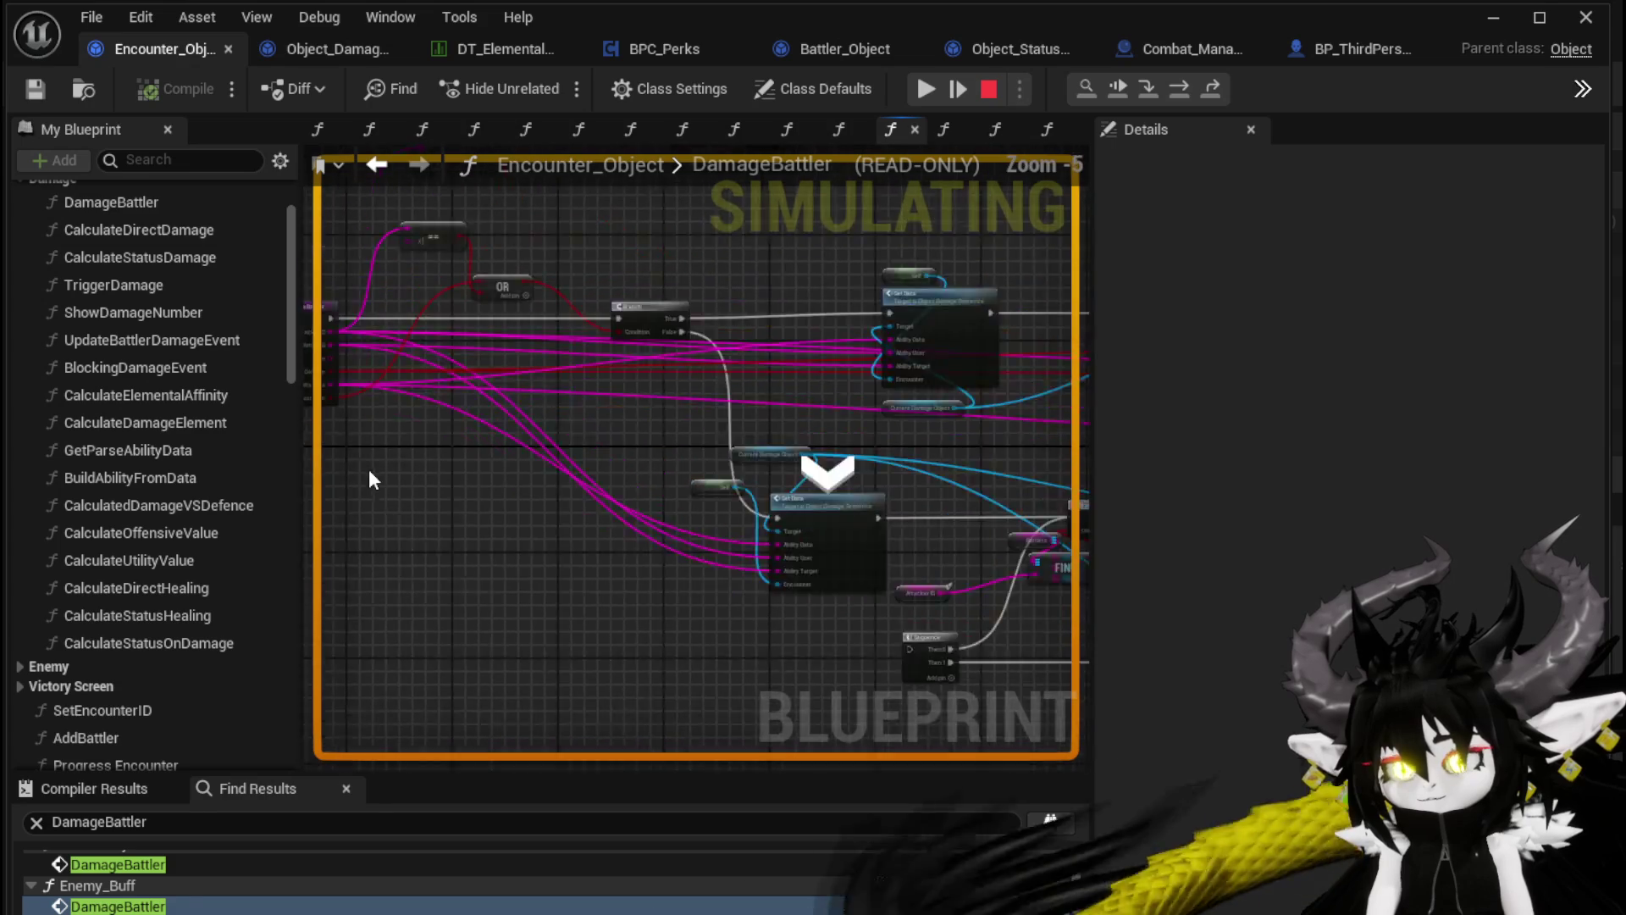
key(F10)
drag(828, 569, 642, 507)
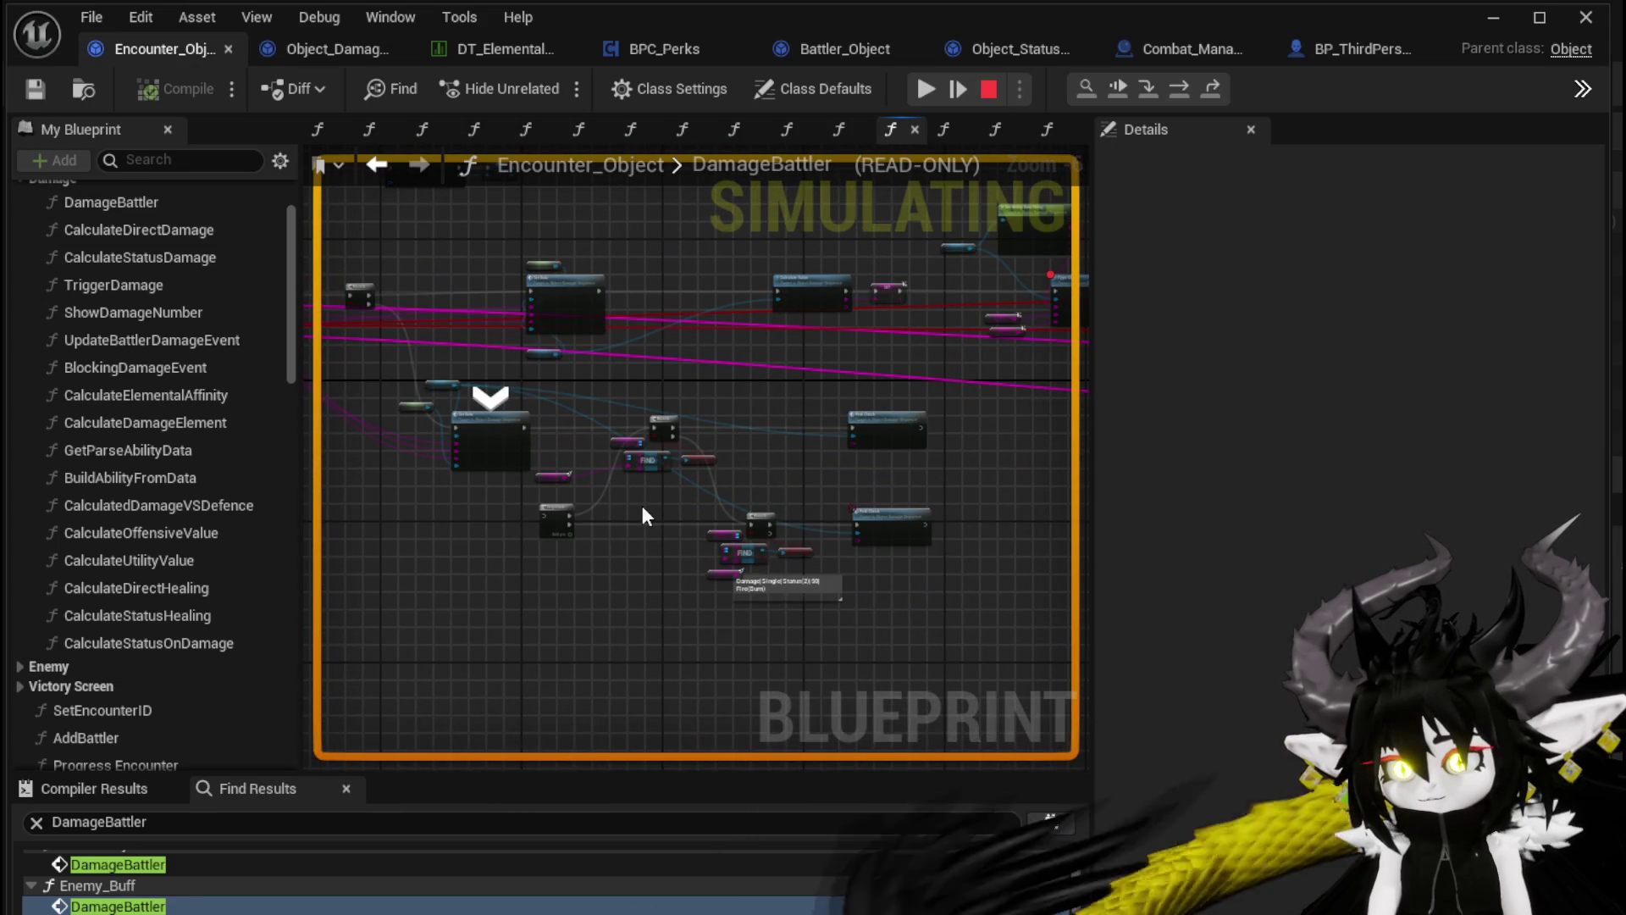
click(1188, 92)
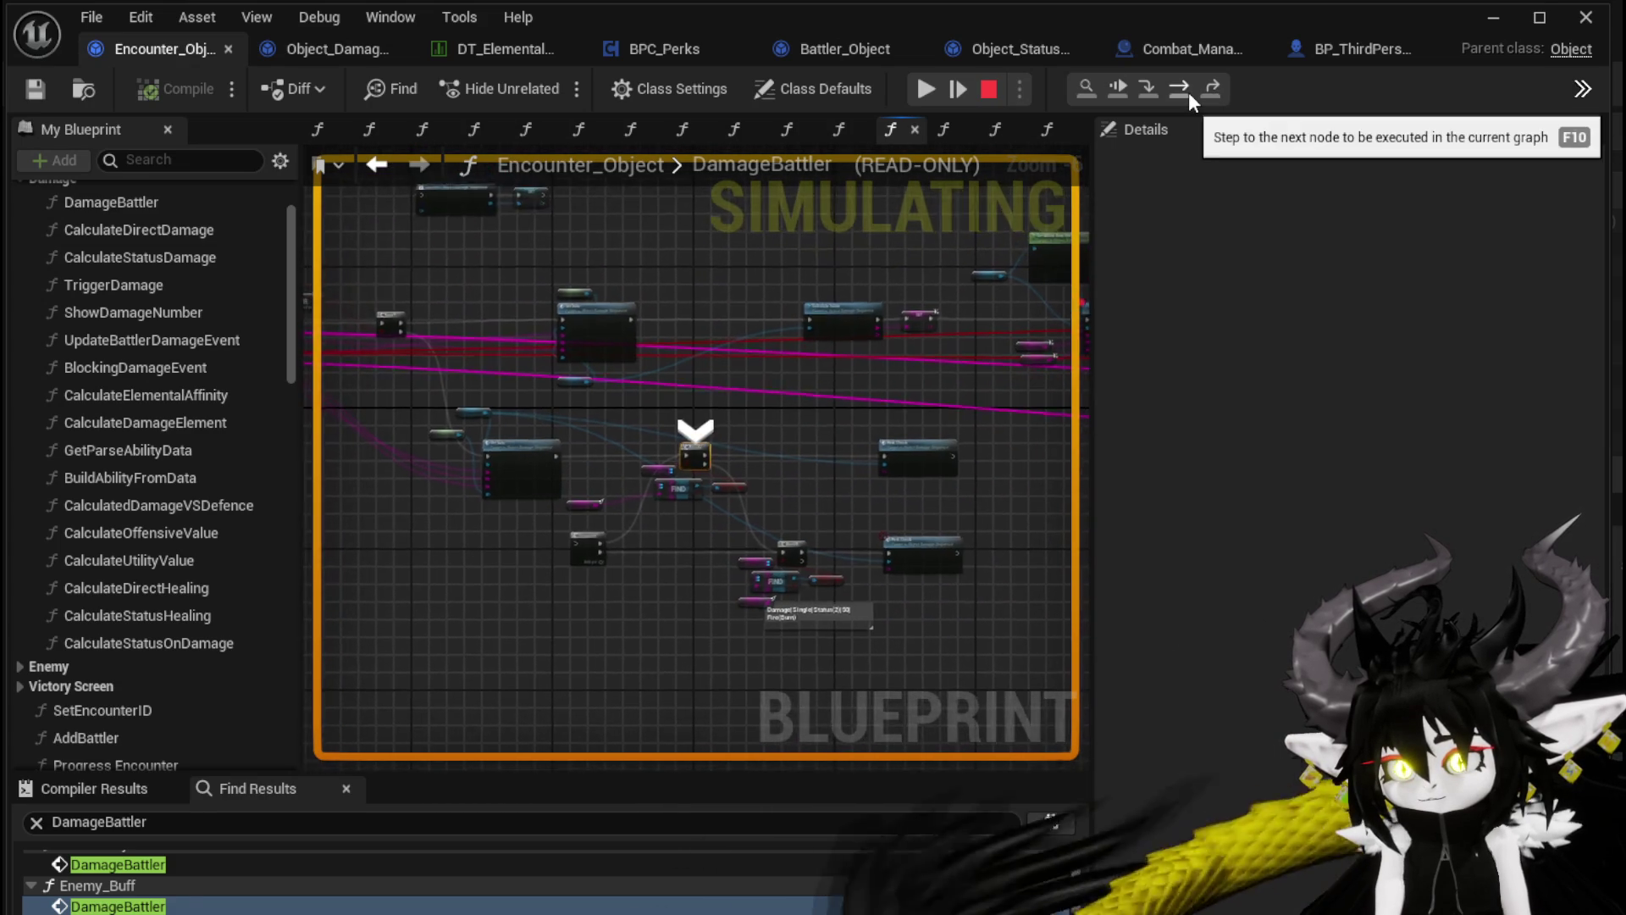
click(1188, 91)
drag(454, 328, 790, 316)
scroll(790, 317, down, 2)
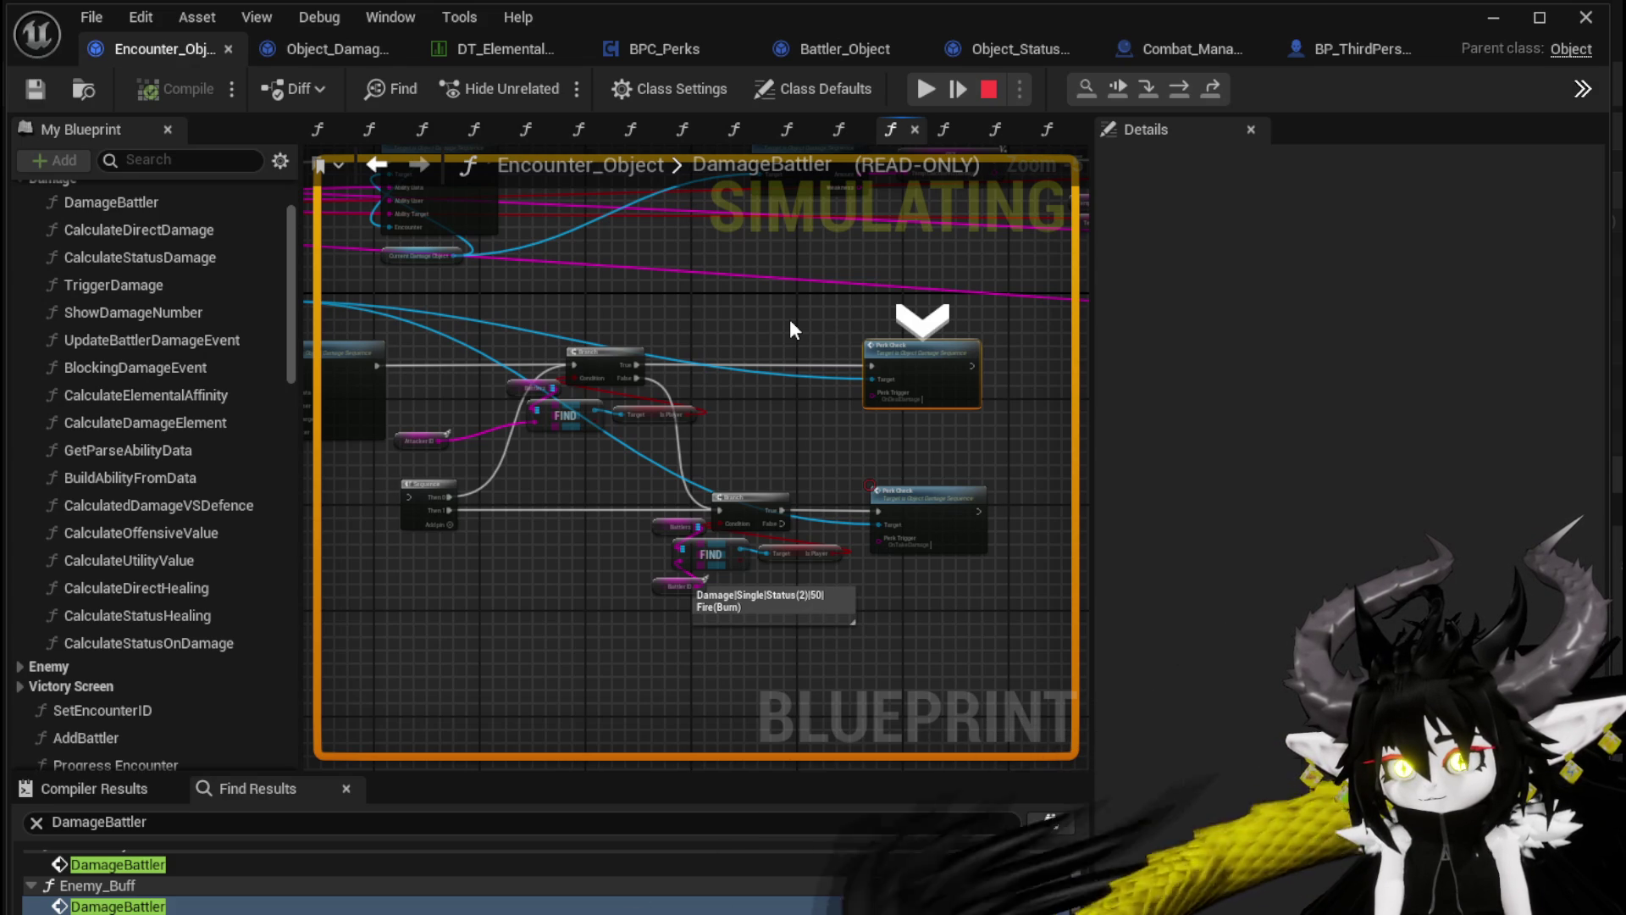
Resume execution until it halts at the TypeCheck breakpoint
click(923, 89)
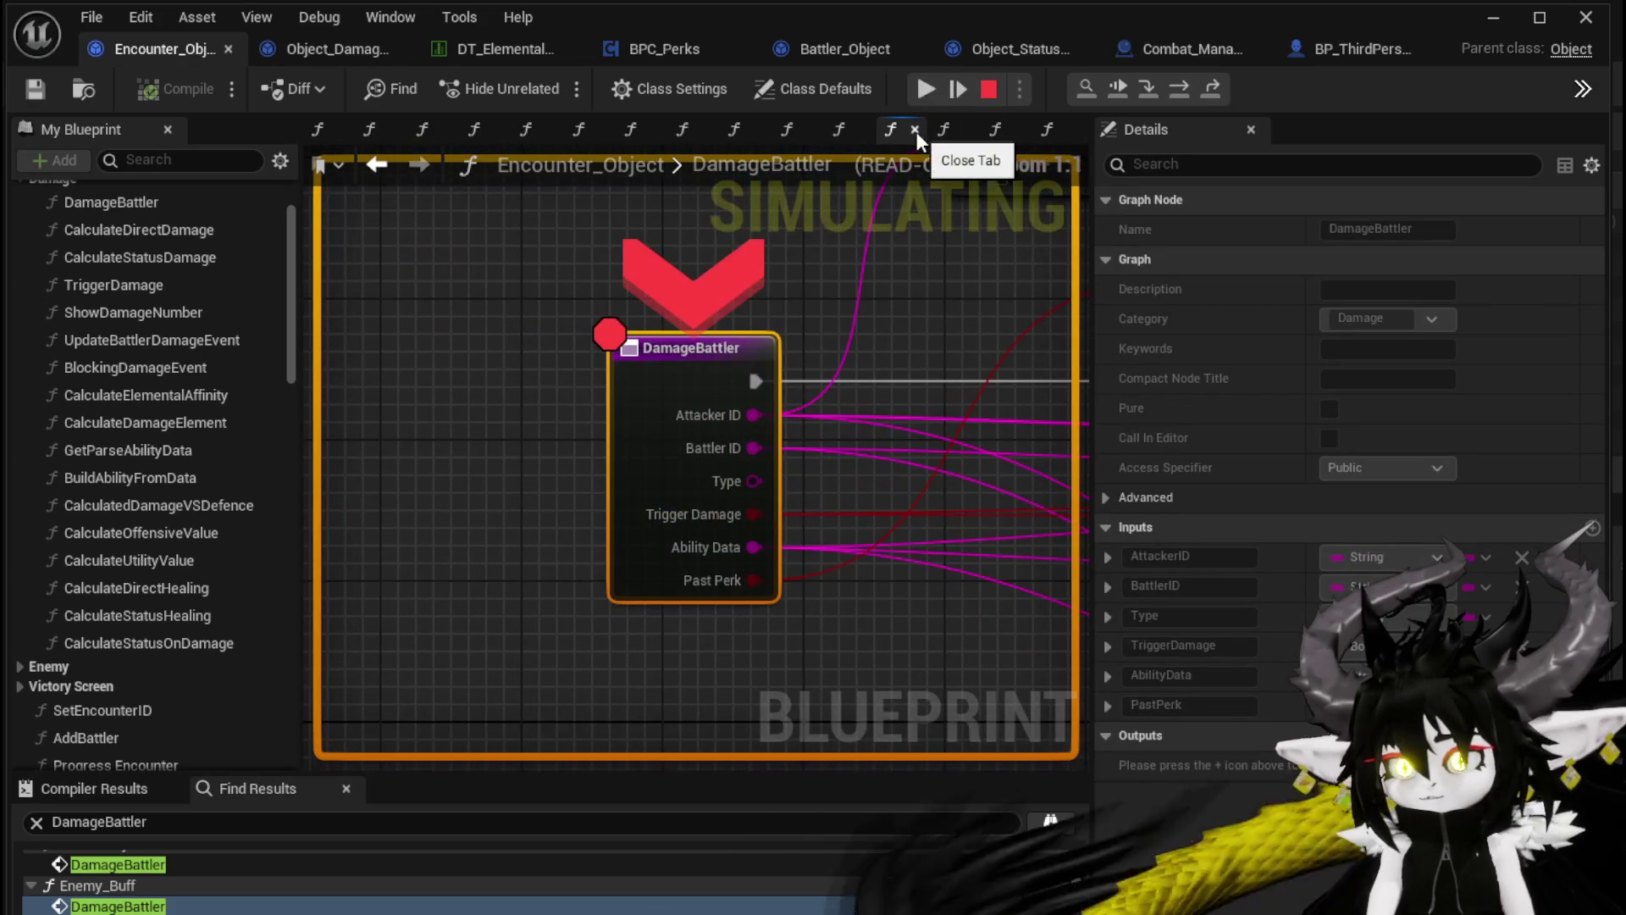
click(925, 89)
click(925, 89)
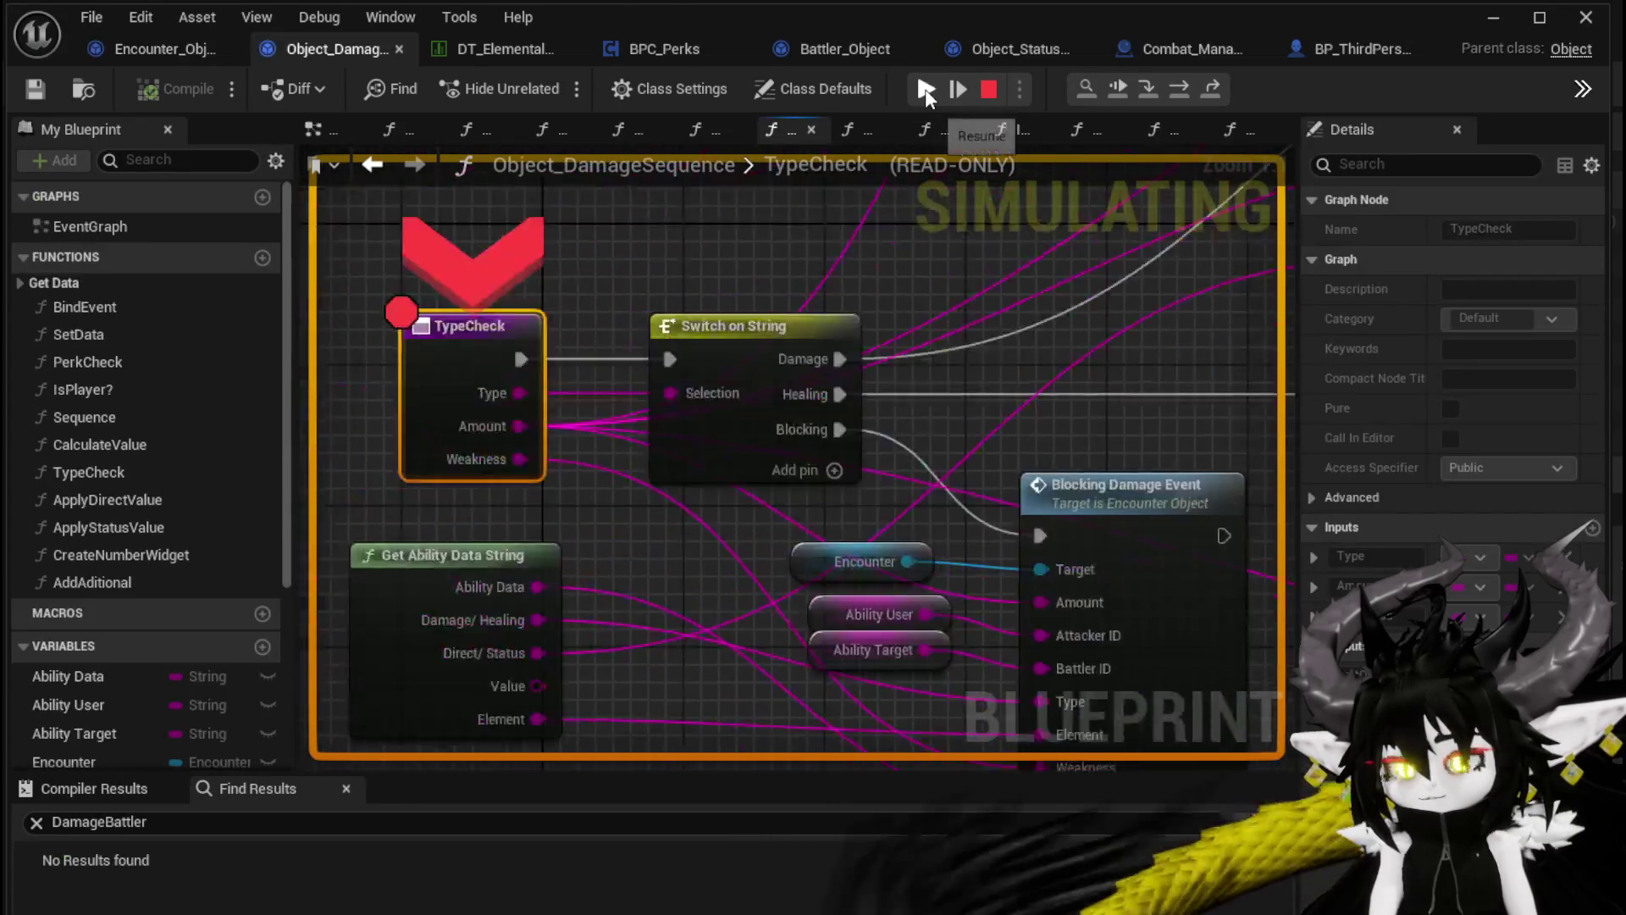
Let the game run past the breakpoints, stop the play session, and minimize the Blueprint editor
click(924, 89)
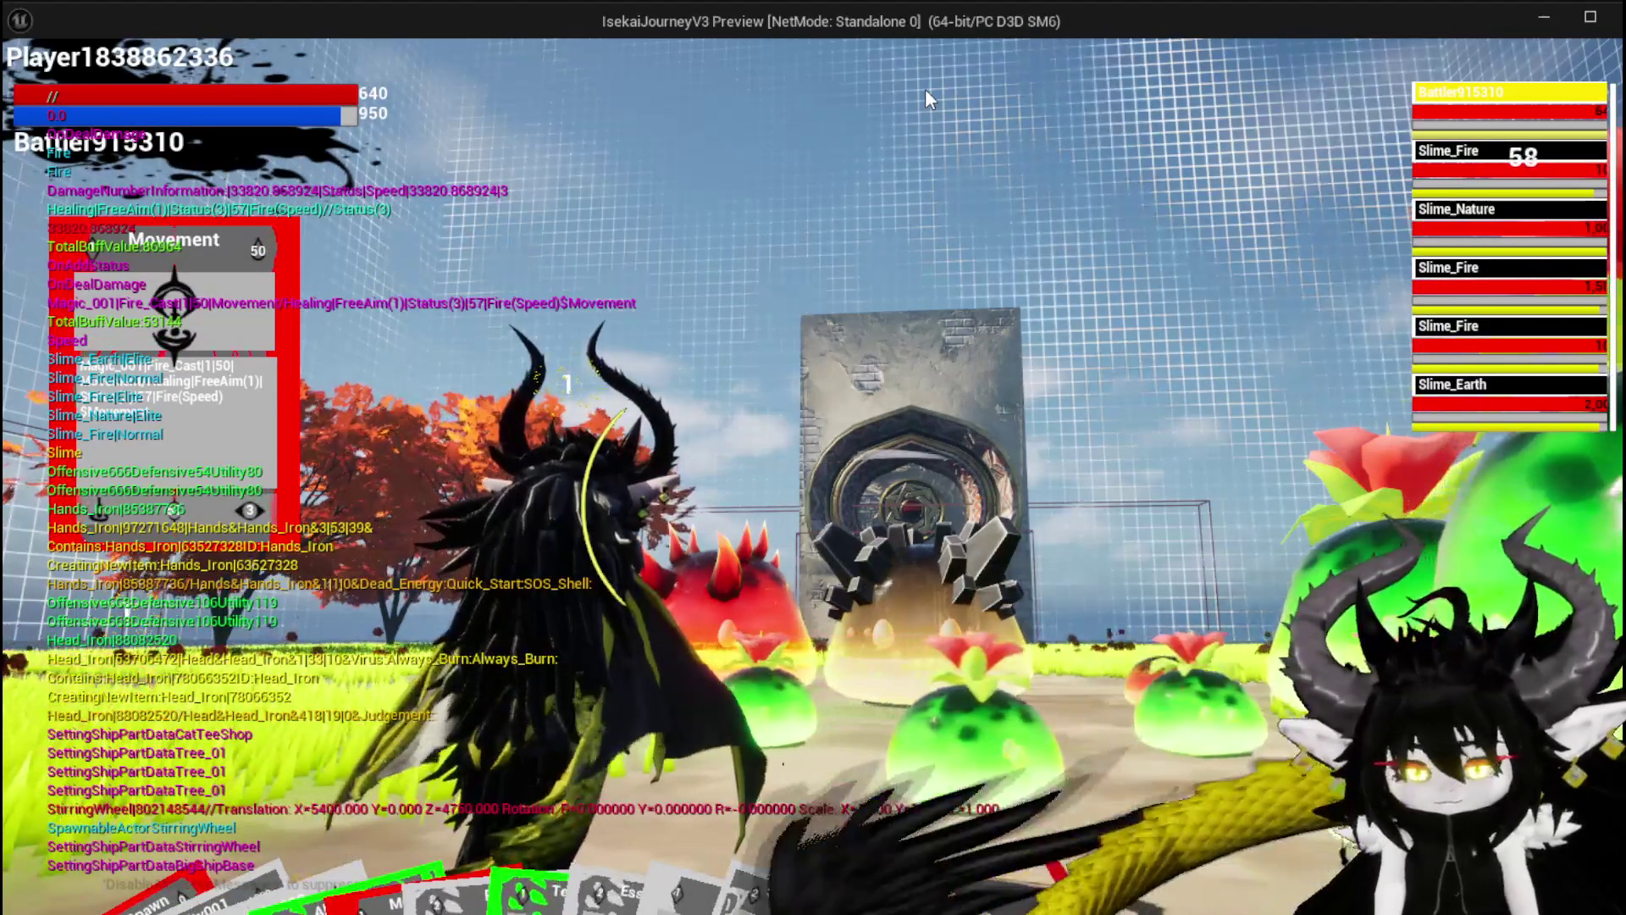
key(Escape)
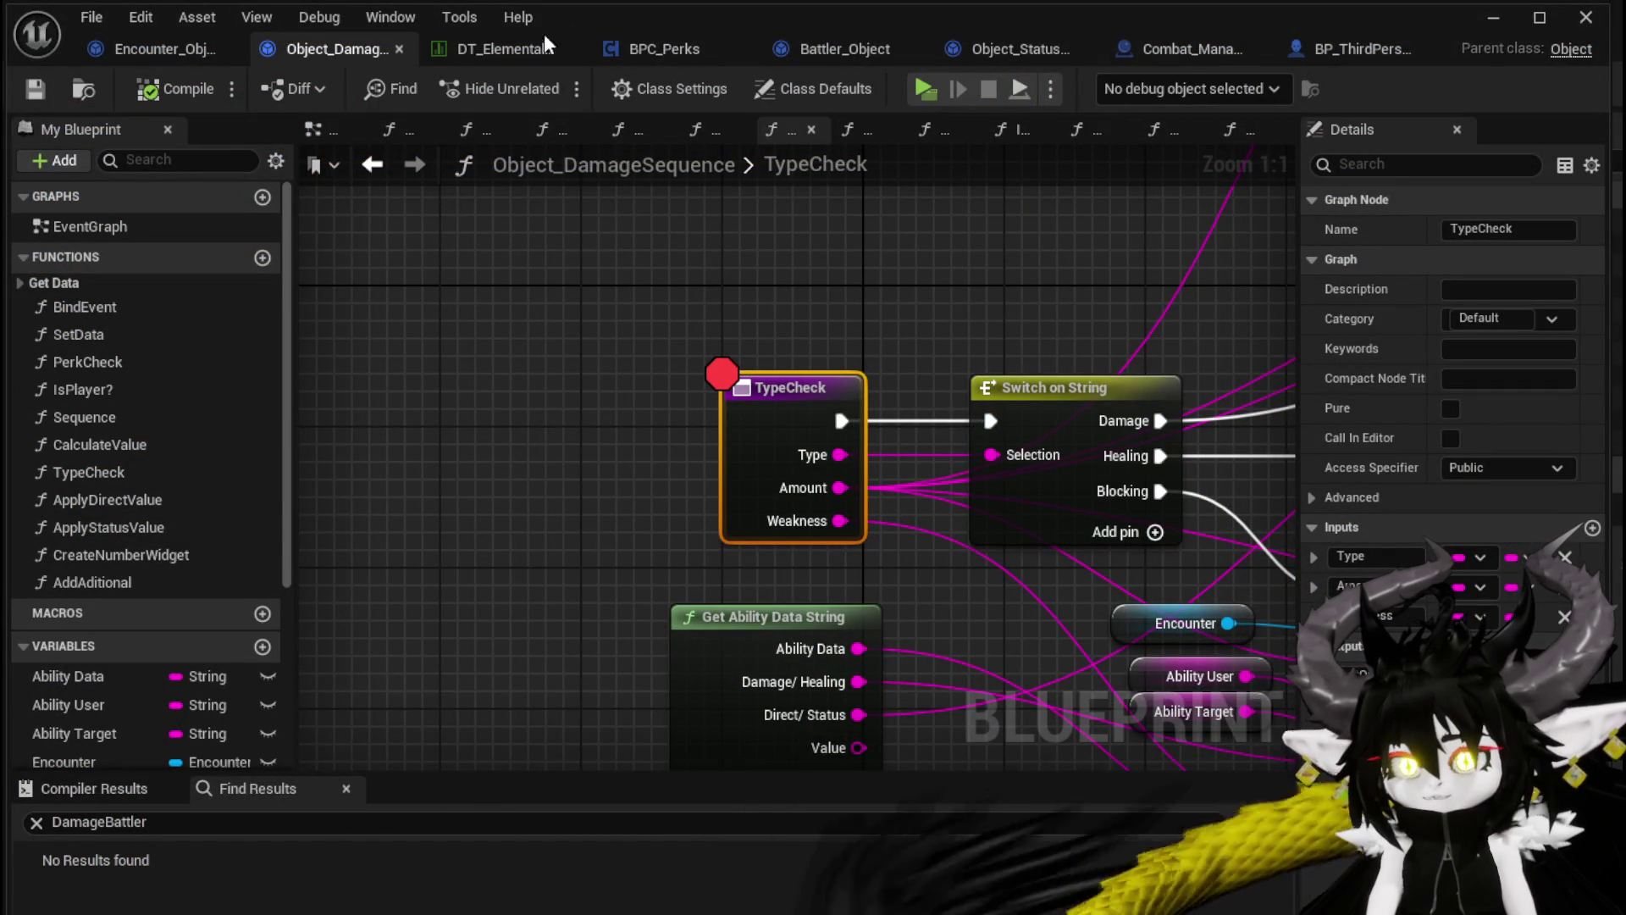
click(1493, 17)
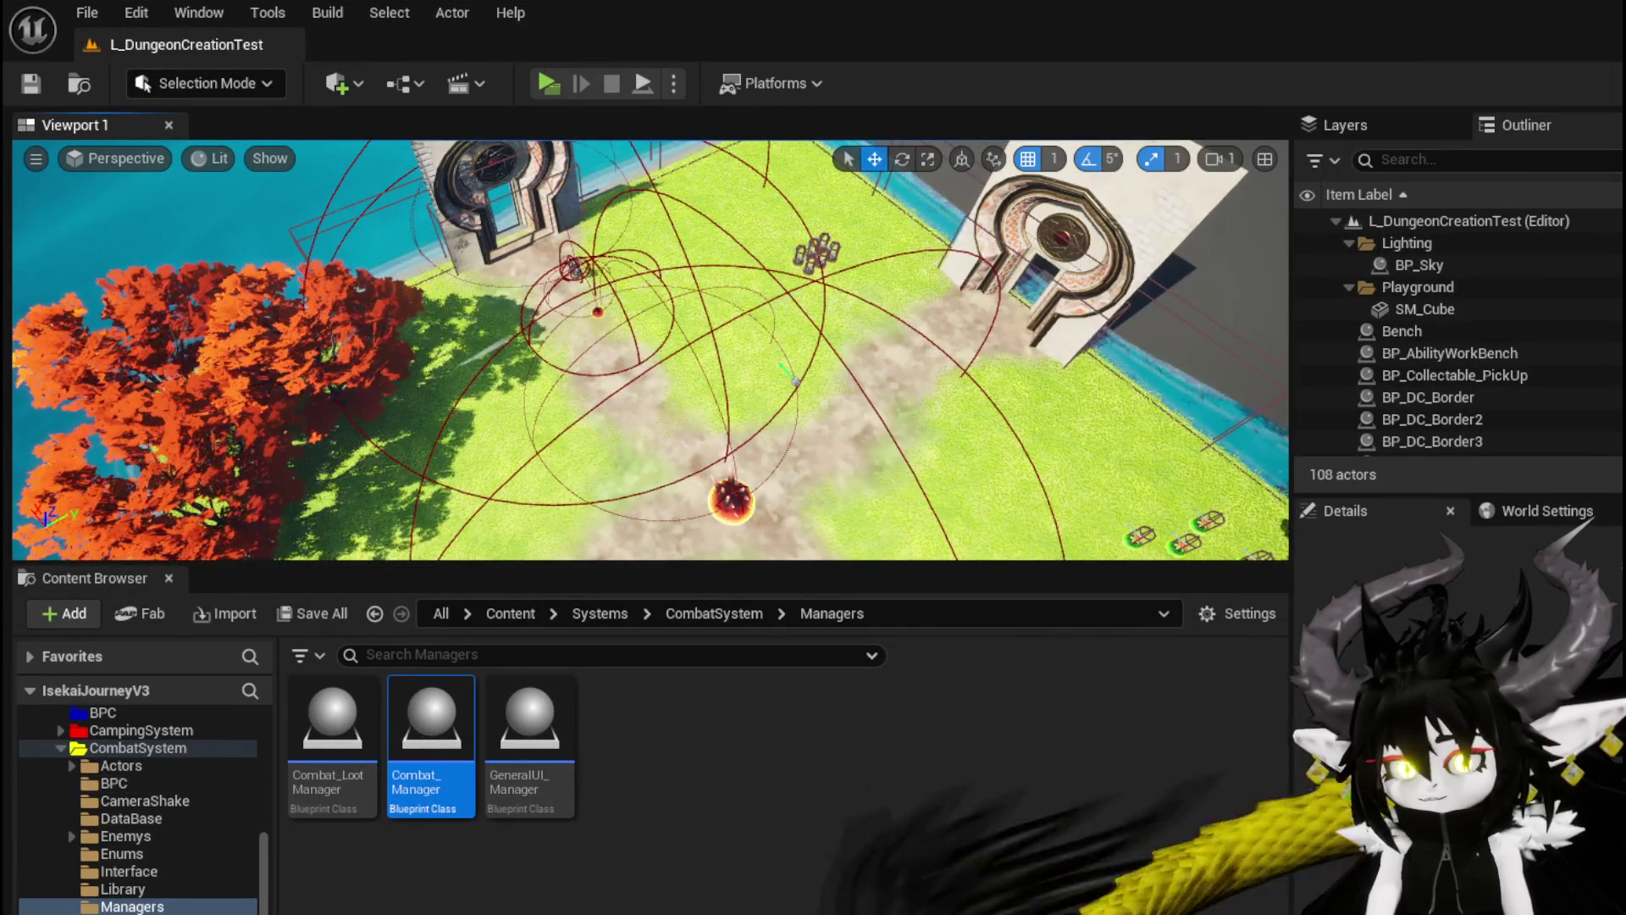
Browse to the AbilitySystem Actor folder, open BP_AbilityActor, and close it again
scroll(124, 769, up, 5)
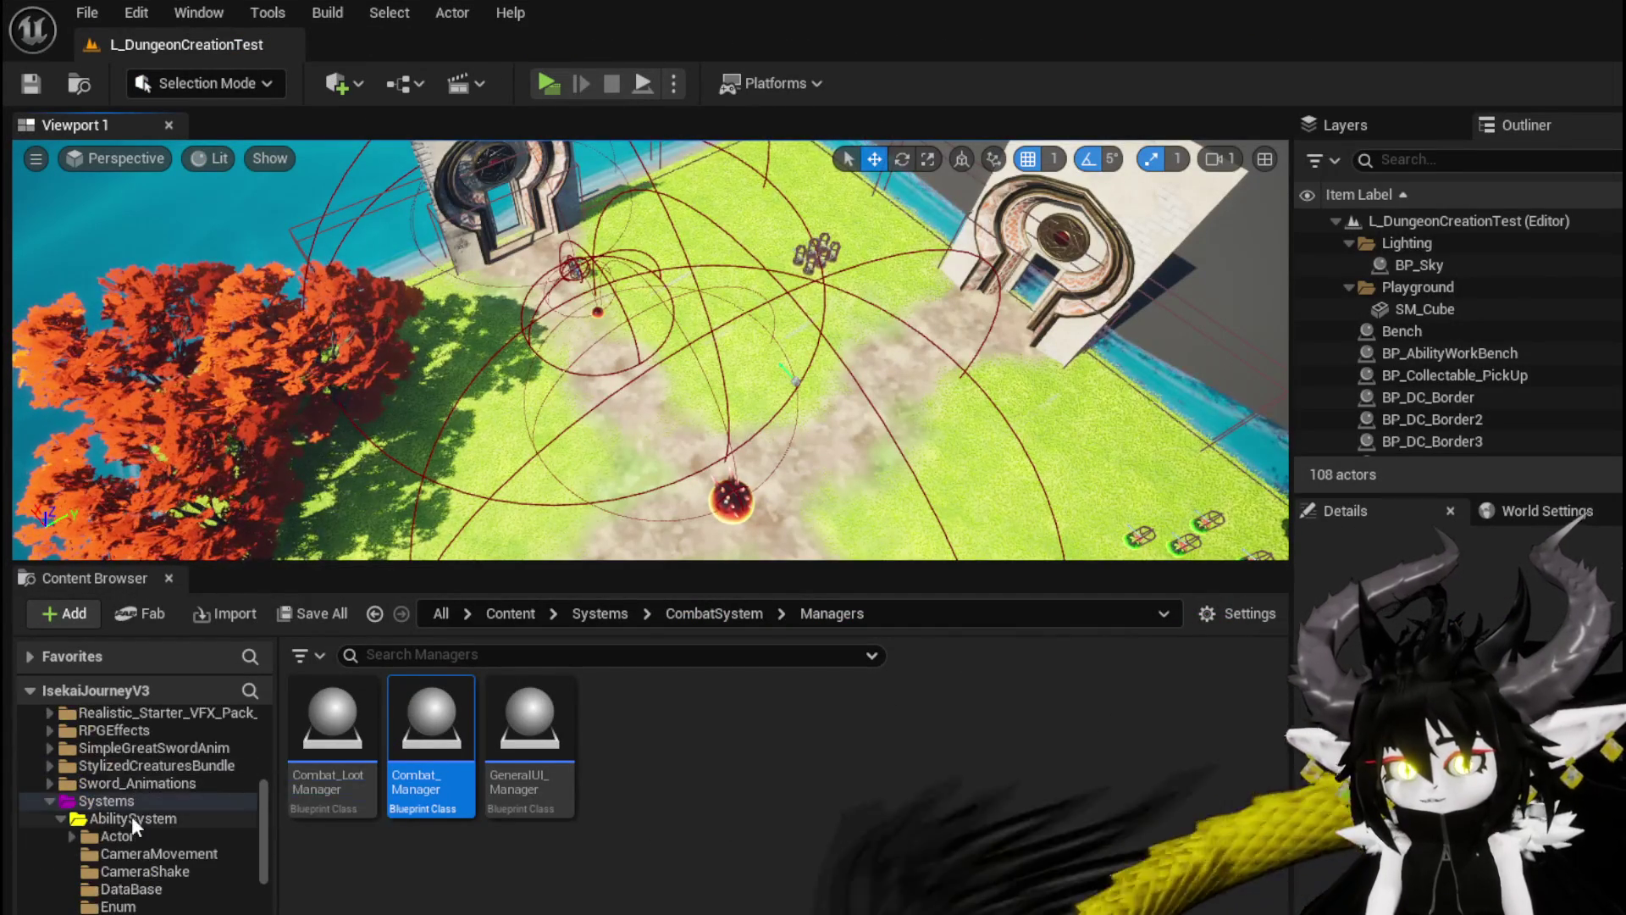
click(127, 838)
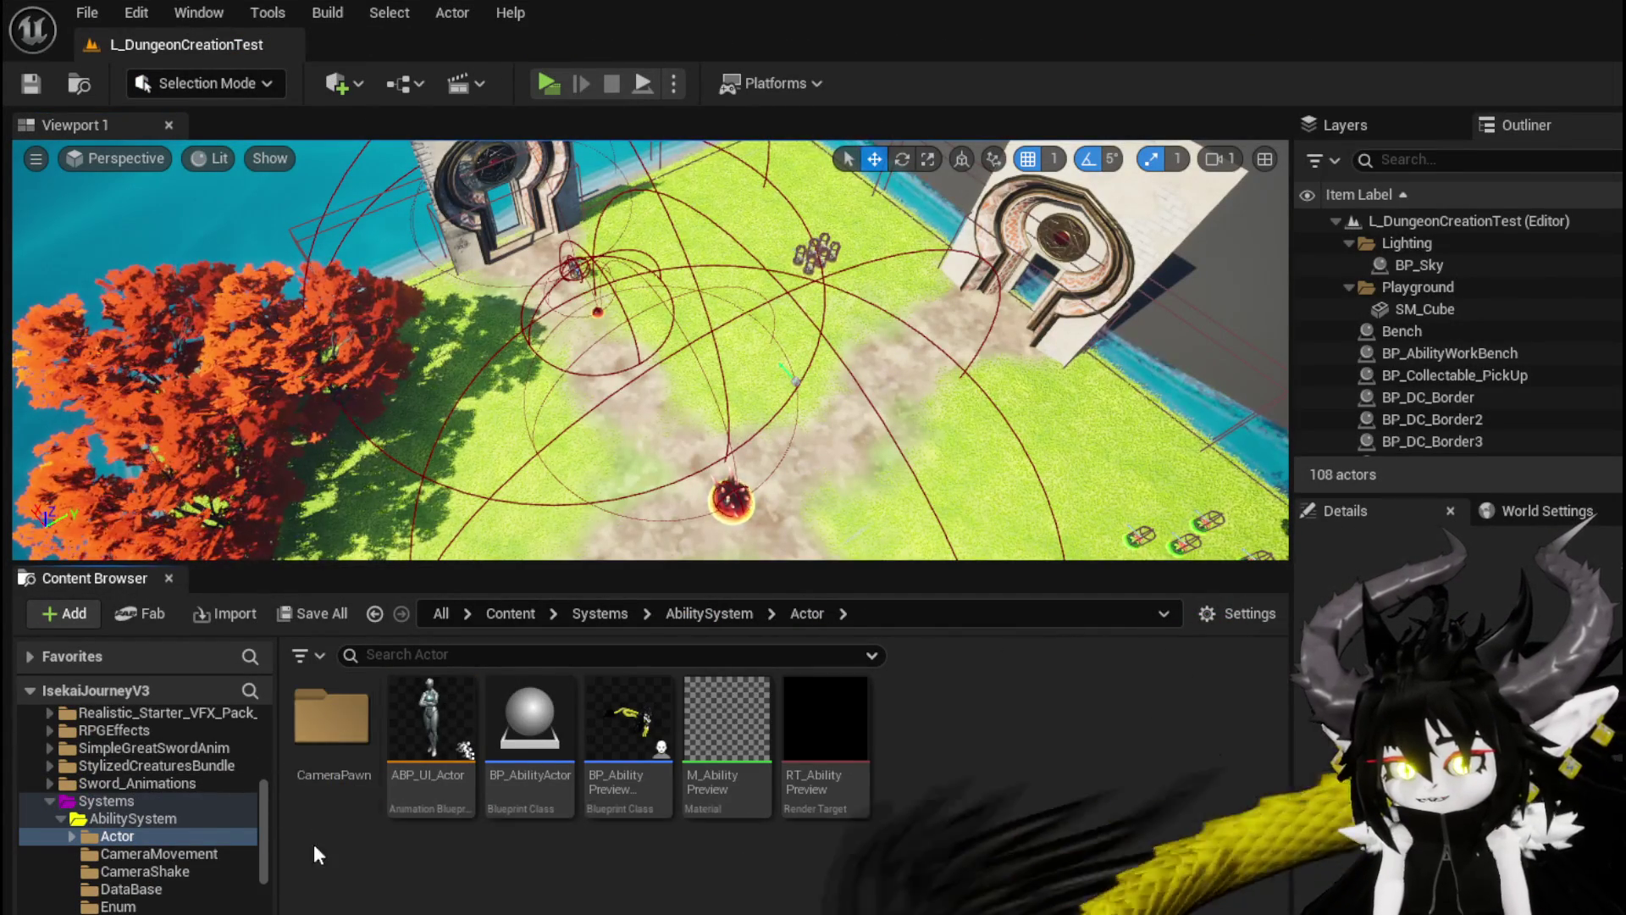
double_click(532, 735)
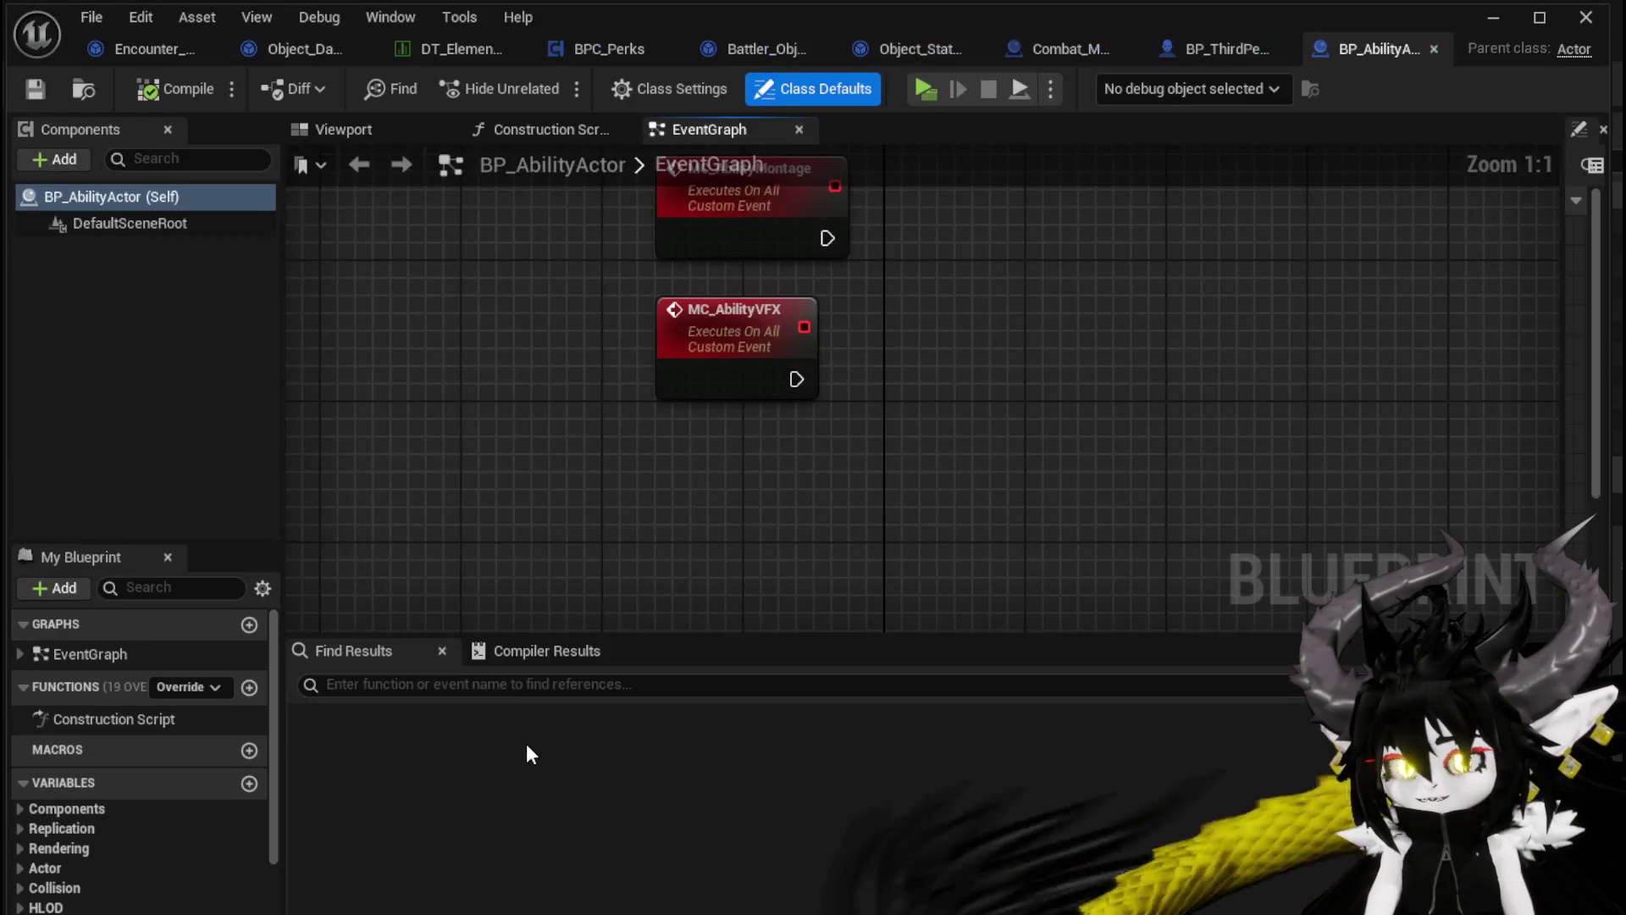
click(1433, 48)
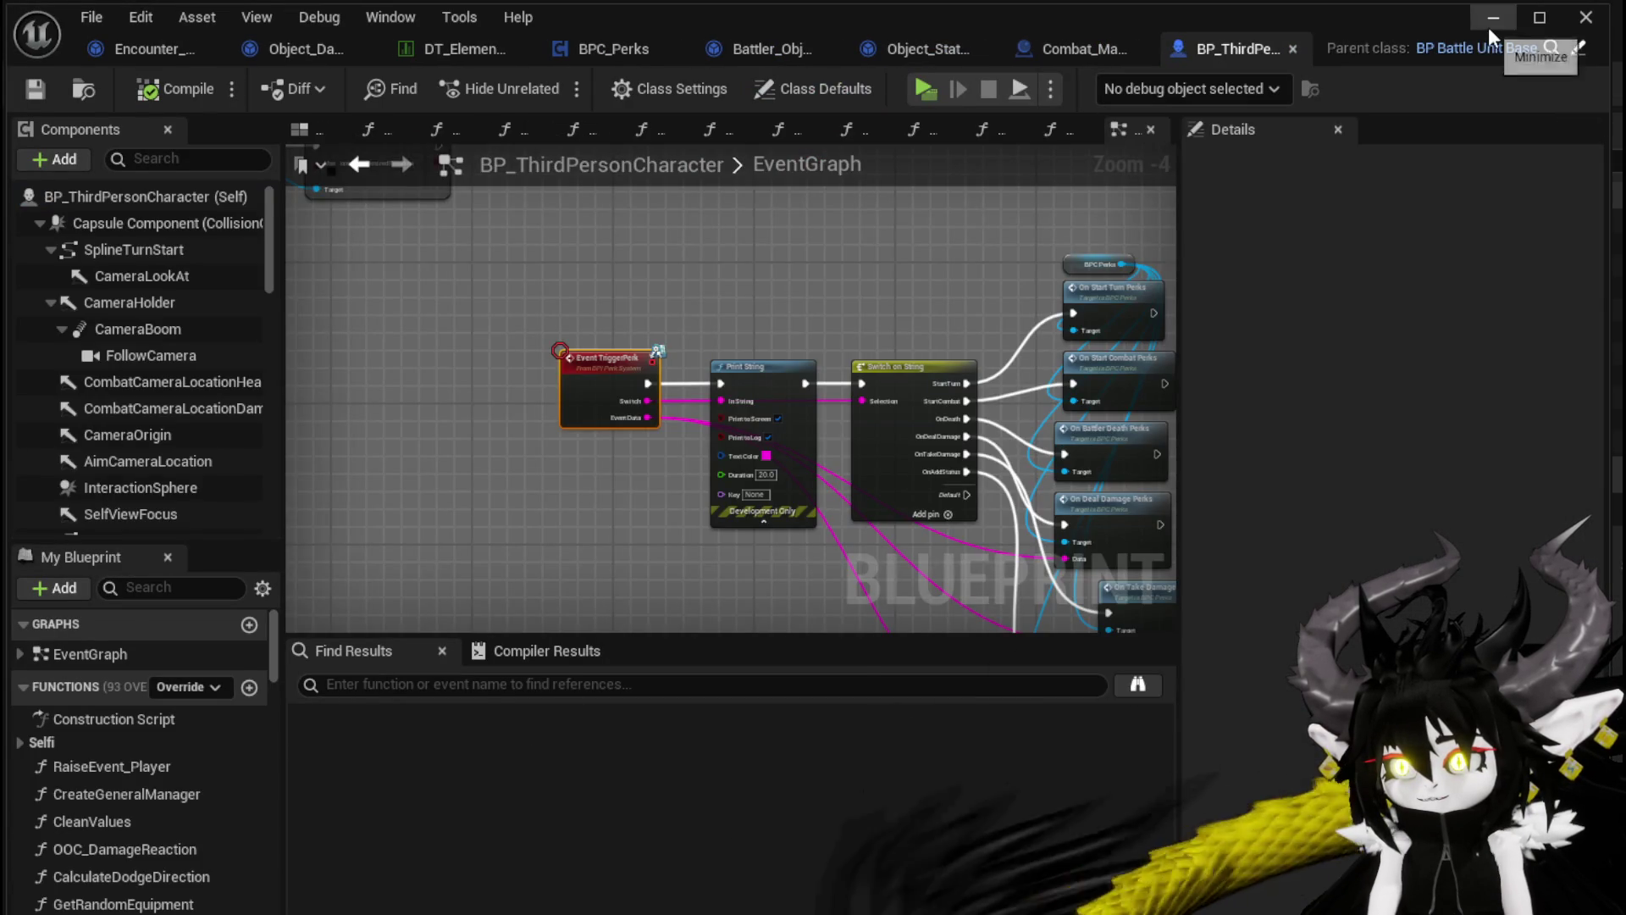
Open the AbilityDecoder Blueprint from the AbilitySystem Managers folder
click(1492, 19)
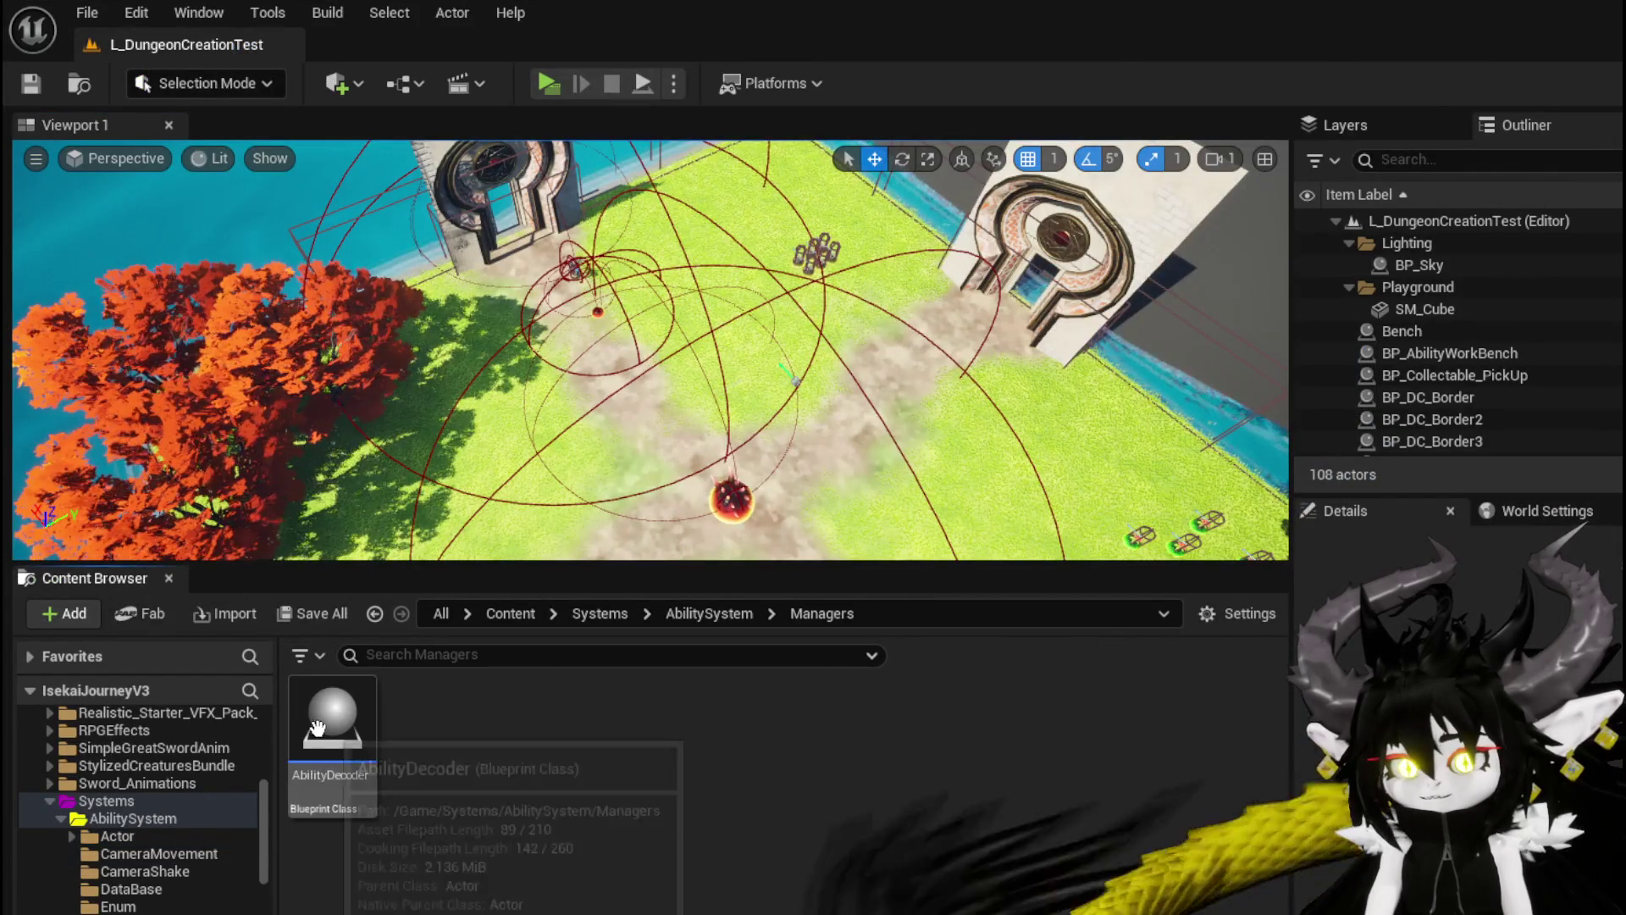
double_click(332, 728)
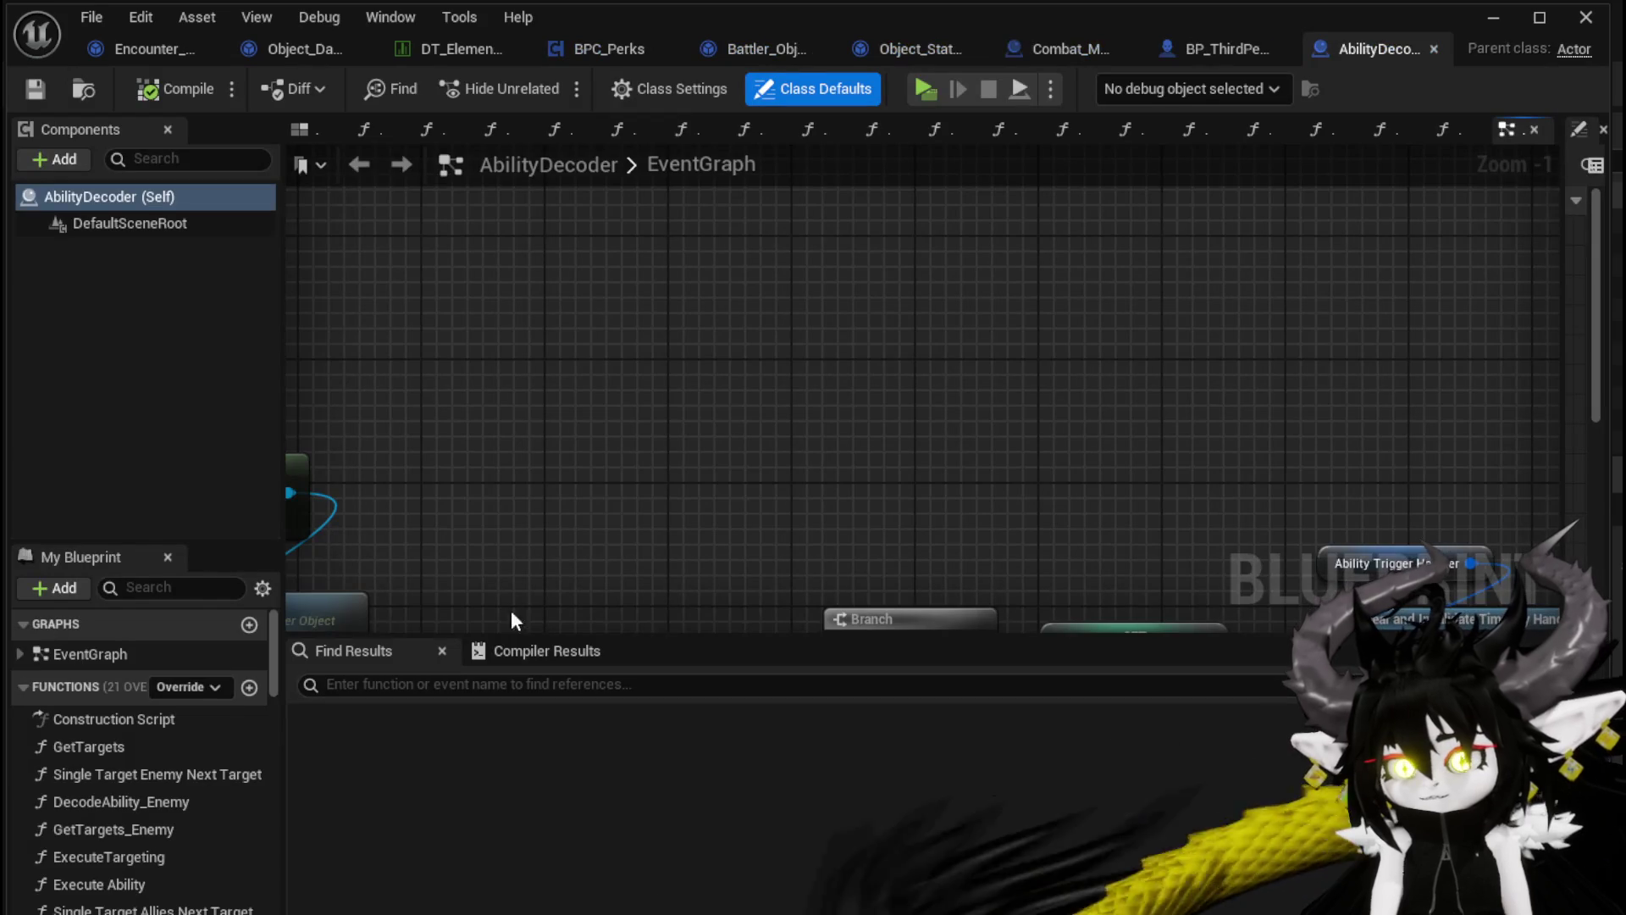
click(466, 690)
text(Dam)
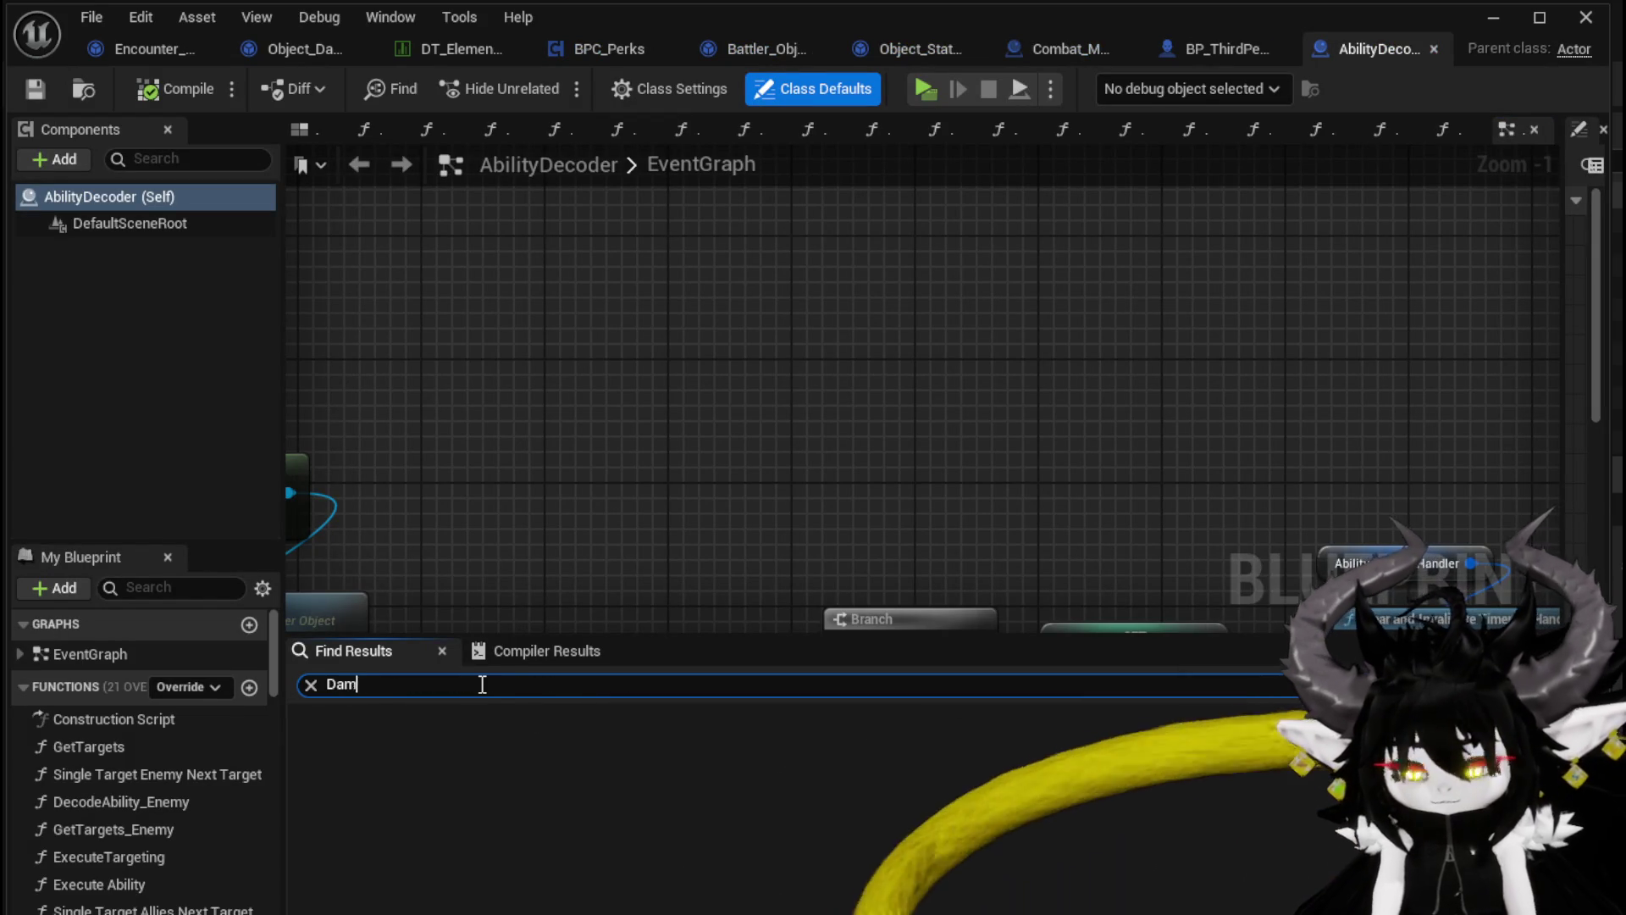
text(att)
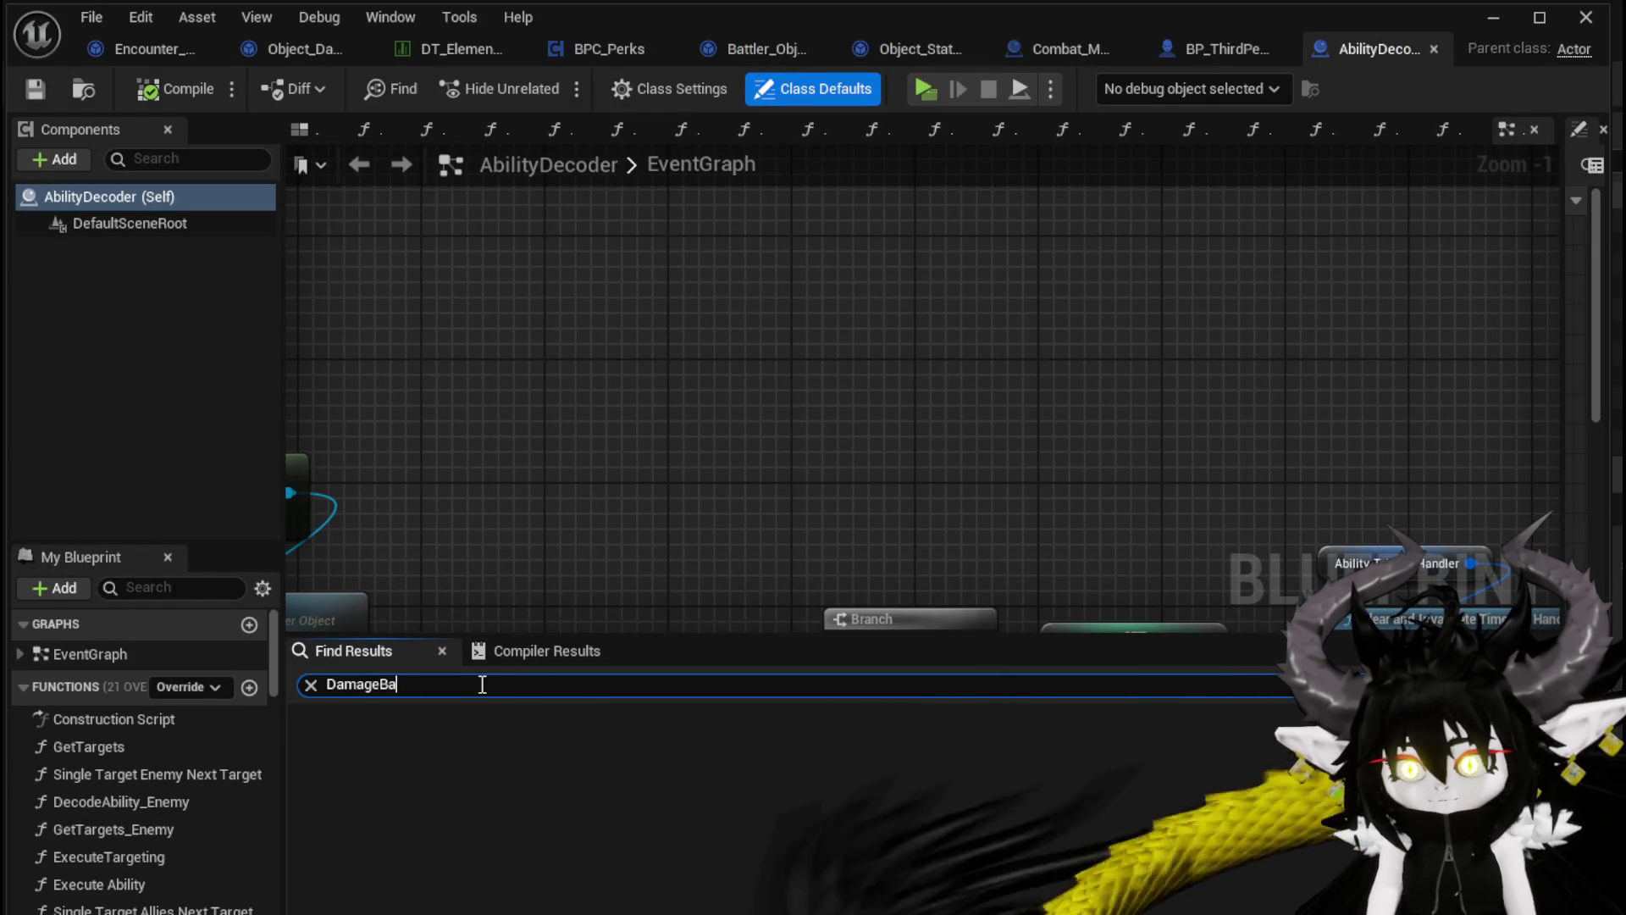
text(ler)
key(Return)
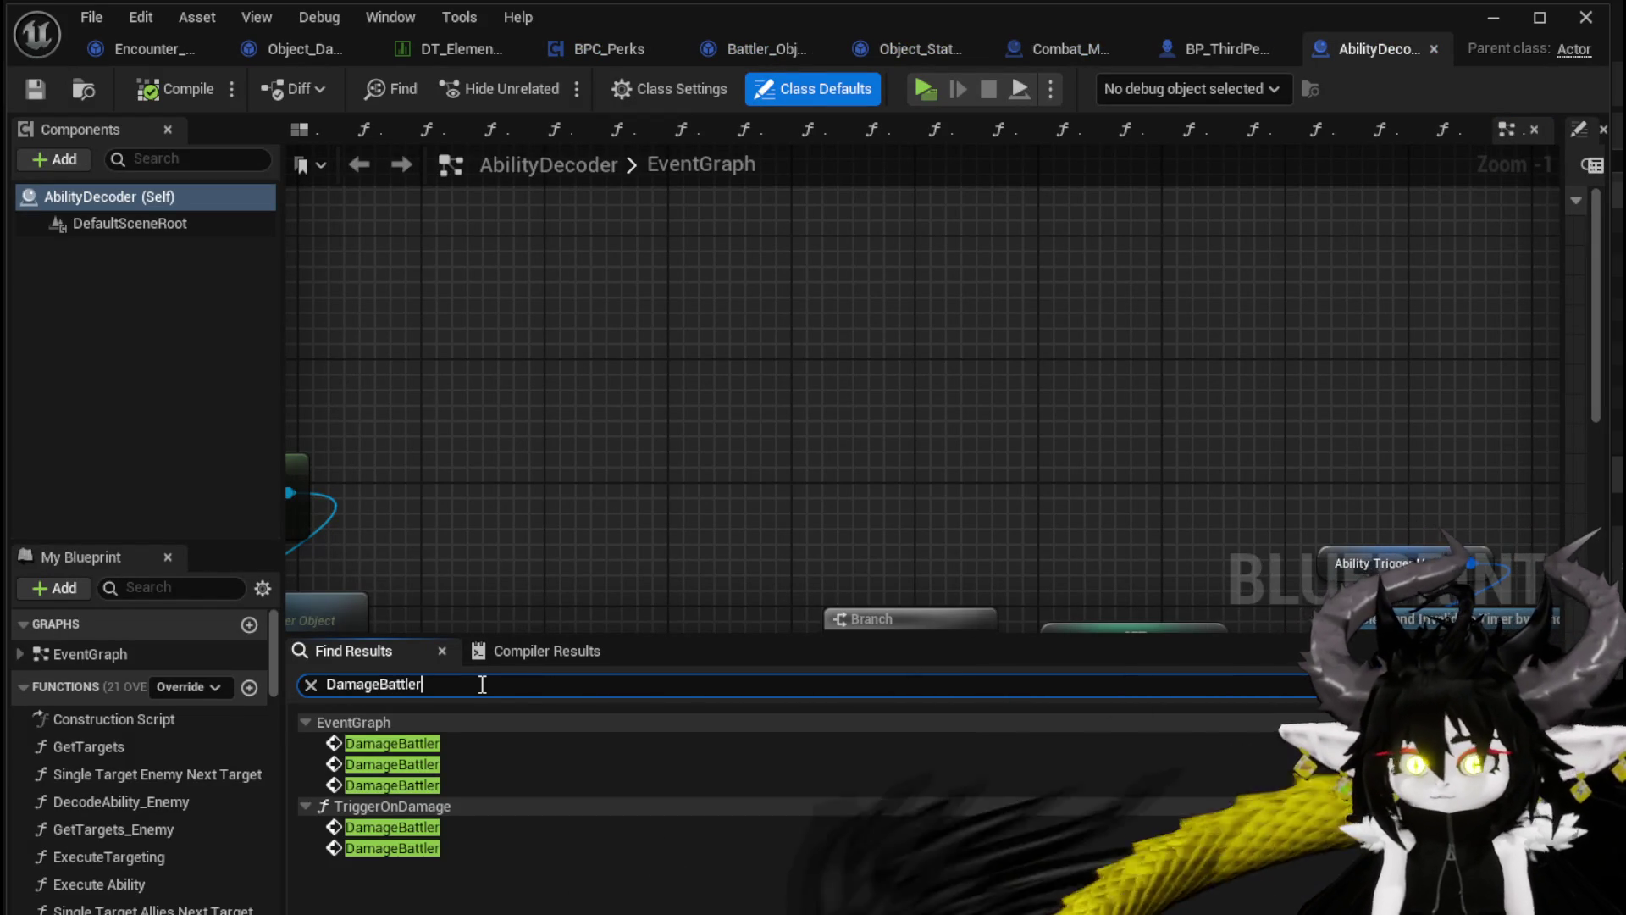
click(413, 744)
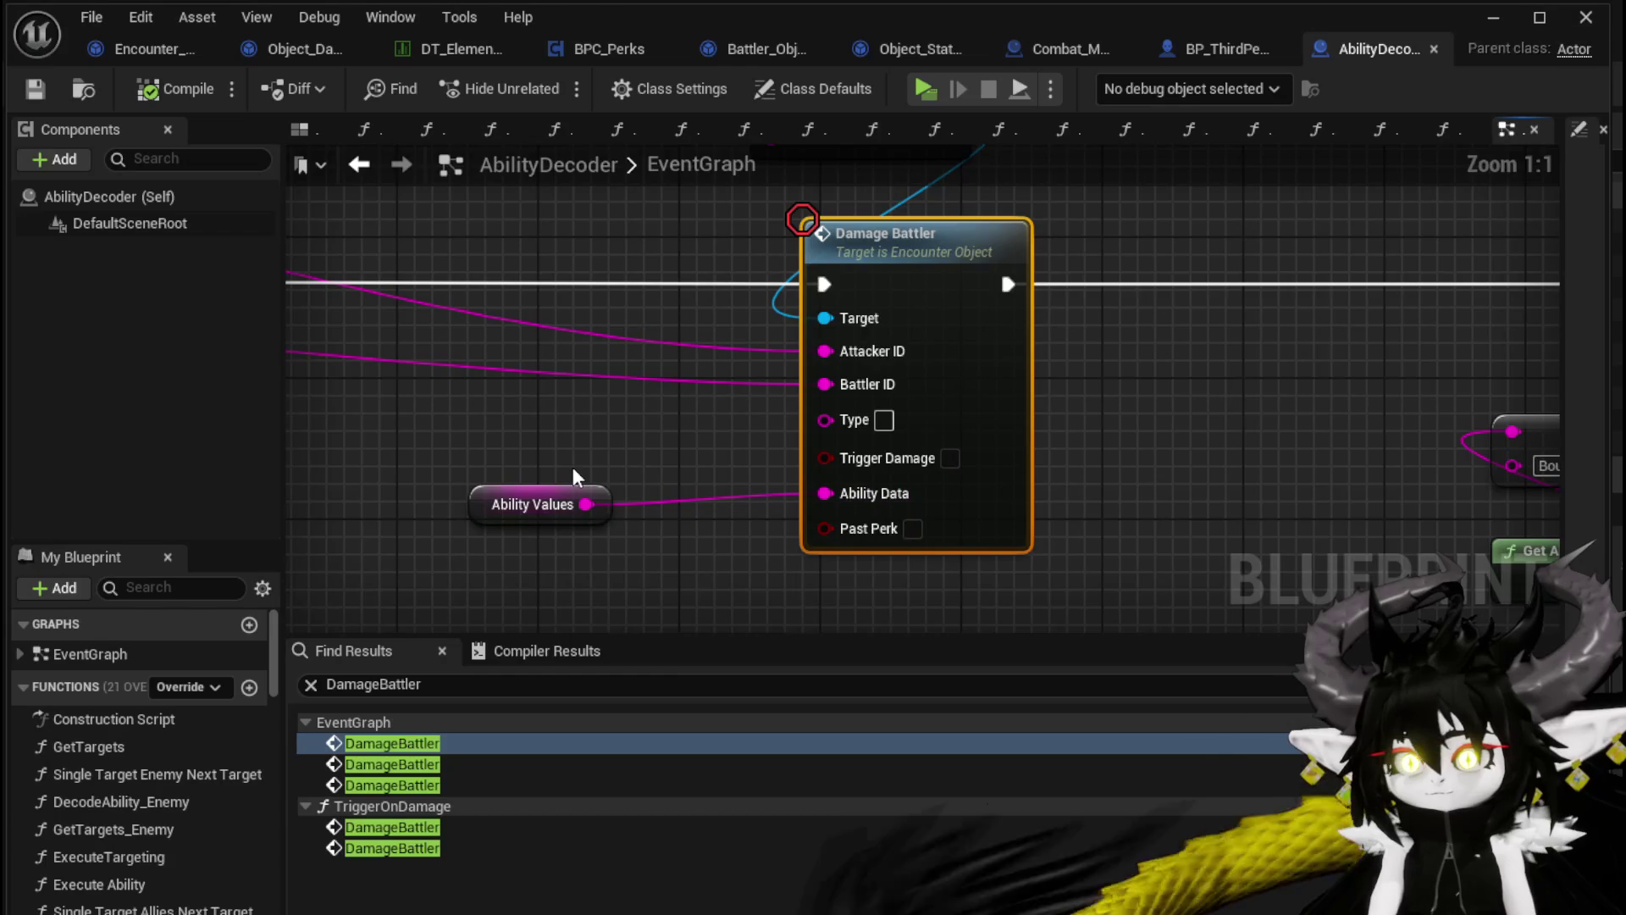
scroll(508, 461, down, 3)
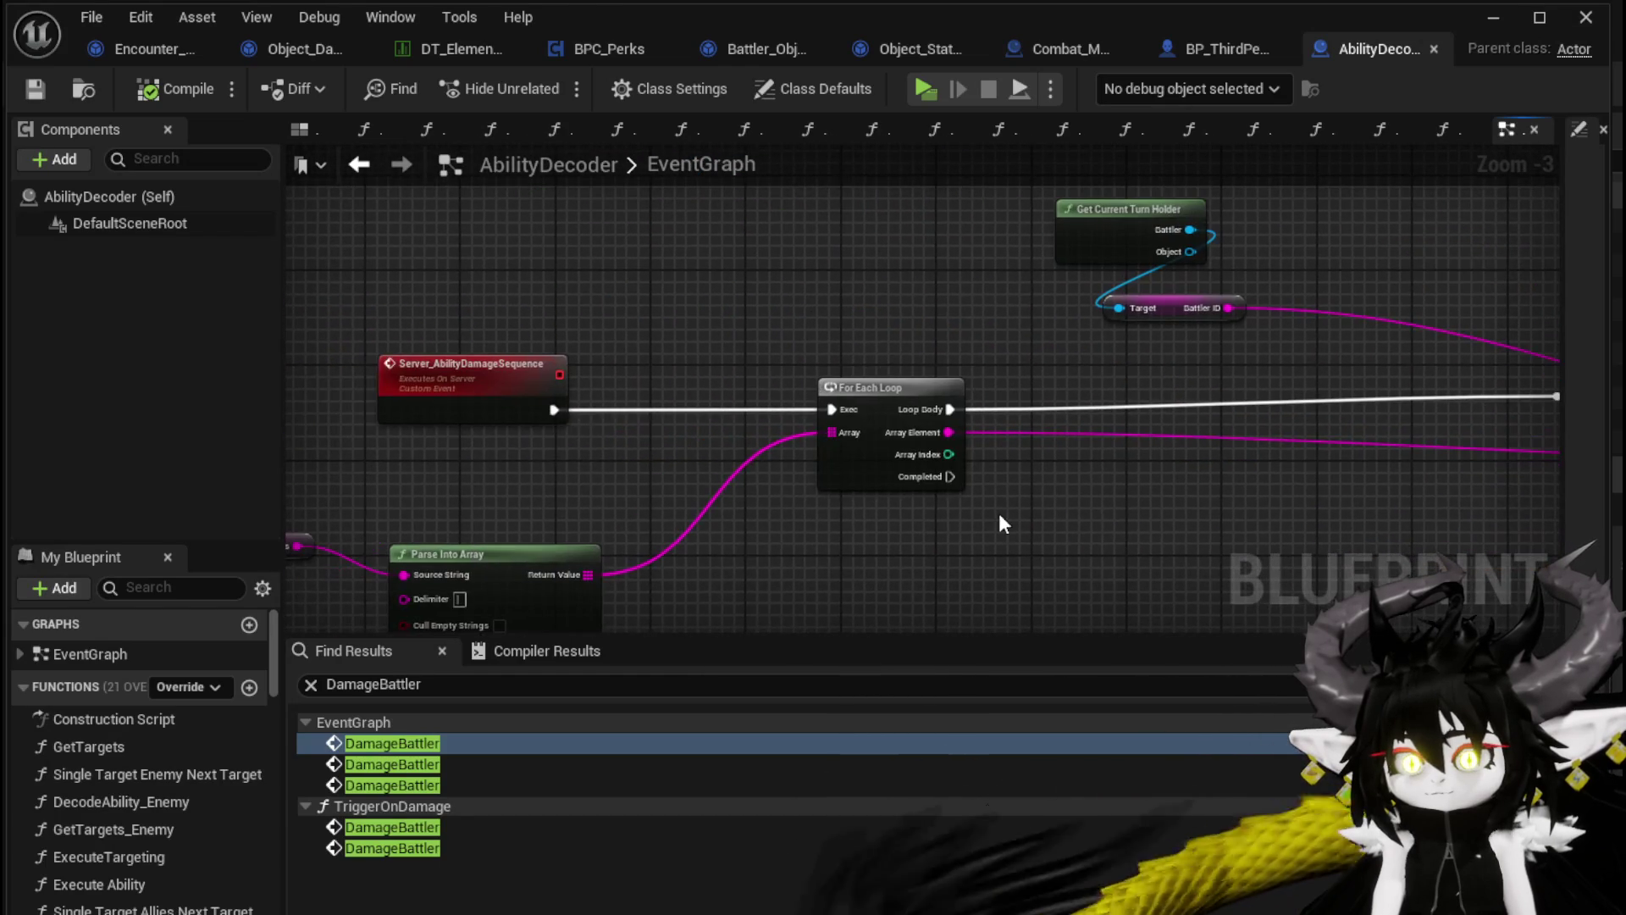
mouse_move(1185, 511)
mouse_down()
mouse_move(497, 483)
mouse_move(512, 489)
mouse_up()
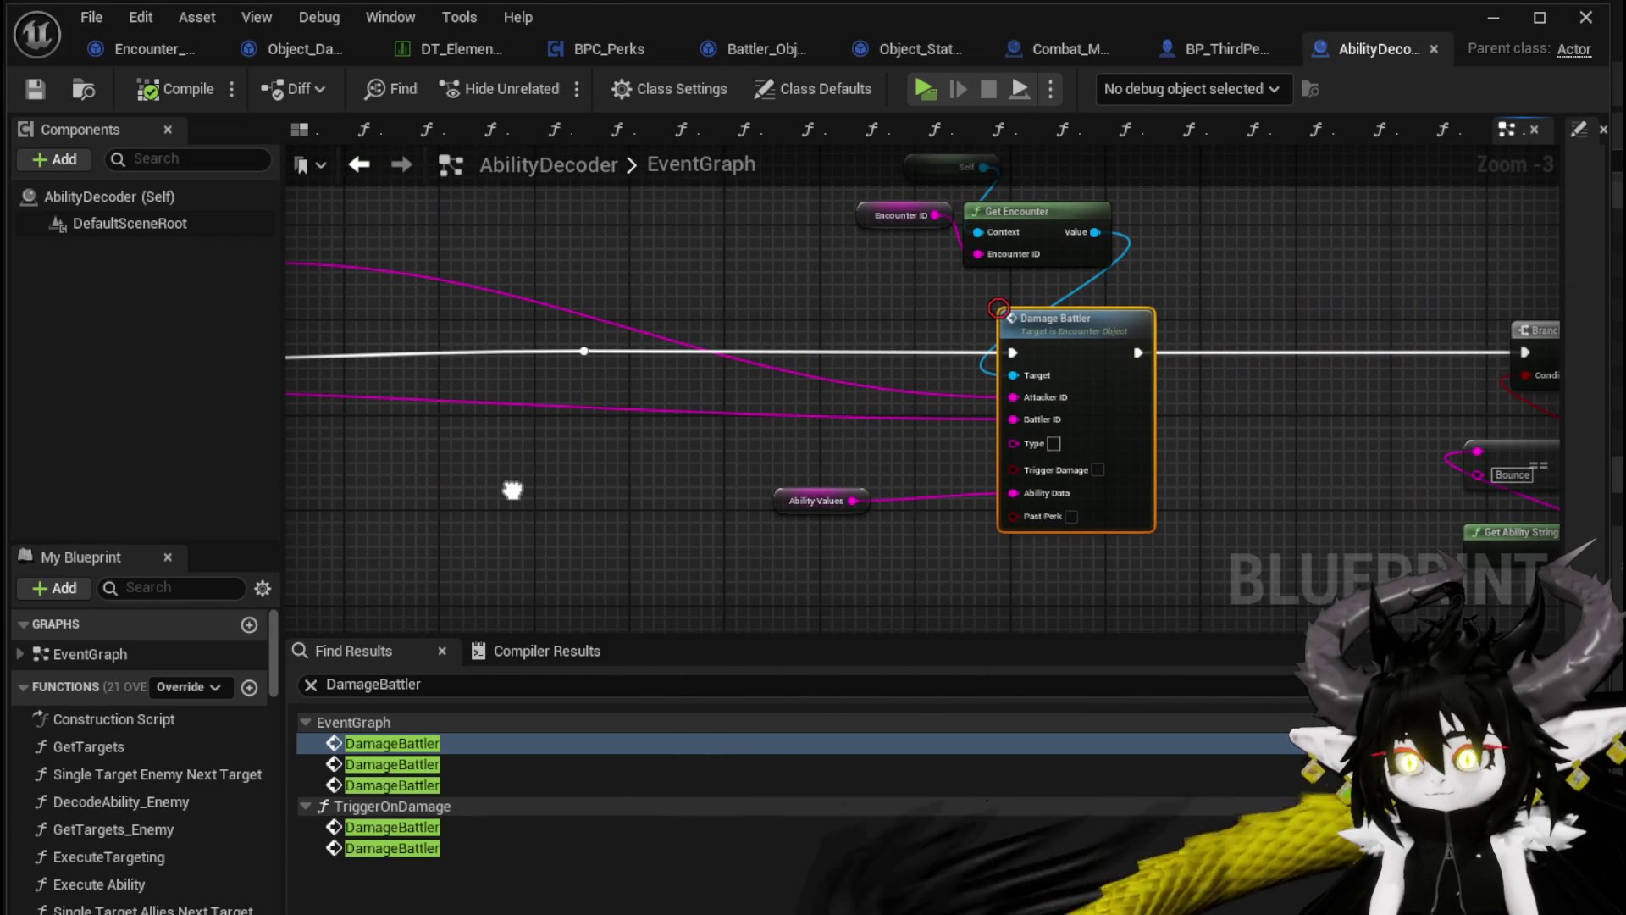
scroll(512, 490, down, 2)
drag(521, 483, 639, 482)
scroll(642, 483, up, 2)
scroll(642, 485, down, 1)
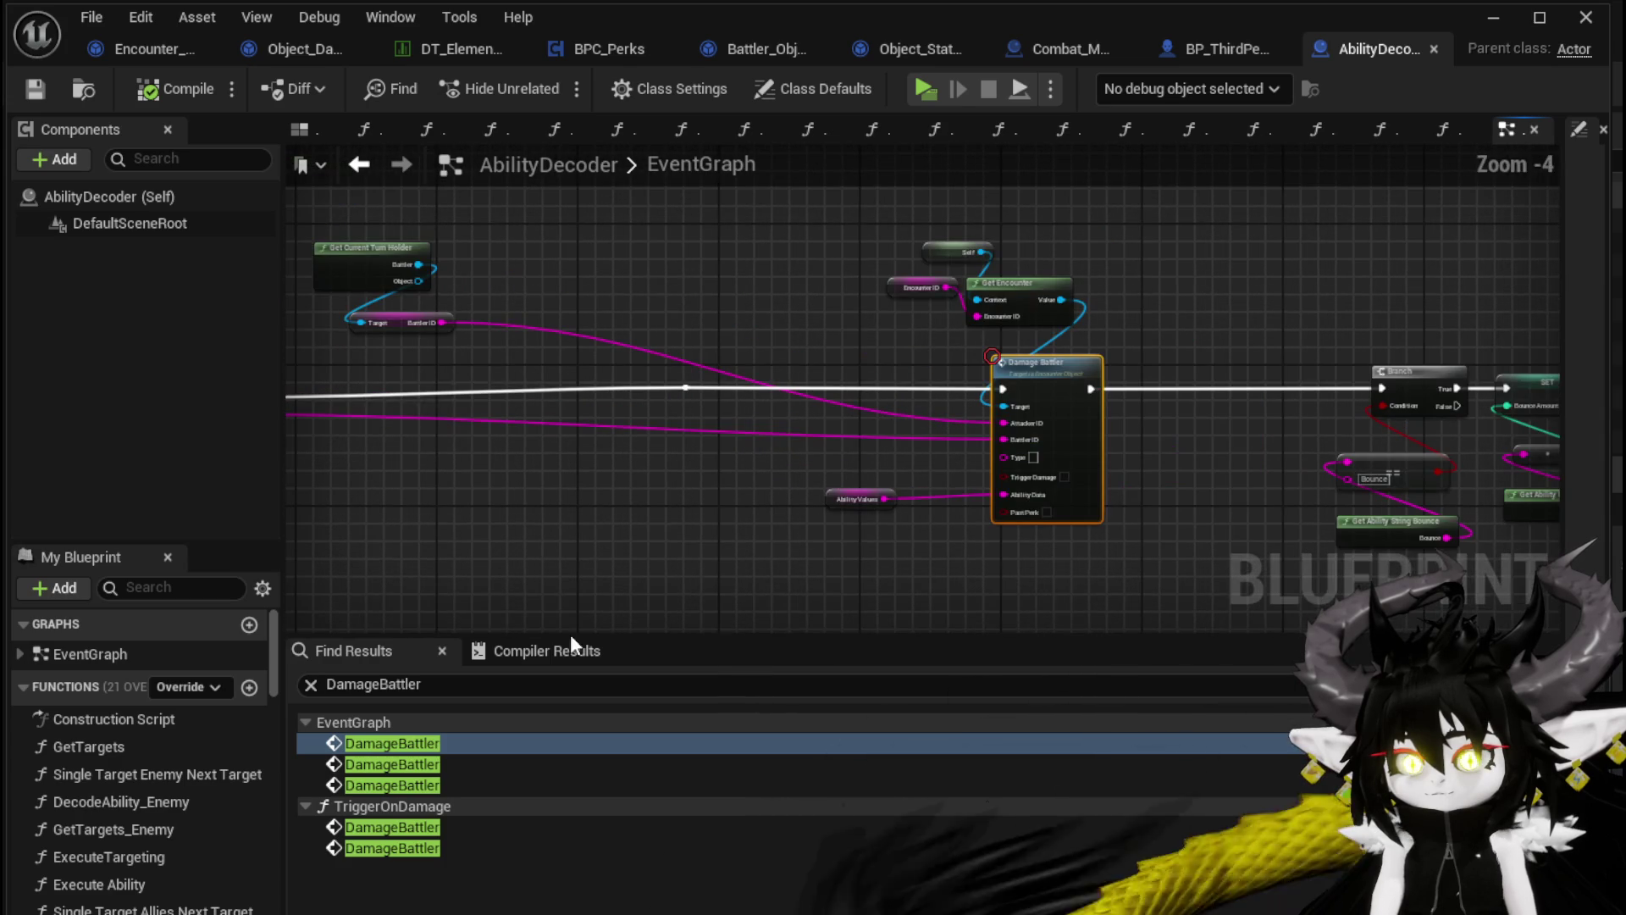
click(423, 762)
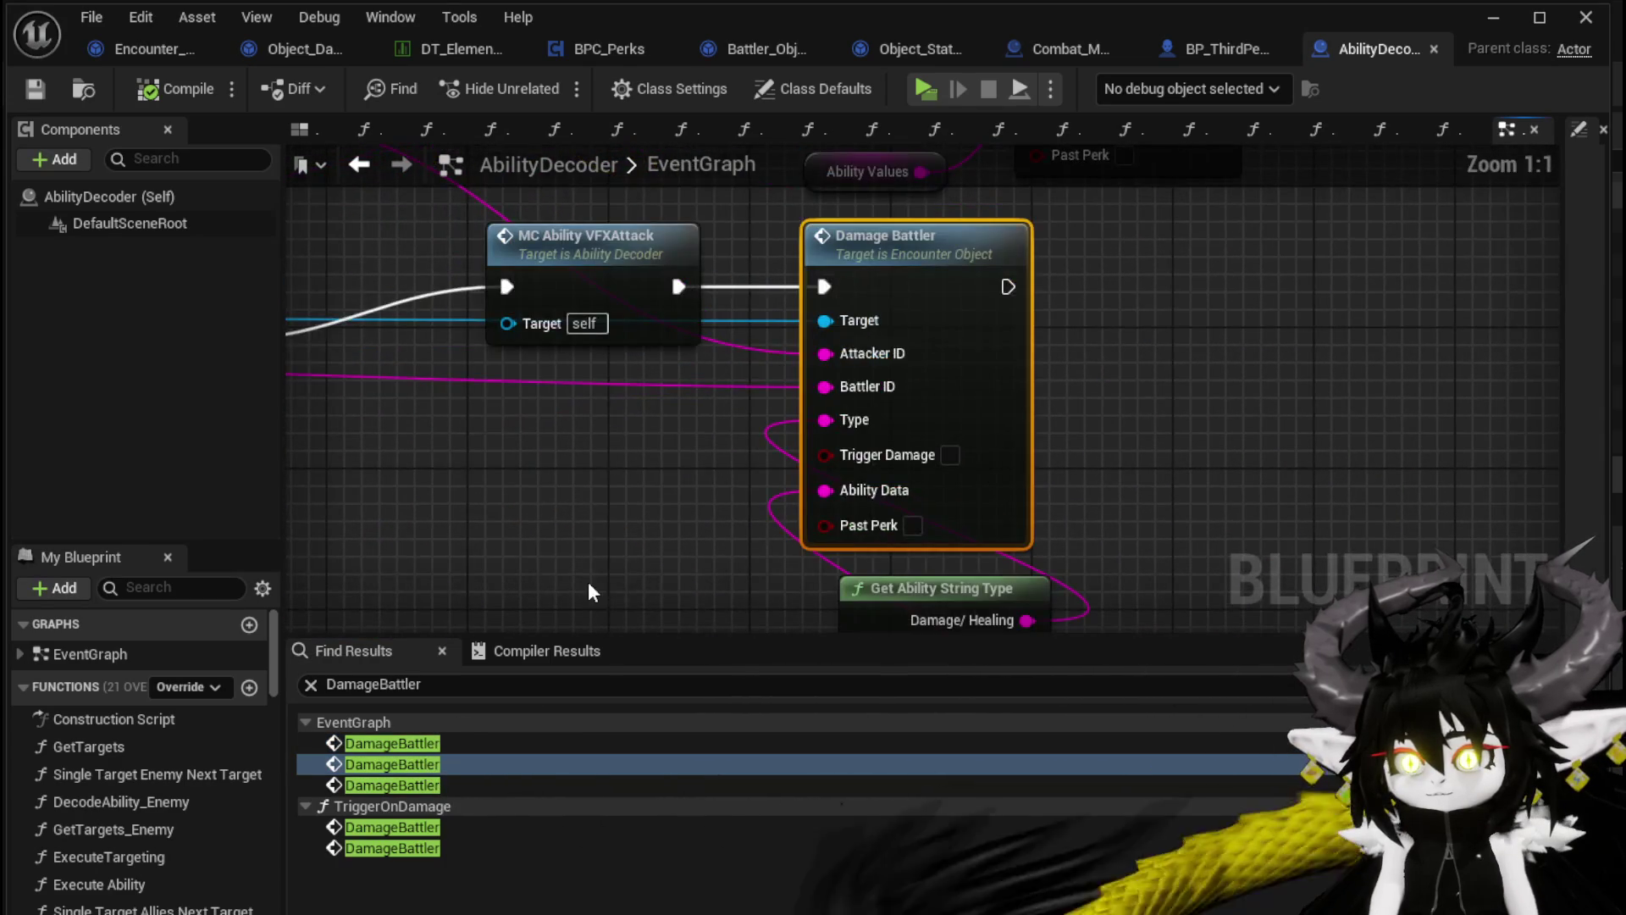
scroll(556, 576, down, 3)
click(424, 785)
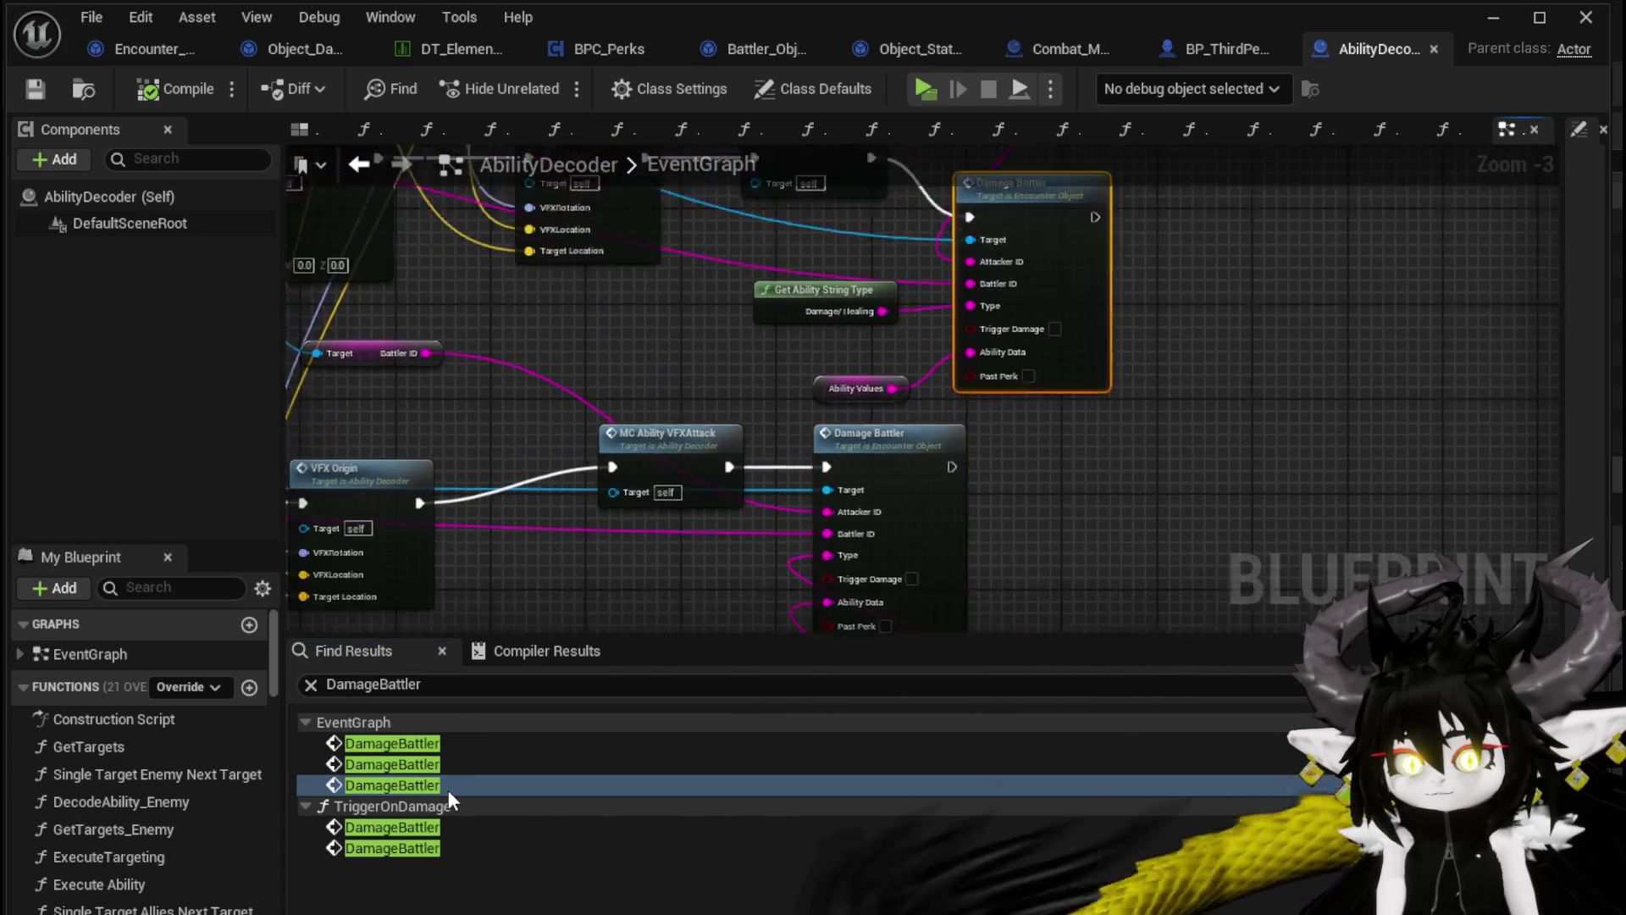
scroll(552, 491, down, 5)
drag(1006, 479, 1356, 475)
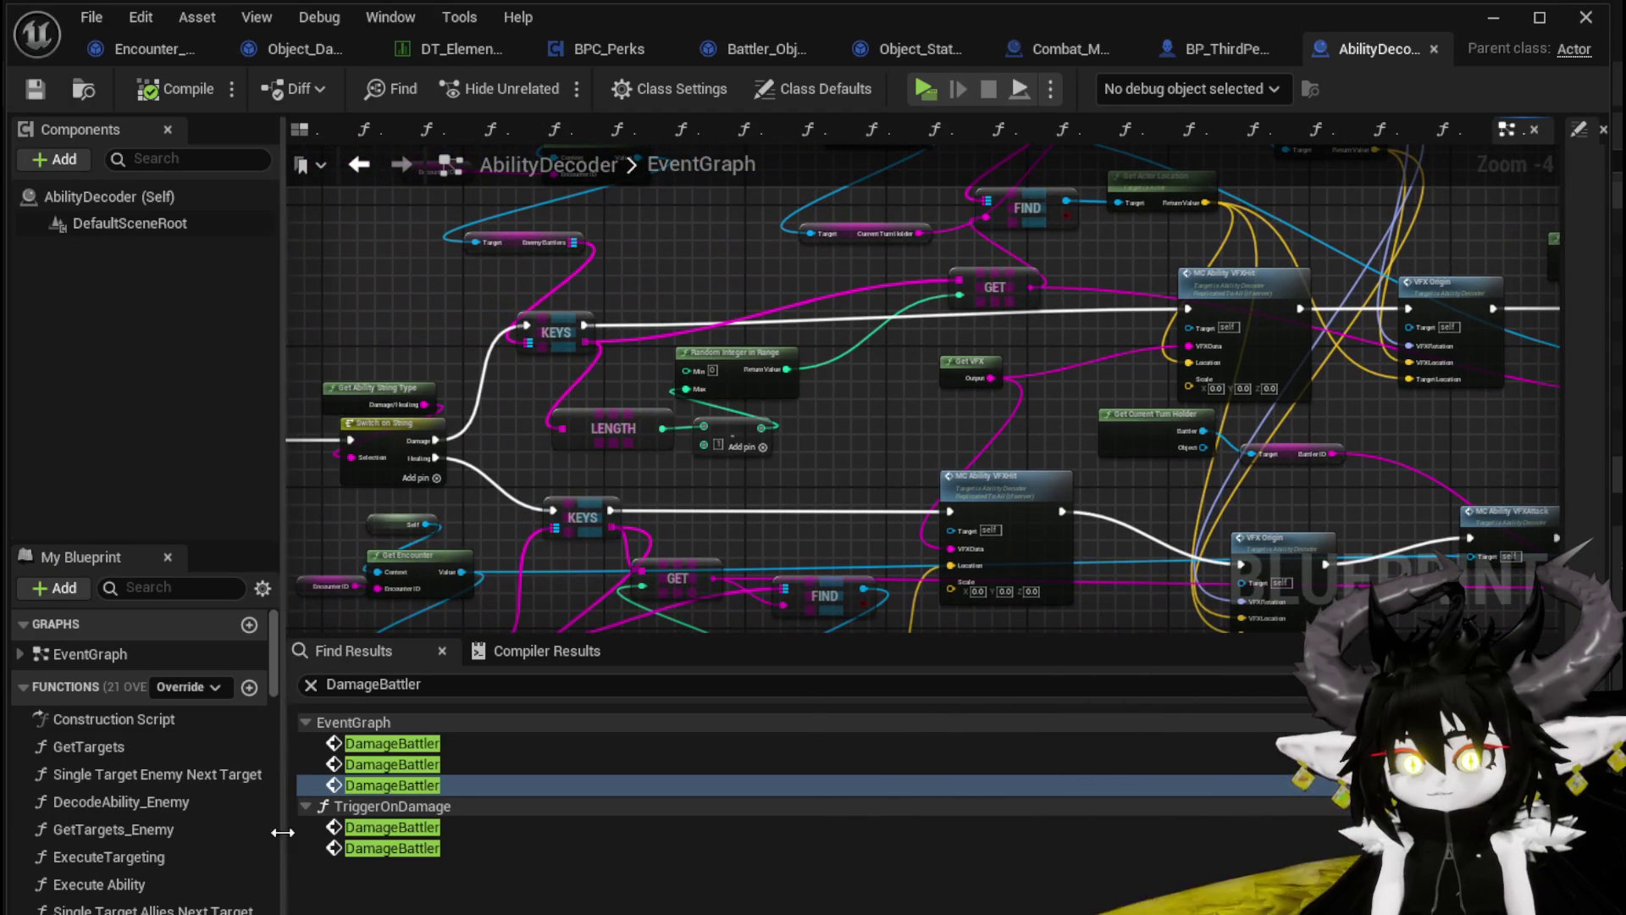
Jump to the DamageBattler call in TriggerOnDamage and survey its node network
click(372, 825)
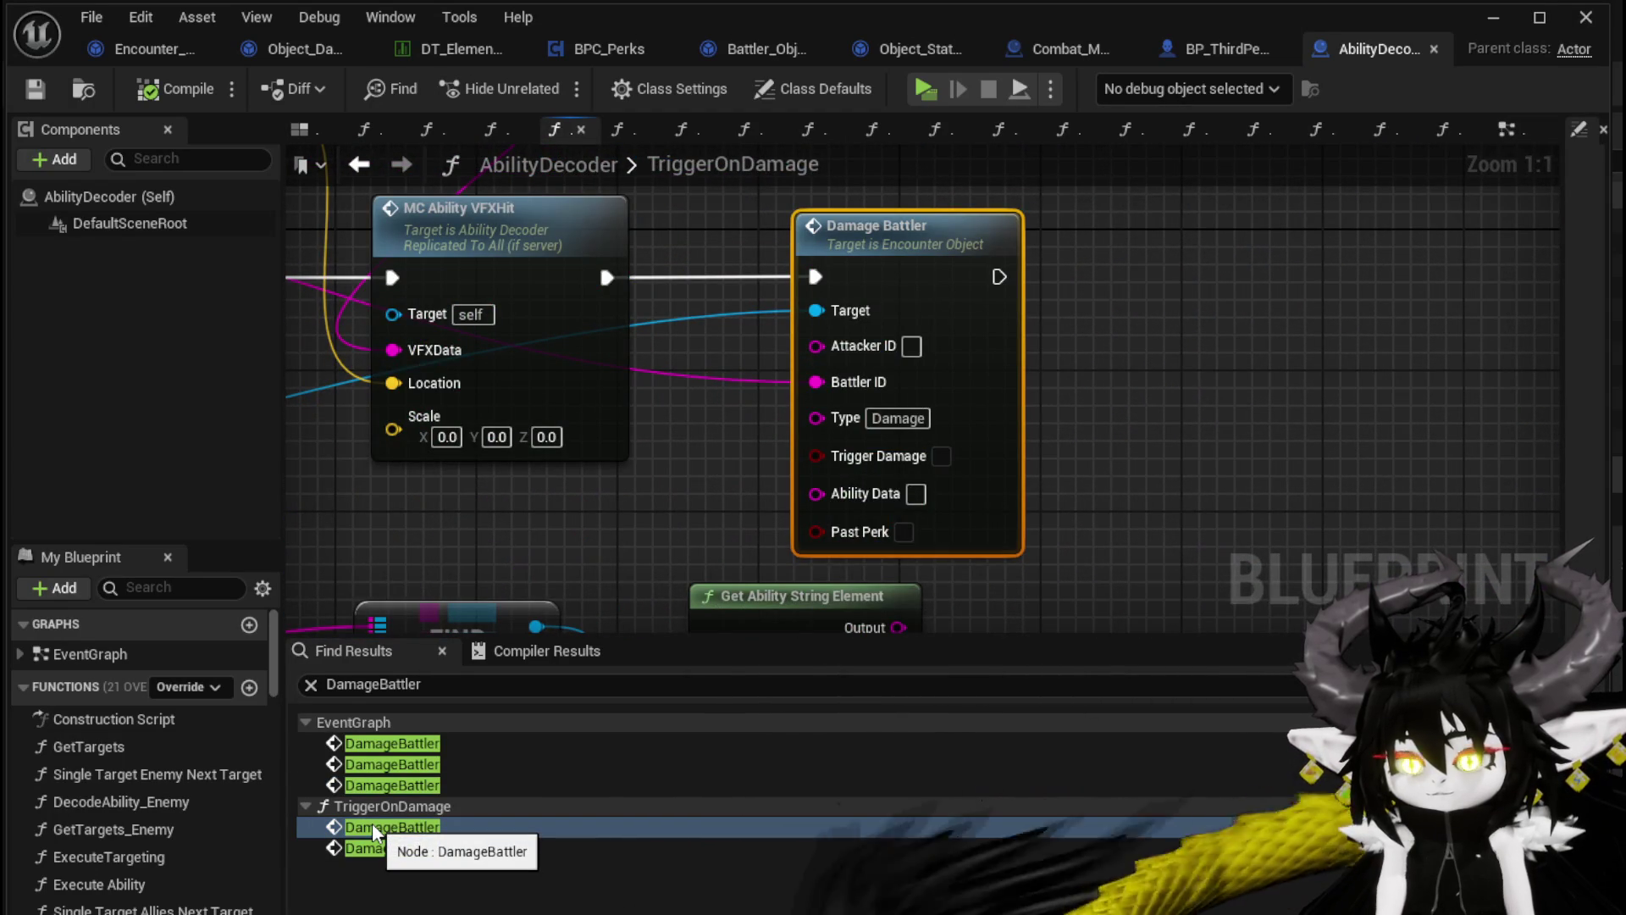
scroll(556, 565, down, 4)
drag(973, 519, 1213, 486)
scroll(1518, 457, down, 2)
mouse_move(1518, 458)
mouse_down()
mouse_move(943, 403)
mouse_move(1154, 347)
mouse_move(1245, 447)
mouse_up()
scroll(947, 404, up, 1)
scroll(1245, 448, up, 2)
scroll(1134, 419, up, 1)
mouse_move(1135, 419)
mouse_down()
mouse_move(879, 348)
mouse_move(944, 352)
mouse_move(929, 347)
mouse_up()
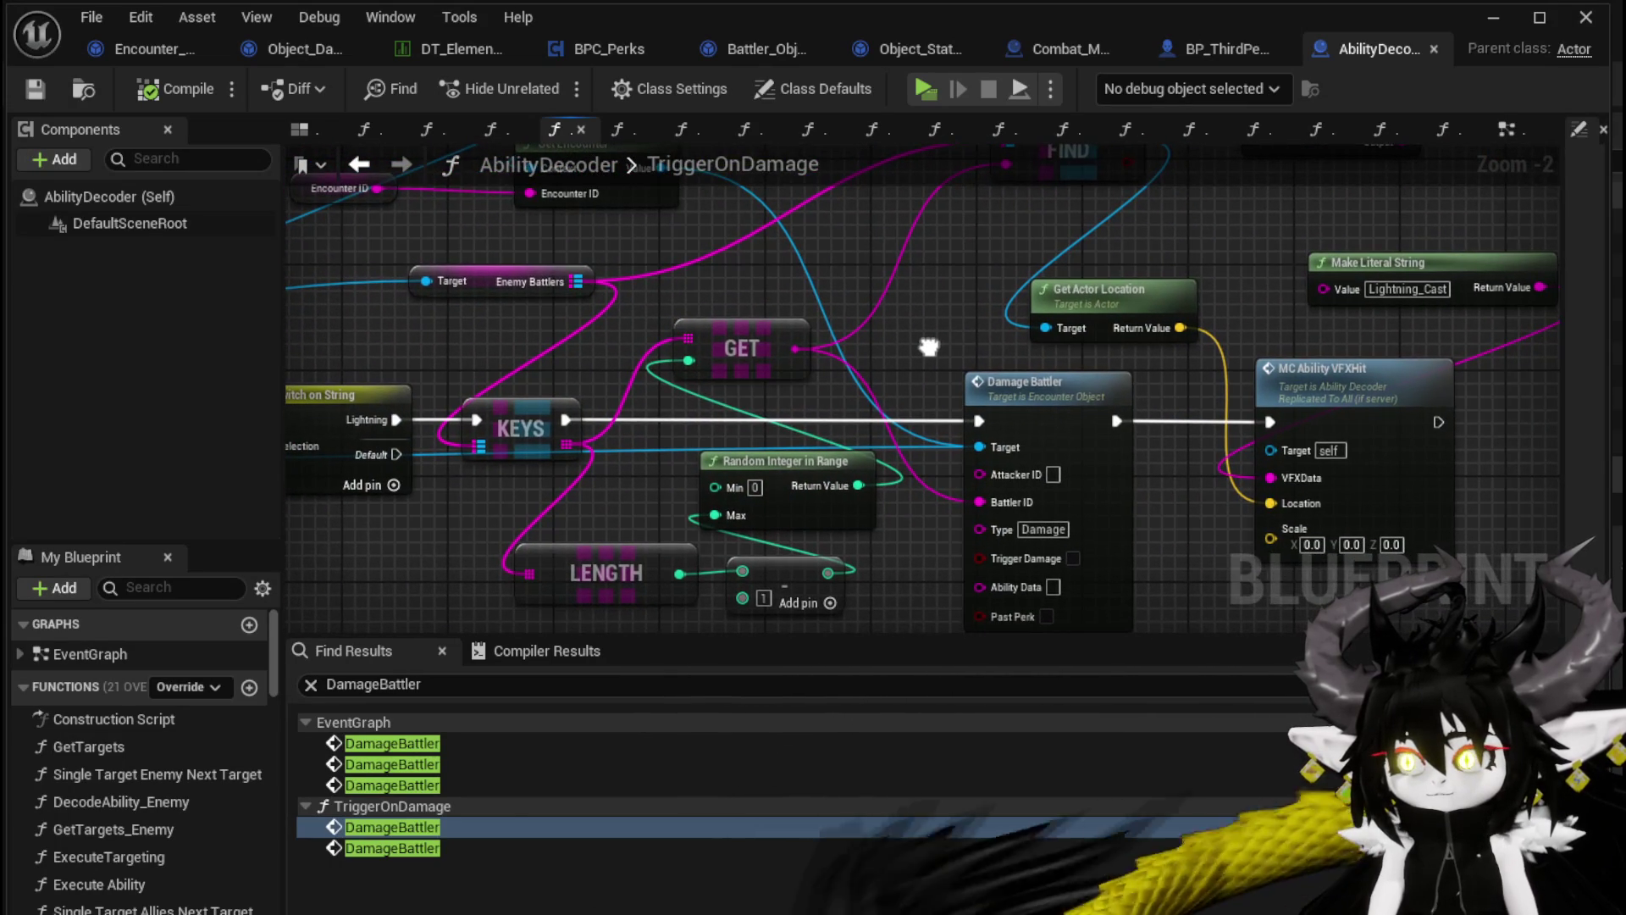
scroll(929, 347, down, 1)
scroll(928, 346, down, 1)
mouse_move(424, 349)
mouse_down()
mouse_move(986, 394)
mouse_move(987, 508)
mouse_move(1038, 545)
mouse_move(968, 424)
mouse_up()
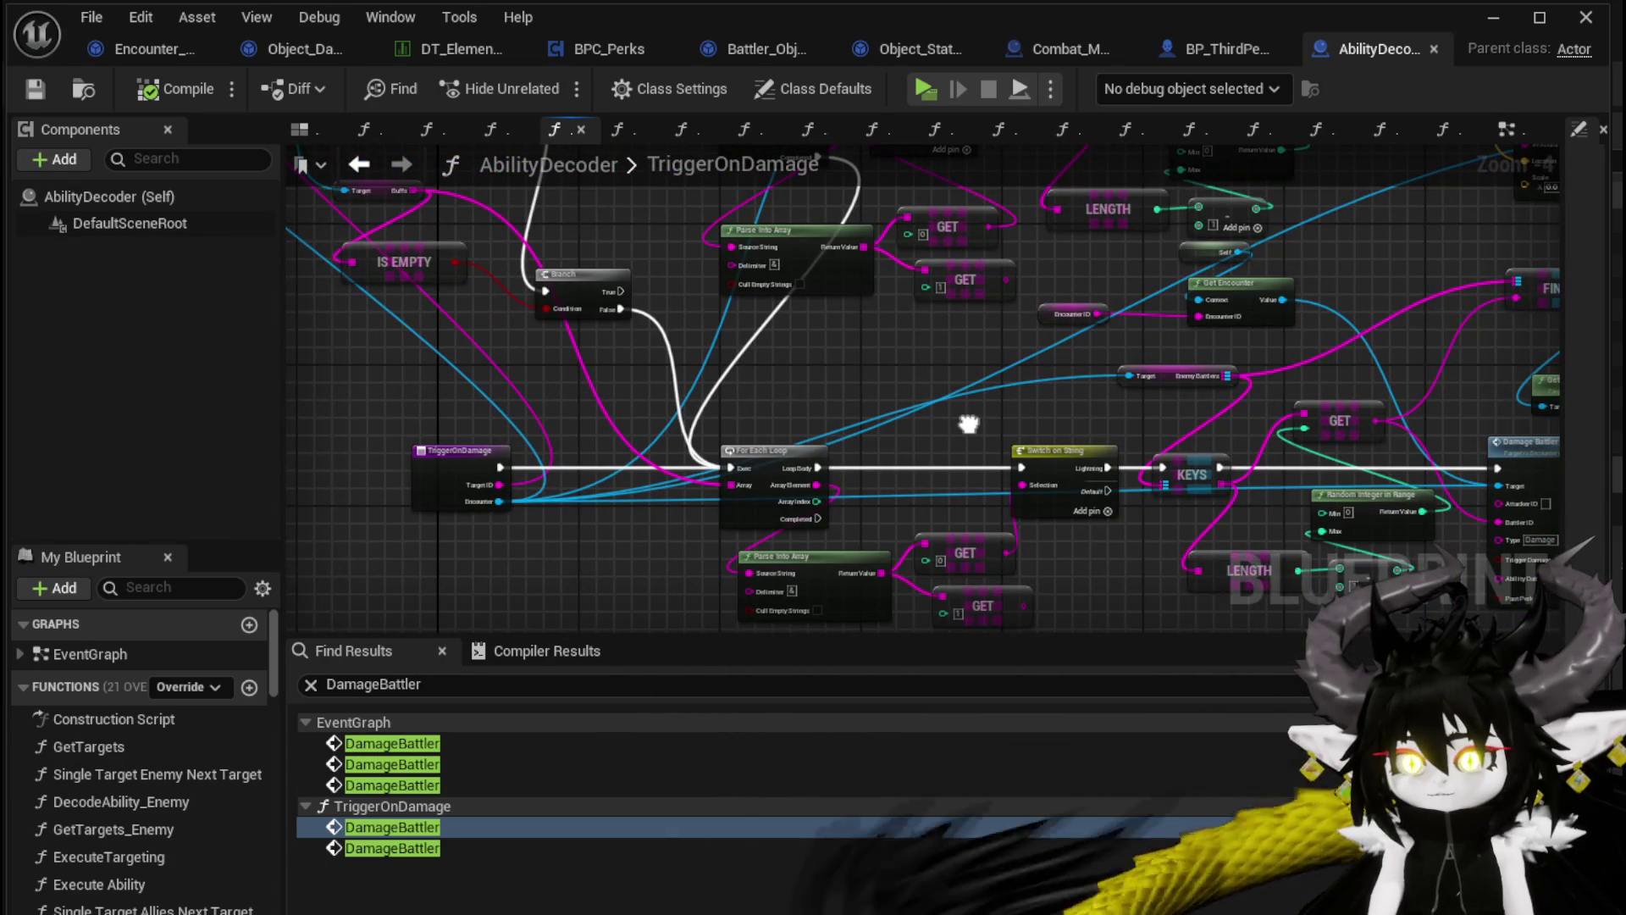
scroll(551, 474, down, 1)
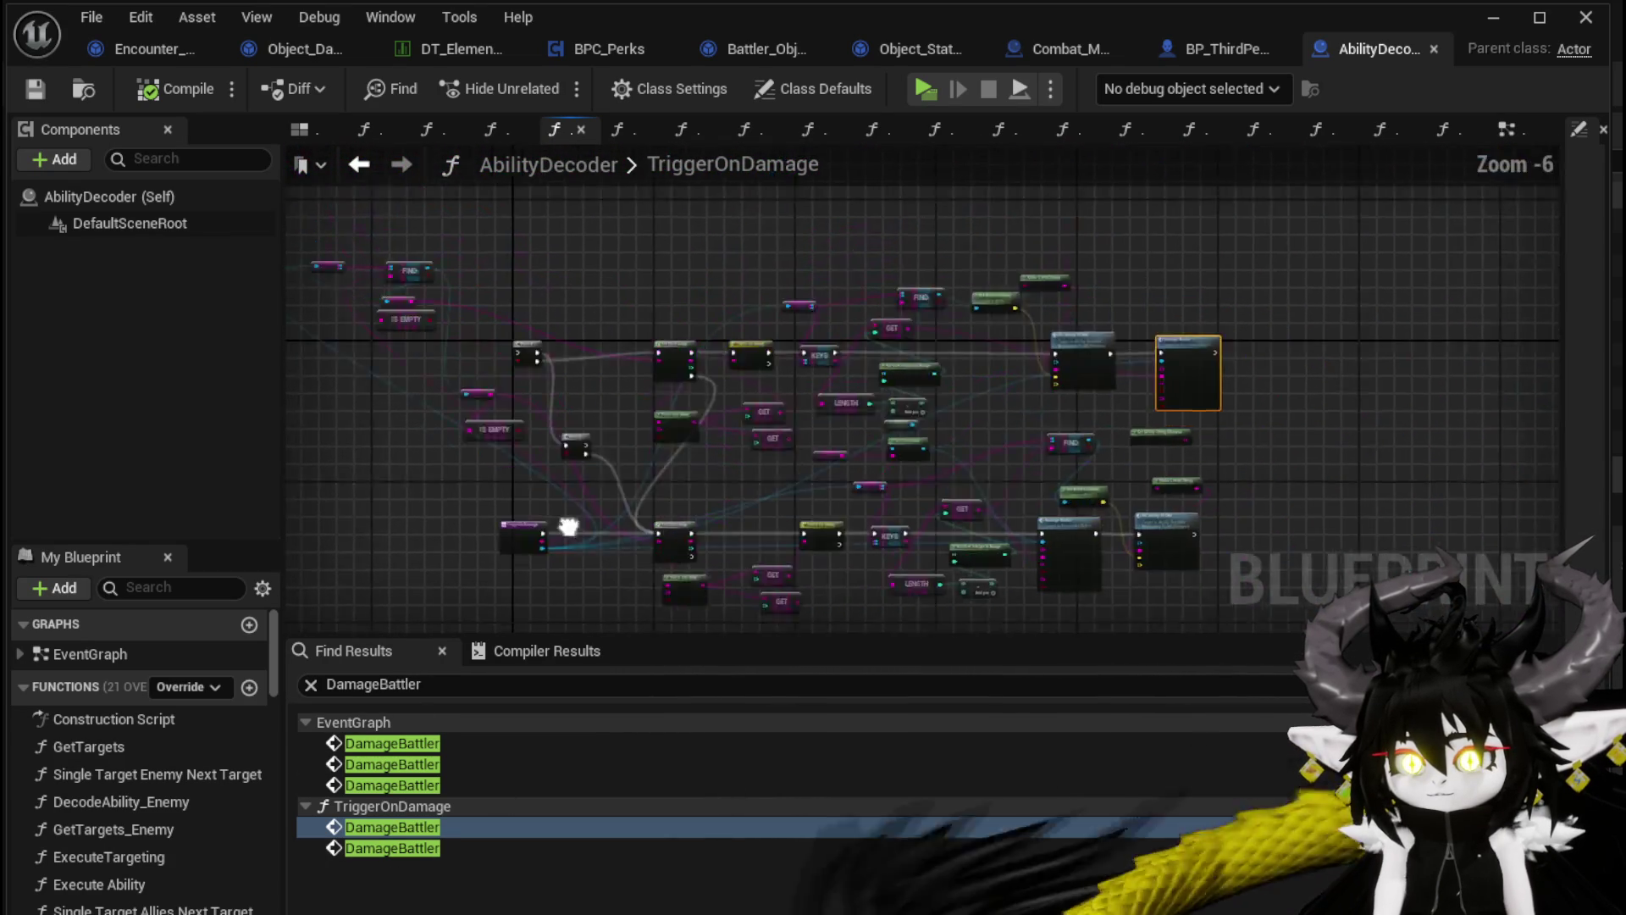
scroll(635, 359, up, 3)
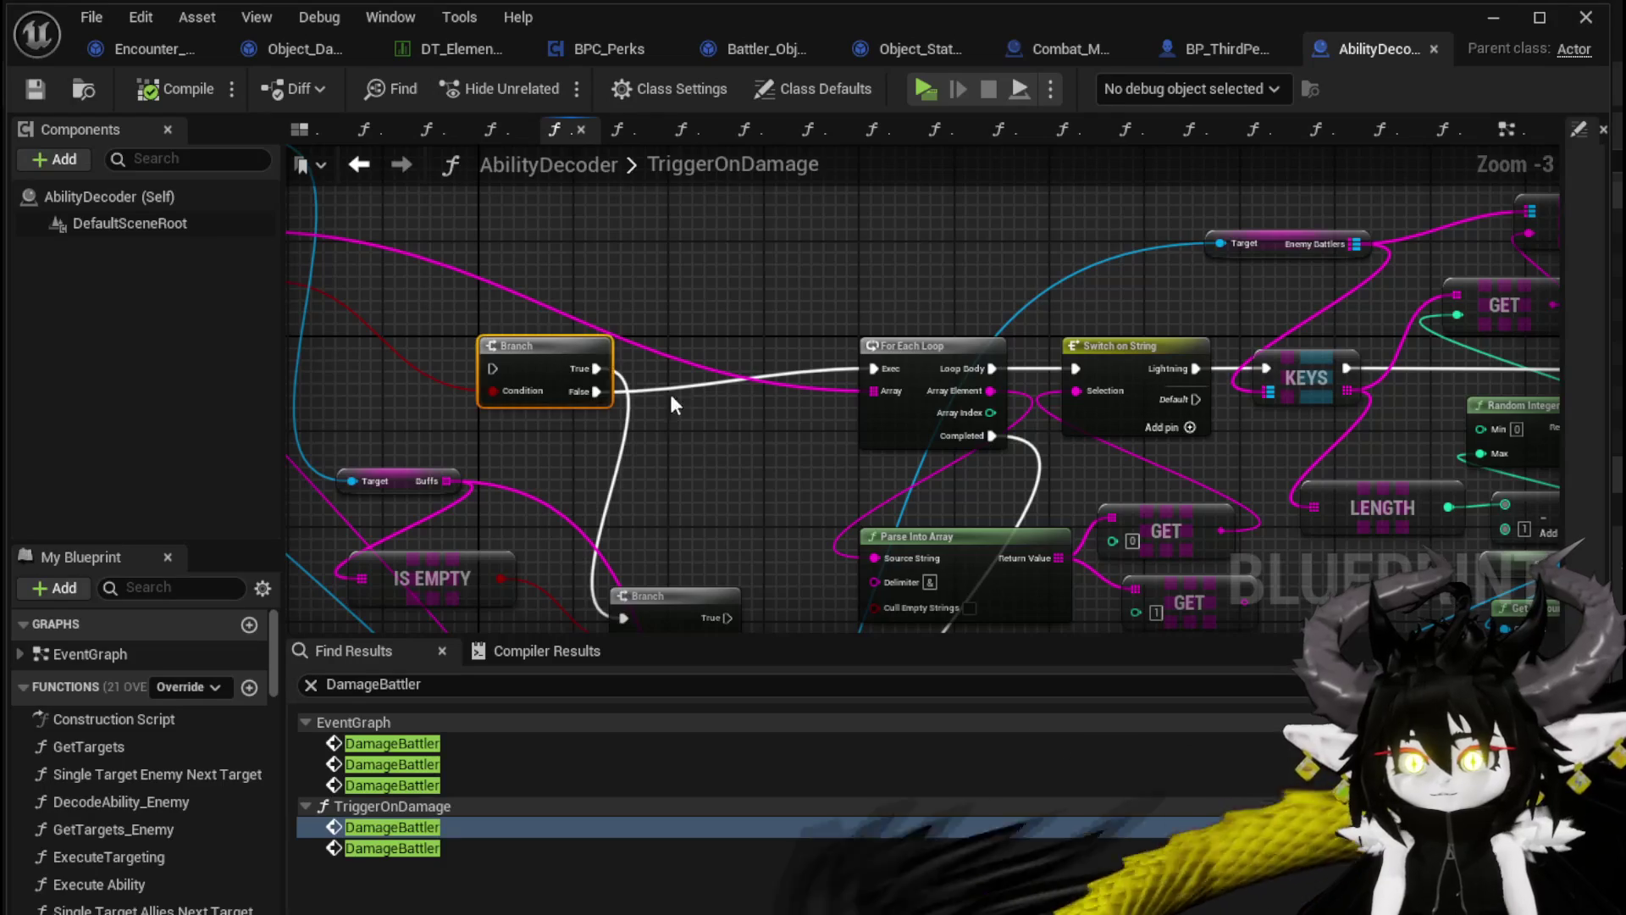
Delete the Branch and For Each Loop nodes
key(Delete)
scroll(767, 374, down, 1)
mouse_move(679, 464)
mouse_down()
mouse_move(690, 403)
mouse_move(563, 456)
mouse_up()
click(681, 334)
key(Delete)
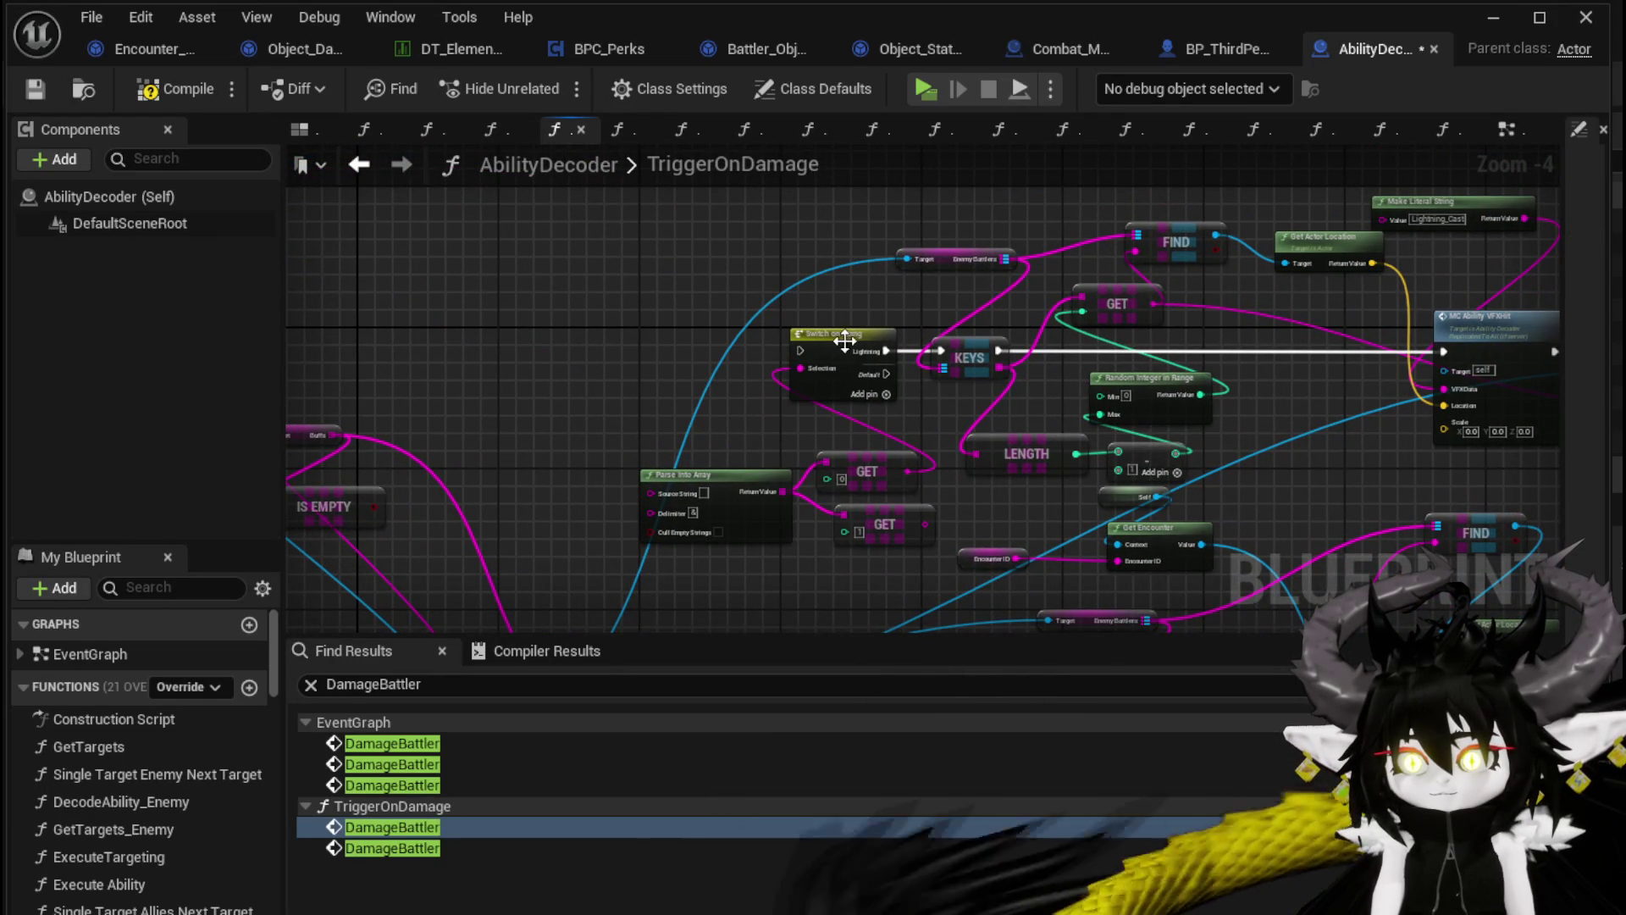
Delete the MC Ability VFX, Damage Battler, Target, FIND and Get Actor Location nodes
drag(718, 371, 653, 366)
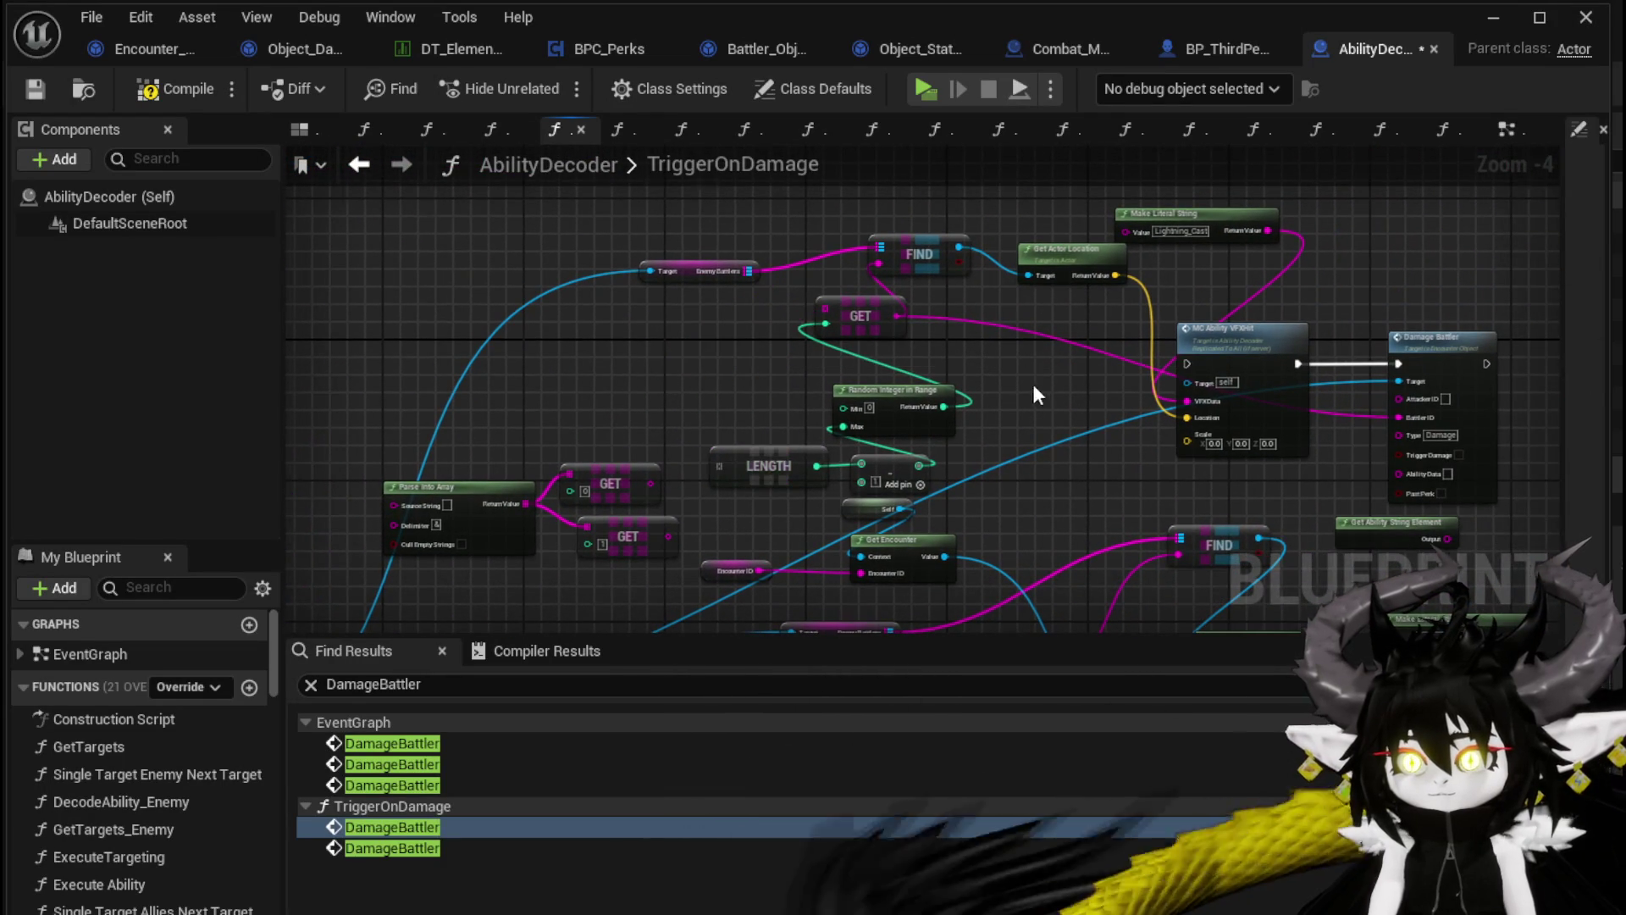
drag(1034, 384, 989, 332)
click(990, 332)
ctrl+click(1185, 338)
key(Delete)
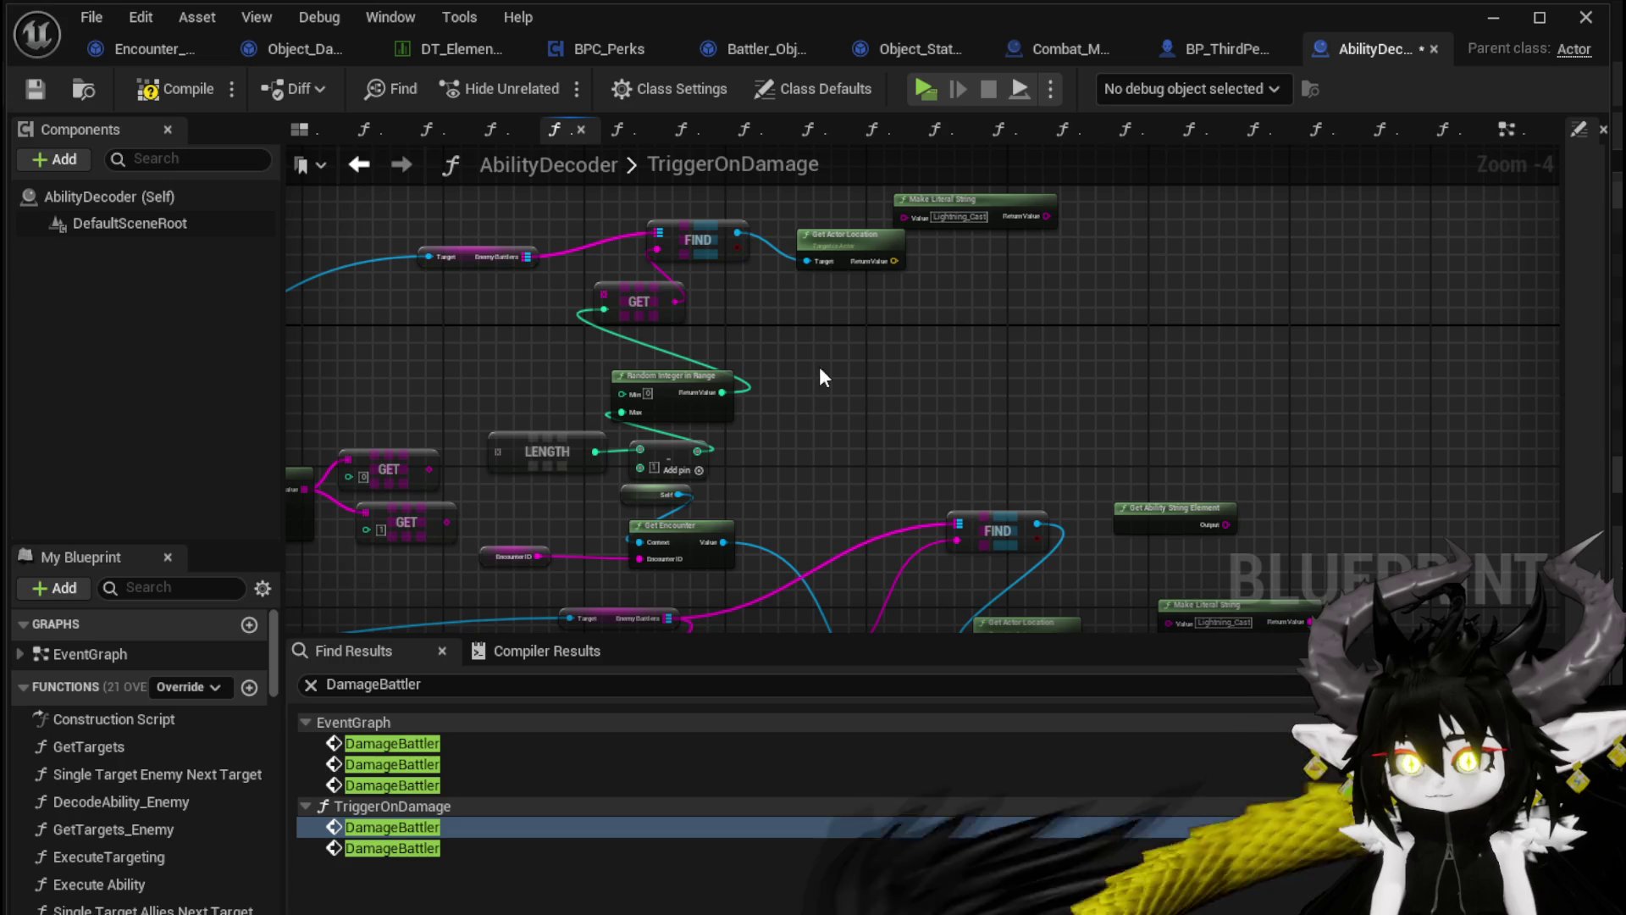
drag(1147, 238, 519, 277)
key(Delete)
Delete LENGTH, Random Integer, subtract, Parse Into Array, GET, FIND and IS EMPTY nodes
drag(980, 212, 1048, 264)
mouse_move(801, 339)
mouse_down()
mouse_move(804, 318)
mouse_move(800, 332)
mouse_up()
key(Delete)
drag(637, 351, 794, 336)
key(Delete)
mouse_move(577, 379)
mouse_down()
mouse_move(918, 424)
mouse_move(497, 475)
mouse_up()
drag(754, 316, 550, 503)
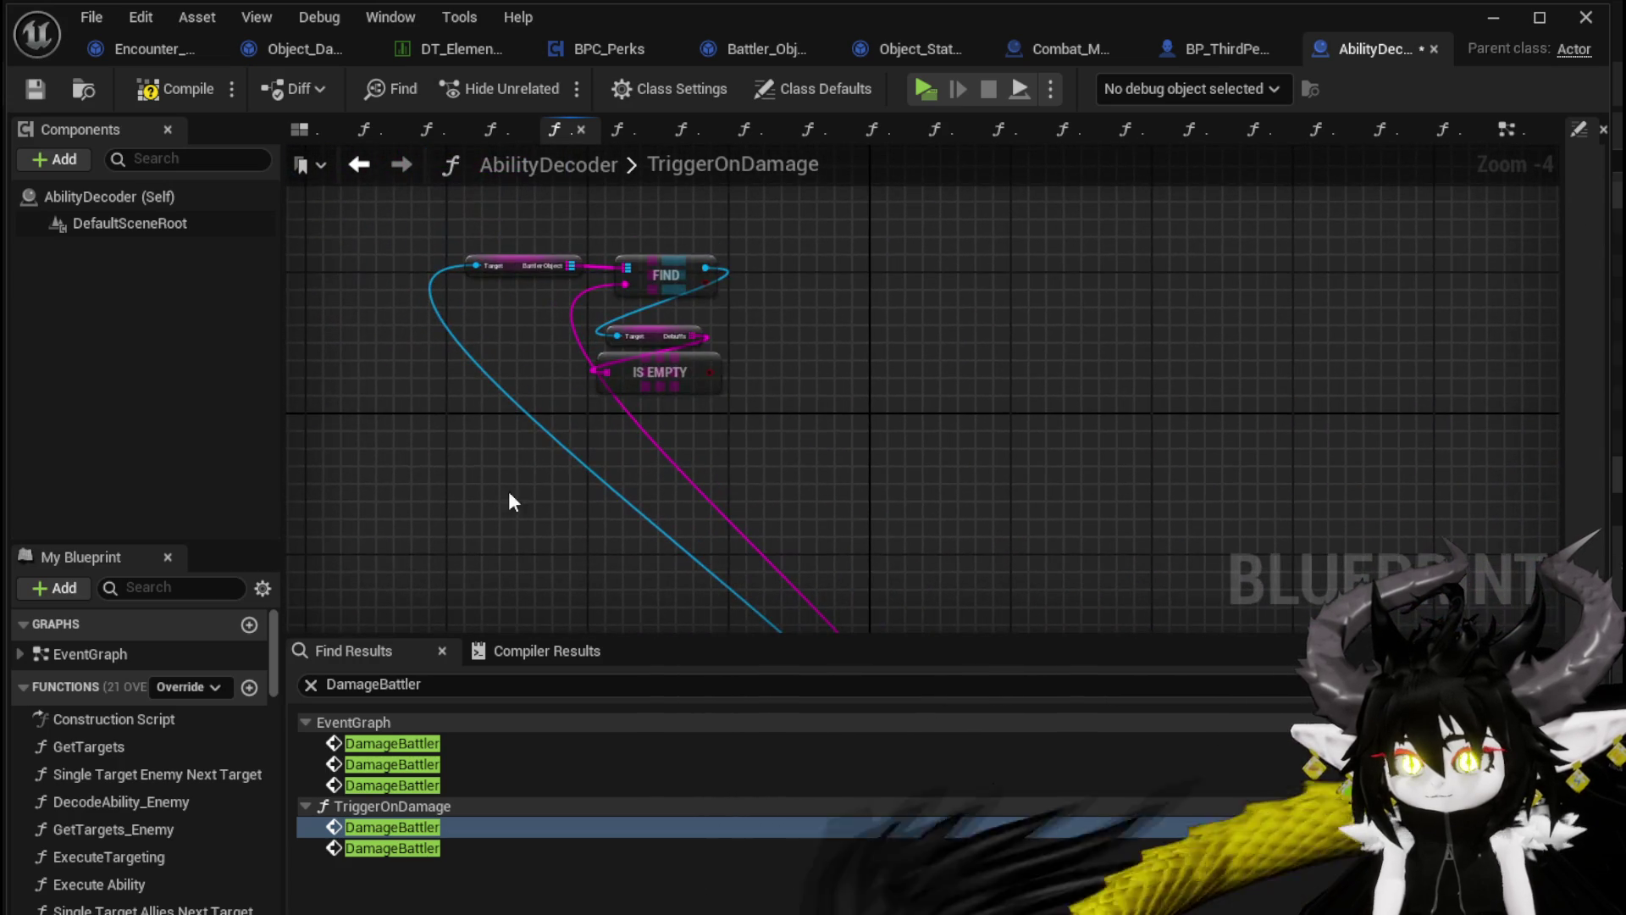
drag(869, 232, 869, 231)
key(Delete)
mouse_move(878, 533)
mouse_down()
mouse_move(573, 210)
mouse_move(623, 273)
mouse_up()
scroll(462, 377, down, 3)
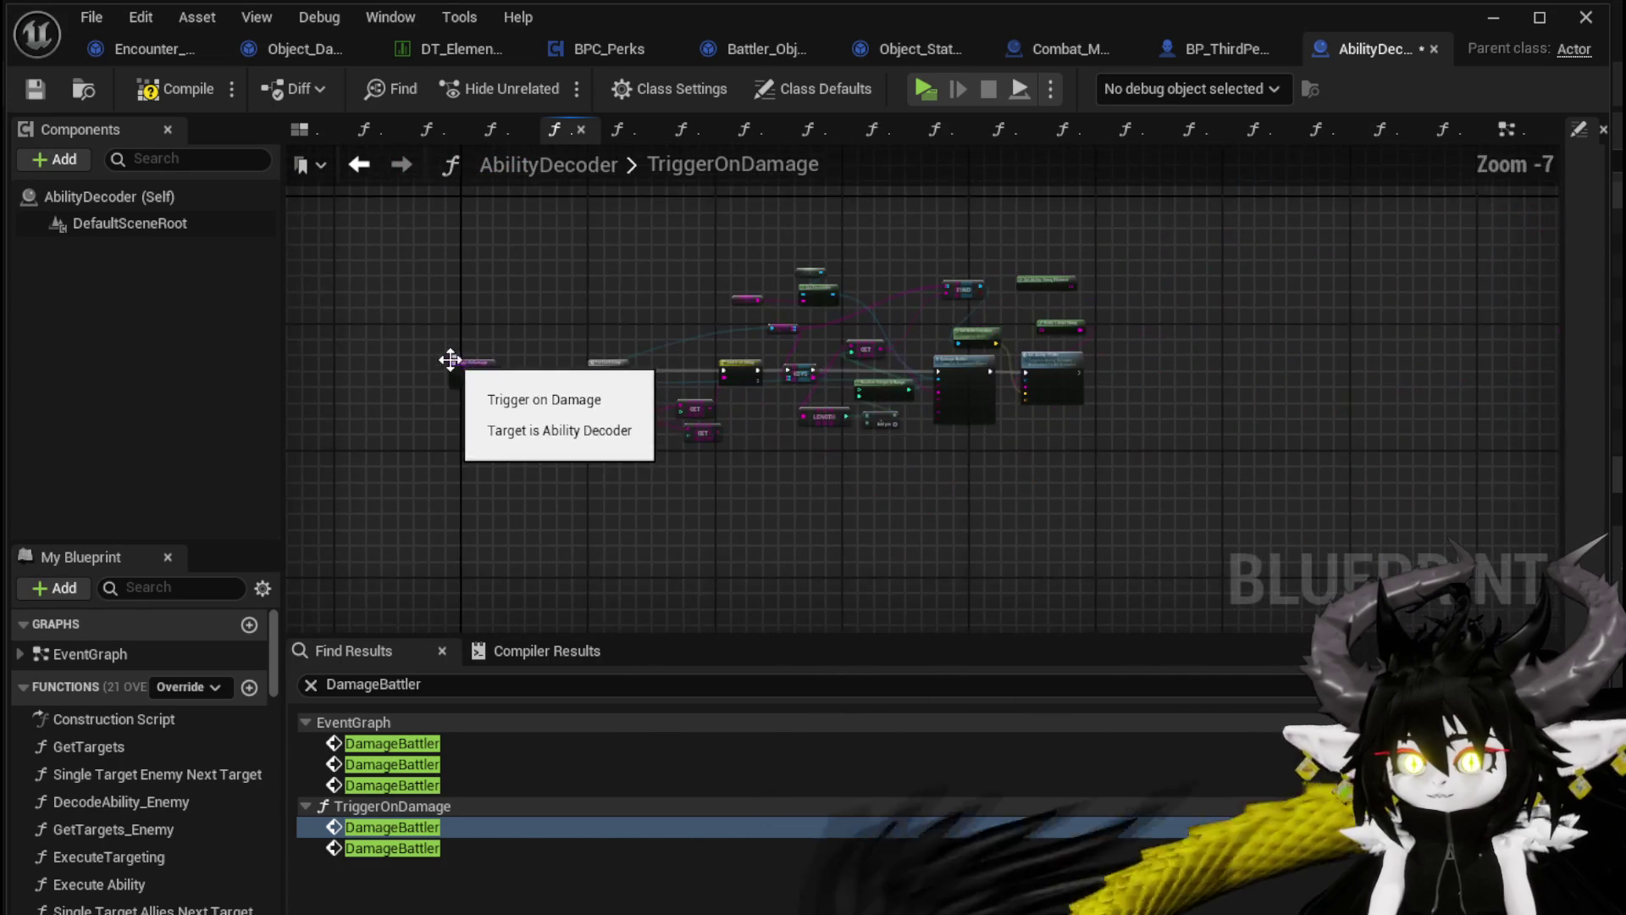
Clear the remaining nodes, delete the TriggerOnDamage function, and save AbilityDecoder
drag(434, 232, 1248, 526)
key(Delete)
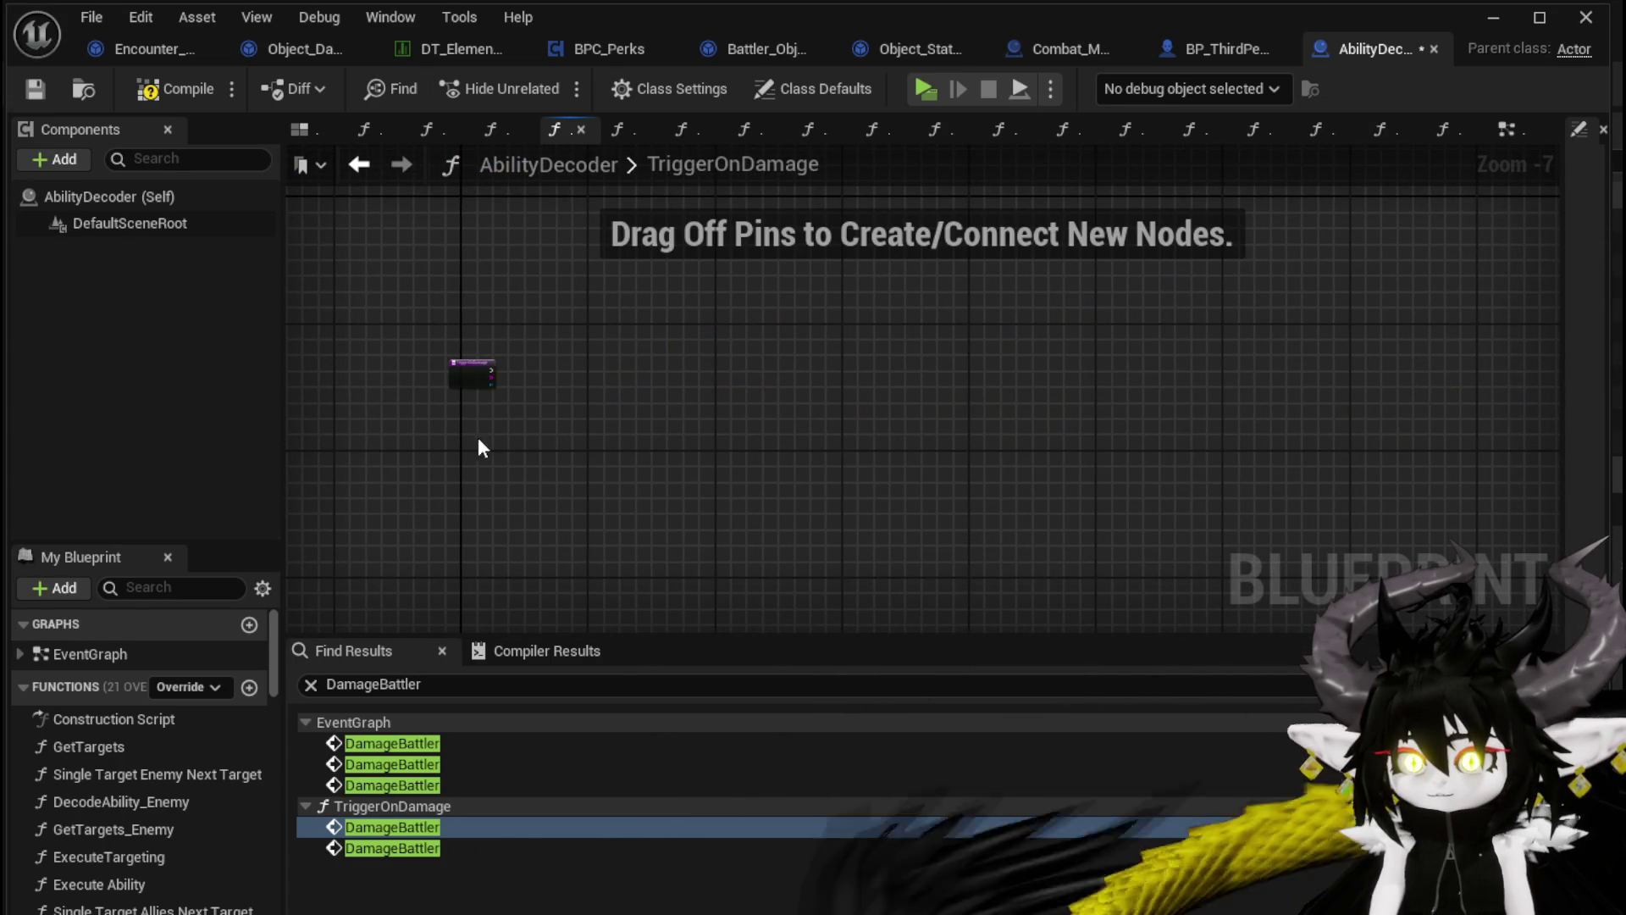
scroll(379, 474, up, 5)
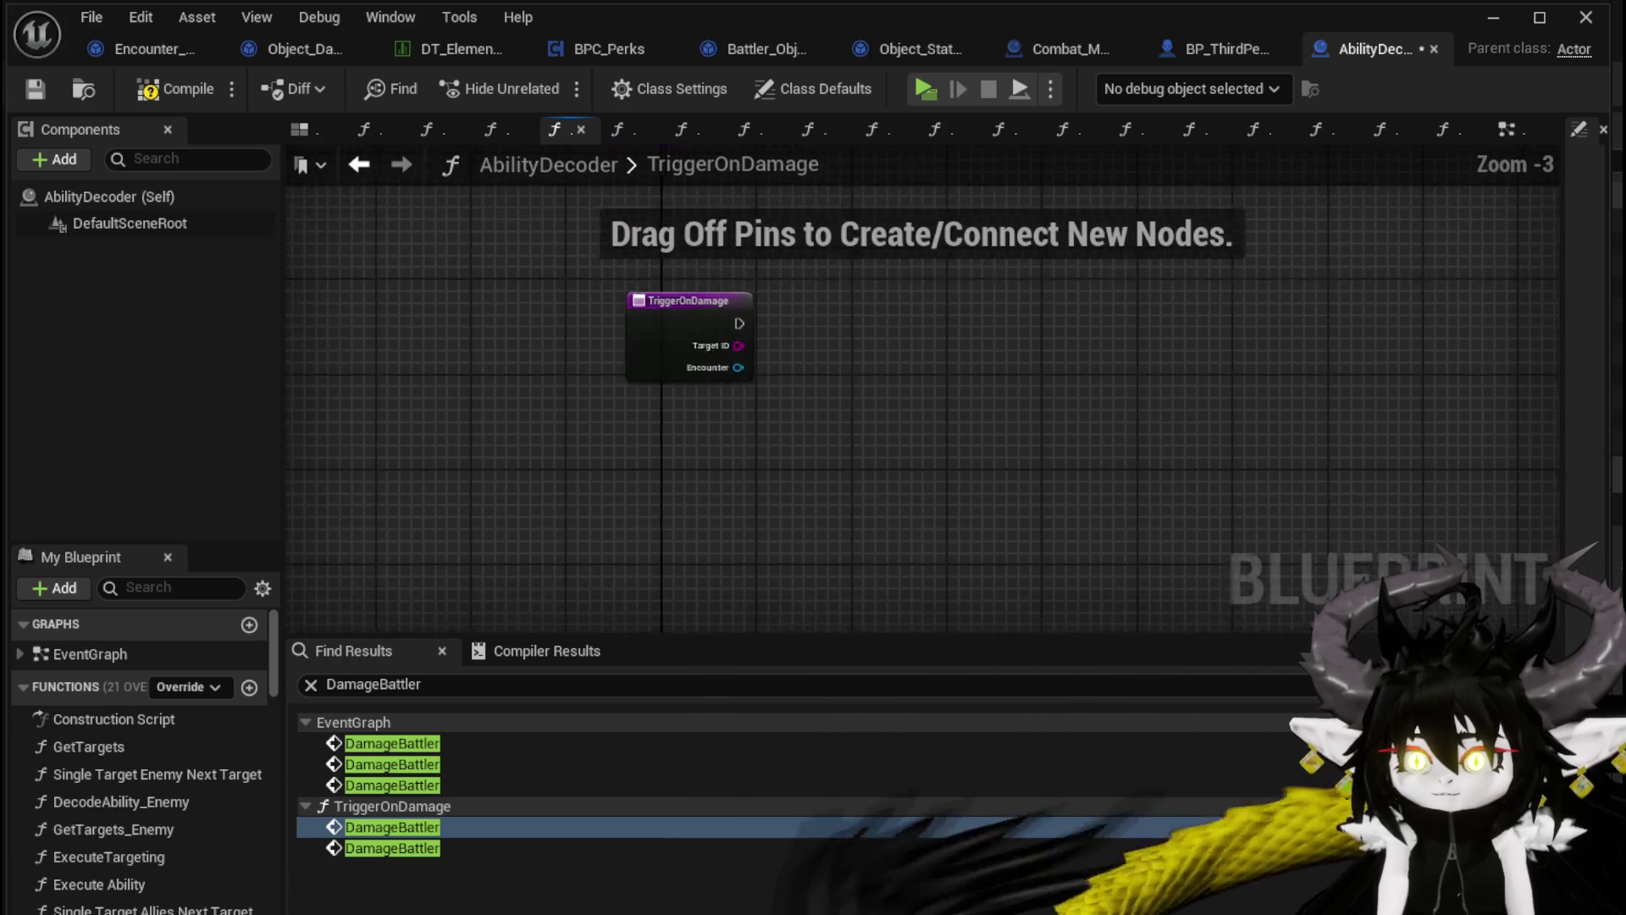
scroll(176, 757, down, 3)
scroll(211, 791, down, 5)
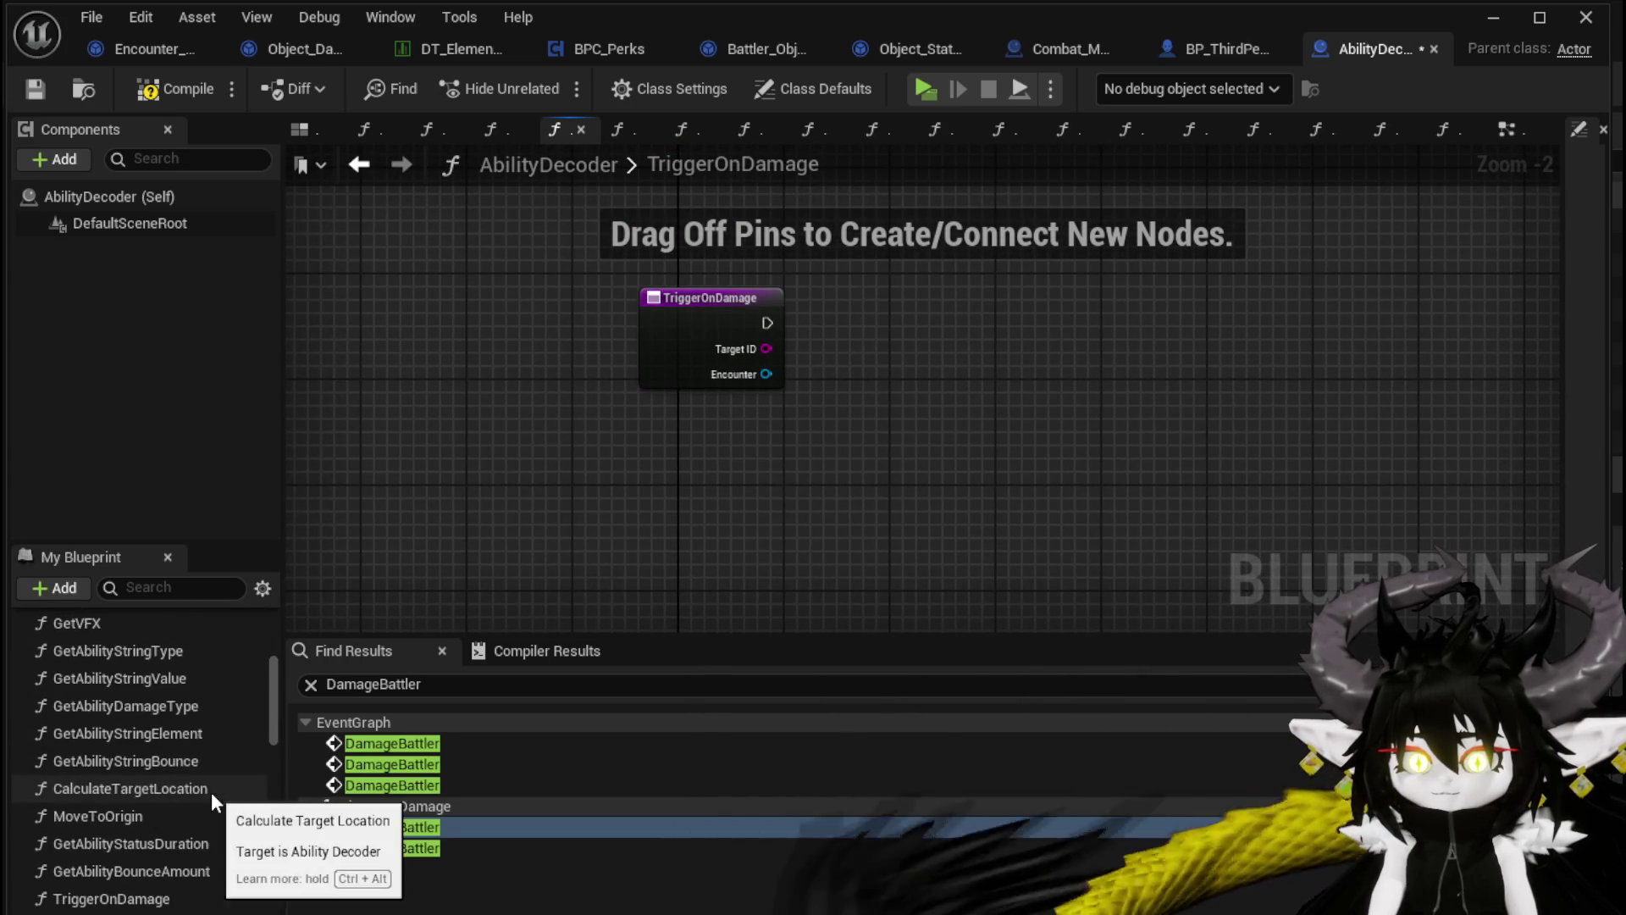
click(132, 750)
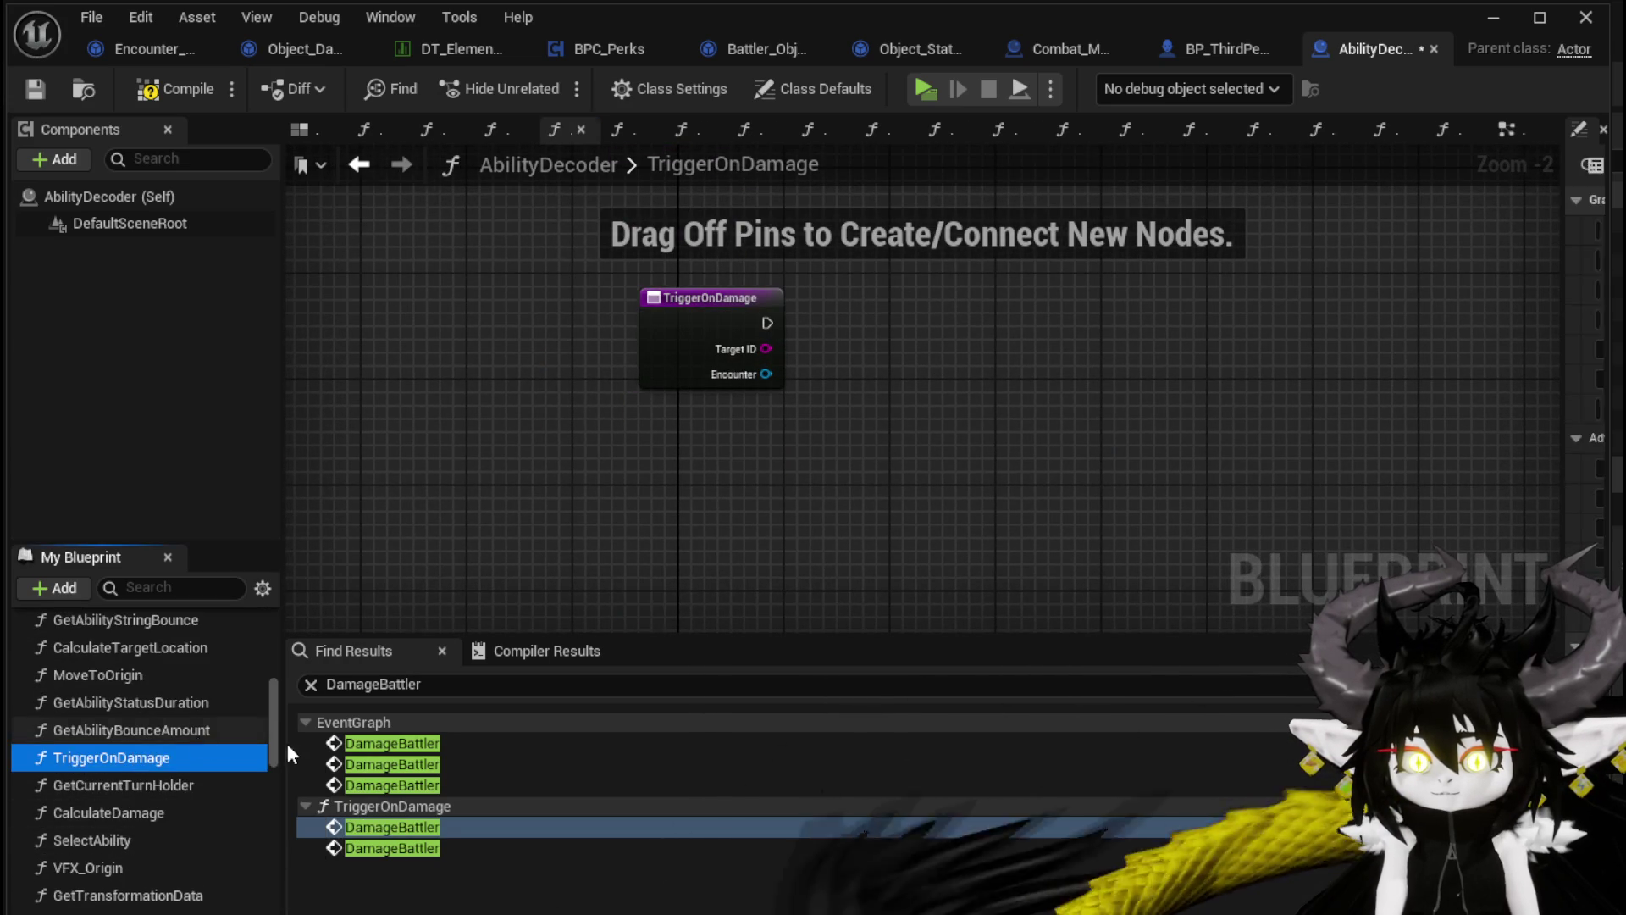
key(Delete)
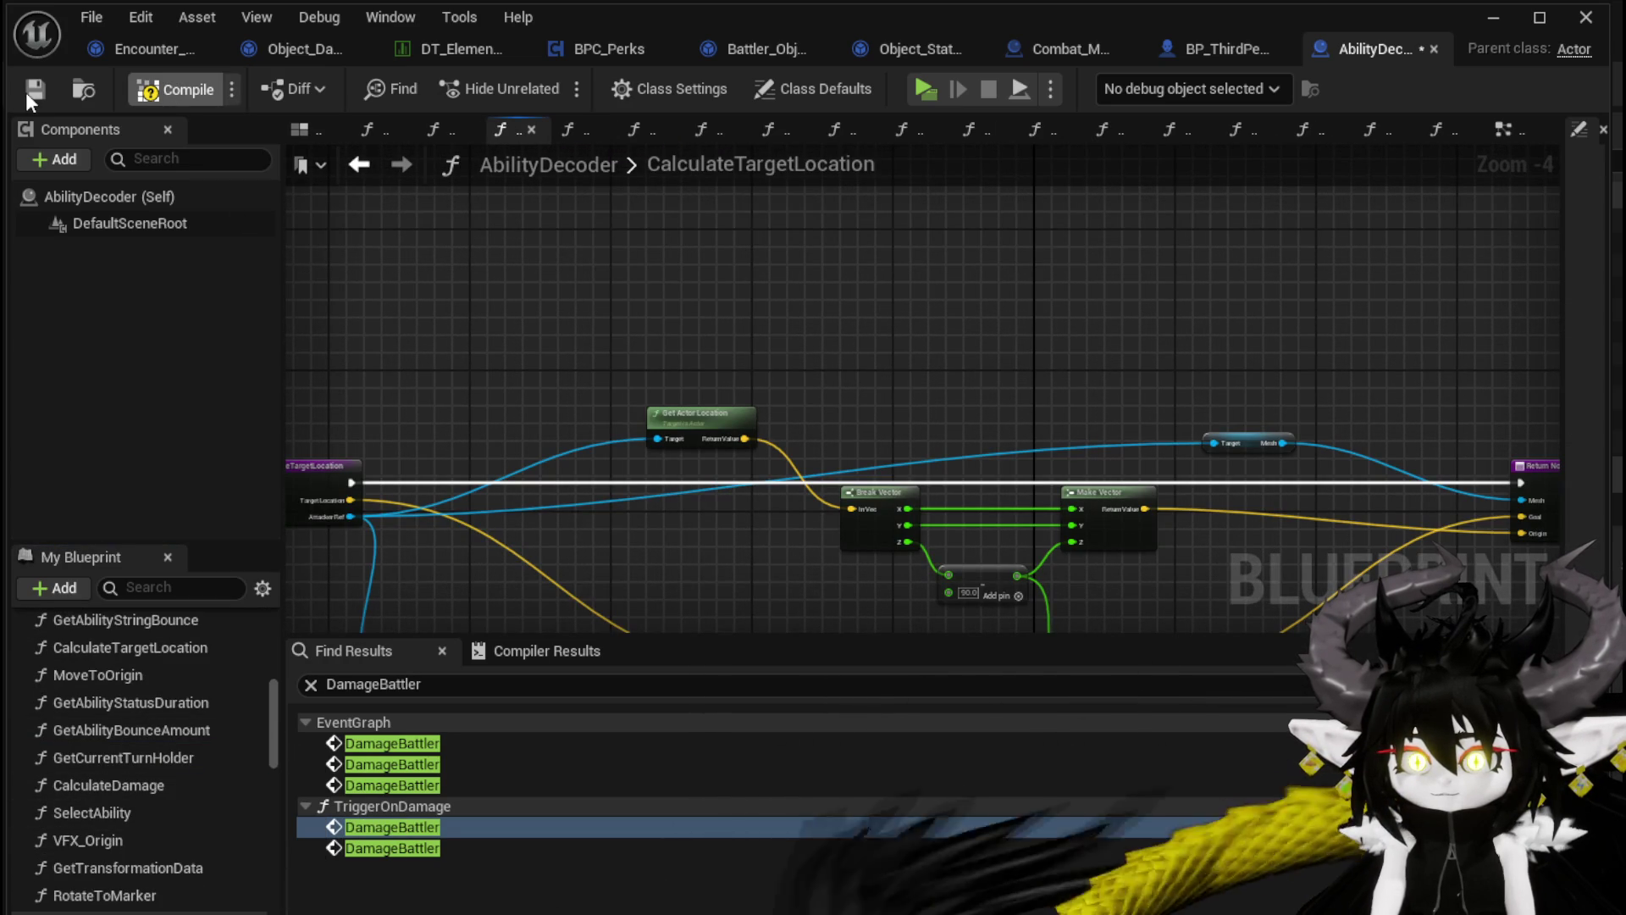
click(25, 92)
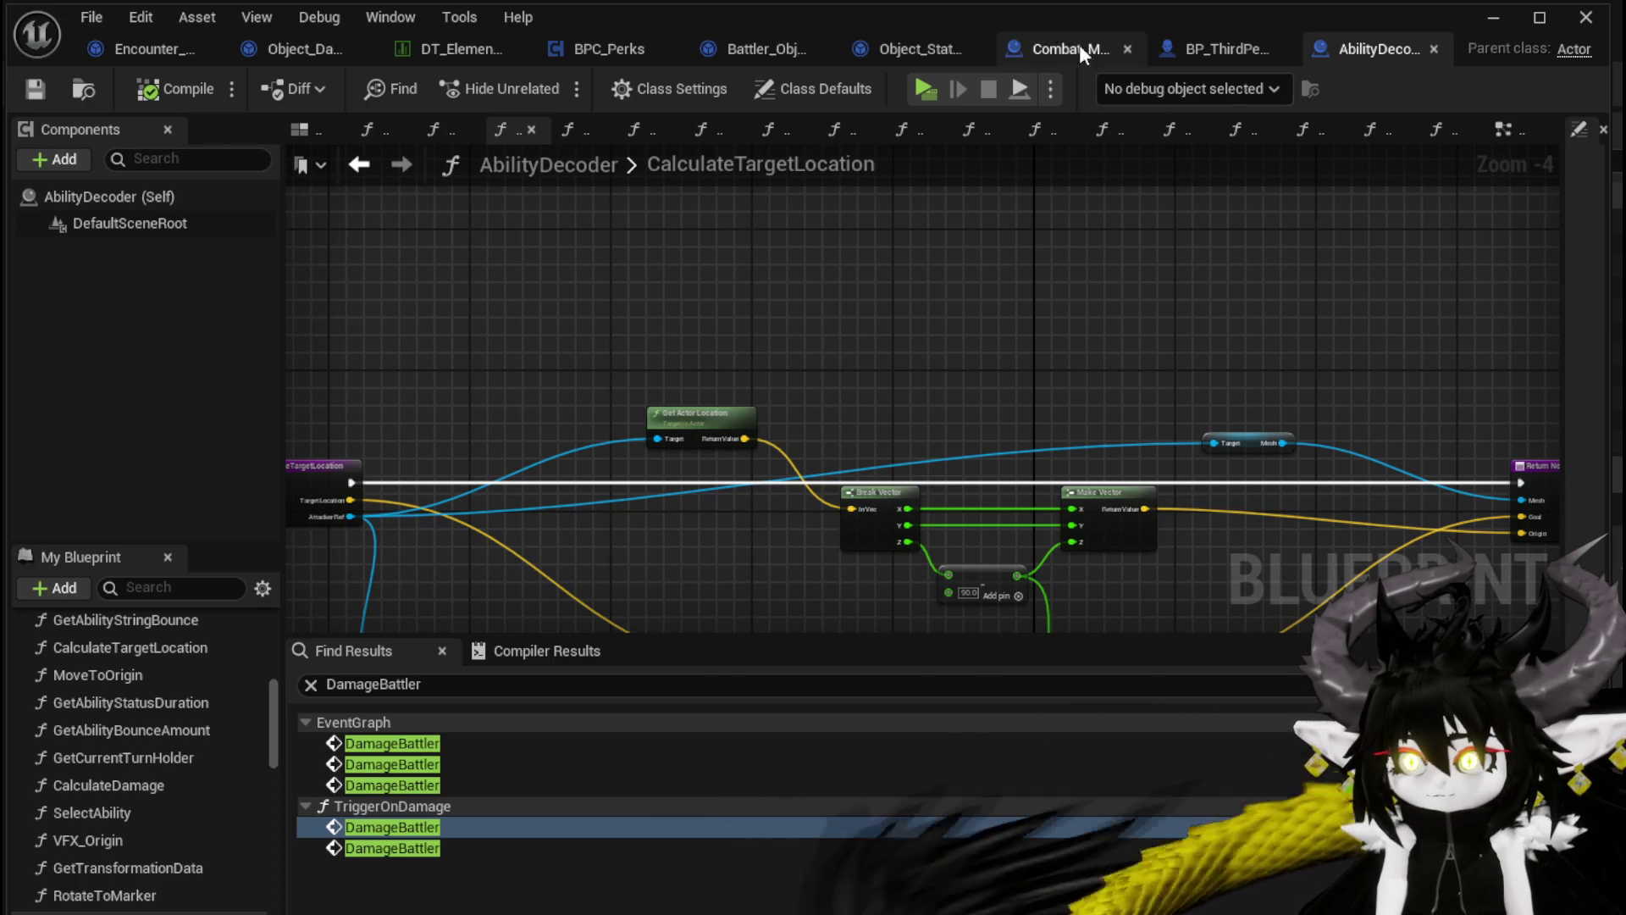
Save Encounter_Object, then refresh AbilityDecoder's DamageBattler search results
click(1053, 51)
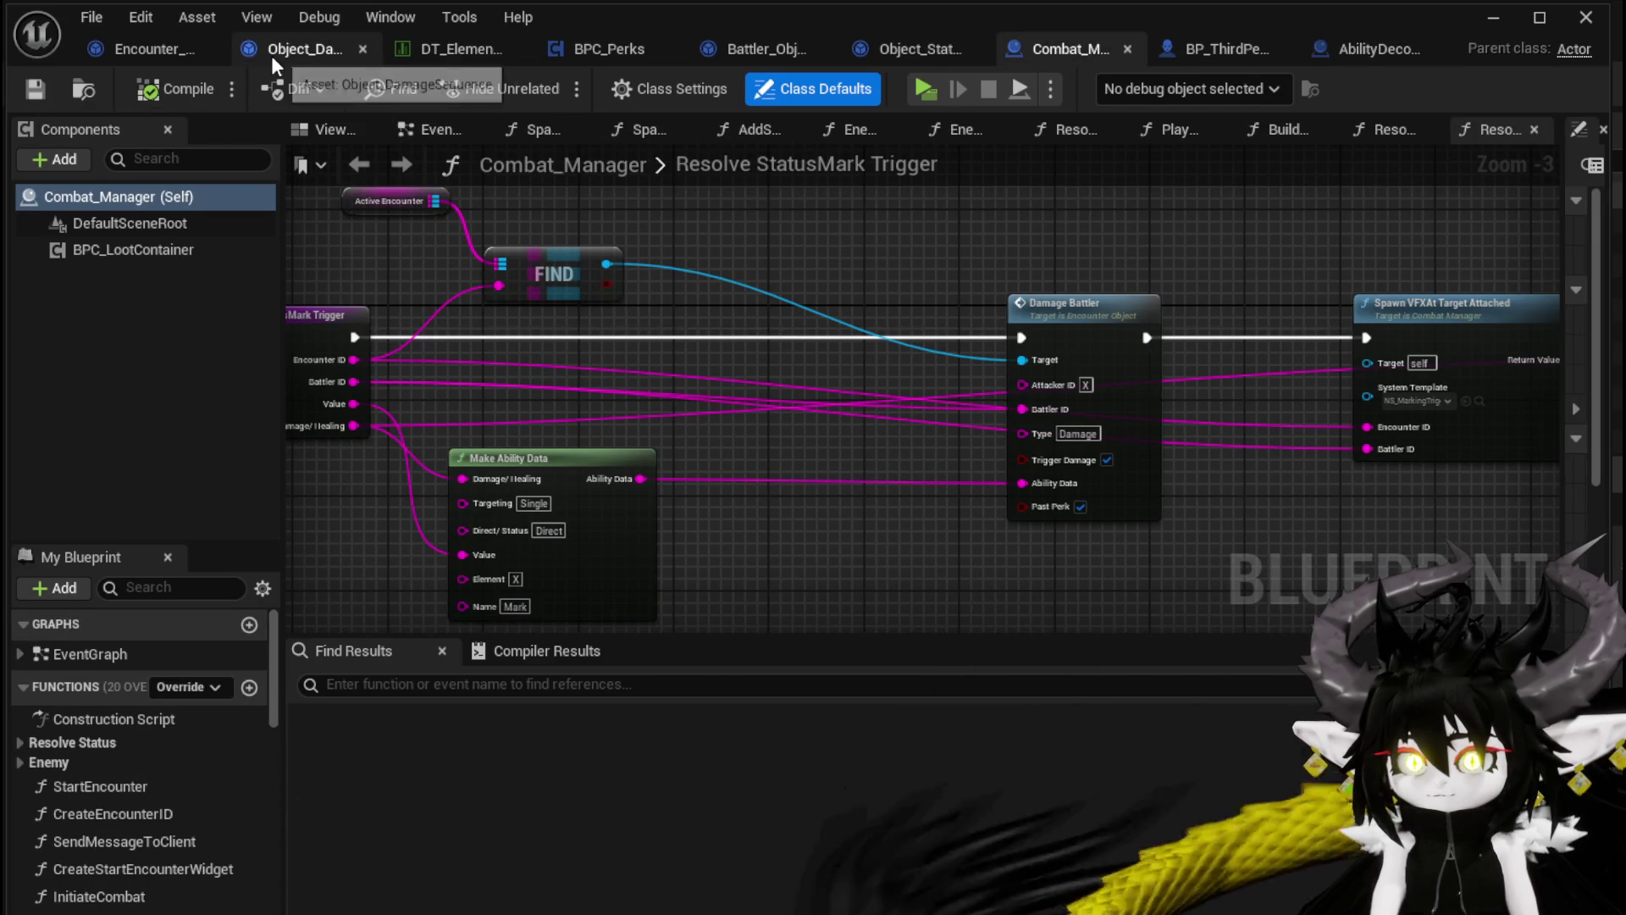
click(145, 46)
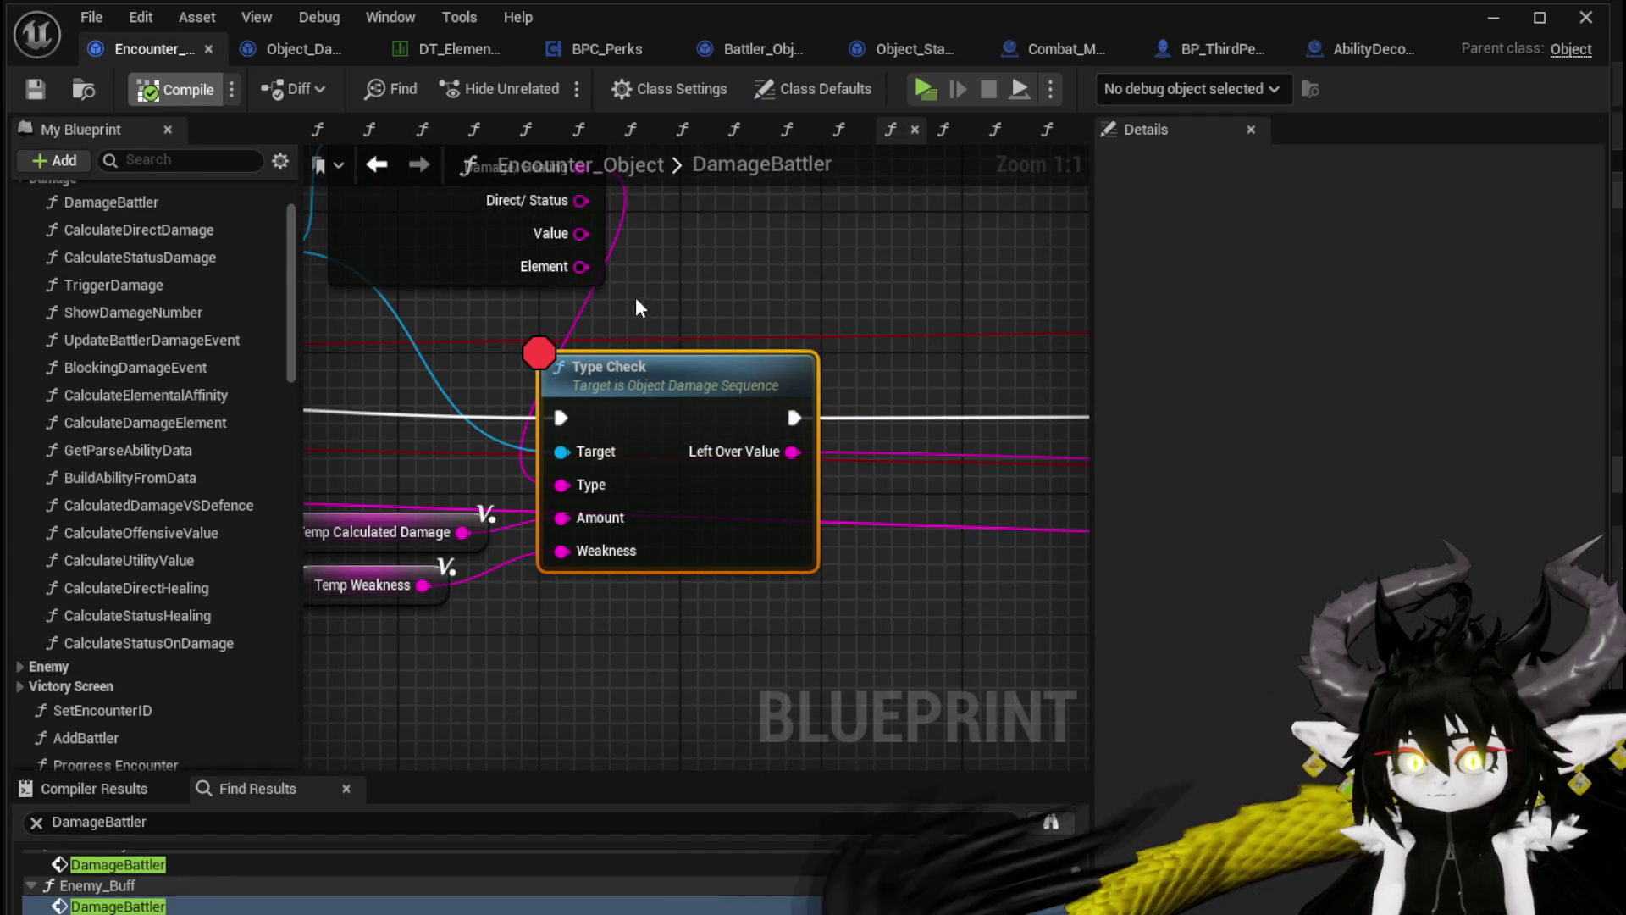
click(34, 88)
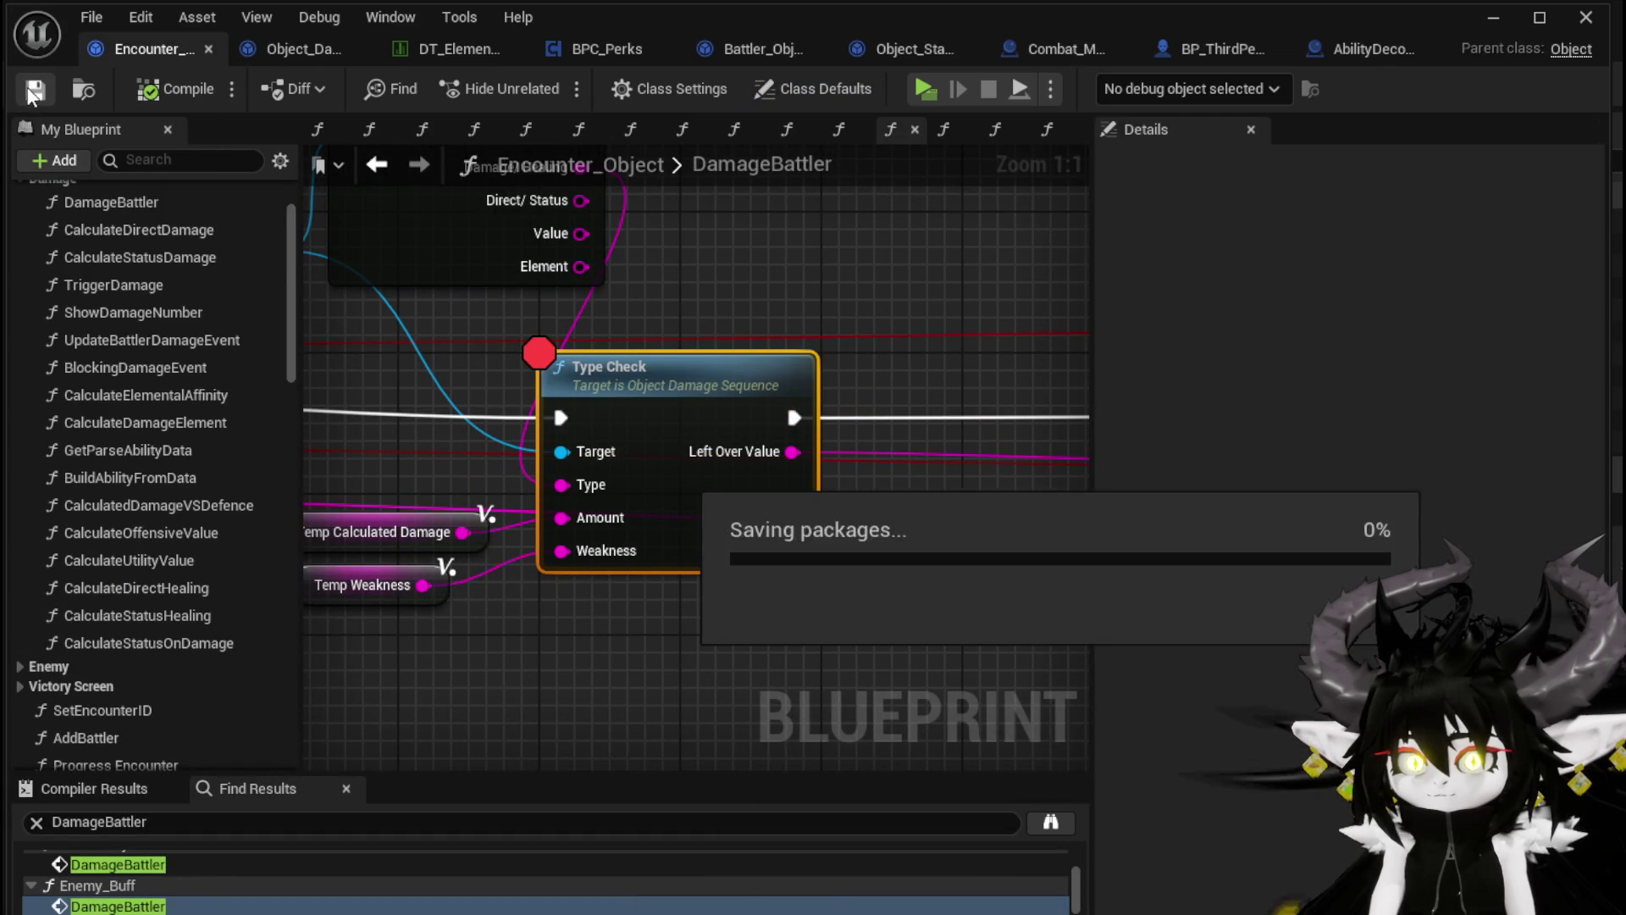
click(1353, 49)
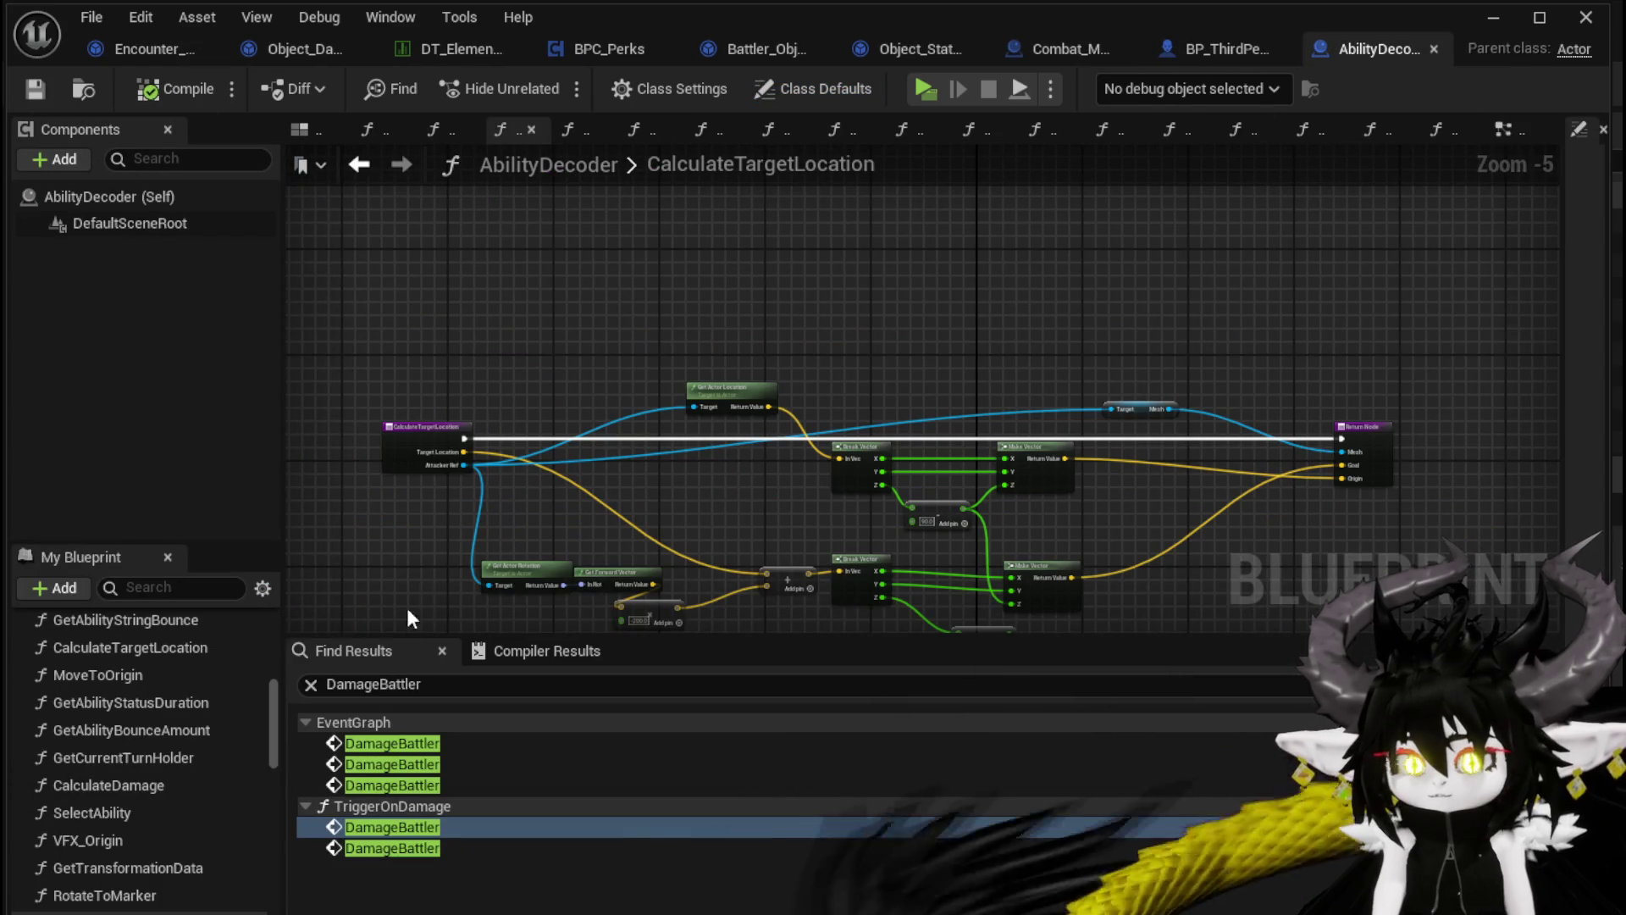
key(Return)
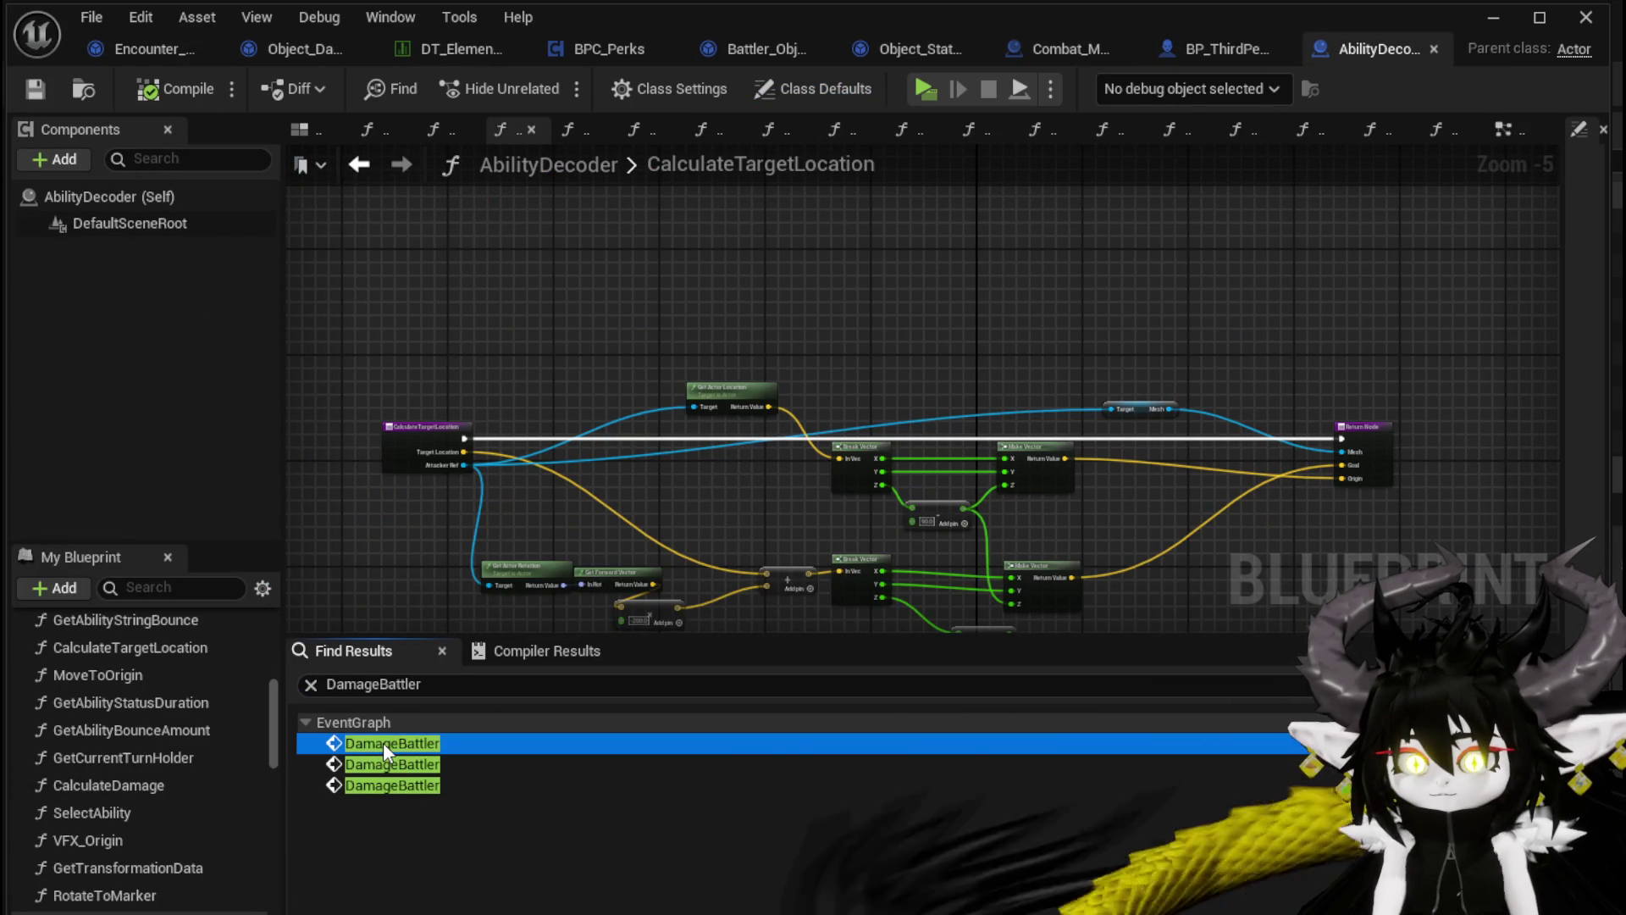
Review each DamageBattler call listed in AbilityDecoder's EventGraph search results
double_click(383, 742)
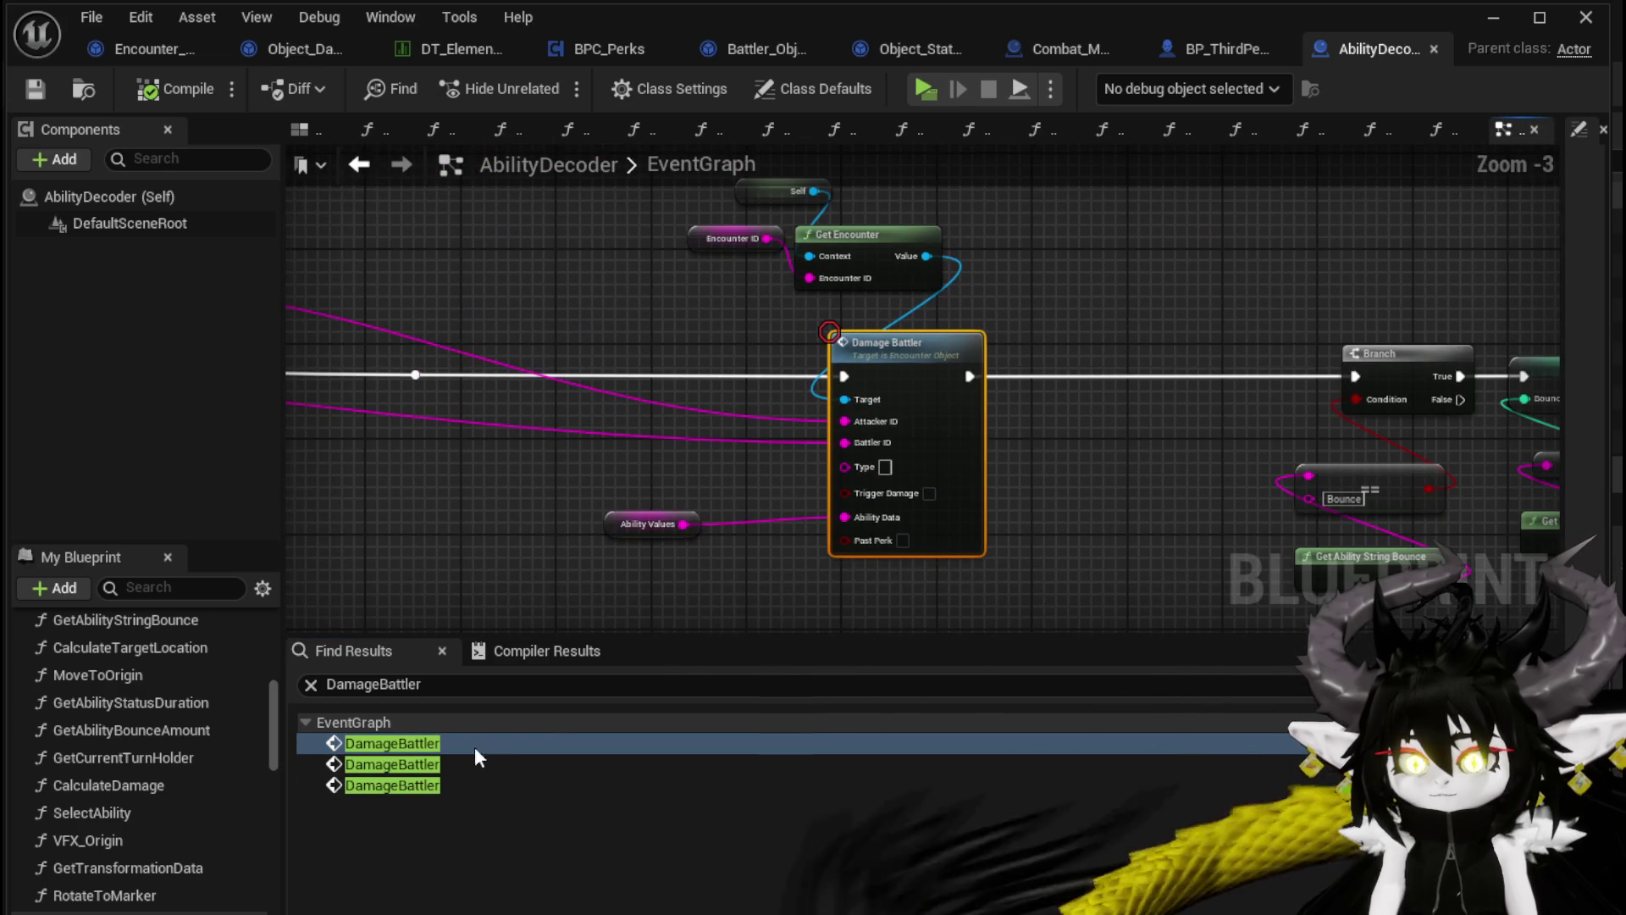
double_click(418, 774)
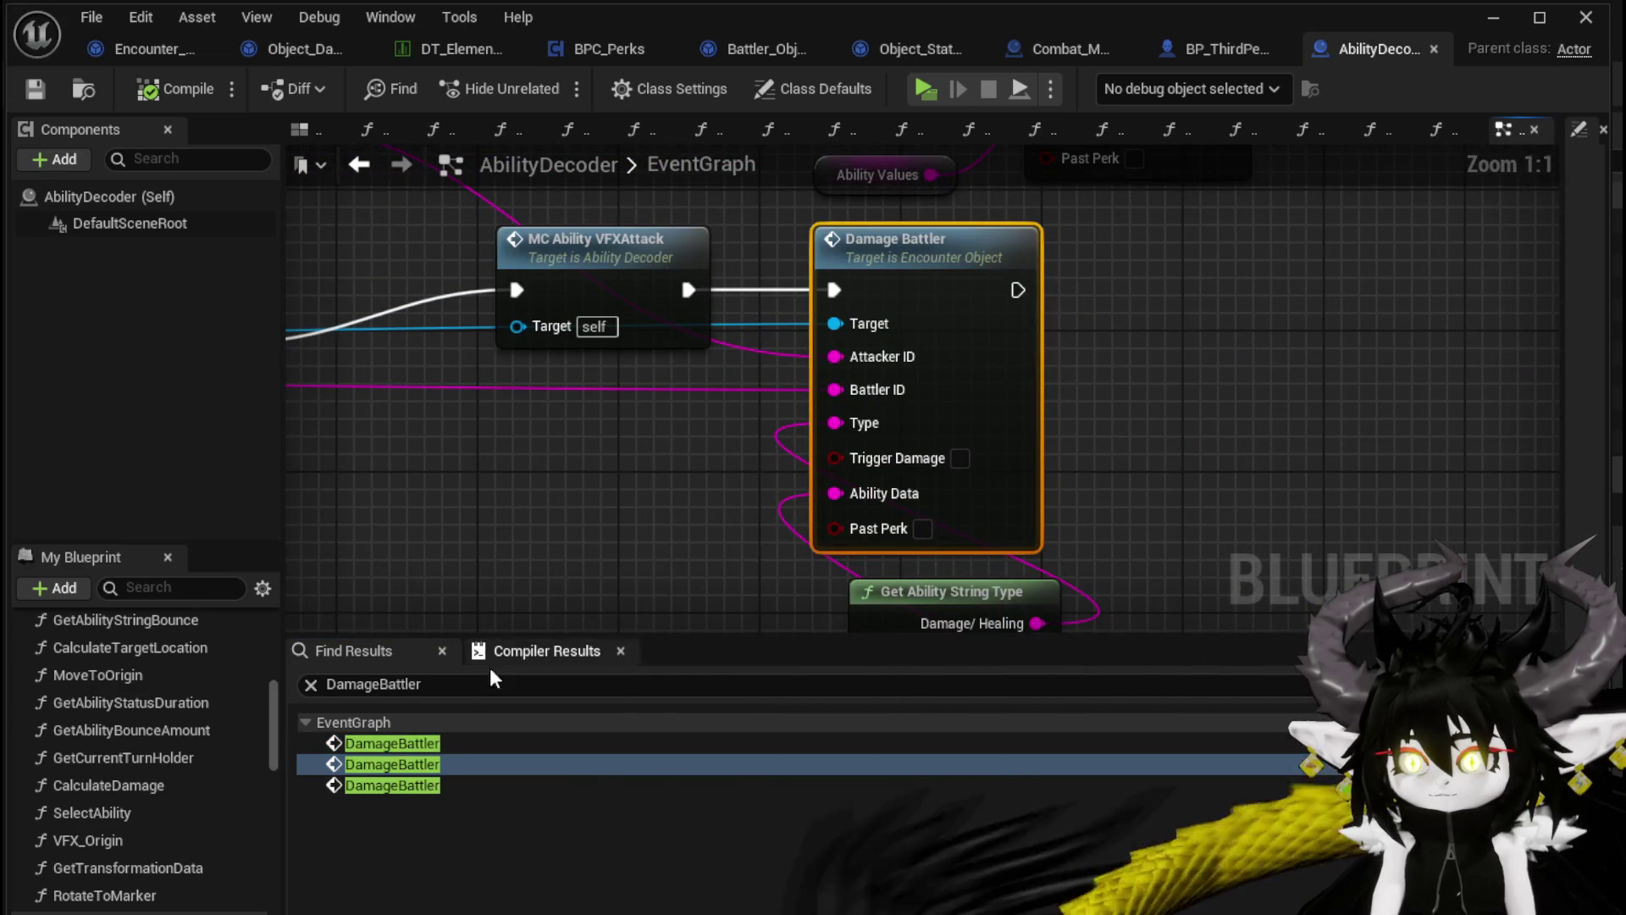
click(426, 789)
double_click(415, 745)
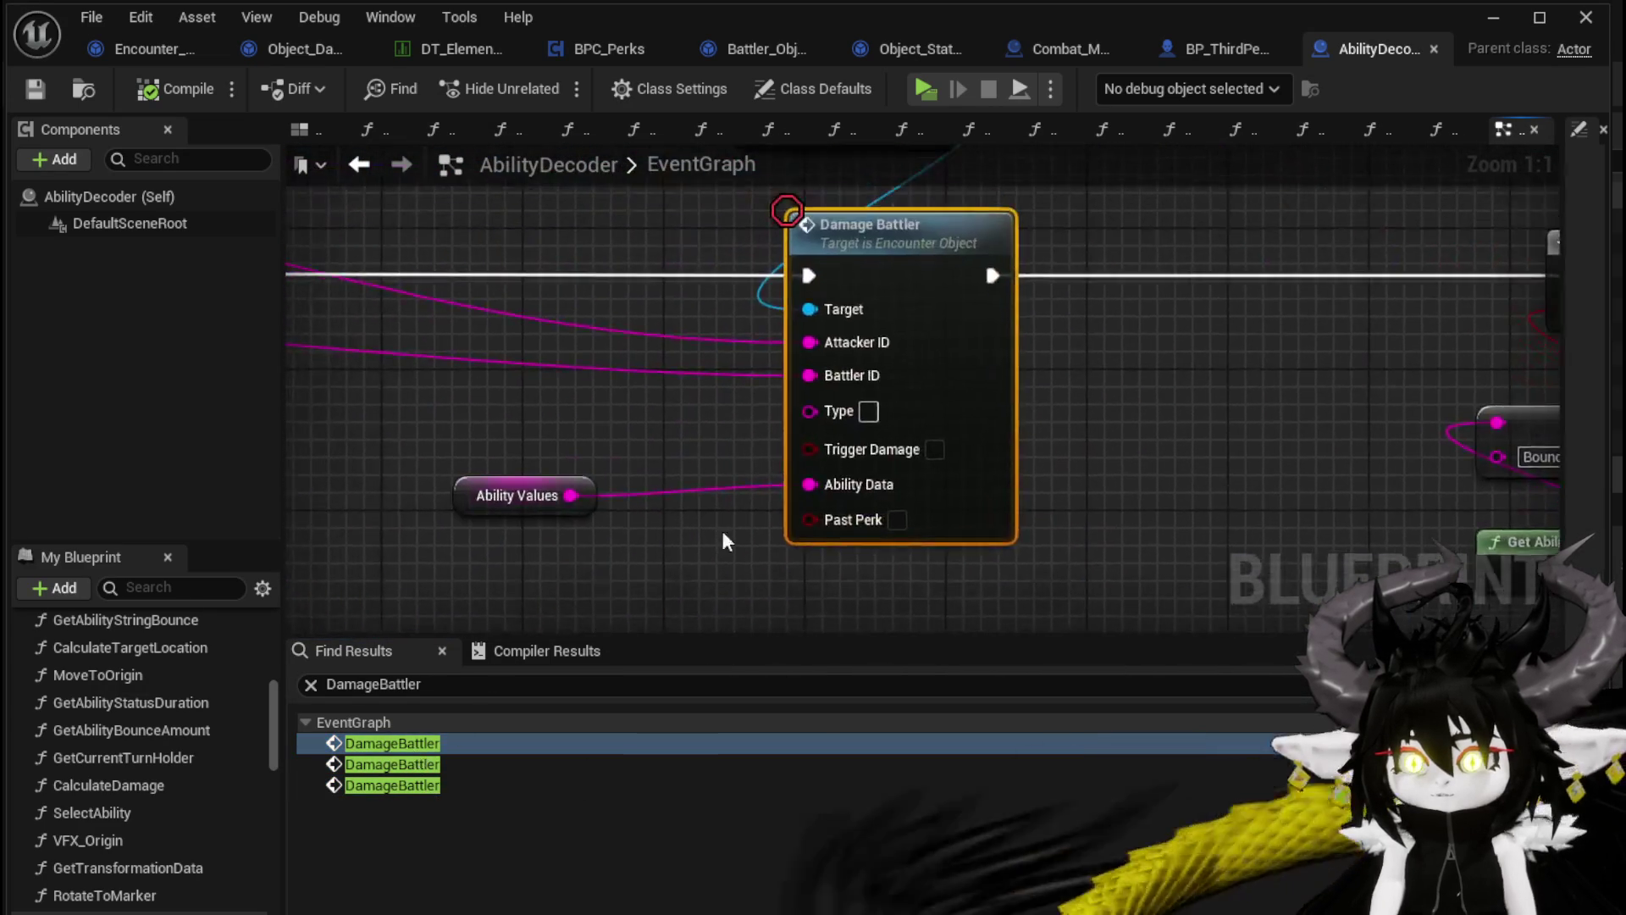
Rearrange the Server_AbilityDamageSequence, For Each Loop, Current Targets and Parse Into Array nodes, then save
scroll(667, 462, down, 3)
drag(669, 462, 1092, 485)
scroll(853, 490, down, 2)
scroll(652, 535, up, 3)
drag(652, 537, 845, 508)
drag(633, 309, 634, 296)
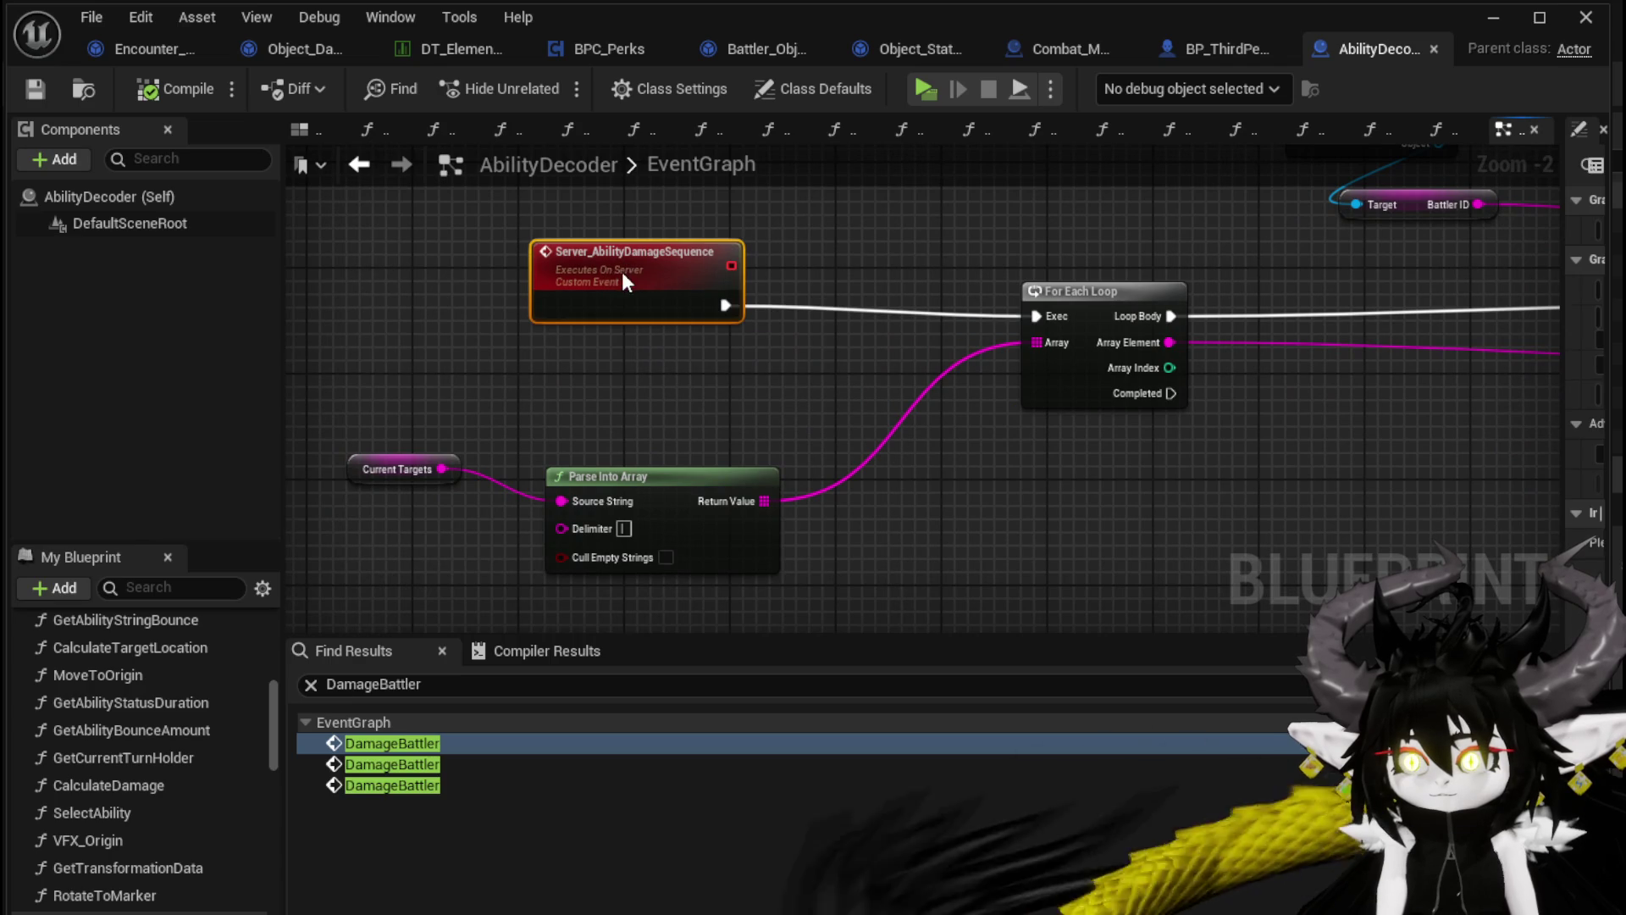
drag(1079, 300, 998, 288)
mouse_move(398, 380)
mouse_down()
mouse_move(624, 488)
mouse_move(648, 376)
mouse_move(715, 396)
mouse_up()
click(917, 481)
click(489, 376)
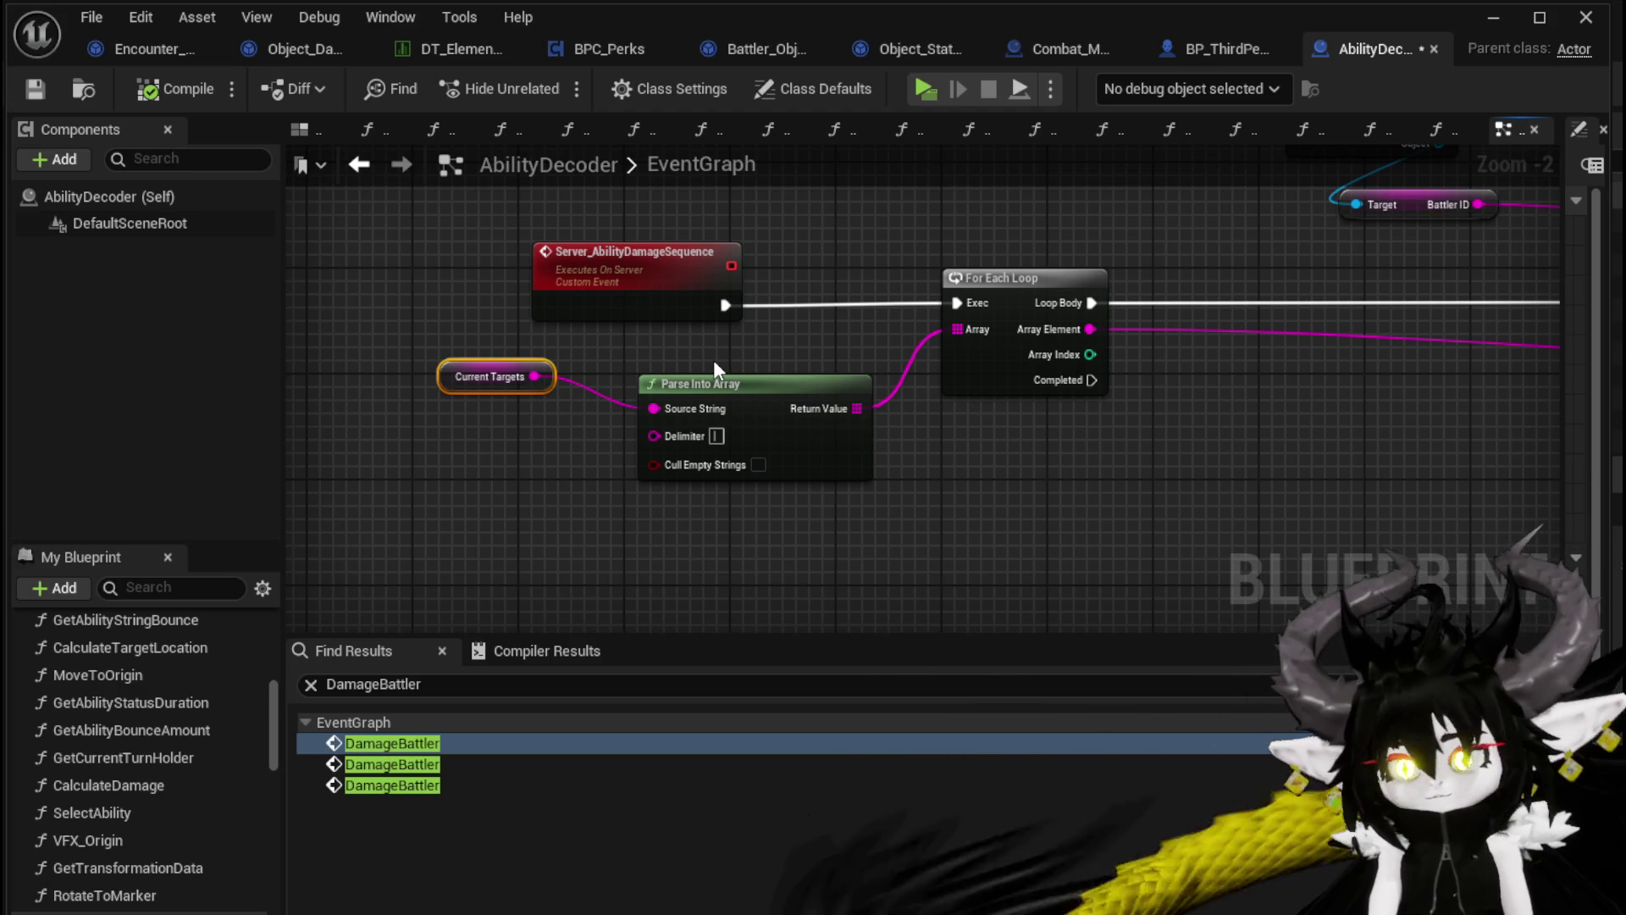
key(ctrl+shift+s)
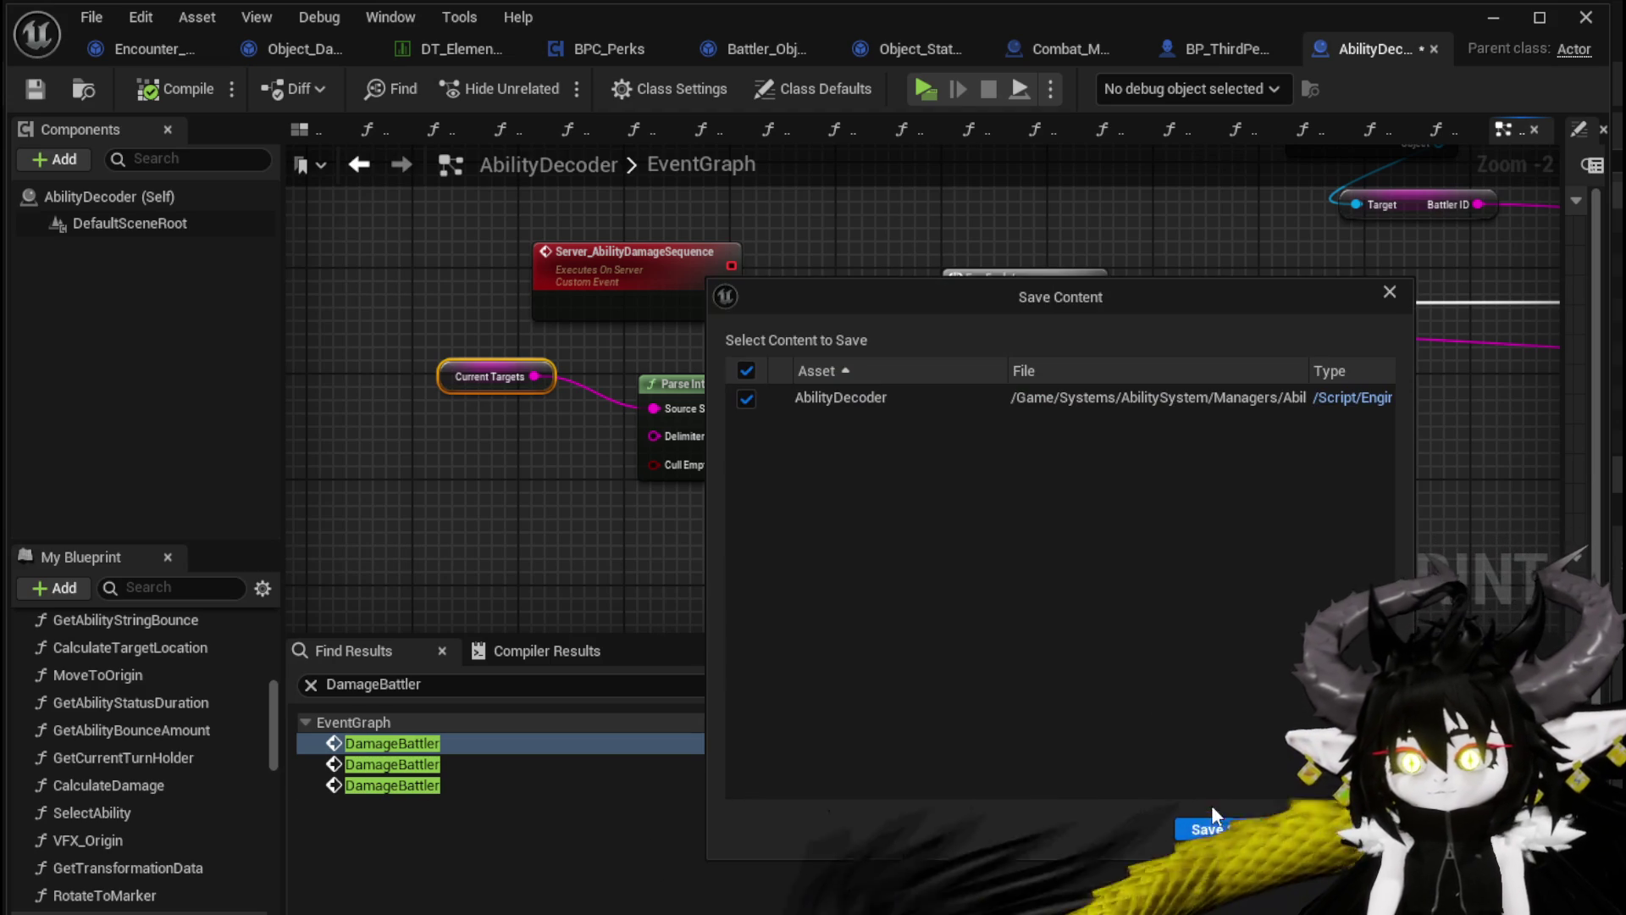
click(1225, 831)
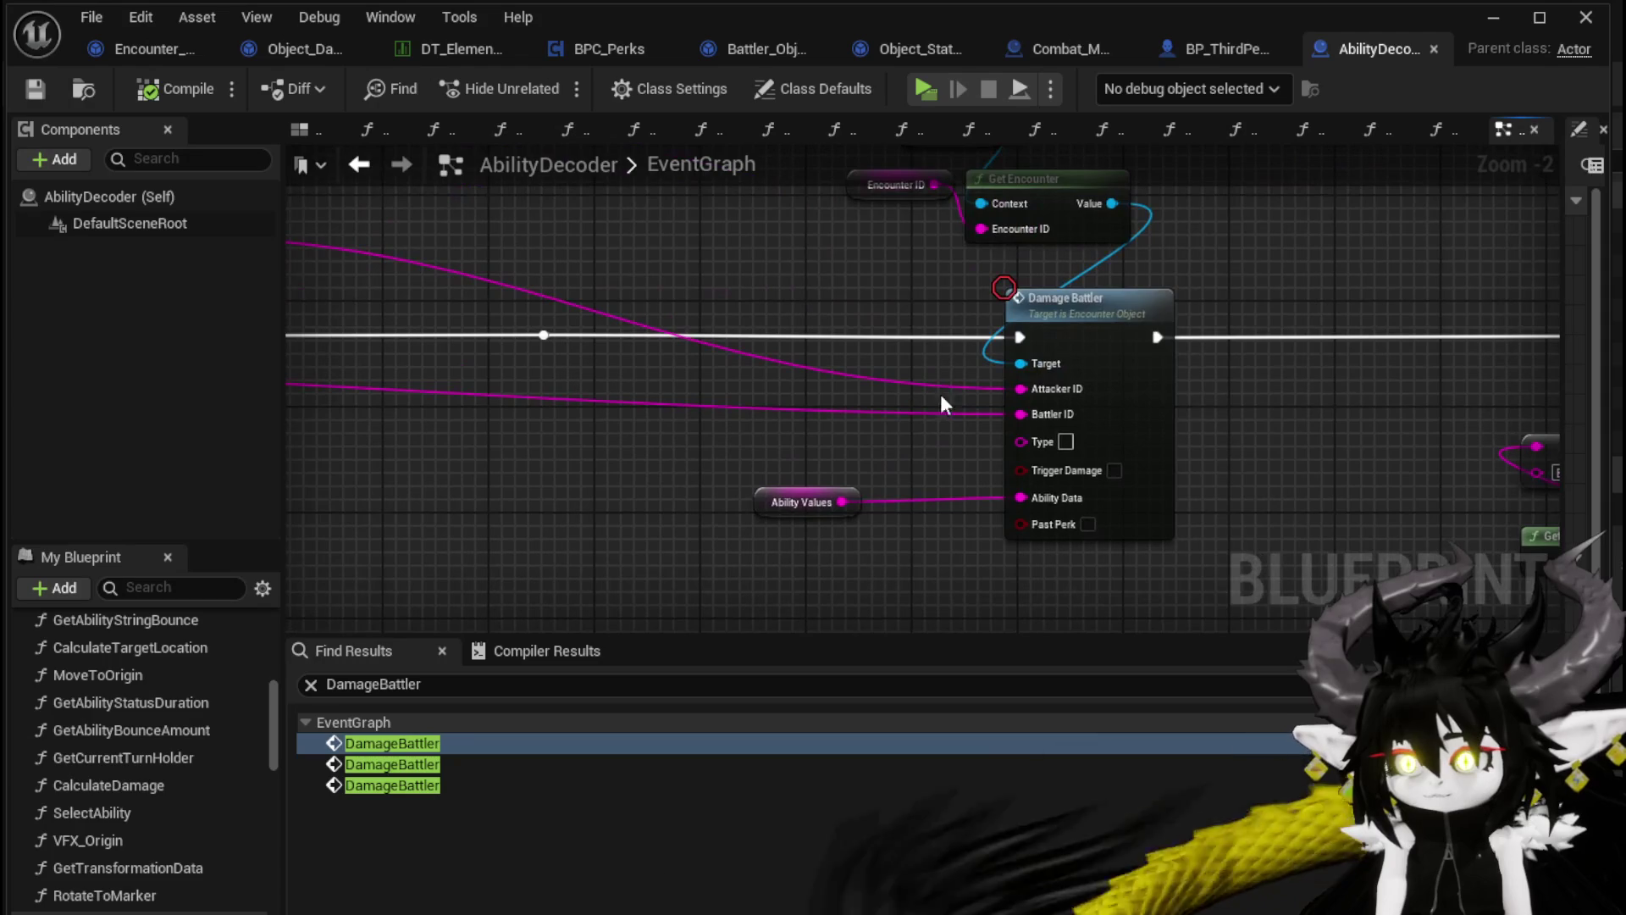
Enable a breakpoint on the Damage Battler call, save, and start playing the level
right_click(1126, 321)
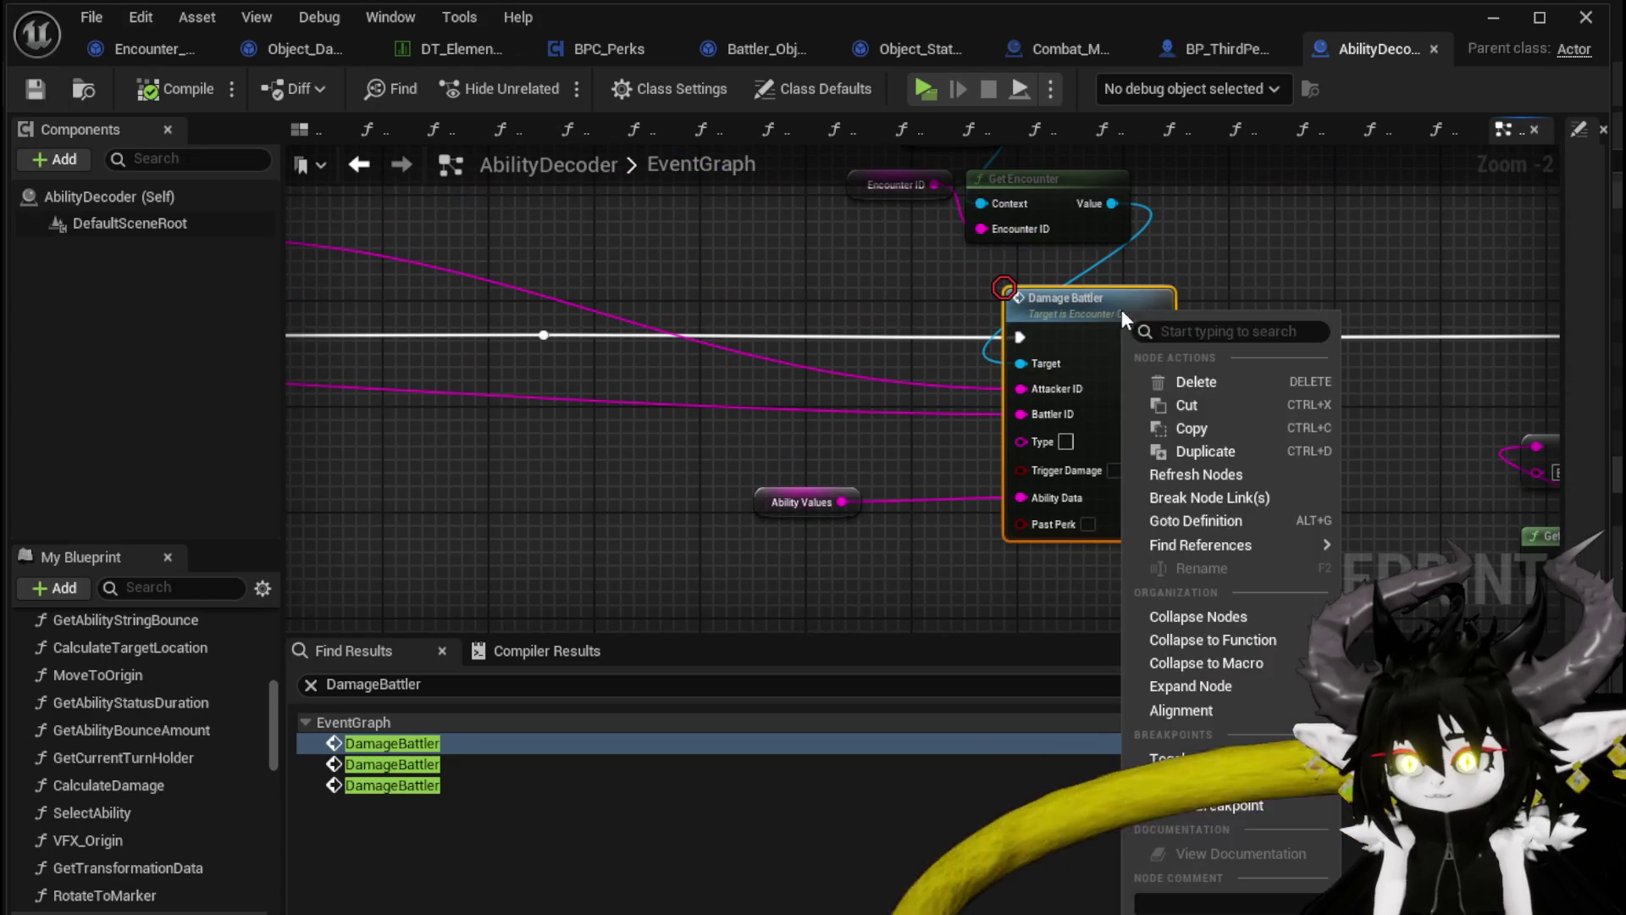
click(1206, 806)
key(ctrl+s)
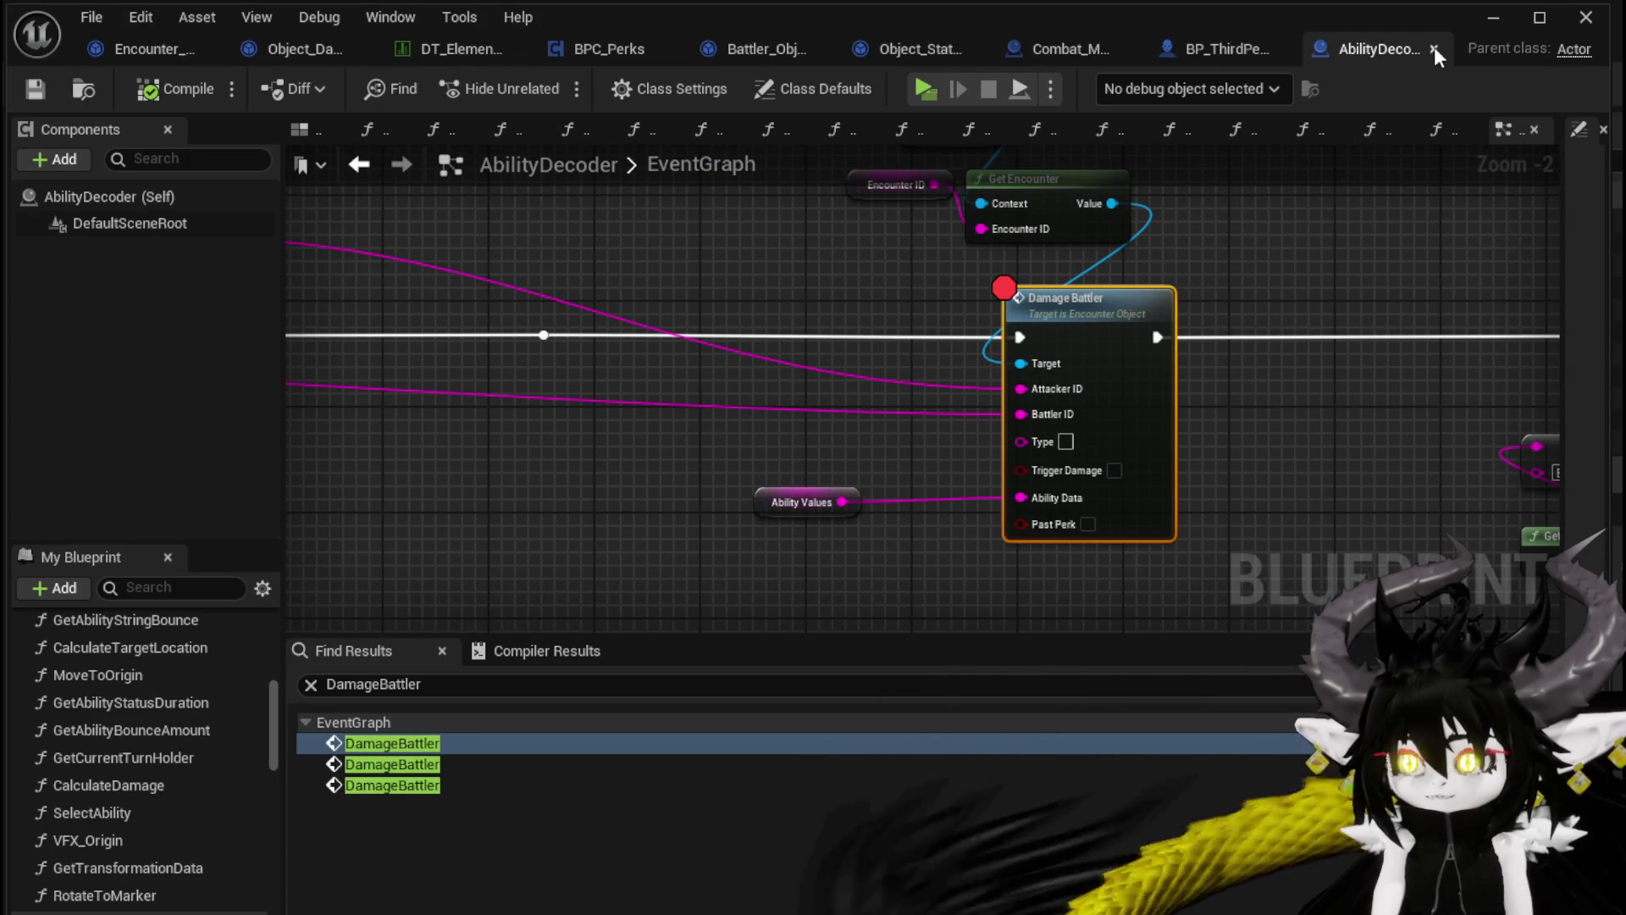
click(1493, 17)
click(538, 78)
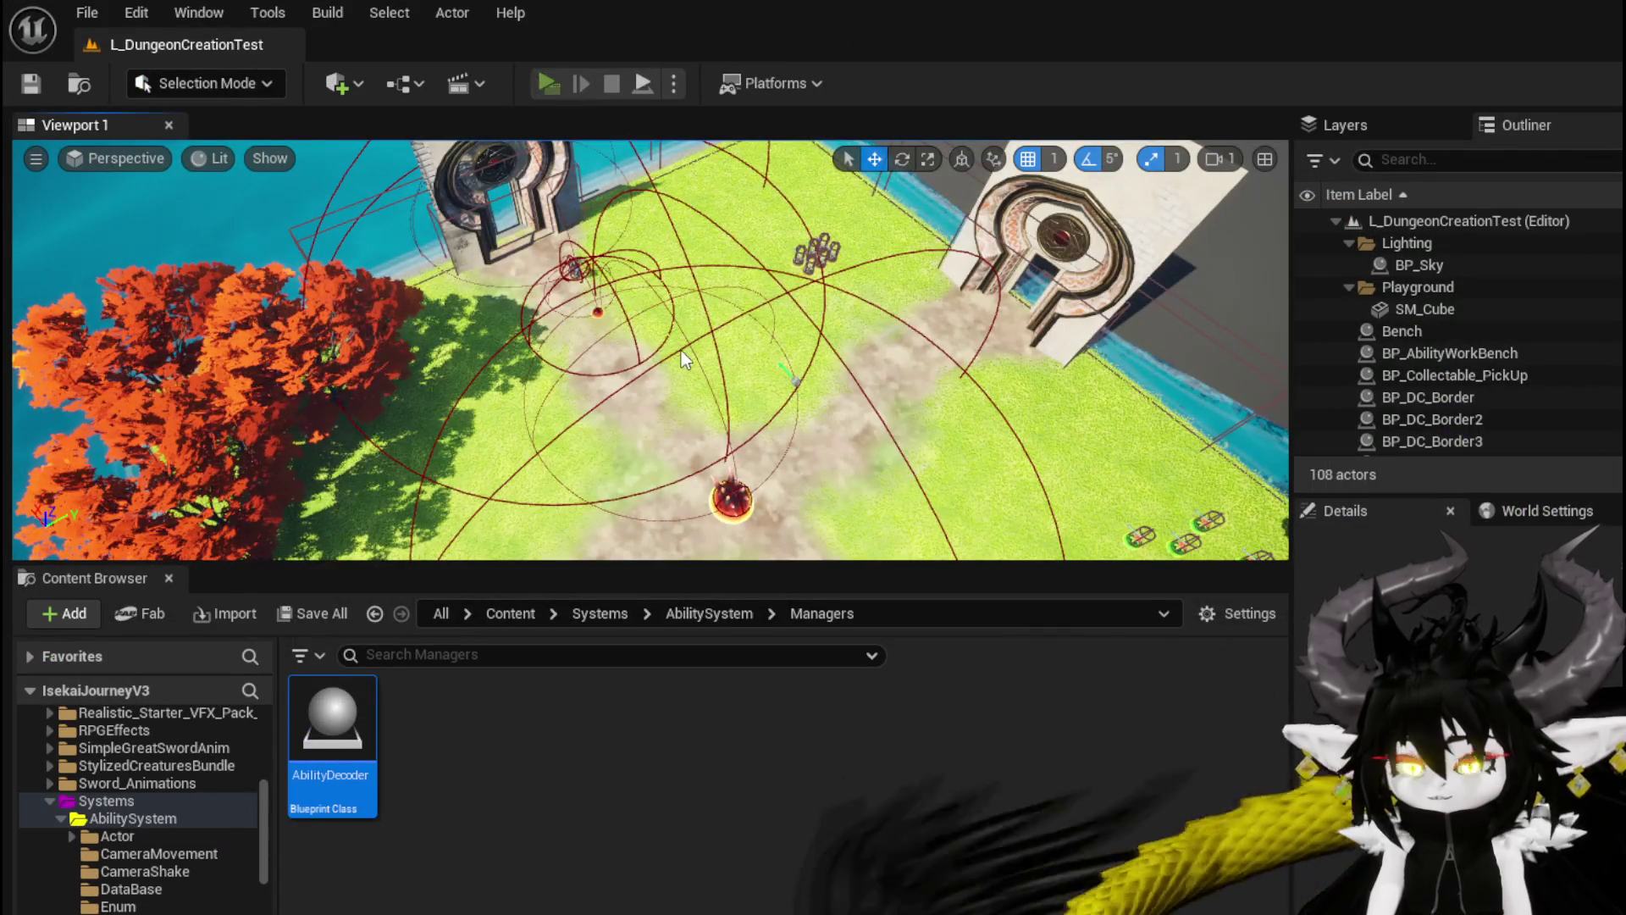
Walk to the red slime, attack it, resume past three breakpoints, and accept combat
key(w)
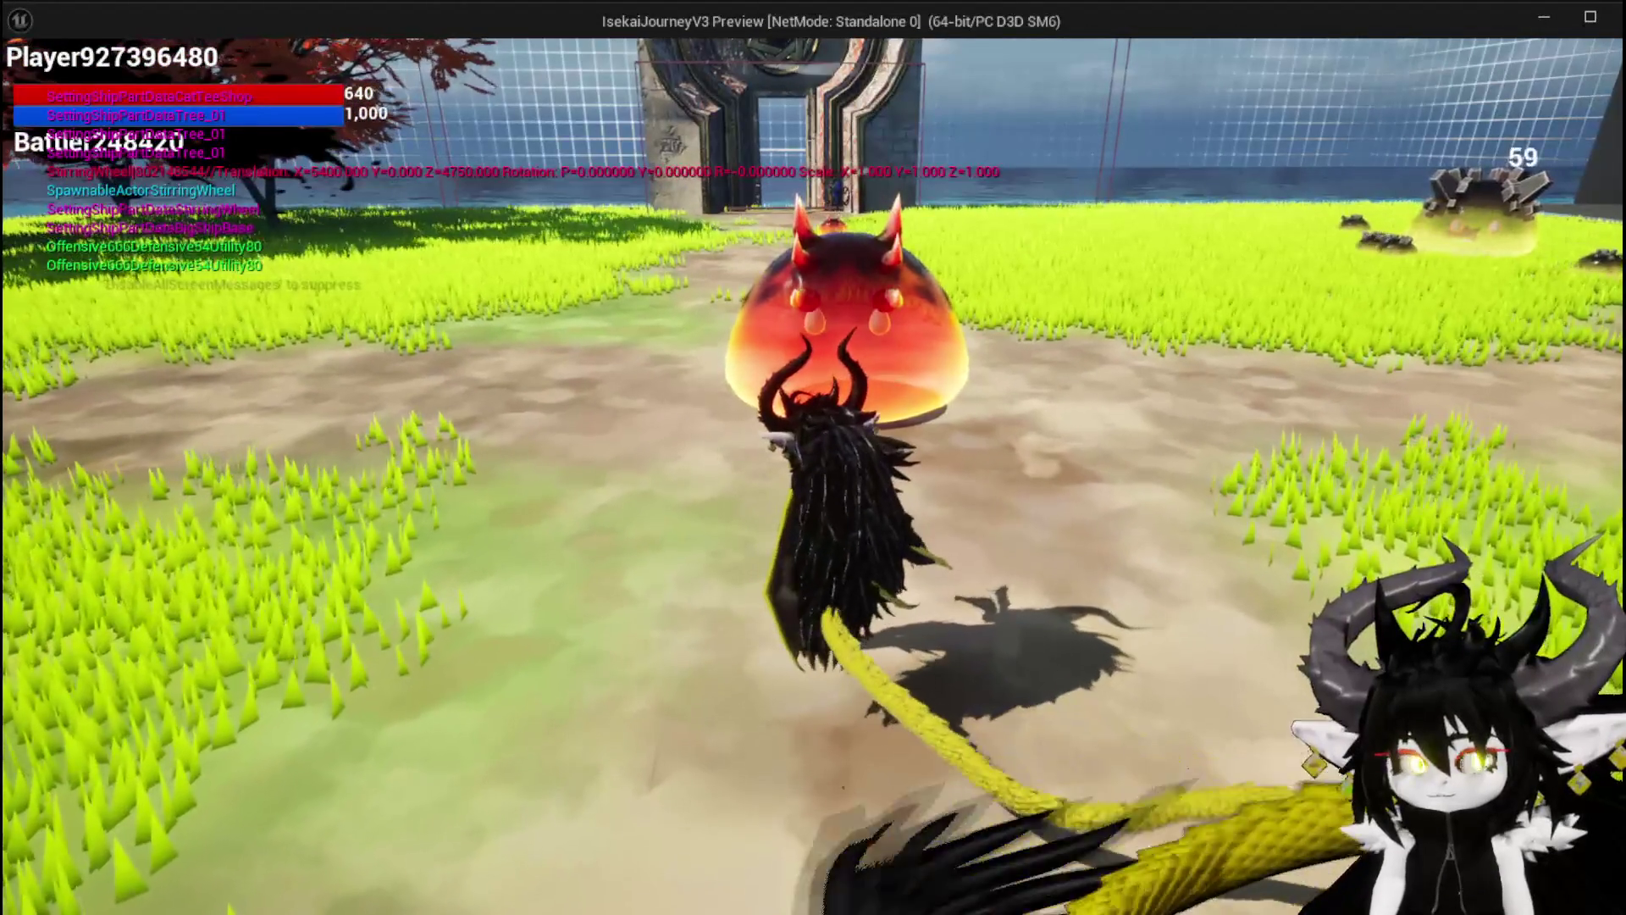
key(1)
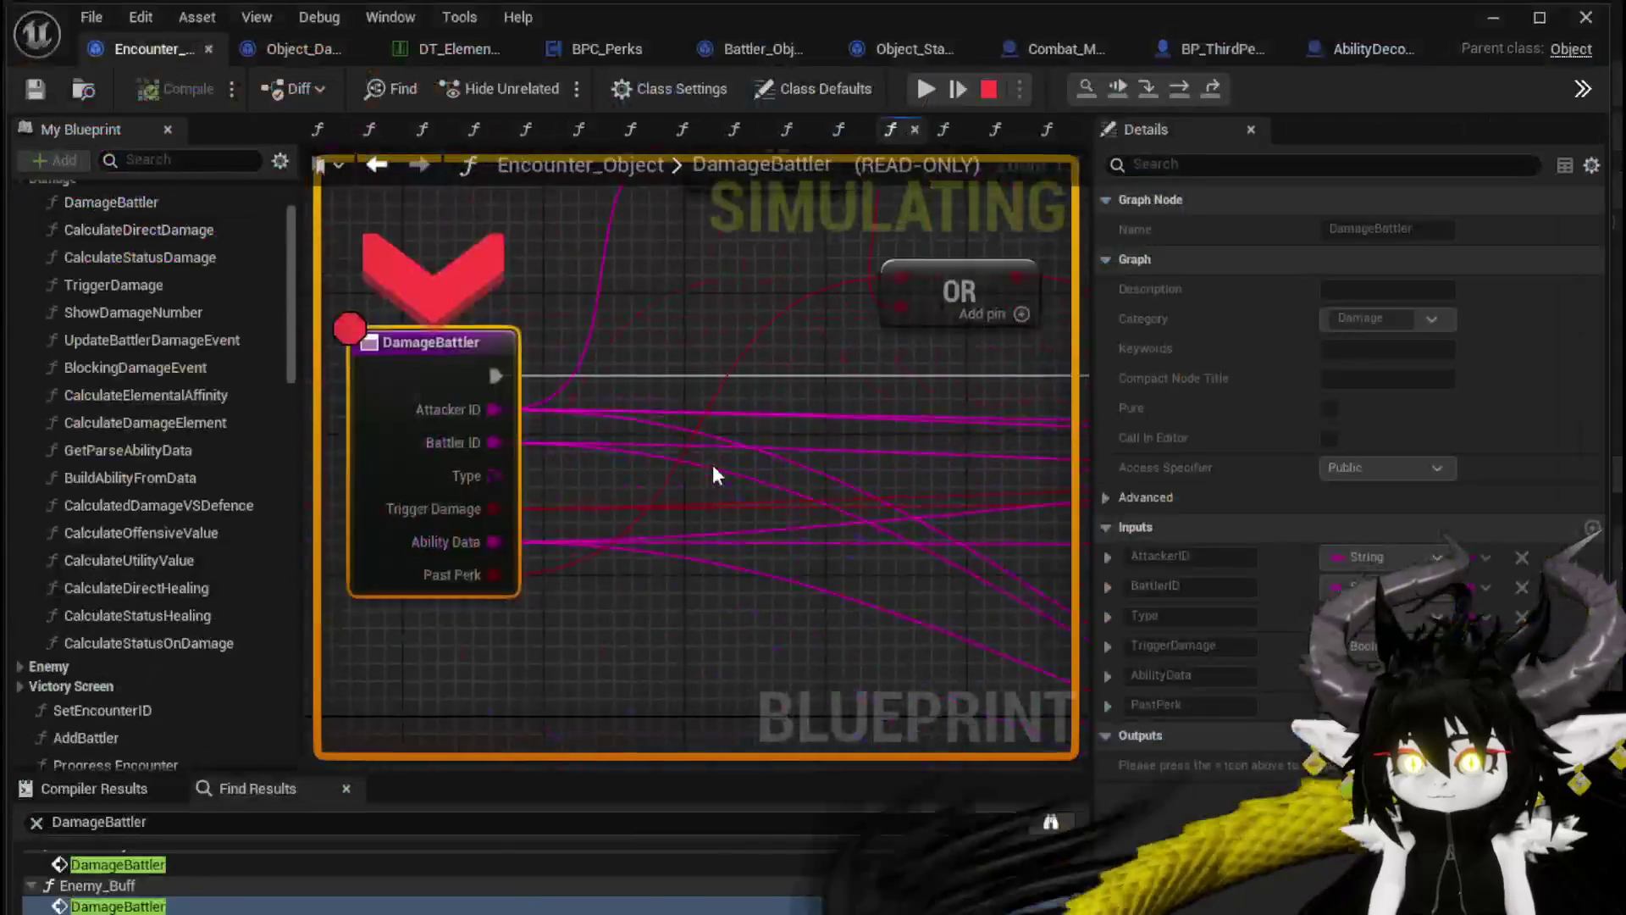
click(932, 90)
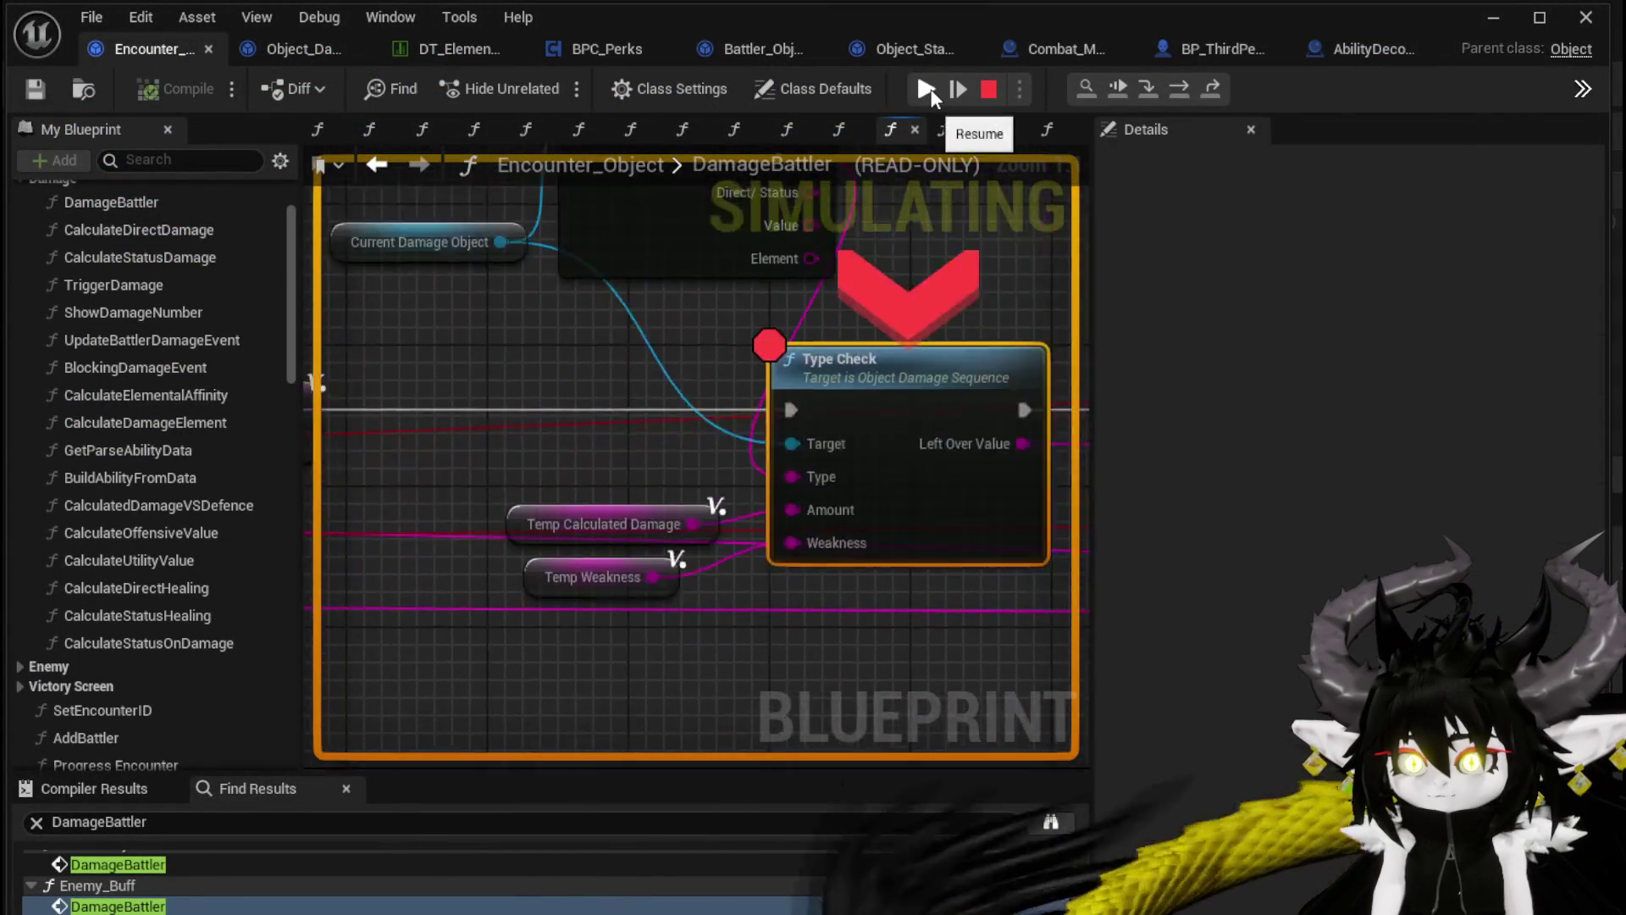
click(931, 89)
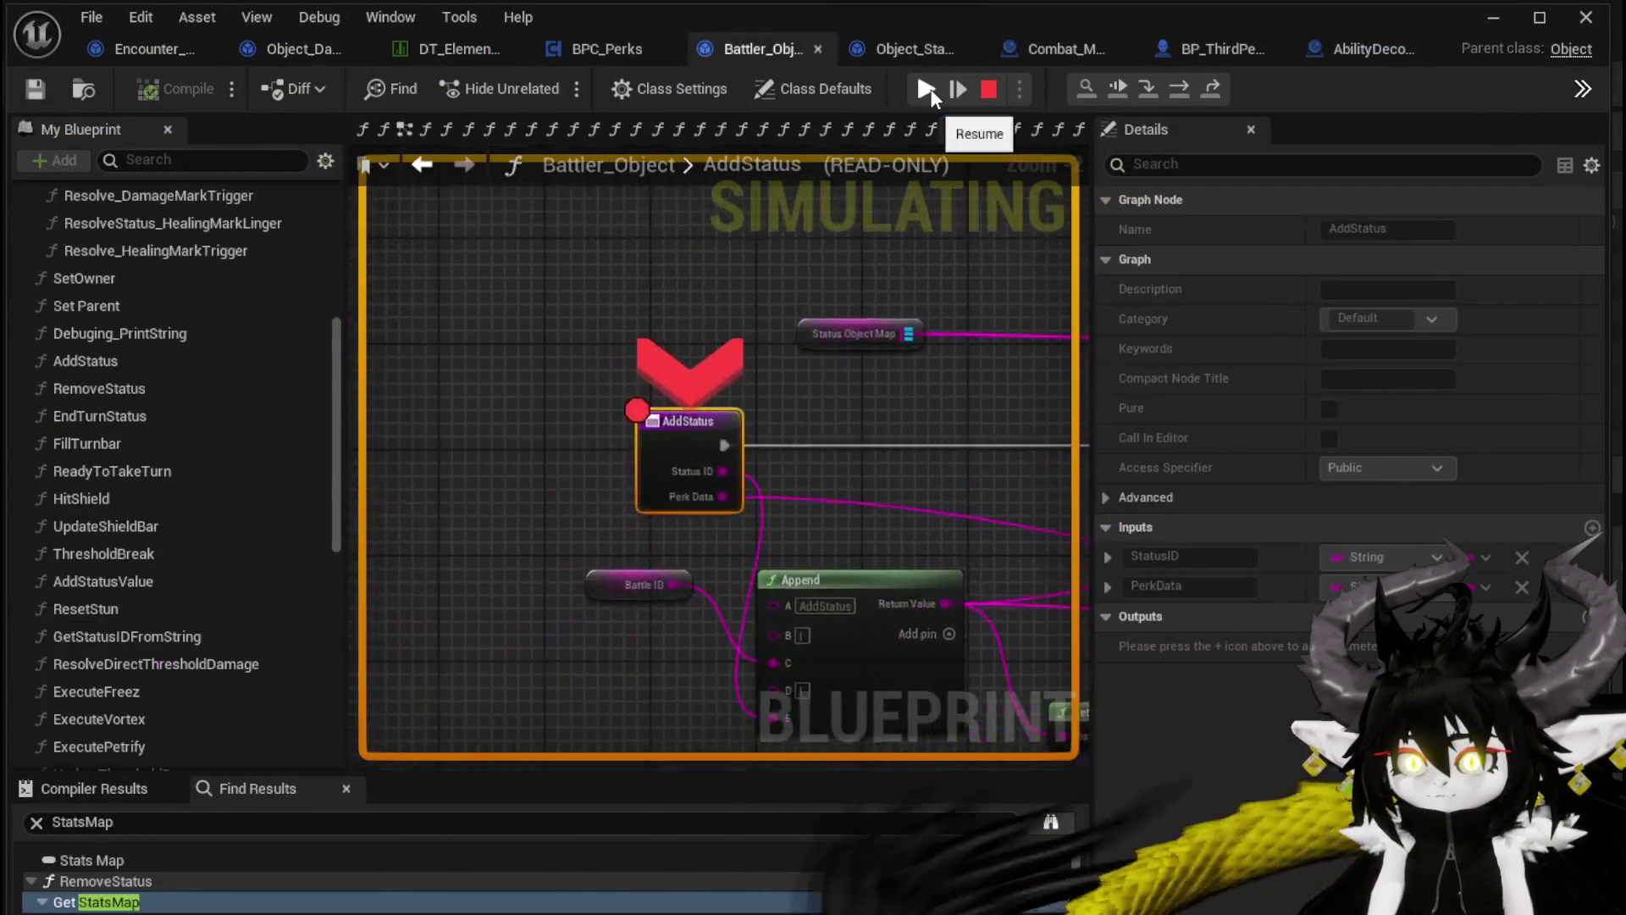
click(932, 89)
click(744, 496)
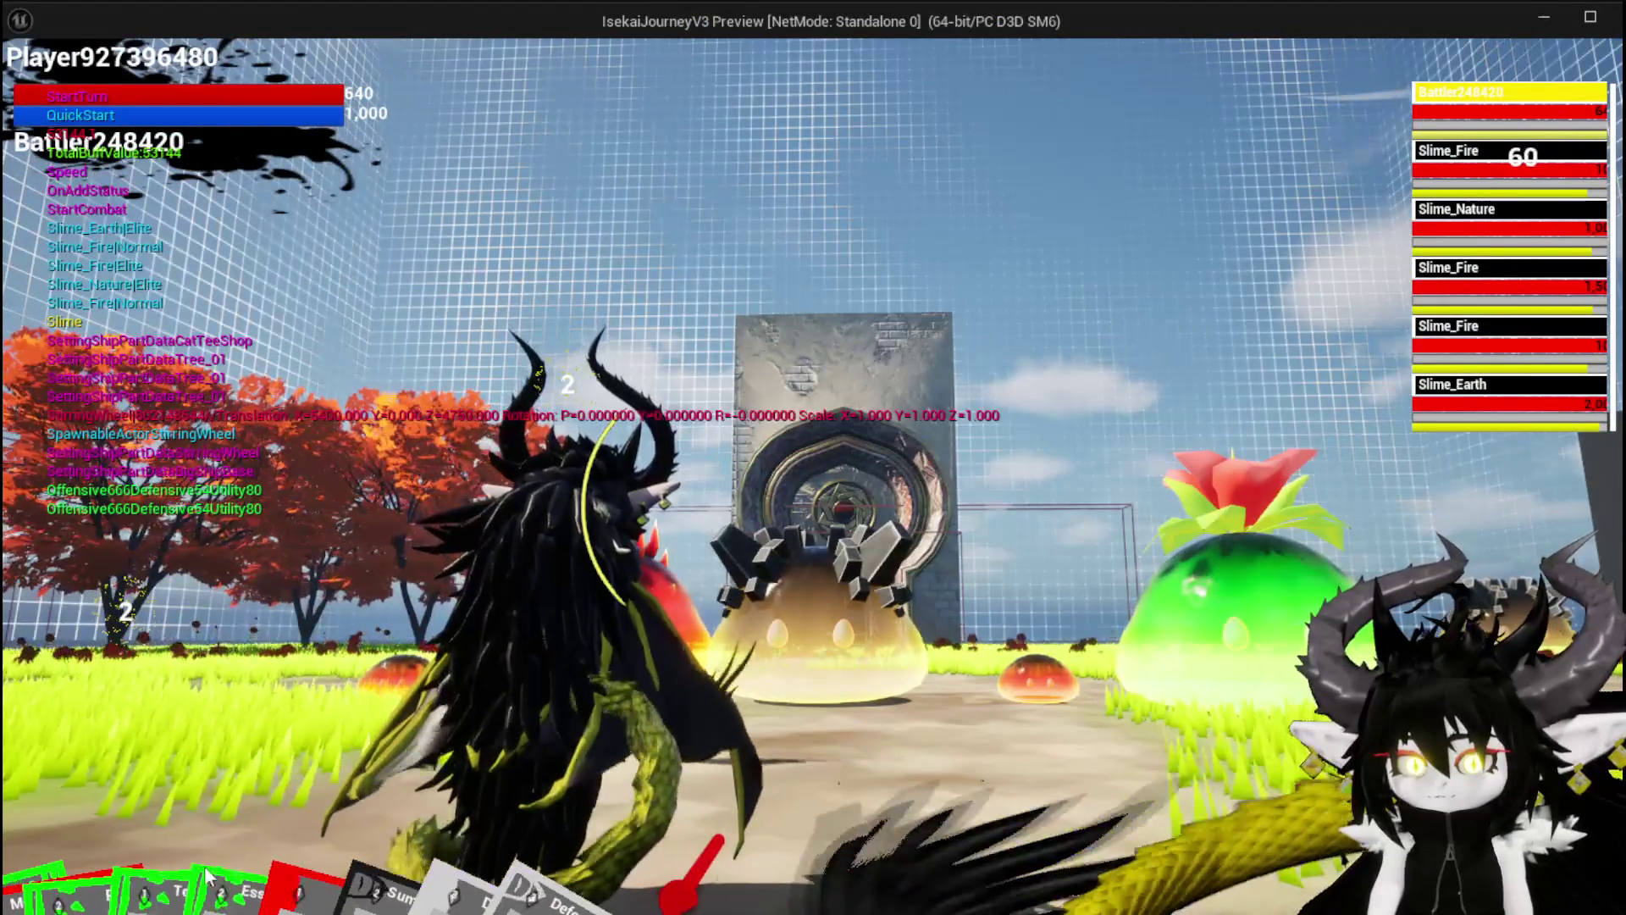
mouse_move(190, 826)
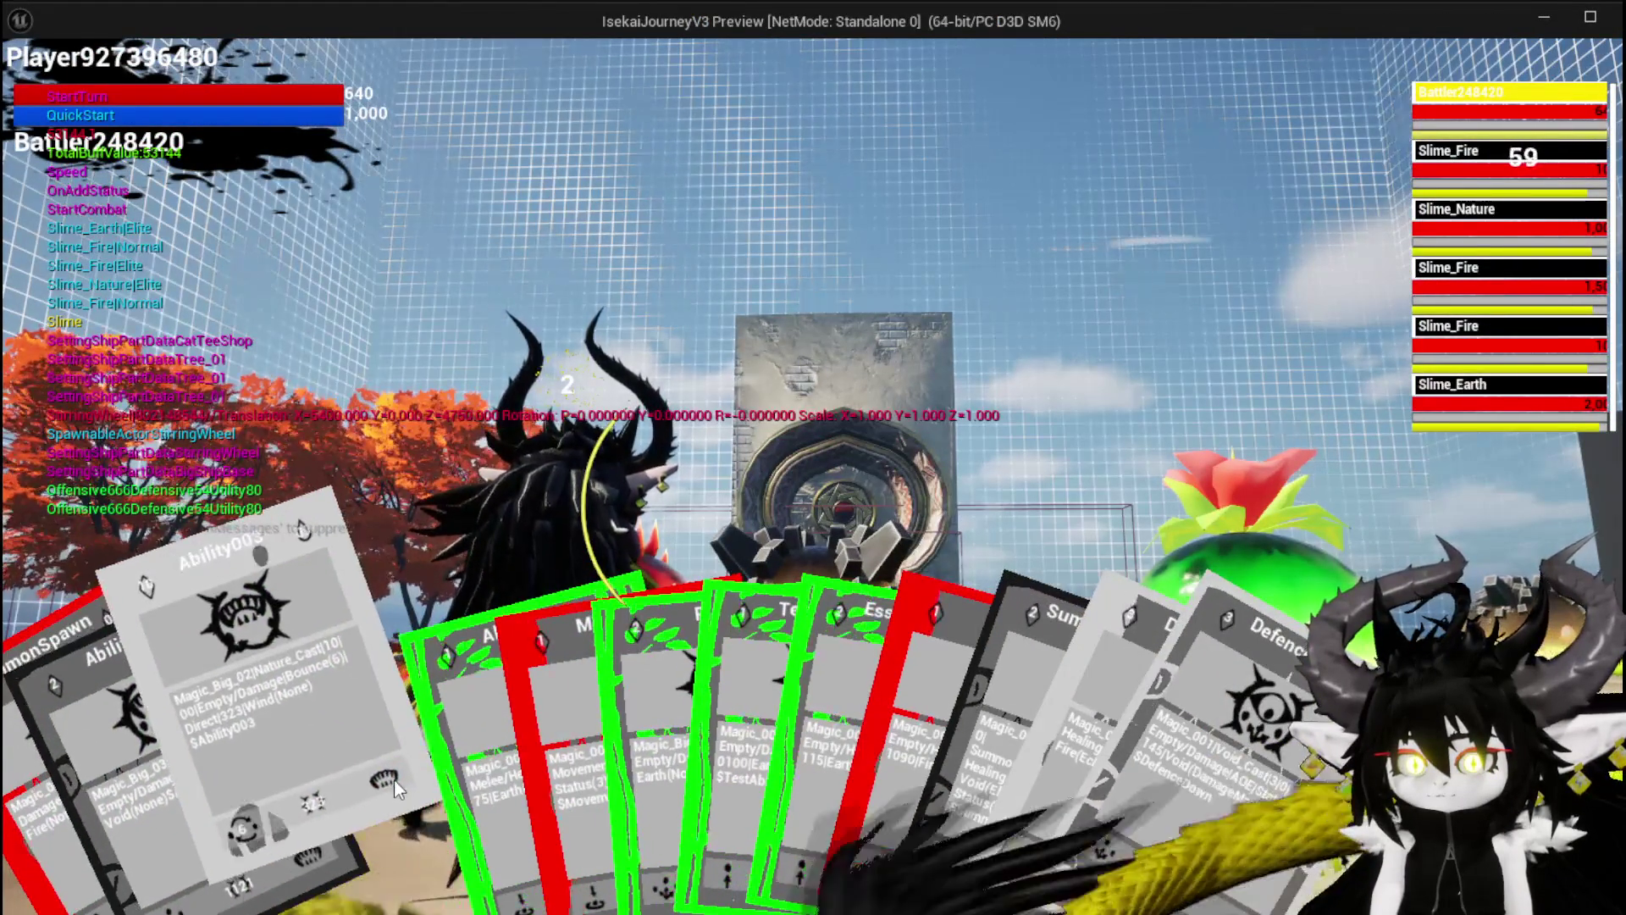
Play the Movement card and resume through the Damage Battler and Type Check breakpoints
click(509, 757)
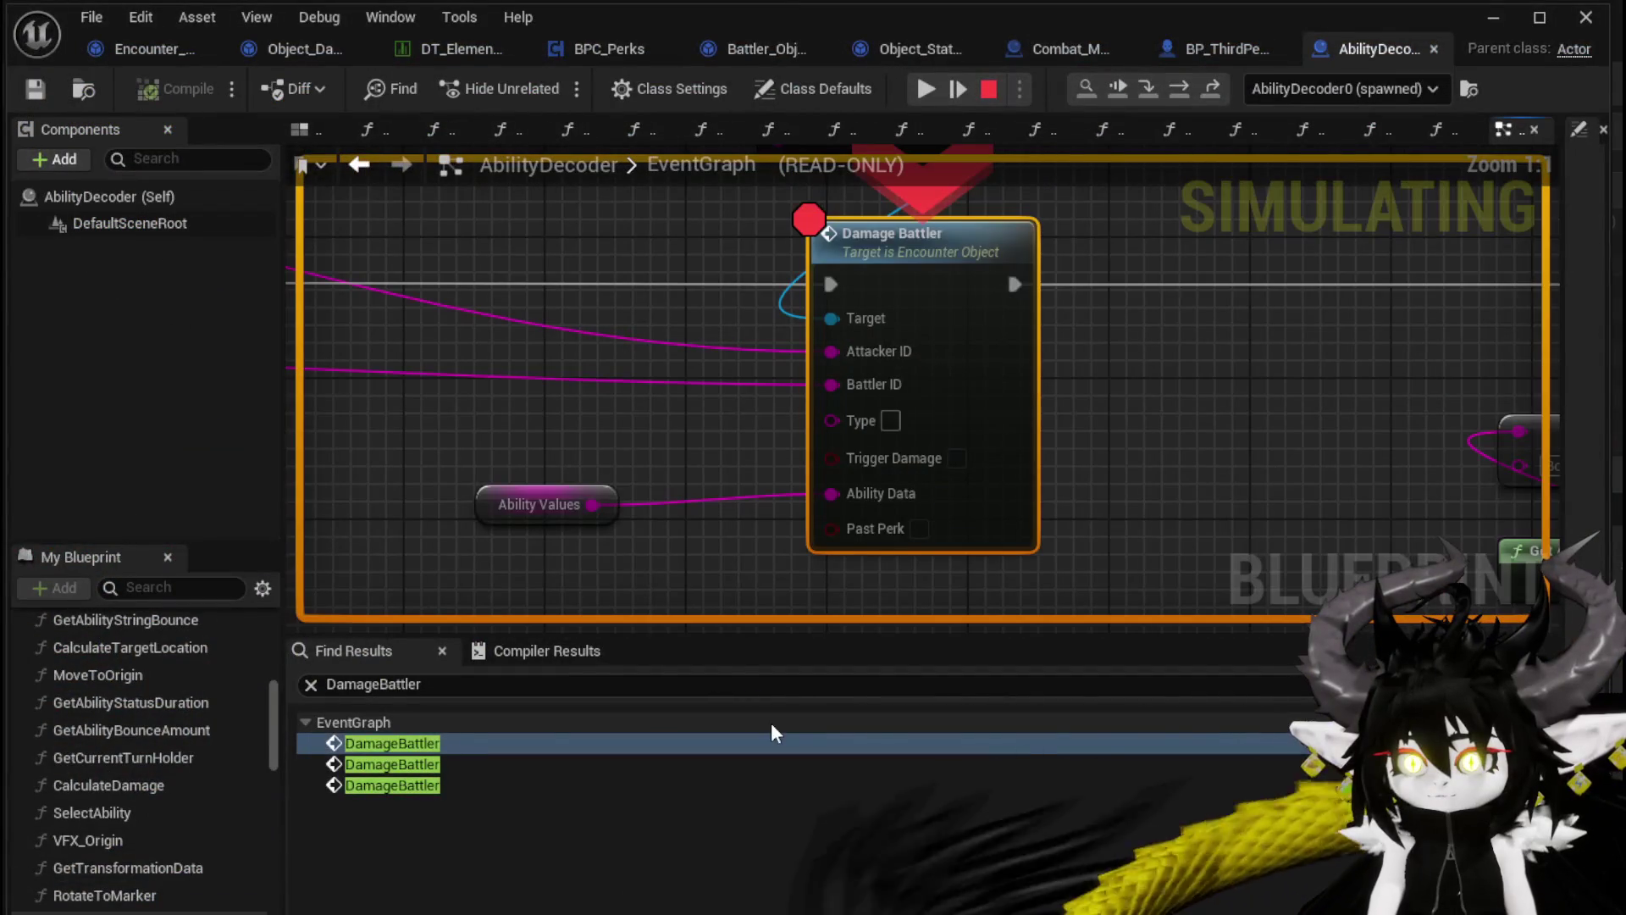
click(925, 98)
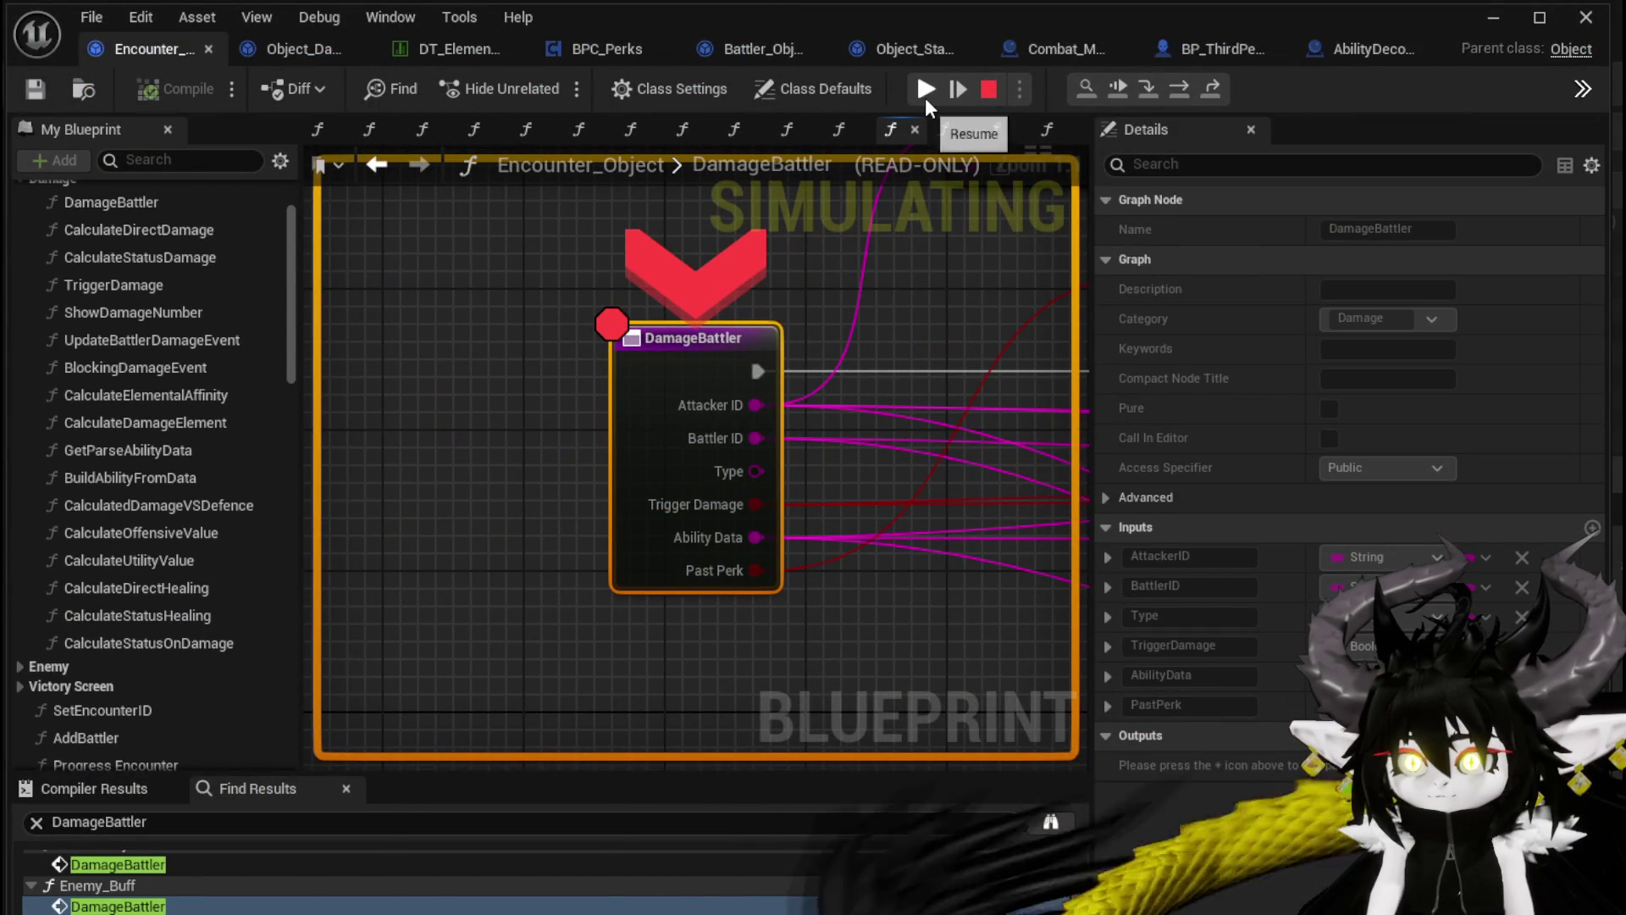
click(923, 90)
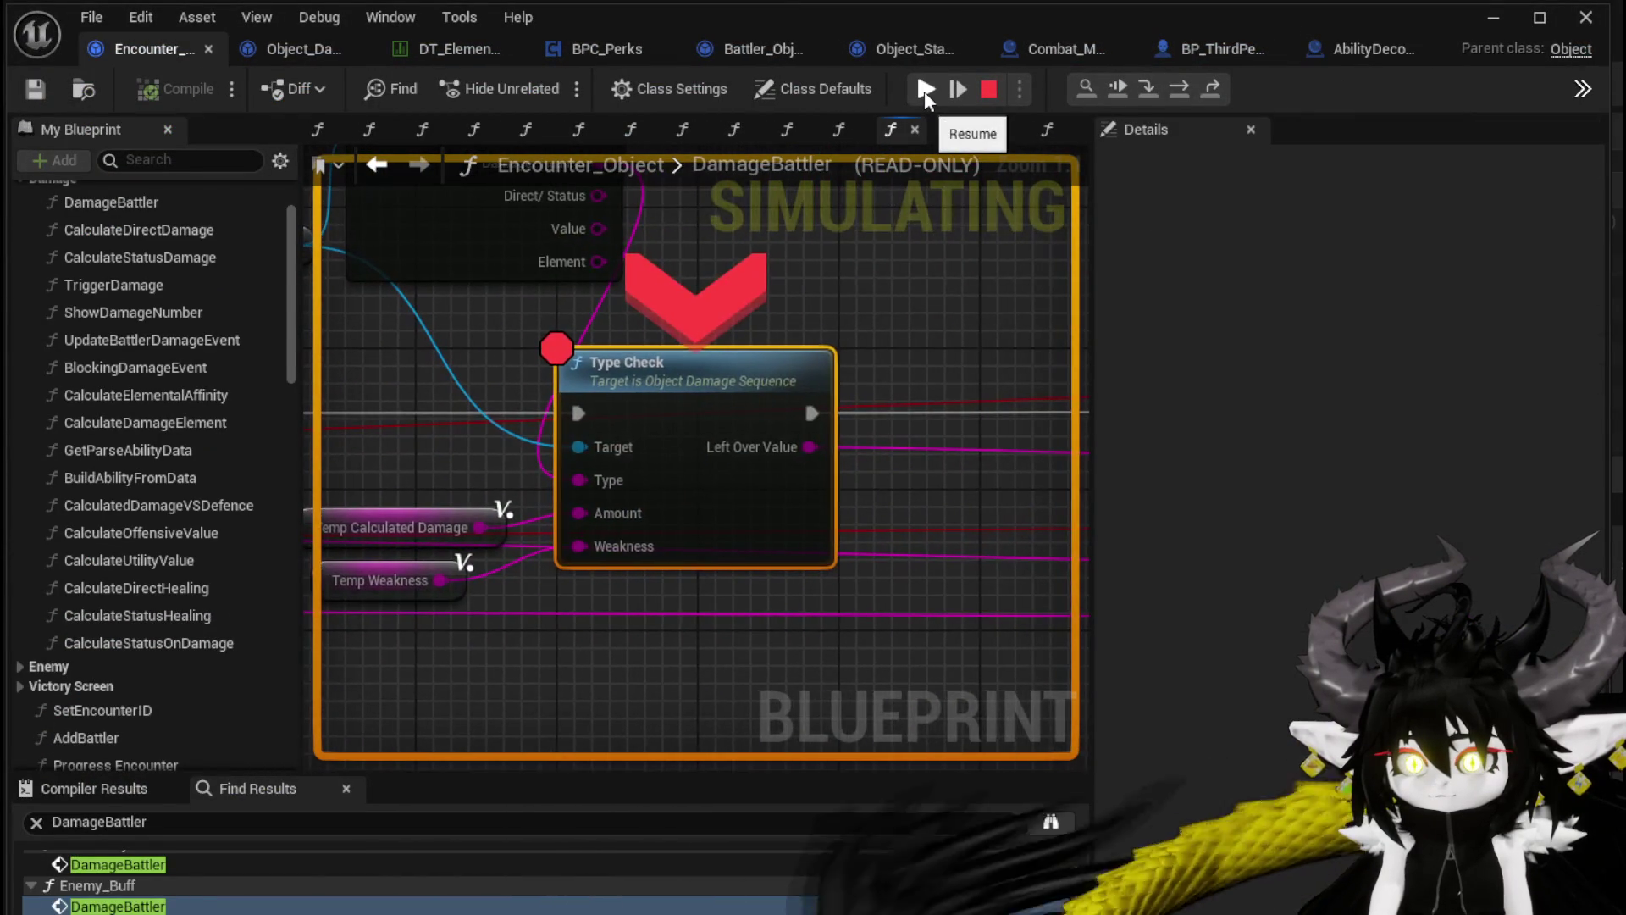
click(923, 90)
click(923, 90)
click(923, 89)
click(923, 89)
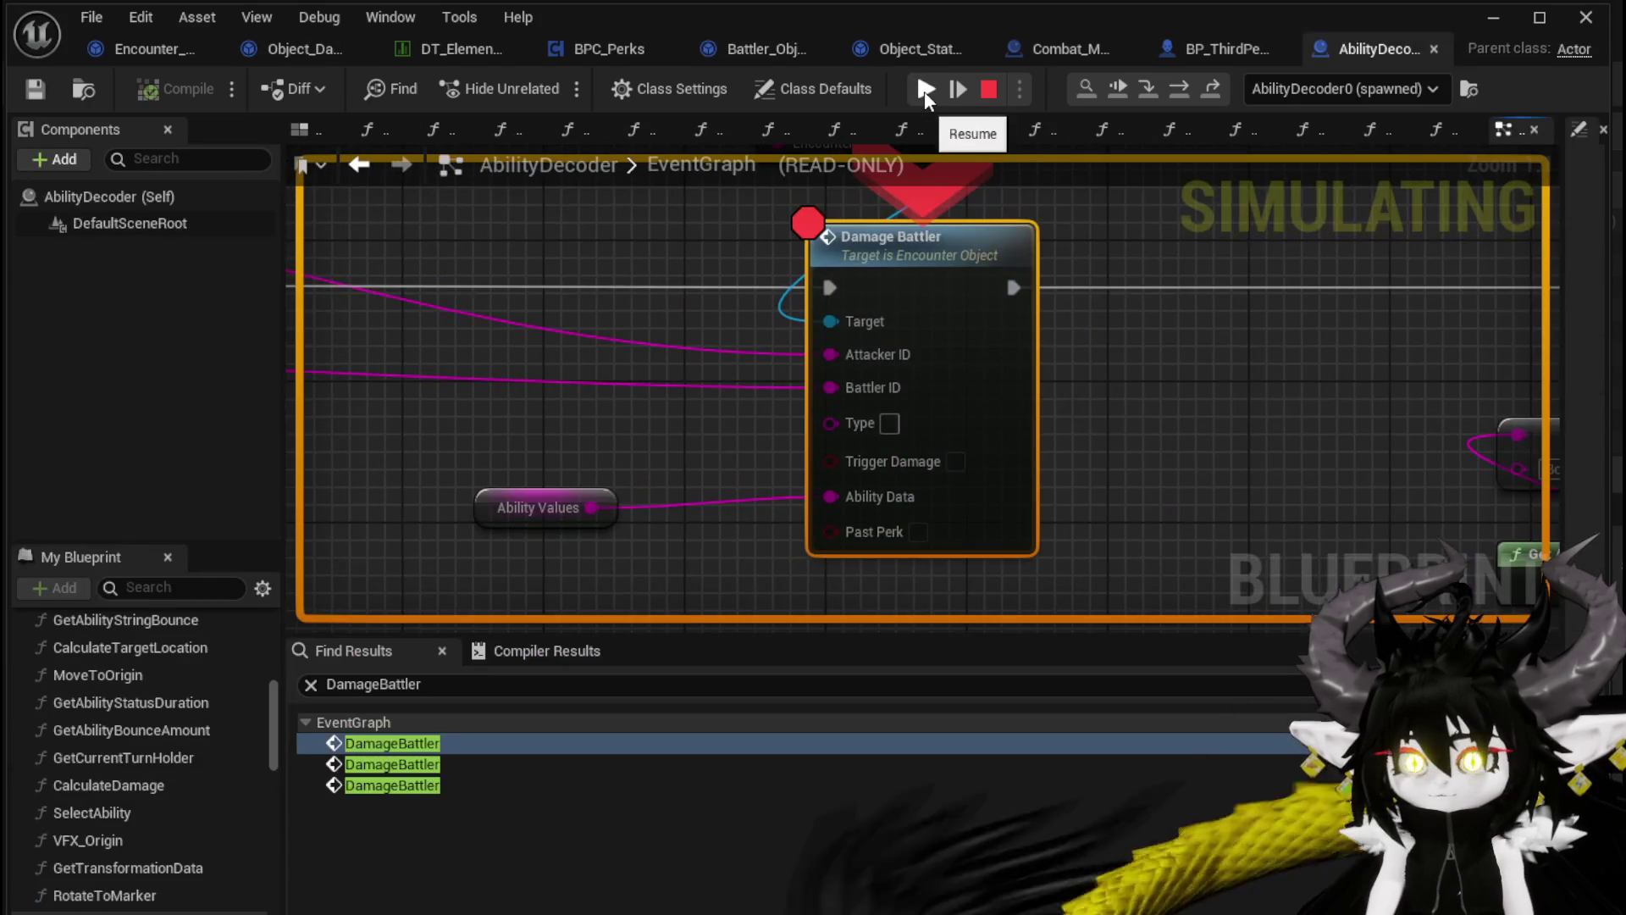
scroll(1321, 390, down, 4)
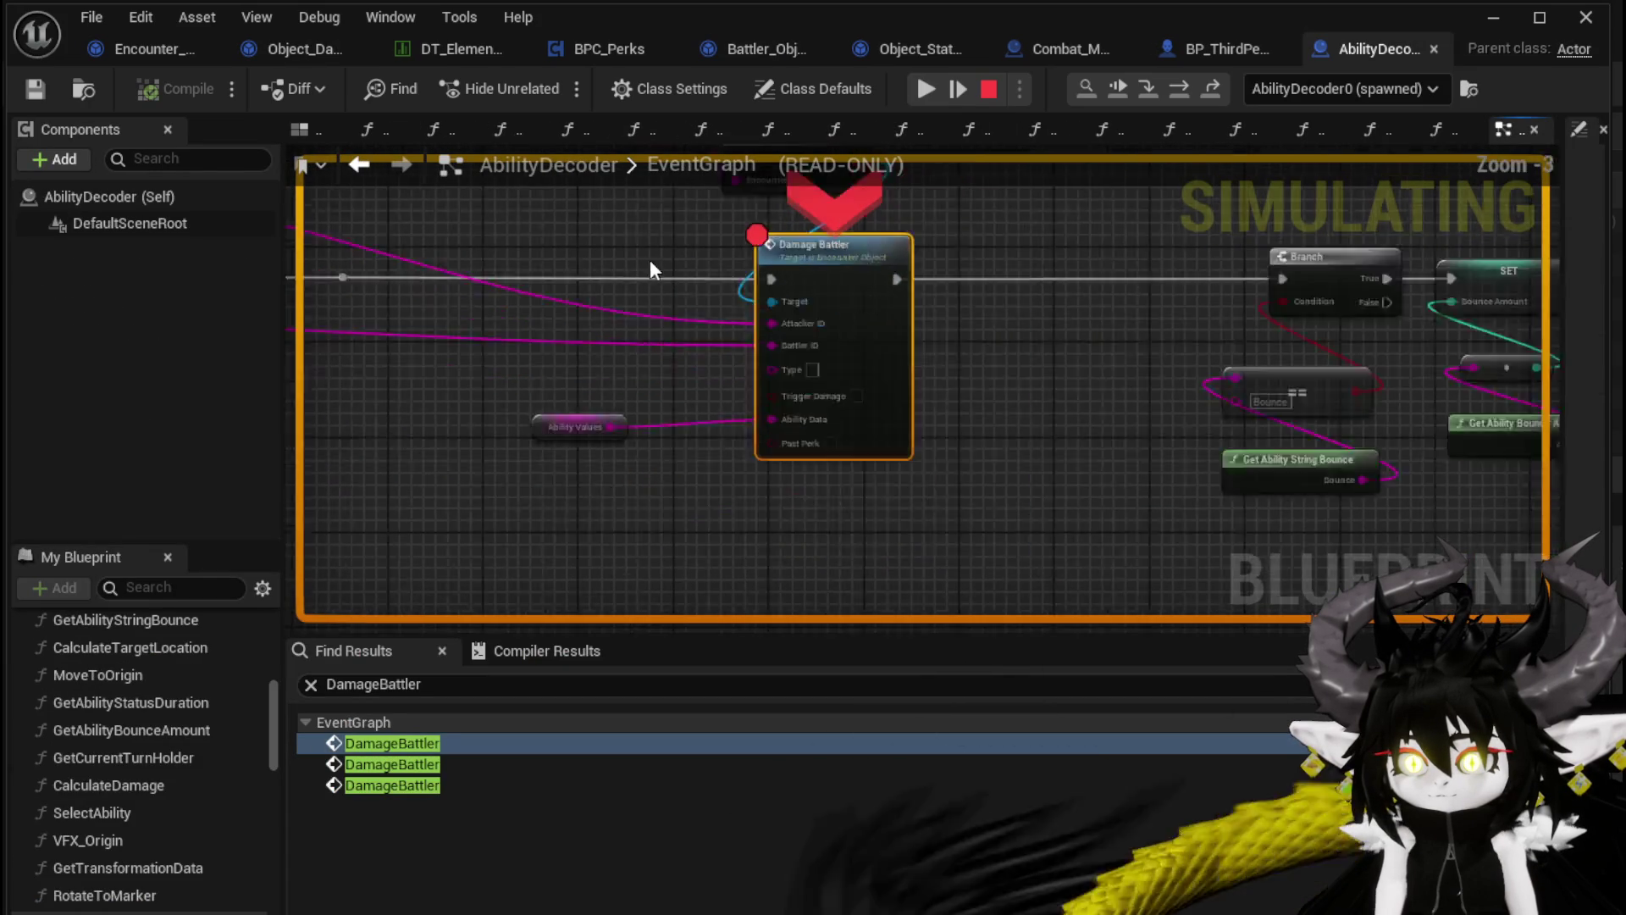
mouse_move(1321, 389)
mouse_down()
mouse_move(1540, 363)
mouse_move(890, 306)
mouse_move(1113, 318)
mouse_move(895, 319)
mouse_up()
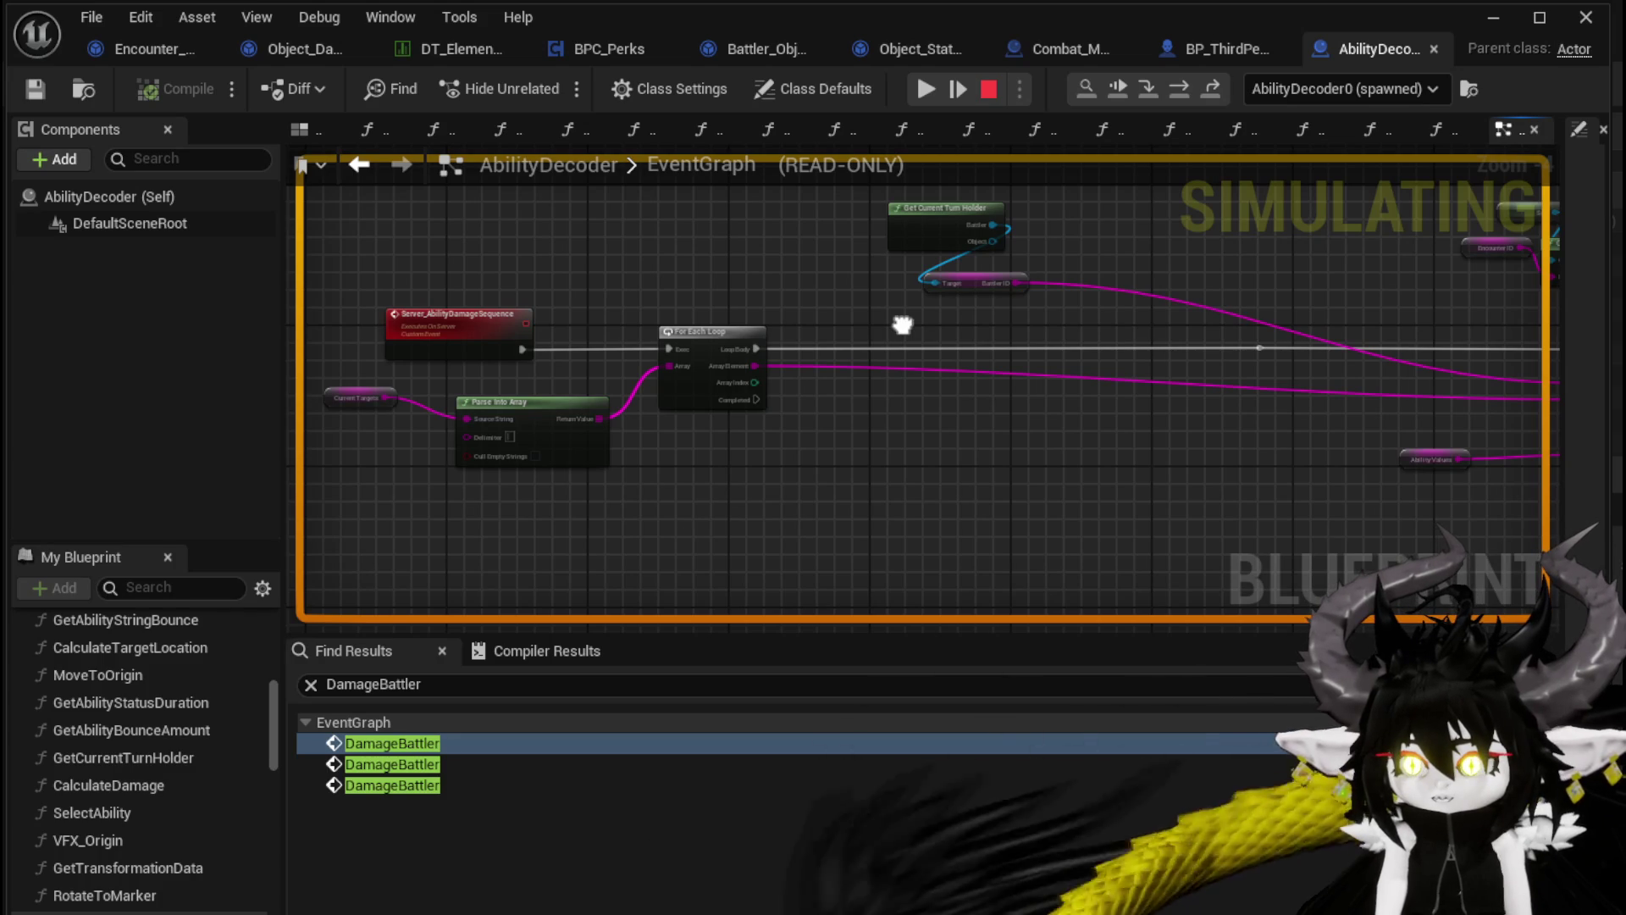
mouse_move(903, 324)
mouse_down()
mouse_move(459, 312)
mouse_move(289, 328)
mouse_up()
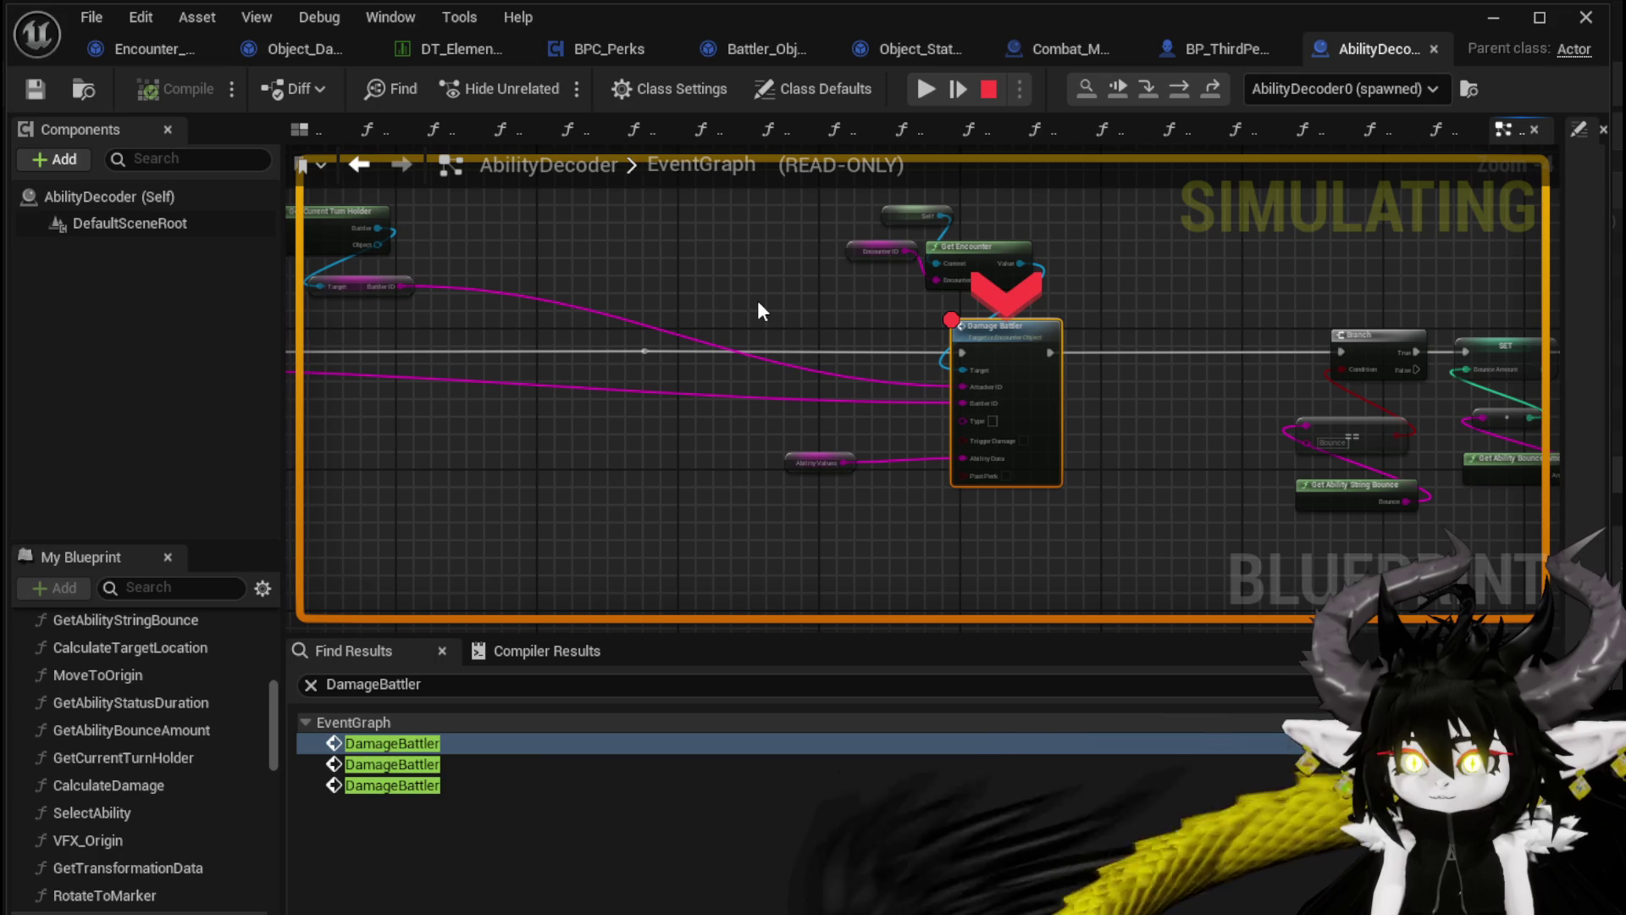
click(923, 90)
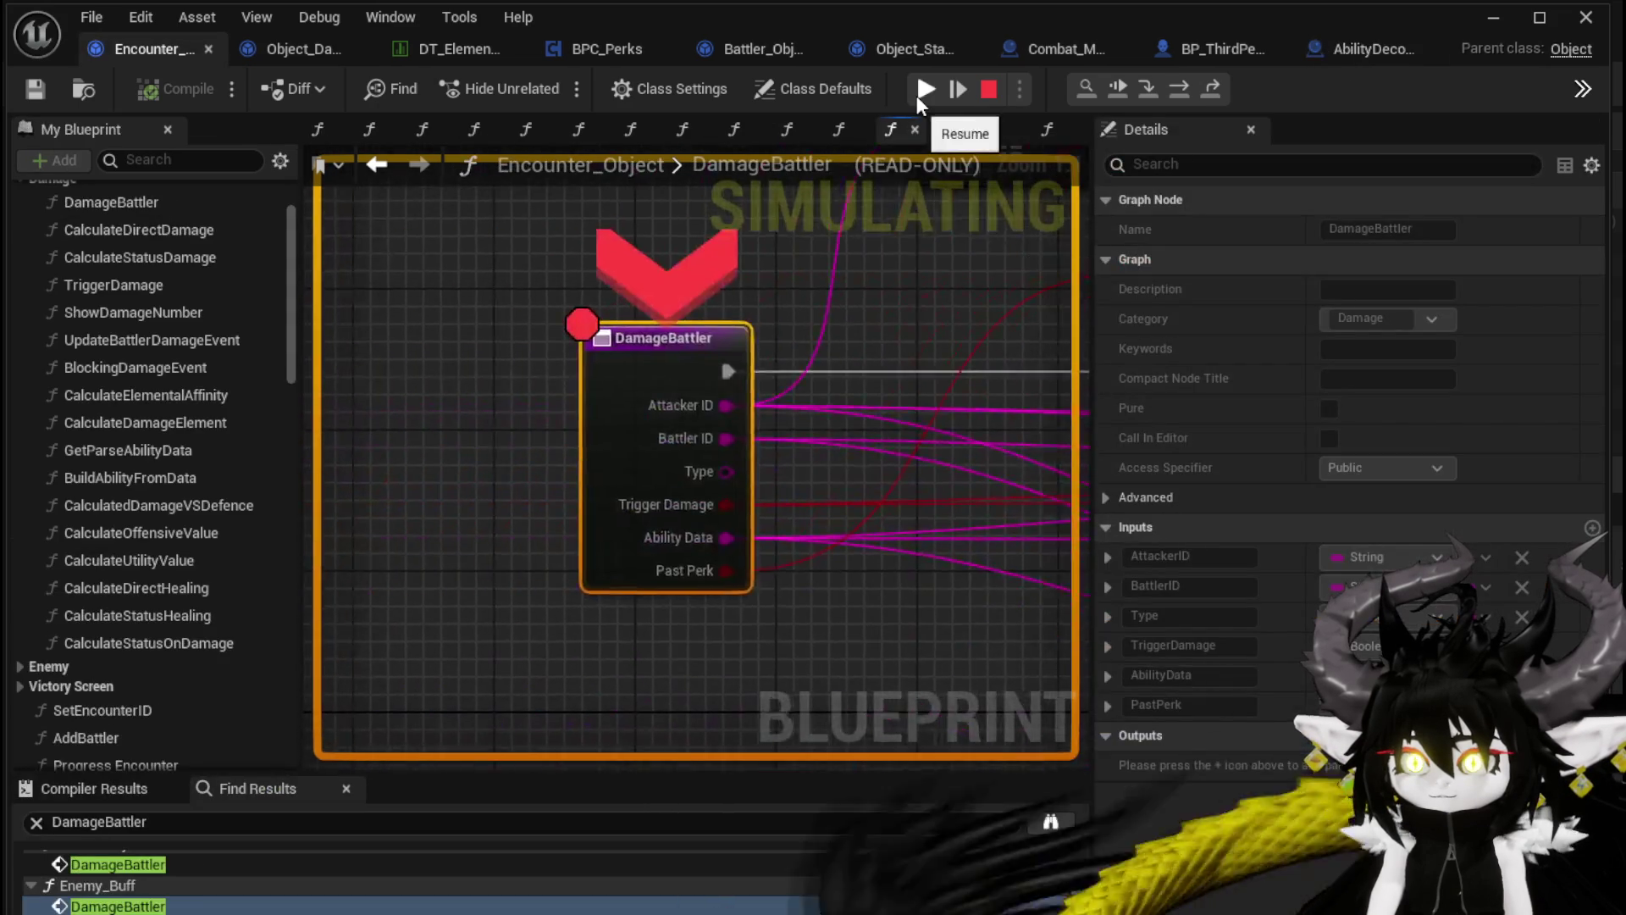
Stop play, enable Cull Empty Strings on AbilityDecoder's Parse Into Array, and save
click(988, 90)
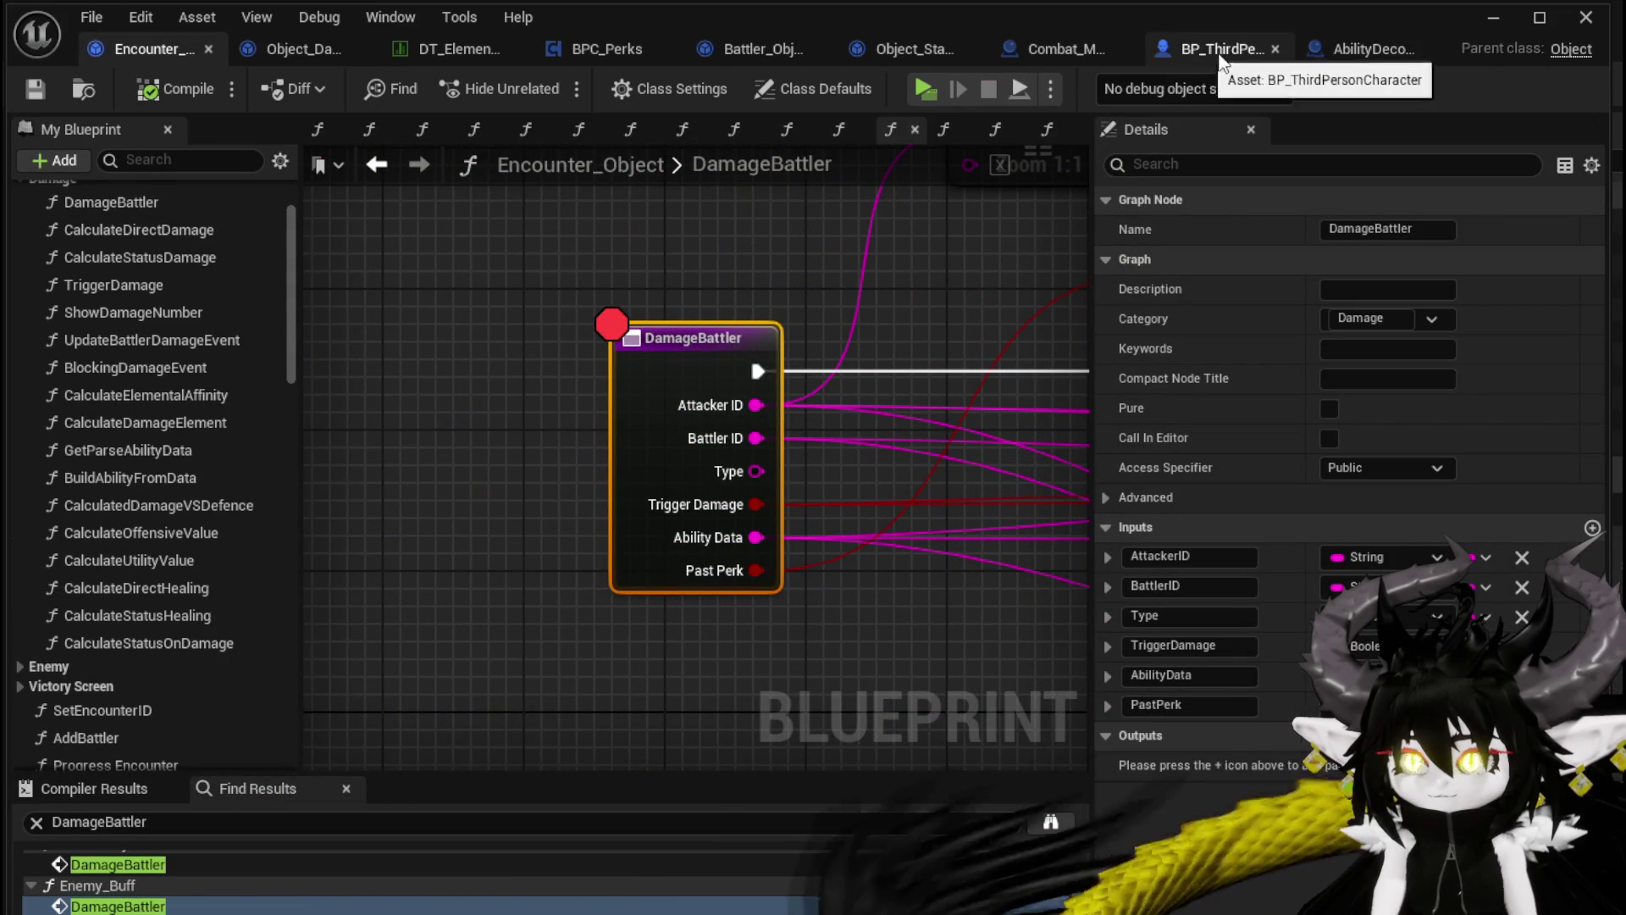
click(1389, 53)
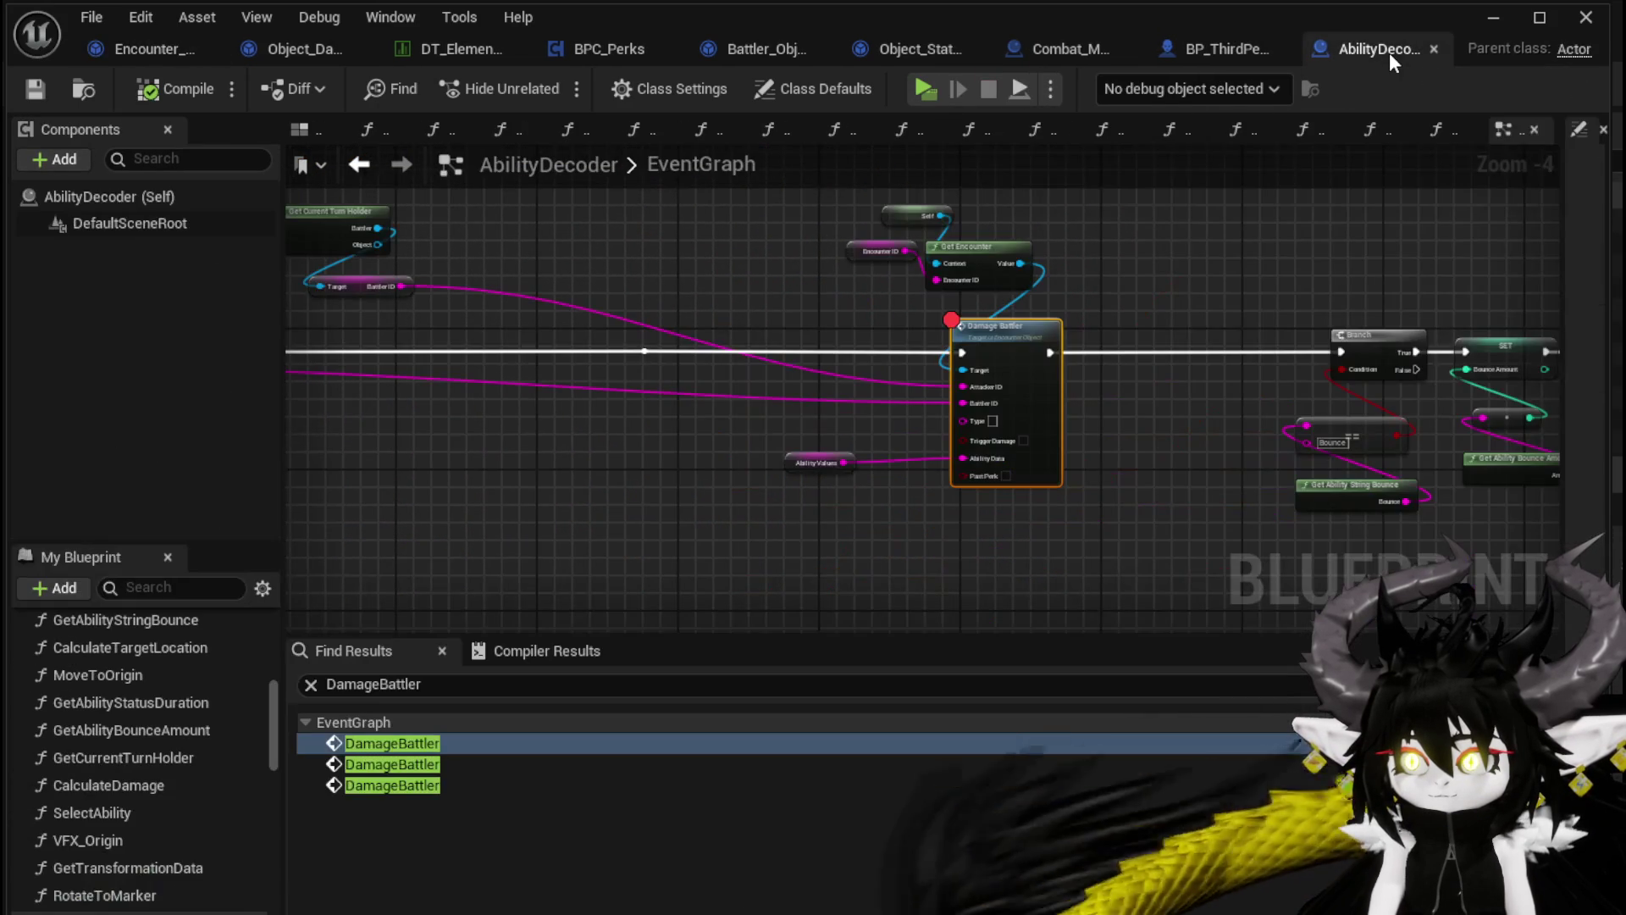
drag(451, 395, 606, 379)
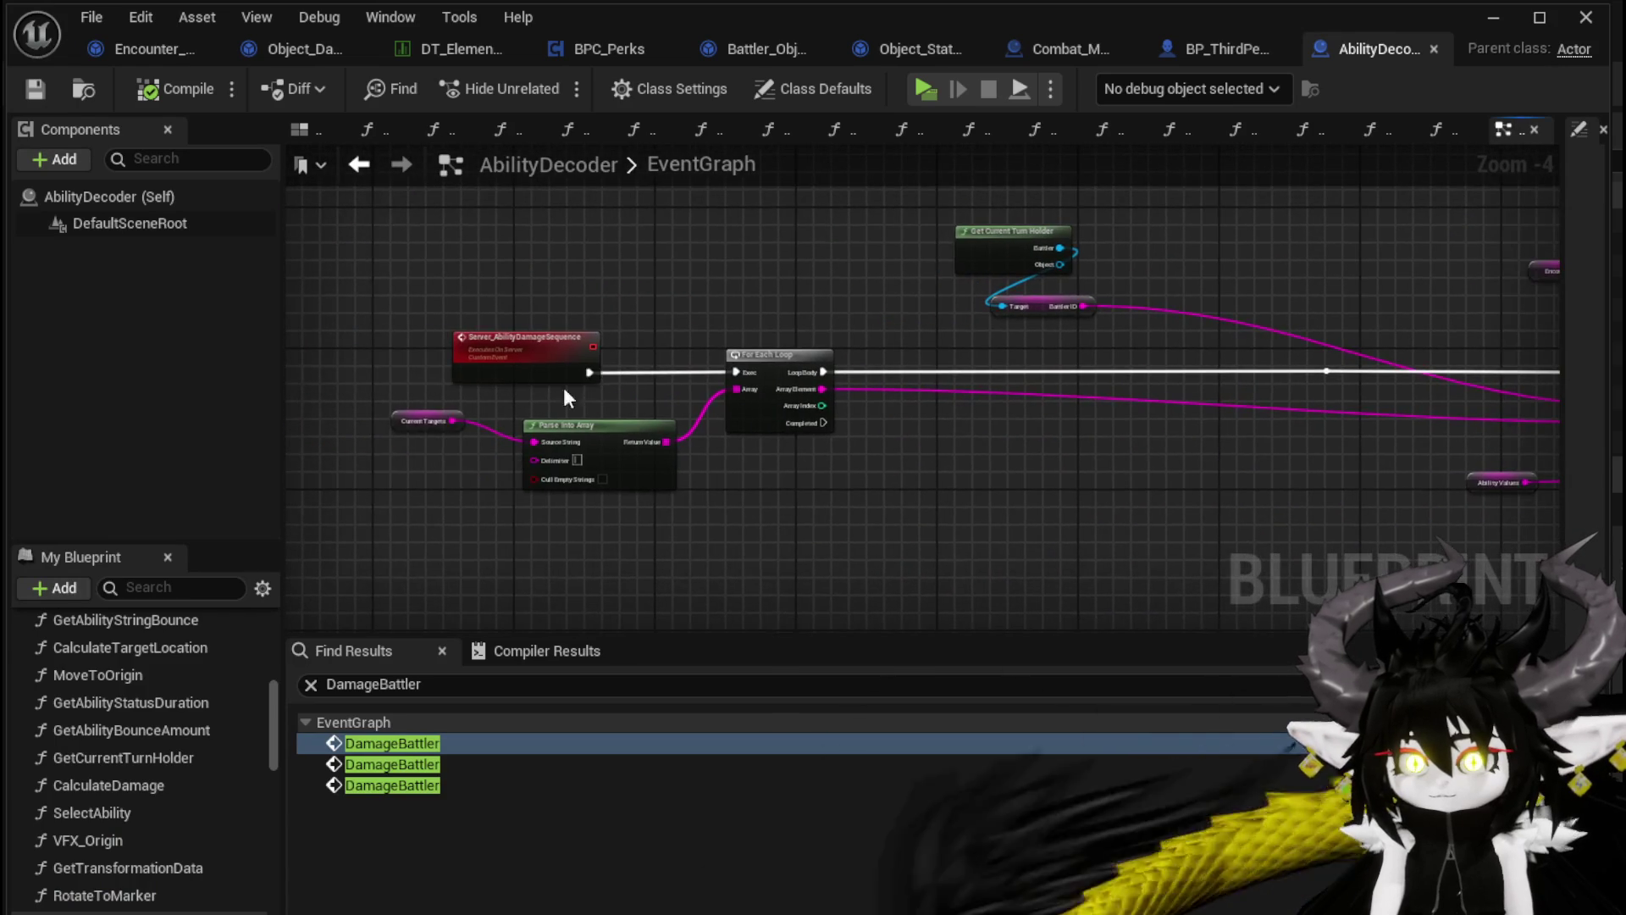
scroll(495, 404, up, 2)
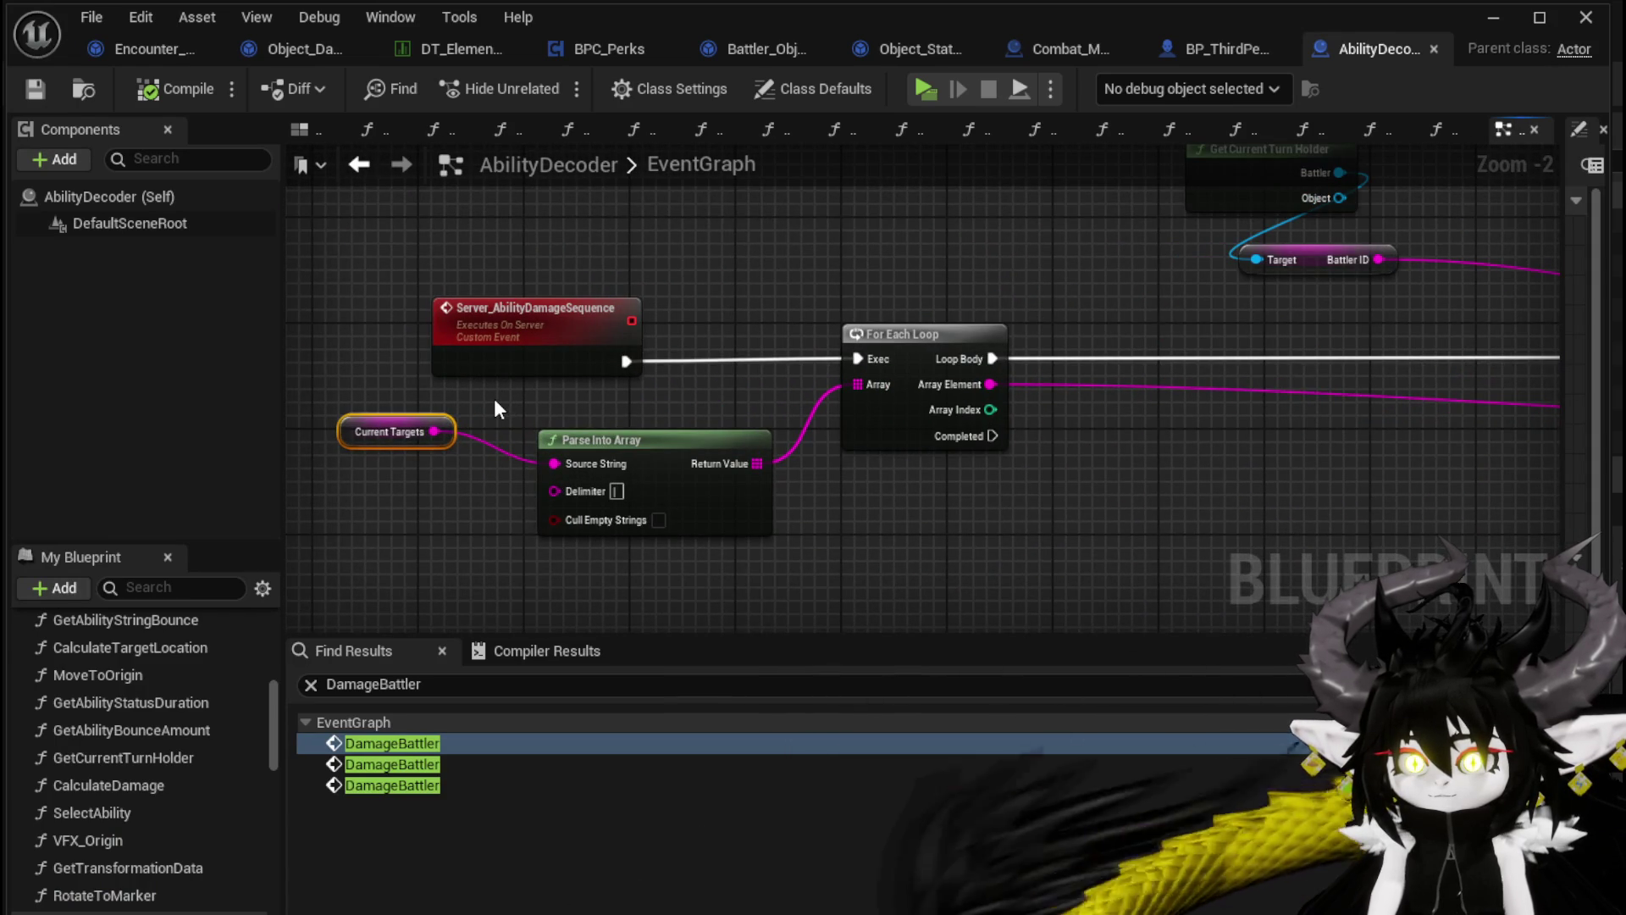
click(495, 398)
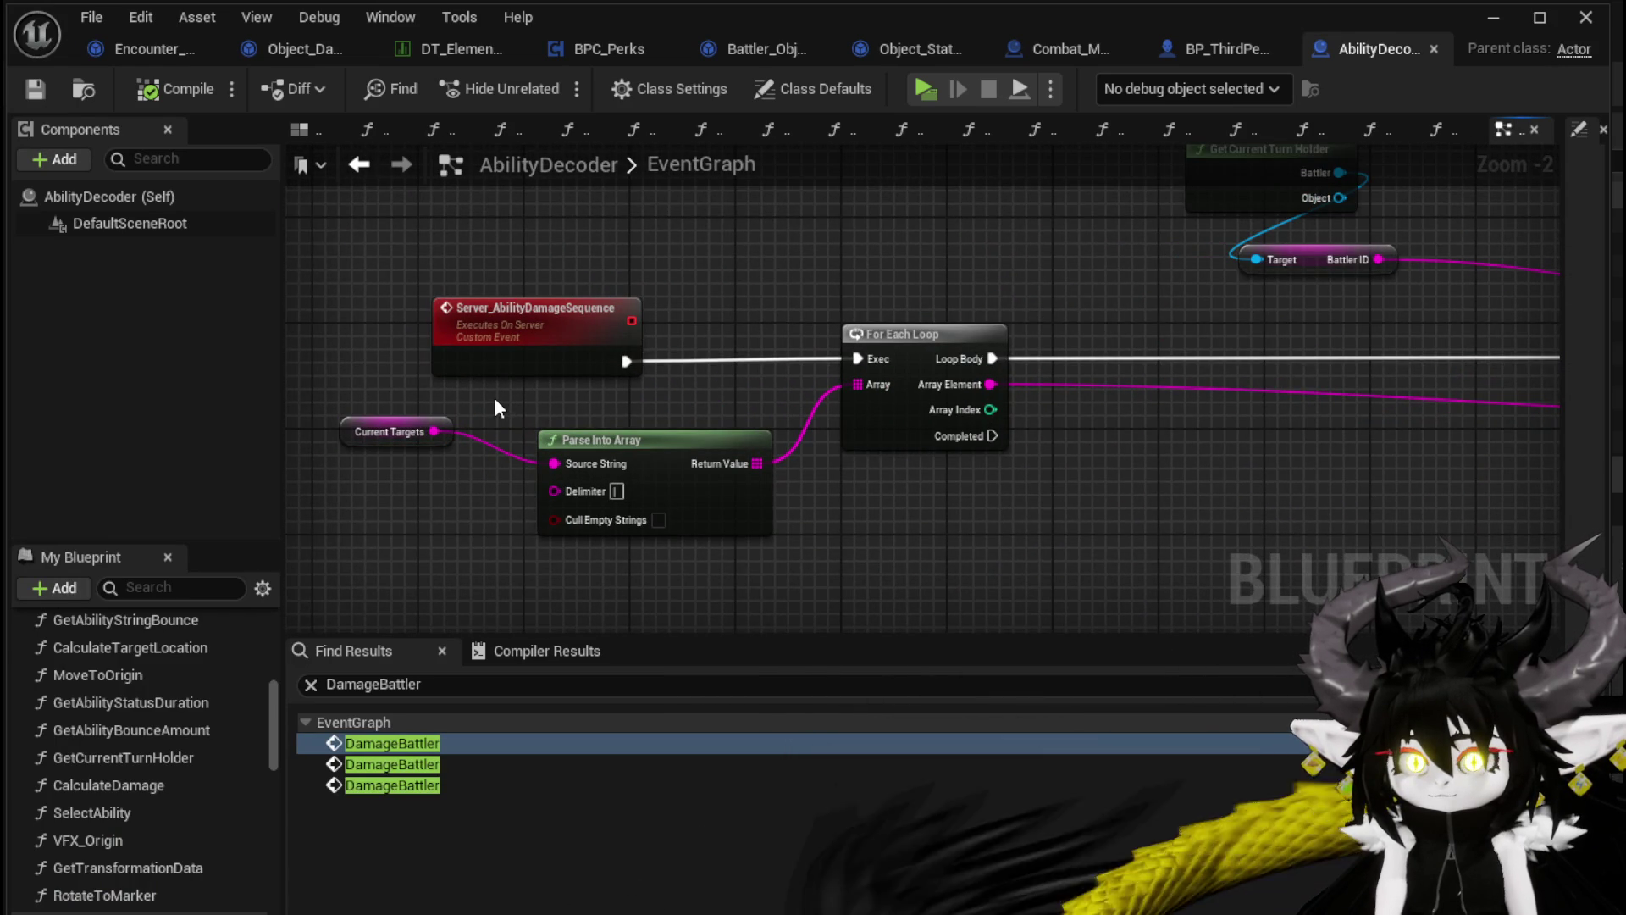
click(659, 518)
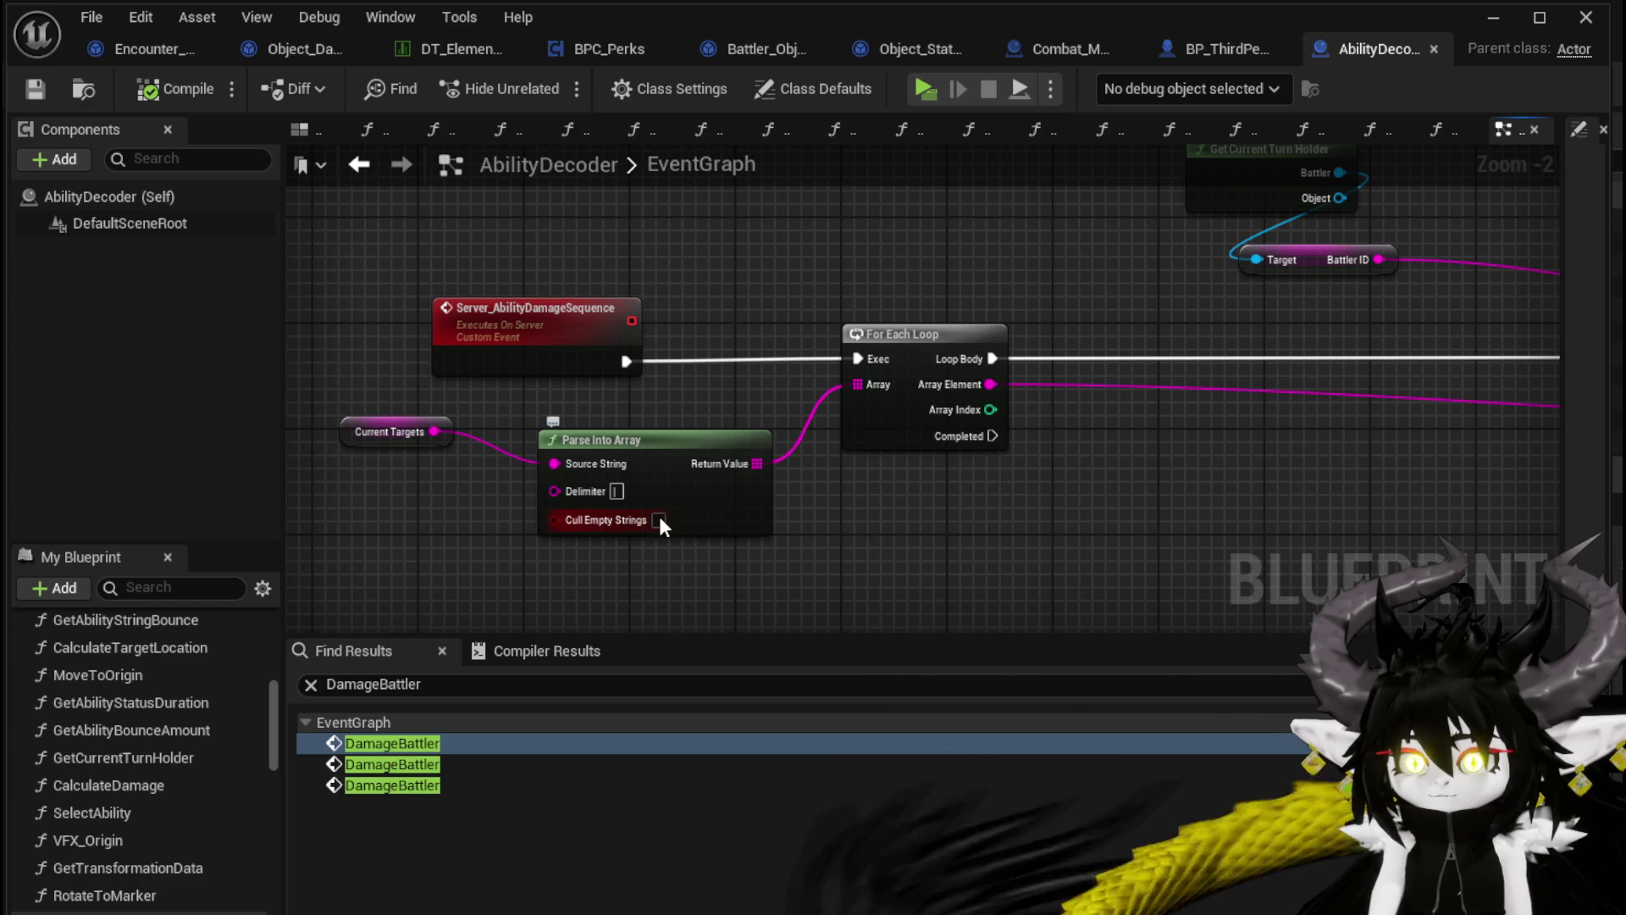
click(28, 88)
click(1473, 18)
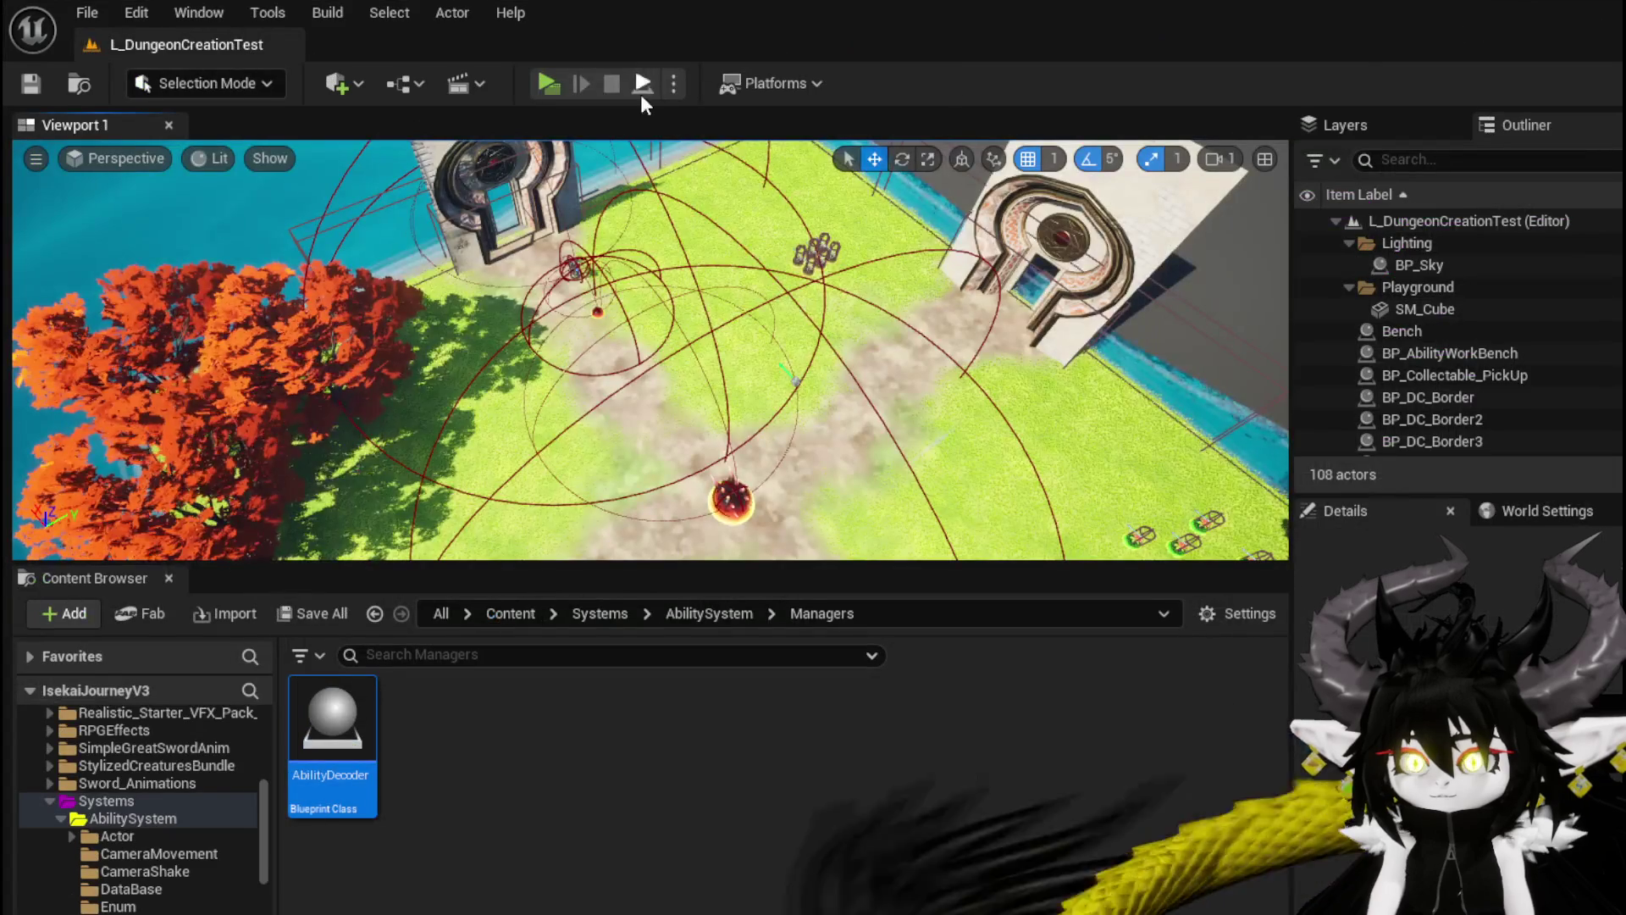
Replay the level and resume the first slime attack through the DamageBattler, TypeCheck and AddStatus breakpoints
click(555, 77)
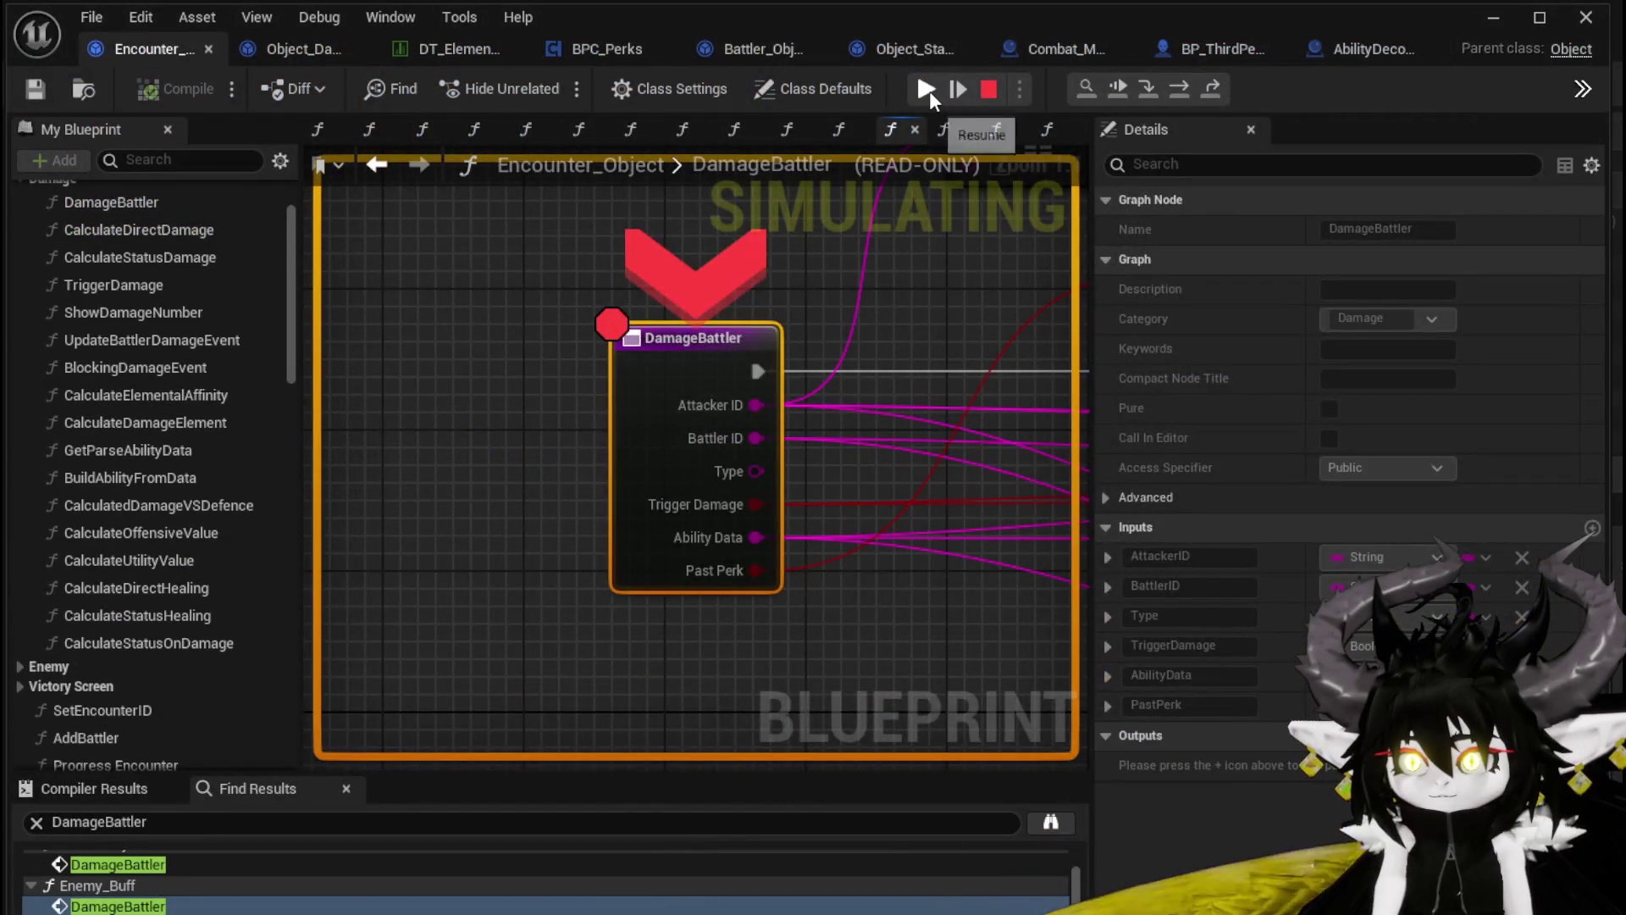
click(928, 90)
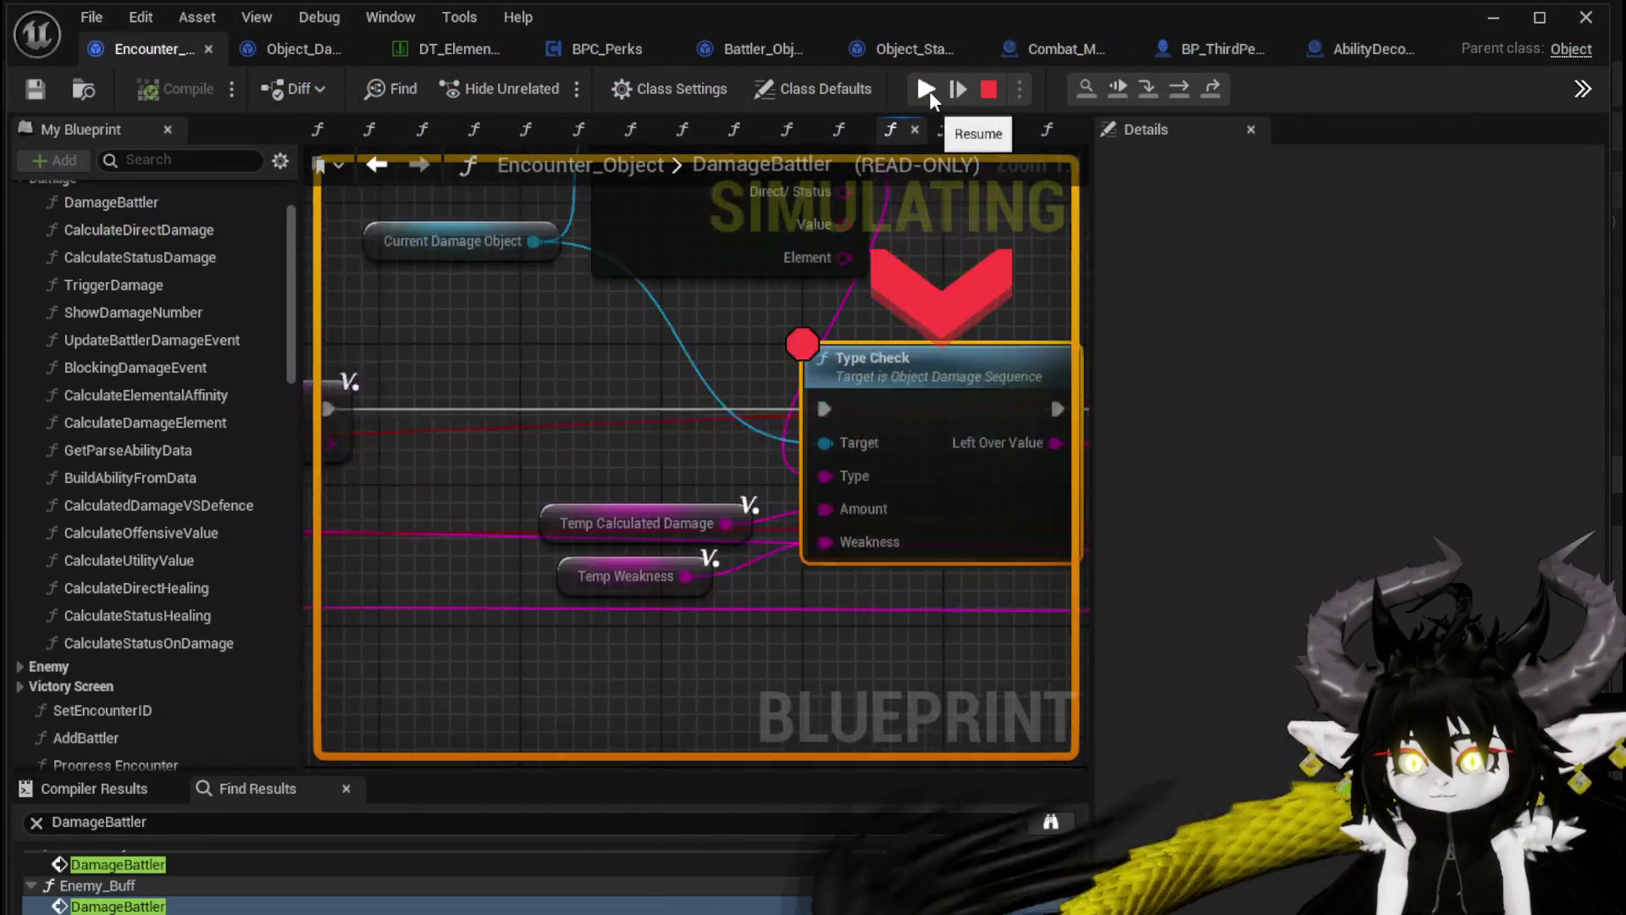
click(928, 89)
click(928, 90)
click(928, 90)
click(928, 90)
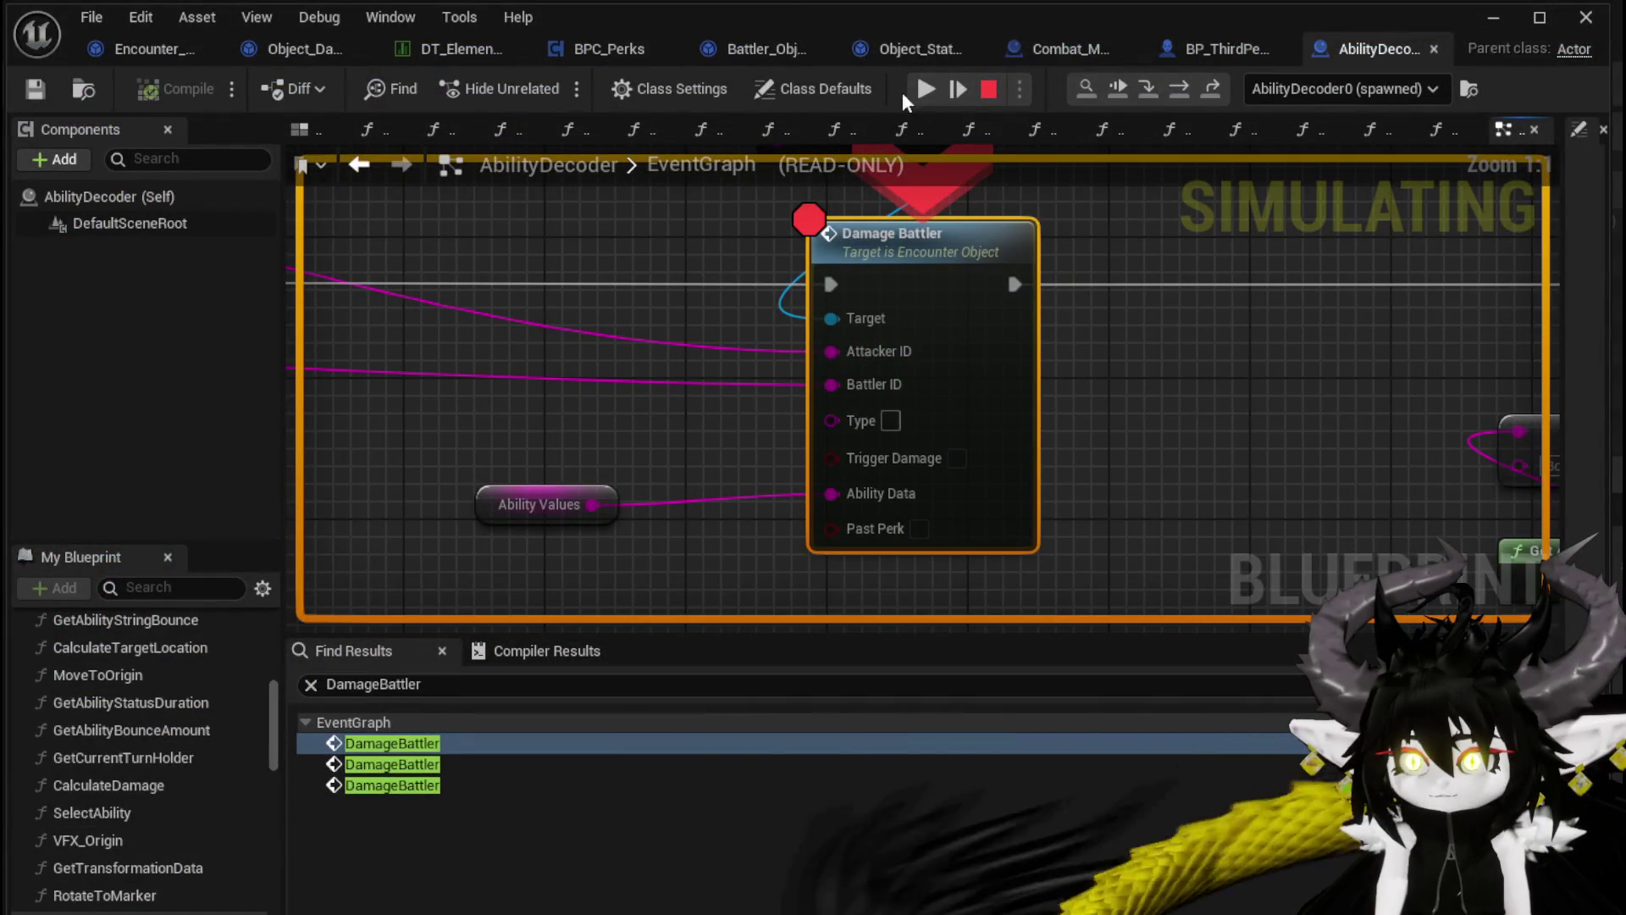
Resume through the next round of breakpoints until combat continues after 33,820 x3 damage
click(926, 89)
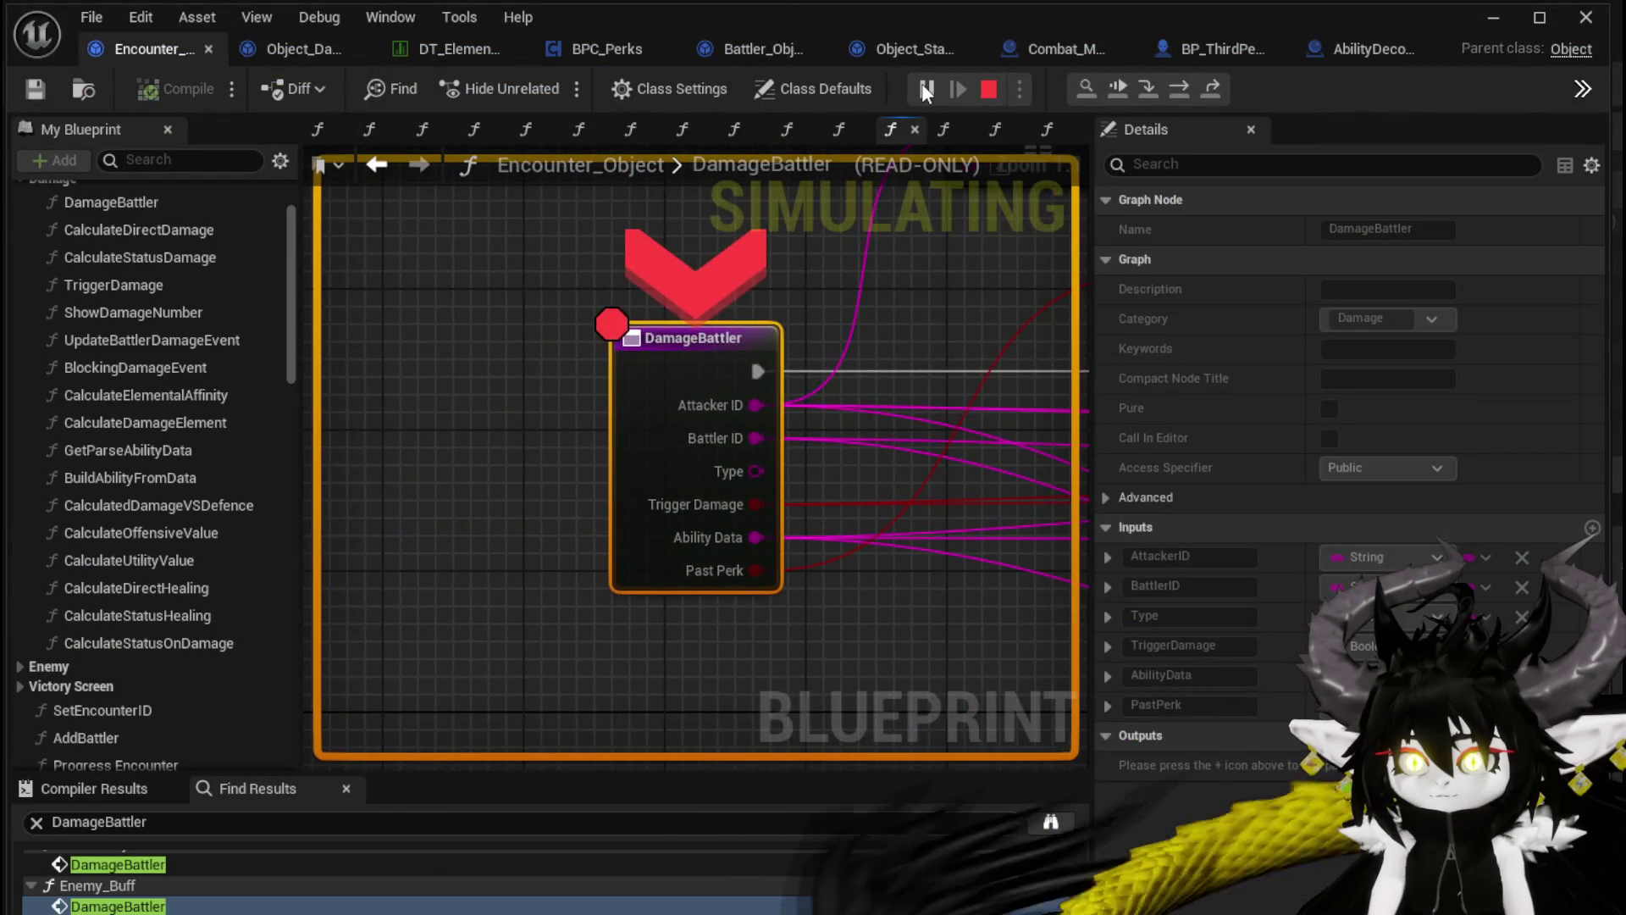
click(925, 89)
click(925, 89)
click(926, 89)
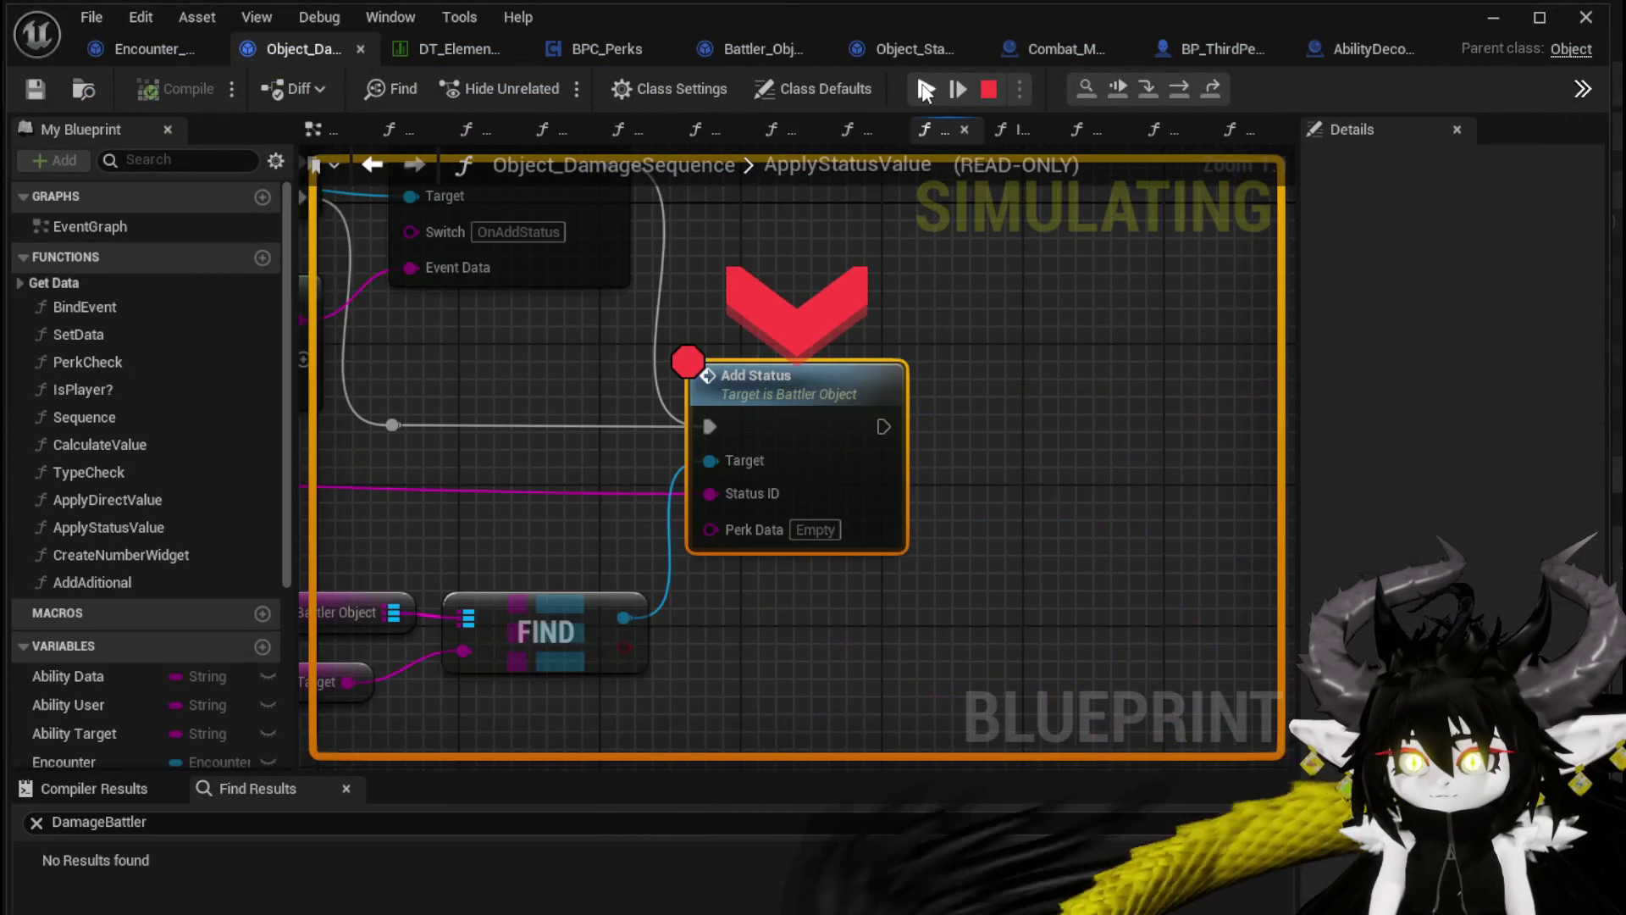
click(925, 89)
click(923, 85)
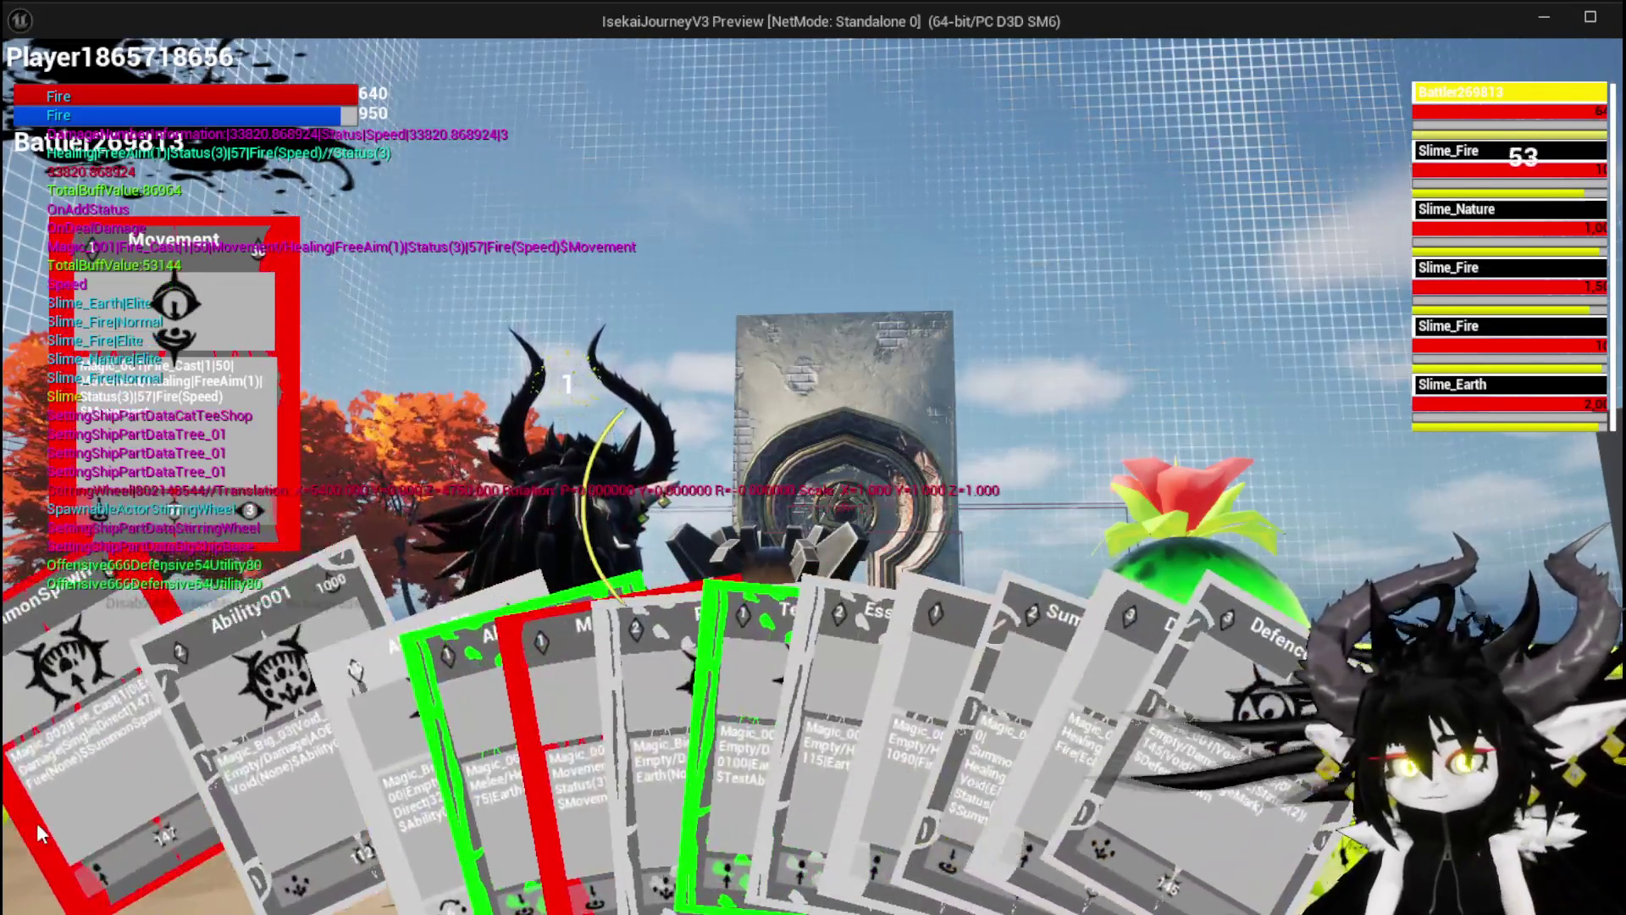
Play the SummonSpawn card on the slimes and resume past the Damage Battler and Type Check breakpoints
click(123, 906)
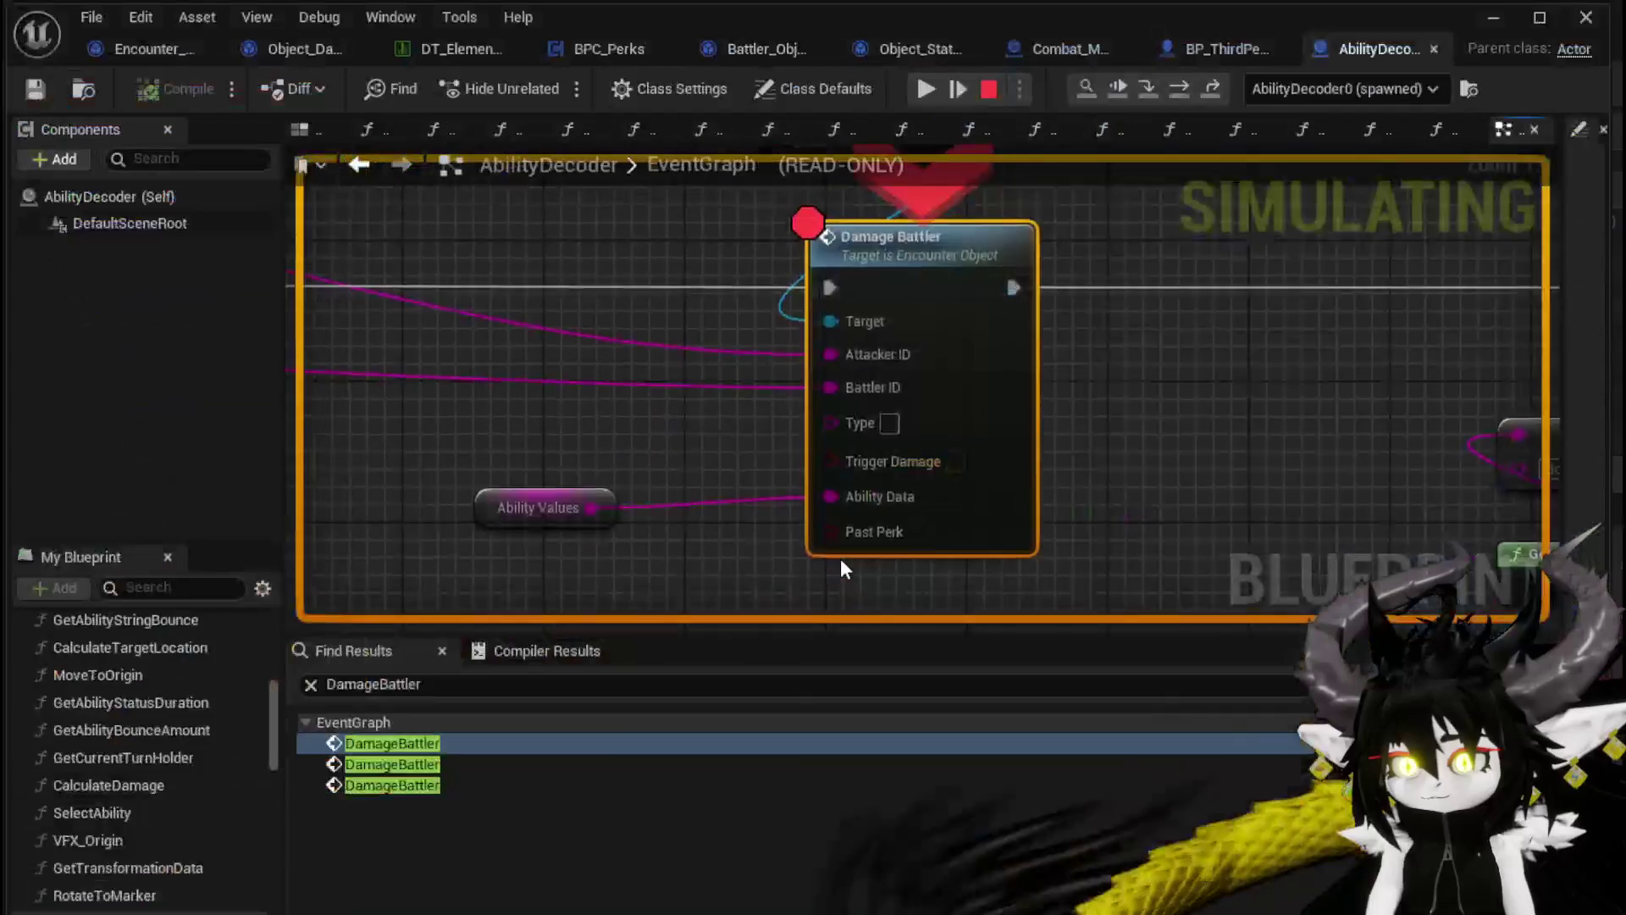
click(925, 88)
click(926, 88)
click(925, 88)
click(925, 88)
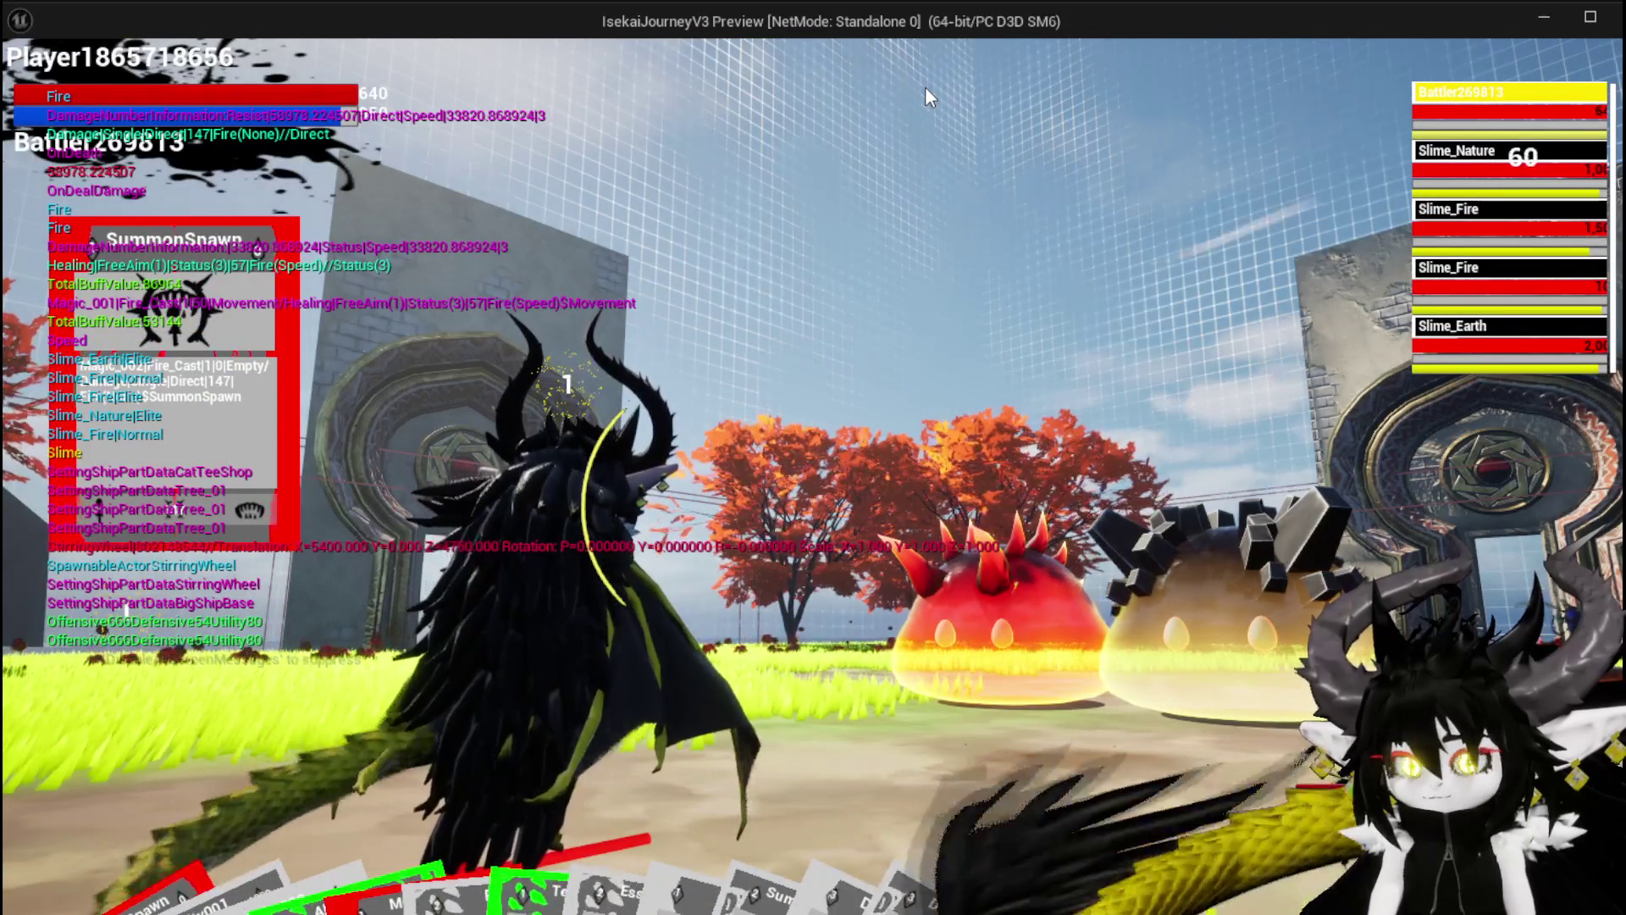
Retarget to Slime_Fire, then Slime_Earth, resume past Damage Battler, DamageBattler and TypeCheck, and return to AbilityDecoder
key(e)
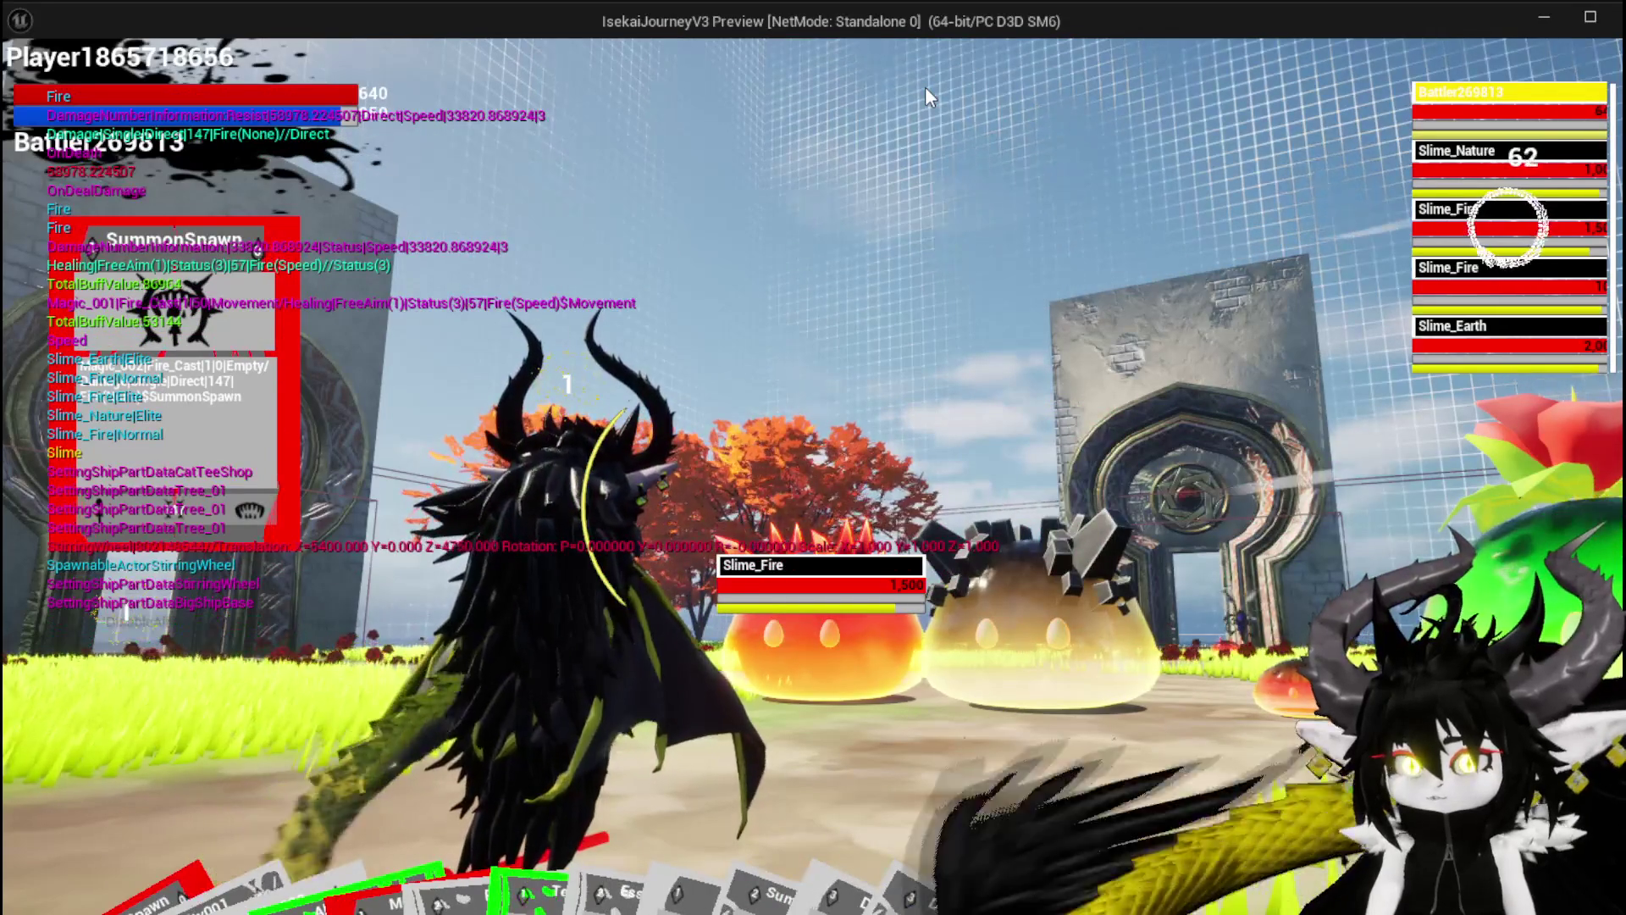
key(e)
key(e)
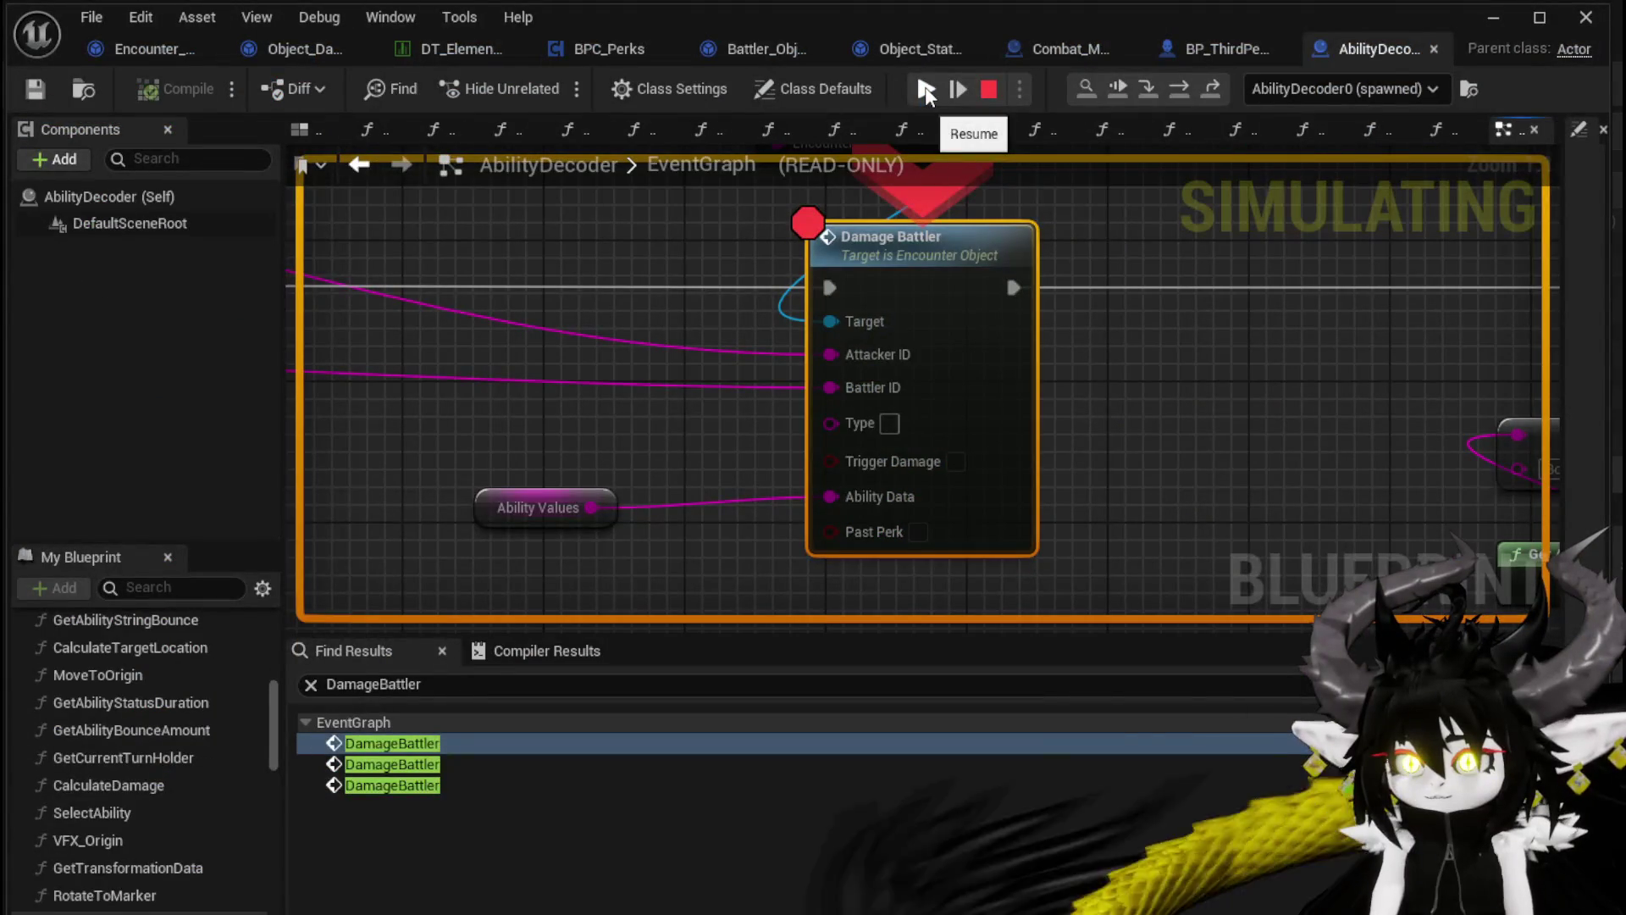
click(926, 89)
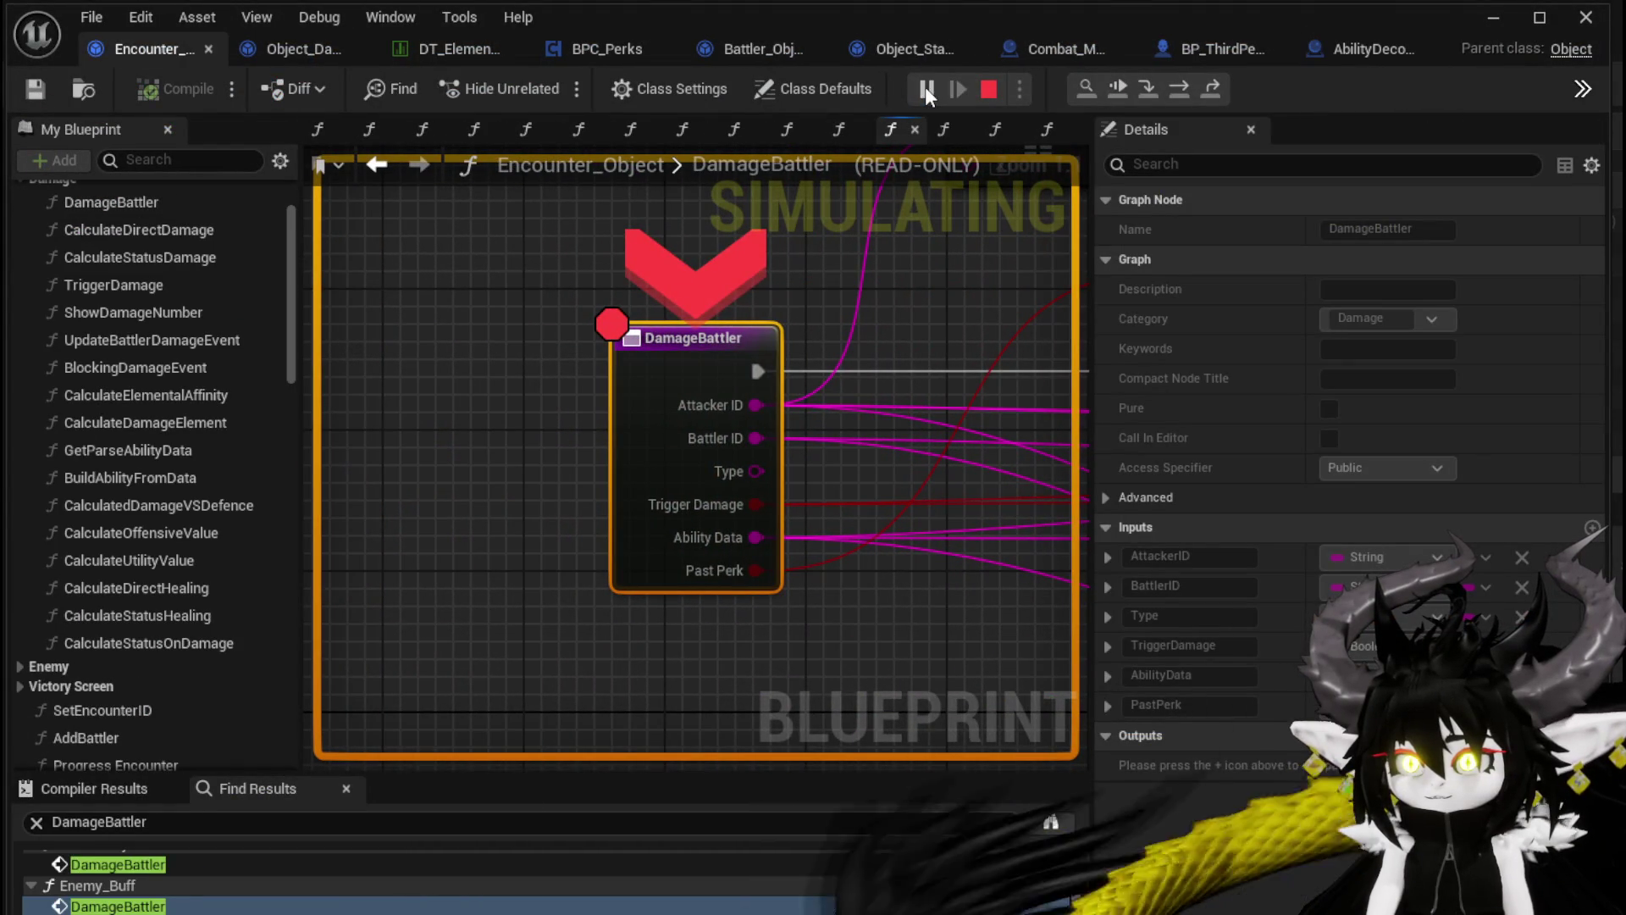
click(925, 86)
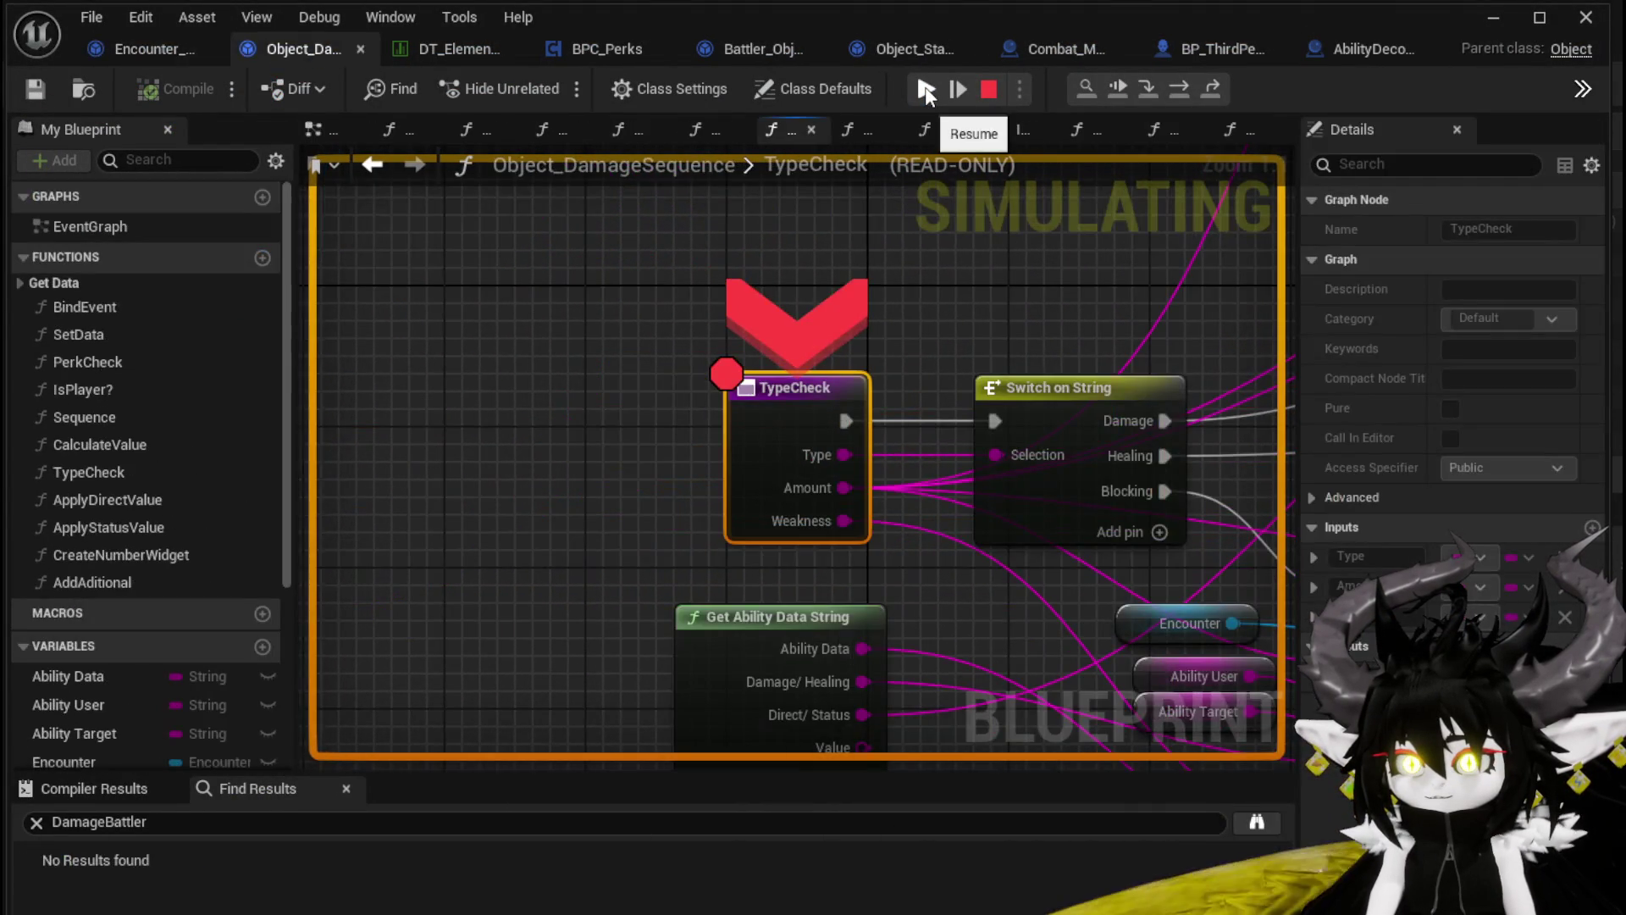
click(924, 86)
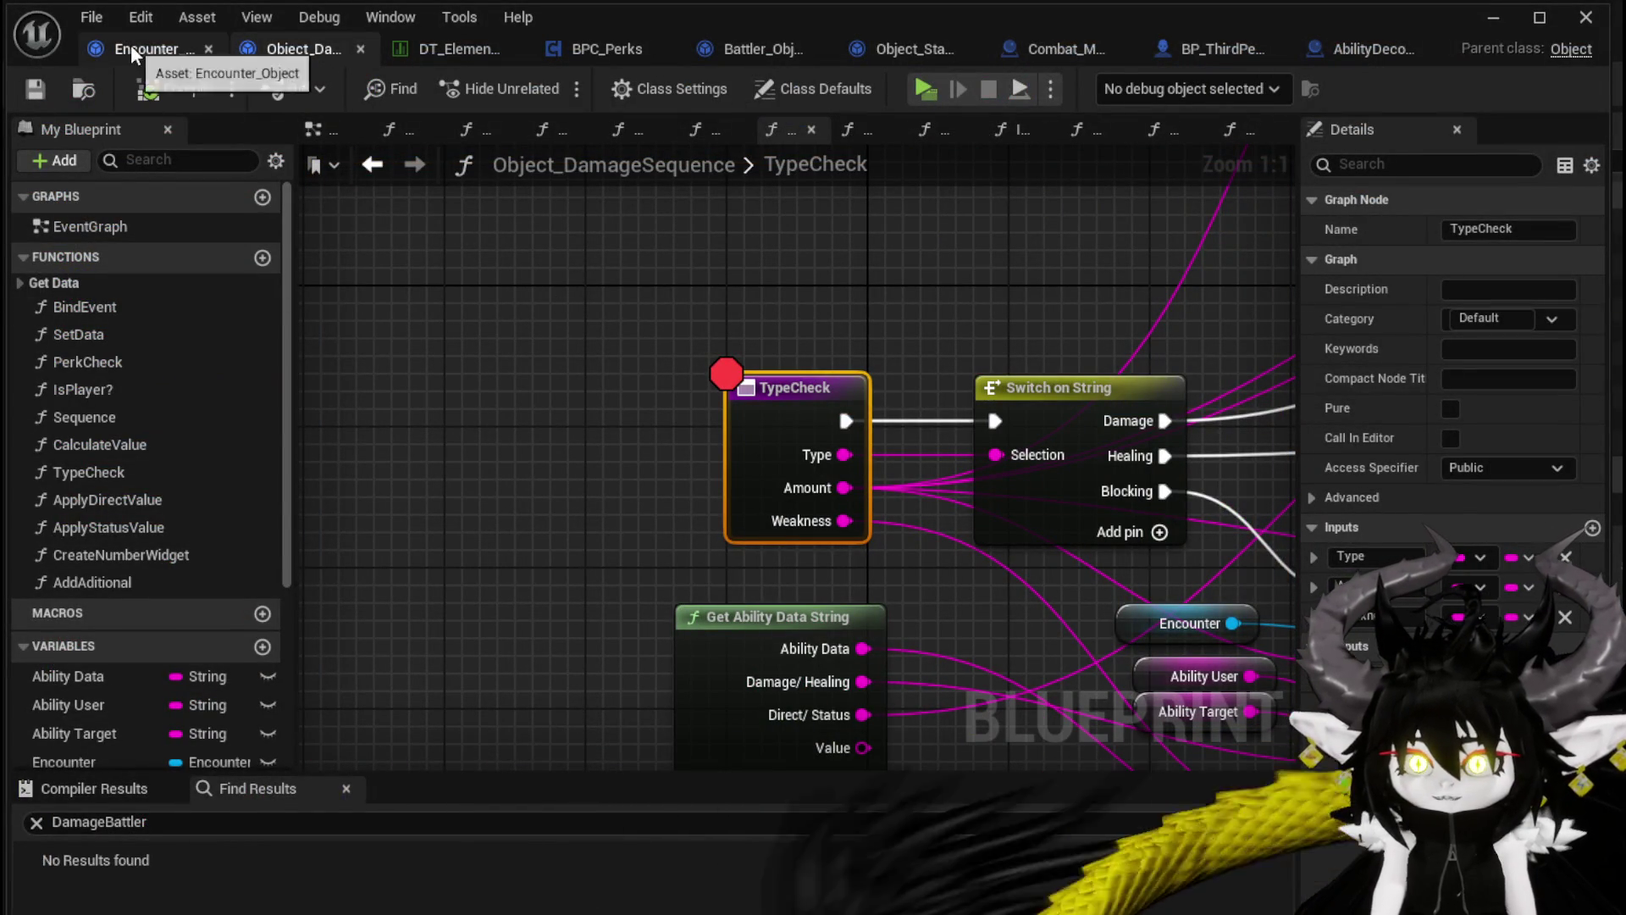
click(1314, 59)
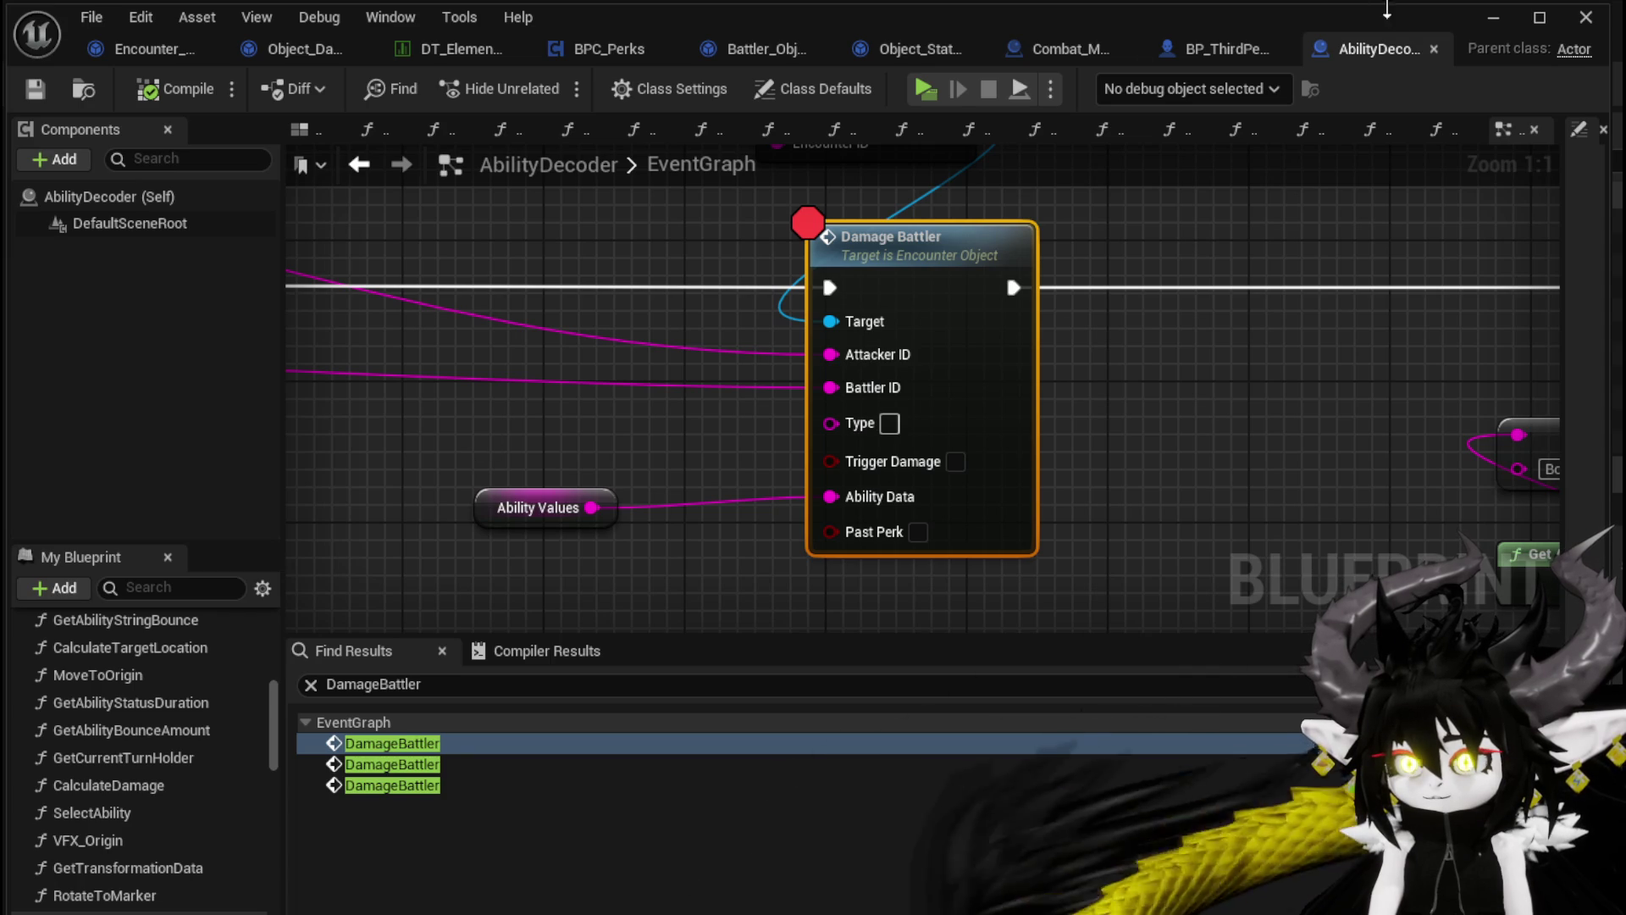
Minimize the Blueprint editor and equip the Iron_Chest rated 3/2/46 from the chest inventory
click(1475, 25)
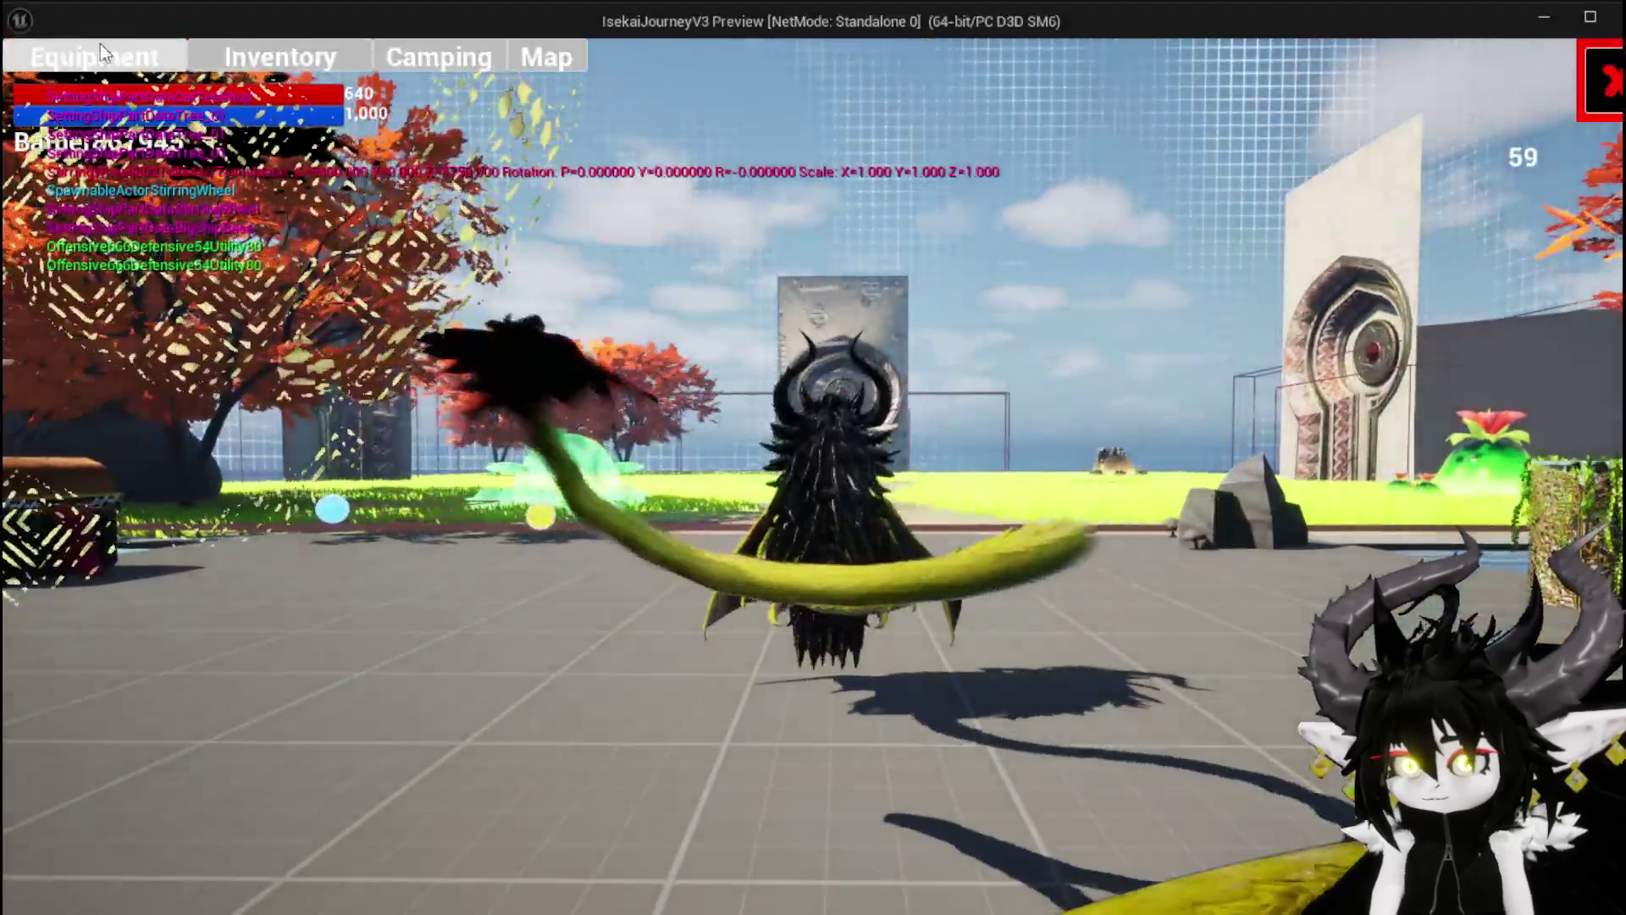
click(99, 46)
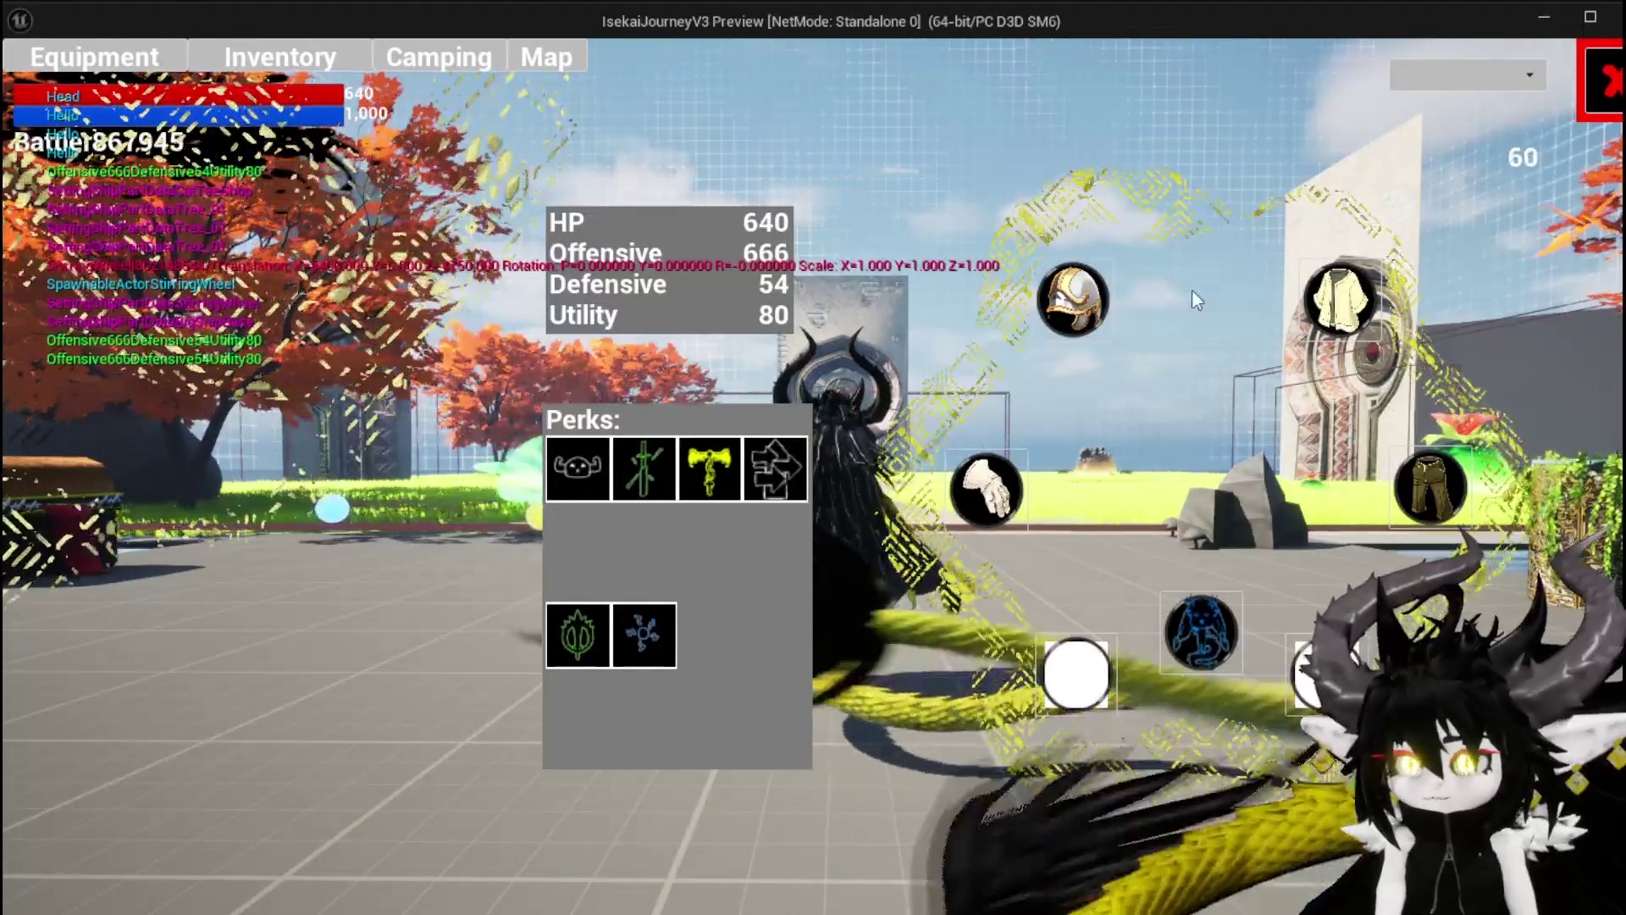
click(1339, 298)
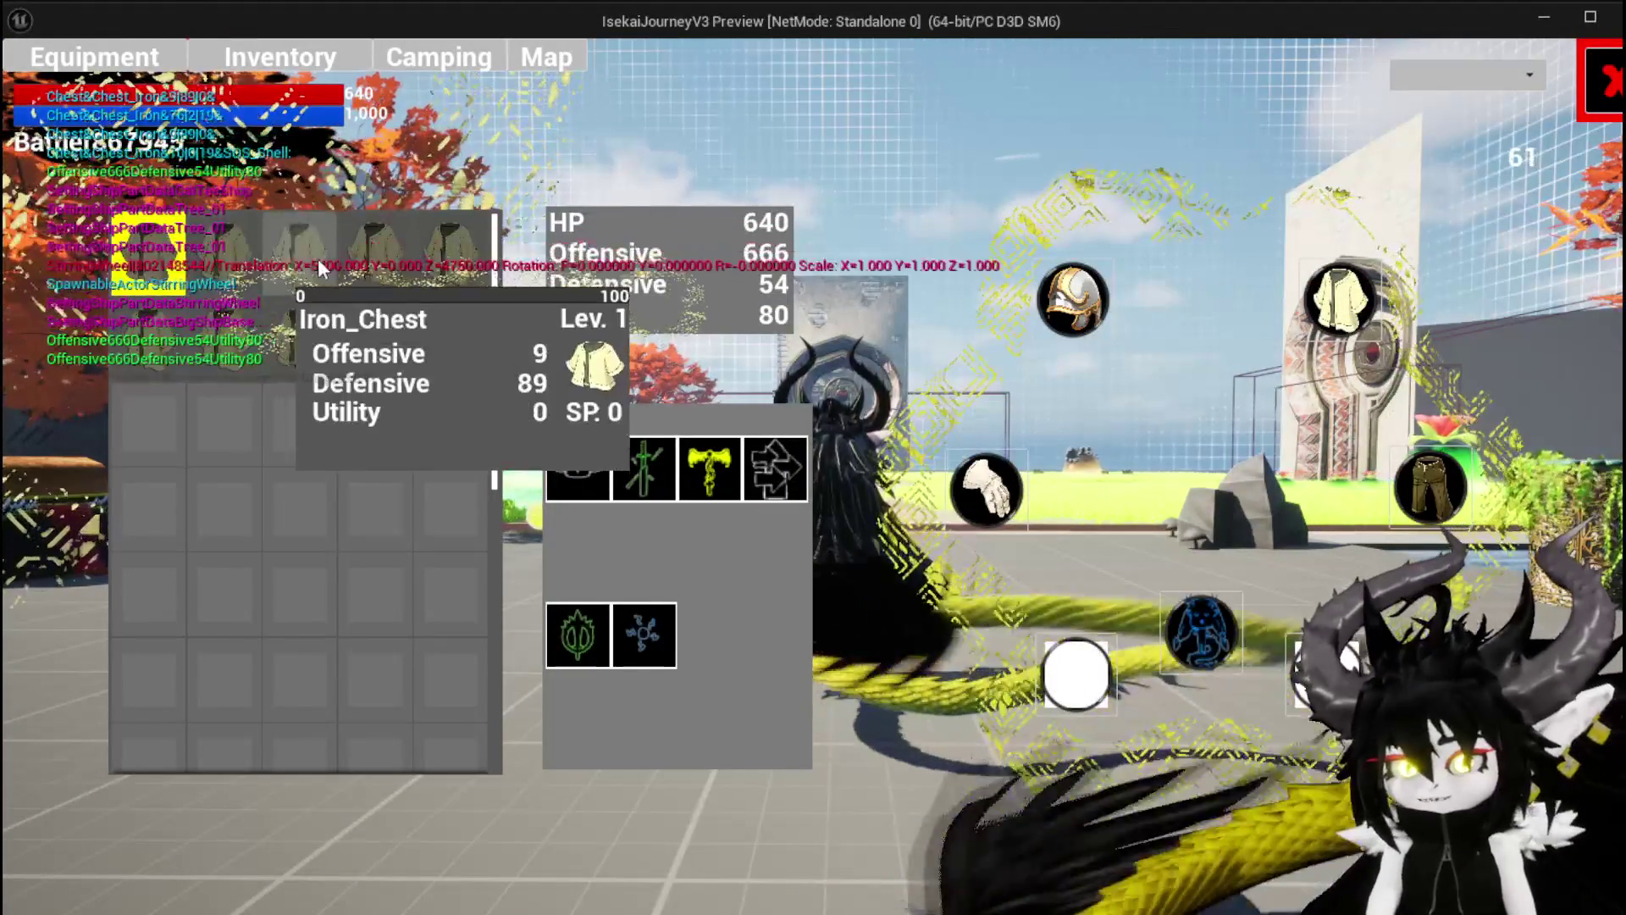
mouse_move(380, 330)
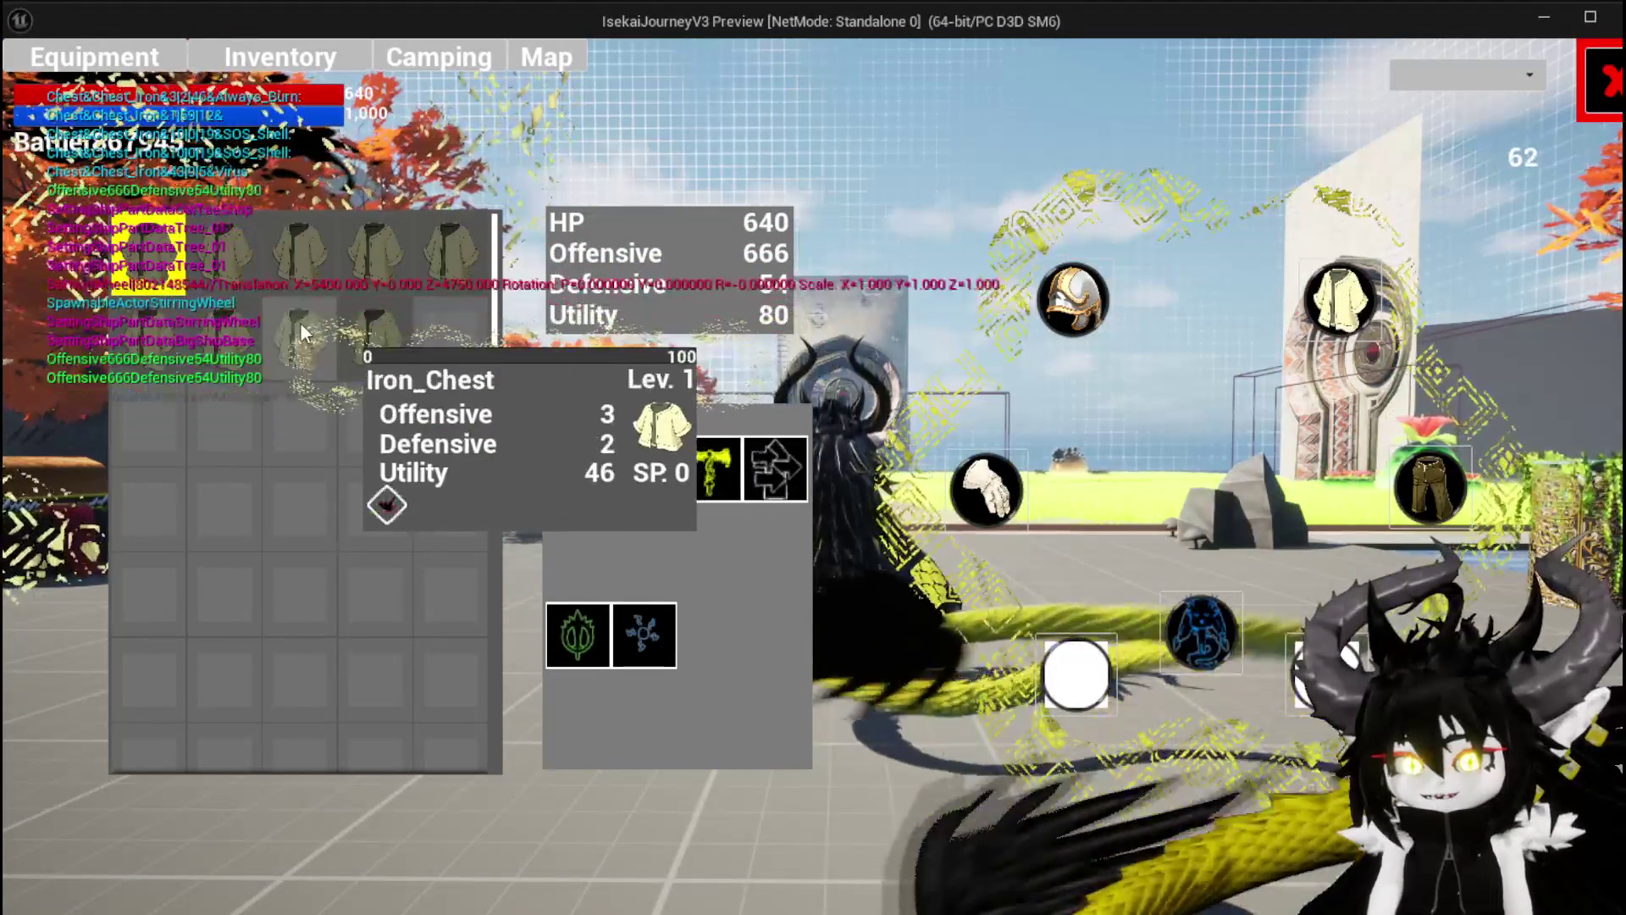
click(295, 341)
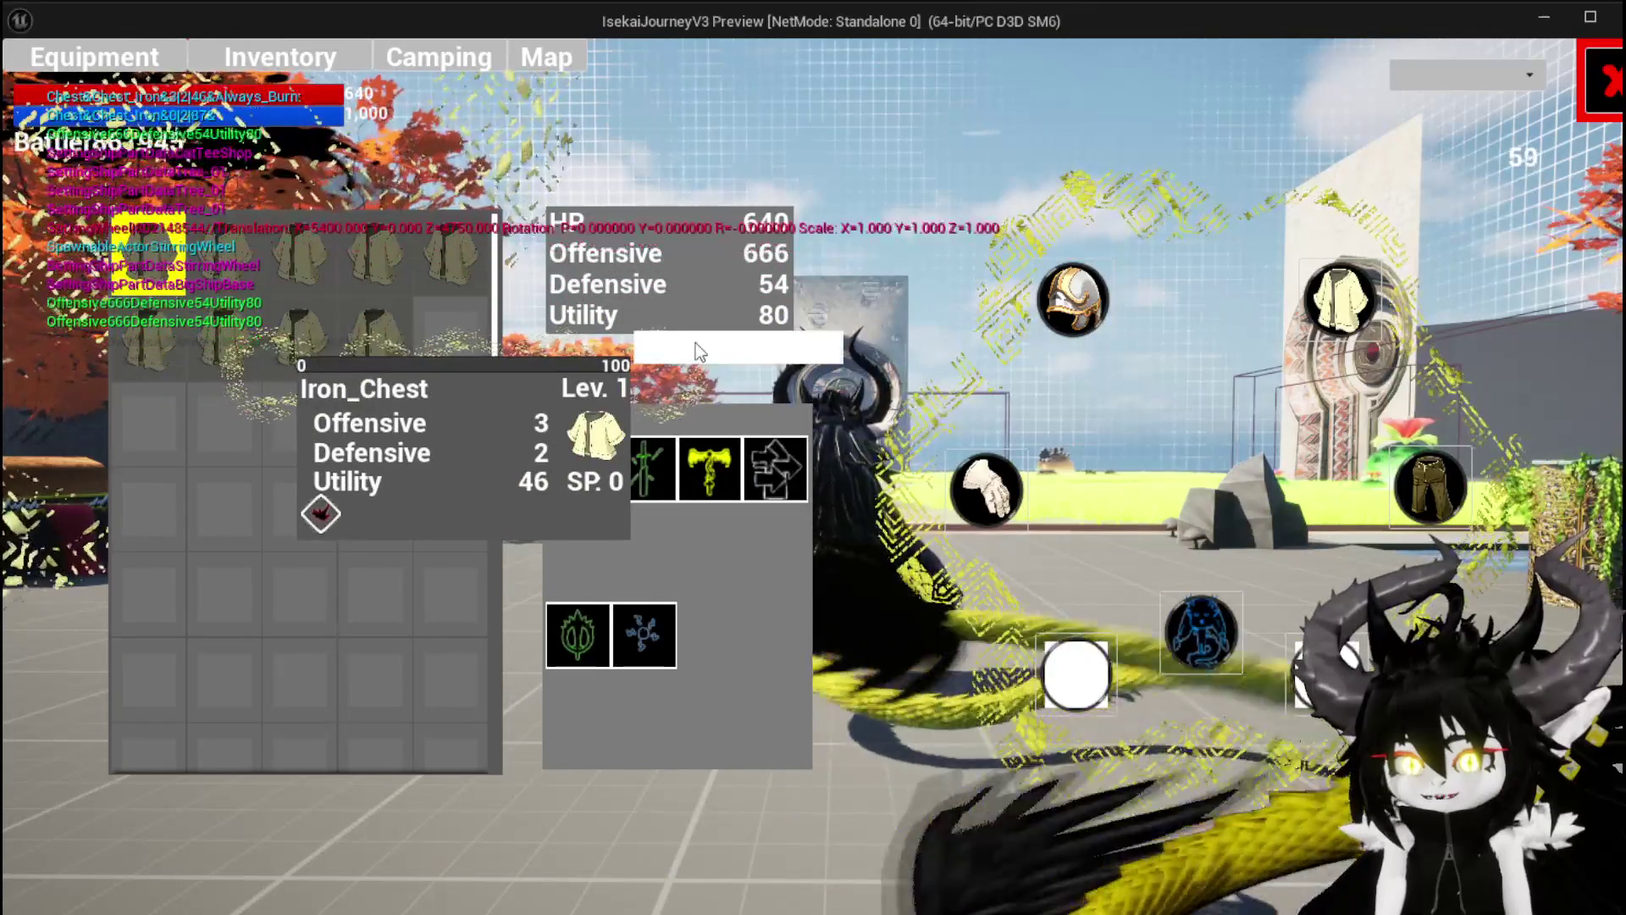
click(737, 347)
key(Escape)
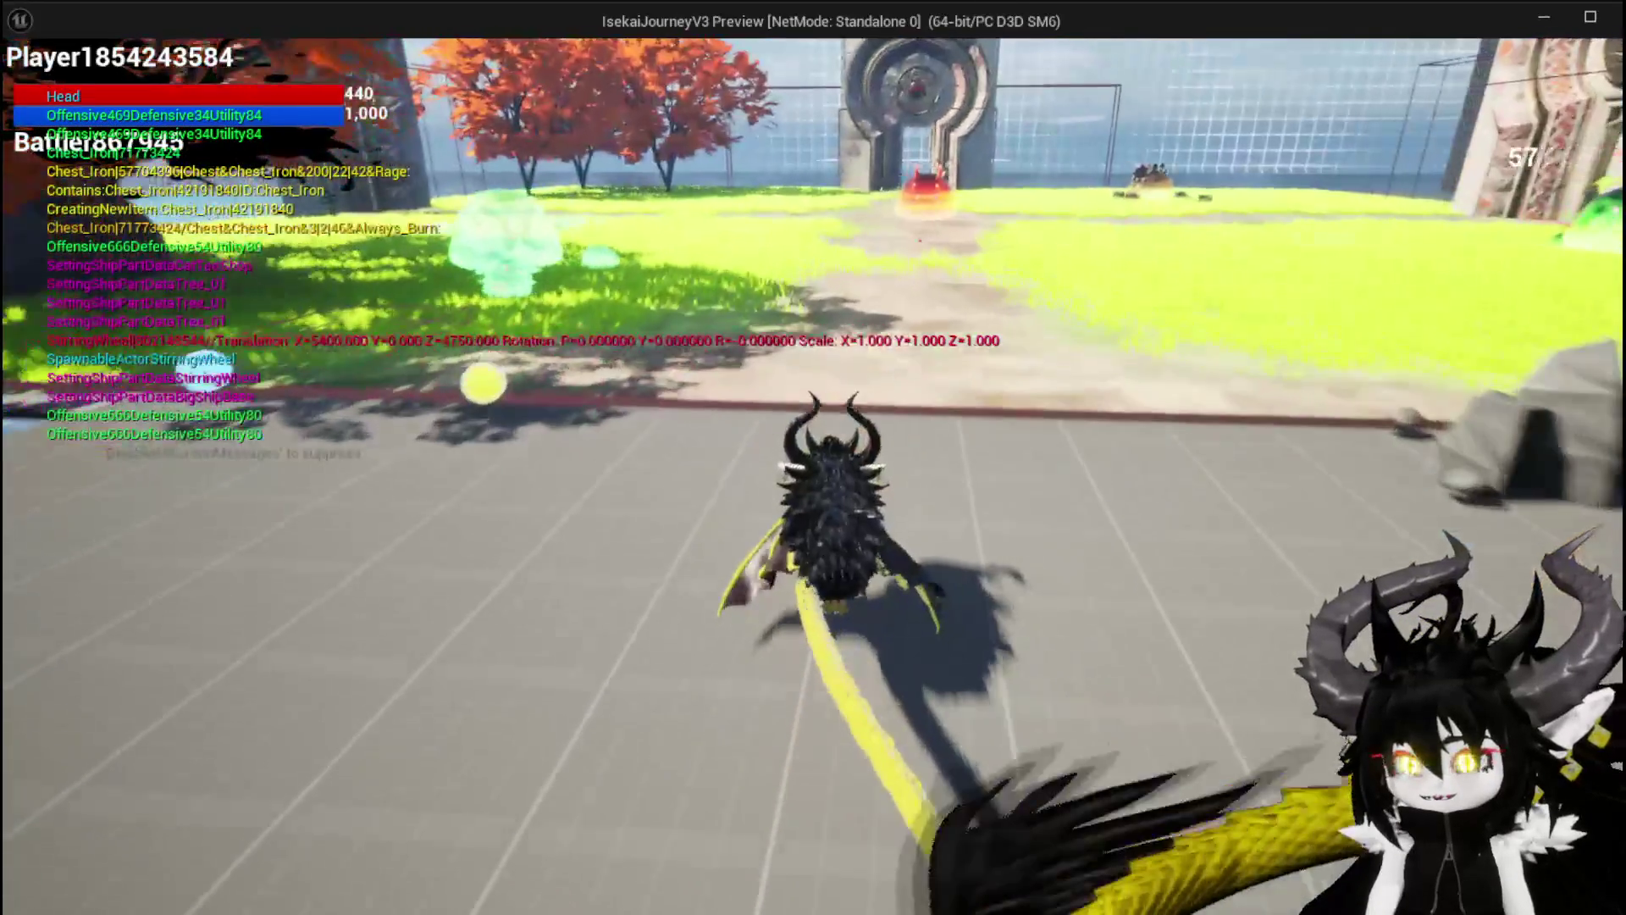
Dismiss the pause menu and run at the fire slime to start a battle
key(Escape)
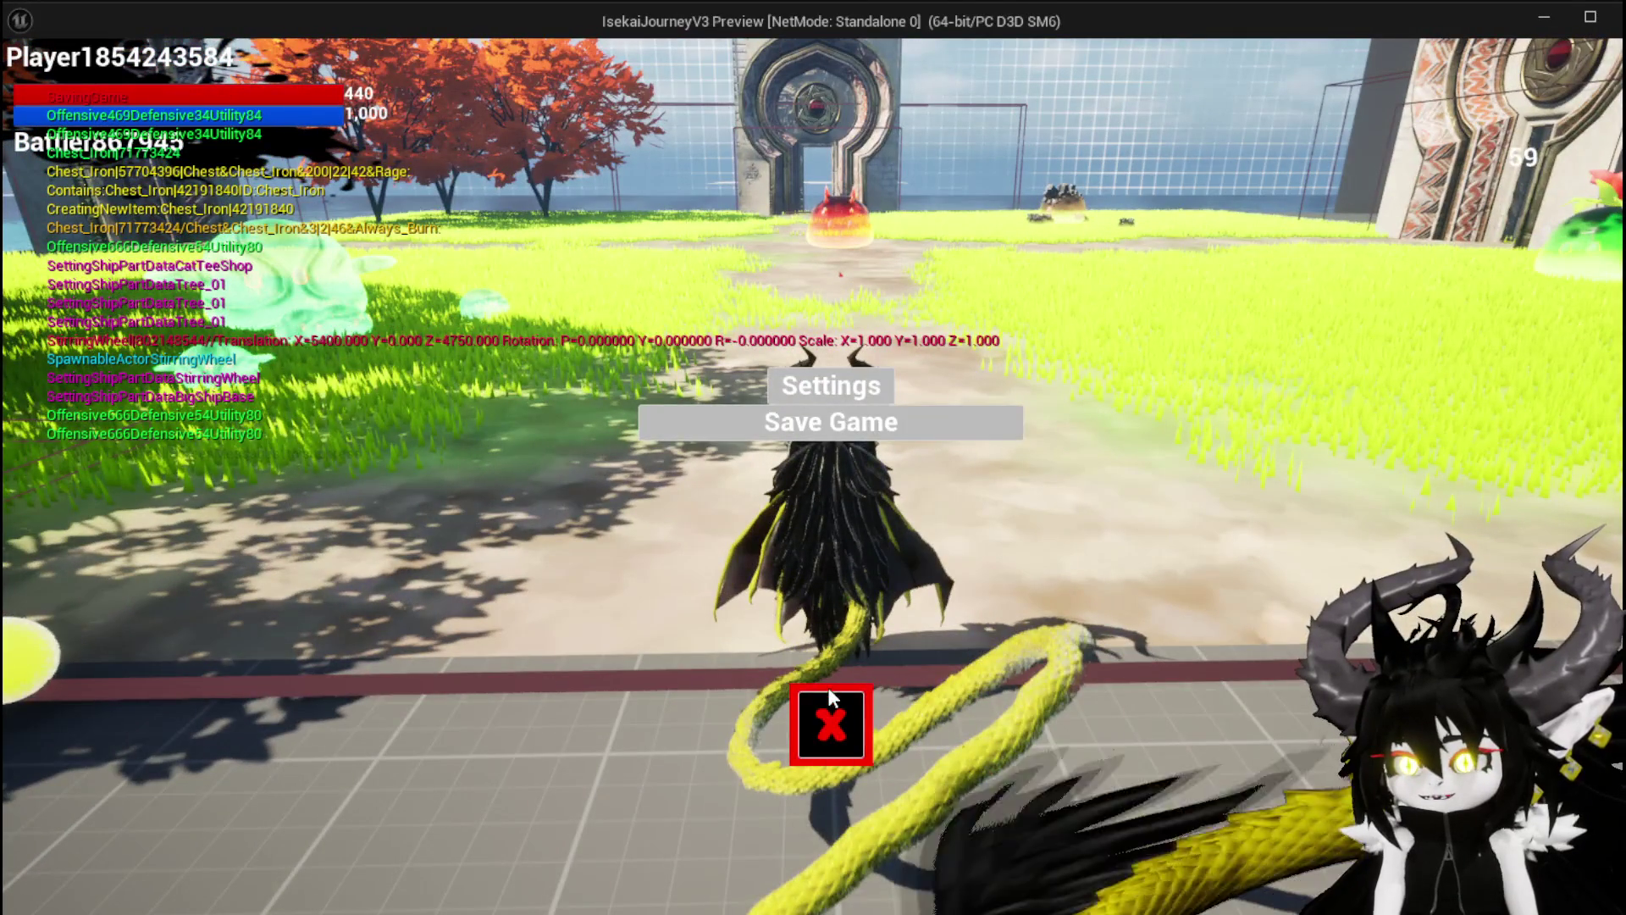
click(831, 720)
key(w)
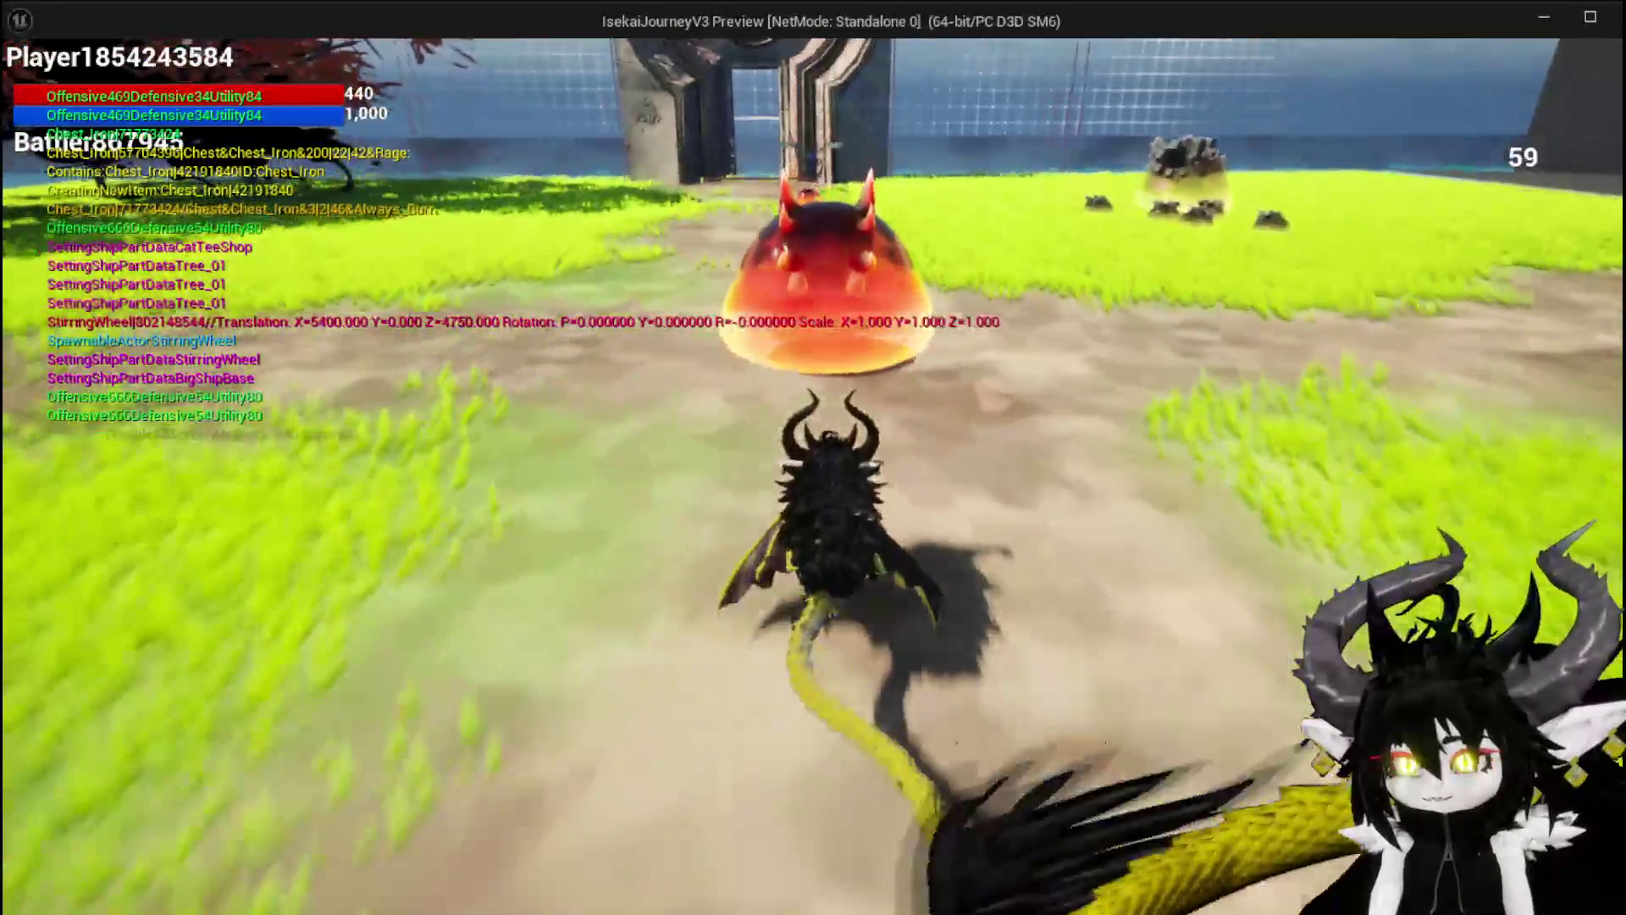
key(1)
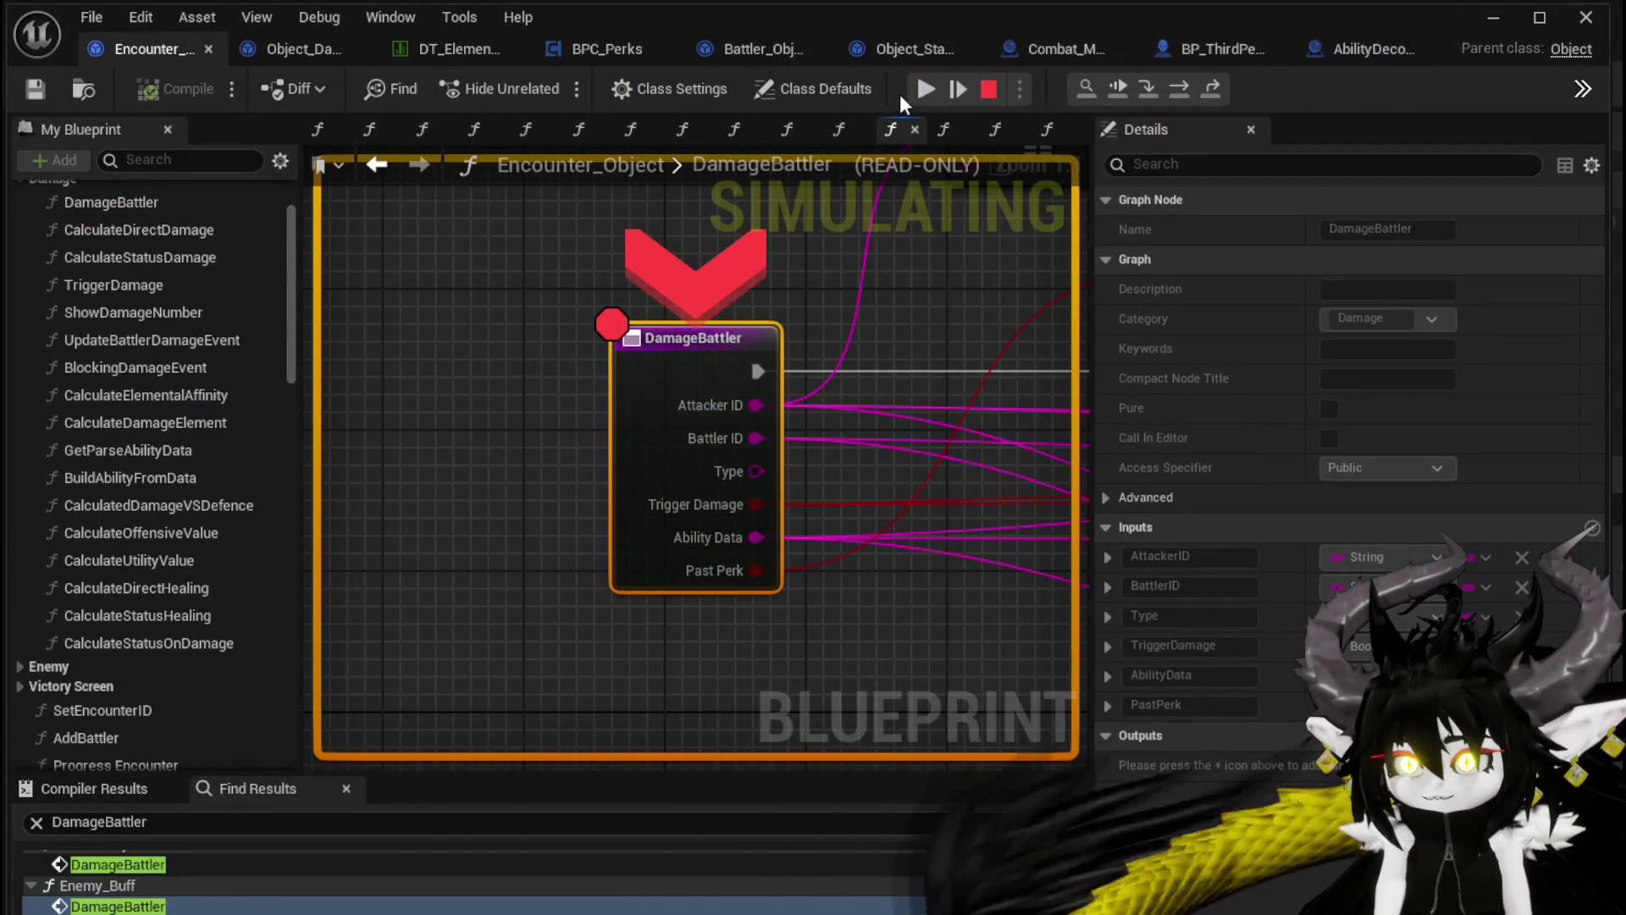
Resume the attack through the DamageBattler, TypeCheck, Add Status and AddStatus breakpoints
click(925, 90)
click(925, 90)
click(925, 90)
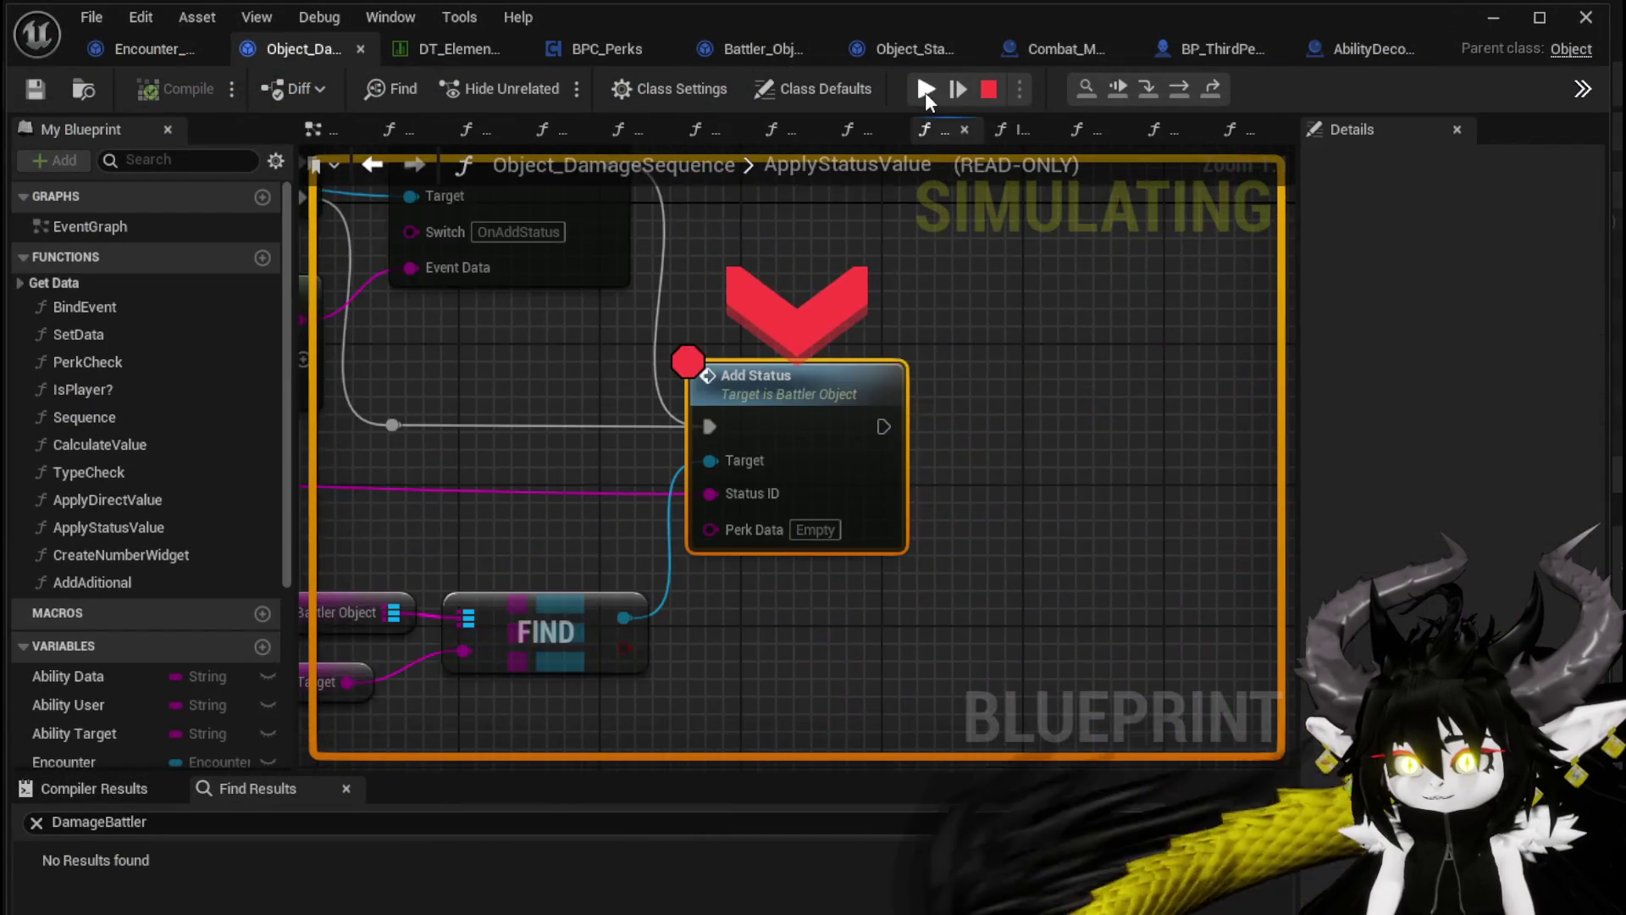
click(925, 90)
click(925, 90)
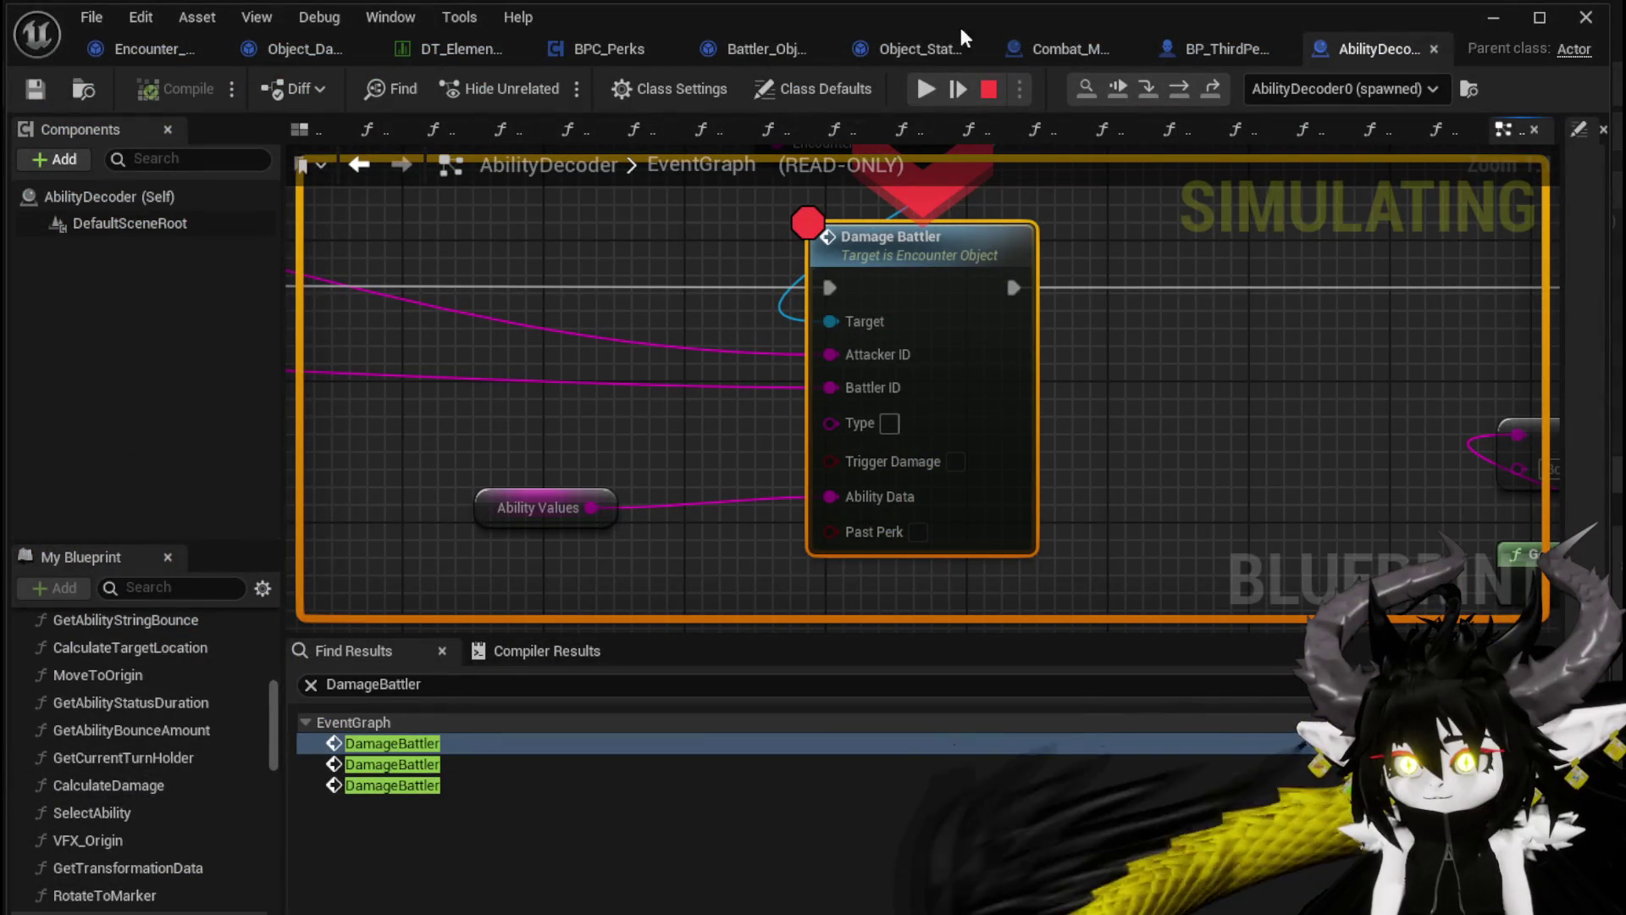
Resume past AbilityDecoder, BPC_Perks, DamageBattler, TypeCheck, ApplyStatusValue and AddStatus until the battle continues
click(913, 90)
click(913, 90)
click(920, 93)
click(922, 94)
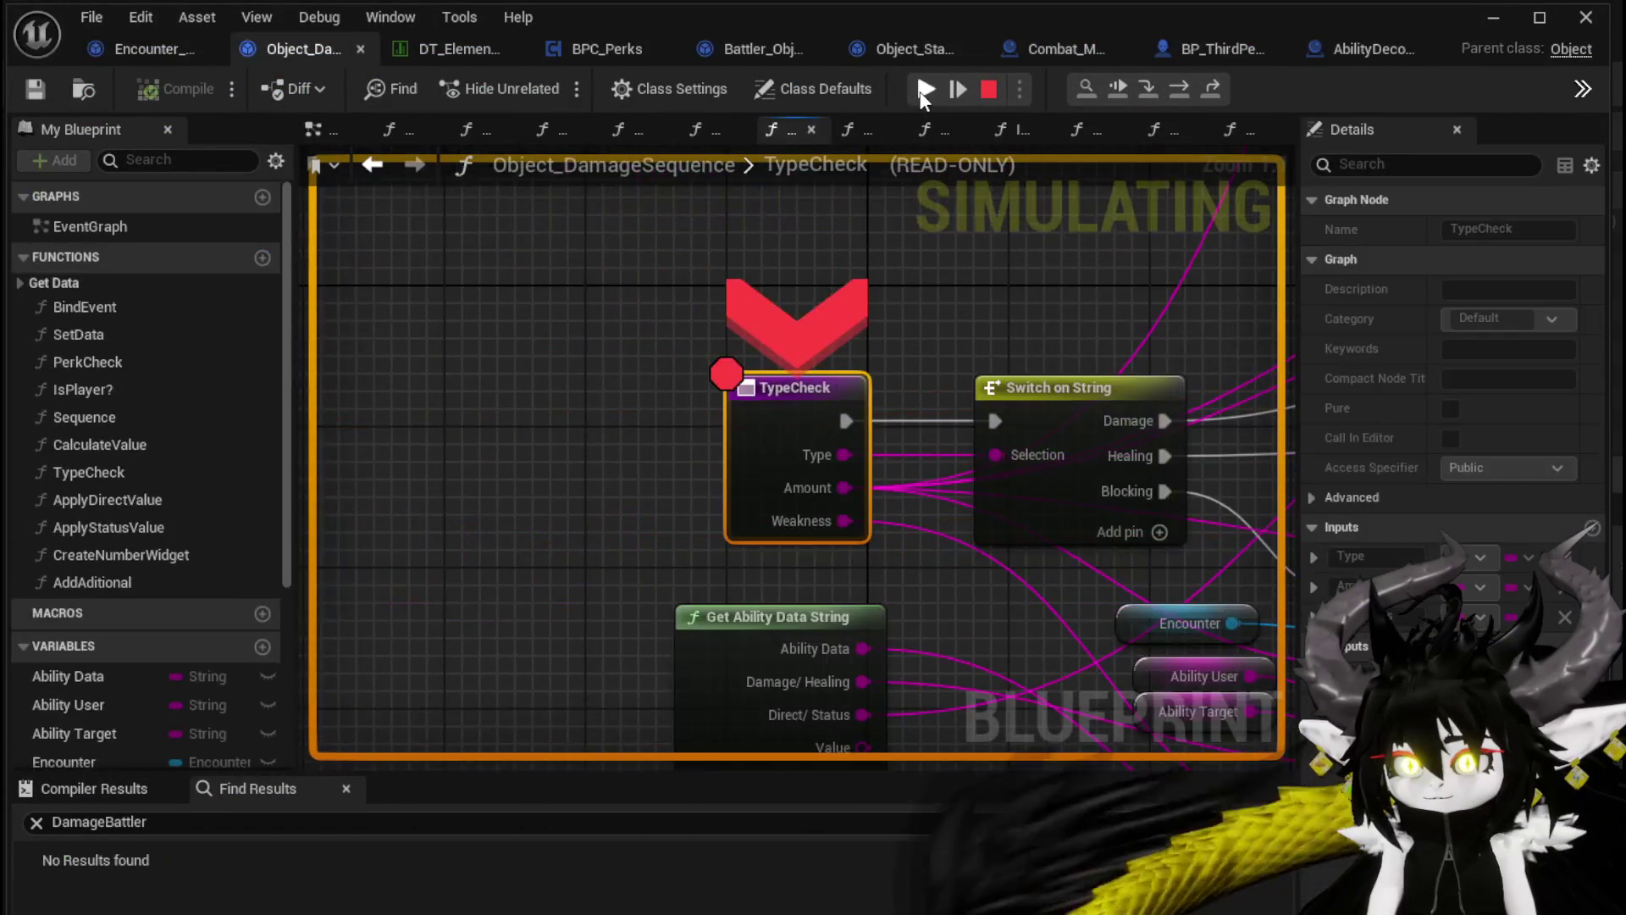
click(924, 89)
click(924, 90)
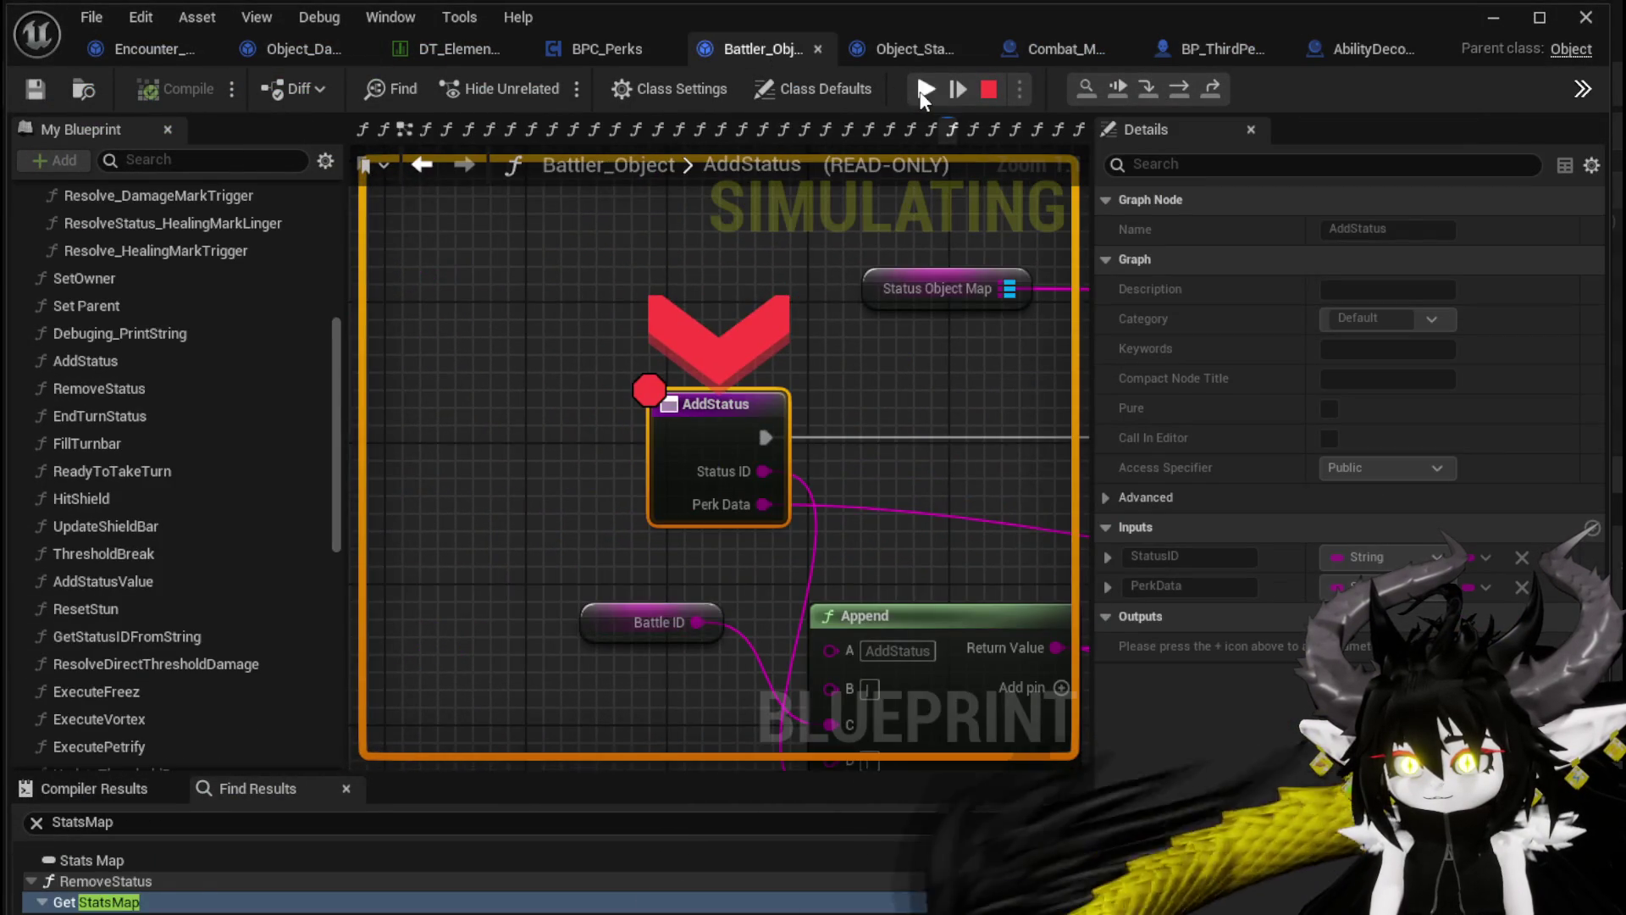
click(923, 90)
click(924, 90)
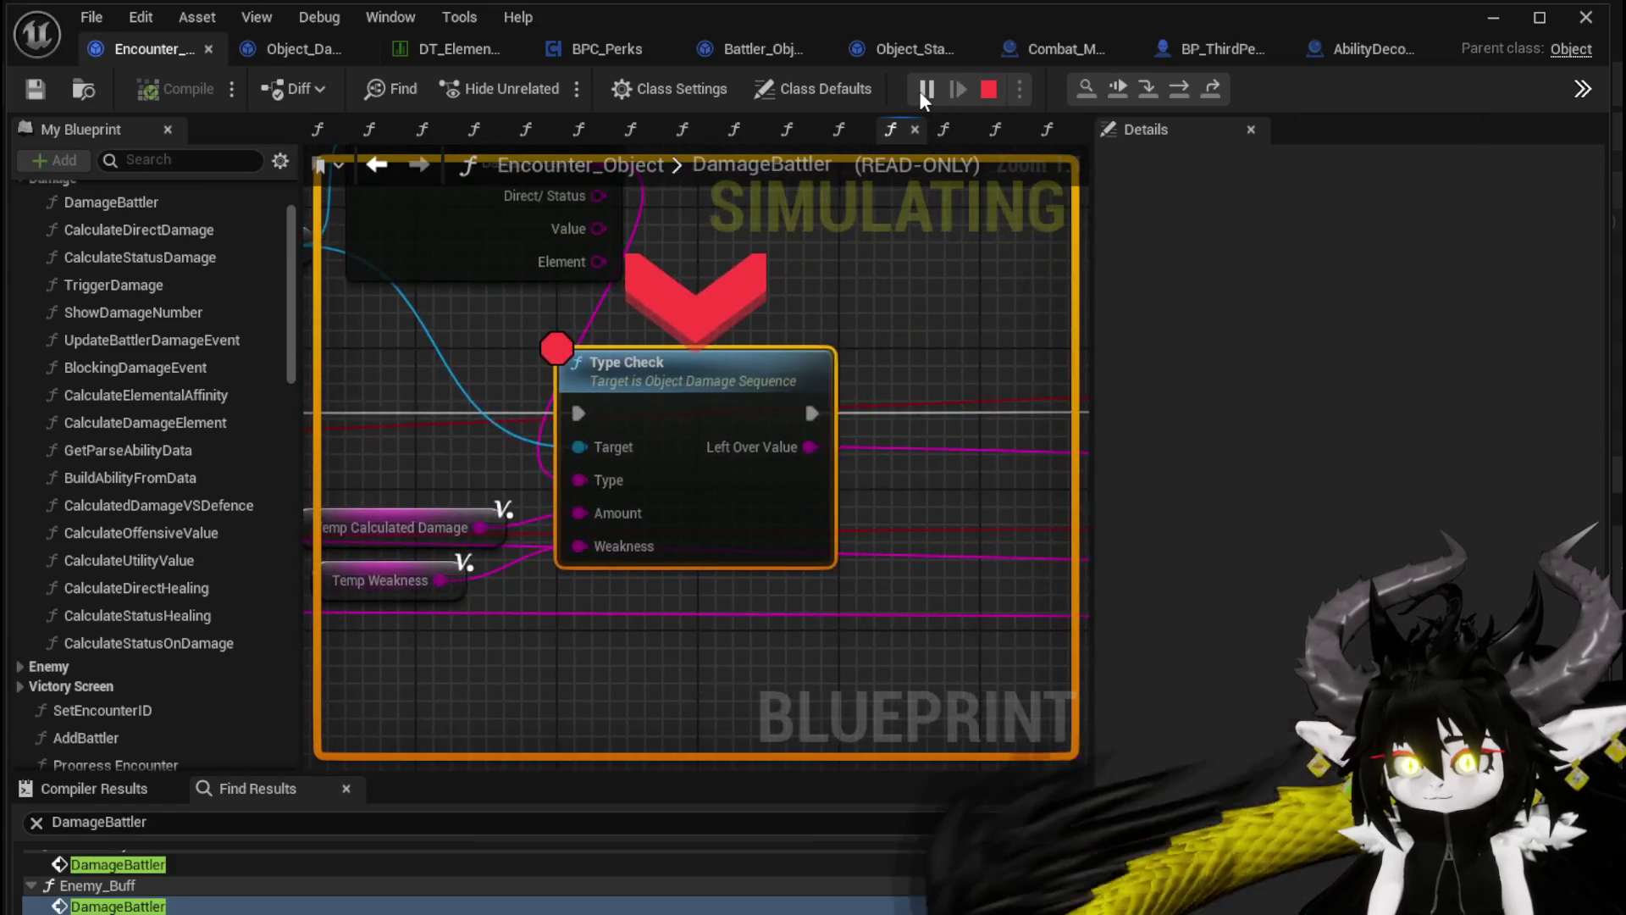
click(924, 90)
click(924, 90)
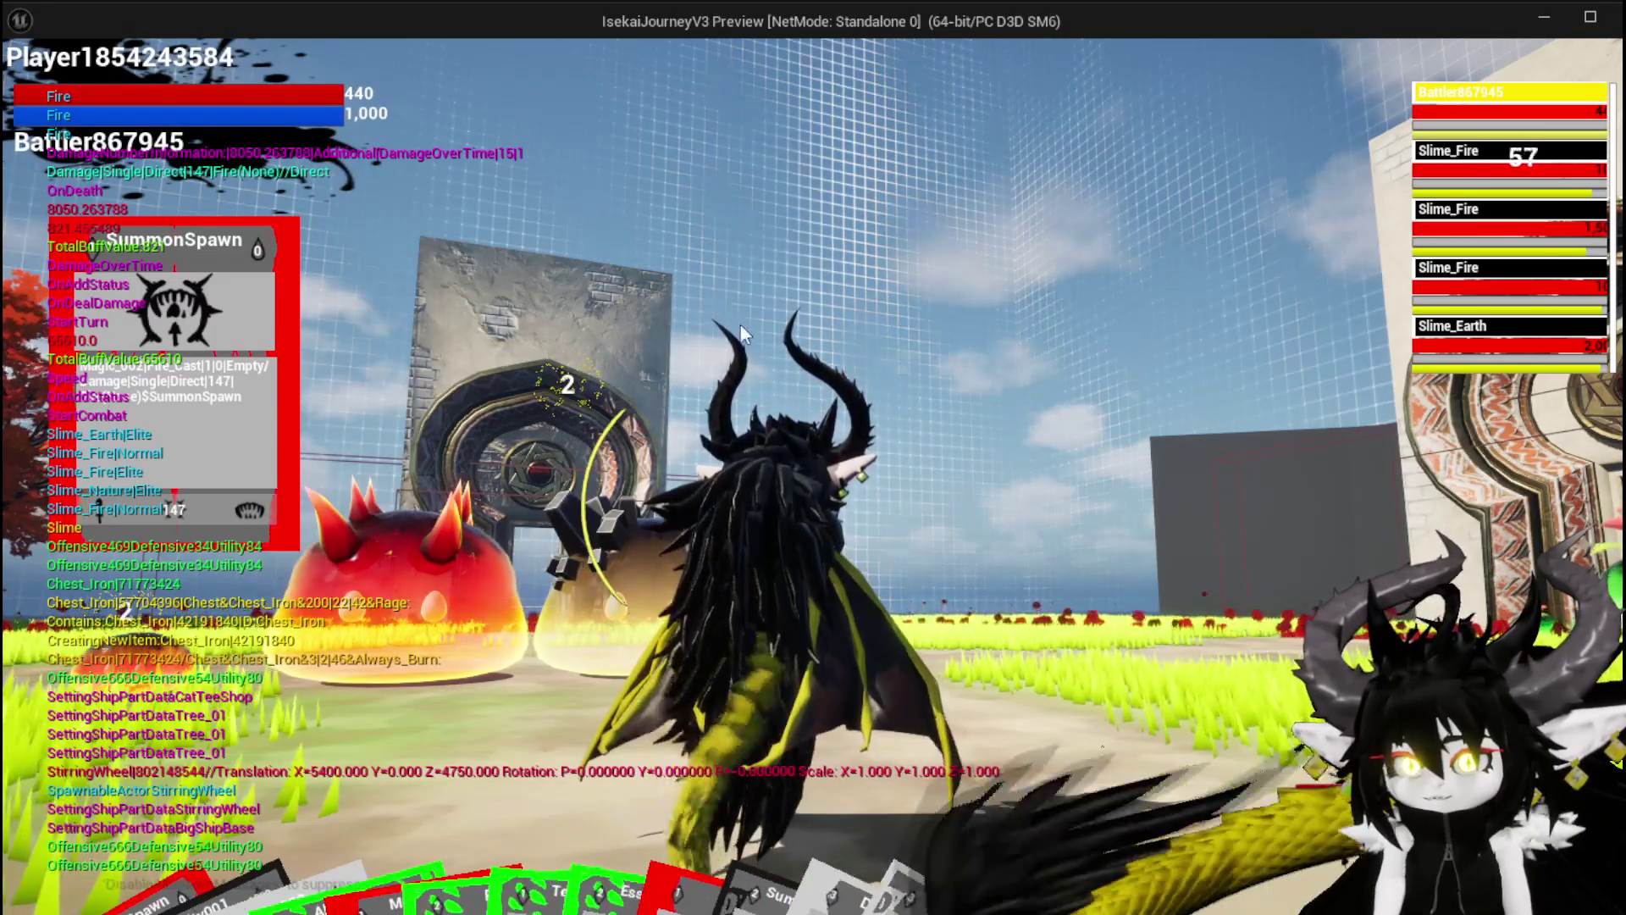
Switch the target to Slime_Earth and bring AbilityDecoder's Damage Battler node into view
key(Tab)
key(Tab)
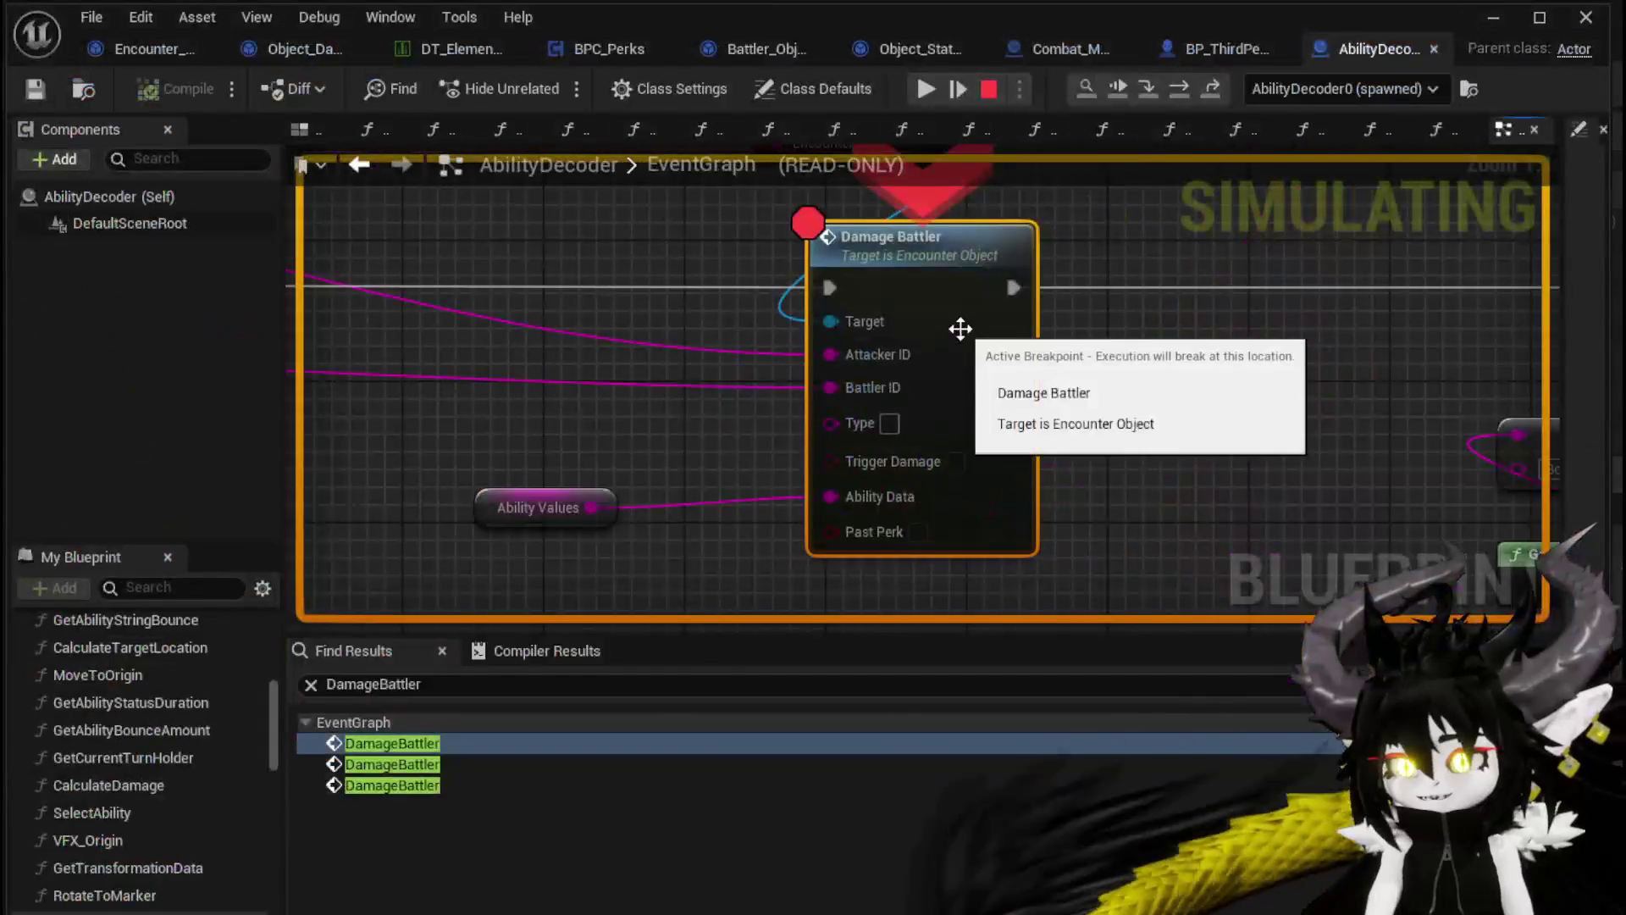
scroll(911, 305, down, 4)
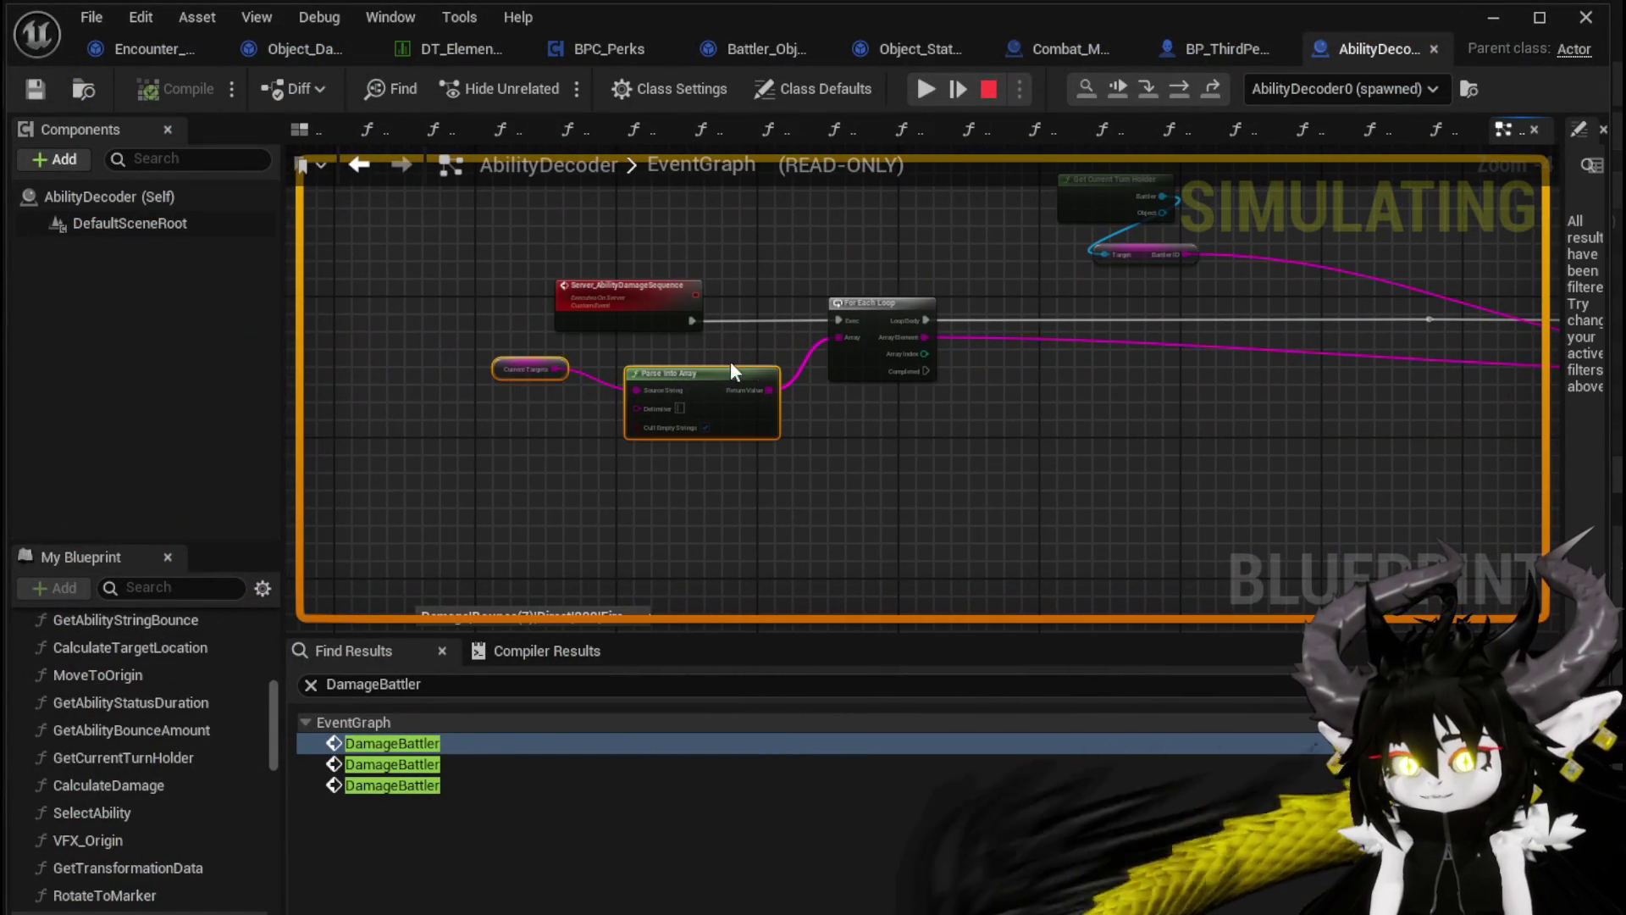
drag(964, 408, 454, 392)
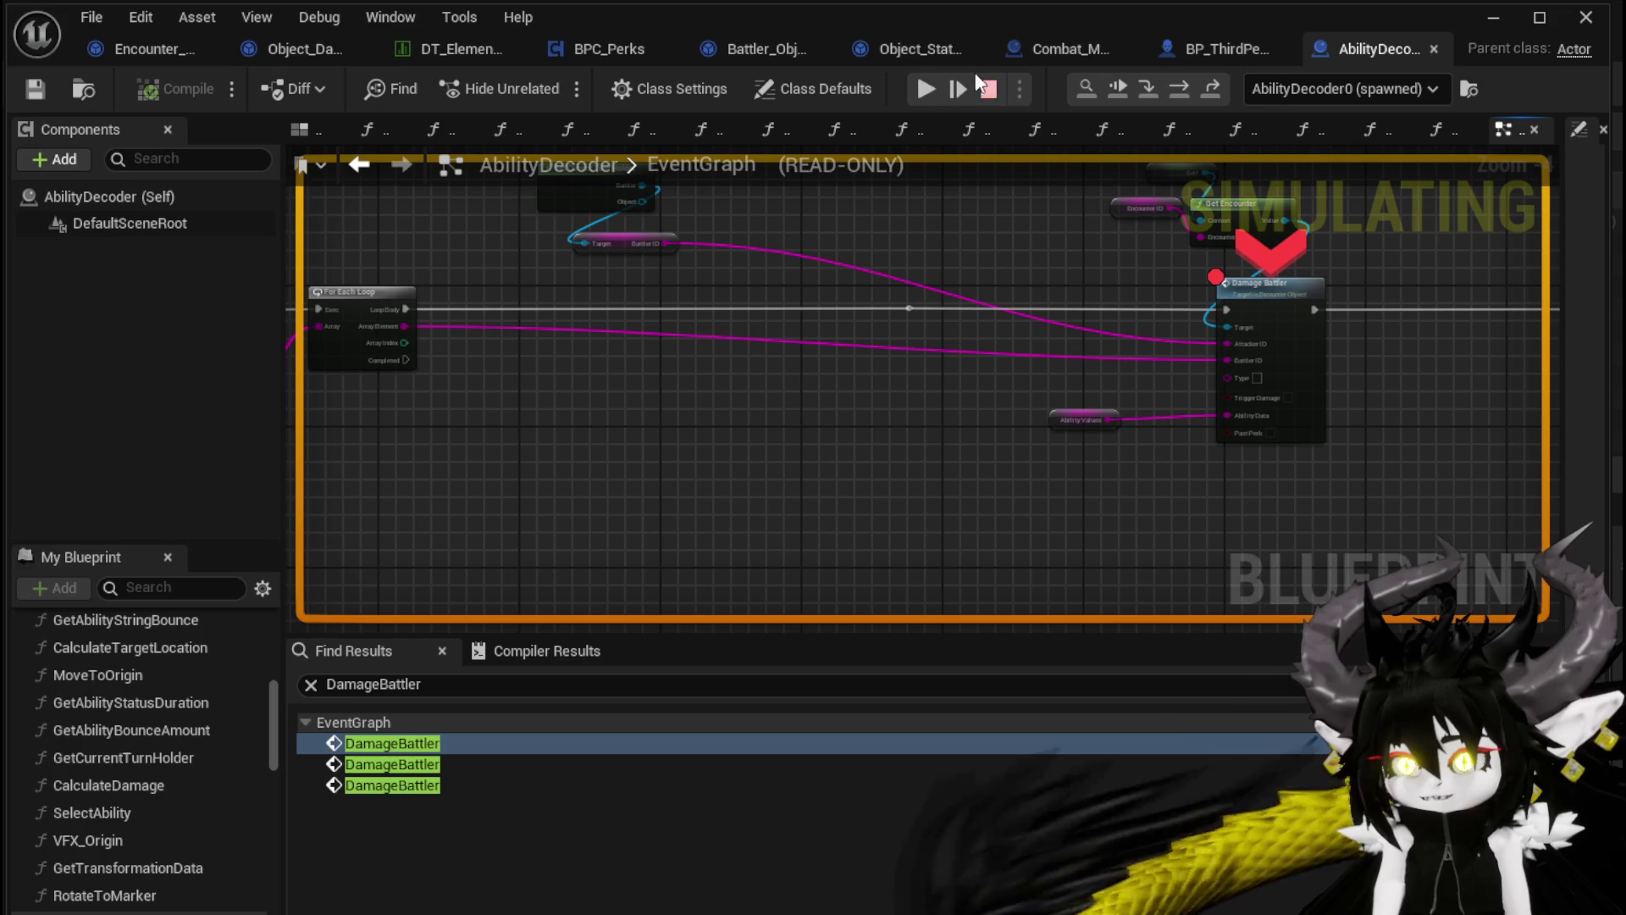
Resume through the AbilityDecoder, BPC_Perks, DamageBattler, TypeCheck and AddStatus breakpoints until the battle continues
click(931, 88)
click(927, 89)
click(926, 89)
click(926, 89)
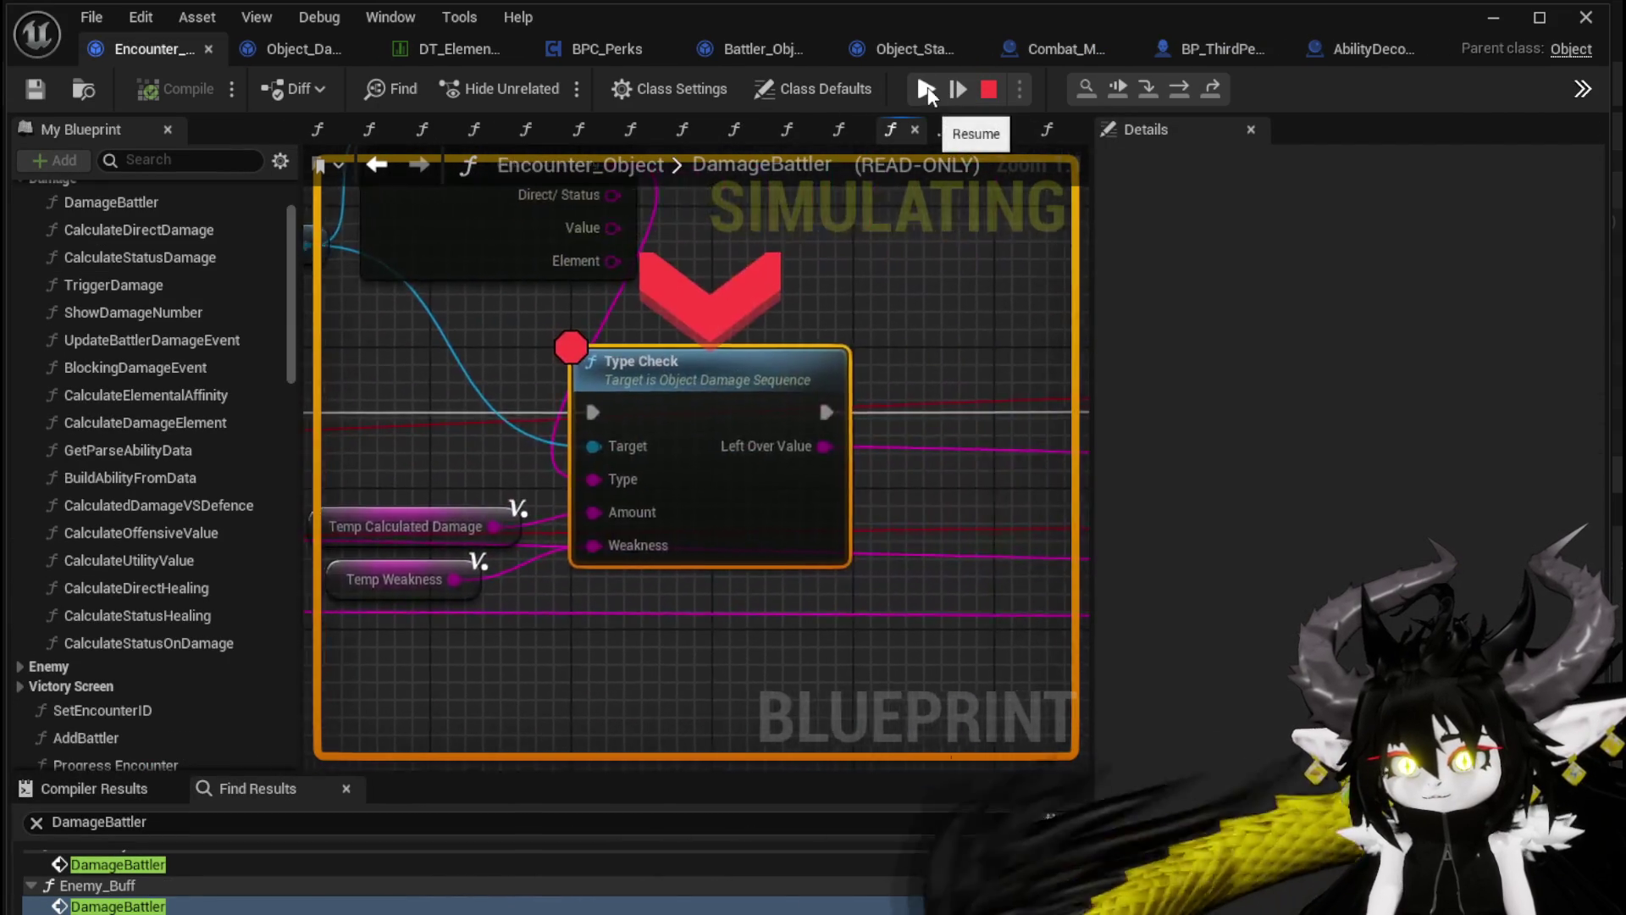
click(927, 89)
click(926, 89)
click(927, 88)
click(927, 88)
click(927, 88)
click(927, 89)
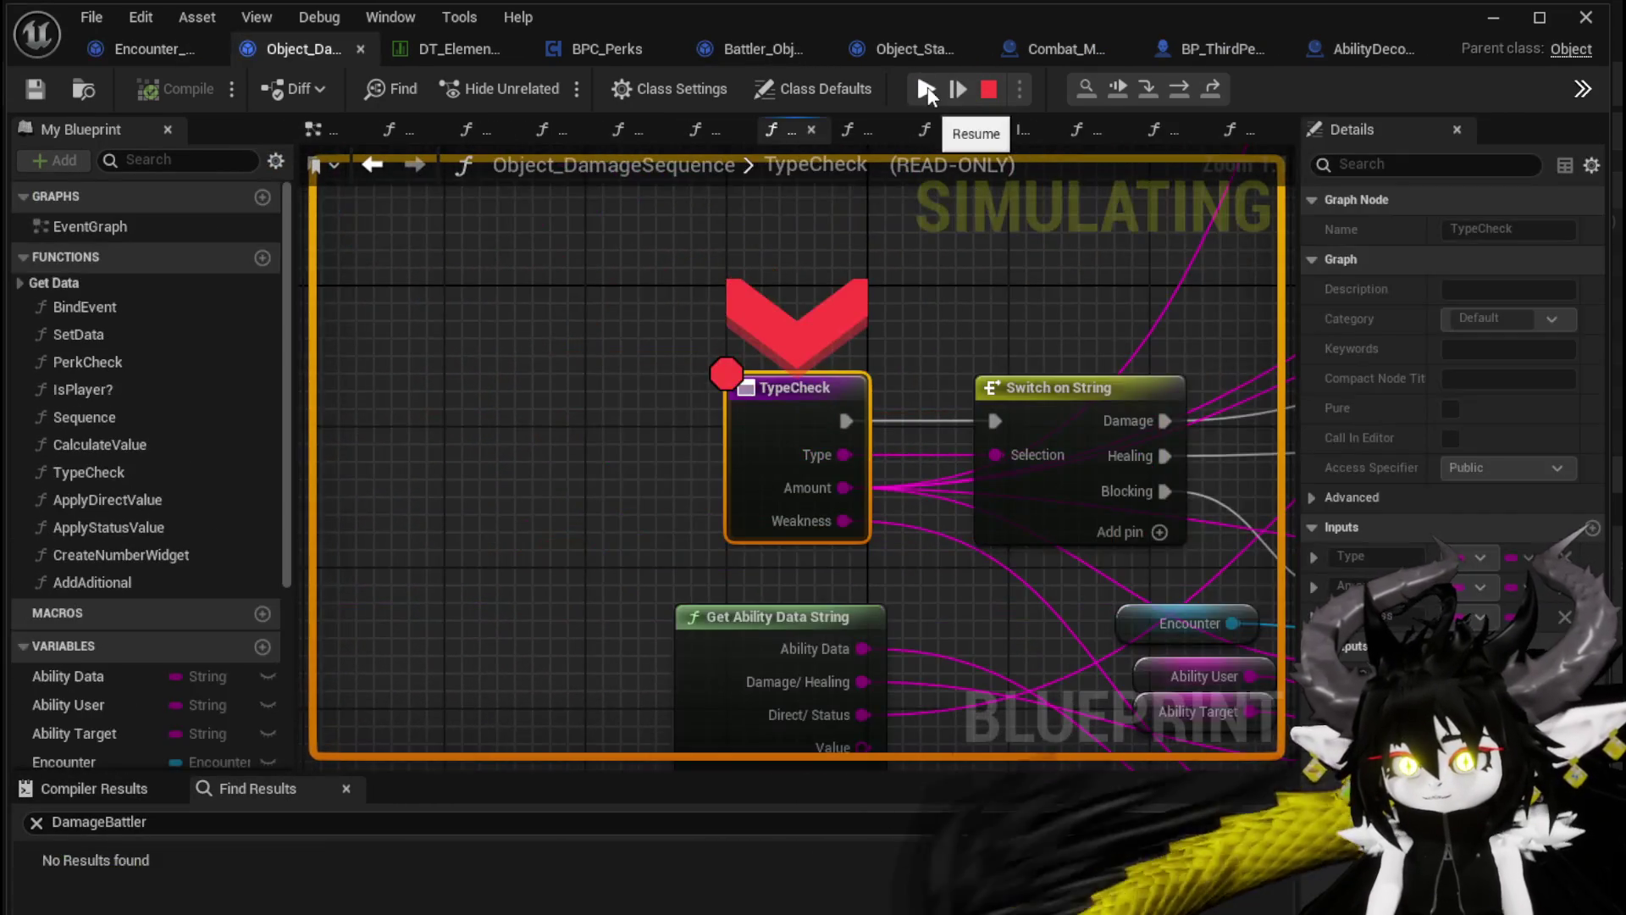
click(926, 89)
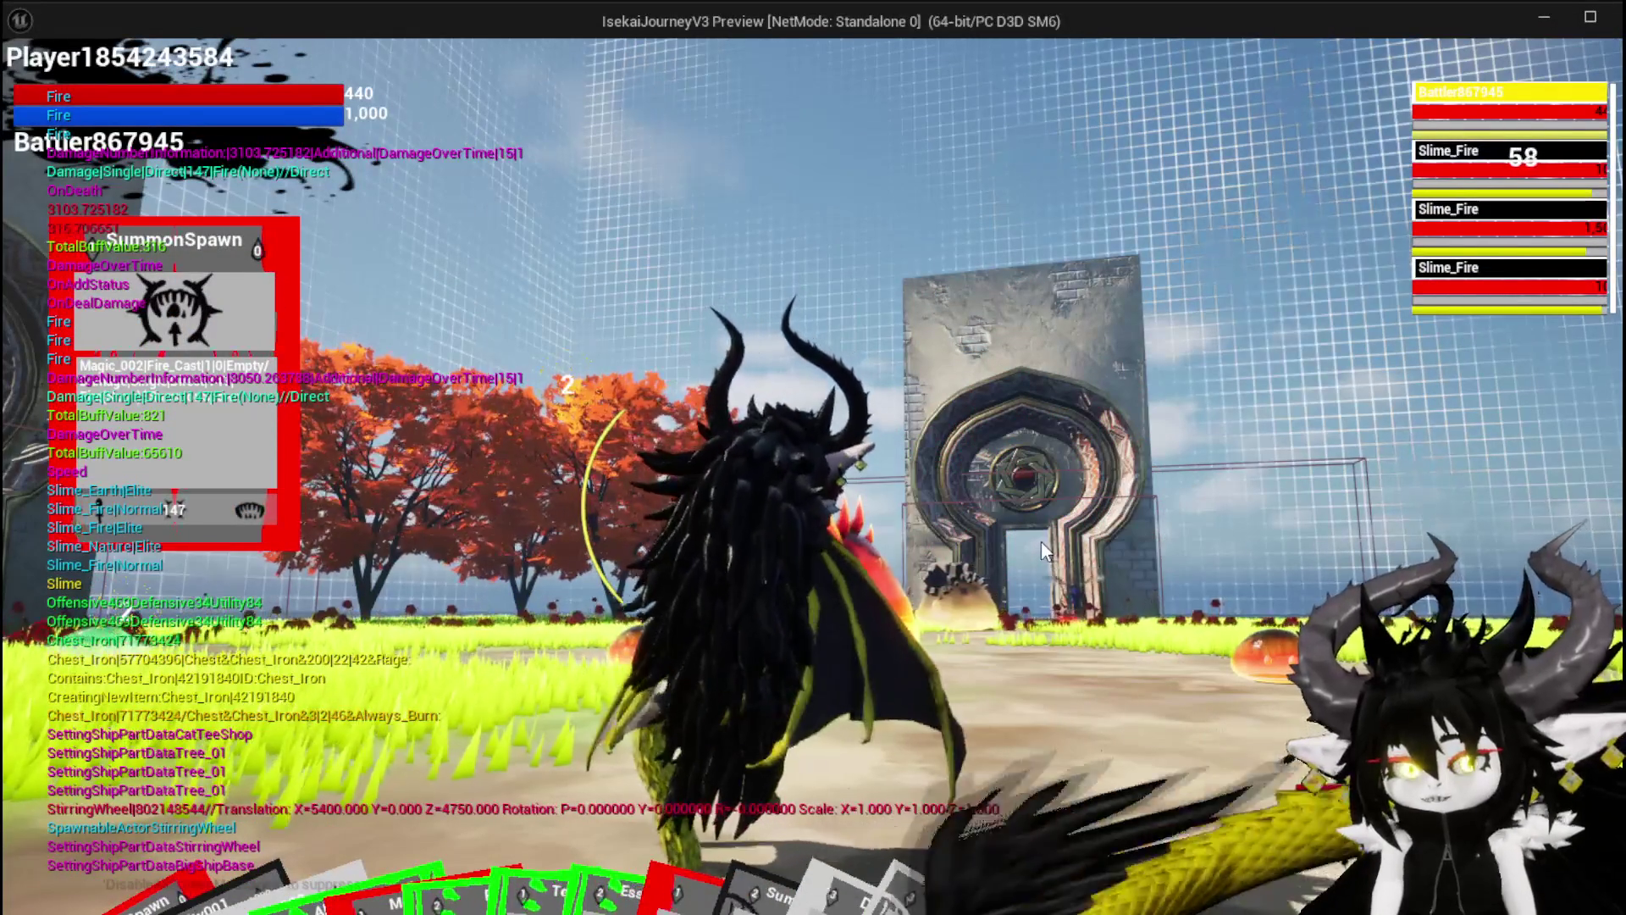
Cast the TestAbility card at Slime_Fire and resume through the perk, TypeCheck and AddStatus breakpoints
mouse_move(731, 777)
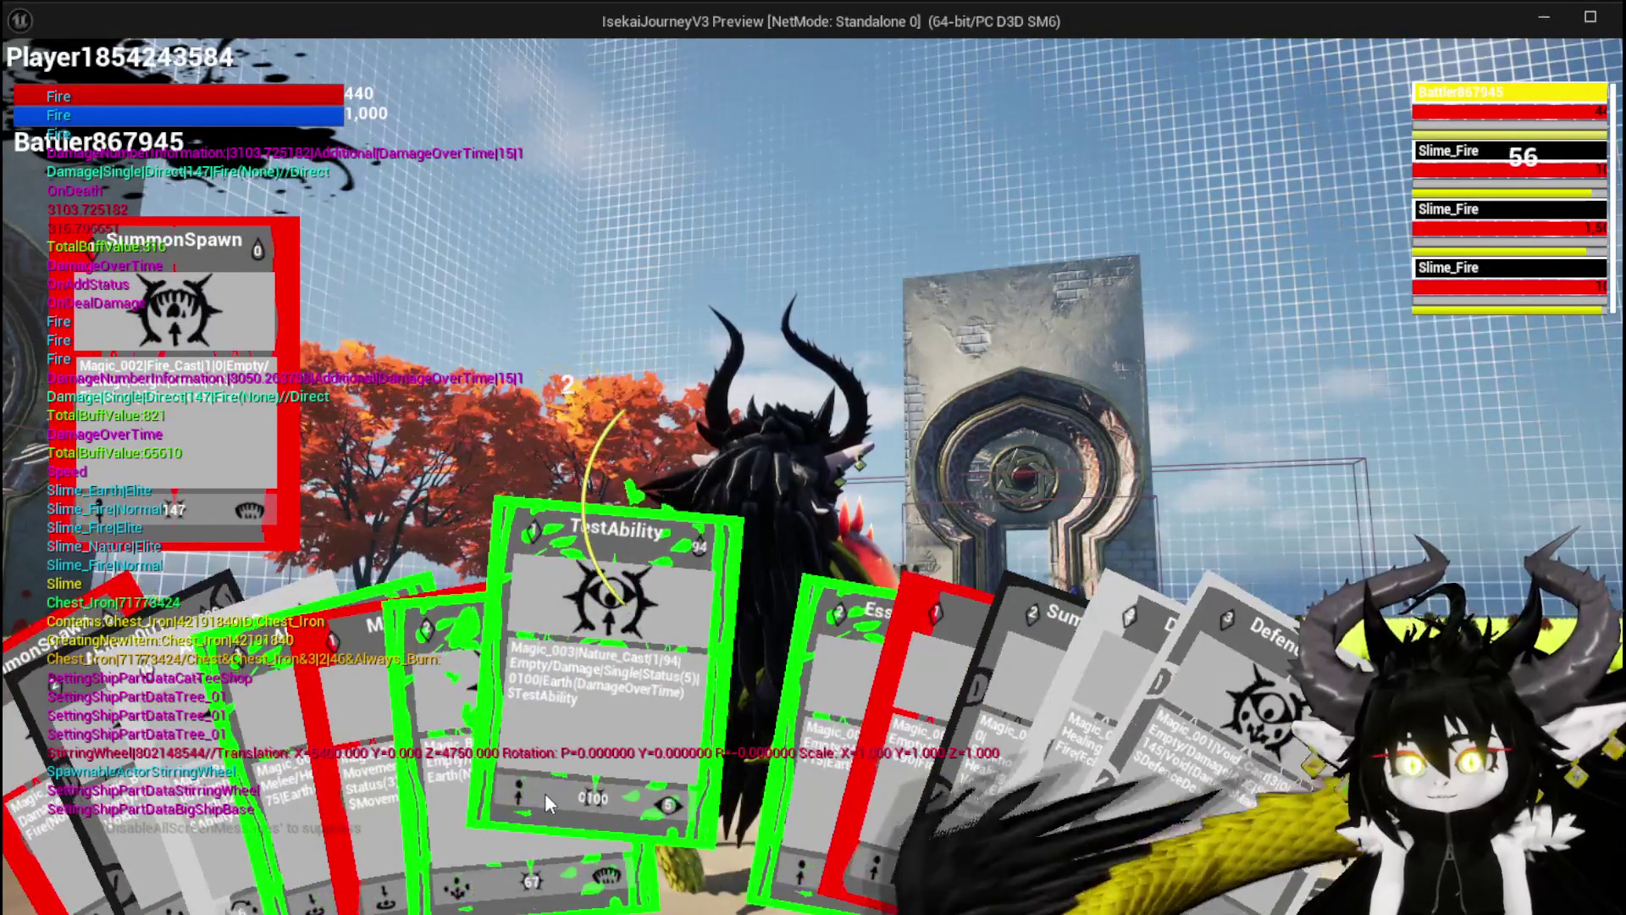
click(559, 796)
key(e)
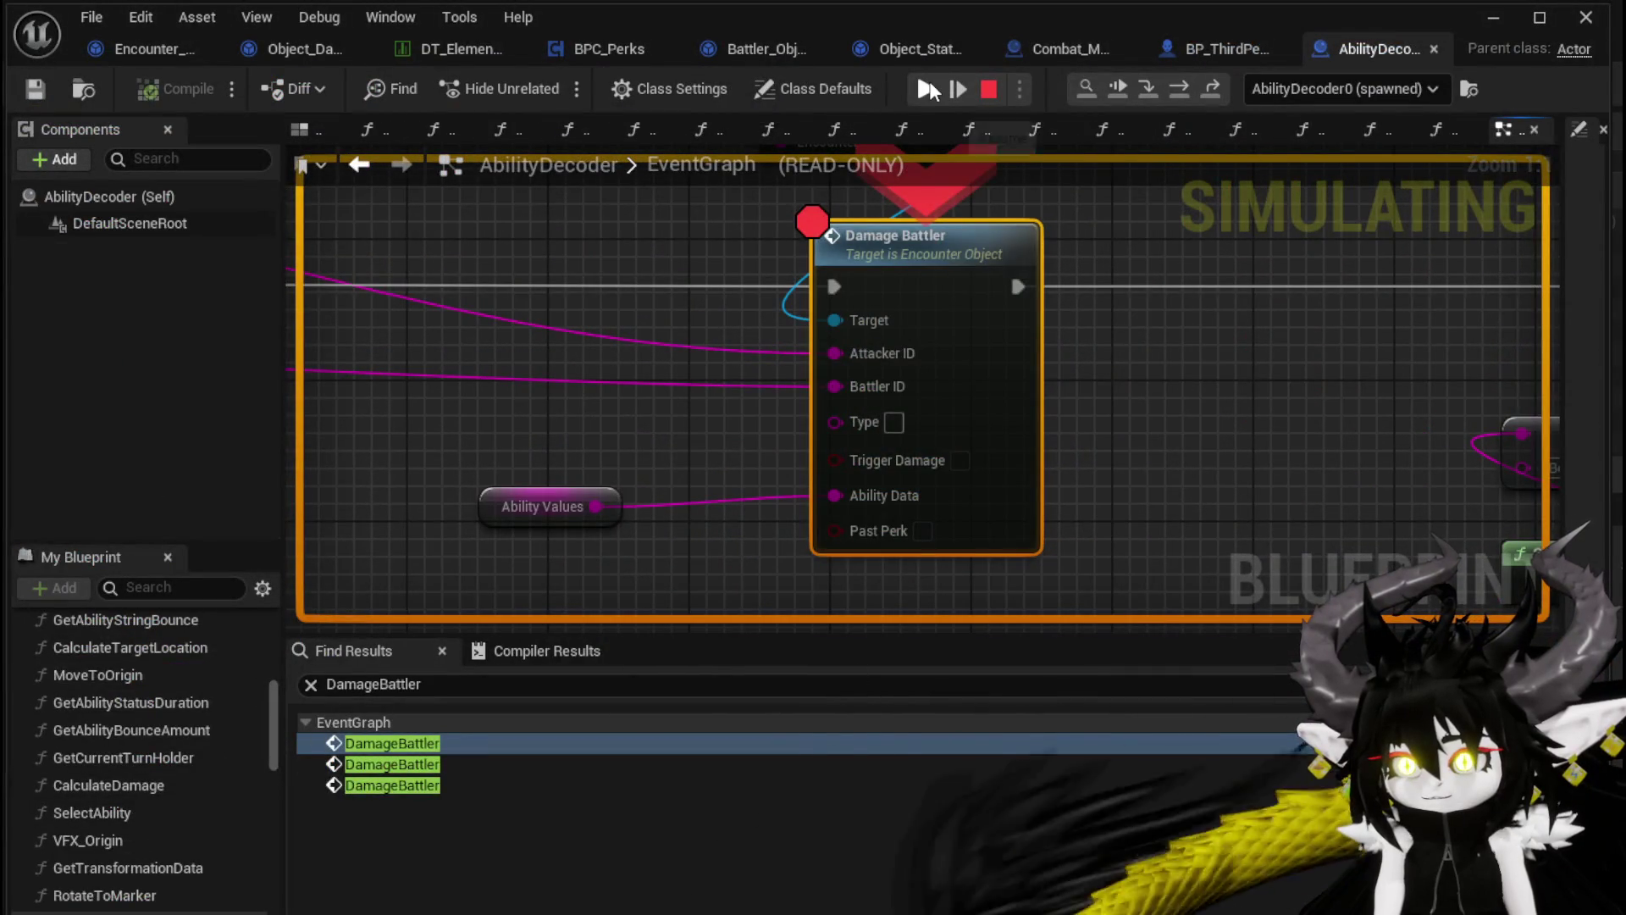
click(929, 85)
click(929, 84)
click(930, 85)
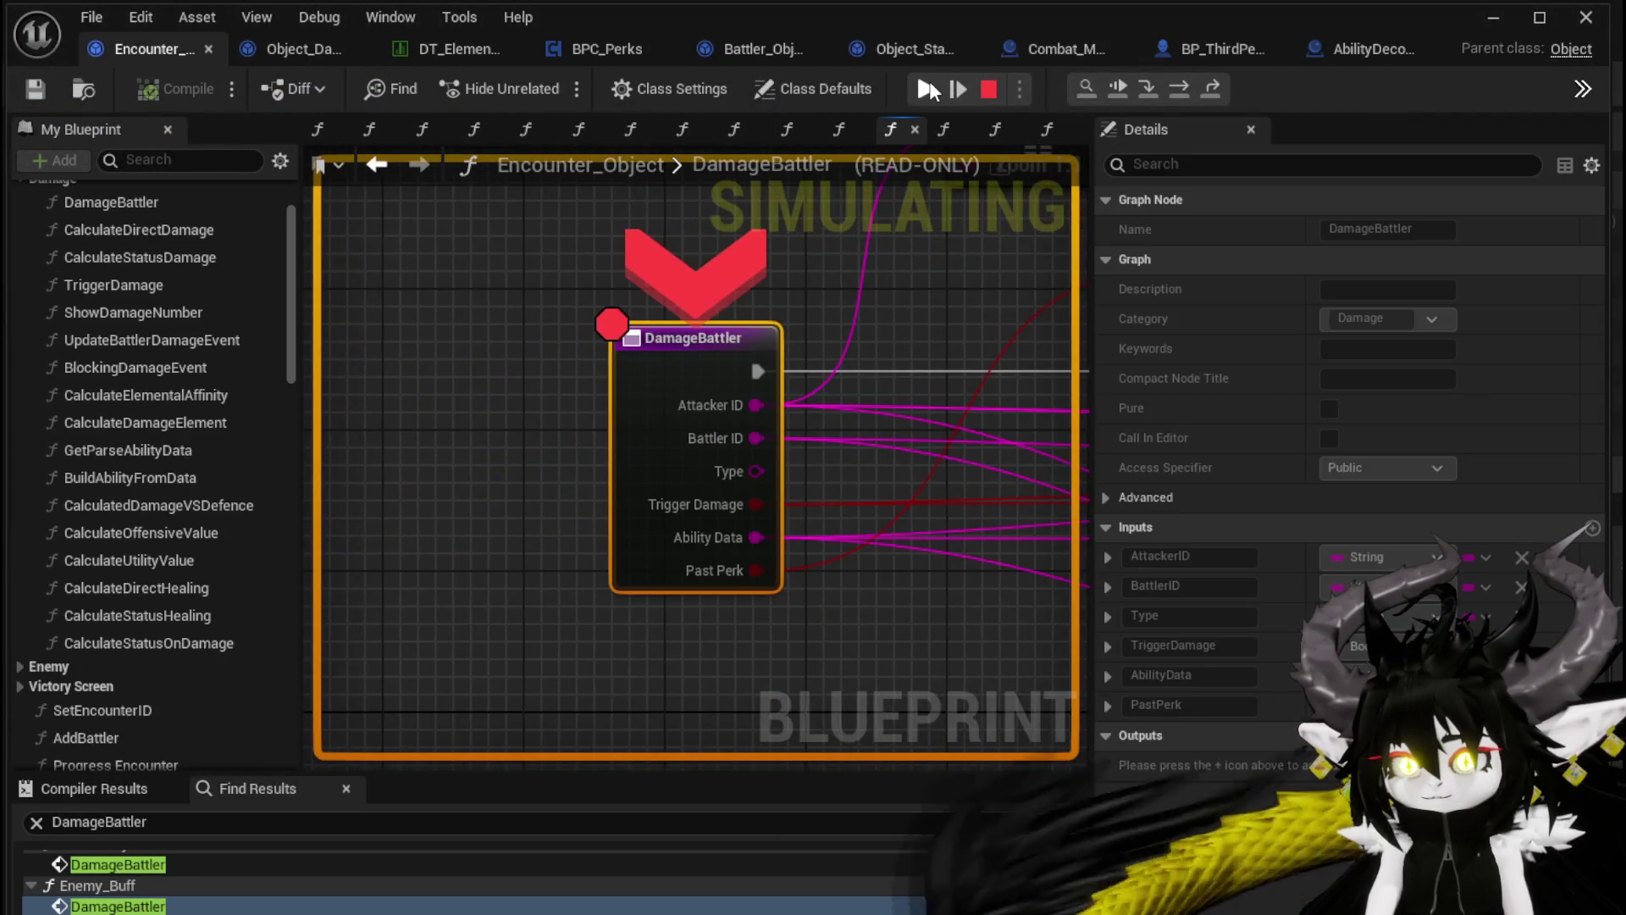
click(929, 88)
click(928, 88)
click(929, 88)
click(929, 88)
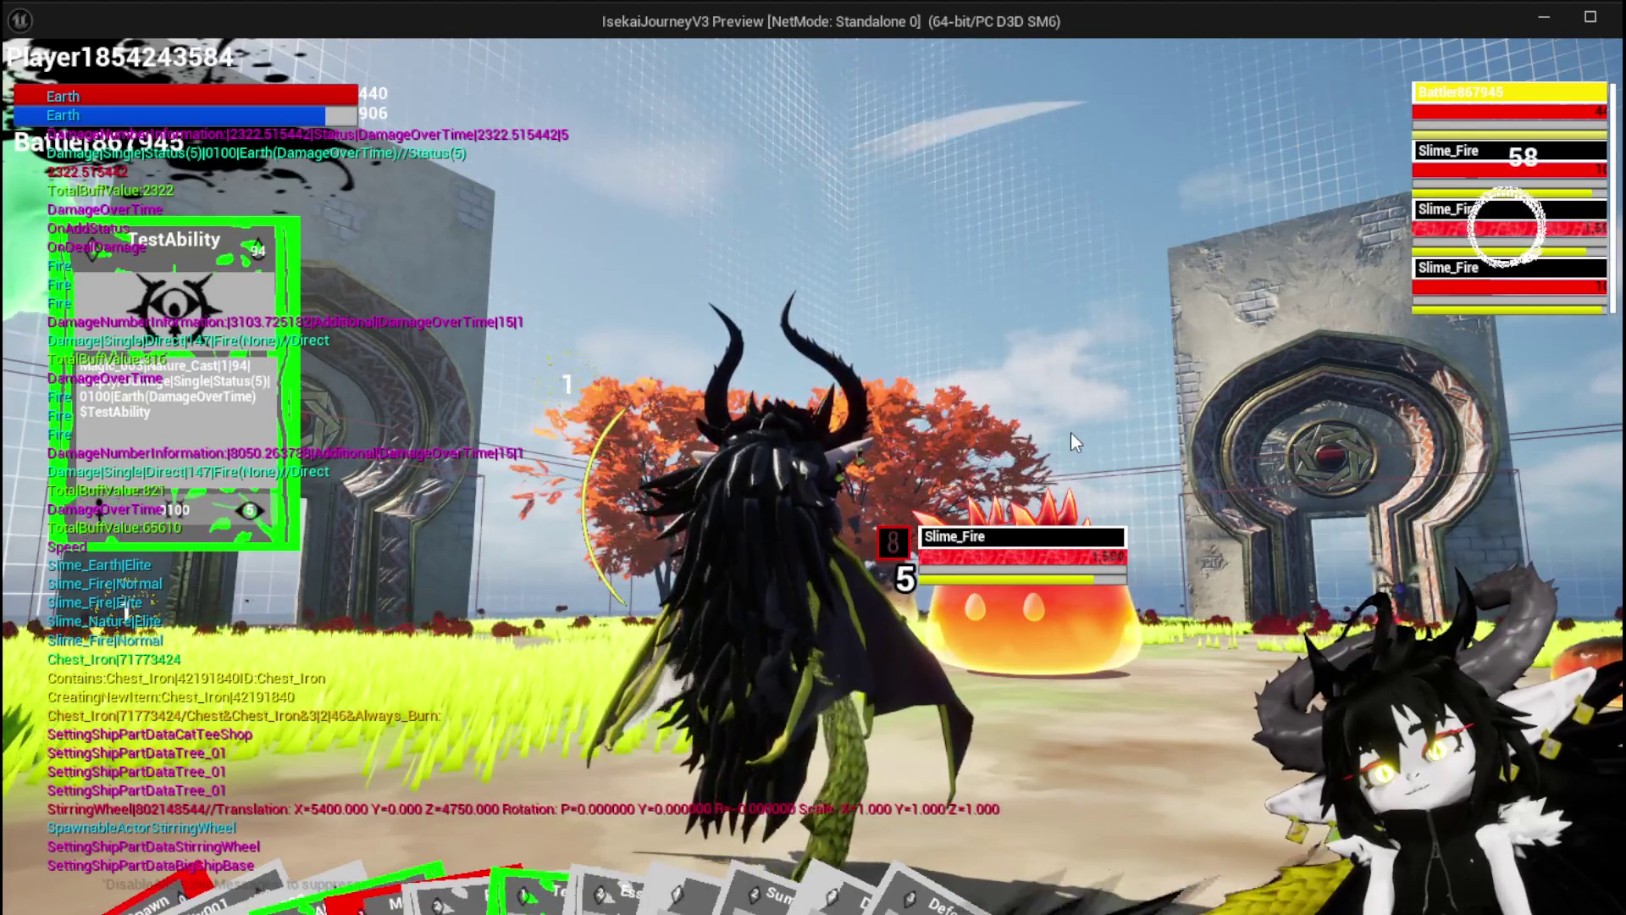
Play the Movement card to a target point and resume through every breakpoint until play stops
mouse_move(562, 872)
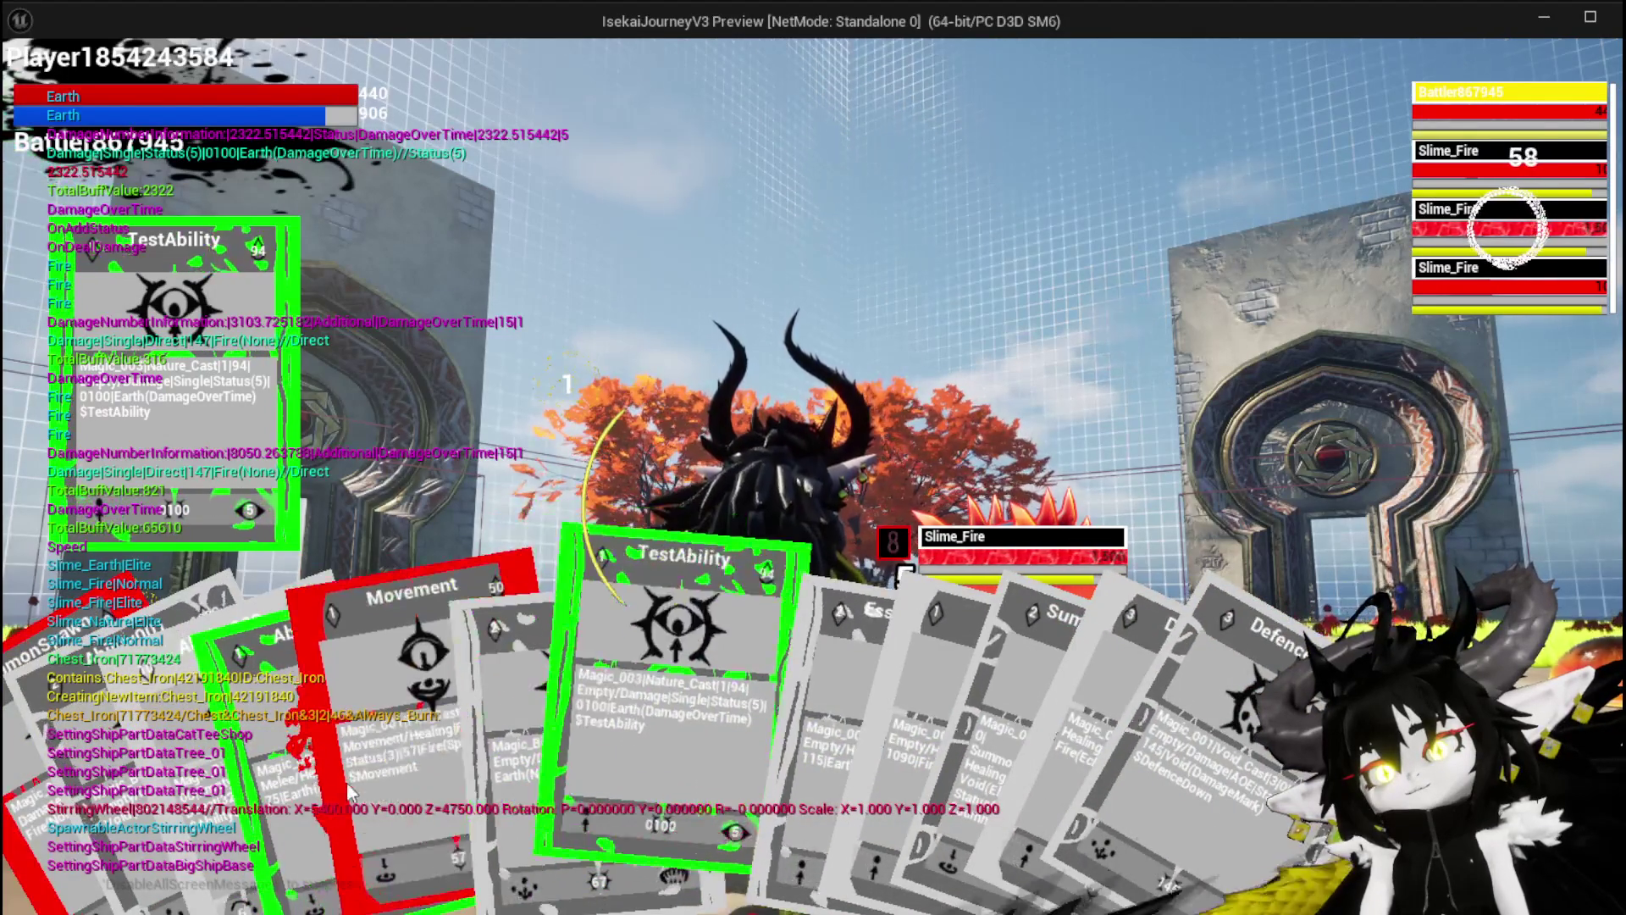
click(415, 764)
click(876, 719)
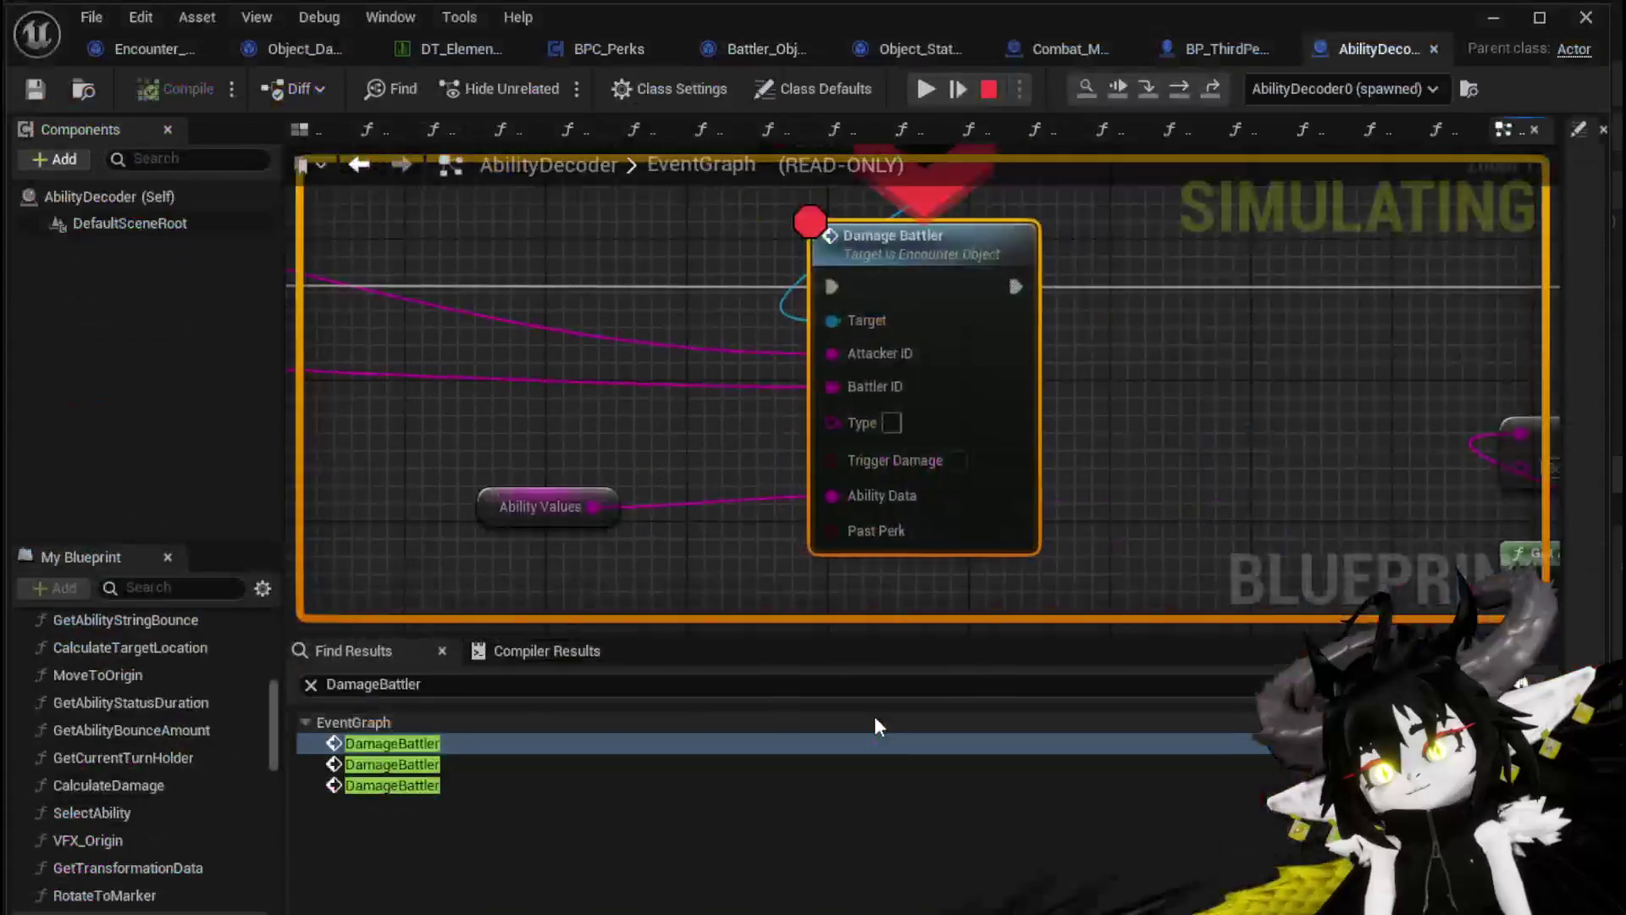
click(927, 89)
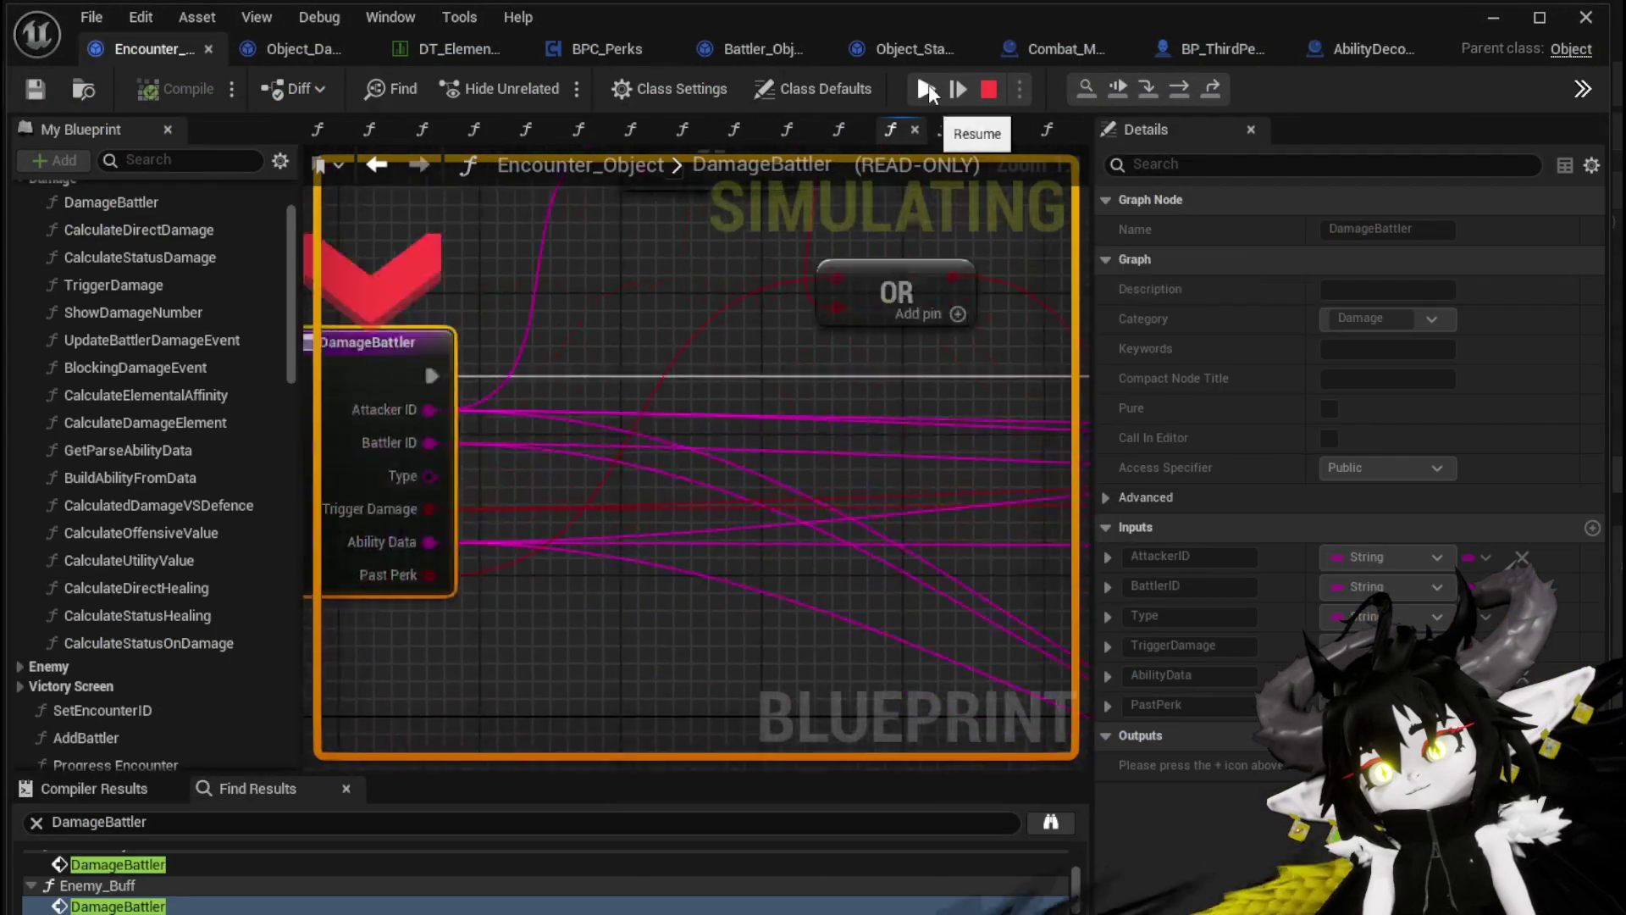
click(927, 89)
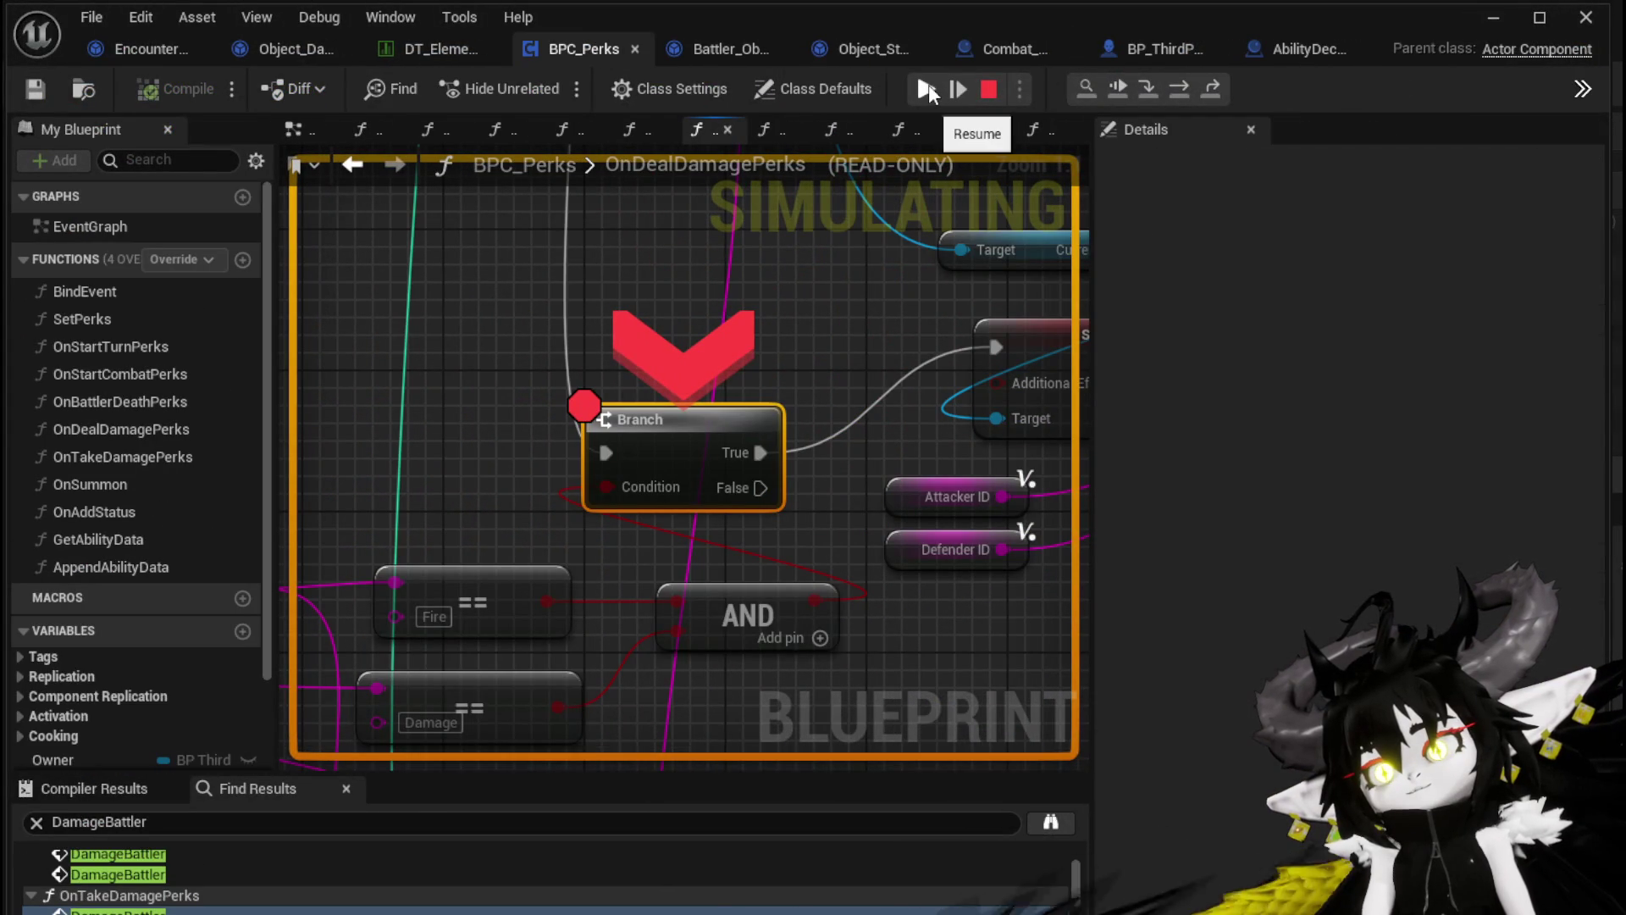
click(928, 85)
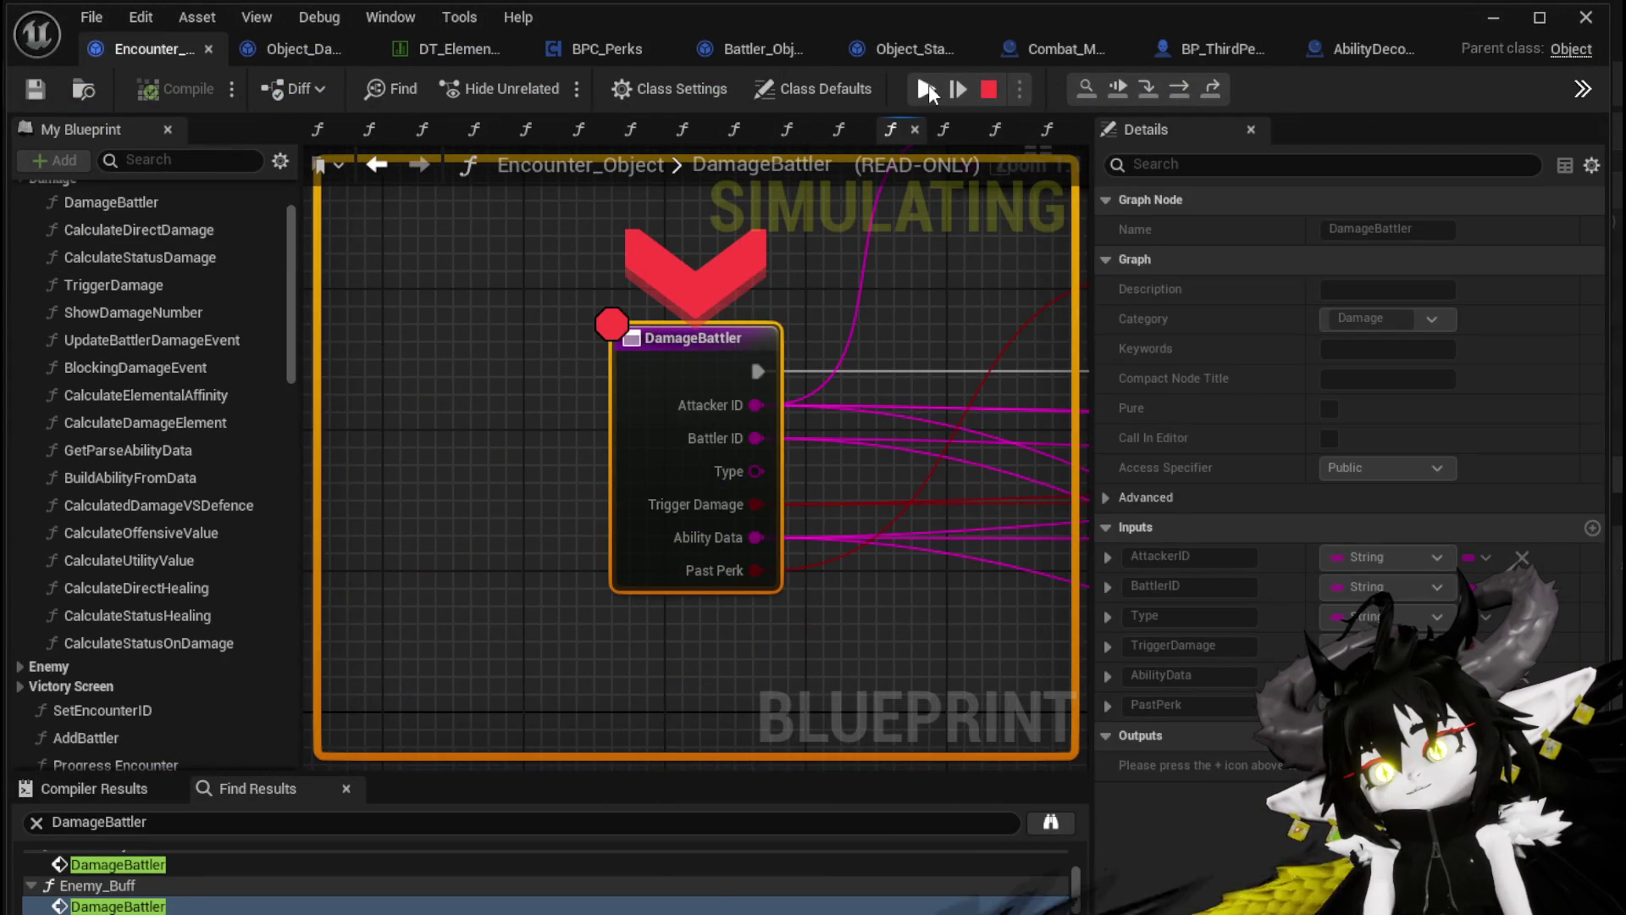
click(928, 85)
click(928, 85)
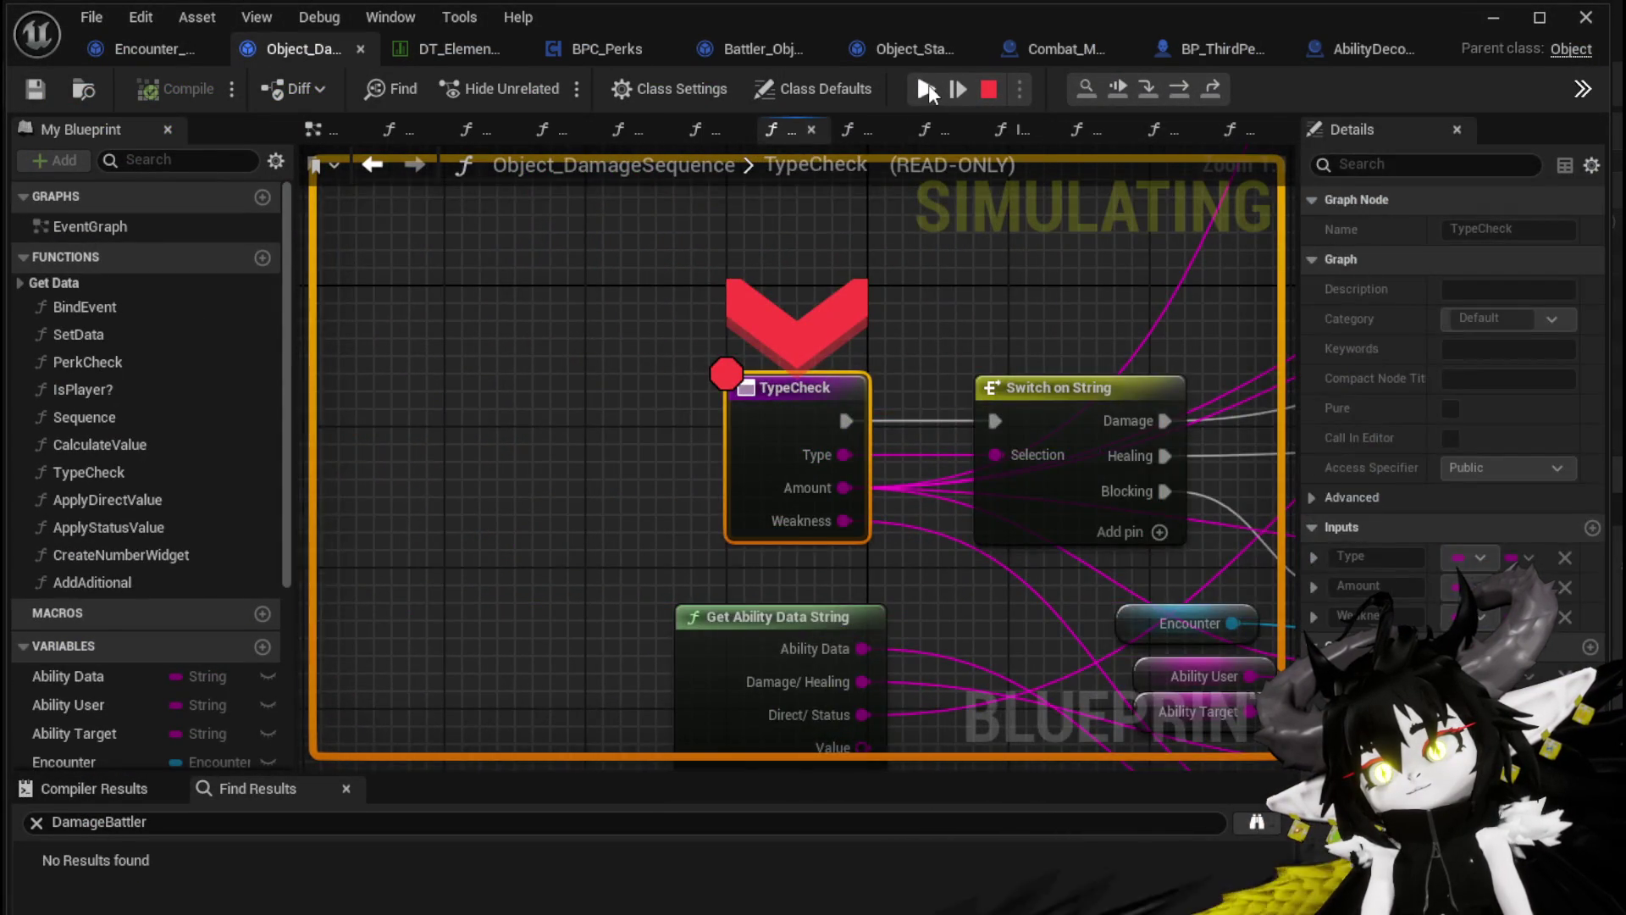
click(928, 89)
click(928, 87)
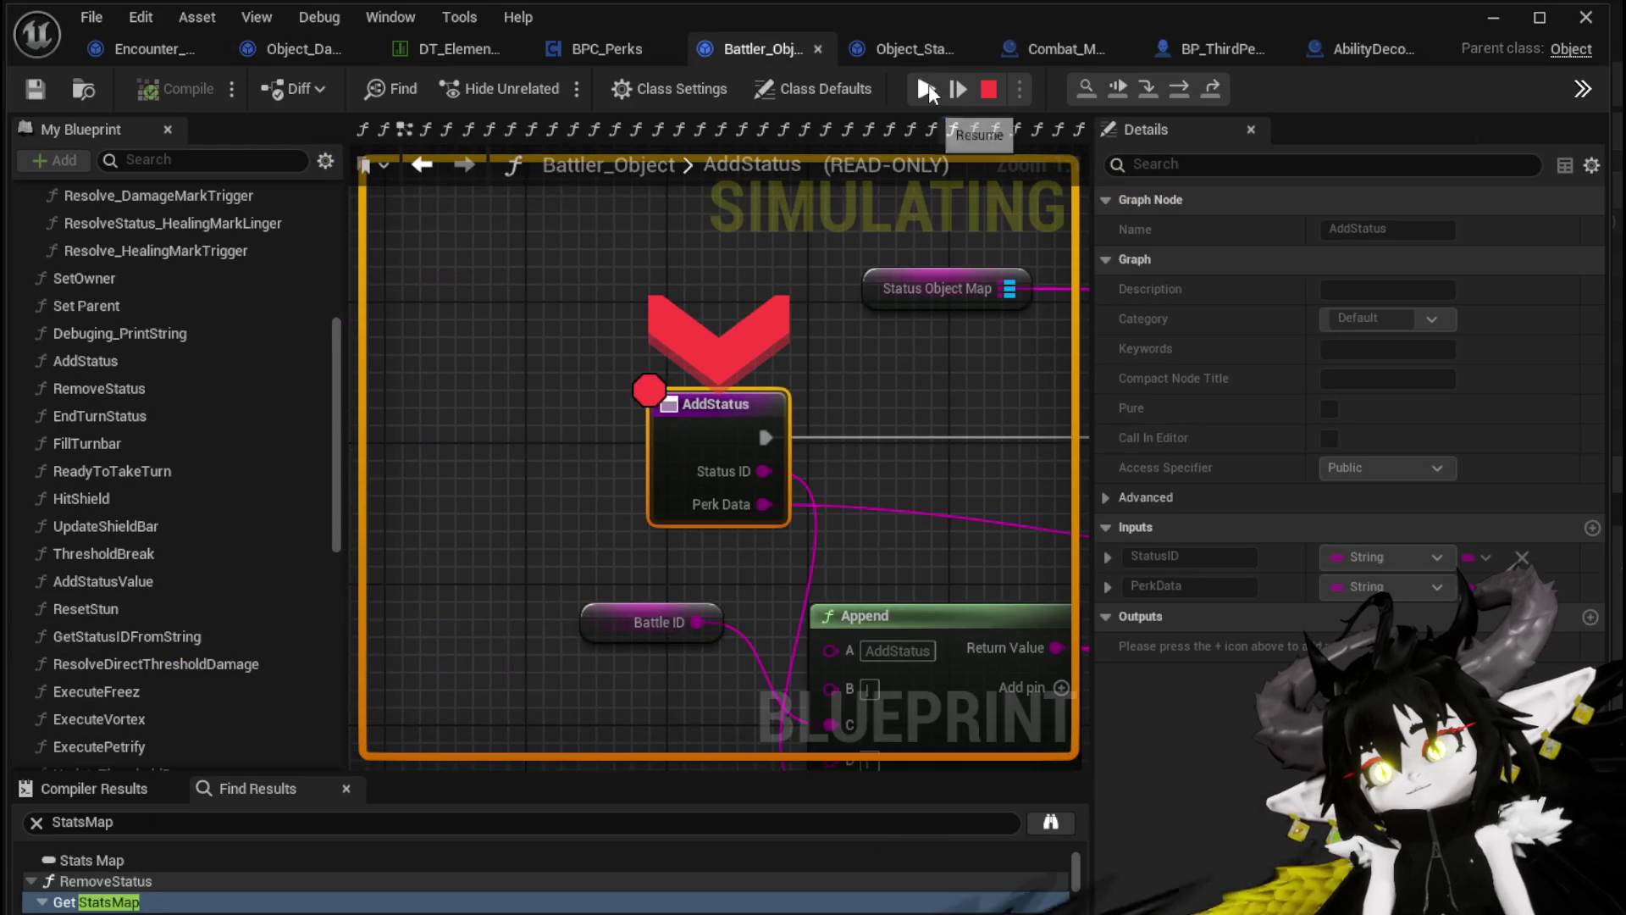
click(928, 87)
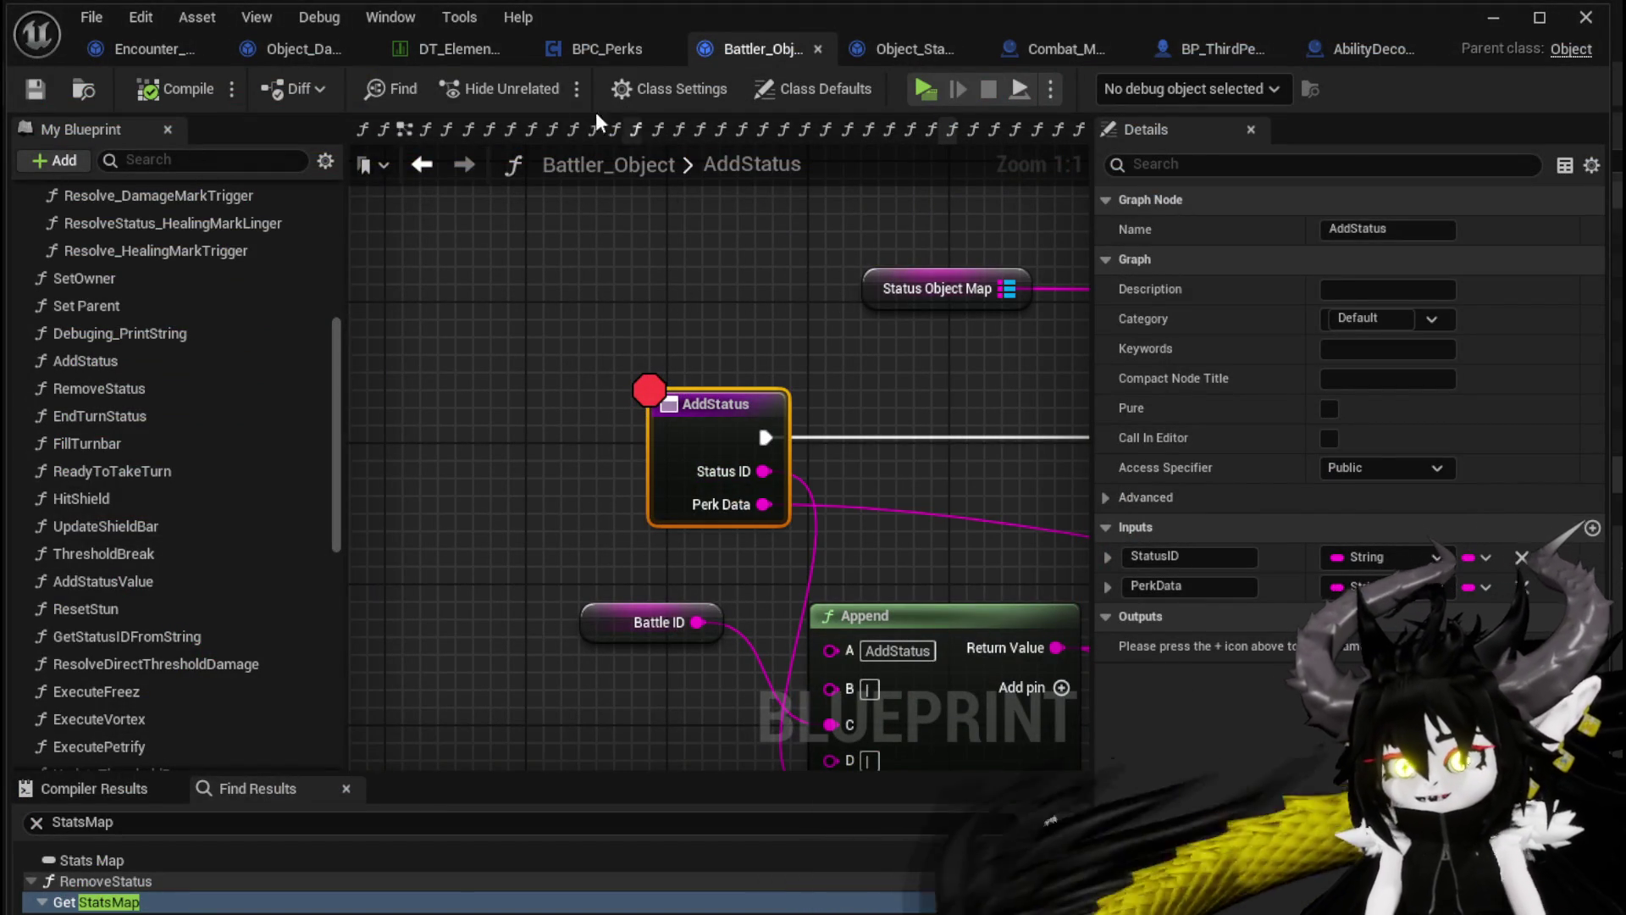
Disable the breakpoint on AbilityDecoder's Damage Battler node
click(1328, 50)
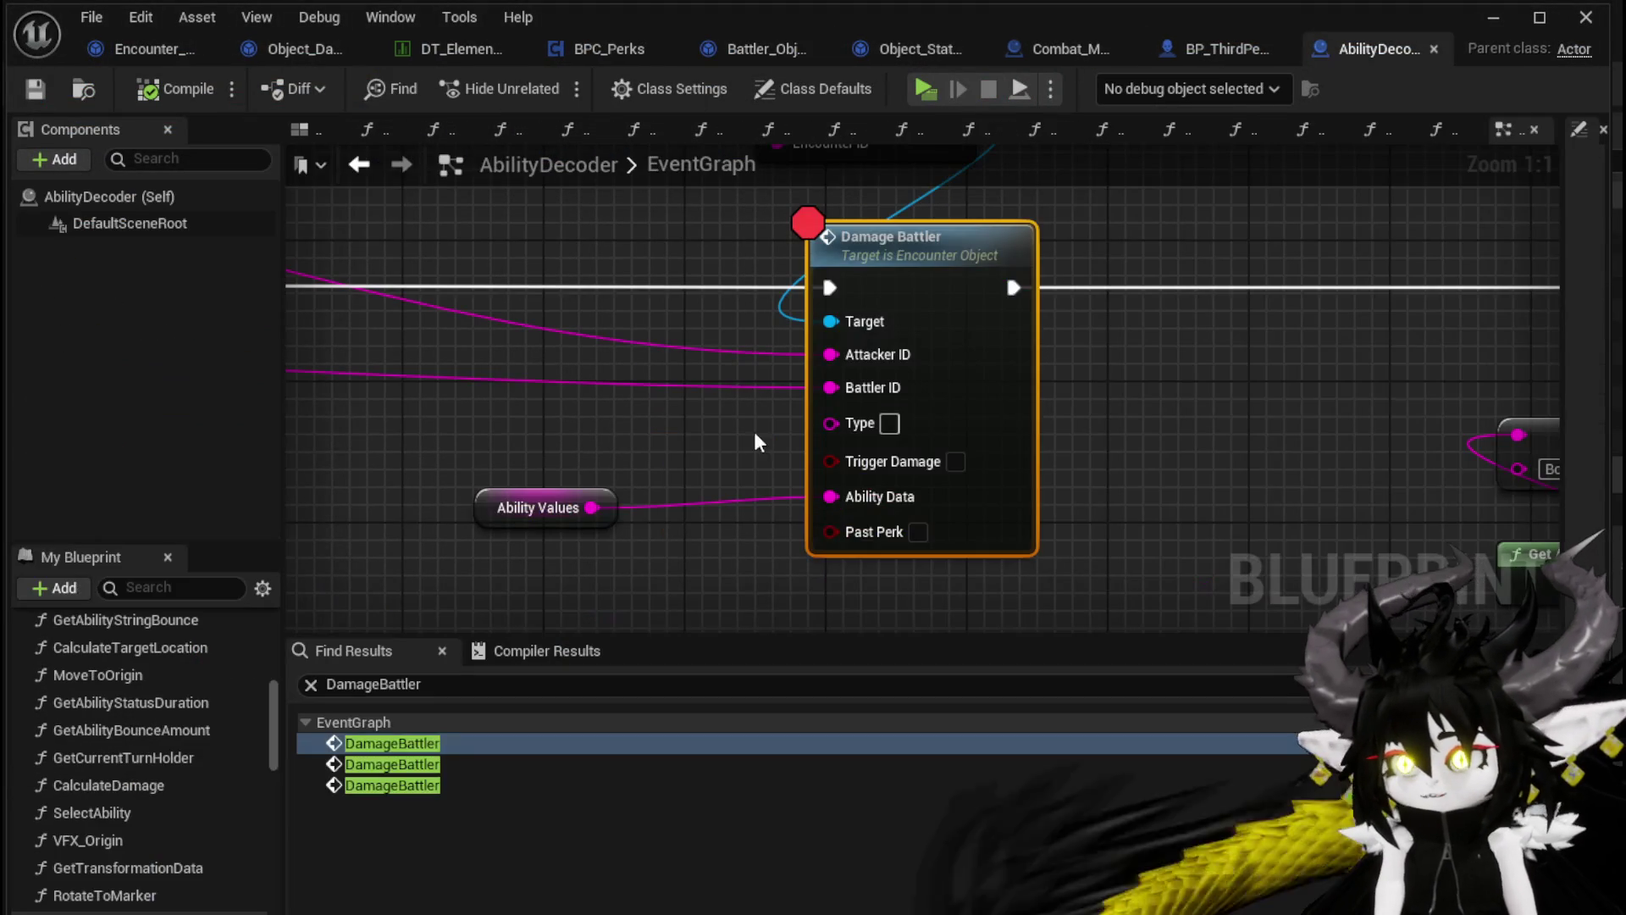
right_click(912, 309)
mouse_move(1016, 536)
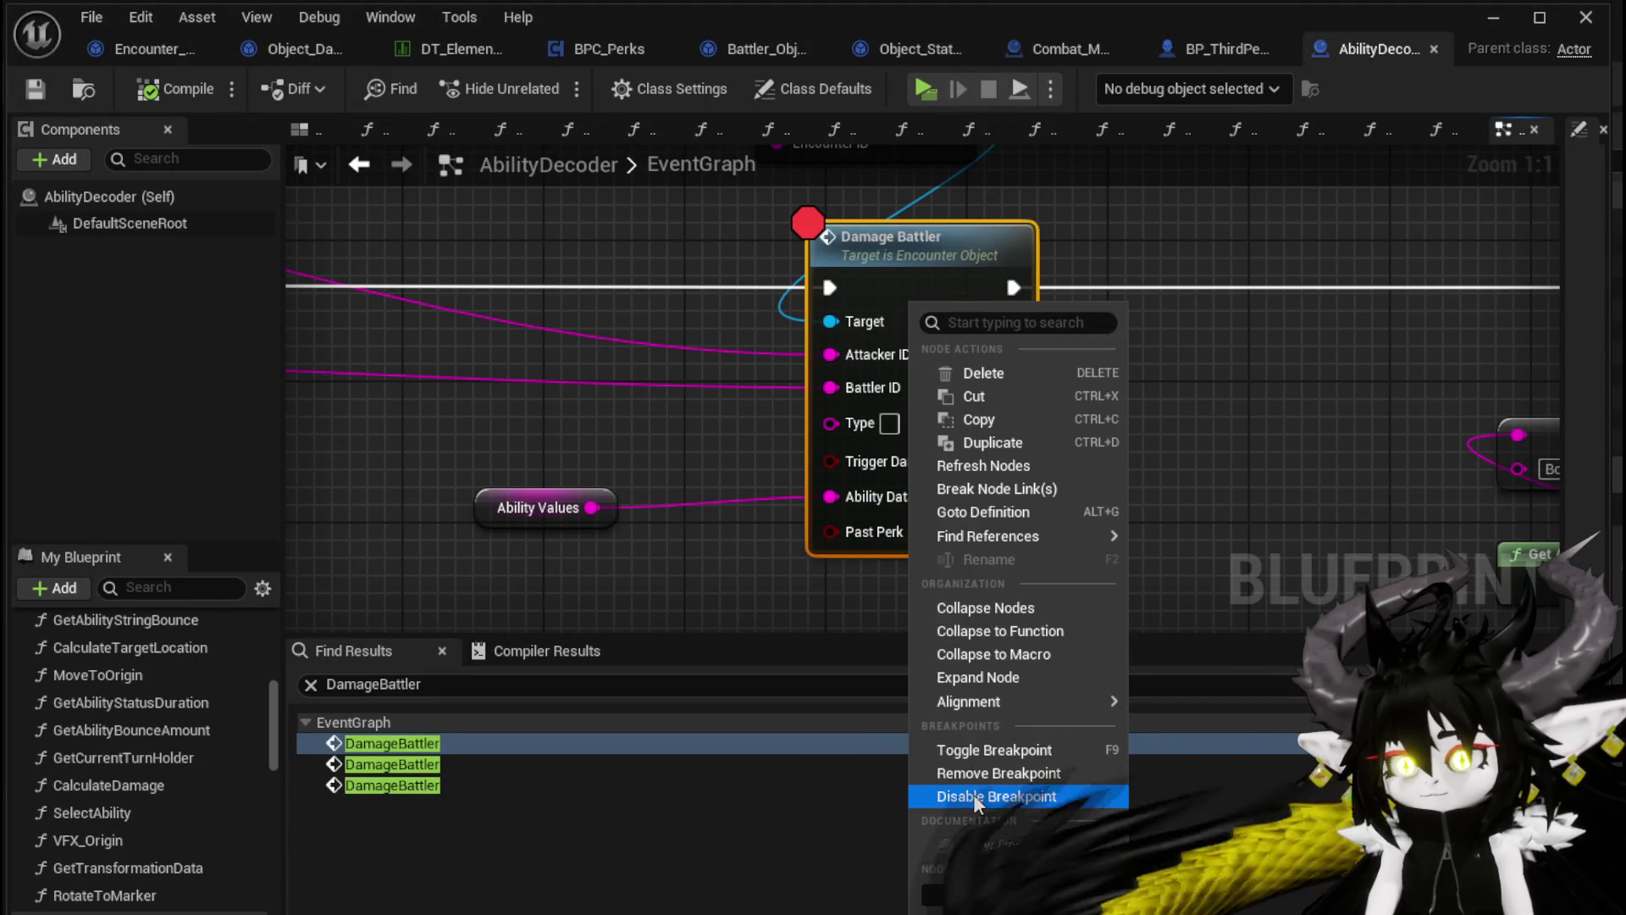
click(973, 795)
Shift the sequence's left node group and starting nodes right, then save and close AbilityDecoder
scroll(790, 569, down, 4)
drag(790, 569, 1189, 510)
scroll(960, 501, down, 1)
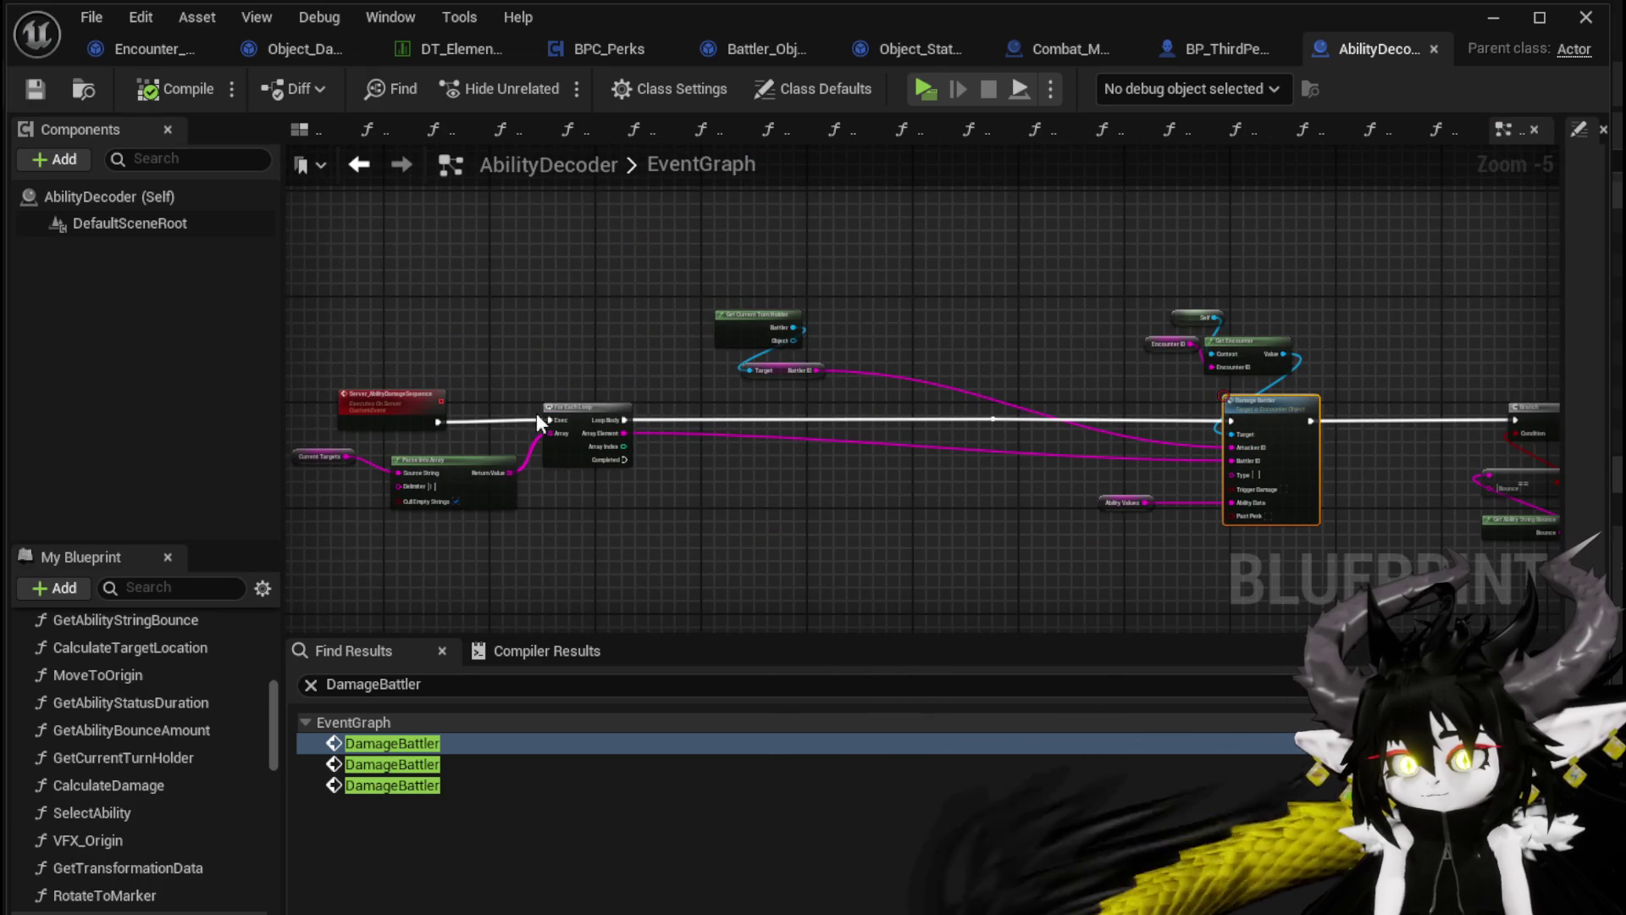
drag(392, 488, 809, 306)
mouse_move(771, 370)
mouse_down()
mouse_move(1065, 380)
mouse_move(1076, 366)
mouse_up()
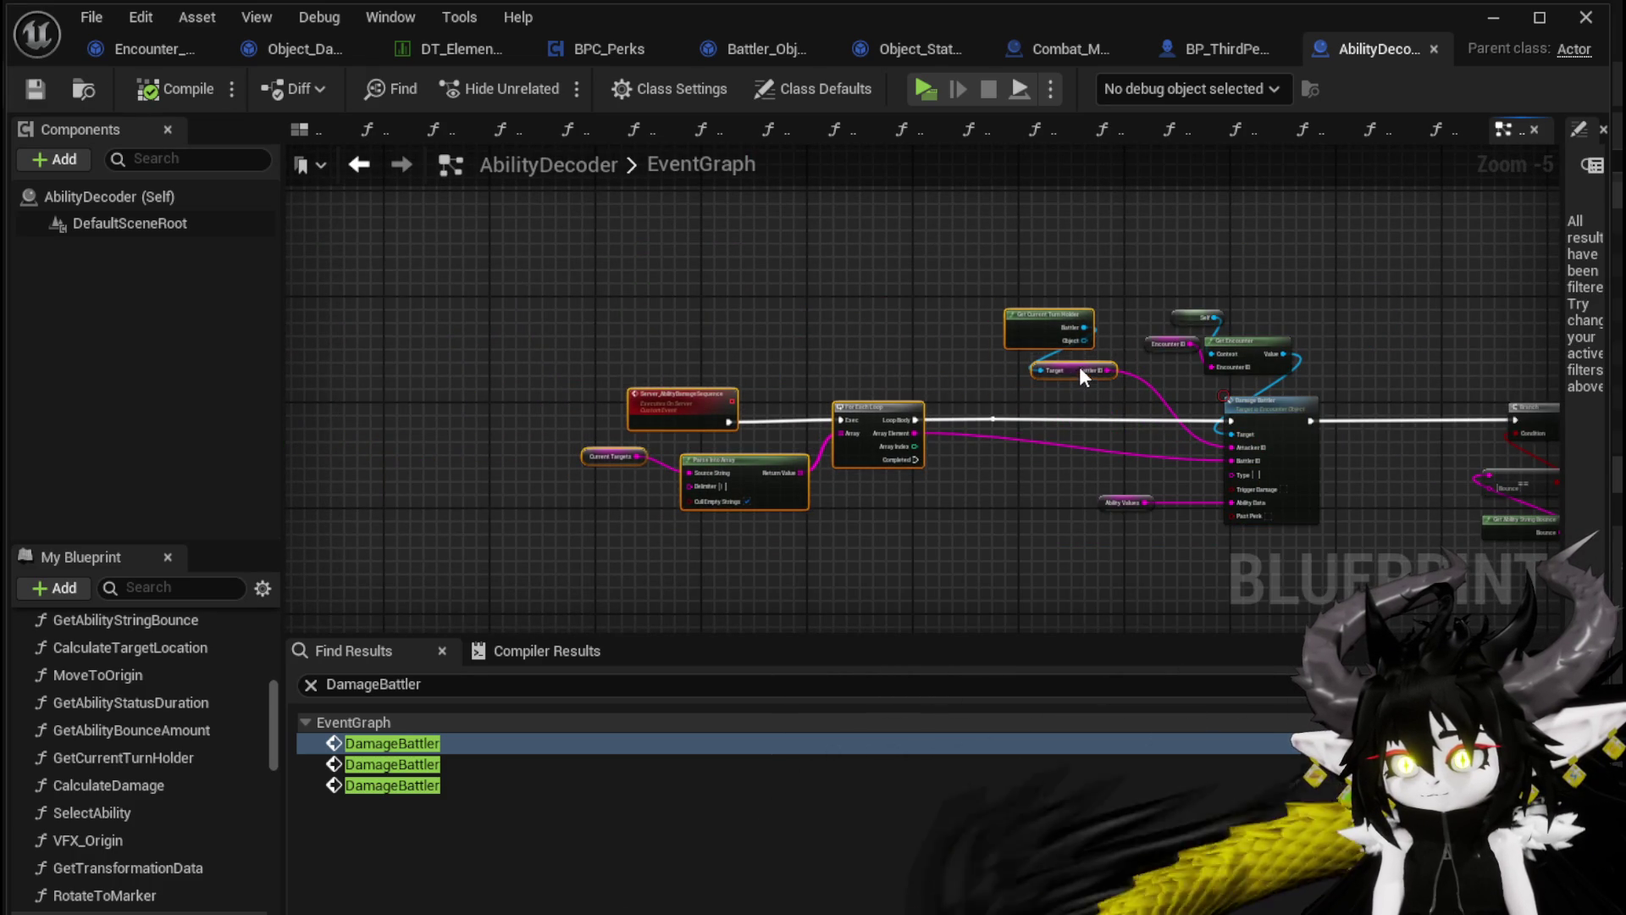
click(749, 321)
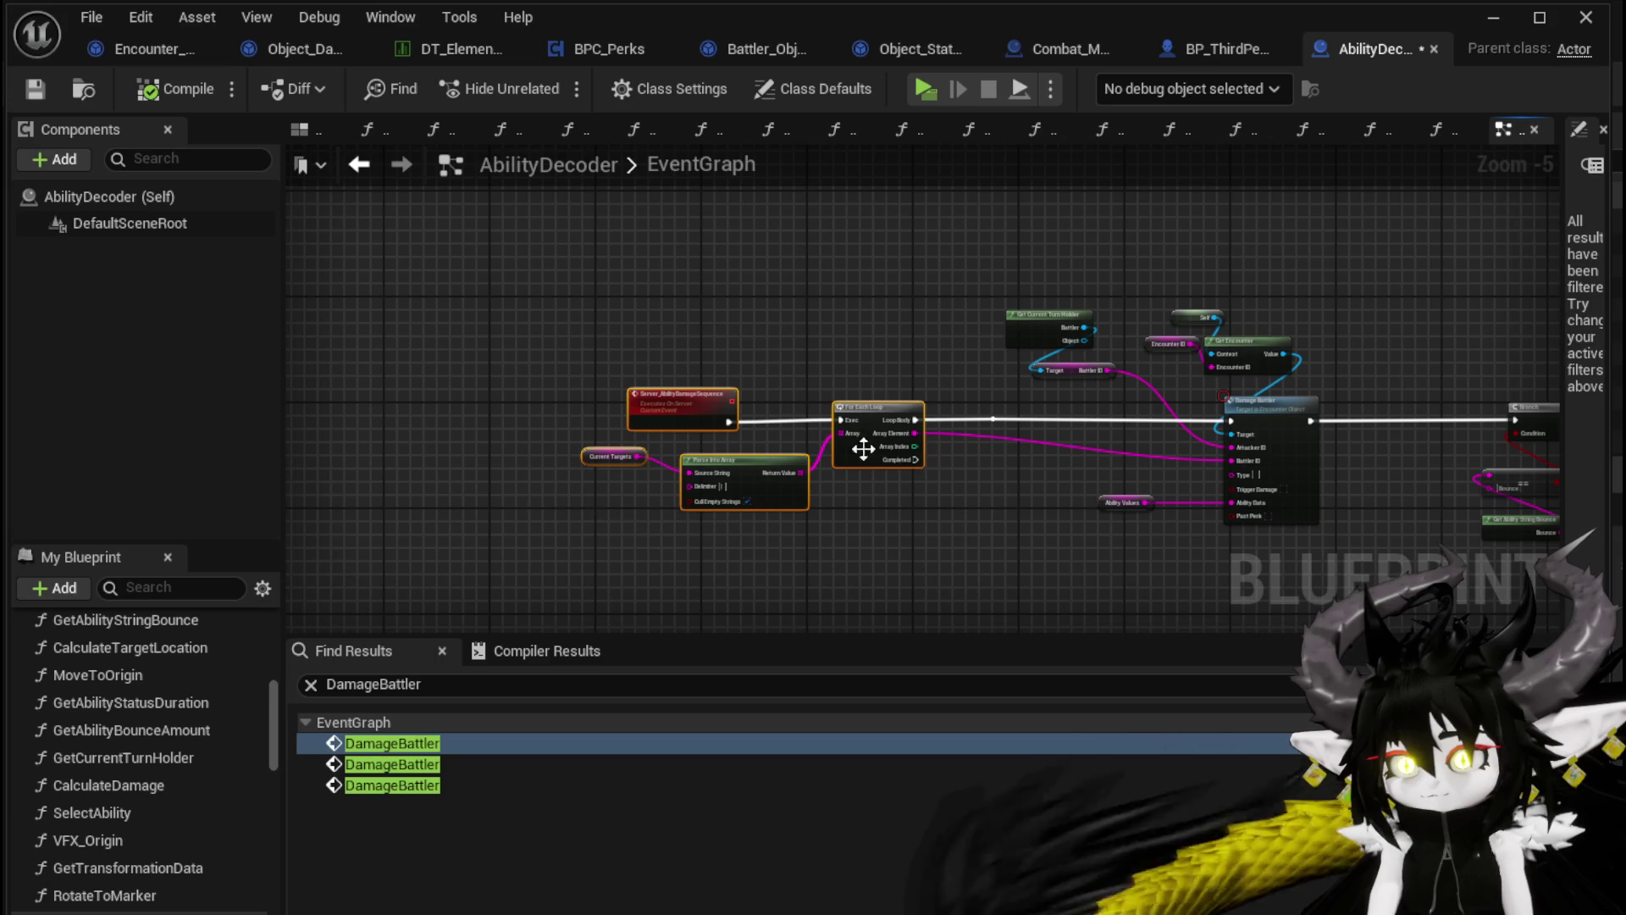
drag(874, 406, 914, 408)
key(ctrl+s)
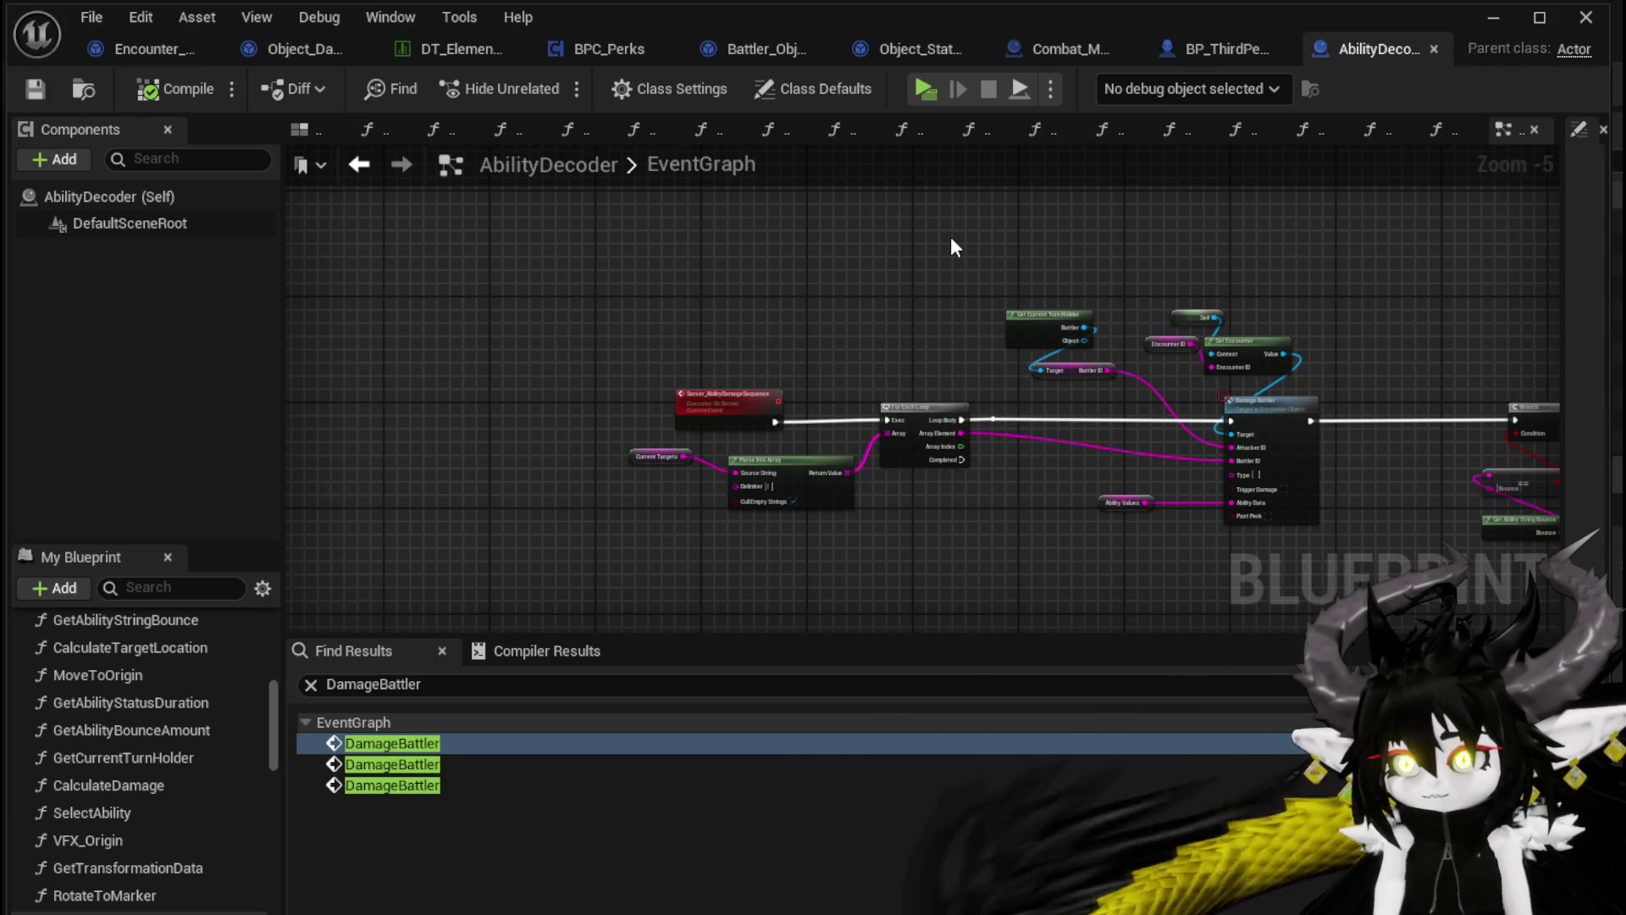
click(1433, 50)
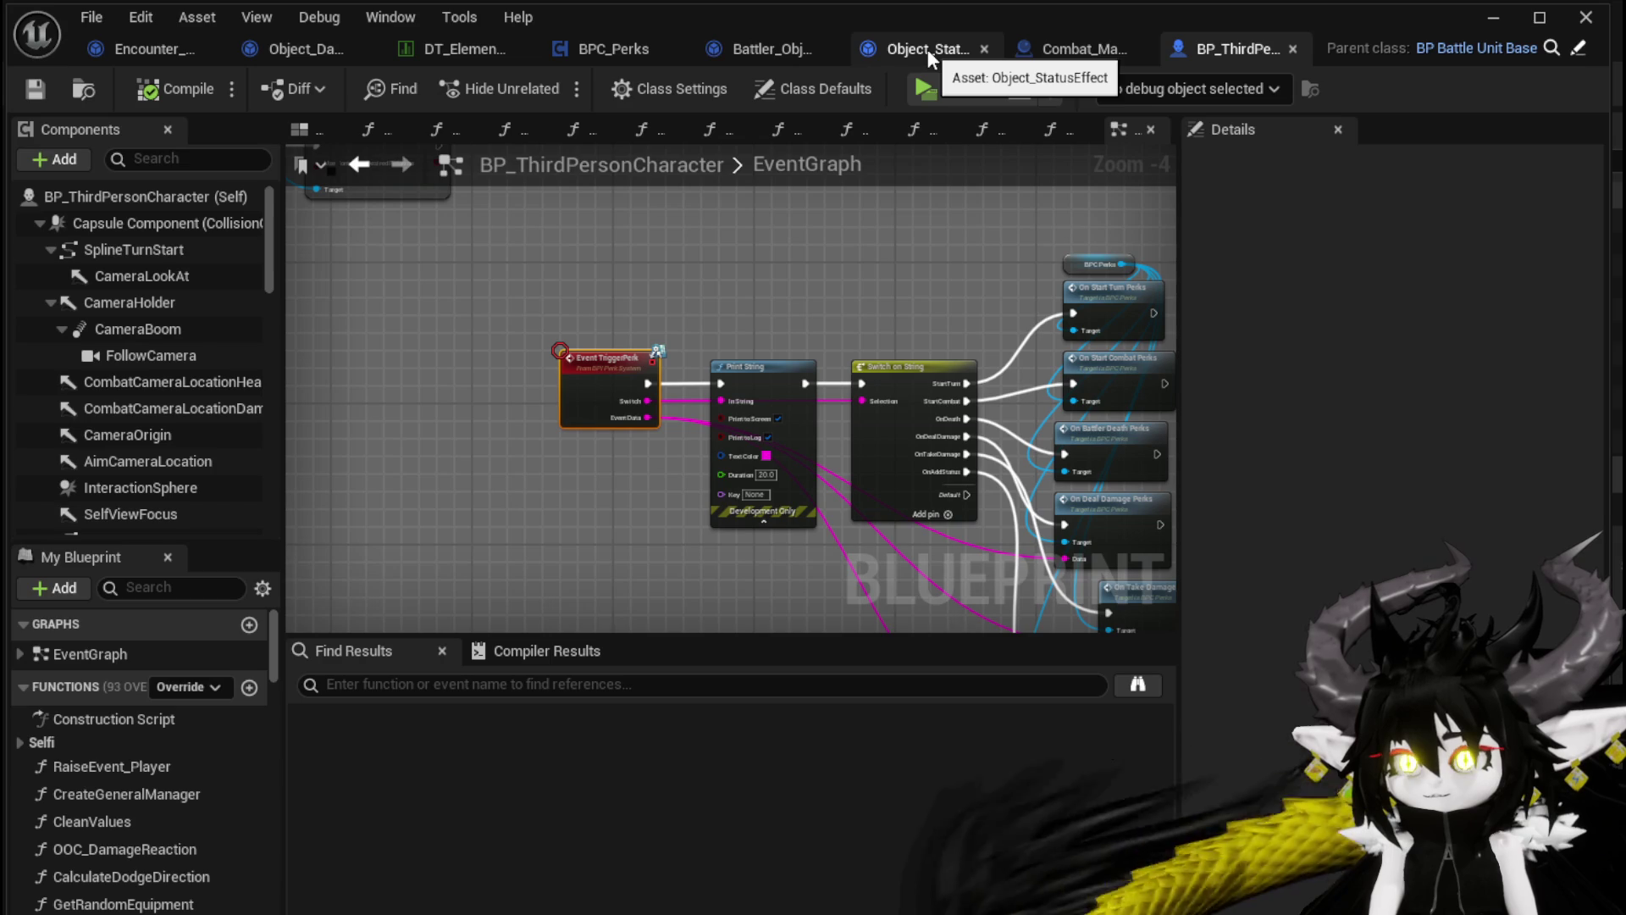
View the Object_DamageSequence and Object_StatusEffect blueprints, then minimize the editor back to the game
click(273, 42)
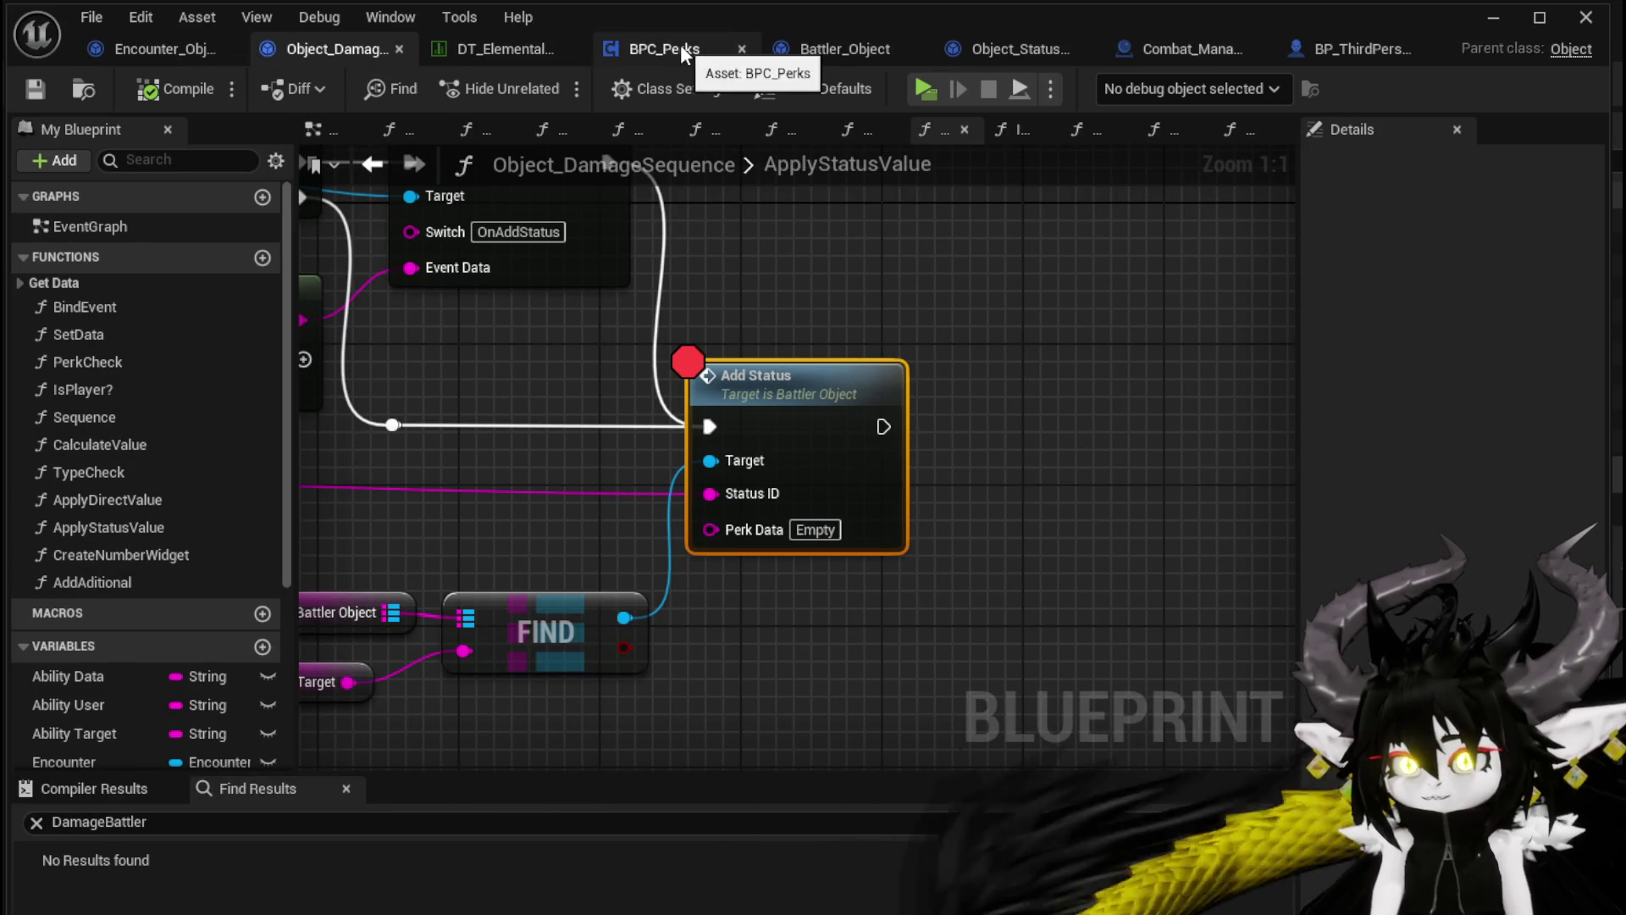
click(1006, 48)
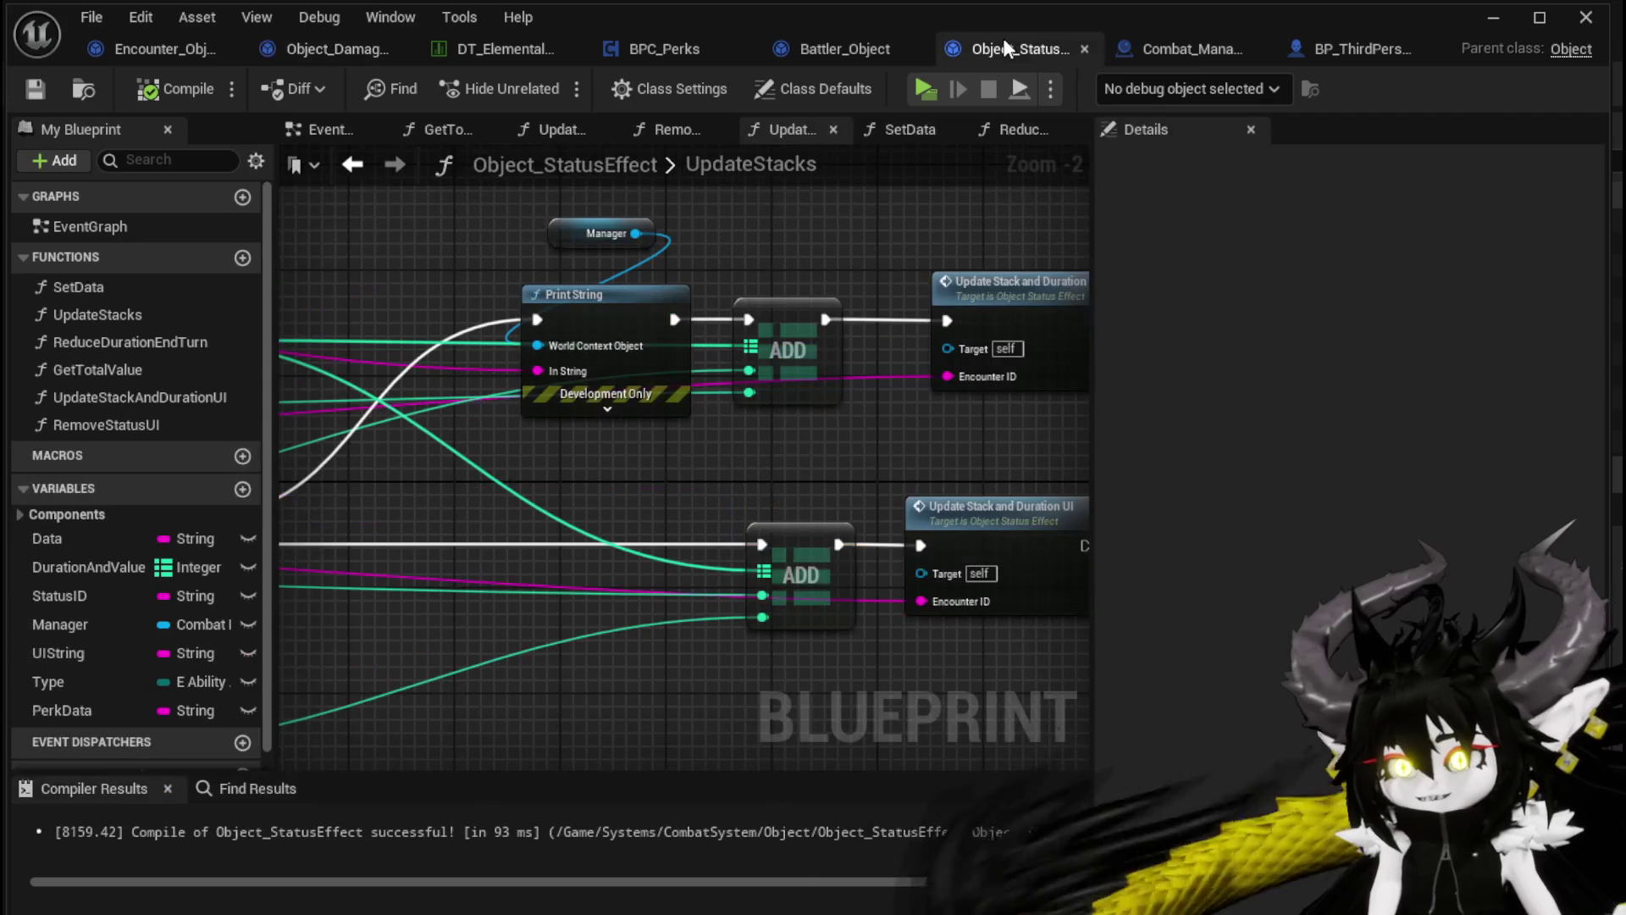
click(1499, 18)
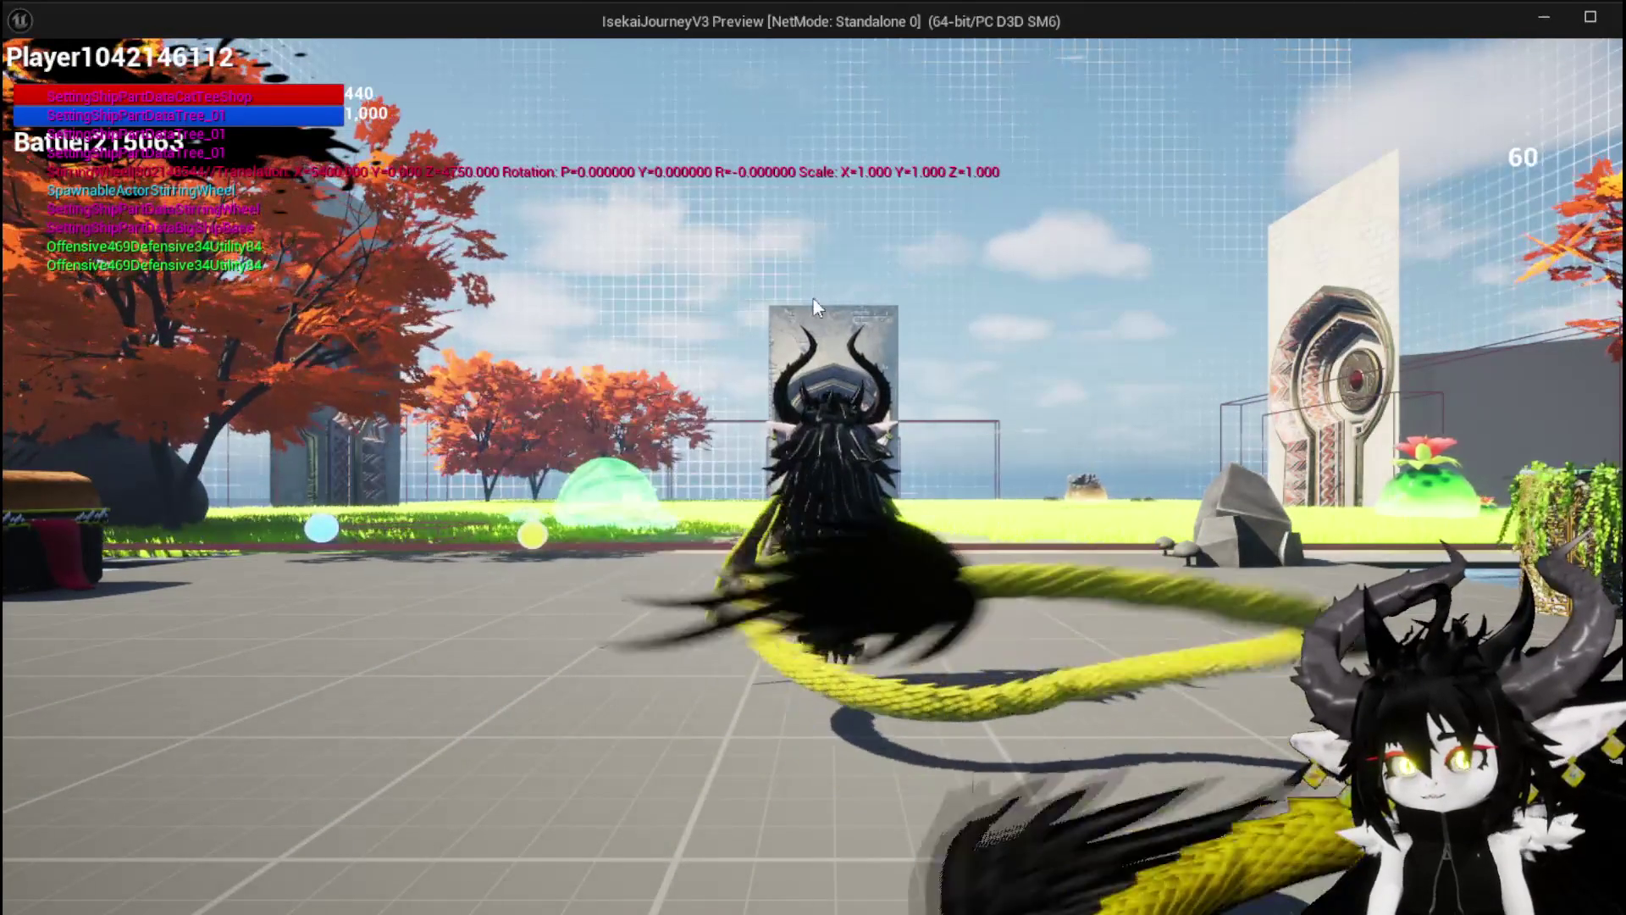
Upgrade Iron_Head to level 4 and equip it, bringing the character to 580 HP
key(Escape)
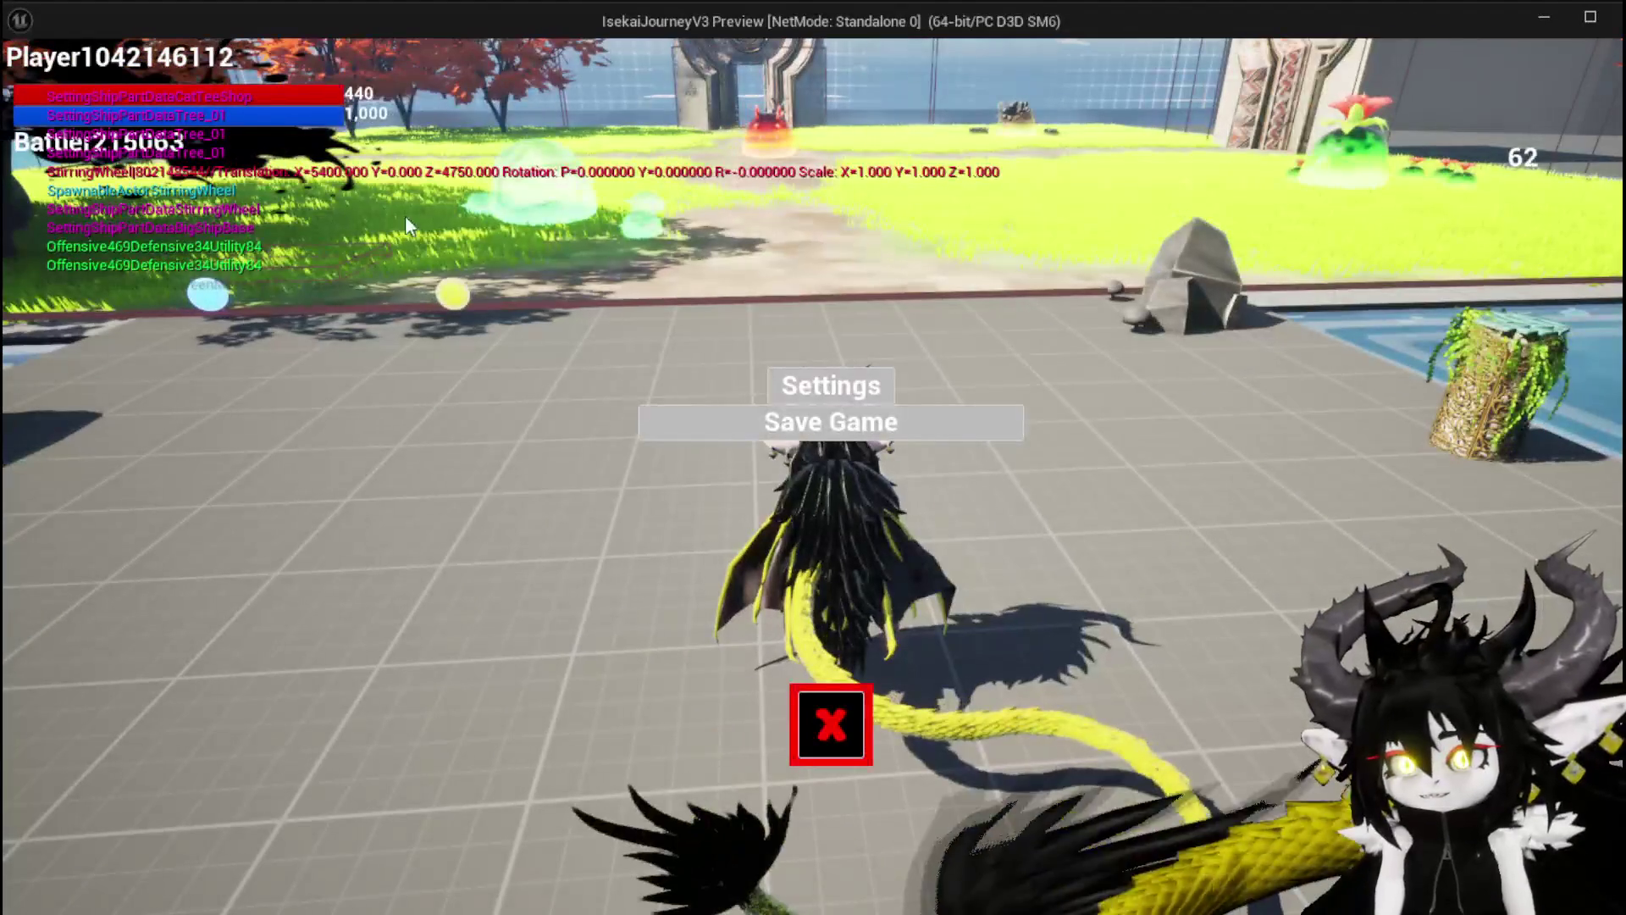
click(831, 724)
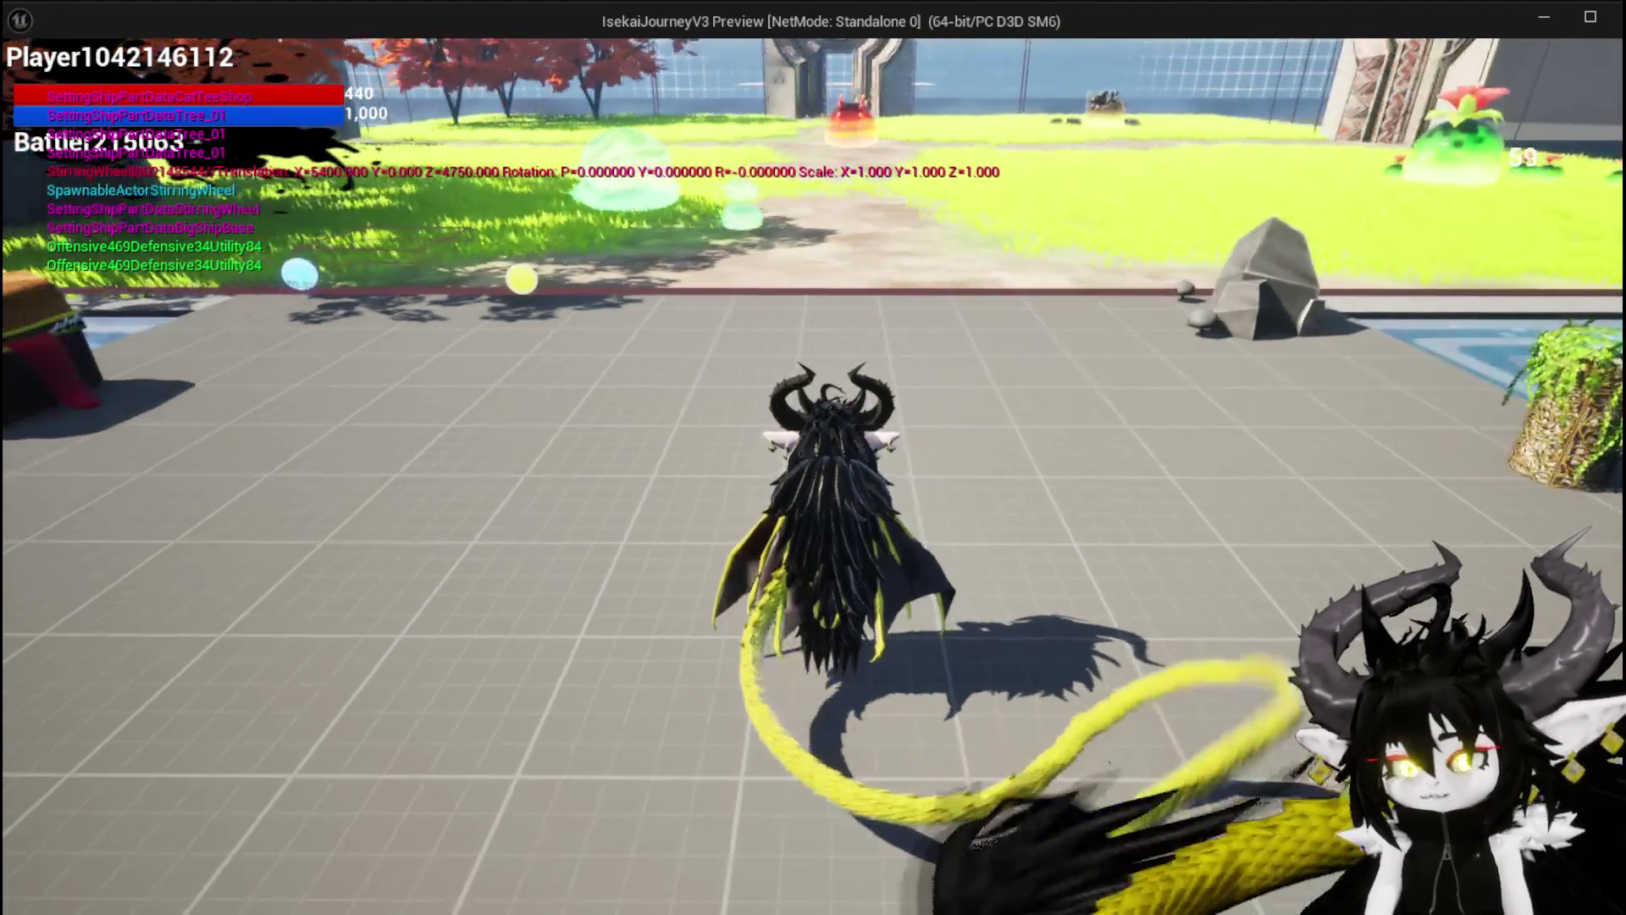
key(Tab)
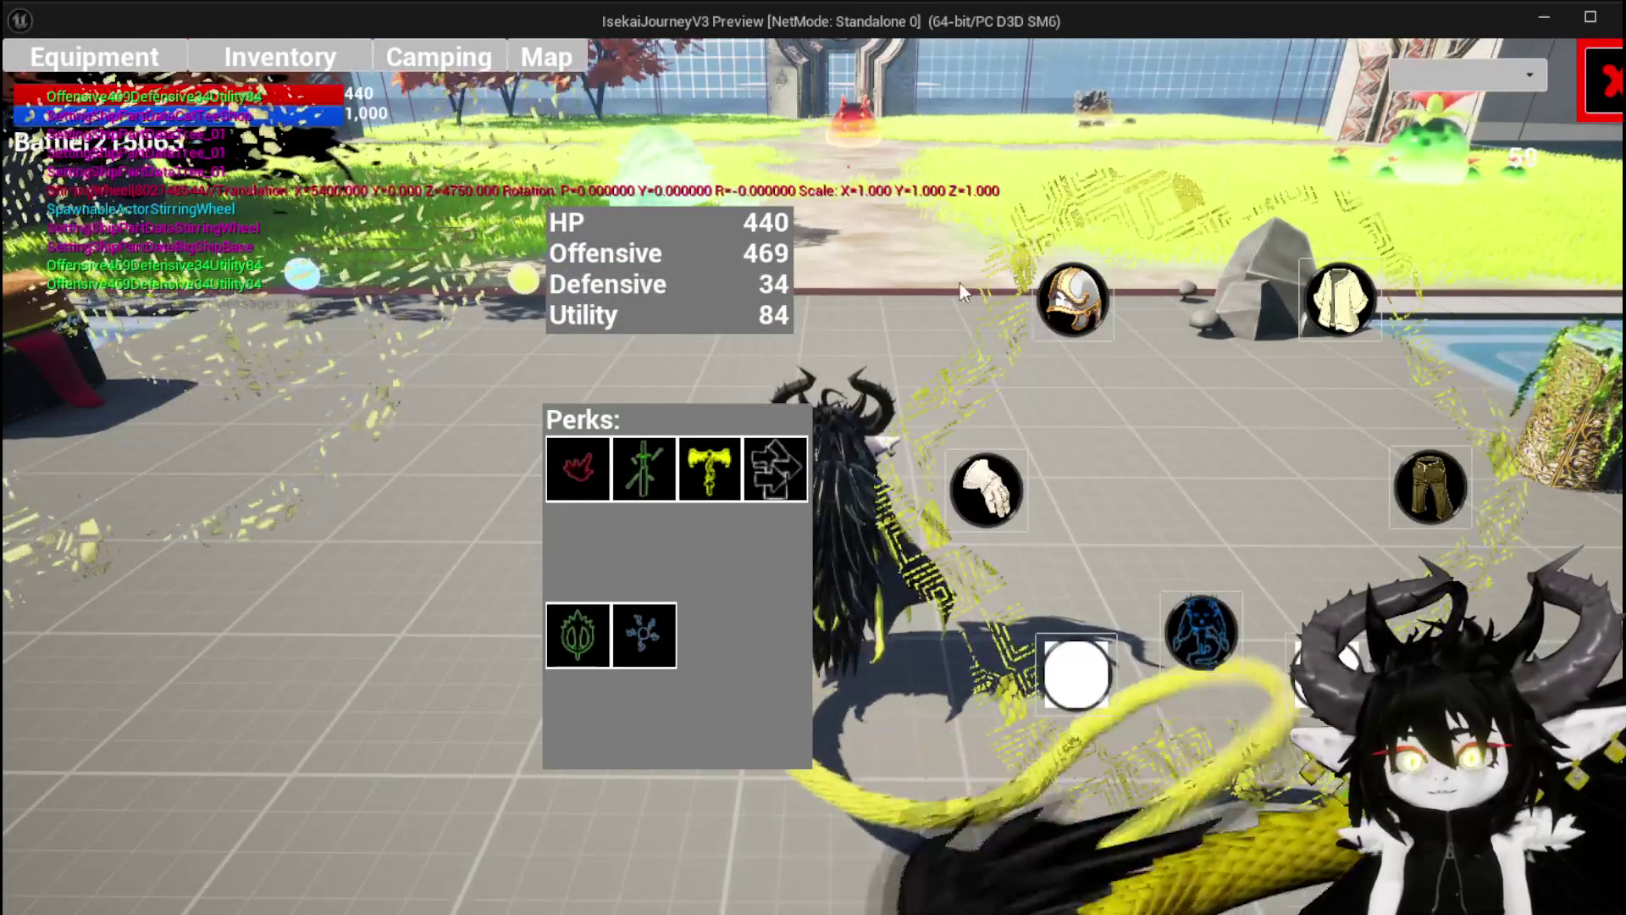
click(170, 269)
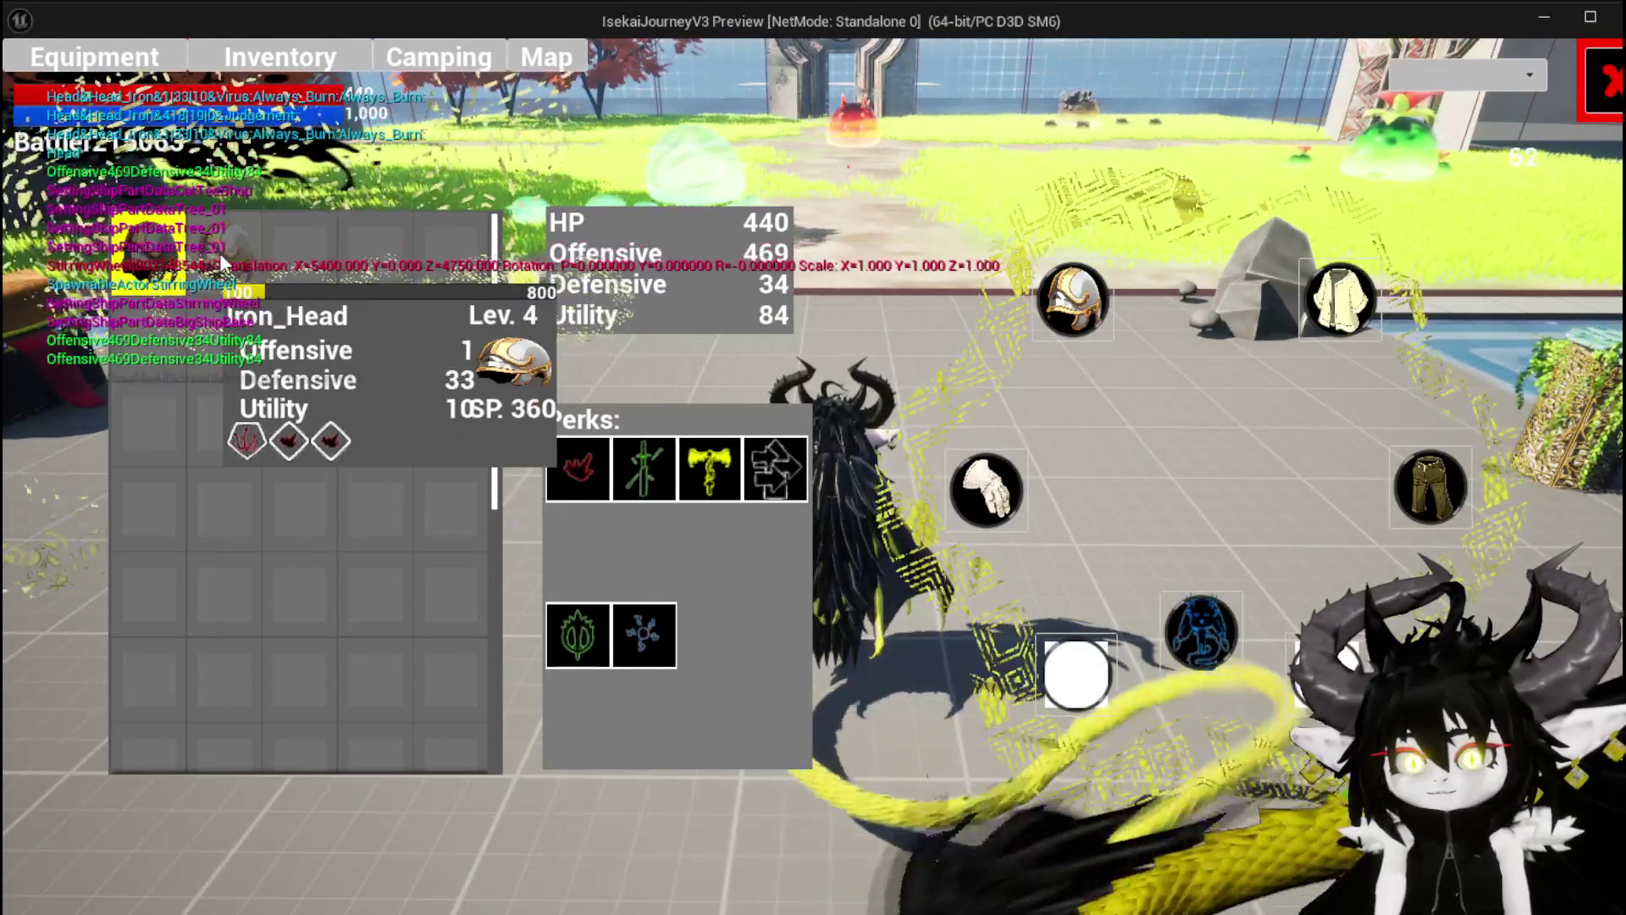
right_click(222, 252)
click(635, 275)
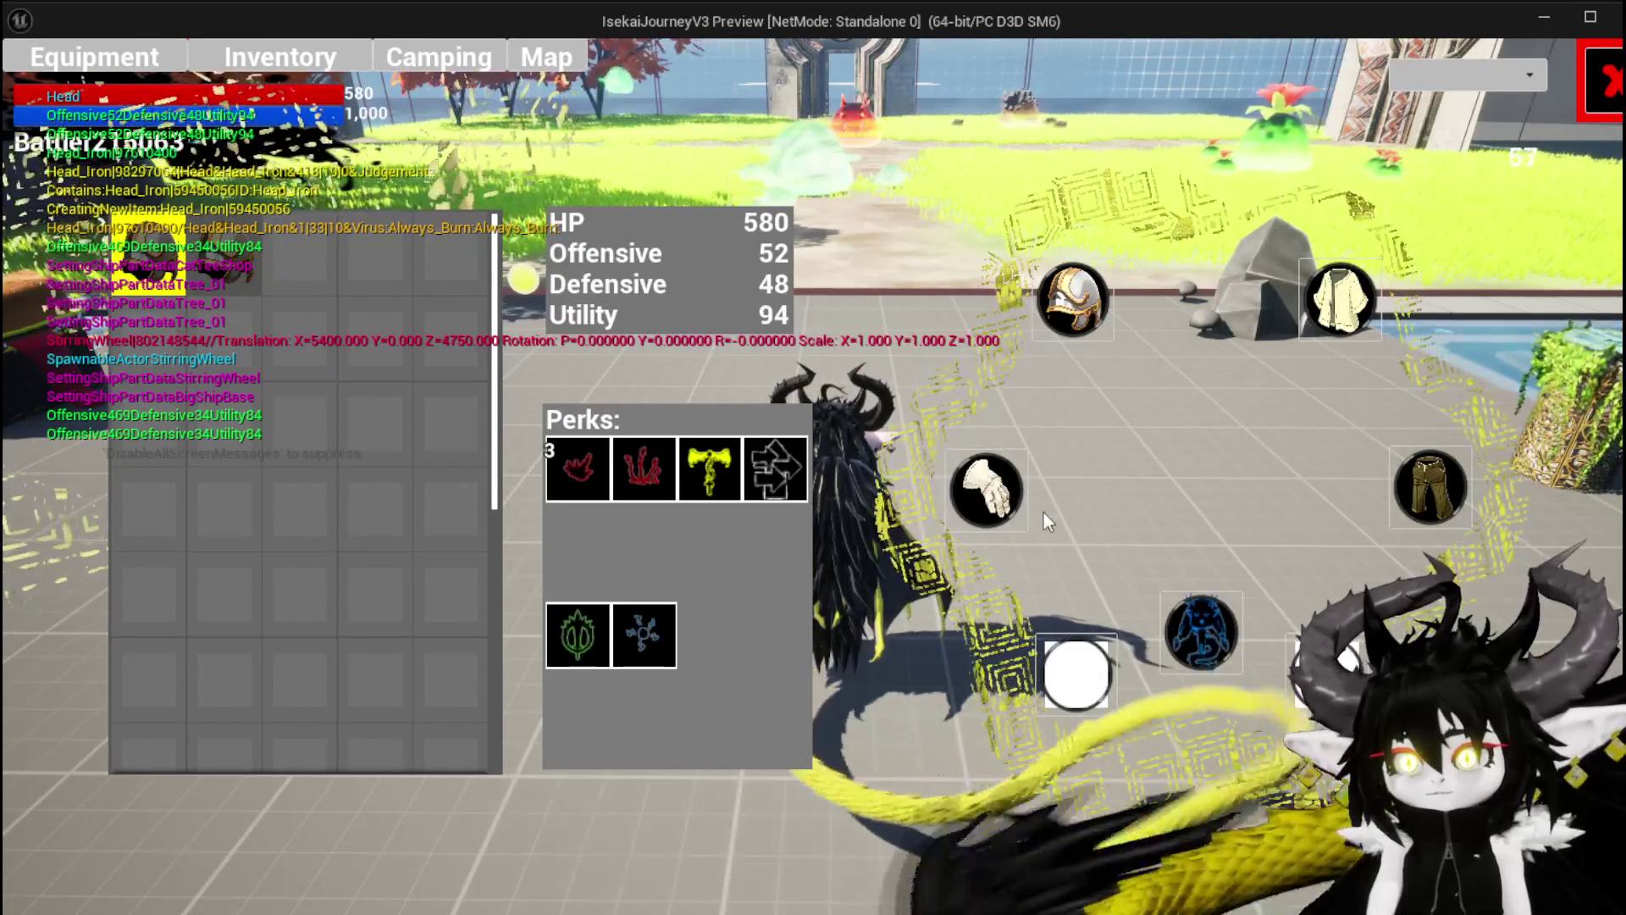
Close the equipment screen and run at the red slime to trigger the fight
key(i)
key(w)
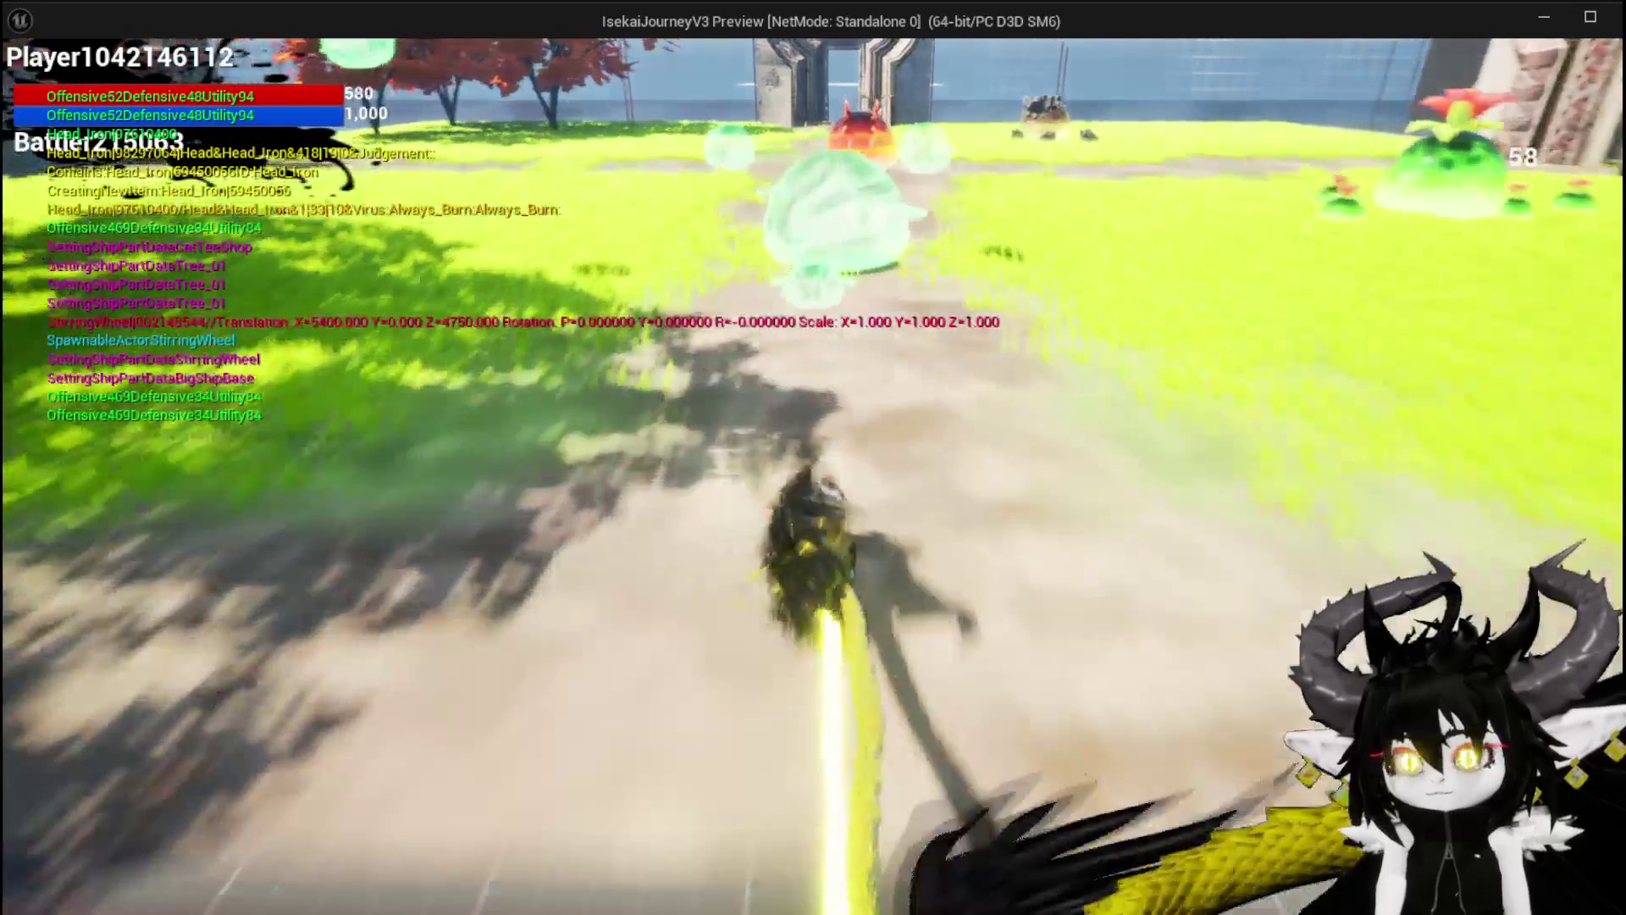
key(space)
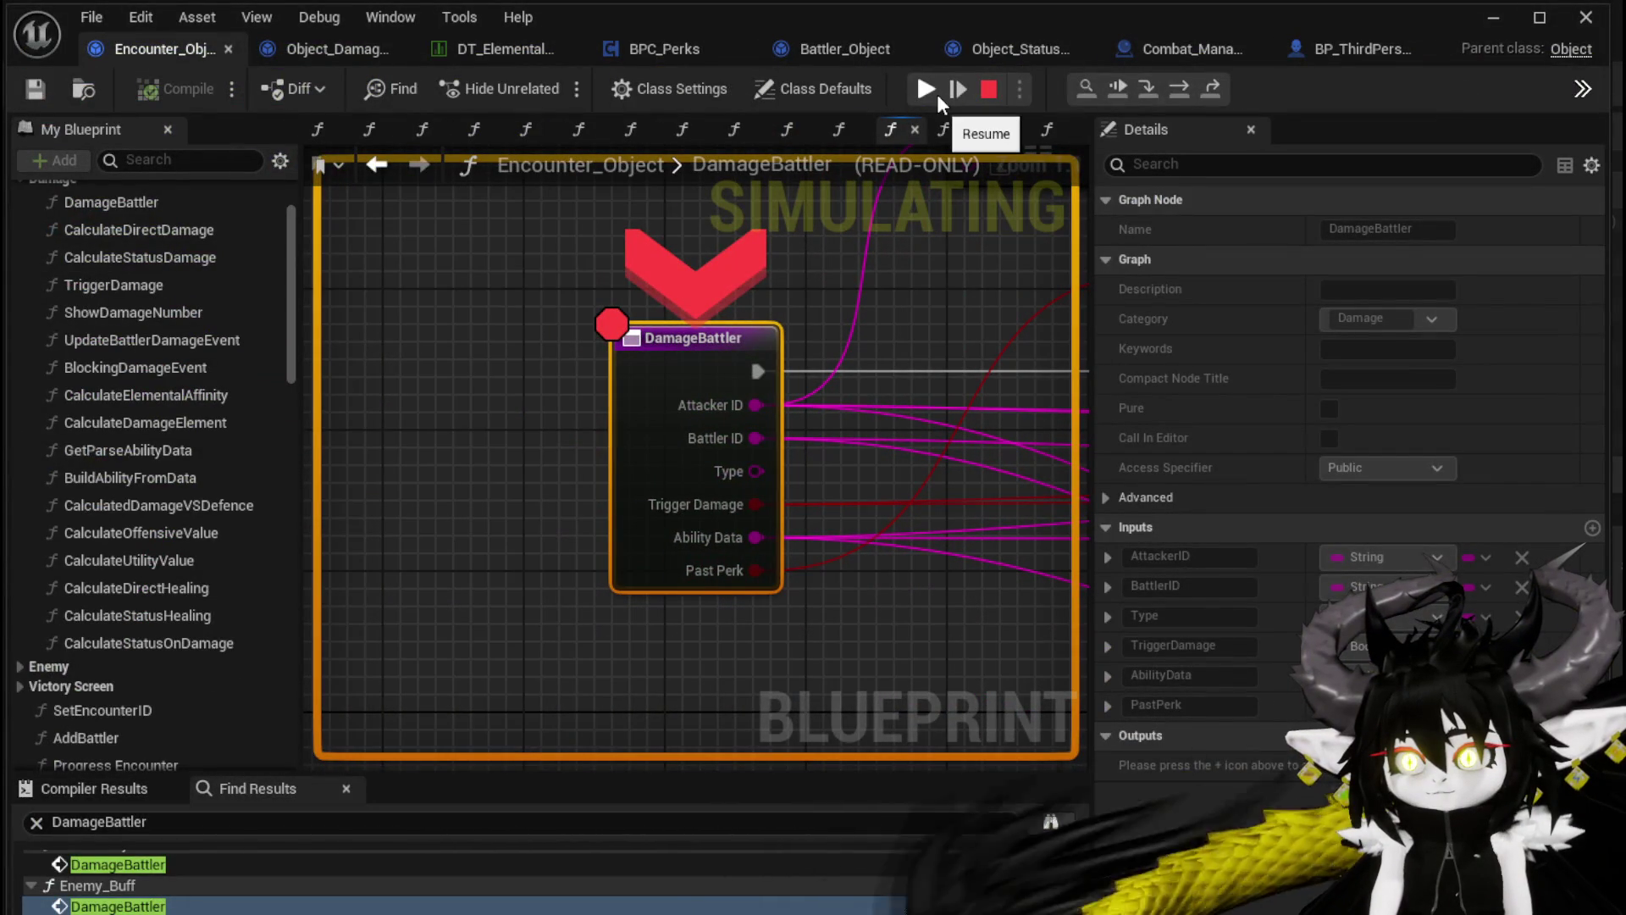
Resume past the DamageBattler, TypeCheck and Add Status breakpoints back into the game
click(929, 93)
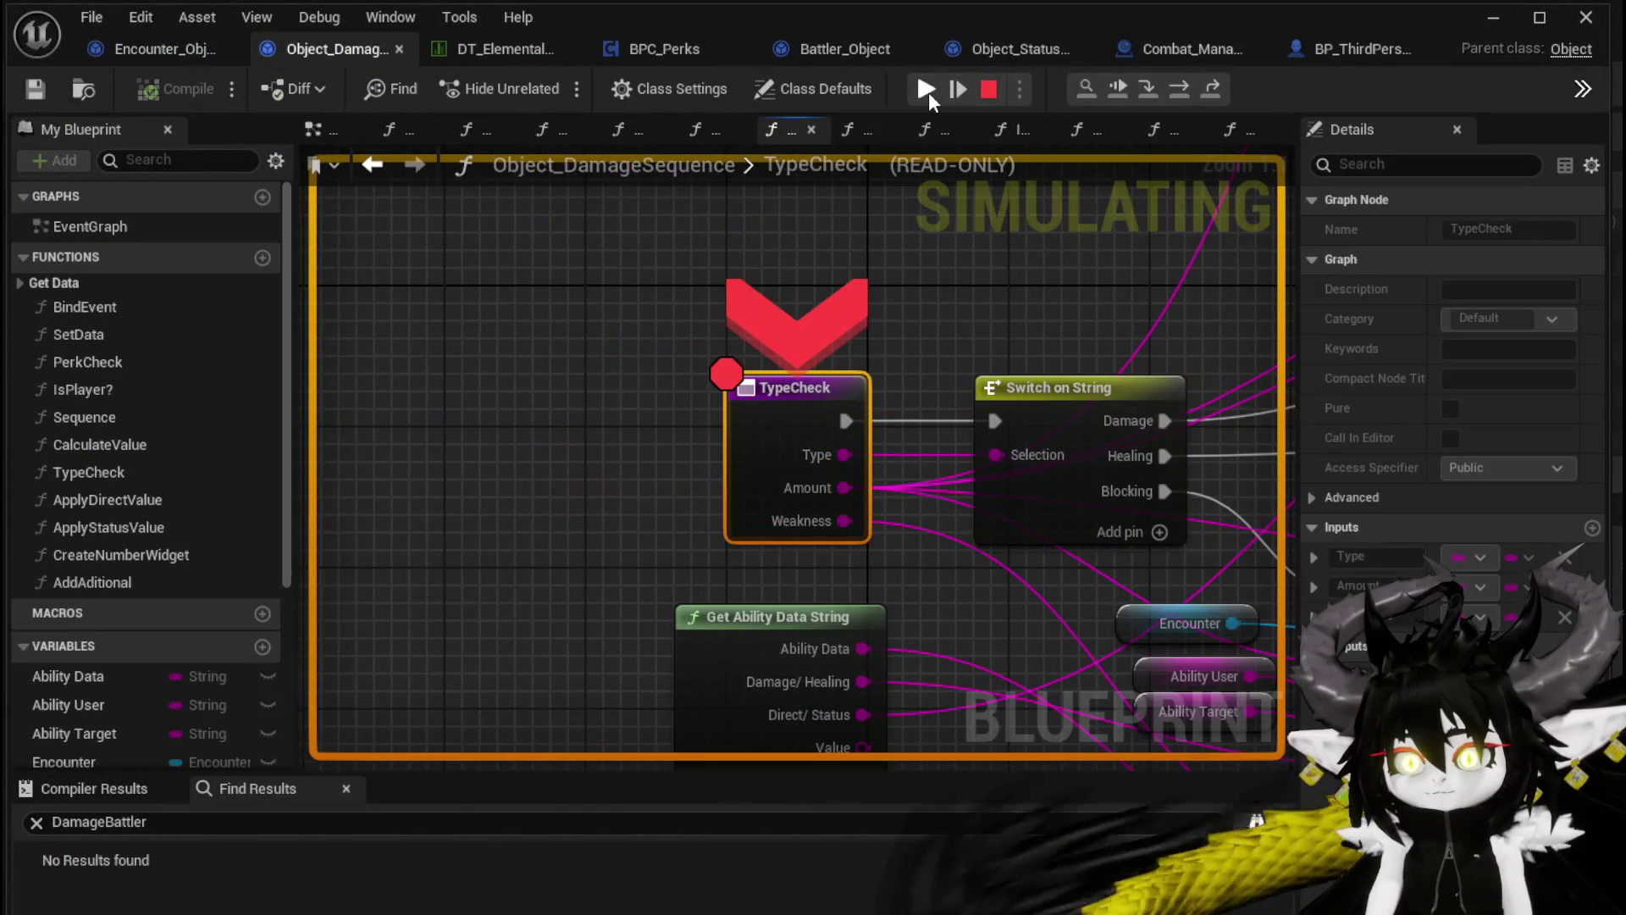
click(928, 93)
click(928, 93)
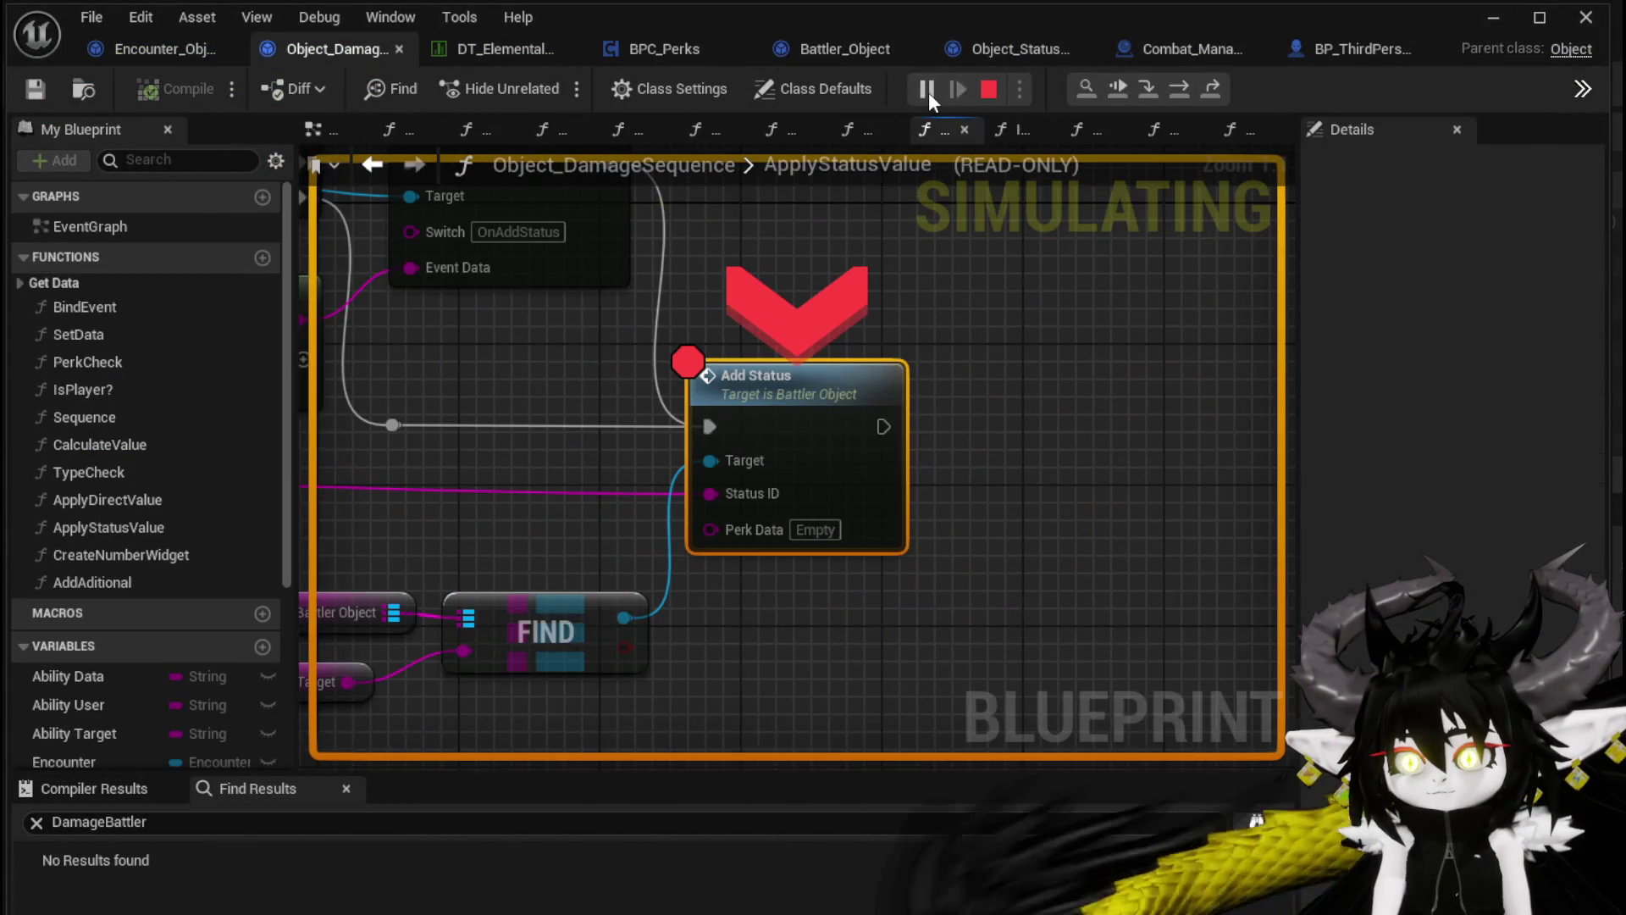
click(928, 93)
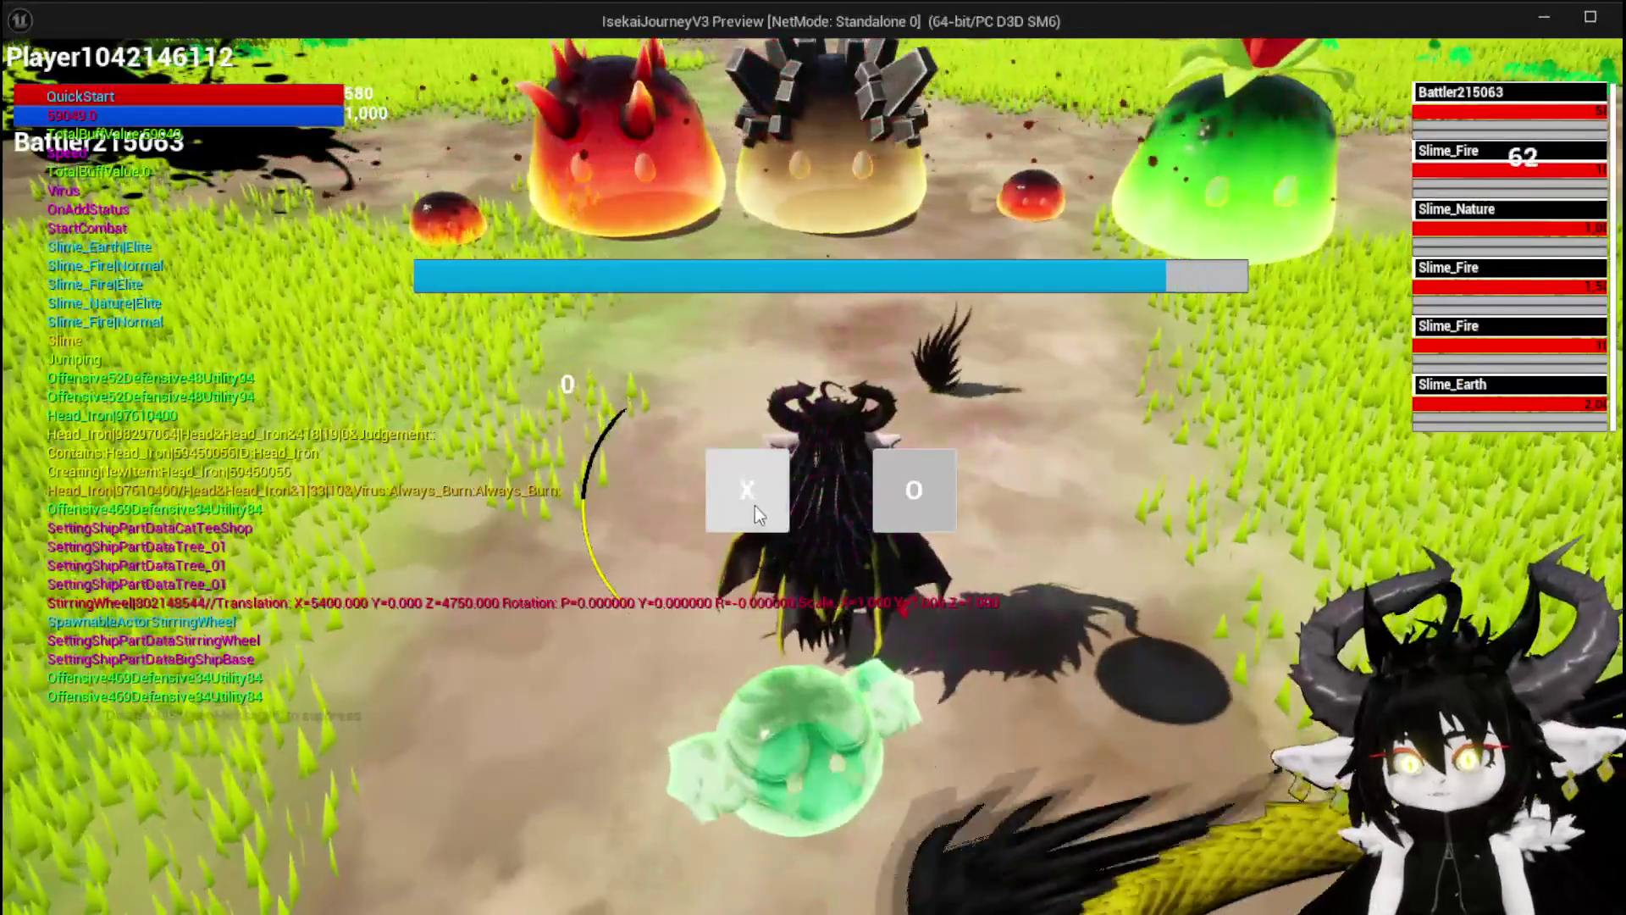
Start the battle, play the Movement card, and resume through the perk, TypeCheck and AddStatus breakpoints
click(755, 506)
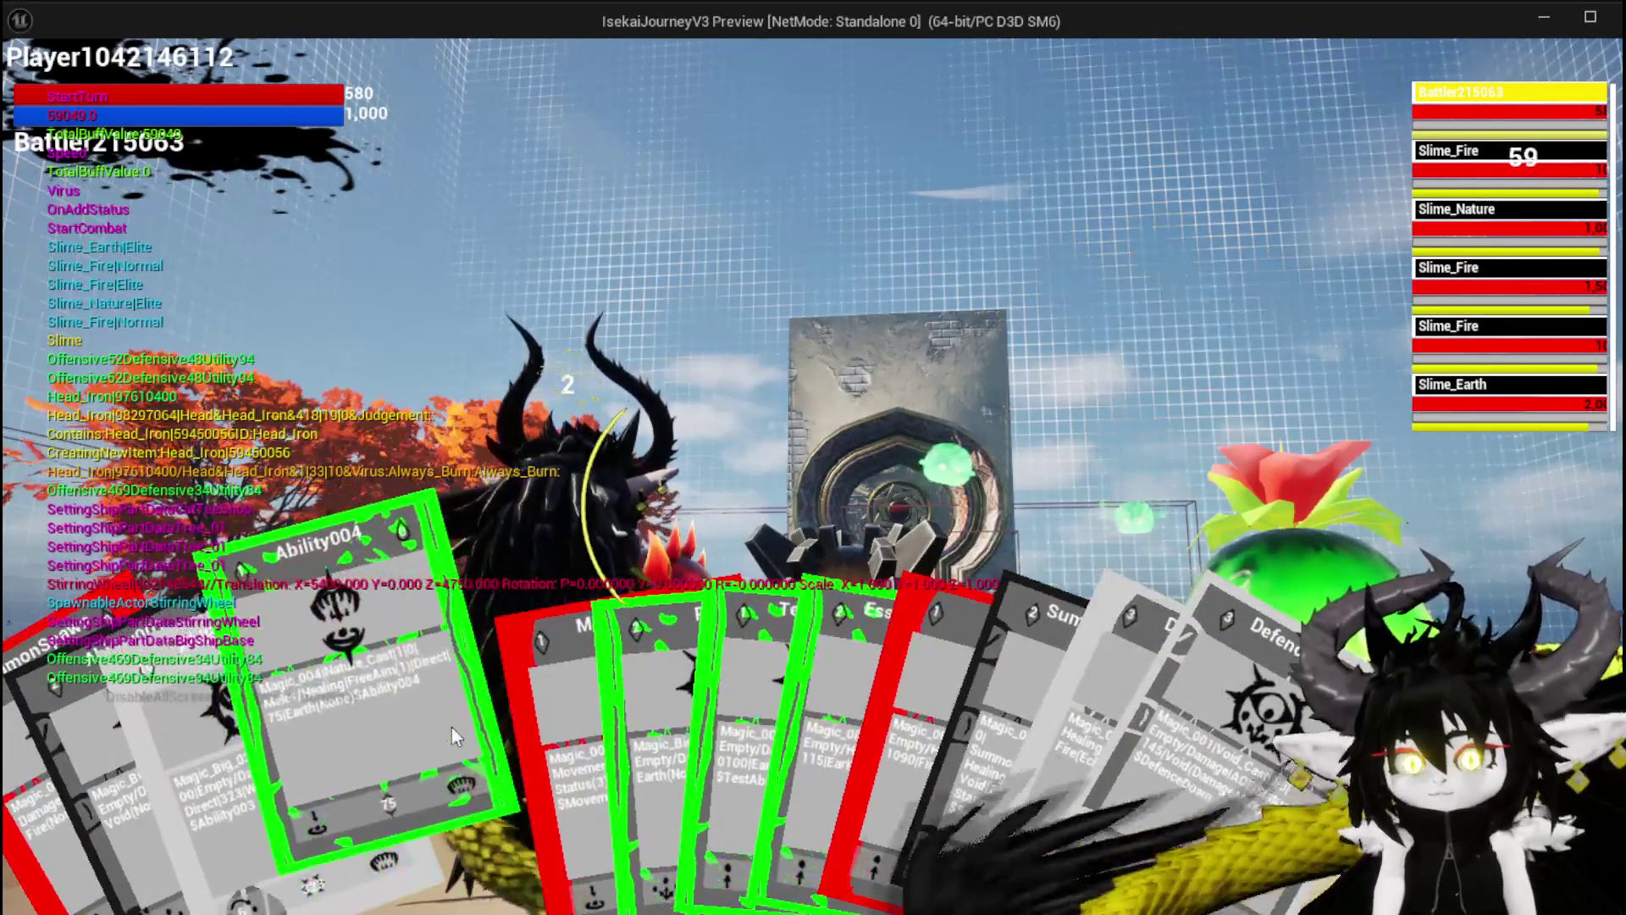
click(528, 723)
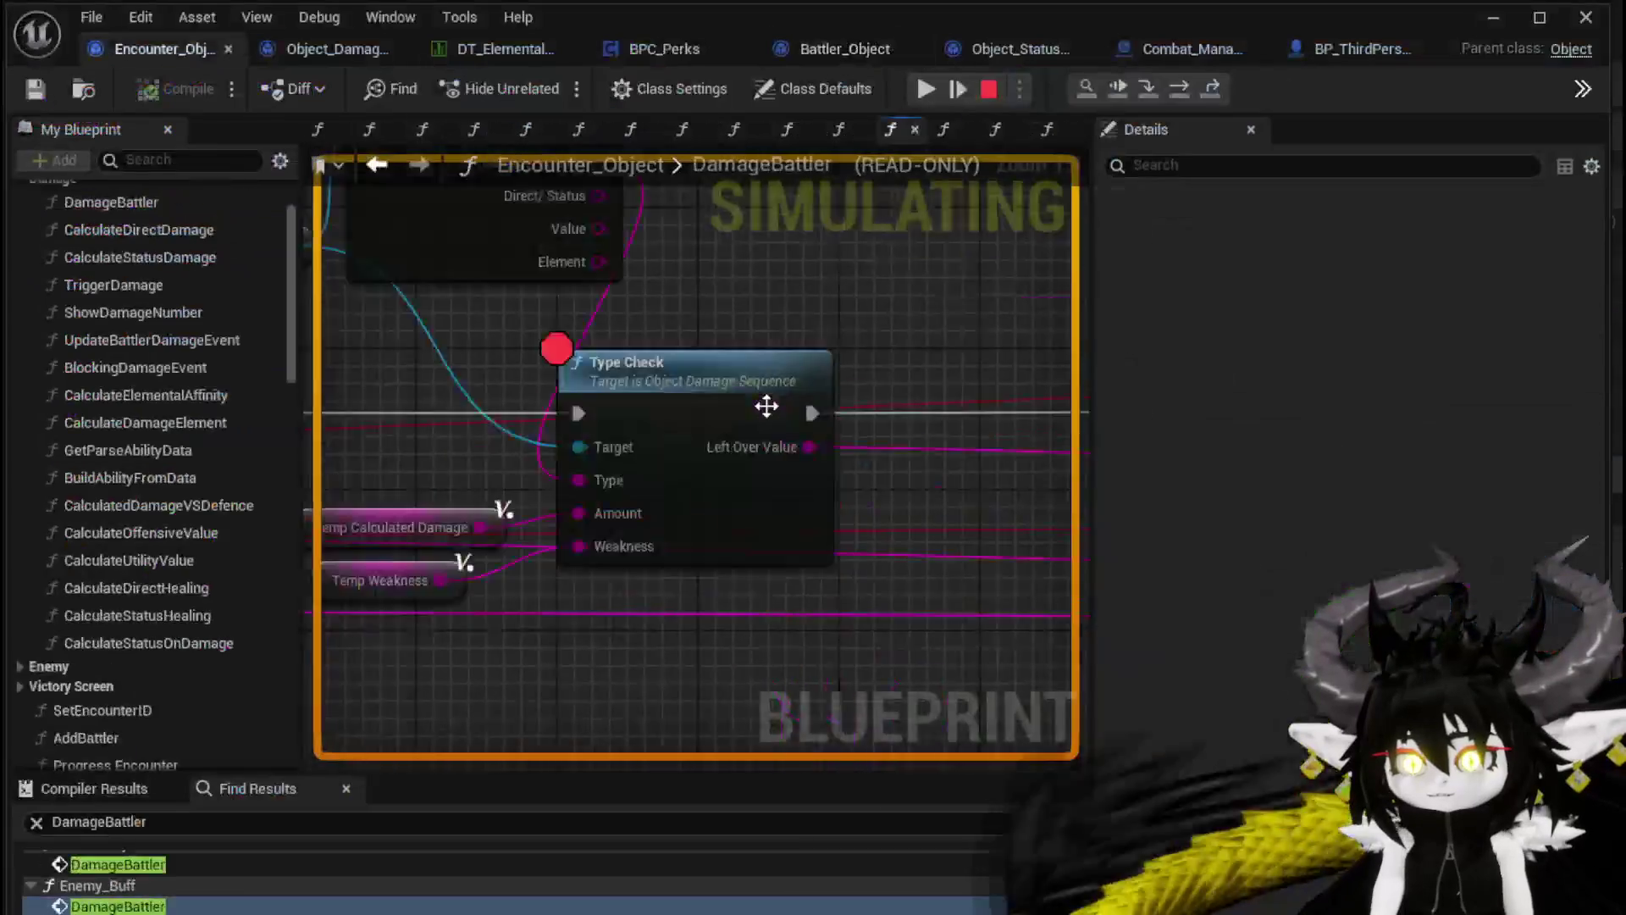
mouse_move(768, 421)
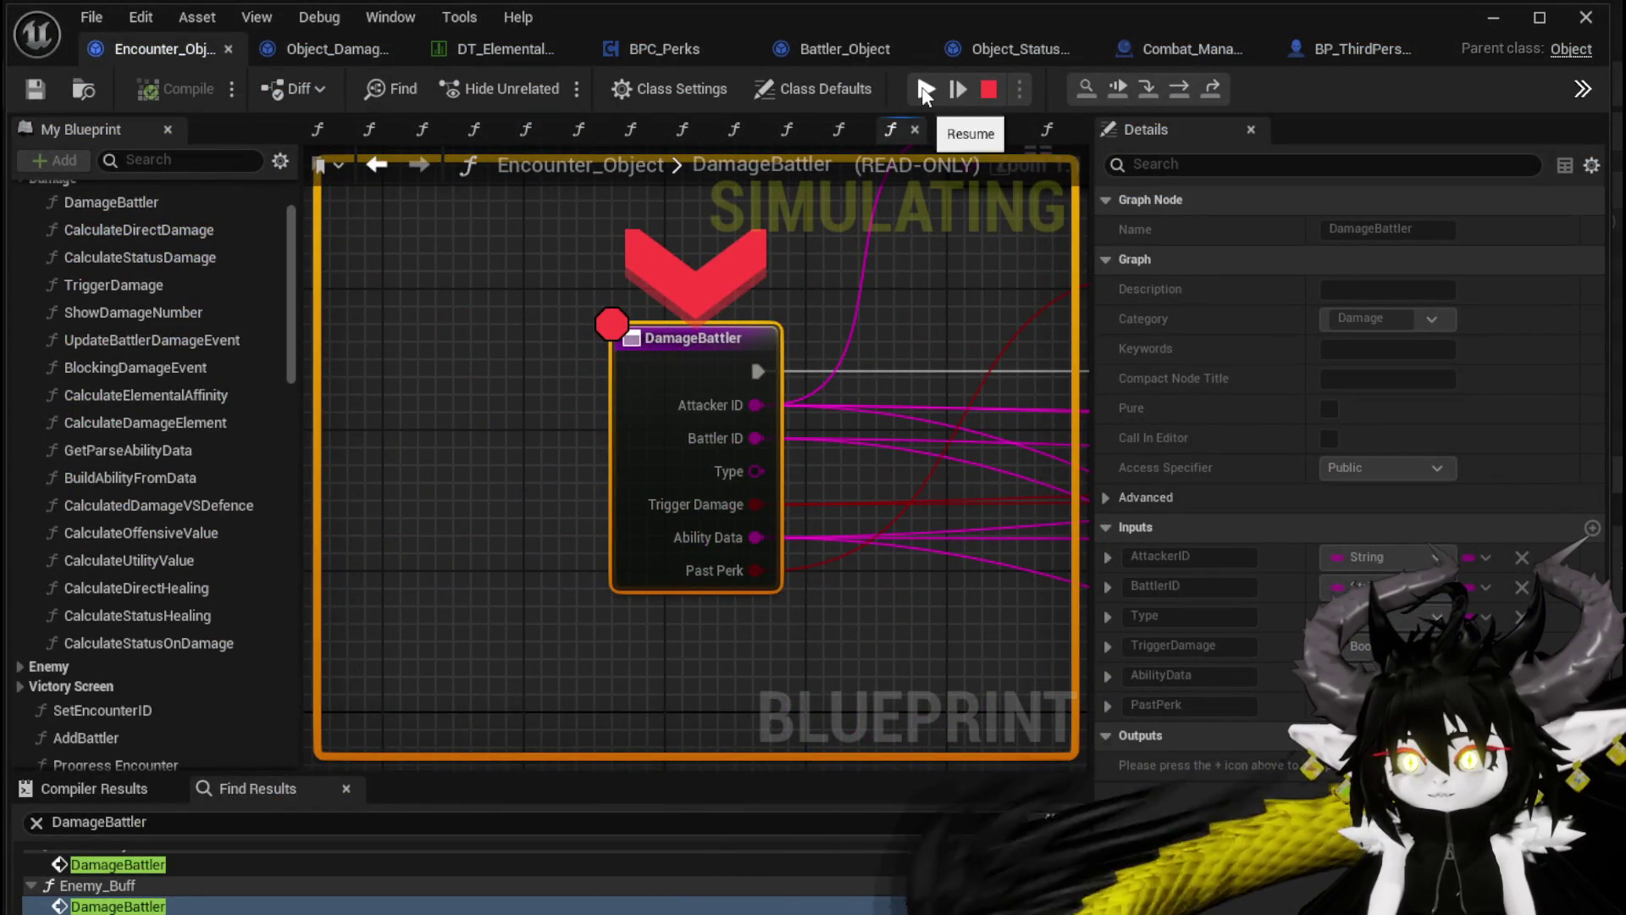
click(925, 91)
click(926, 91)
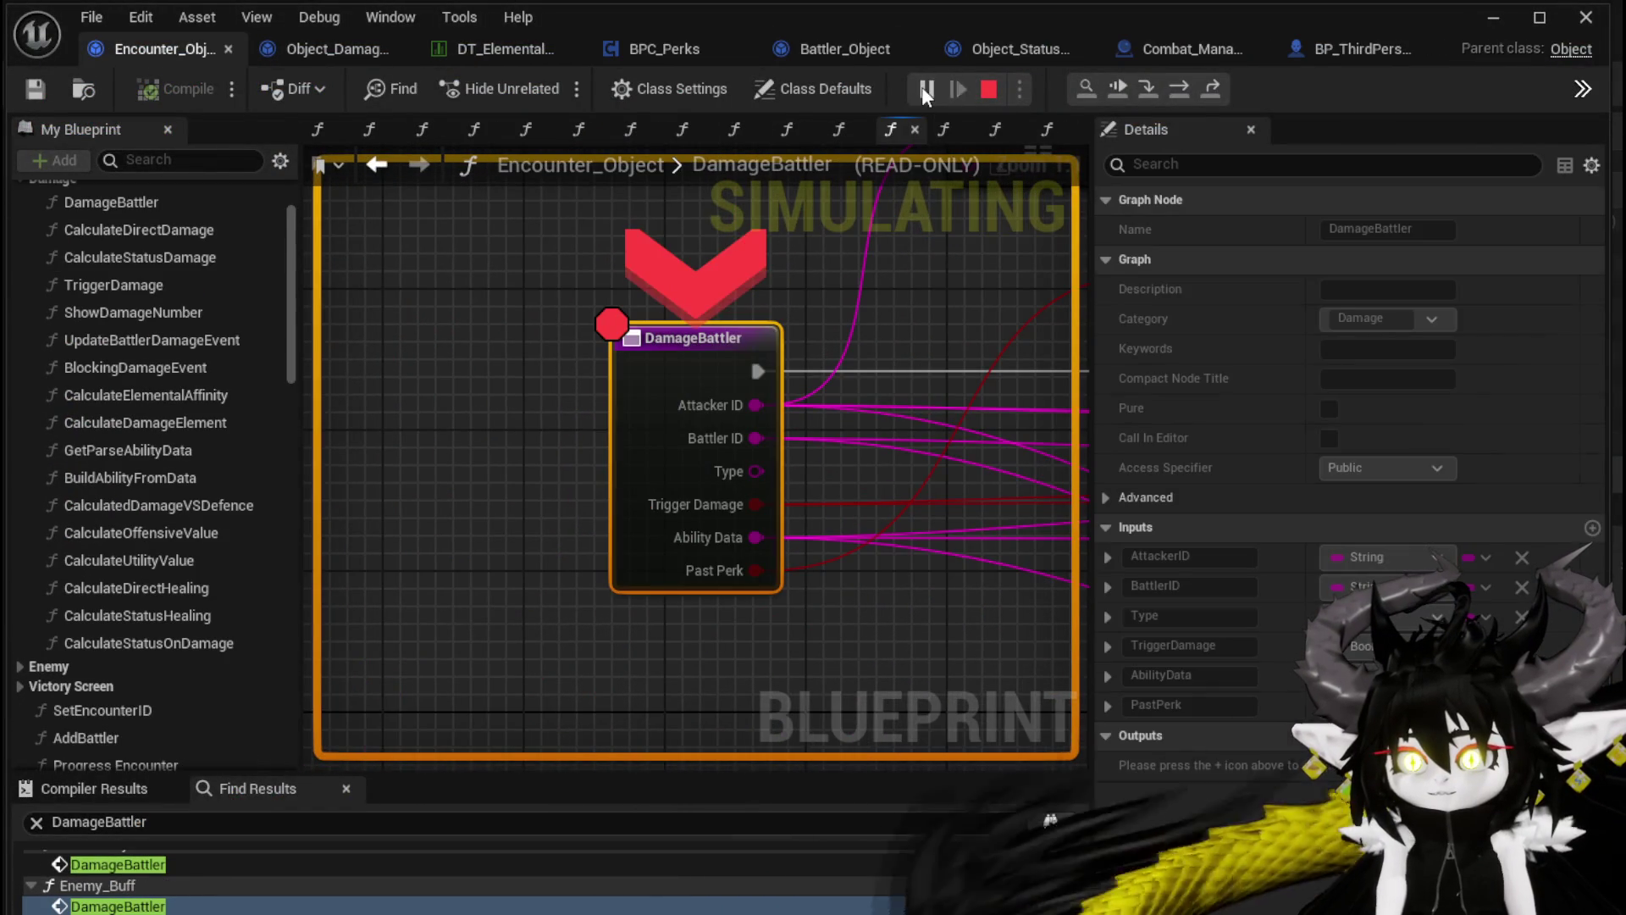
click(925, 89)
click(926, 90)
click(925, 90)
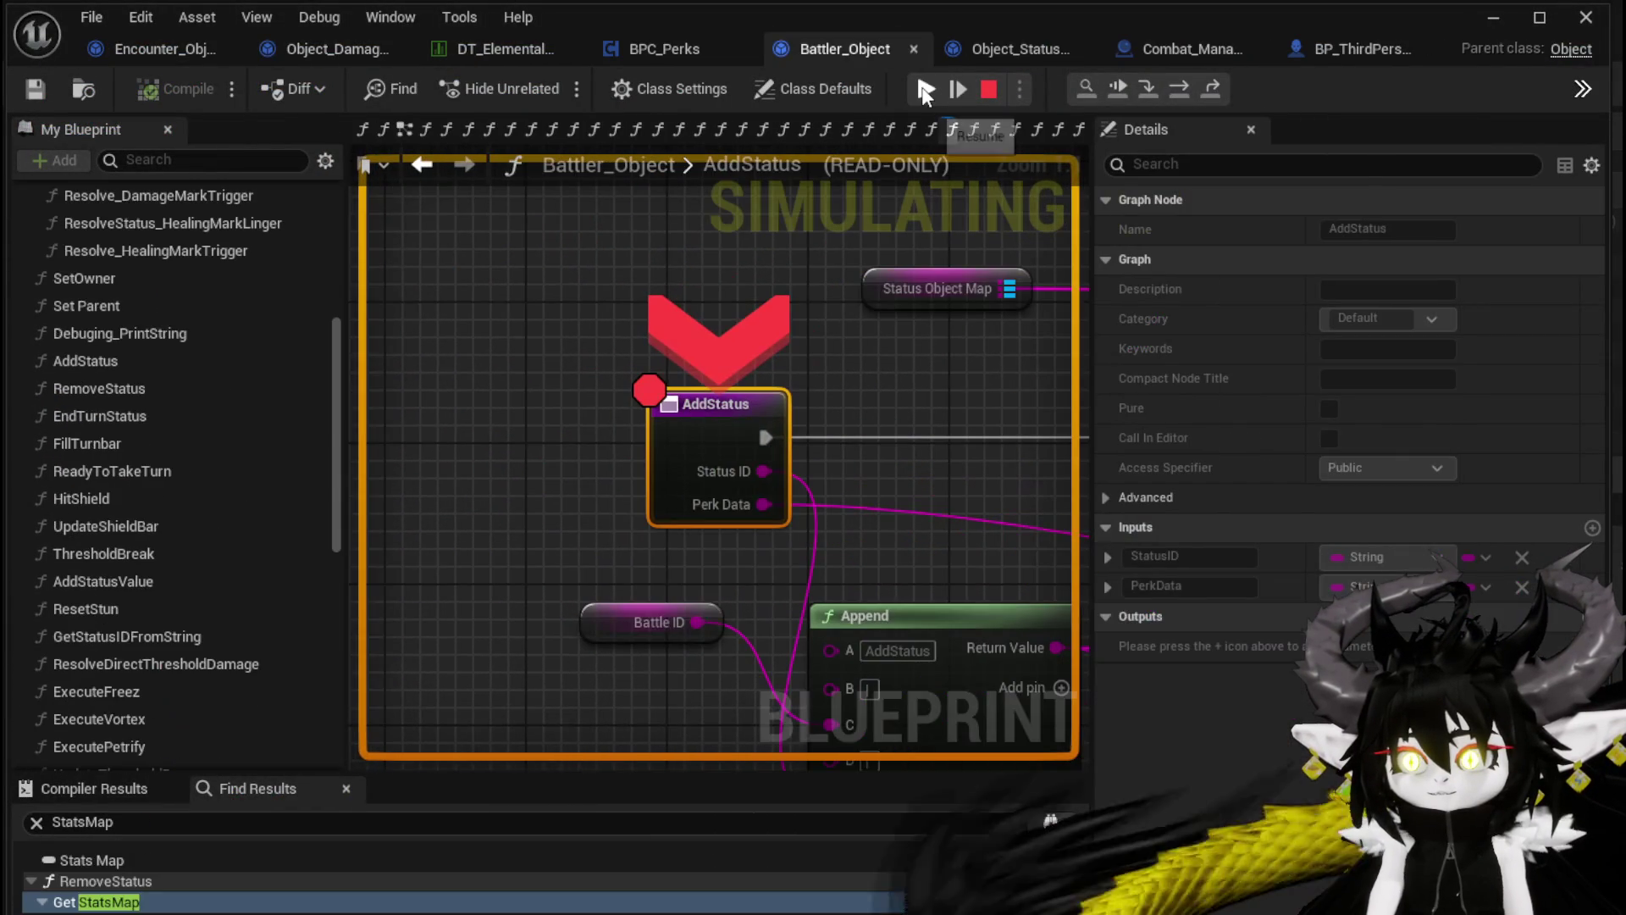
click(925, 90)
click(925, 90)
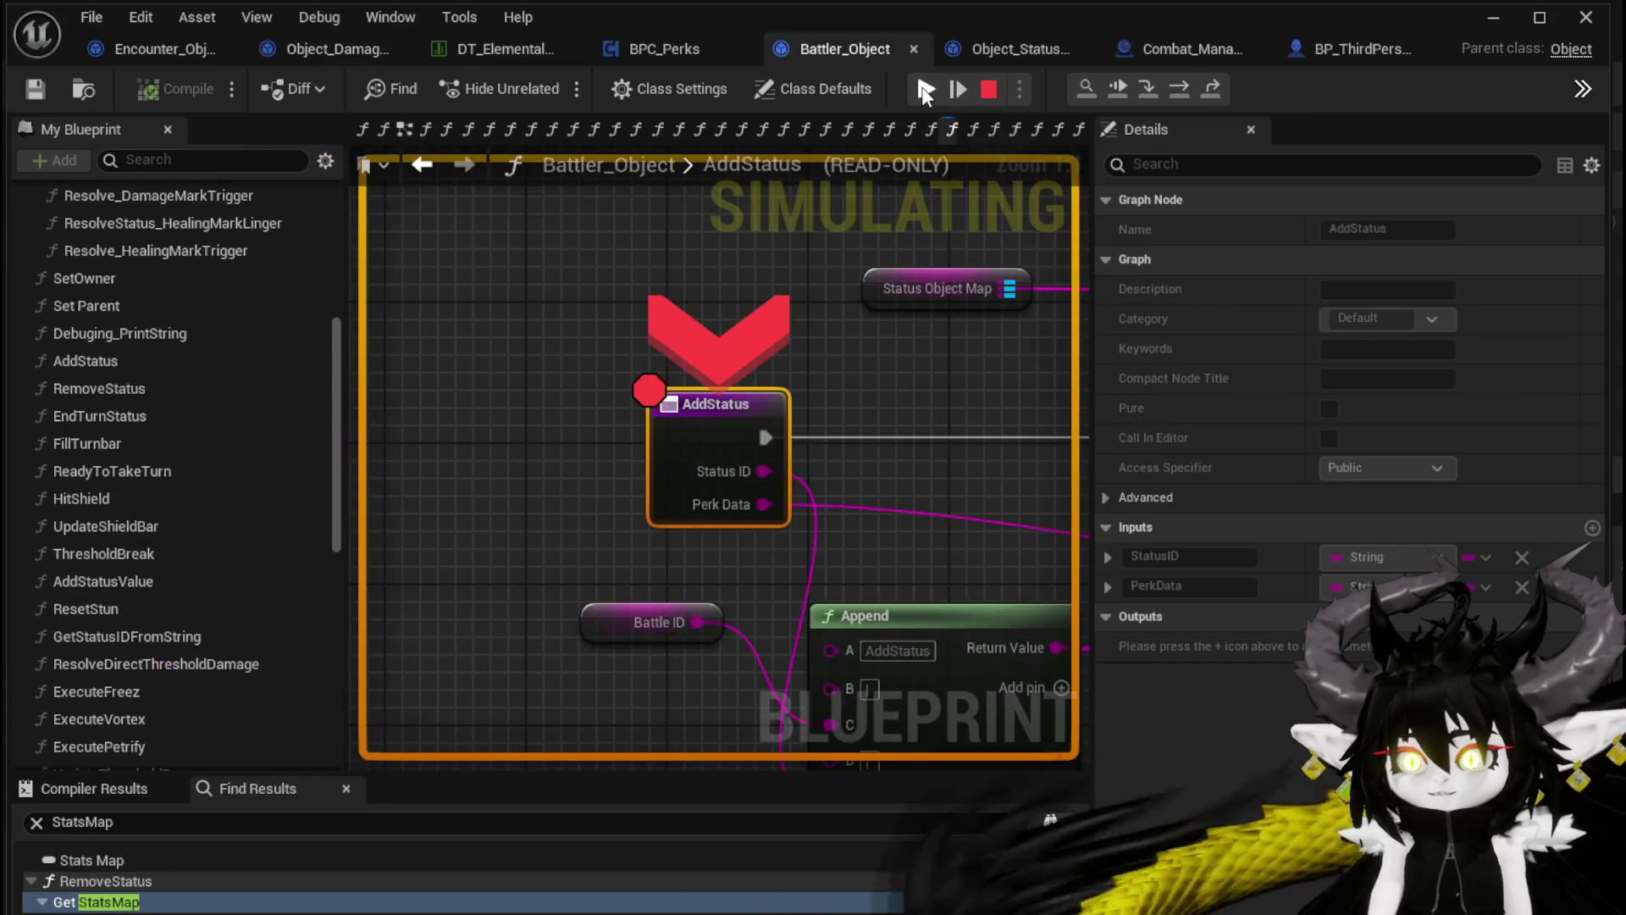
click(926, 90)
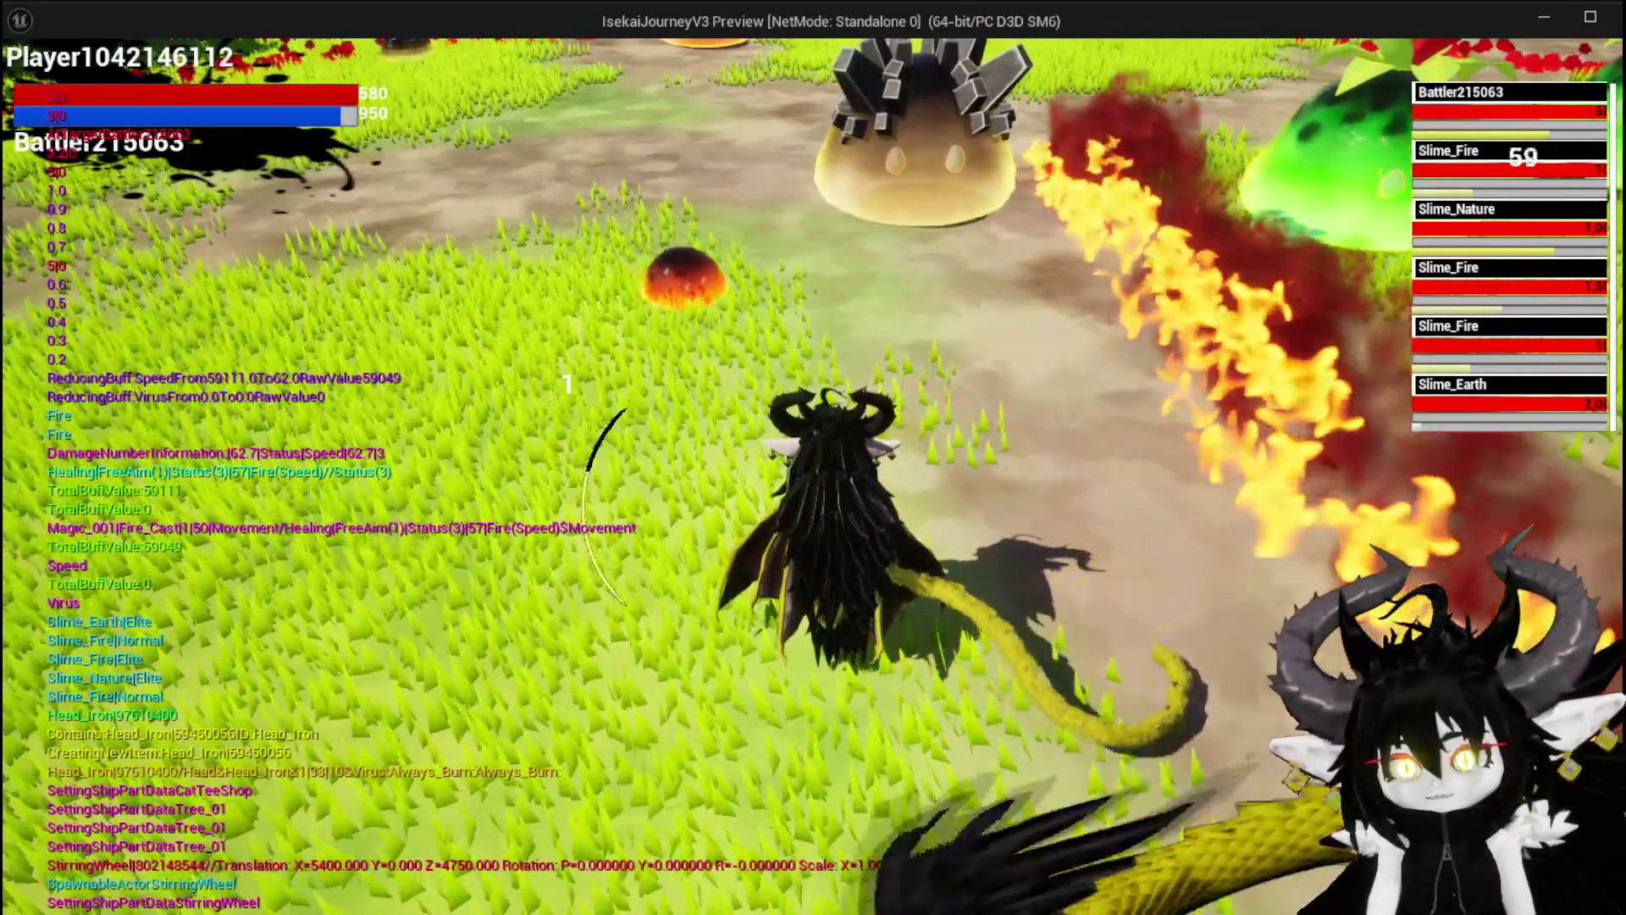
Switch back to the editor, where the attack has halted at Encounter_Object's DamageBattler breakpoint
key(alt+Tab)
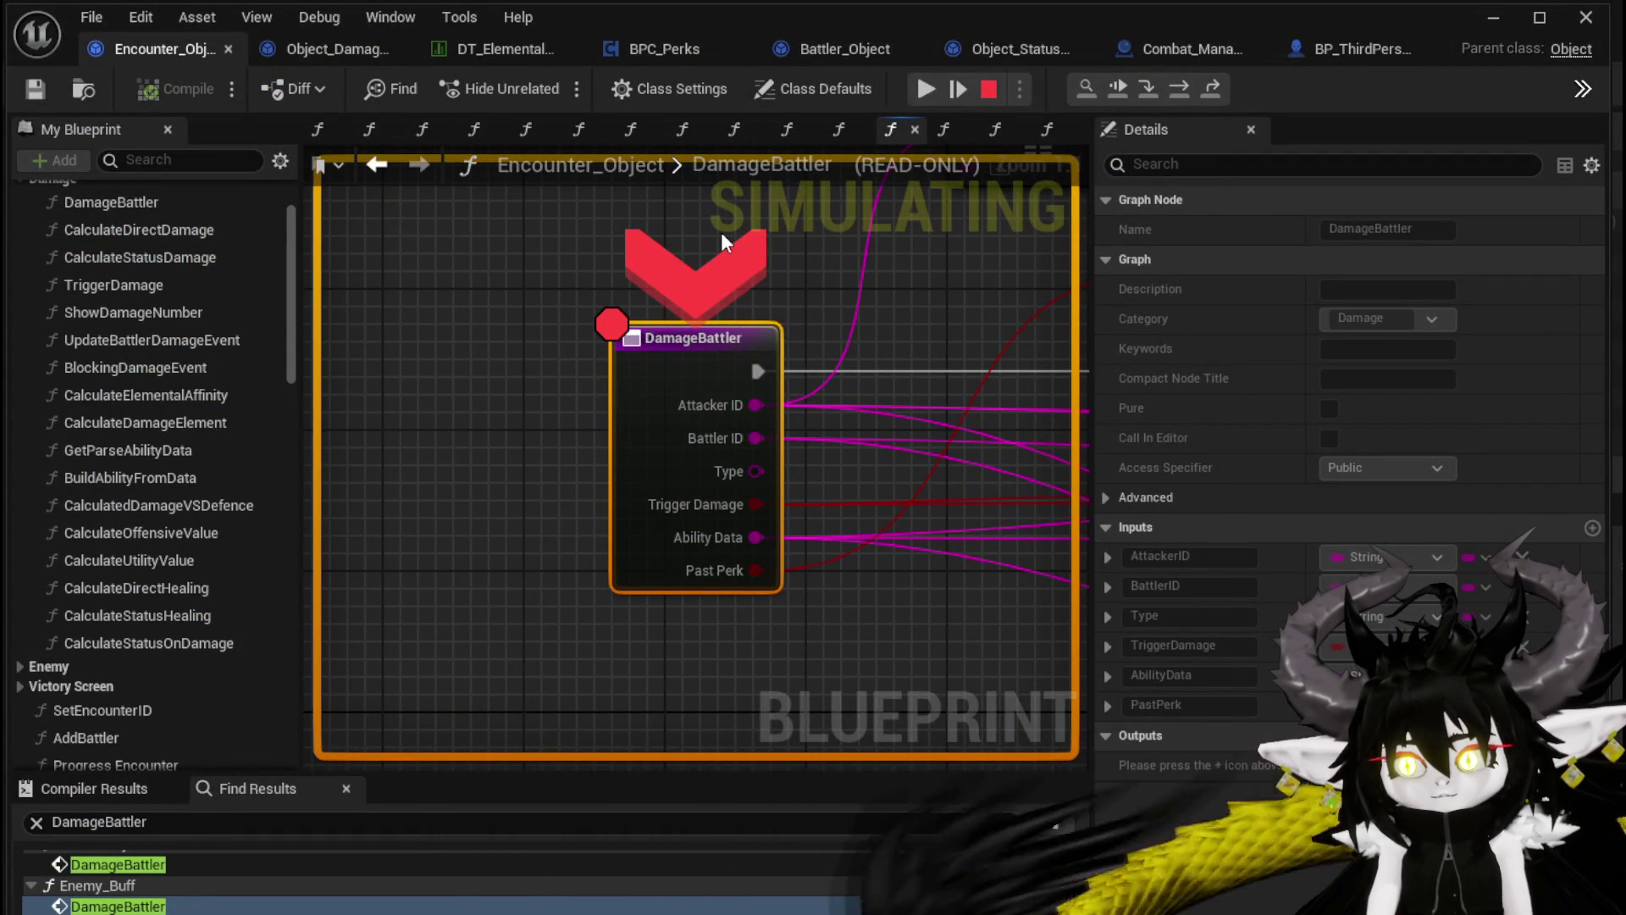
Resume past the Type Check and TypeCheck breakpoints, then stop the play session with Esc
click(923, 93)
click(926, 90)
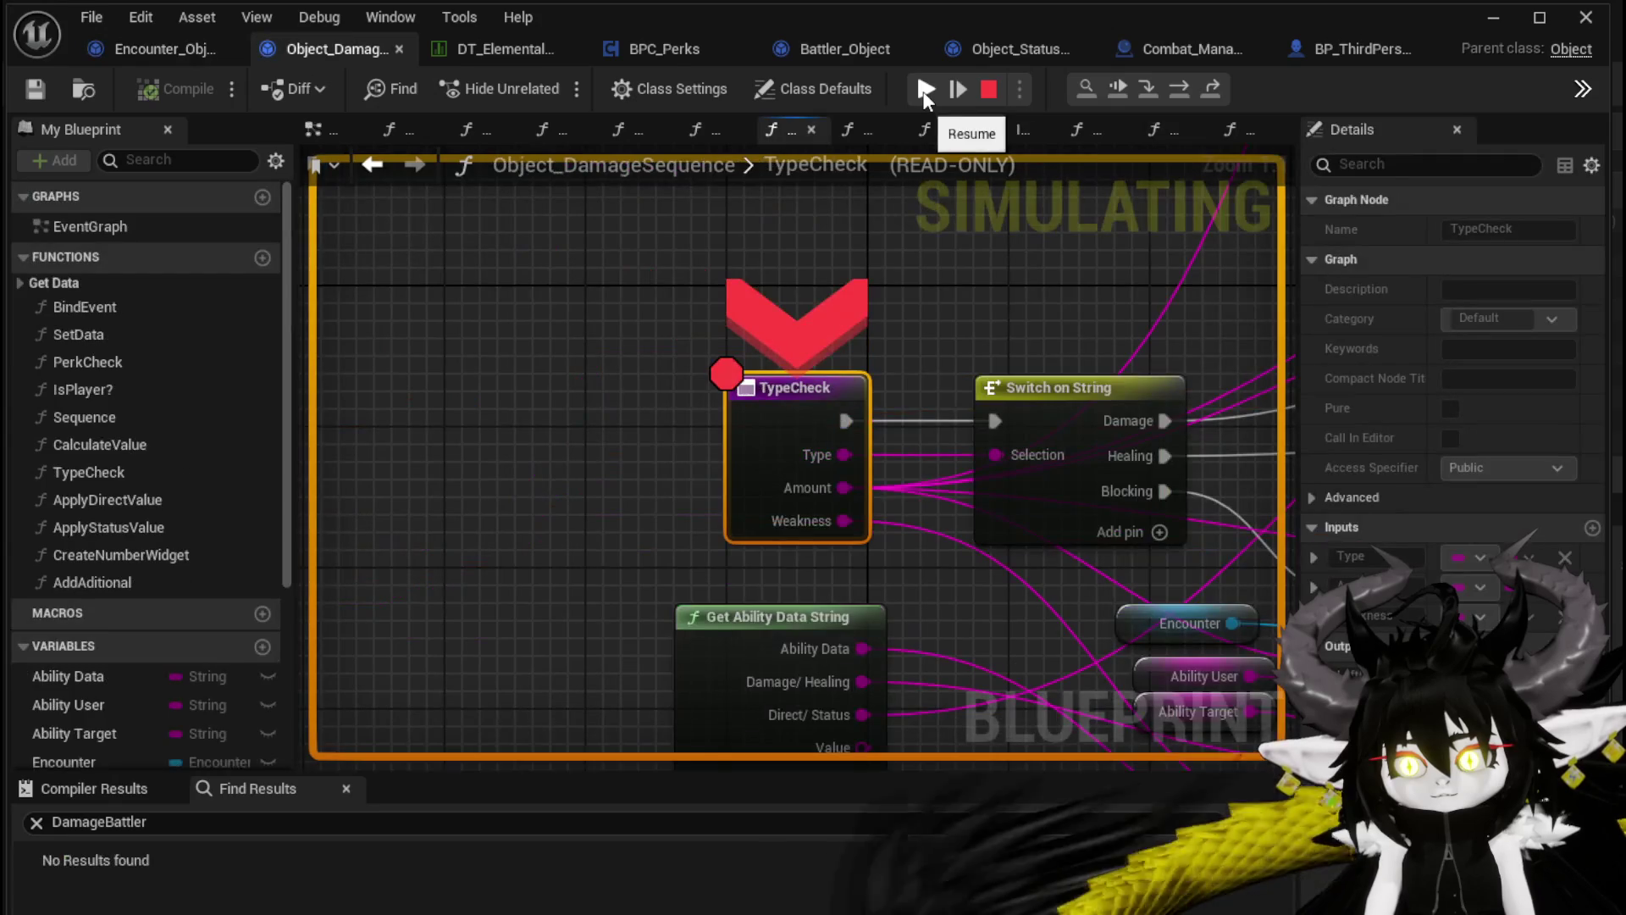
click(926, 91)
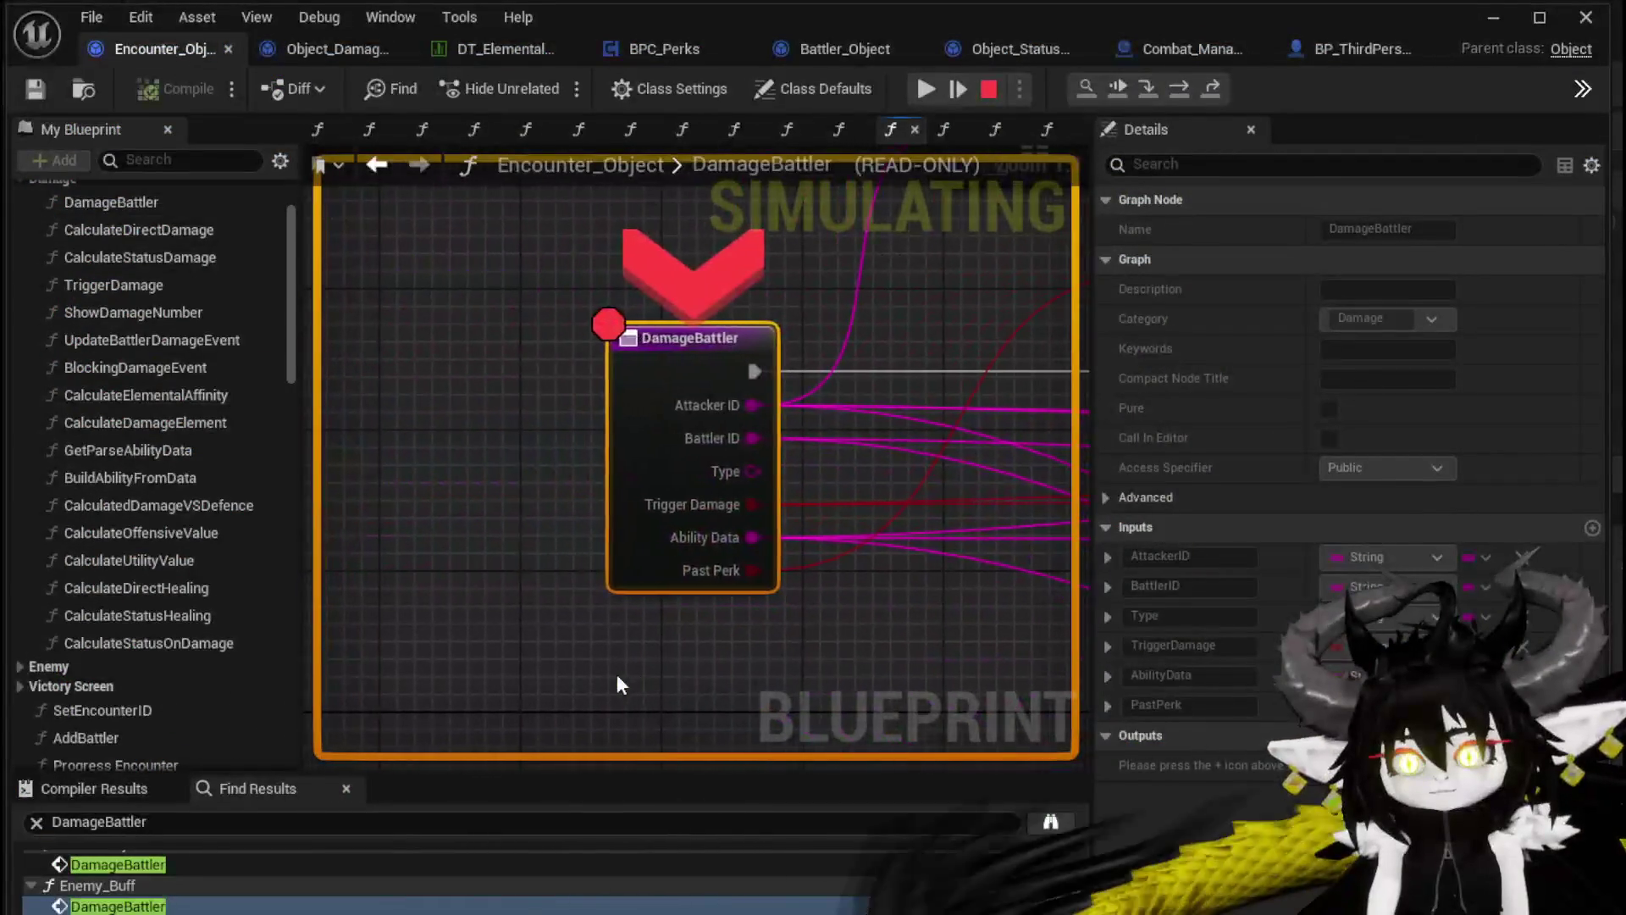
key(Escape)
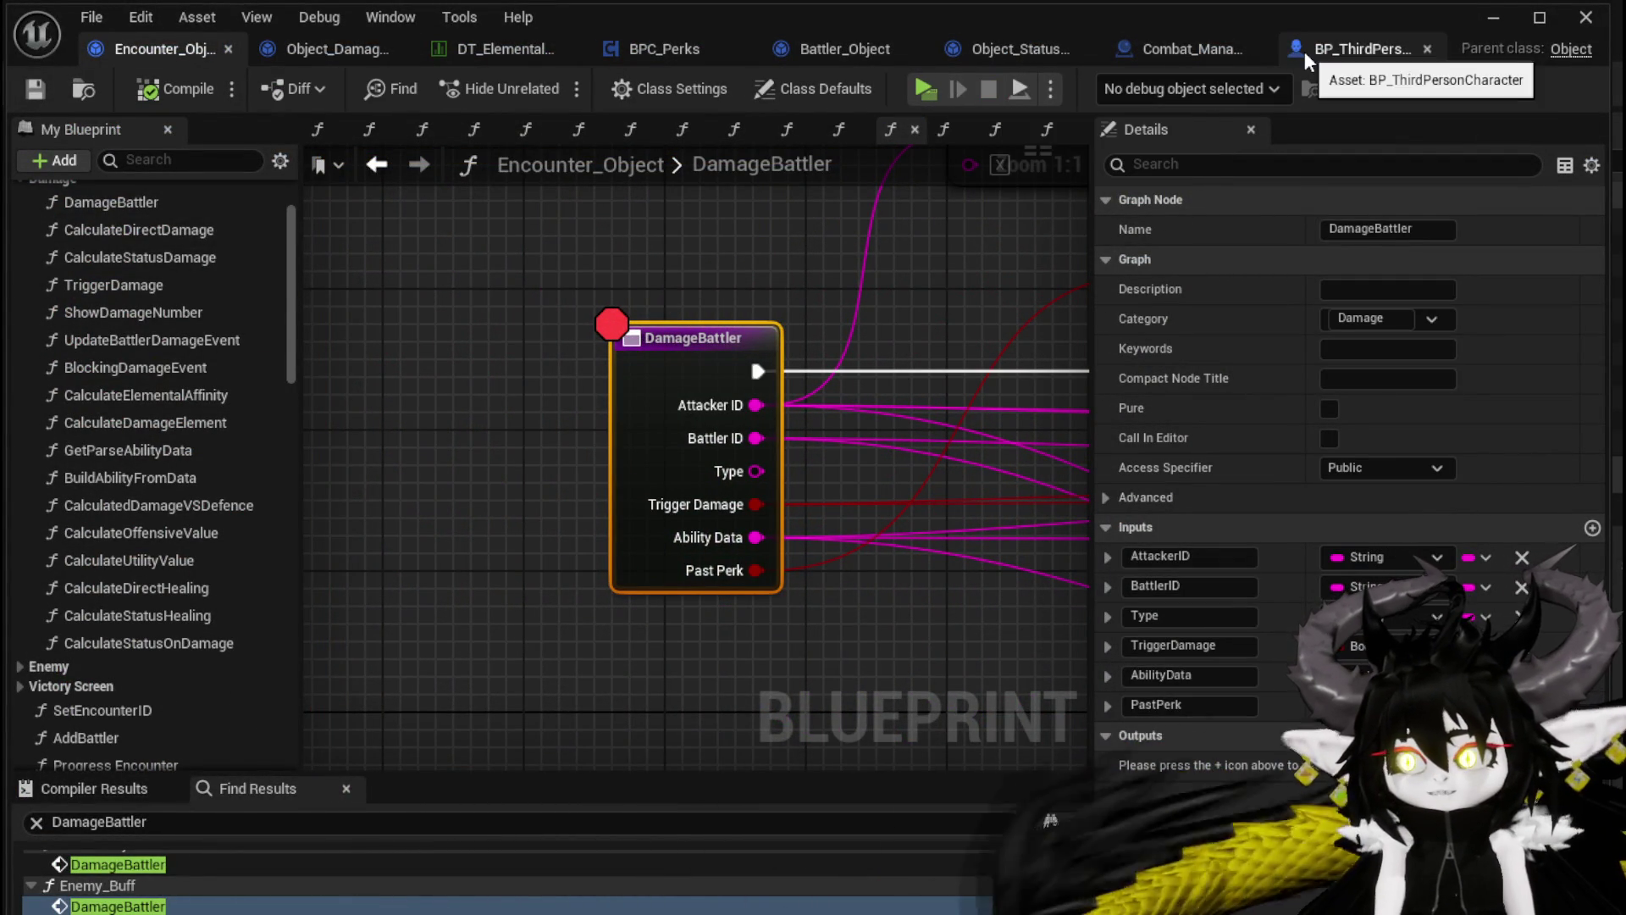
Minimize the Blueprint editor and equip the level 4 Iron_Legs, raising HP to 1,320
click(1490, 23)
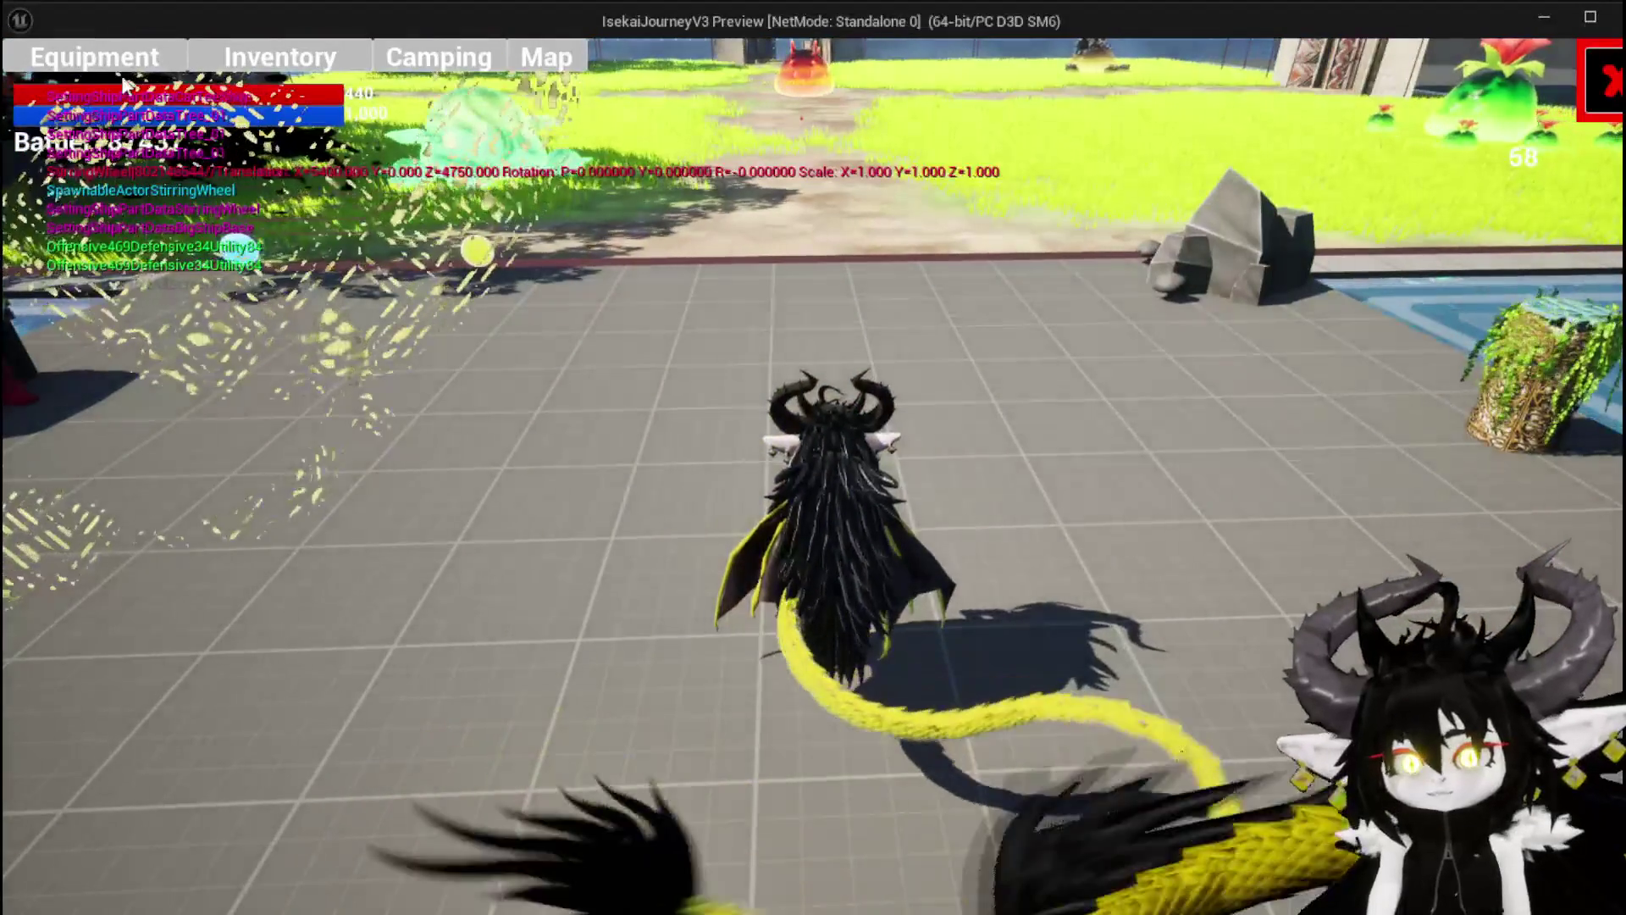
click(121, 69)
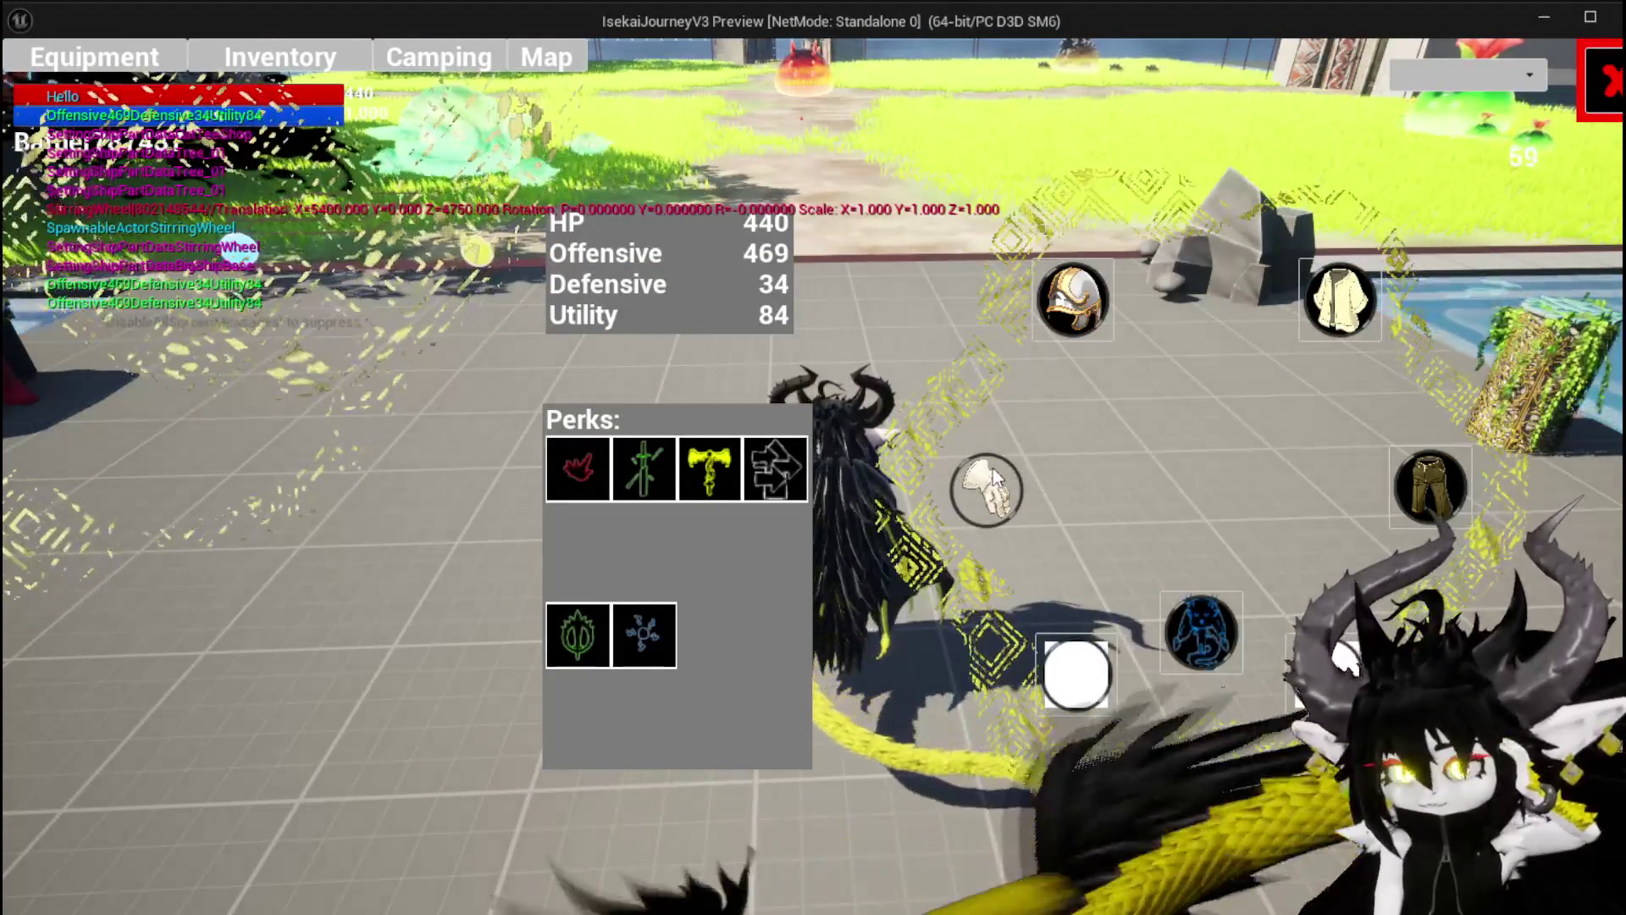
click(993, 474)
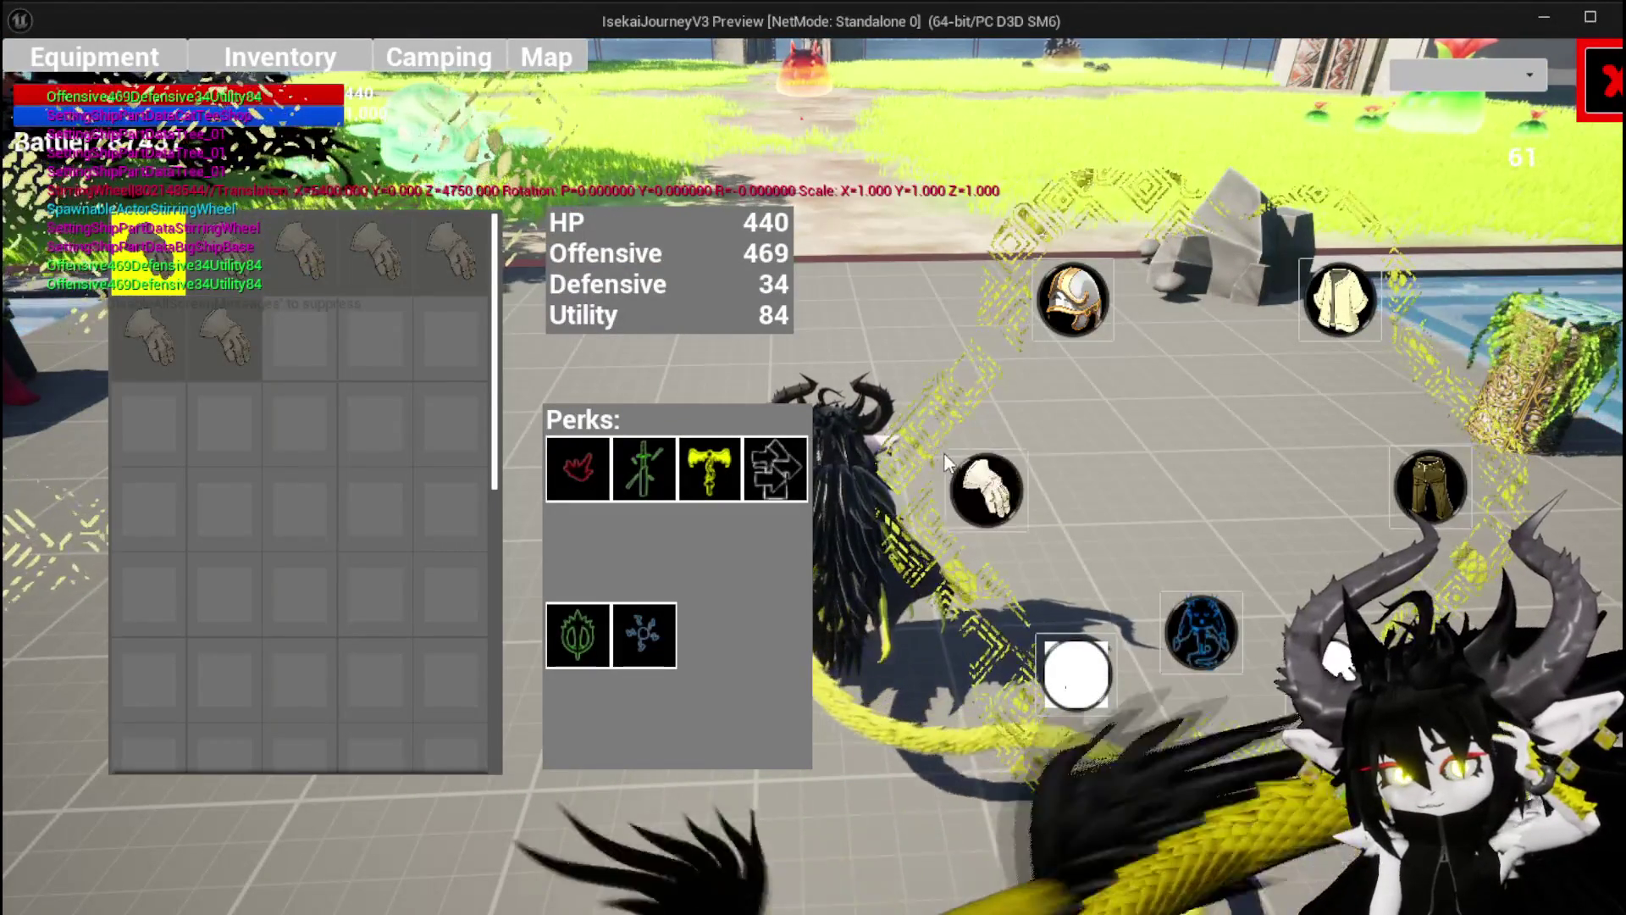
mouse_move(128, 250)
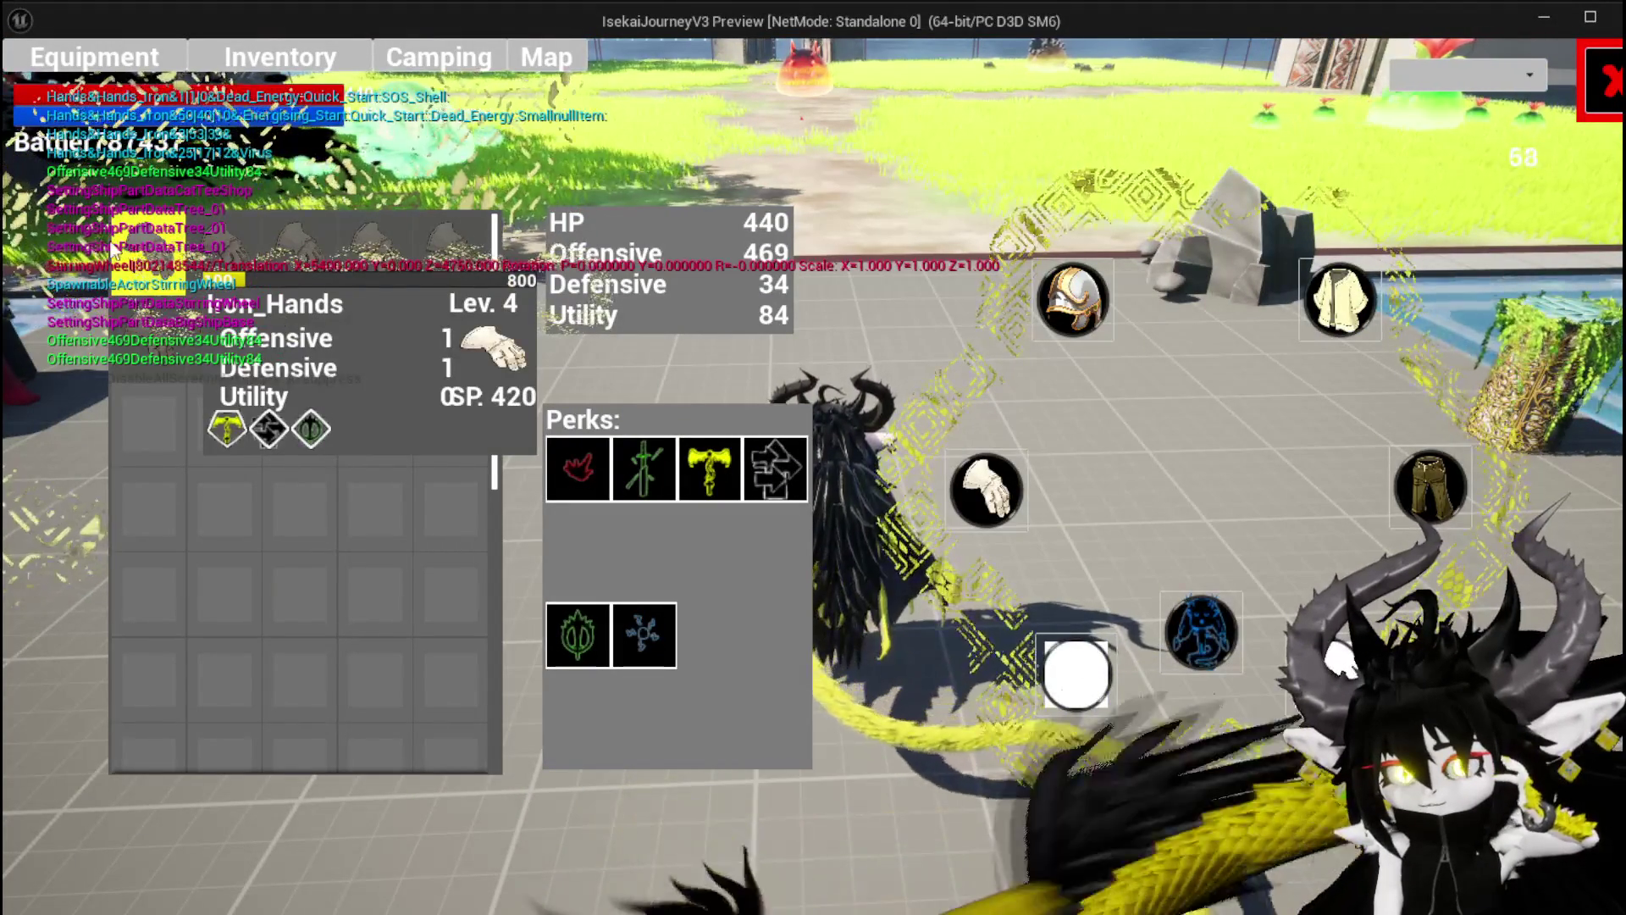
click(1429, 487)
mouse_move(141, 229)
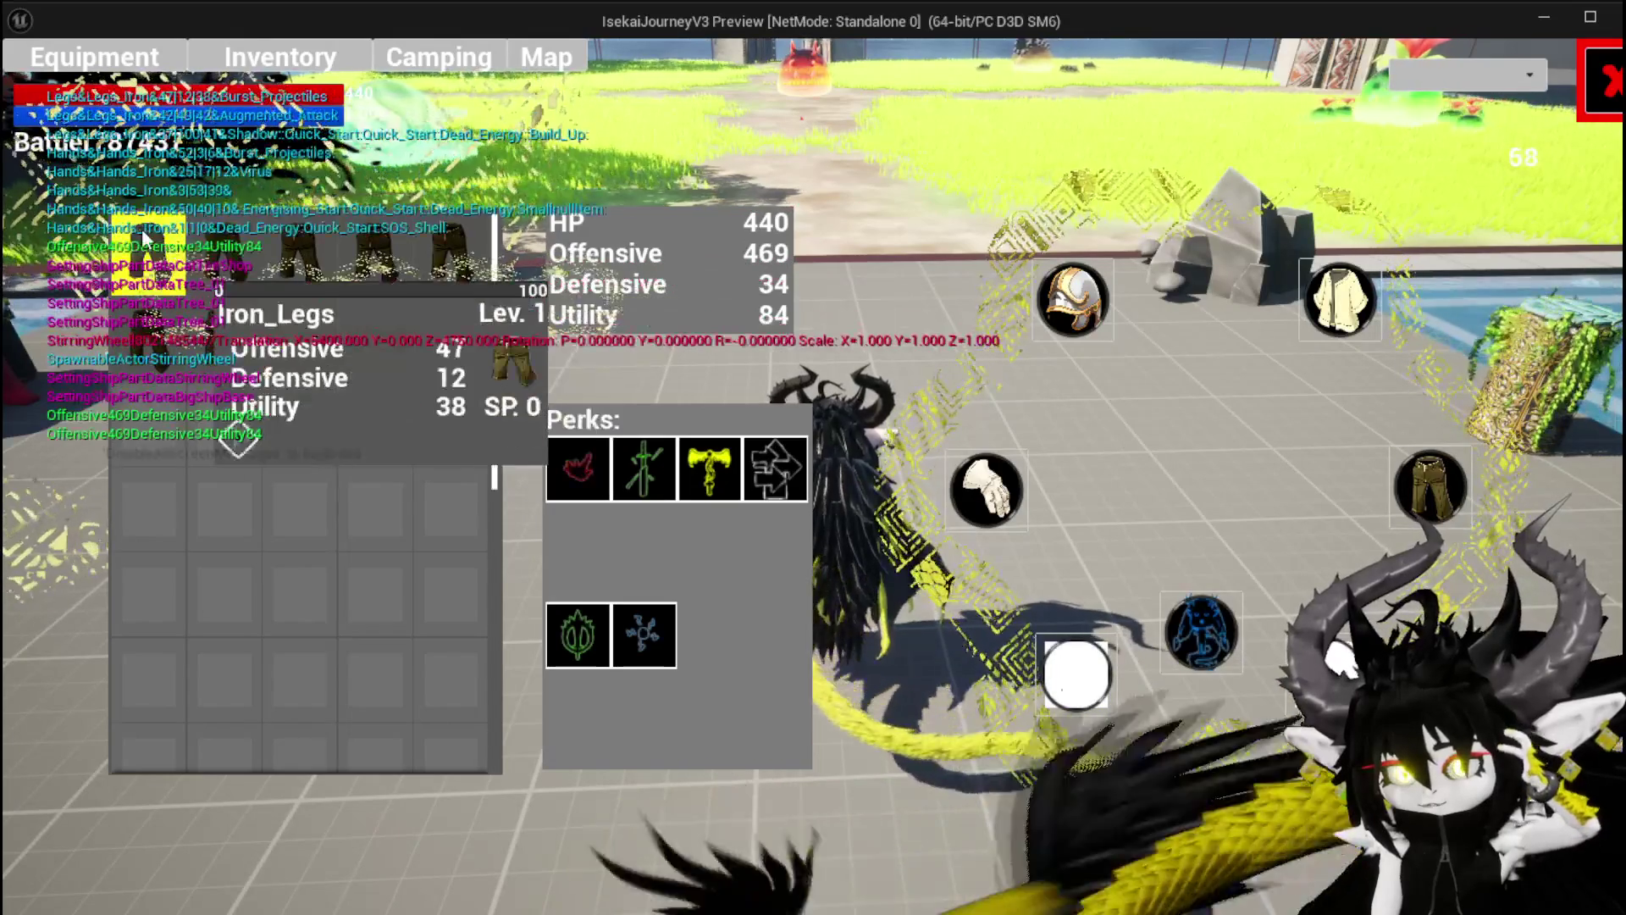
mouse_move(302, 247)
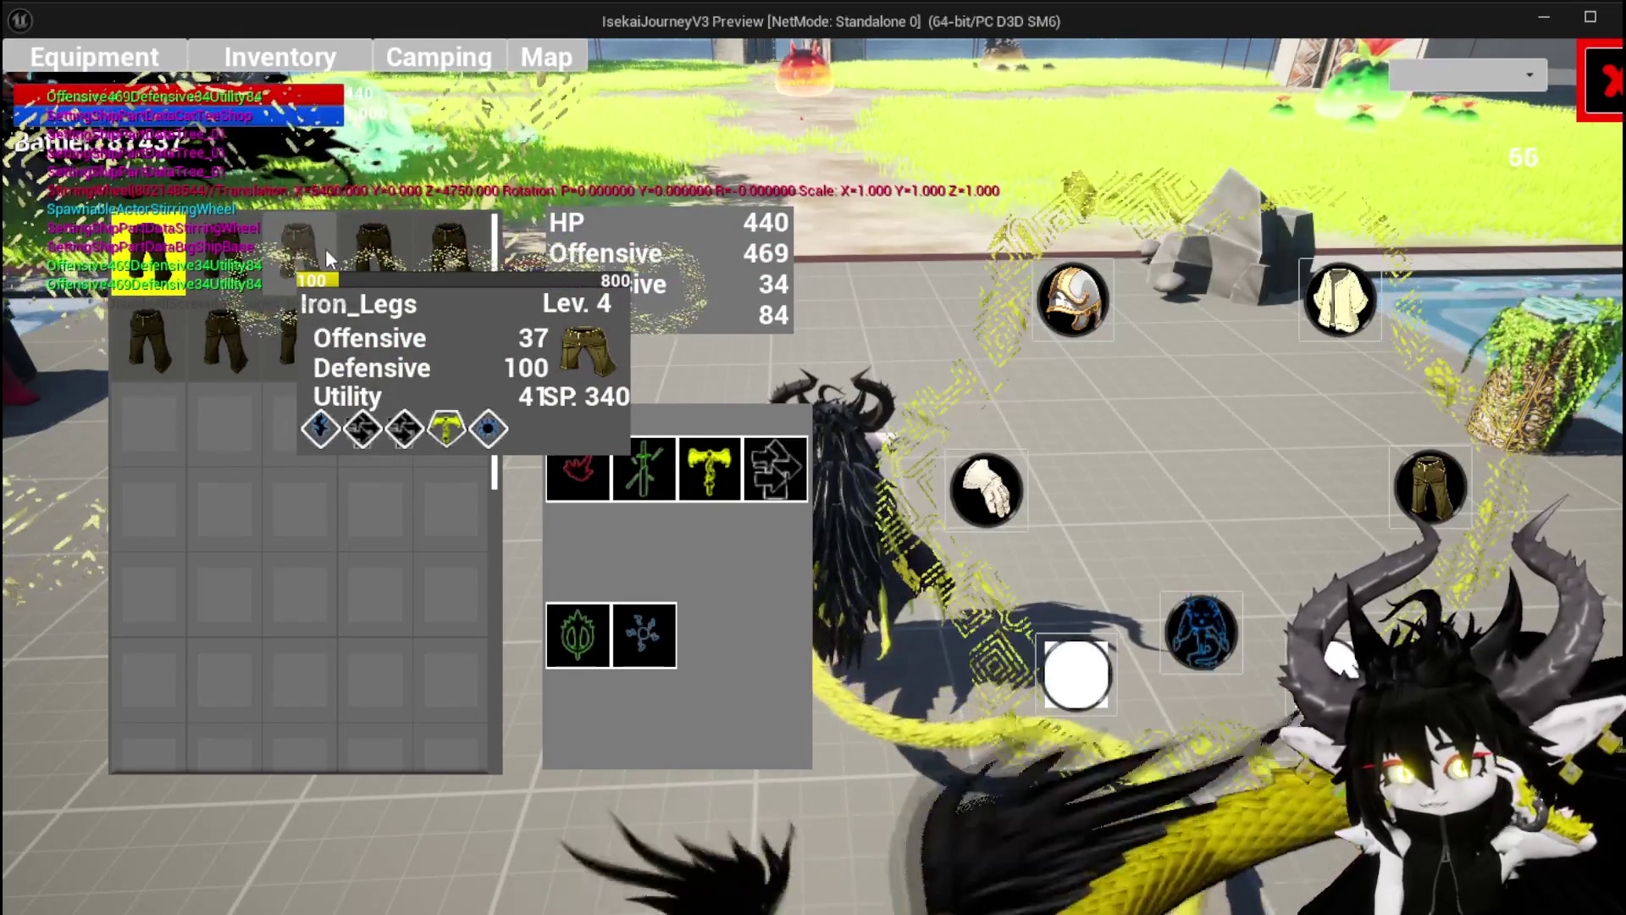
mouse_move(376, 260)
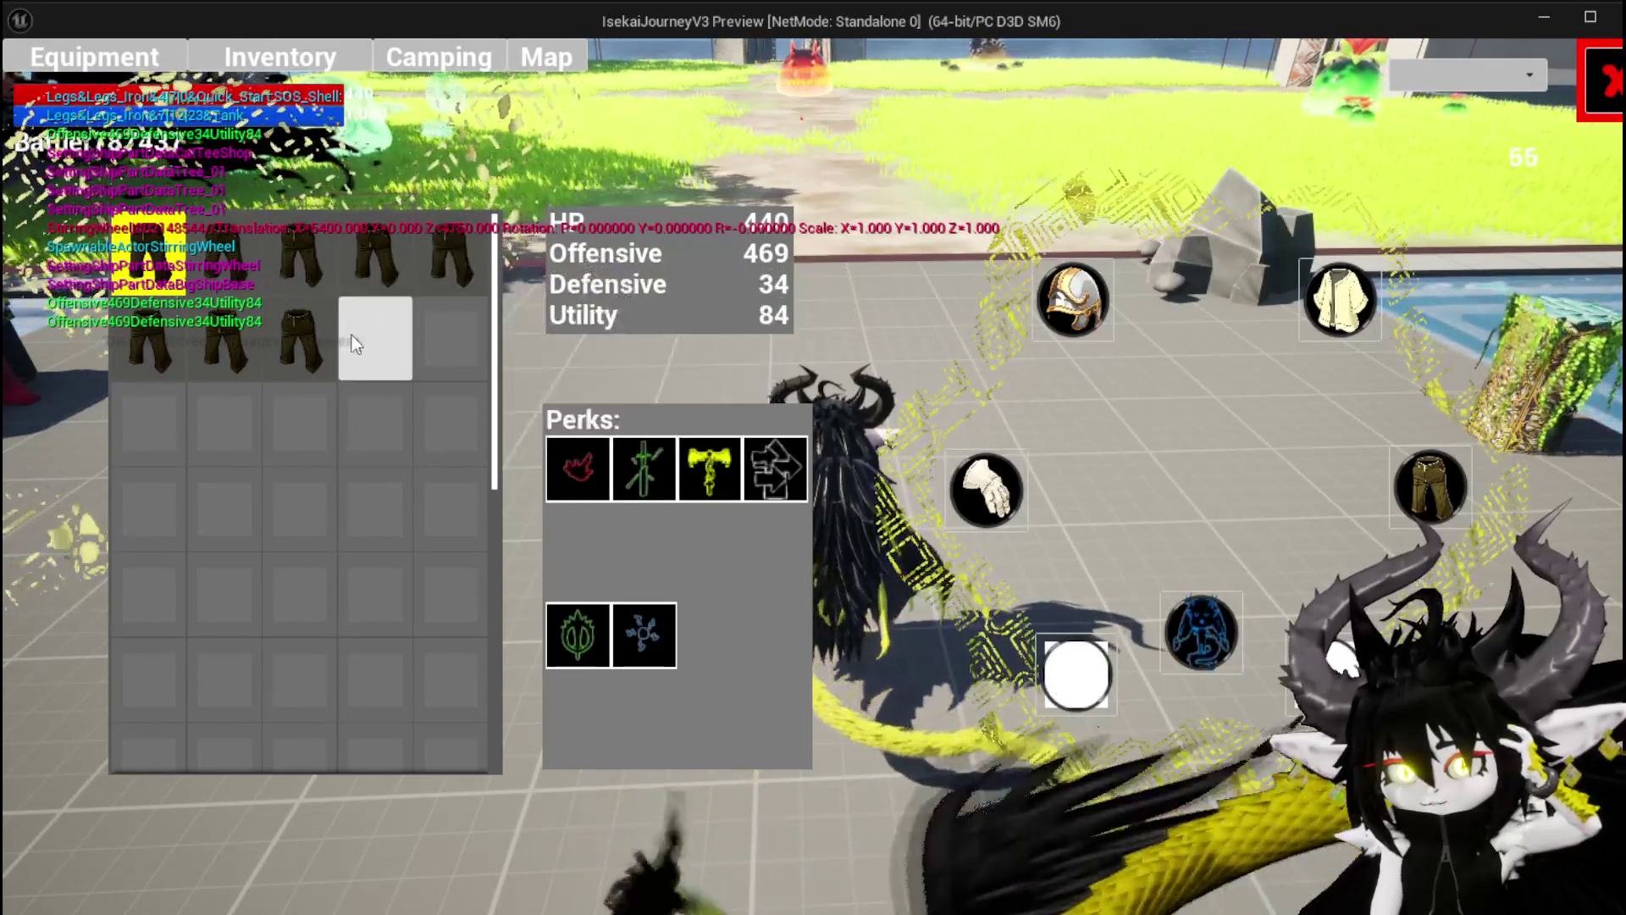
mouse_move(323, 334)
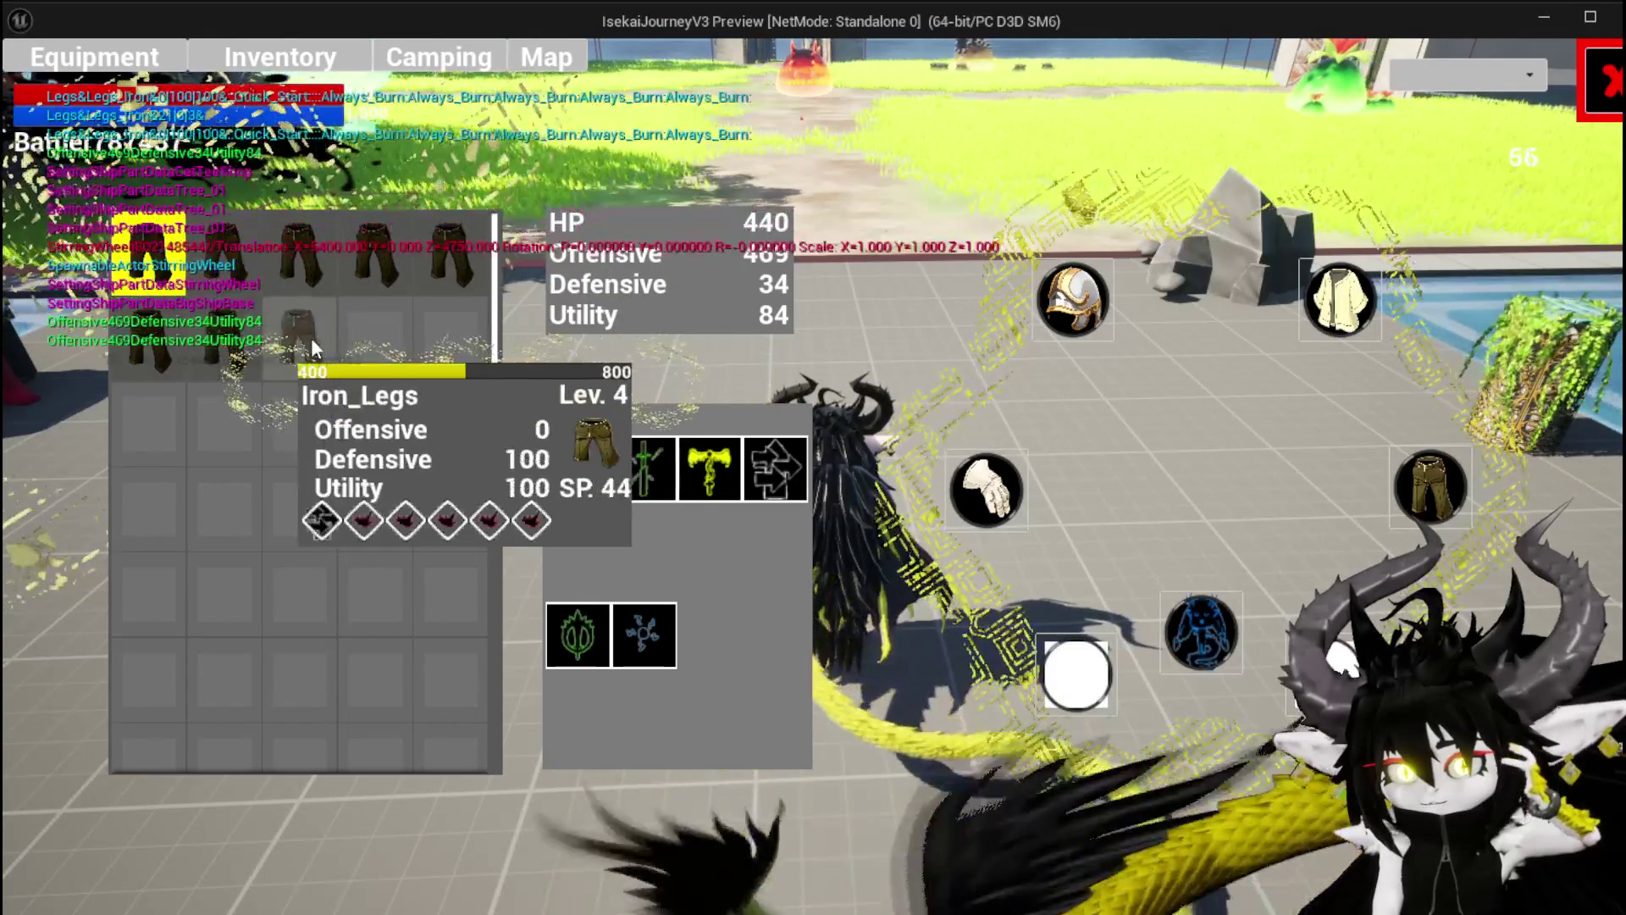
click(148, 338)
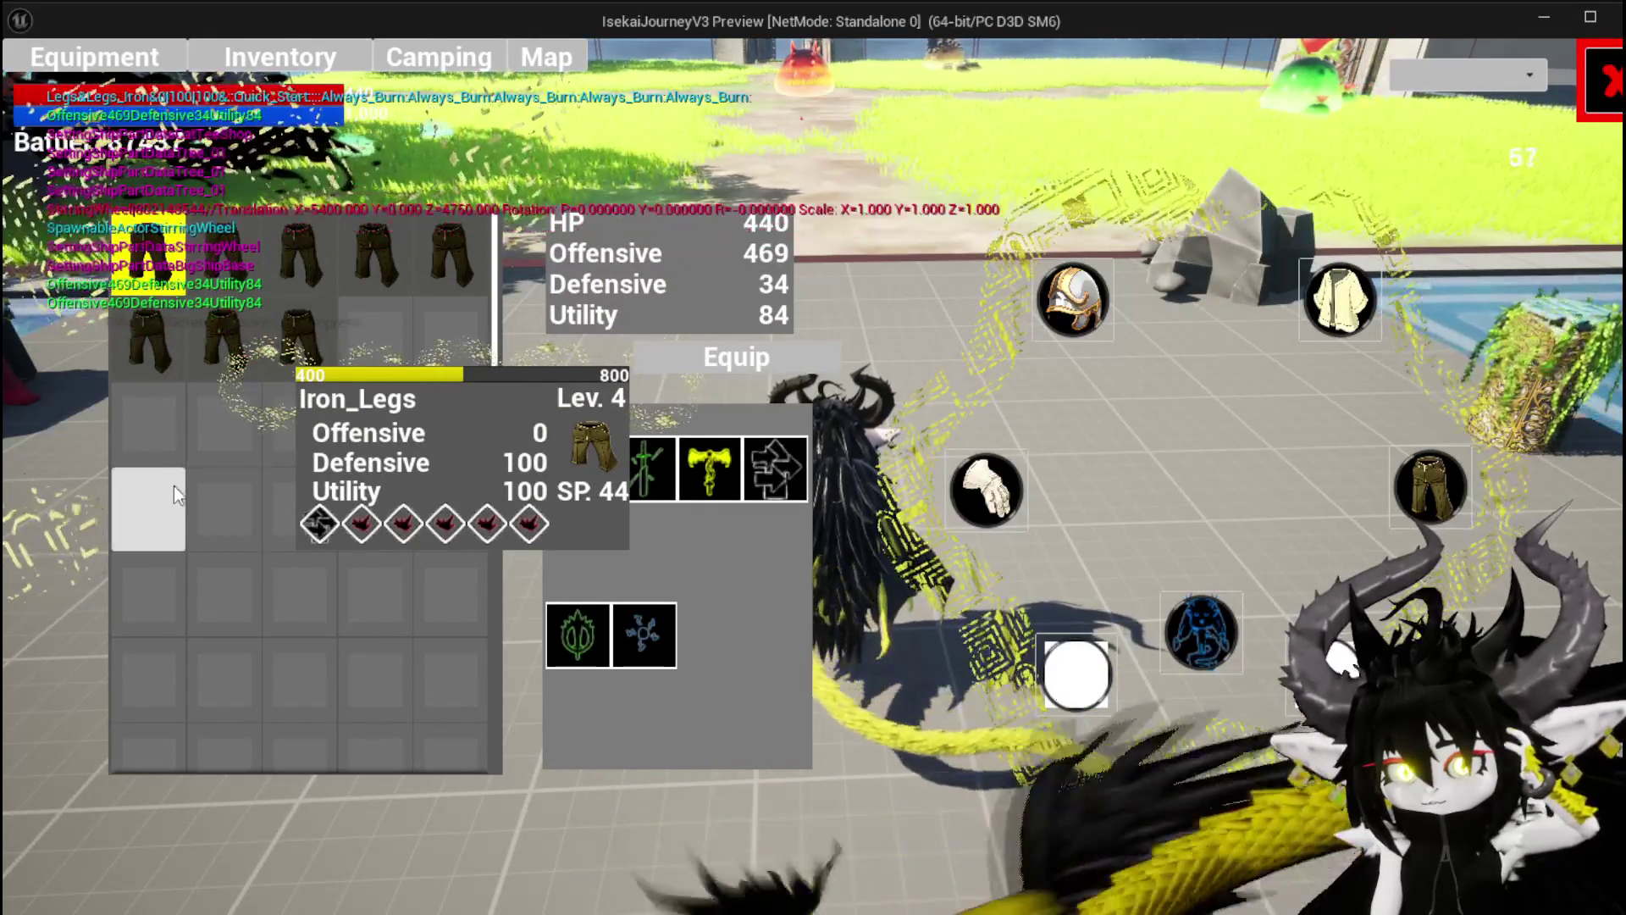
click(751, 353)
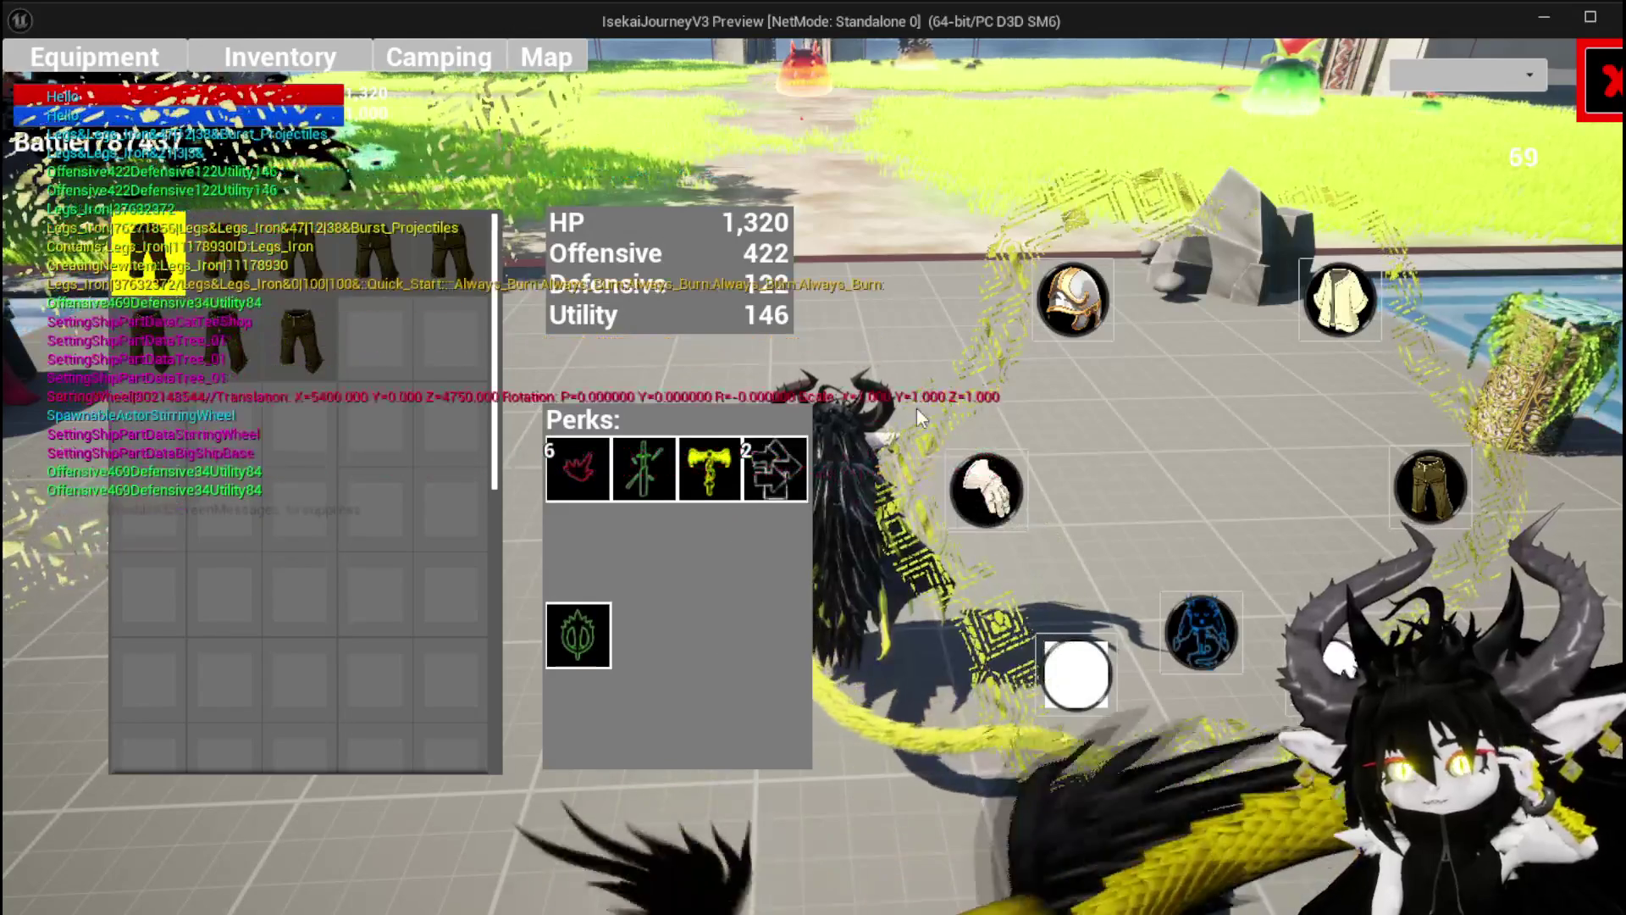
Close the equipment screen and settings menu, then run forward and jump across the grass
key(Escape)
key(Escape)
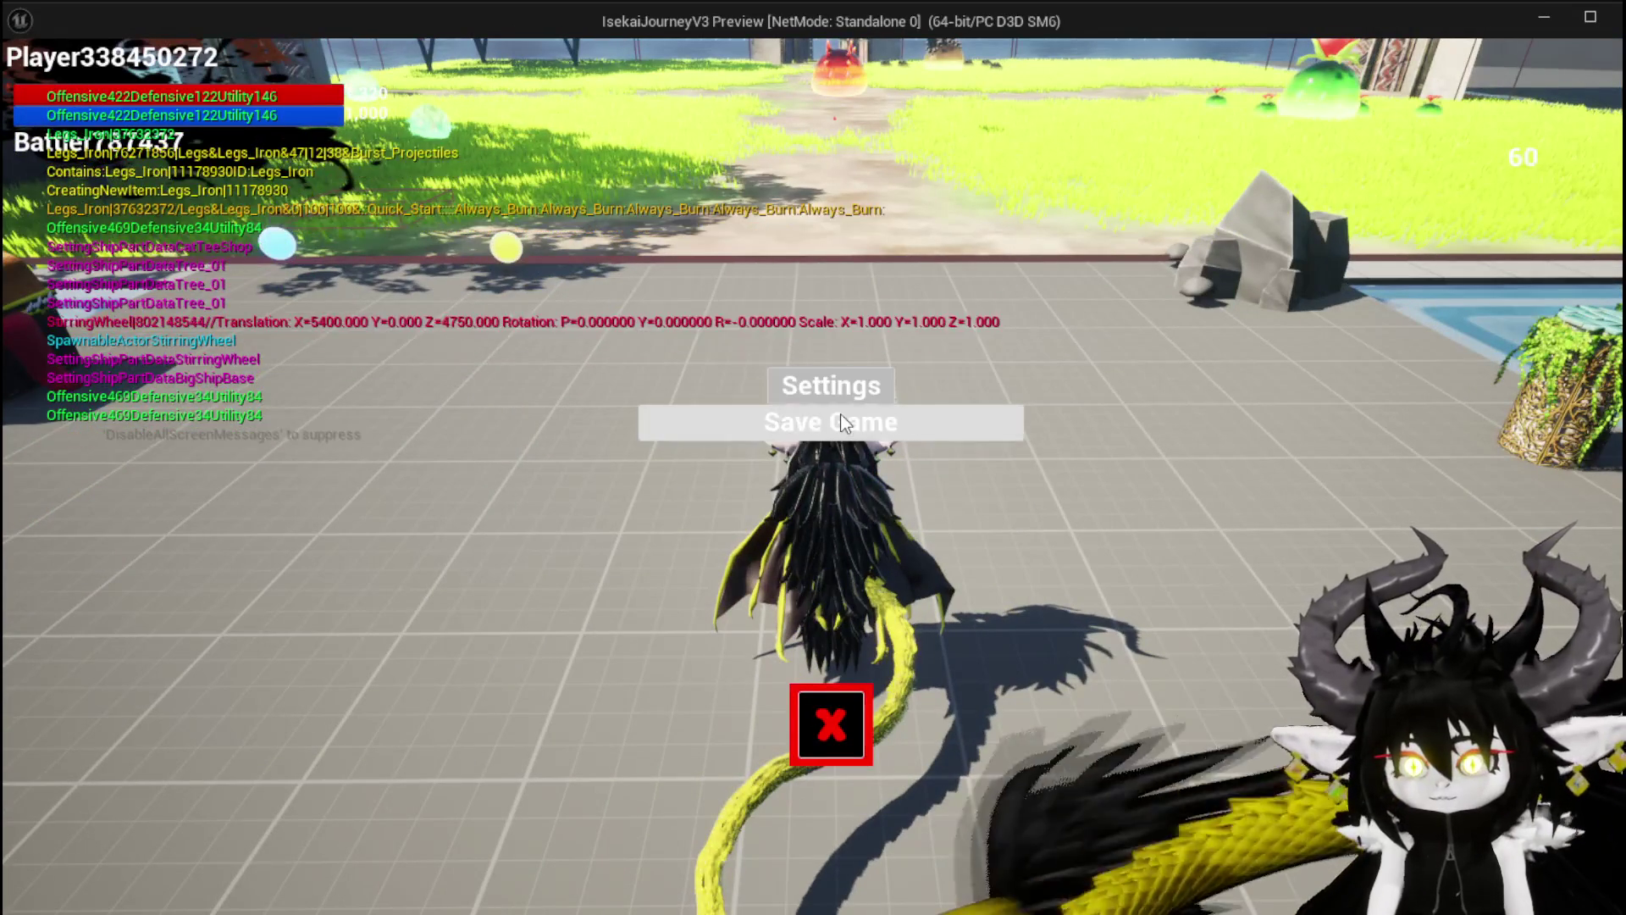
click(840, 413)
click(831, 724)
key(w)
key(space)
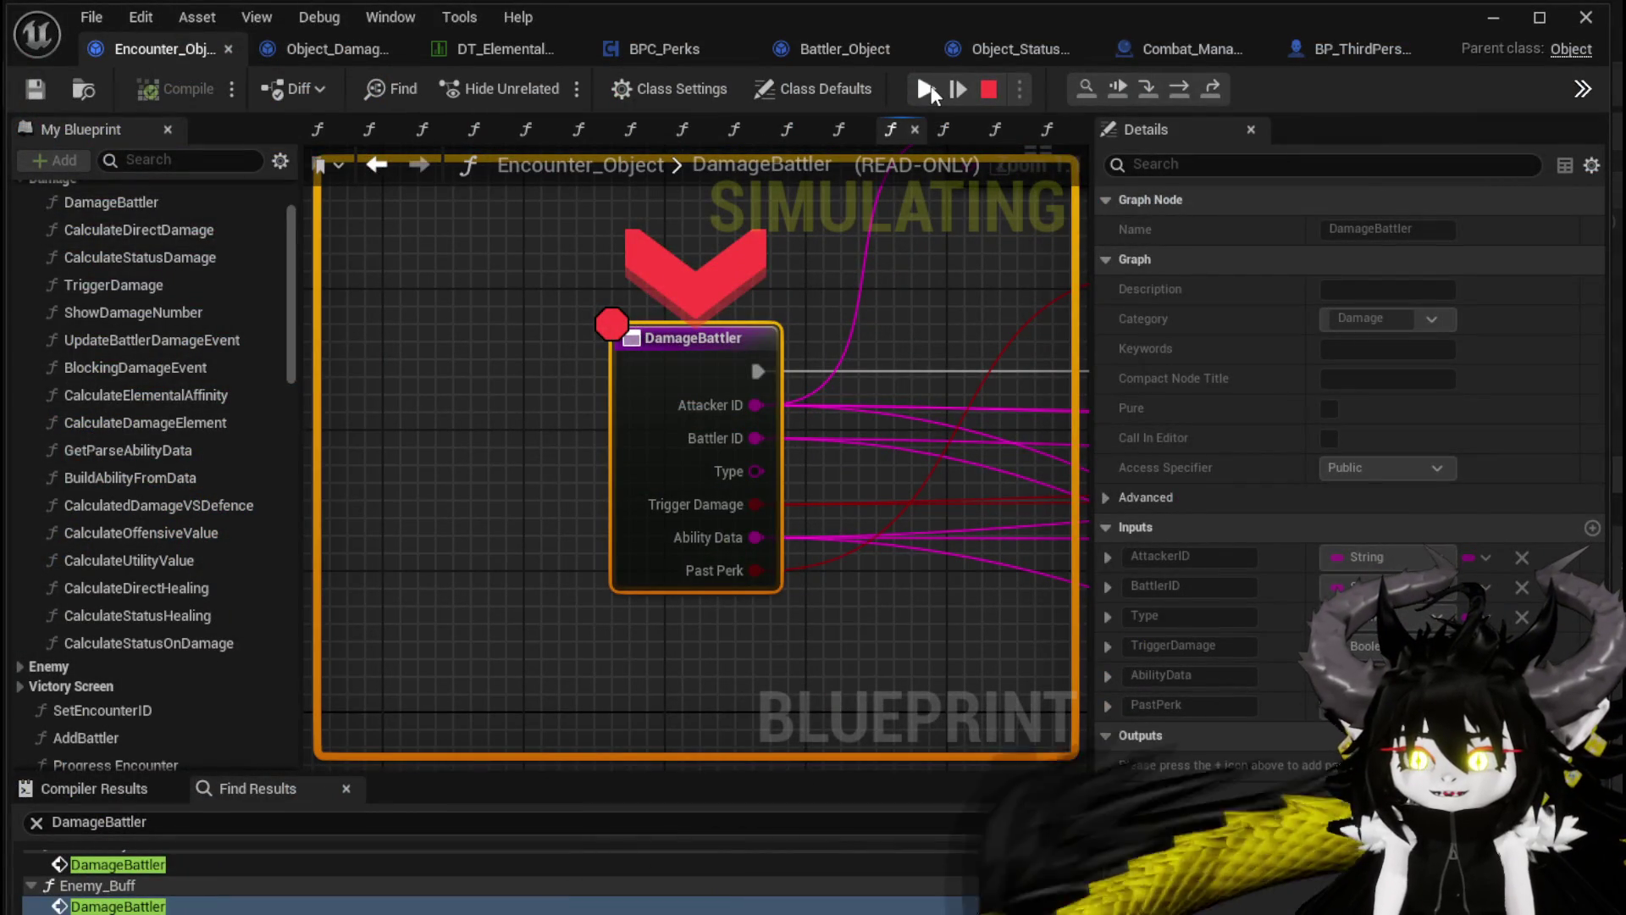
Resume through the SET, TypeCheck and AddStatus breakpoints and answer the turn prompt
click(932, 85)
click(931, 84)
click(932, 84)
click(931, 84)
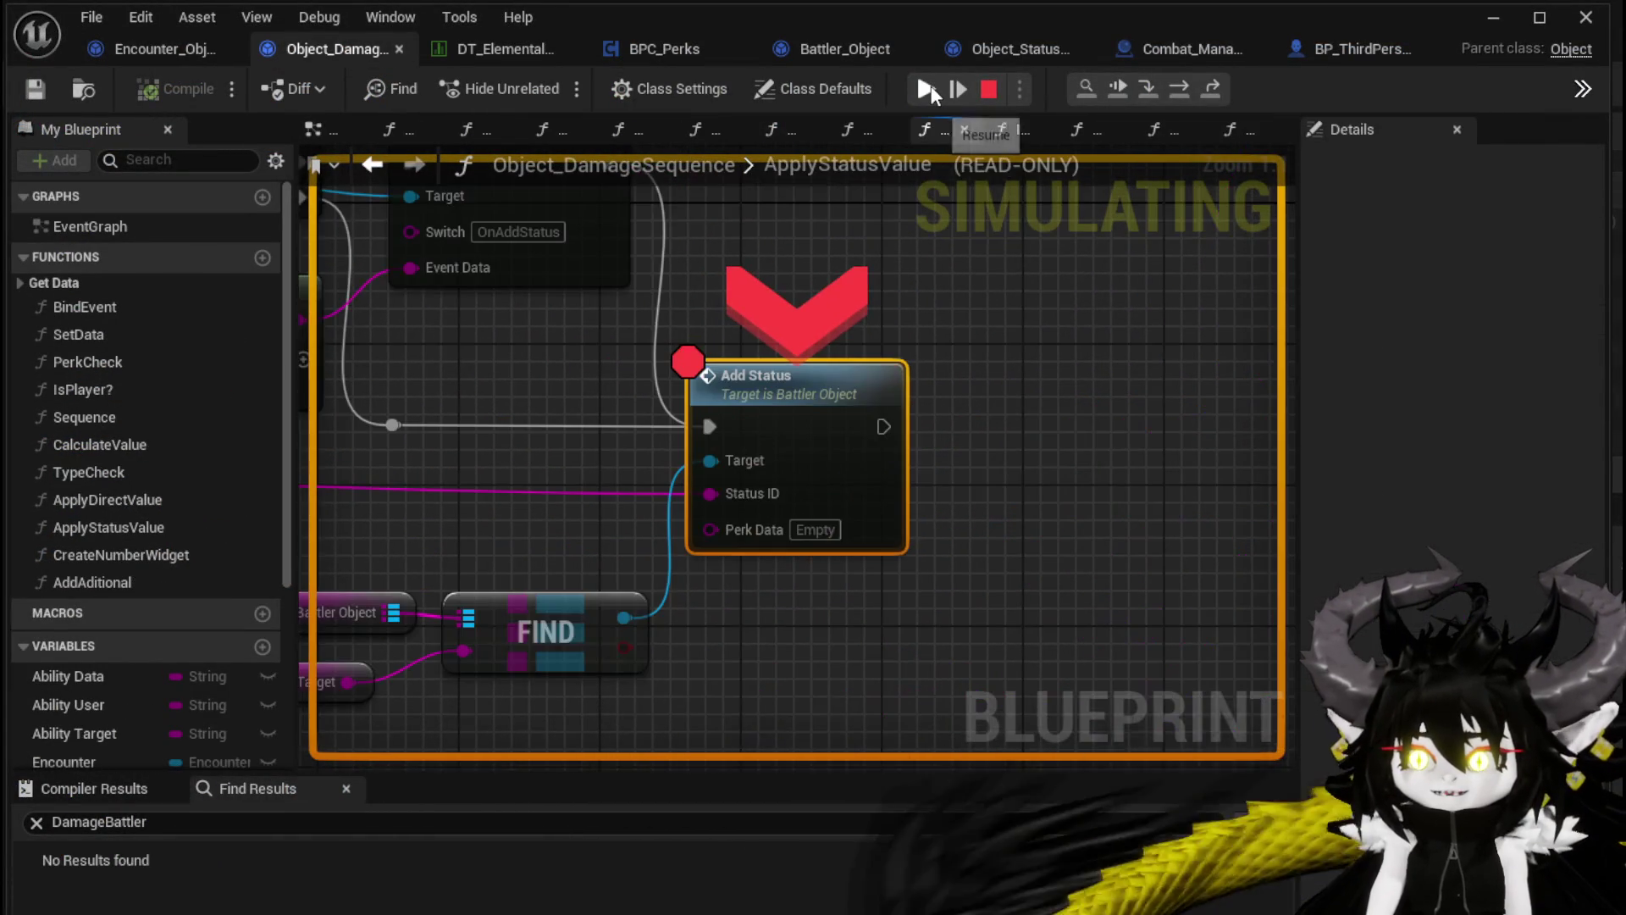
click(931, 86)
click(930, 87)
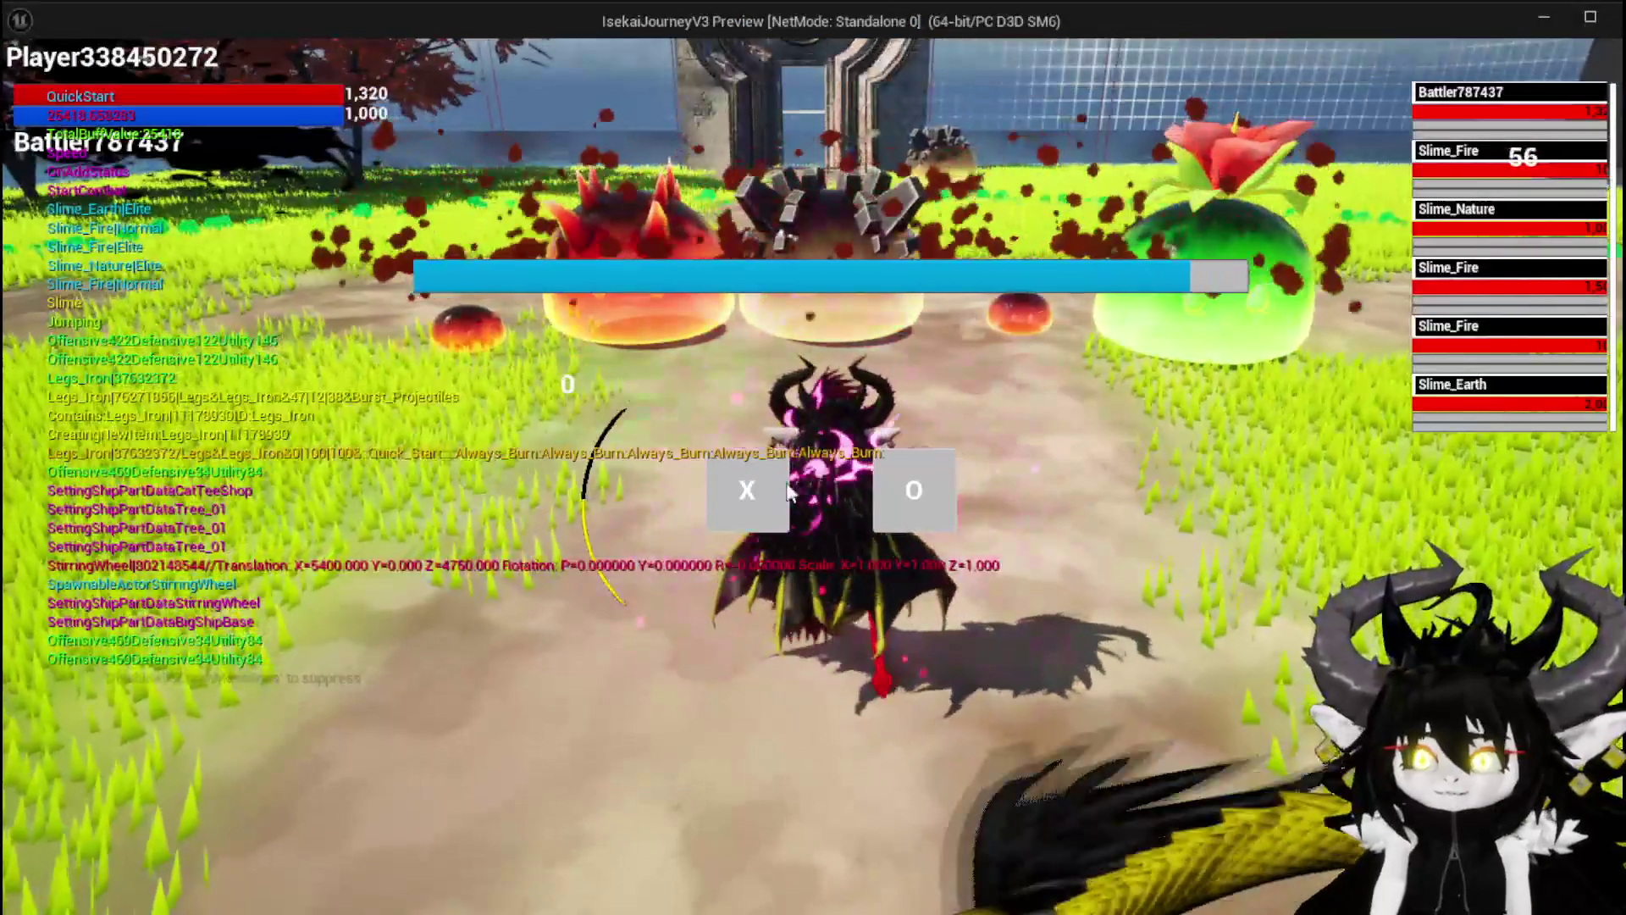
click(737, 516)
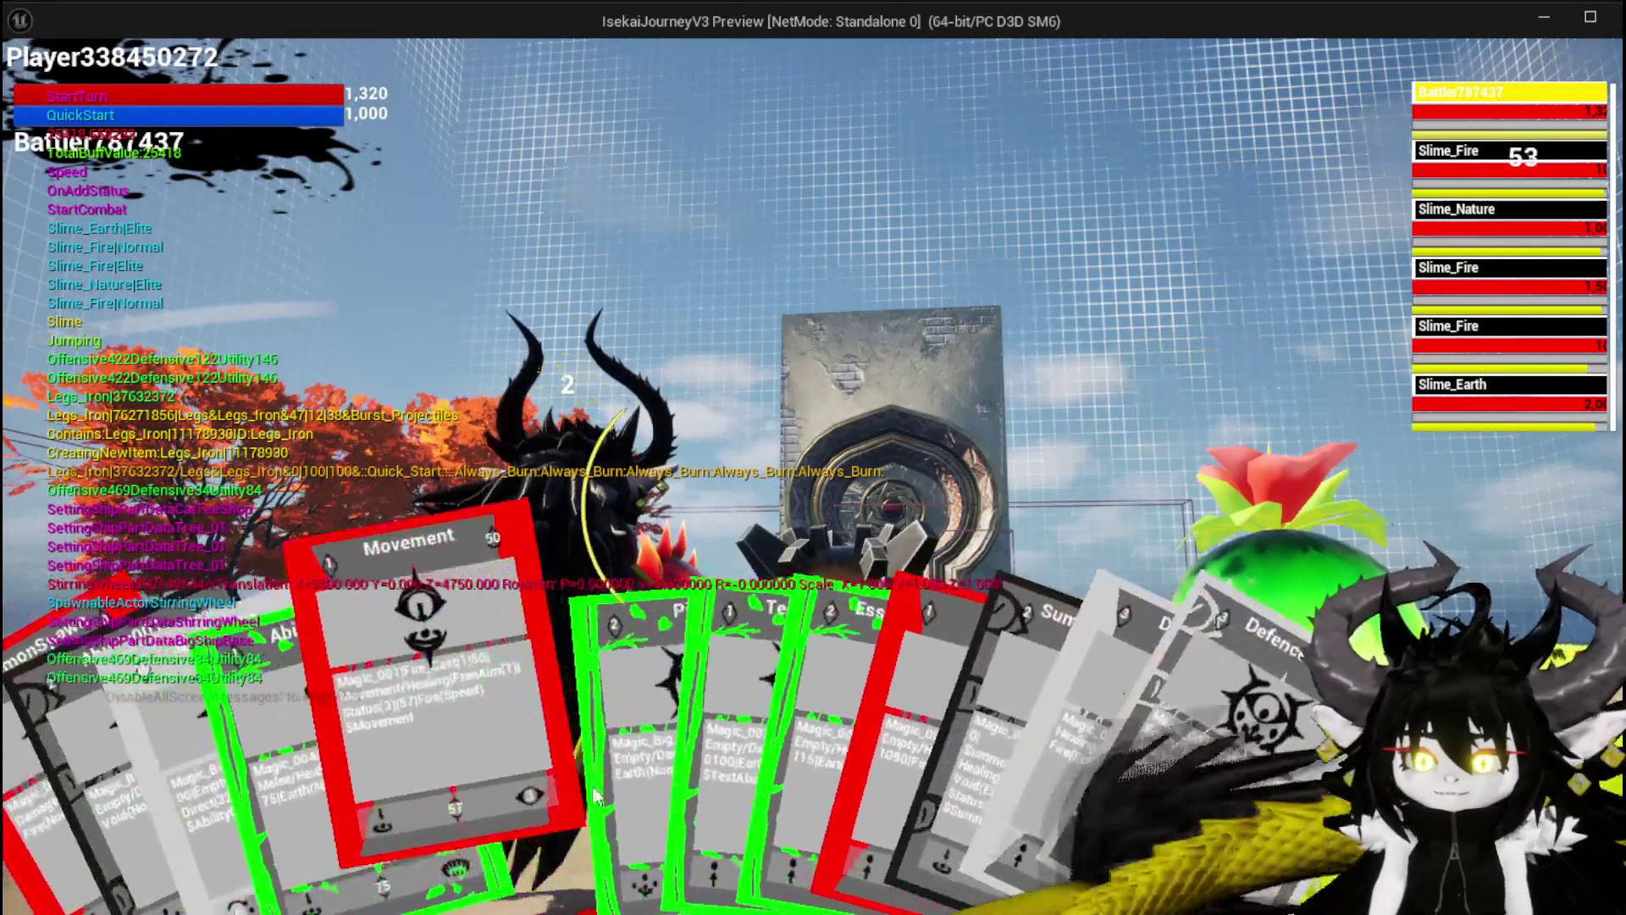
Cast the Movement card, then resume through the Branch, DamageBattler, TypeCheck and AddStatus breakpoints
click(594, 792)
click(724, 642)
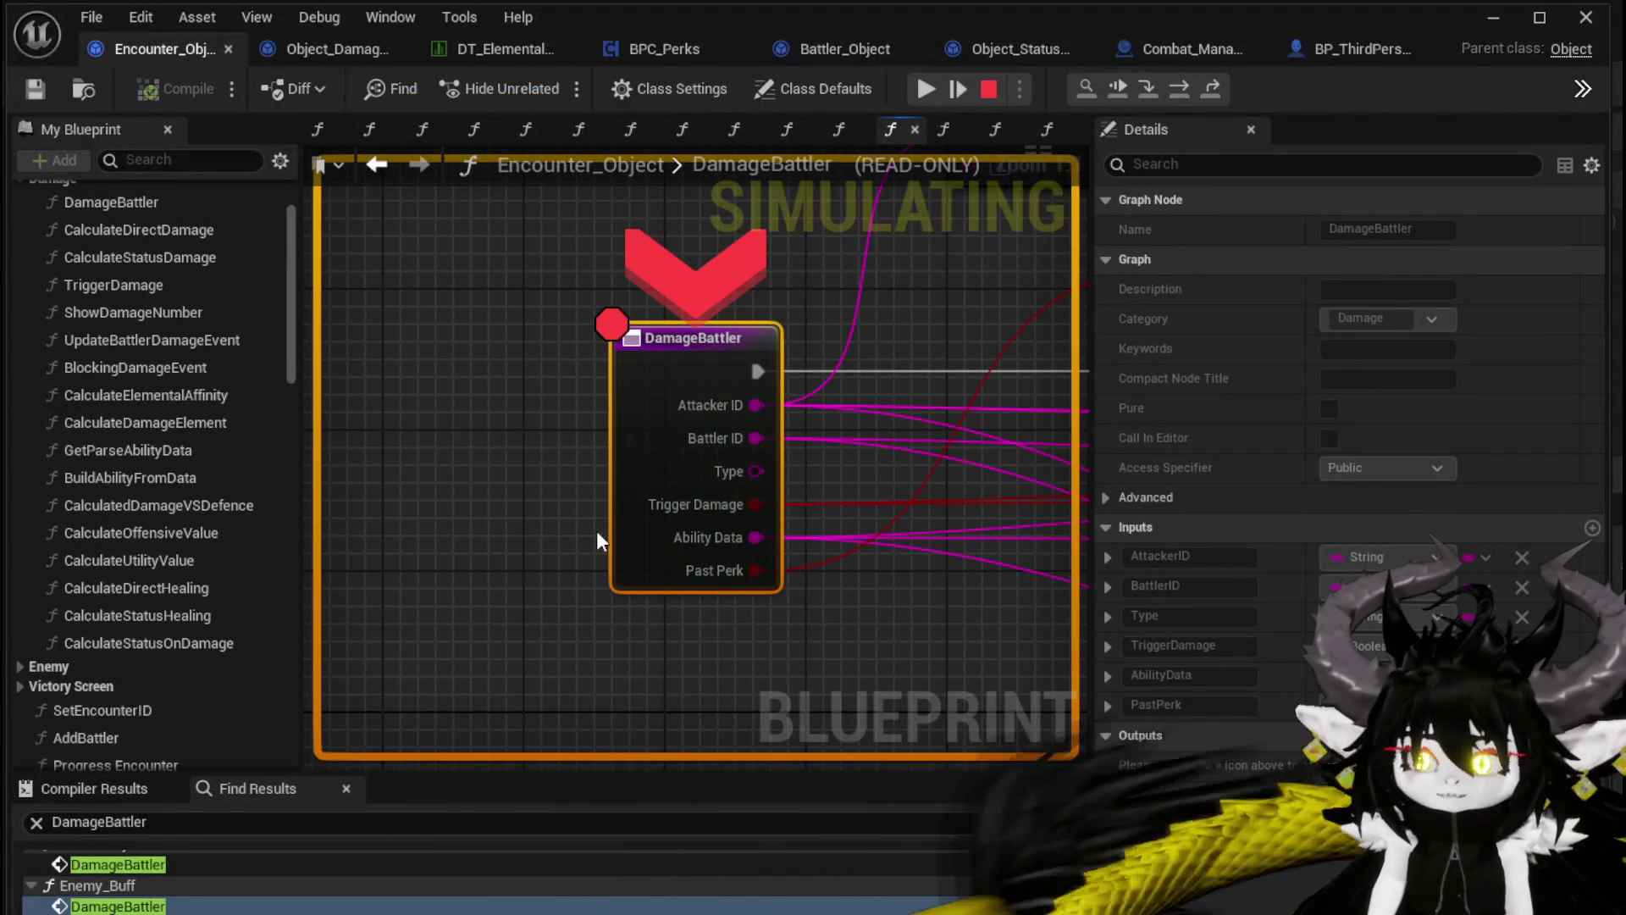
click(926, 92)
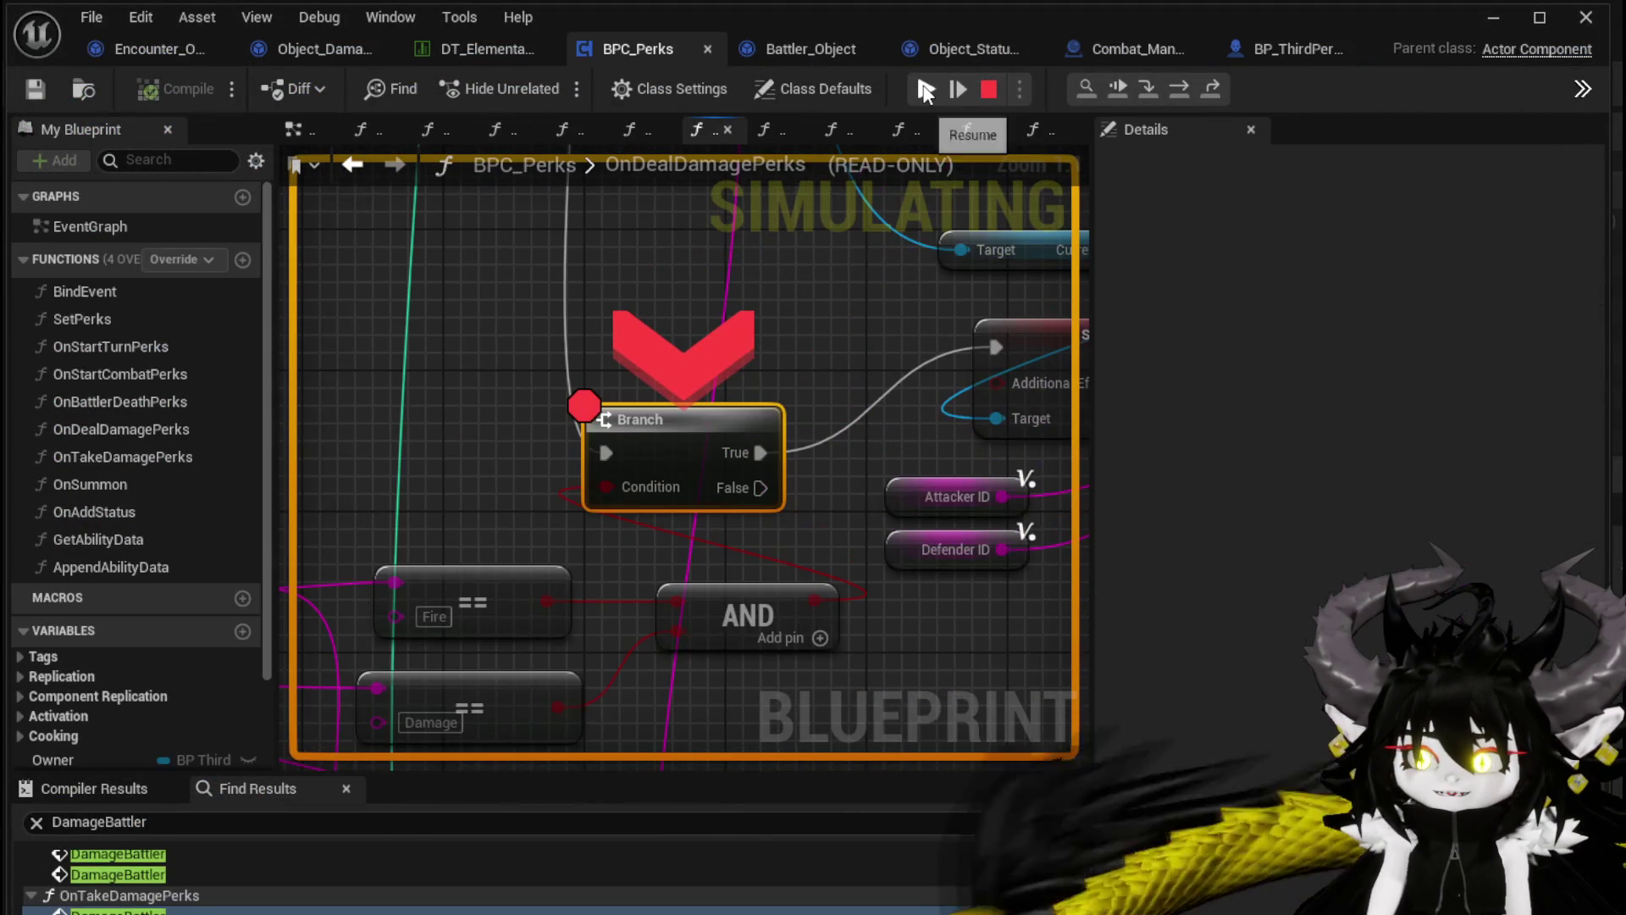
click(926, 92)
click(926, 92)
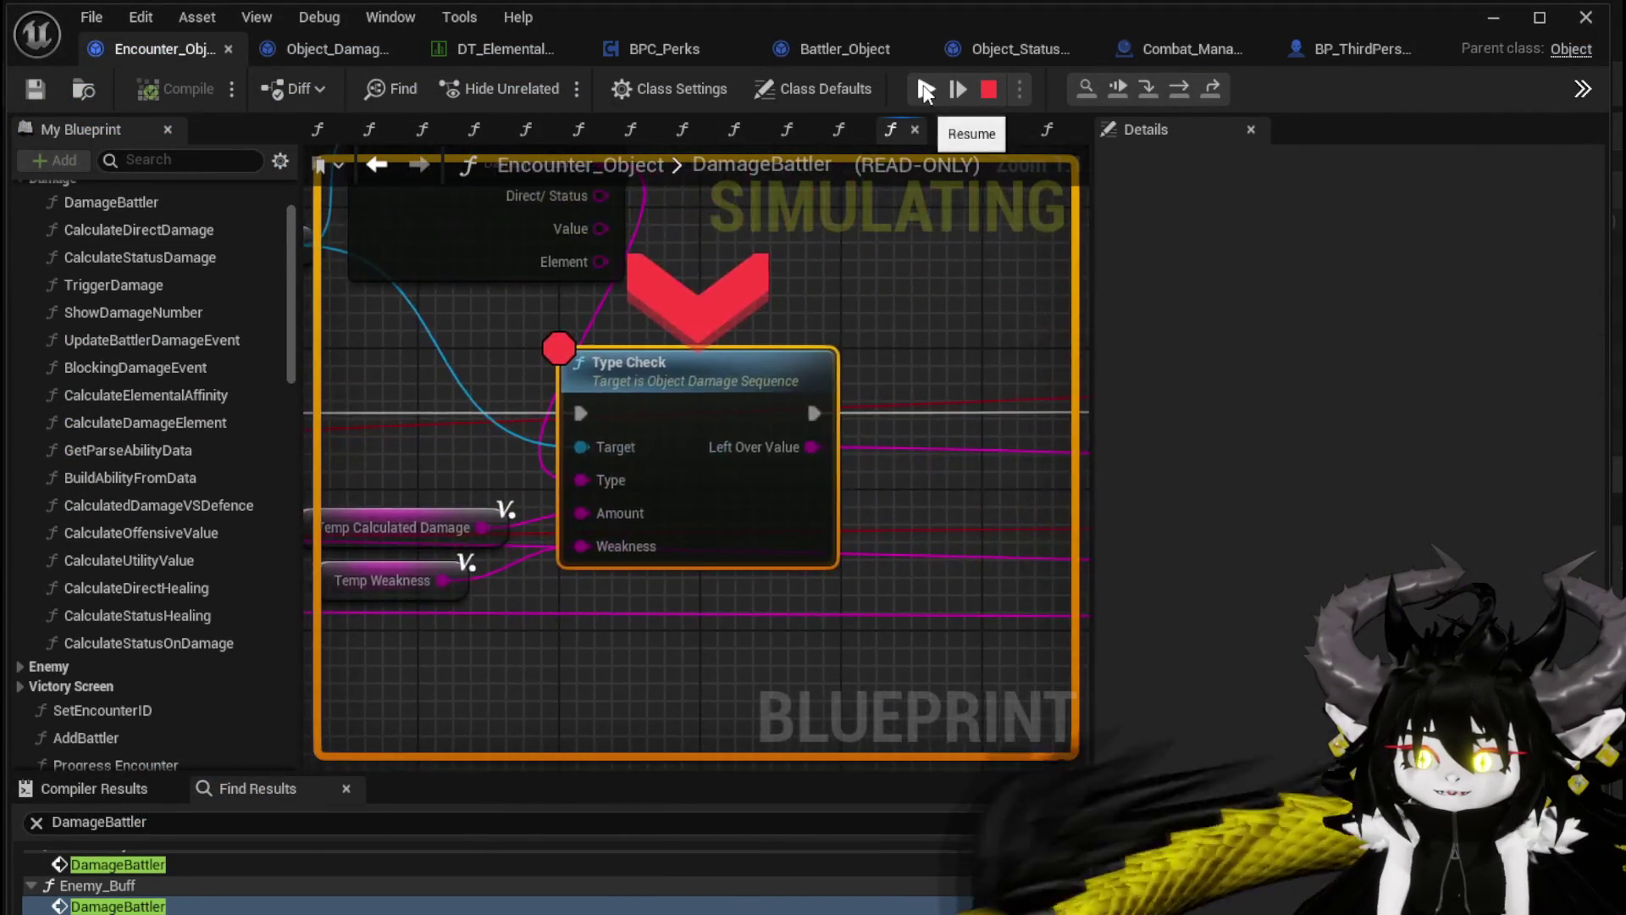
click(925, 91)
click(925, 91)
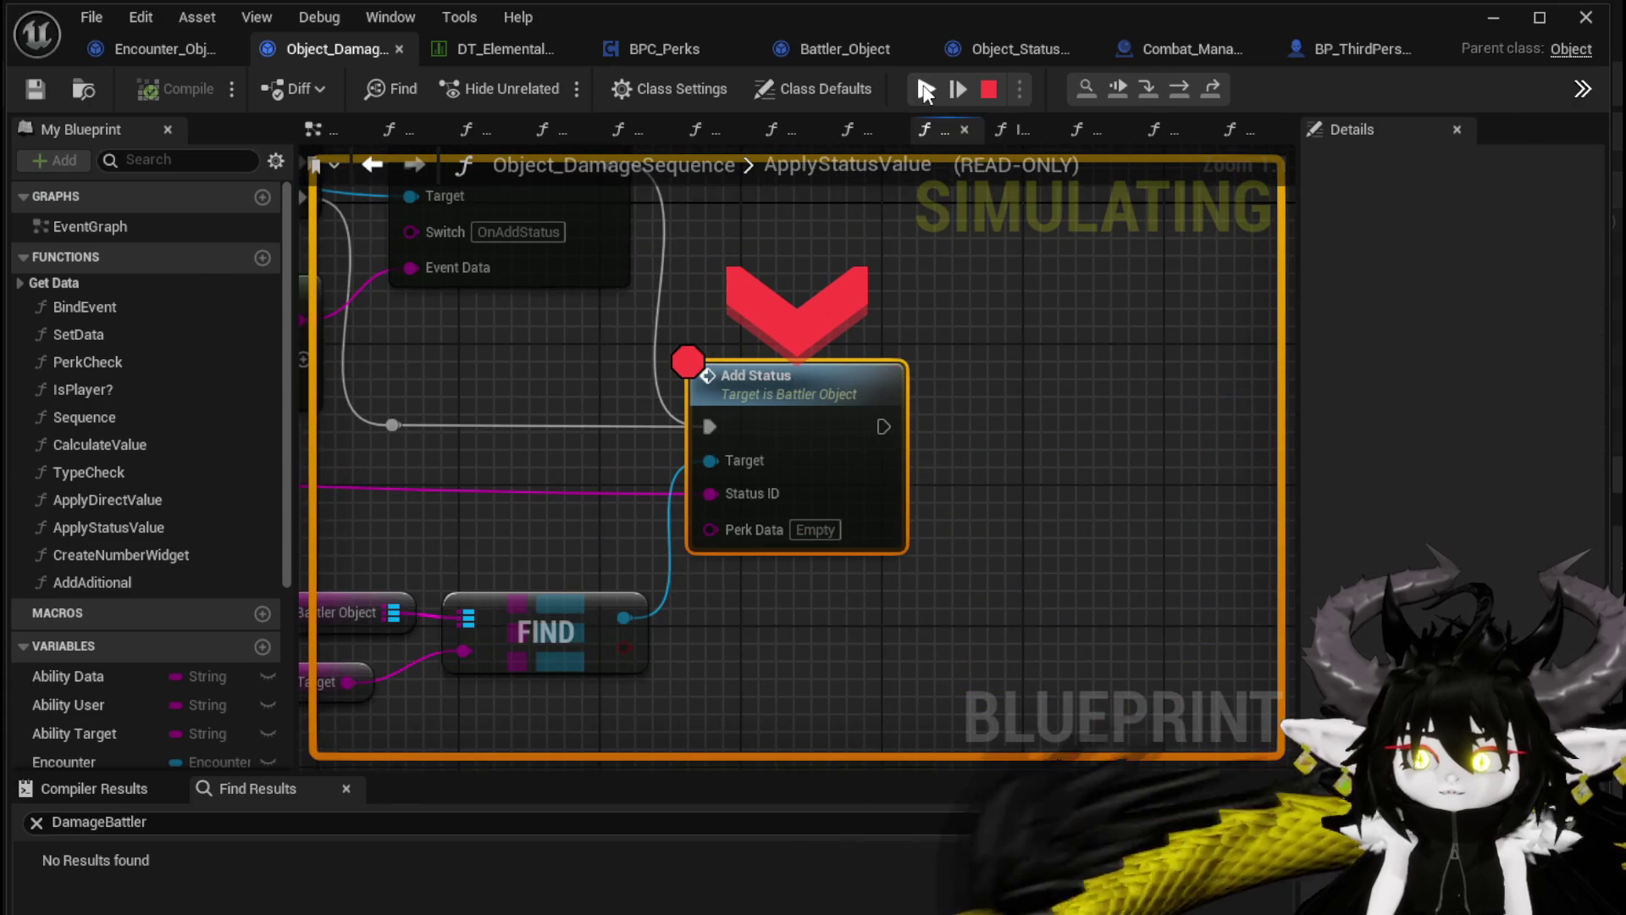
click(925, 91)
click(925, 91)
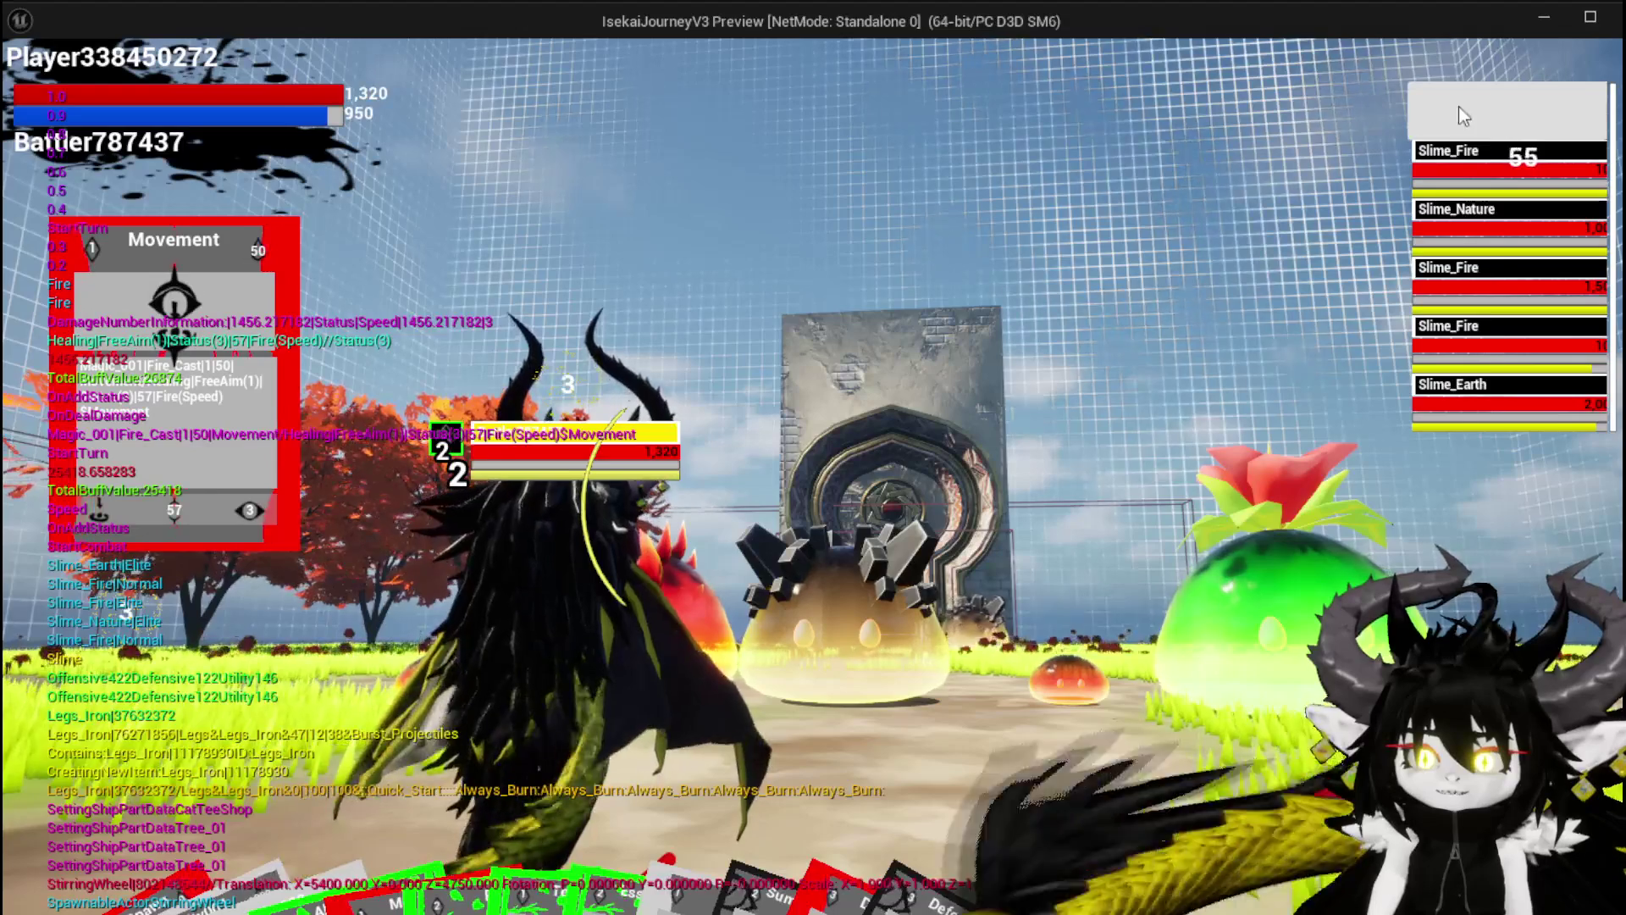
Walk the character forward up to the portal, then stop the game with Esc
key(w)
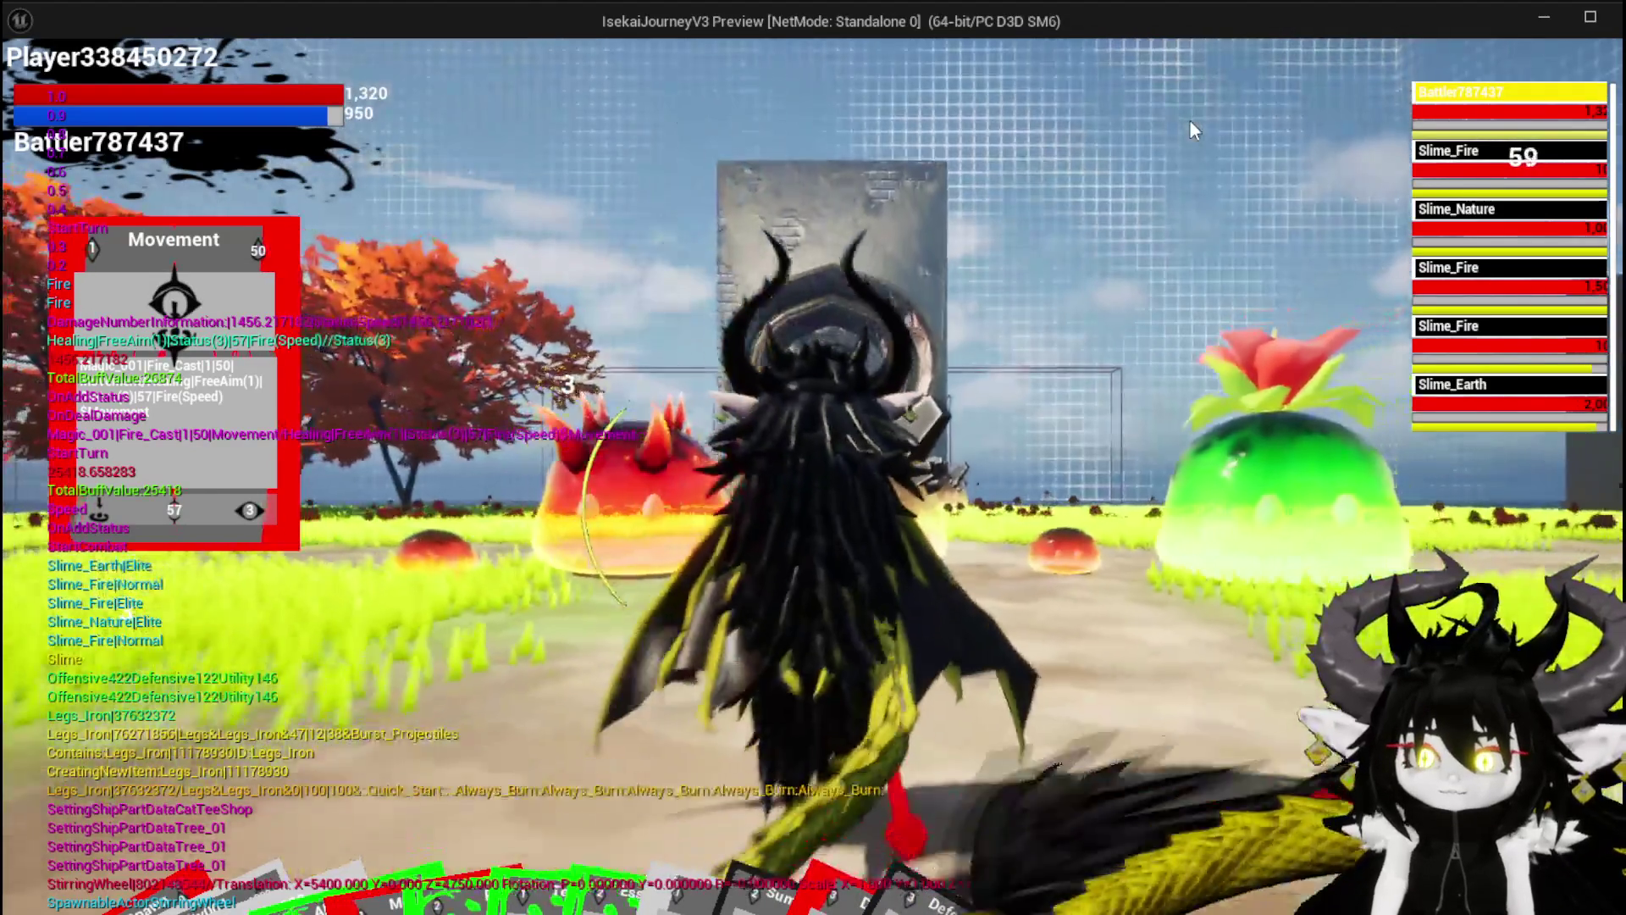
key(w)
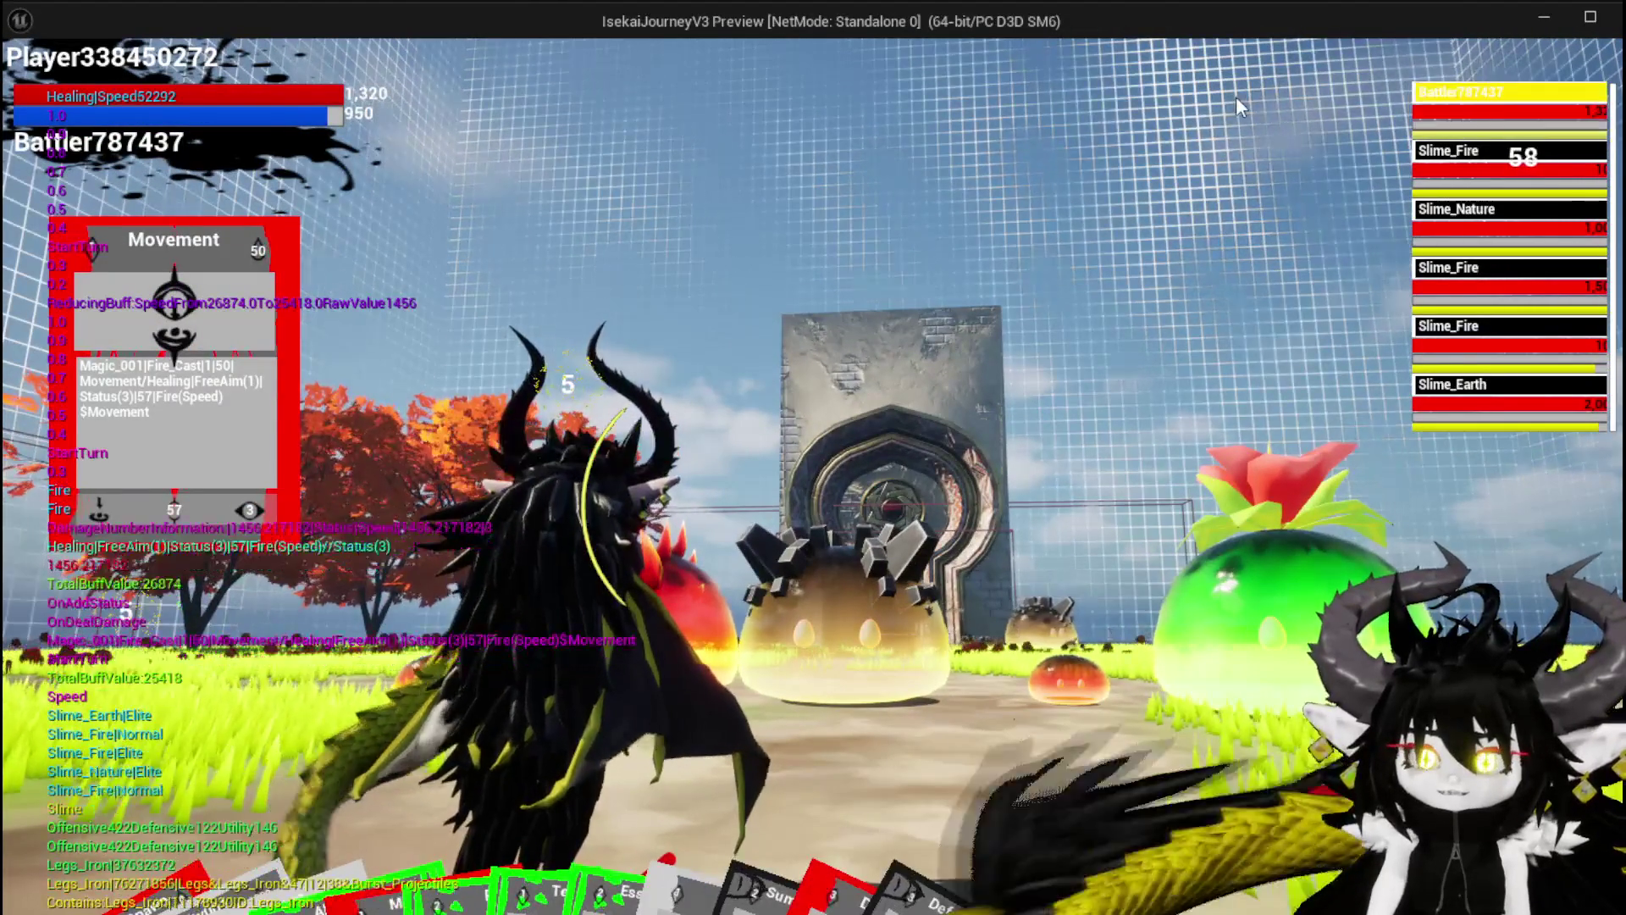
key(w)
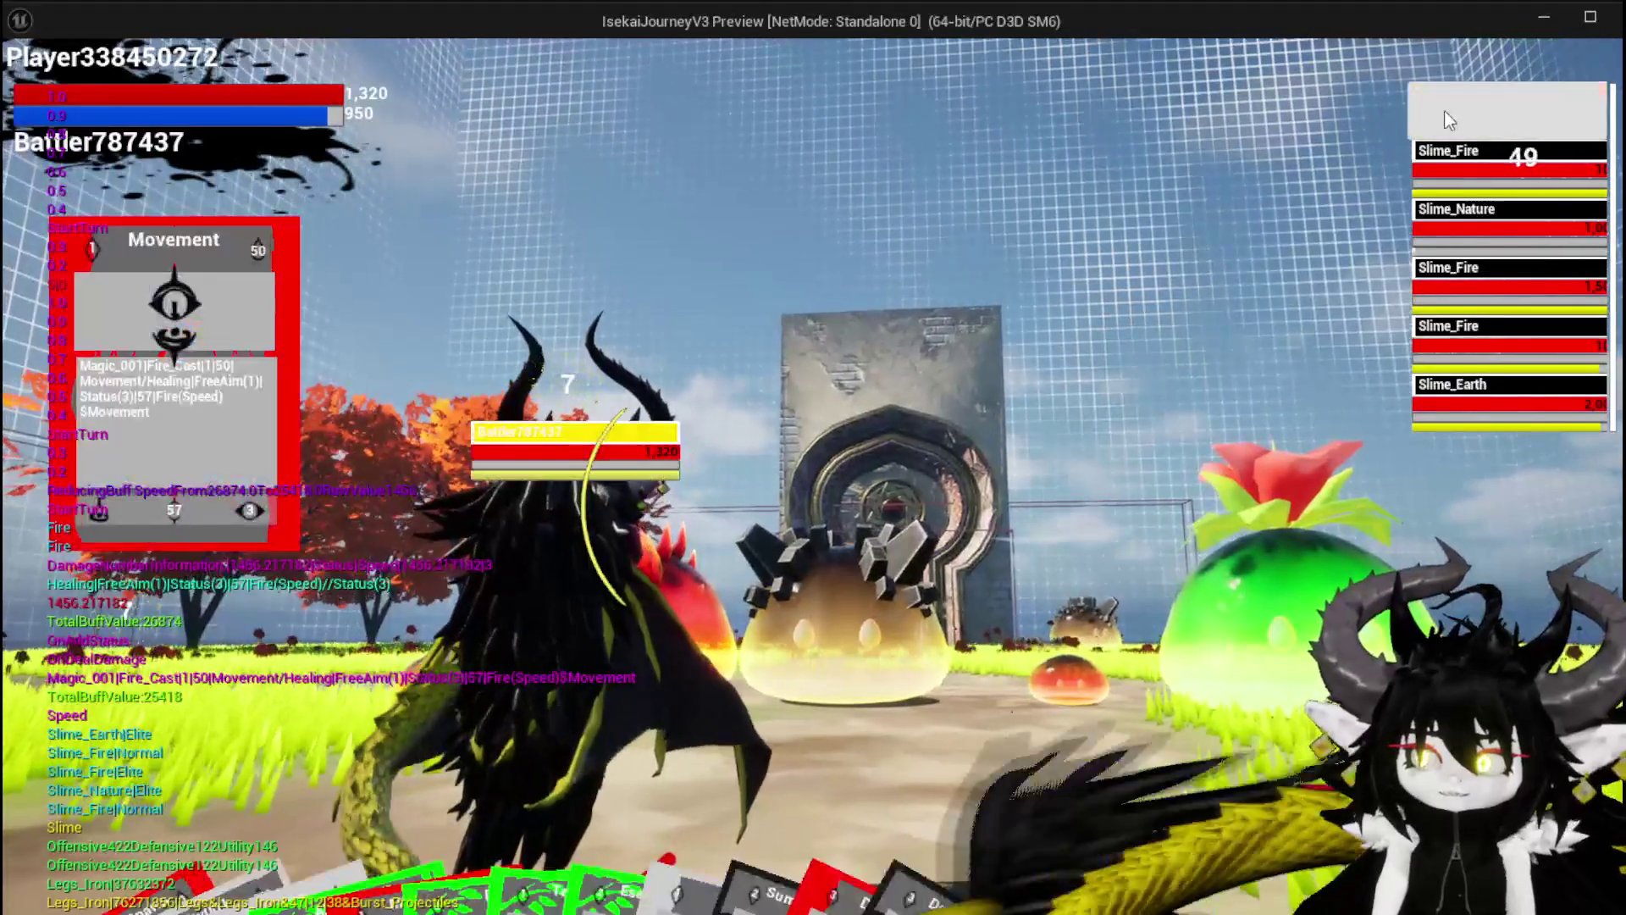
key(w)
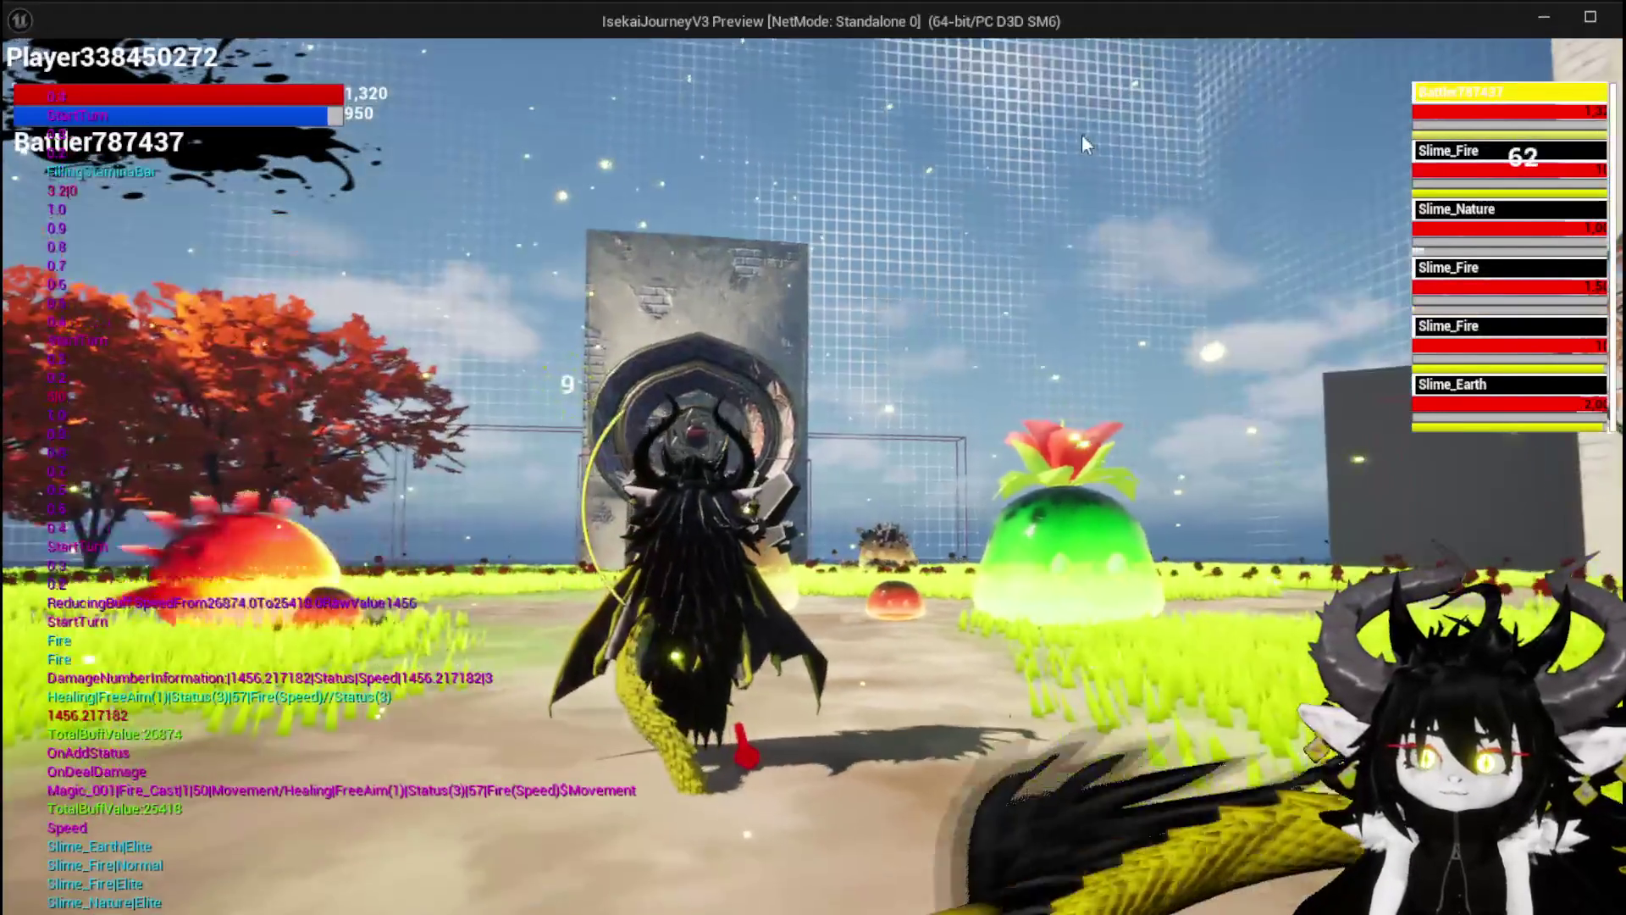
key(Escape)
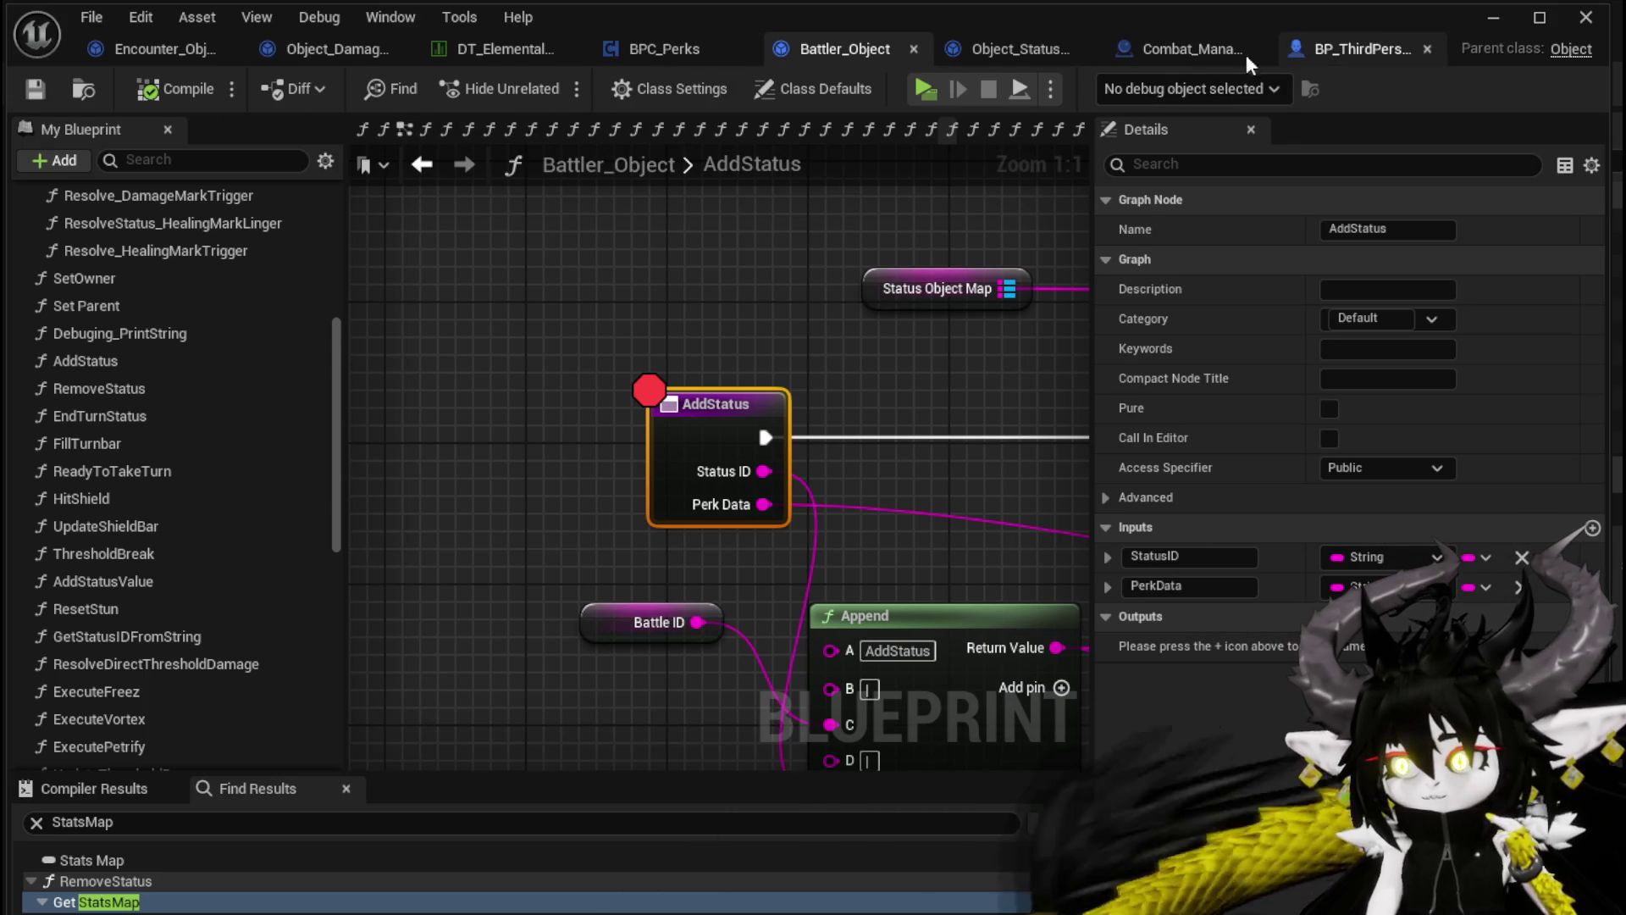
Enable the breakpoint on Object_StatusEffect's UpdateStacks entry node, then switch to Encounter_Object's DamageBattler graph
click(994, 58)
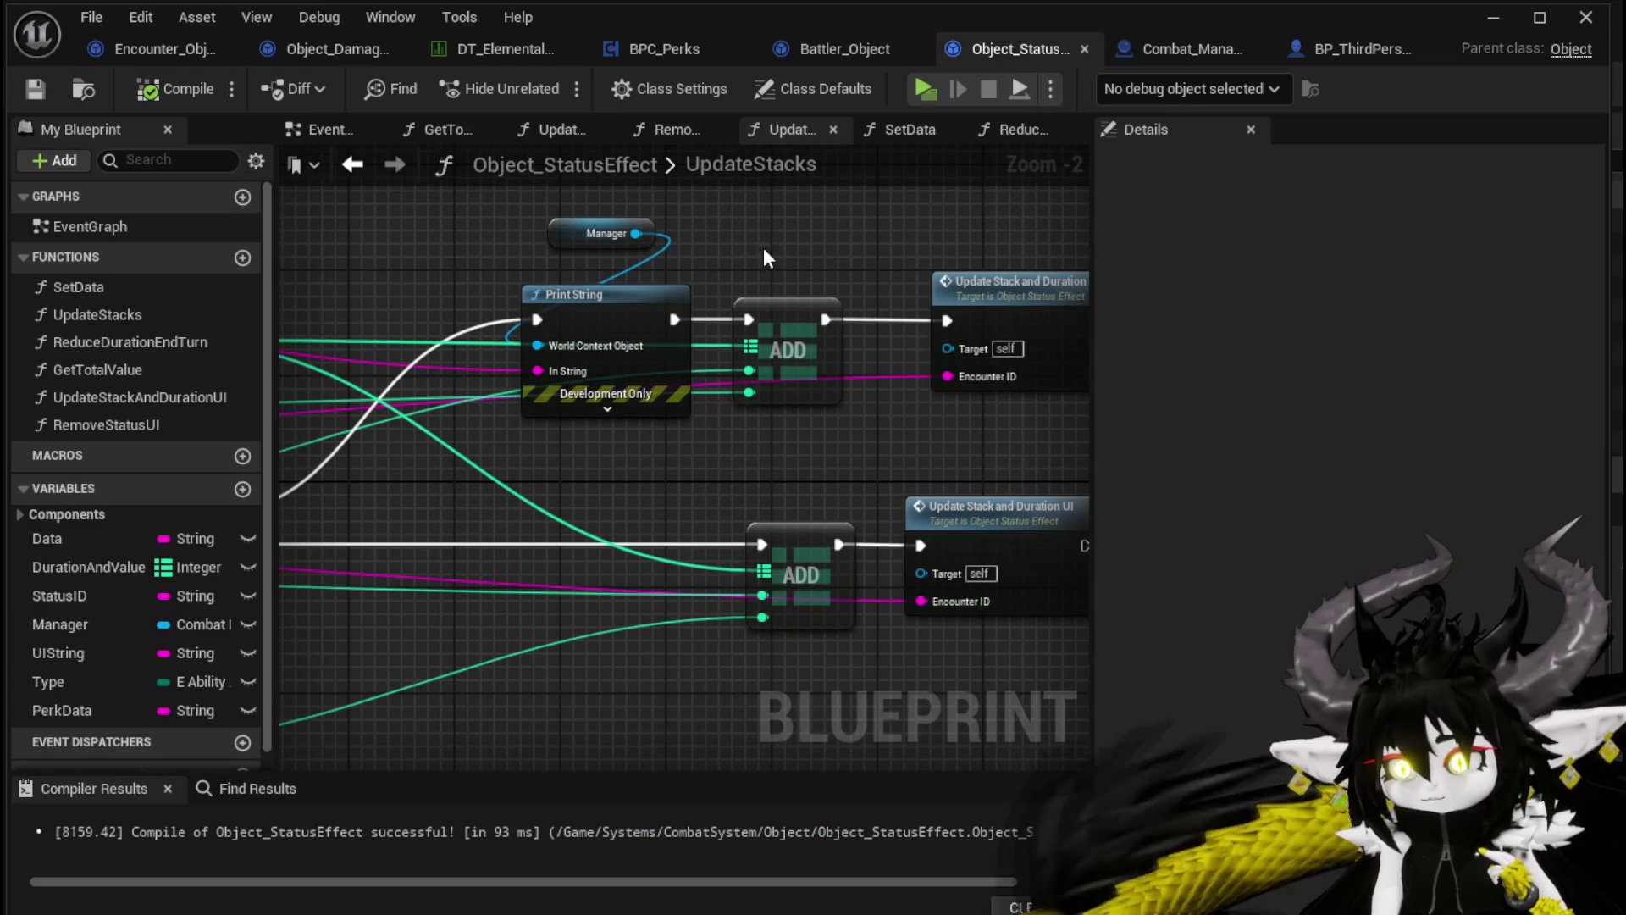
scroll(1003, 313, down, 3)
scroll(557, 337, up, 3)
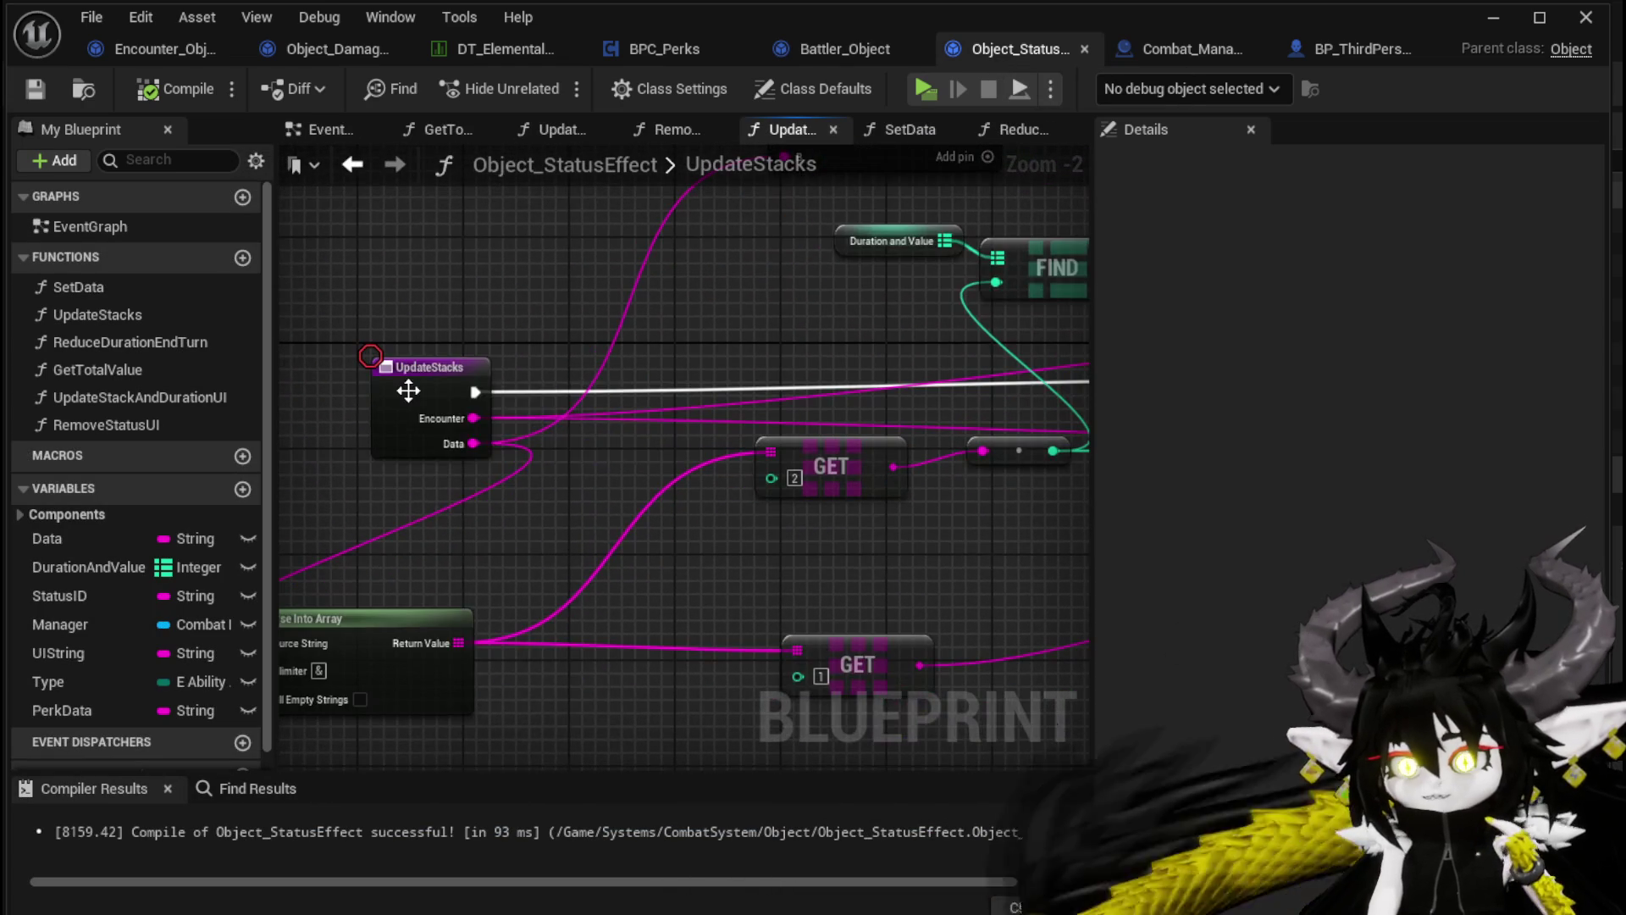
right_click(410, 391)
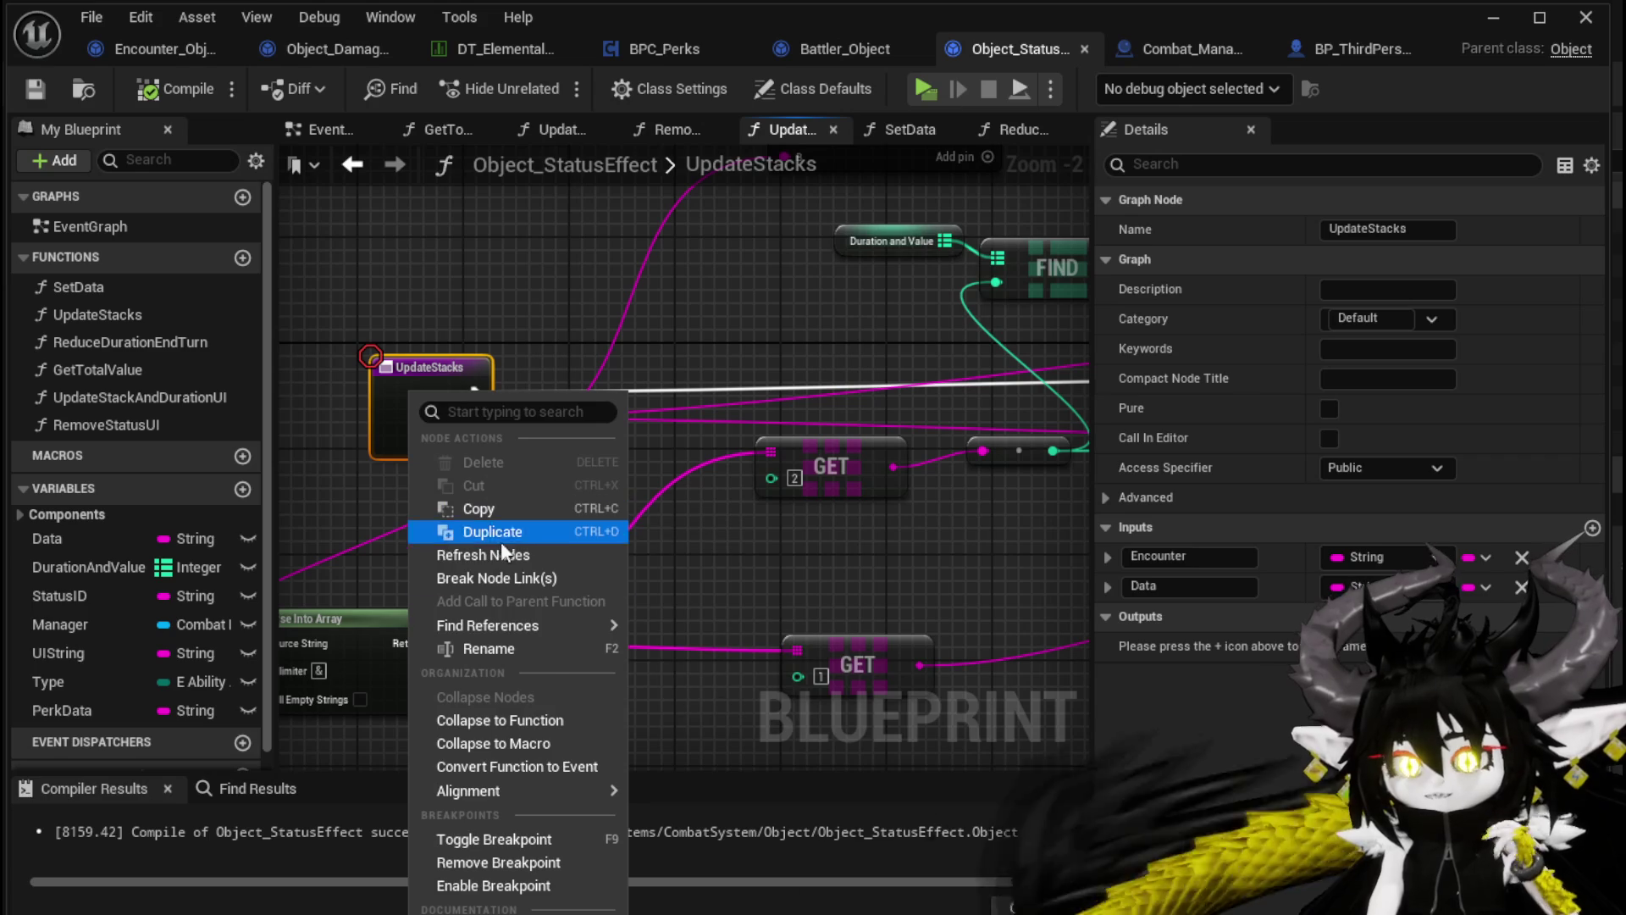
mouse_move(516, 796)
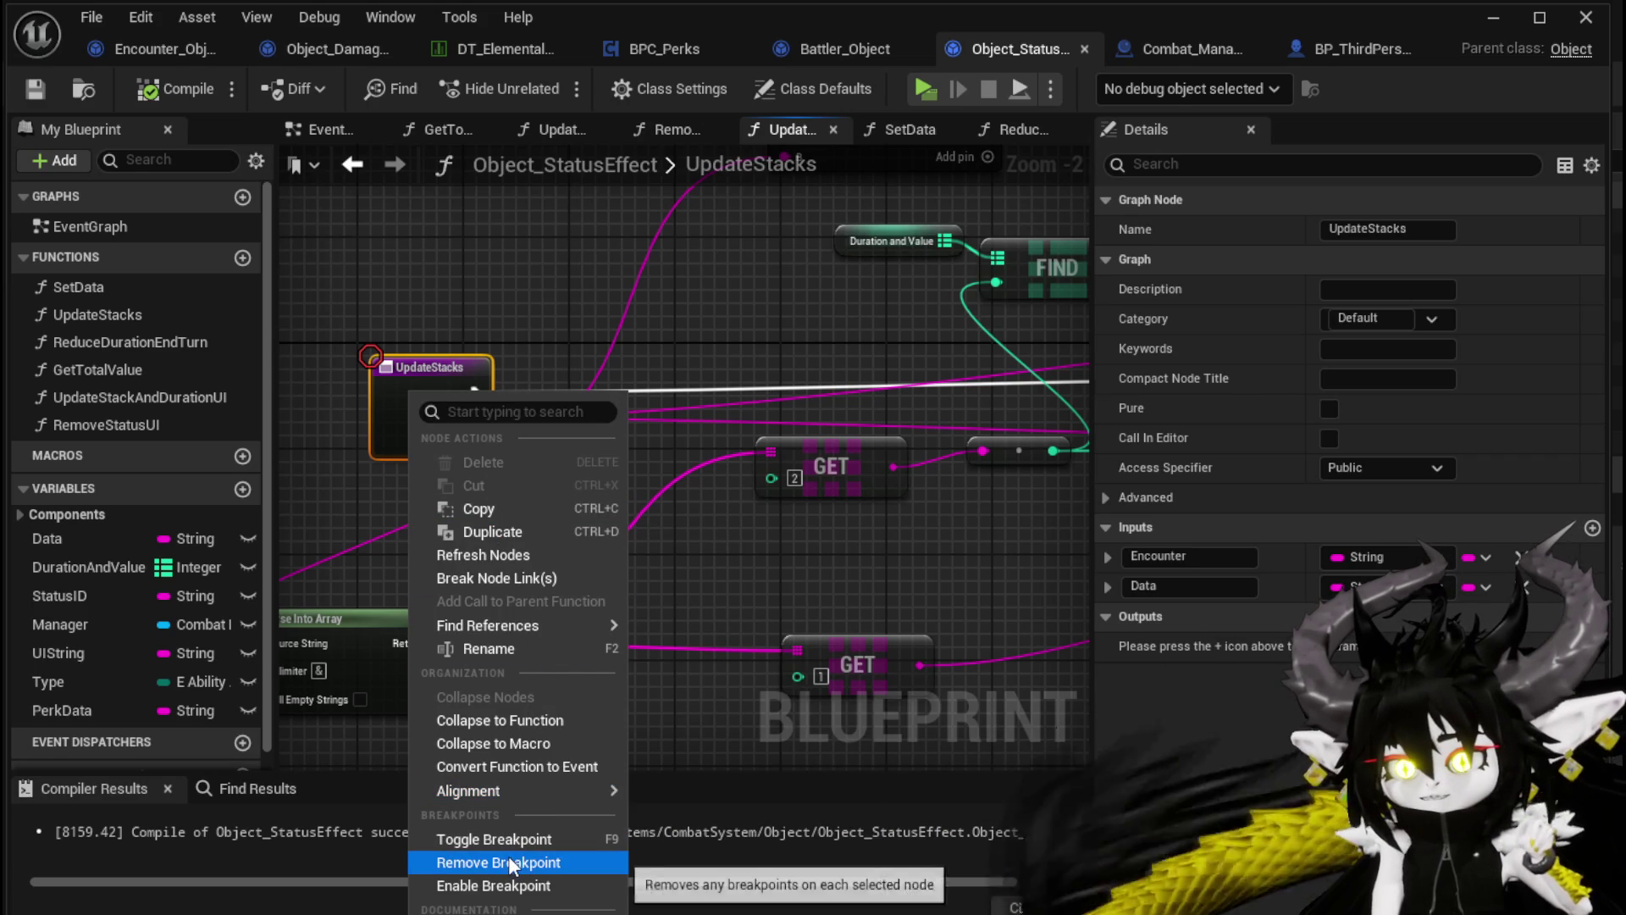
click(494, 885)
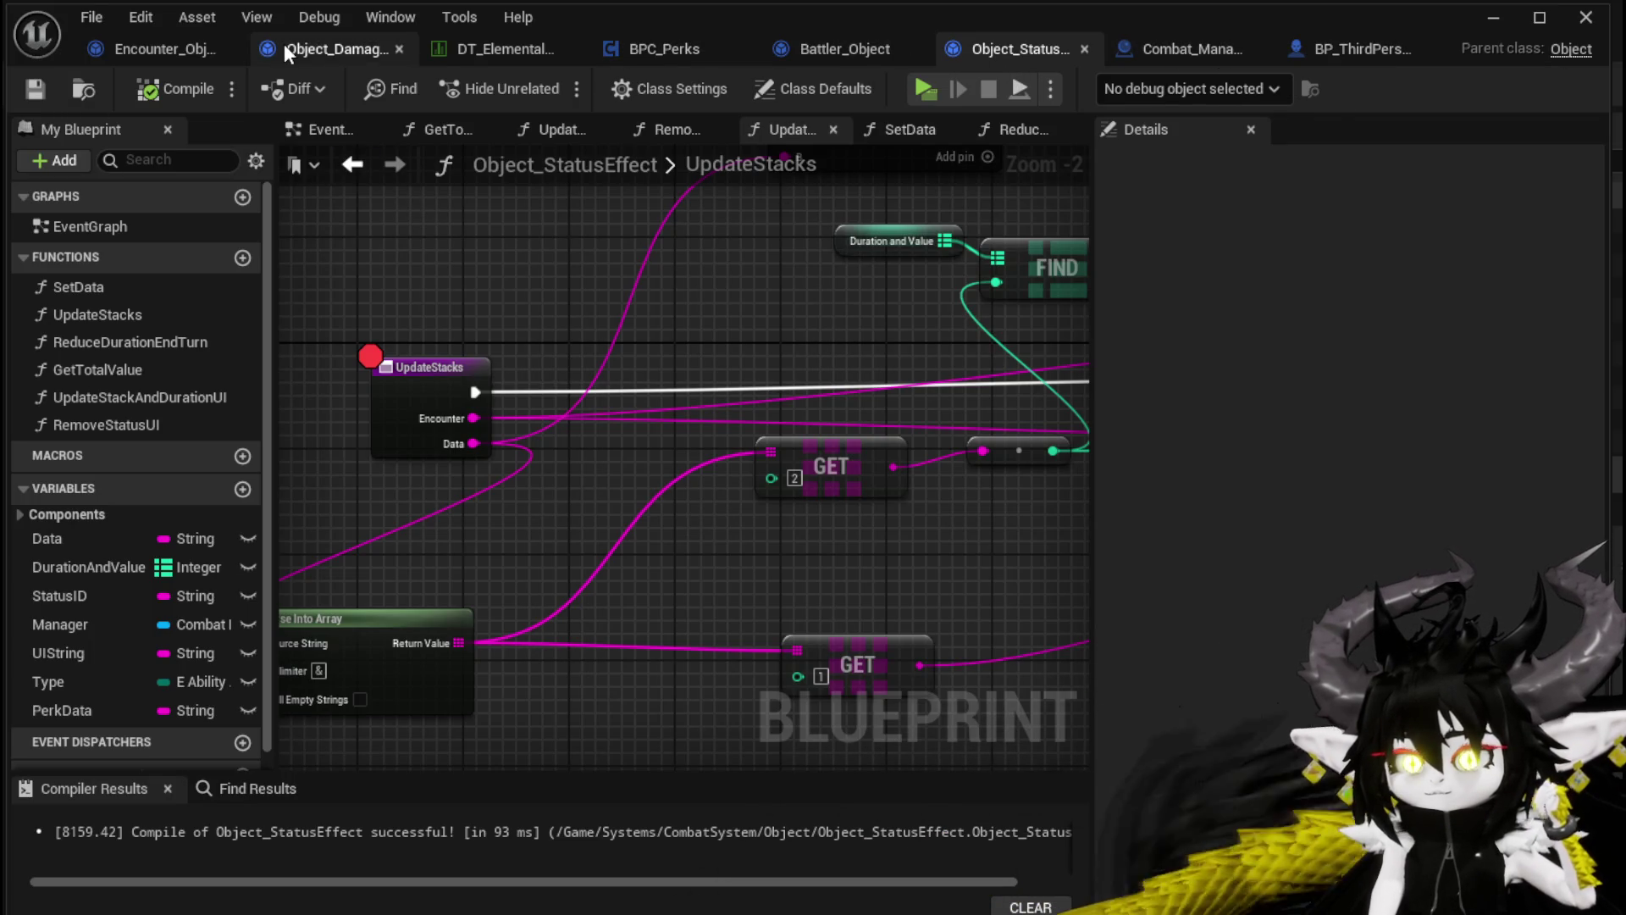
click(203, 49)
scroll(658, 349, down, 4)
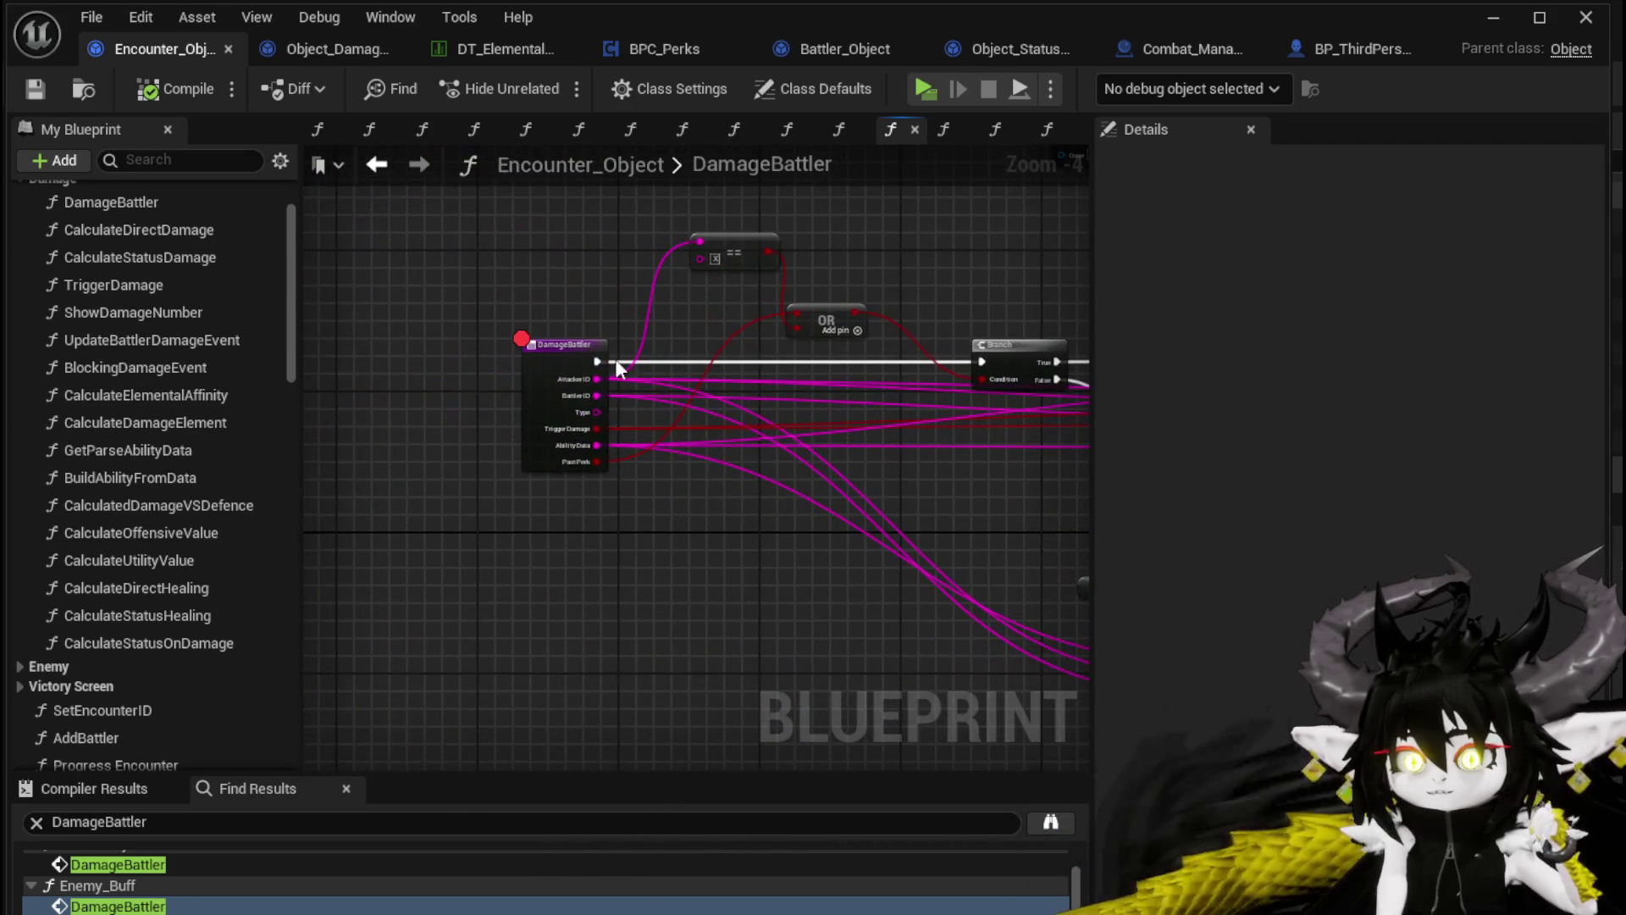
Clear the DamageBattler entry breakpoint and disable the breakpoint on the Type Check call
right_click(555, 361)
click(664, 839)
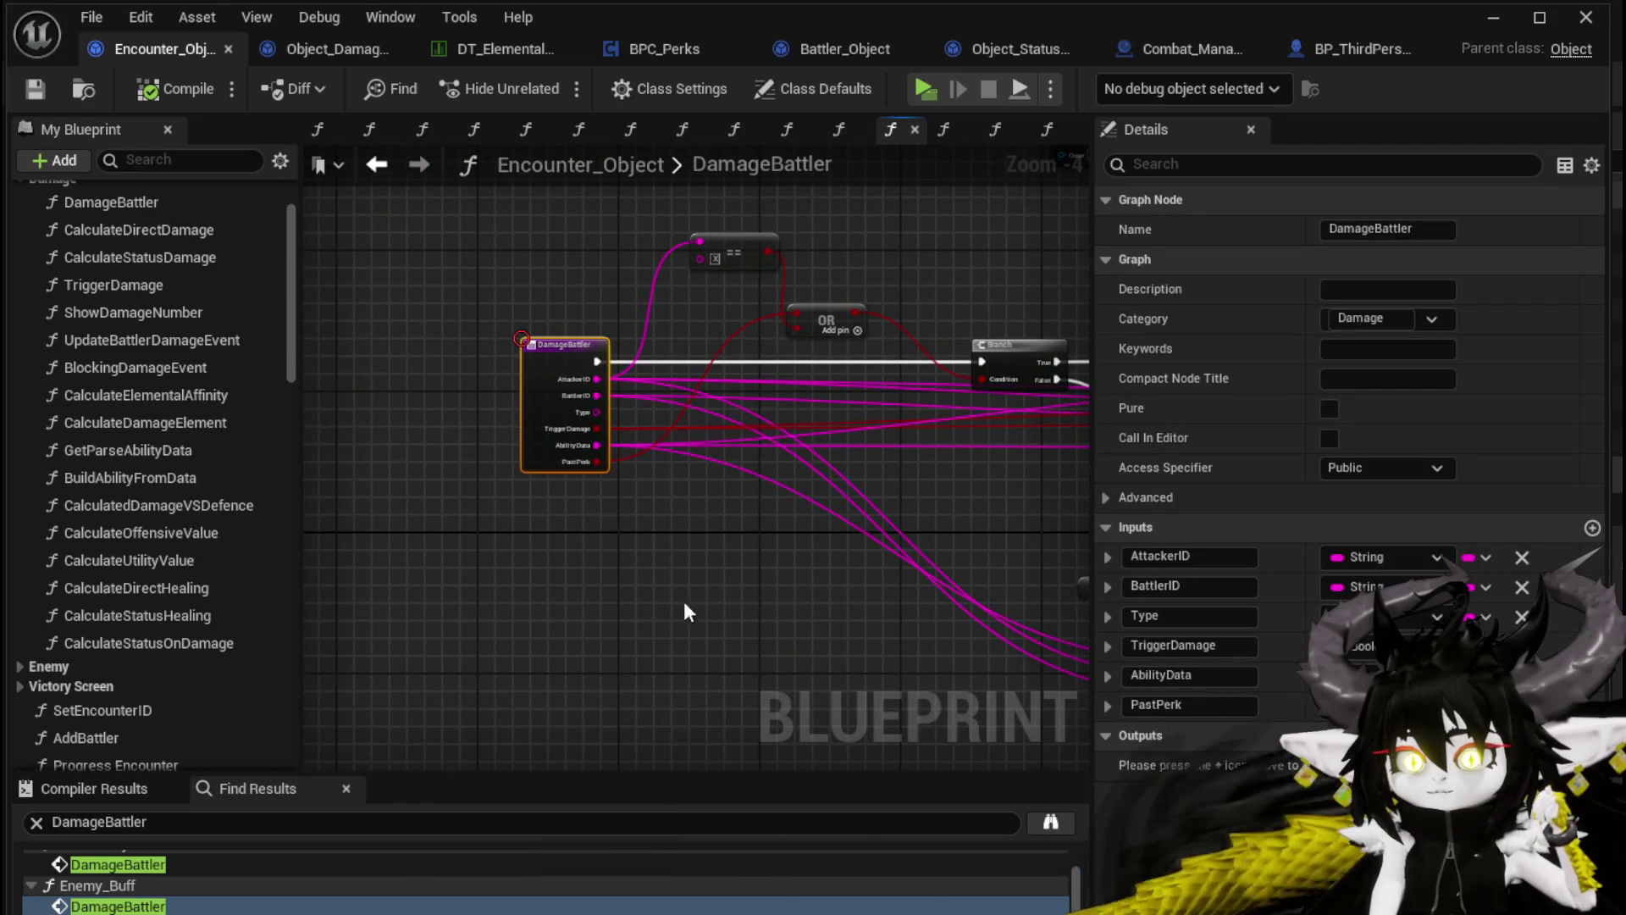
scroll(679, 613, down, 1)
mouse_move(847, 528)
mouse_down()
mouse_move(644, 593)
mouse_move(415, 607)
mouse_move(609, 567)
mouse_move(596, 429)
mouse_up()
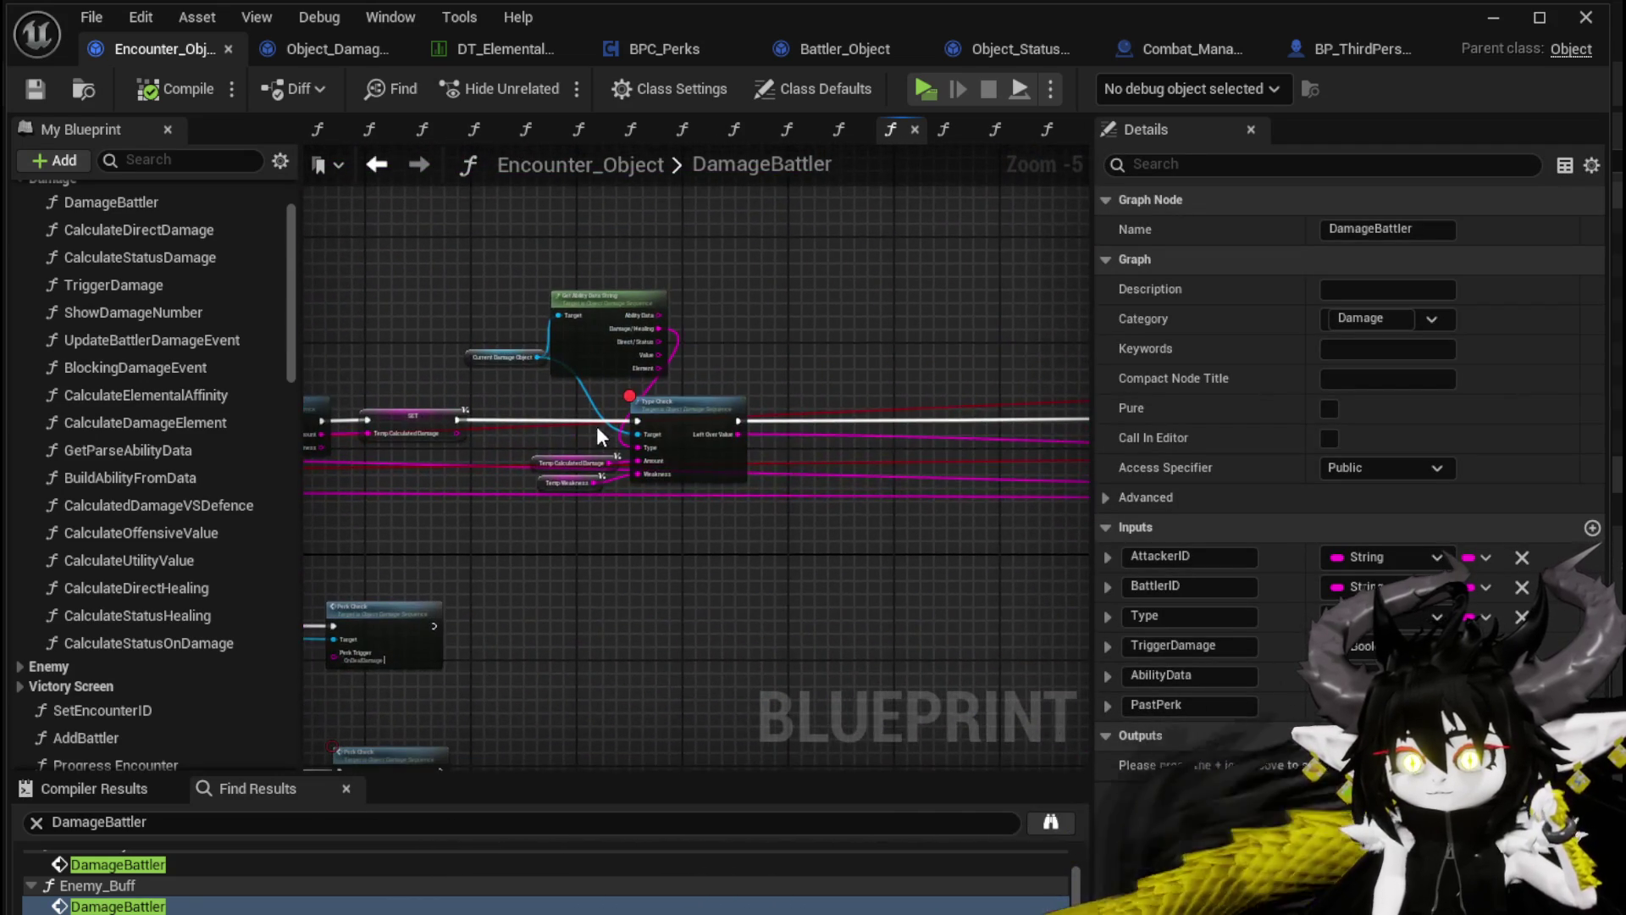
right_click(657, 414)
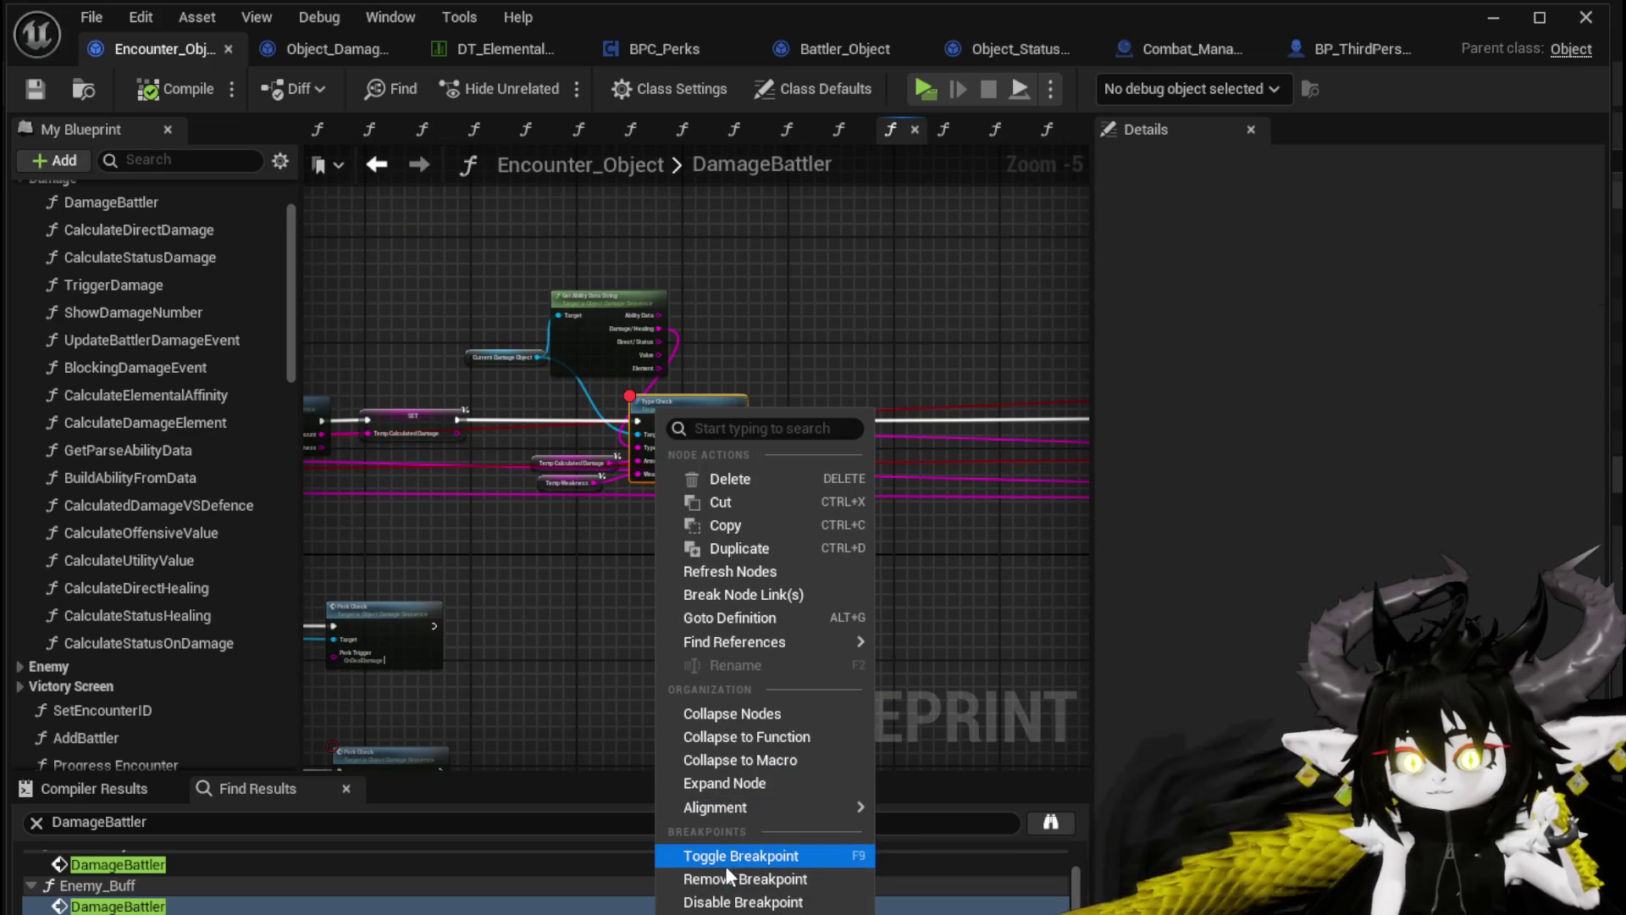
click(734, 905)
Open the TypeCheck function and toggle off the breakpoint on its entry node
mouse_move(414, 527)
mouse_down()
mouse_move(593, 542)
mouse_move(817, 610)
mouse_move(680, 423)
mouse_up()
double_click(680, 422)
drag(802, 404, 563, 427)
right_click(563, 427)
click(669, 912)
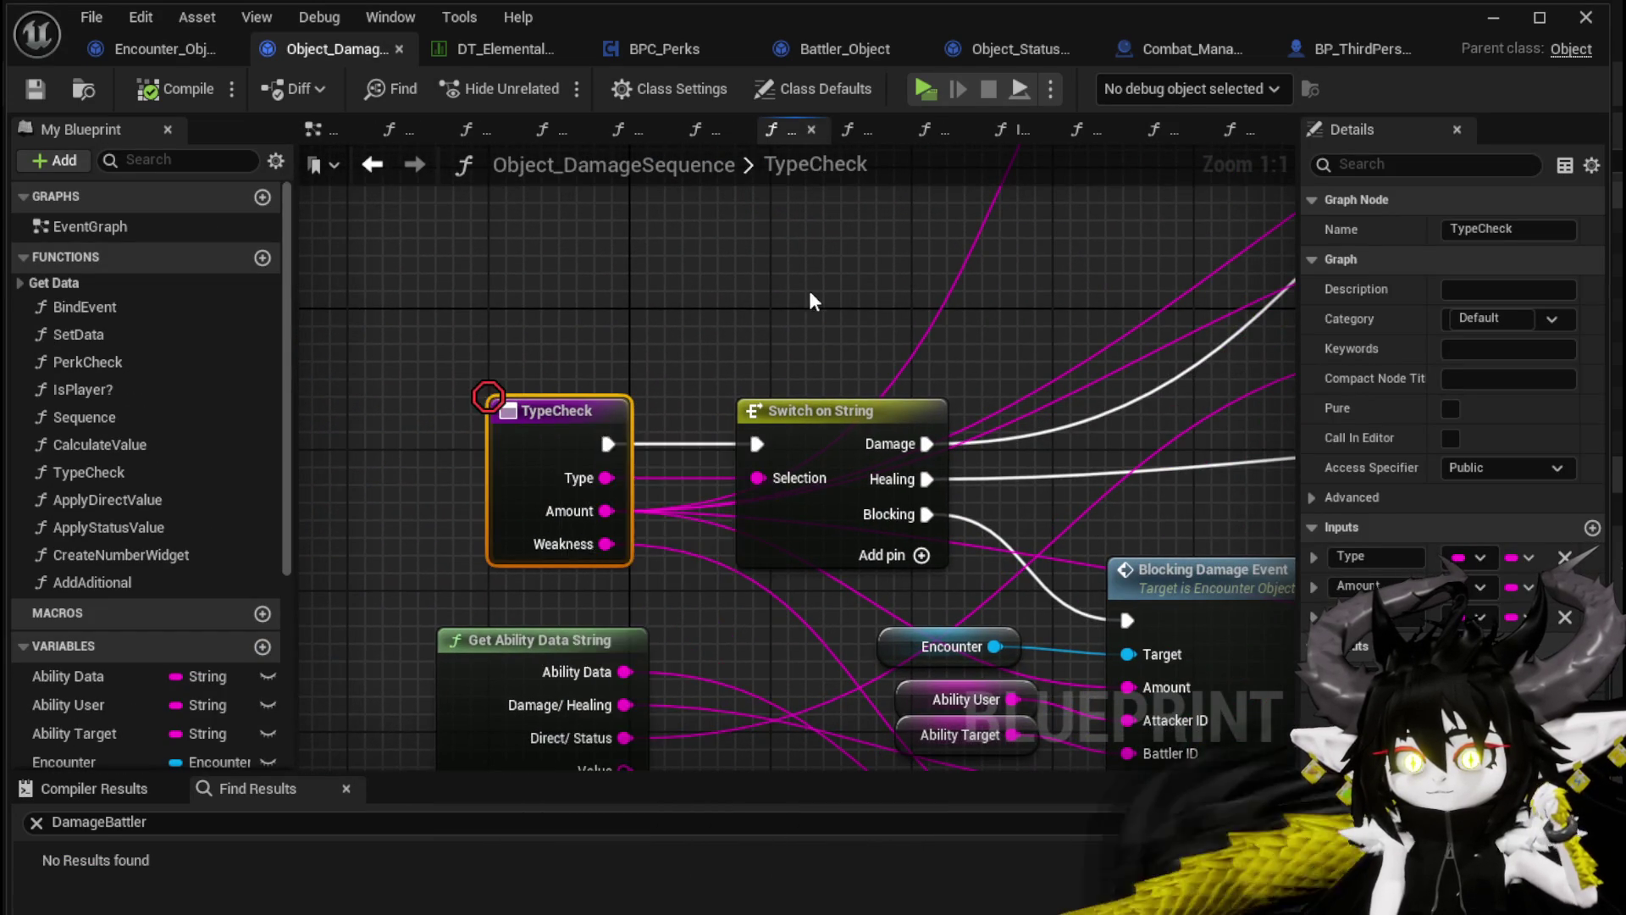
In ApplyStatusValue, disable the Add Status breakpoint, then open Battler_Object's AddStatus function
scroll(415, 515, down, 4)
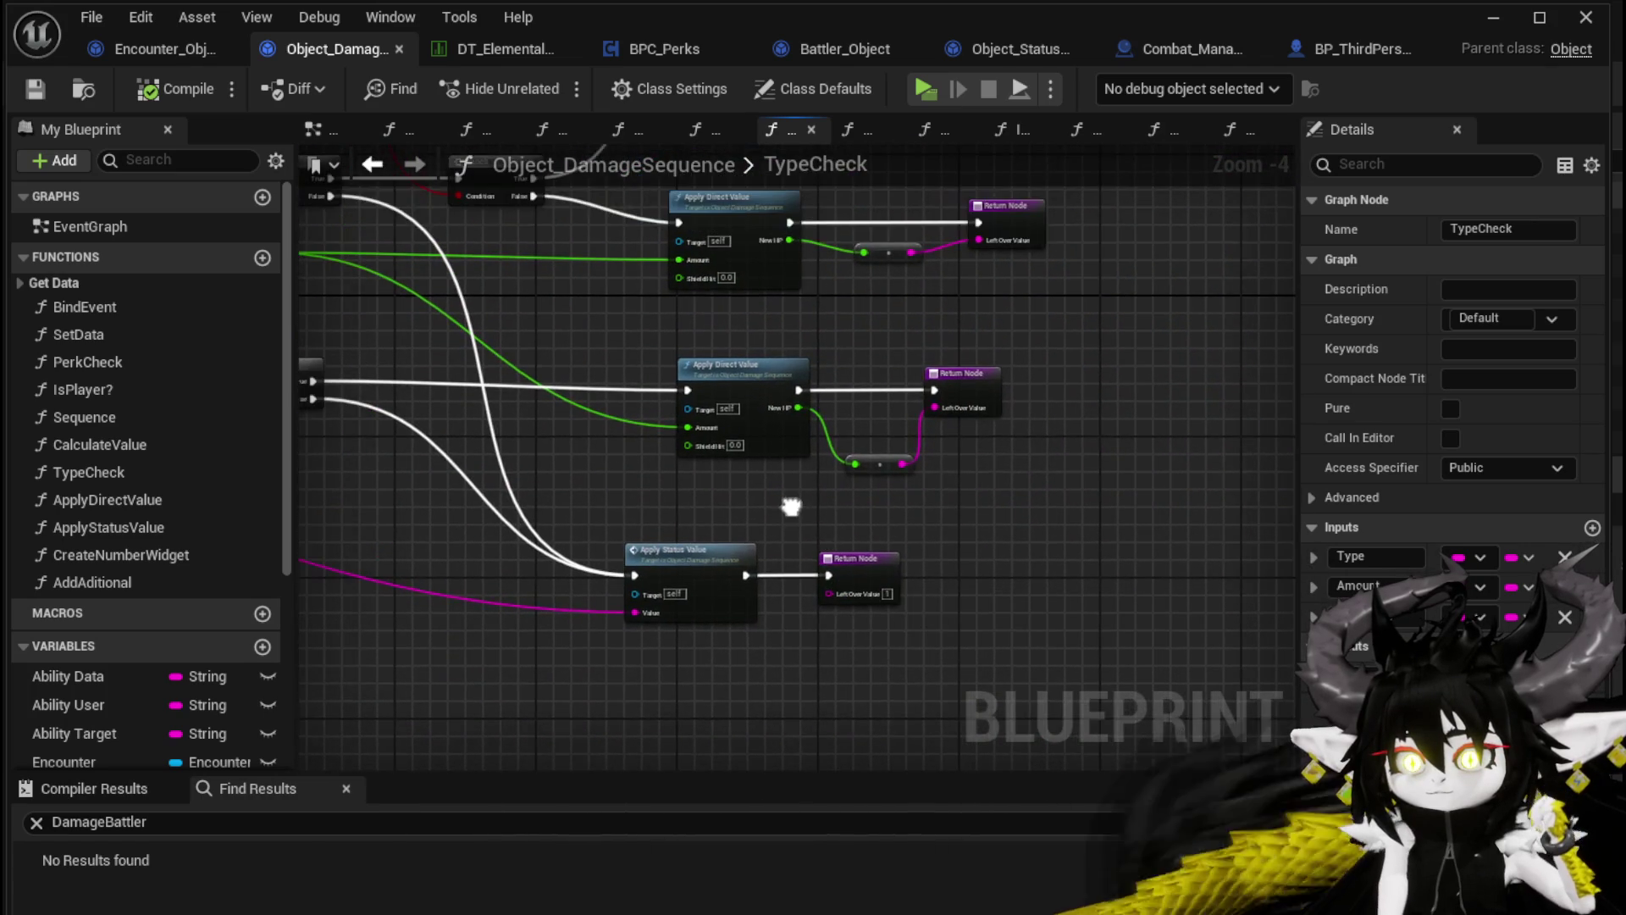
double_click(669, 555)
right_click(841, 431)
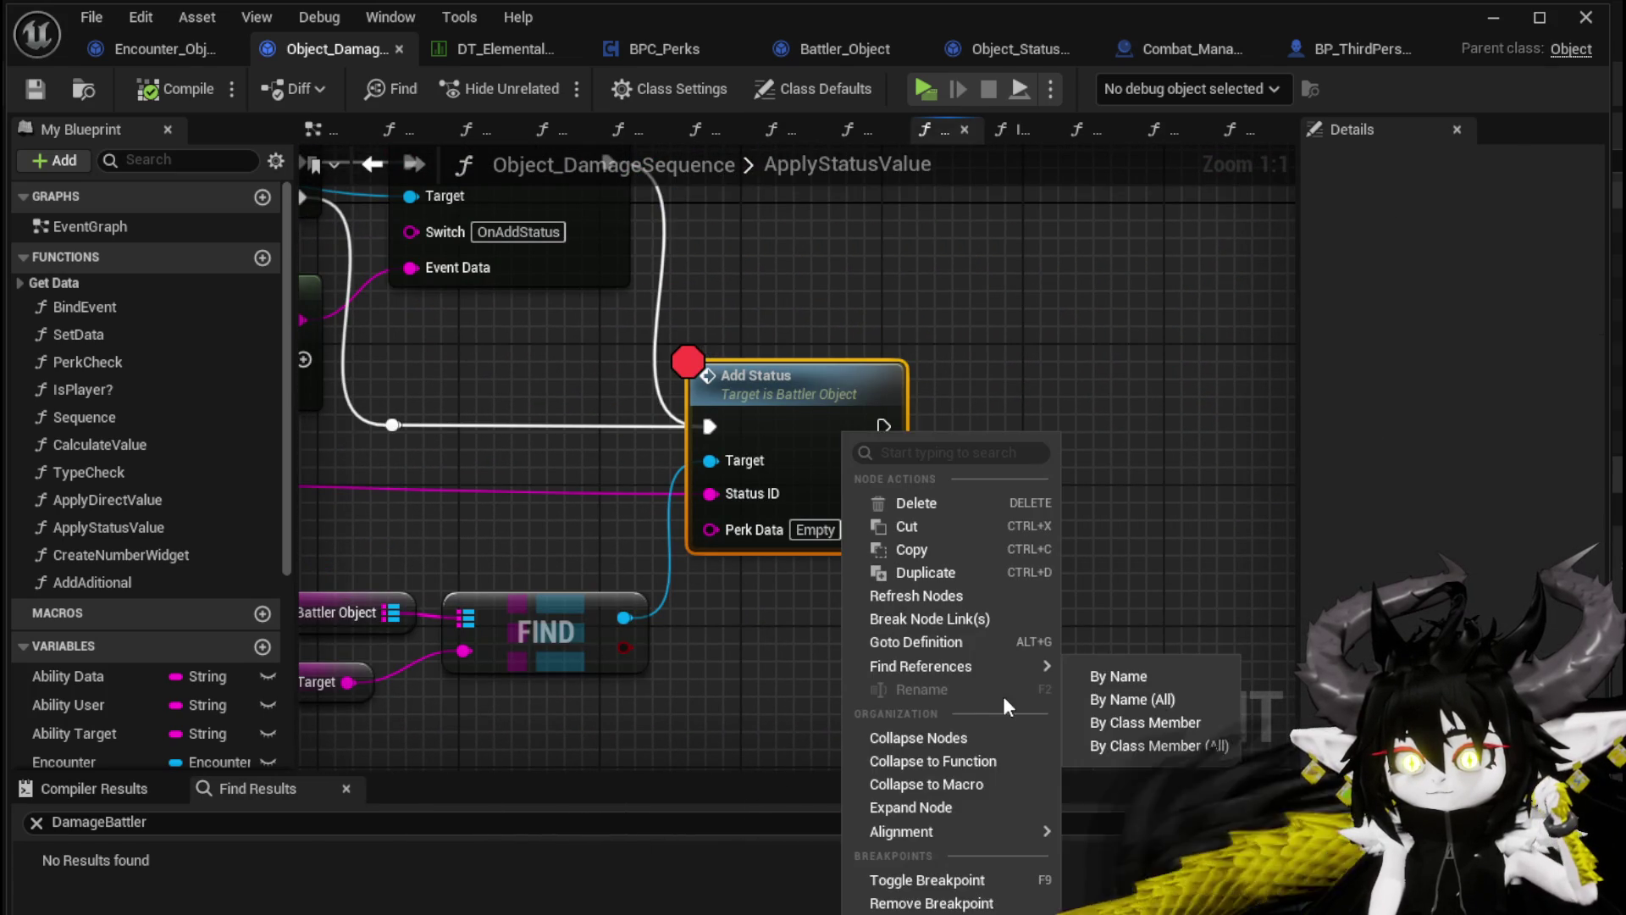
click(942, 884)
scroll(851, 657, down, 3)
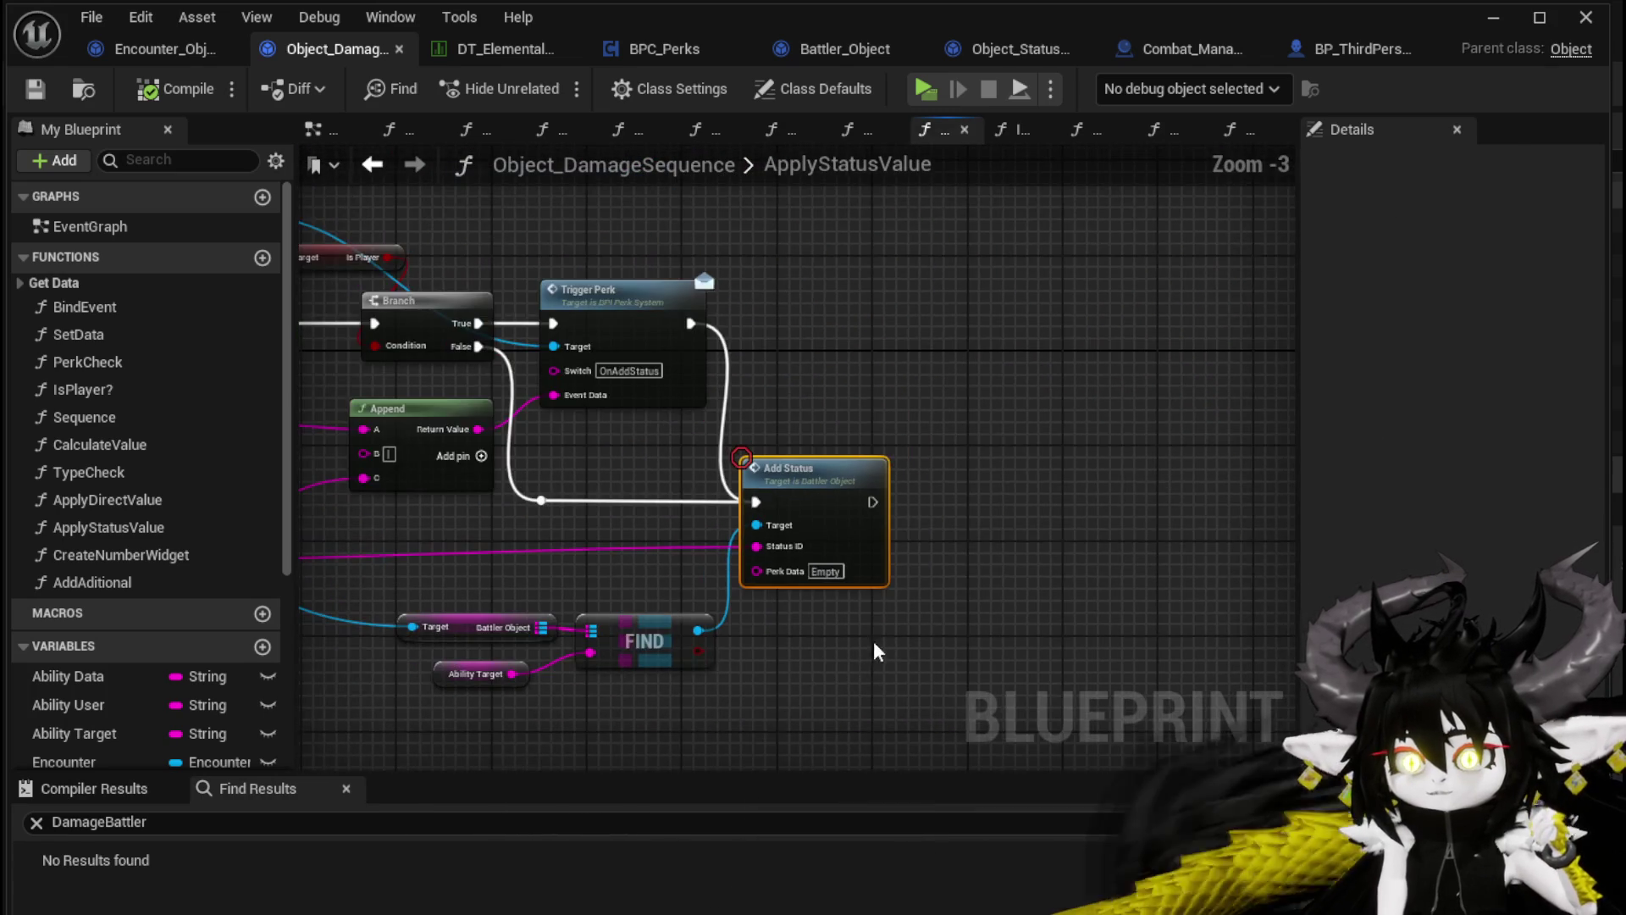
drag(876, 660, 1192, 622)
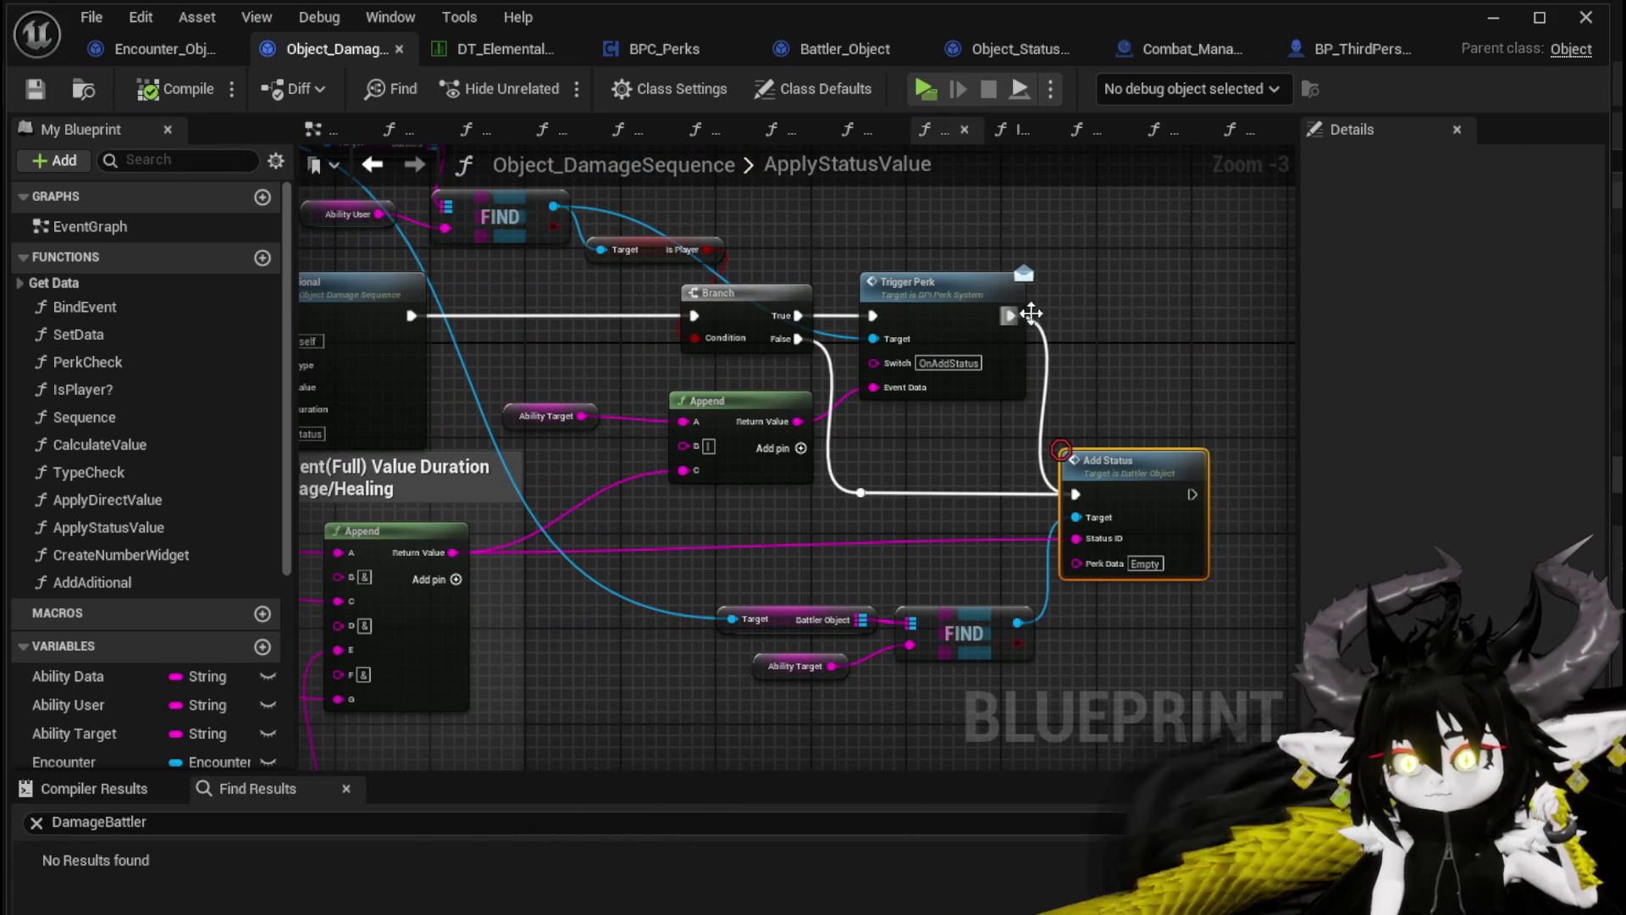
double_click(1105, 460)
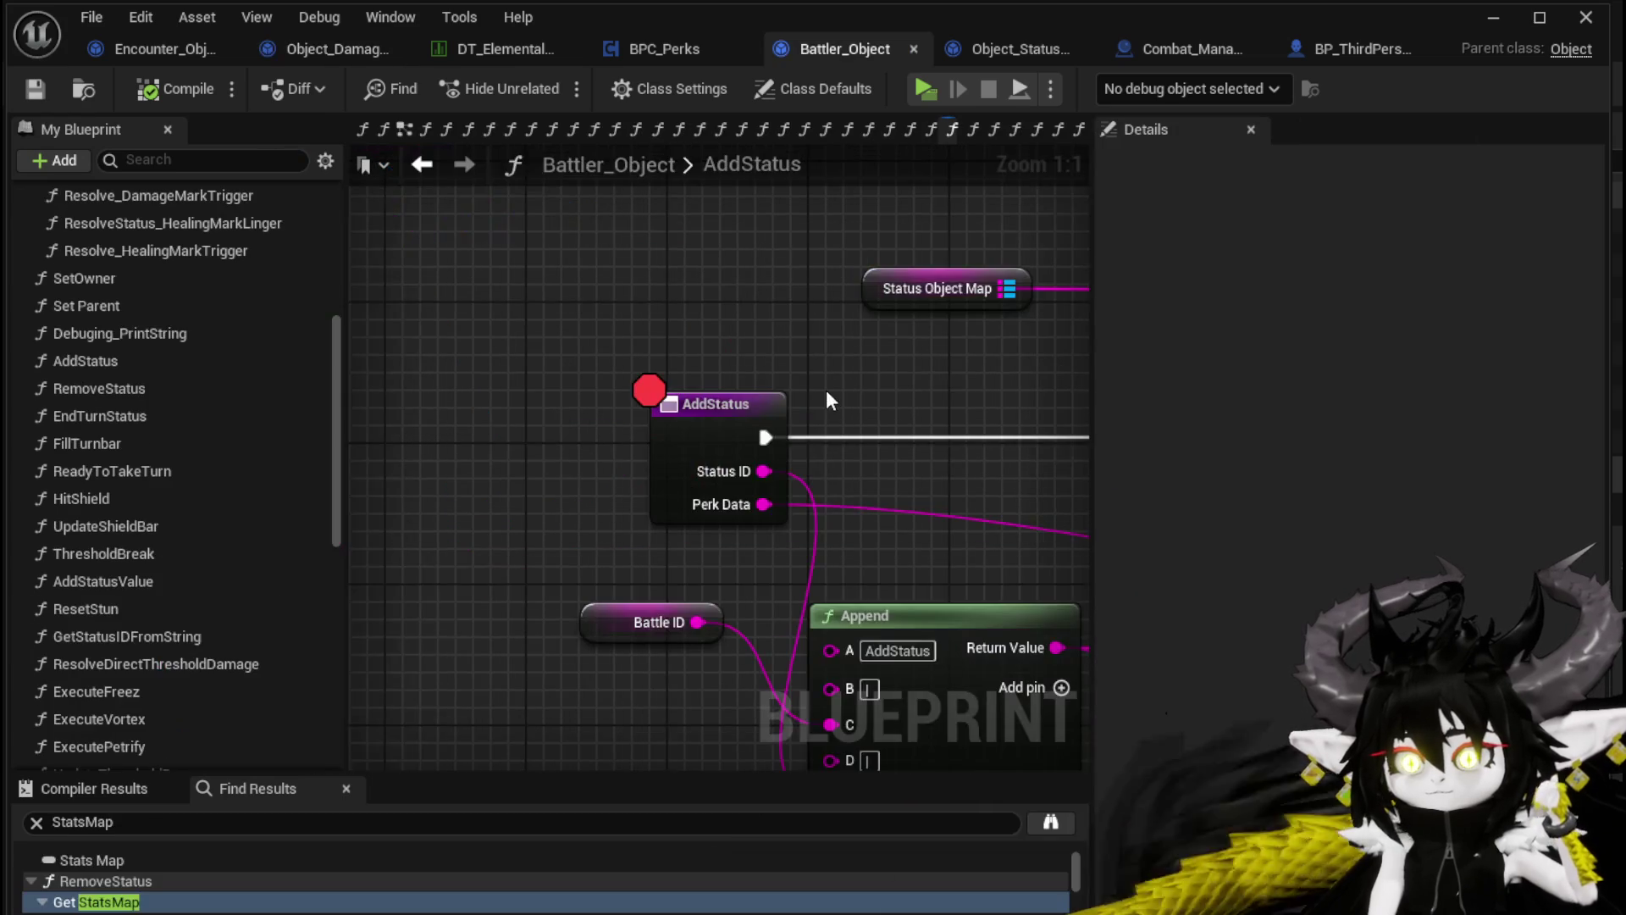
Pan through the AddStatus graph and open the Update Stacks call into UpdateStacks
scroll(476, 347, down, 3)
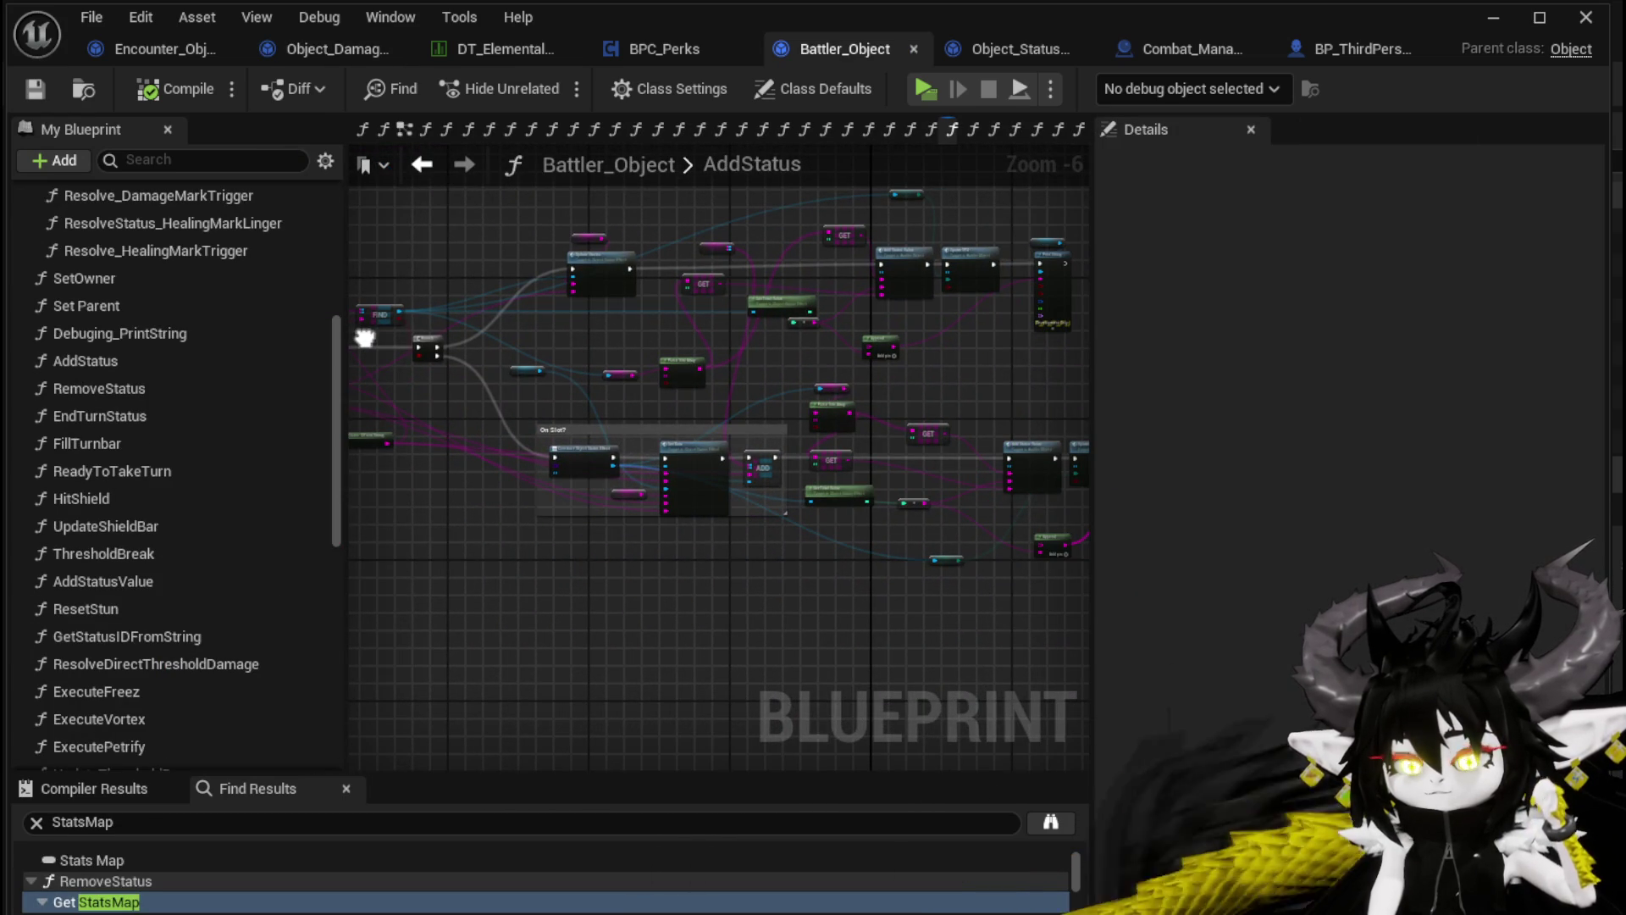
mouse_move(364, 339)
mouse_down()
mouse_move(569, 389)
mouse_move(643, 368)
mouse_up()
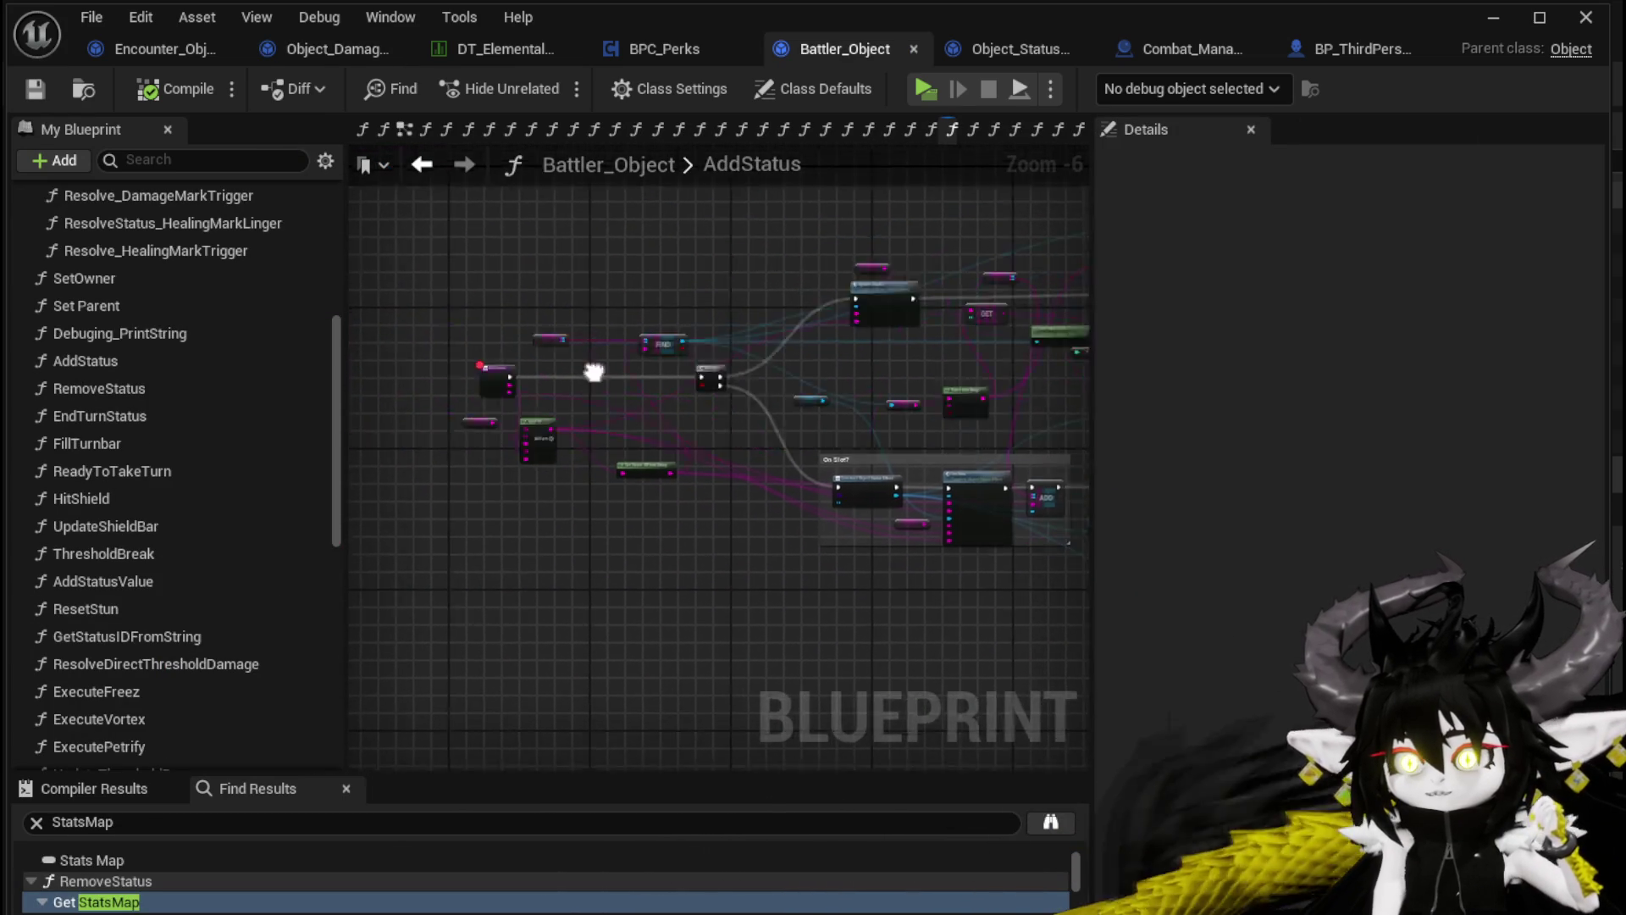
scroll(792, 370, up, 2)
mouse_move(811, 357)
mouse_down()
mouse_move(791, 402)
mouse_move(723, 461)
mouse_move(476, 453)
mouse_up()
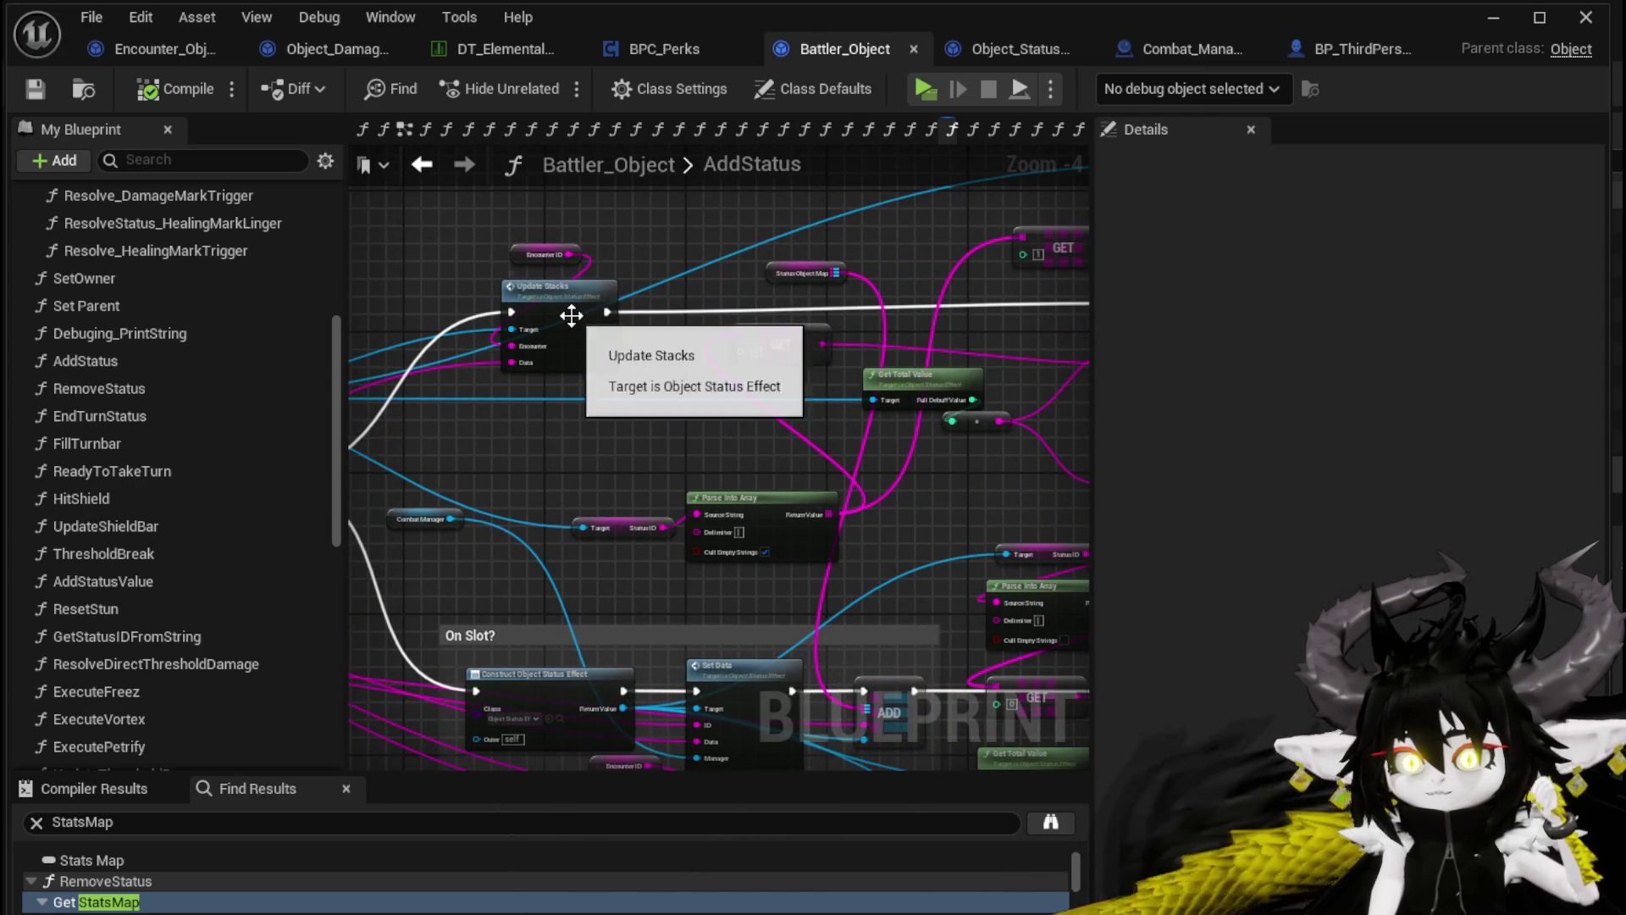
double_click(572, 315)
Pan UpdateStacks to the Print String node, then minimise the Blueprint editor
scroll(566, 339, down, 2)
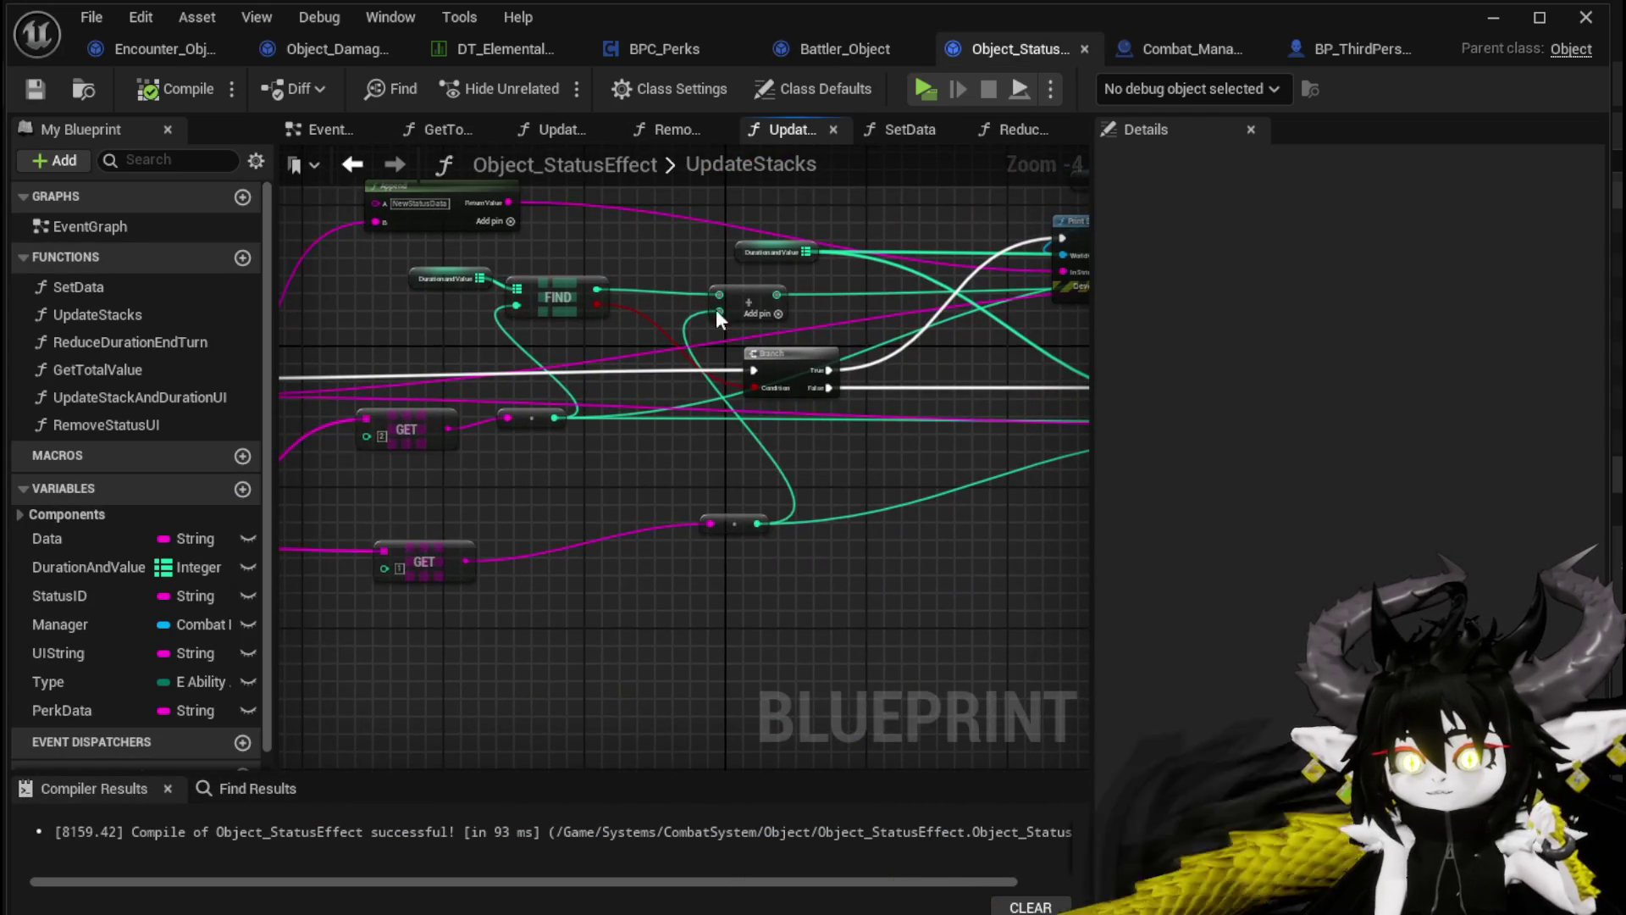
drag(894, 412, 771, 430)
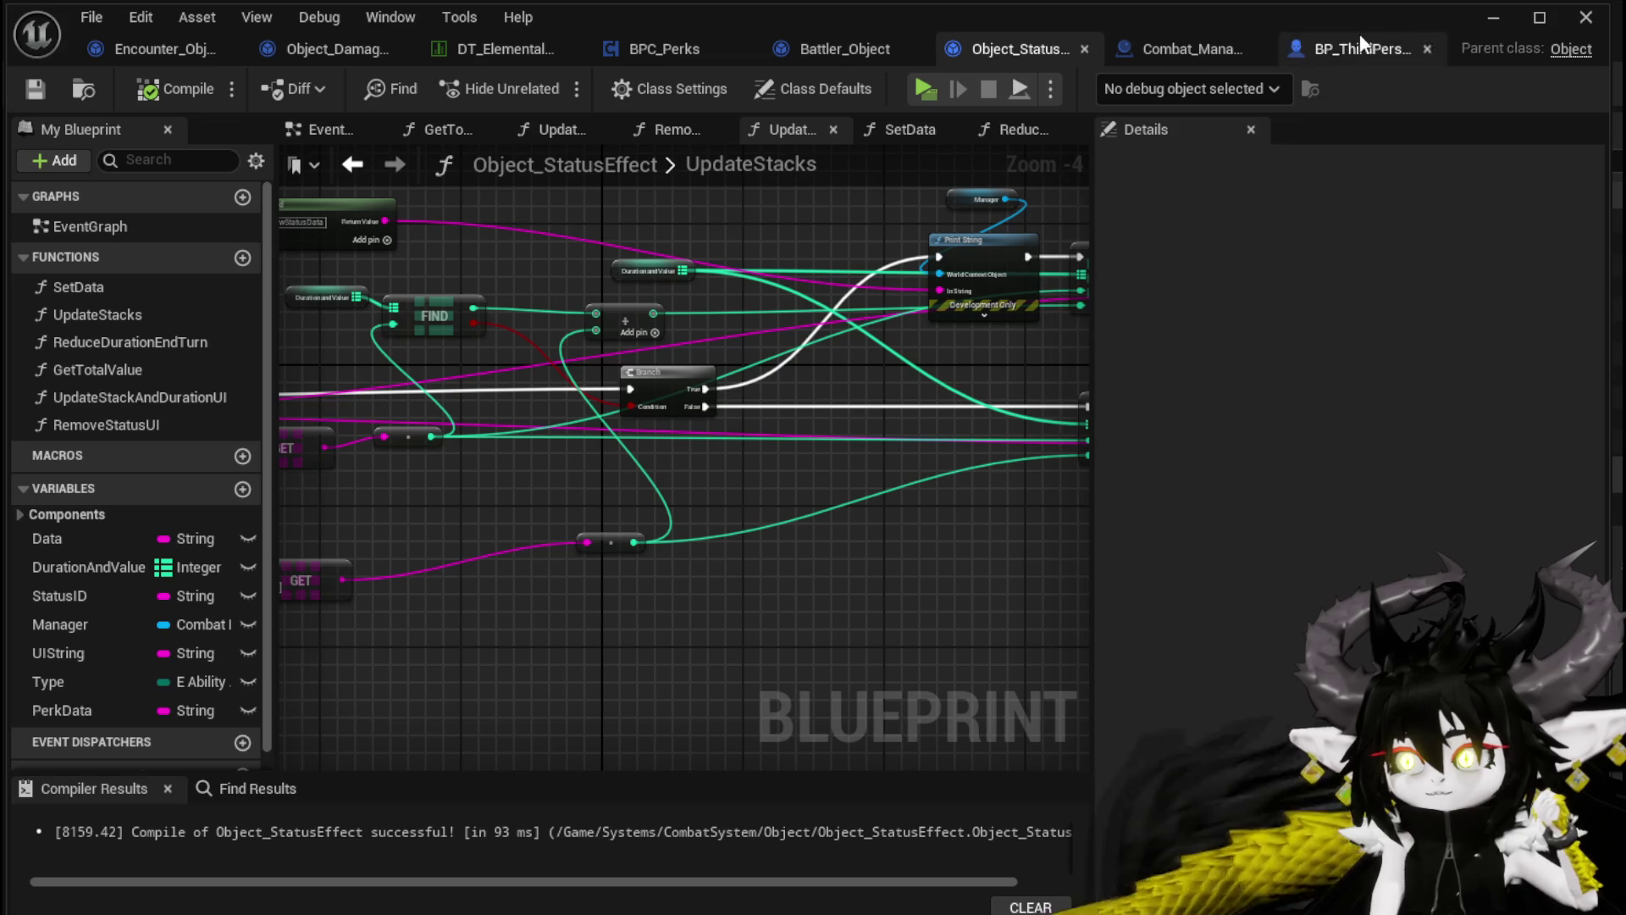
click(1493, 21)
Start play, walk into the red slime, resume the battle, and cast the Movement card
click(556, 76)
key(w)
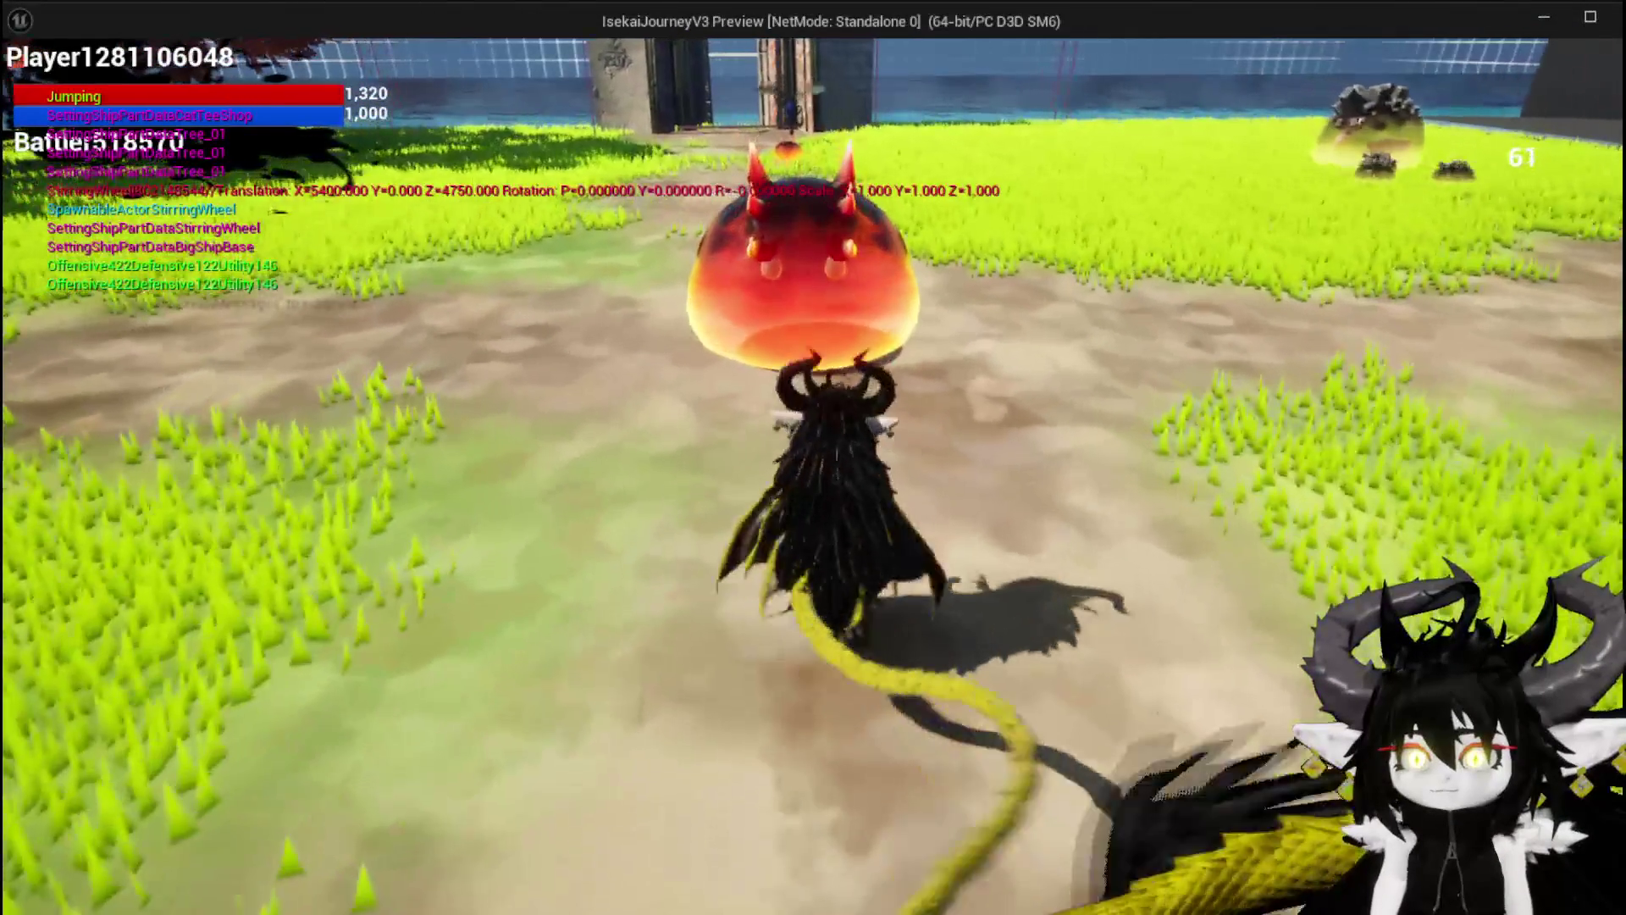
key(w)
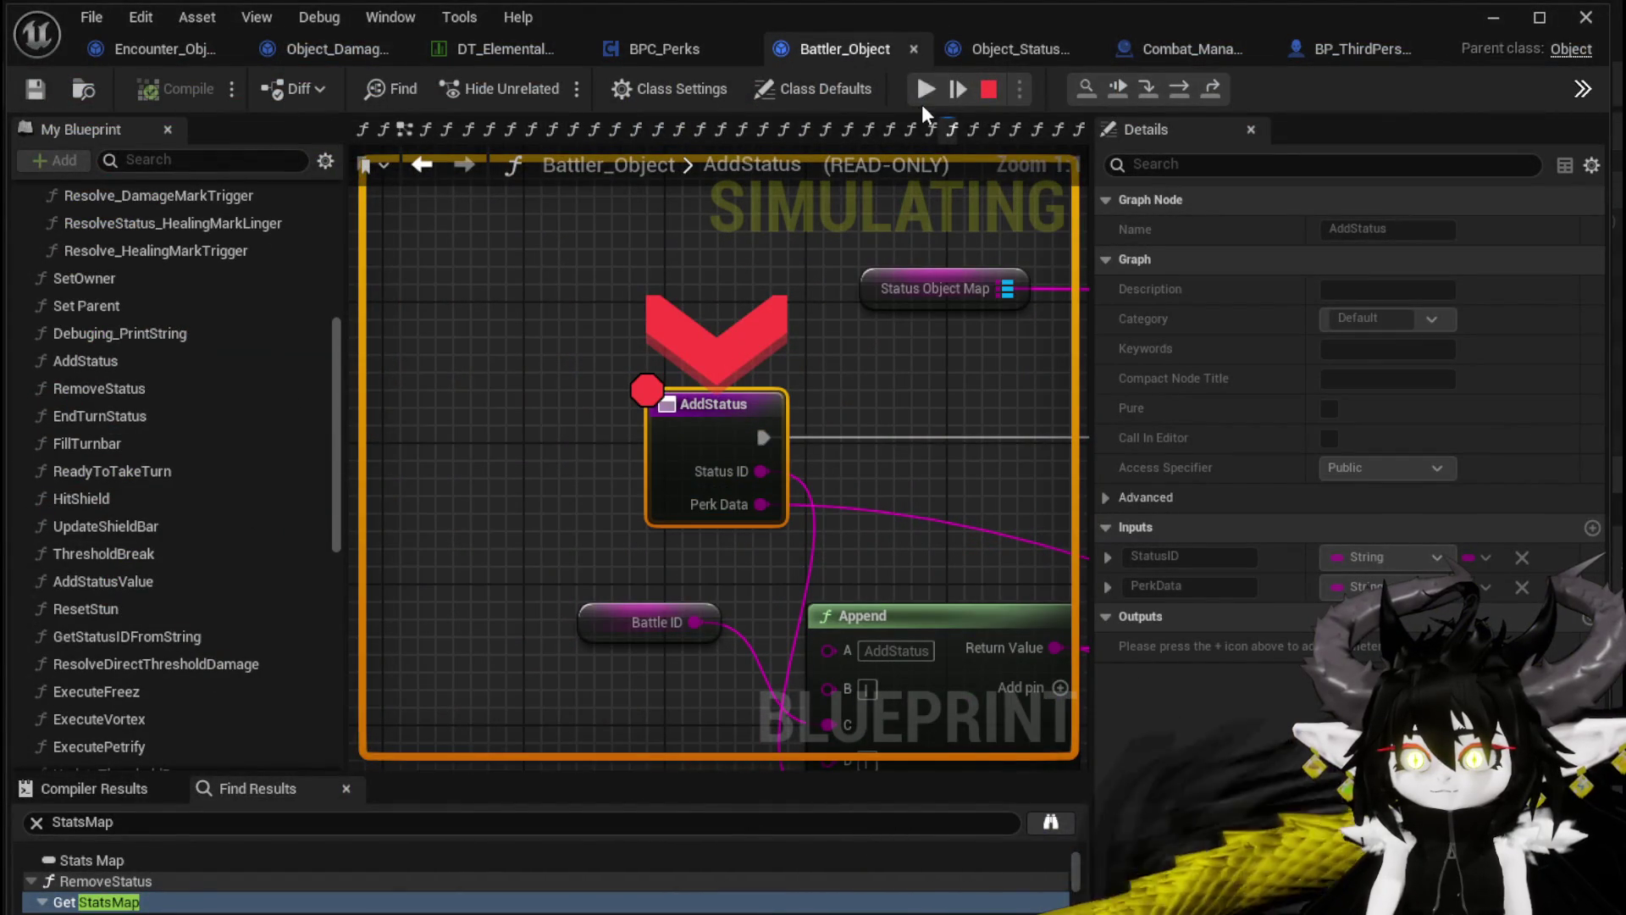
click(925, 91)
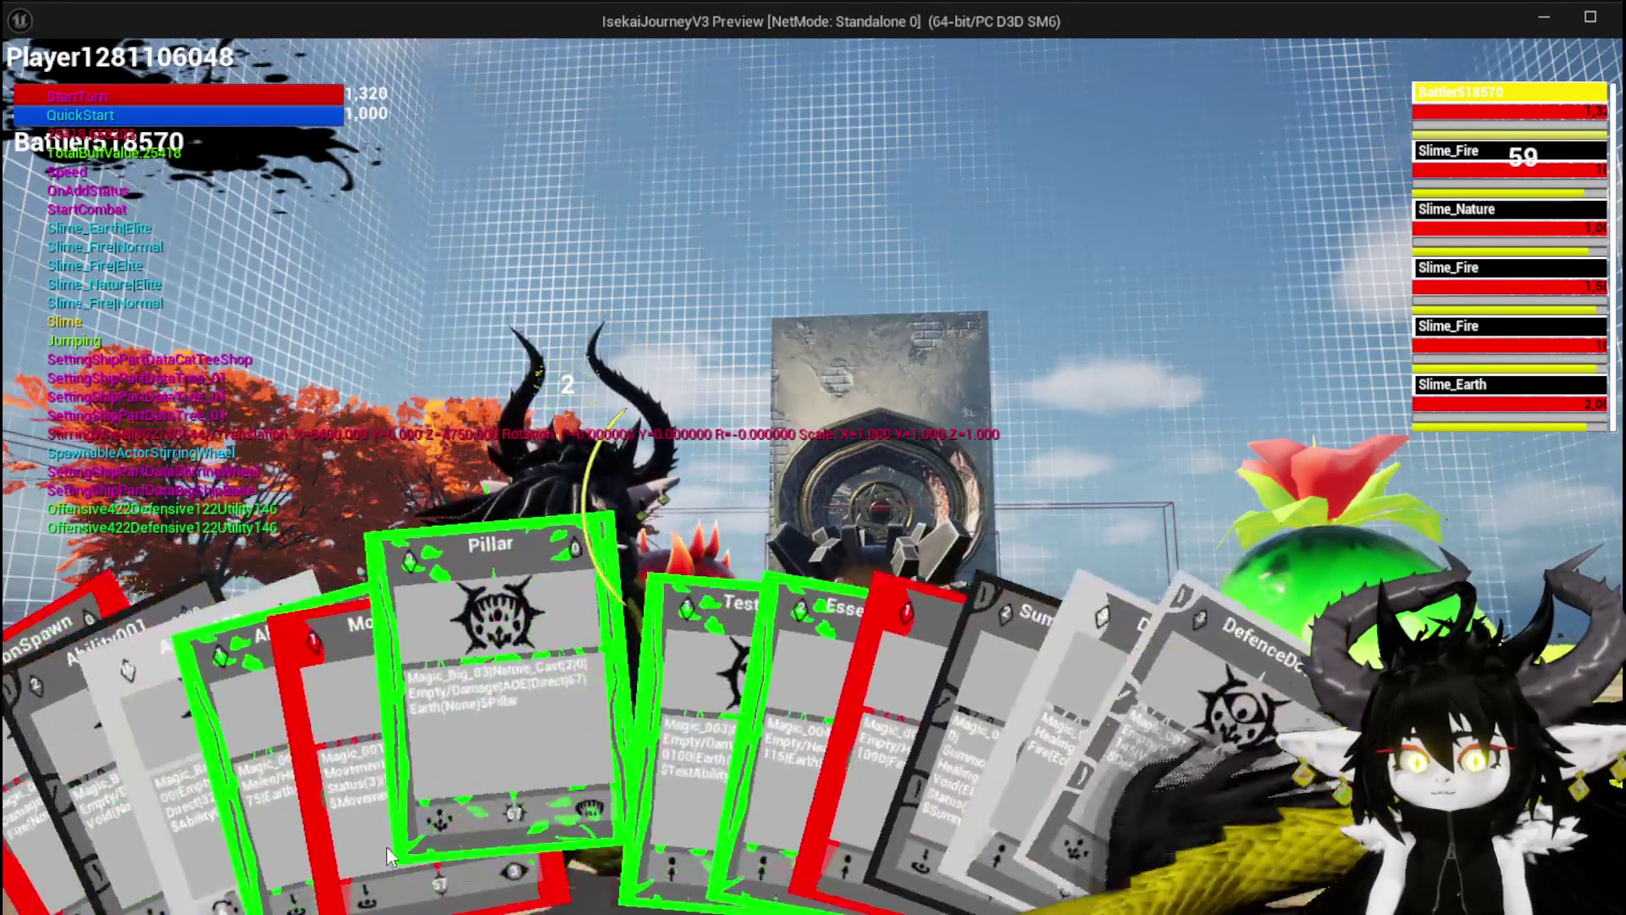
click(384, 766)
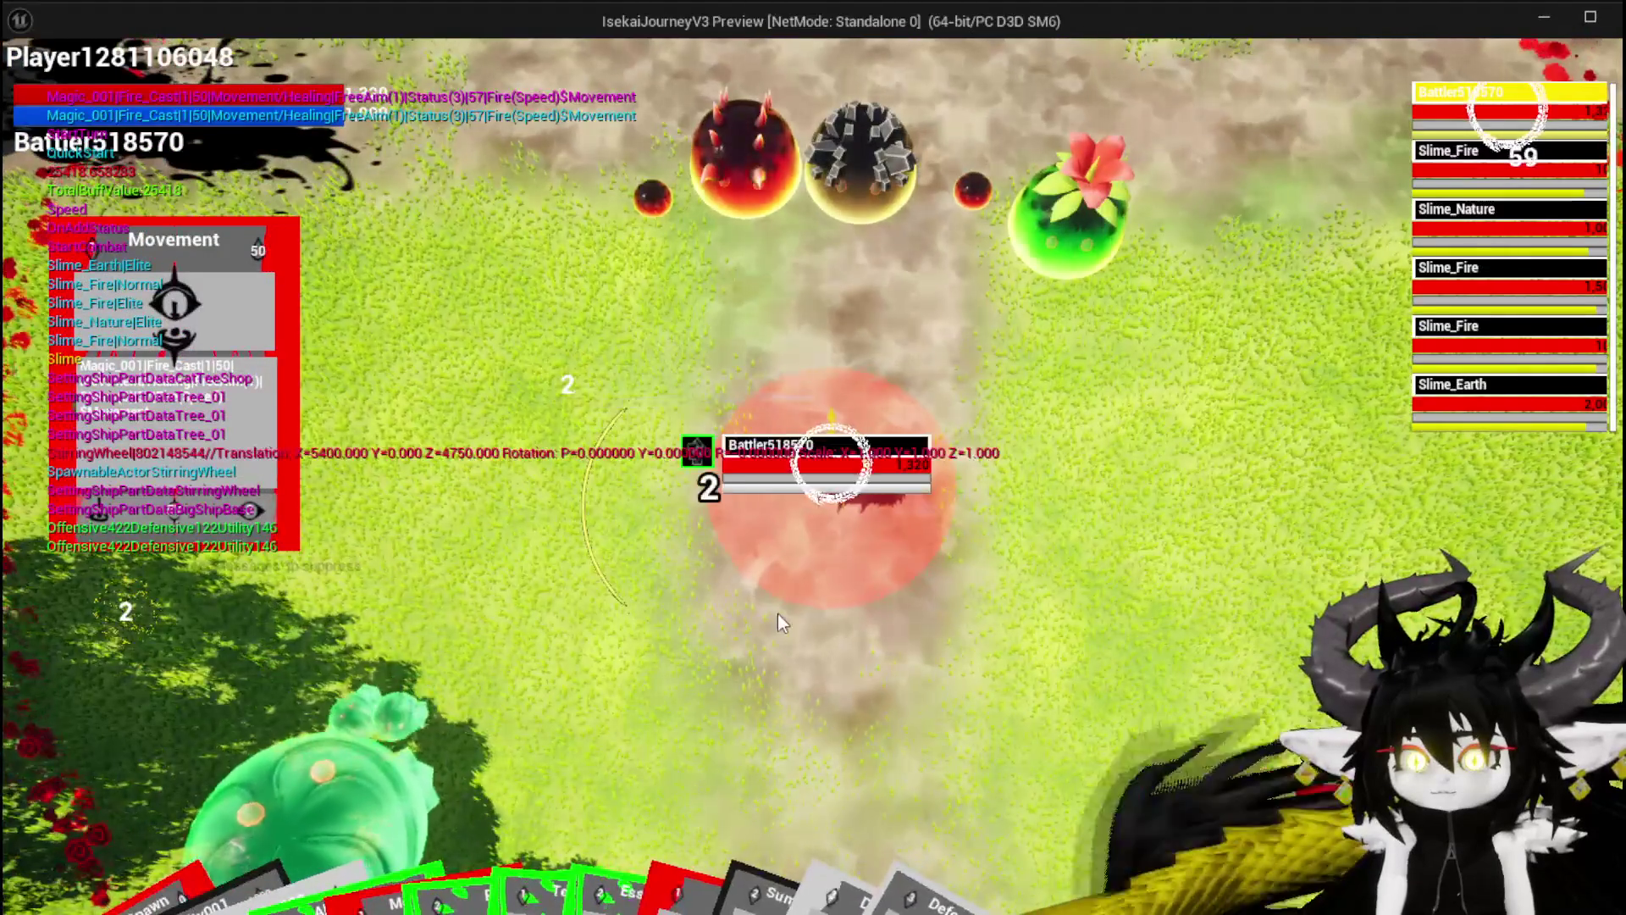
click(777, 615)
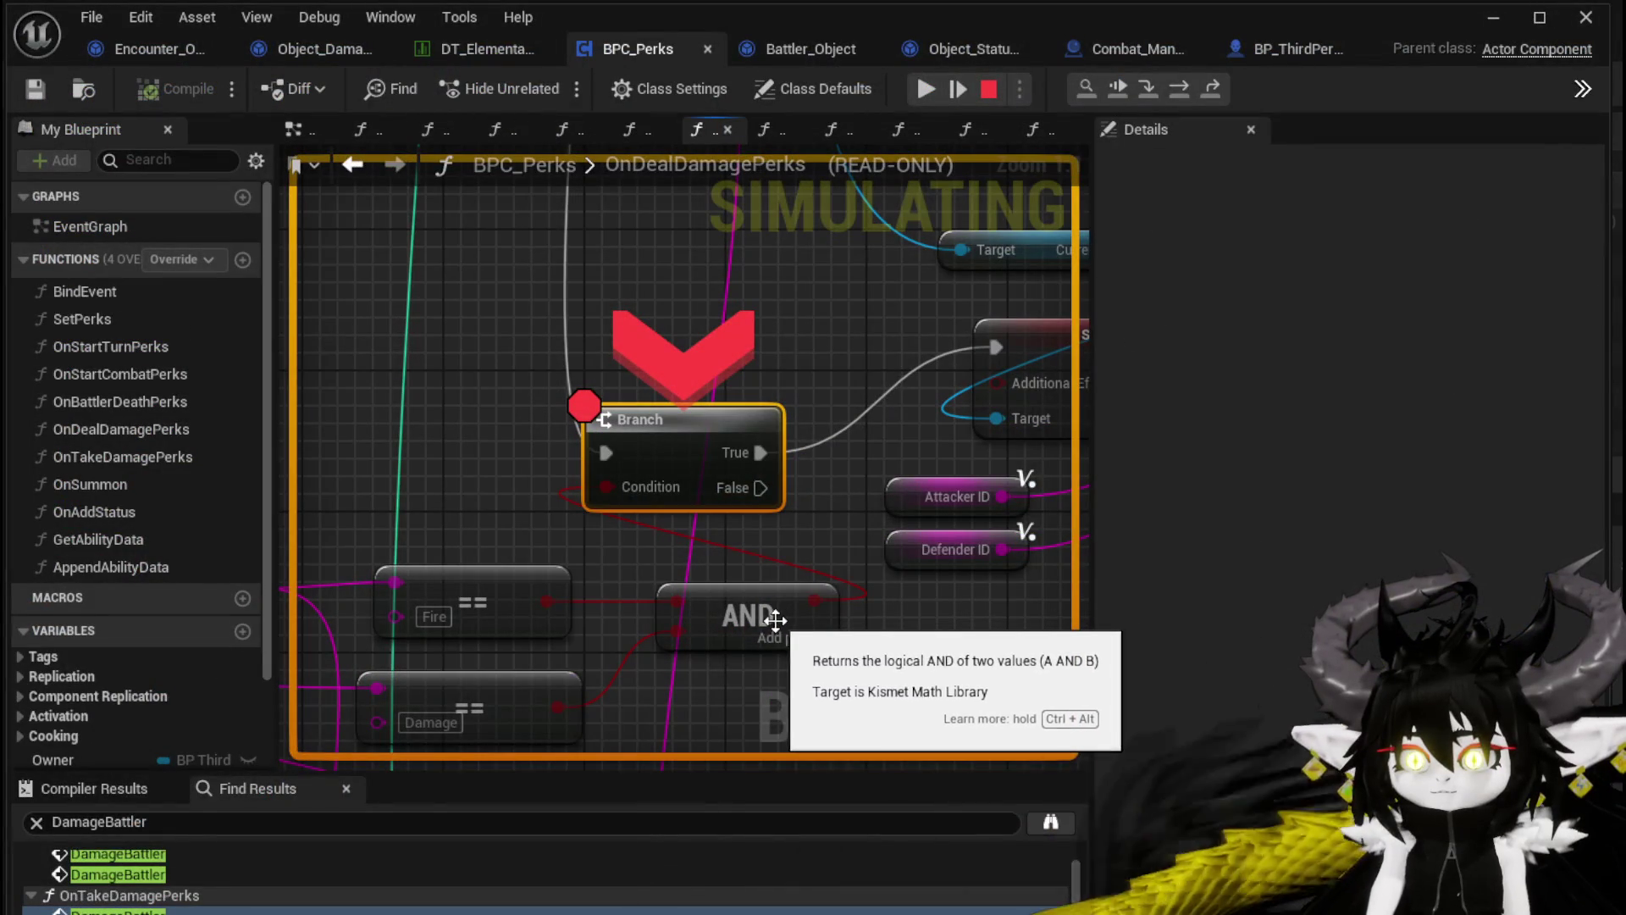
Disable the OnDealDamagePerks Branch breakpoint, resume, then step from AddStatus into UpdateStacks
right_click(689, 452)
click(759, 591)
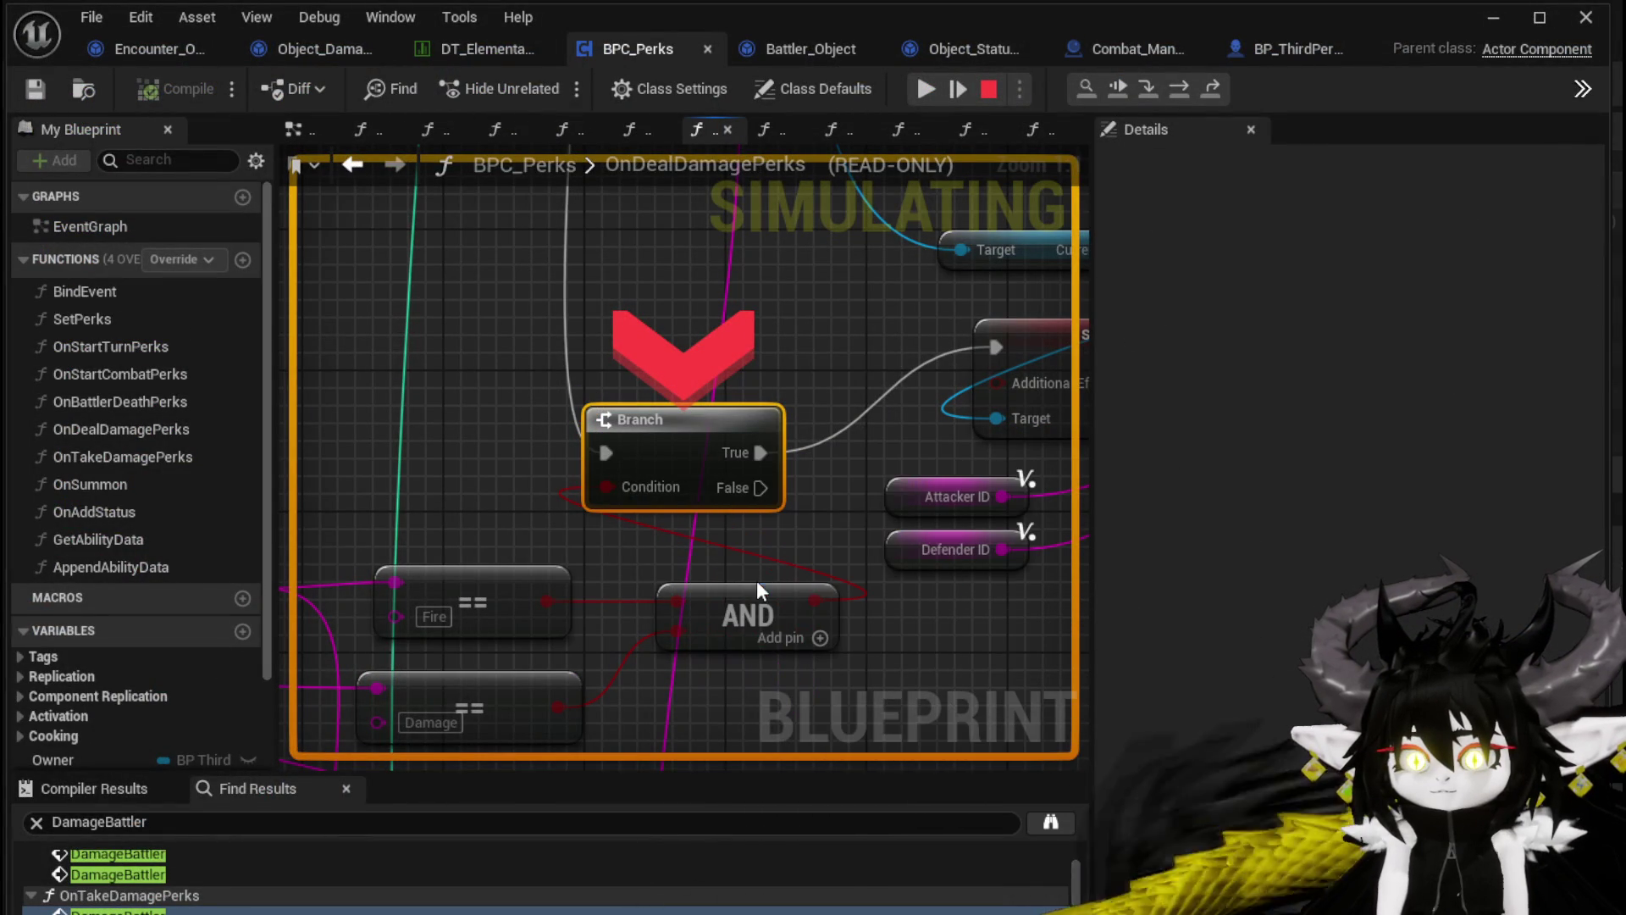
click(929, 87)
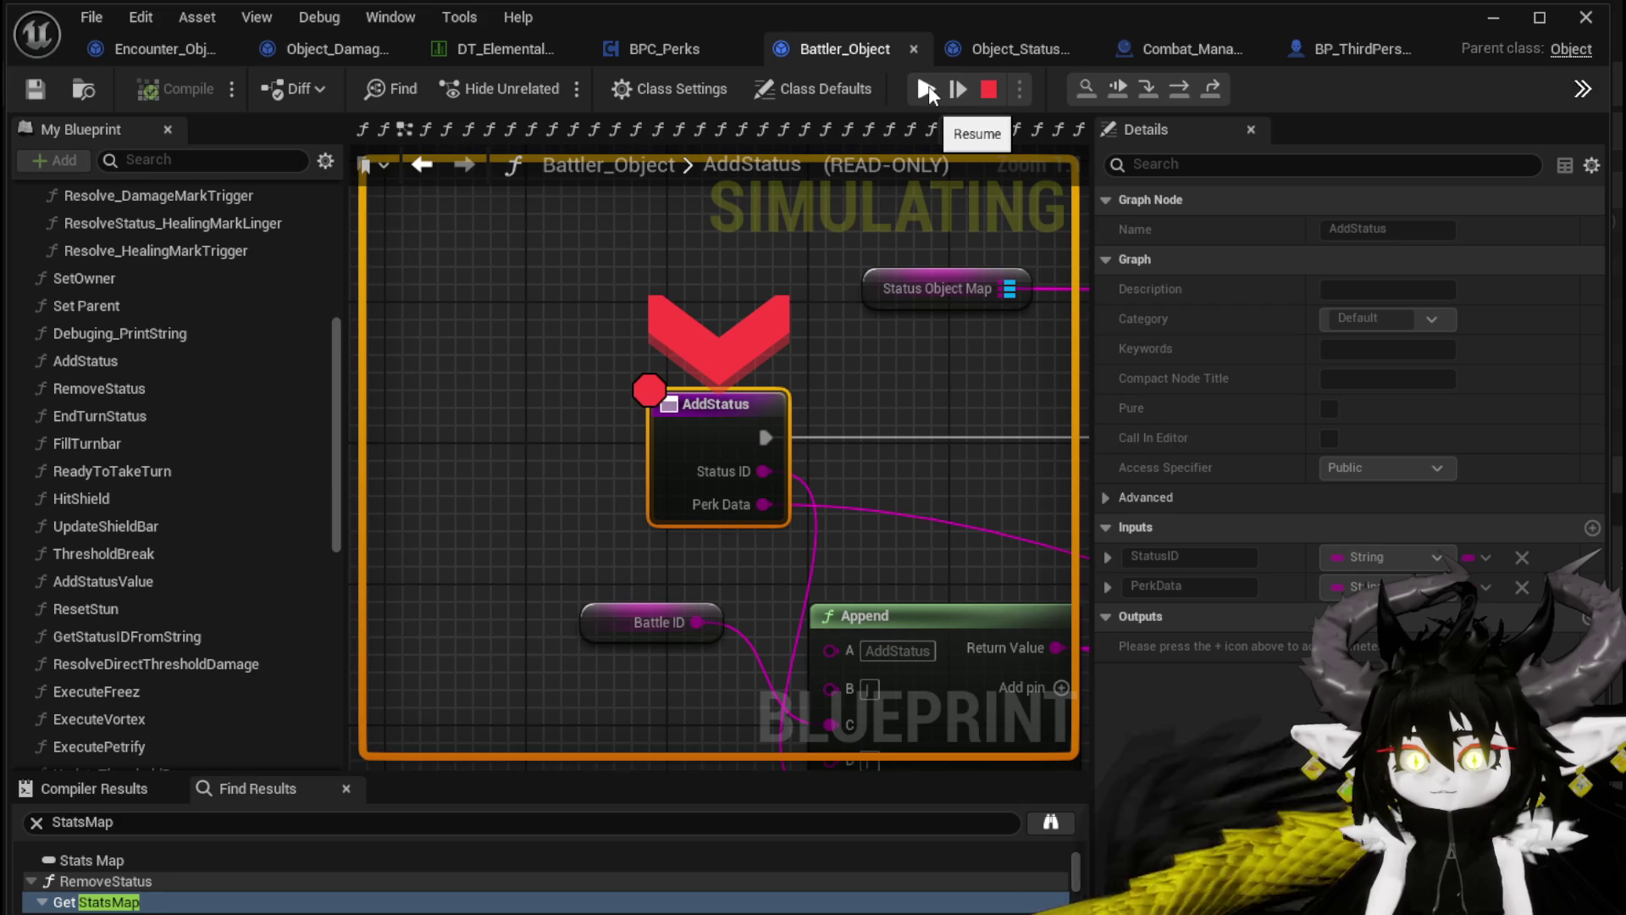
scroll(875, 181, down, 5)
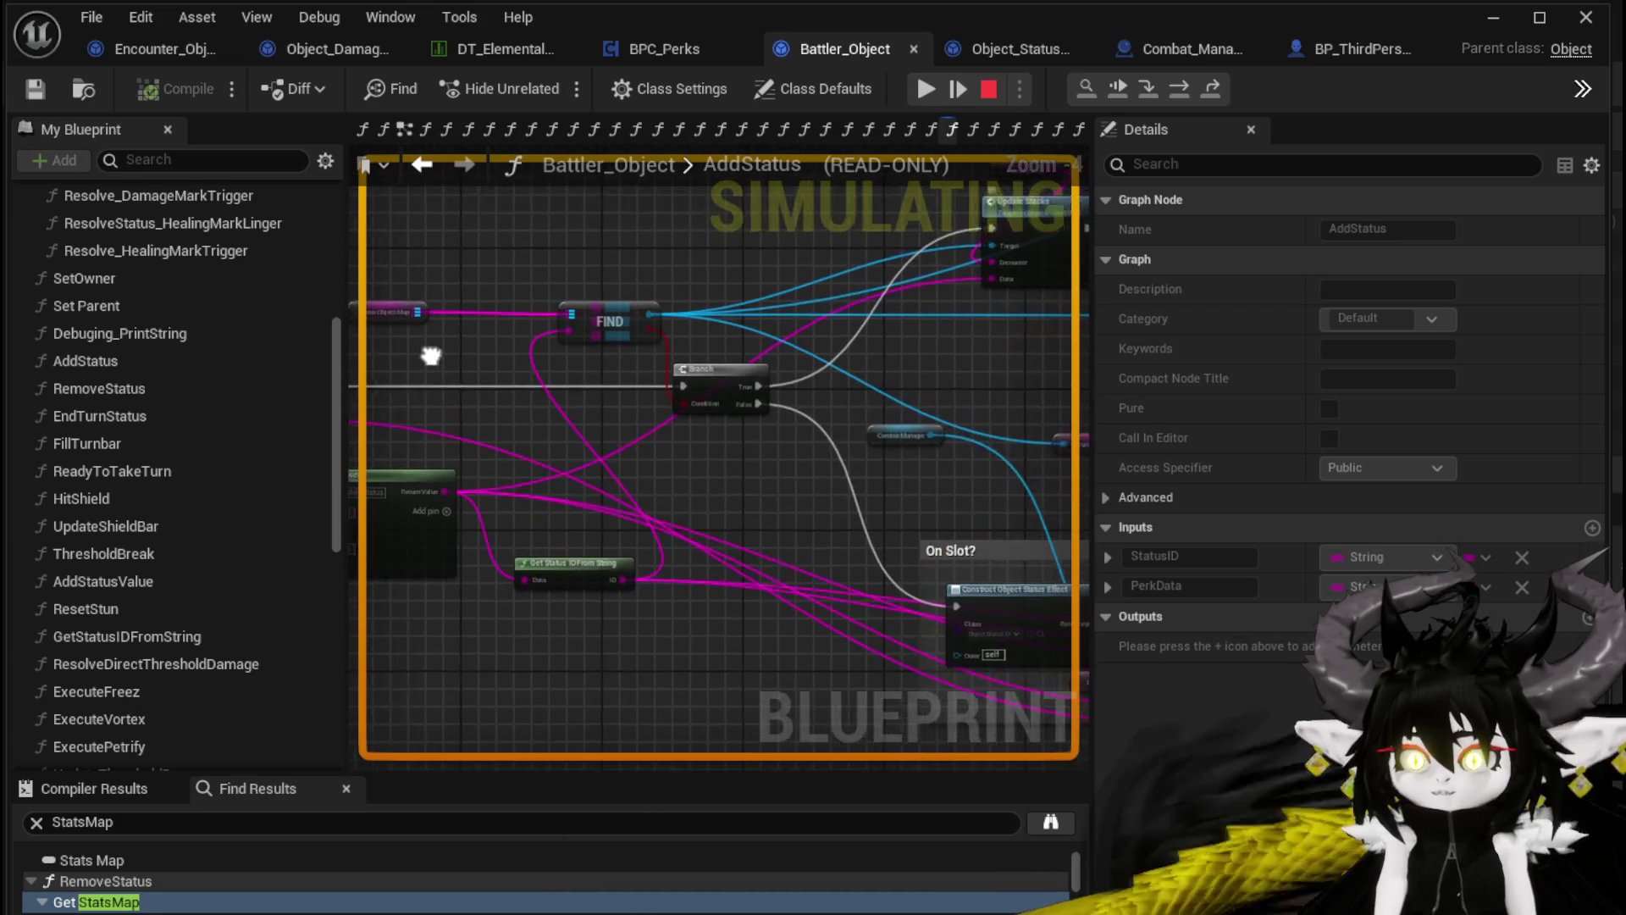
click(1180, 94)
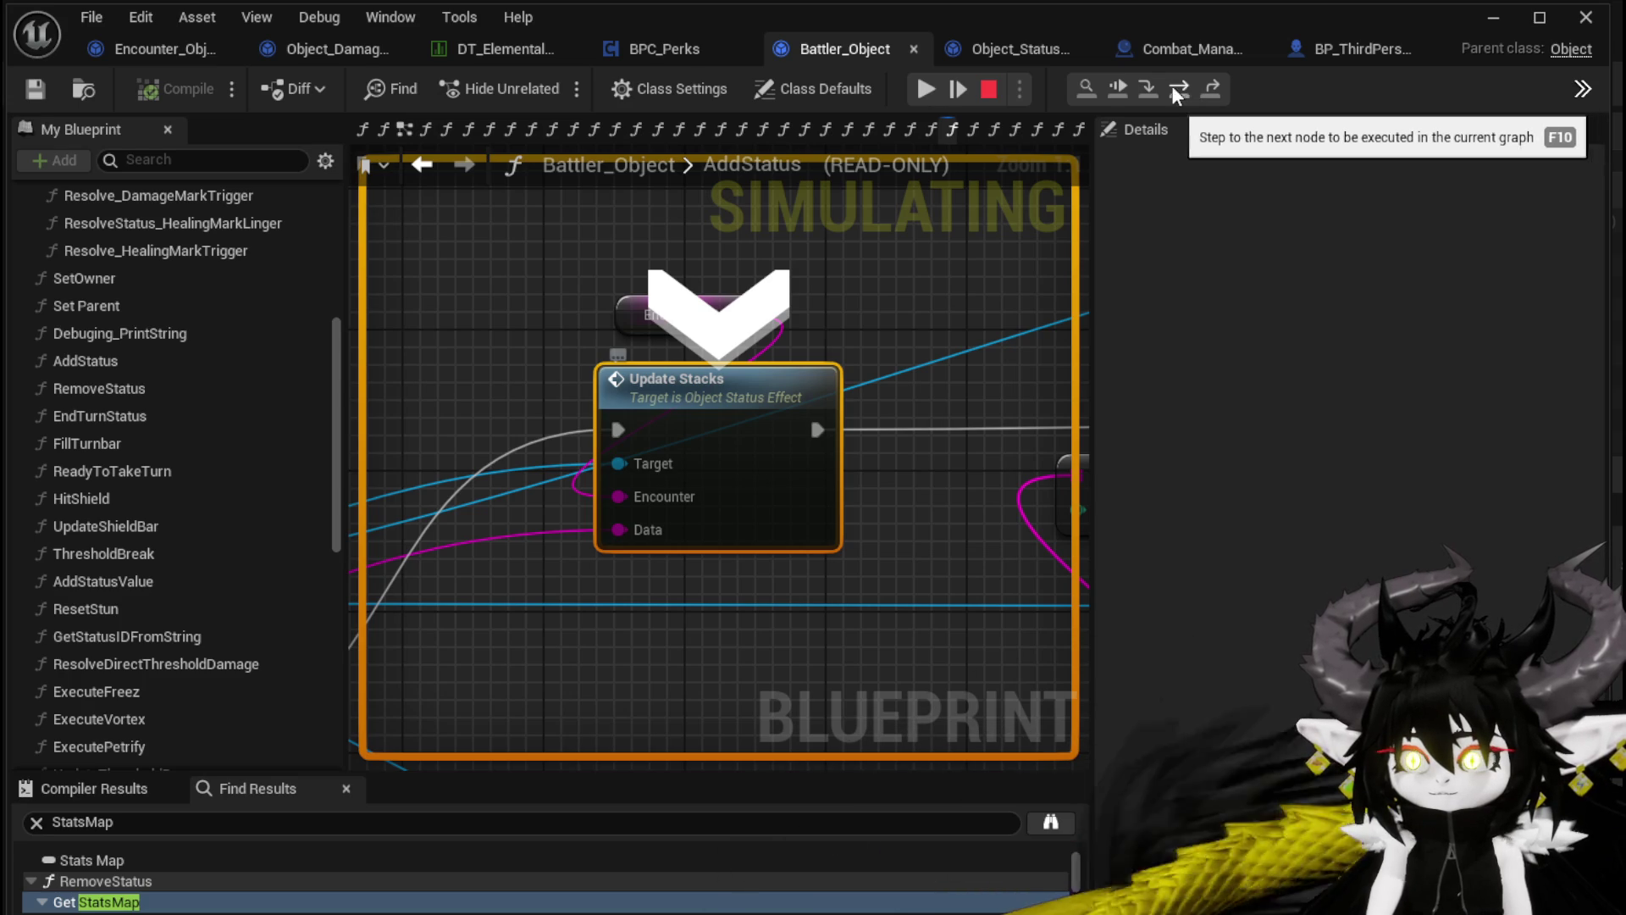
click(1150, 93)
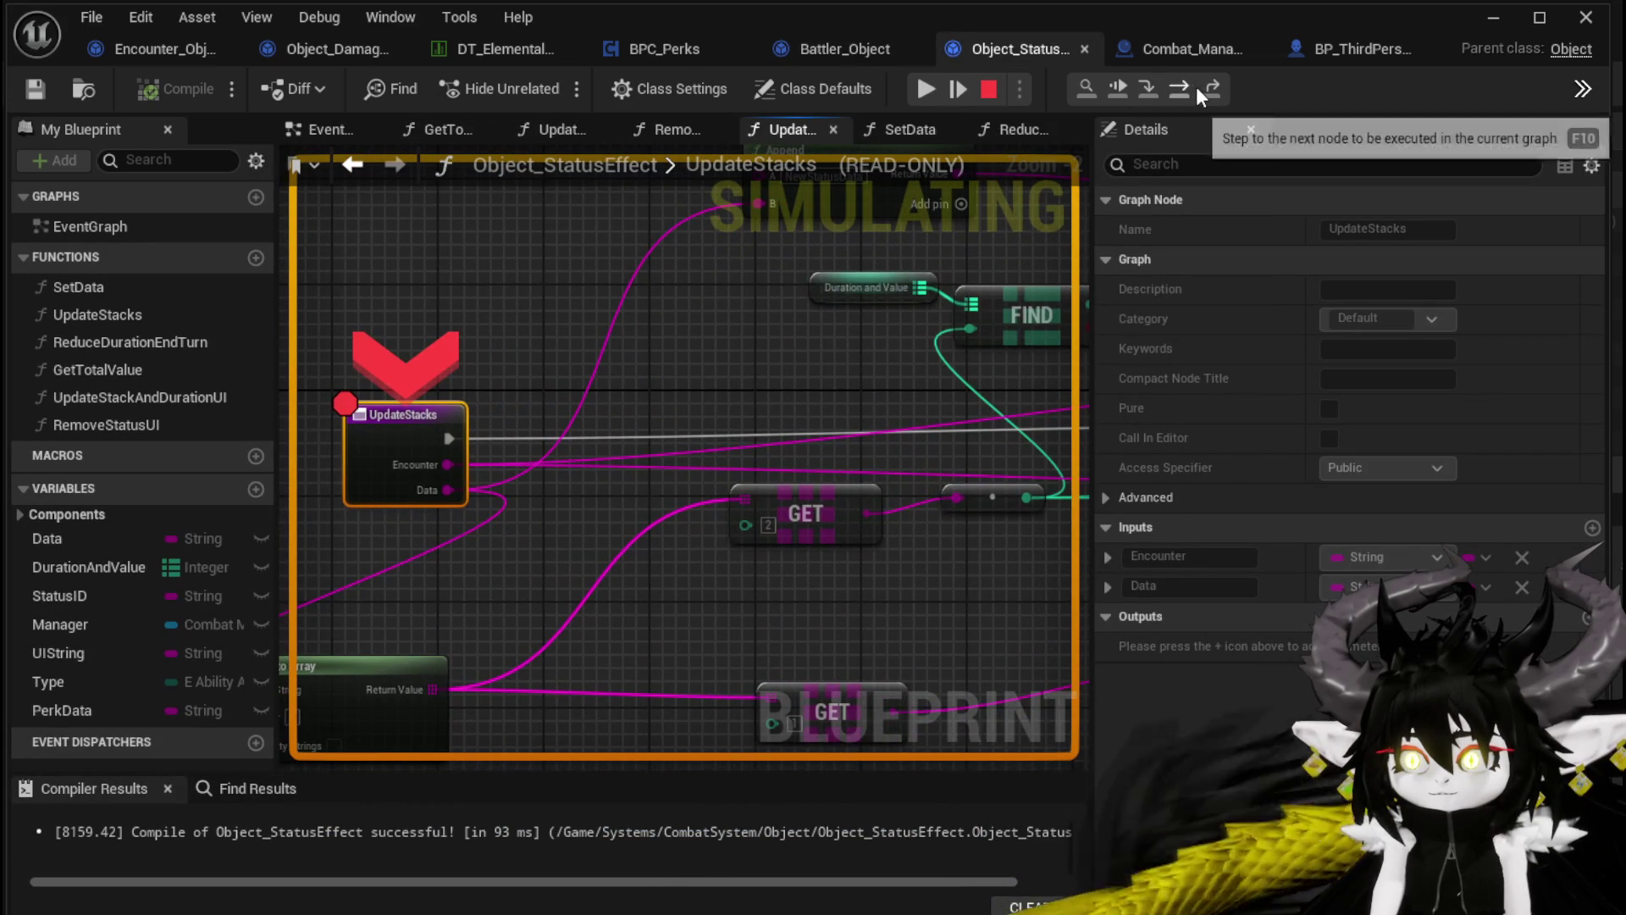
Step through UpdateStacks to the Branch node and inspect the surrounding FIND and GET nodes
click(1179, 88)
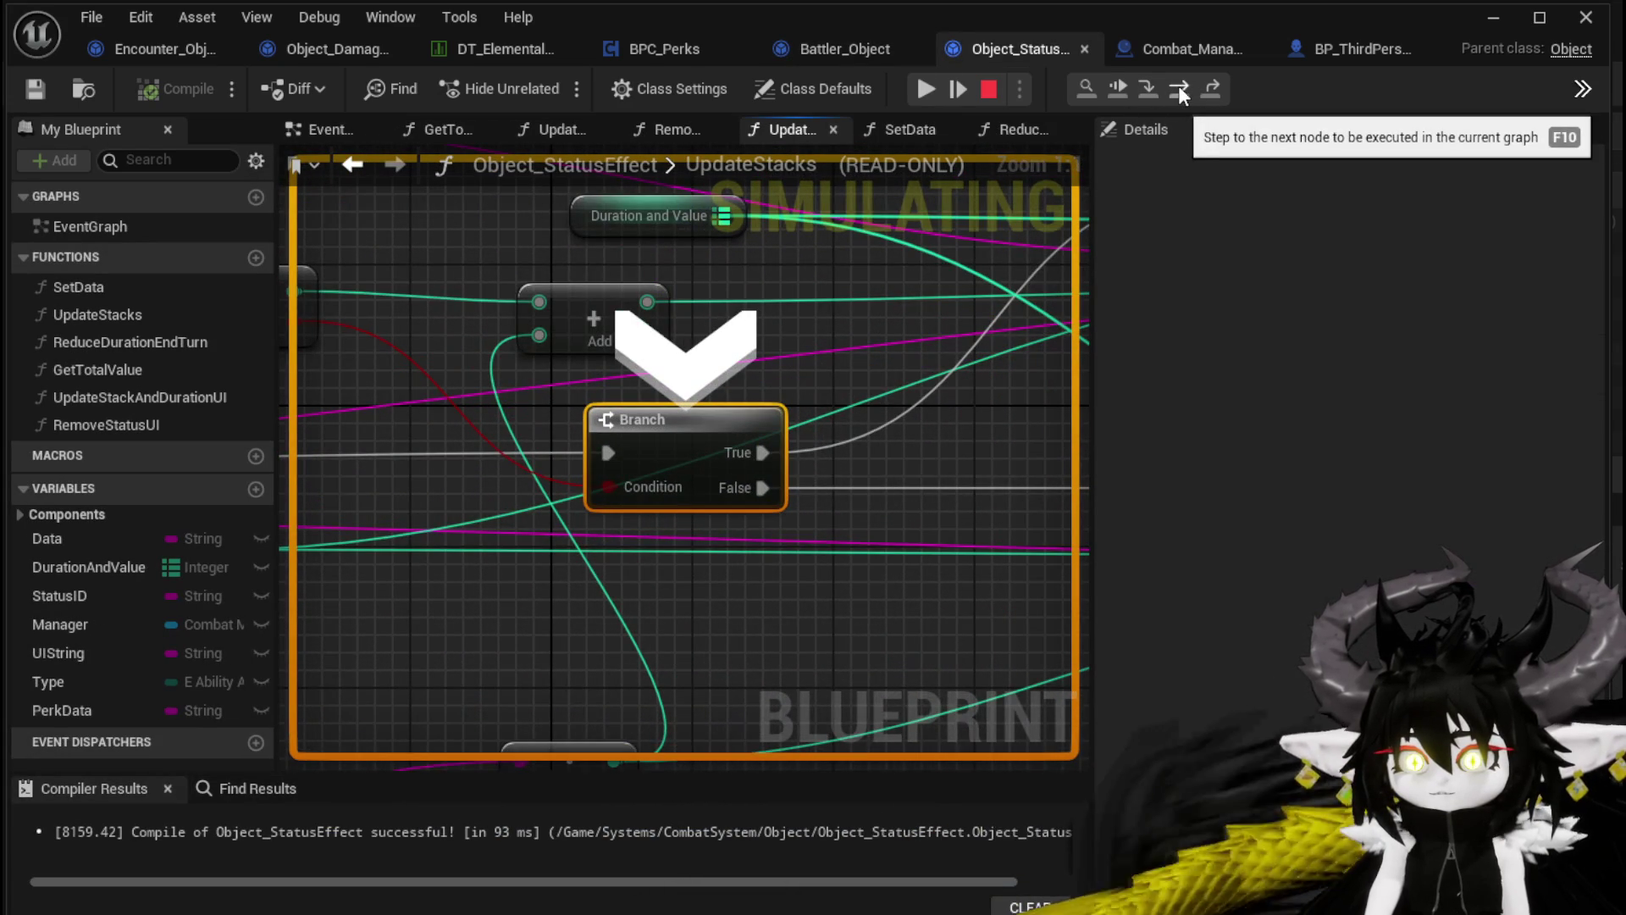
mouse_move(550, 362)
mouse_down()
mouse_move(627, 348)
mouse_move(627, 319)
mouse_move(646, 429)
mouse_move(862, 472)
mouse_move(729, 412)
mouse_up()
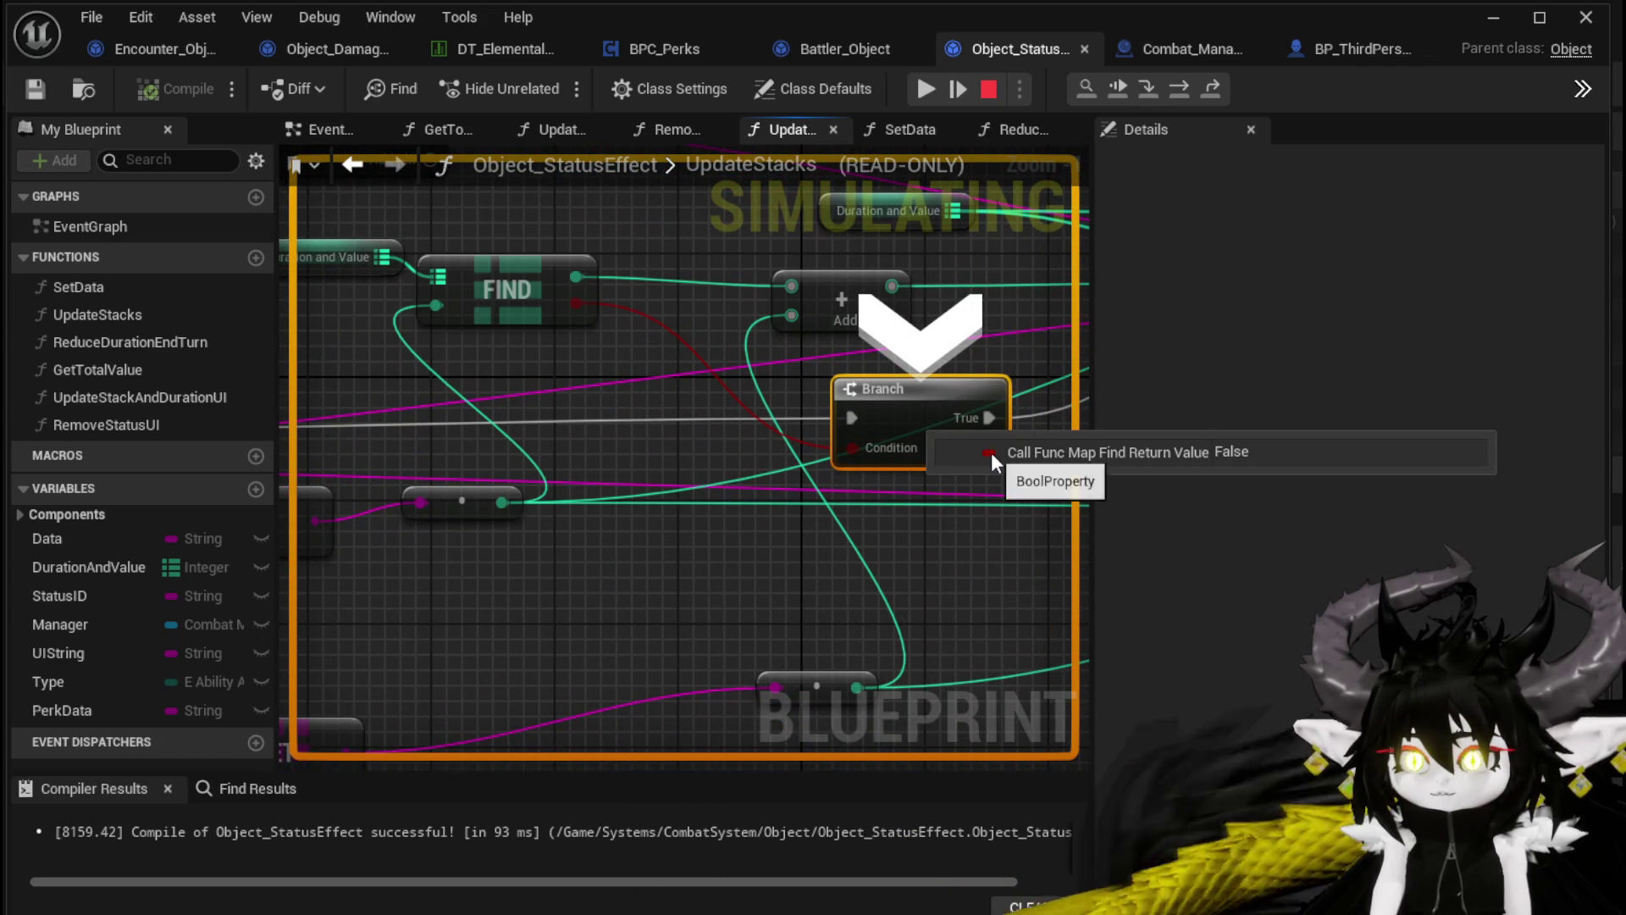
click(1185, 94)
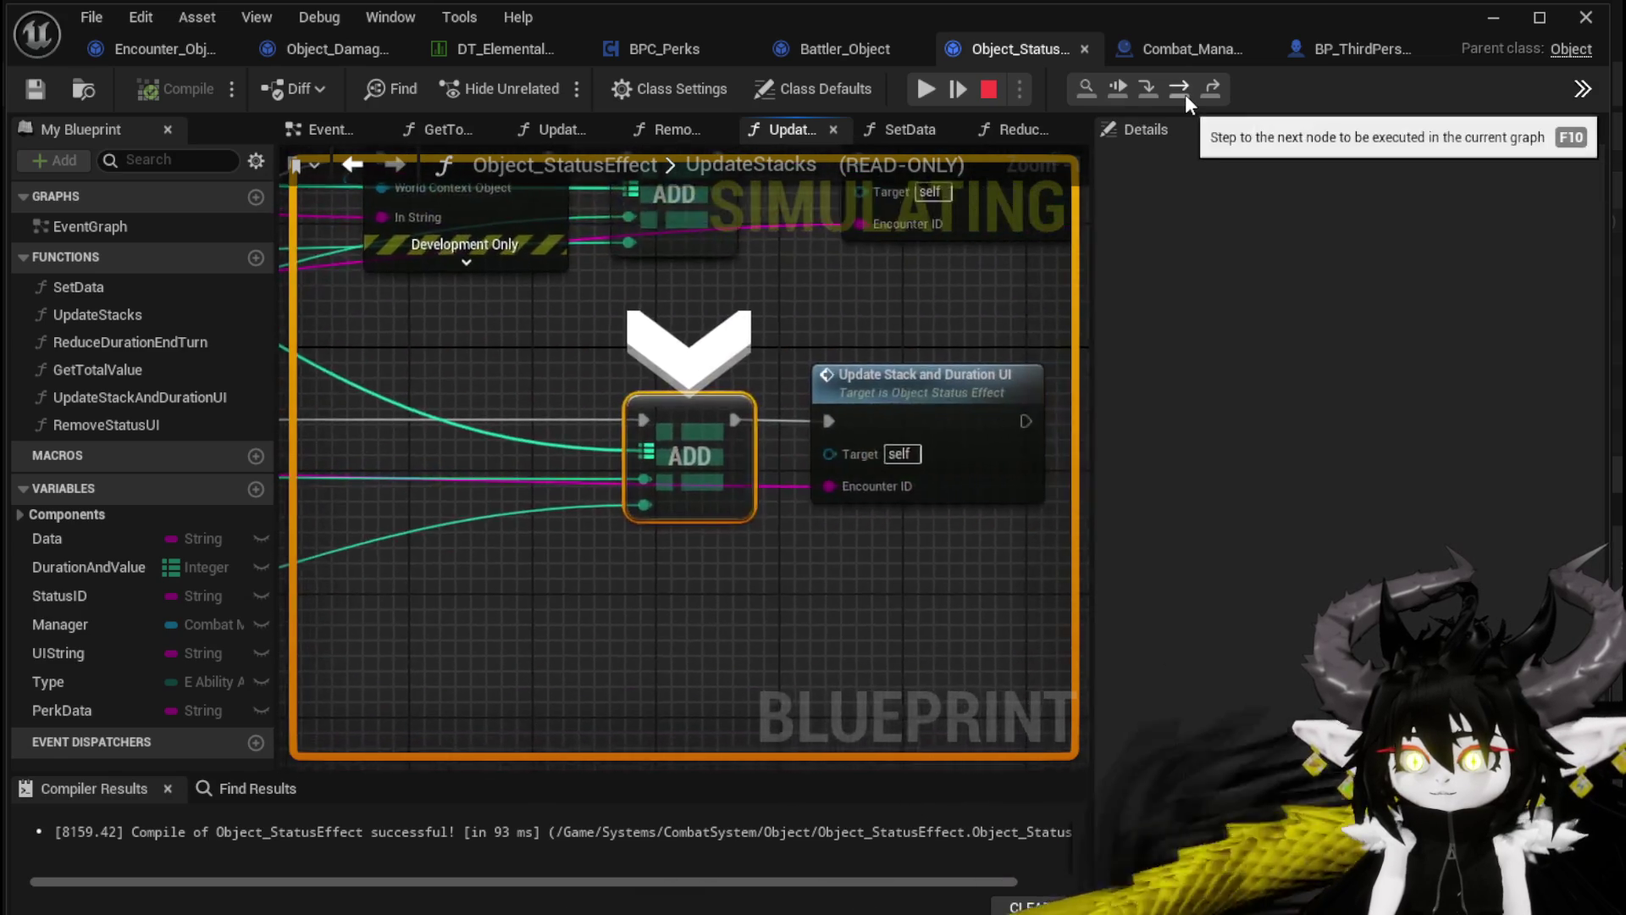
scroll(374, 380, down, 1)
mouse_move(373, 379)
mouse_down()
mouse_move(426, 360)
mouse_move(773, 367)
mouse_move(923, 448)
mouse_move(808, 416)
mouse_move(900, 416)
mouse_up()
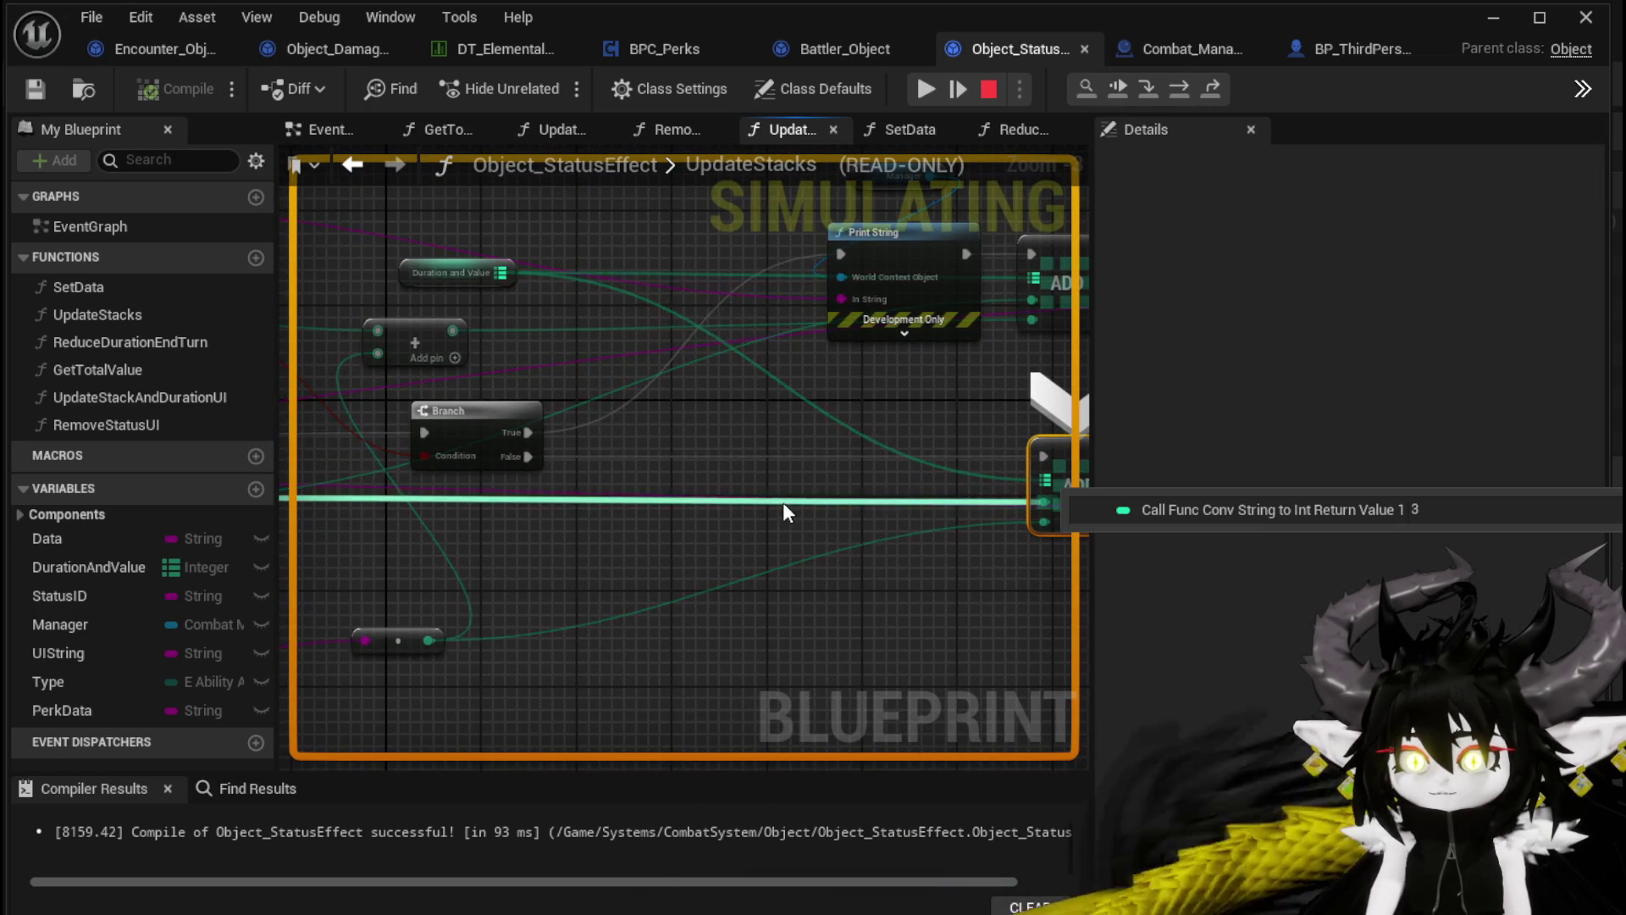
mouse_move(692, 567)
mouse_down()
mouse_move(930, 496)
mouse_move(857, 546)
mouse_move(997, 542)
mouse_move(706, 549)
mouse_move(1033, 461)
mouse_move(1101, 460)
mouse_up()
drag(635, 522, 626, 525)
Step on to the Update Stack and Duration UI call and into GetStatusIDFromString
key(F10)
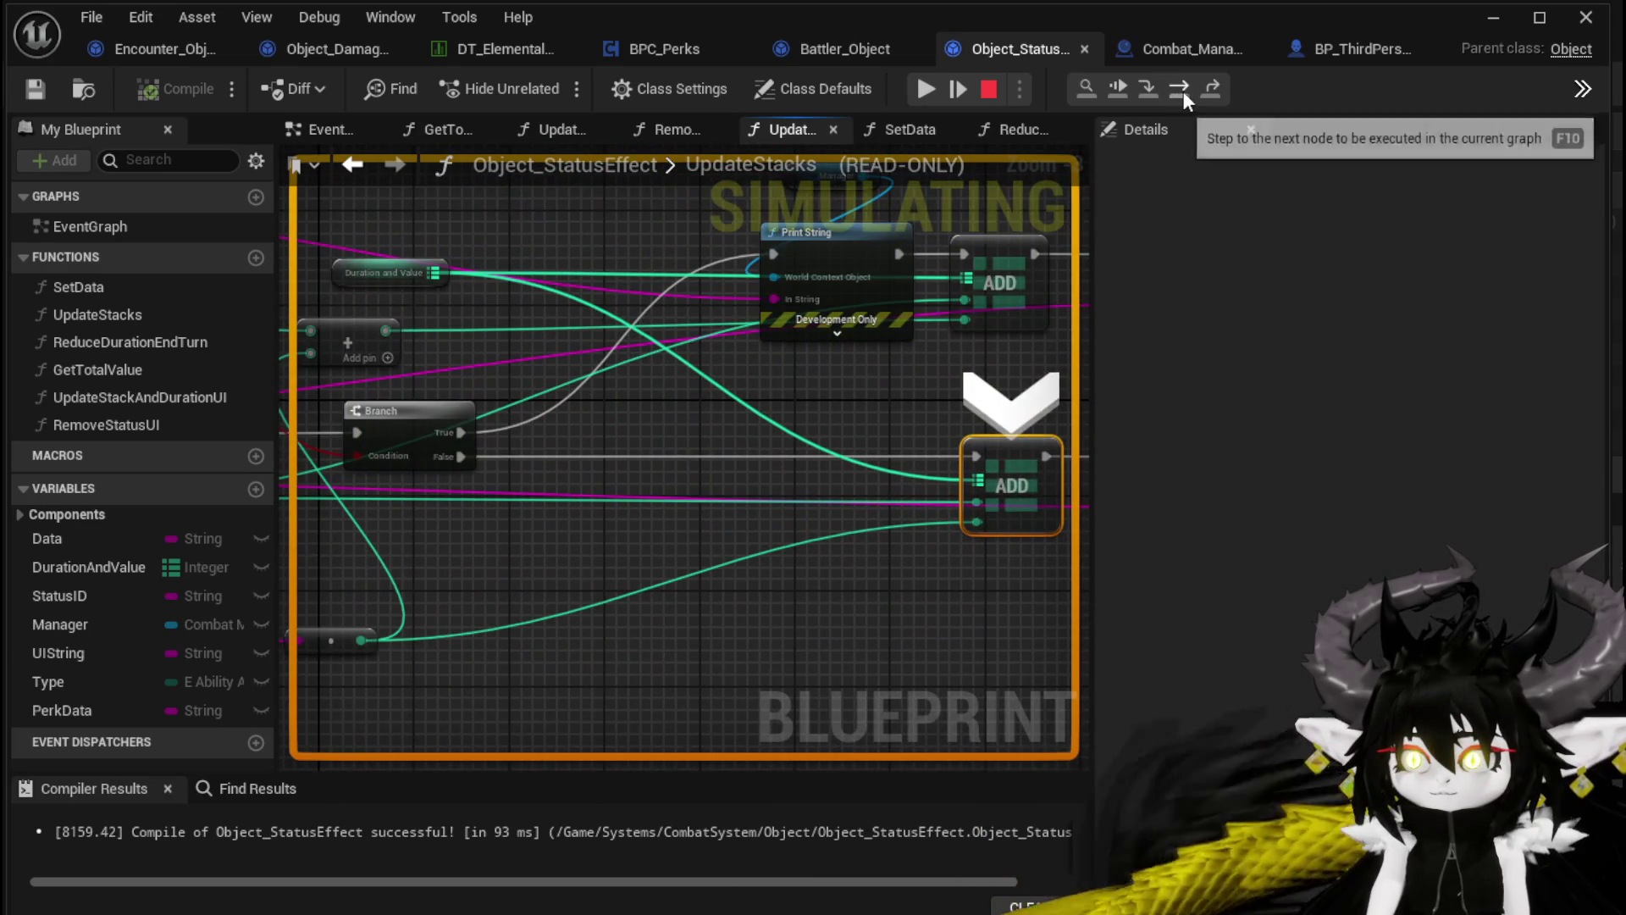
click(1184, 90)
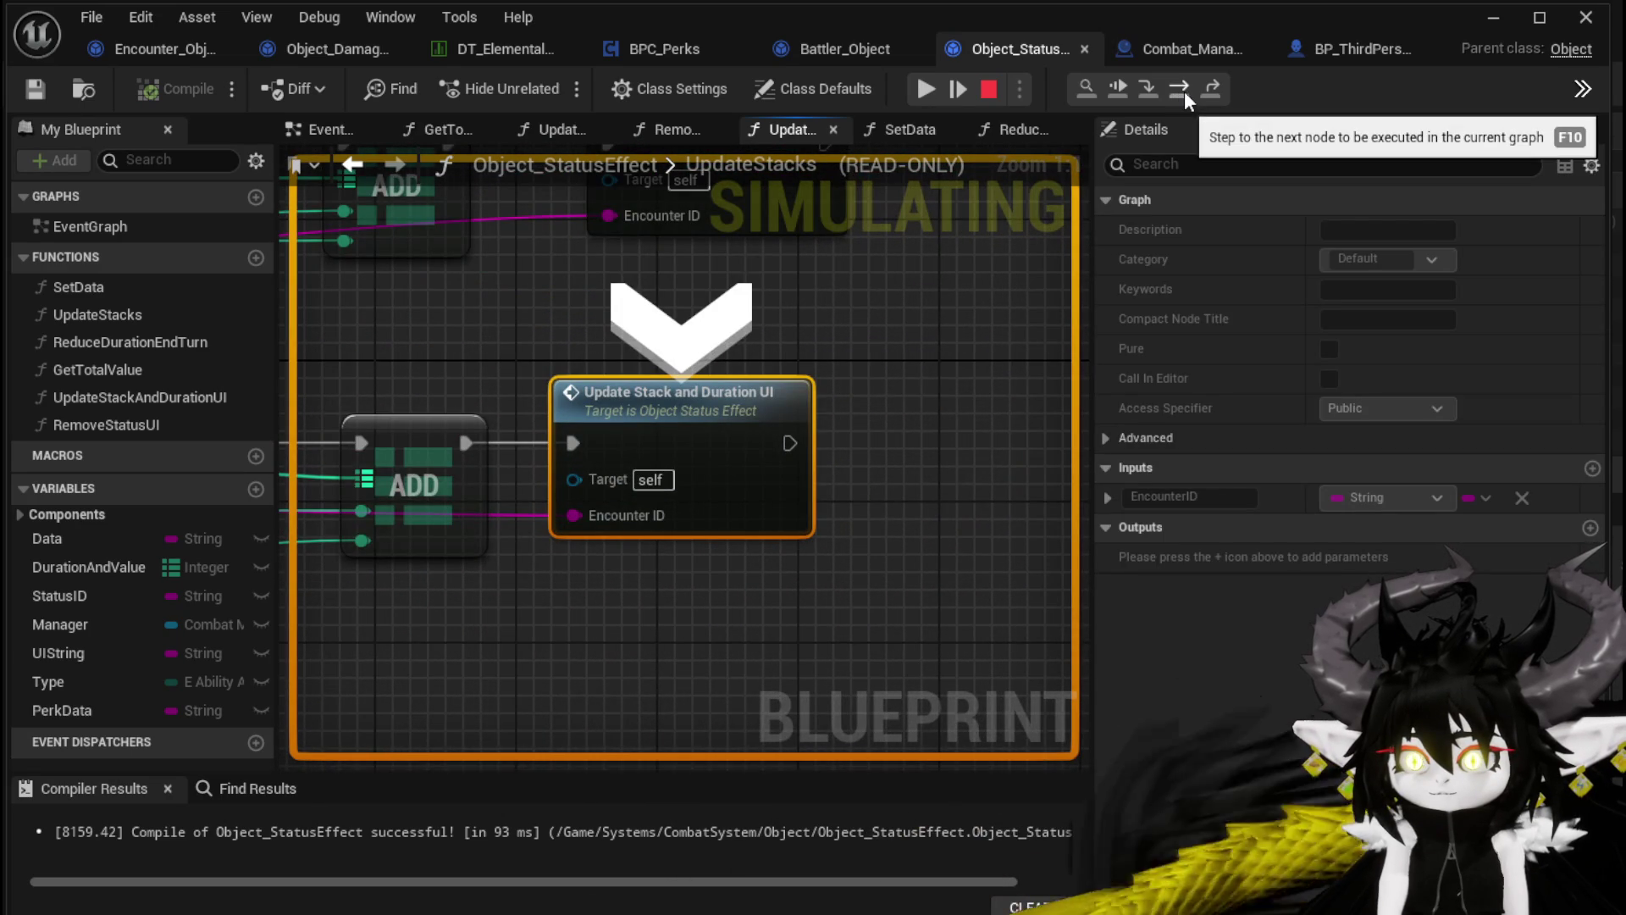
click(1184, 89)
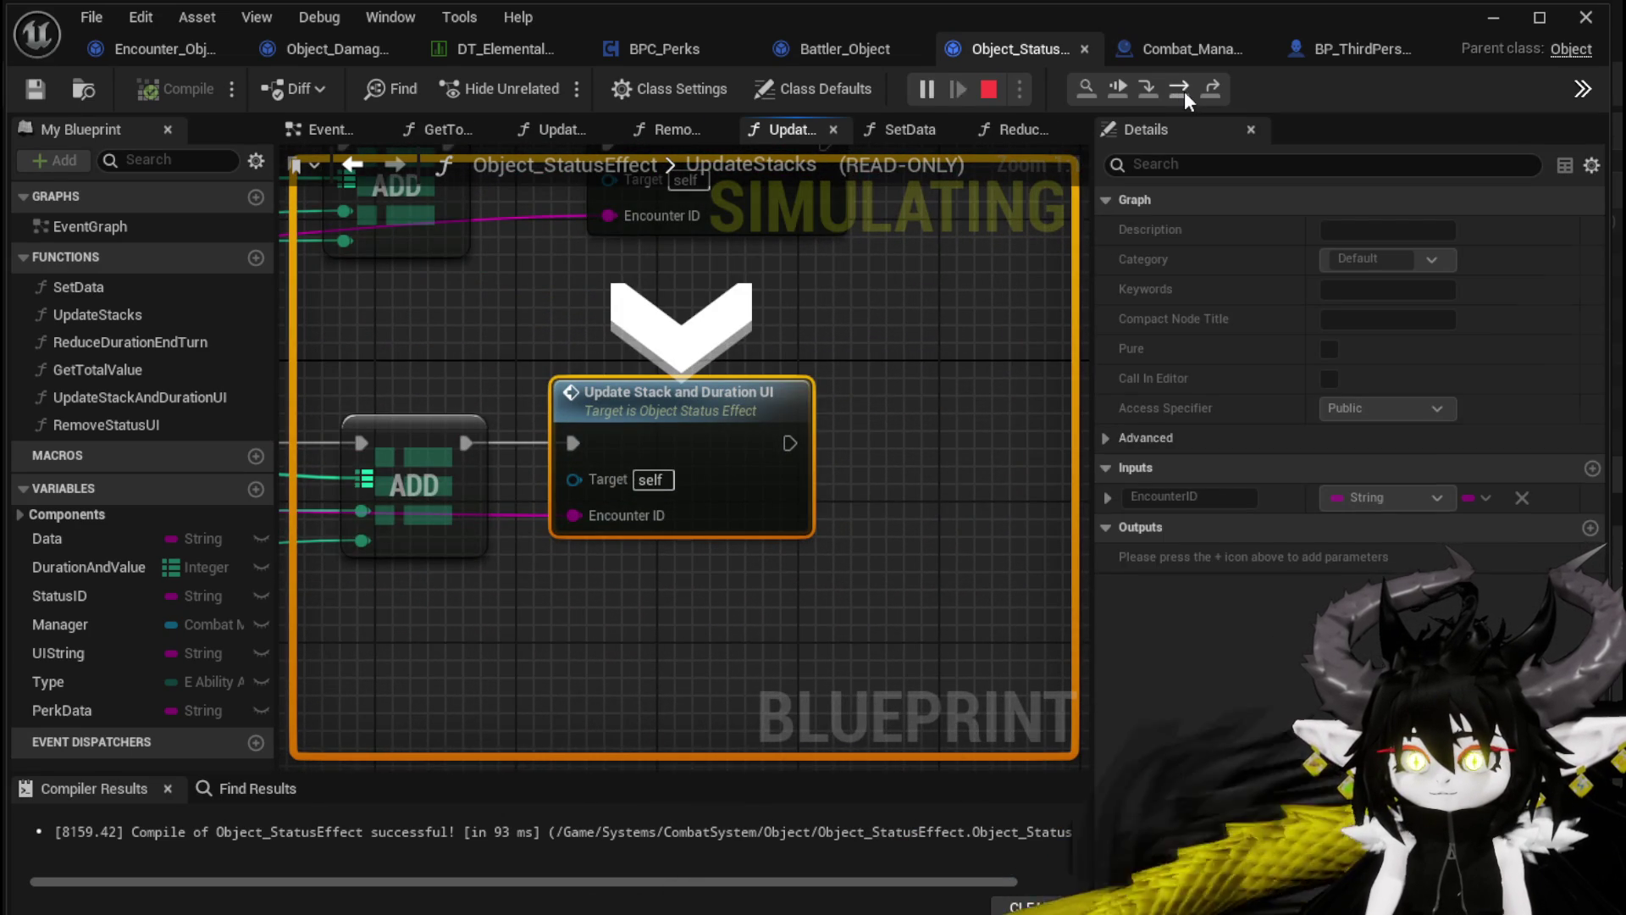
scroll(962, 364, down, 6)
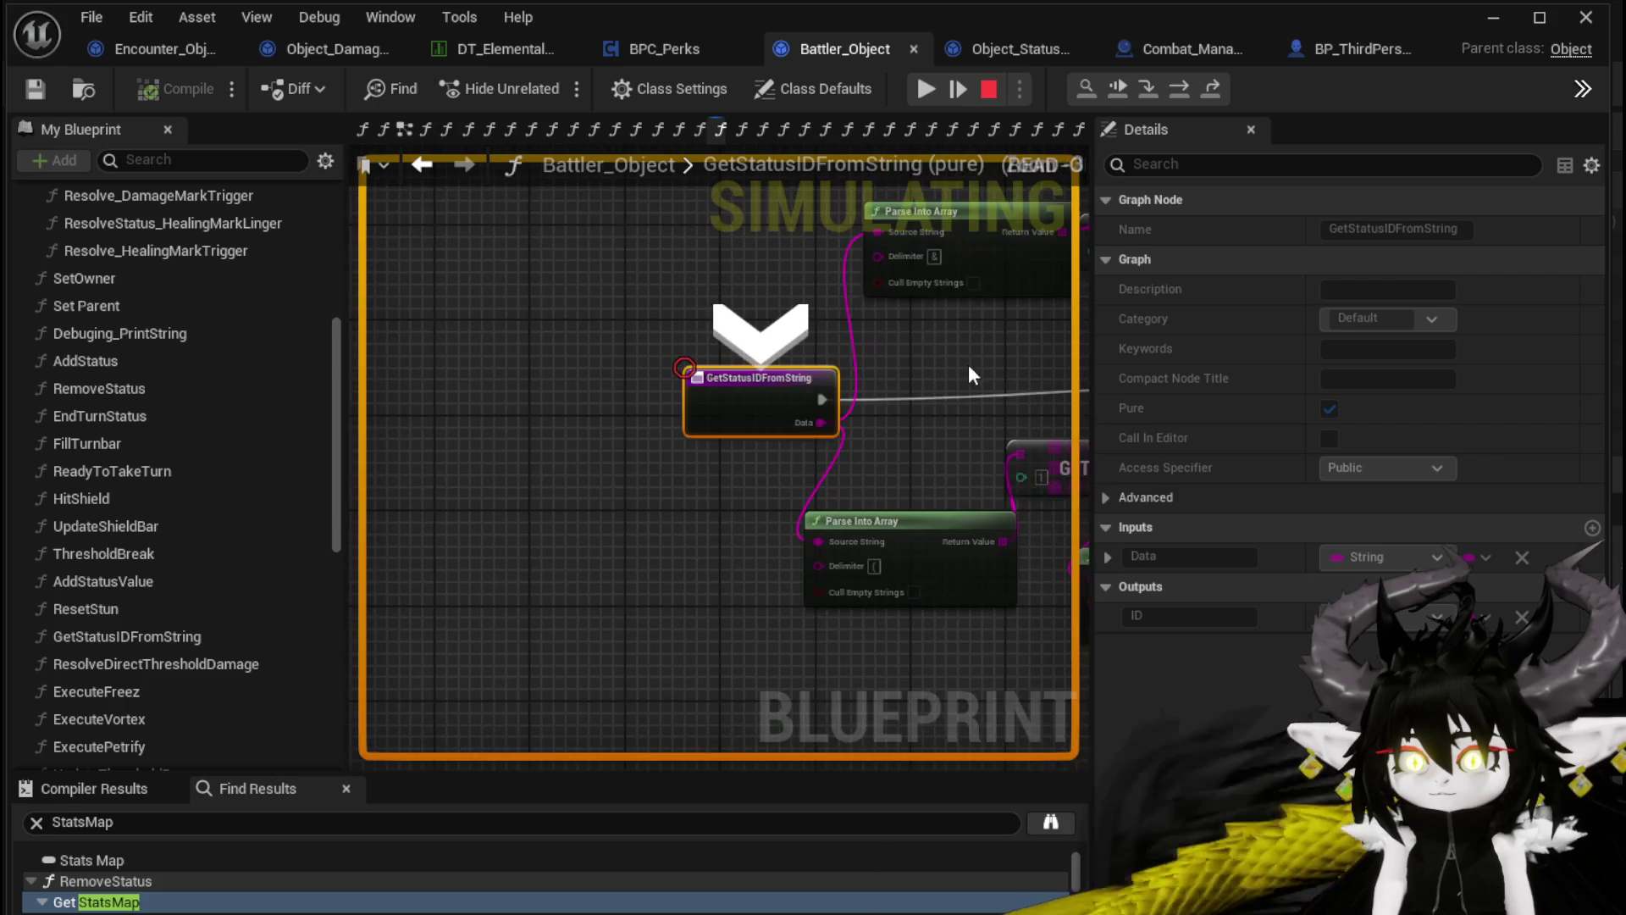
Resume and stop the play session, then move a Parse Into Array node beside GetStatusIDFromString's entry node
drag(600, 423, 772, 424)
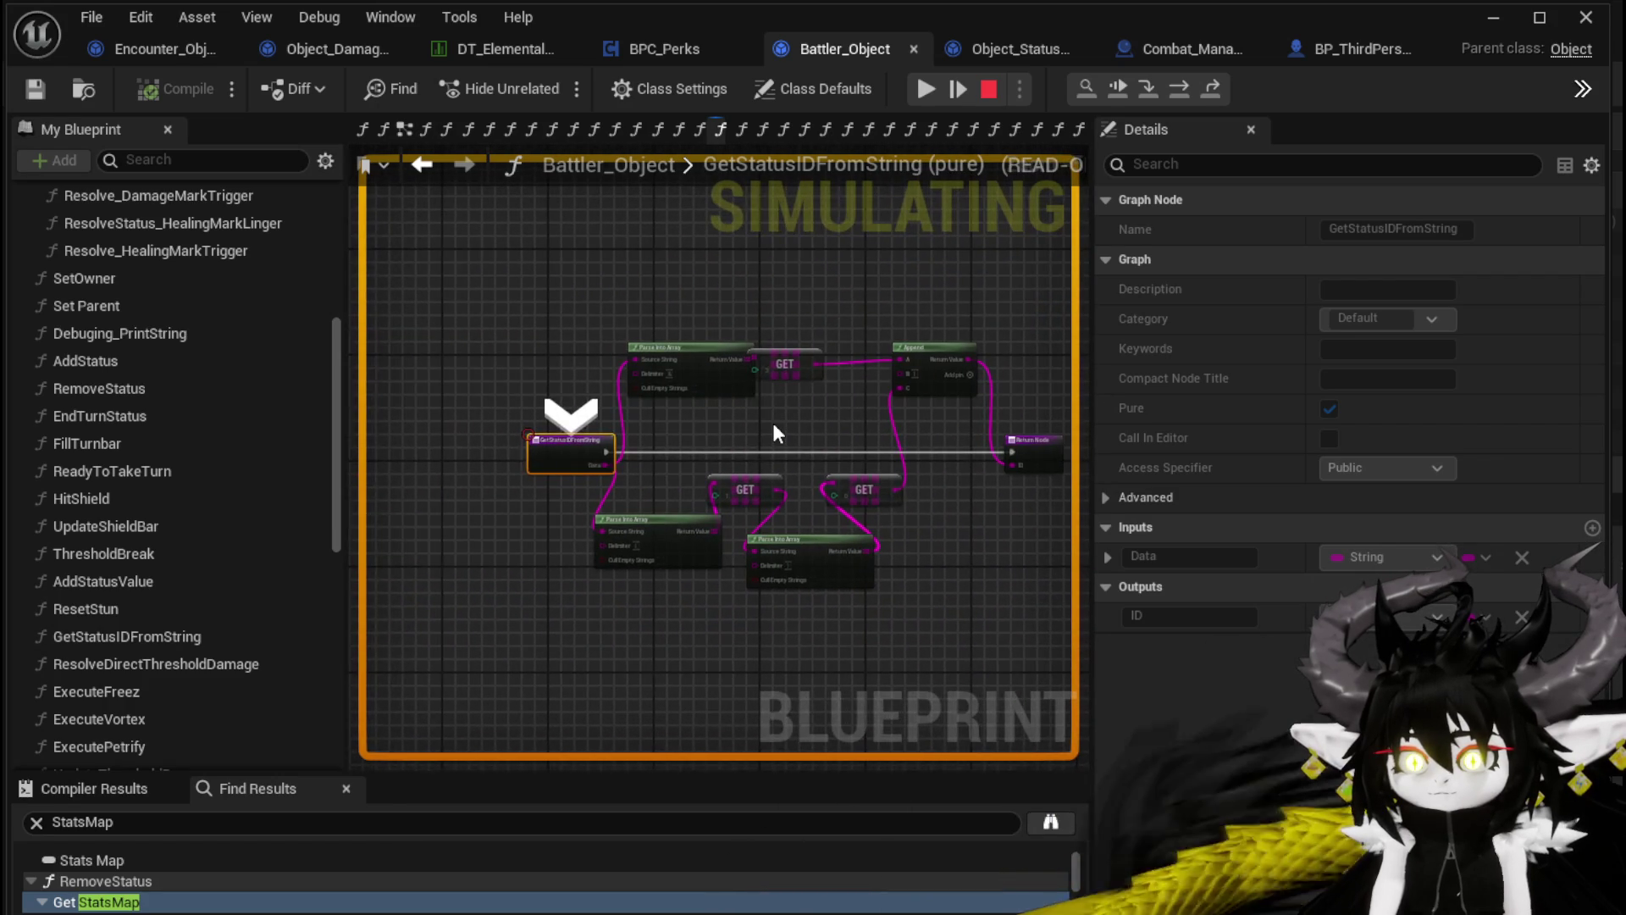
scroll(772, 424, up, 2)
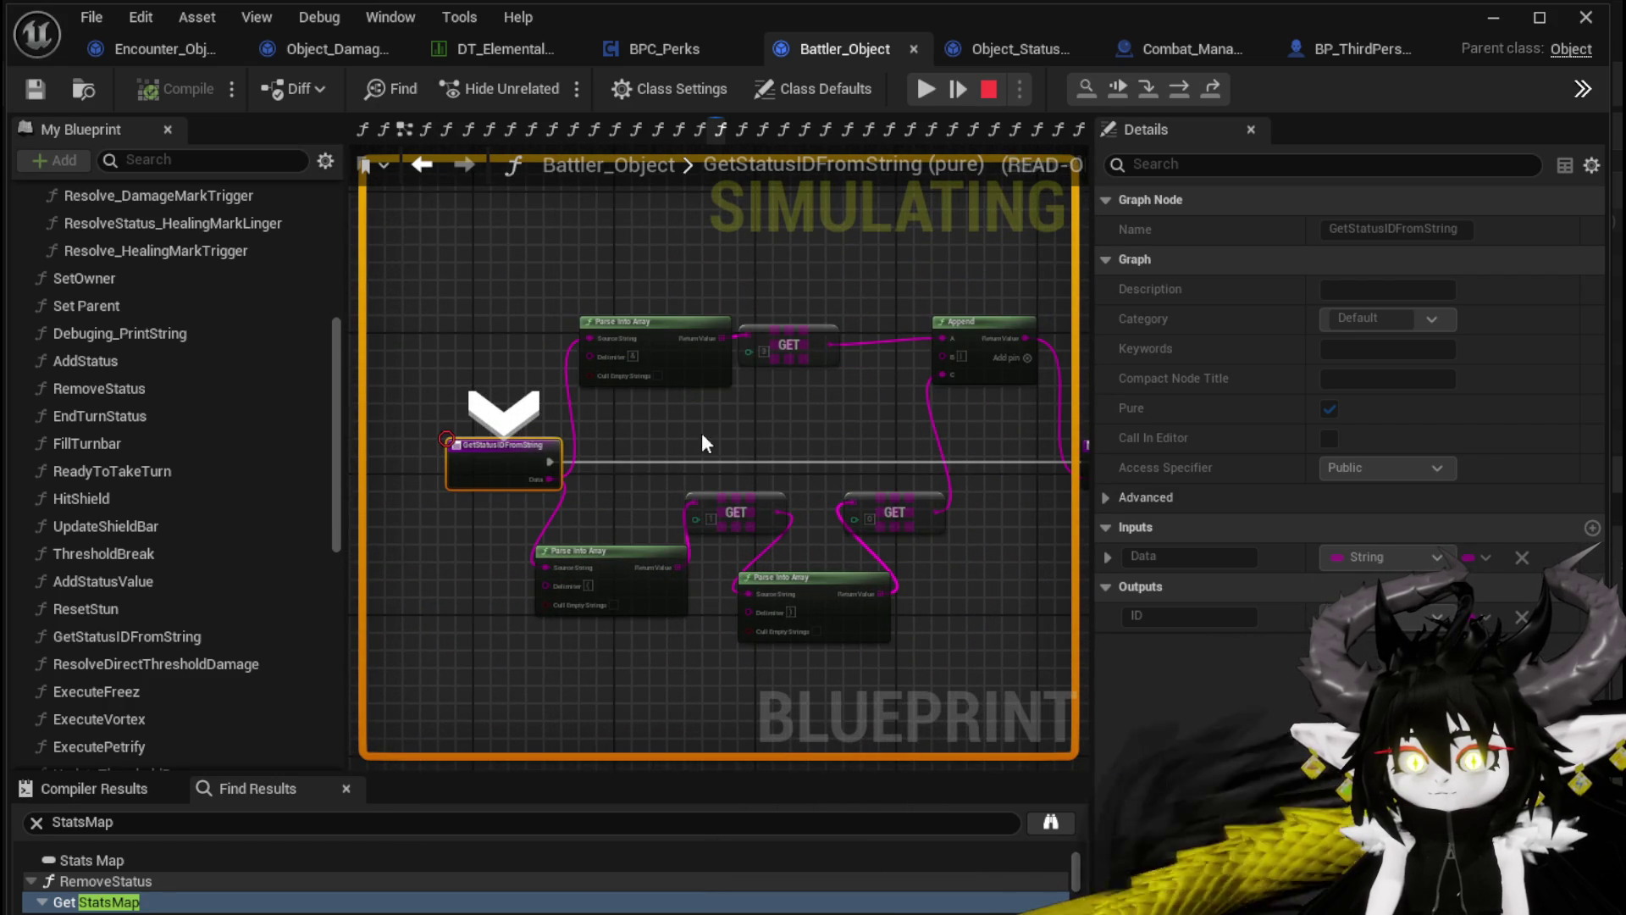
scroll(656, 435, up, 2)
drag(648, 435, 687, 436)
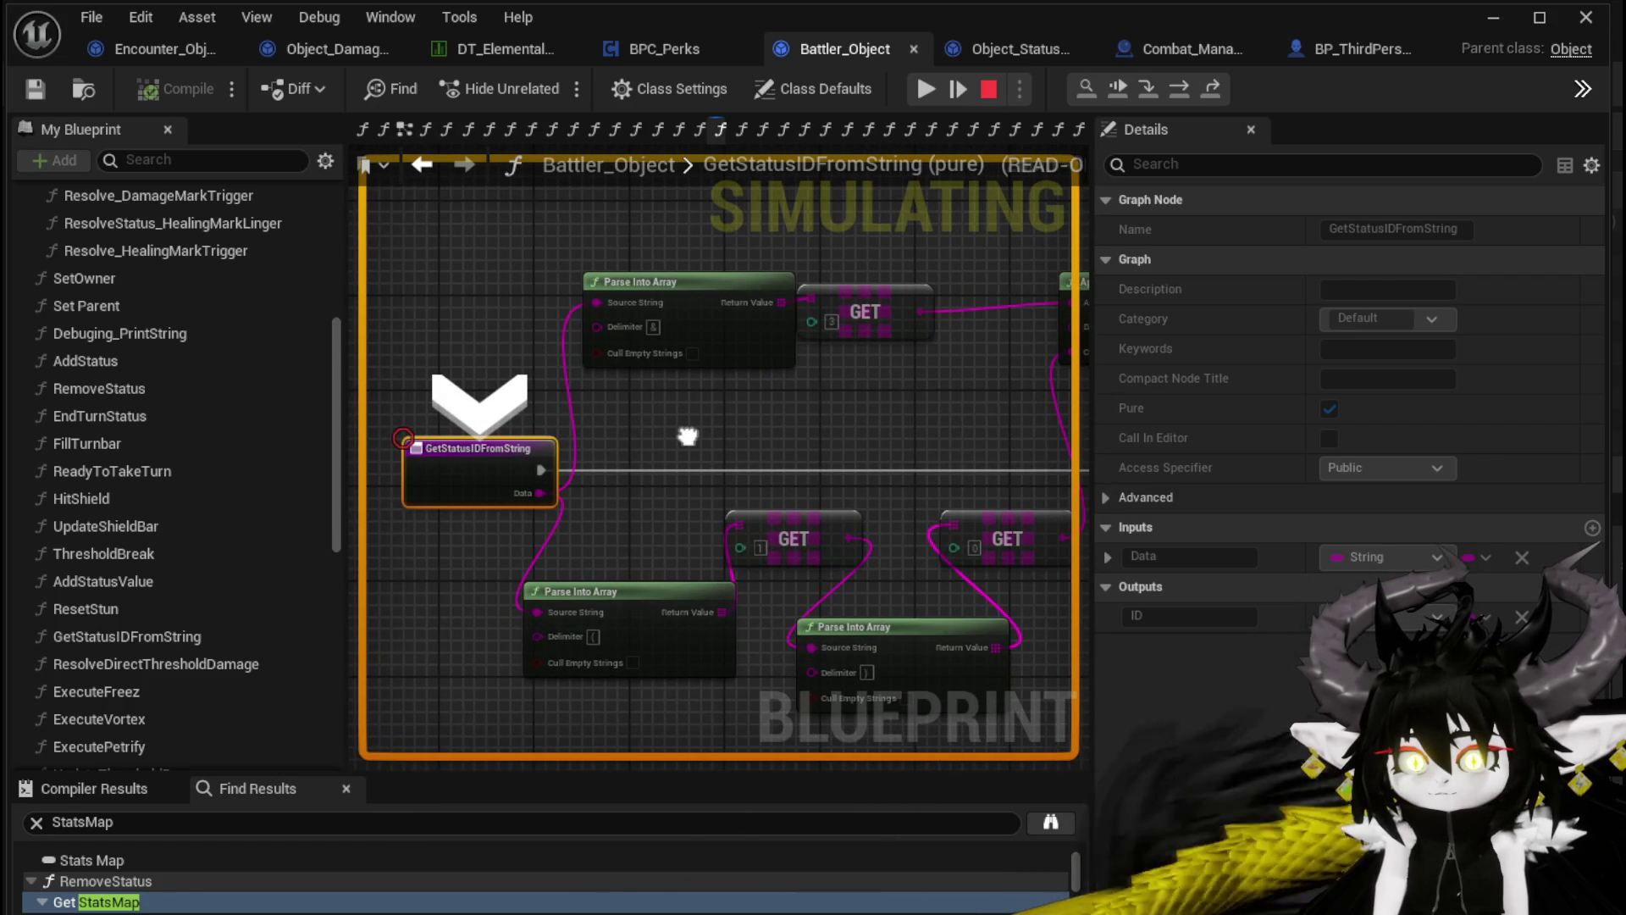
click(1121, 86)
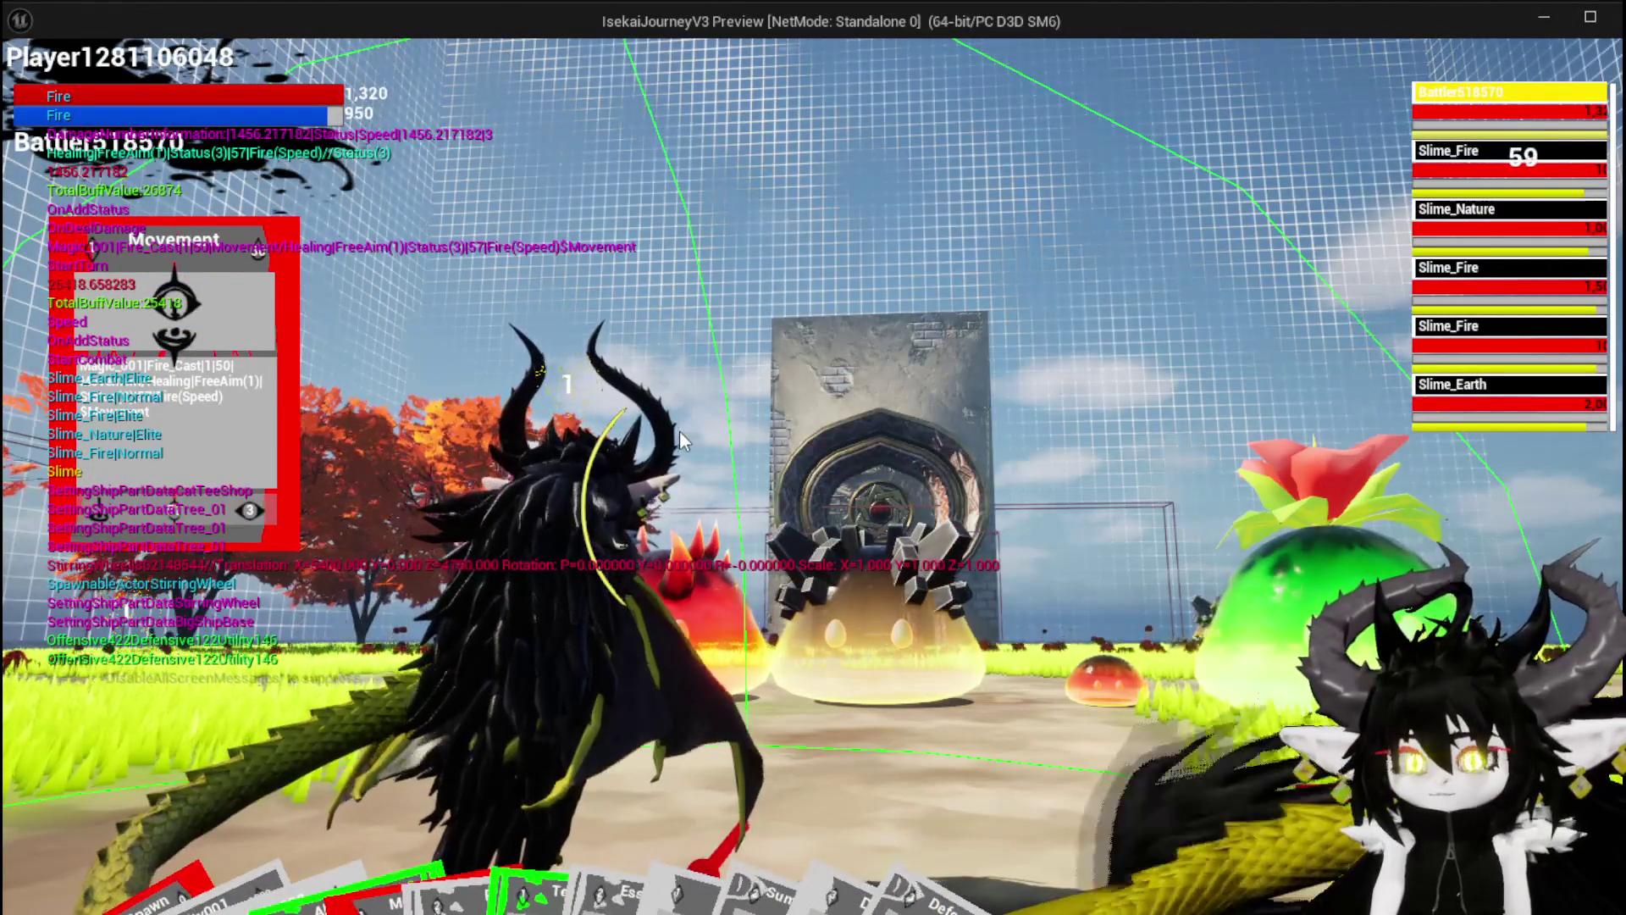
key(Escape)
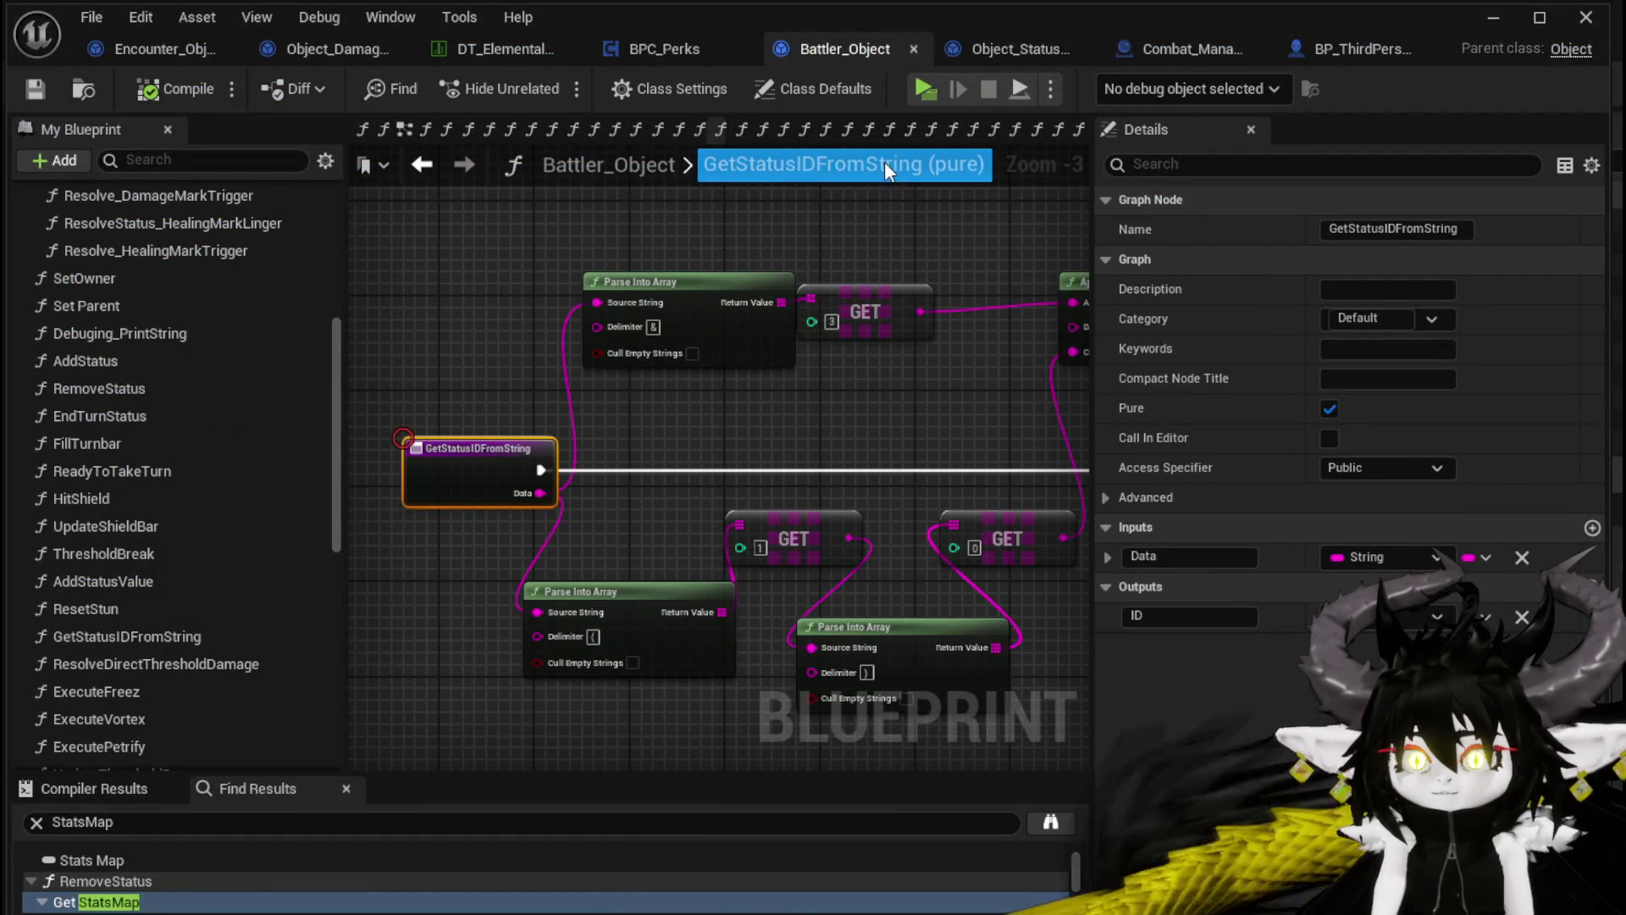
drag(613, 584, 517, 555)
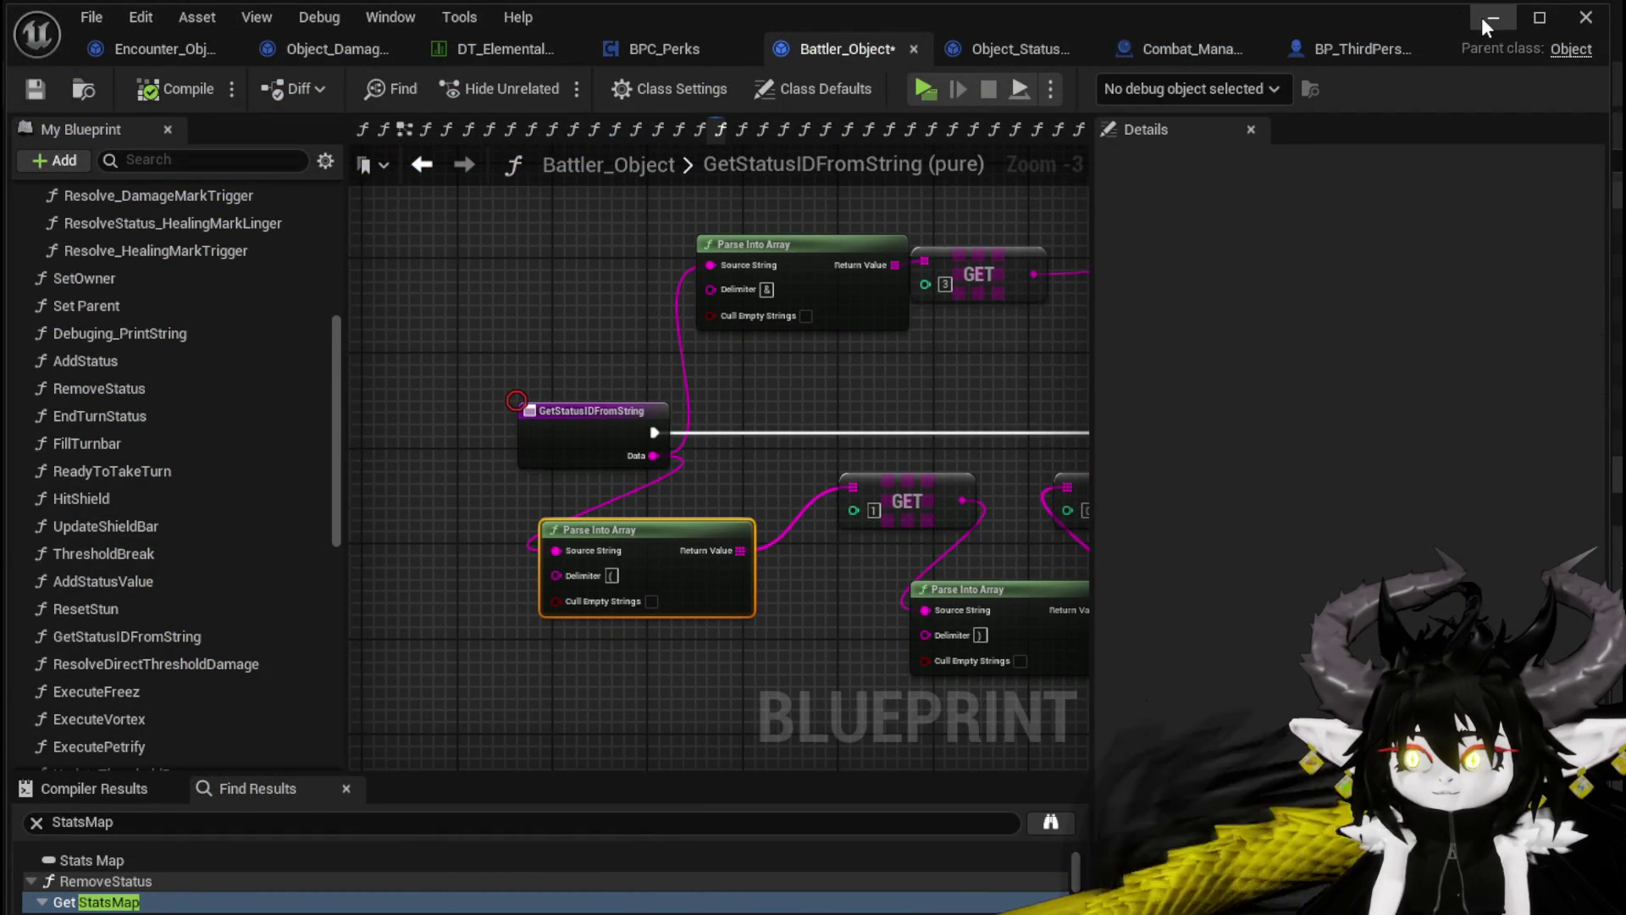
Launch the game preview and review the head-slot helmets, including Iron_Head, on the equipment screen
click(1491, 17)
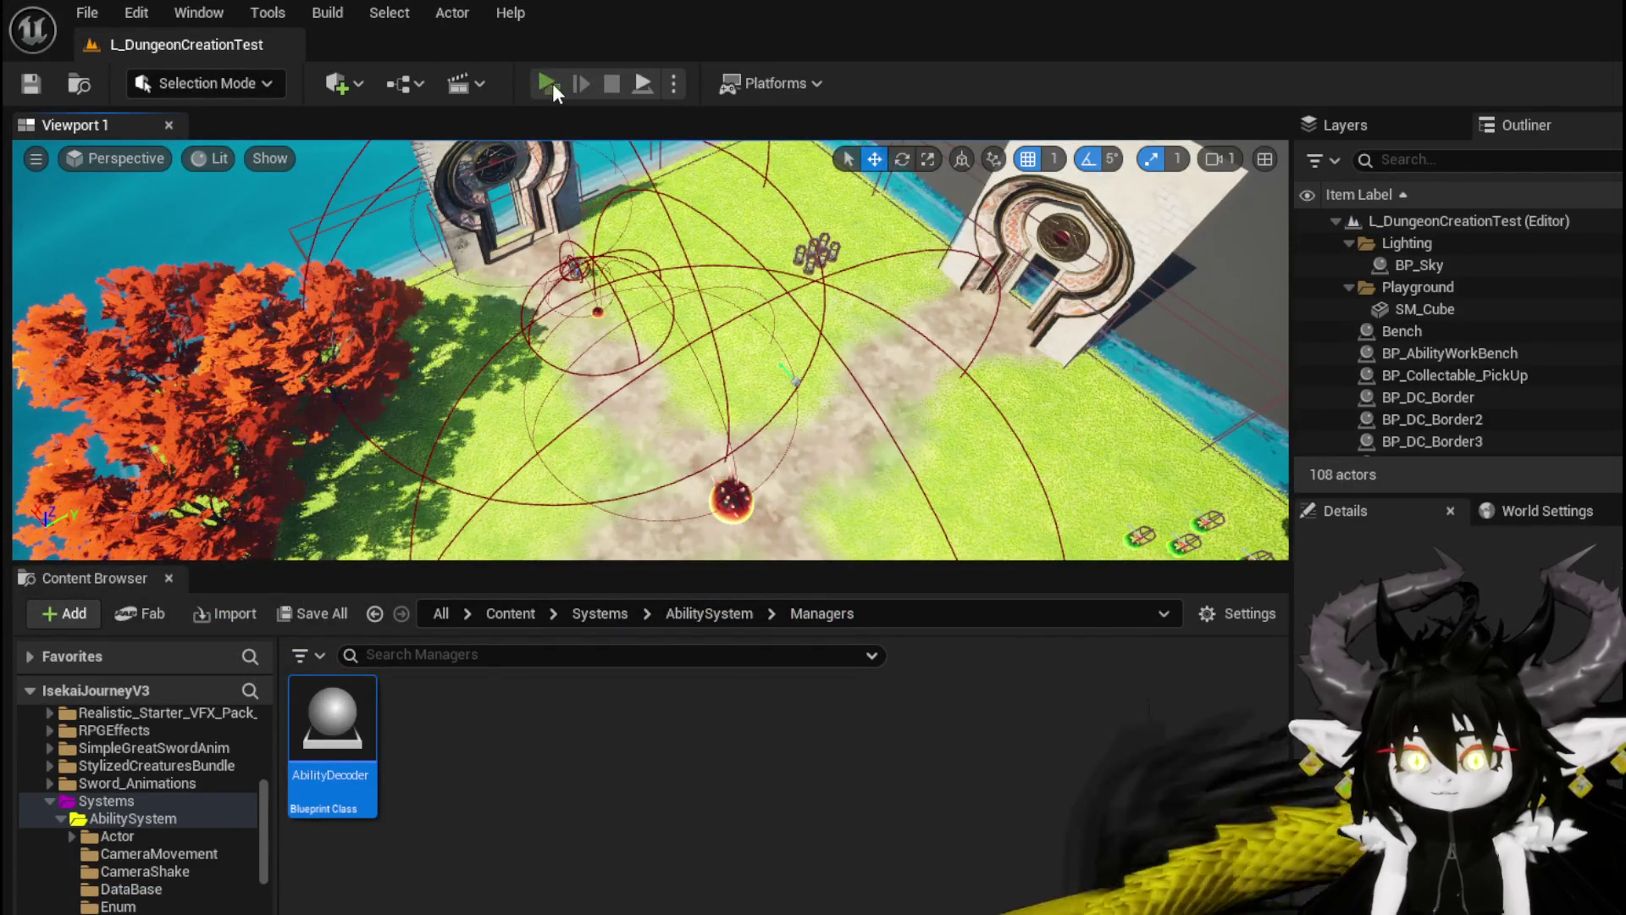
click(552, 83)
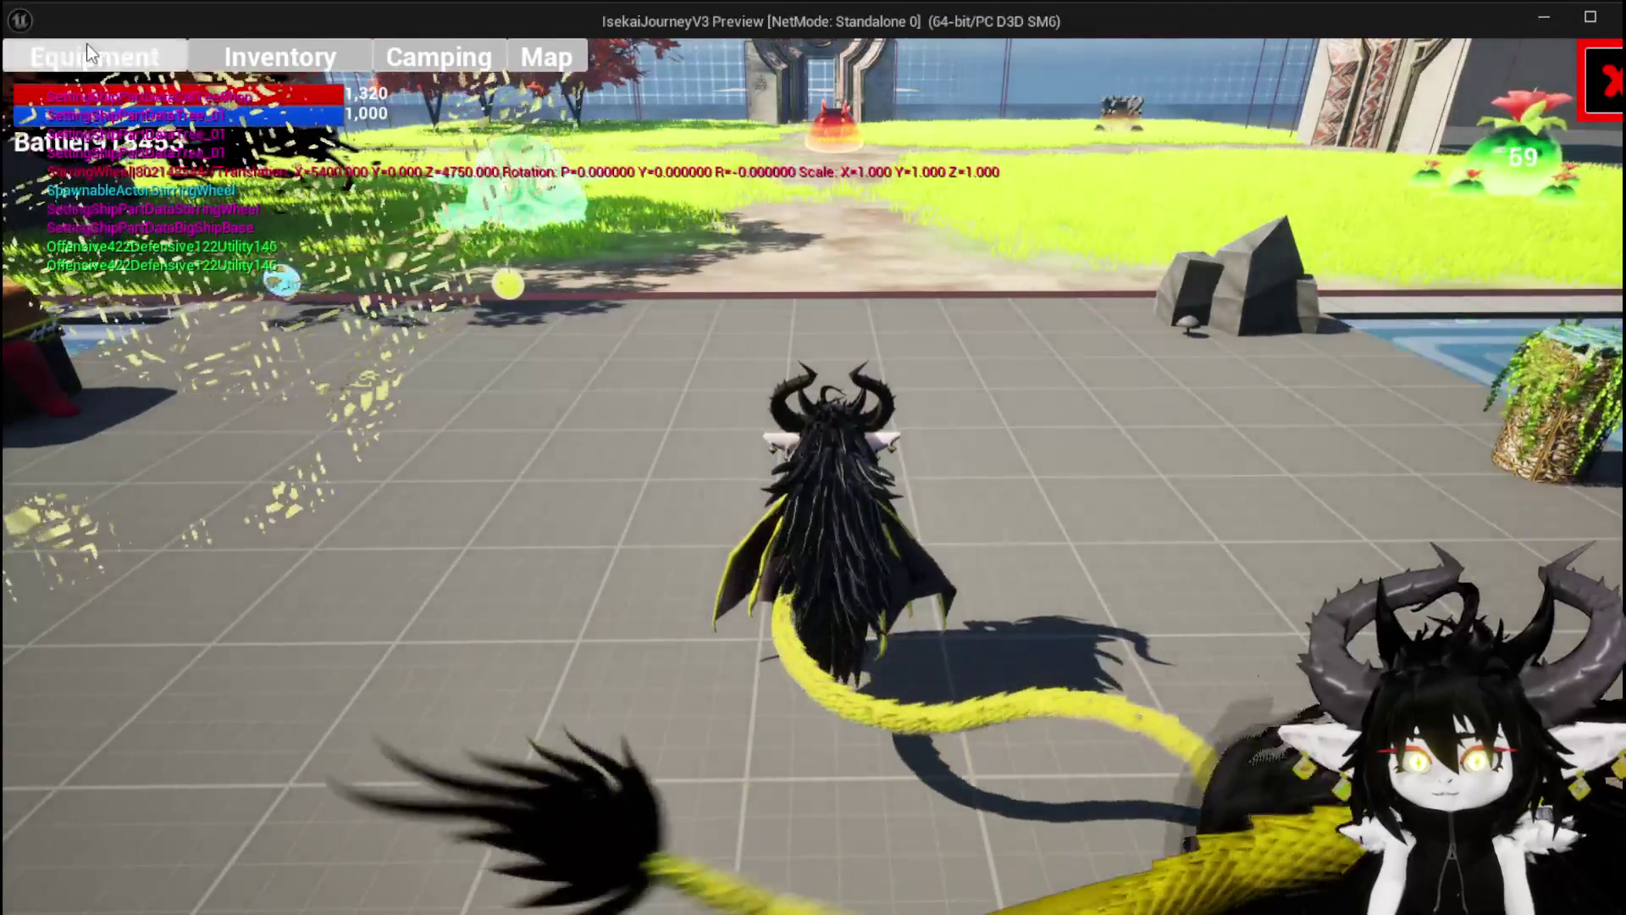
click(87, 47)
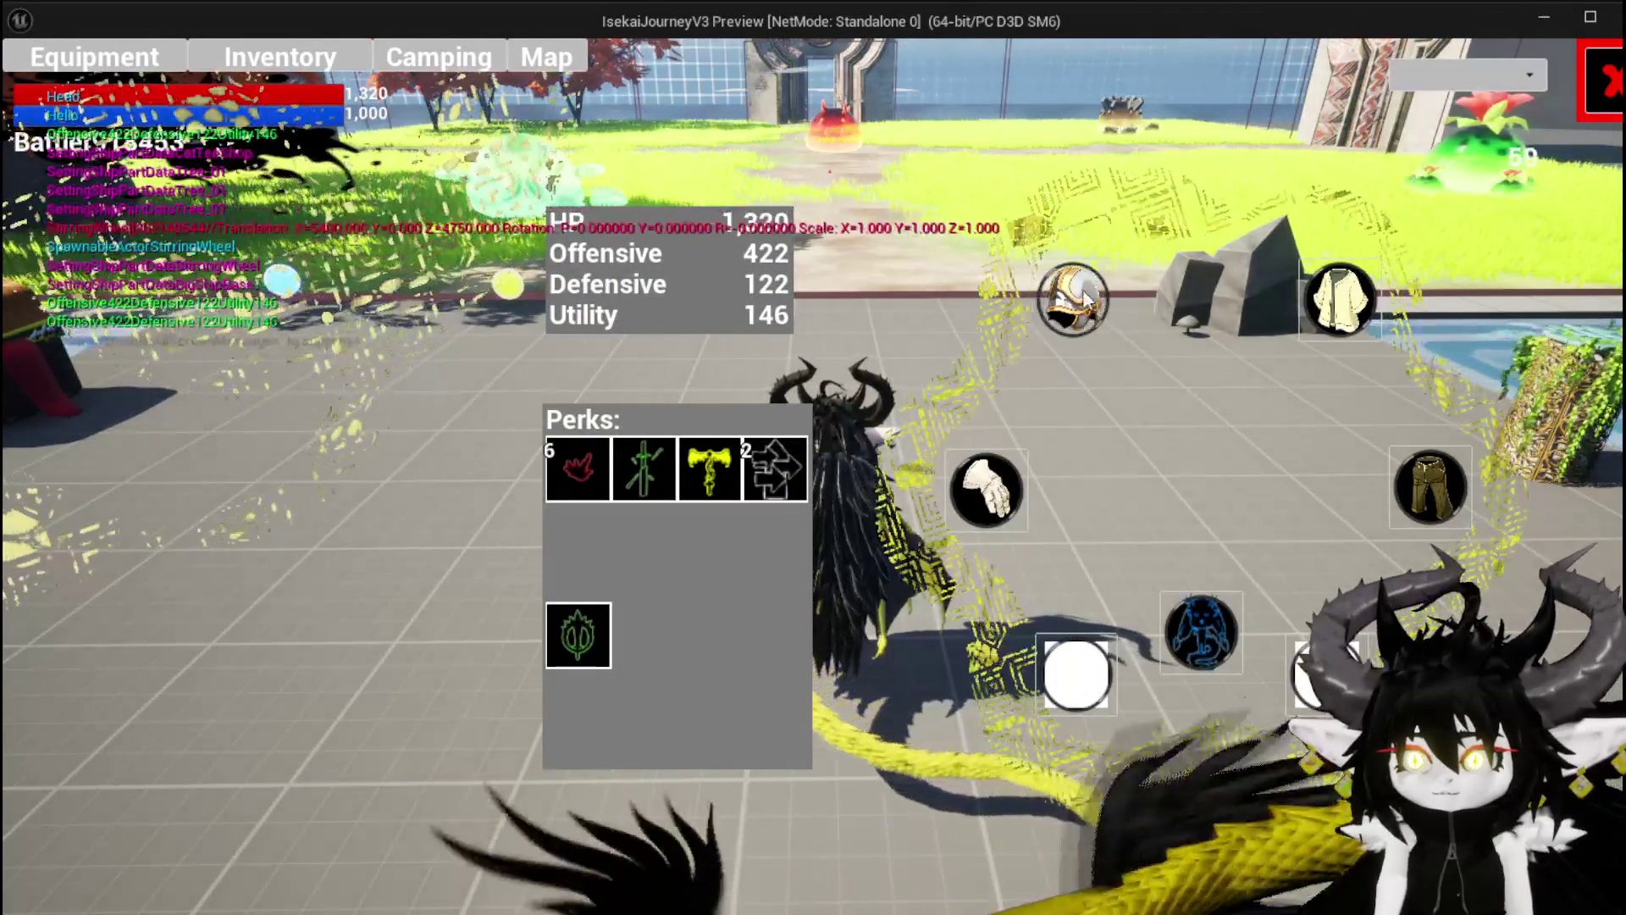
click(1082, 297)
mouse_move(237, 271)
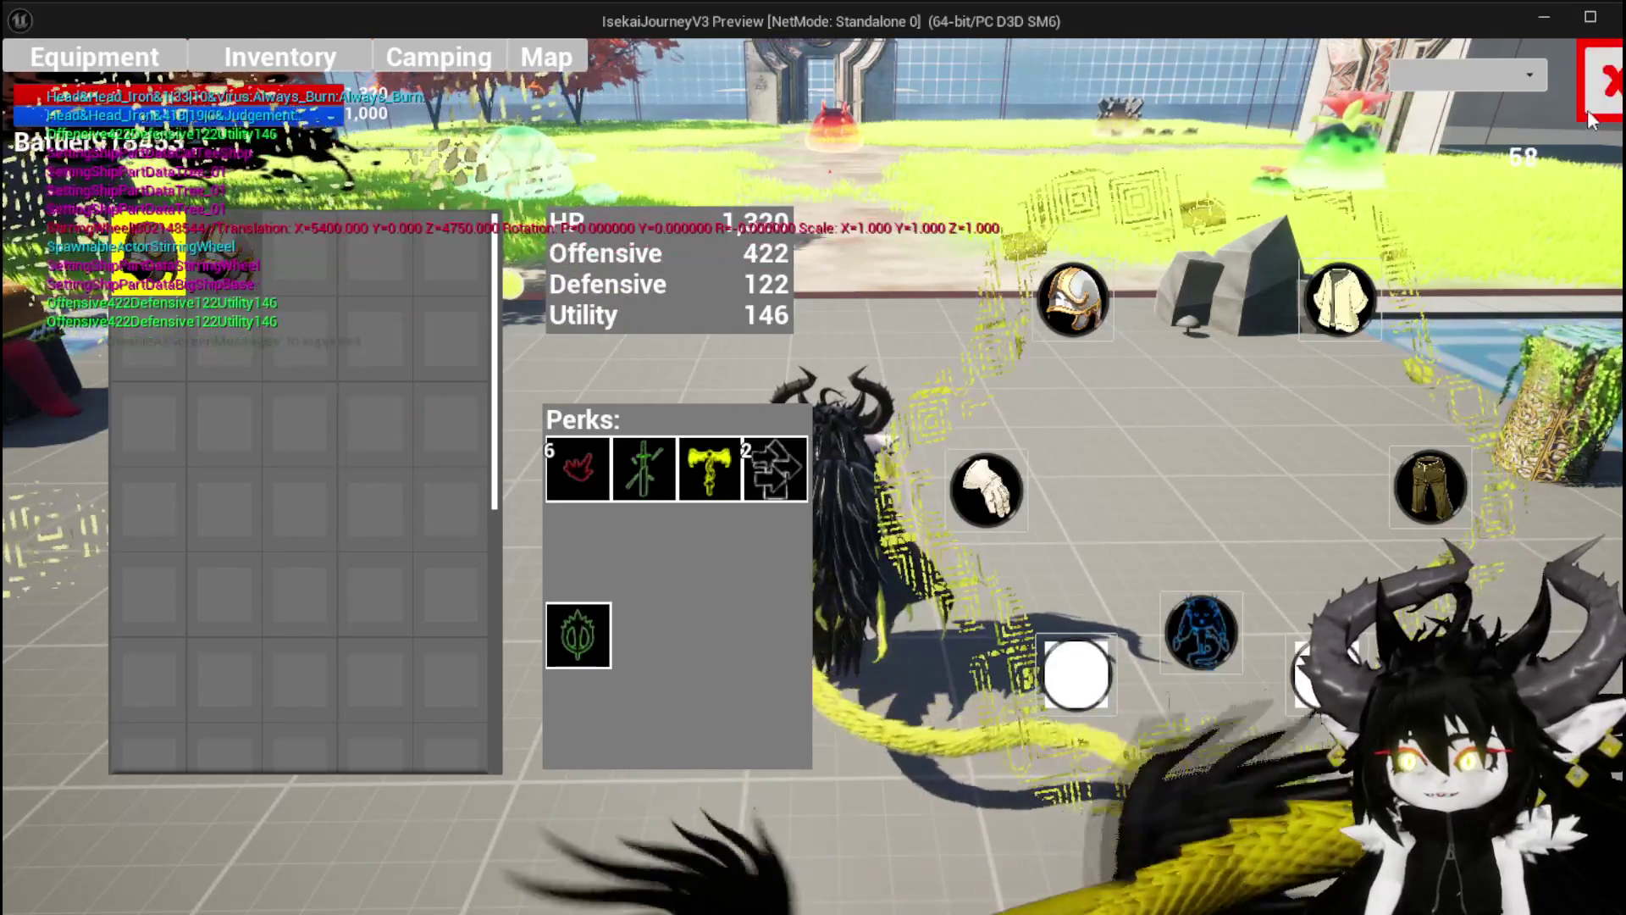
click(1587, 110)
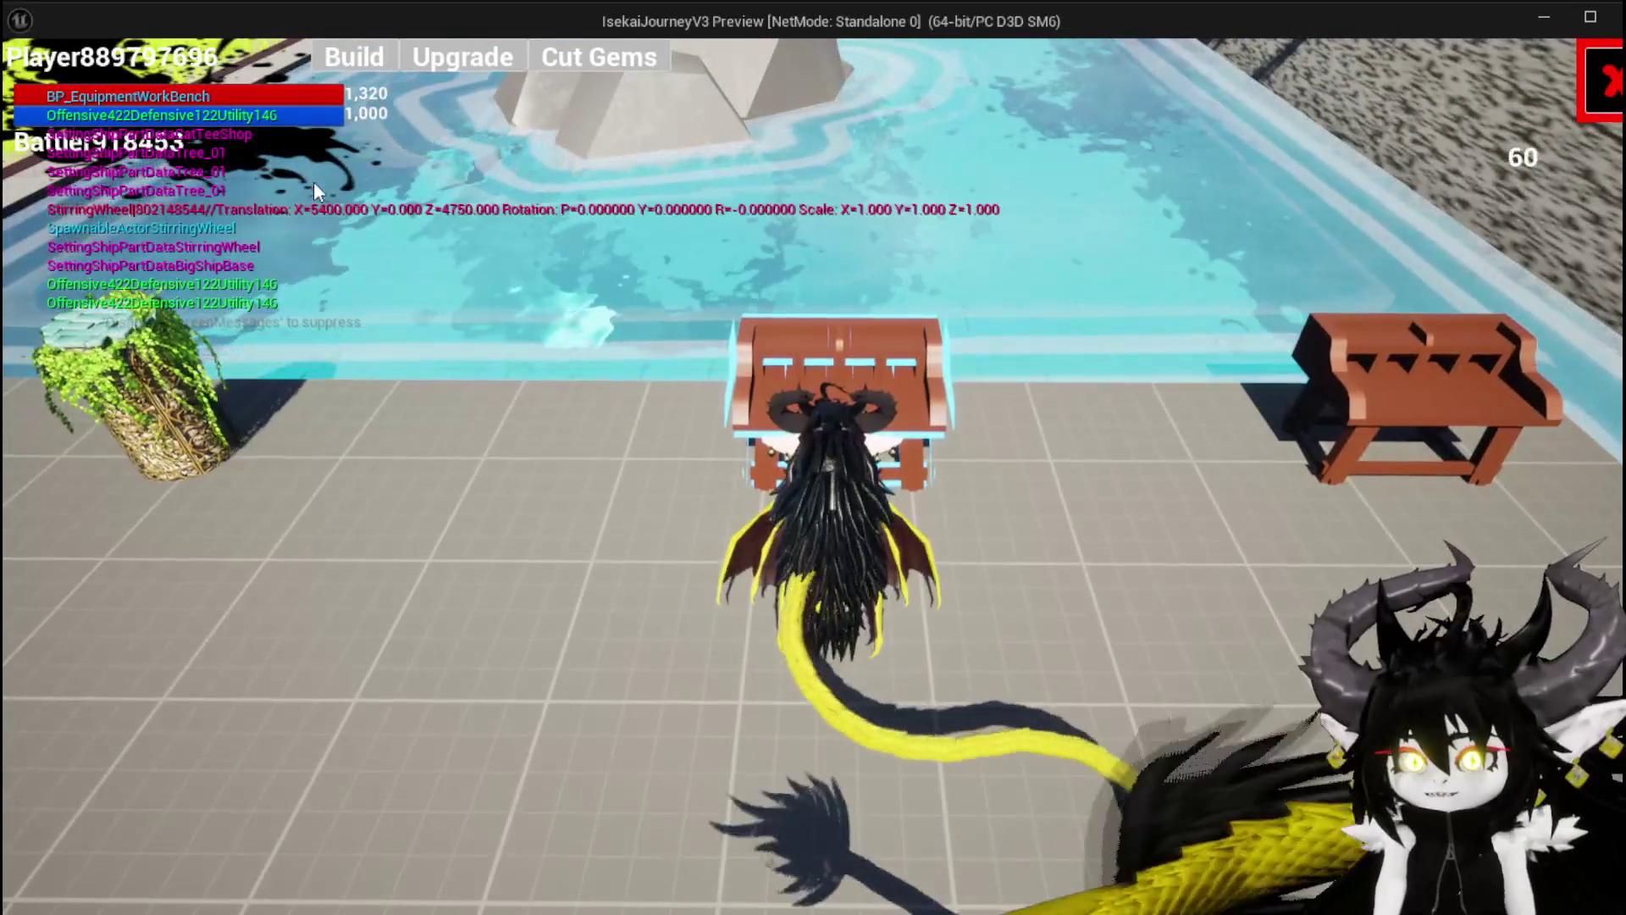
Choose Iron_Head under Base > Head and add iron as resources for 150 points
click(333, 51)
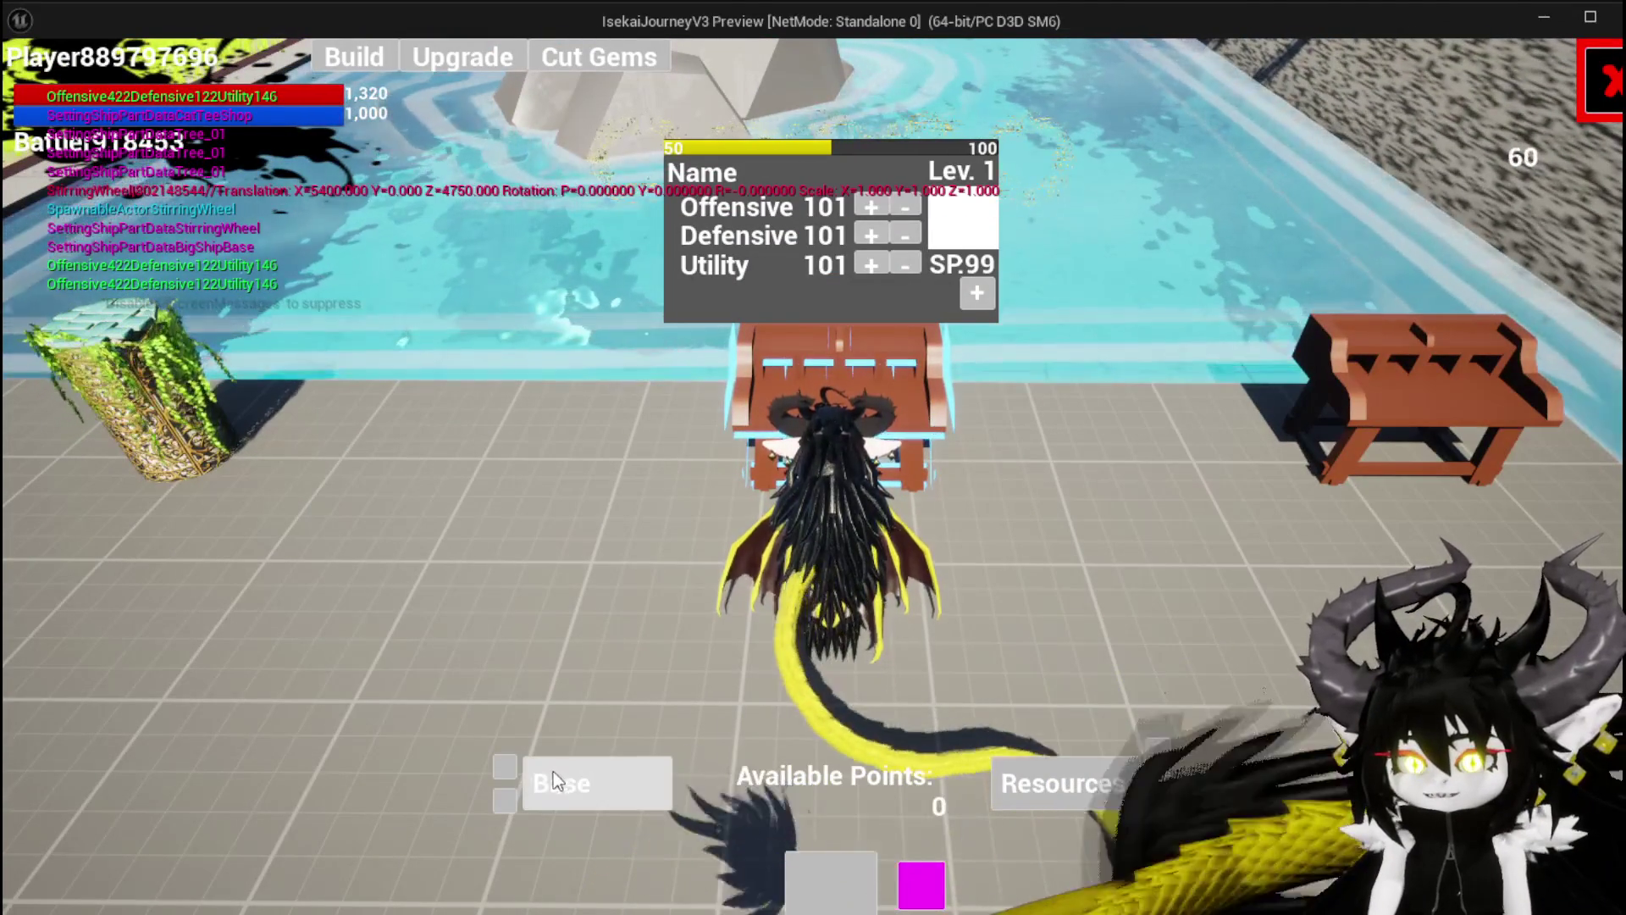
click(552, 778)
click(800, 352)
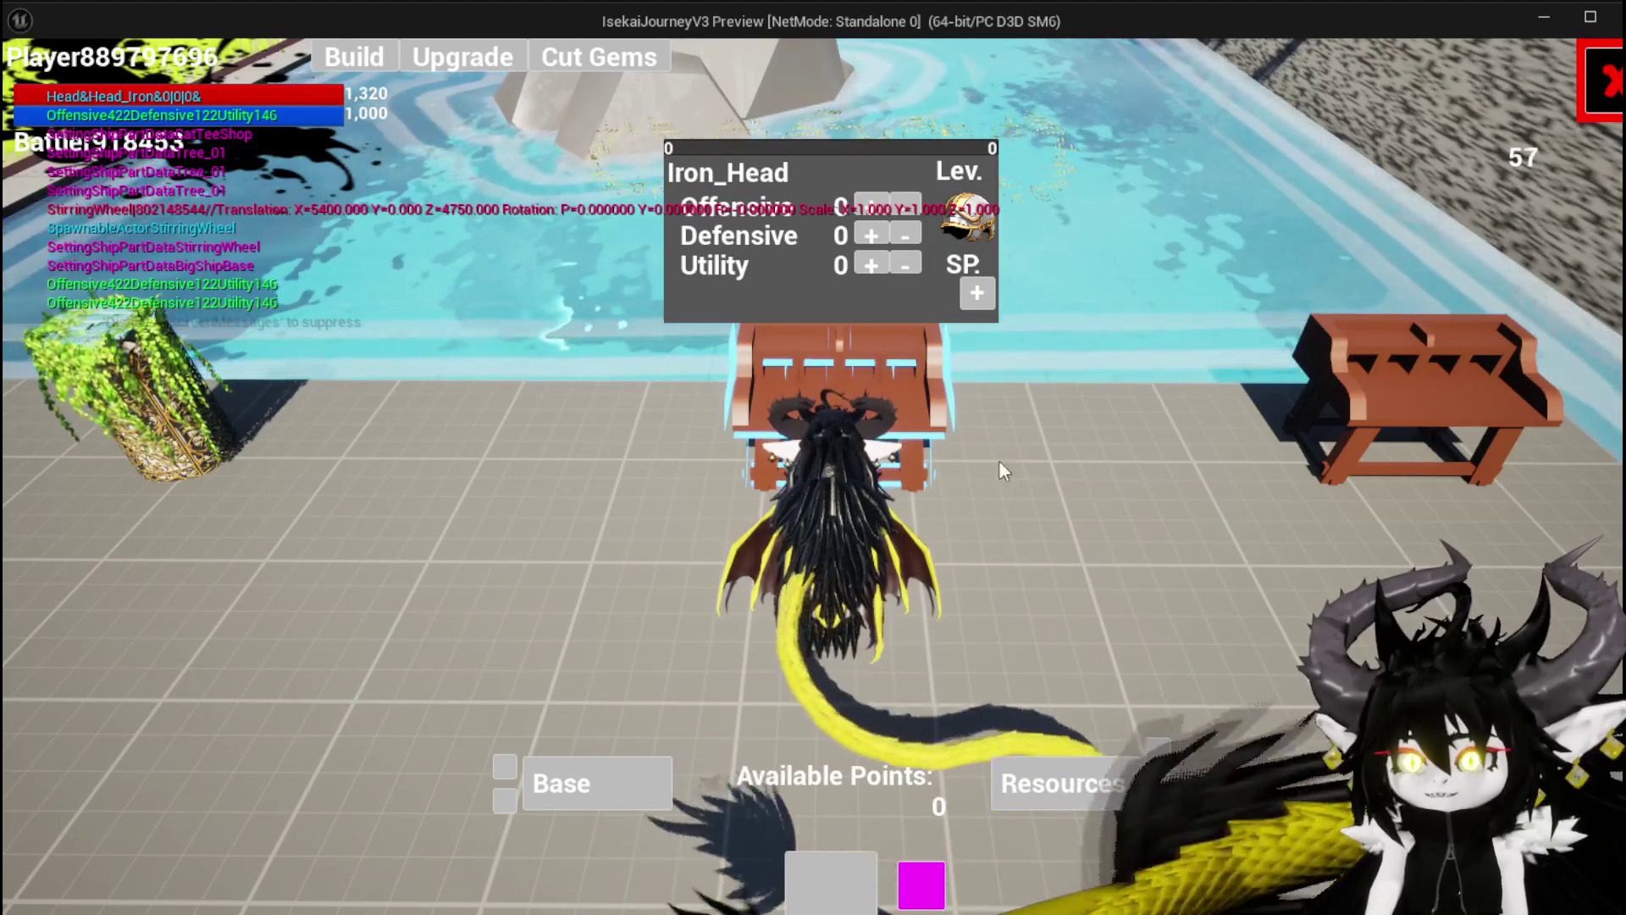
click(1064, 782)
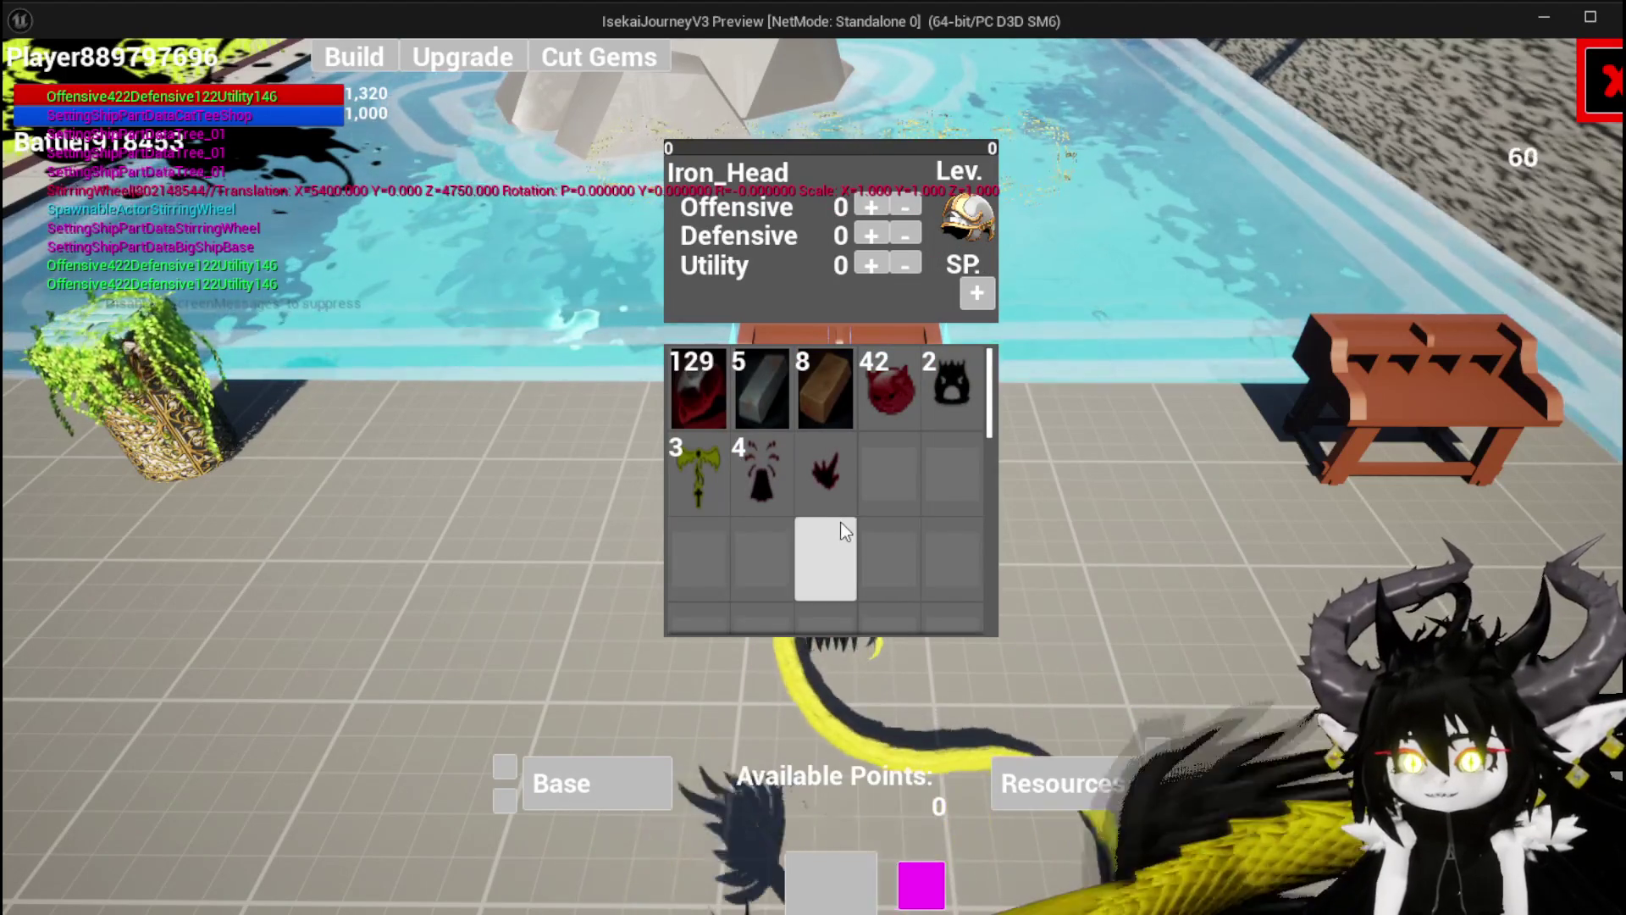
click(737, 378)
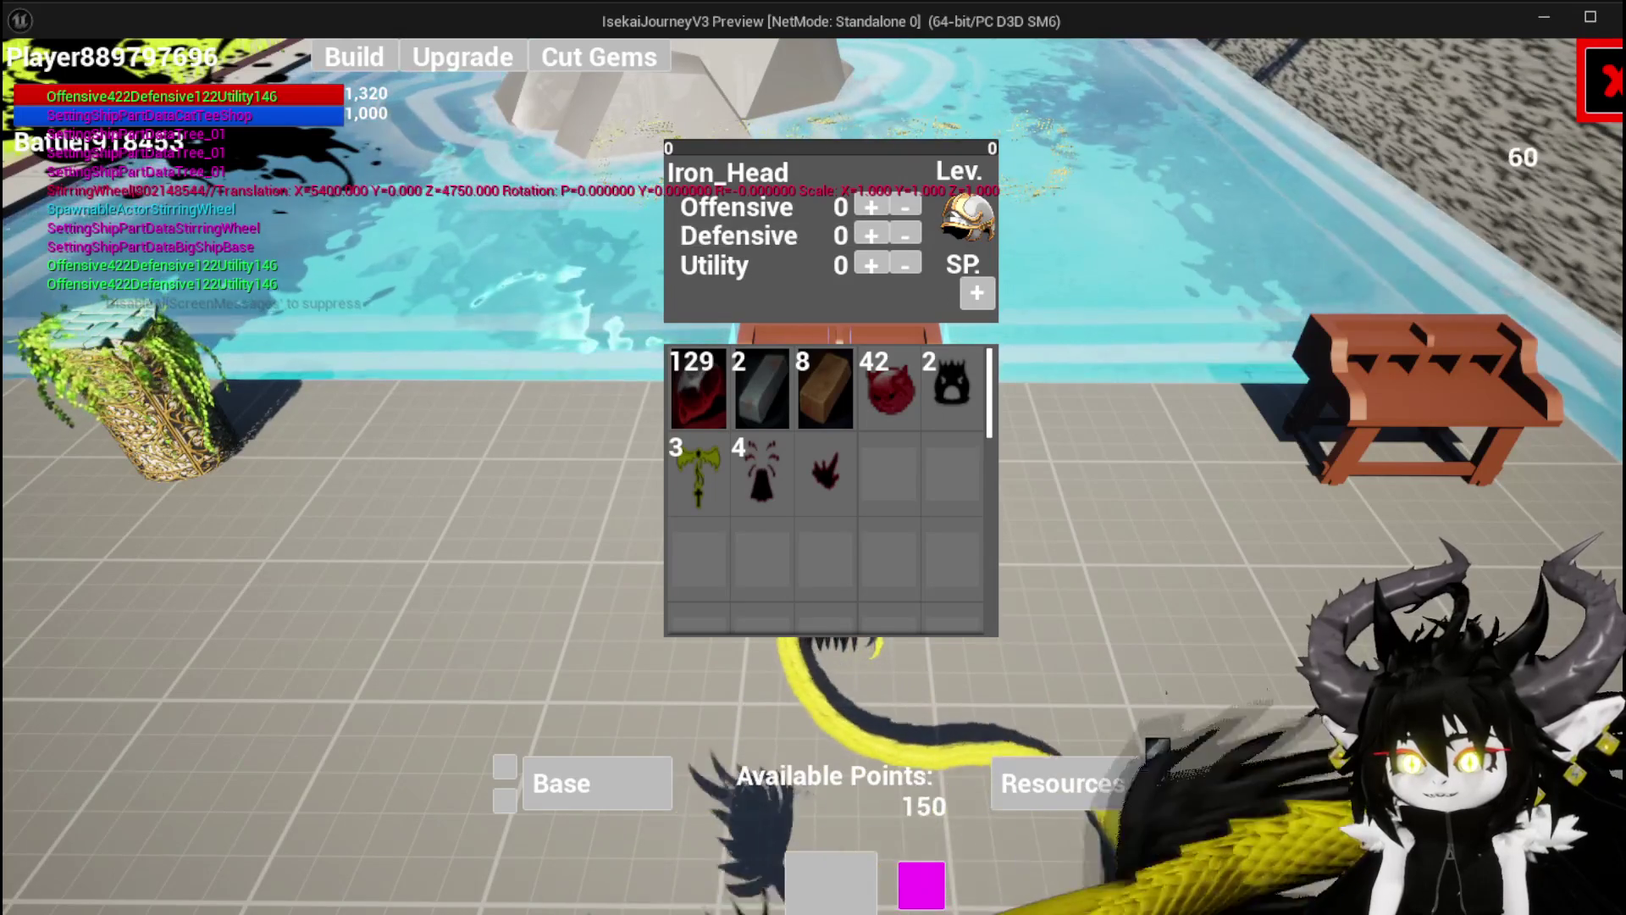
Remove the trial gem, add one point each to Offensive, Defensive and Utility, and confirm
click(931, 887)
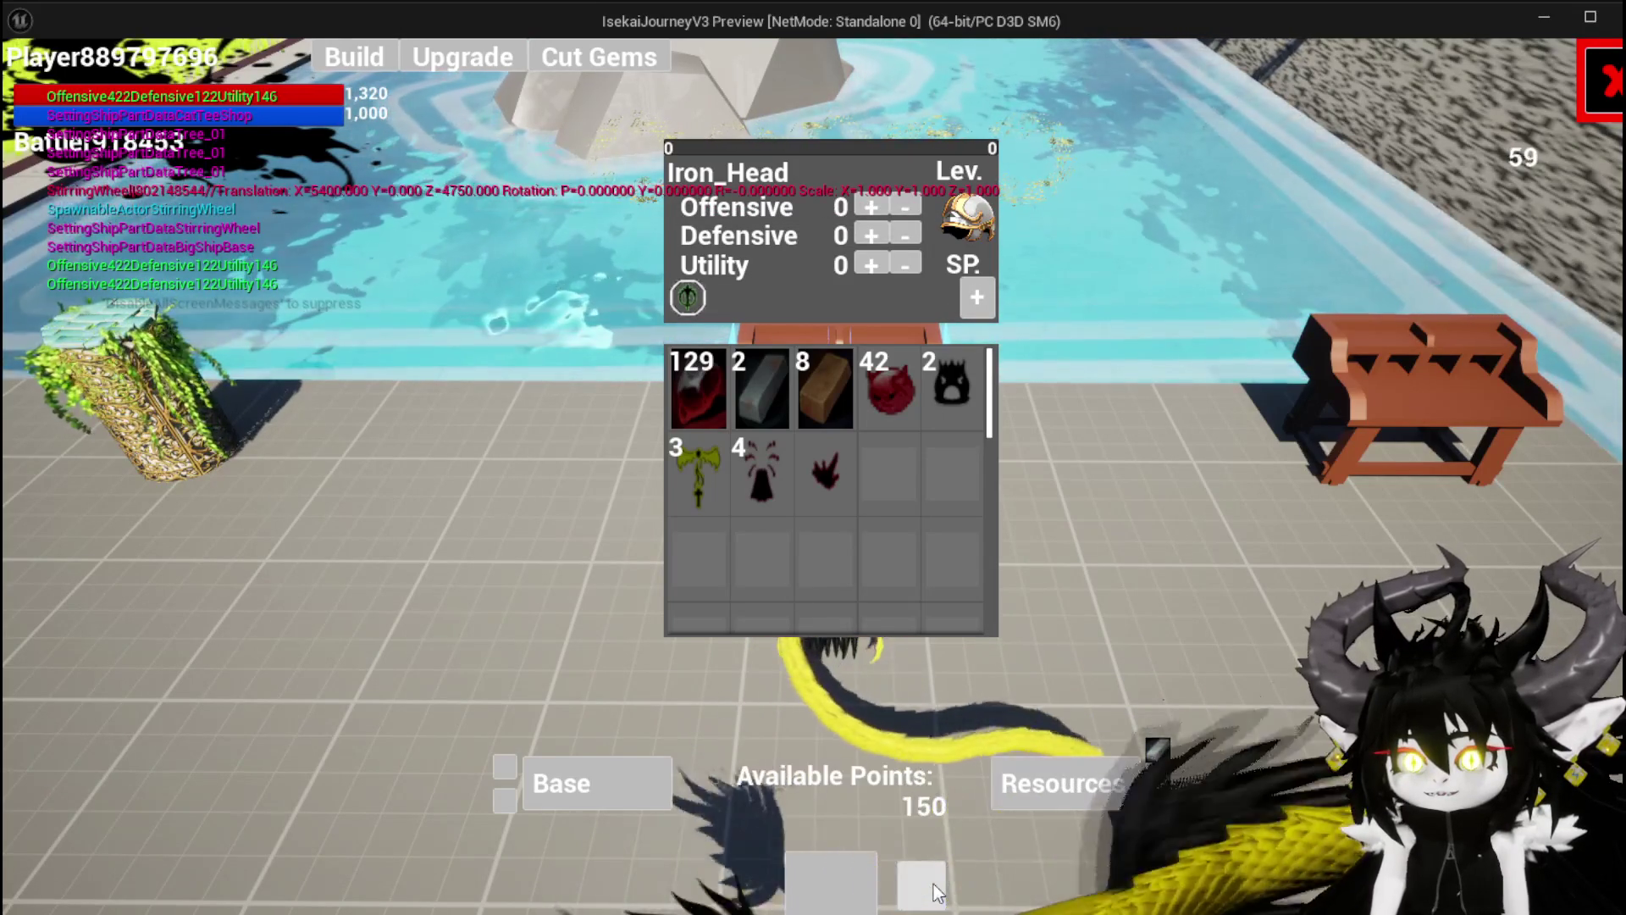
click(931, 888)
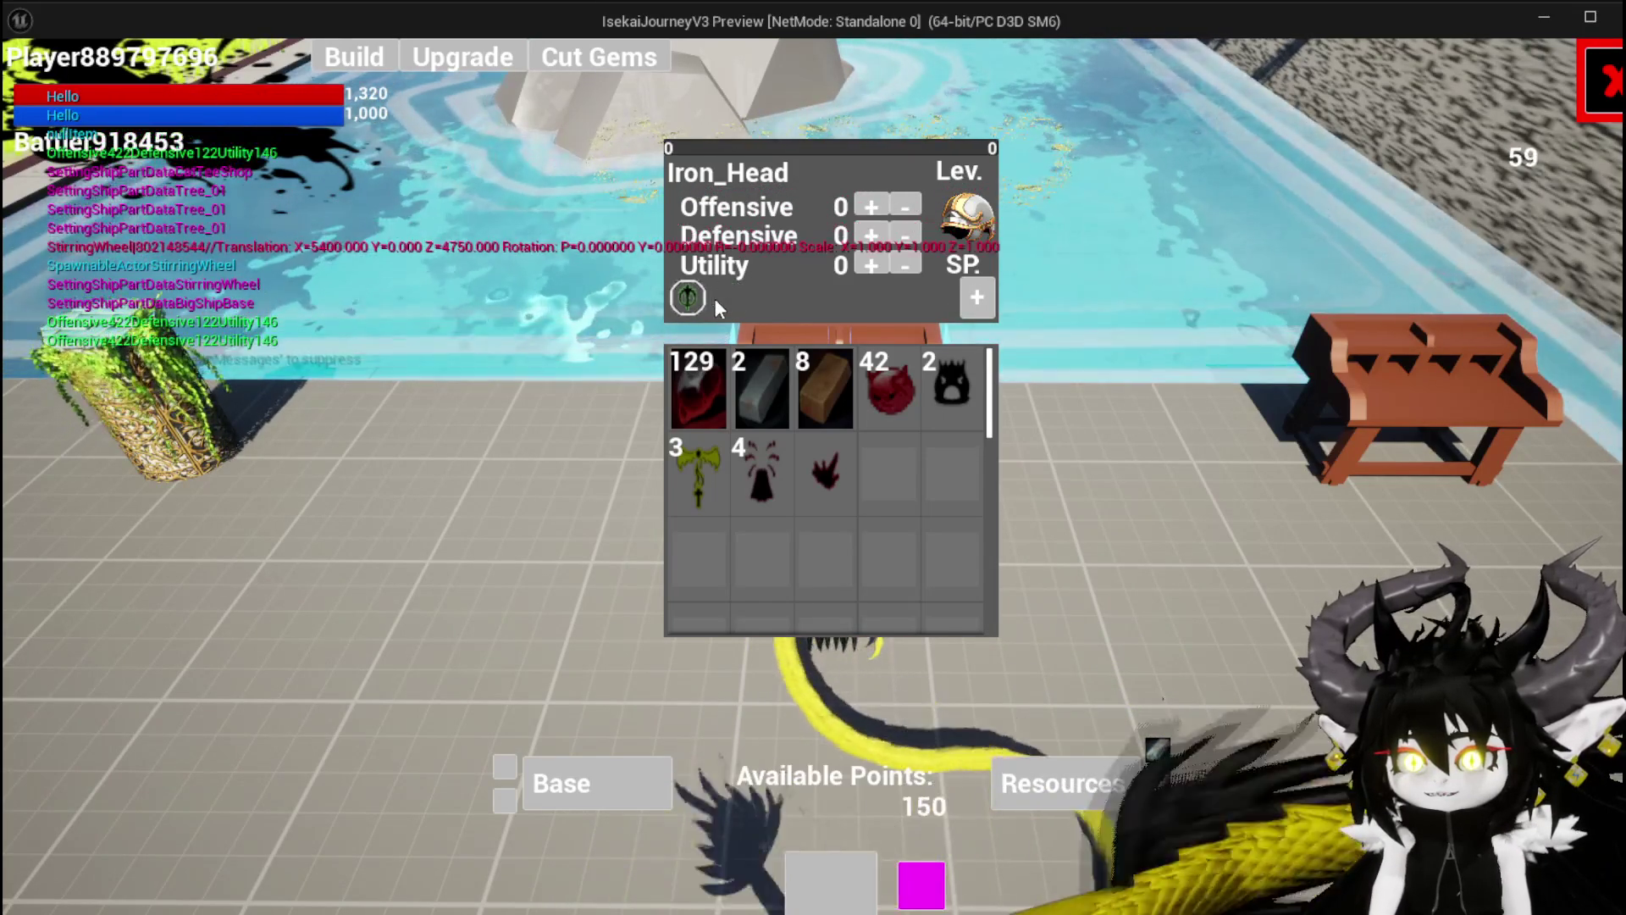
click(690, 298)
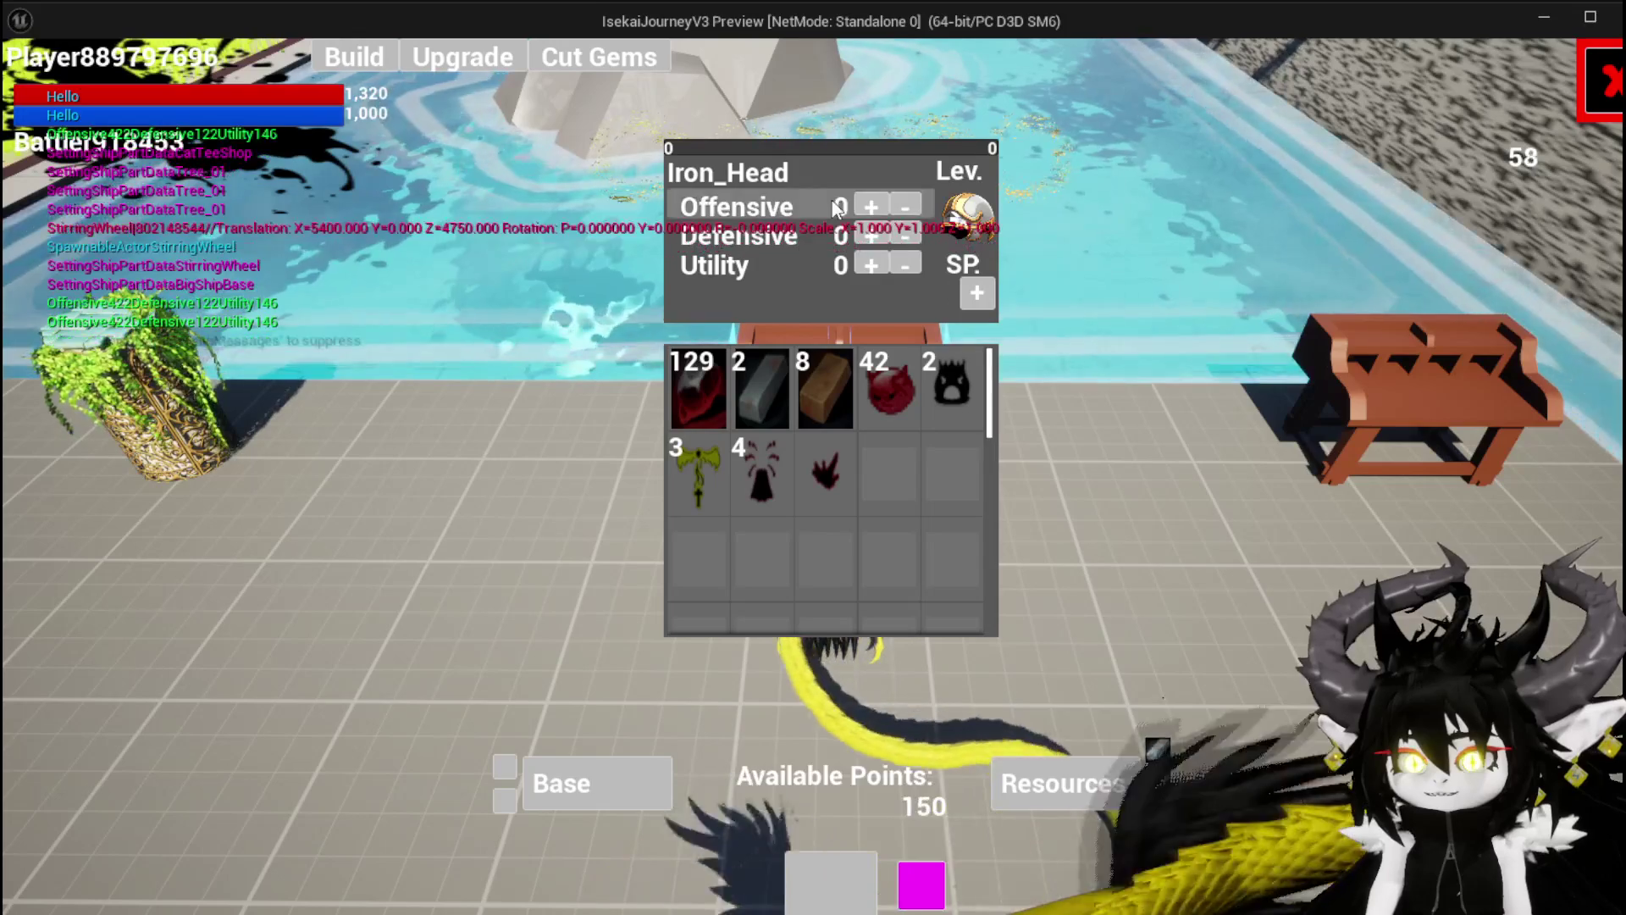
click(870, 207)
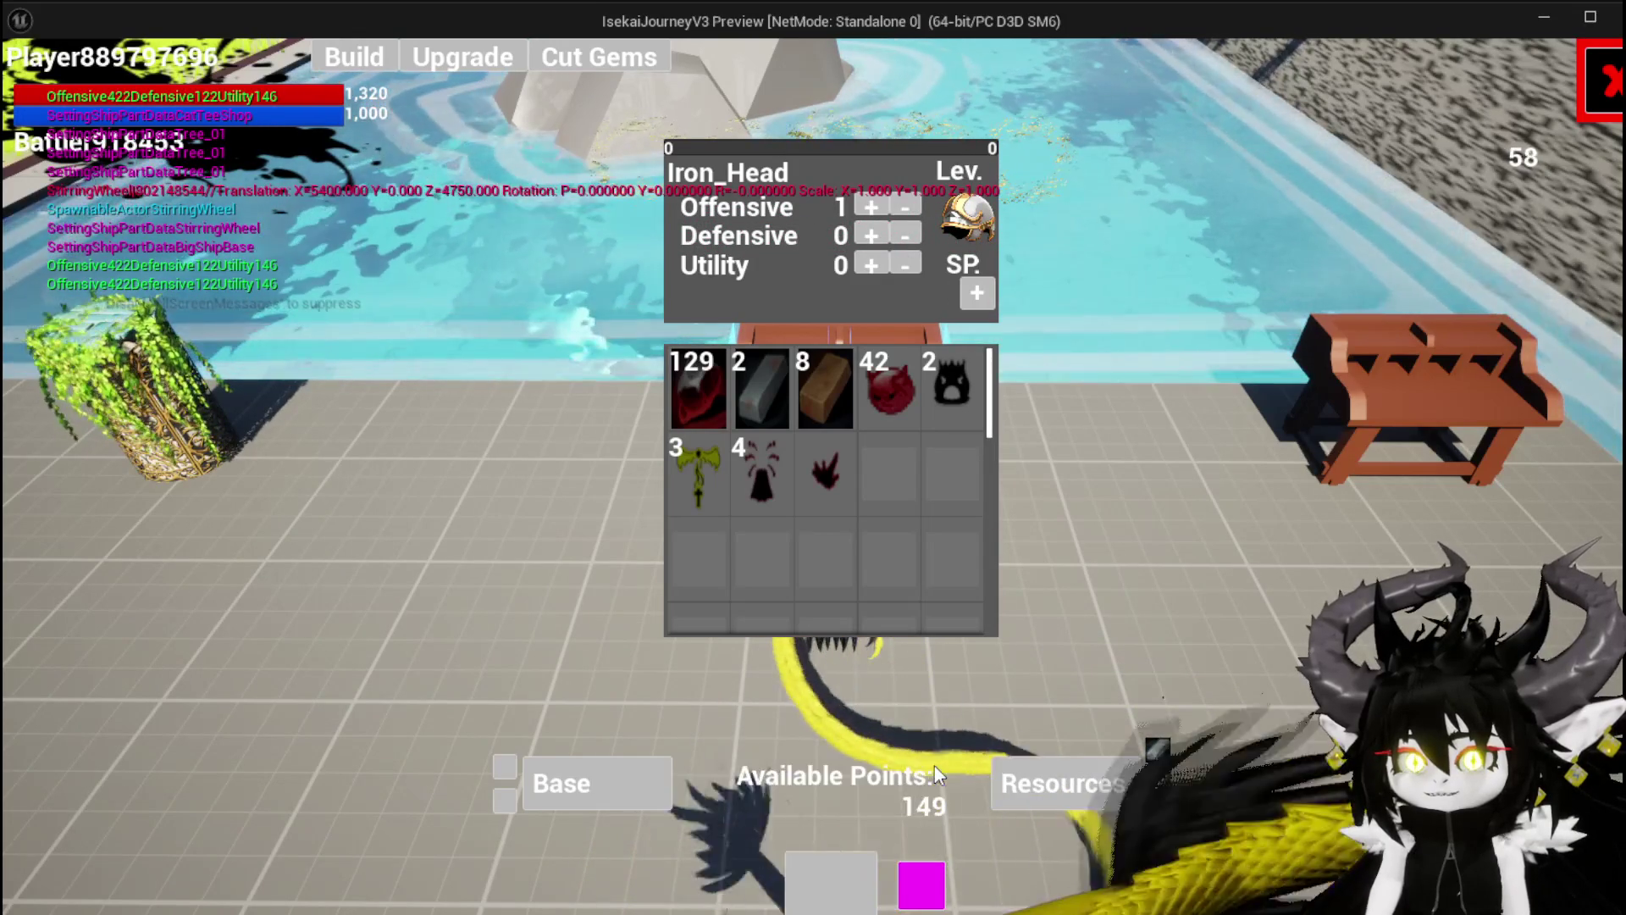
click(870, 235)
click(870, 264)
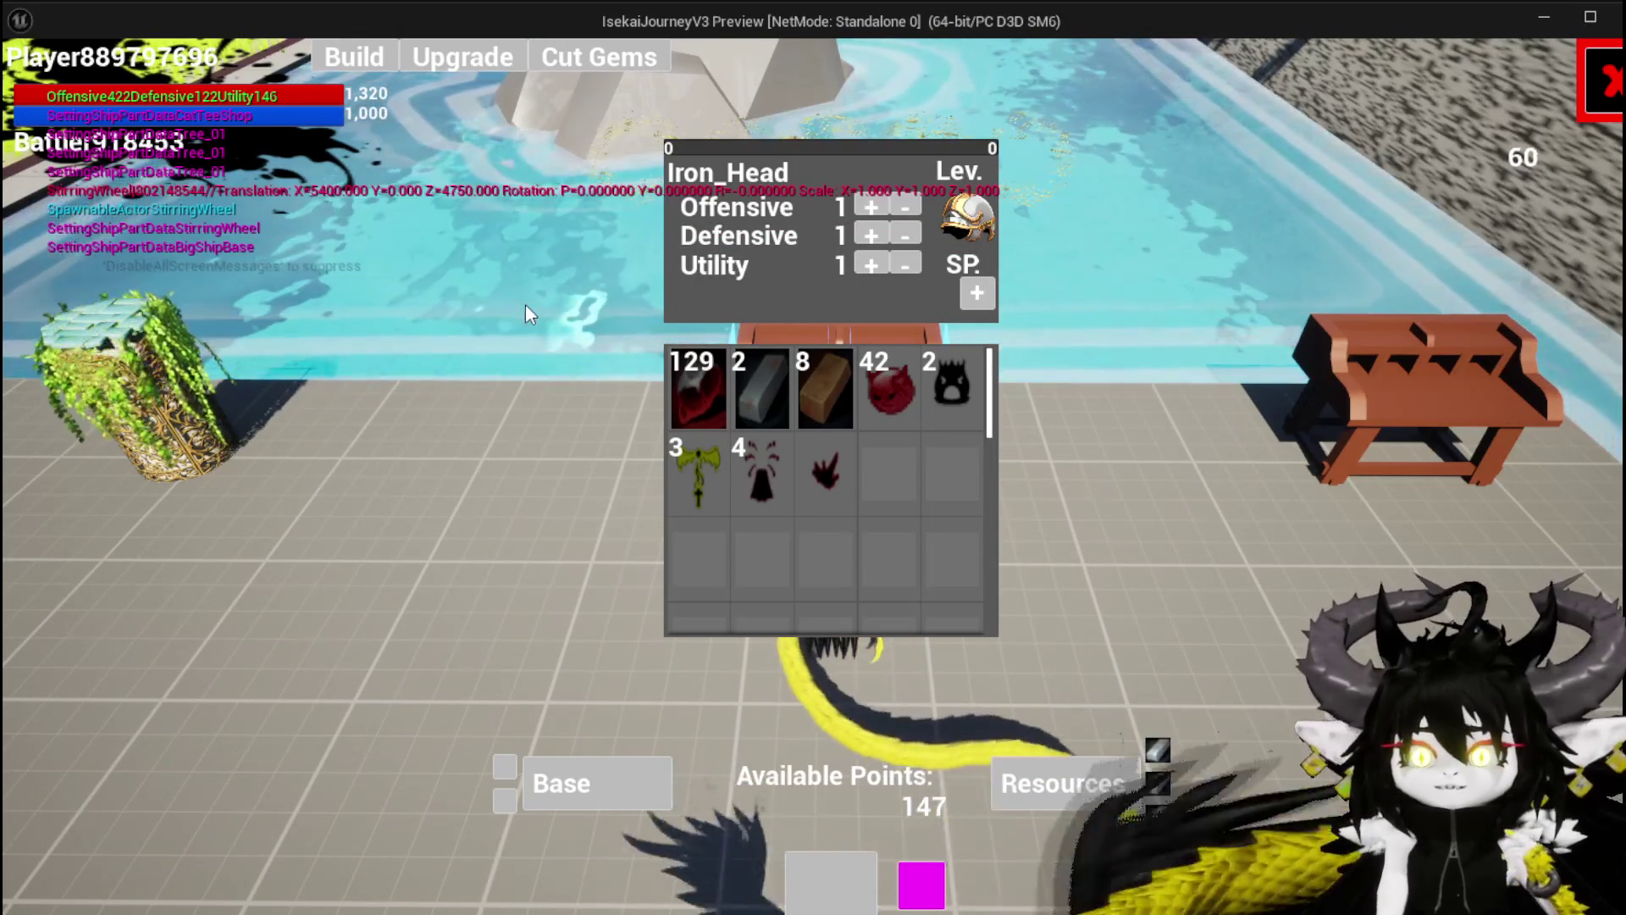
click(795, 881)
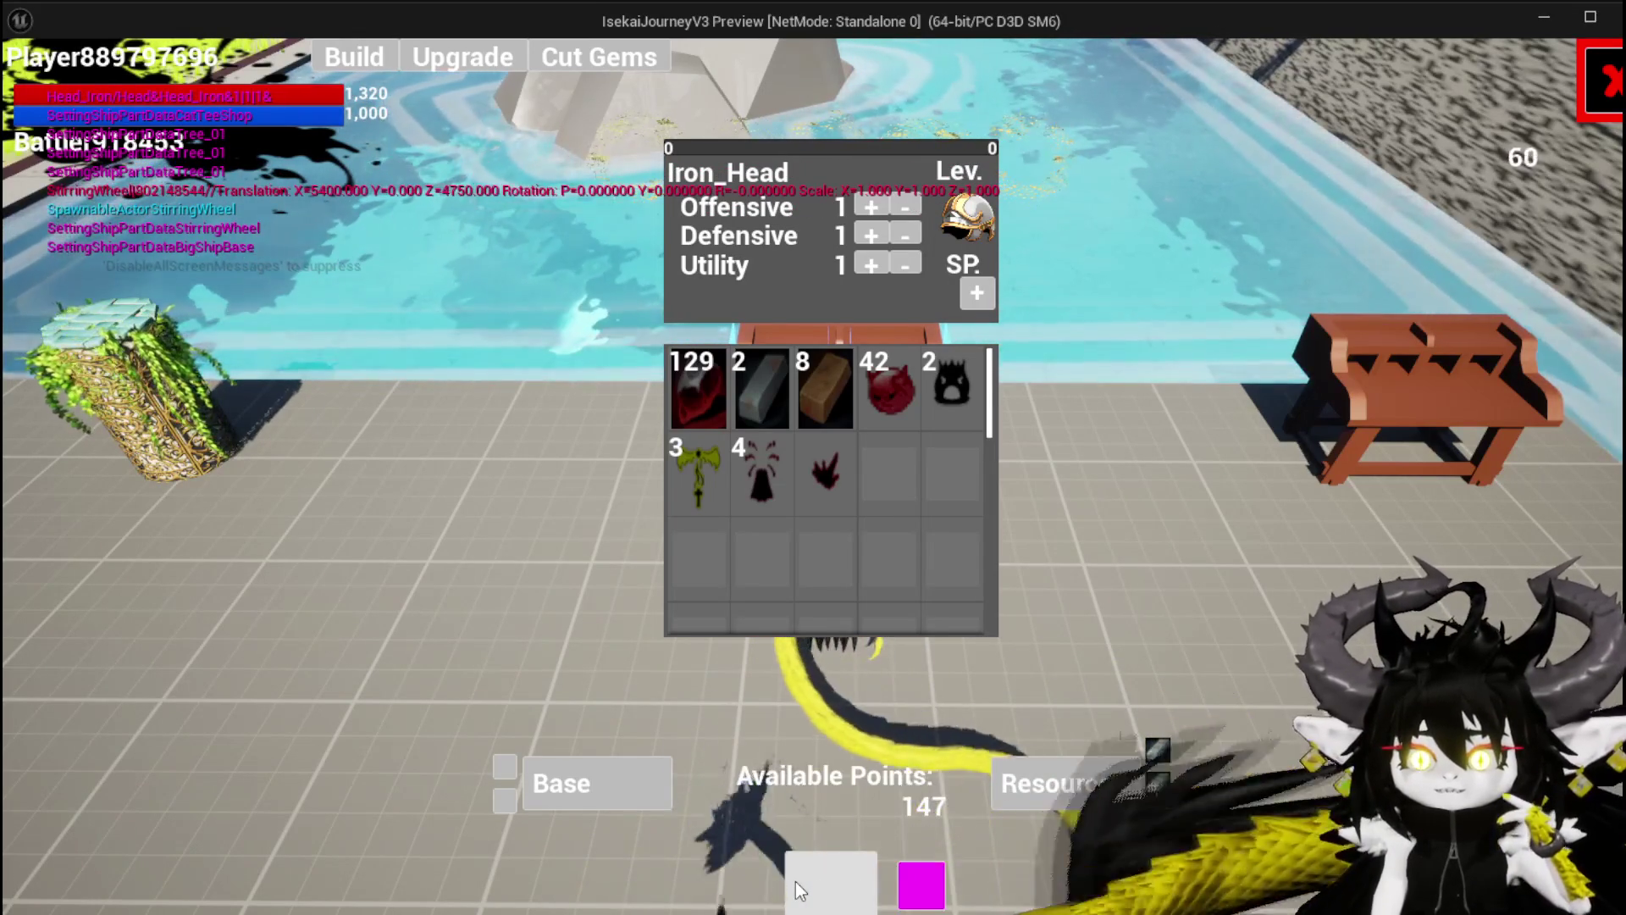
click(1604, 93)
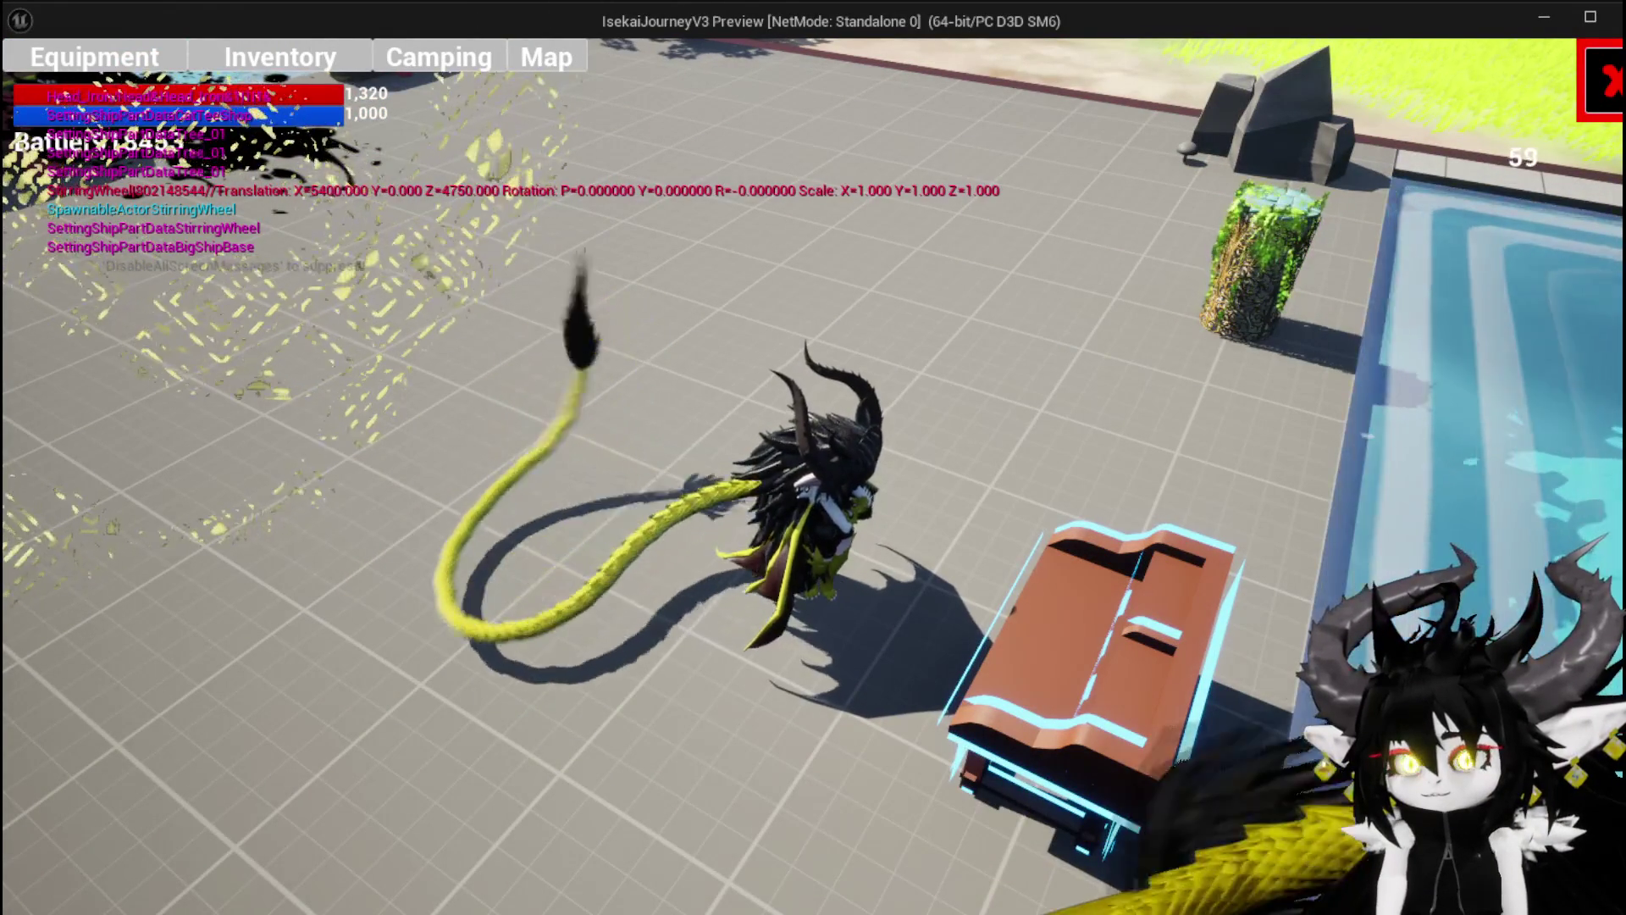
Close the workbench menu and check the level 3 Iron_Head (418/19/0) on the equipment screen
click(829, 761)
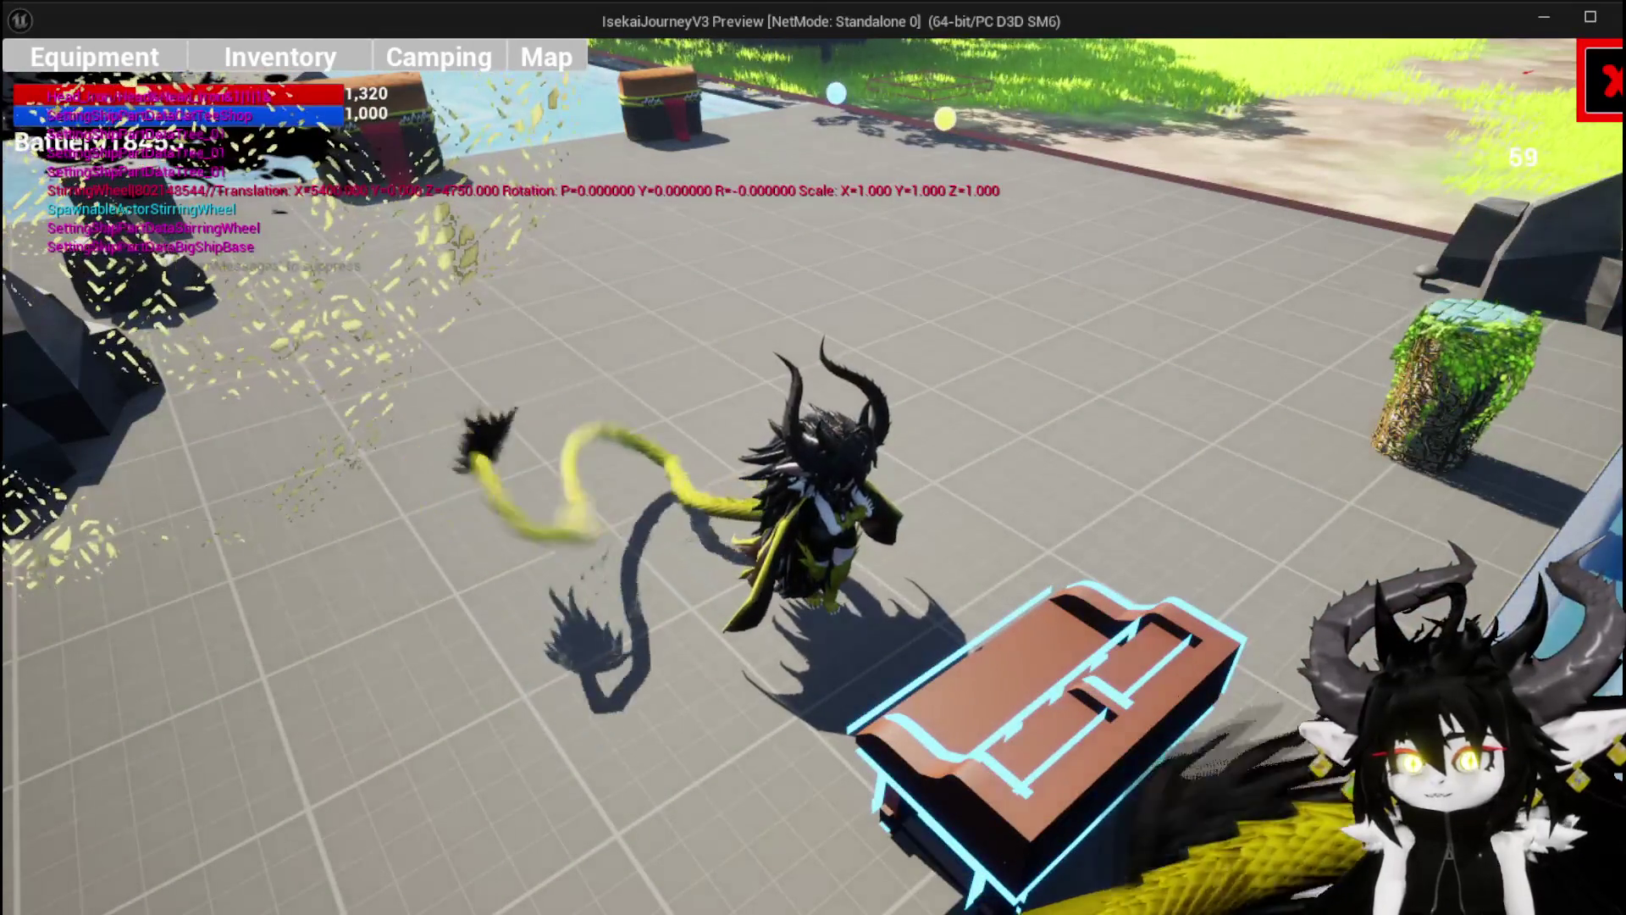
click(131, 69)
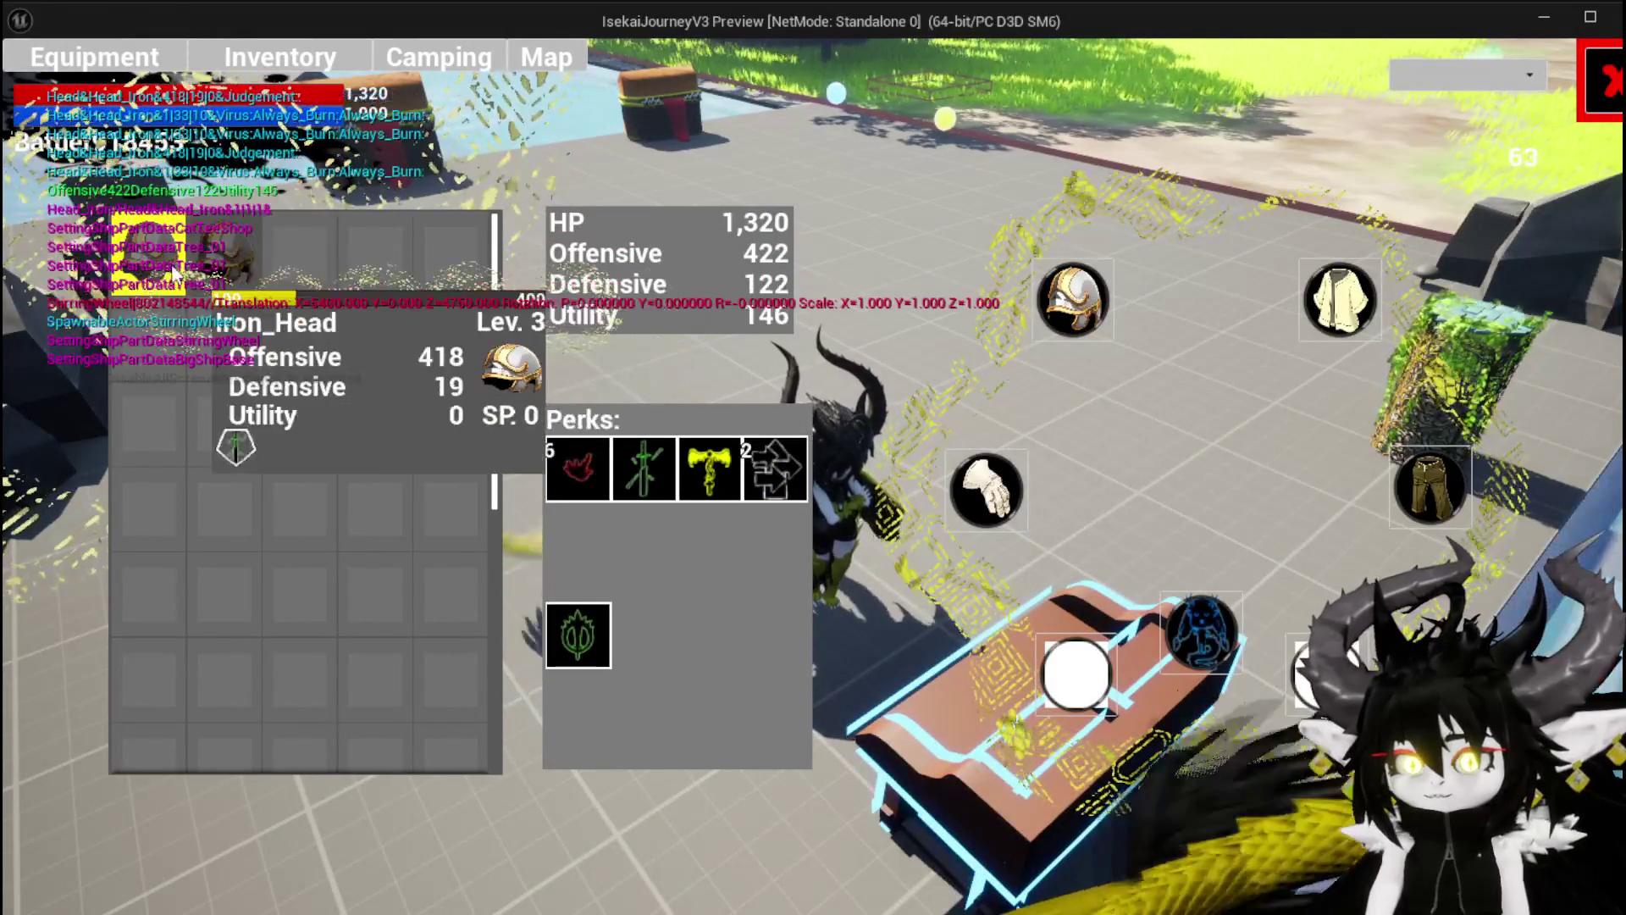
key(Escape)
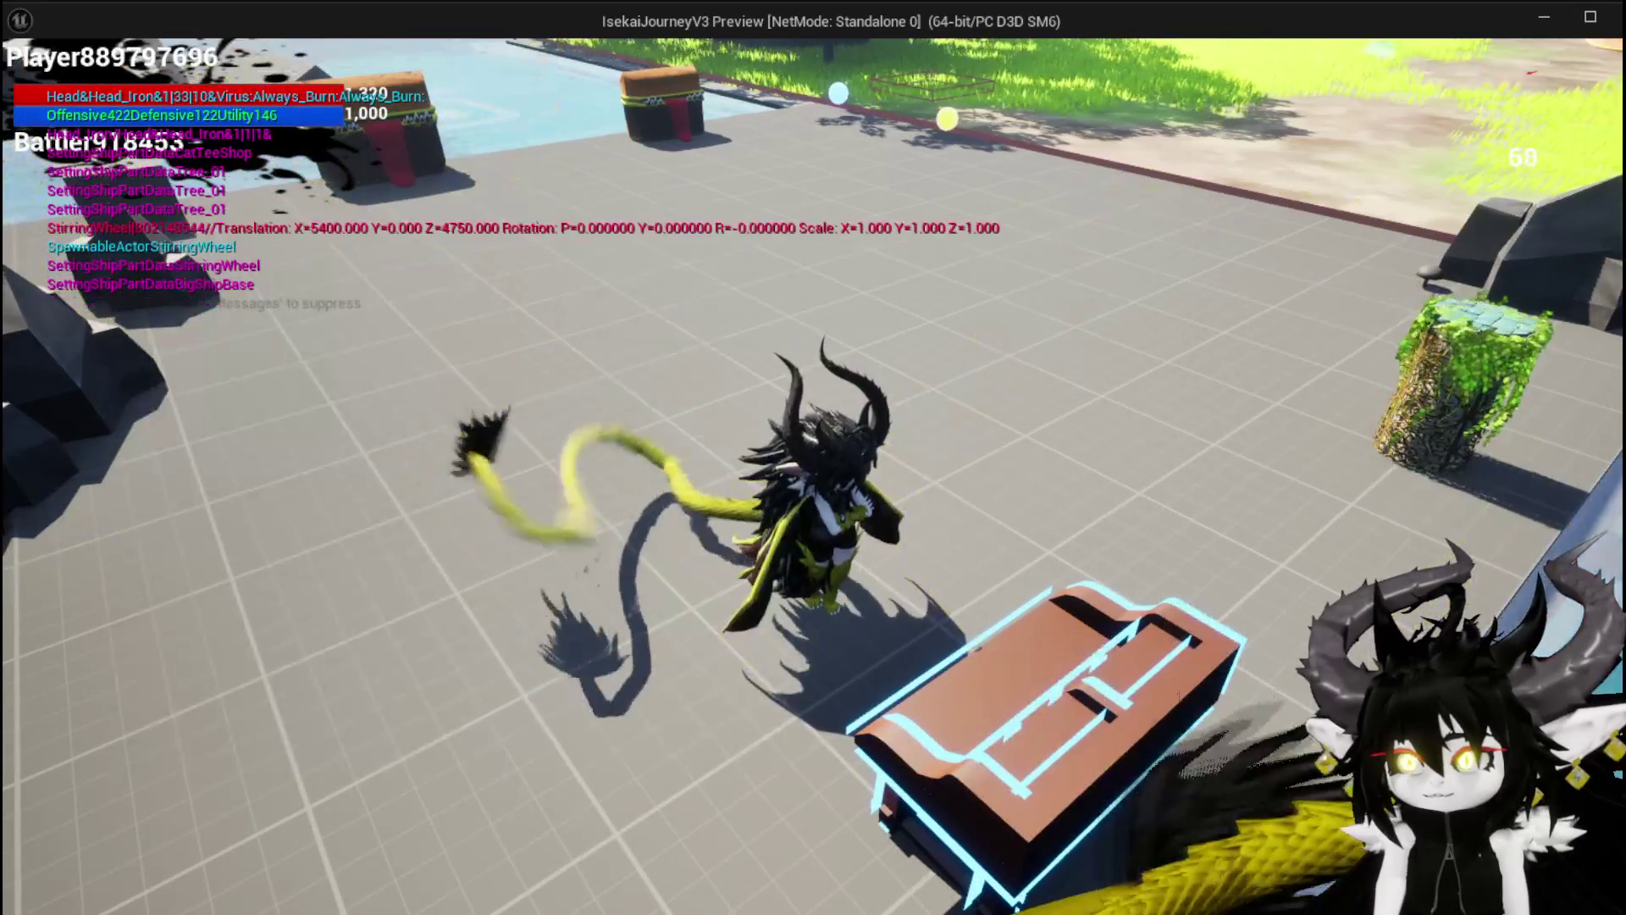
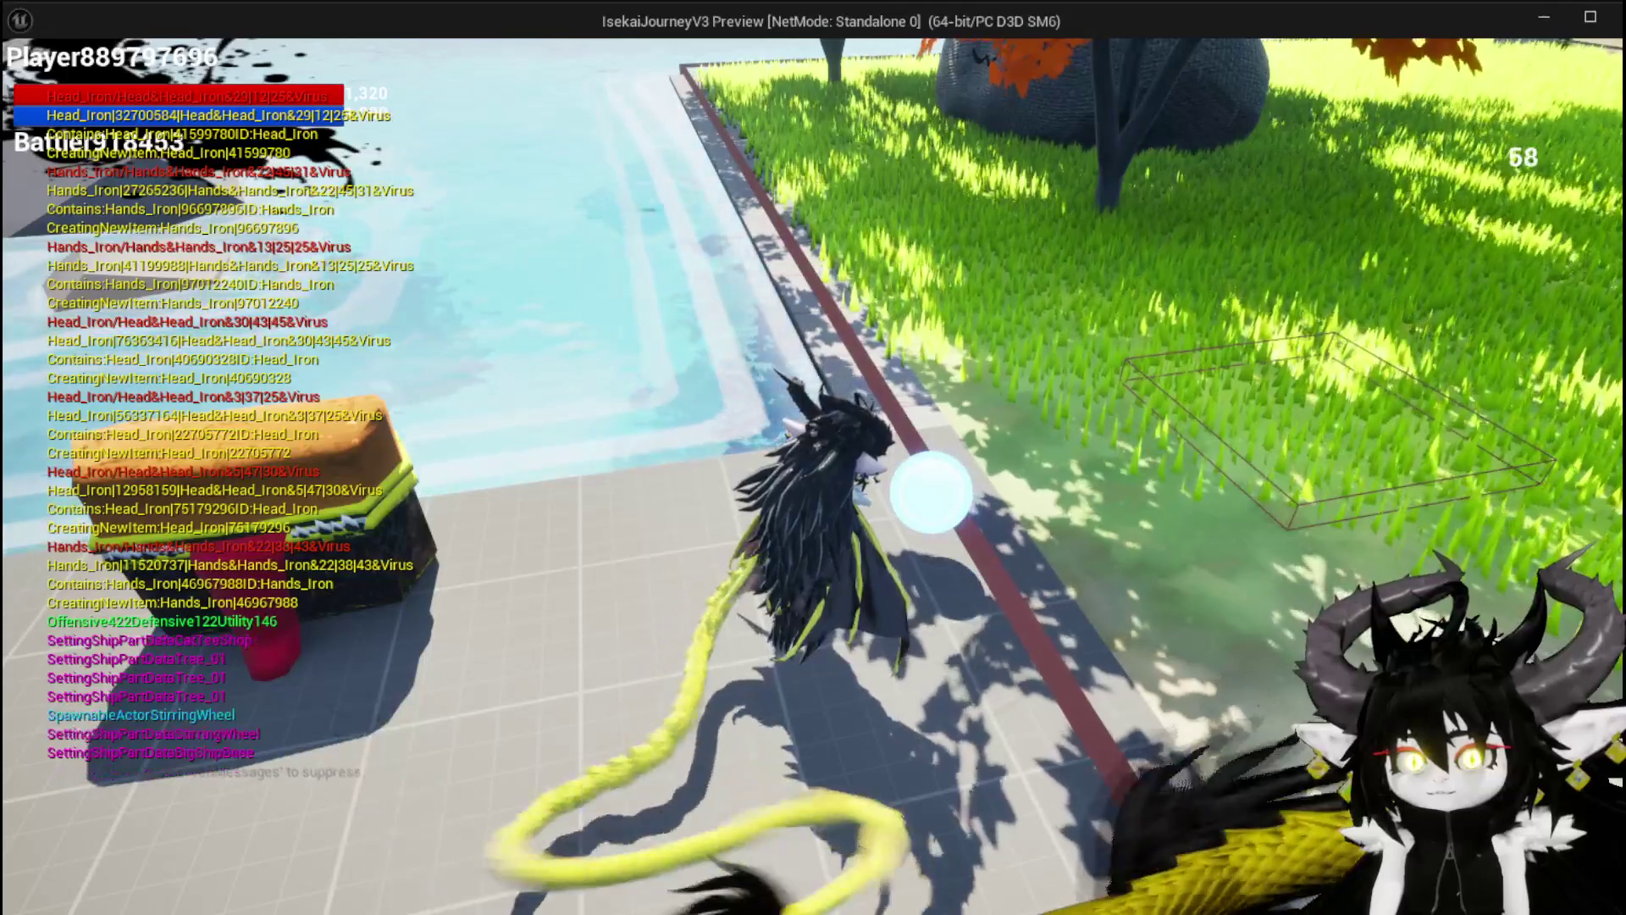
Restart the standalone preview and run the character into the fire slime to start combat
key(Escape)
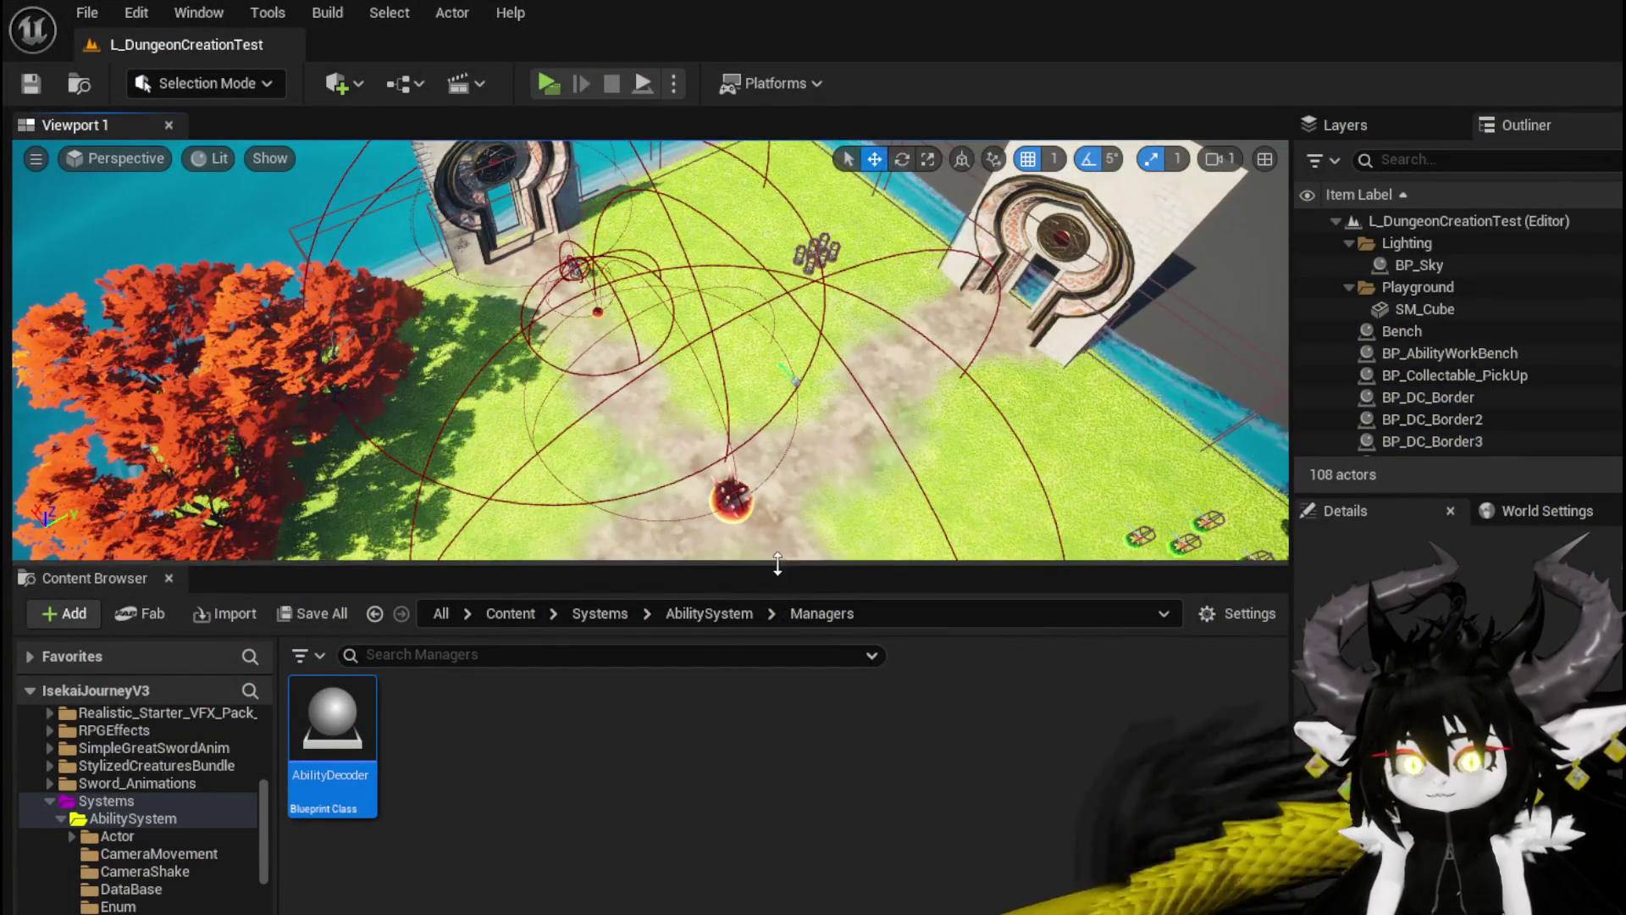
click(545, 83)
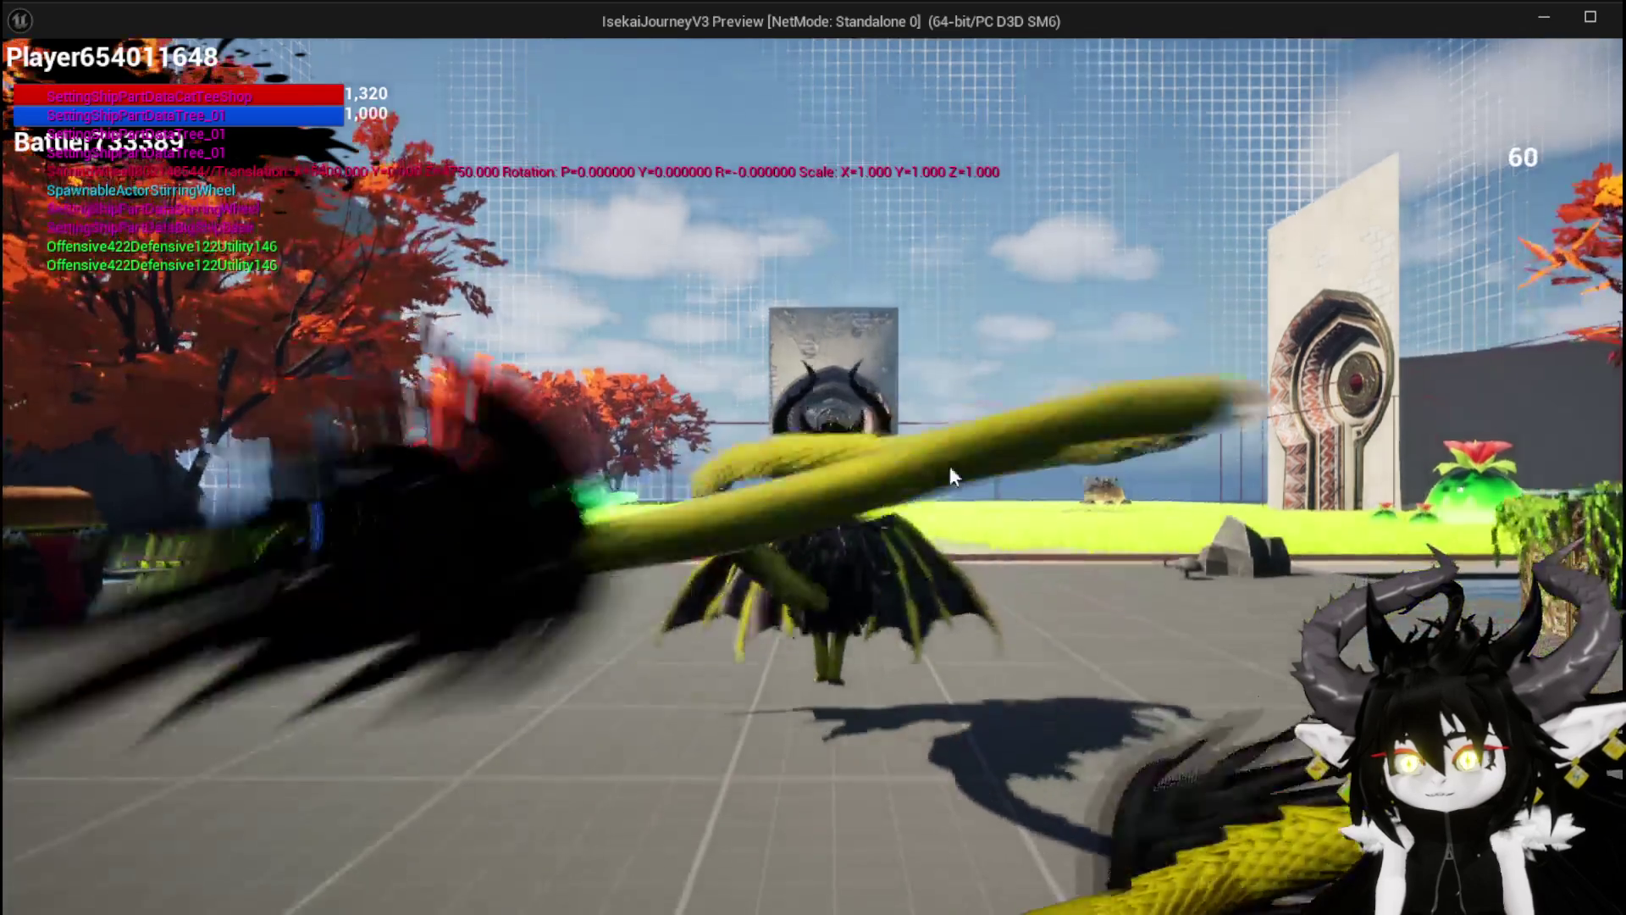
key(w)
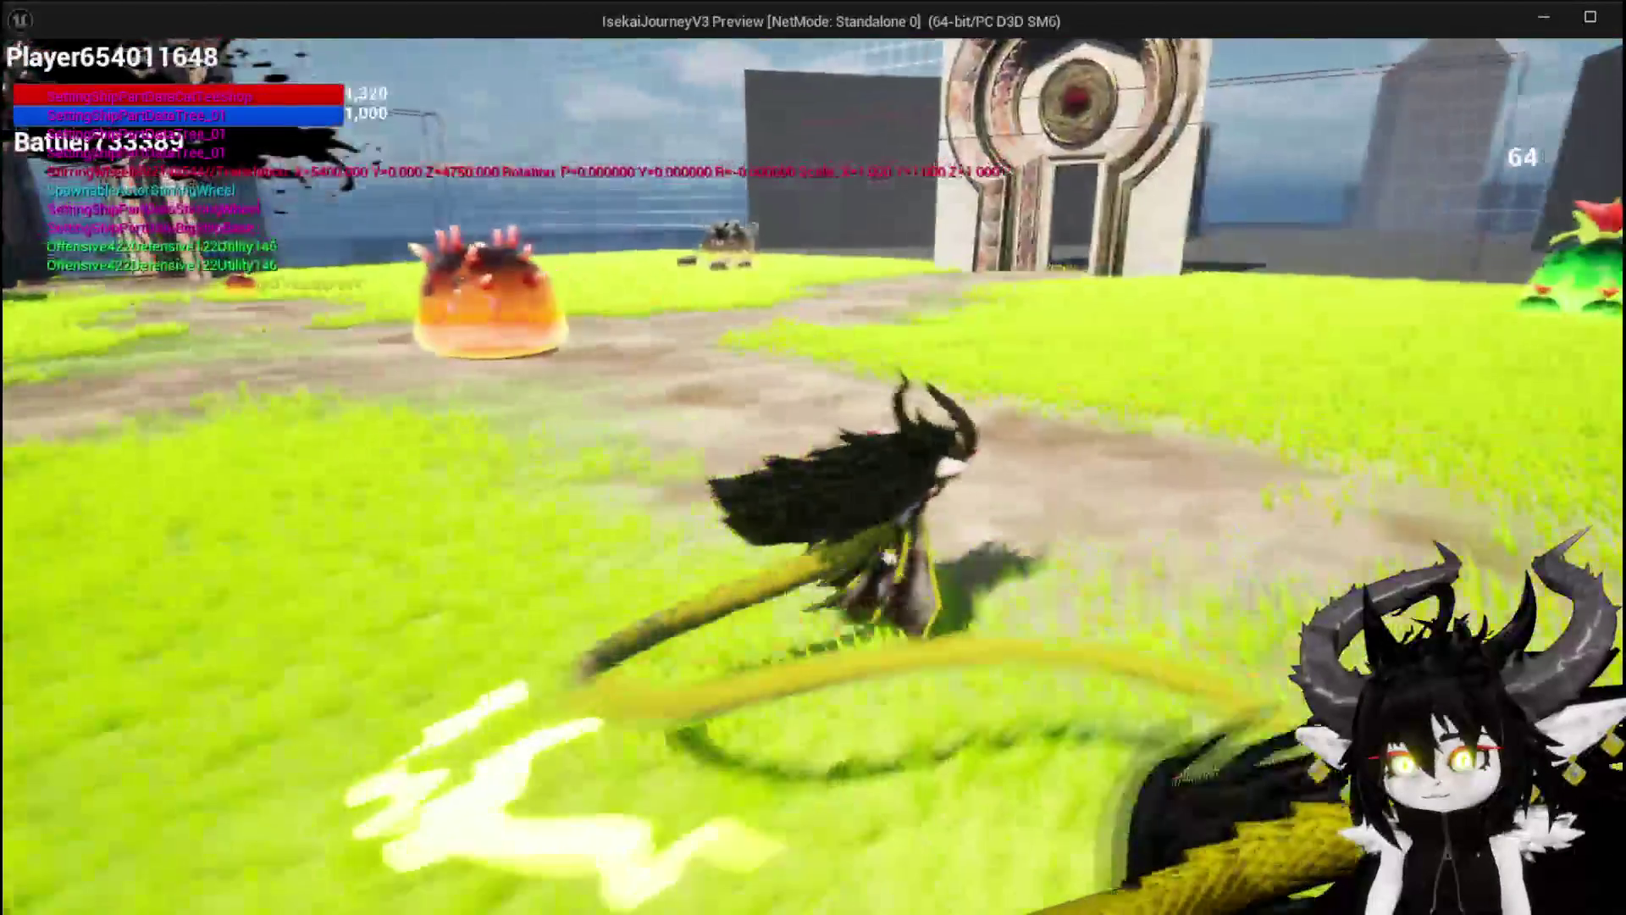
key(w)
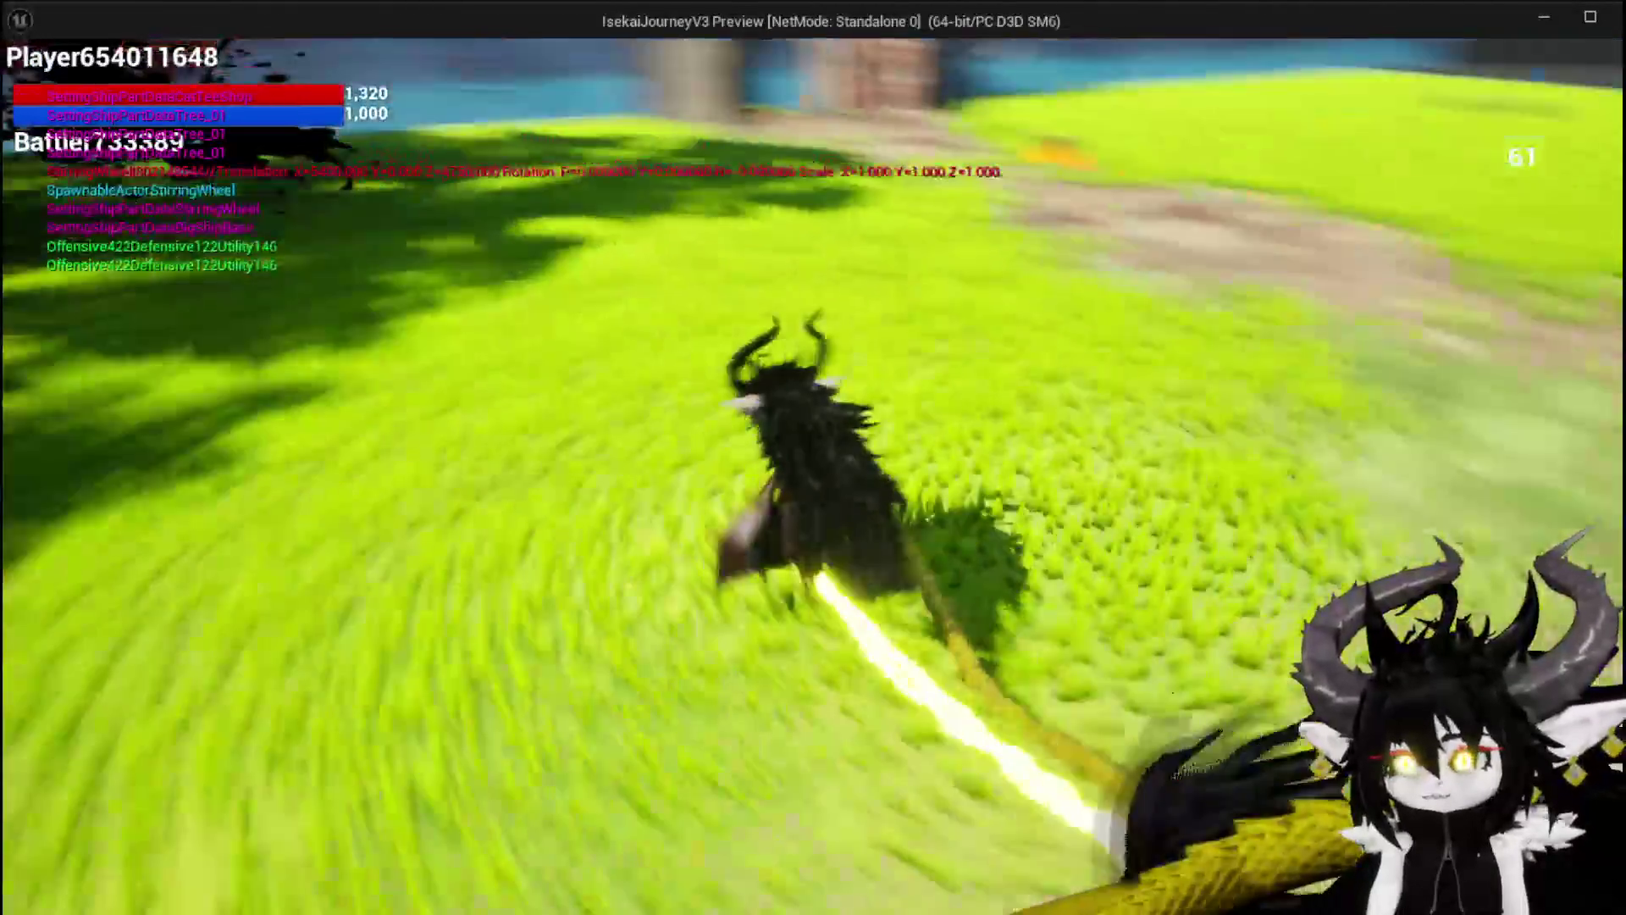
key(w)
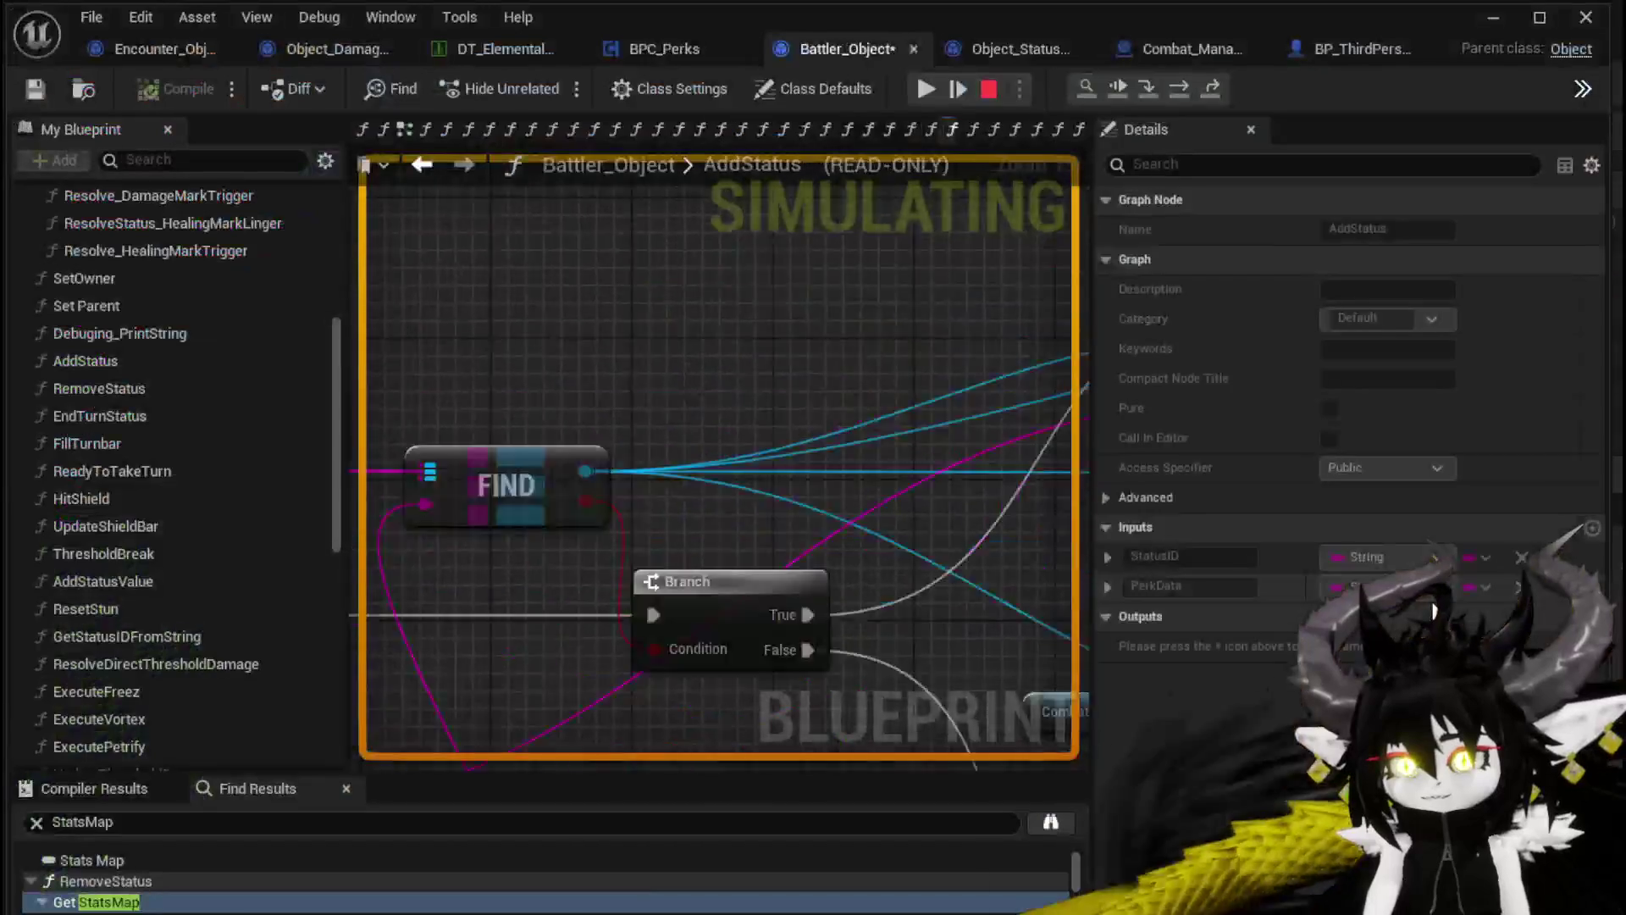
Resume past the AddStatus breakpoint, play the SummonSpawn card, and resume again
click(921, 88)
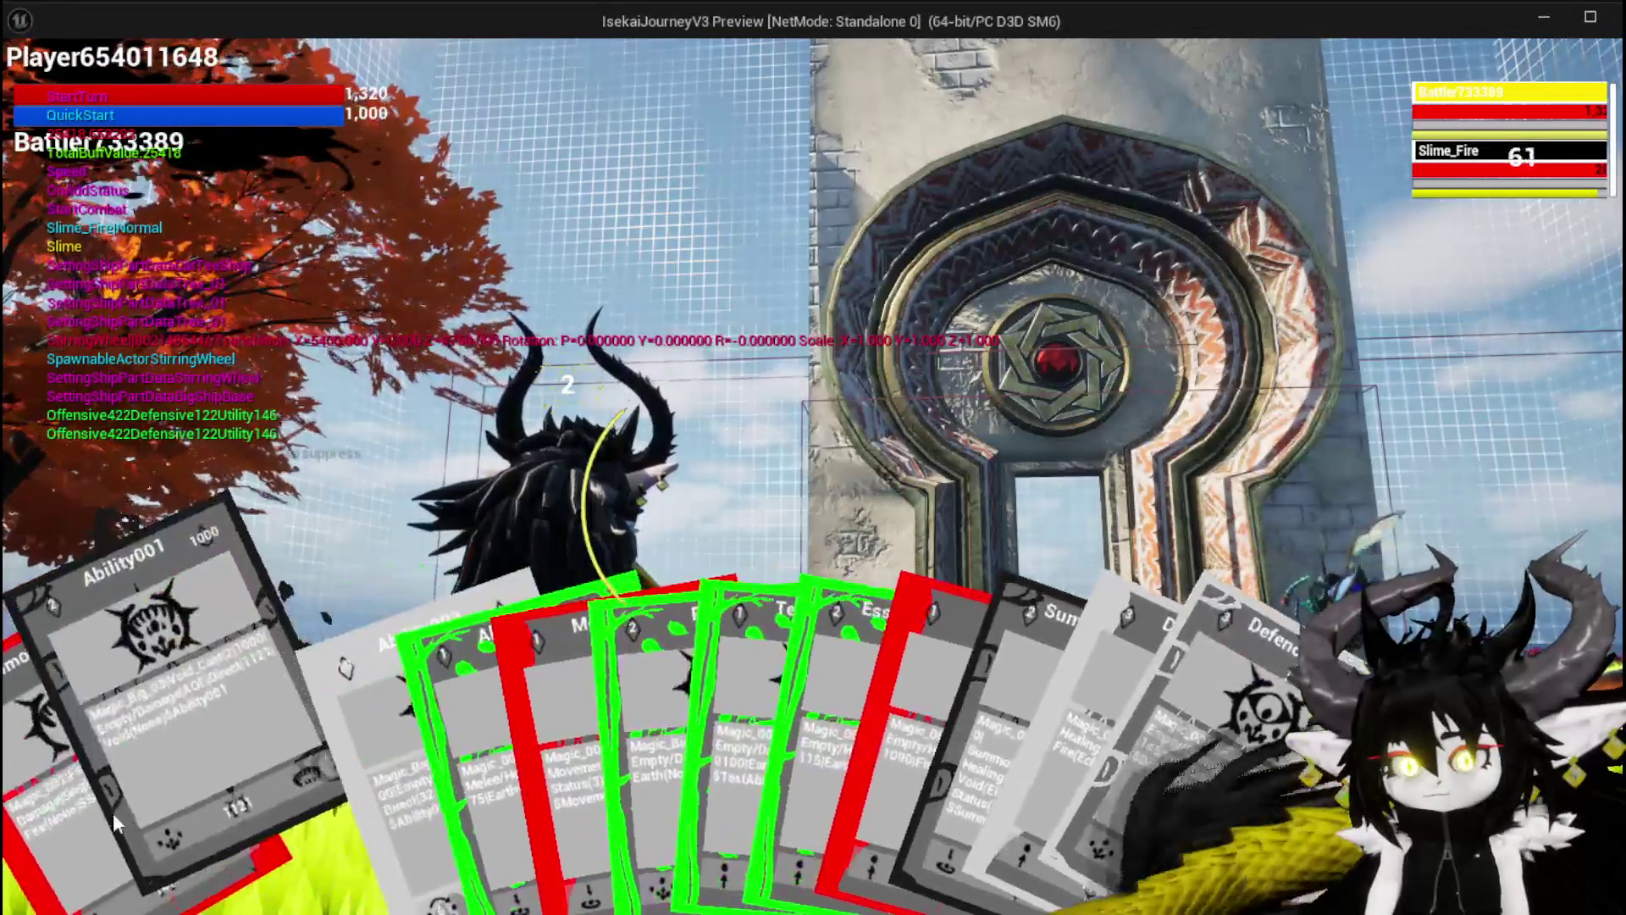
click(53, 814)
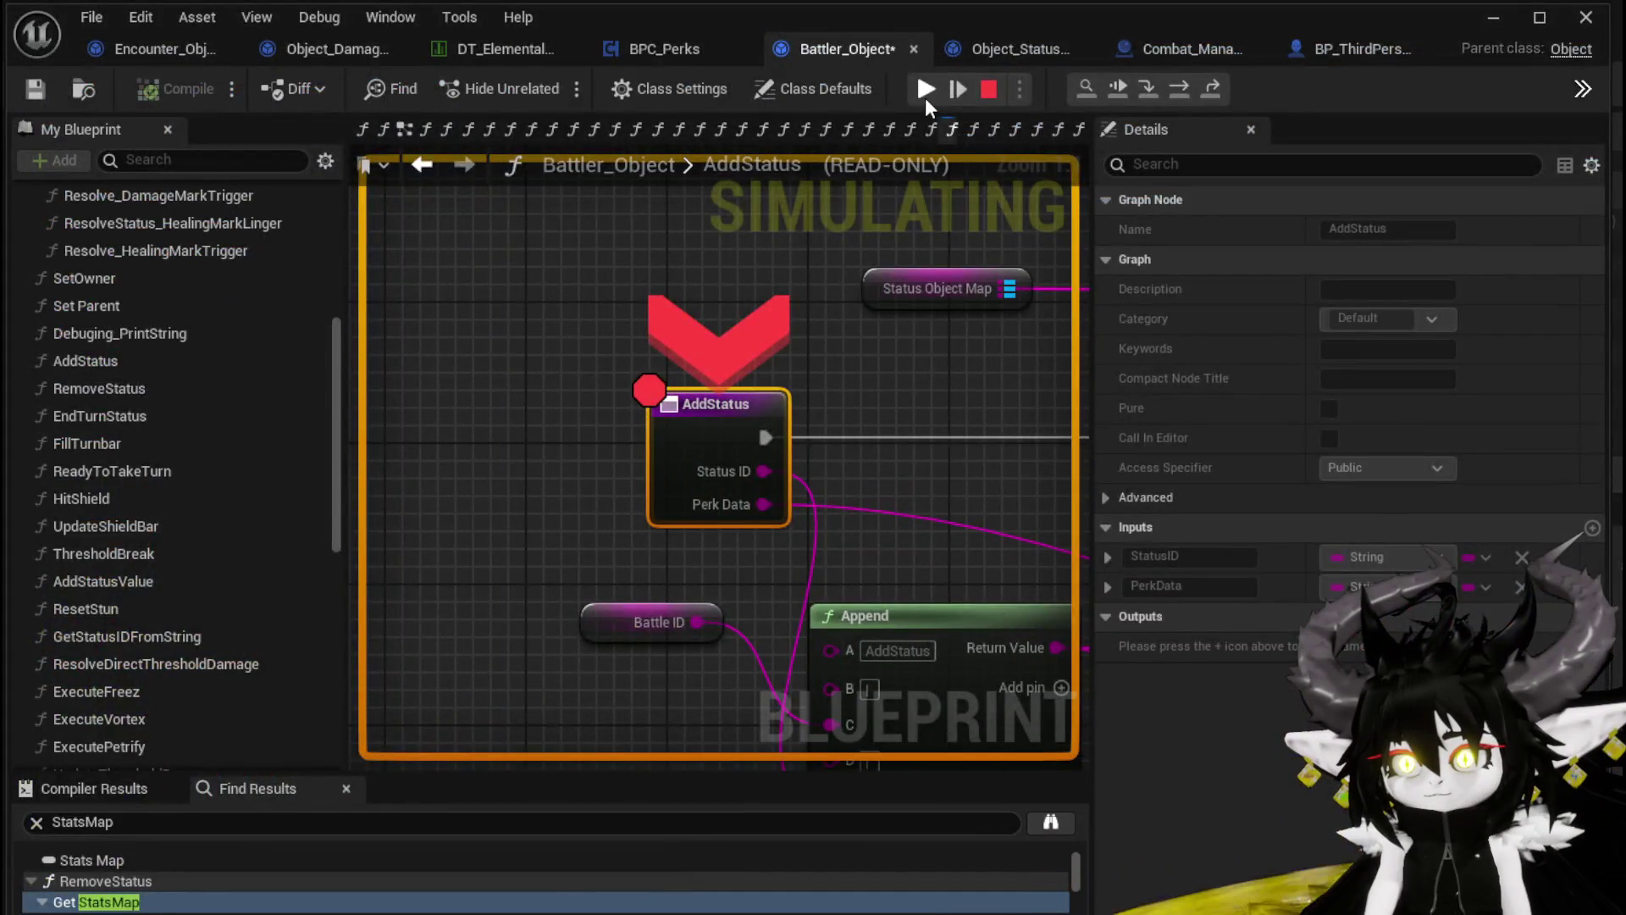
click(925, 93)
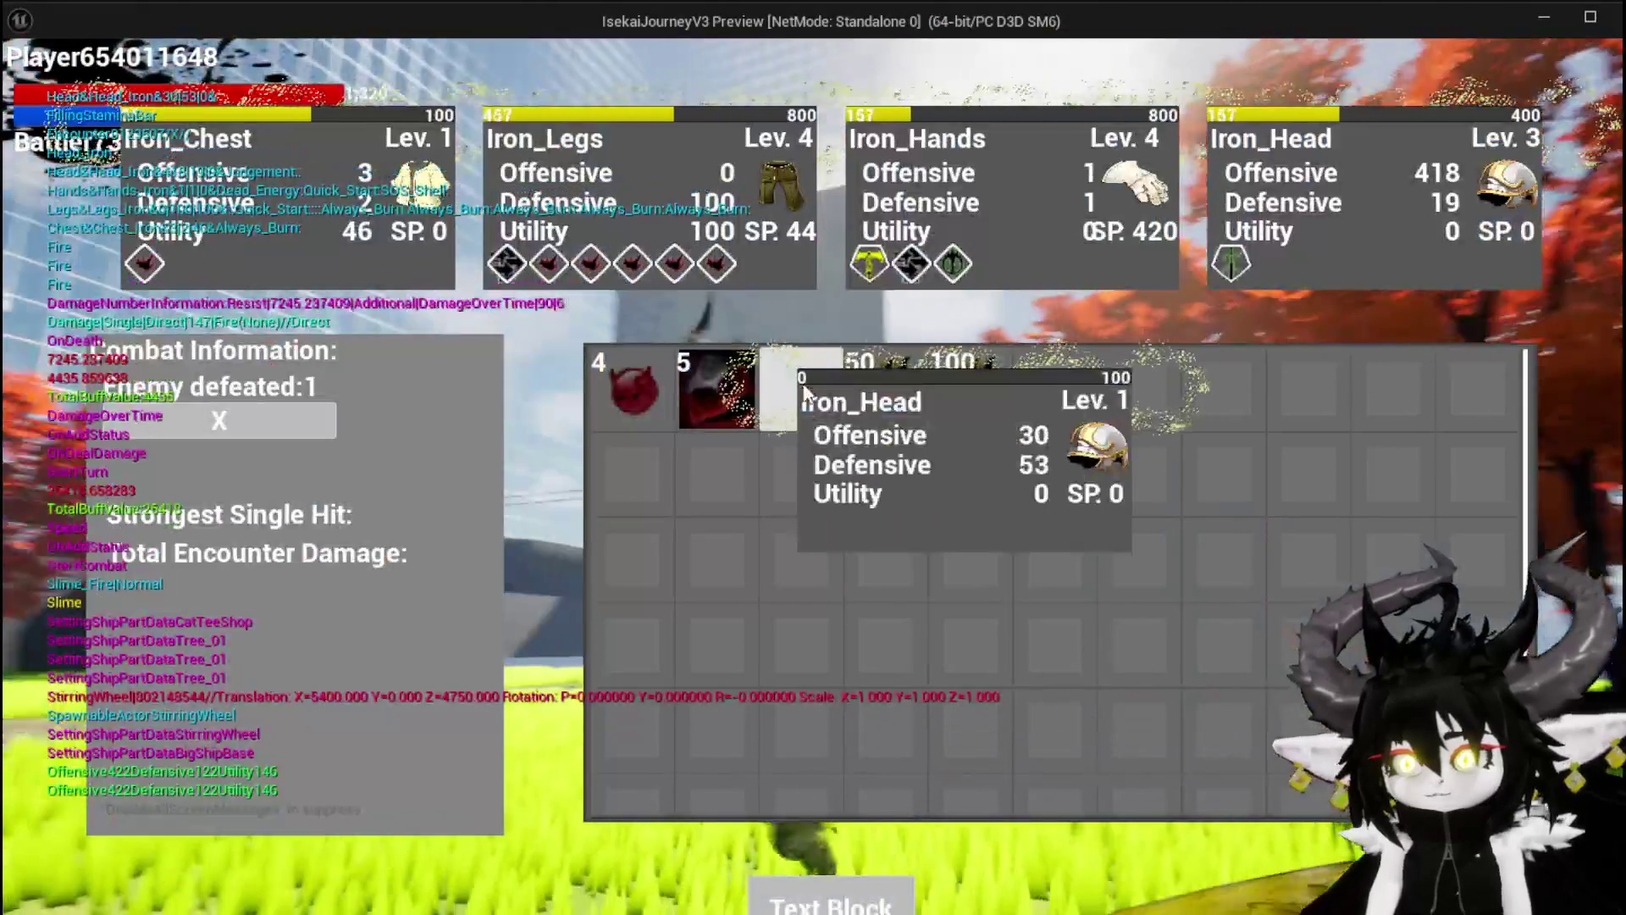
Consume the four loot drops into the equipment and close the results screens
click(801, 391)
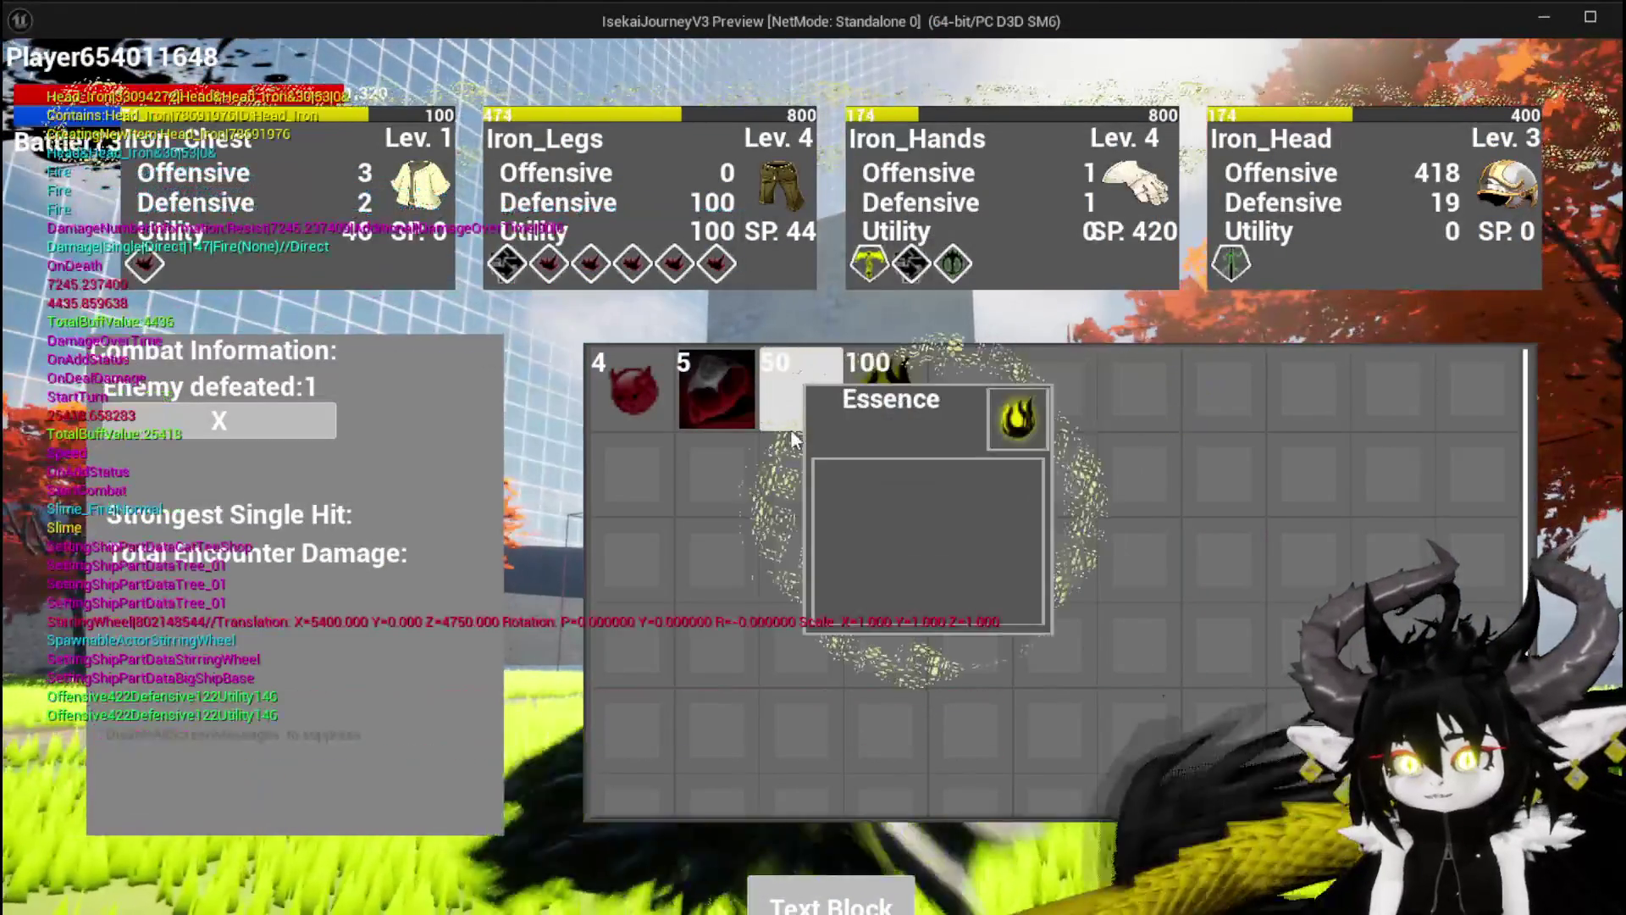
click(662, 386)
click(662, 386)
click(662, 386)
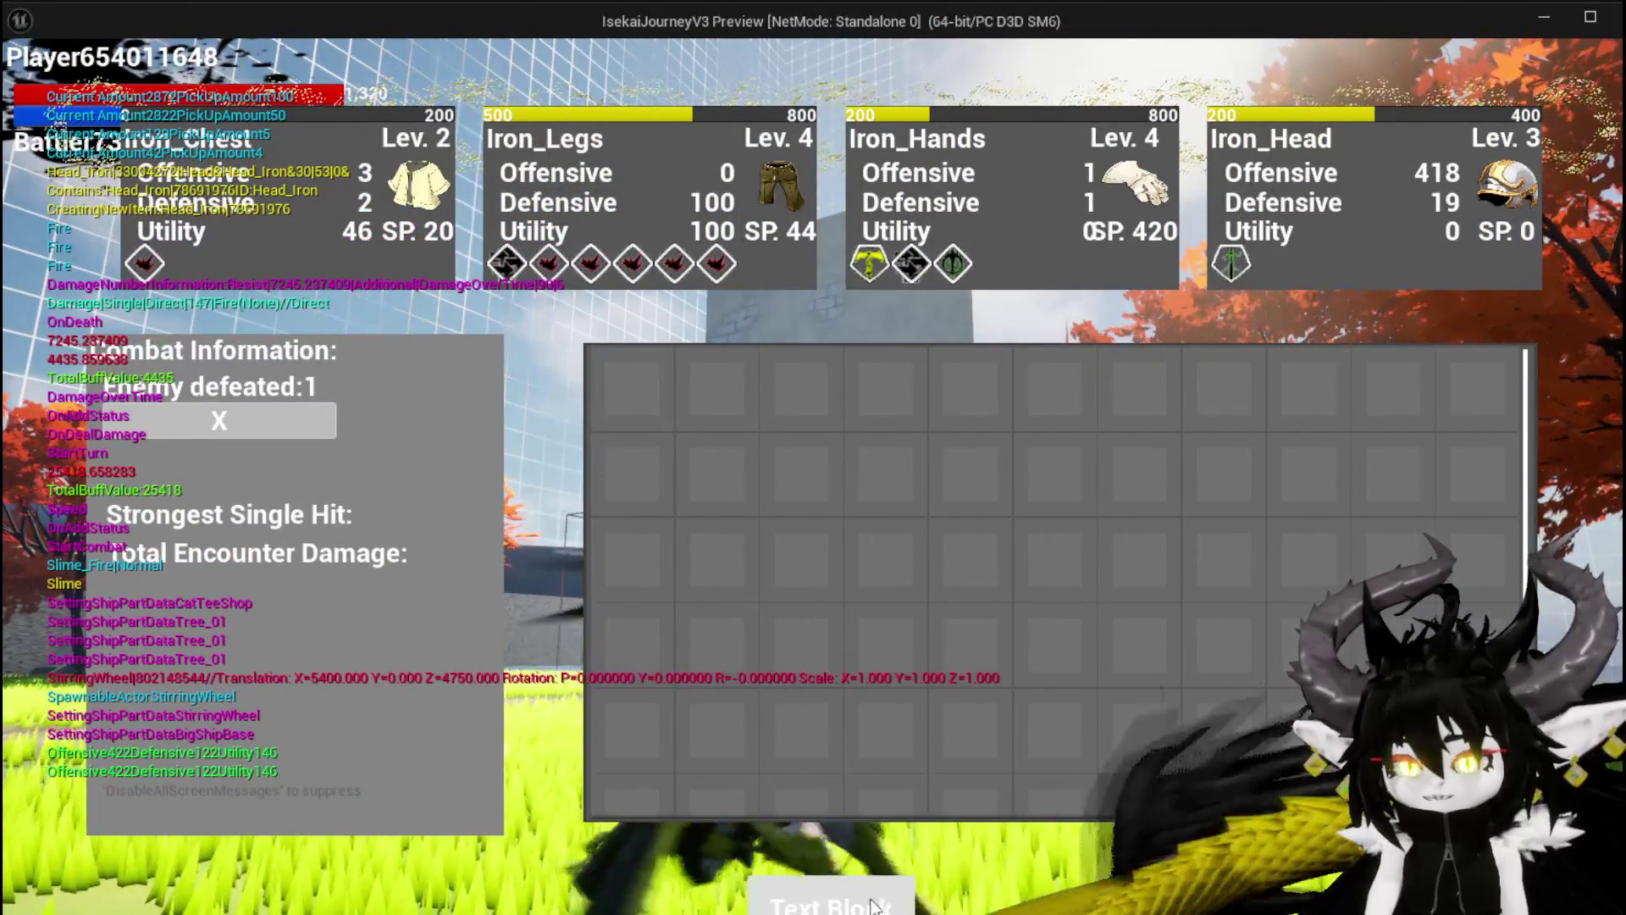
click(876, 896)
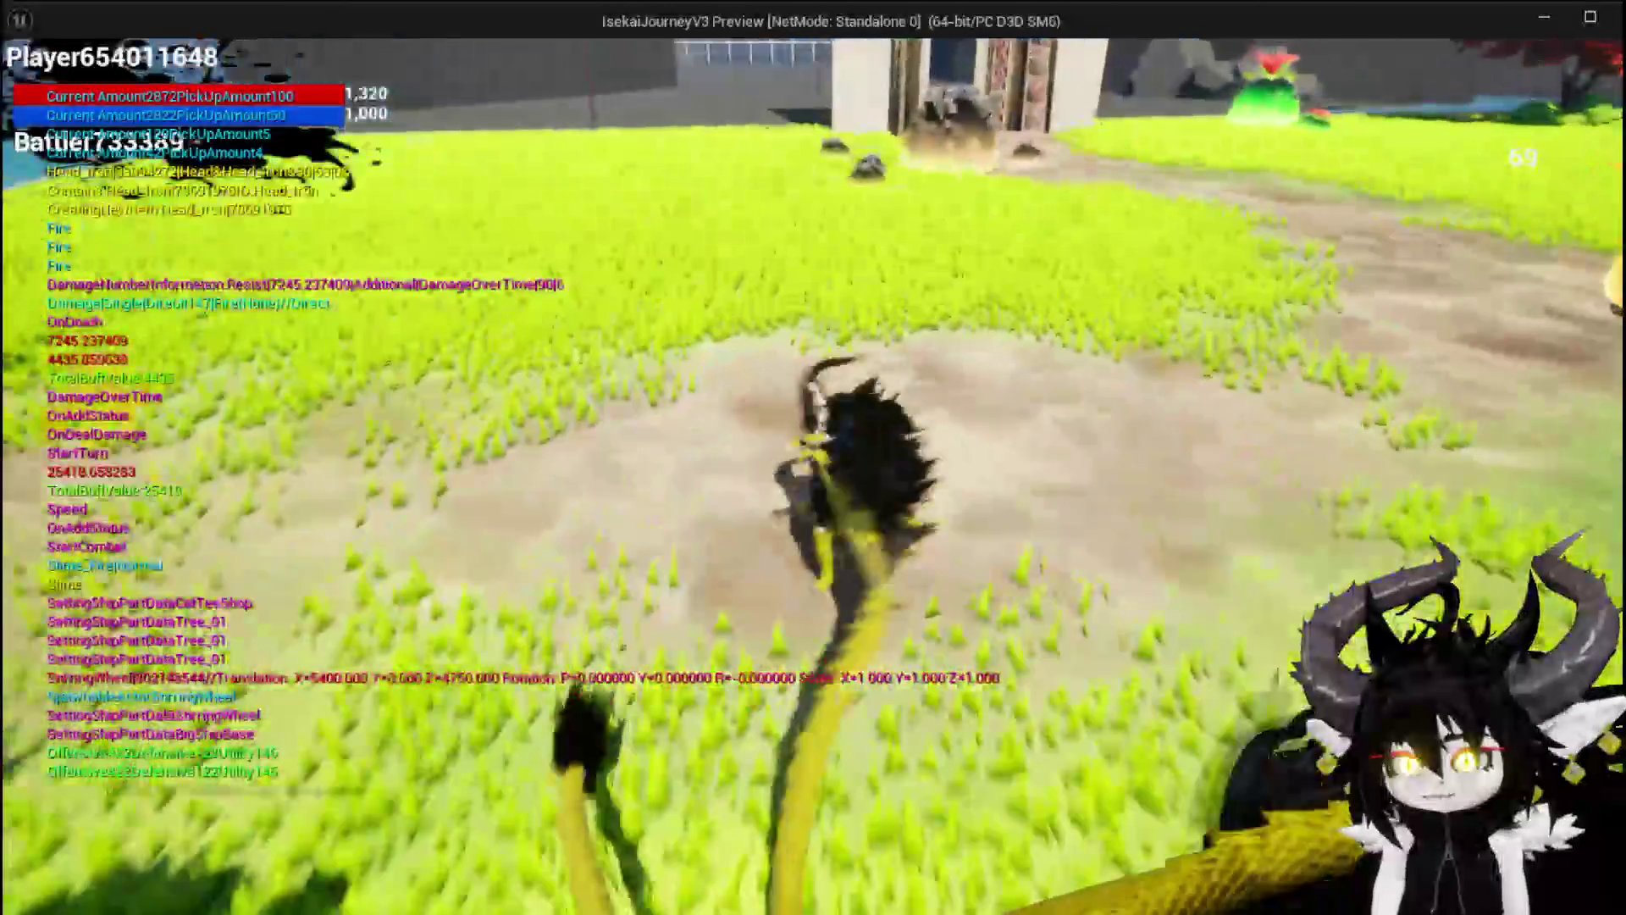
Save the game from the pause menu and stop the preview
key(Escape)
click(847, 427)
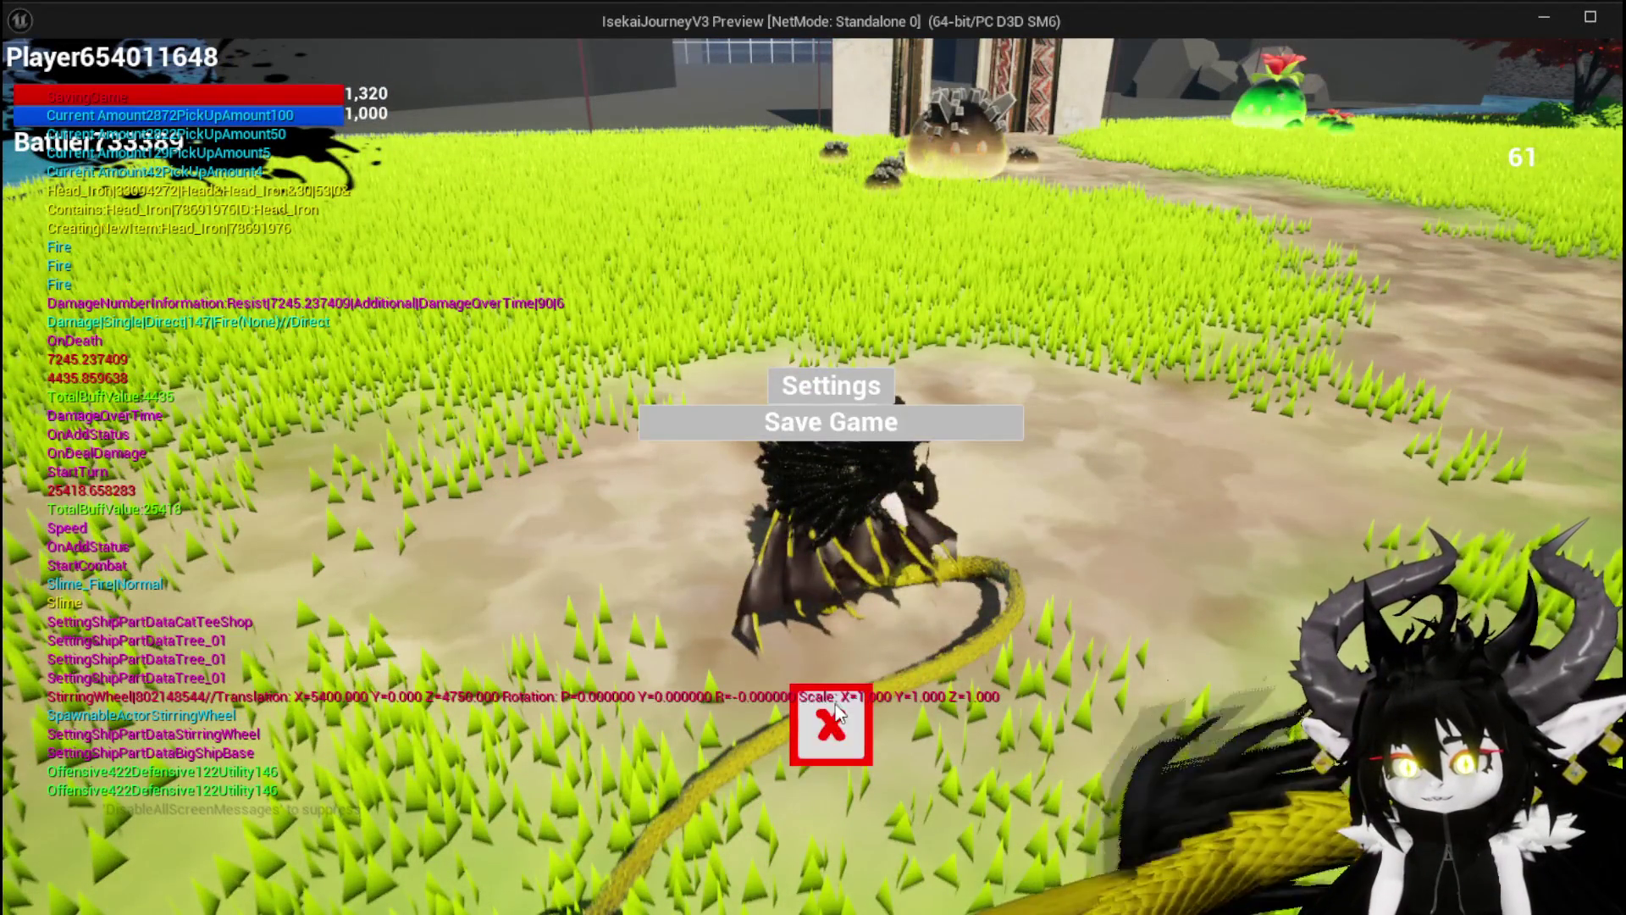
click(833, 721)
key(Escape)
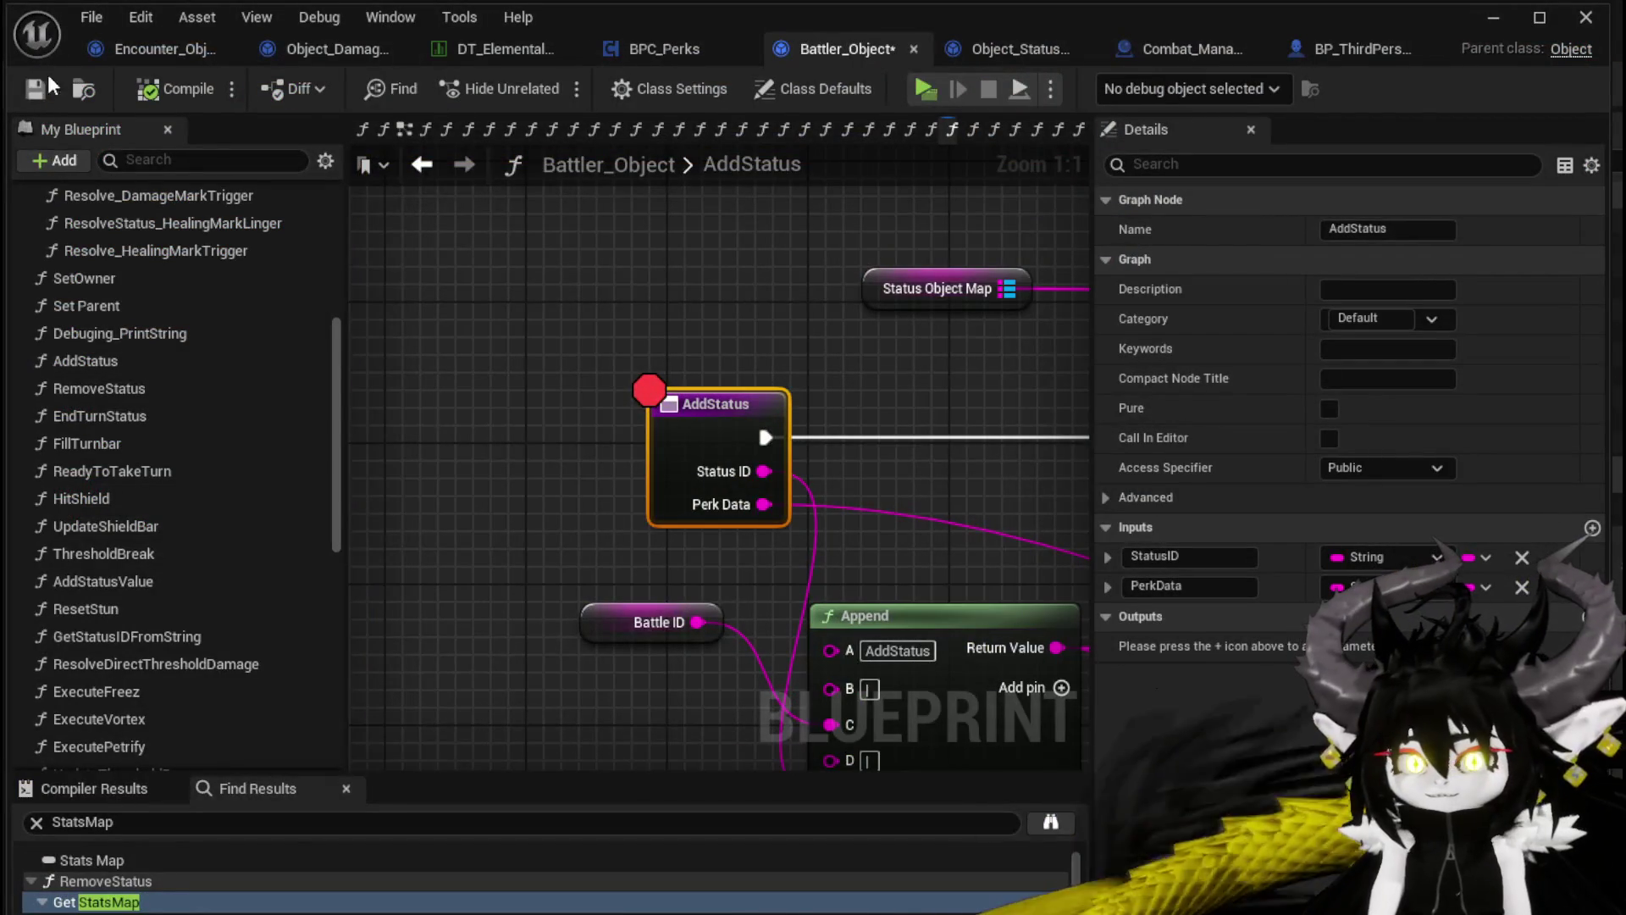
Launch the preview again, equip the Iron_Head helmet and save the game
click(926, 88)
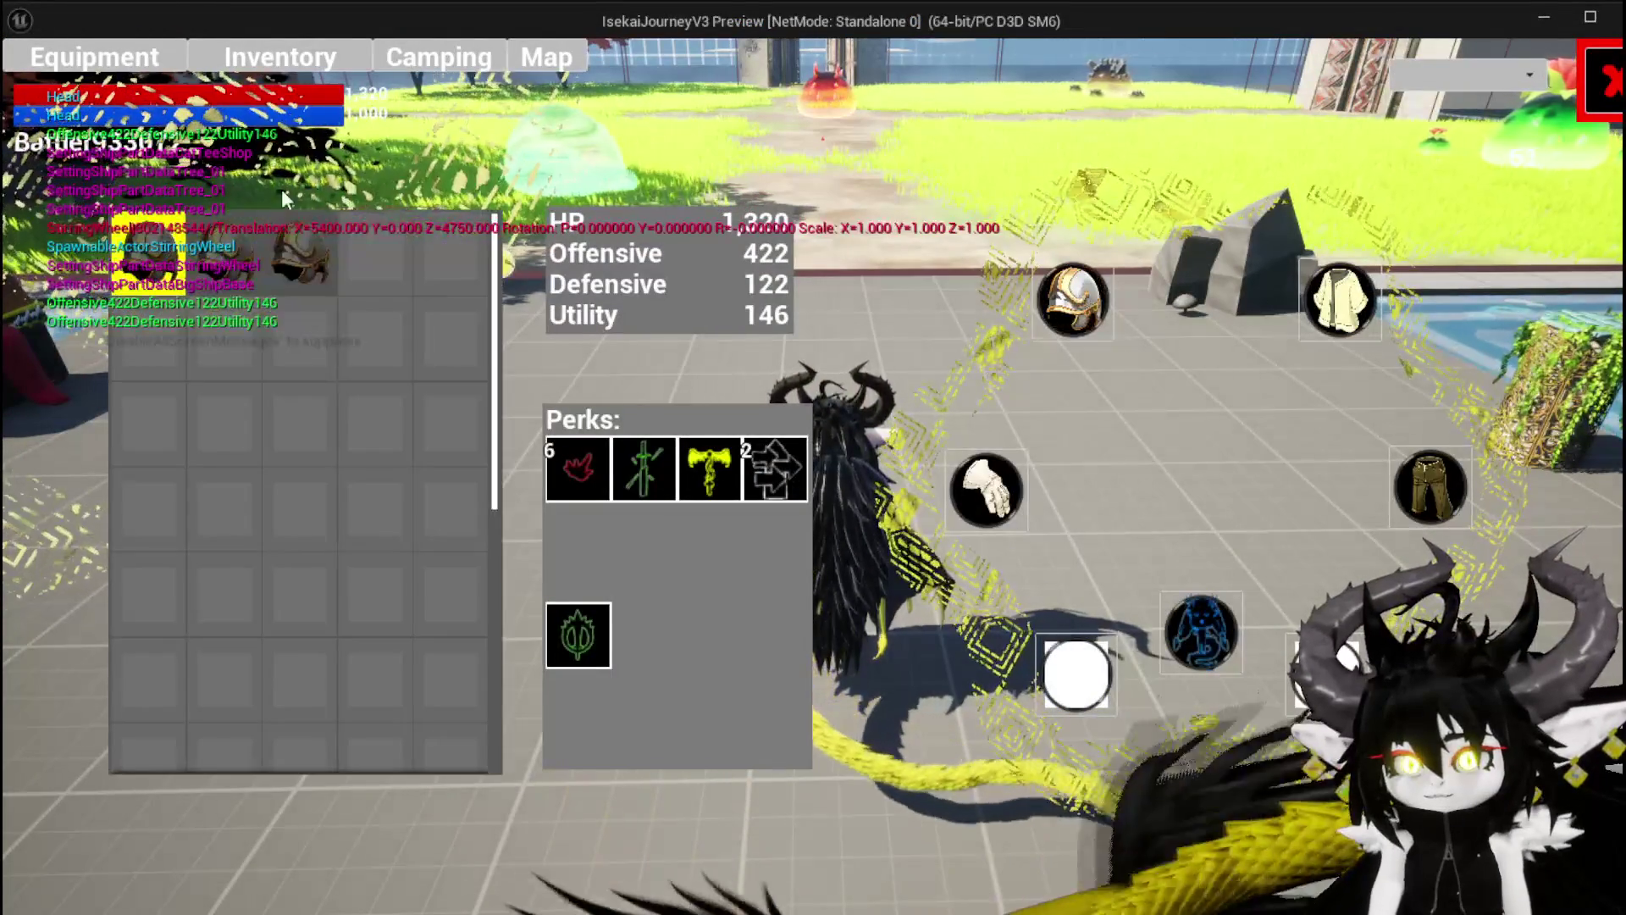
click(296, 247)
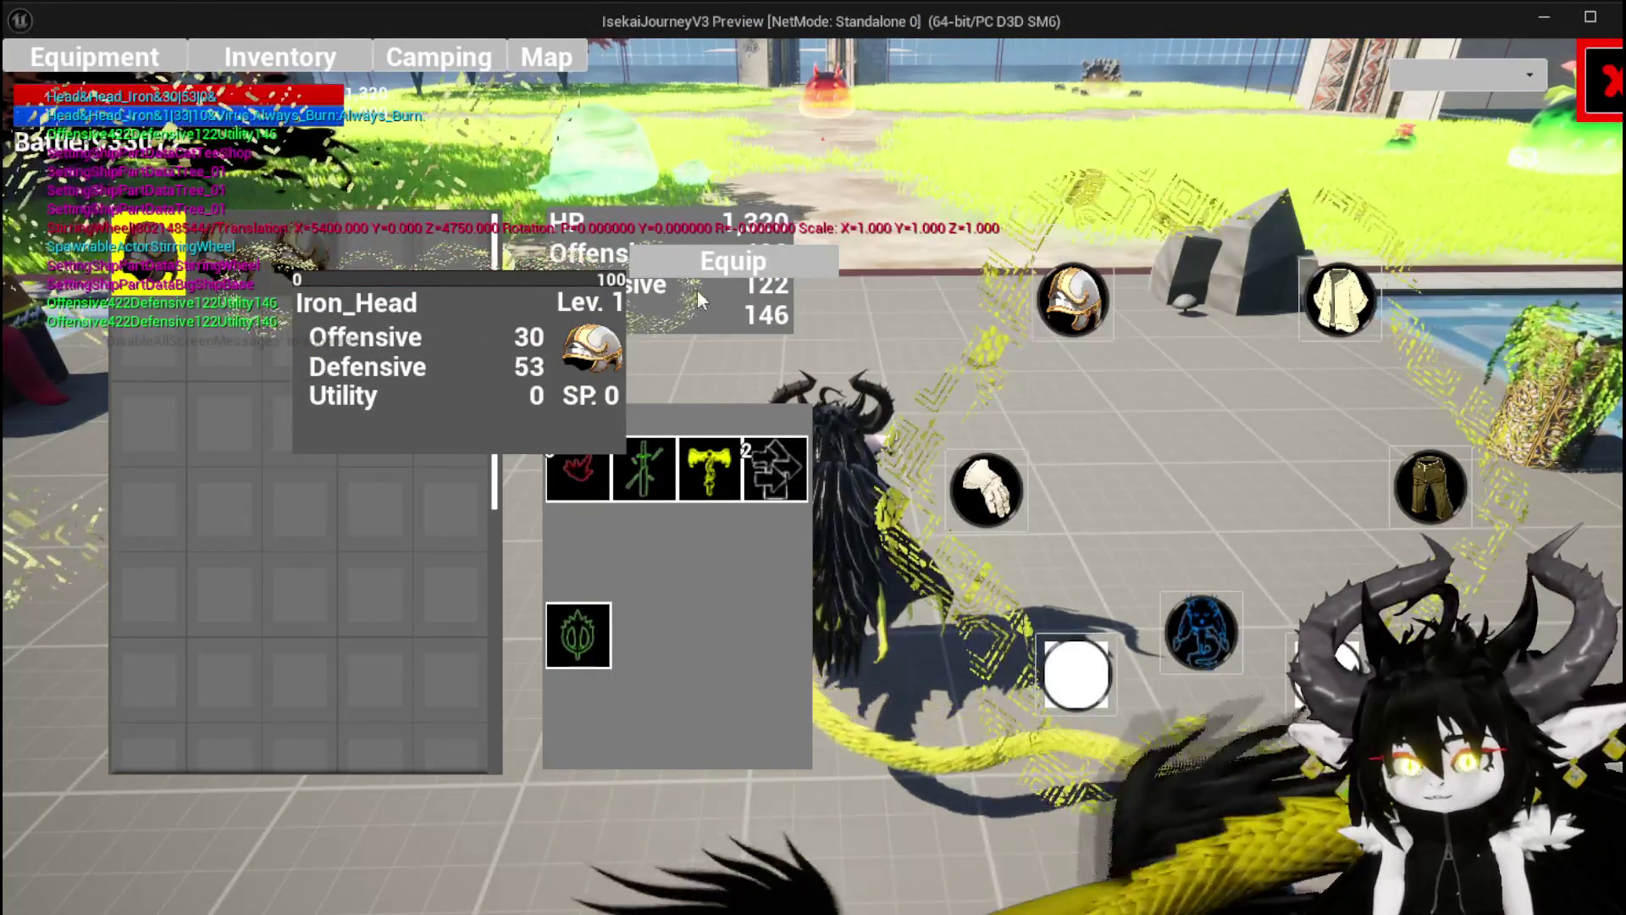
click(728, 256)
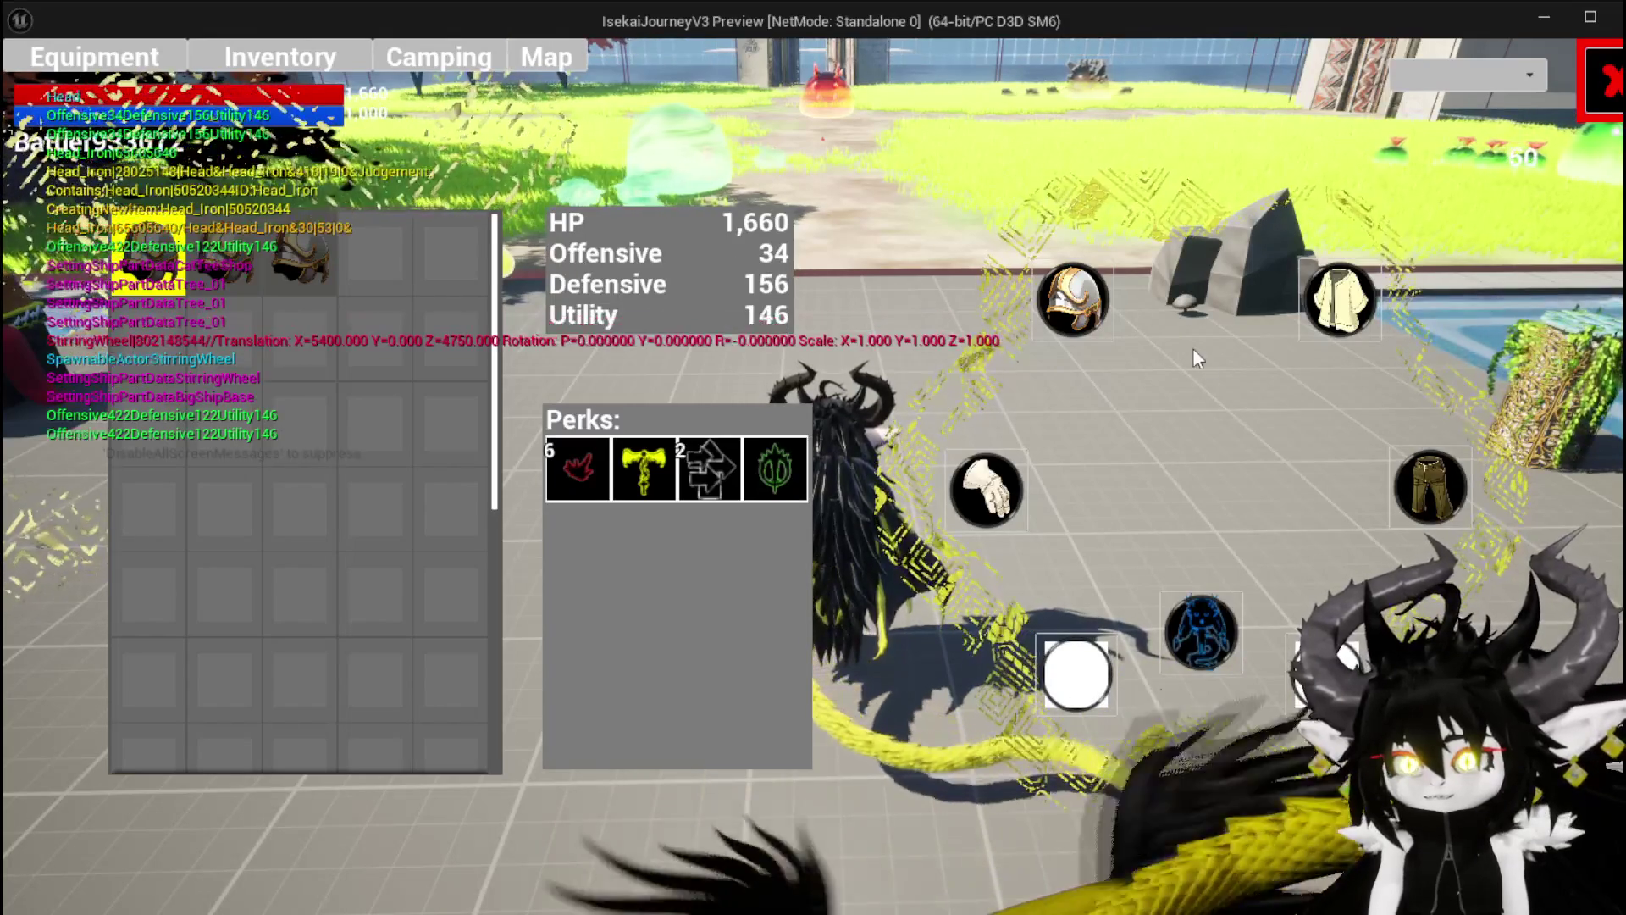
mouse_move(652, 475)
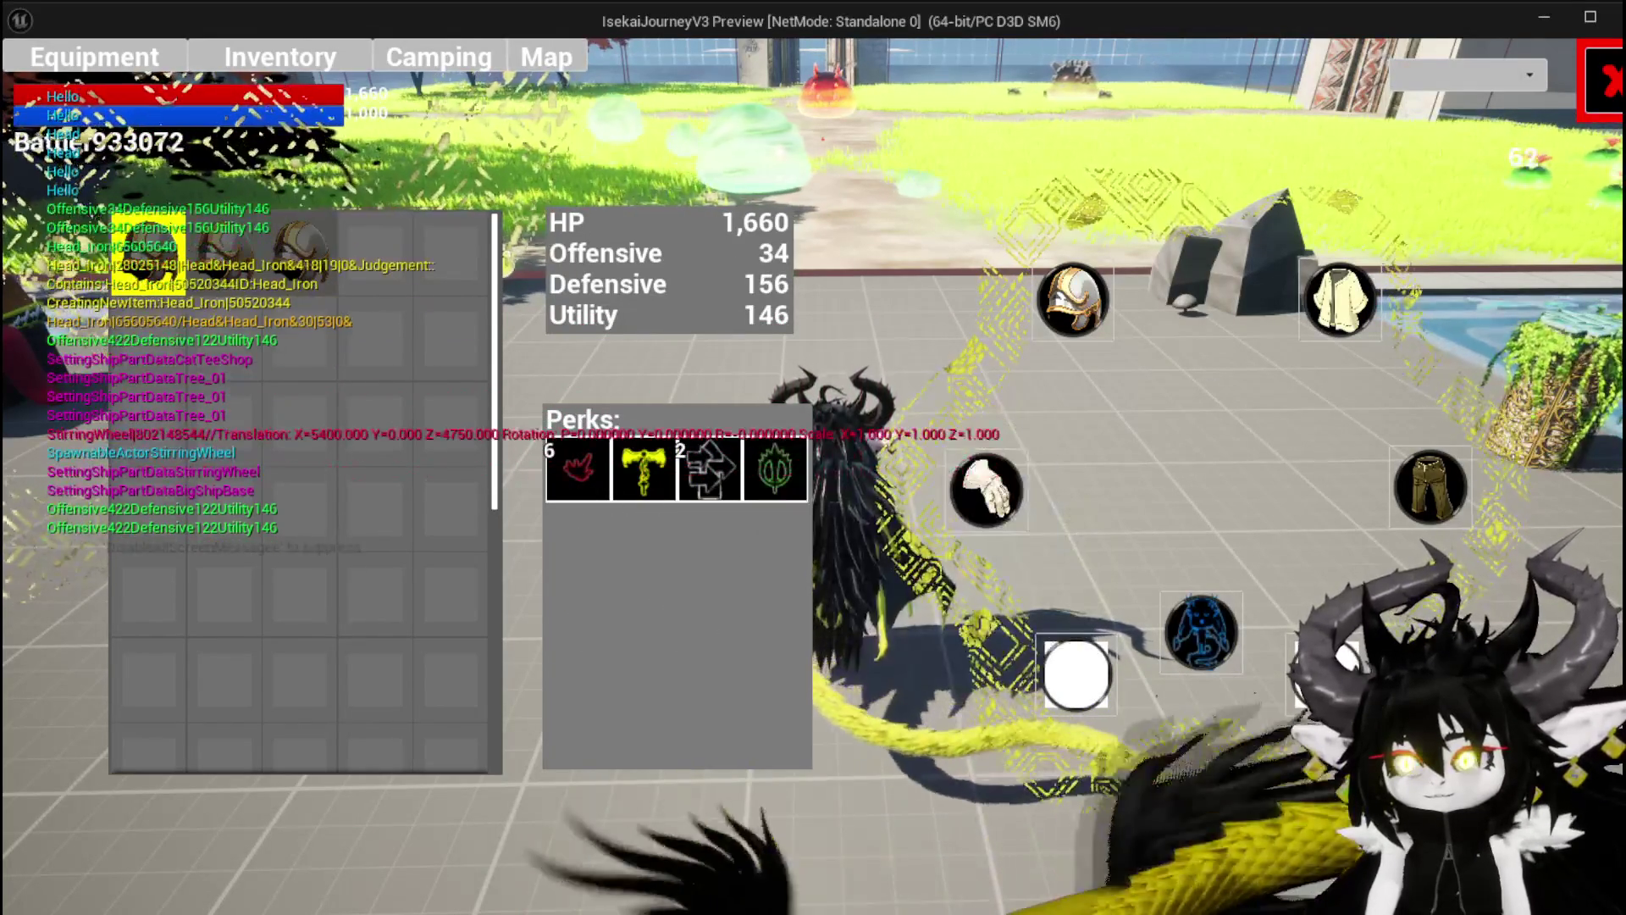
key(Escape)
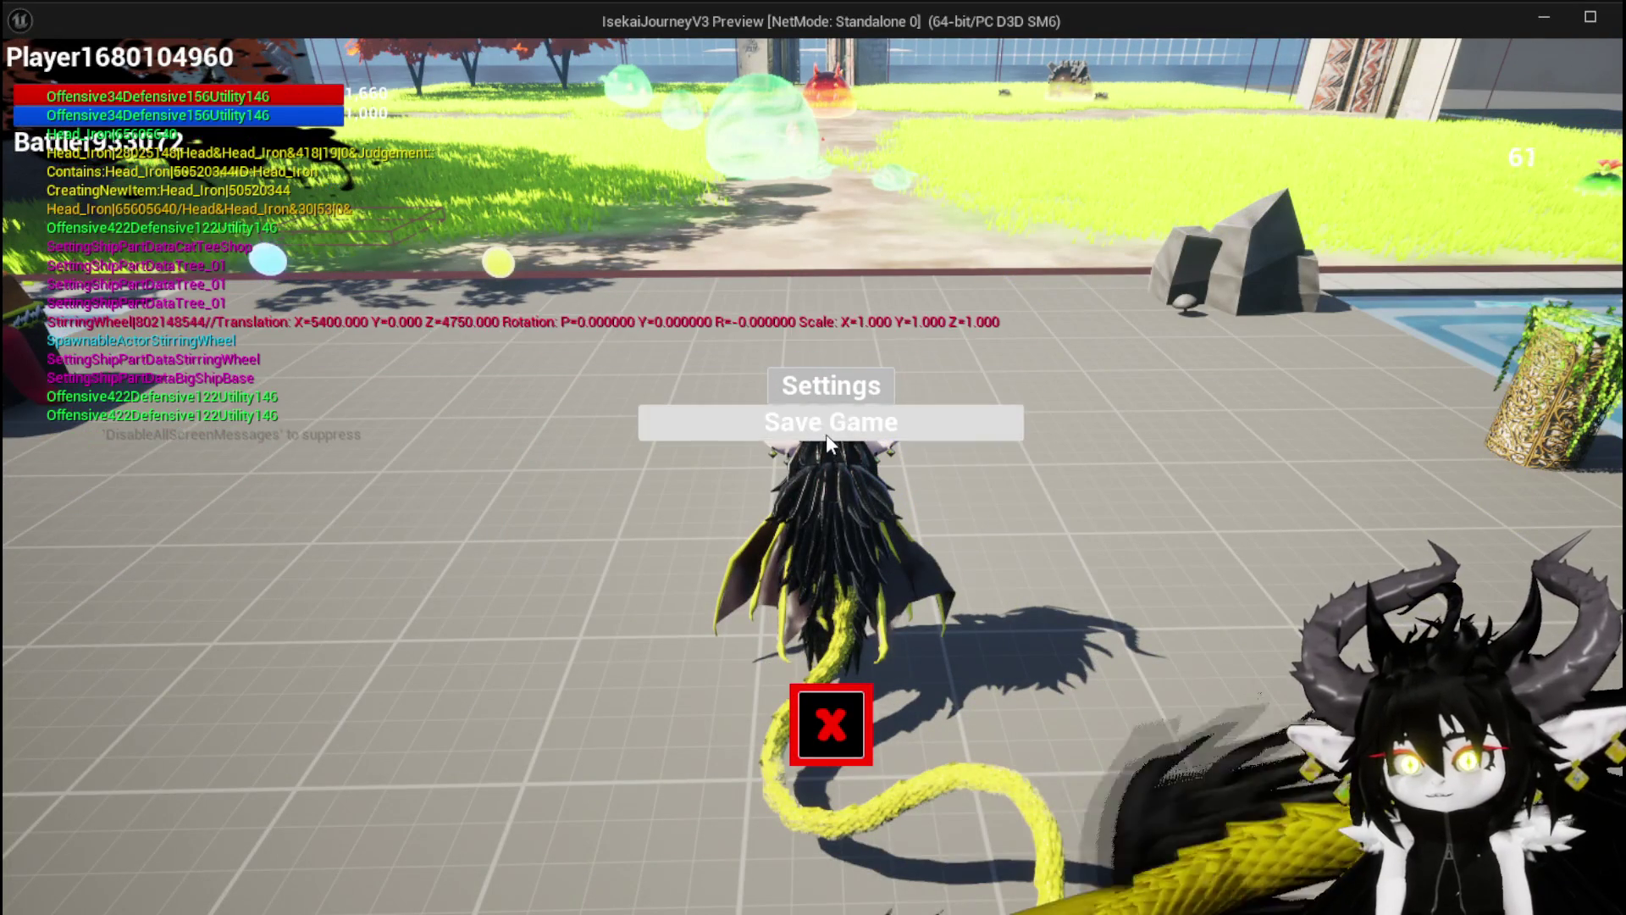
click(826, 433)
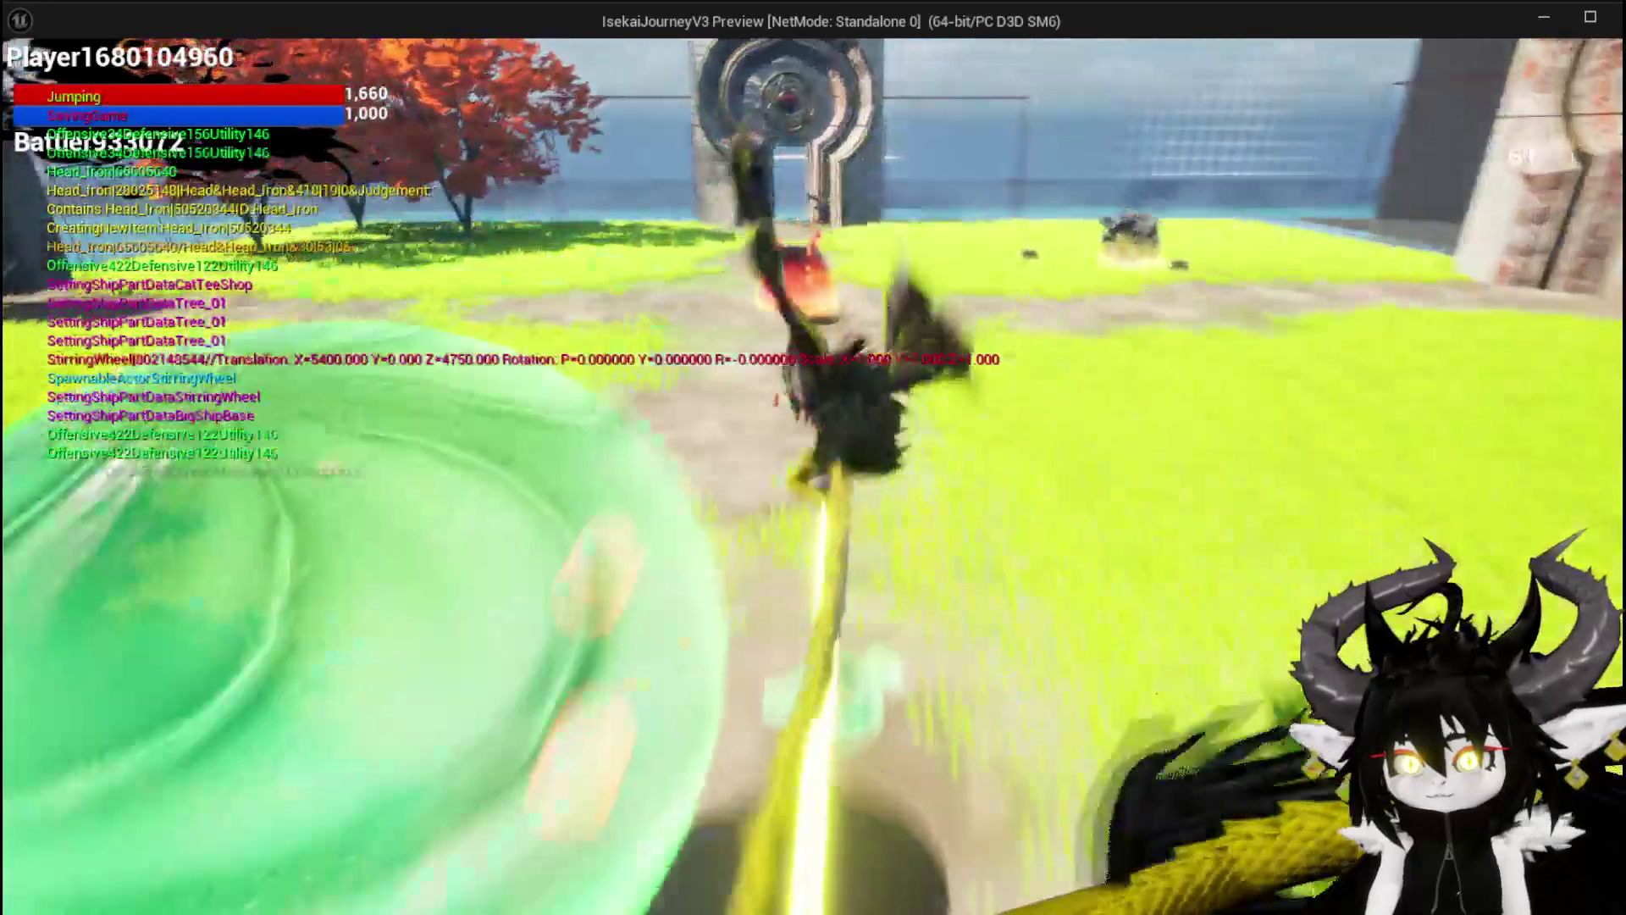
Attack the red slime, resume past the breakpoint and play the Movement card
key(space)
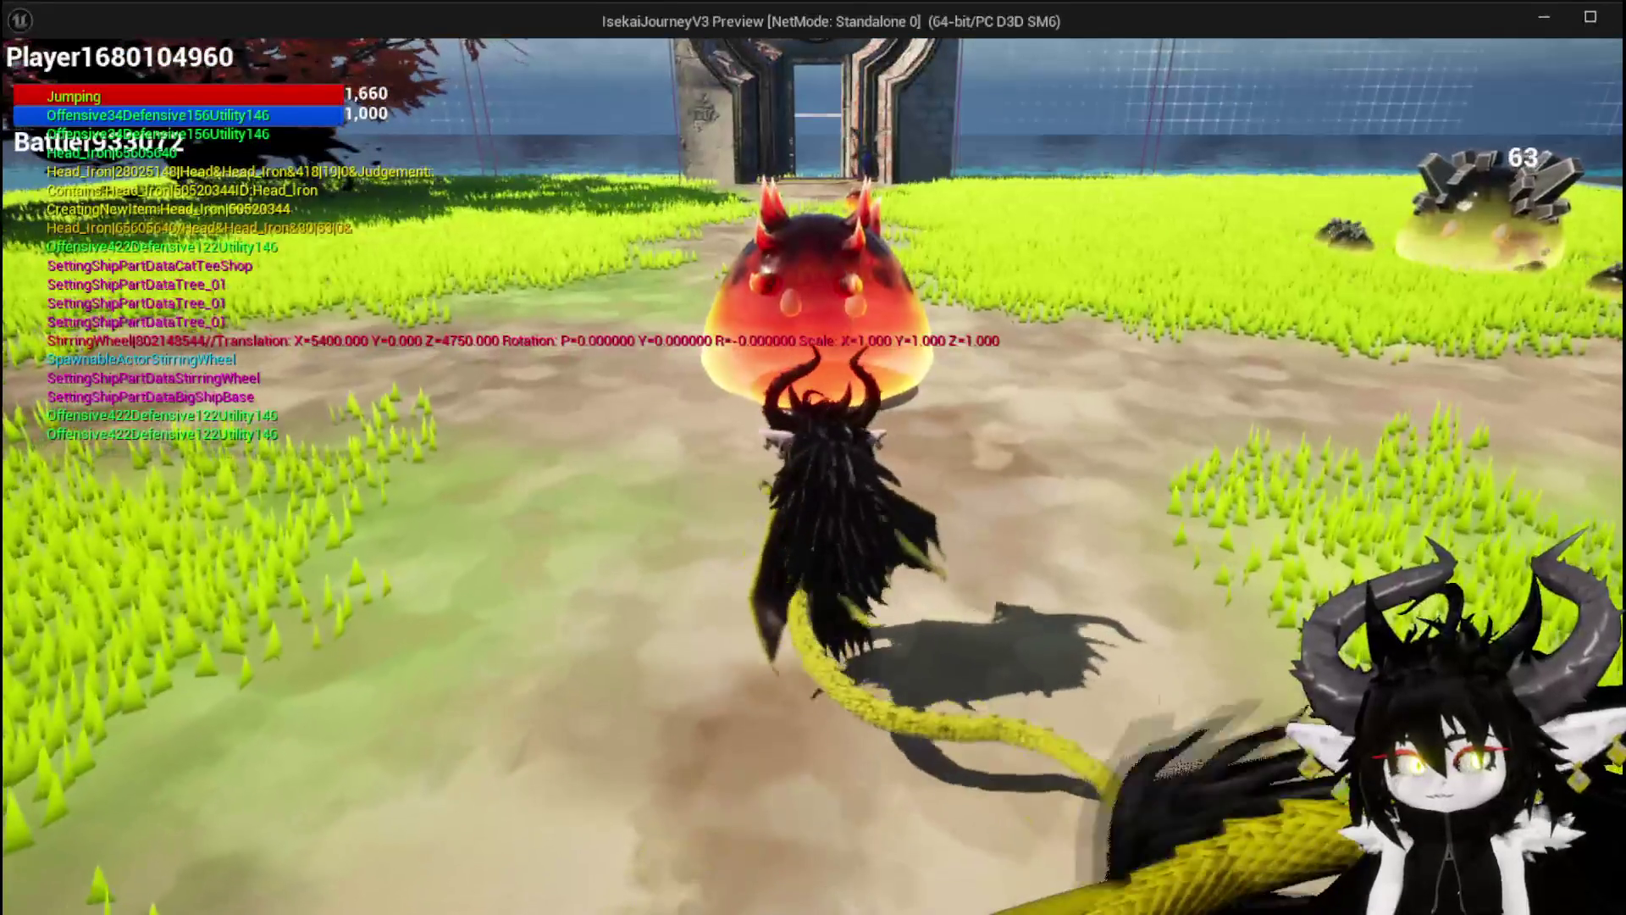
key(1)
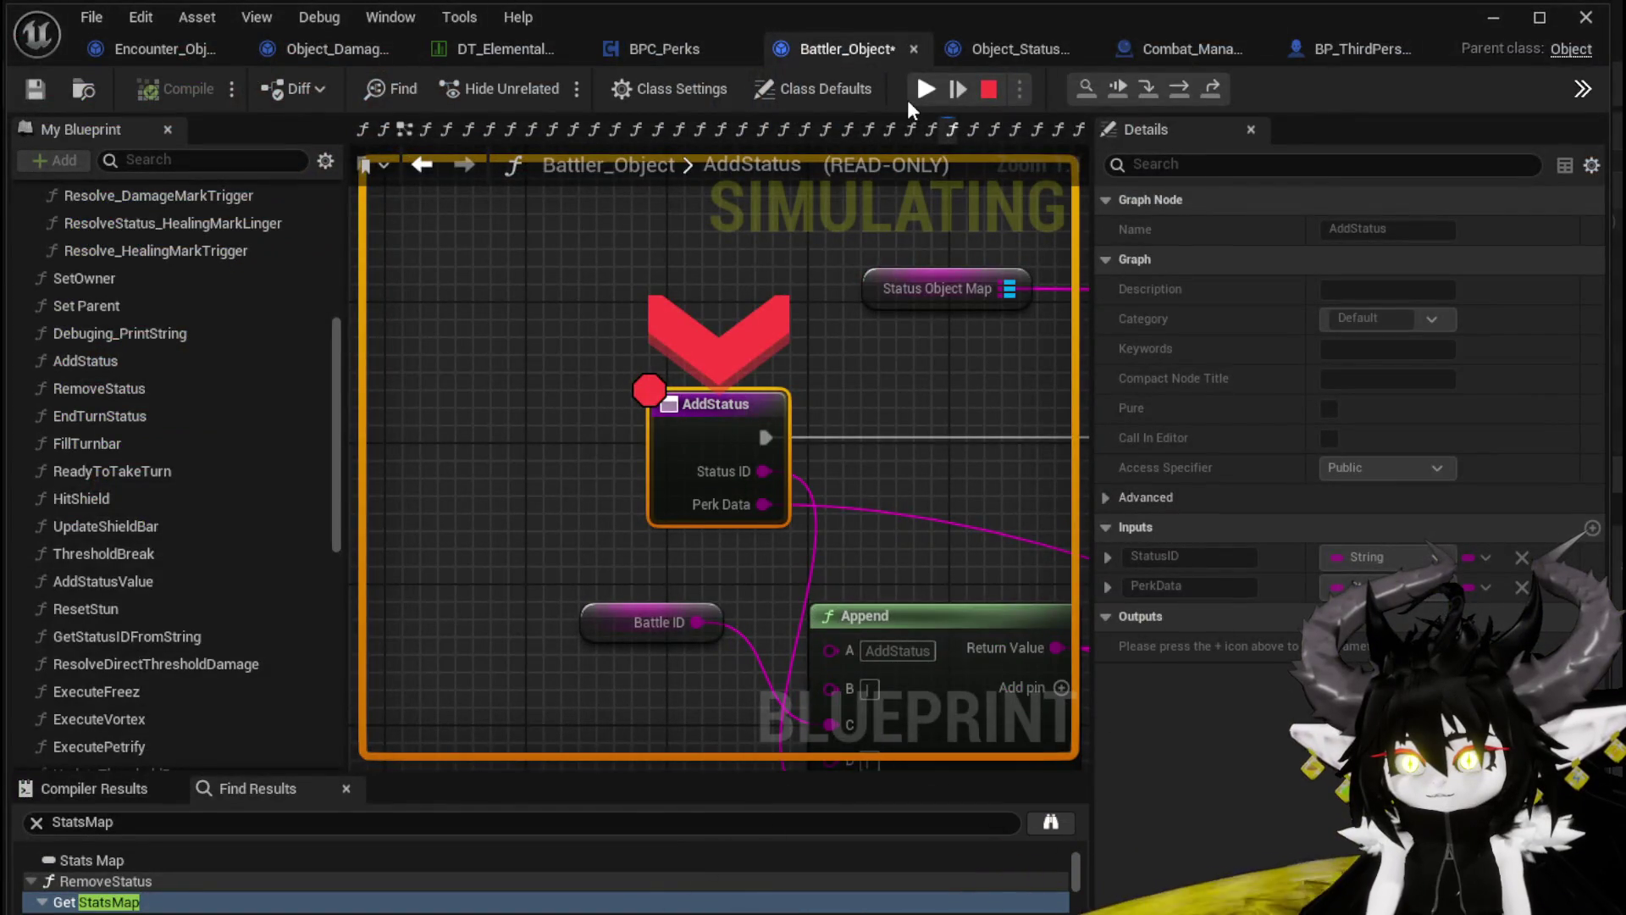
click(908, 98)
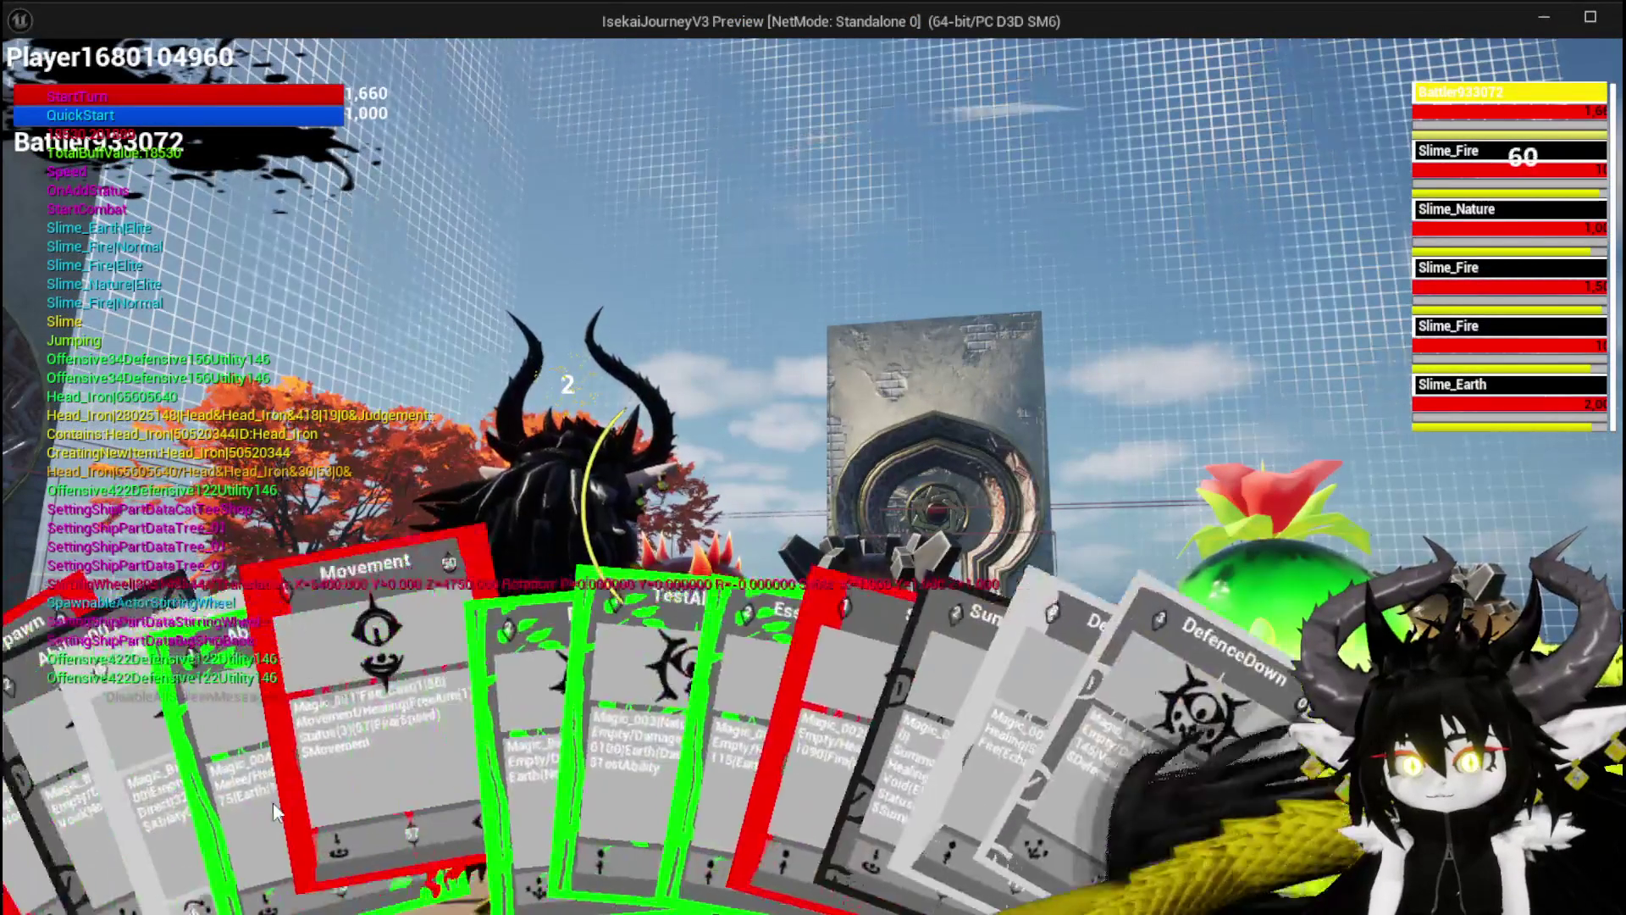
click(383, 697)
click(648, 654)
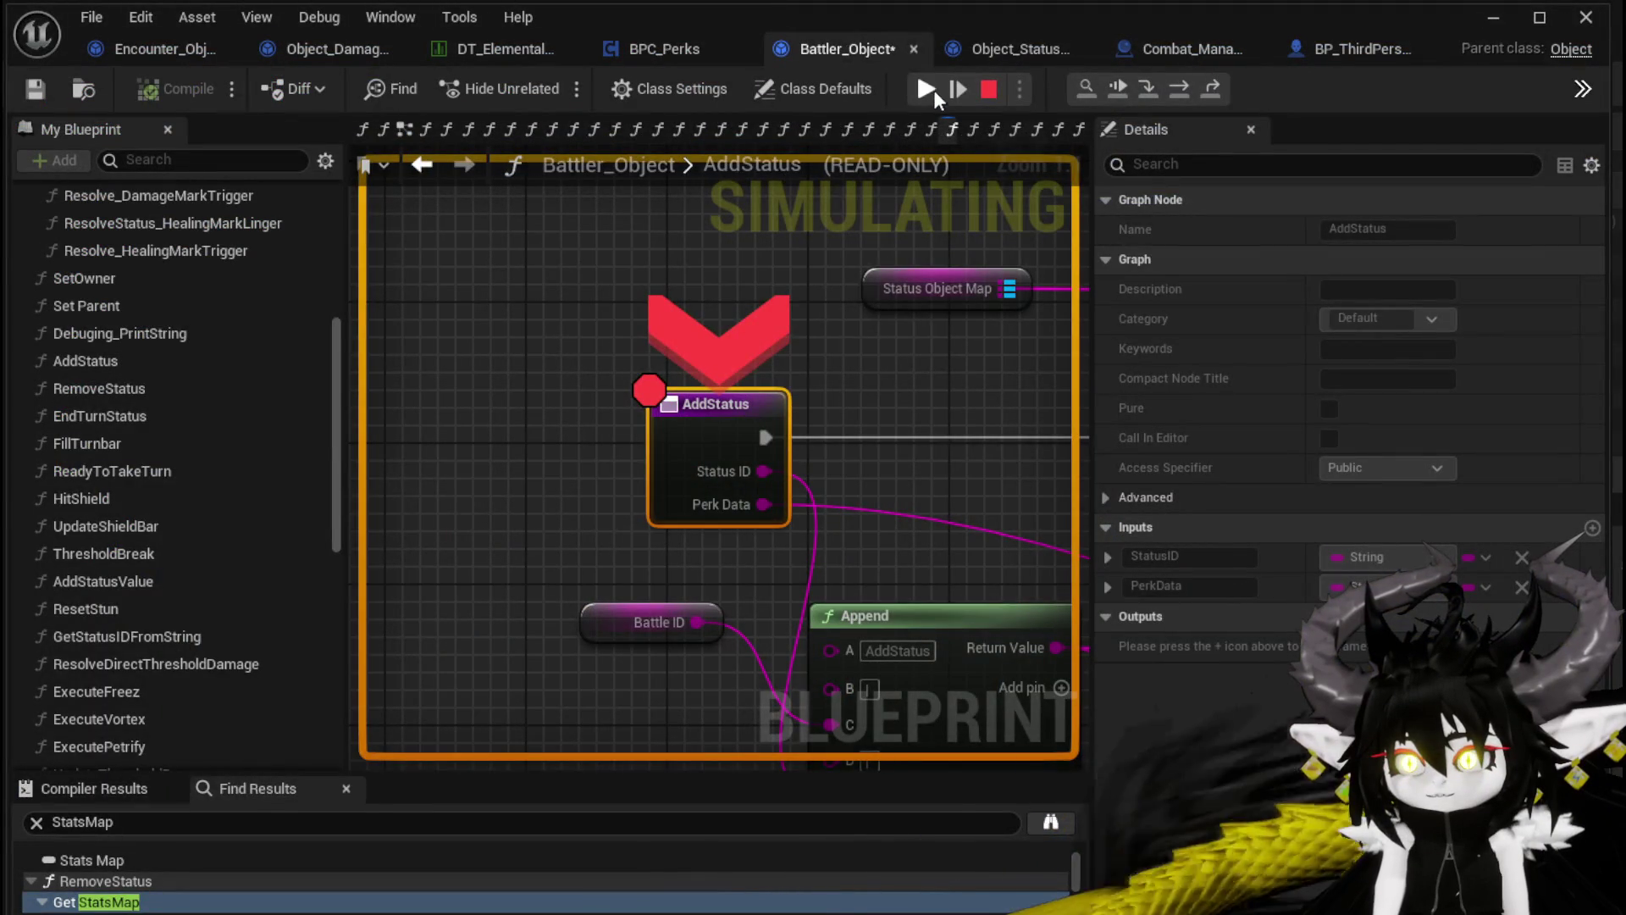
Resume past the AddStatus and UpdateStacks breakpoints, then stop the preview
click(928, 88)
click(928, 89)
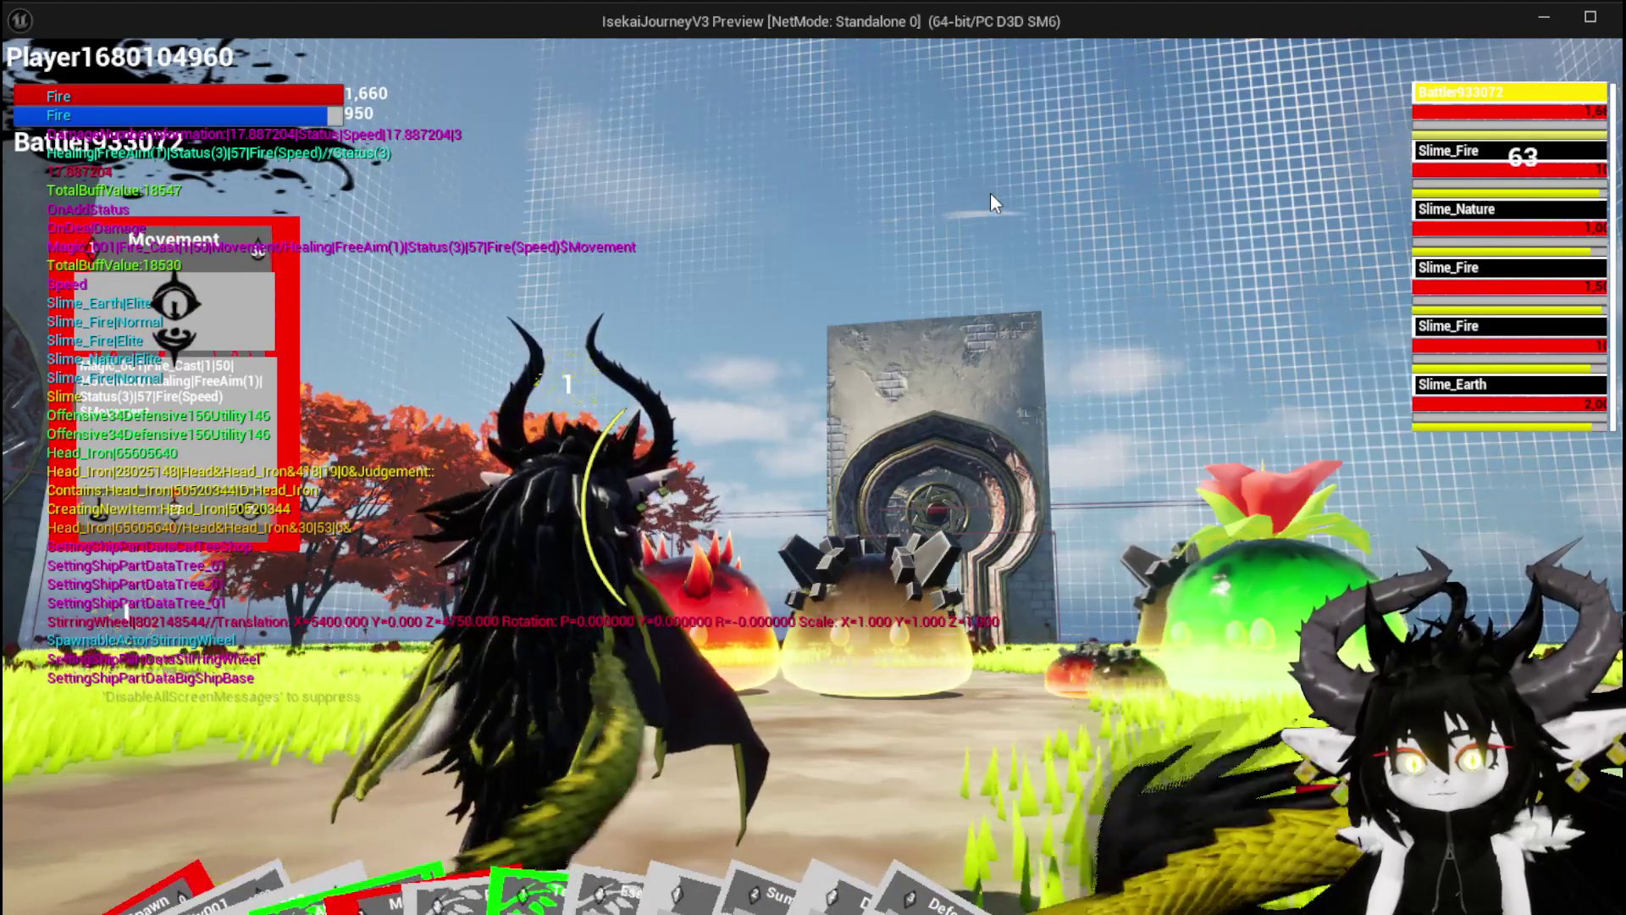
key(Escape)
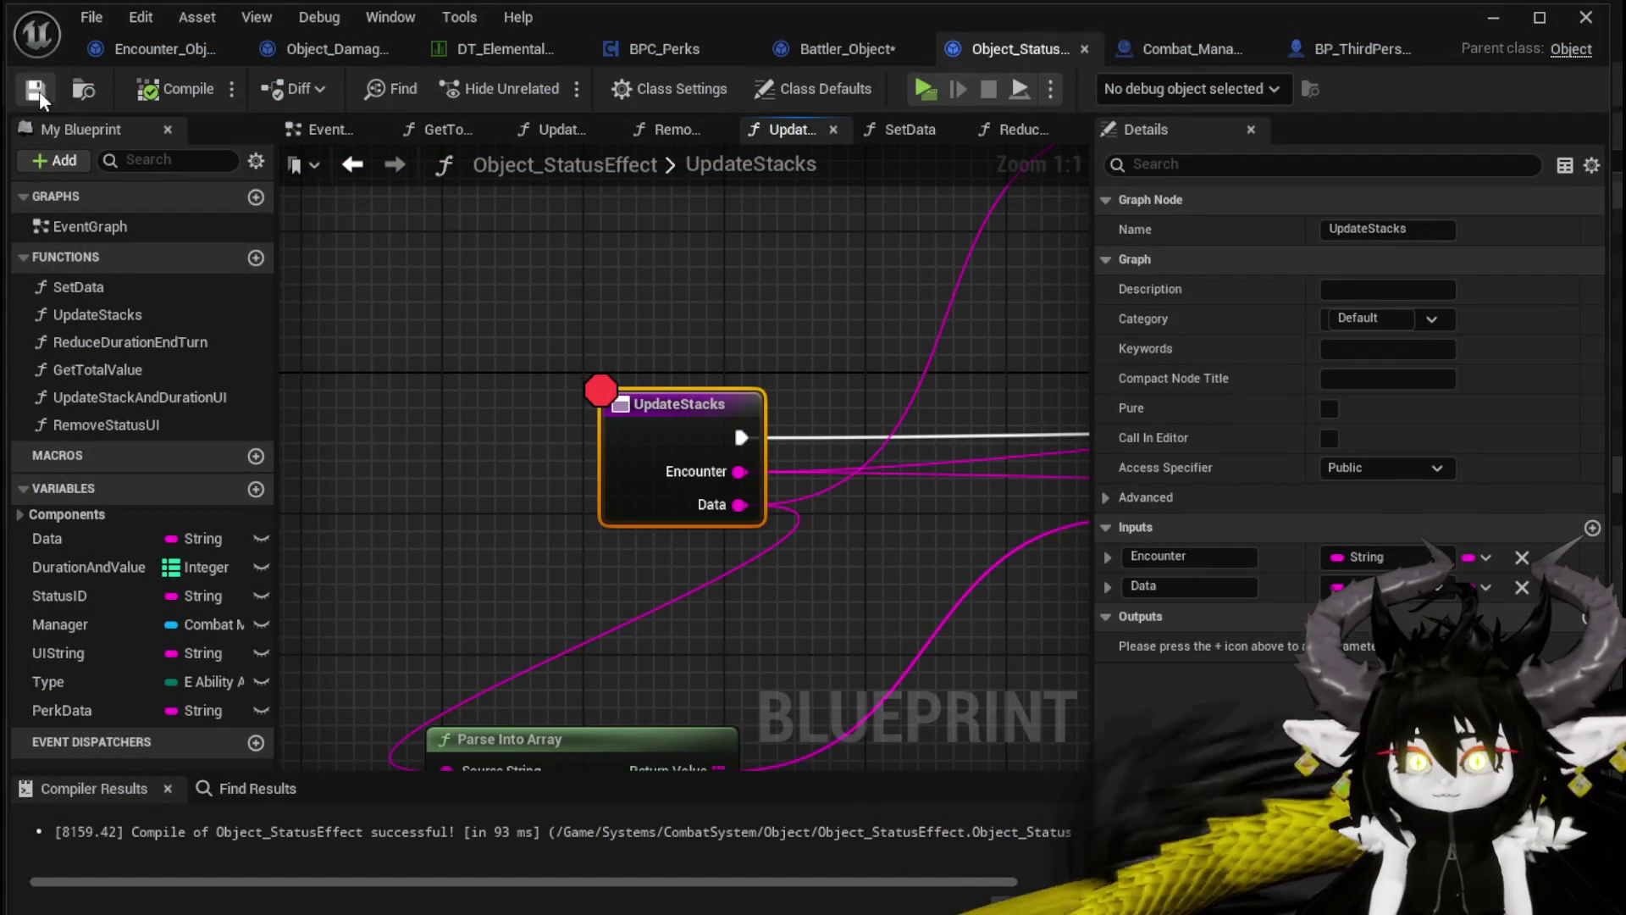
Wire the spare Print String between the Branch False output and the lower ADD node
scroll(745, 250, down, 5)
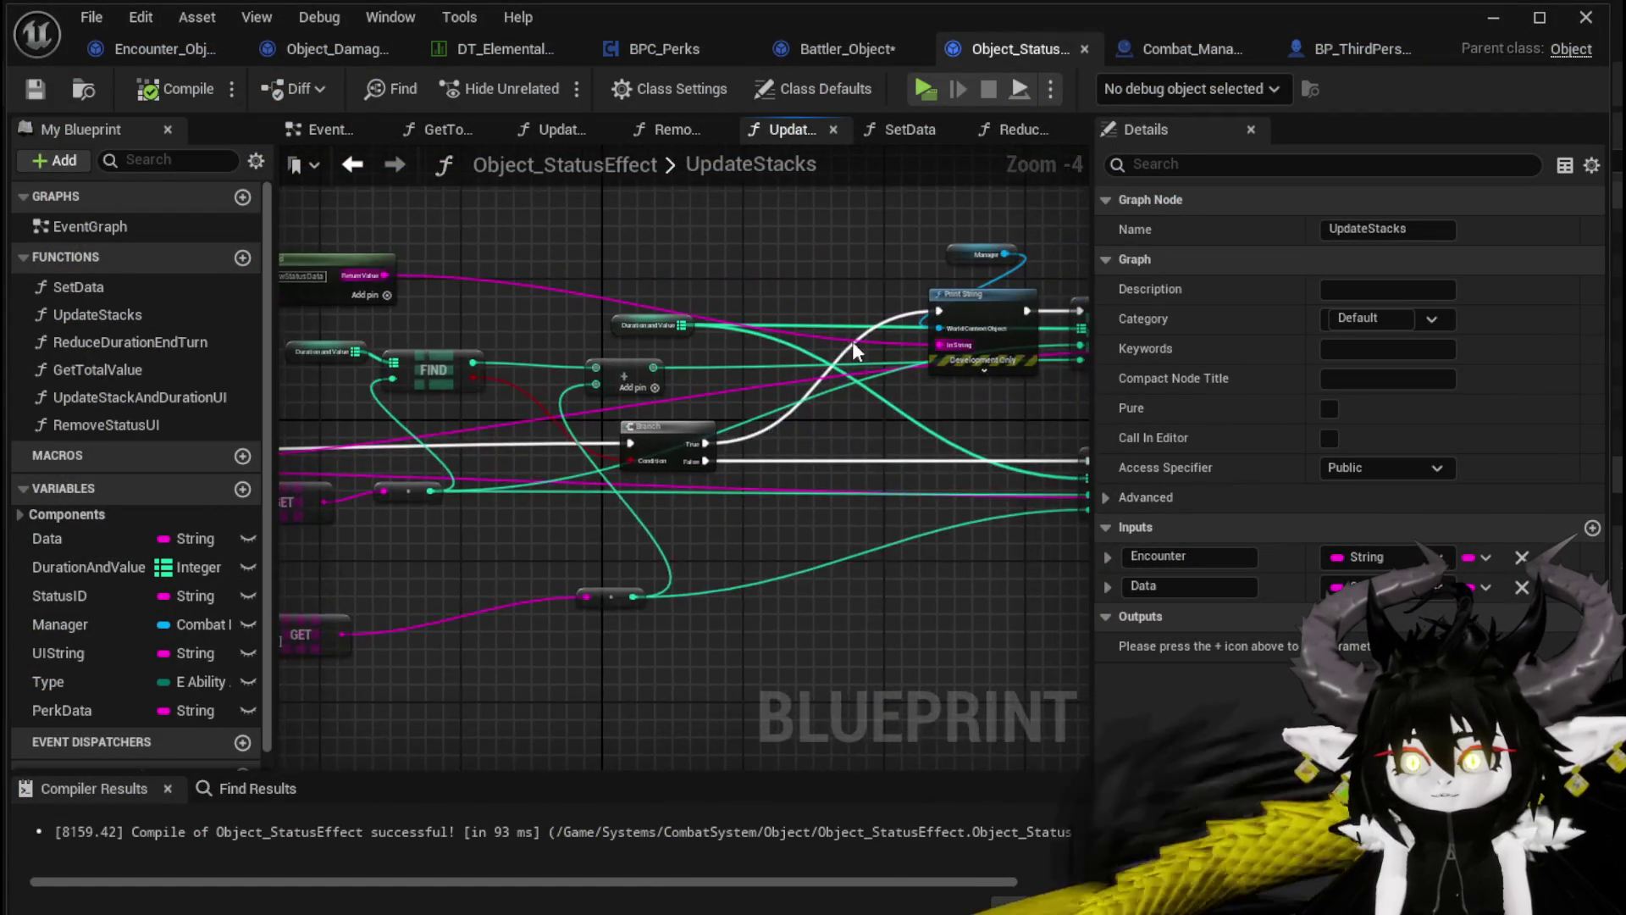
click(764, 445)
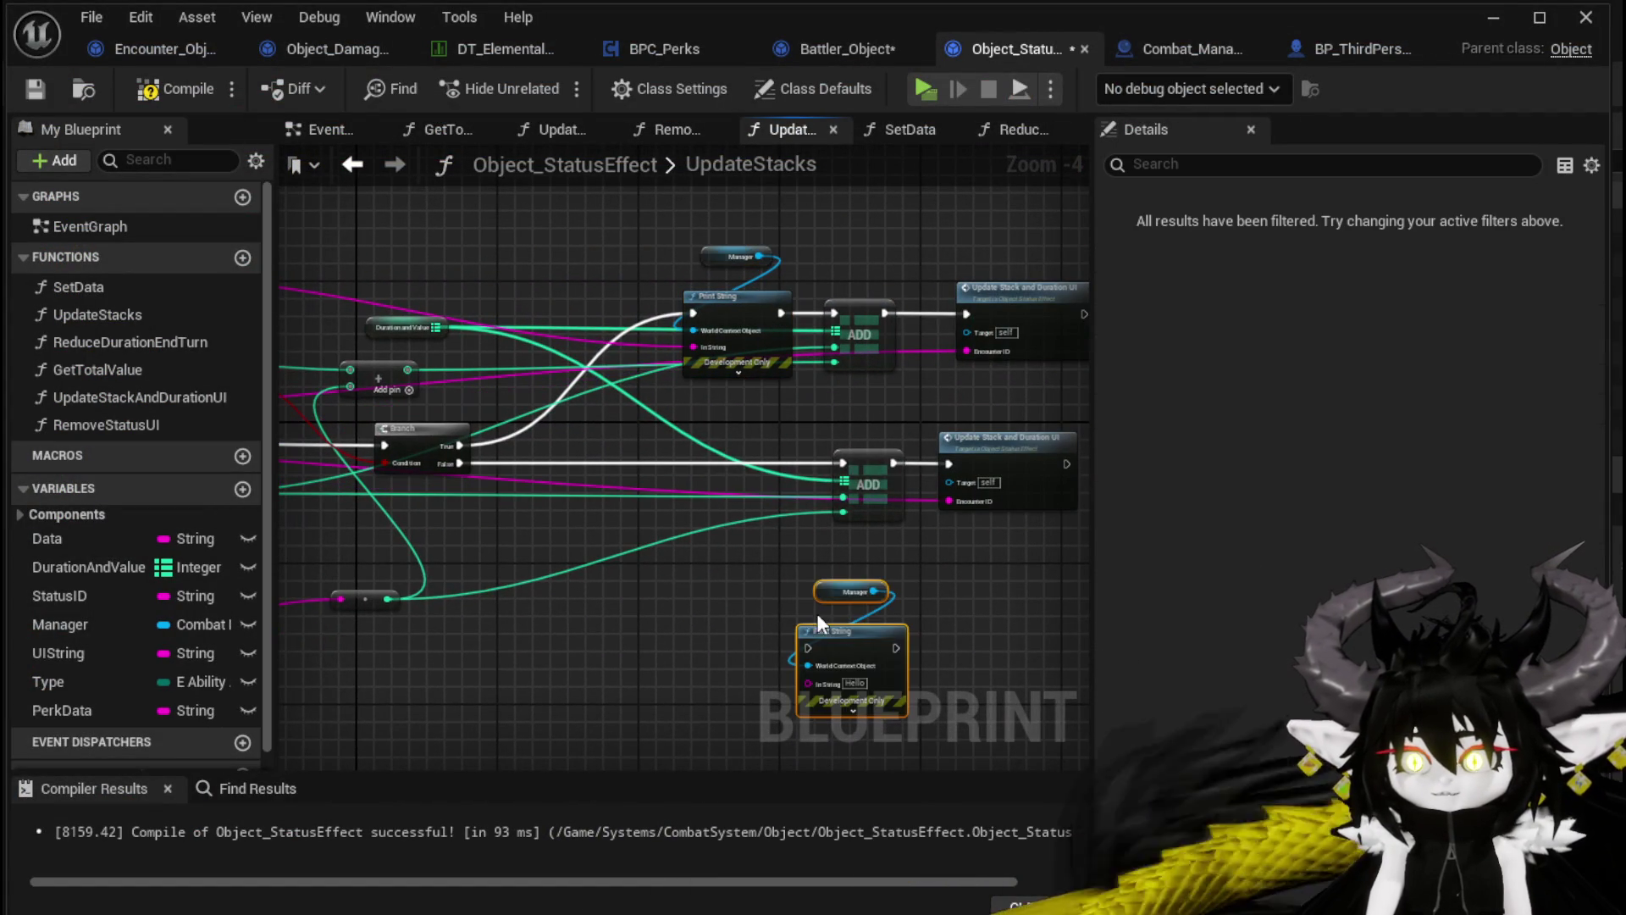
drag(733, 453, 734, 463)
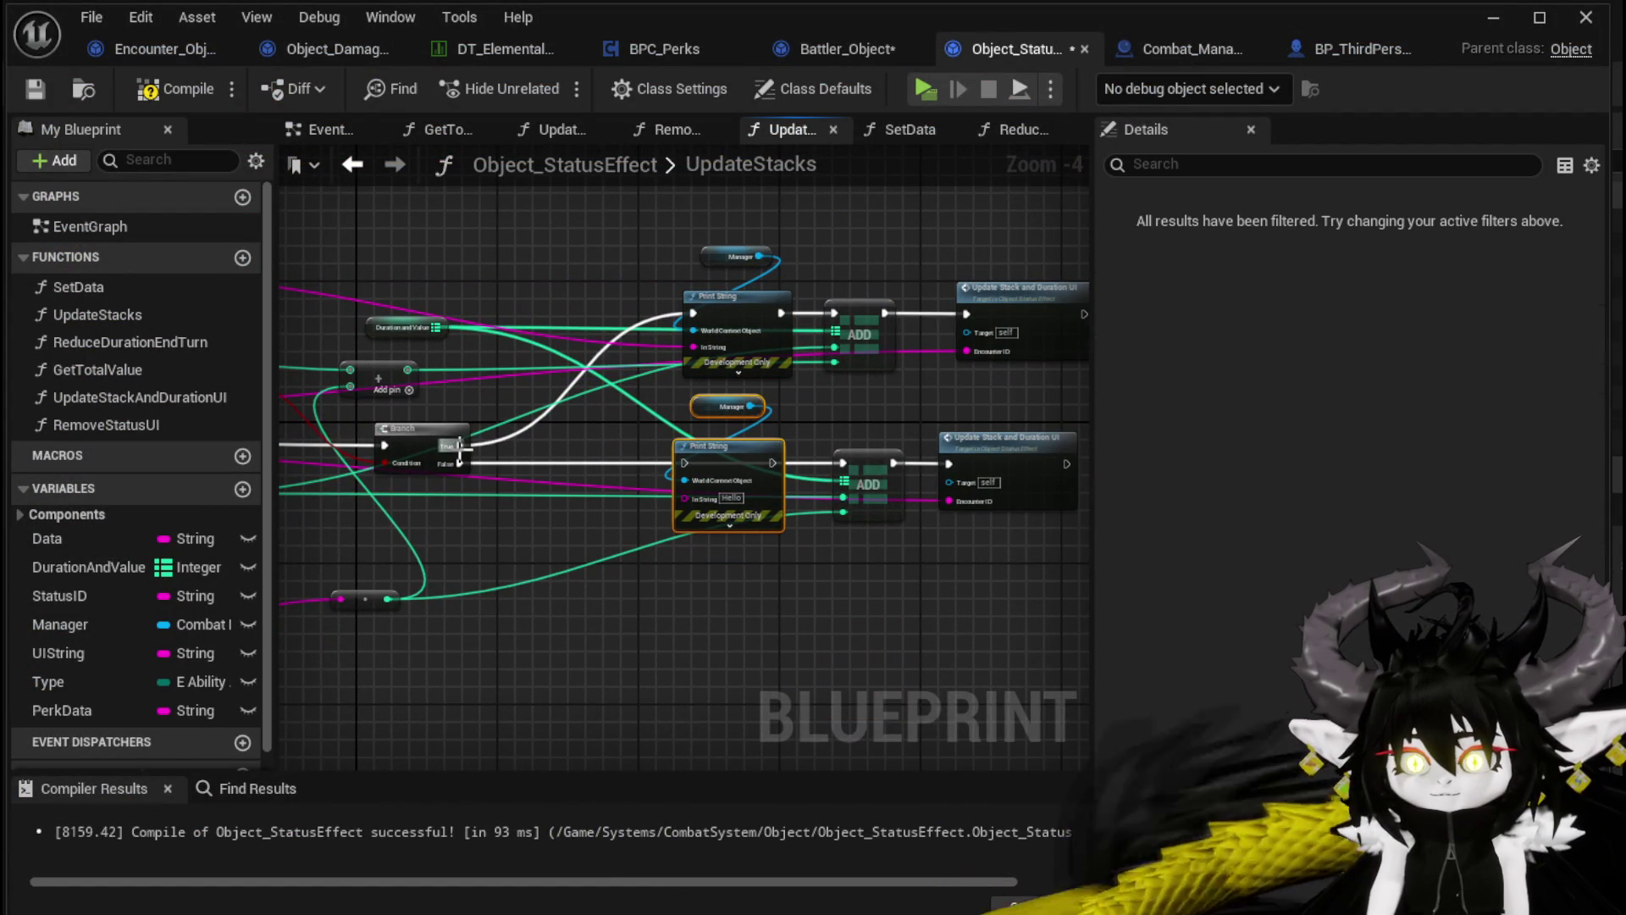
drag(608, 462, 684, 462)
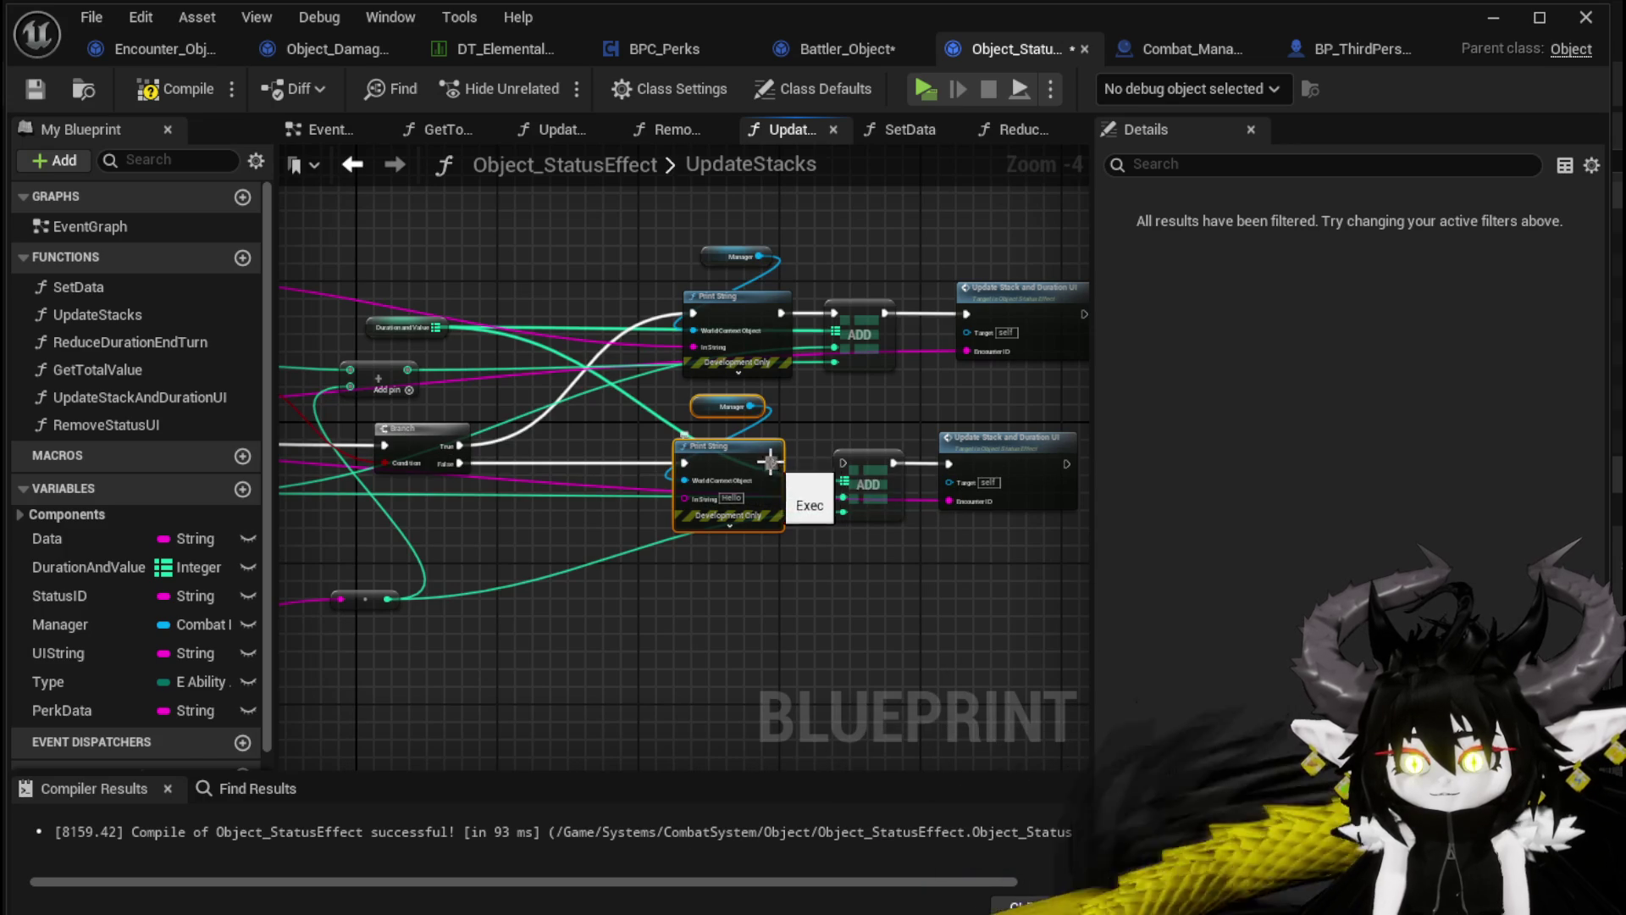
drag(855, 463, 847, 462)
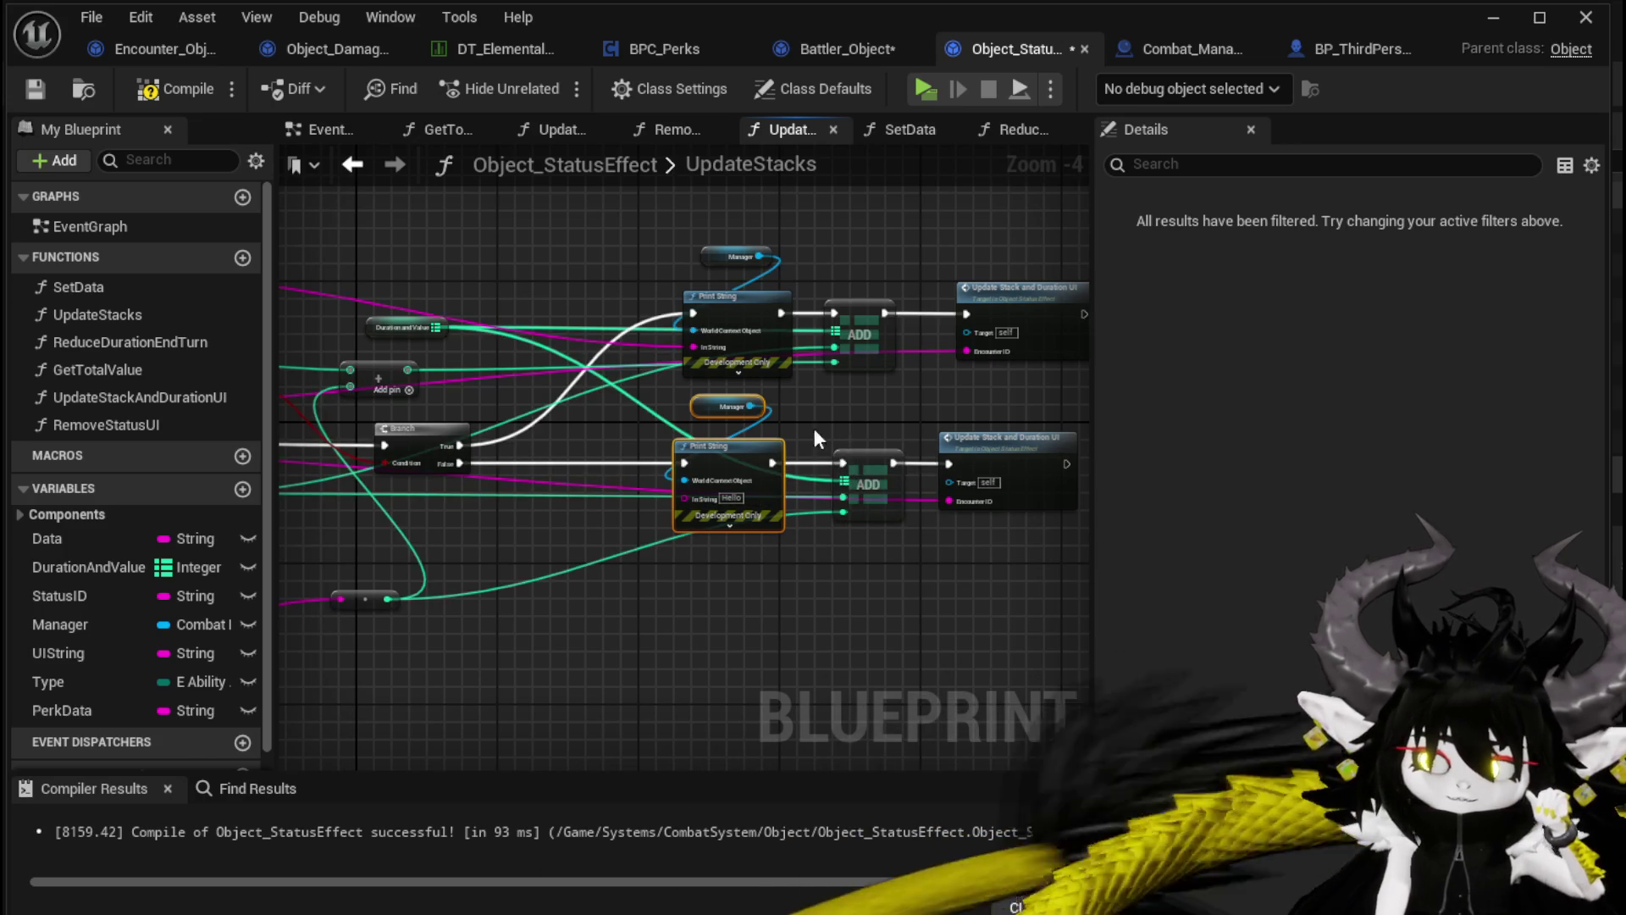
scroll(842, 432, up, 2)
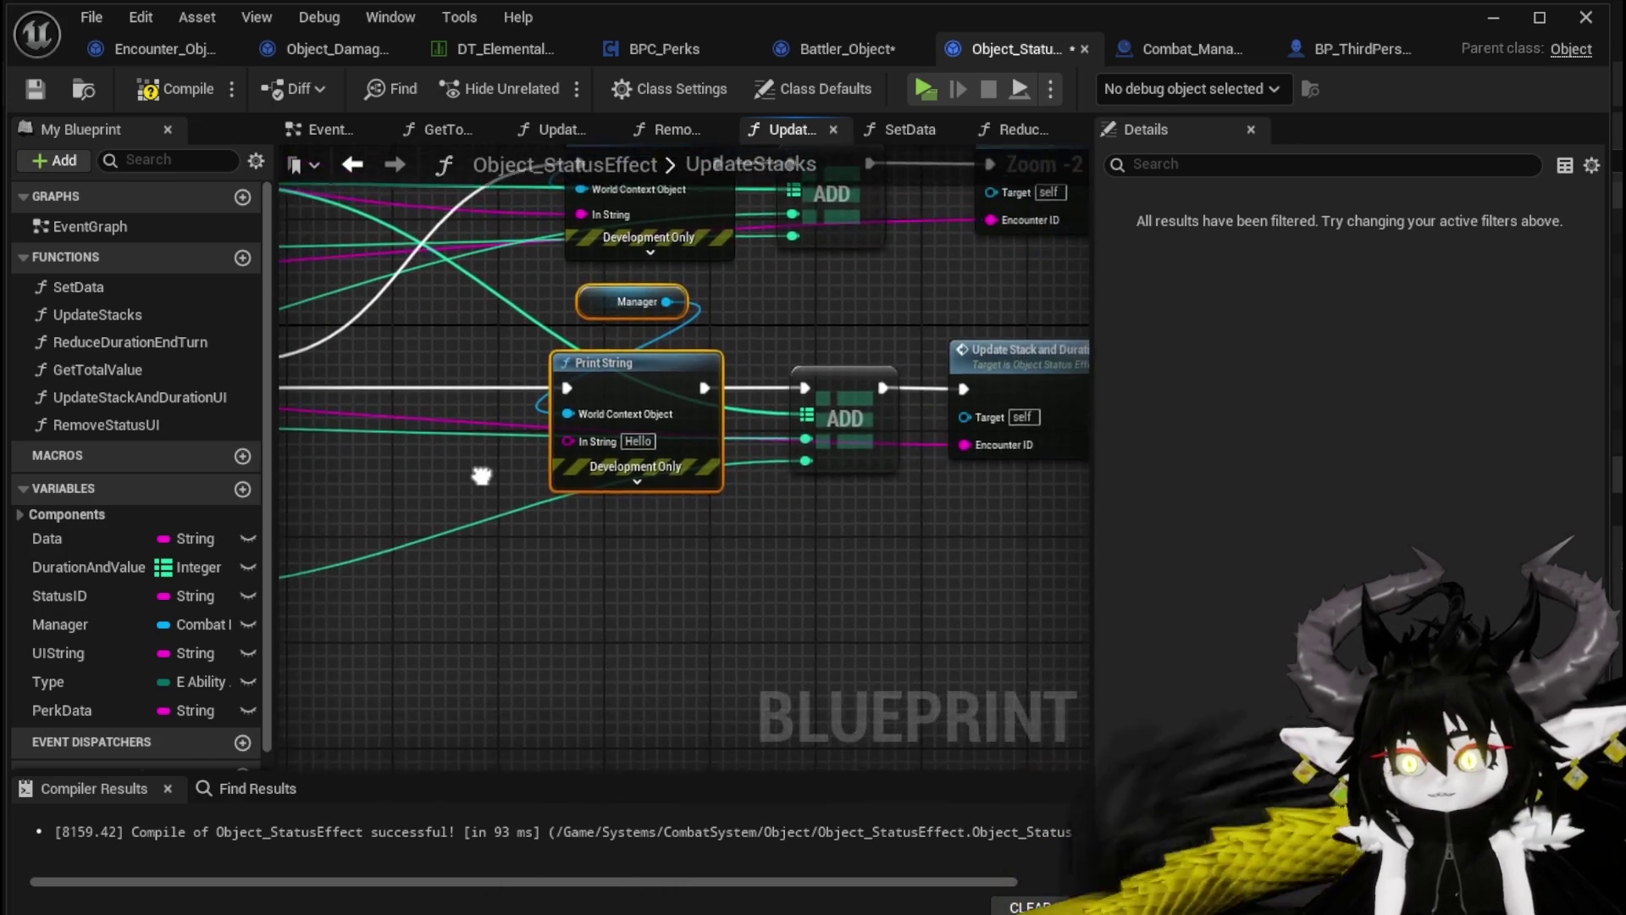
click(970, 367)
drag(969, 363, 918, 368)
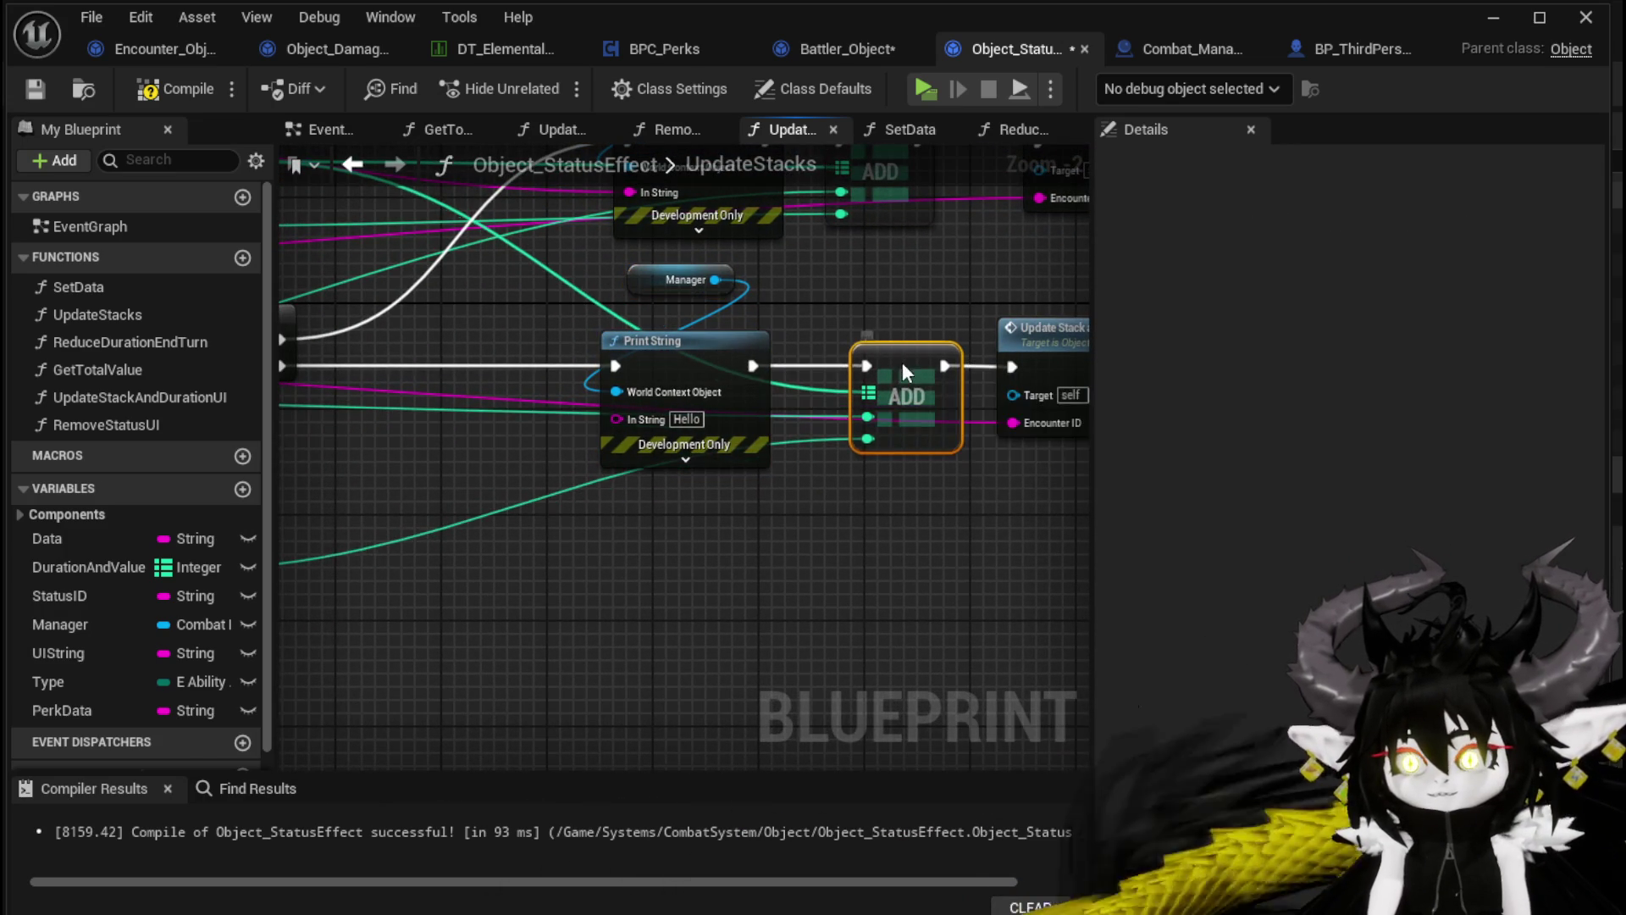
mouse_move(801, 524)
mouse_down()
mouse_move(564, 552)
mouse_move(798, 528)
mouse_move(653, 498)
mouse_move(596, 412)
mouse_move(901, 353)
mouse_move(895, 495)
mouse_move(748, 557)
mouse_up()
Feed the print text from an Append node with 'Duration' and 'Value' labels and GET inputs
text(A)
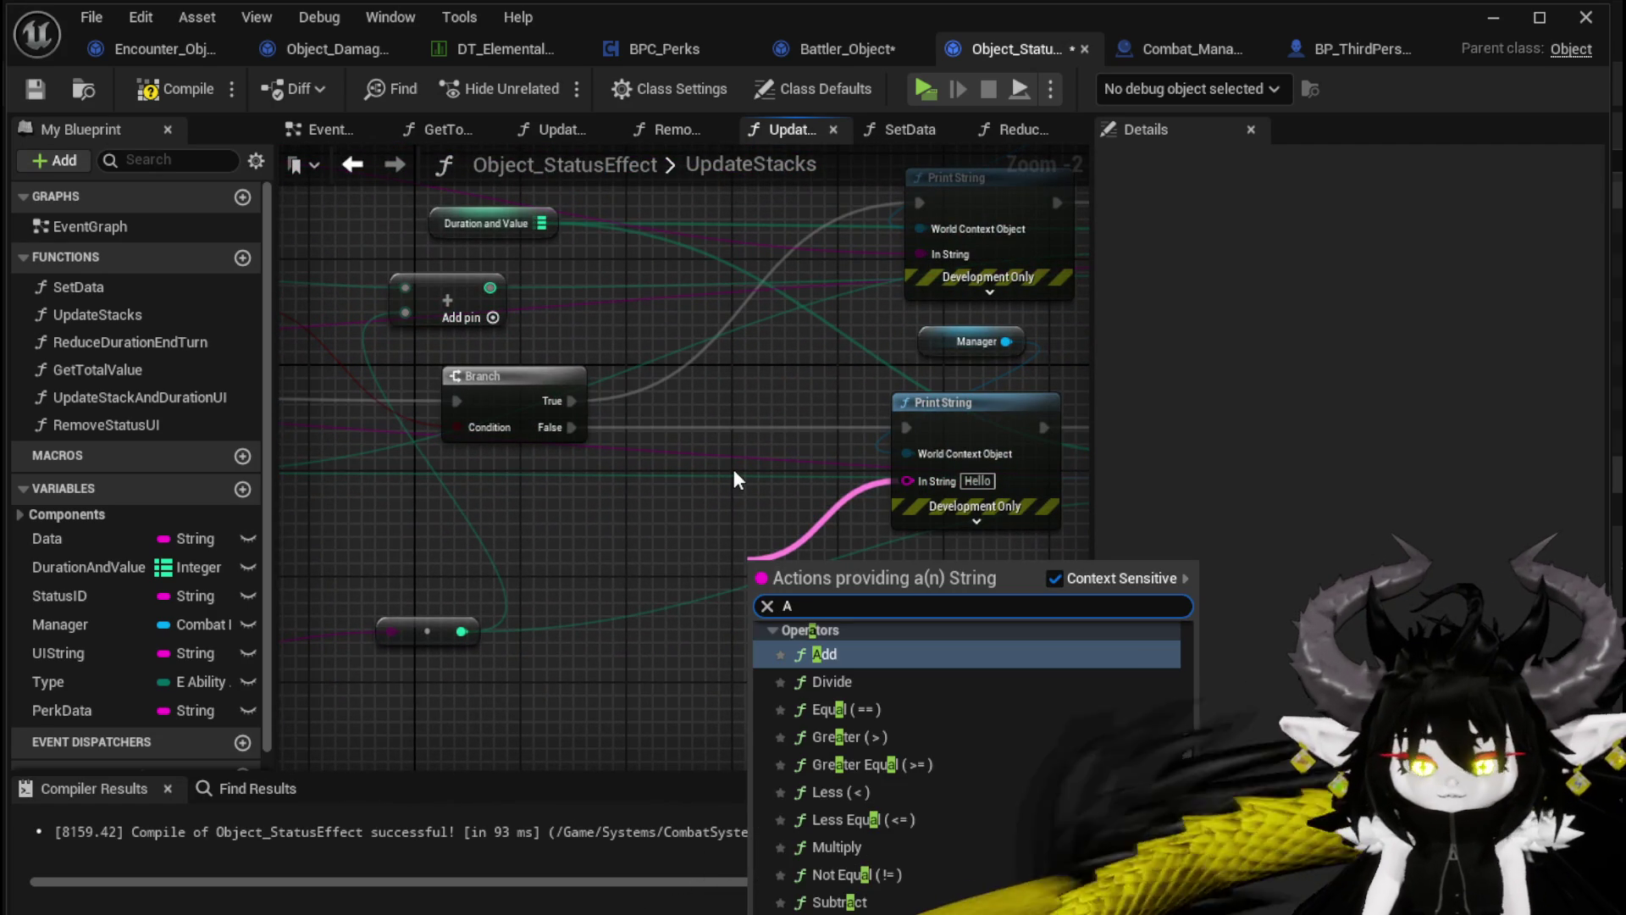
text(ppend)
key(Return)
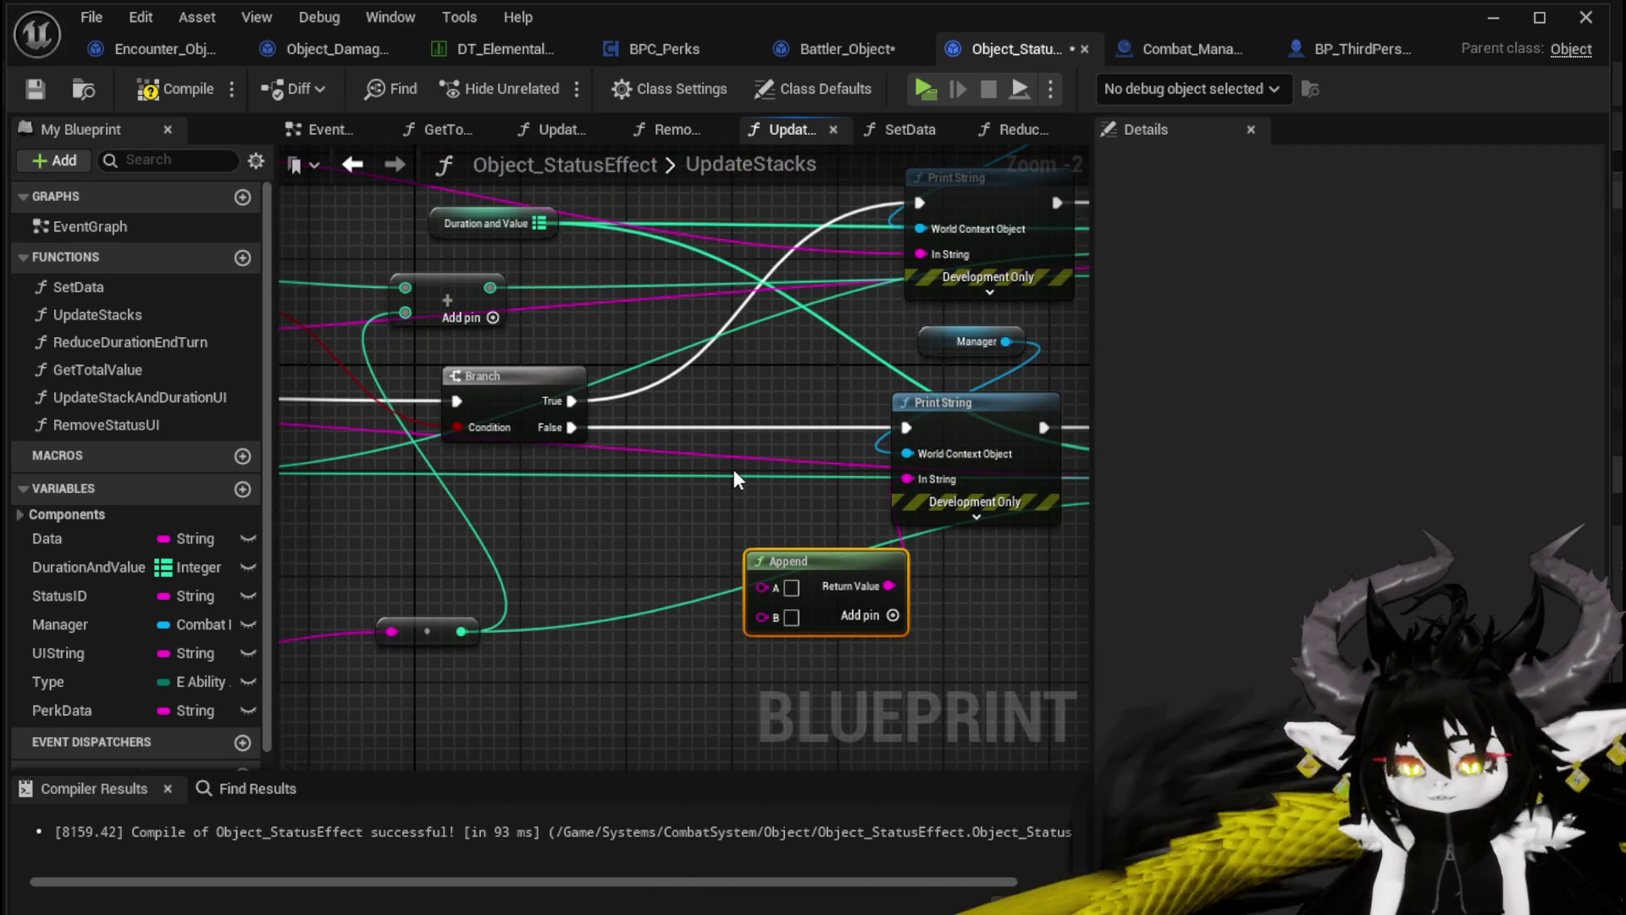
scroll(543, 503, down, 2)
click(510, 569)
mouse_move(510, 569)
mouse_down()
mouse_move(828, 508)
mouse_move(438, 536)
mouse_up()
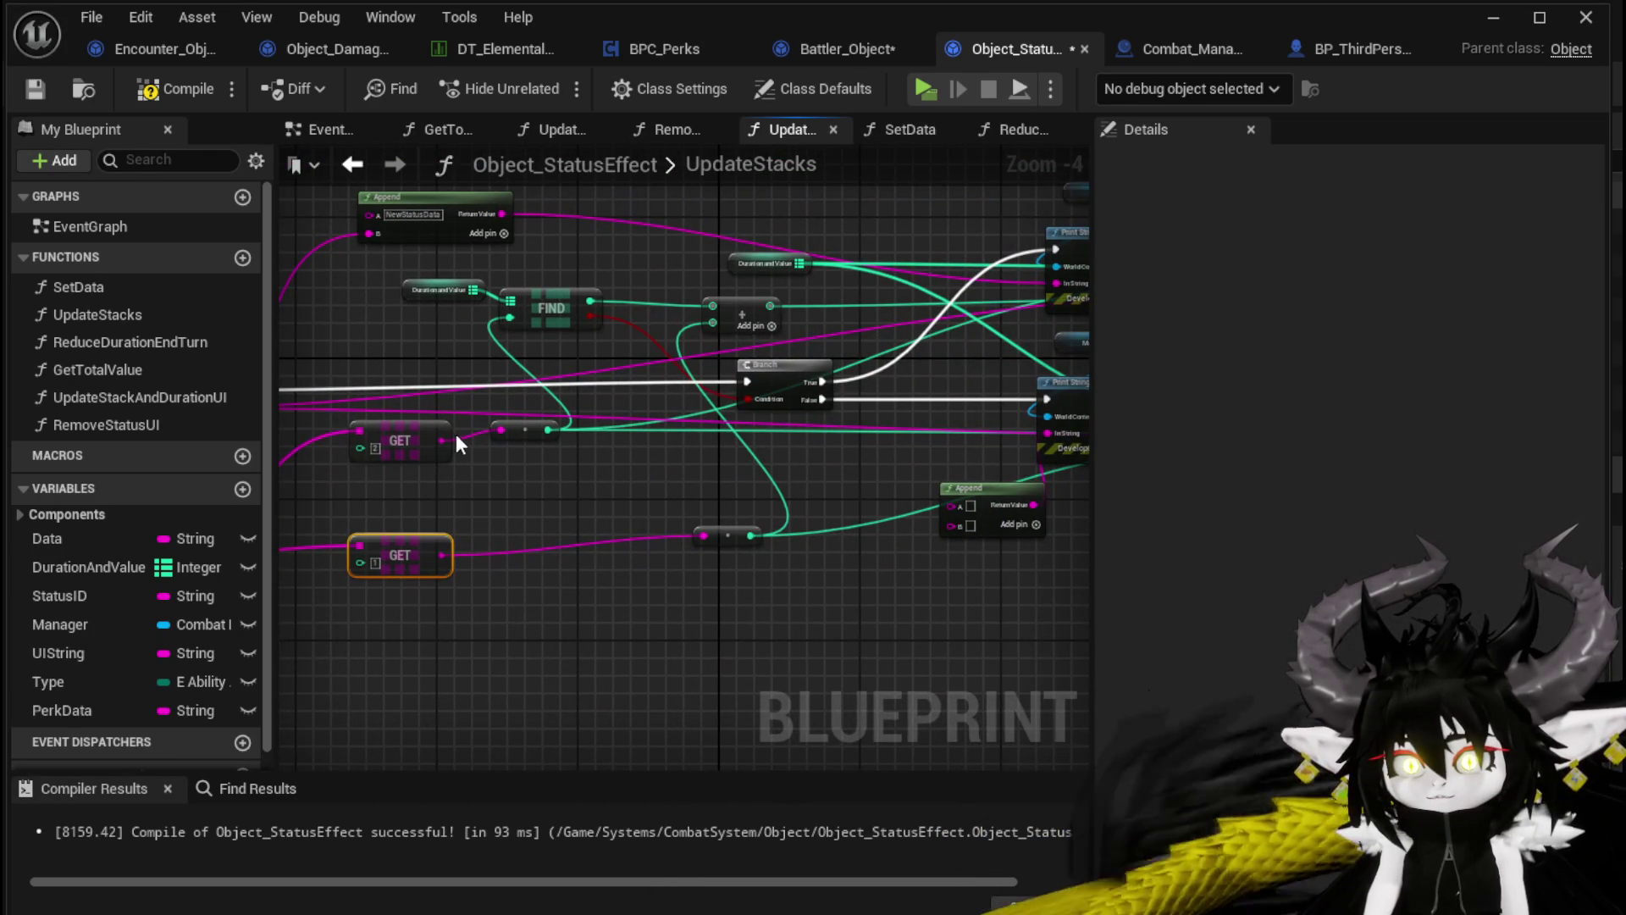
text(Duration)
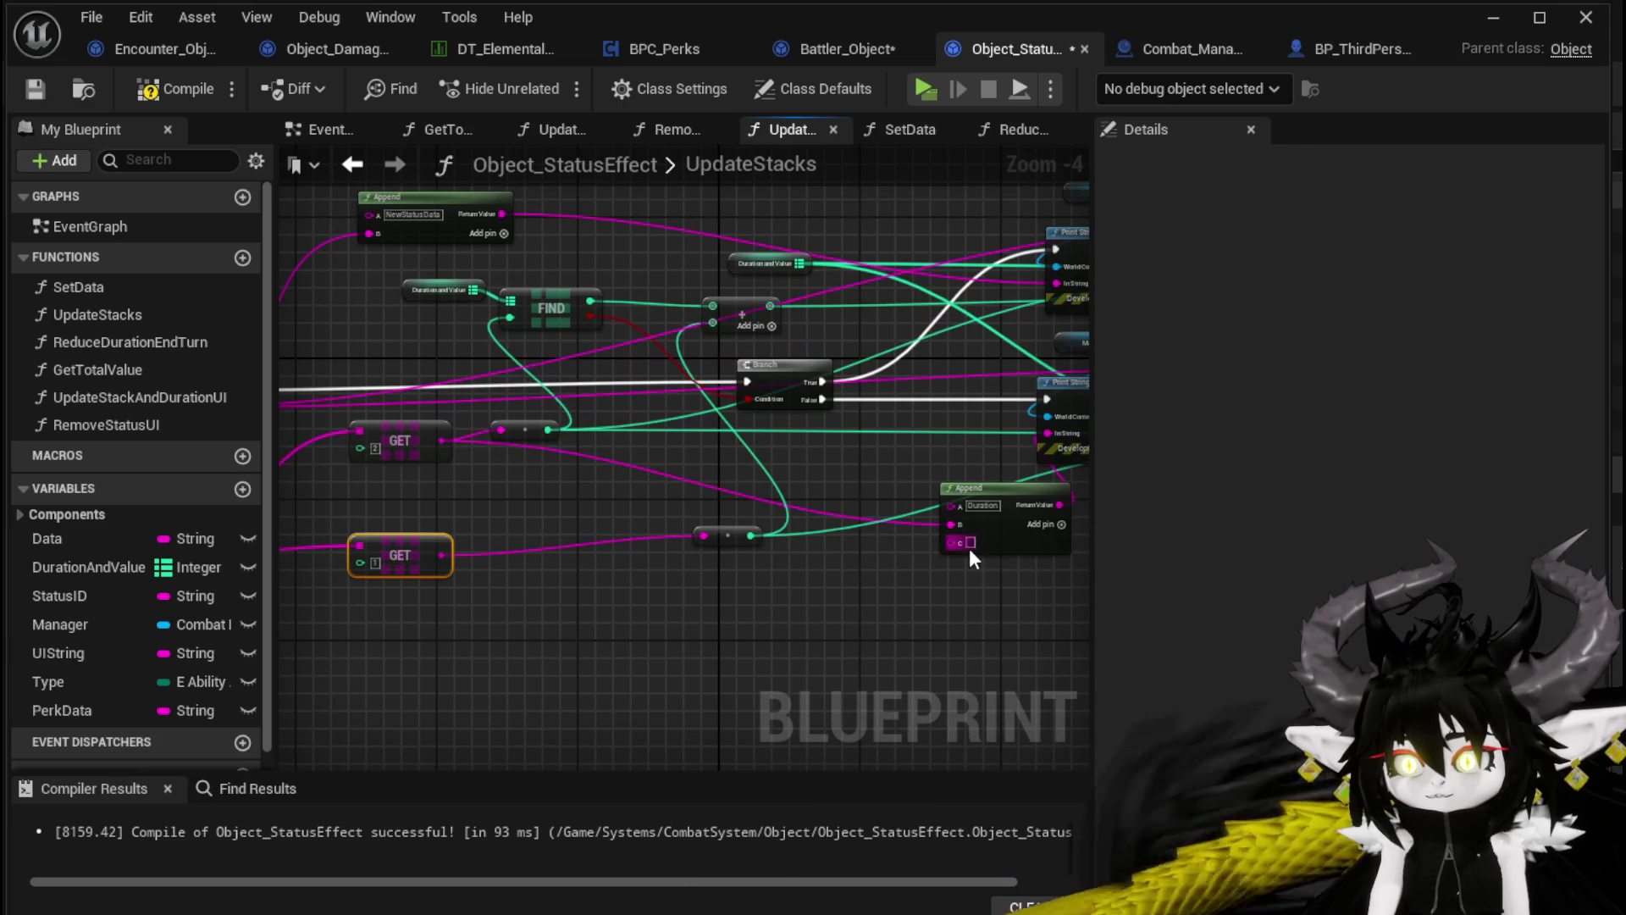
text(Value)
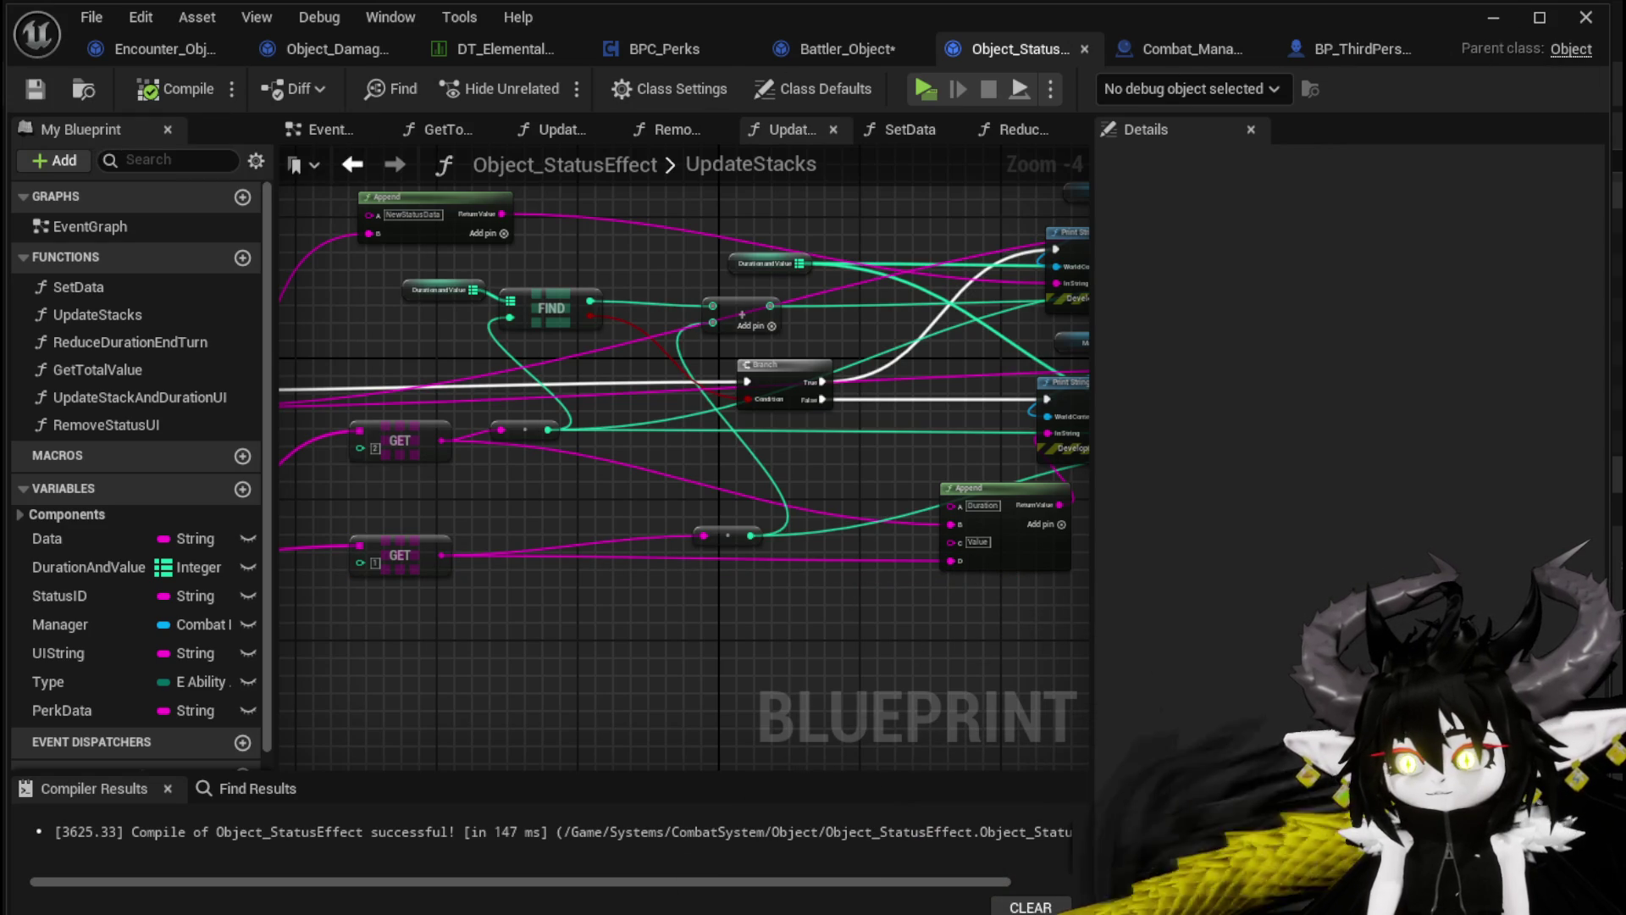
Save the modified blueprints, including Battler_Object, and return to the level
key(ctrl+shift+s)
key(Return)
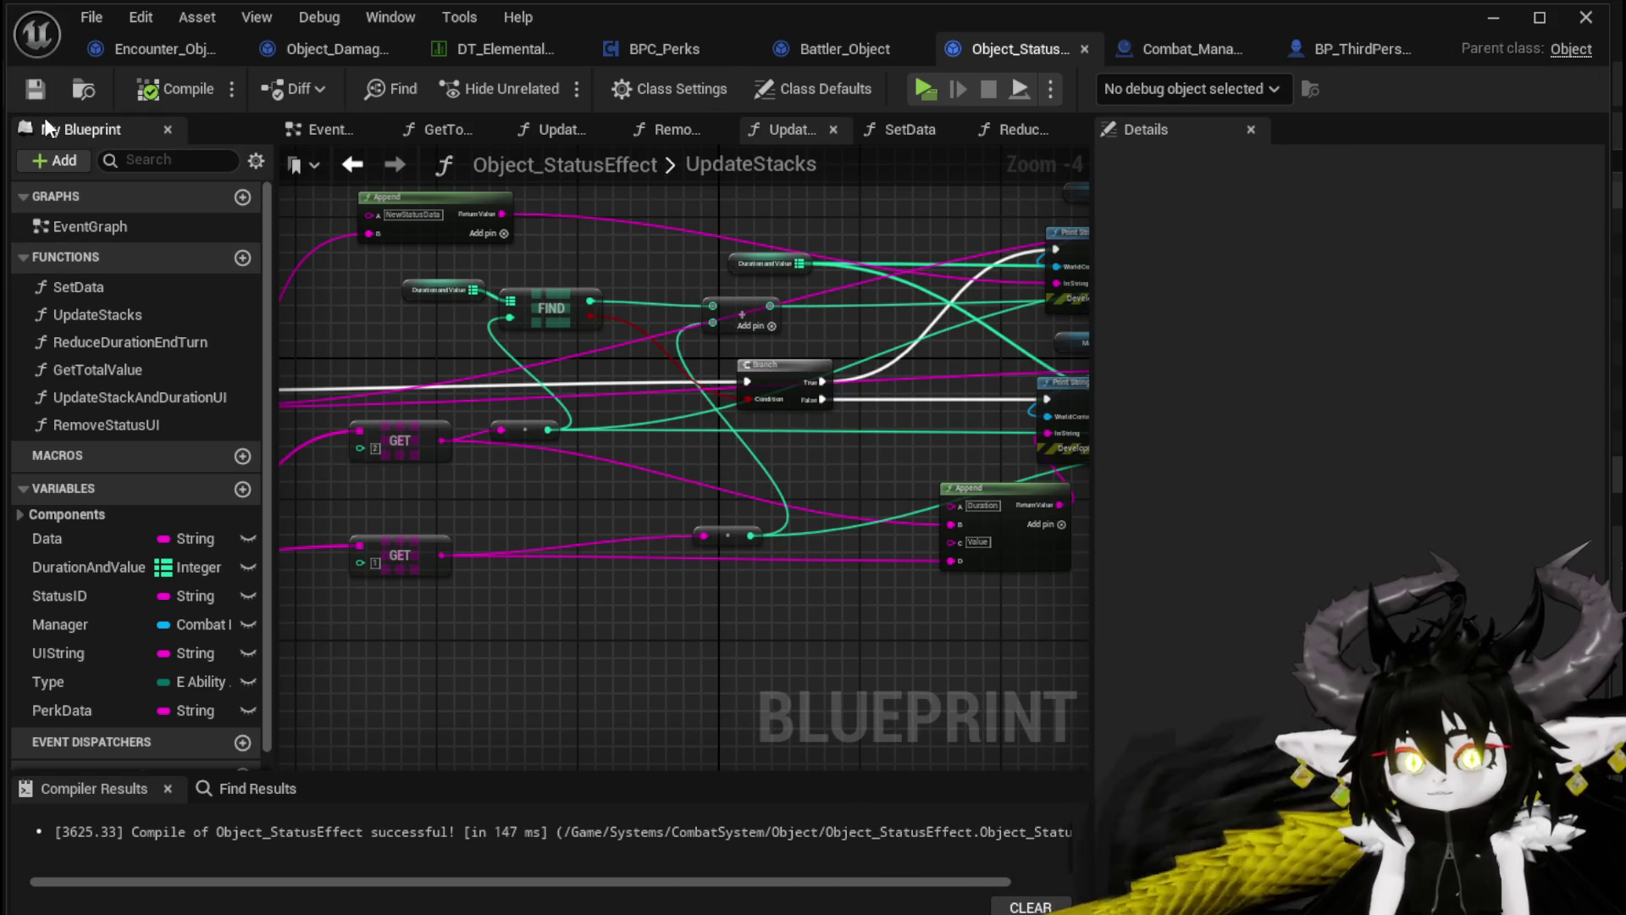
click(1493, 19)
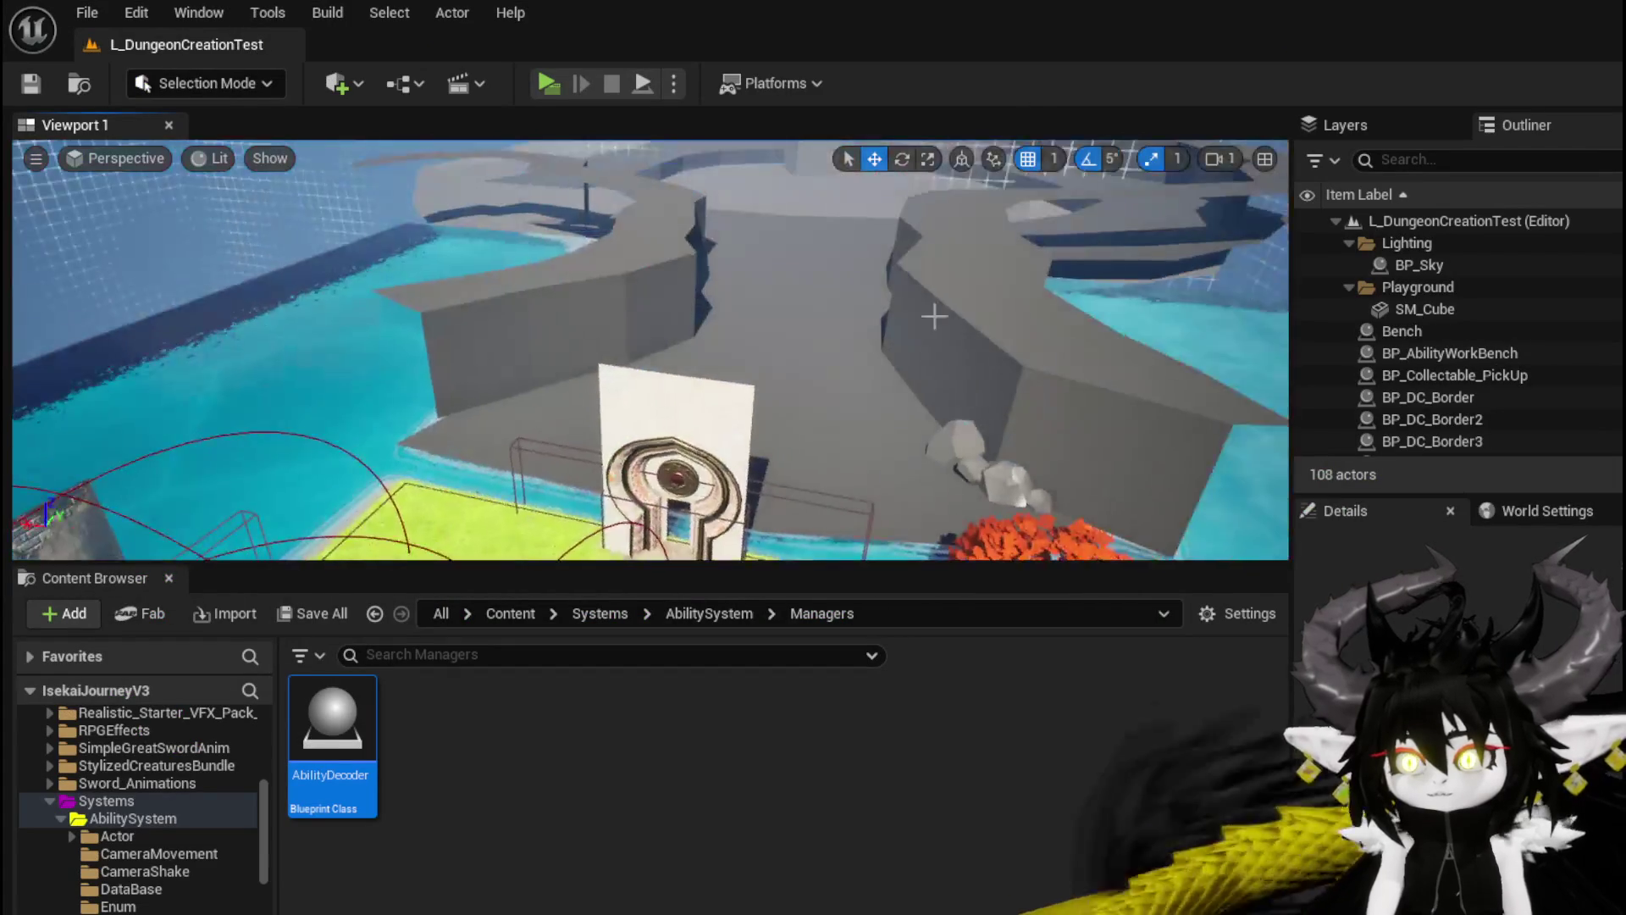
Start a new playtest and run into the red slime to trigger combat
click(549, 83)
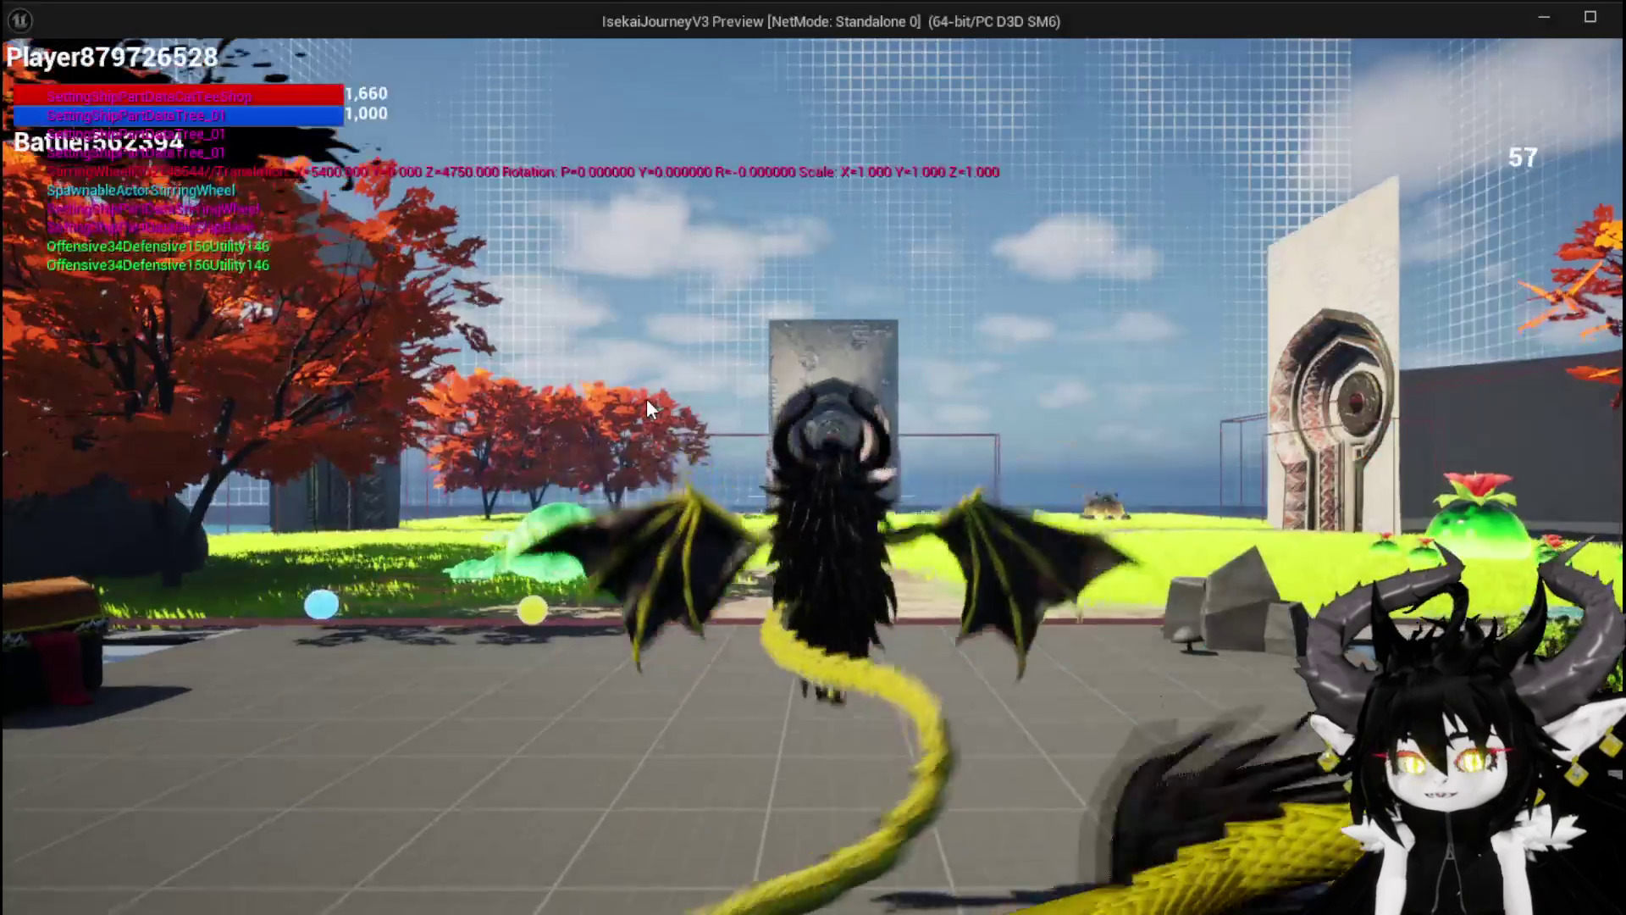
key(space)
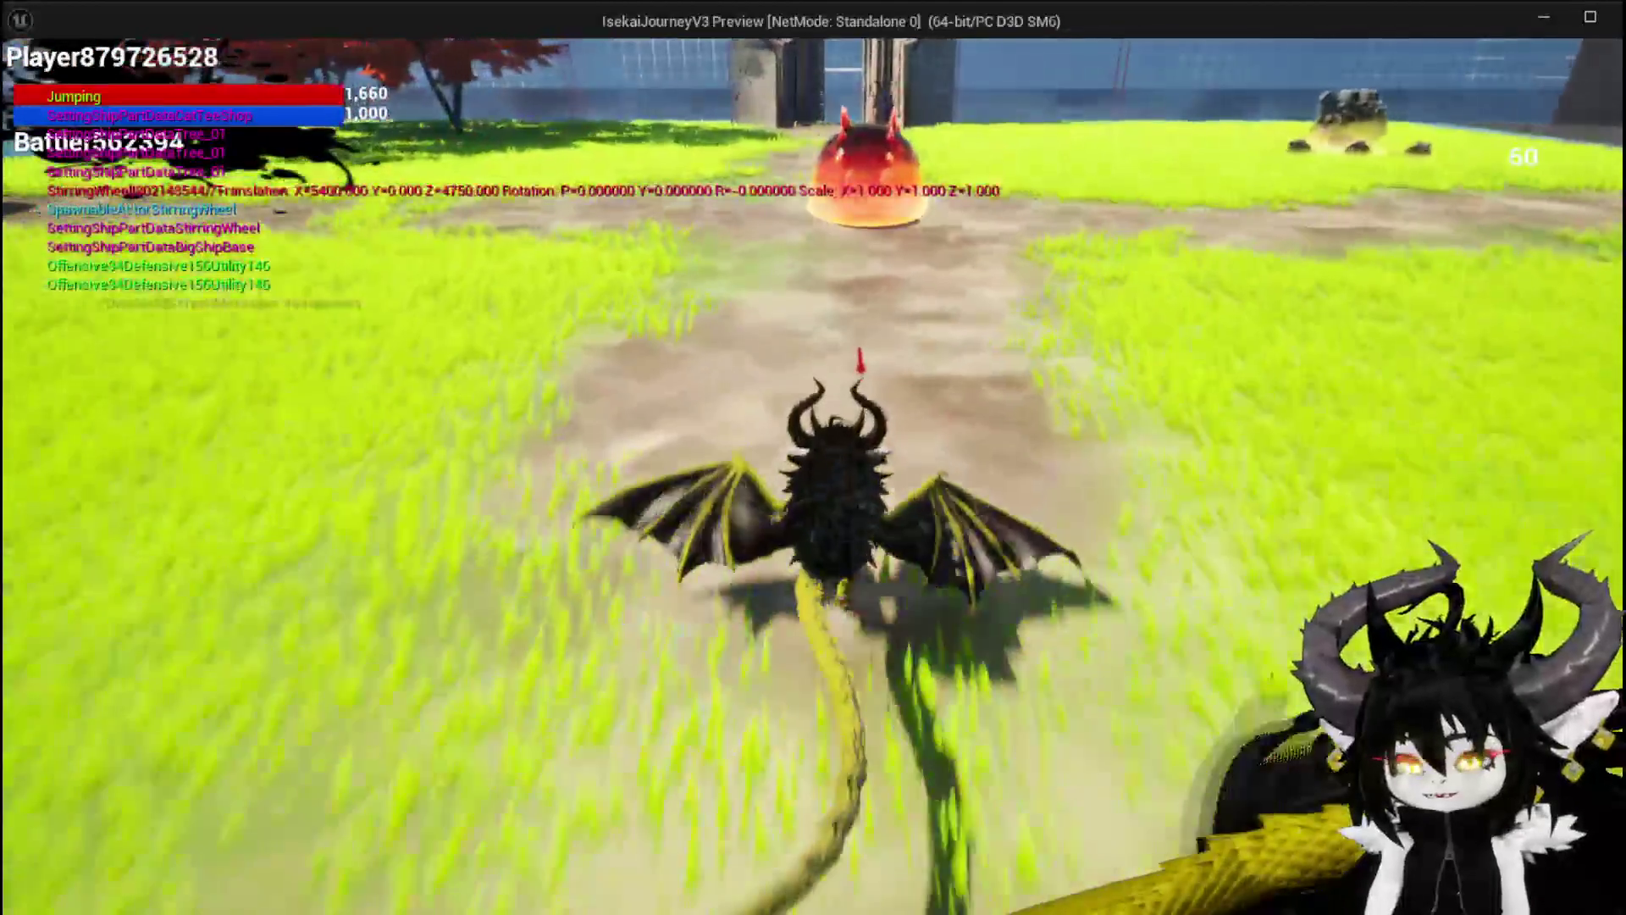
key(w)
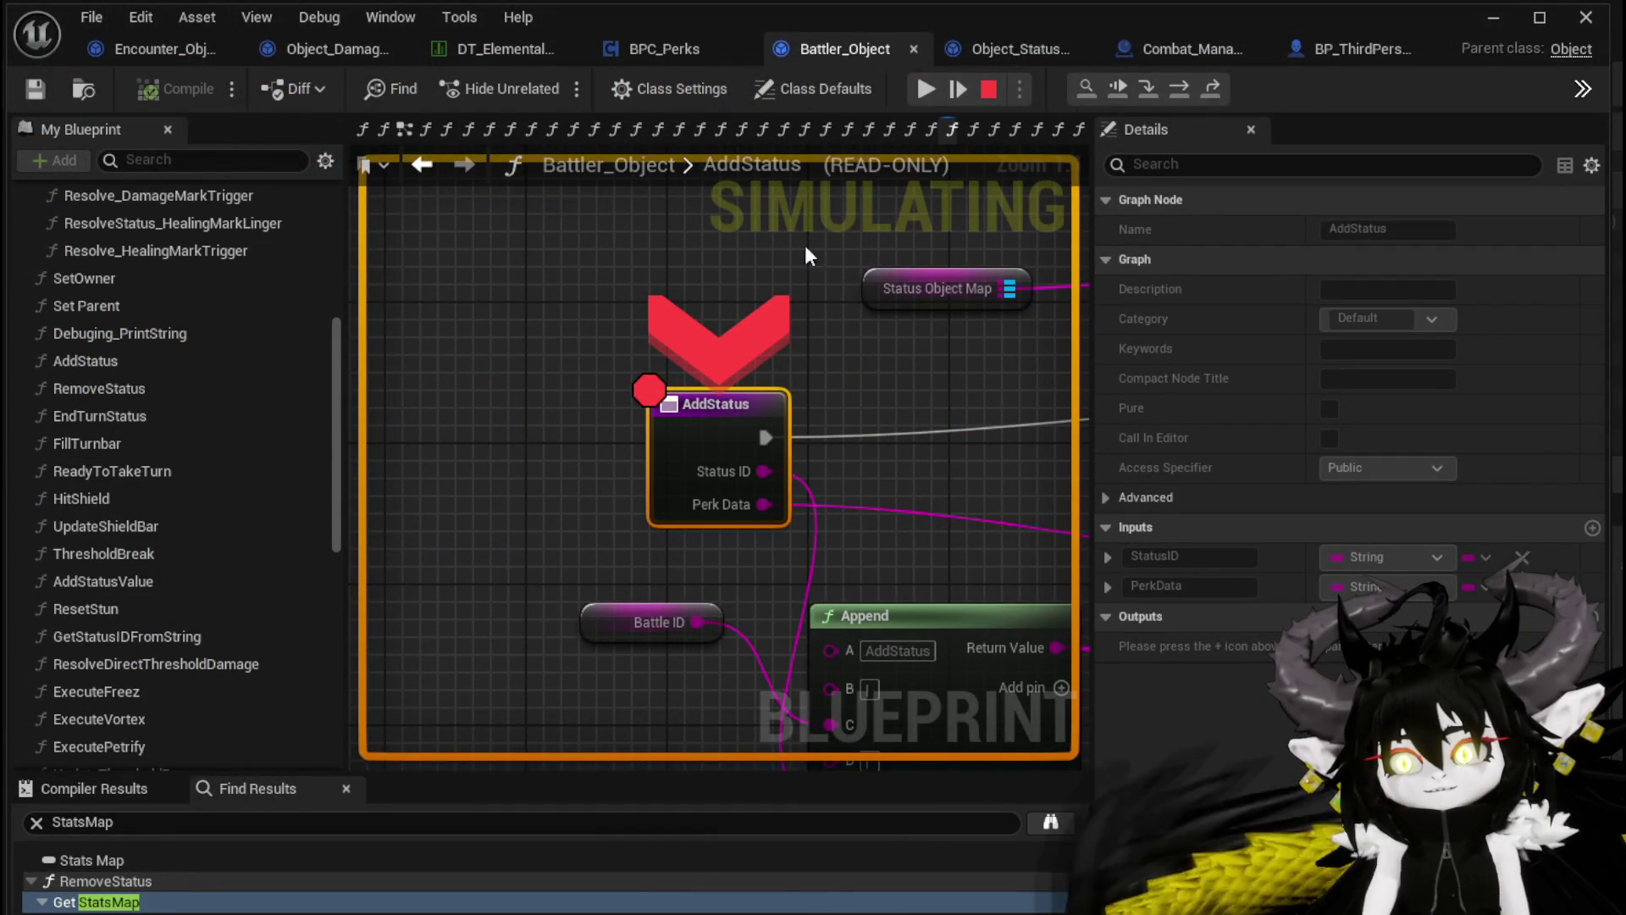
scroll(736, 349, down, 3)
drag(474, 290, 534, 330)
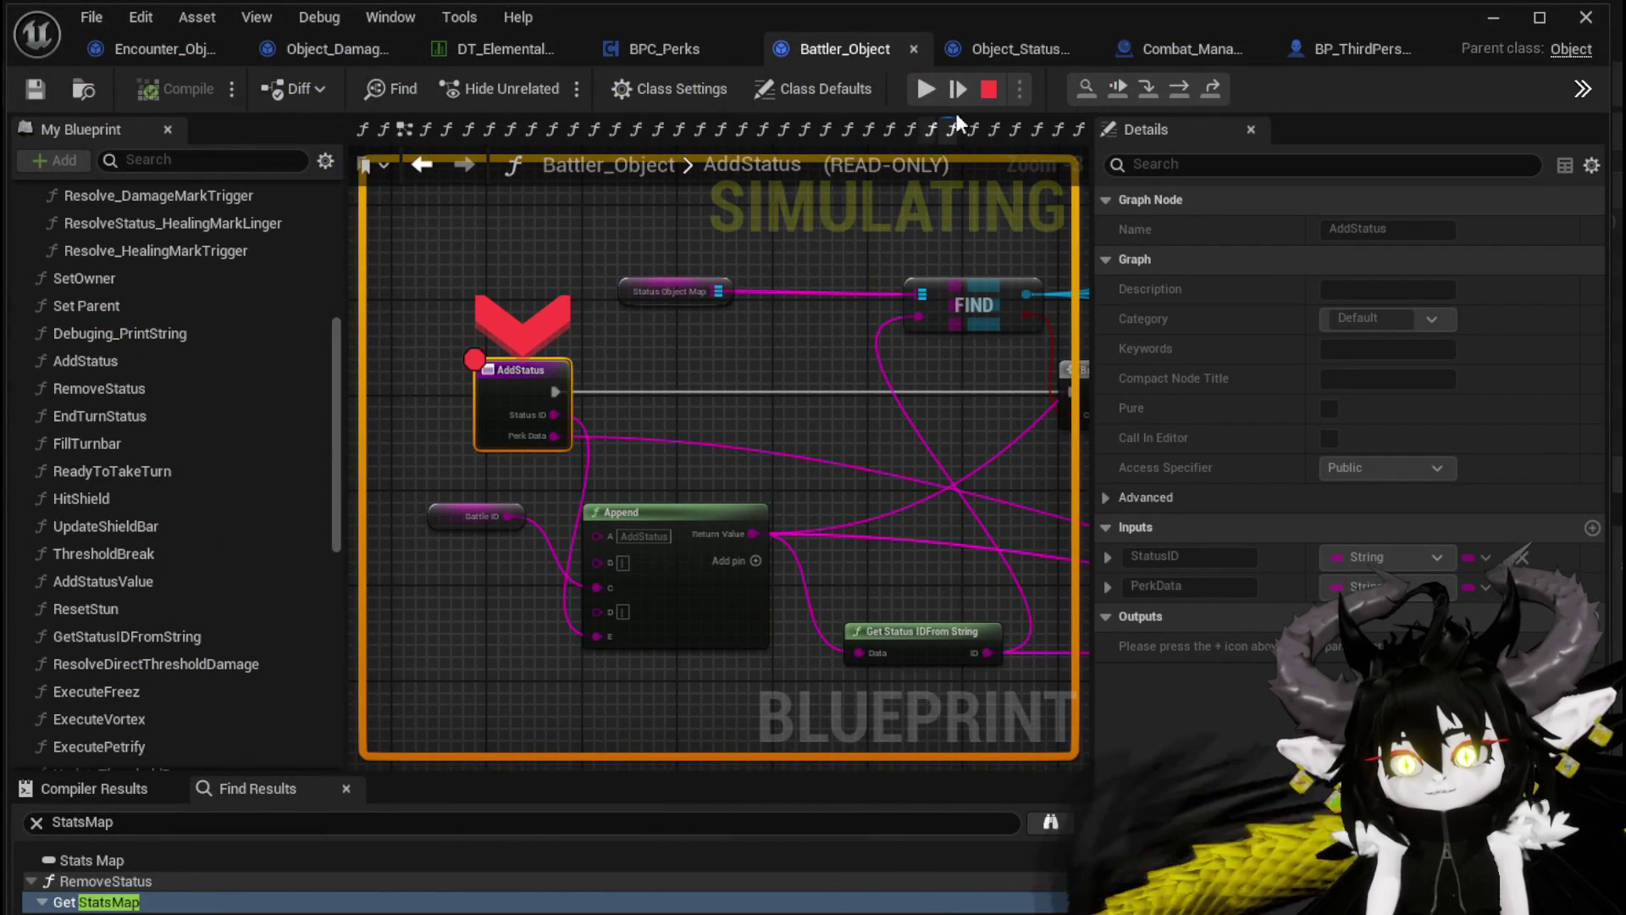
Resume at AddStatus, answer the X/O prompt, play the Movement card, and continue past UpdateStacks
click(921, 91)
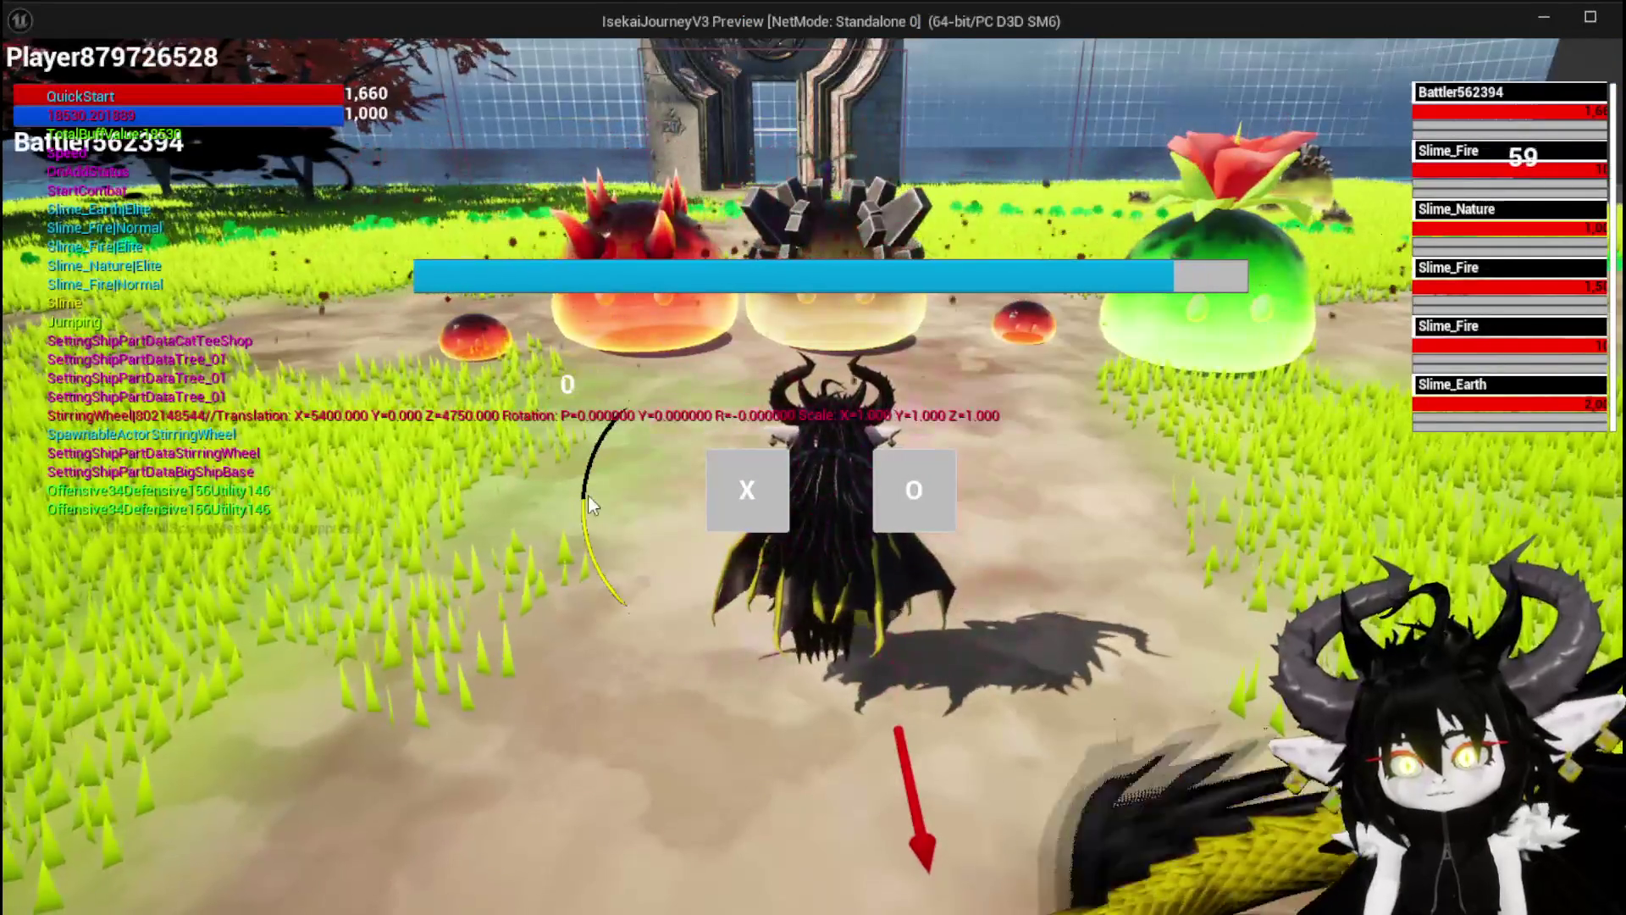
click(729, 478)
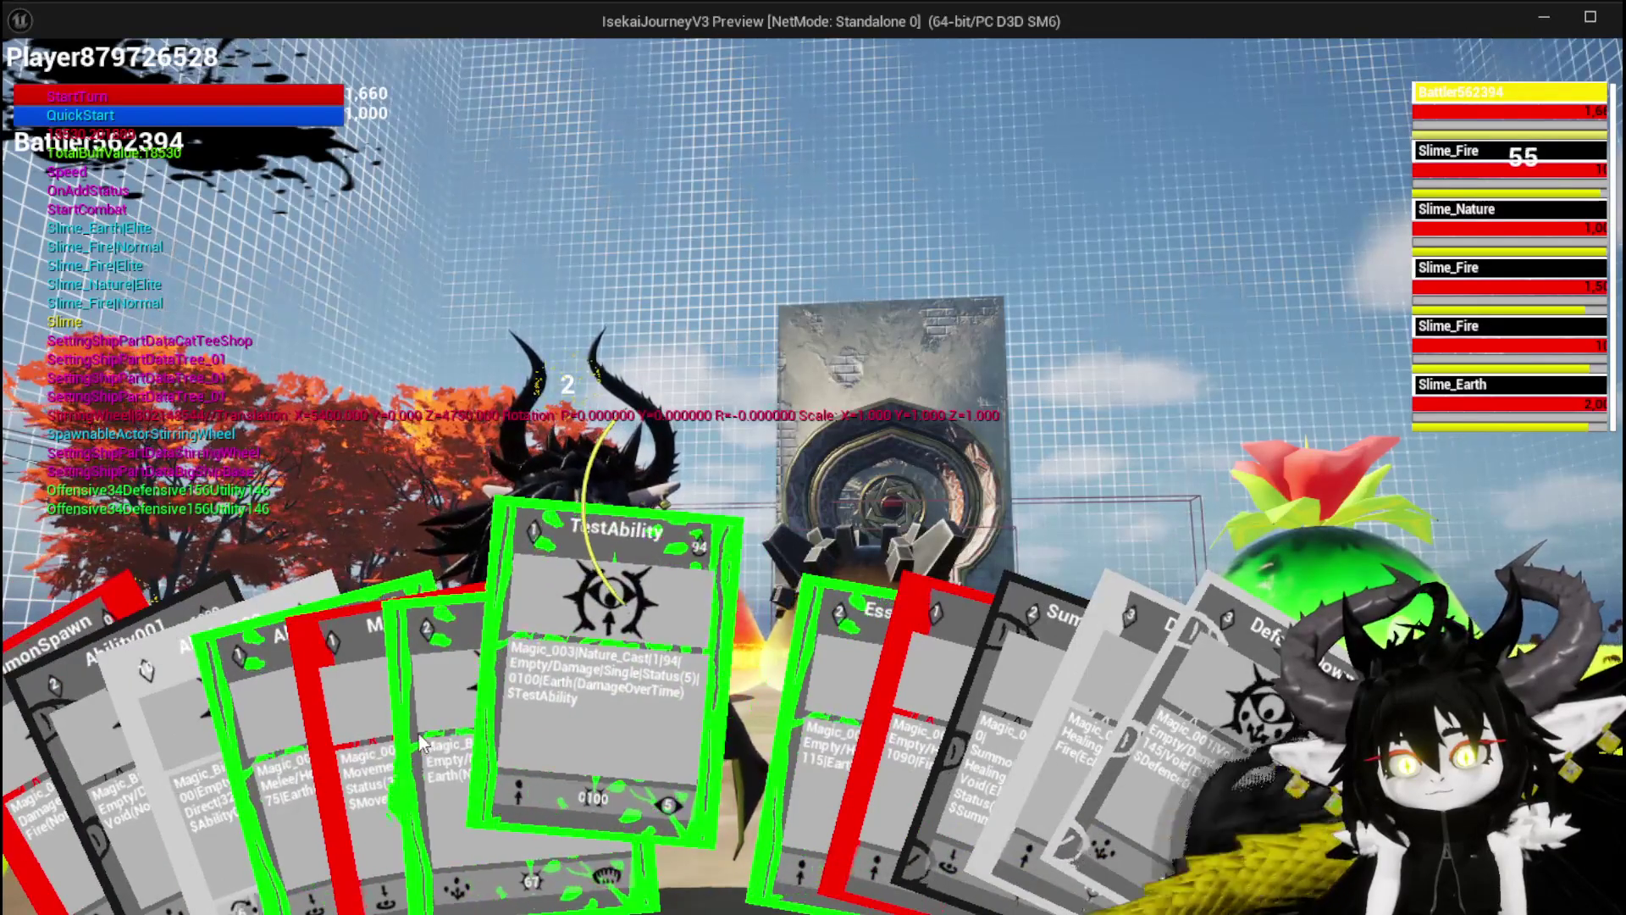
click(427, 732)
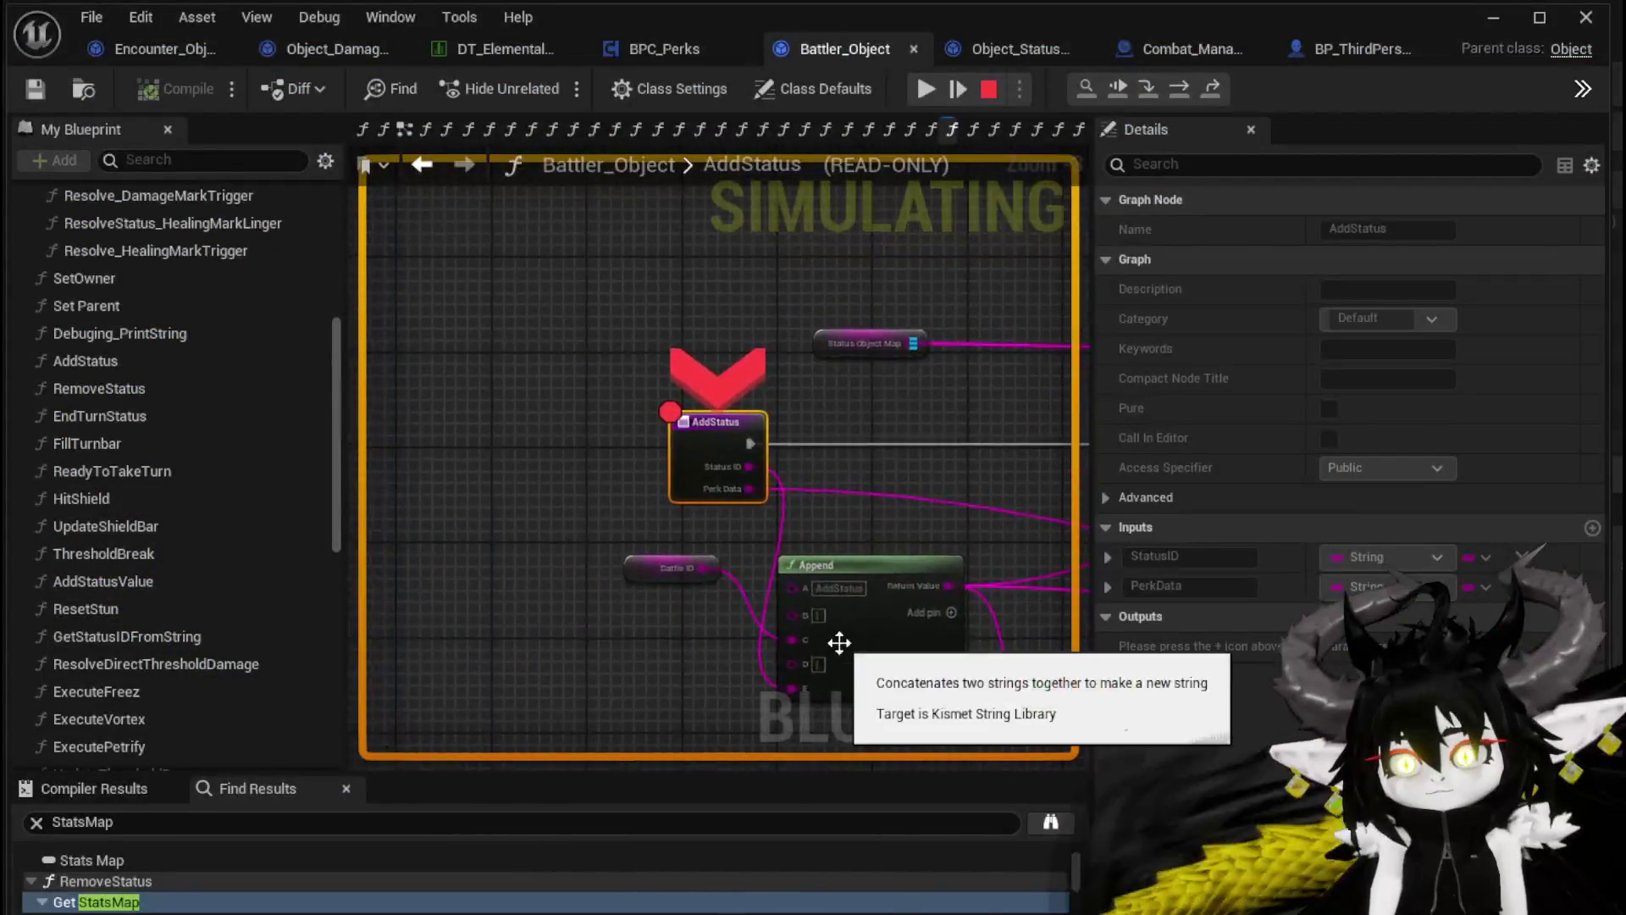
click(927, 88)
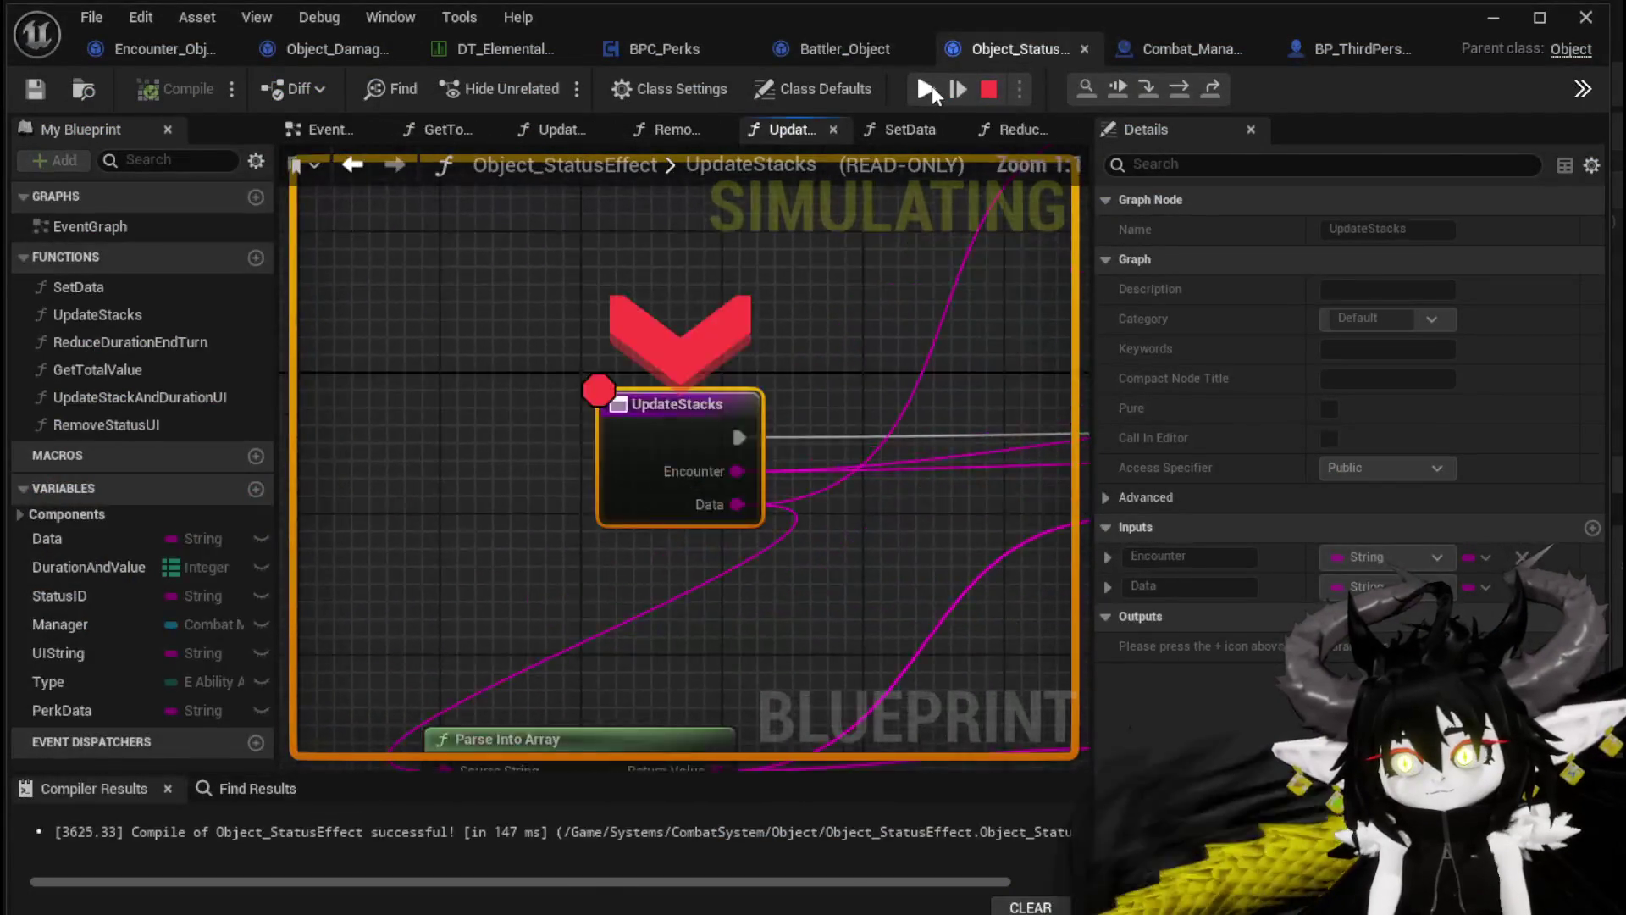
click(927, 88)
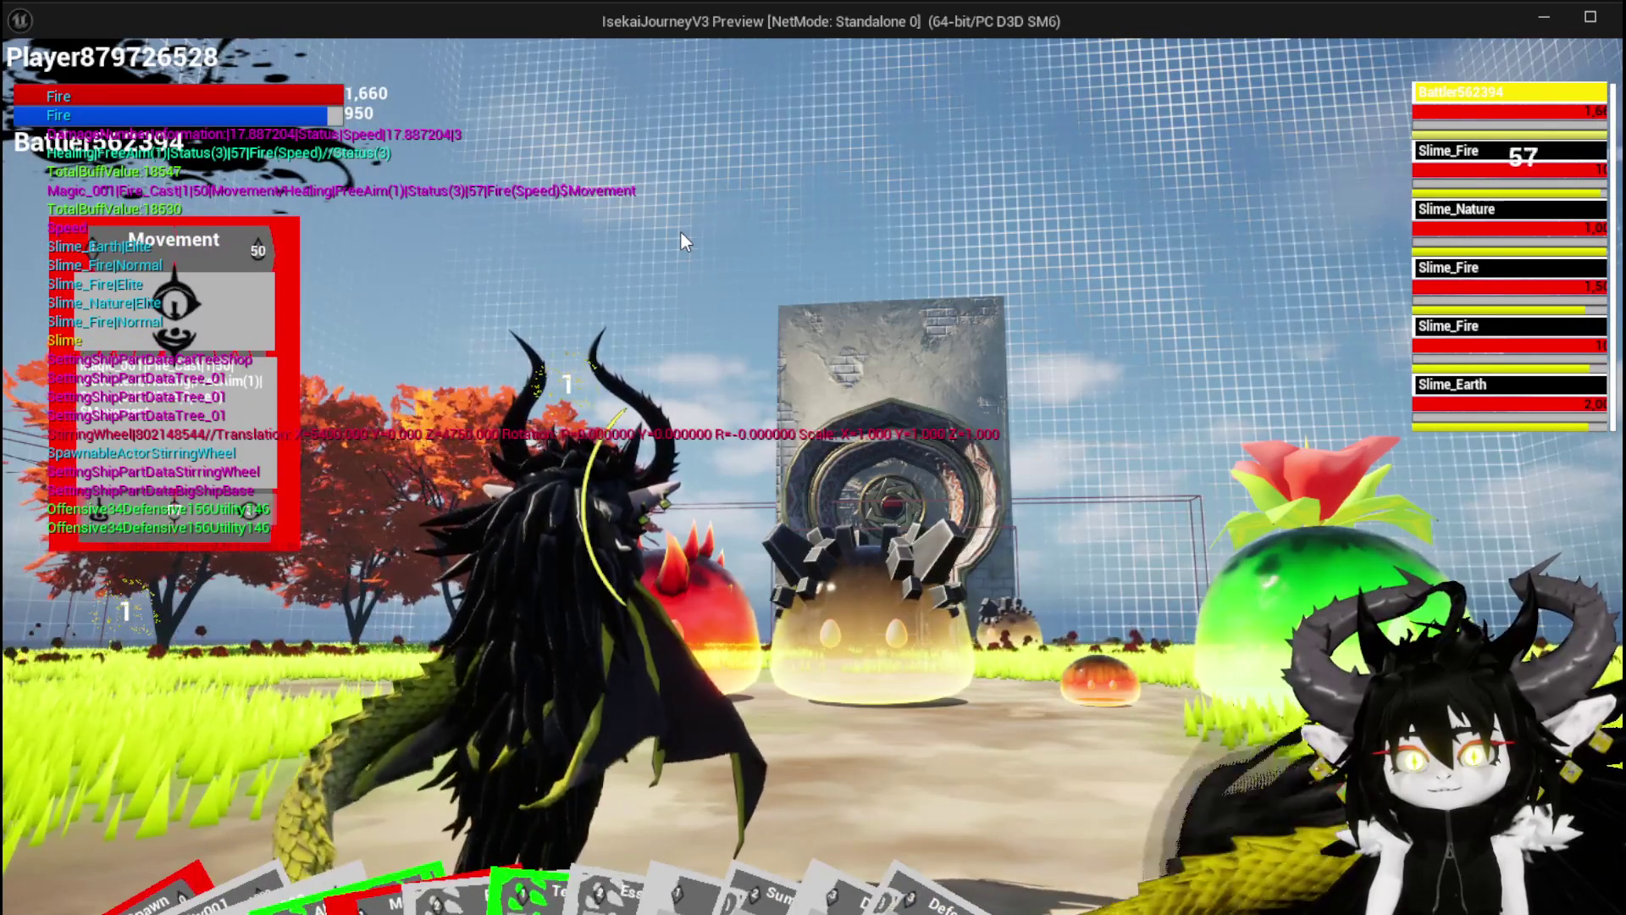
Stop the playtest and set the Print String Duration to 80.0
key(Escape)
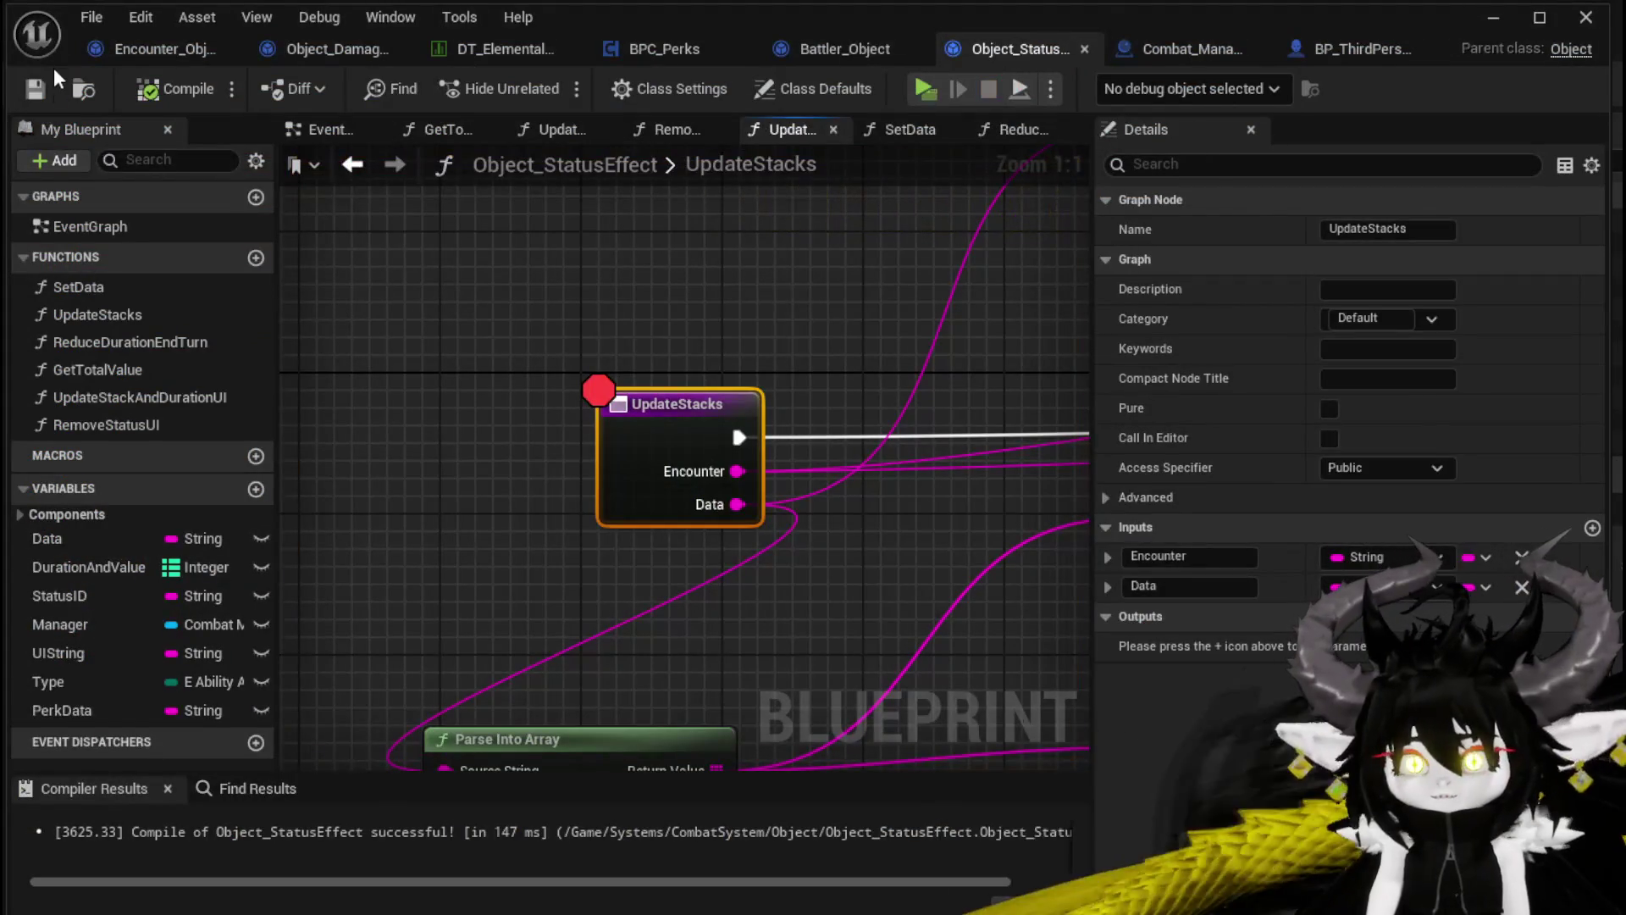
scroll(1004, 300, down, 5)
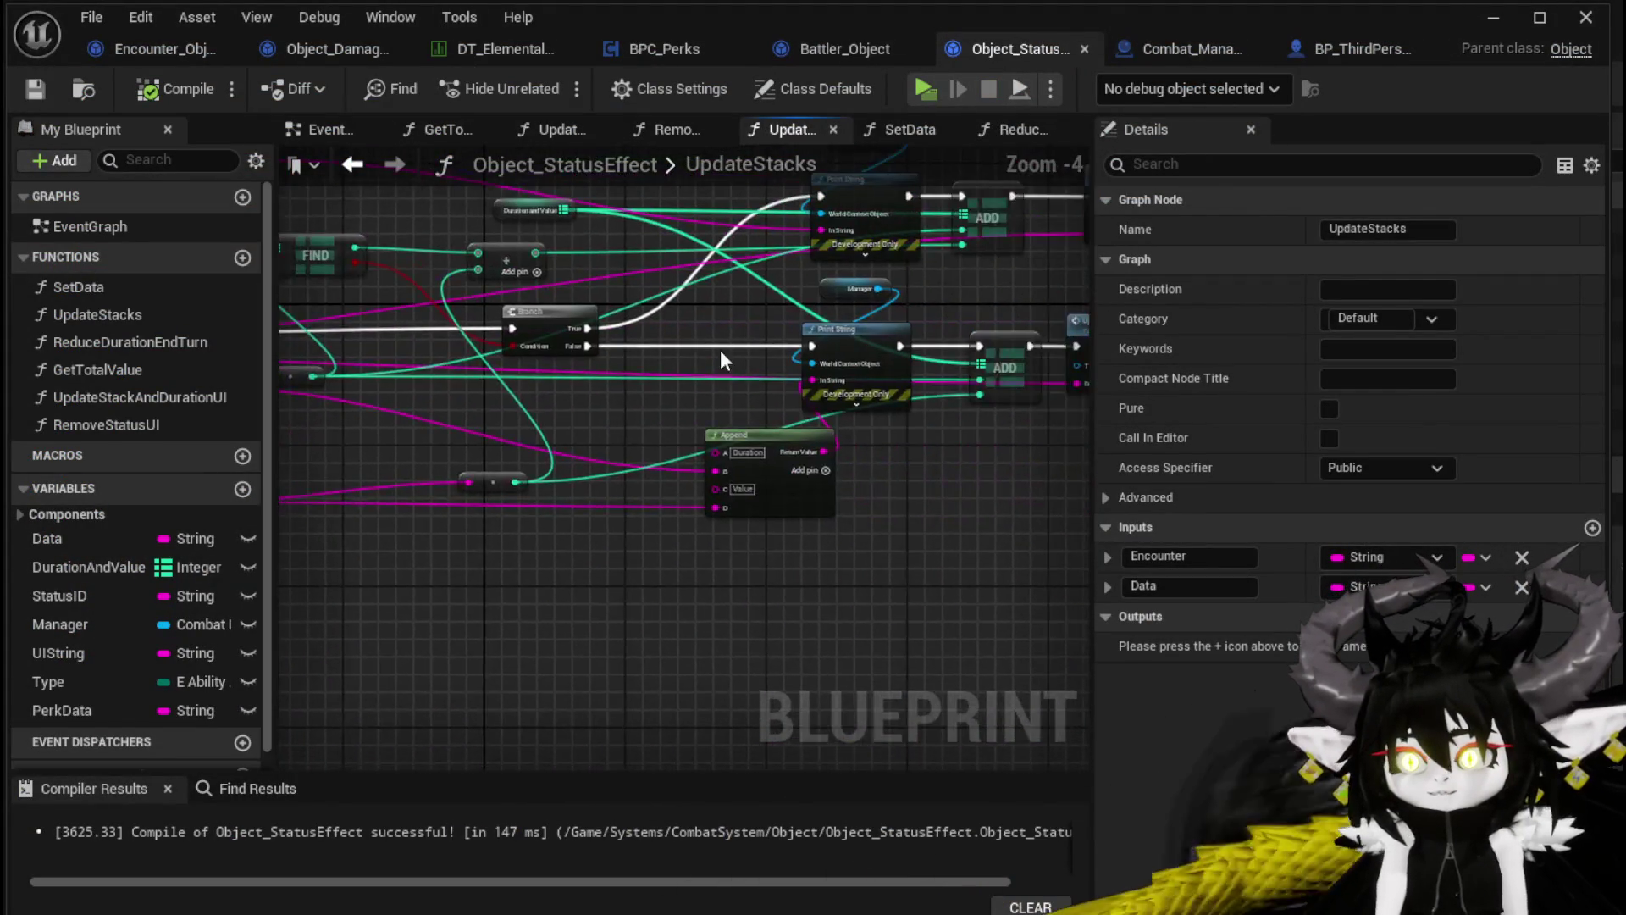
scroll(557, 383, up, 1)
click(606, 407)
scroll(614, 390, up, 4)
click(573, 467)
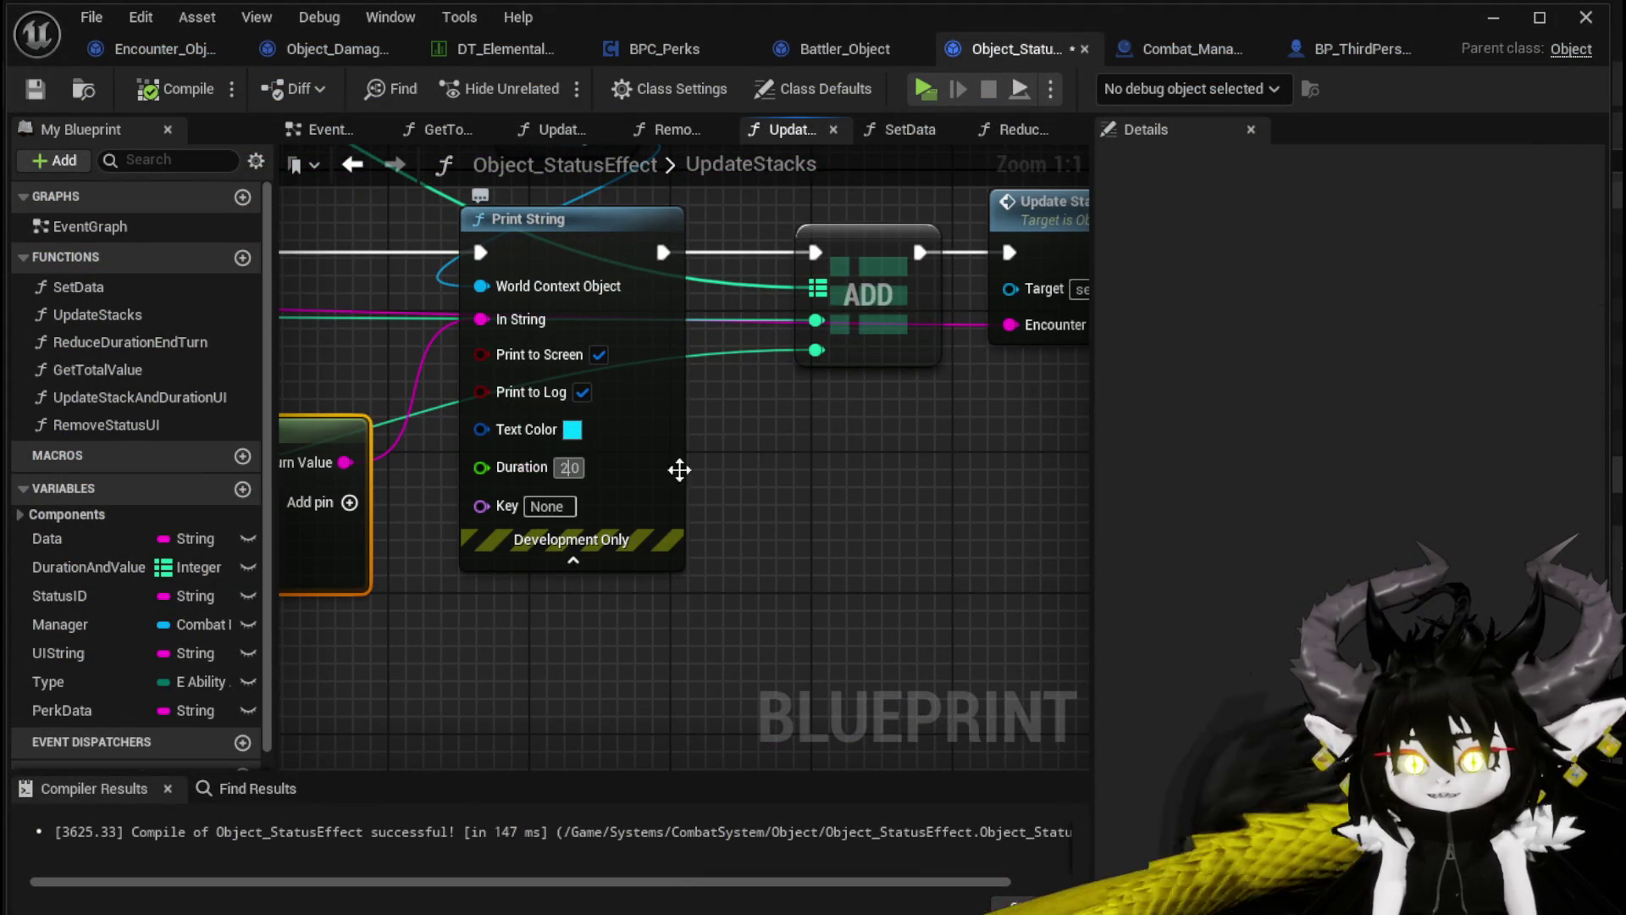
click(568, 467)
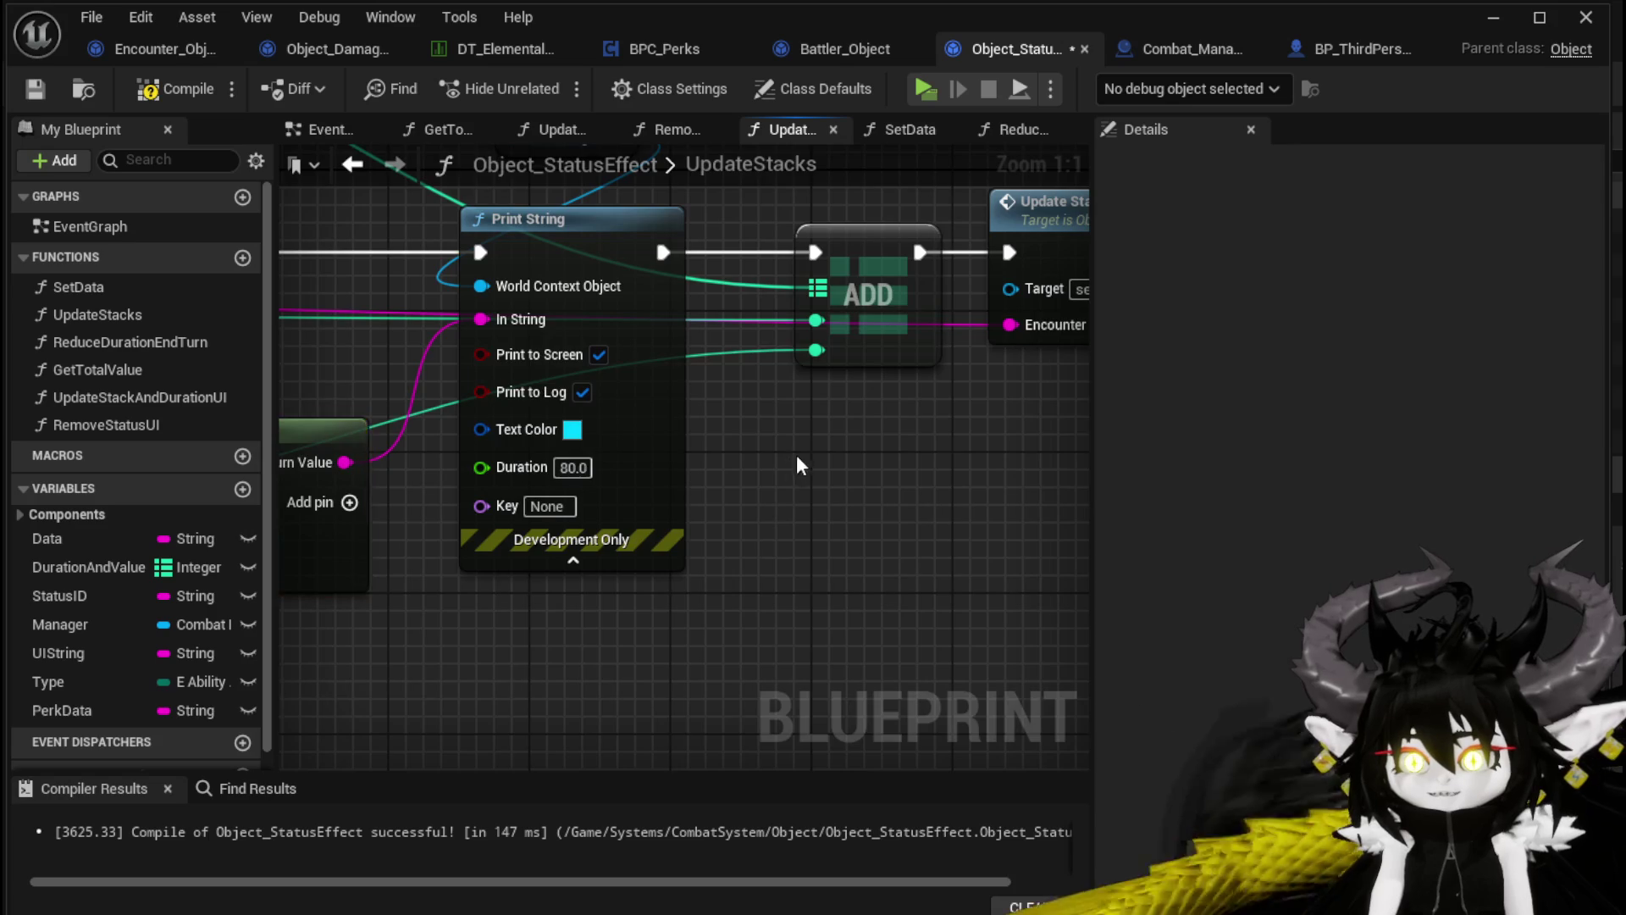
Rearrange the print nodes, compile Object_StatusEffect and return to the level
scroll(799, 466, down, 4)
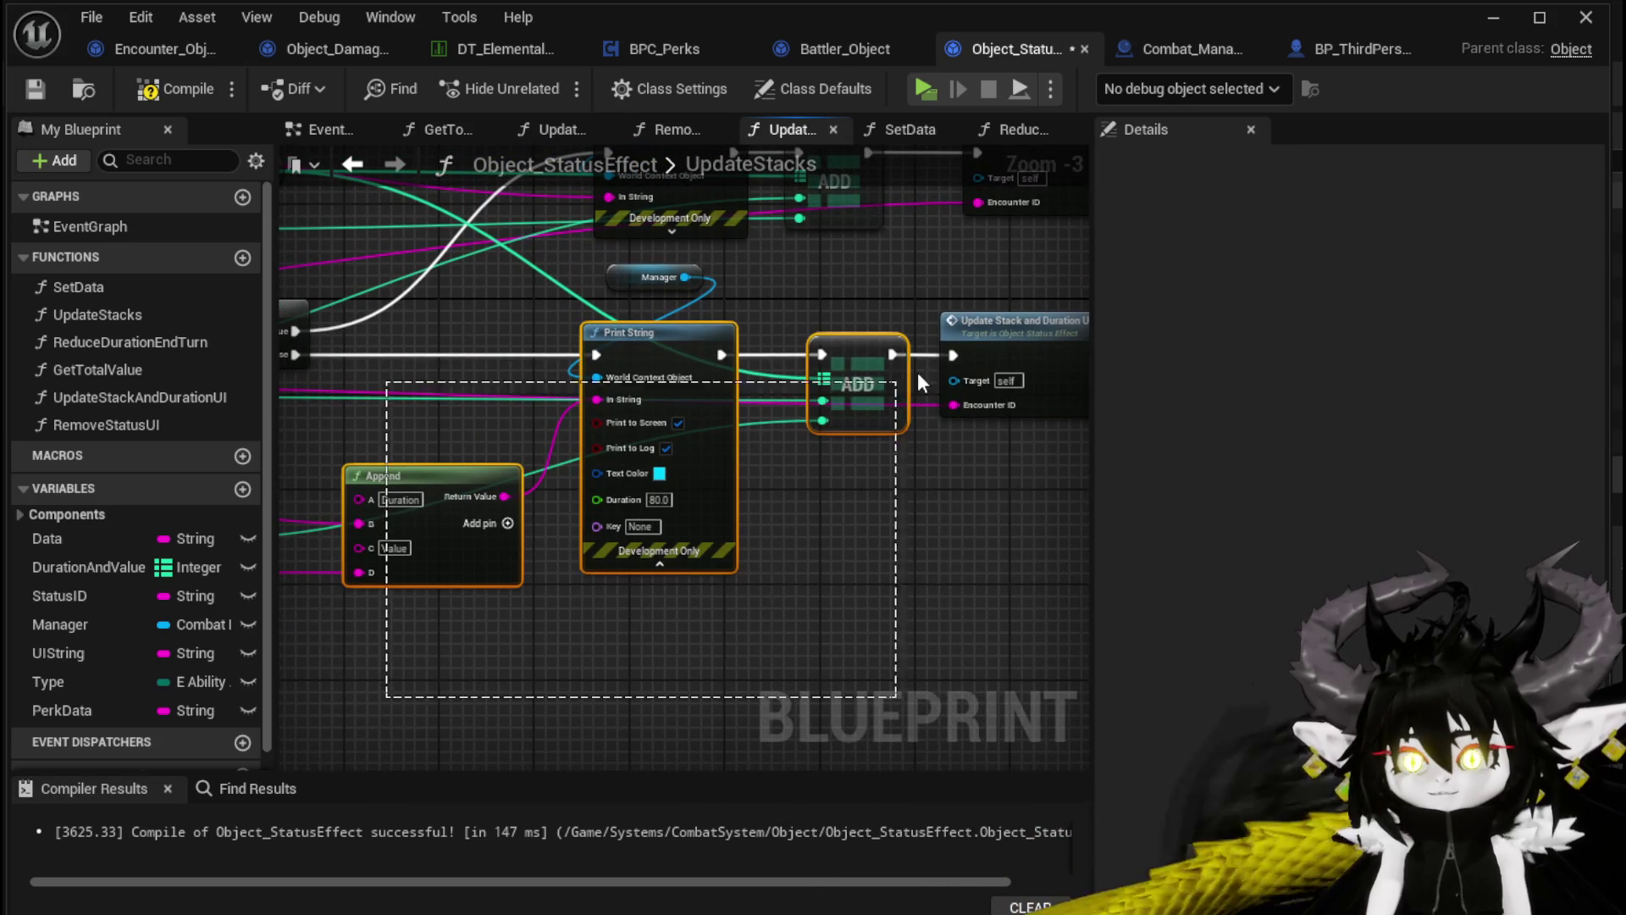
drag(877, 398, 914, 505)
click(613, 281)
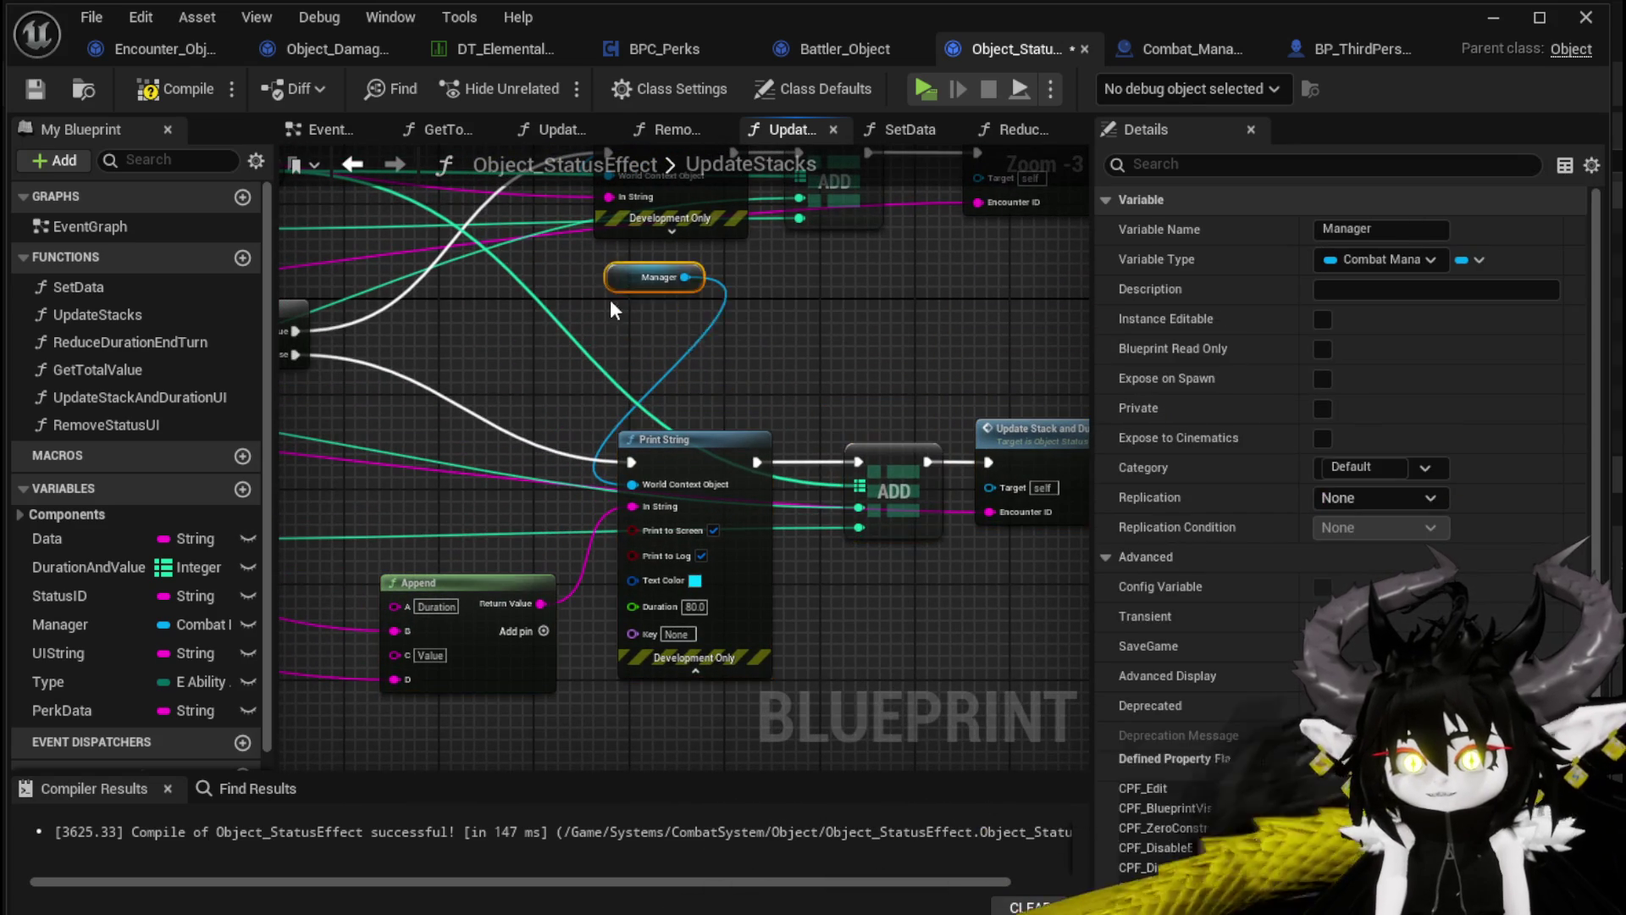
drag(521, 408, 537, 532)
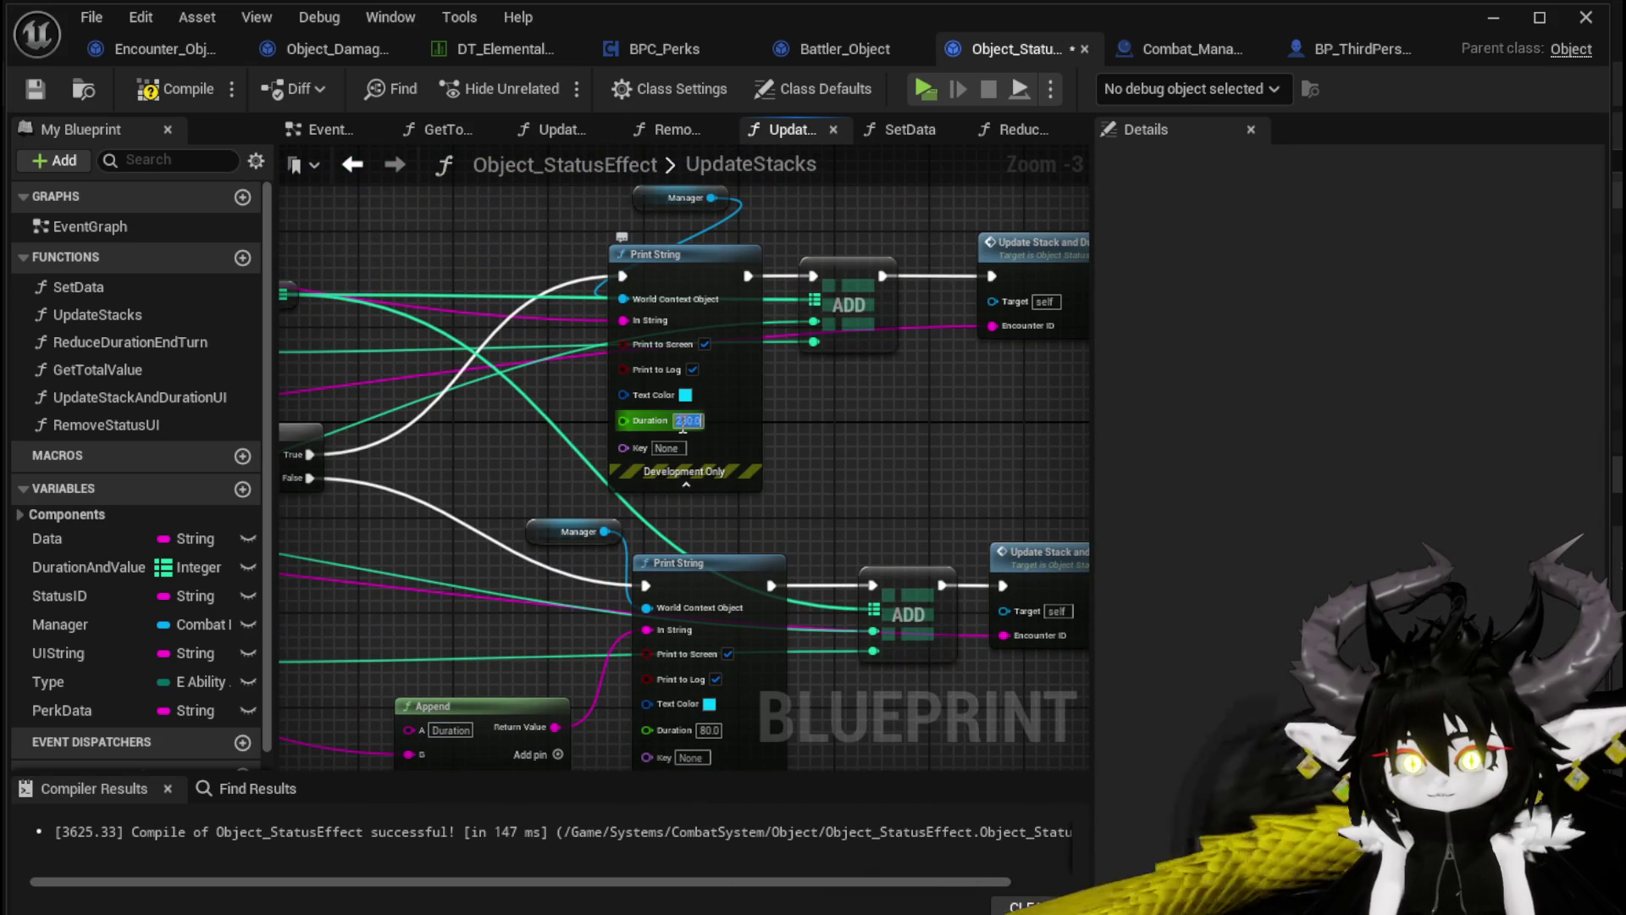
mouse_move(915, 424)
mouse_down()
mouse_move(849, 225)
mouse_move(1021, 273)
mouse_up()
click(161, 89)
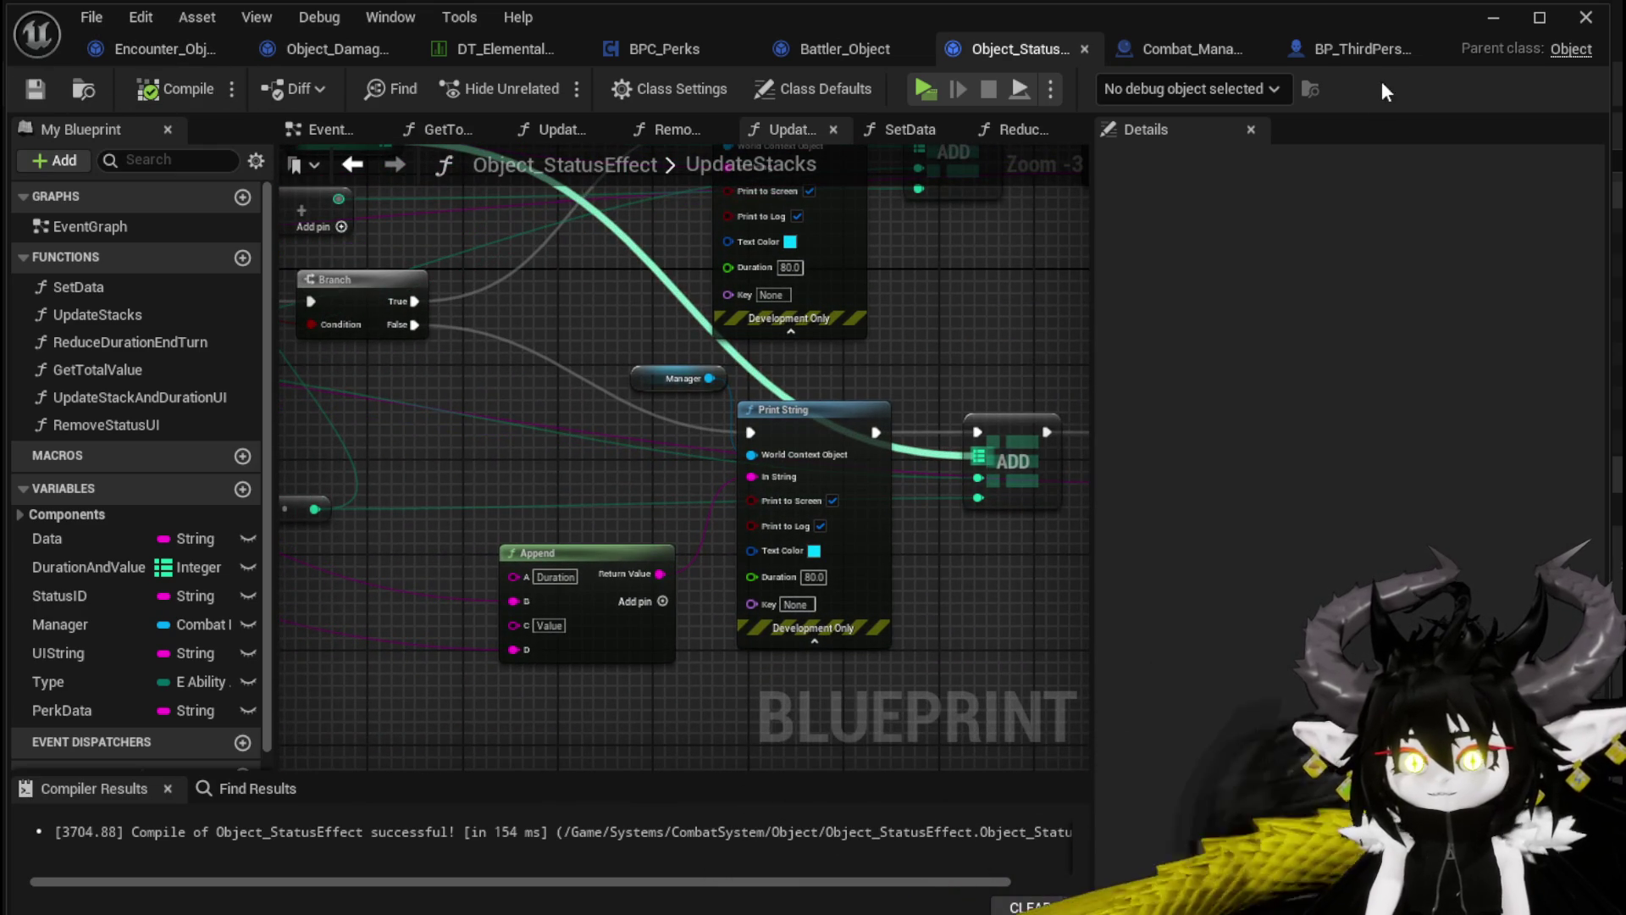
click(1492, 18)
Start a new playtest, engage the red slime, answer the X/O prompt and play the Movement card
click(539, 81)
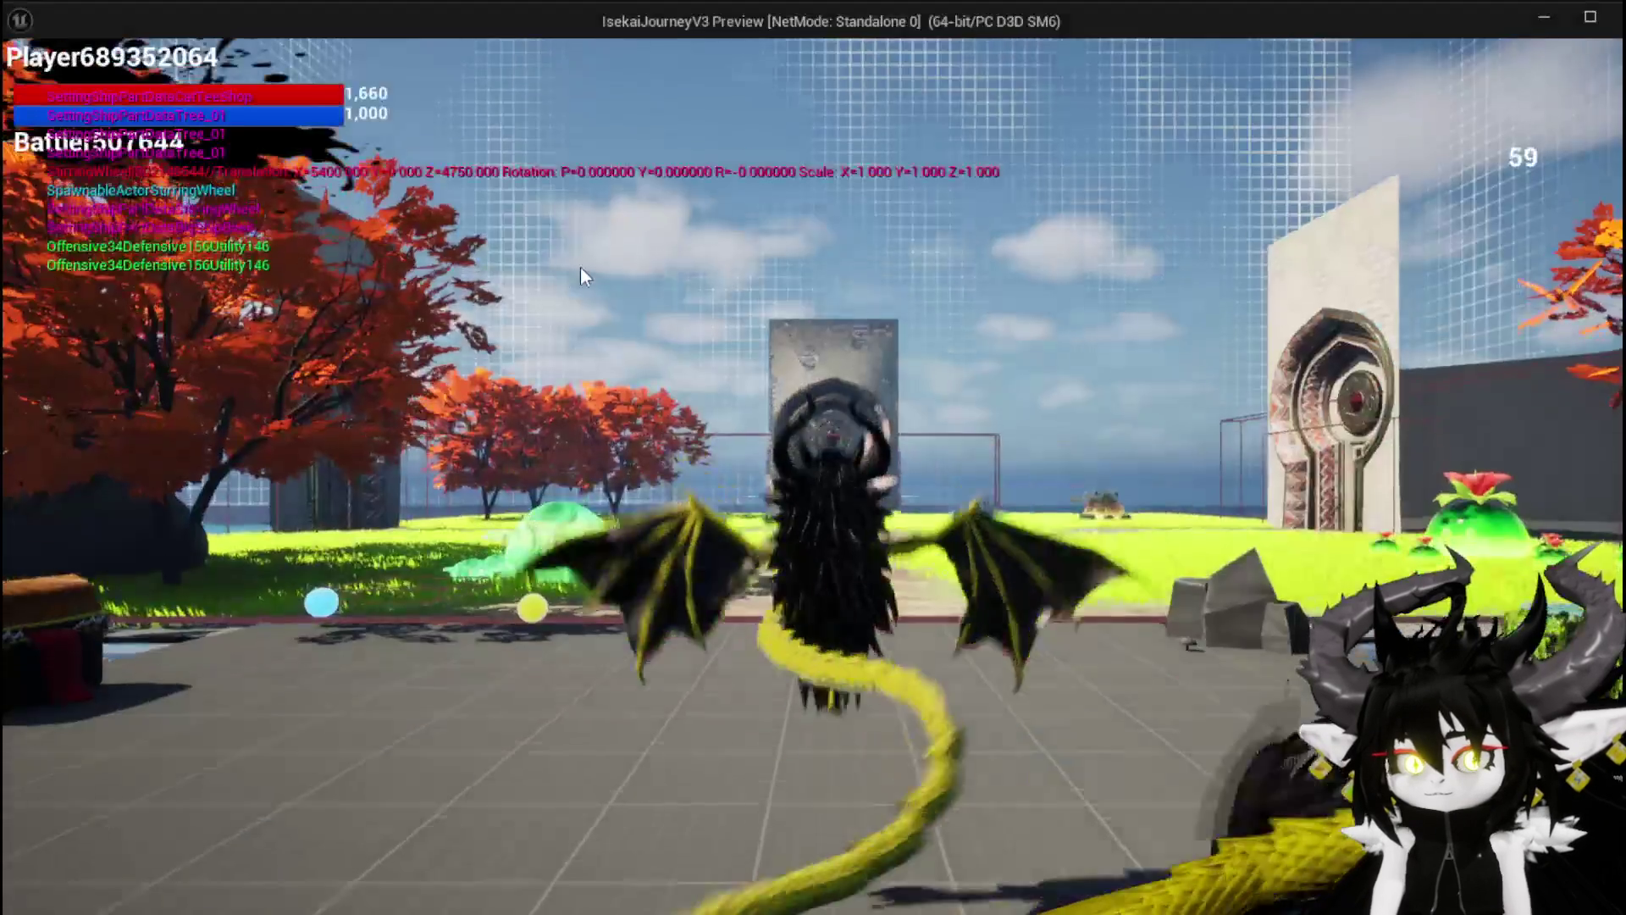
key(w)
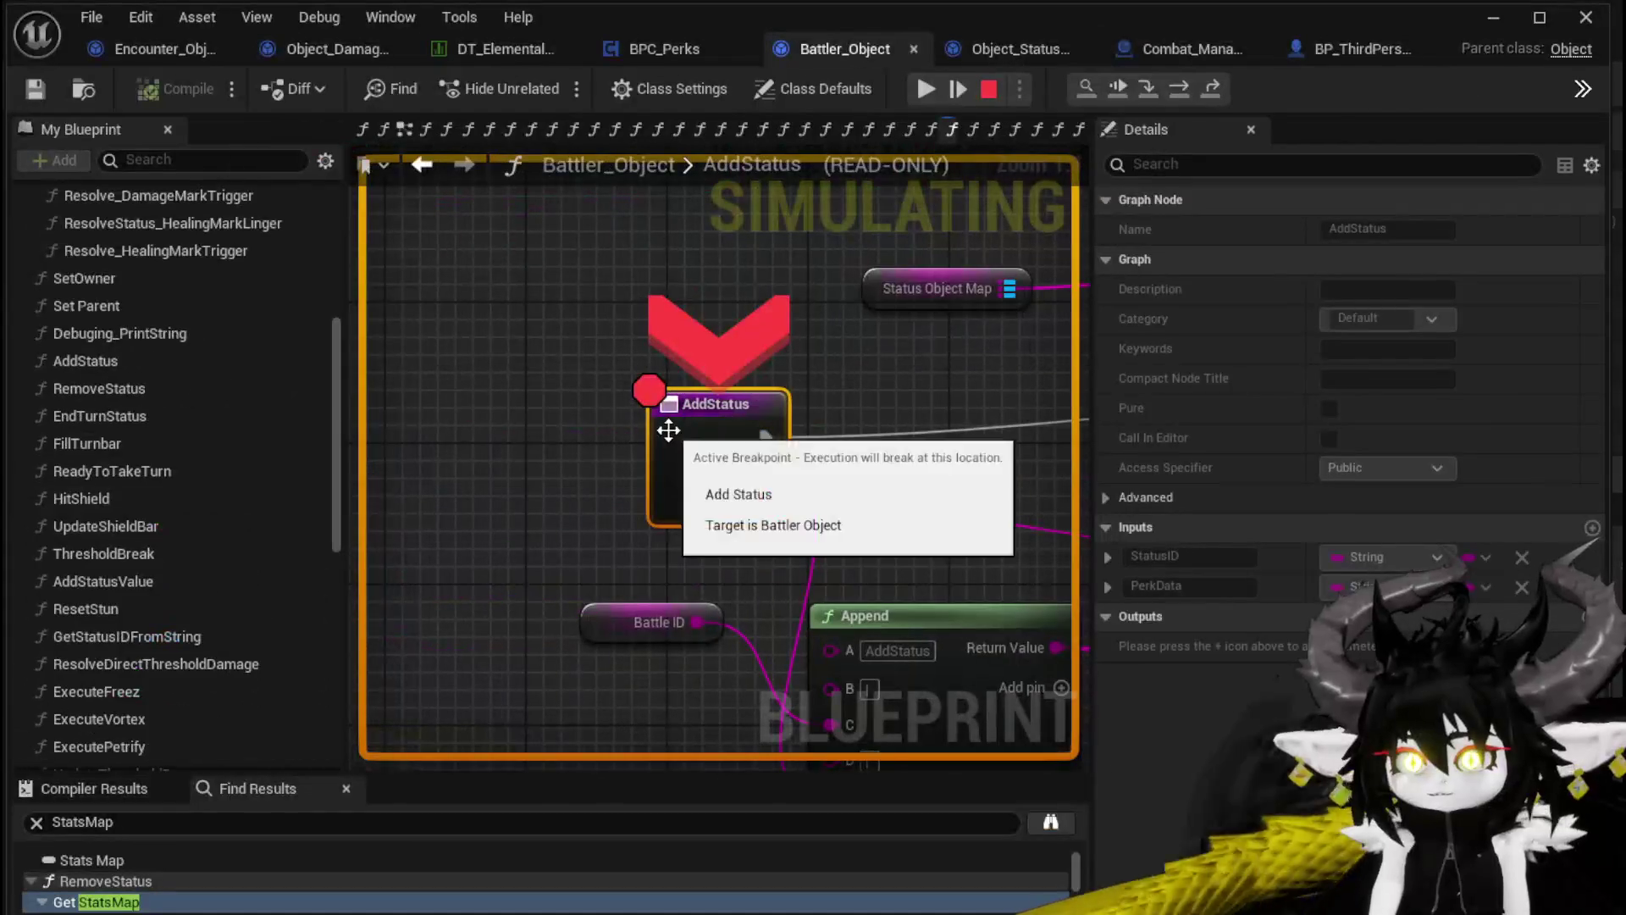
click(929, 84)
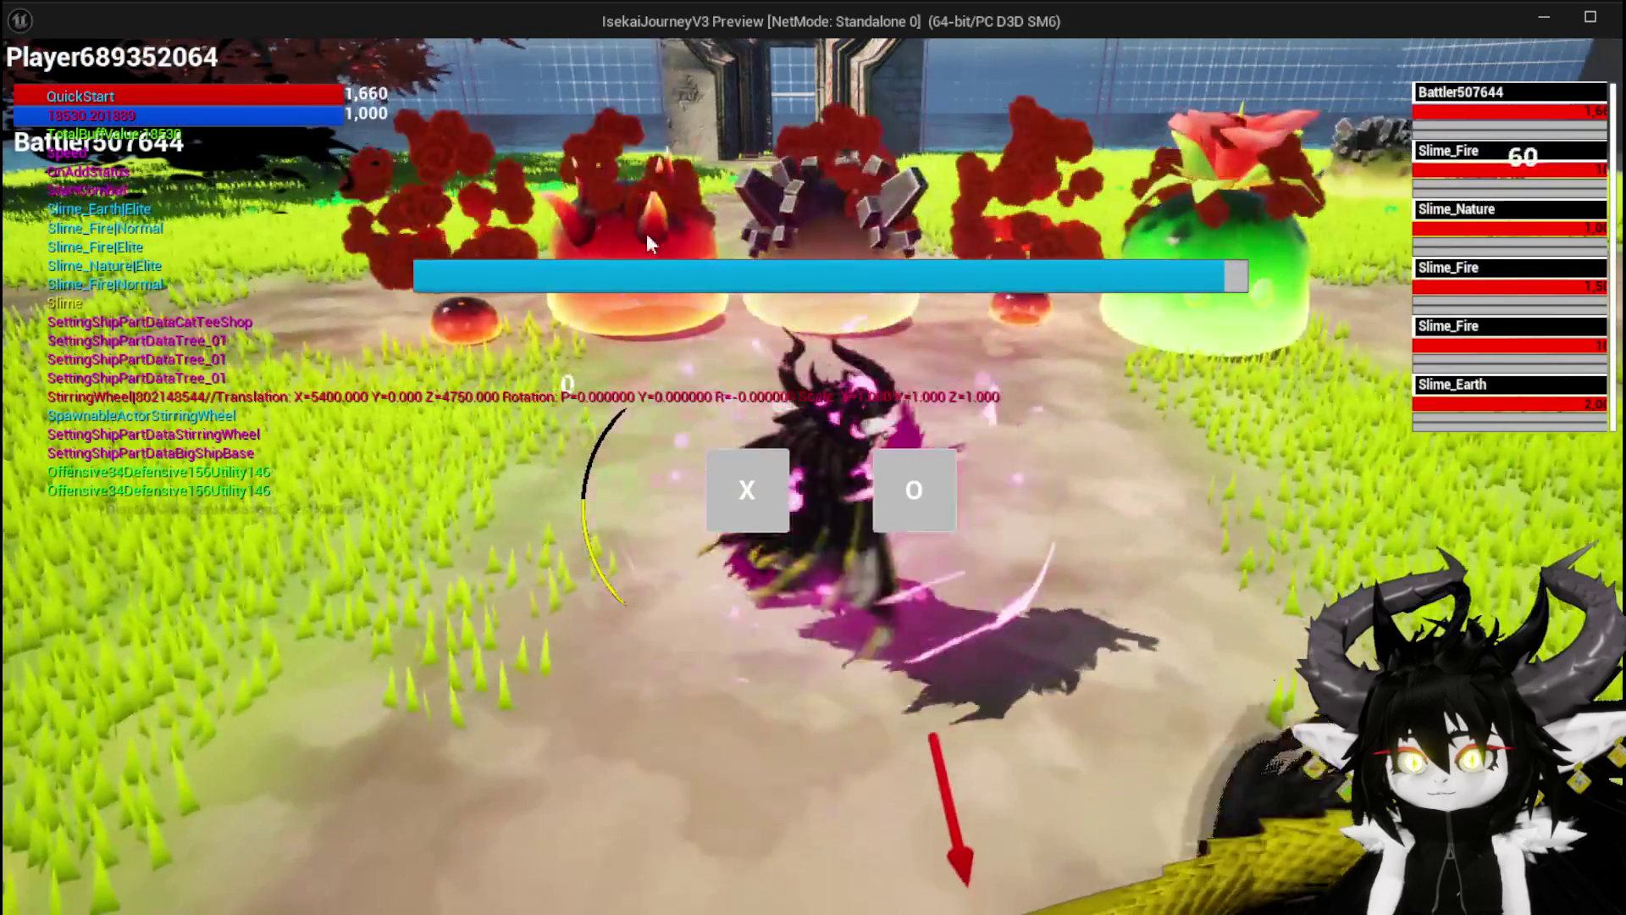
click(743, 520)
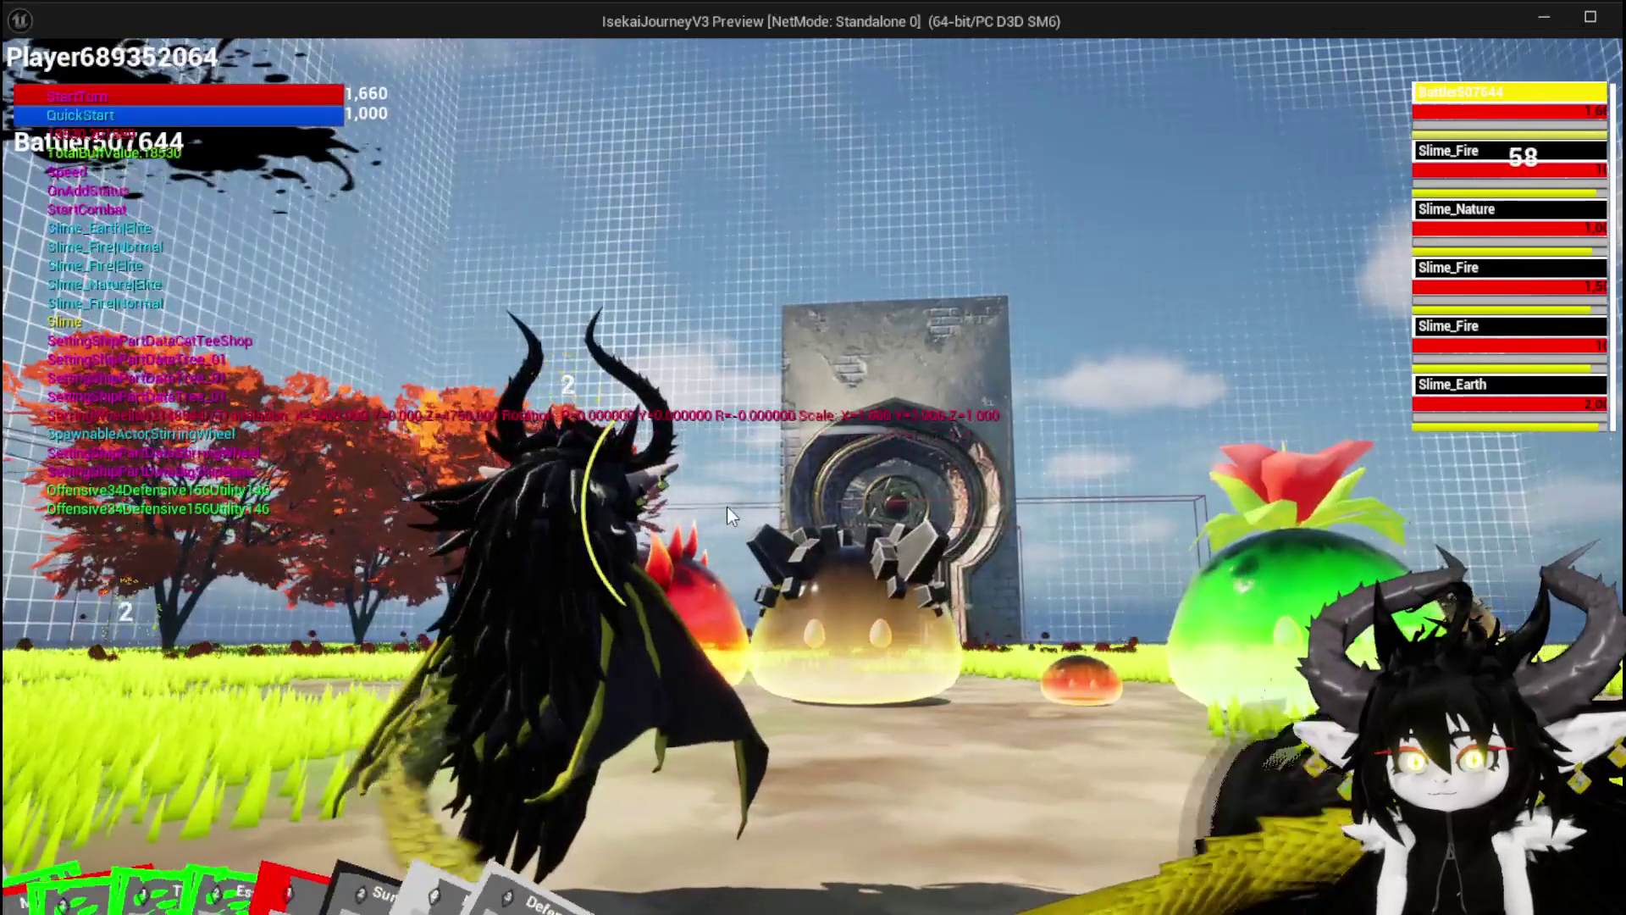
click(420, 769)
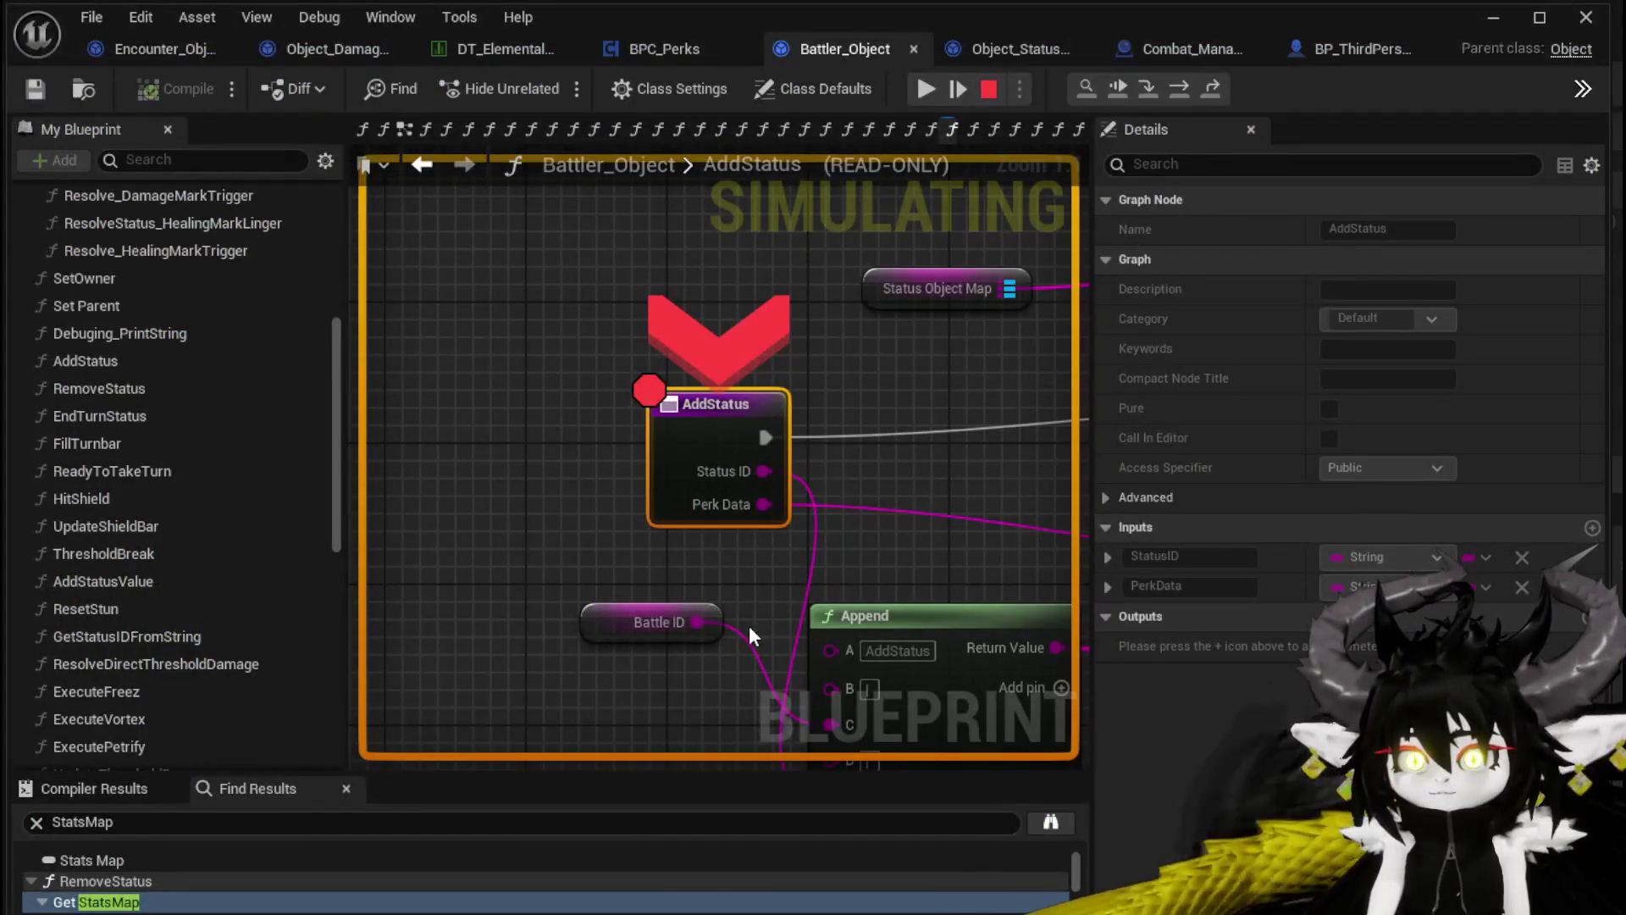
Resume past the AddStatus and UpdateStacks breakpoints, then stop the session
click(929, 83)
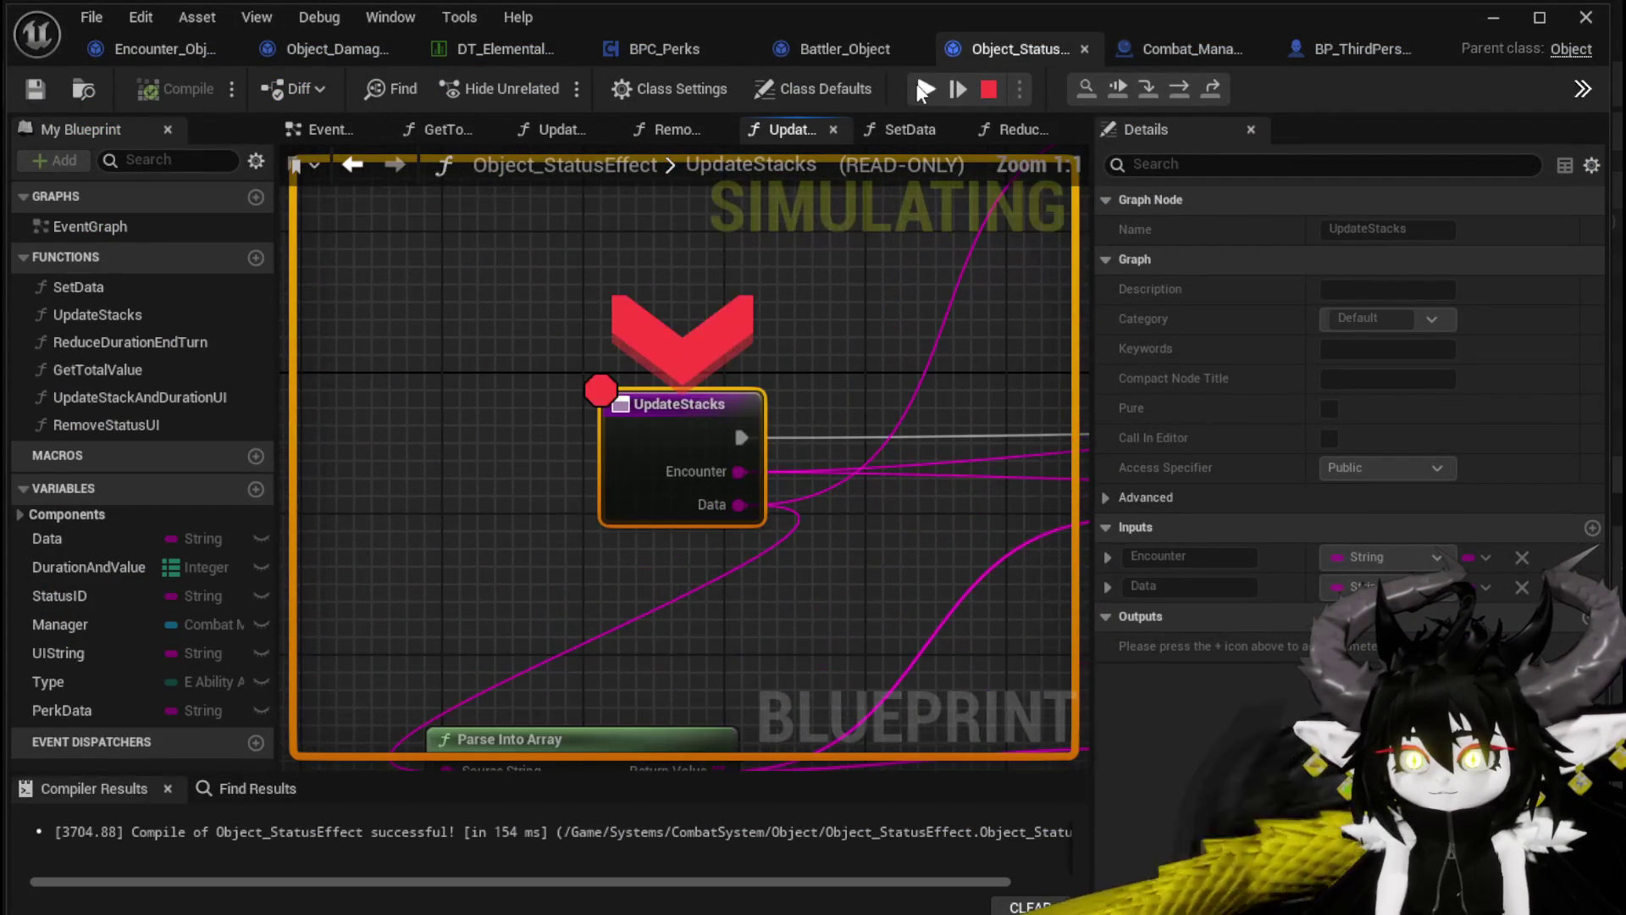
click(925, 89)
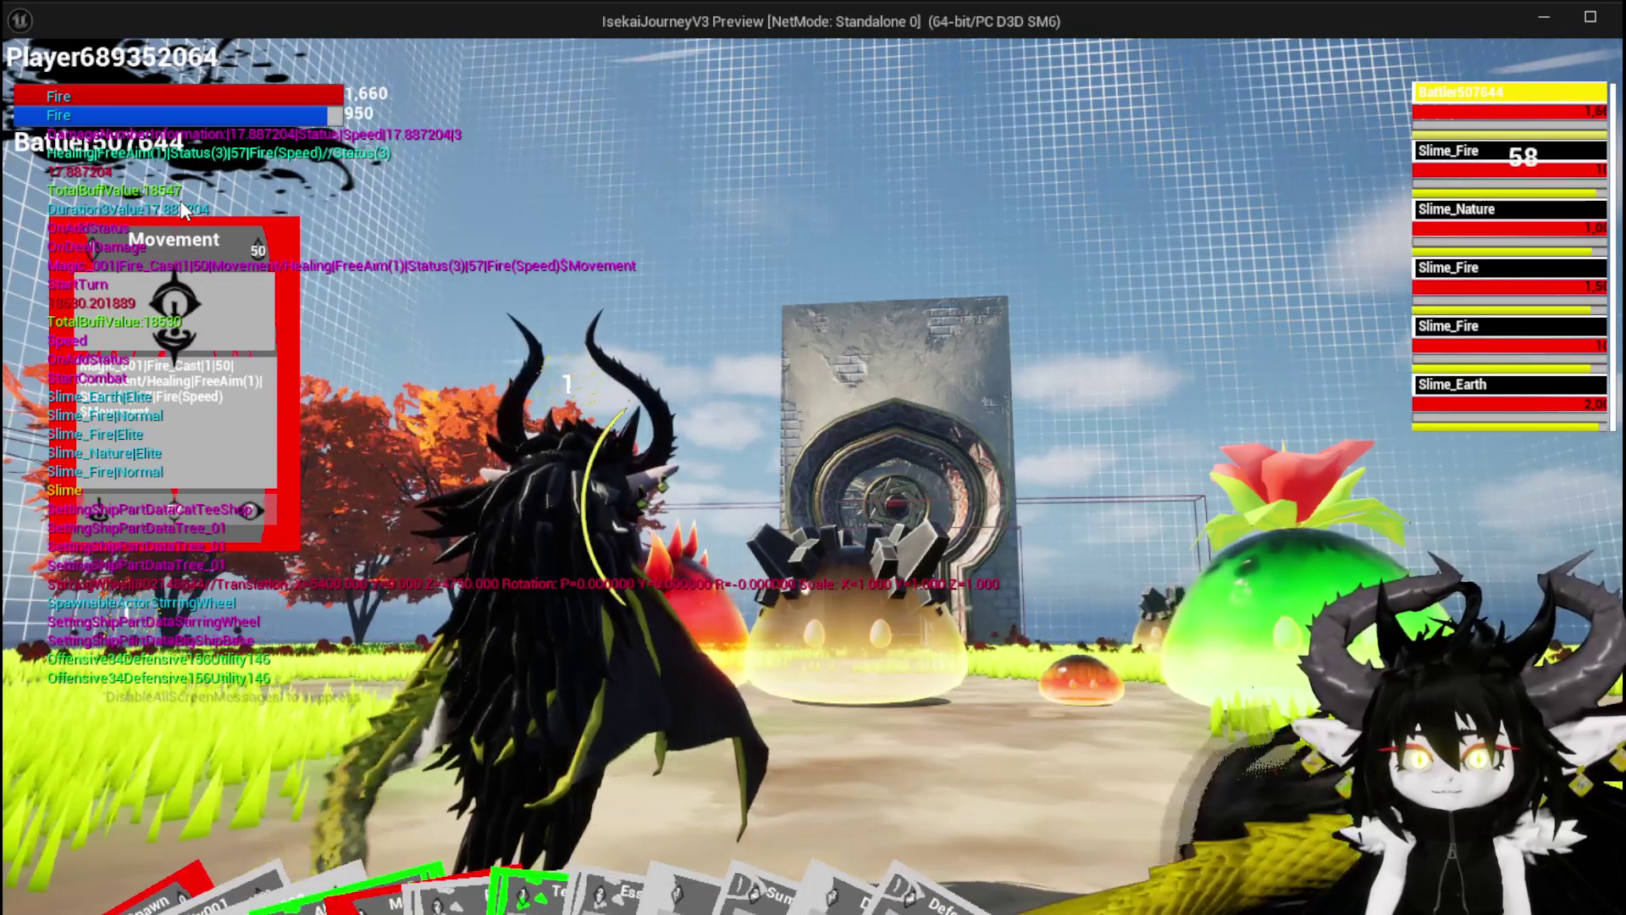
key(Escape)
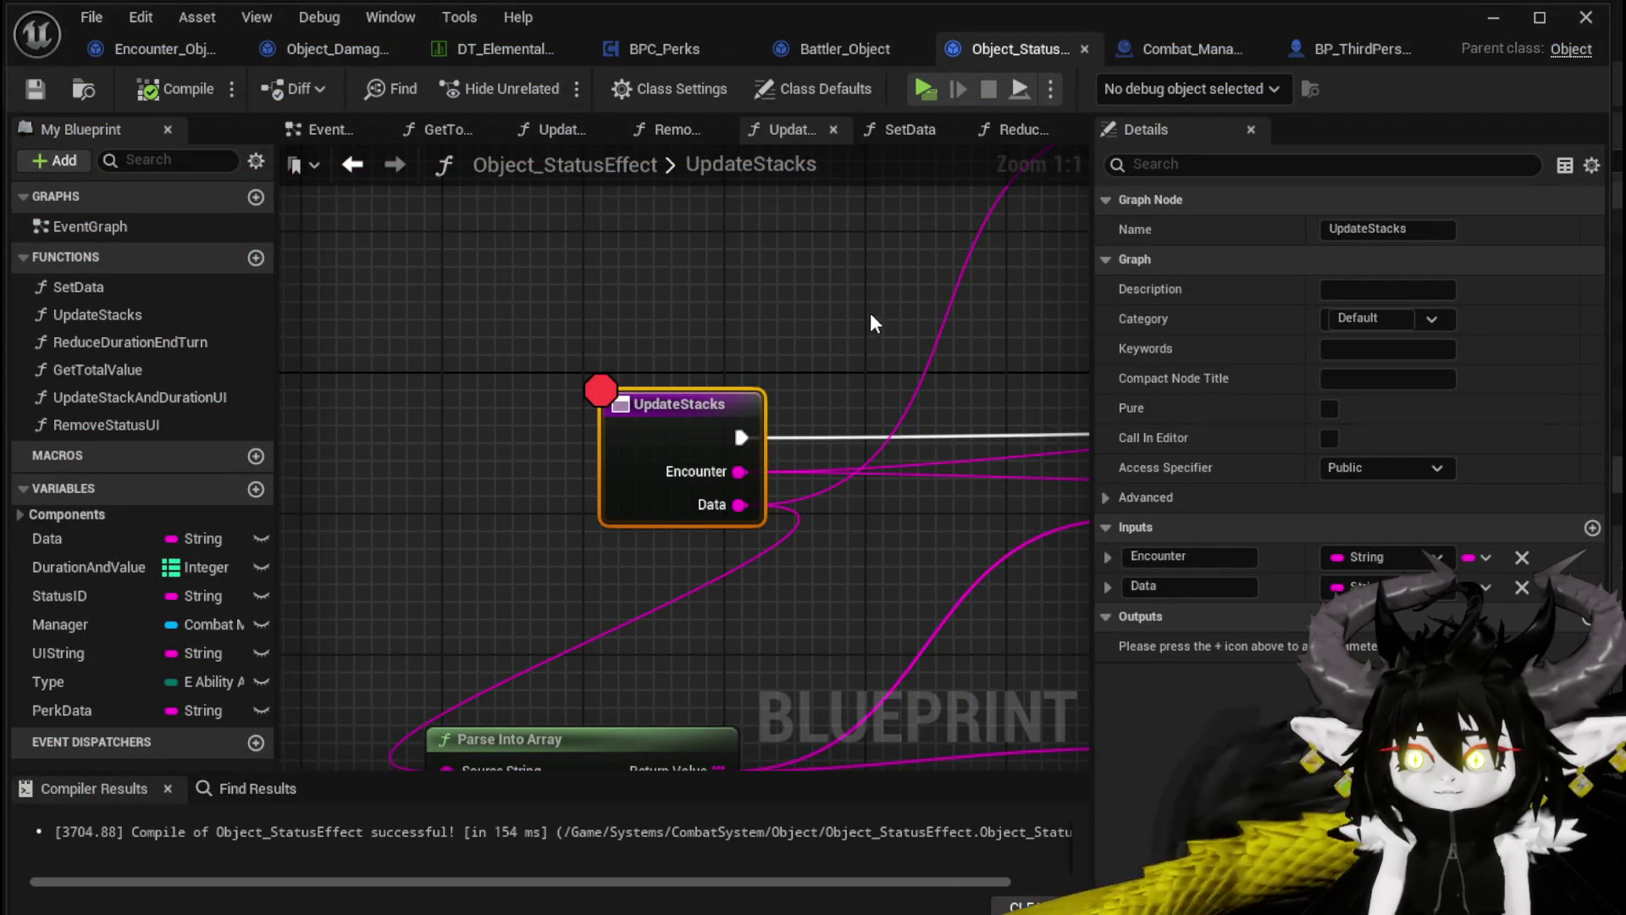
Open Battler_Object's EndTurnStatus function graph
scroll(871, 313, down, 3)
drag(850, 312, 695, 319)
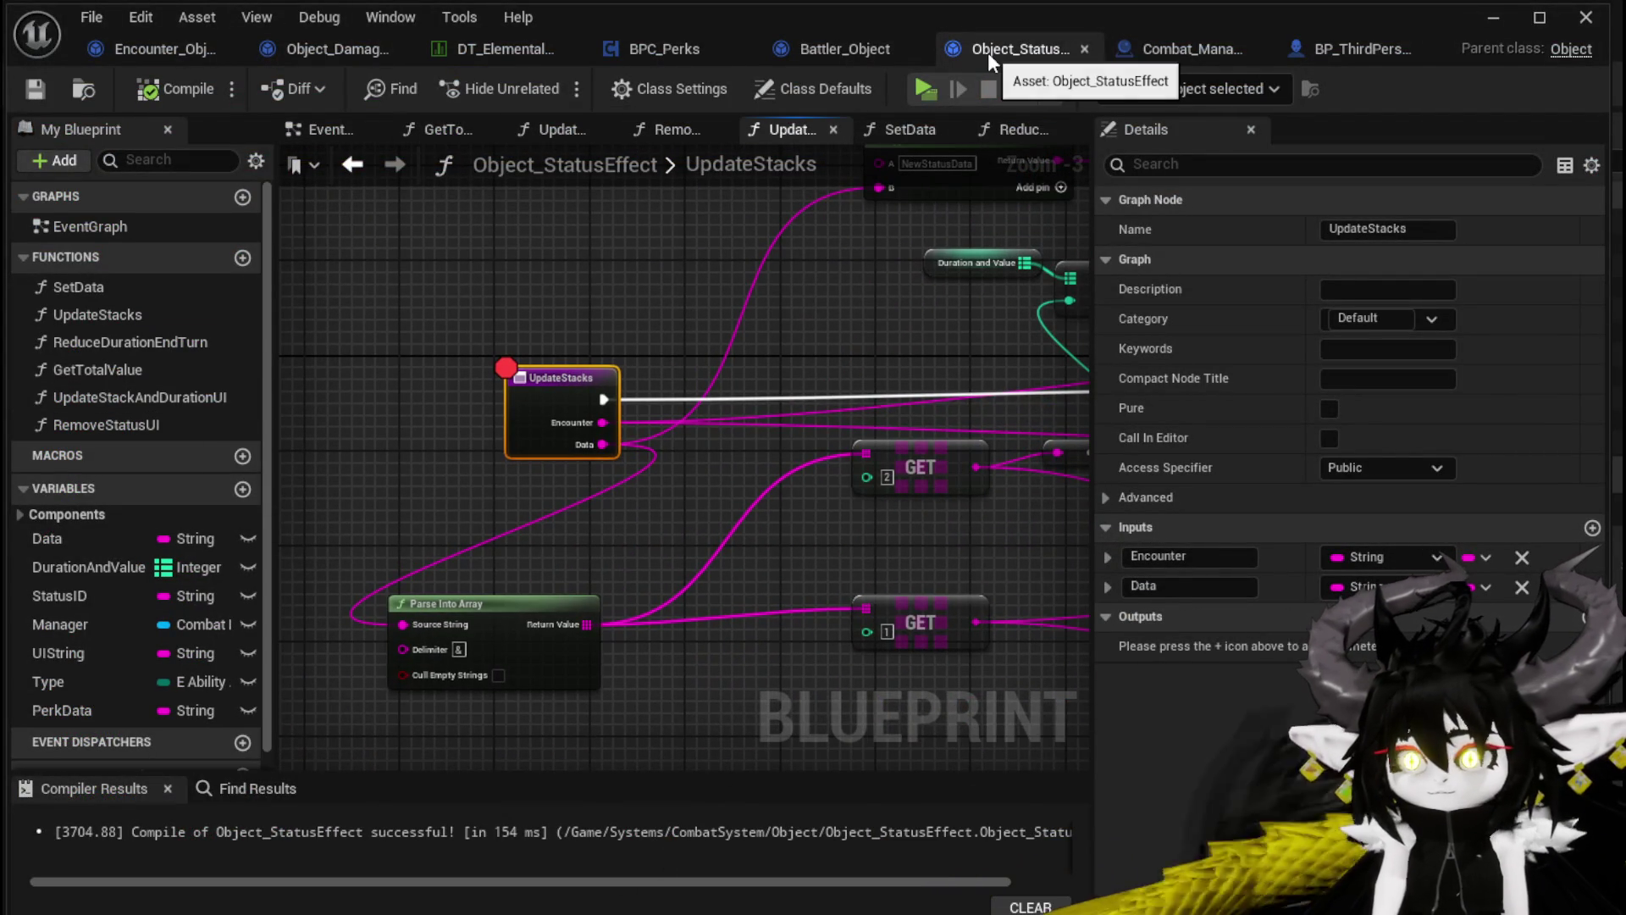
click(815, 47)
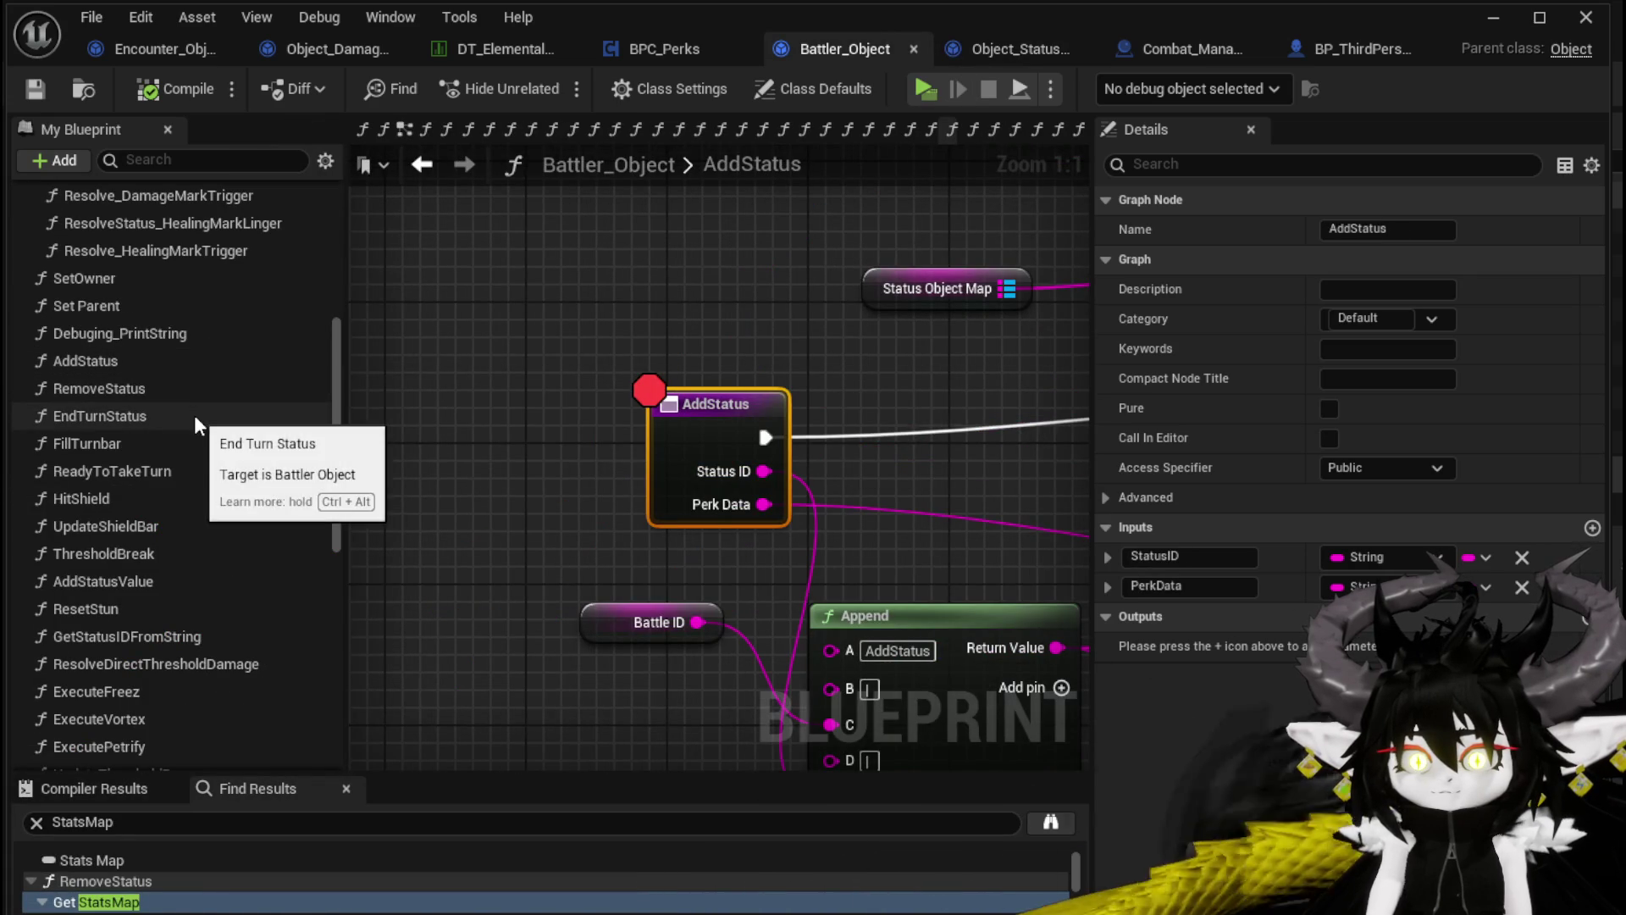
double_click(194, 415)
scroll(779, 313, up, 3)
scroll(698, 326, down, 1)
mouse_move(698, 326)
mouse_down()
mouse_move(164, 326)
mouse_move(740, 326)
mouse_up()
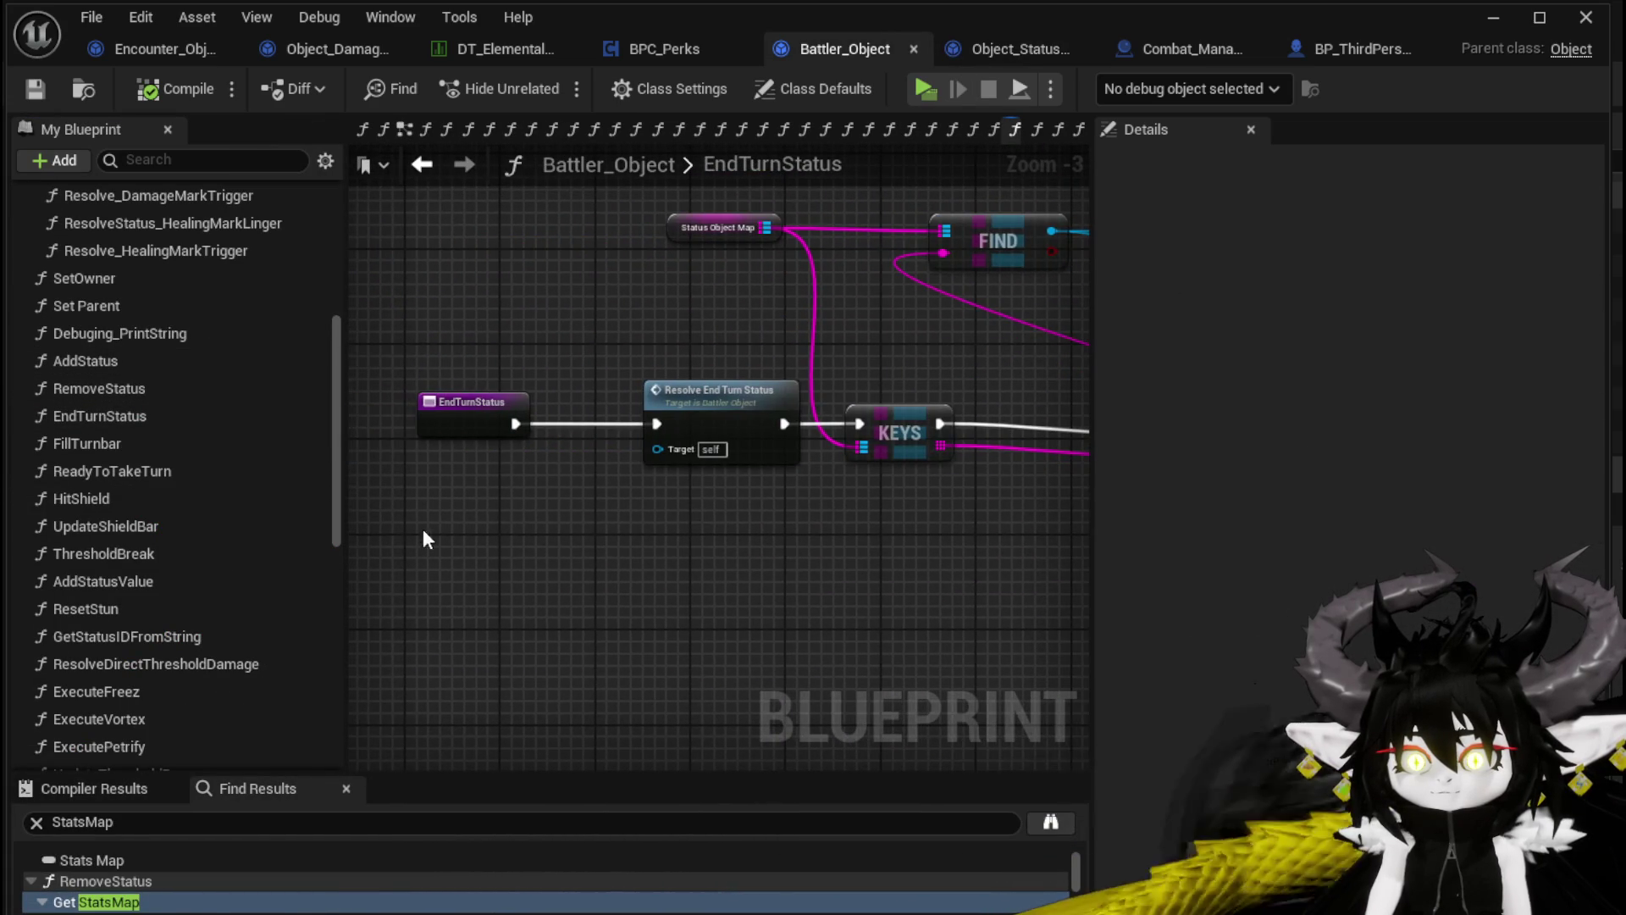
Shift the selected nodes, Resolve Status Virus node and Duration and Value getter leftward
drag(742, 387, 691, 399)
mouse_move(877, 372)
mouse_down()
mouse_move(599, 405)
mouse_move(500, 393)
mouse_up()
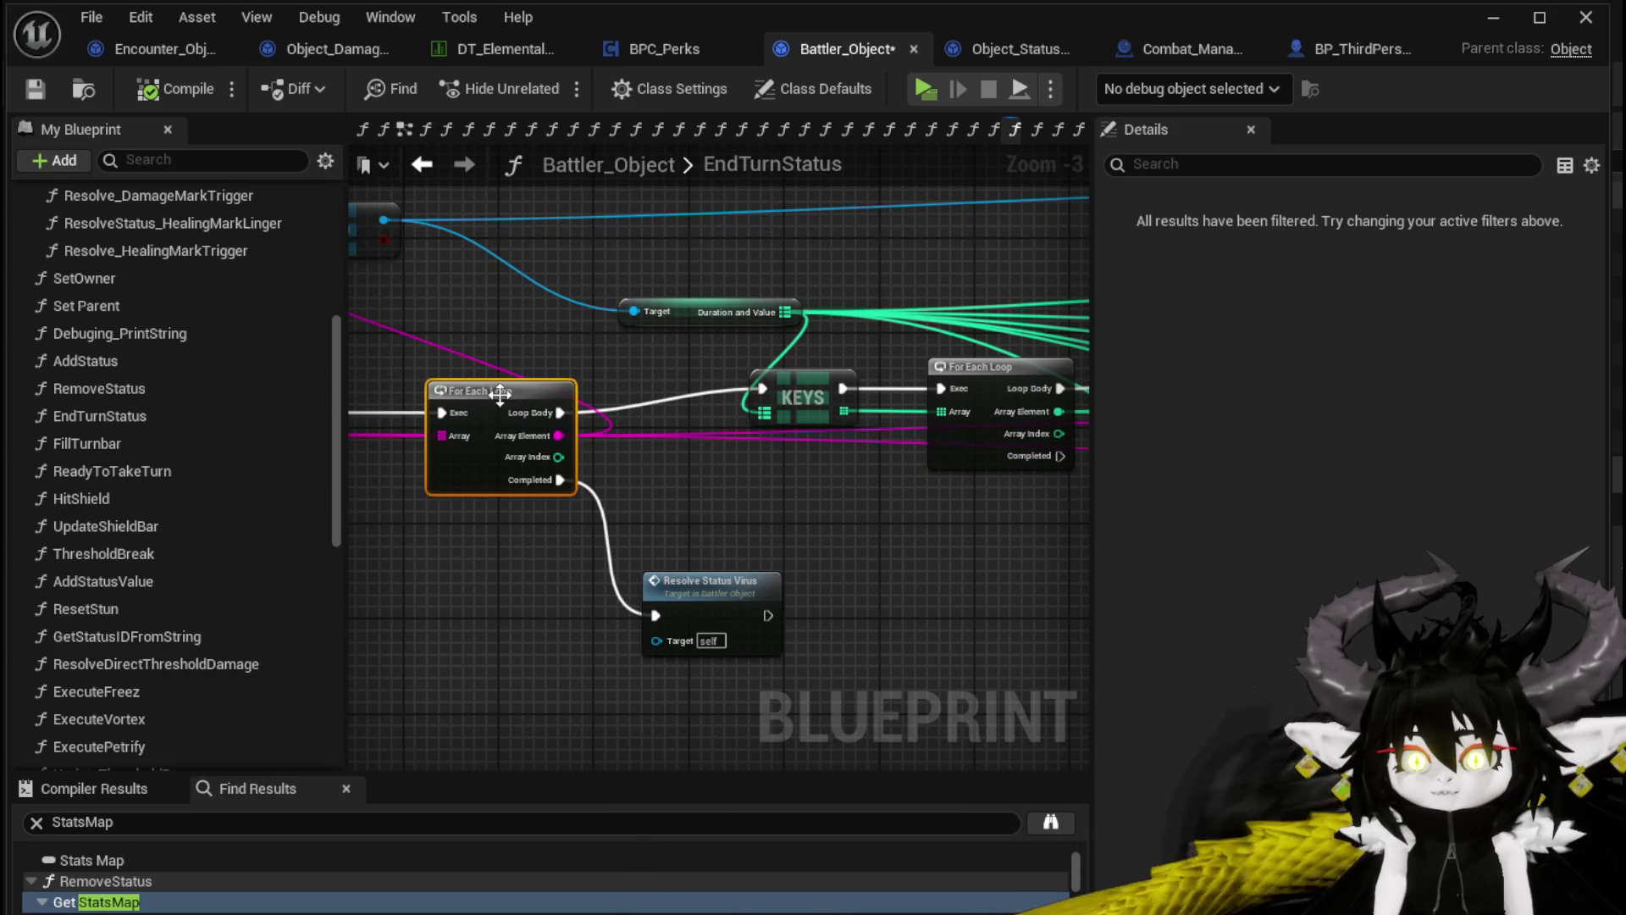
drag(700, 584, 653, 586)
mouse_move(775, 467)
mouse_down()
mouse_move(661, 524)
mouse_move(596, 531)
mouse_up()
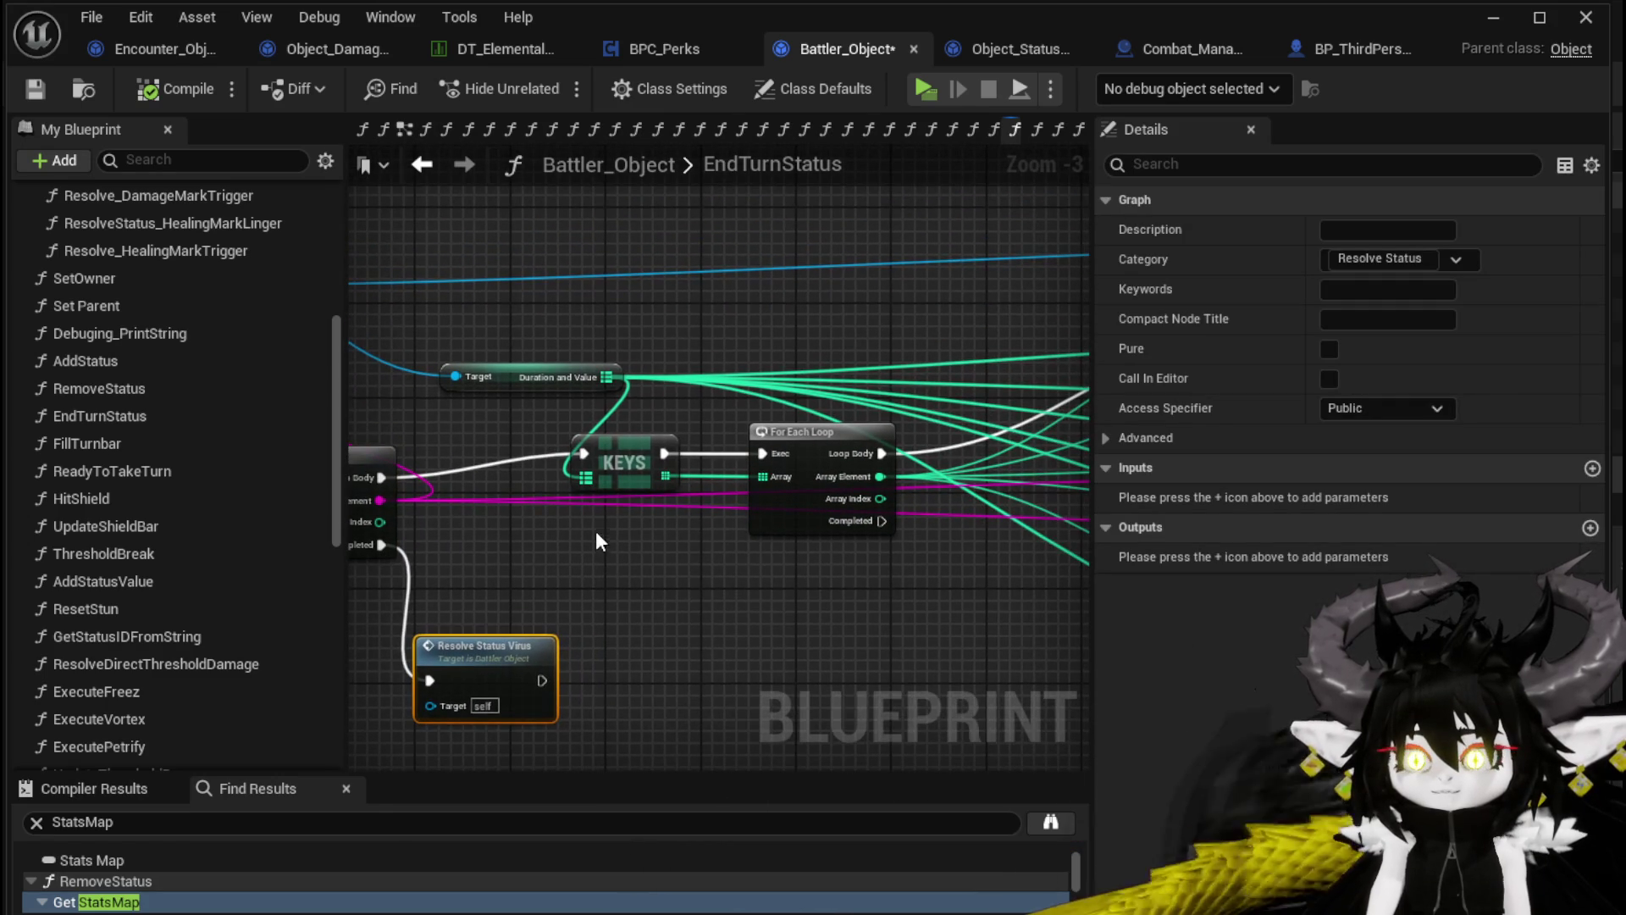
mouse_move(515, 381)
mouse_down()
mouse_move(600, 308)
mouse_move(459, 346)
mouse_up()
drag(1015, 345, 350, 364)
mouse_move(893, 362)
mouse_down()
mouse_move(540, 316)
mouse_move(724, 293)
mouse_move(601, 288)
mouse_move(1035, 291)
mouse_move(534, 337)
mouse_move(1031, 313)
mouse_up()
scroll(533, 337, down, 1)
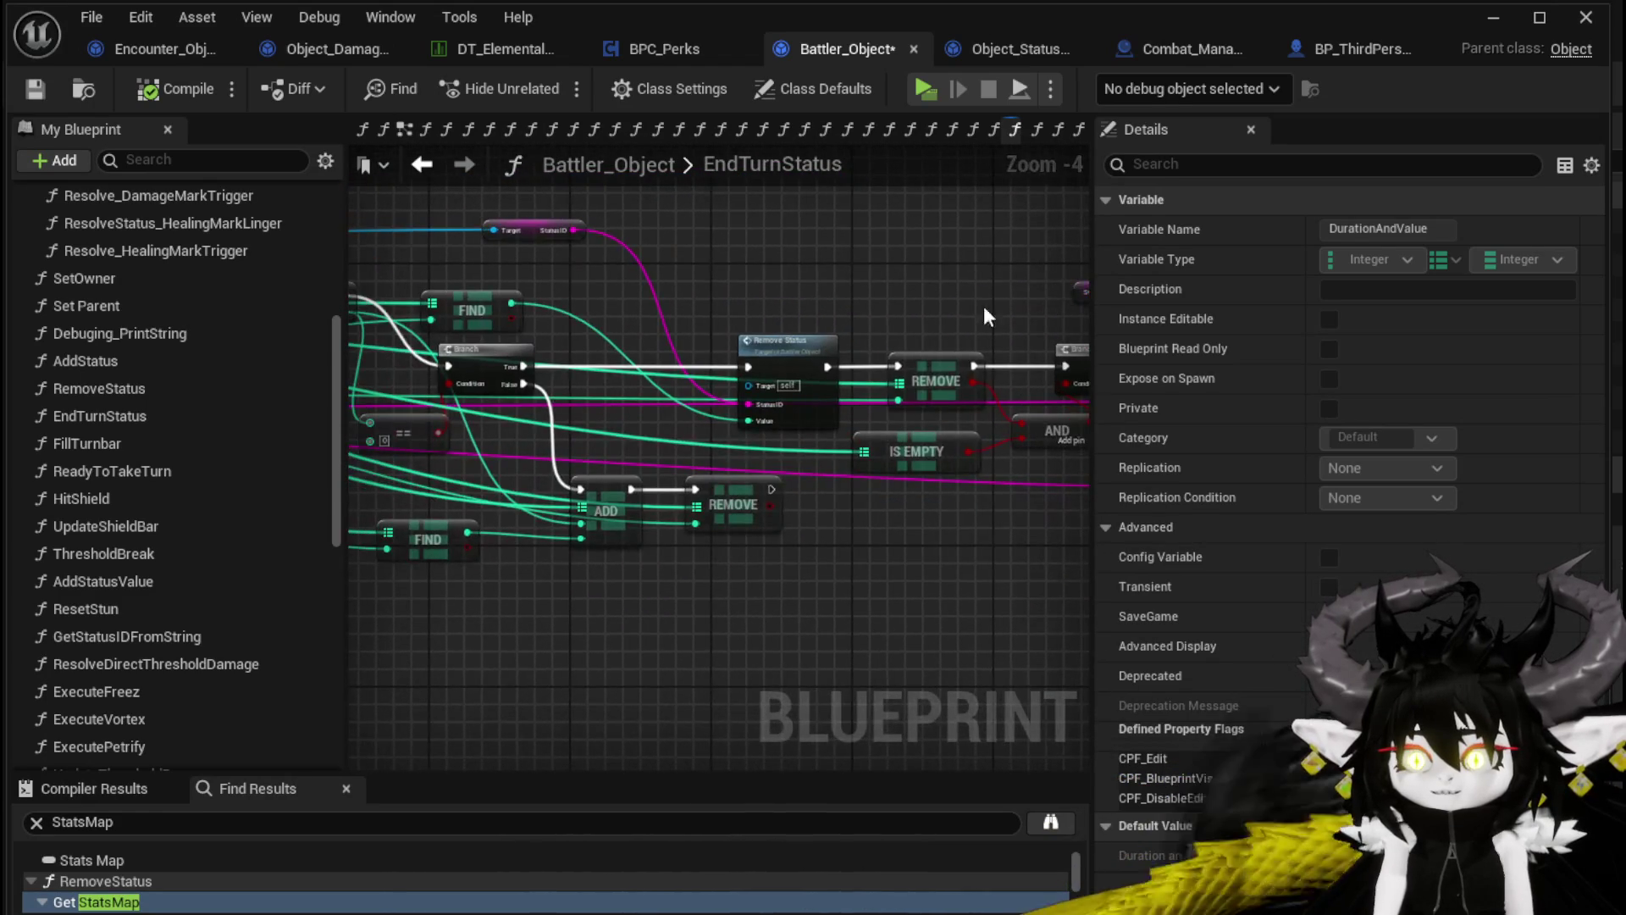
scroll(788, 288, up, 1)
mouse_move(866, 317)
mouse_down()
mouse_move(813, 298)
mouse_move(1008, 304)
mouse_move(847, 254)
mouse_move(932, 237)
mouse_move(678, 279)
mouse_move(779, 417)
mouse_up()
Add a reroute on the Loop Body wire and stack the FIND node above the Branch
double_click(838, 310)
mouse_move(838, 310)
mouse_down()
mouse_move(618, 260)
mouse_move(640, 268)
mouse_up()
drag(791, 307, 563, 387)
drag(782, 379, 784, 331)
drag(813, 449, 789, 412)
mouse_move(485, 371)
mouse_down()
mouse_move(791, 355)
mouse_move(698, 392)
mouse_move(815, 378)
mouse_move(495, 304)
mouse_move(983, 305)
mouse_up()
Save Battler_Object and switch back to the Object_StatusEffect blueprint
scroll(703, 409, down, 1)
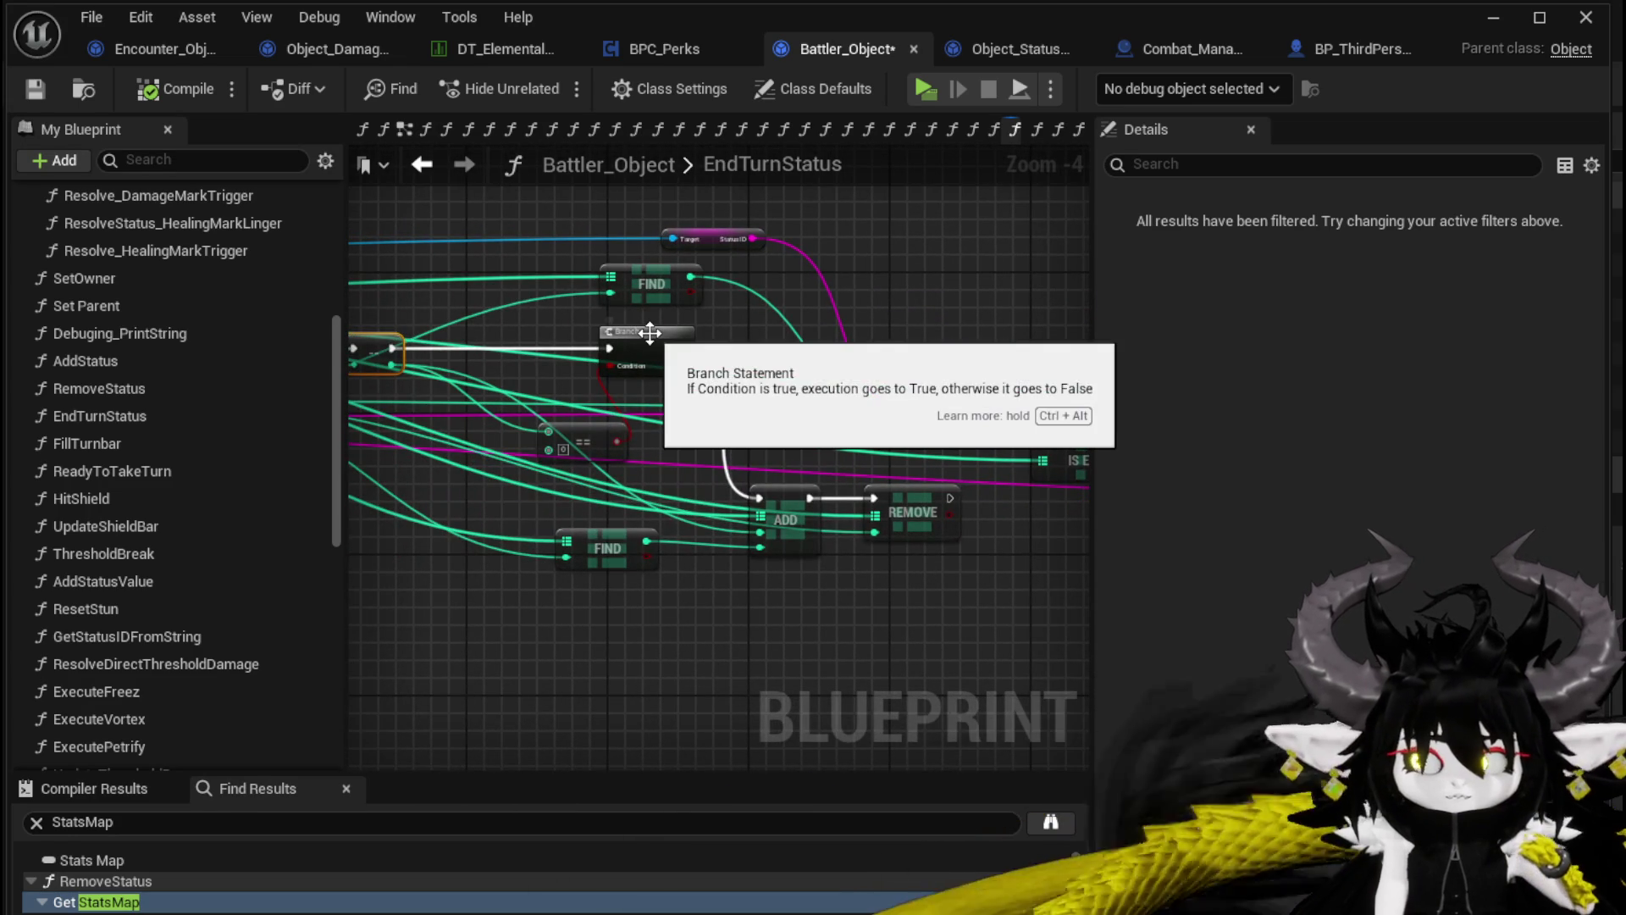
scroll(650, 333, down, 1)
scroll(603, 399, up, 1)
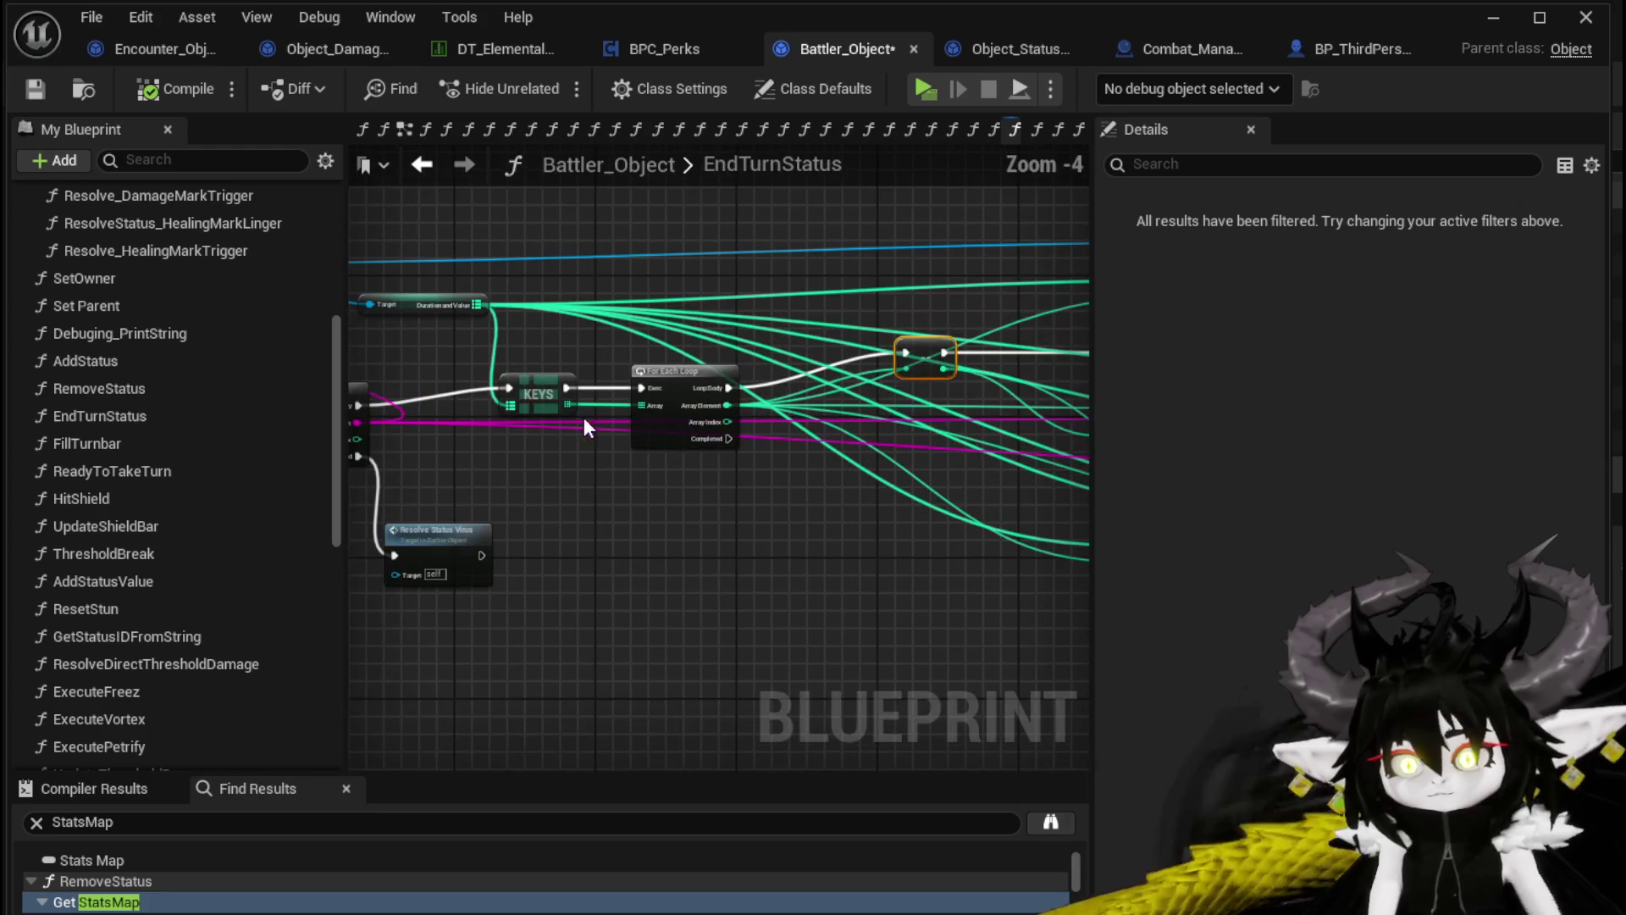
drag(454, 362, 720, 427)
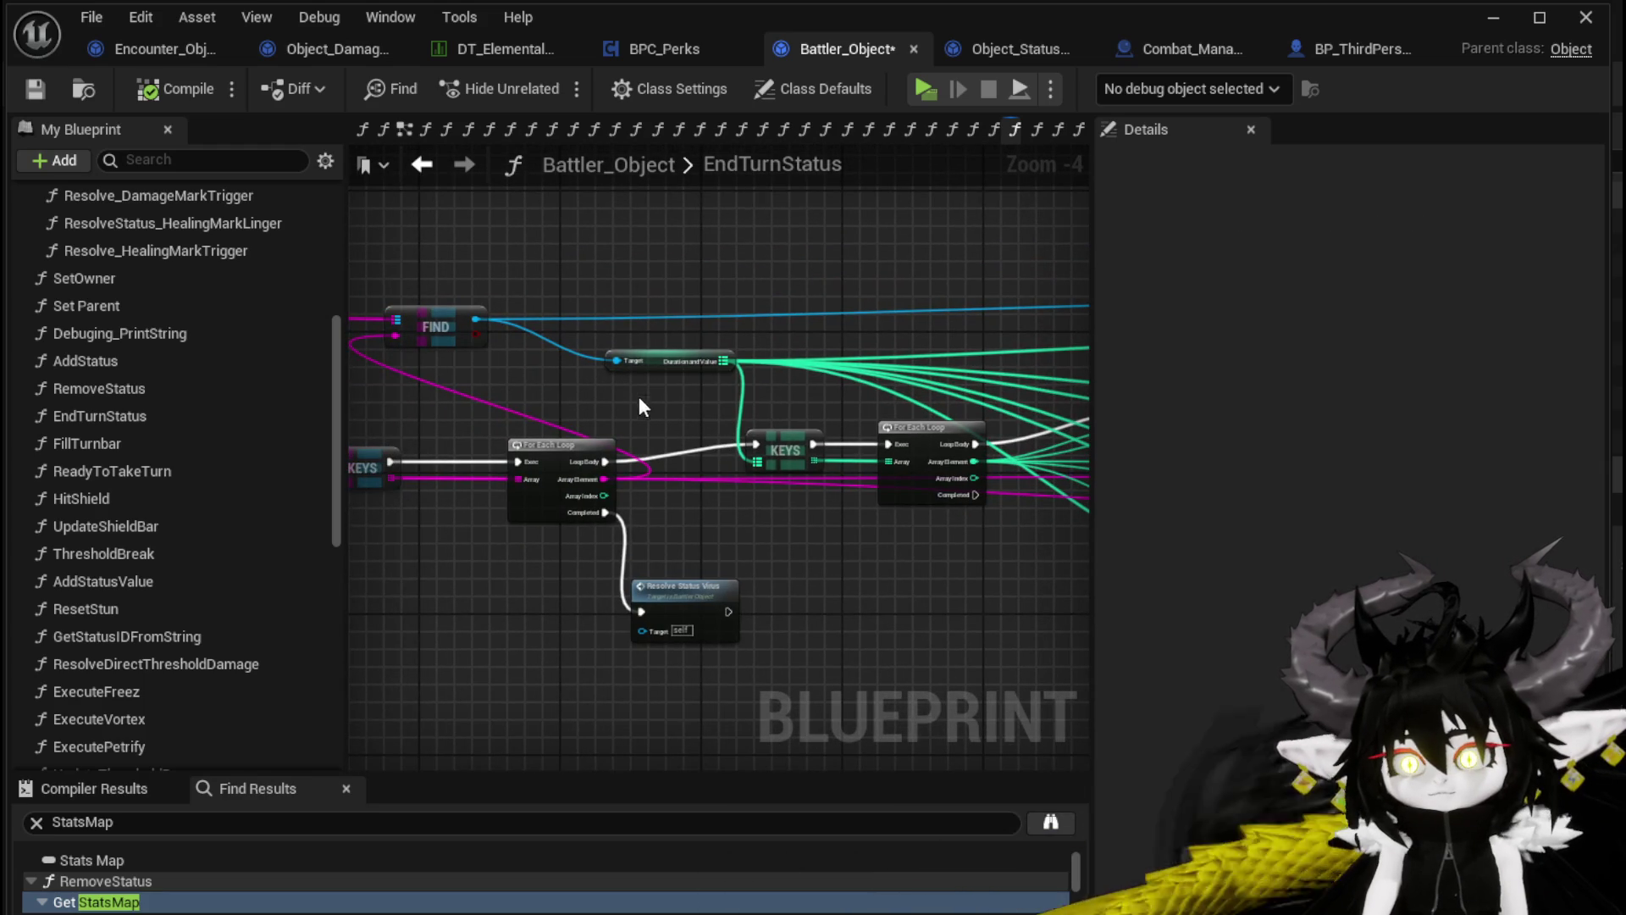
click(699, 361)
key(ctrl+s)
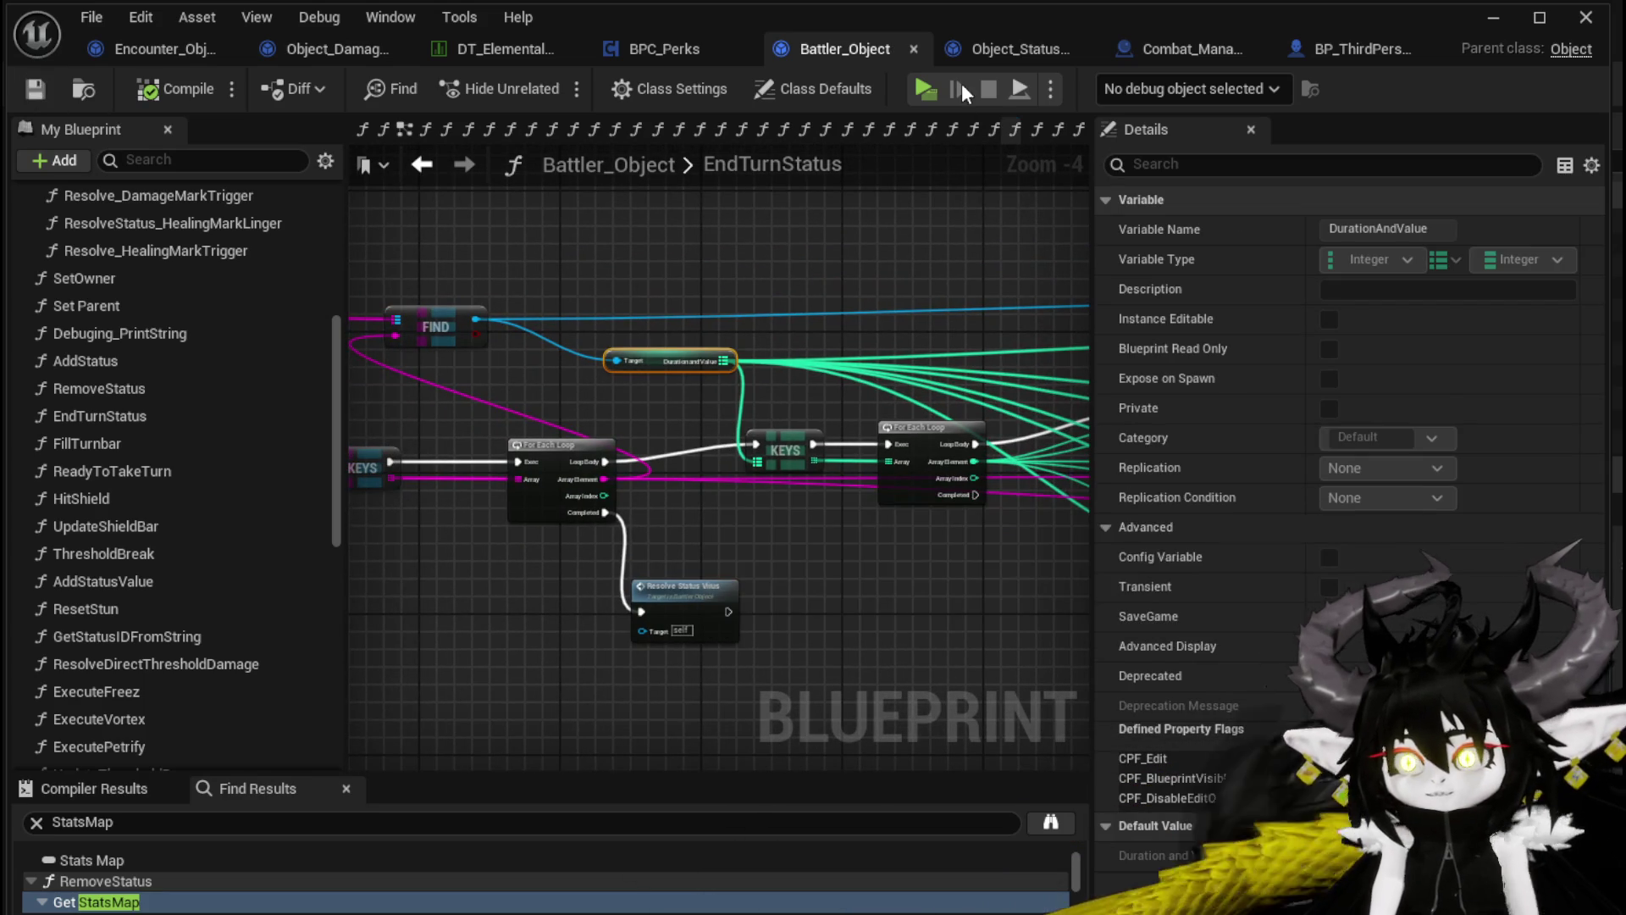
click(974, 51)
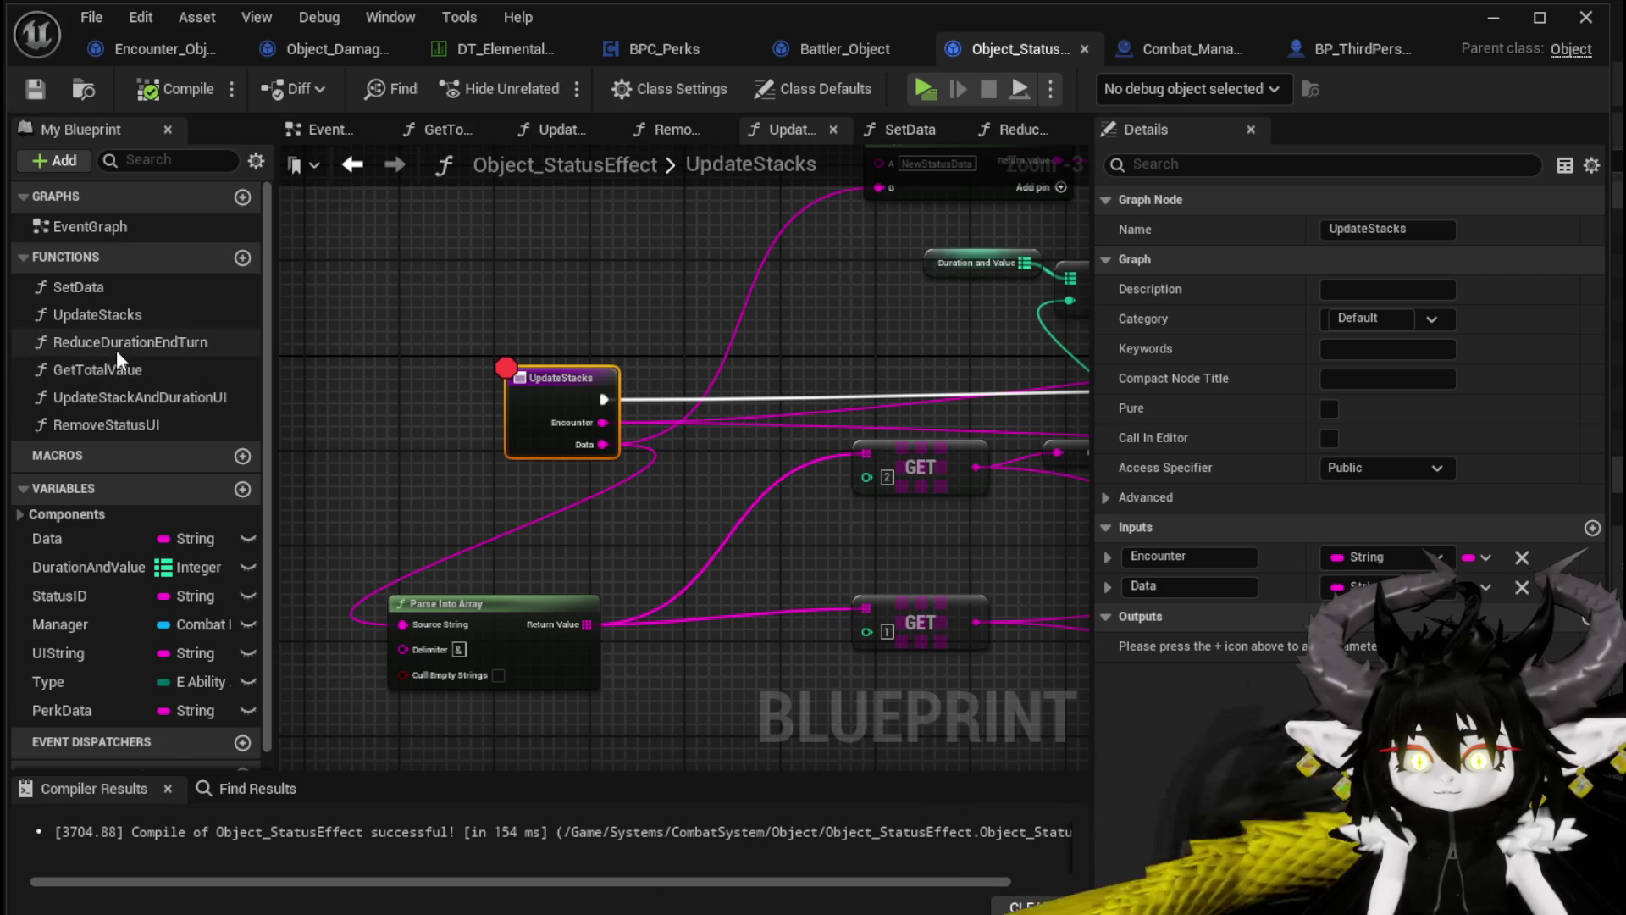
Create a new function named UpdateStatusDuration in Object_StatusEffect and remove the stray call node
click(243, 257)
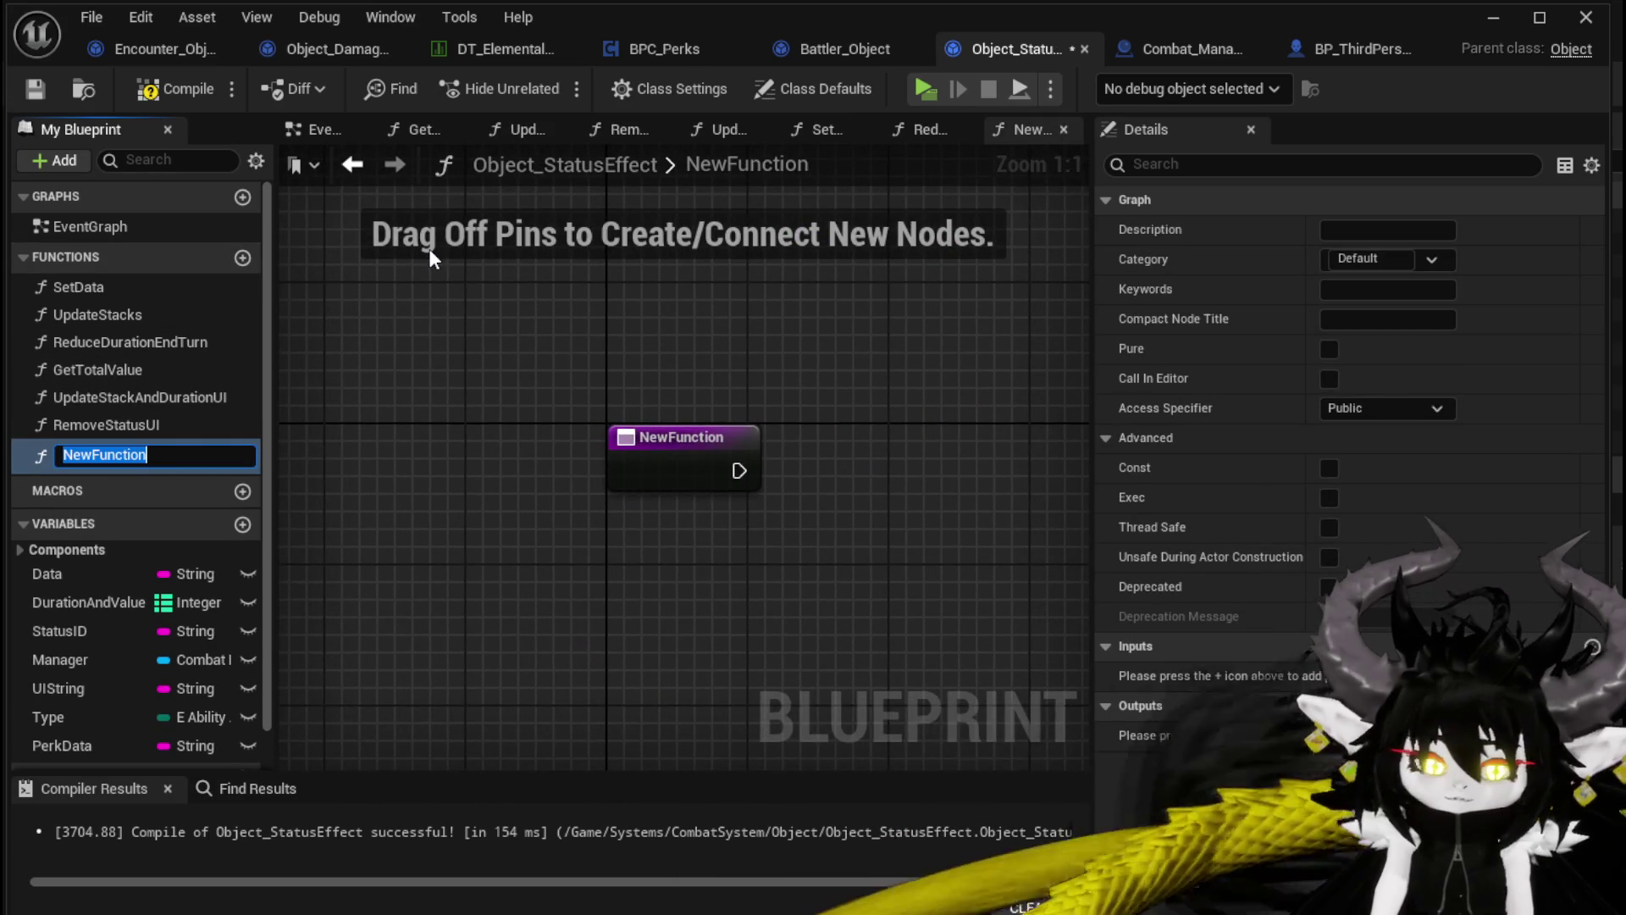
text(UpdateSta)
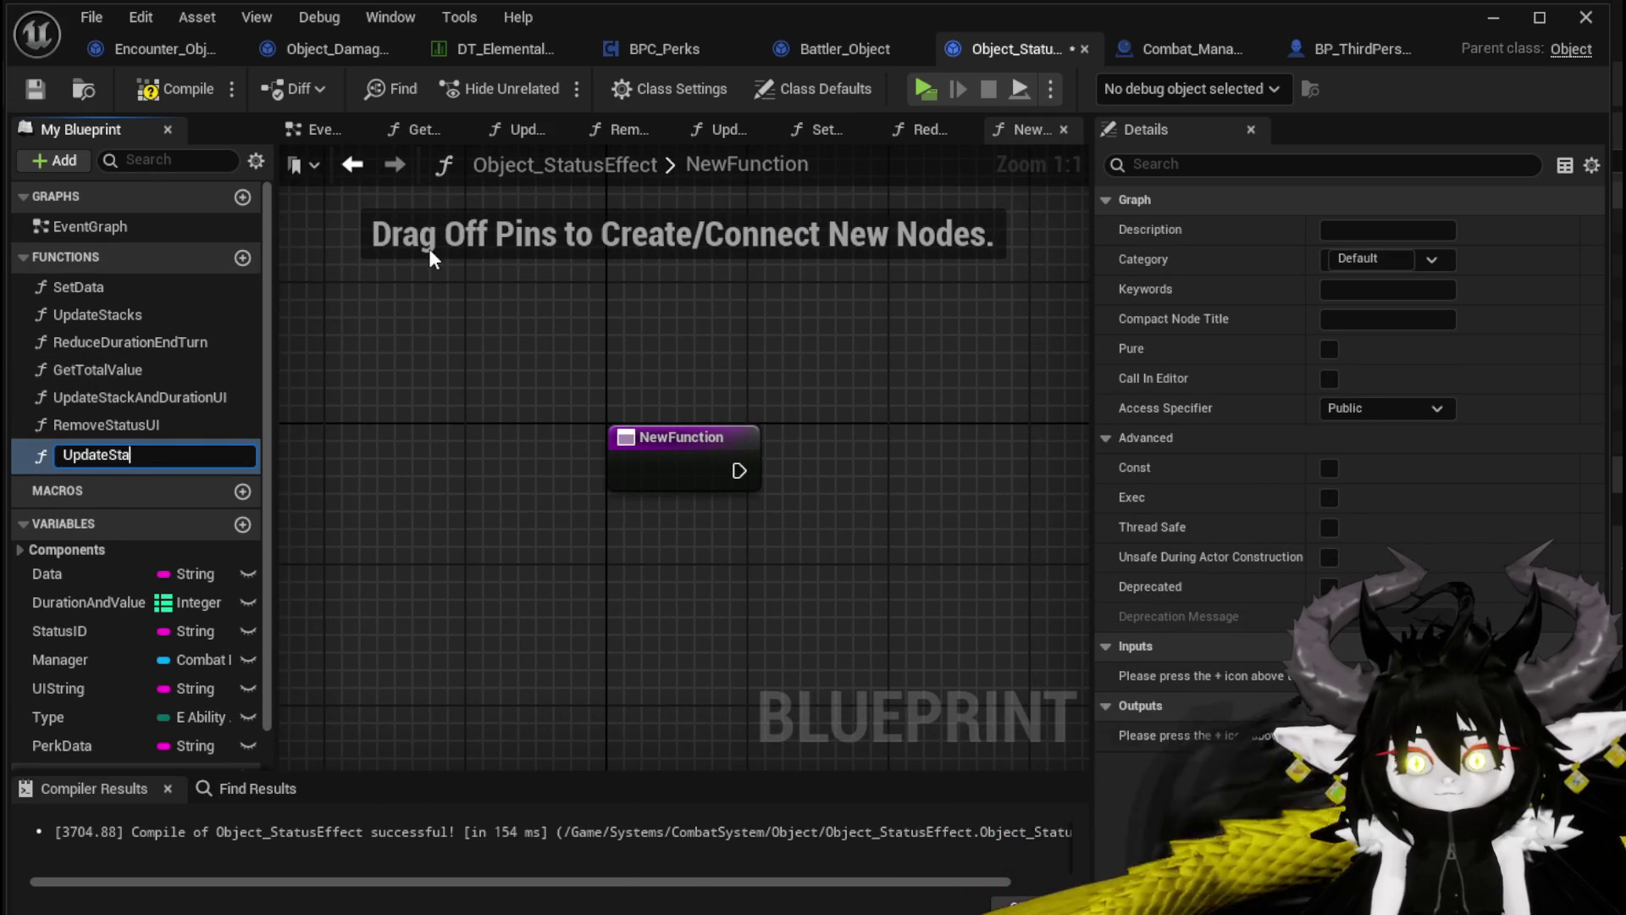
text(tusDuration)
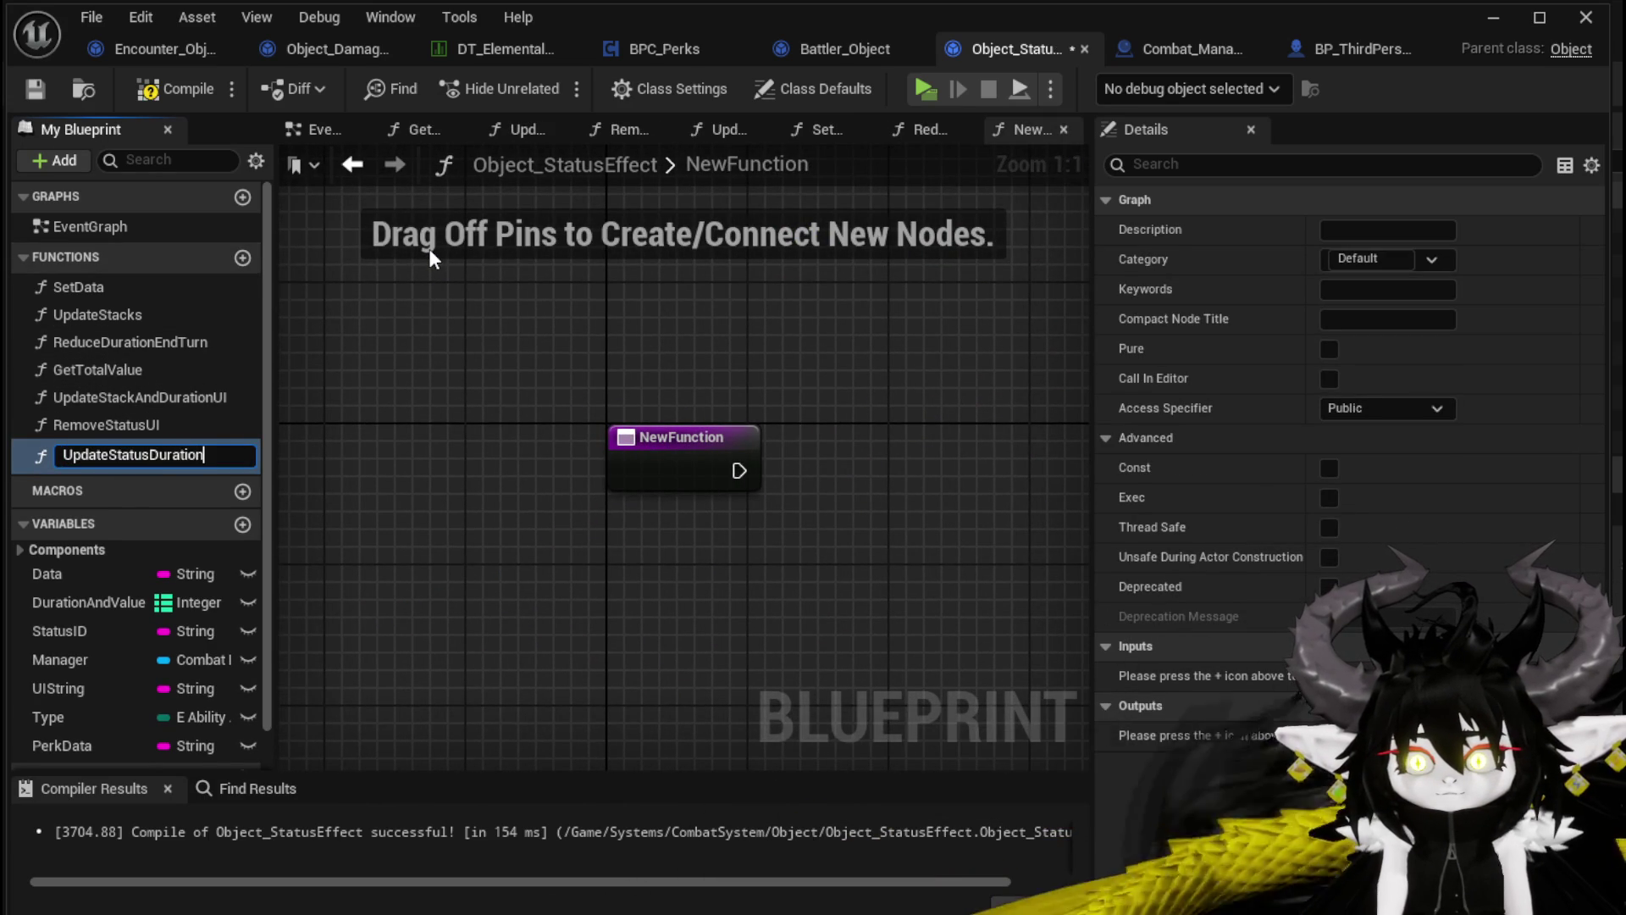
key(Return)
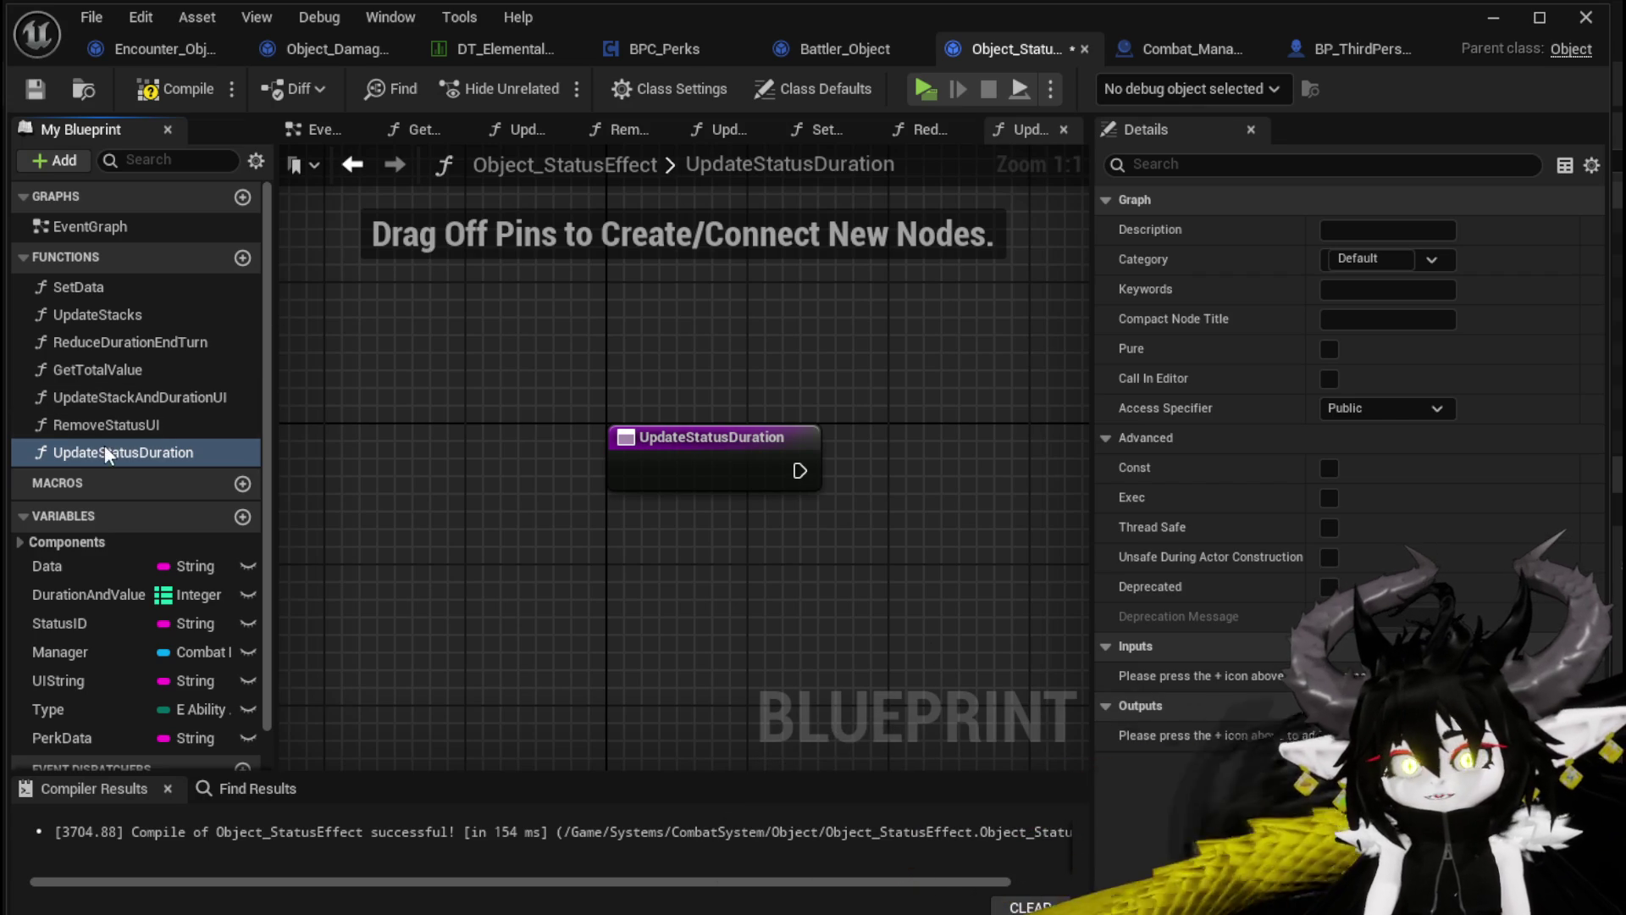
drag(616, 425, 645, 303)
click(734, 347)
key(Delete)
Add a DurationAndValue getter and a Keys node for the map to the function graph
drag(63, 595, 691, 320)
click(787, 299)
mouse_move(830, 286)
mouse_down()
mouse_move(531, 305)
mouse_move(632, 445)
mouse_move(643, 430)
mouse_up()
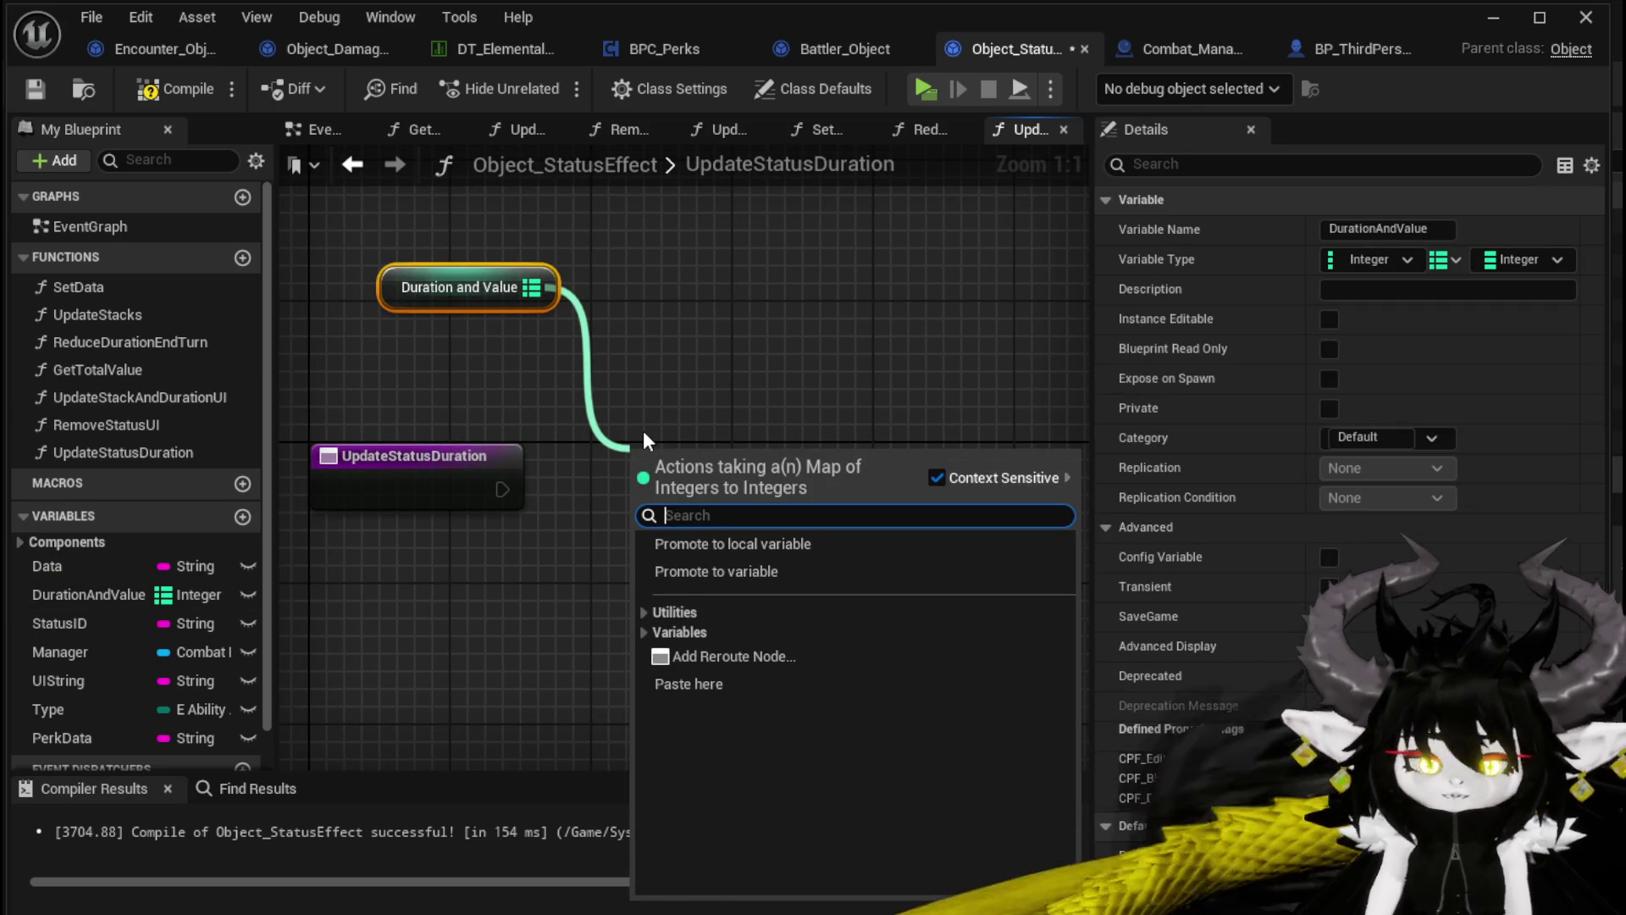
text(Key)
key(BackSpace)
key(BackSpace)
key(BackSpace)
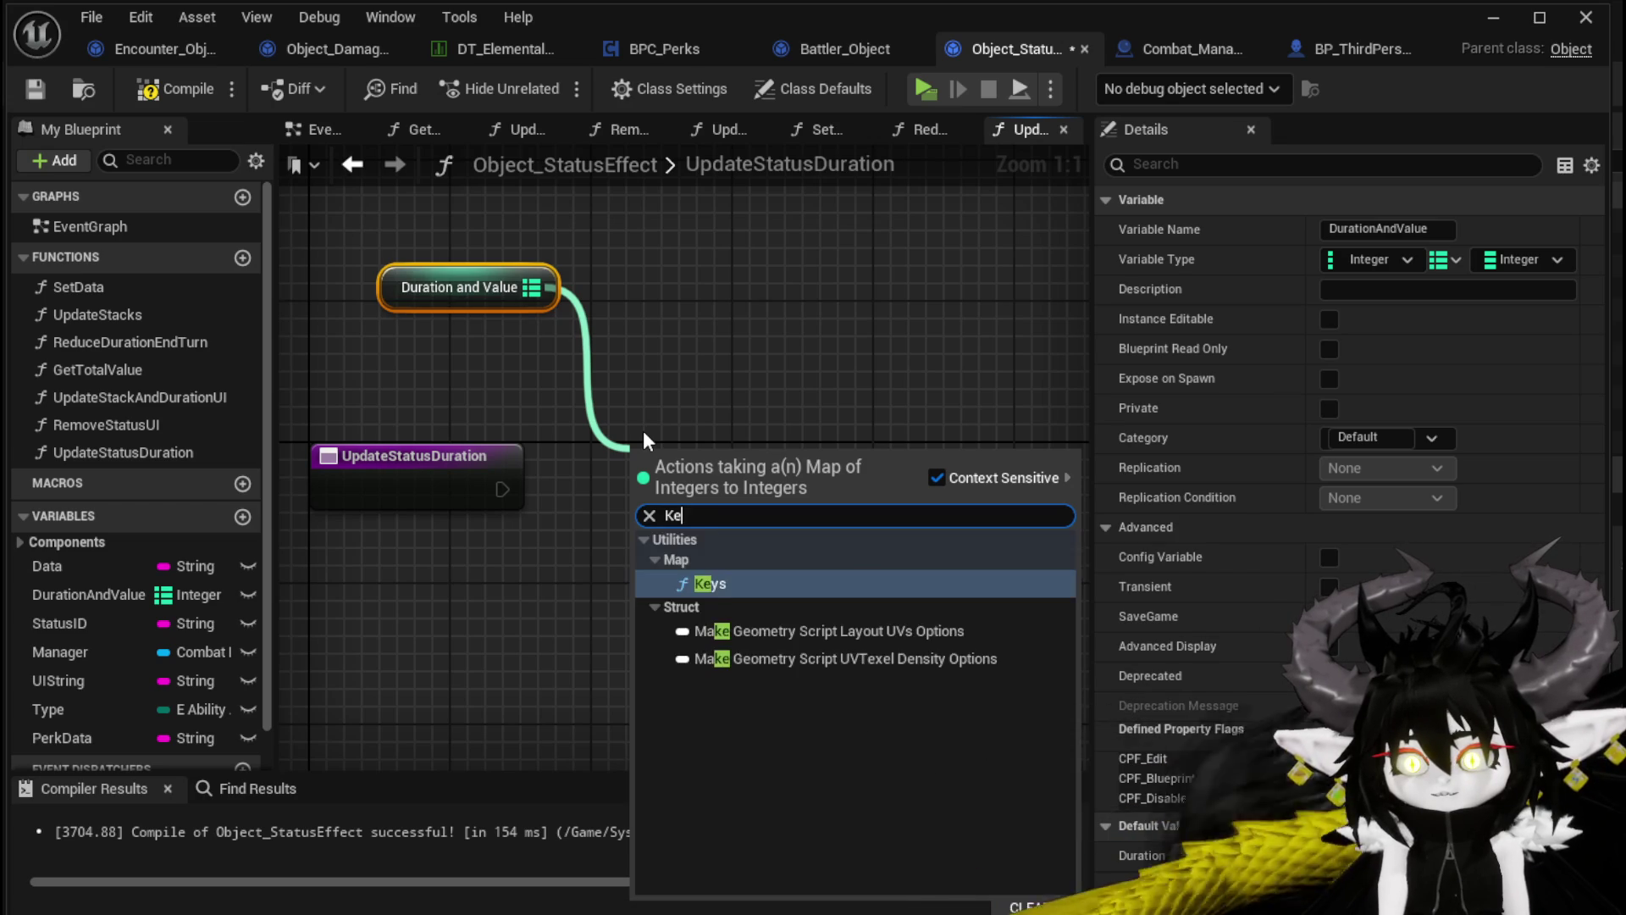
text(get)
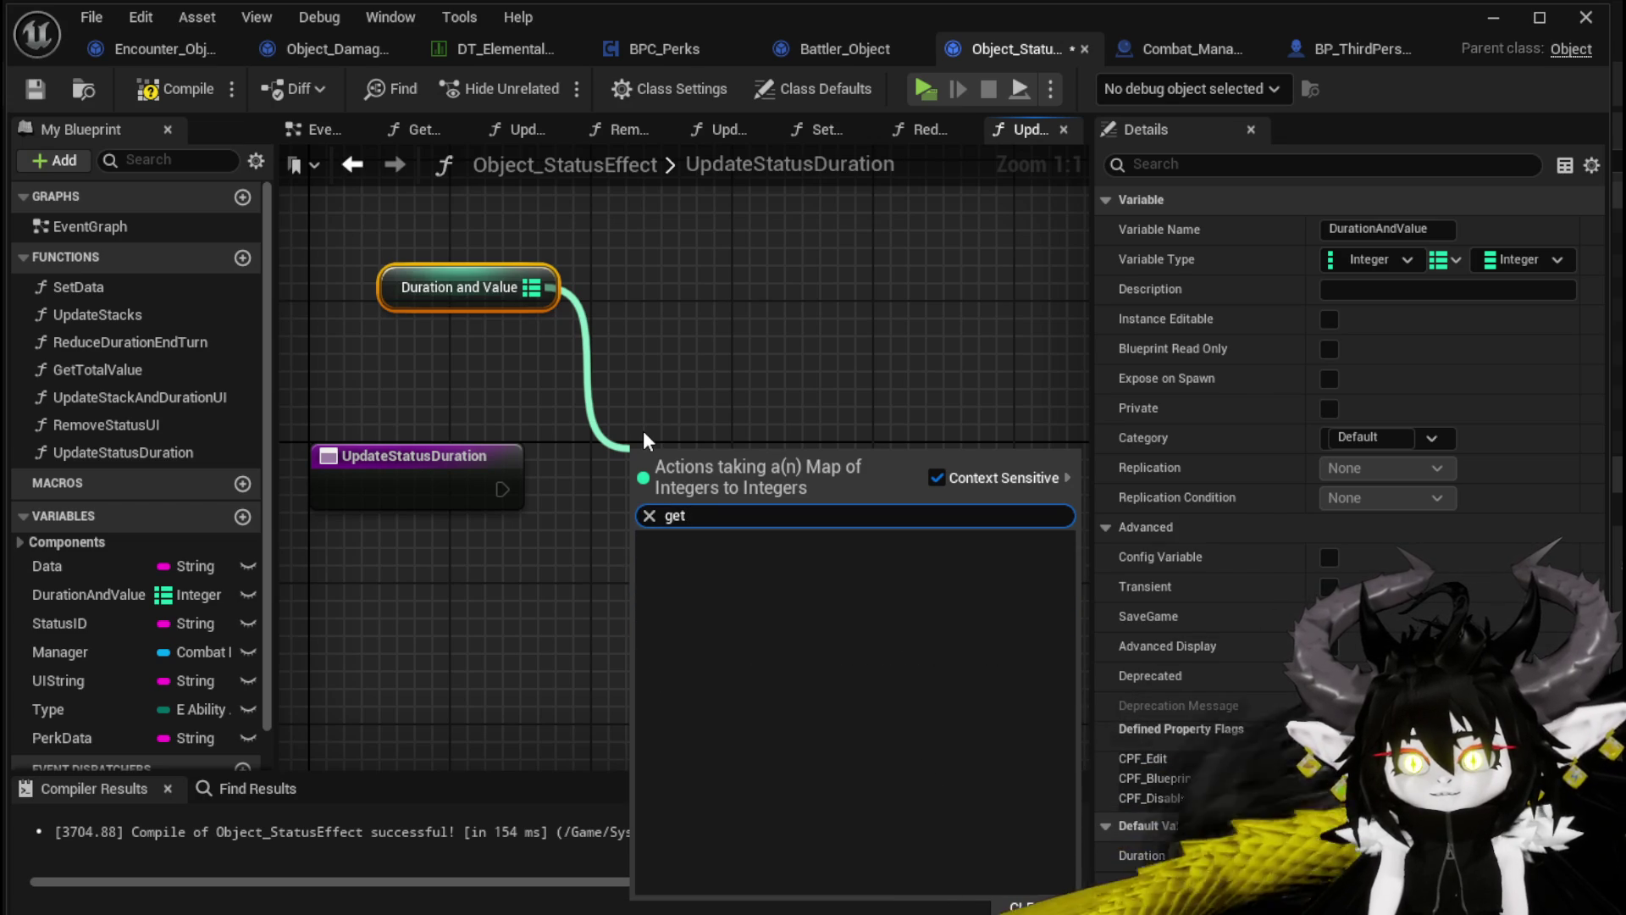
text( fa)
key(BackSpace)
key(BackSpace)
key(BackSpace)
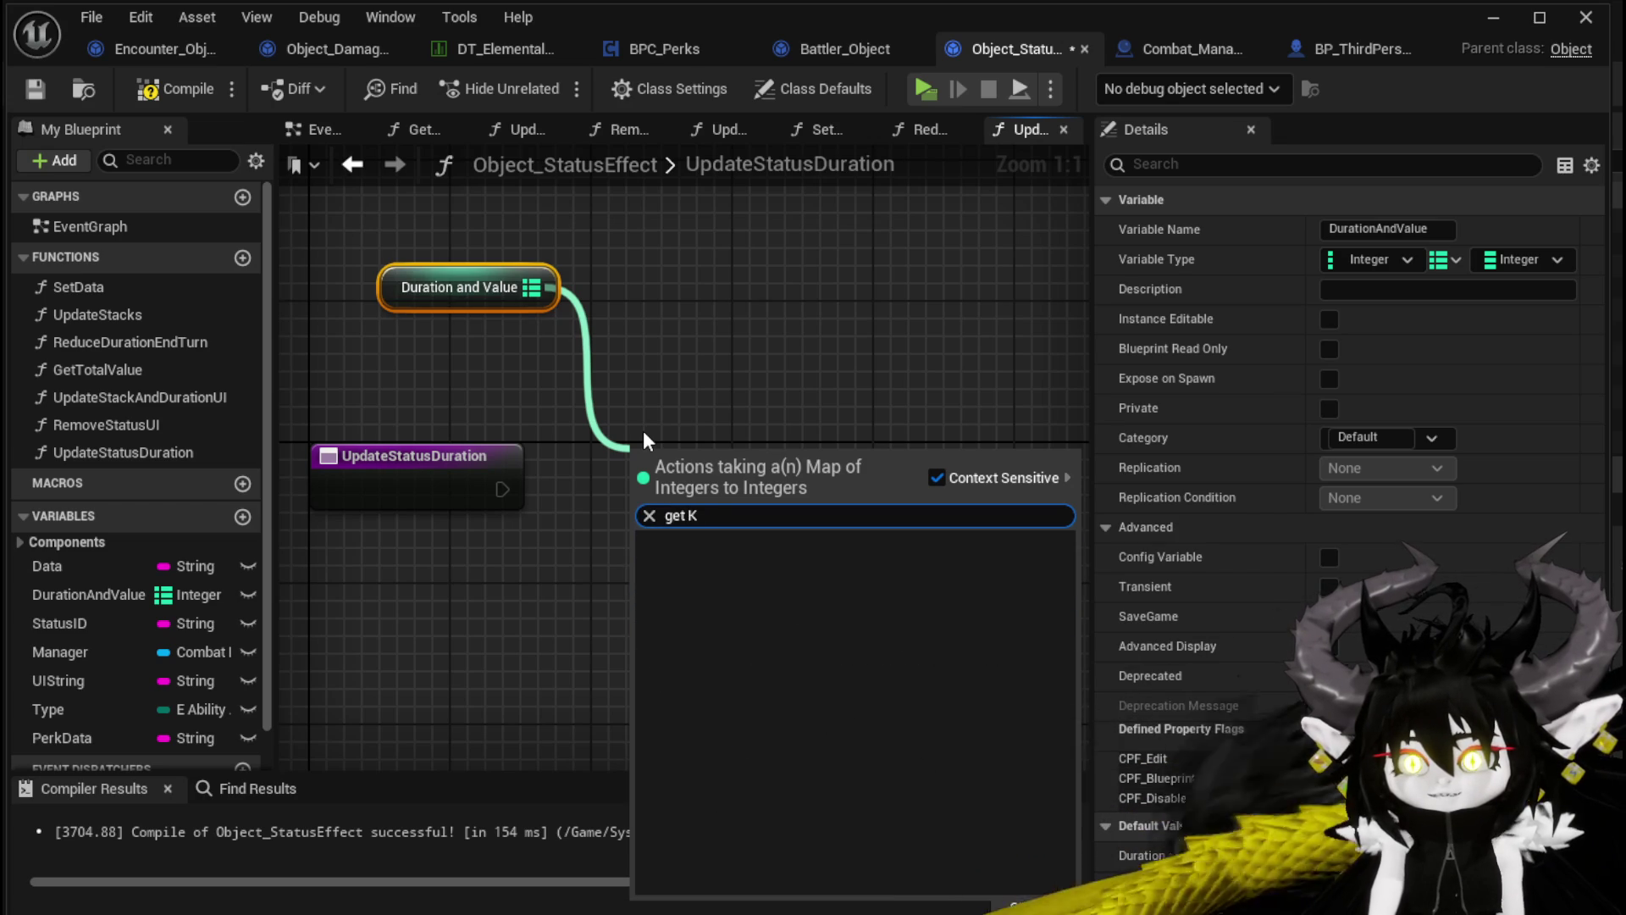
text(Keys)
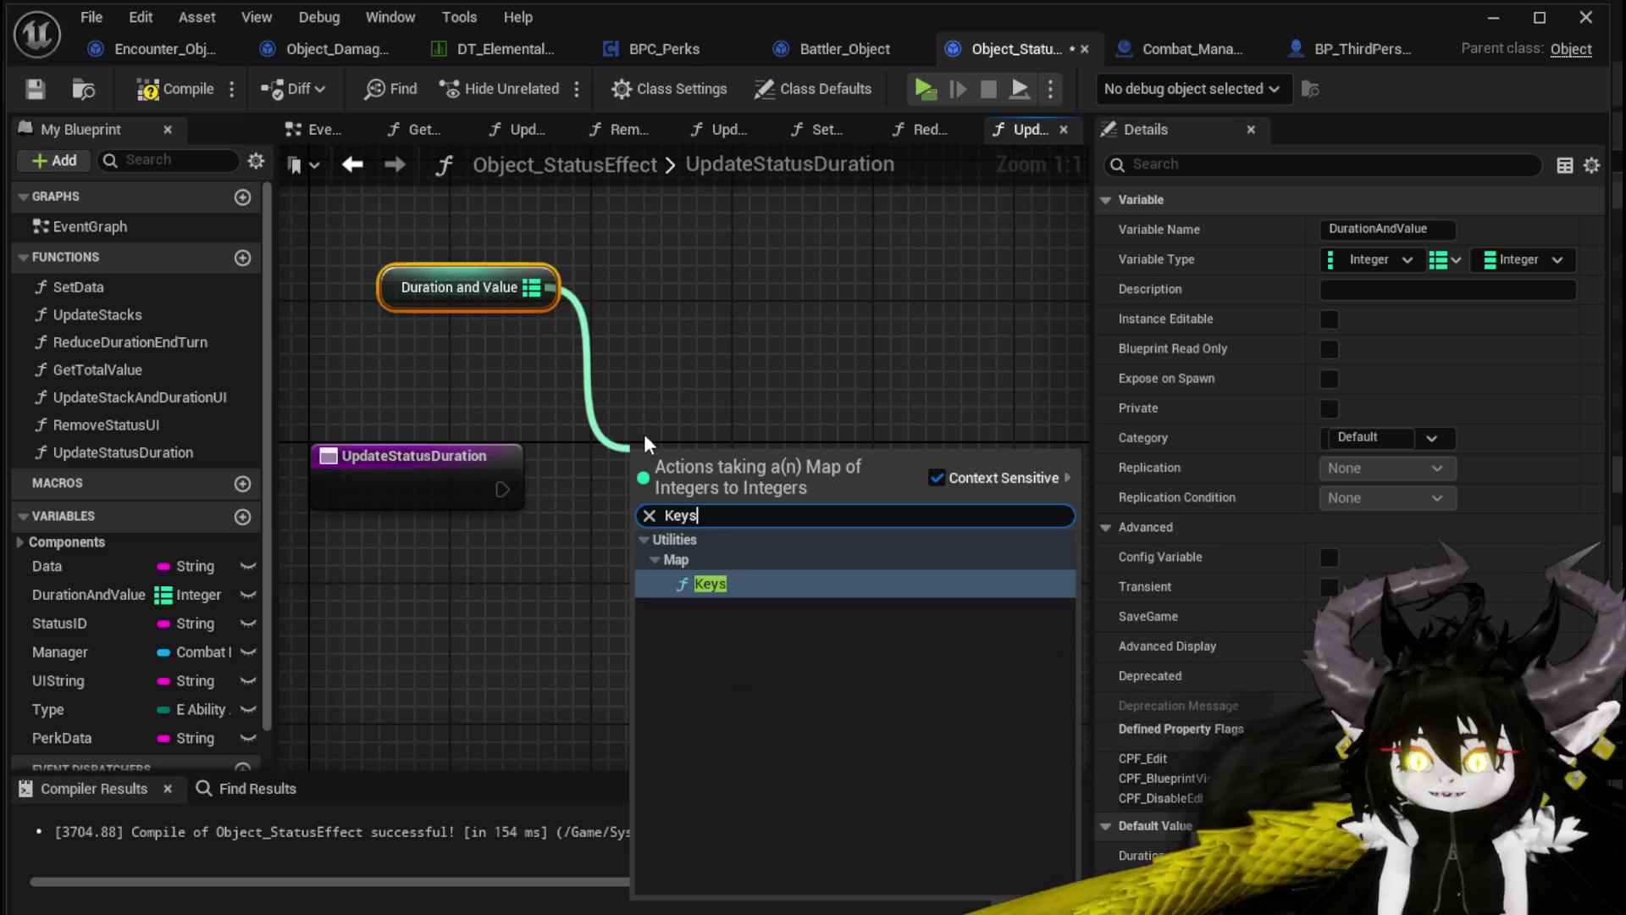
click(730, 590)
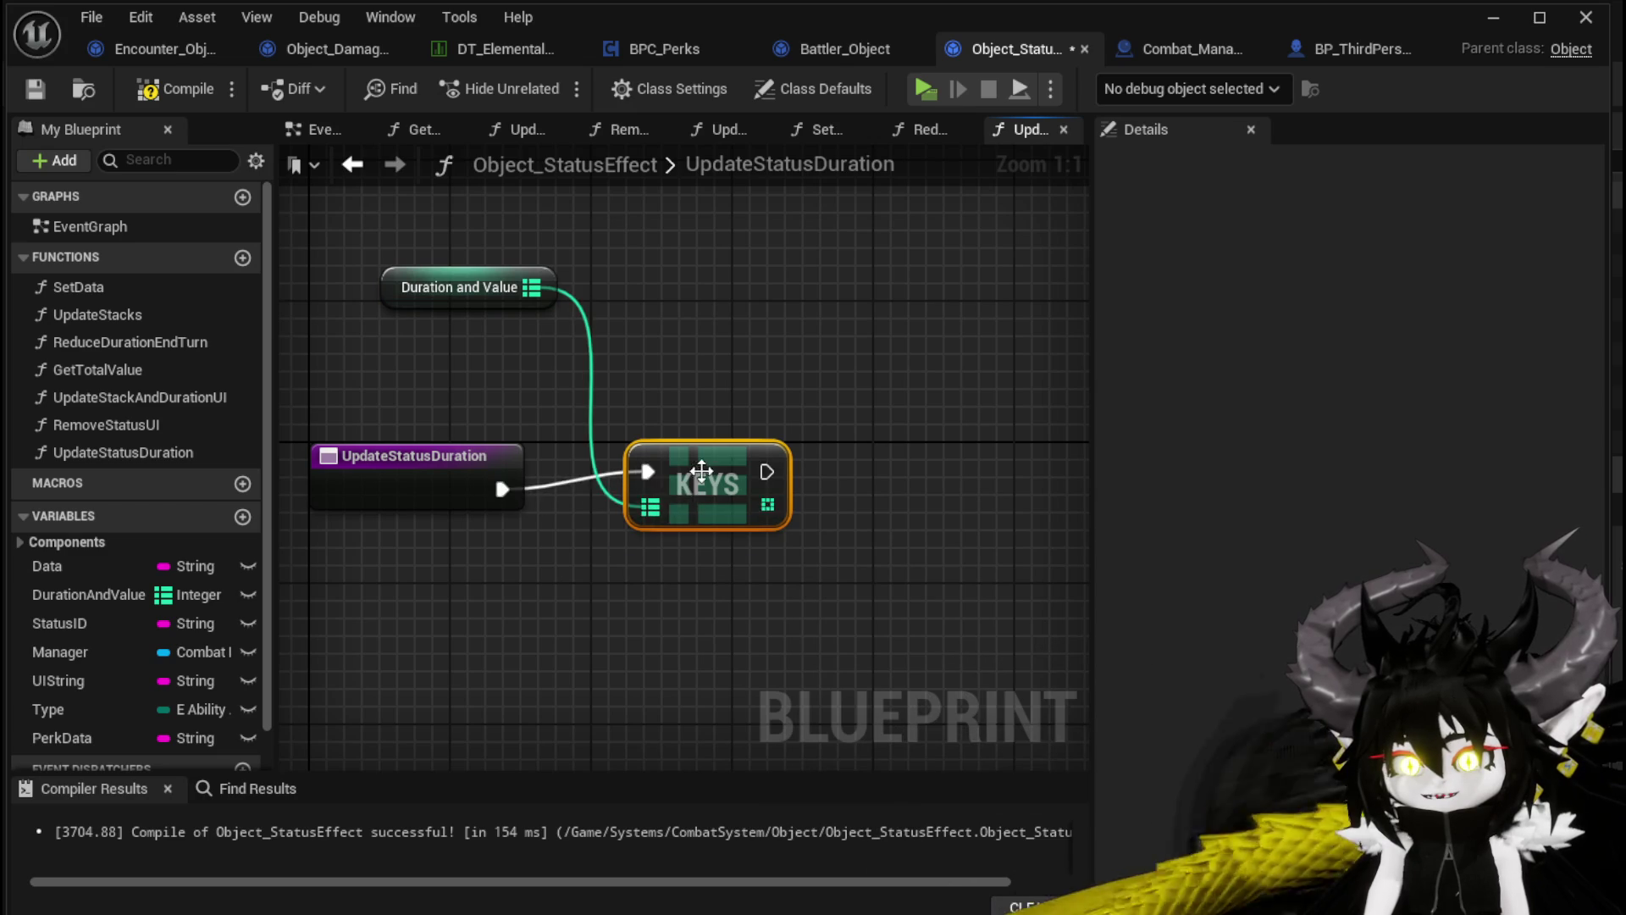
drag(701, 471, 666, 489)
mouse_move(410, 282)
mouse_down()
mouse_move(408, 391)
mouse_move(413, 349)
mouse_up()
click(36, 88)
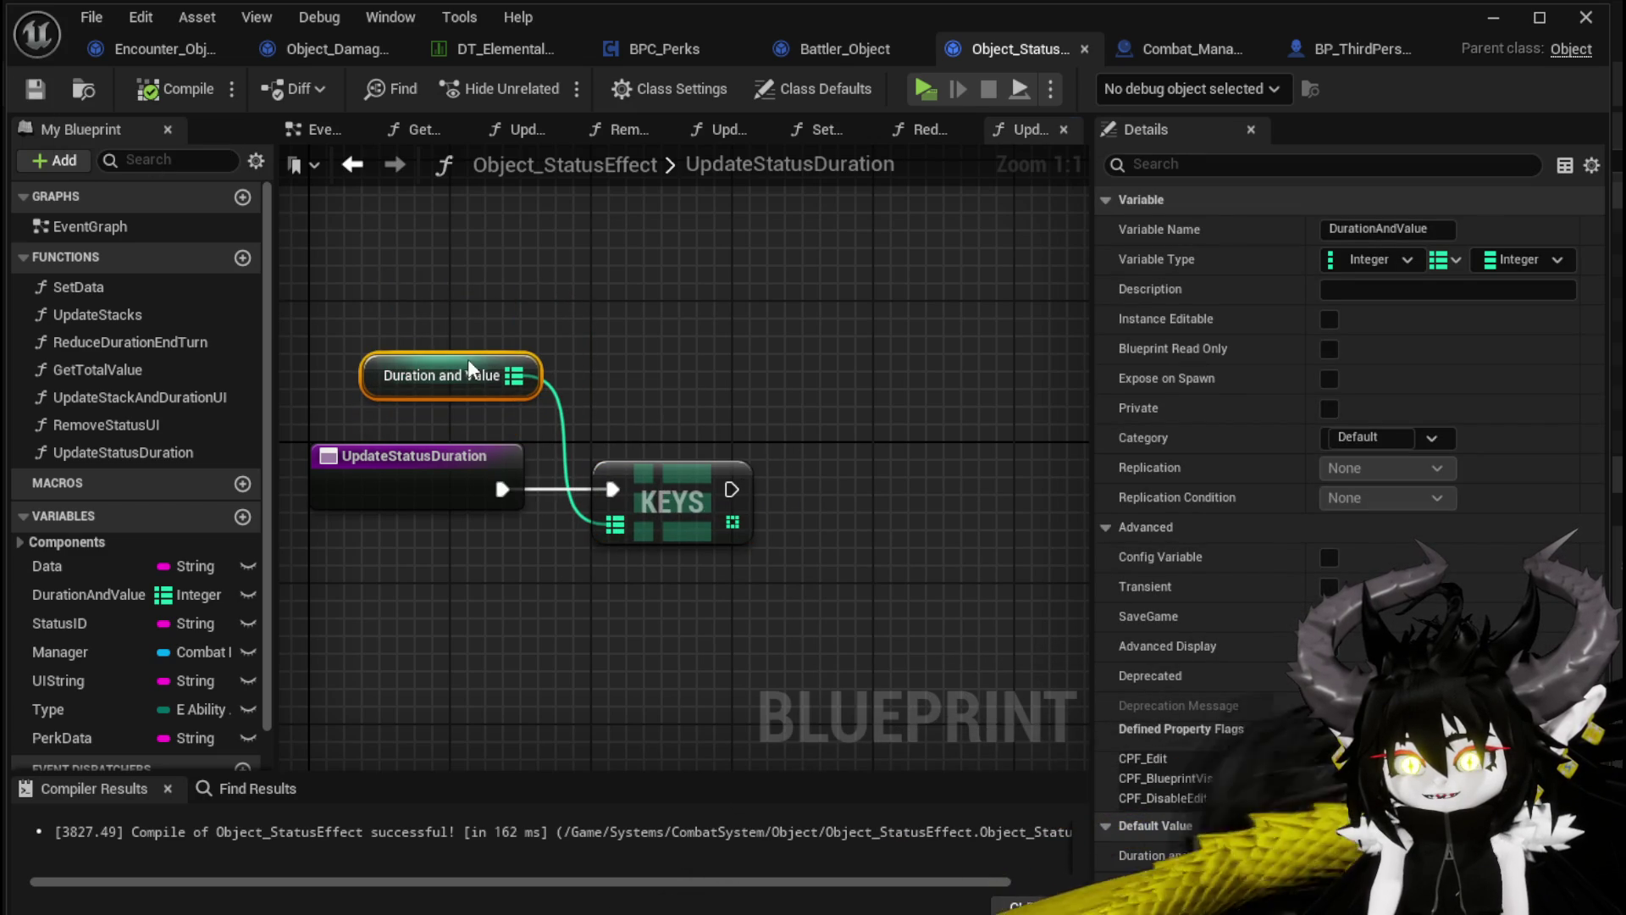
Add a For Each Loop over the DurationAndValue keys array
drag(732, 522, 820, 527)
text(l)
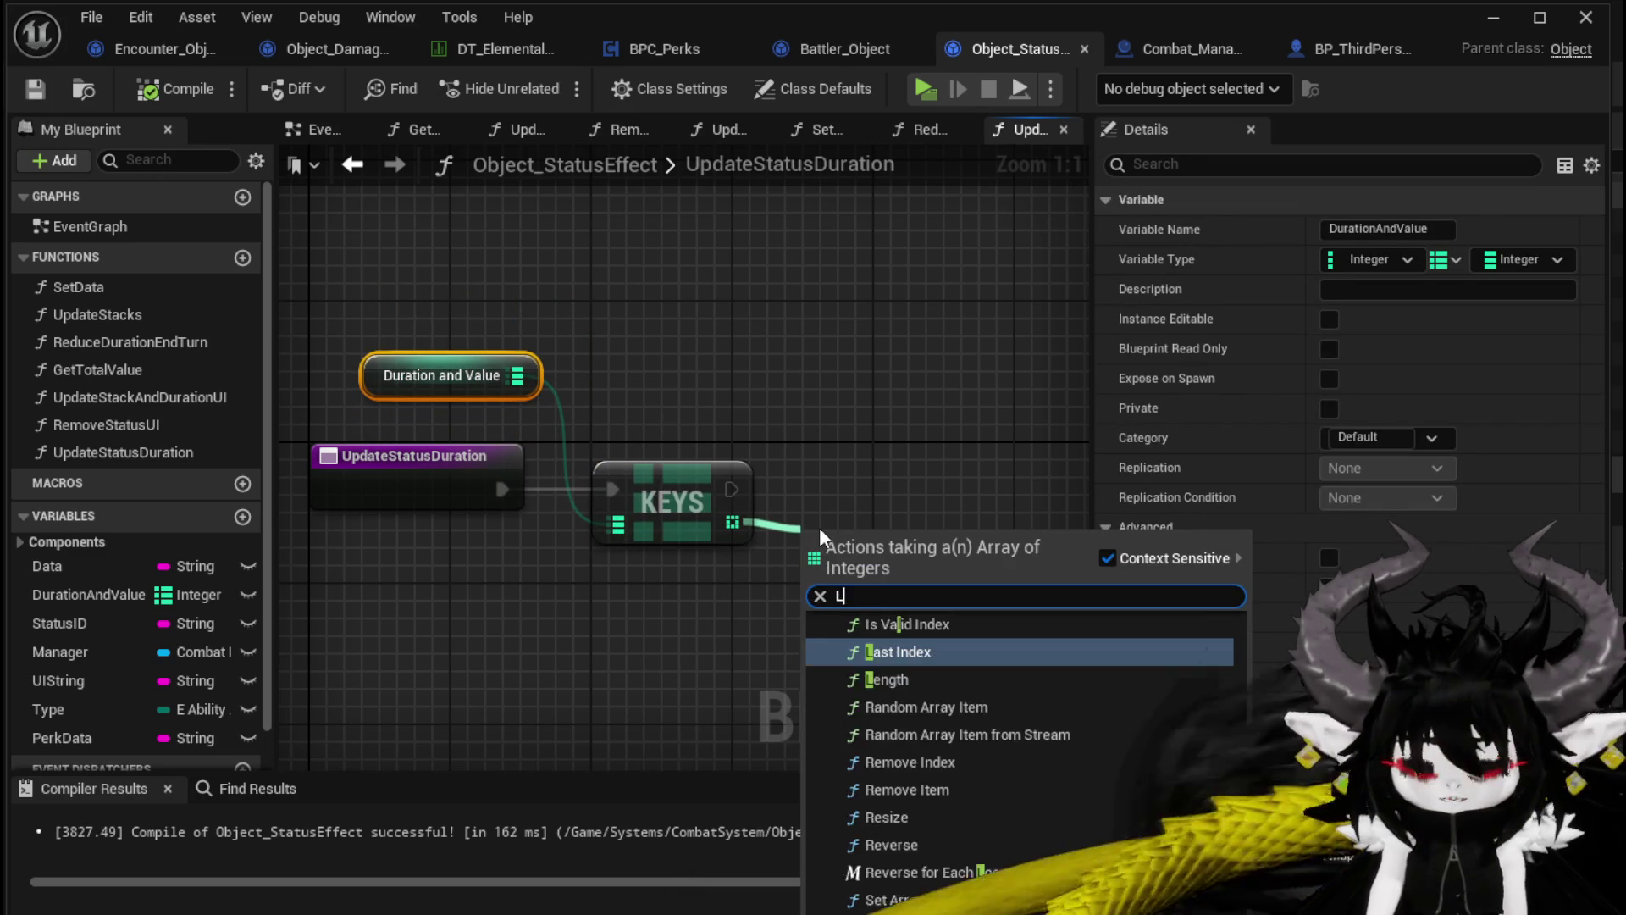
text(oop)
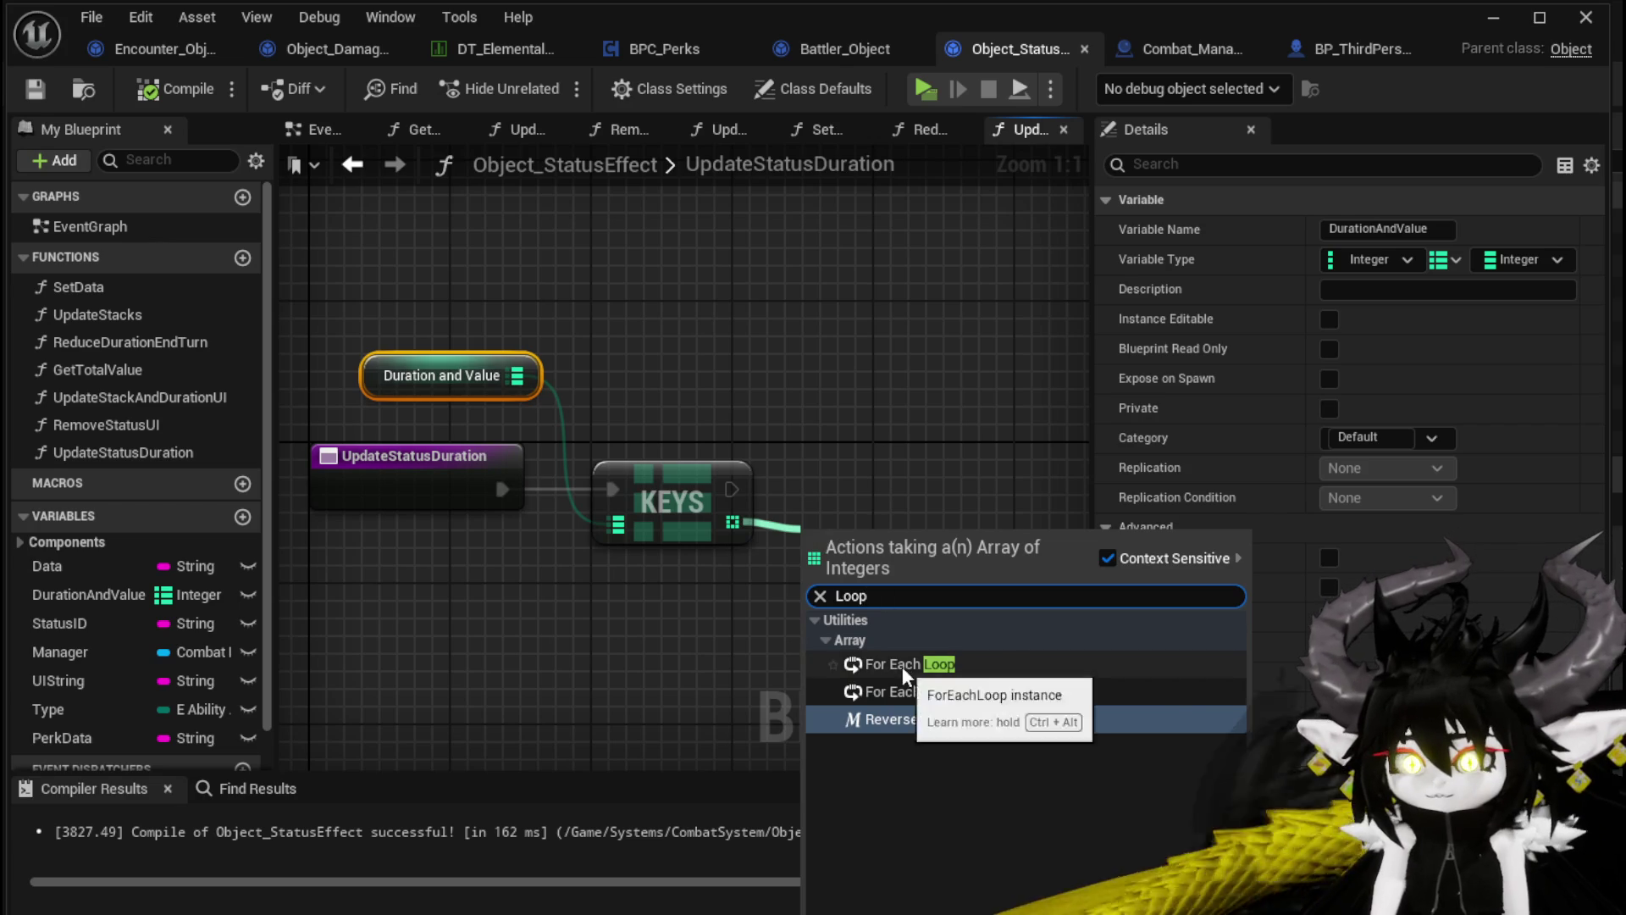
click(902, 665)
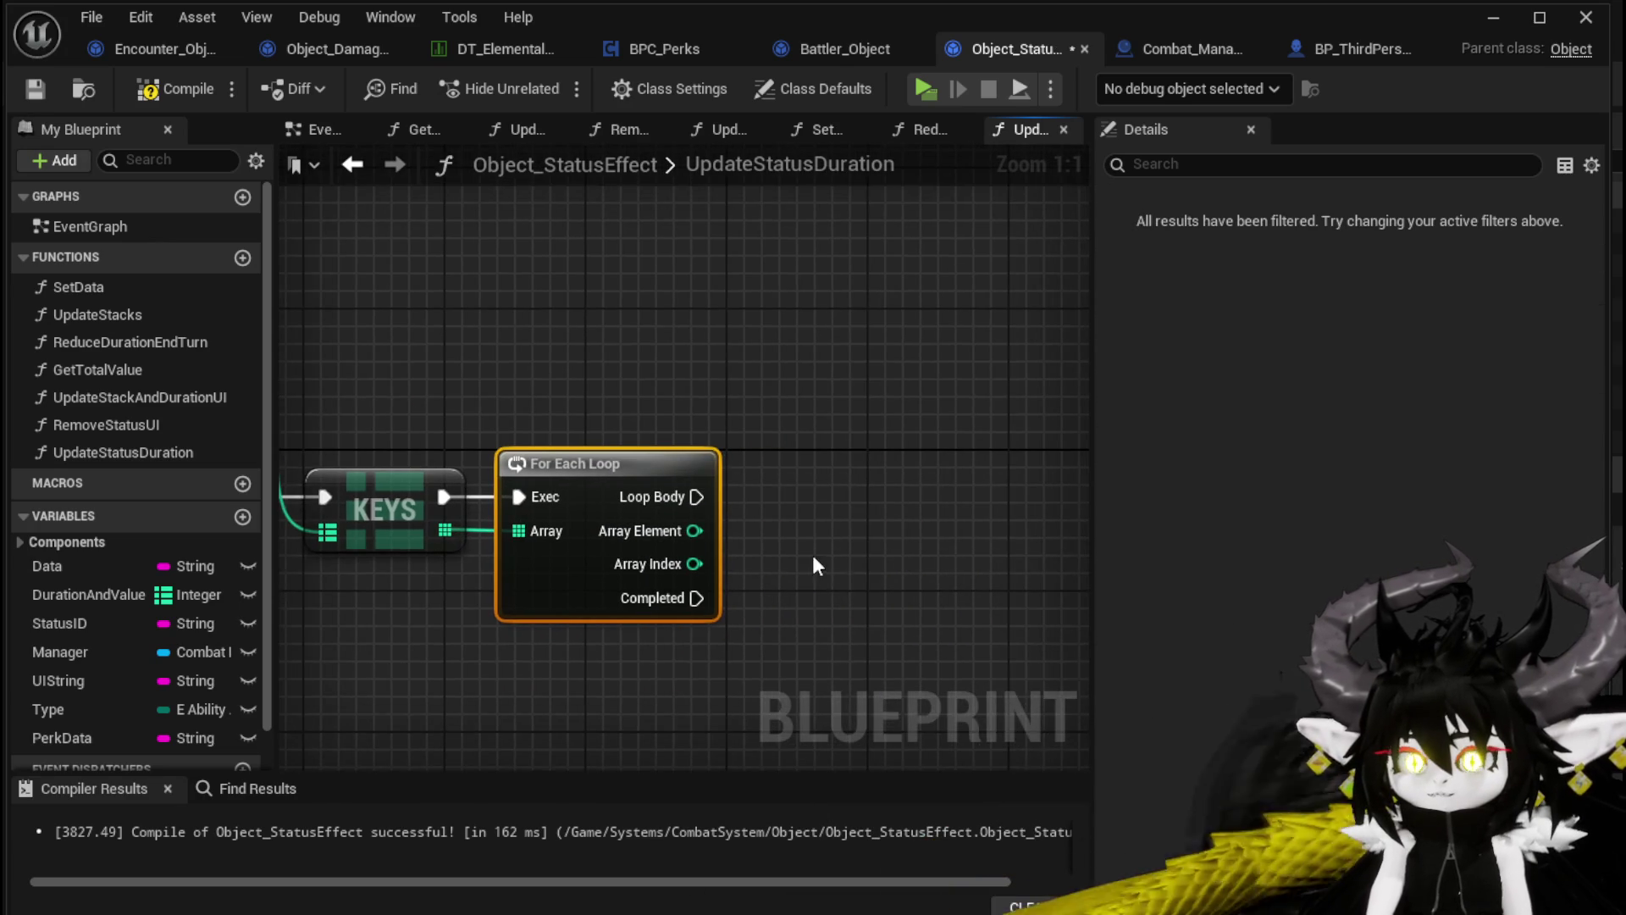
scroll(809, 542, down, 2)
drag(834, 494, 747, 500)
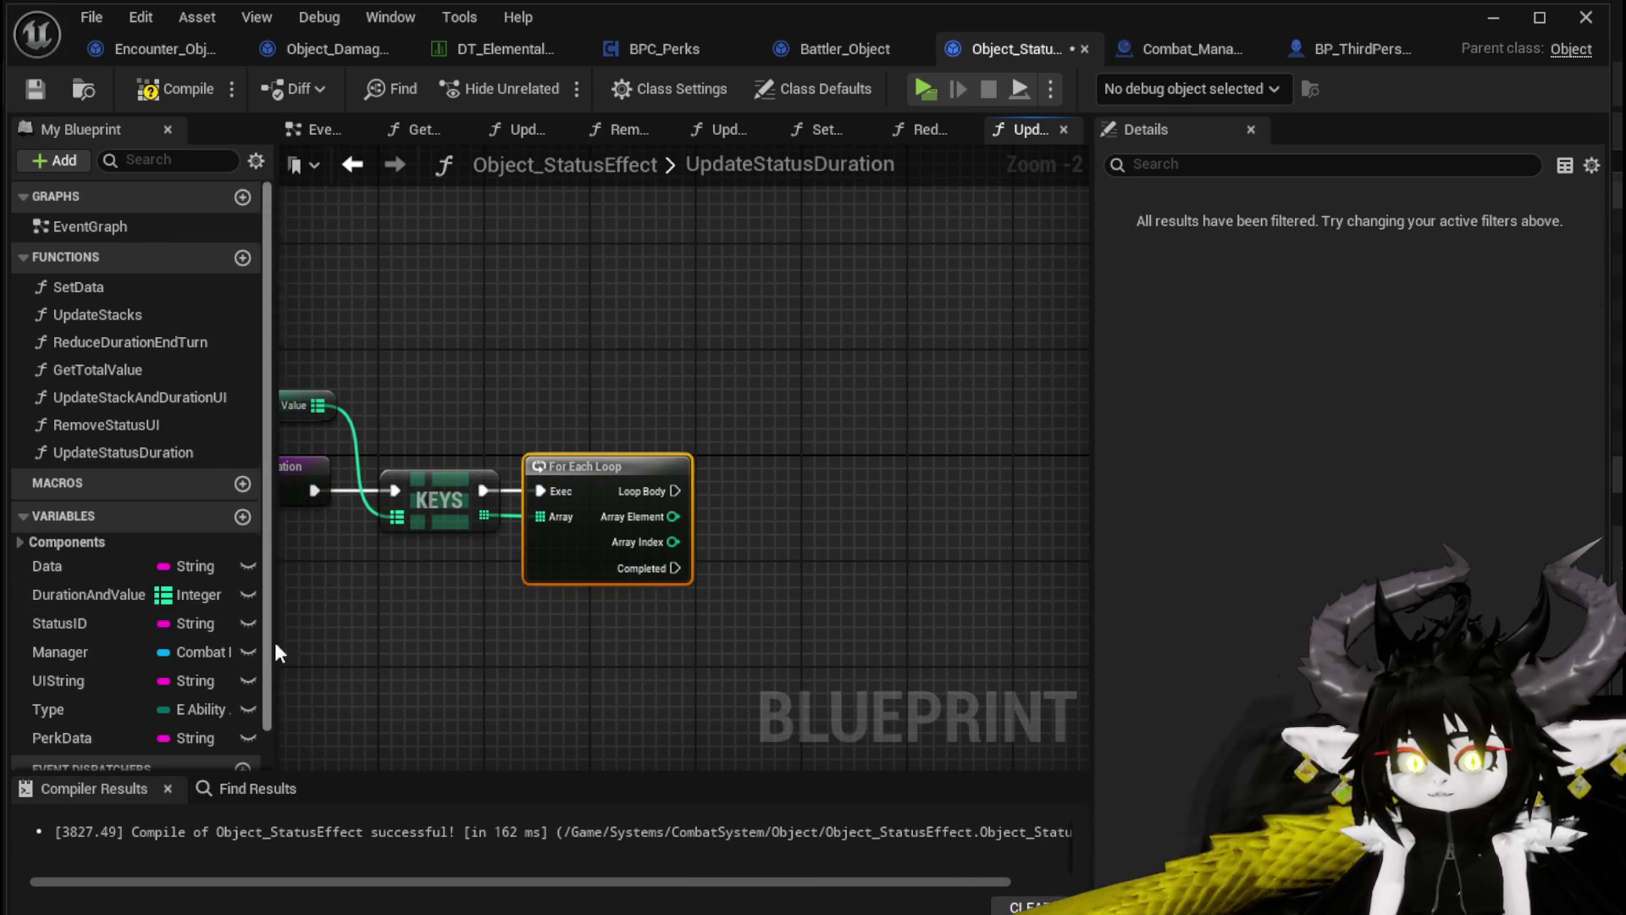
drag(556, 530, 715, 519)
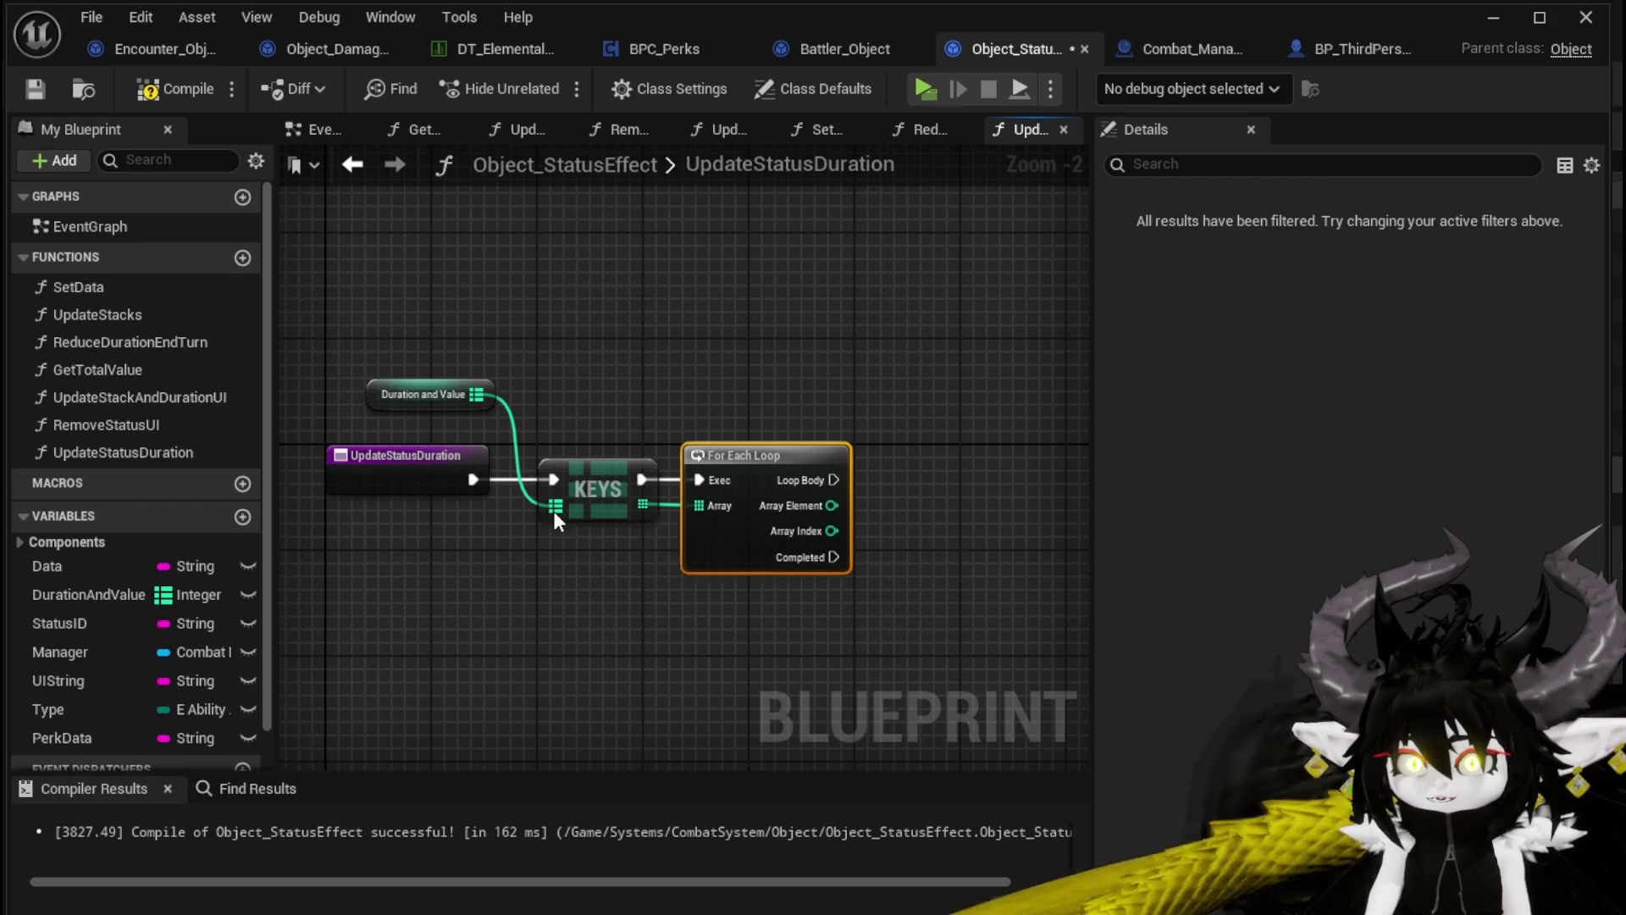
Promote the map pin to a local variable named TempValues and wire DurationAndValue into Keys
right_click(556, 512)
click(662, 703)
text(T)
text(alues)
key(Return)
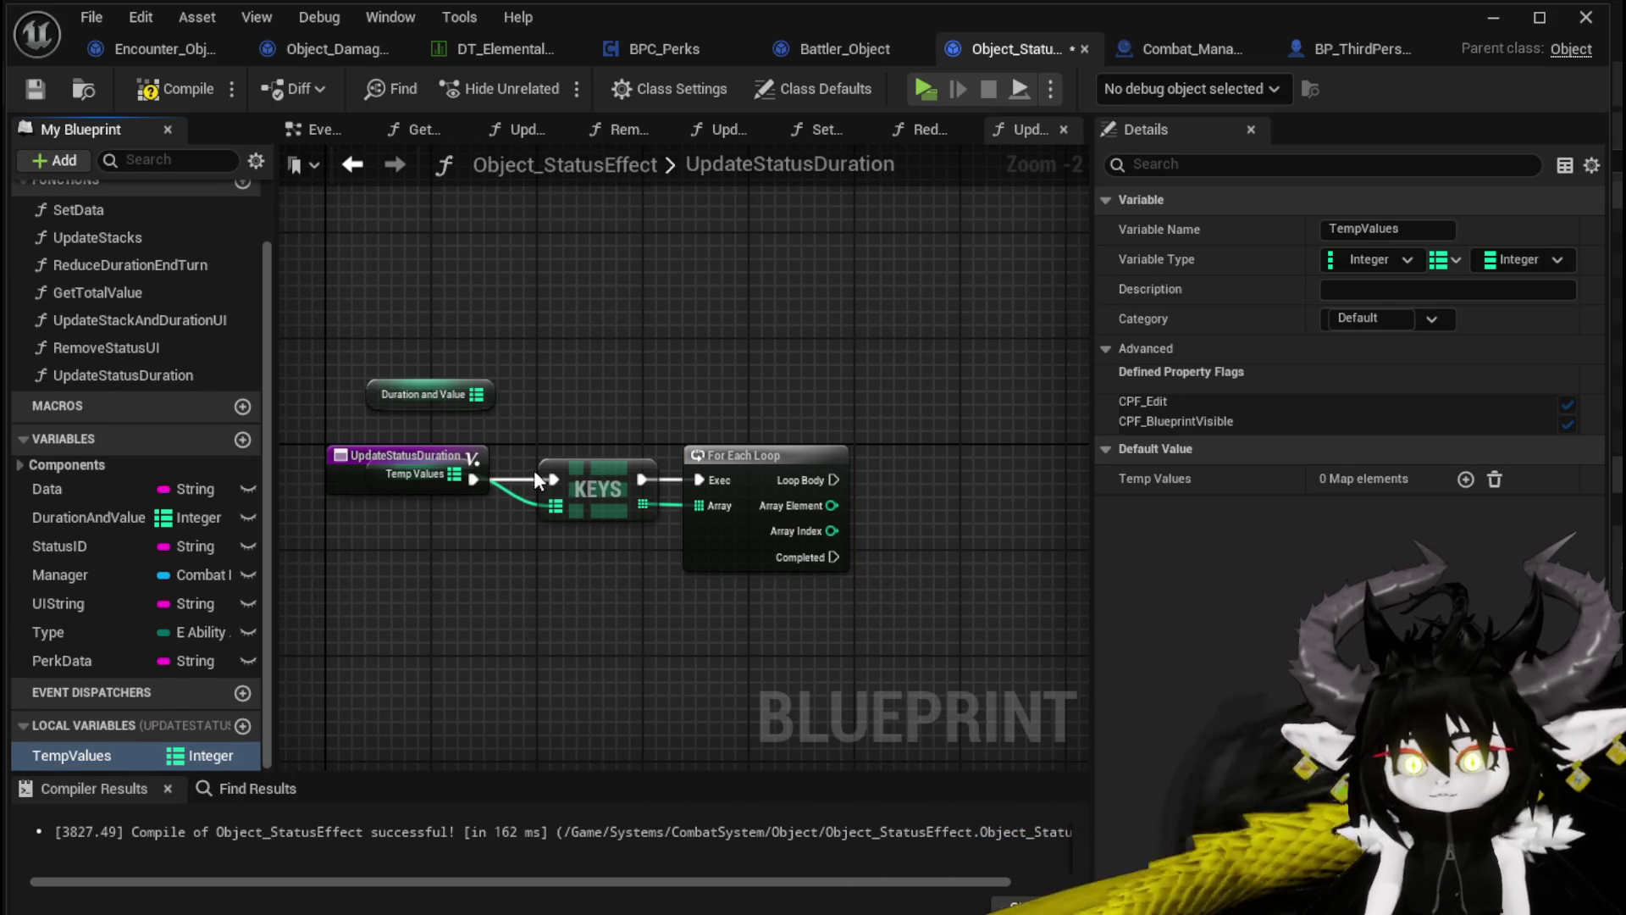
drag(406, 458, 318, 461)
click(604, 457)
drag(604, 457, 1027, 338)
drag(361, 468, 628, 471)
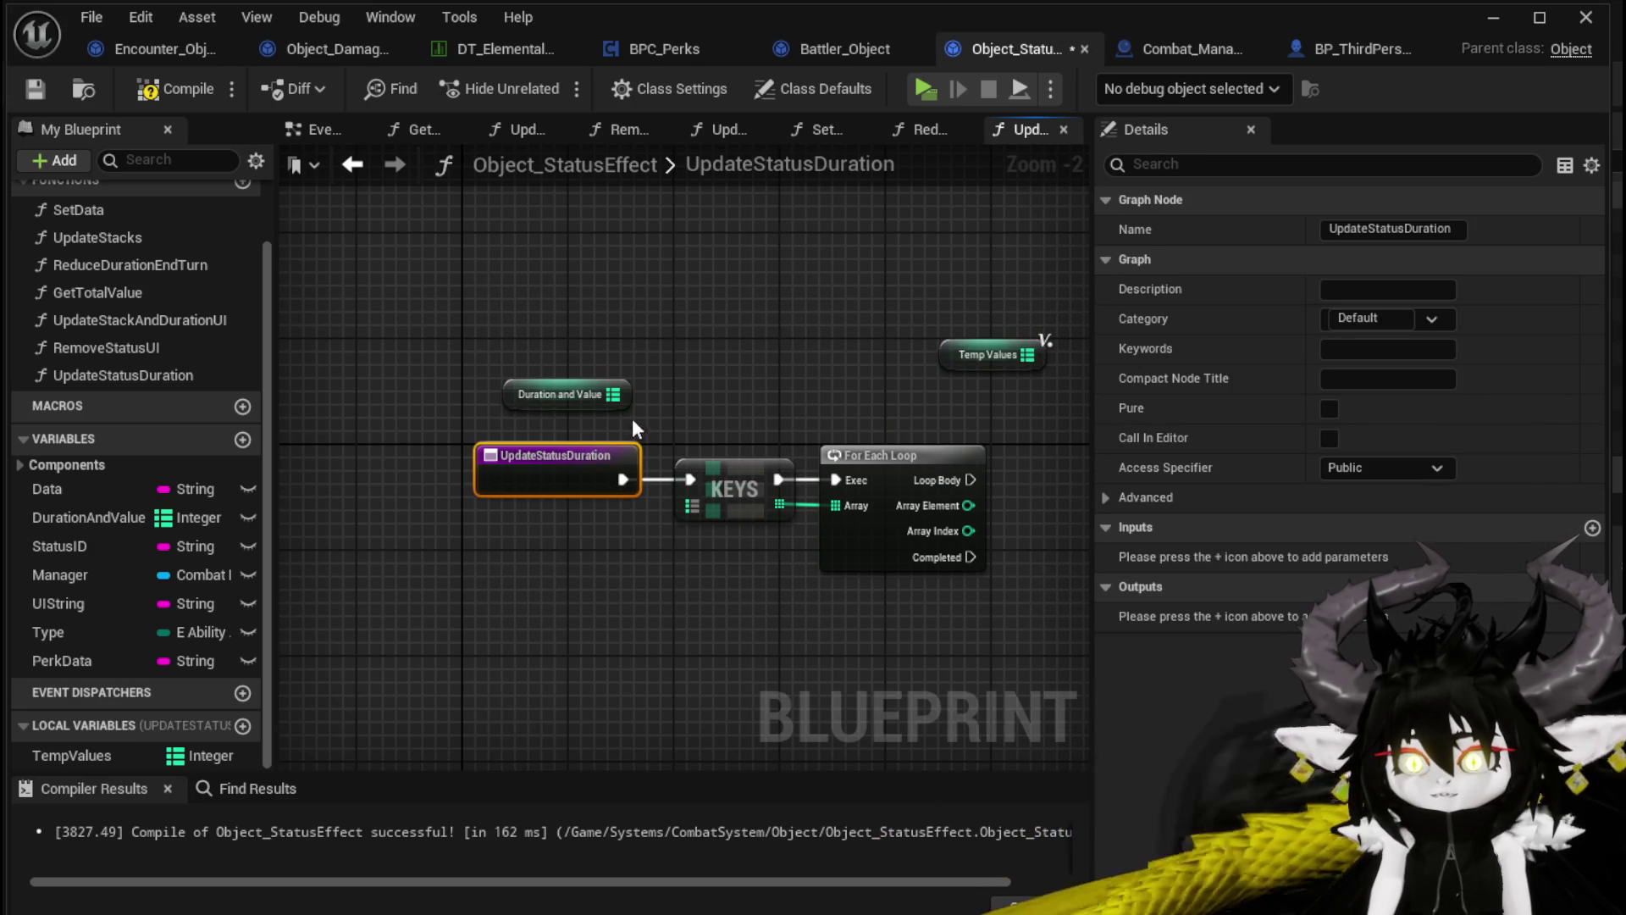
mouse_move(612, 394)
mouse_down()
mouse_move(715, 501)
mouse_move(692, 505)
mouse_up()
Add a TempValues Map Add using Array Element minus 1 and Array Index, driven by Loop Body
mouse_move(809, 446)
mouse_down()
mouse_move(647, 440)
mouse_move(566, 356)
mouse_move(835, 414)
mouse_up()
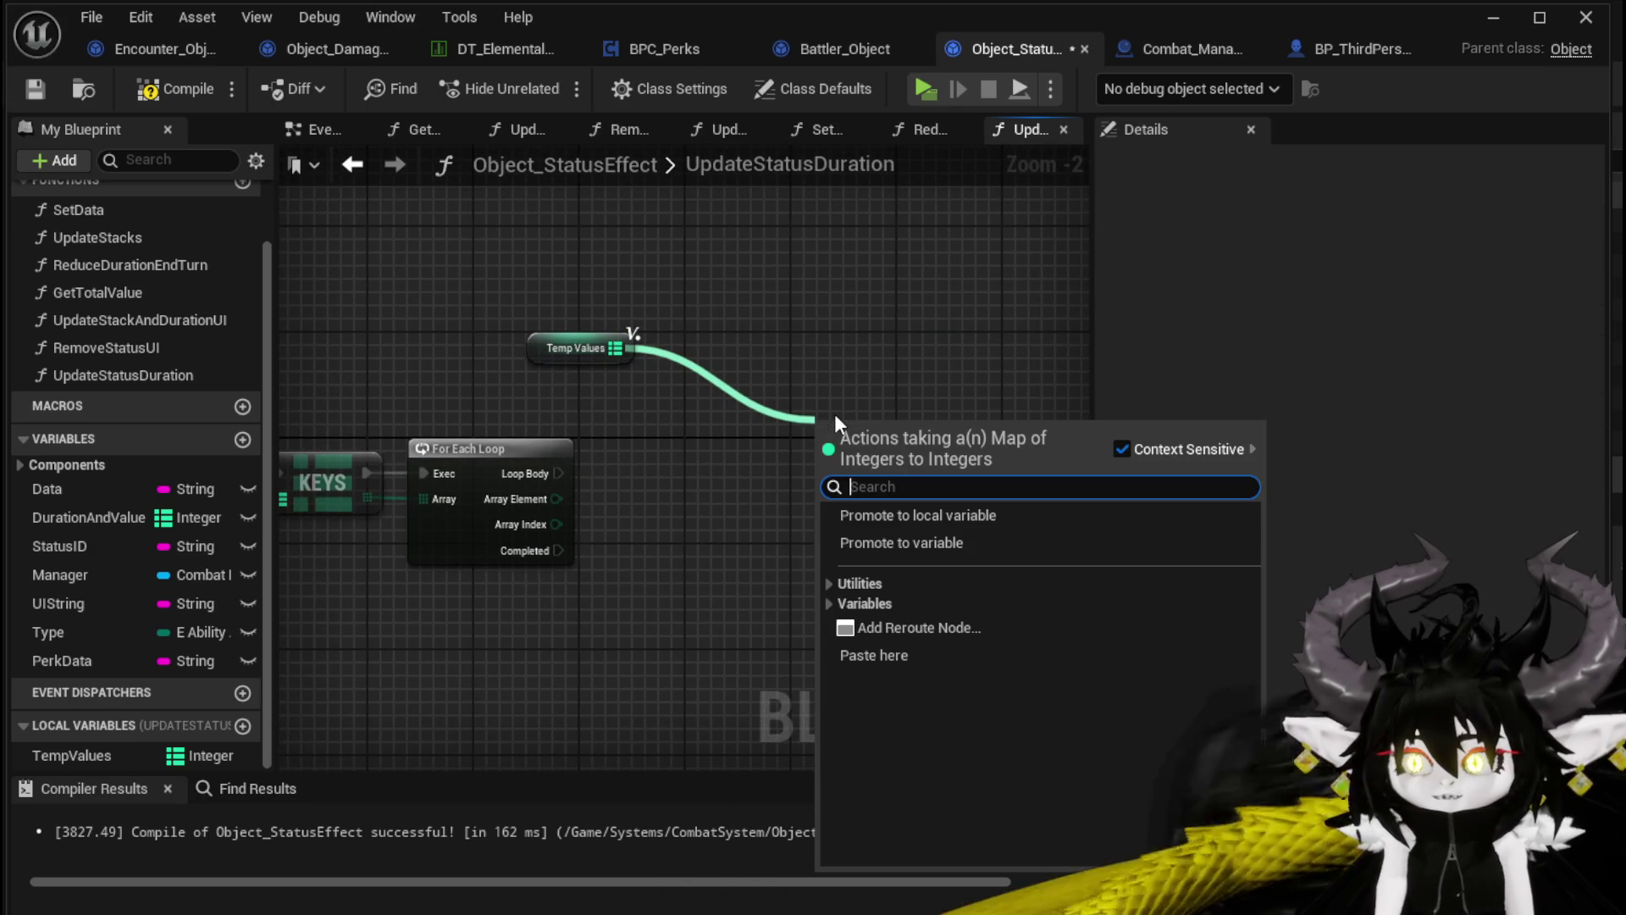
text(Add)
click(915, 555)
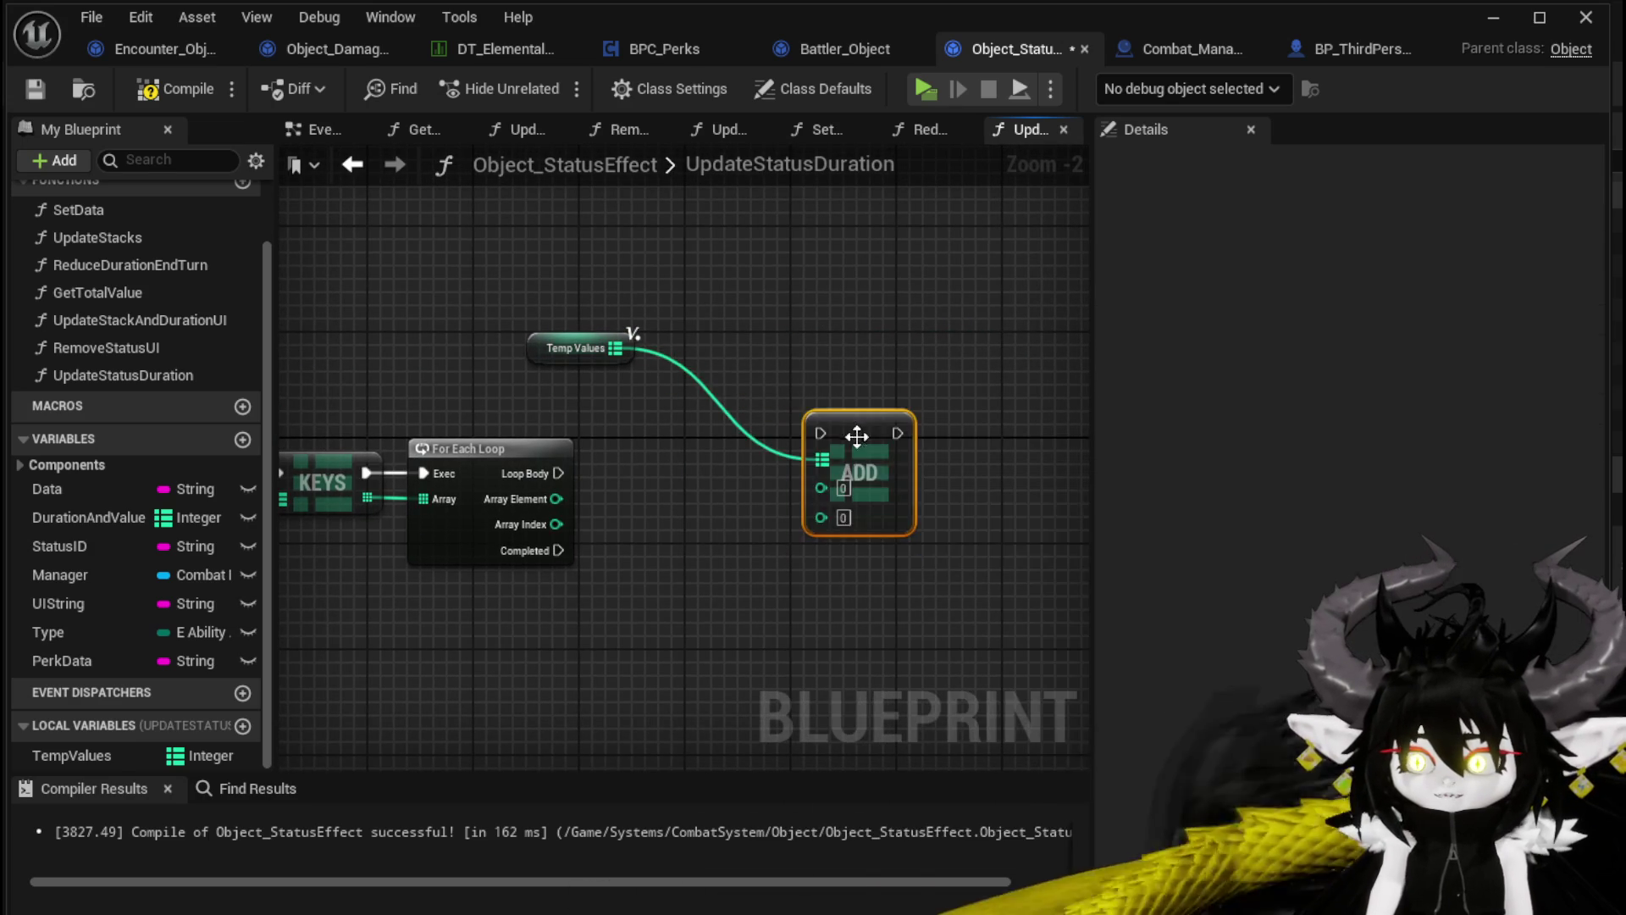
drag(553, 499, 654, 499)
text(-)
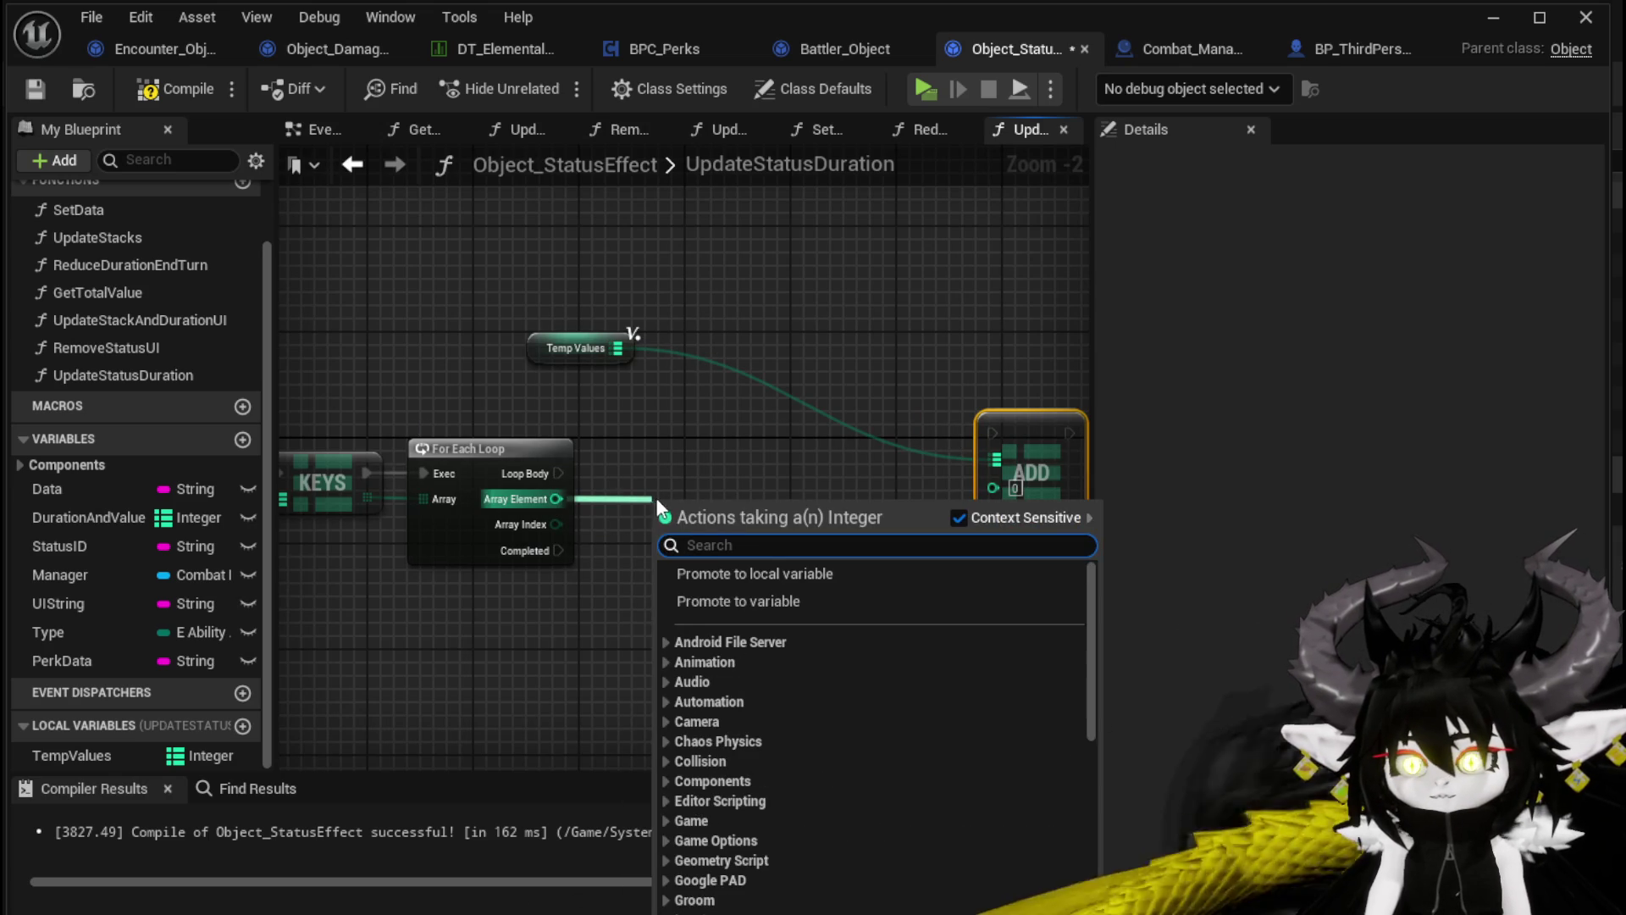
drag(546, 497, 674, 506)
text(-)
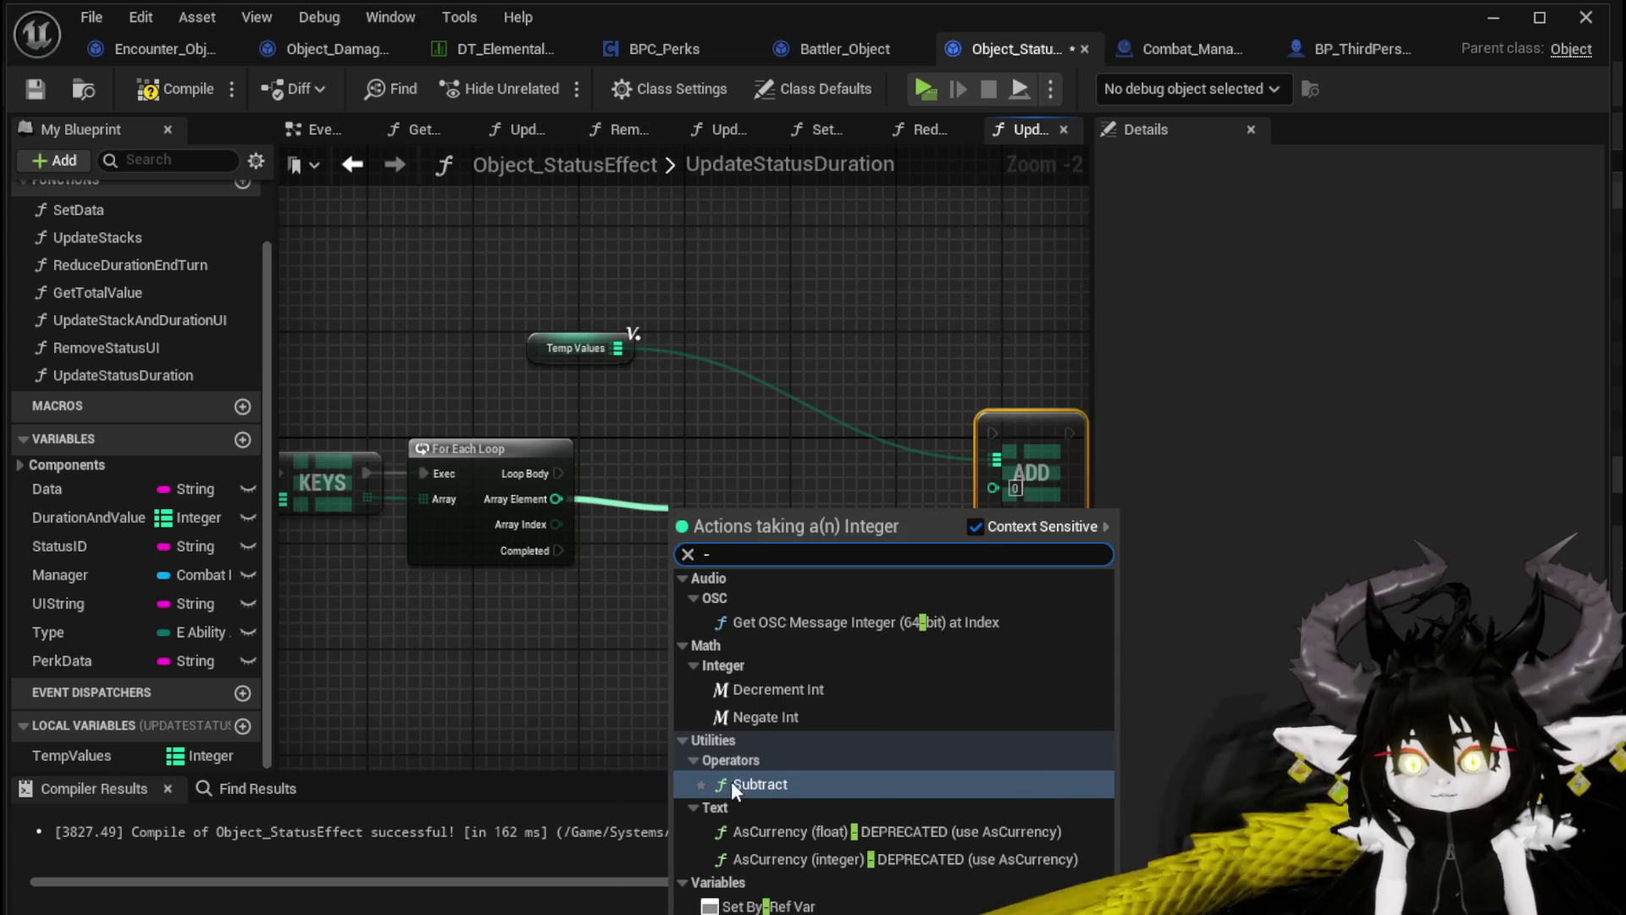
click(734, 785)
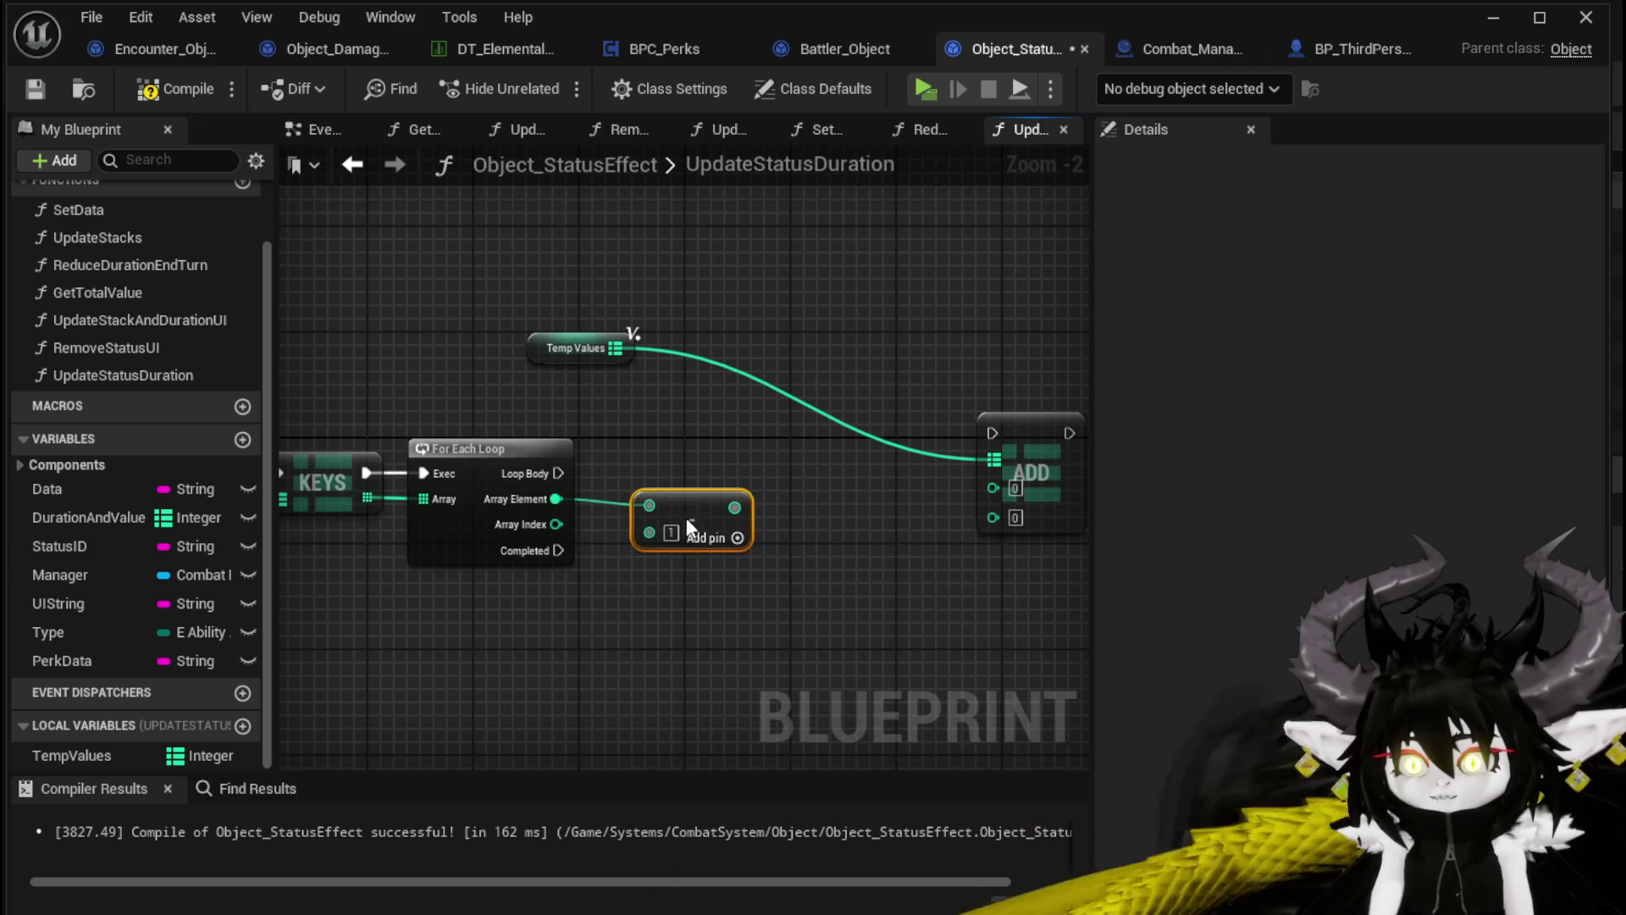
drag(661, 512, 941, 495)
mouse_move(497, 529)
mouse_down()
mouse_move(662, 544)
mouse_move(942, 521)
mouse_up()
click(989, 485)
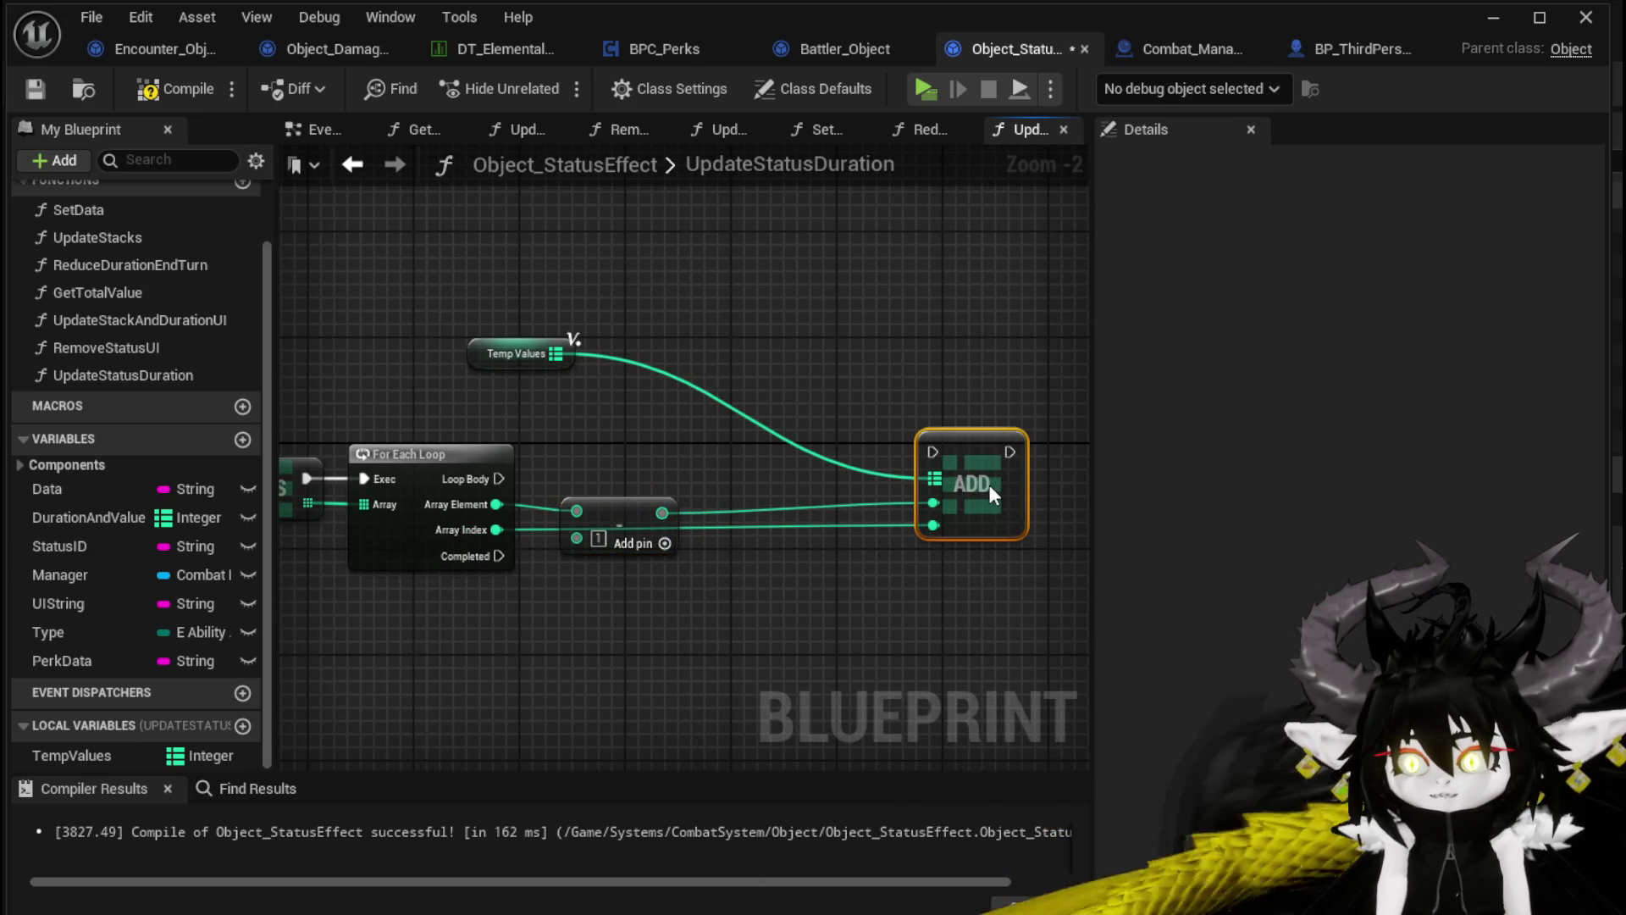
drag(498, 479, 937, 457)
Compile and save Object_StatusEffect, then drag DurationAndValue onto the graph
mouse_move(500, 354)
mouse_down()
mouse_move(669, 368)
mouse_move(962, 431)
mouse_up()
click(882, 398)
scroll(874, 395, down, 2)
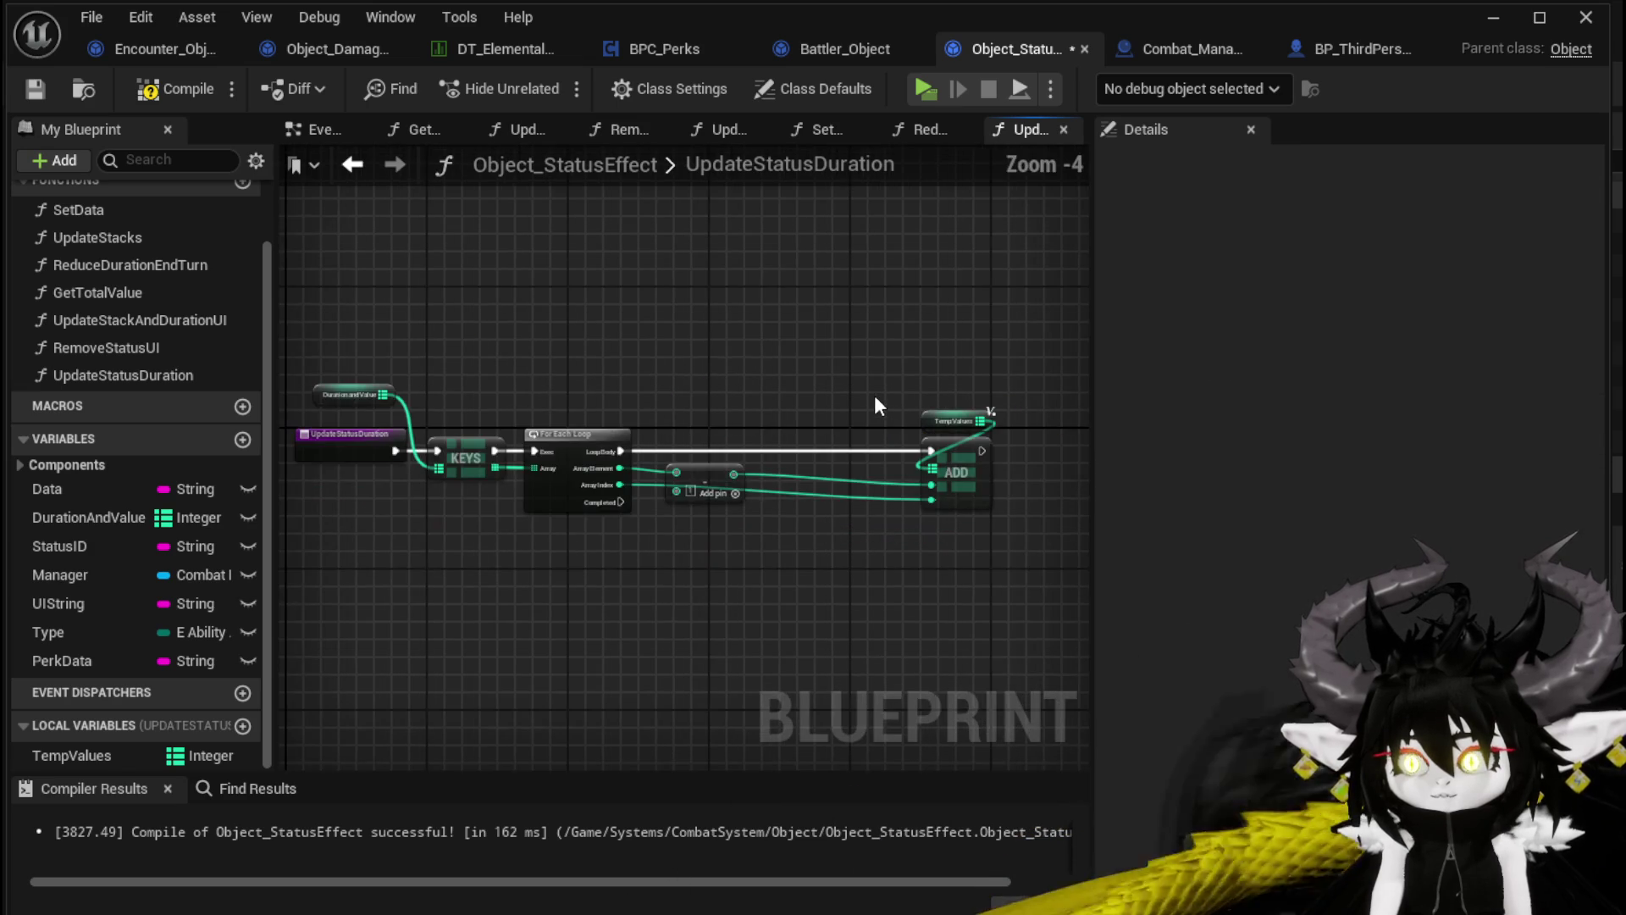
click(165, 89)
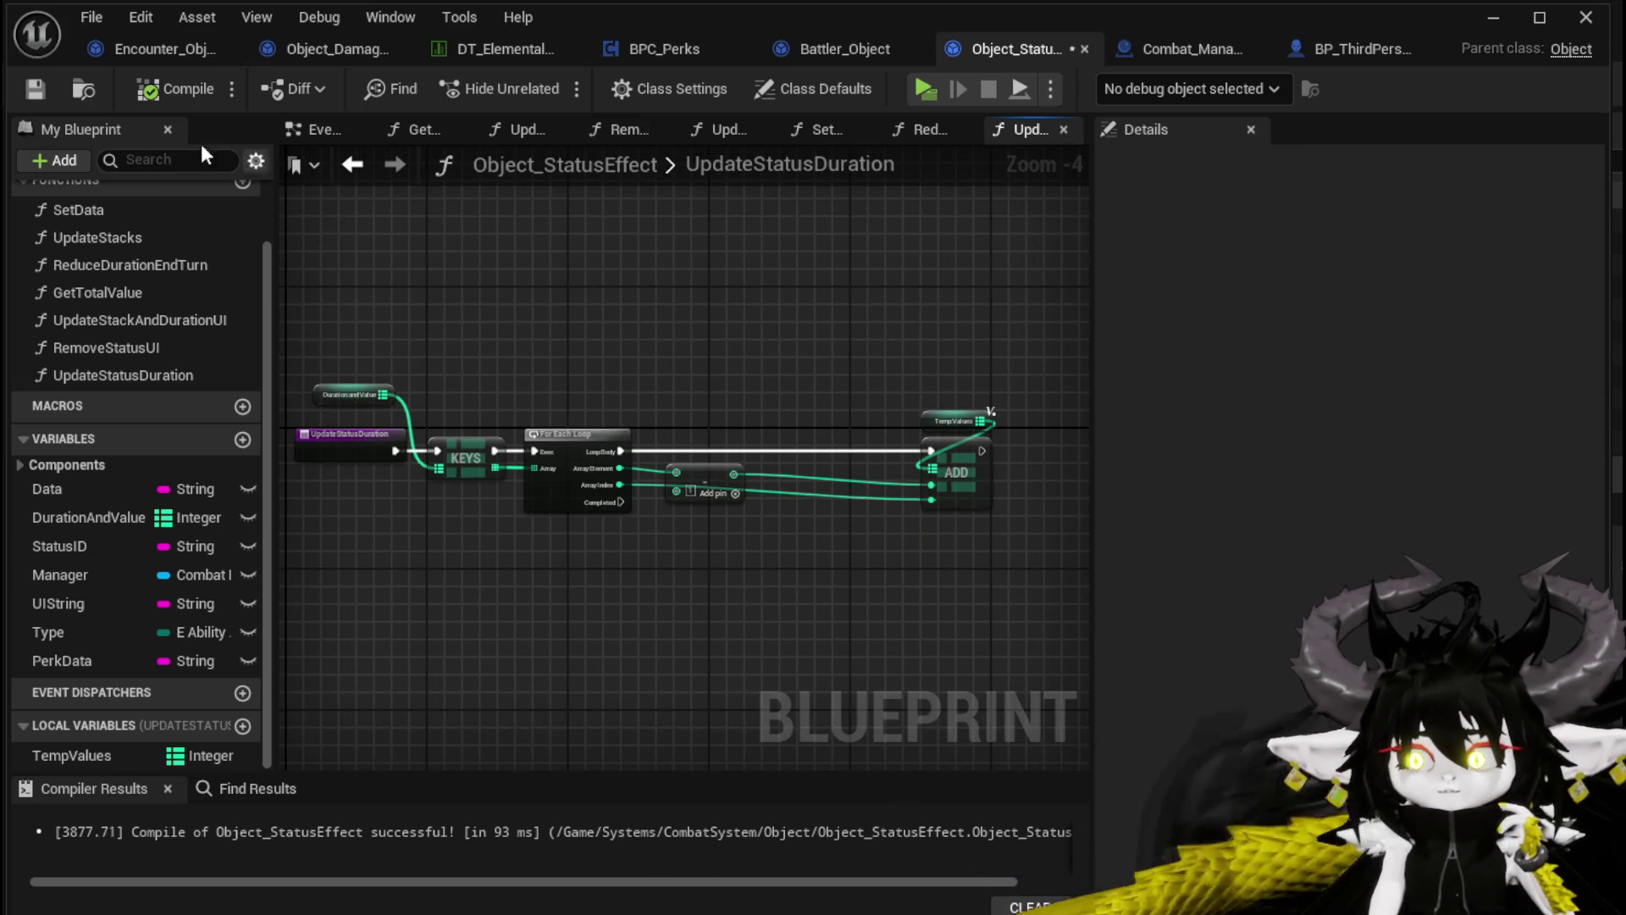
click(45, 95)
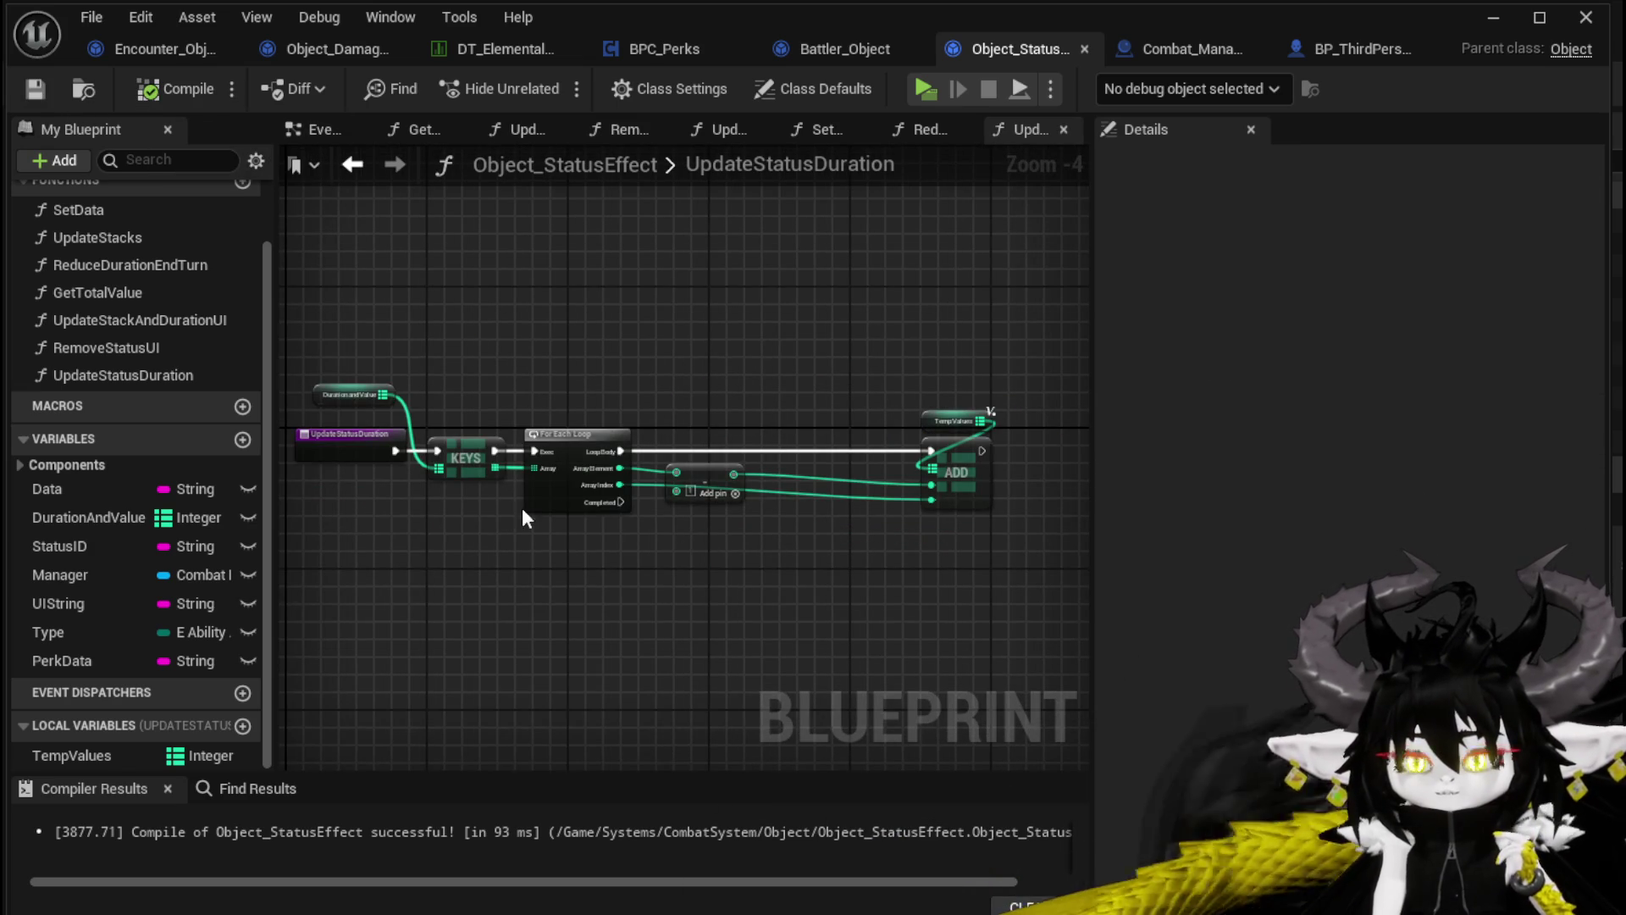
drag(87, 518, 566, 565)
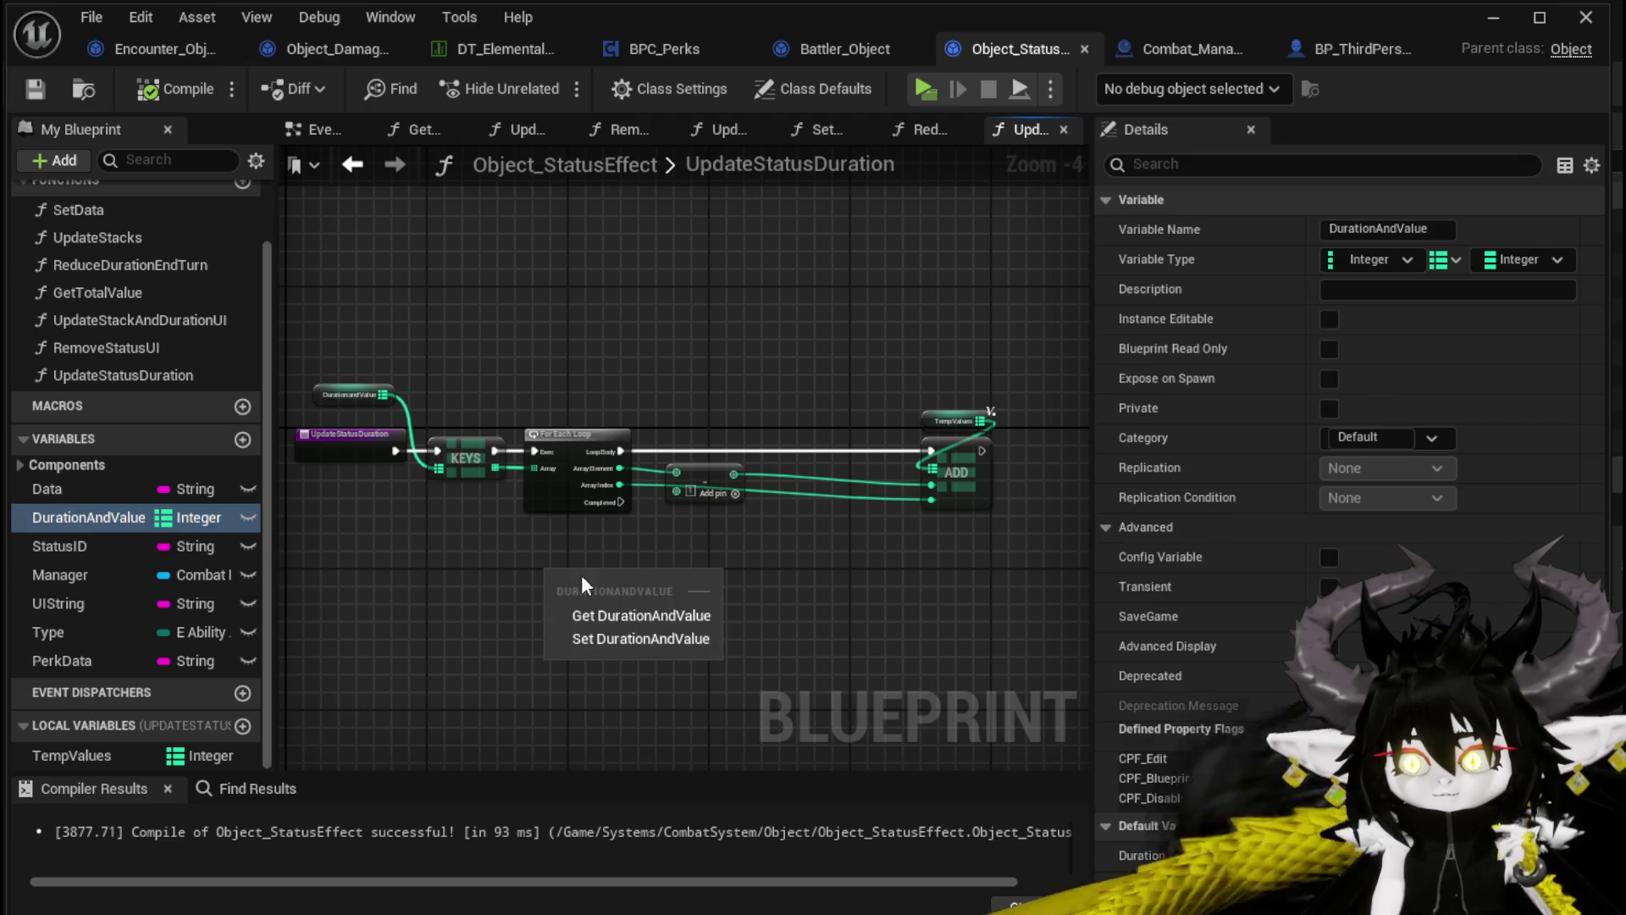
On loop Completed, set DurationAndValue from a TempValues getter, then compile and save
click(596, 639)
drag(608, 504, 642, 583)
click(77, 746)
mouse_move(76, 742)
mouse_down()
mouse_move(531, 598)
mouse_move(637, 598)
mouse_up()
click(550, 626)
drag(475, 594, 545, 603)
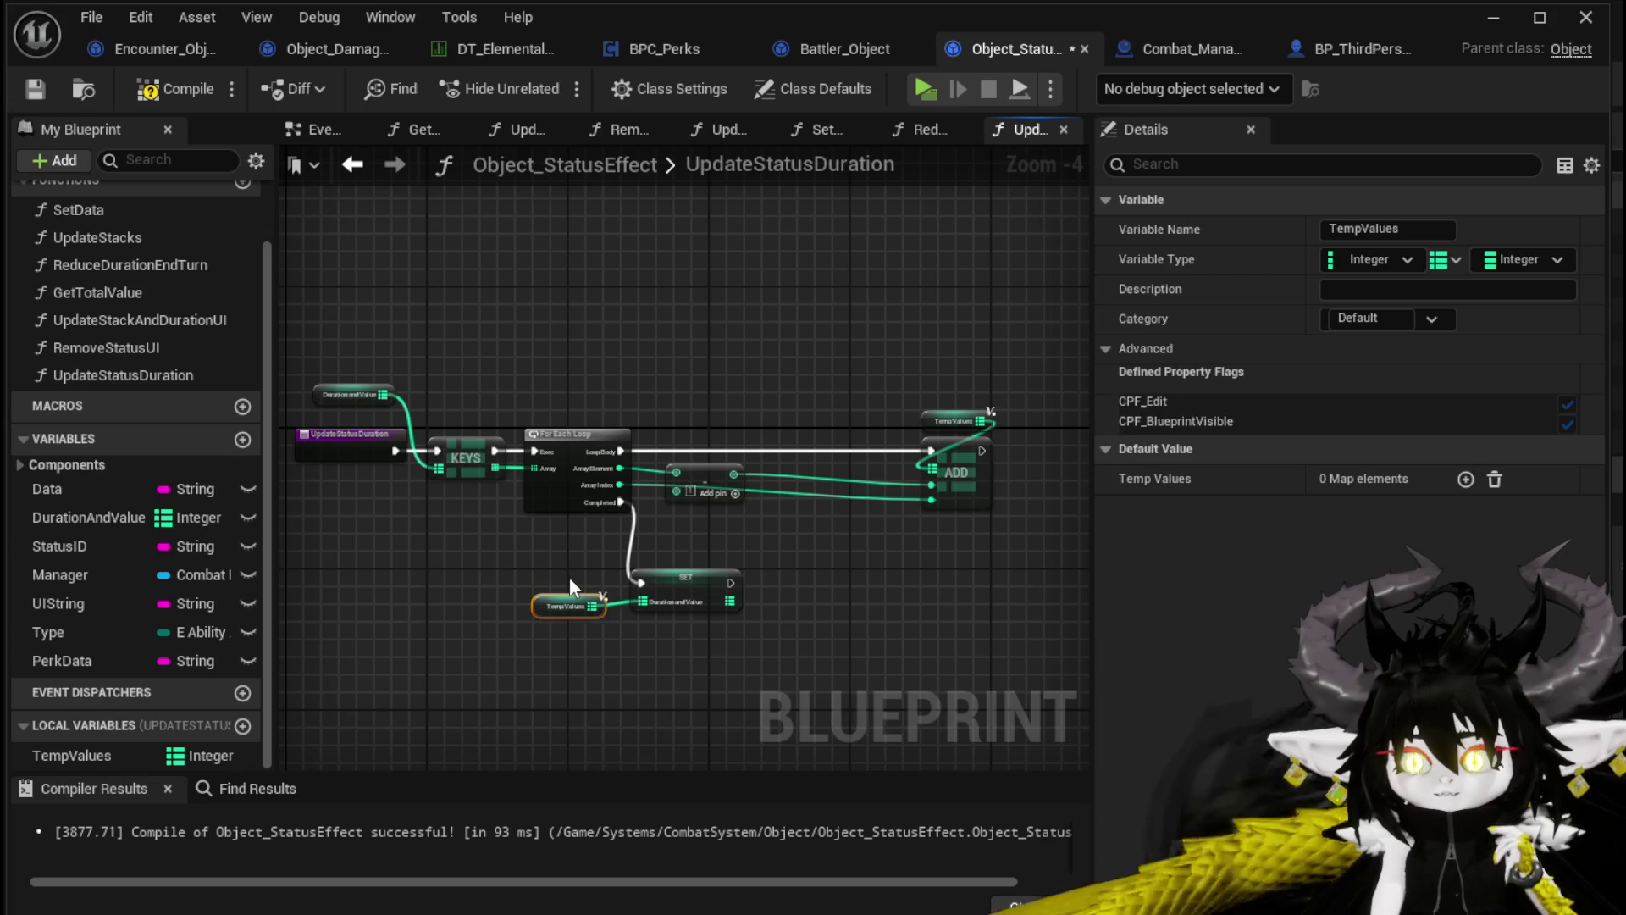
click(569, 579)
click(174, 88)
click(34, 88)
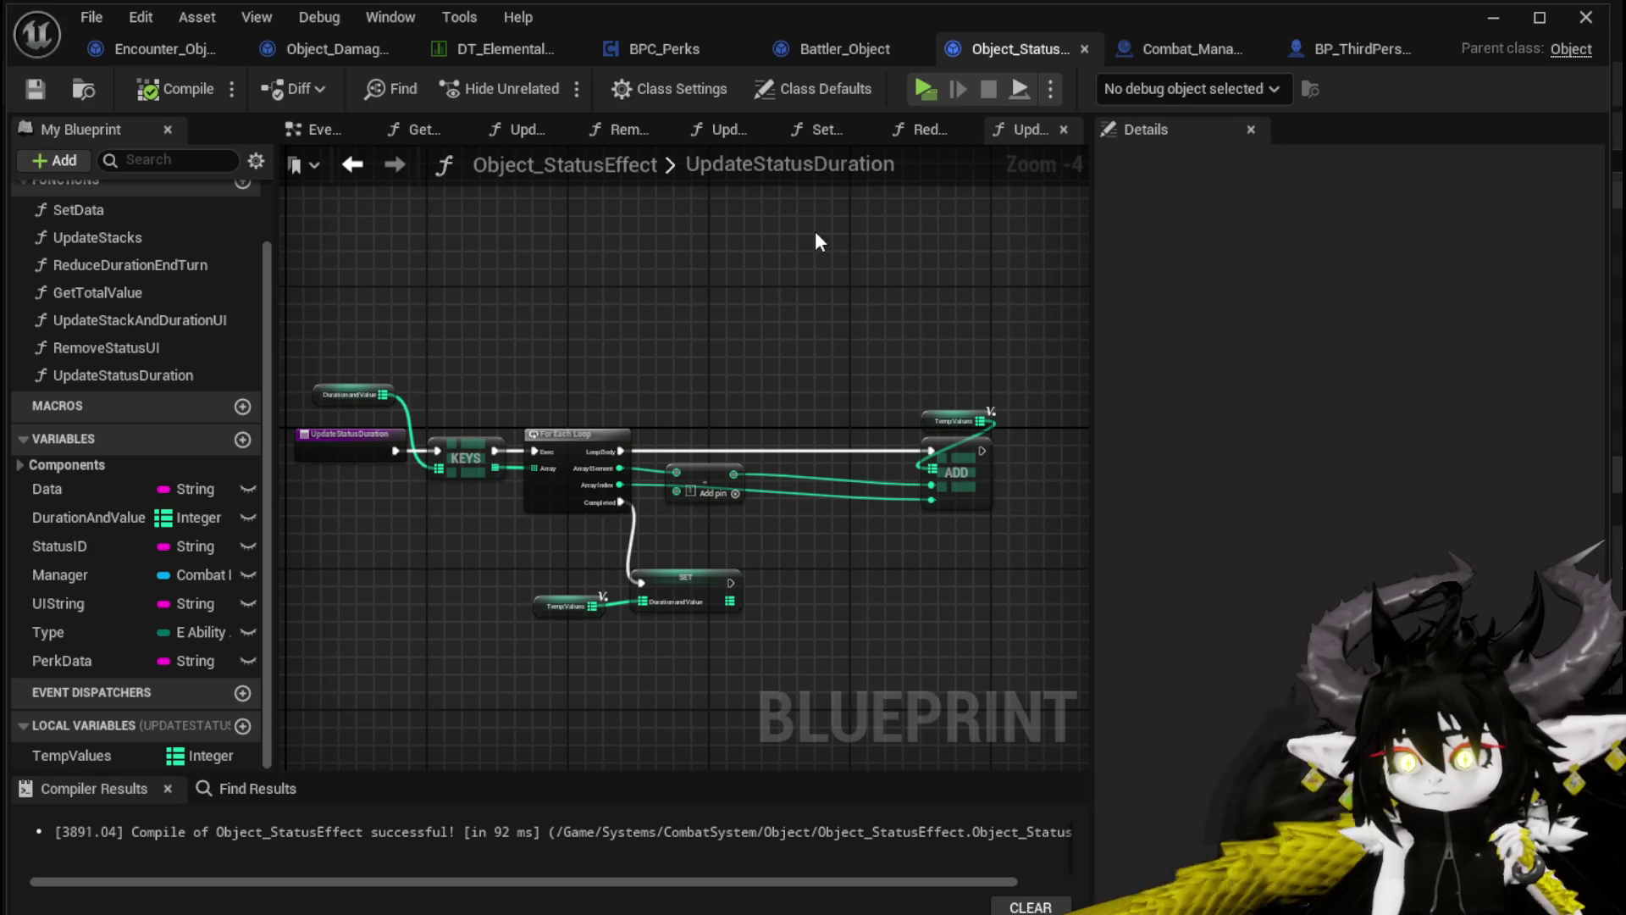
In Battler_Object's EndTurnStatus, shift the KEYS, loop, Branch, FIND, ADD and REMOVE nodes right
click(821, 52)
drag(704, 302, 505, 275)
scroll(506, 274, down, 1)
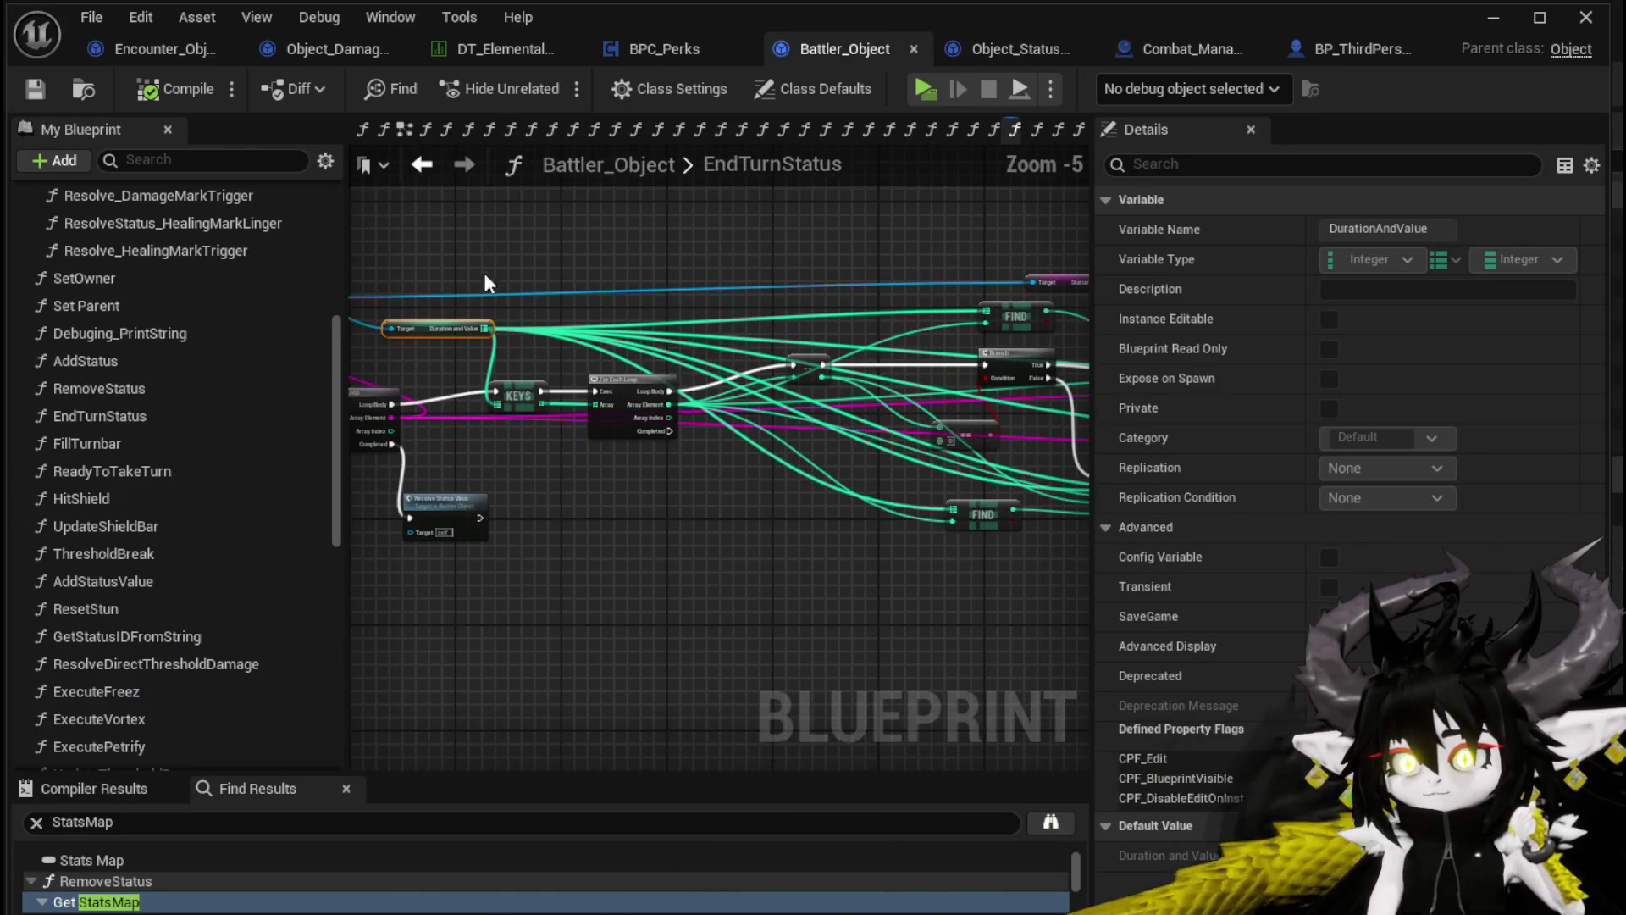
mouse_move(567, 398)
mouse_down()
mouse_move(770, 471)
mouse_move(591, 485)
mouse_move(980, 306)
mouse_move(914, 364)
mouse_move(652, 366)
mouse_up()
scroll(660, 520, up, 3)
mouse_move(686, 525)
mouse_down()
mouse_move(898, 425)
mouse_move(520, 475)
mouse_move(767, 525)
mouse_up()
scroll(898, 425, down, 2)
scroll(767, 525, up, 1)
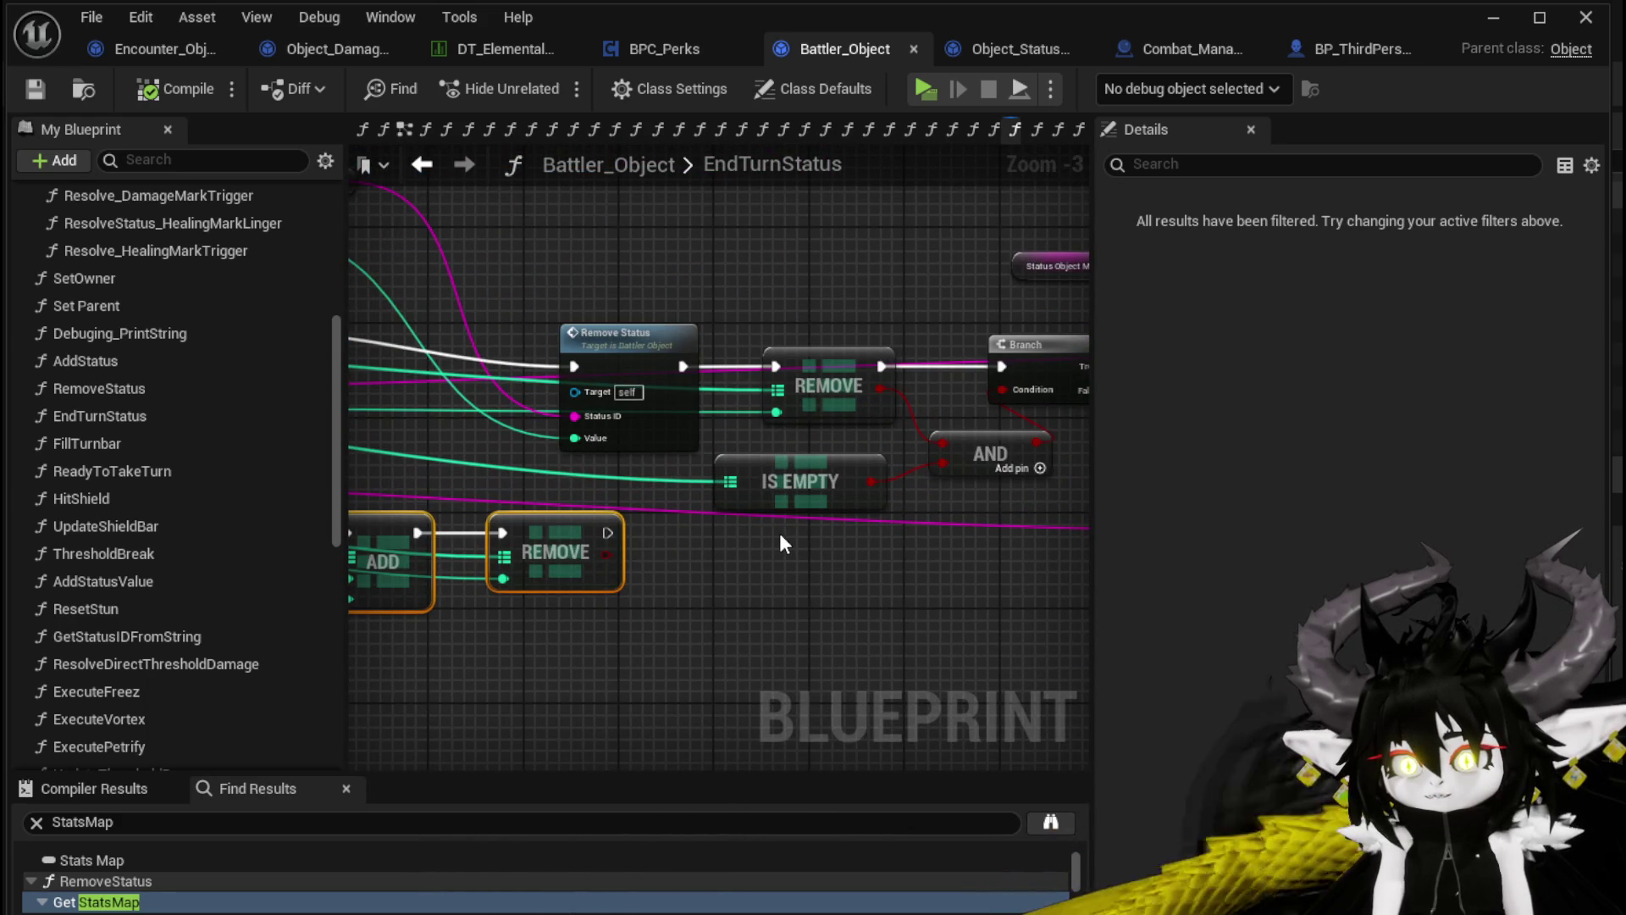
mouse_move(394, 461)
mouse_down()
mouse_move(864, 533)
mouse_move(1058, 519)
mouse_up()
mouse_move(875, 296)
mouse_down()
mouse_move(748, 292)
mouse_move(1003, 305)
mouse_move(553, 360)
mouse_up()
click(745, 291)
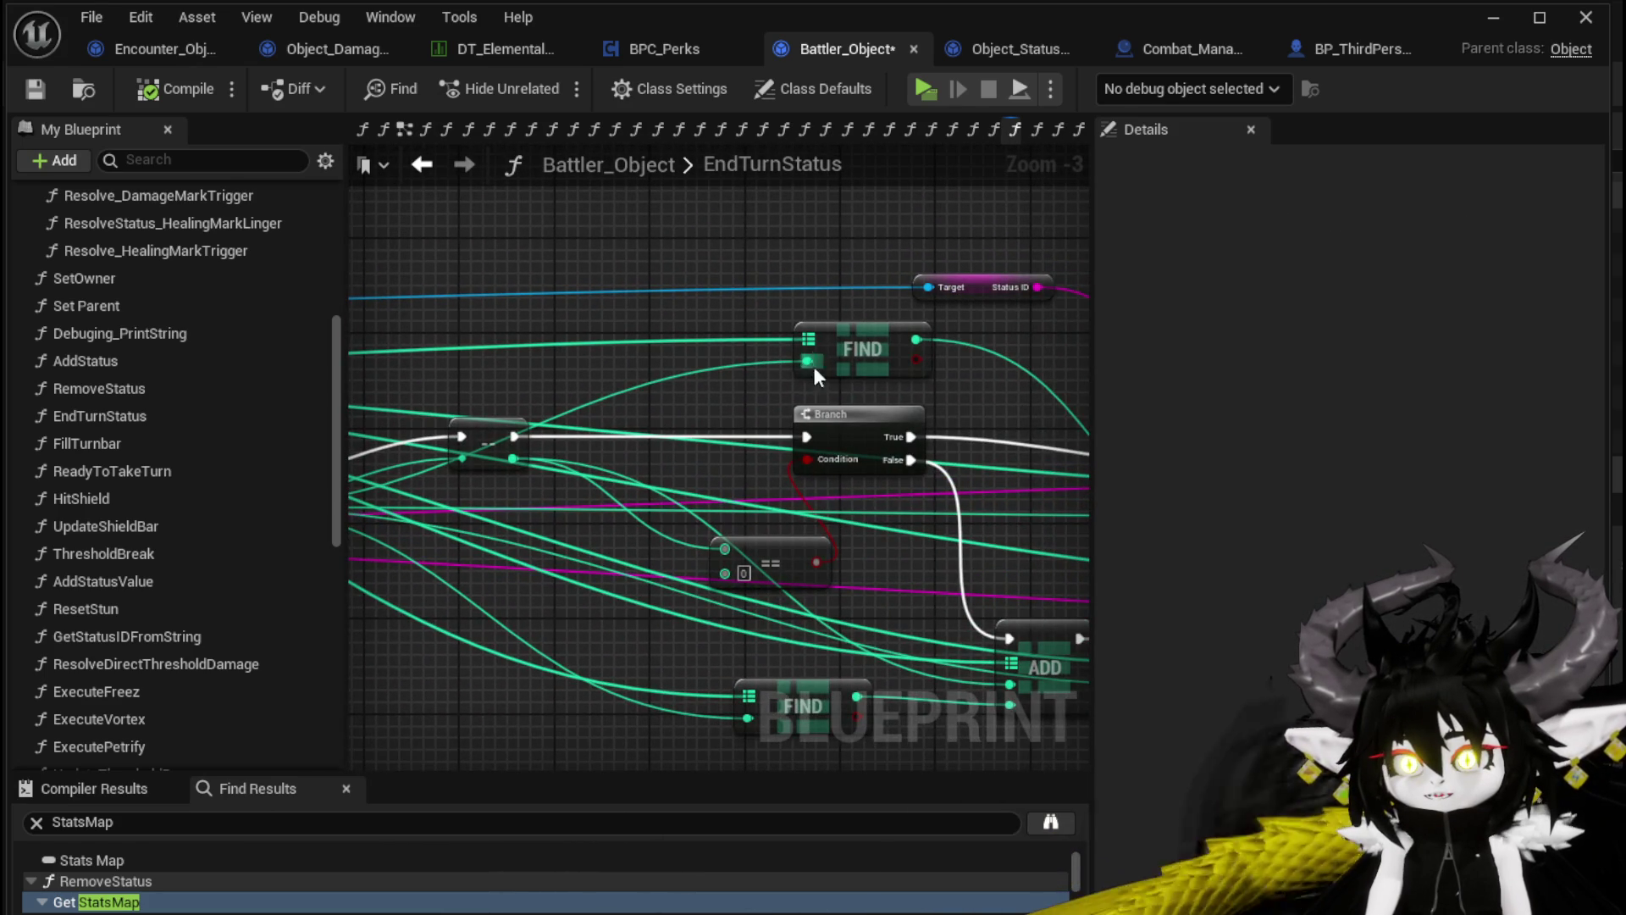
Pan back to the KEYS and For Each Loop nodes and select the loop
drag(680, 372, 708, 389)
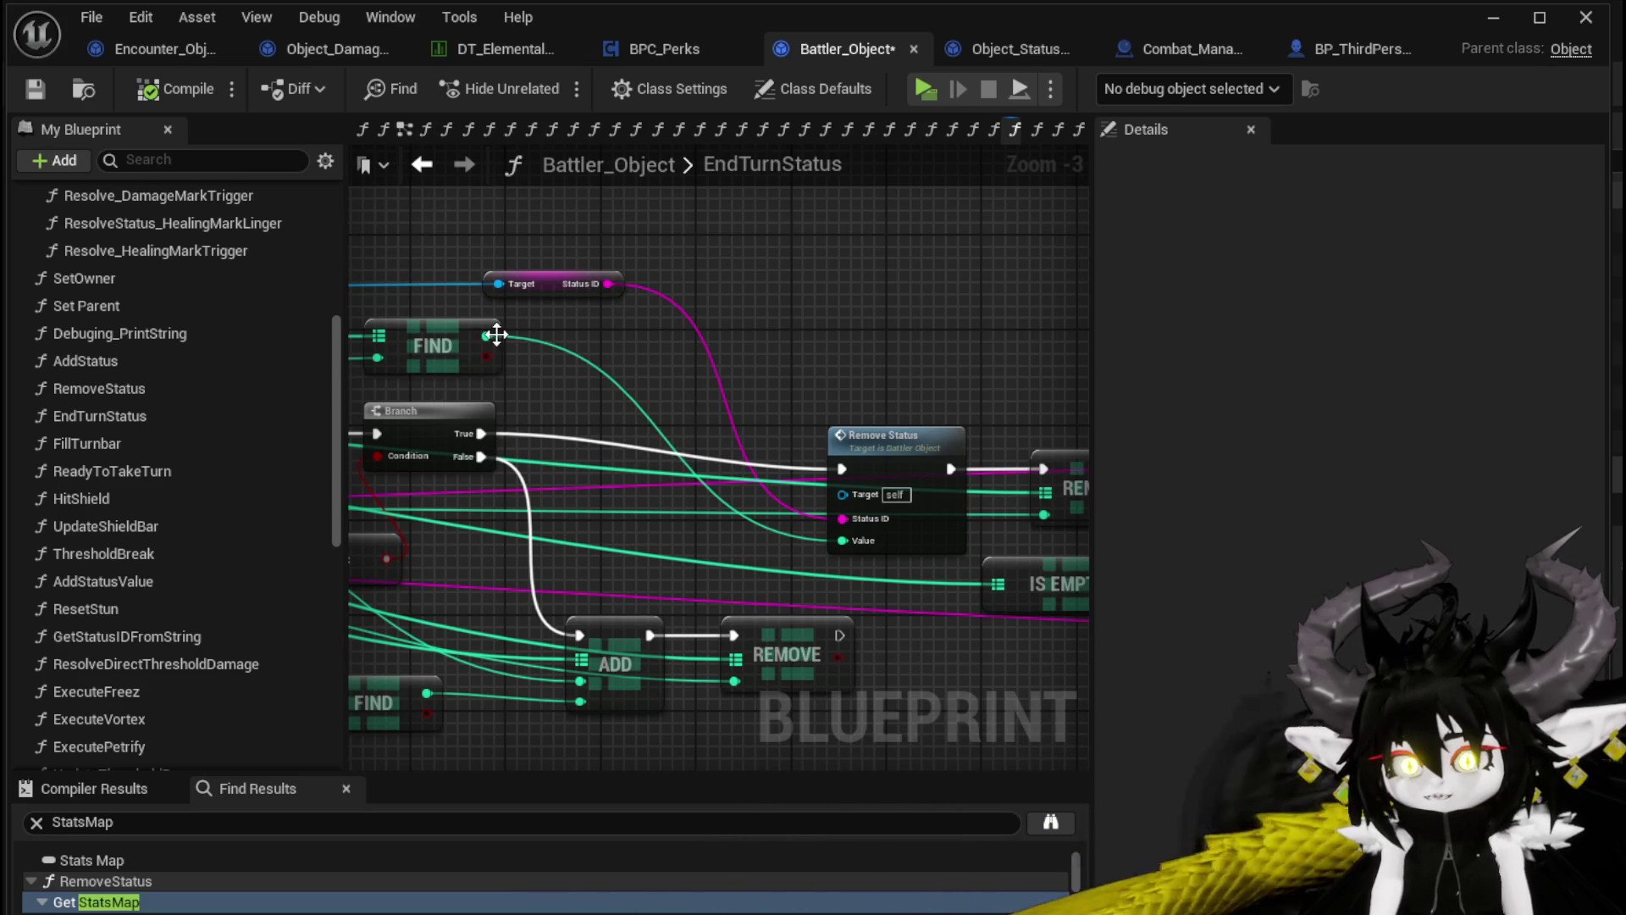
drag(552, 417, 906, 428)
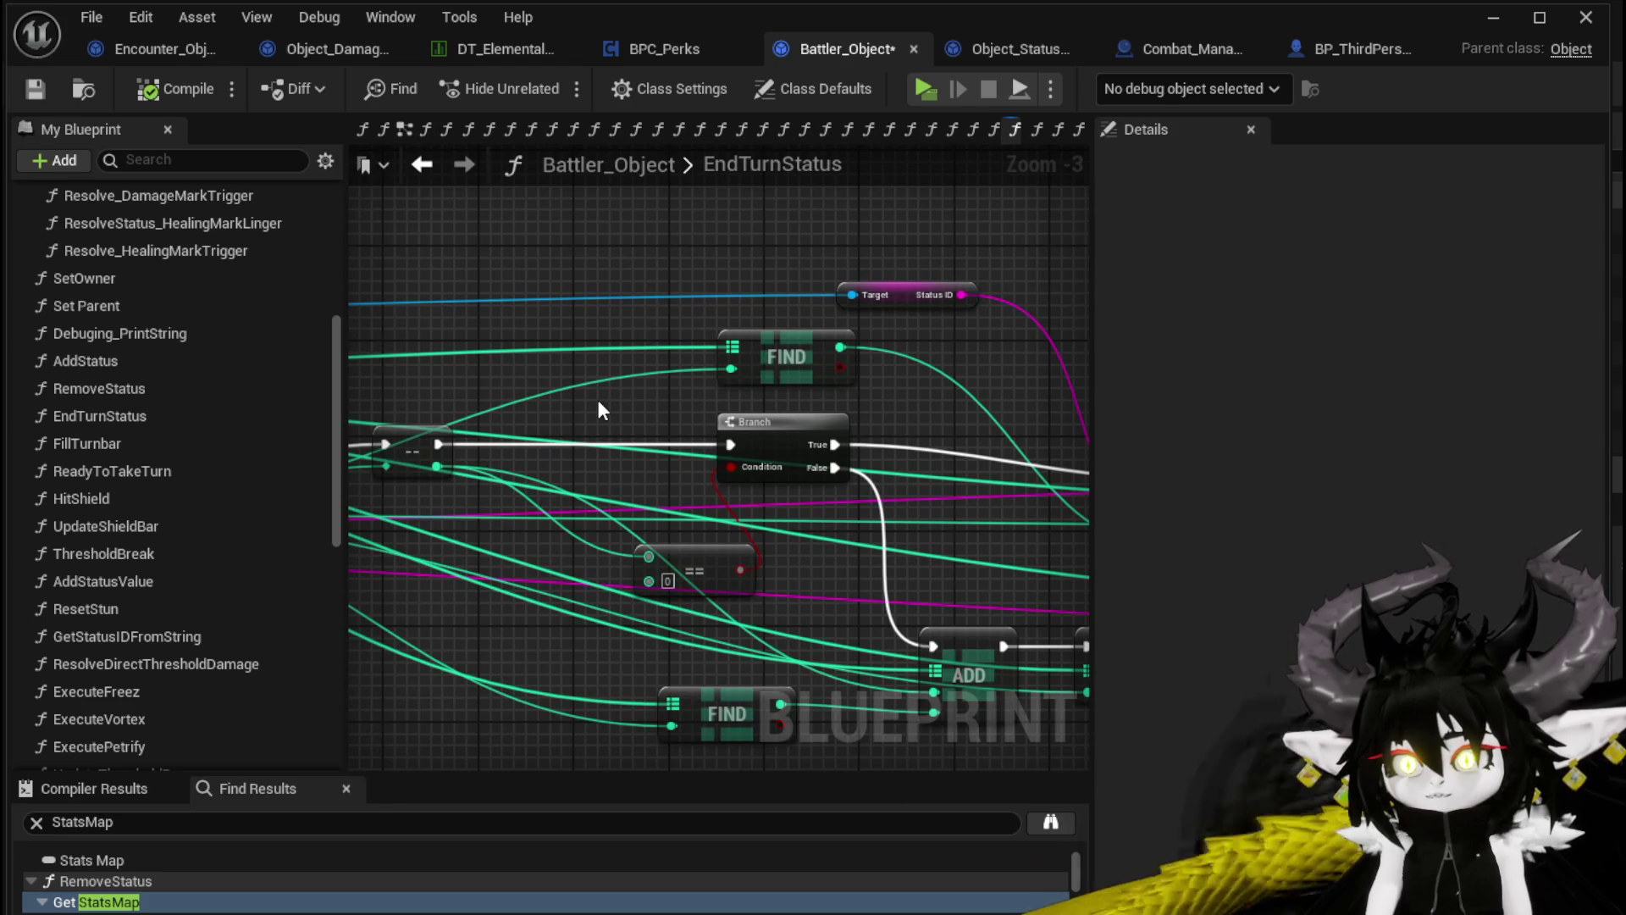
drag(599, 409, 921, 379)
mouse_move(661, 423)
mouse_down()
mouse_move(865, 430)
mouse_move(805, 466)
mouse_move(691, 462)
mouse_move(714, 420)
mouse_up()
click(664, 457)
Add an Update Status Duration call on the FIND node's found status object
drag(479, 331, 705, 233)
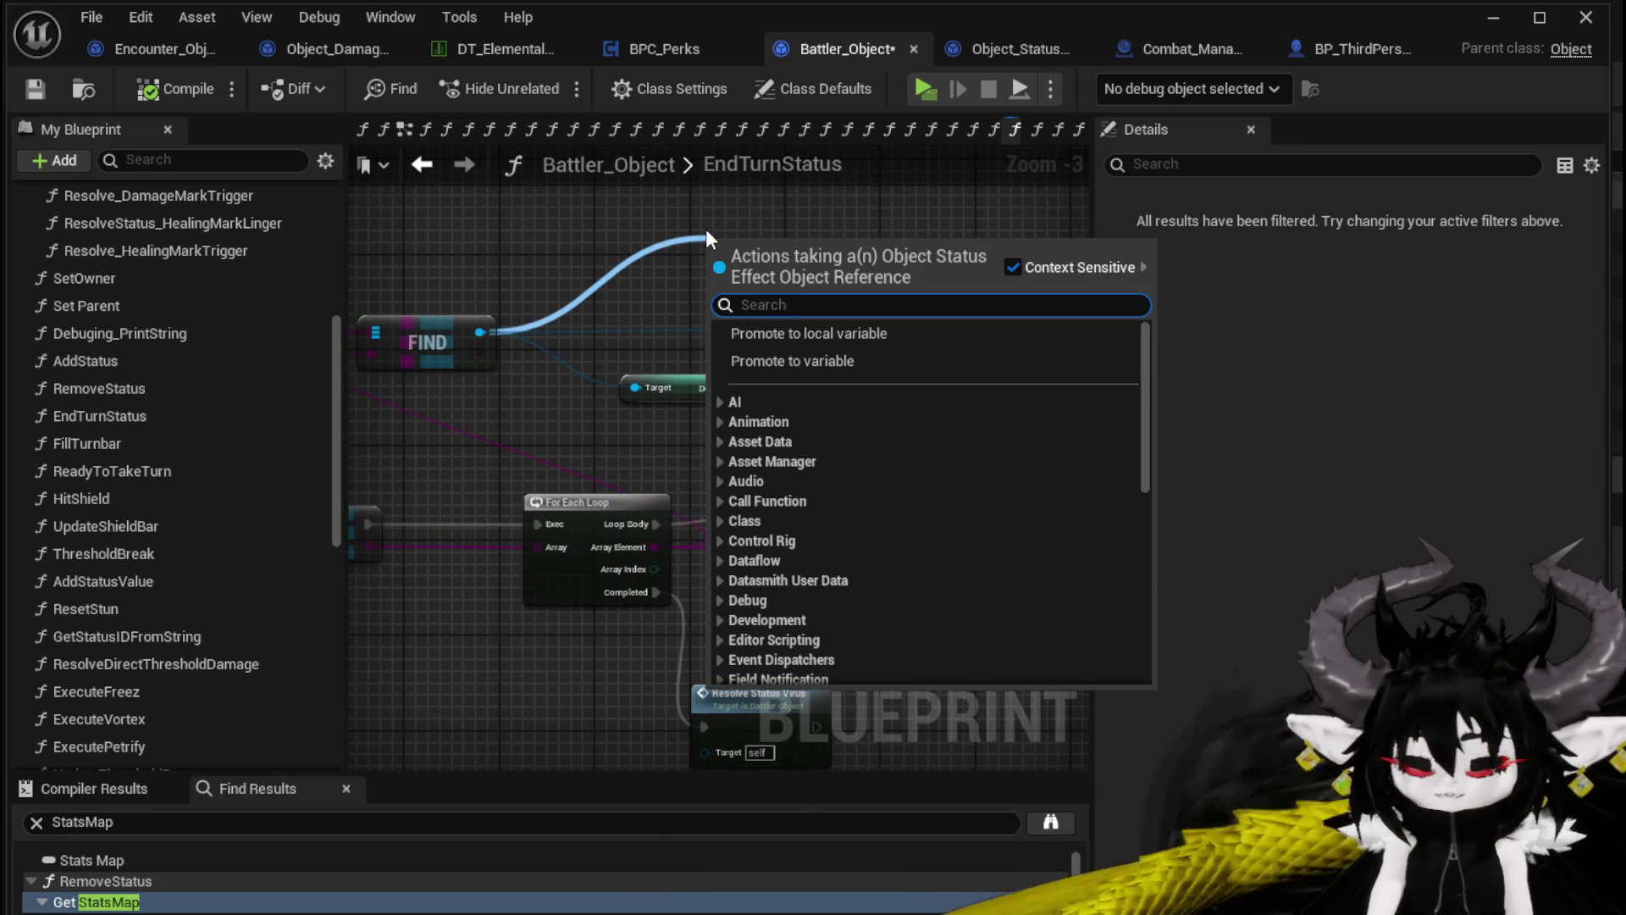
text(Update)
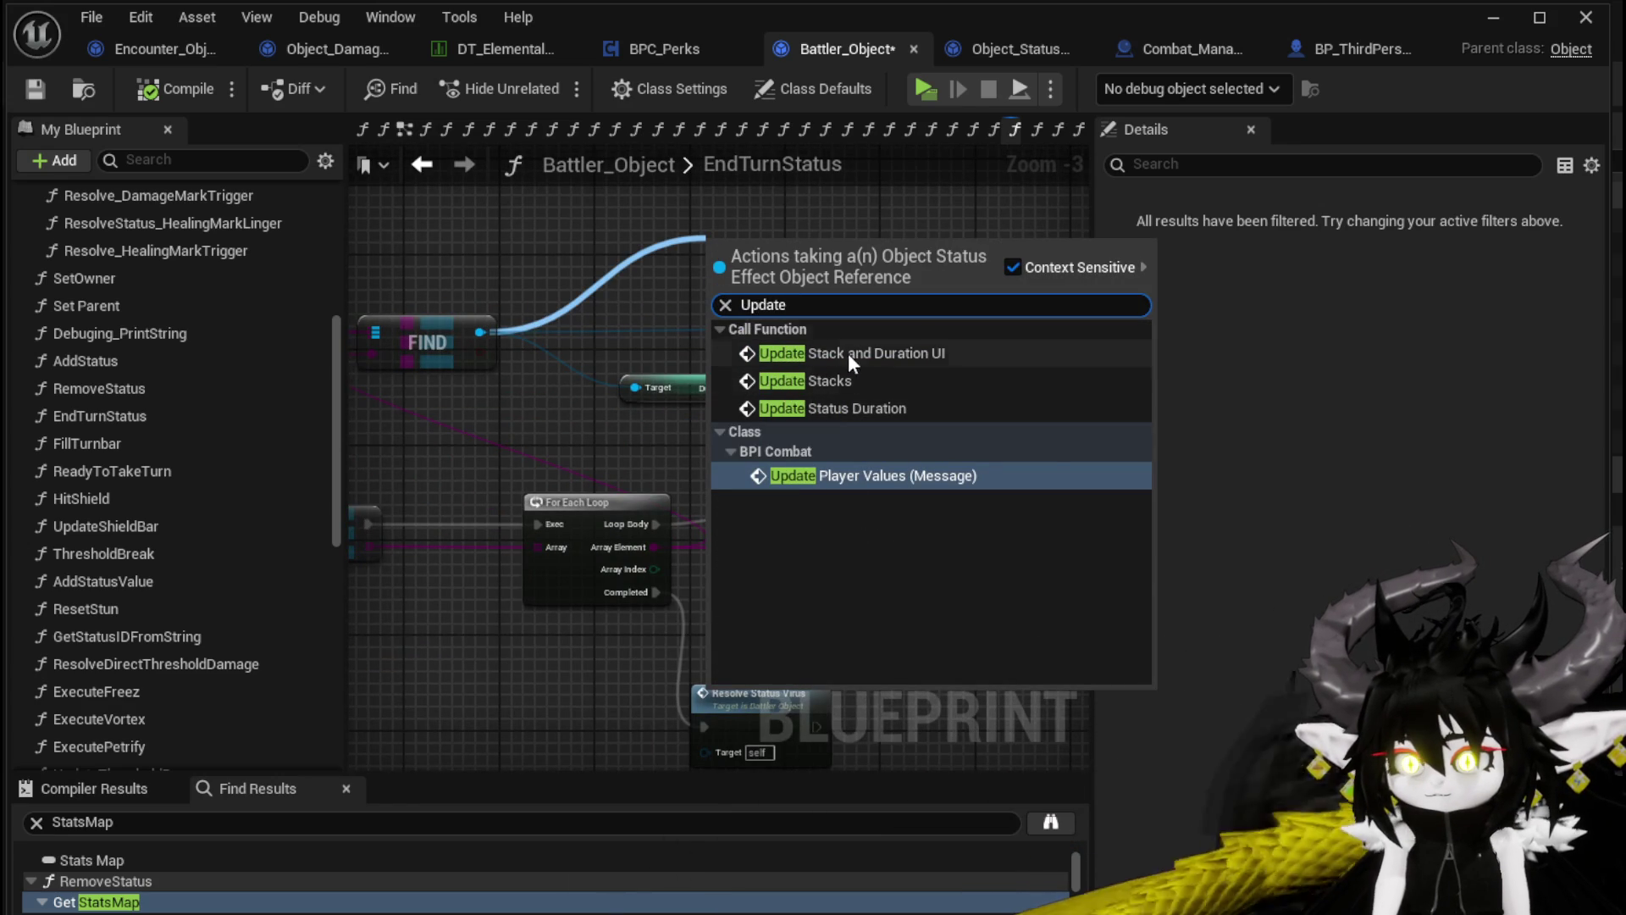
click(859, 408)
drag(764, 251, 754, 495)
scroll(753, 494, down, 1)
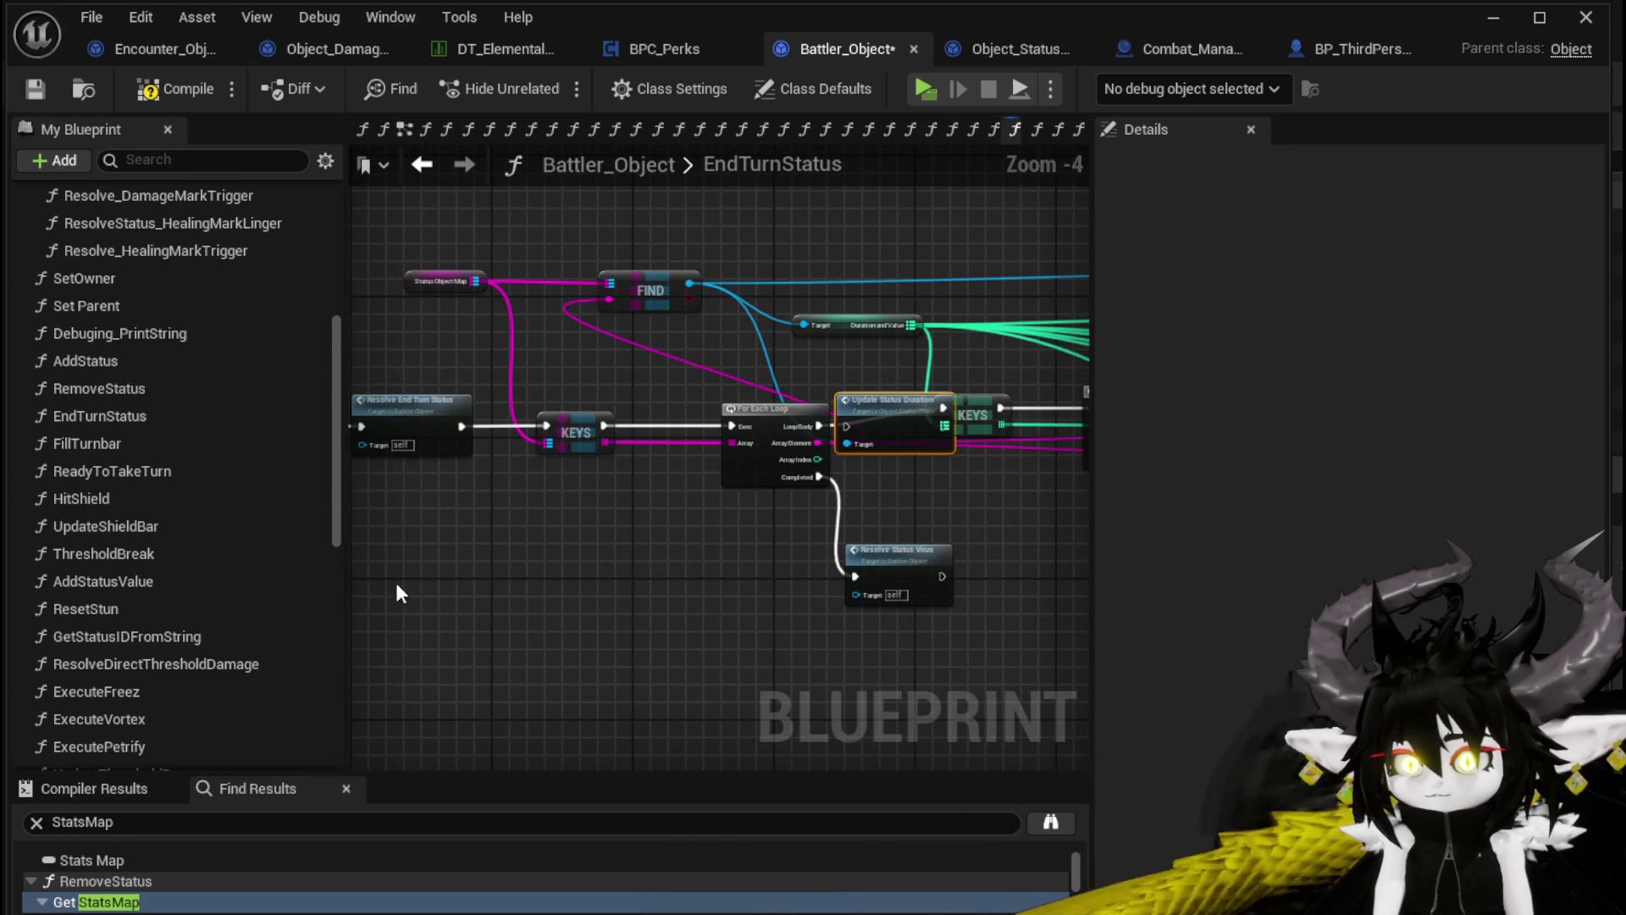
Shift the nodes from the entry through the first loop left to make room
drag(411, 561, 771, 404)
mouse_move(424, 576)
mouse_down()
mouse_move(974, 364)
mouse_move(947, 383)
mouse_up()
drag(969, 410, 889, 402)
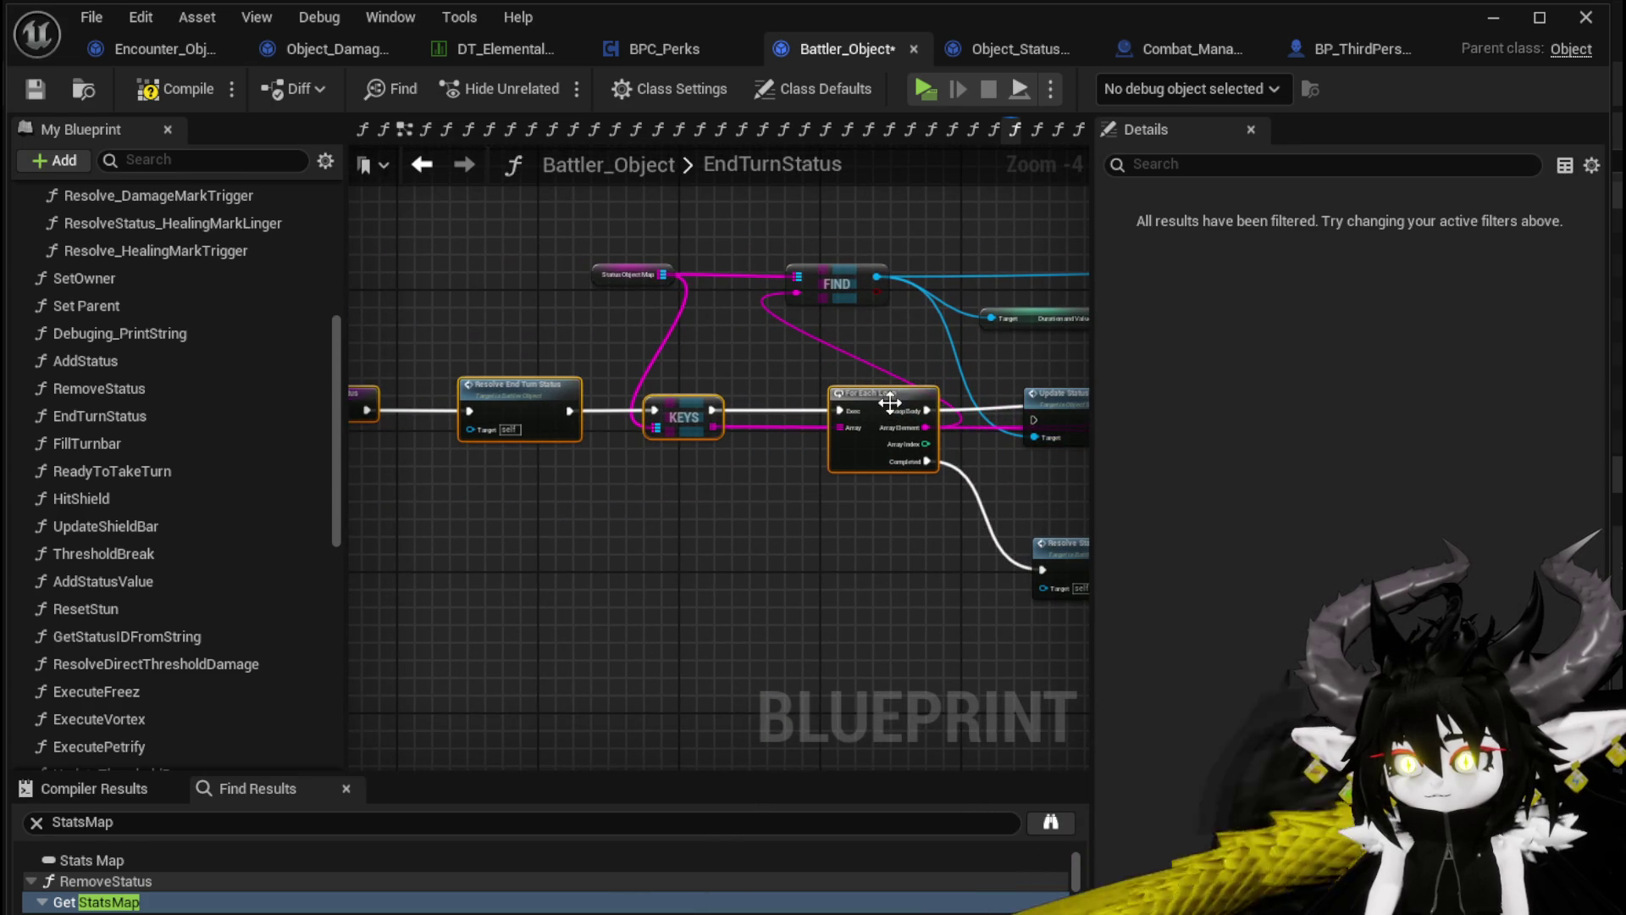
click(847, 358)
scroll(847, 358, up, 2)
mouse_move(770, 363)
mouse_down()
mouse_move(550, 352)
mouse_move(885, 358)
mouse_move(869, 422)
mouse_move(338, 373)
mouse_up()
Insert Update Status Duration between KEYS and the For Each Loop in the execution chain
scroll(603, 382, down, 2)
mouse_move(727, 421)
mouse_down()
mouse_move(730, 498)
mouse_move(772, 500)
mouse_move(501, 467)
mouse_move(961, 478)
mouse_move(821, 467)
mouse_up()
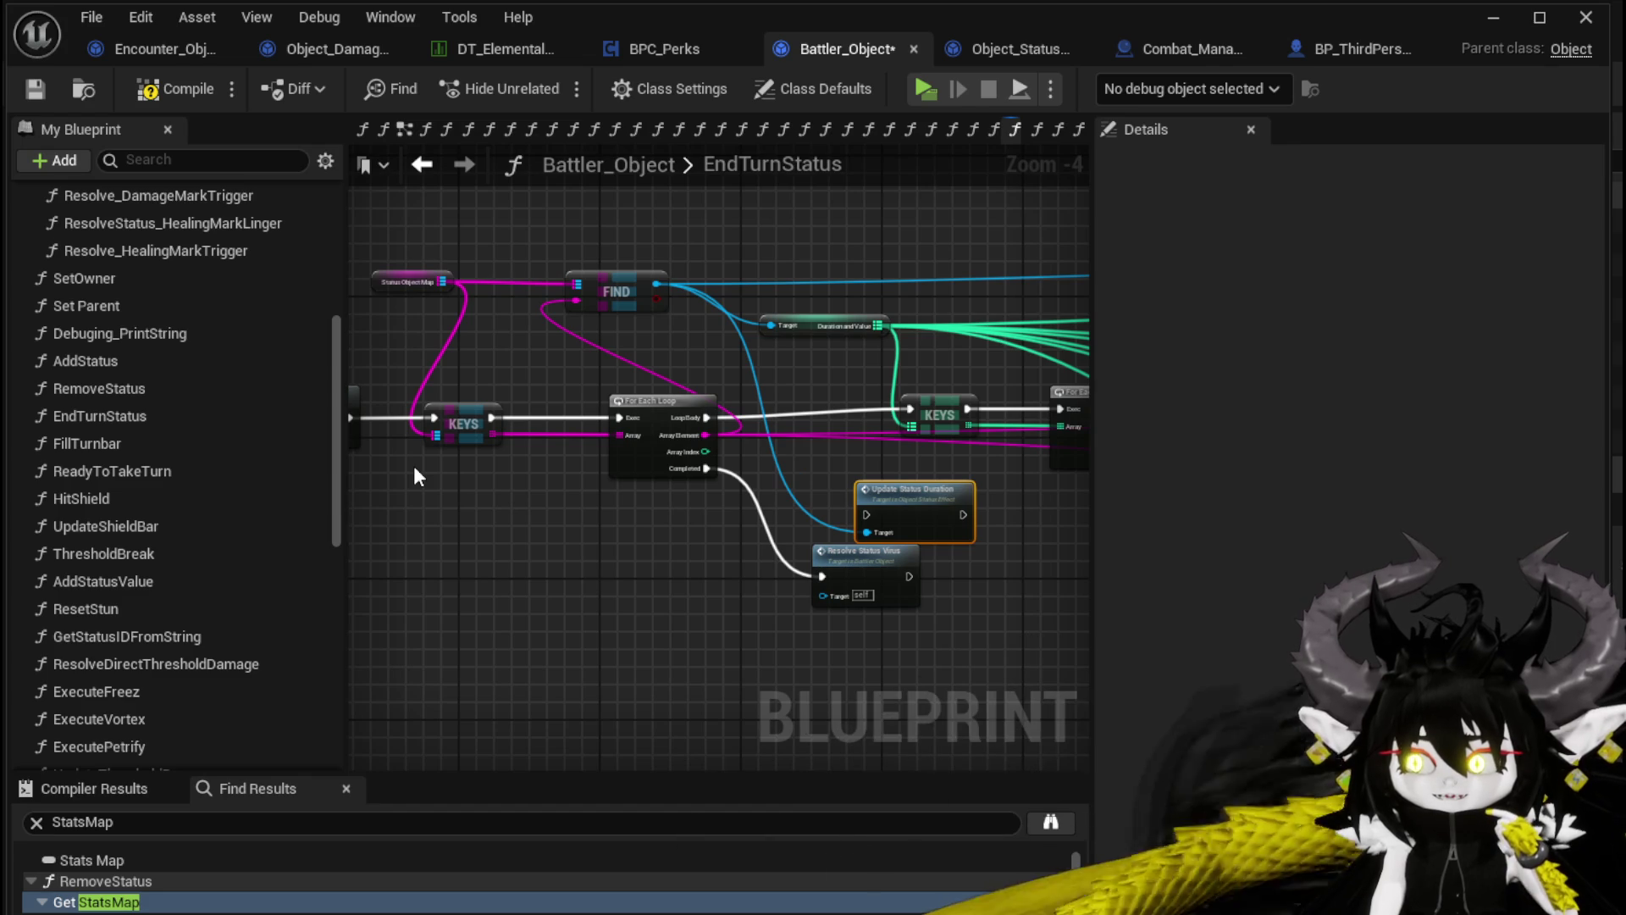
drag(908, 505, 582, 513)
mouse_move(621, 408)
mouse_down()
mouse_move(786, 406)
mouse_move(735, 408)
mouse_up()
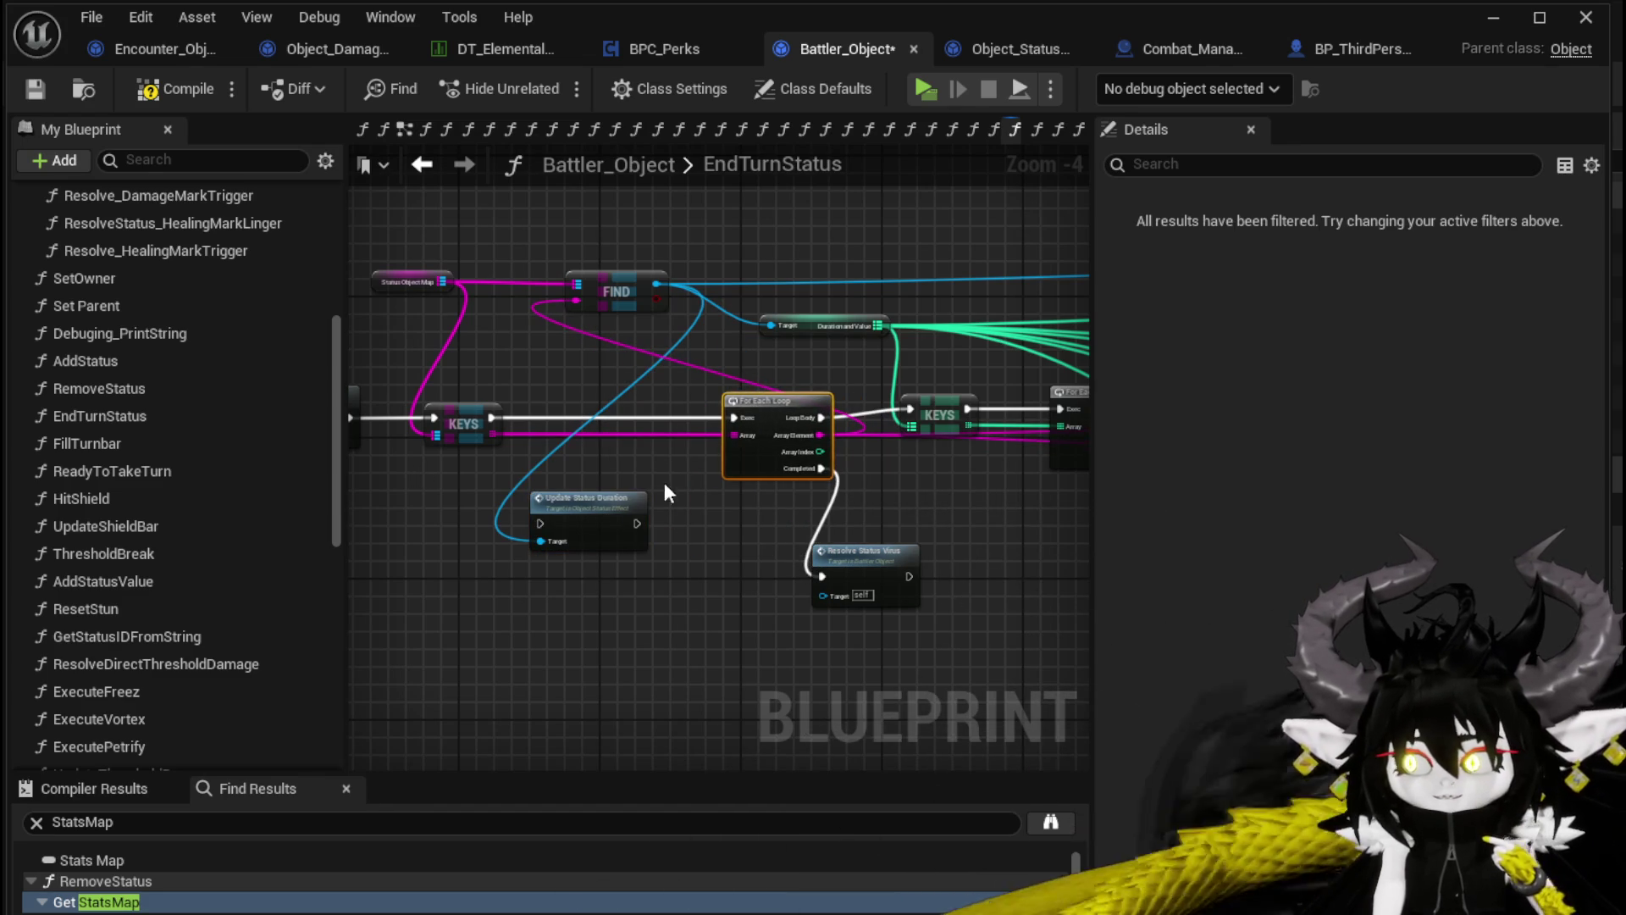
drag(602, 529, 638, 424)
drag(492, 417, 735, 417)
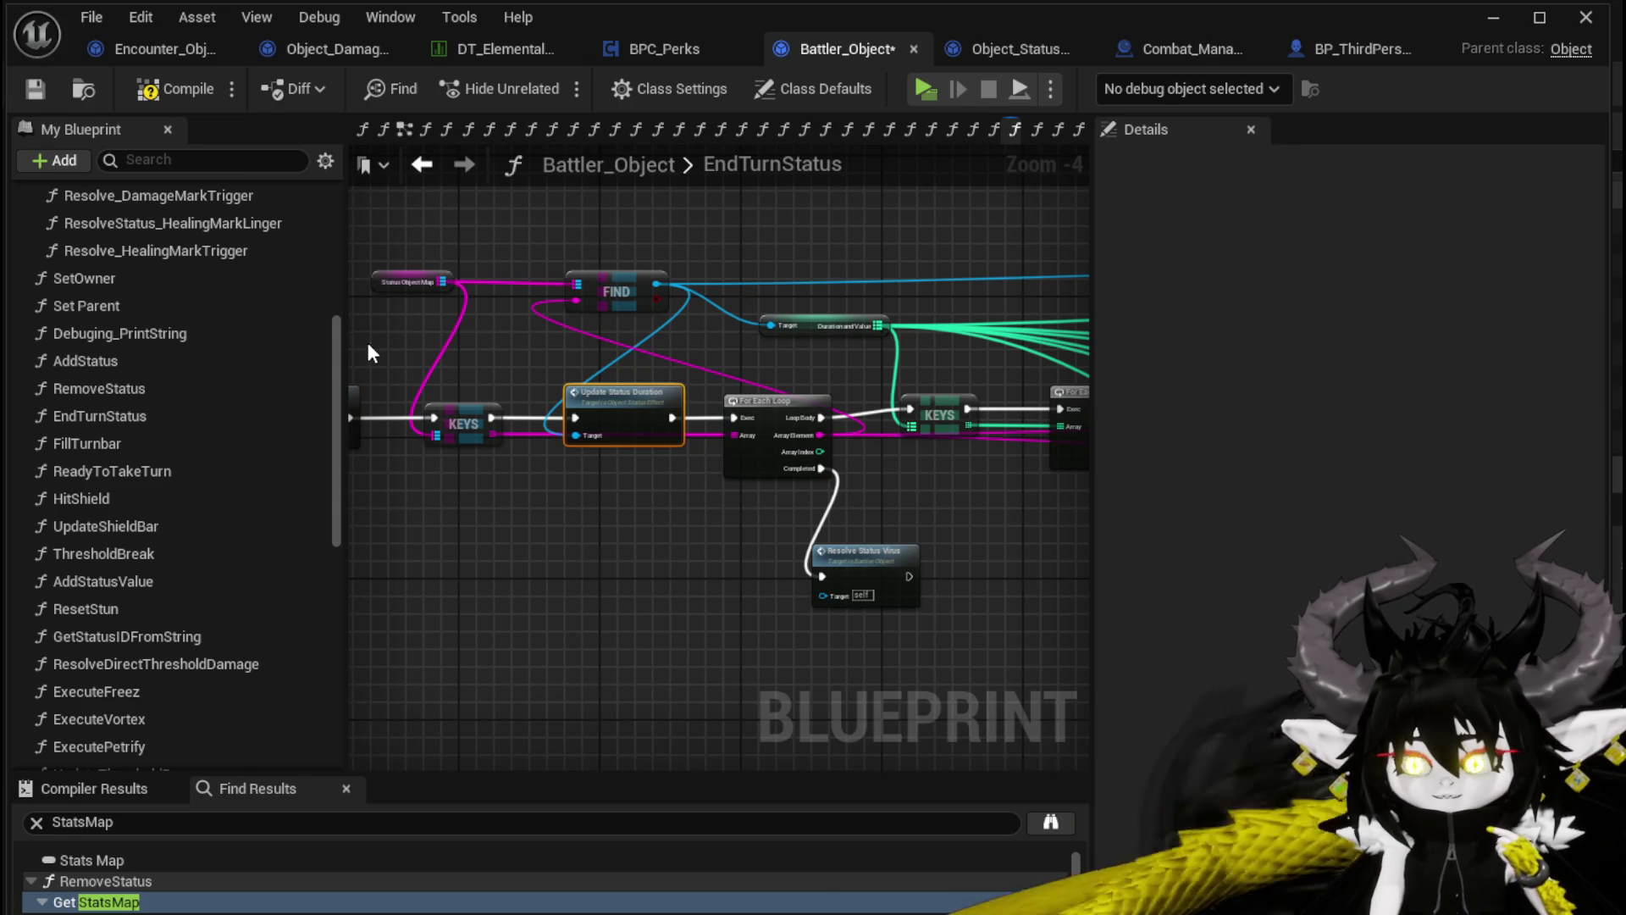
scroll(771, 385, right, 5)
Shift the Duration and Value getter right and the For Each Loop left
scroll(771, 385, down, 2)
scroll(643, 396, up, 2)
scroll(496, 381, right, 10)
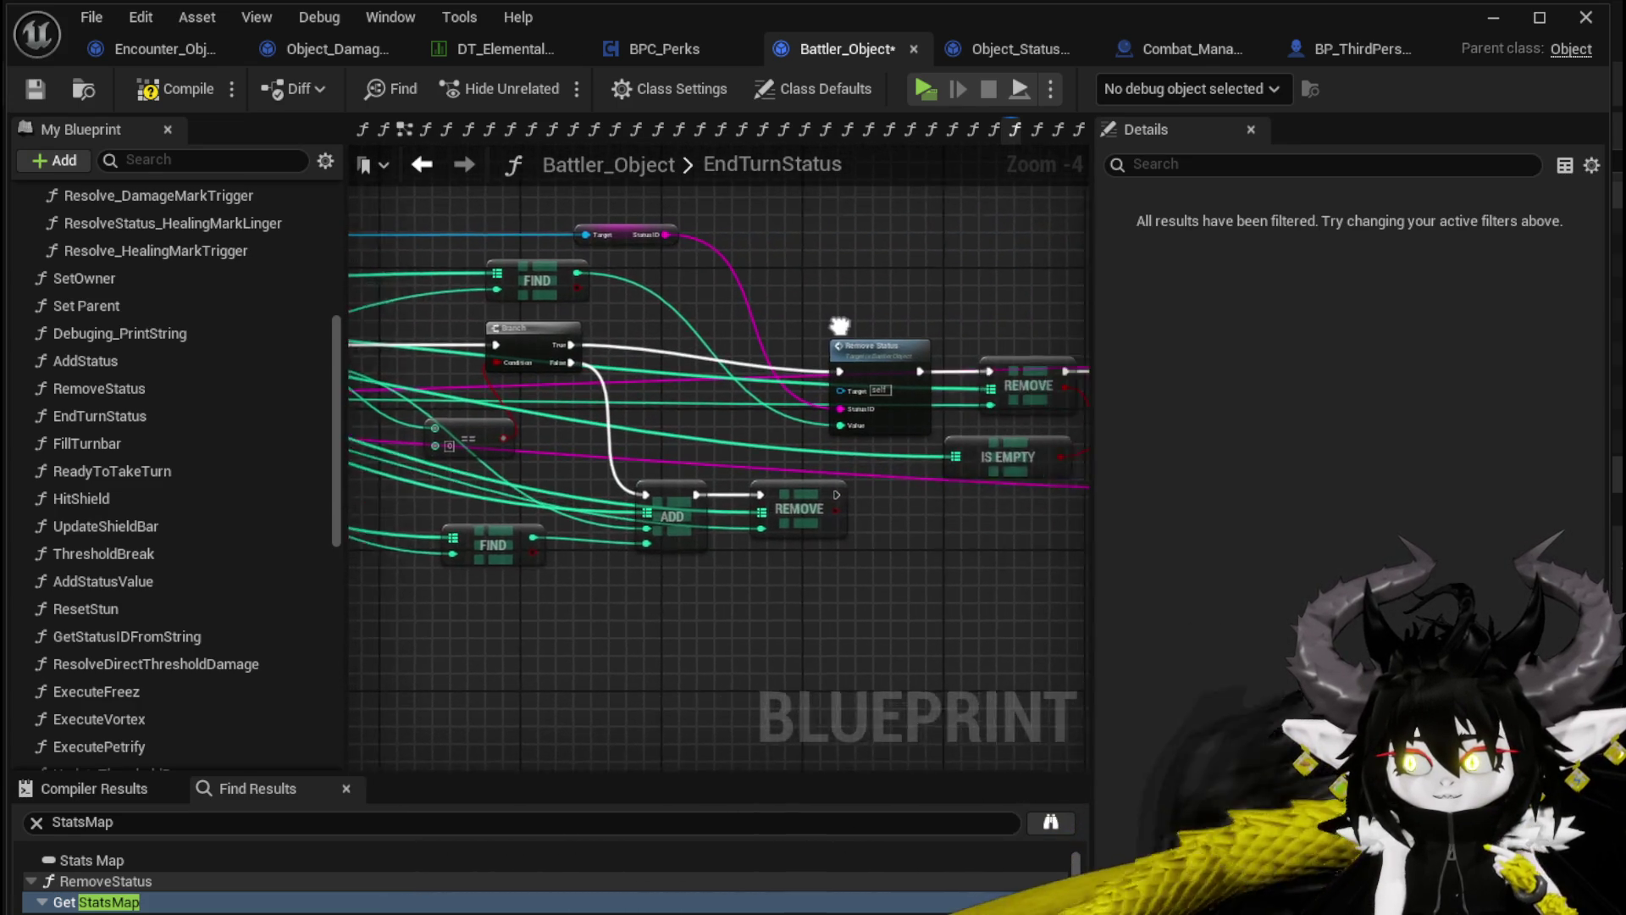
scroll(744, 333, up, 2)
scroll(743, 333, down, 3)
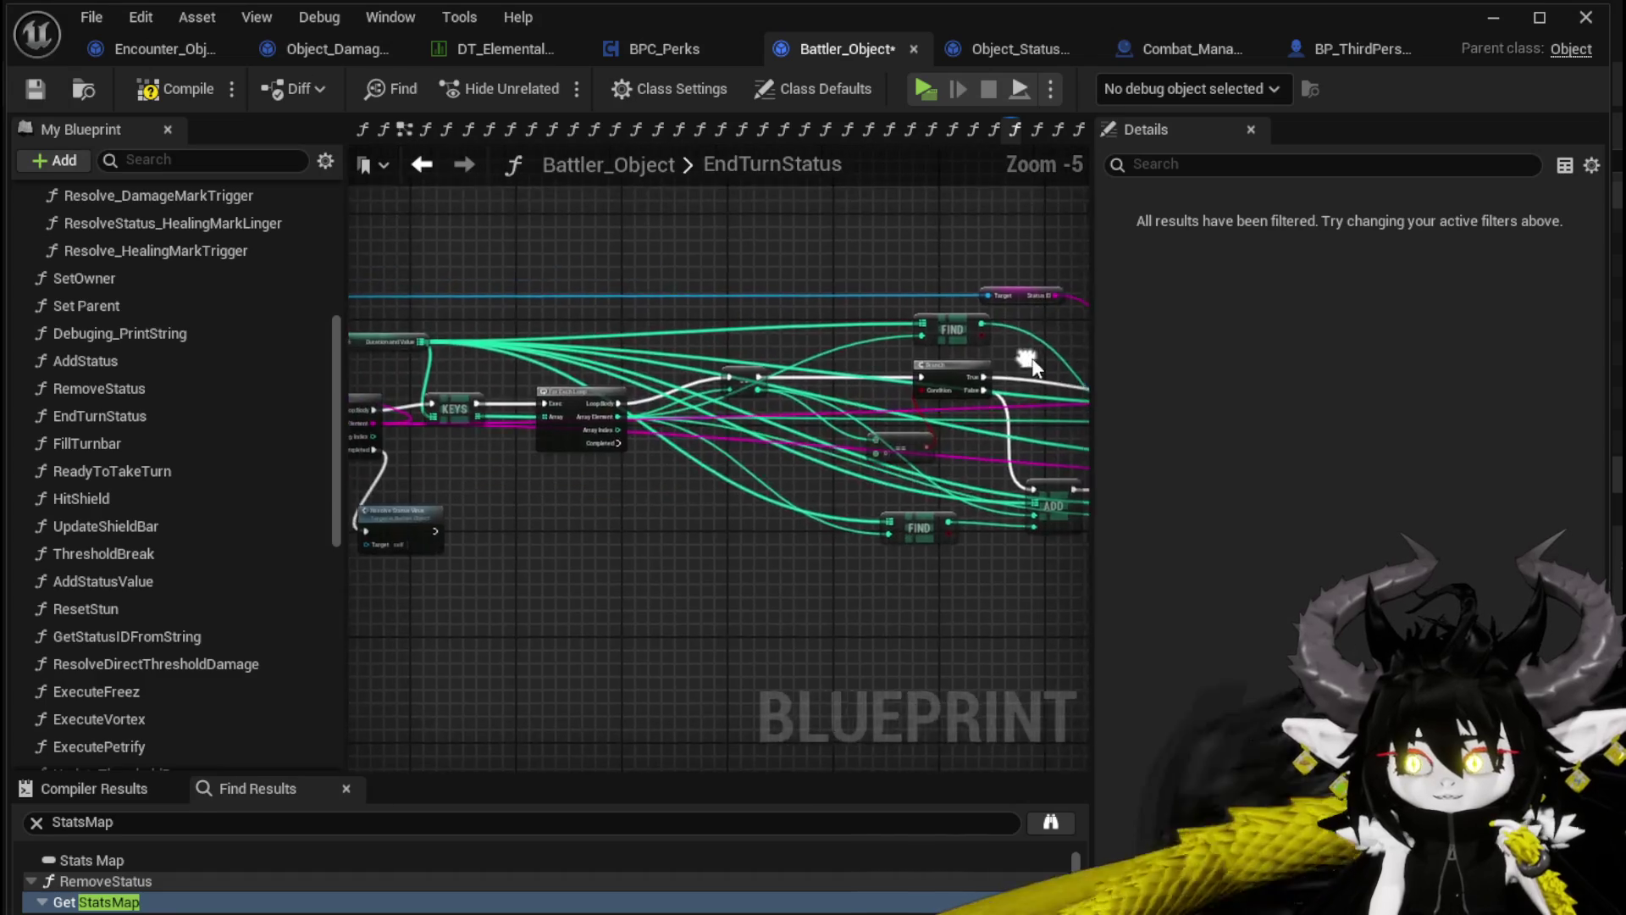
scroll(779, 377, up, 3)
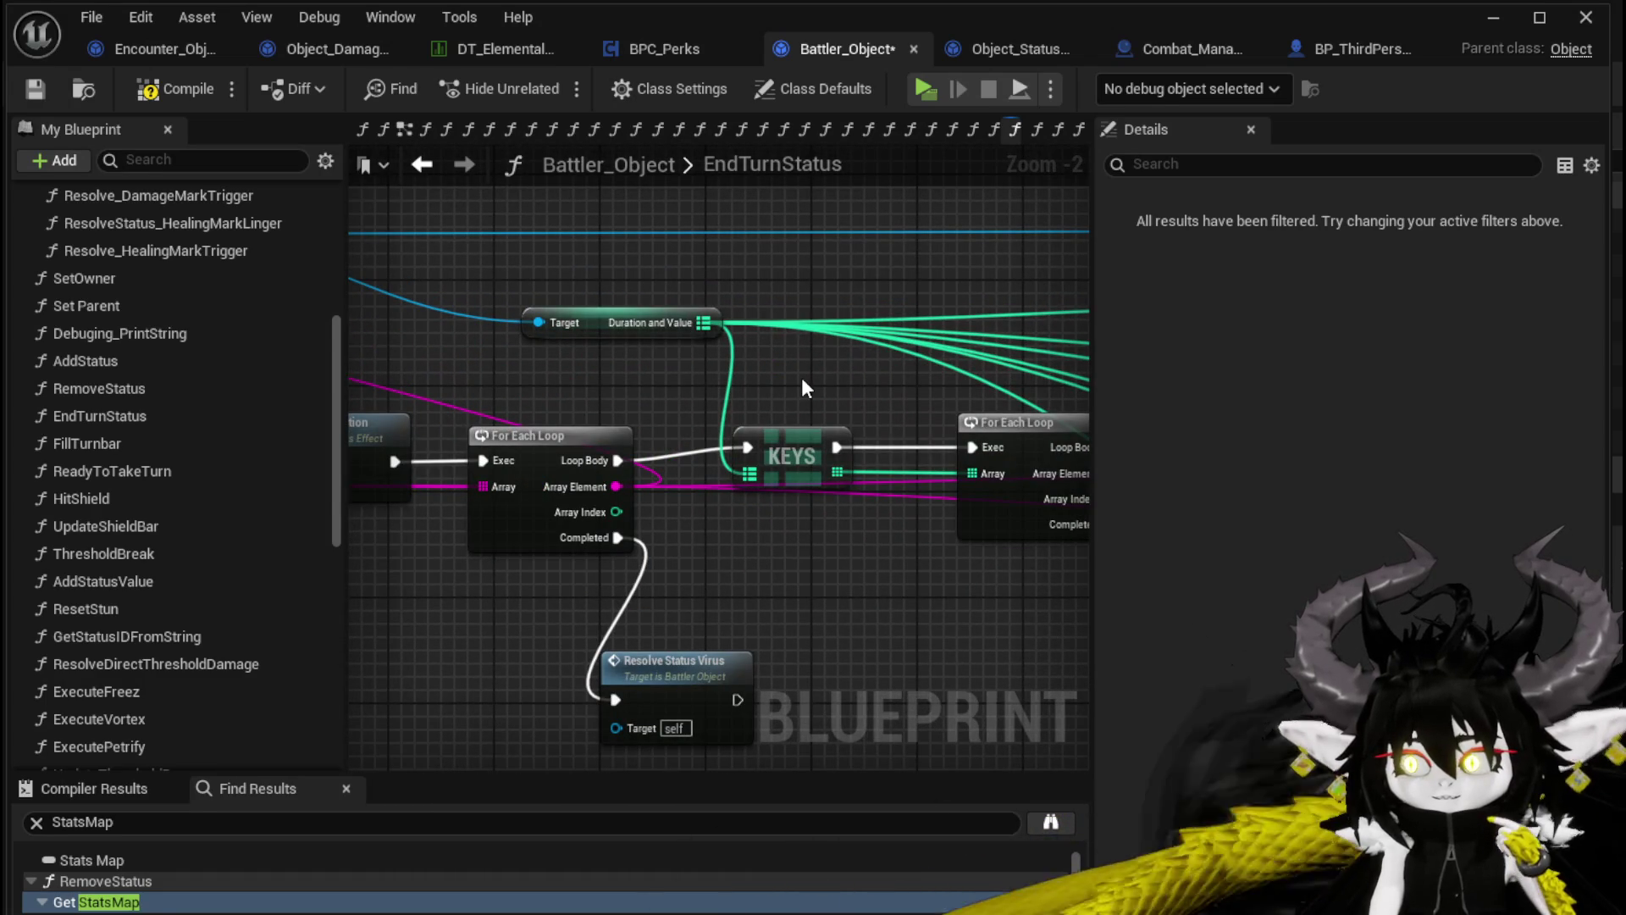
click(640, 322)
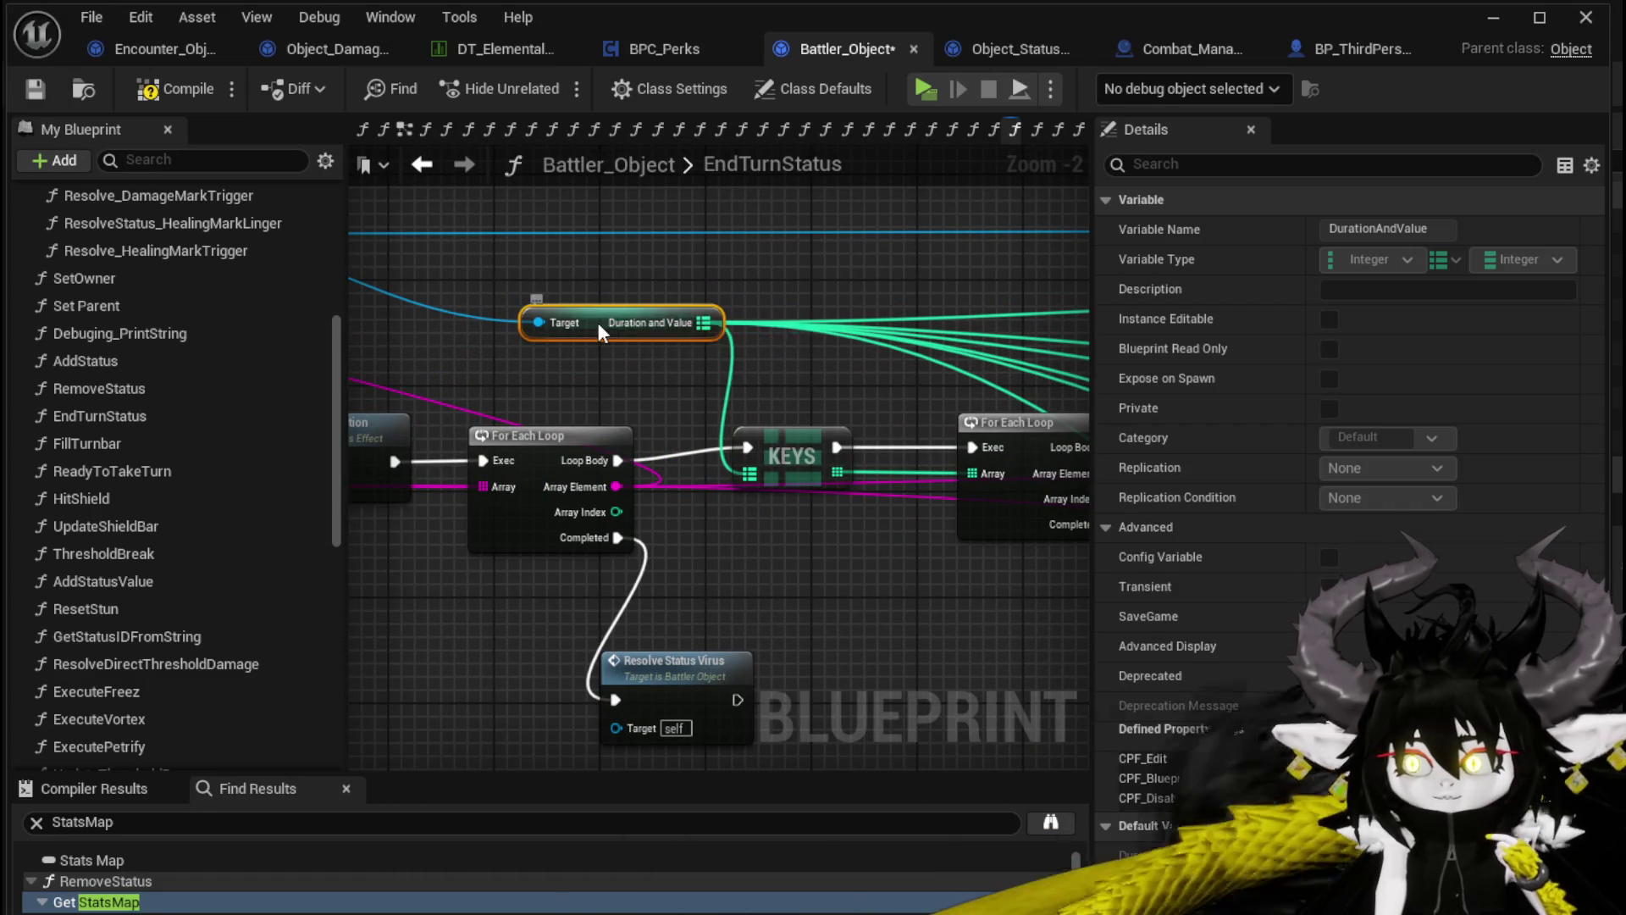
drag(597, 321, 672, 321)
mouse_move(806, 426)
mouse_down()
mouse_move(857, 427)
mouse_move(775, 403)
mouse_up()
Connect KEYS straight into the For Each Loop and lift Update Status Duration out of the chain
scroll(779, 367, down, 2)
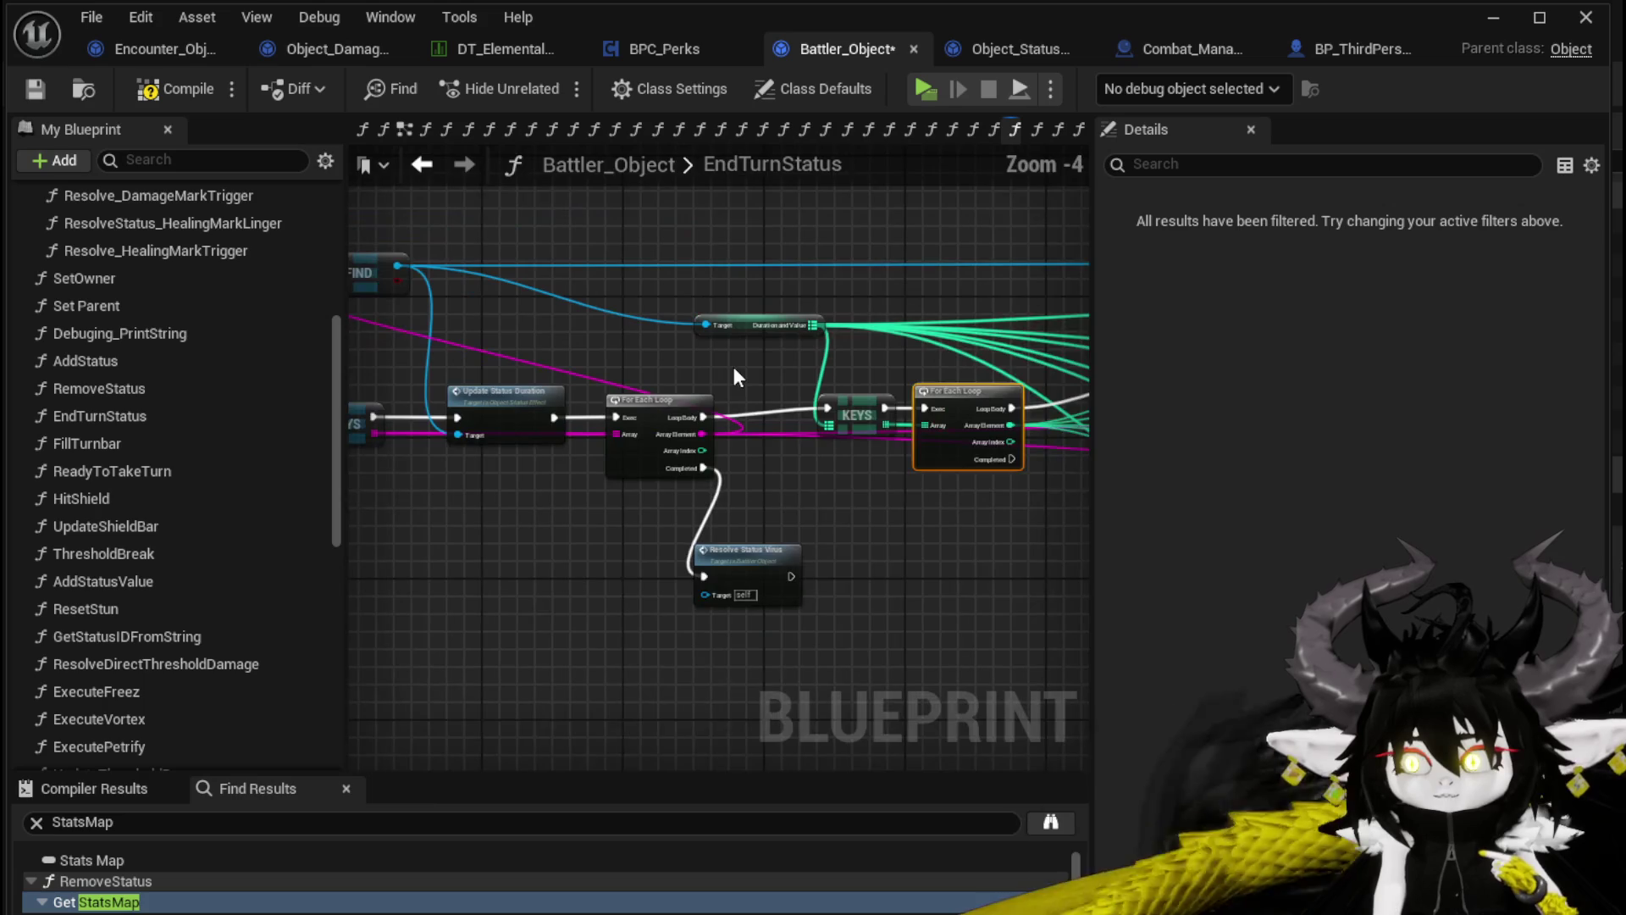
drag(772, 391, 824, 380)
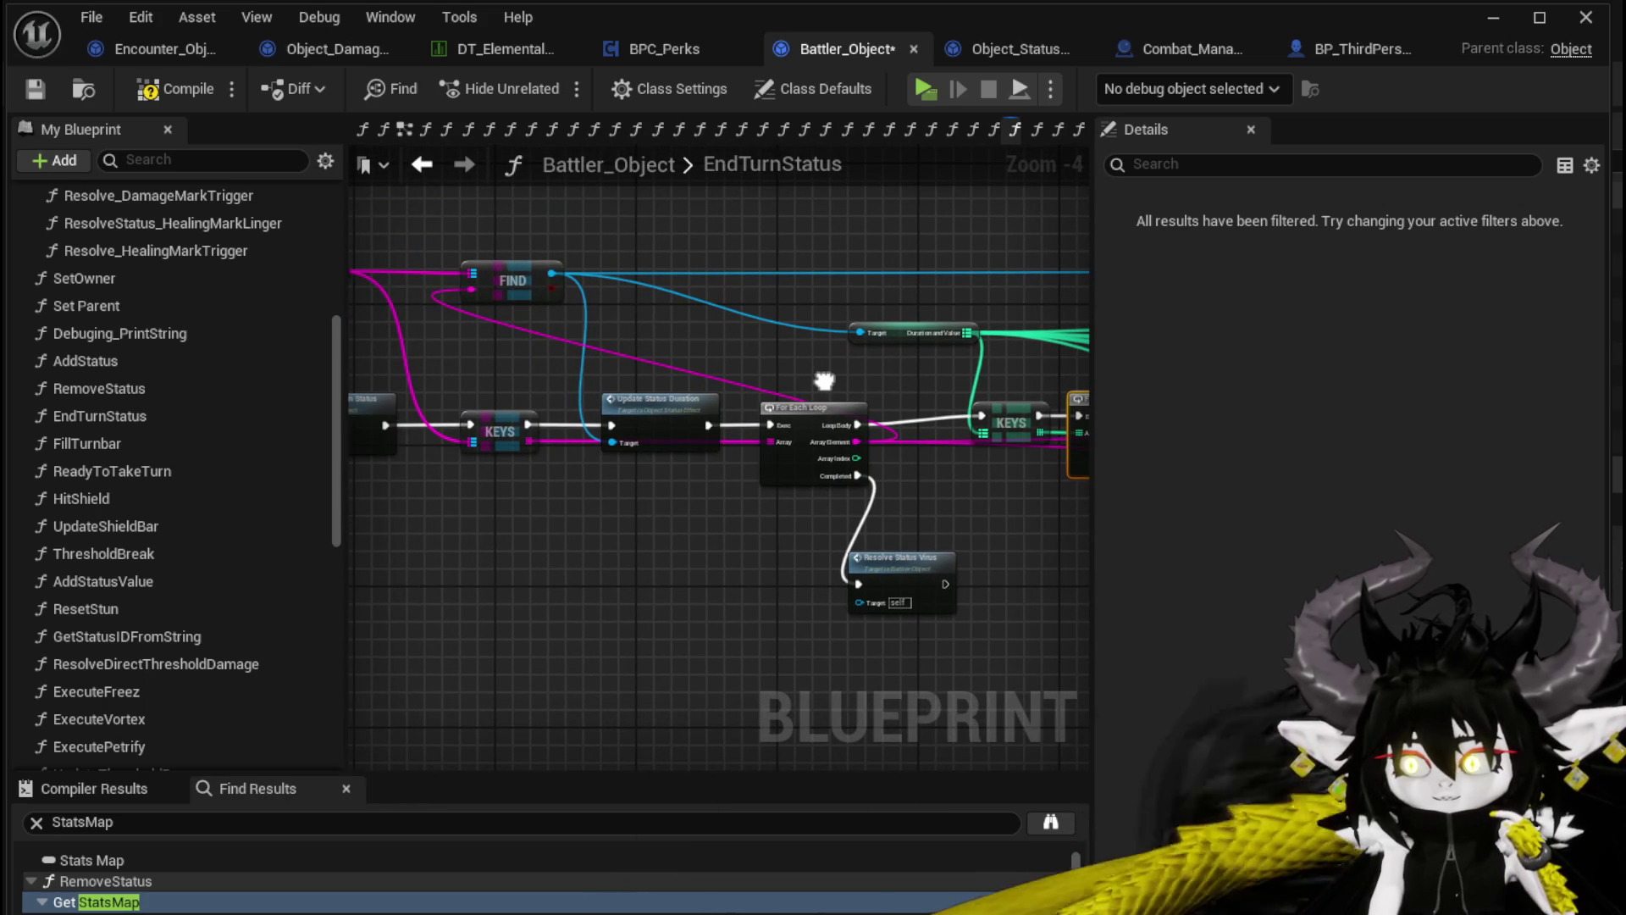
scroll(824, 380, up, 1)
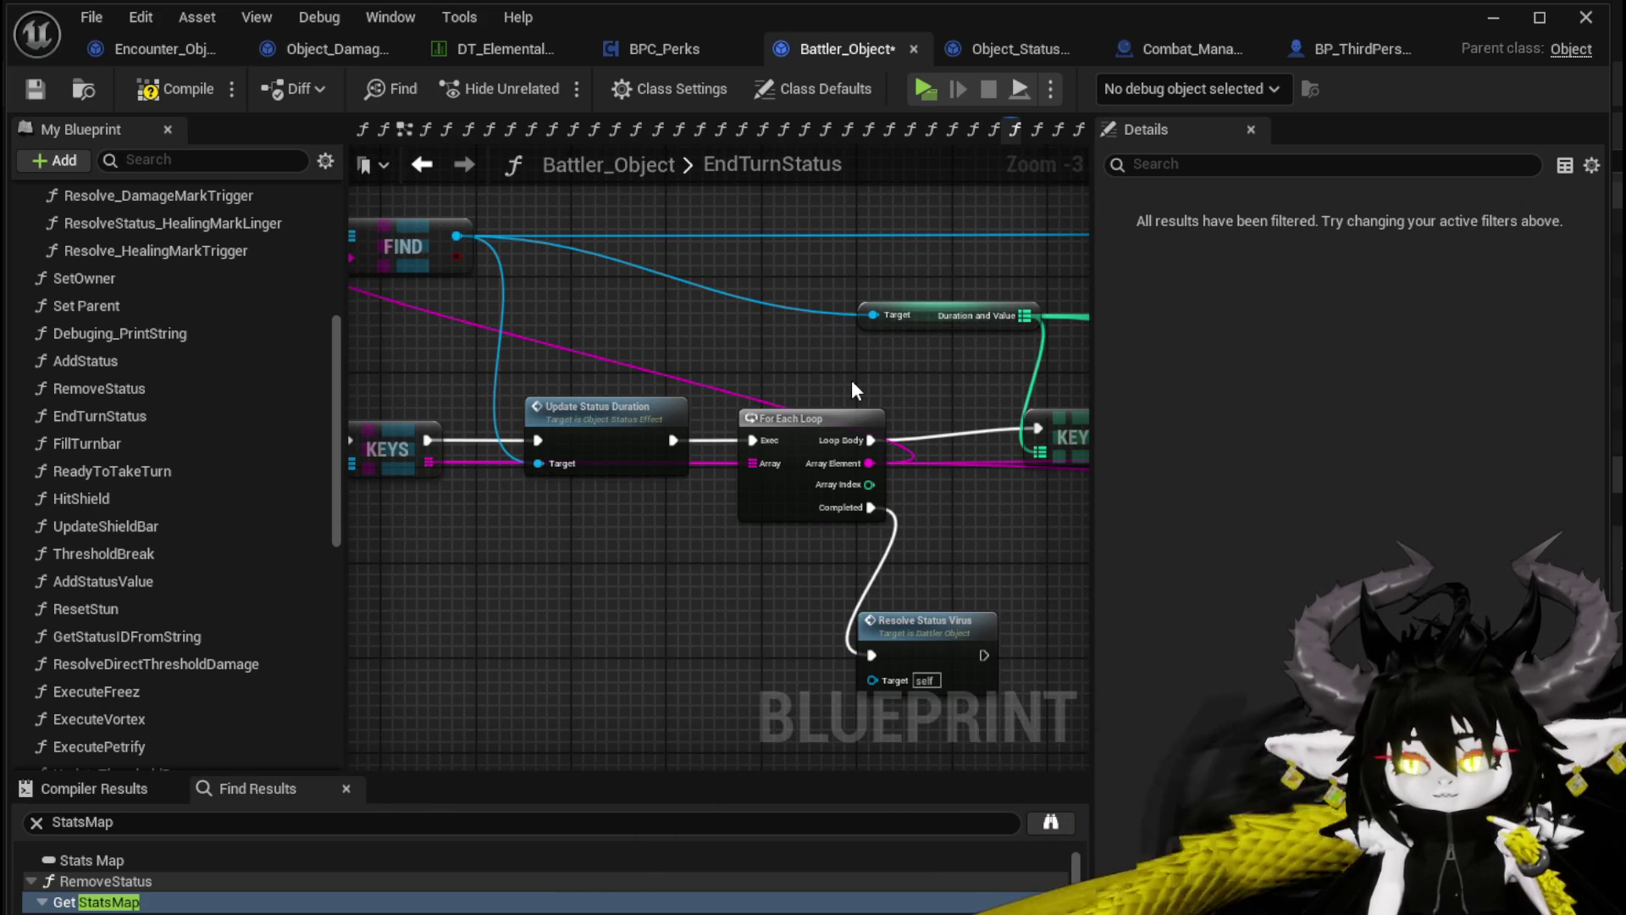
mouse_move(853, 385)
mouse_down()
mouse_move(1069, 407)
mouse_move(658, 367)
mouse_up()
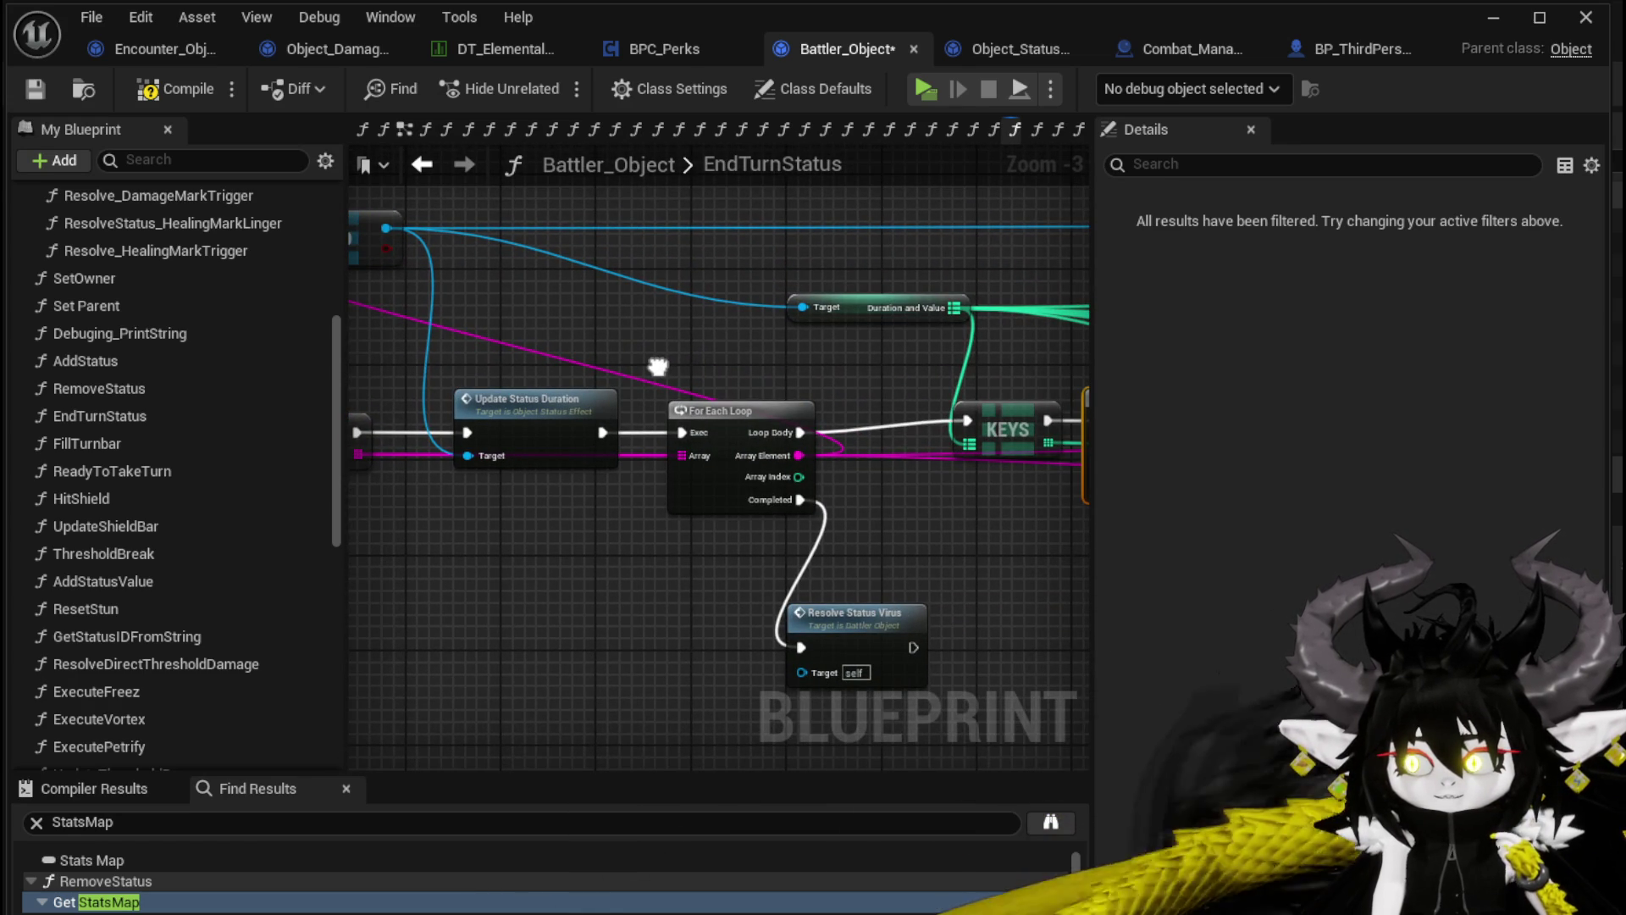
mouse_move(658, 366)
mouse_down()
mouse_move(1063, 439)
mouse_move(537, 370)
mouse_move(711, 386)
mouse_up()
drag(411, 452, 735, 453)
mouse_move(586, 434)
mouse_down()
mouse_move(728, 338)
mouse_move(829, 361)
mouse_up()
mouse_move(808, 458)
mouse_down()
mouse_move(698, 439)
mouse_move(556, 446)
mouse_up()
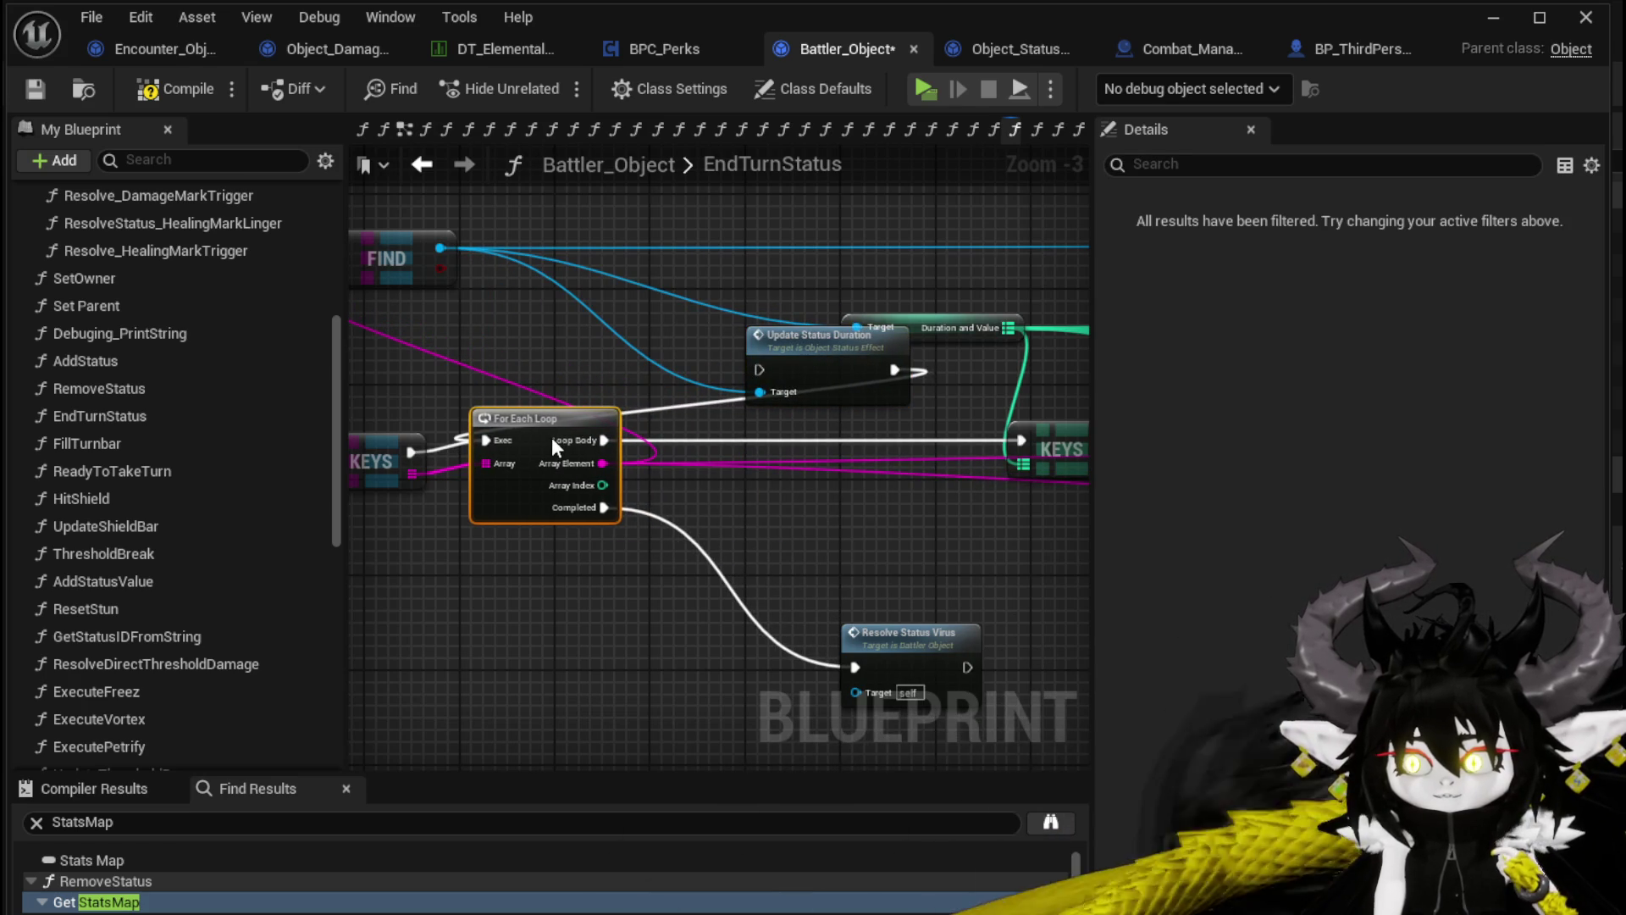
mouse_move(809, 382)
mouse_down()
mouse_move(812, 454)
mouse_move(588, 439)
mouse_move(844, 434)
mouse_up()
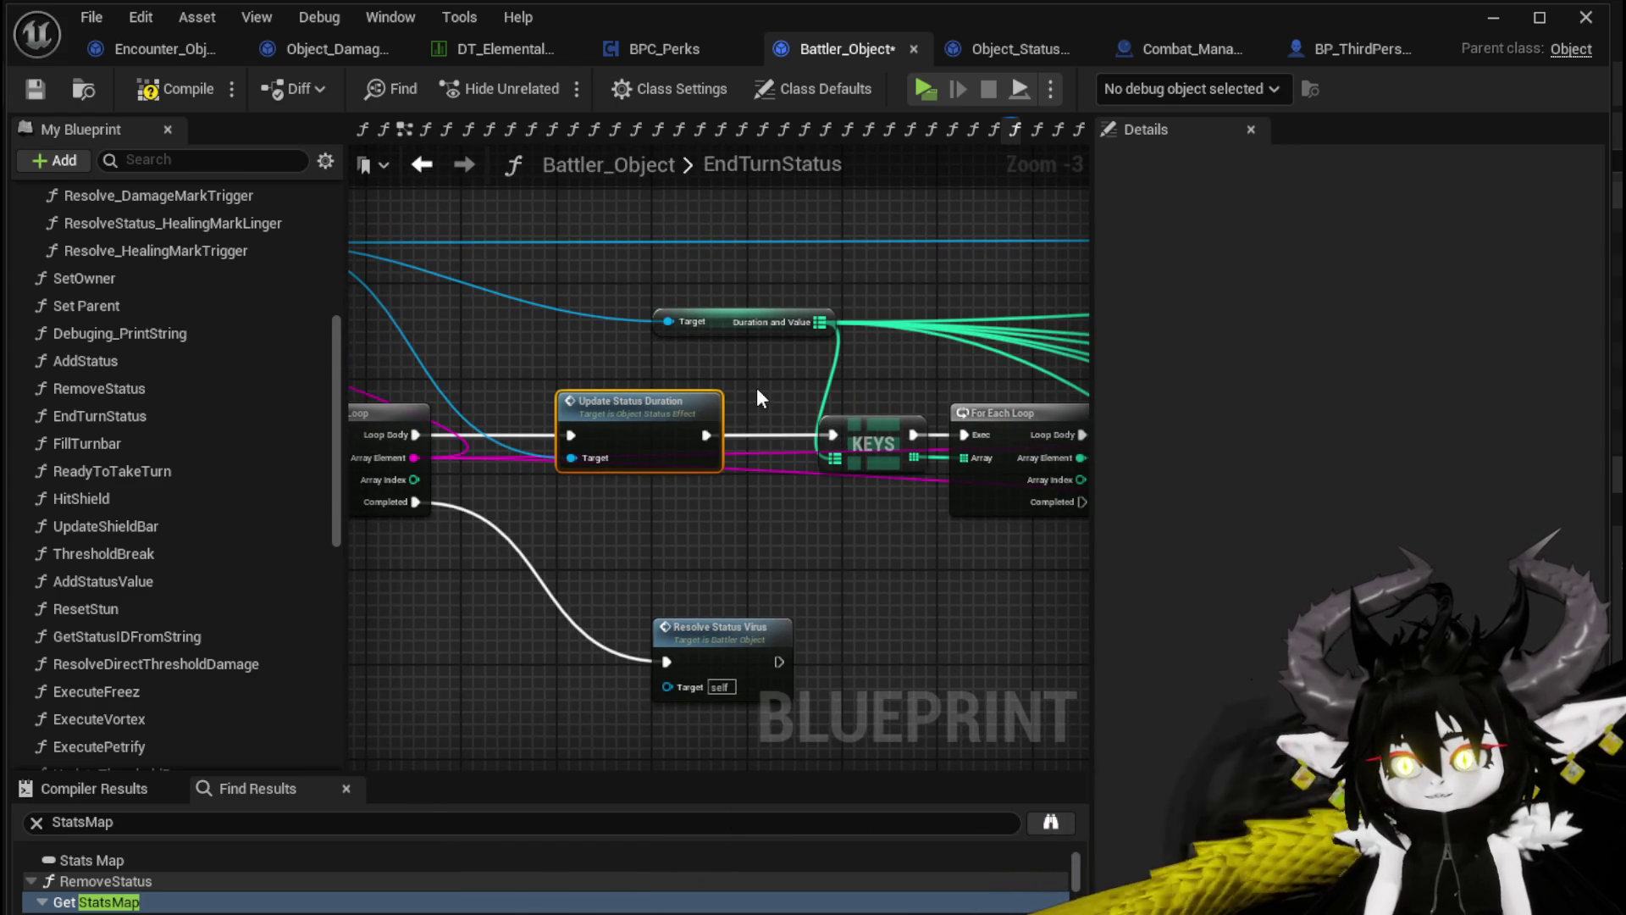
Move Resolve Status Virus left and shift the entry, Resolve End Turn Status and KEYS right
drag(720, 628, 589, 616)
mouse_move(653, 531)
mouse_down()
mouse_move(659, 552)
mouse_move(724, 552)
mouse_move(566, 554)
mouse_up()
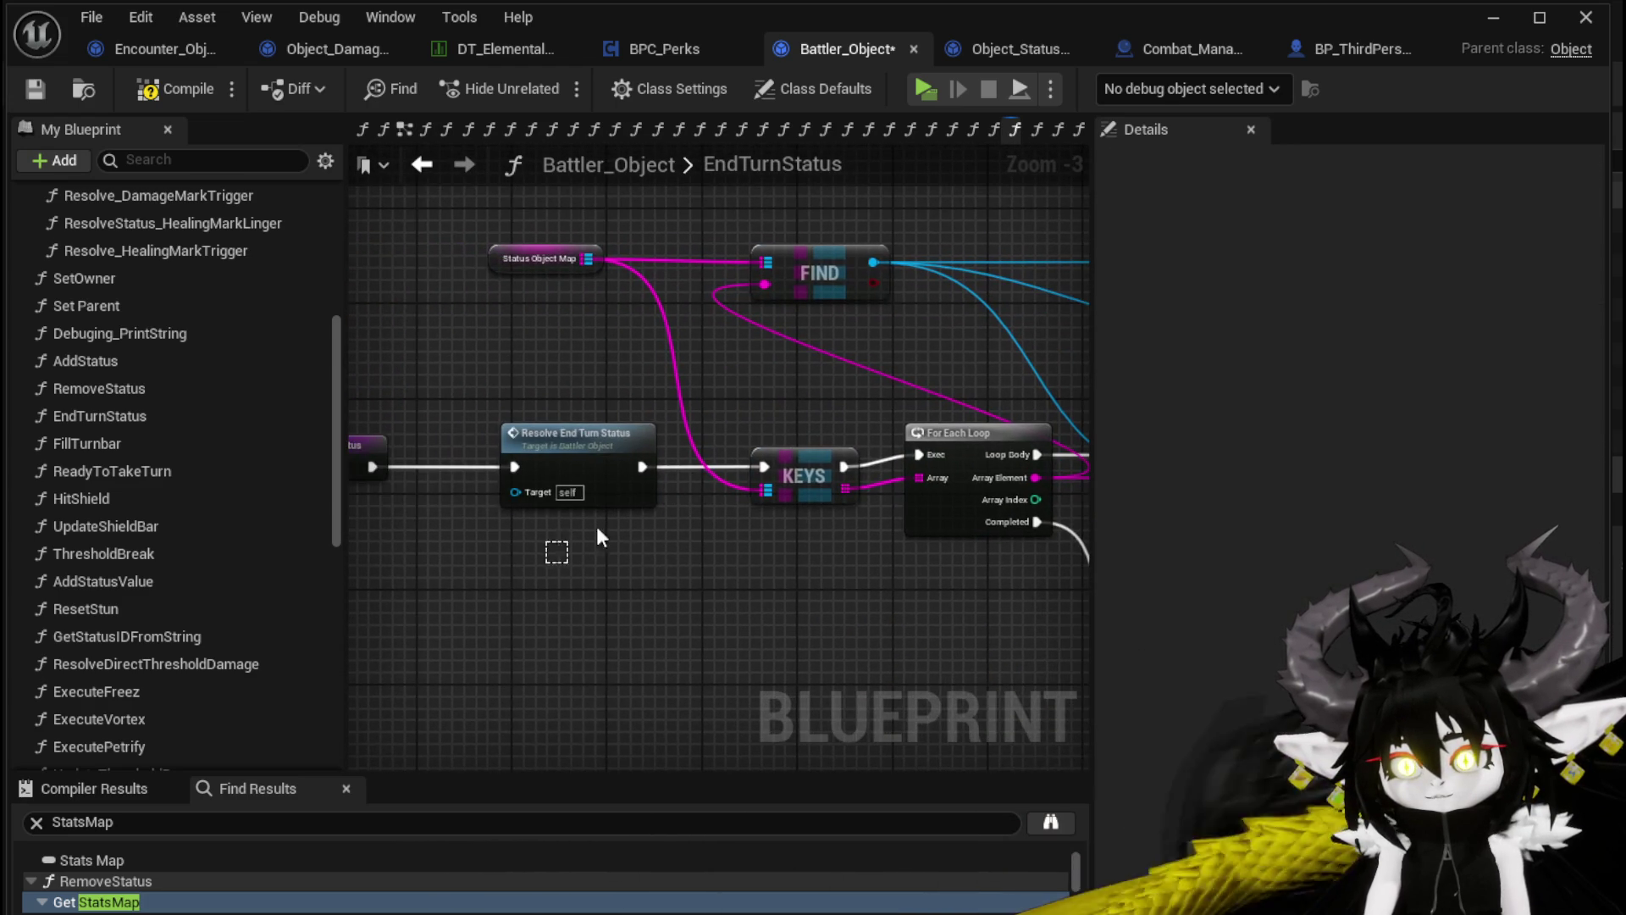
click(566, 555)
click(546, 258)
mouse_move(347, 563)
mouse_down()
mouse_move(906, 409)
mouse_move(932, 420)
mouse_up()
mouse_move(720, 419)
mouse_down()
mouse_move(770, 414)
mouse_move(738, 424)
mouse_up()
drag(719, 389, 777, 399)
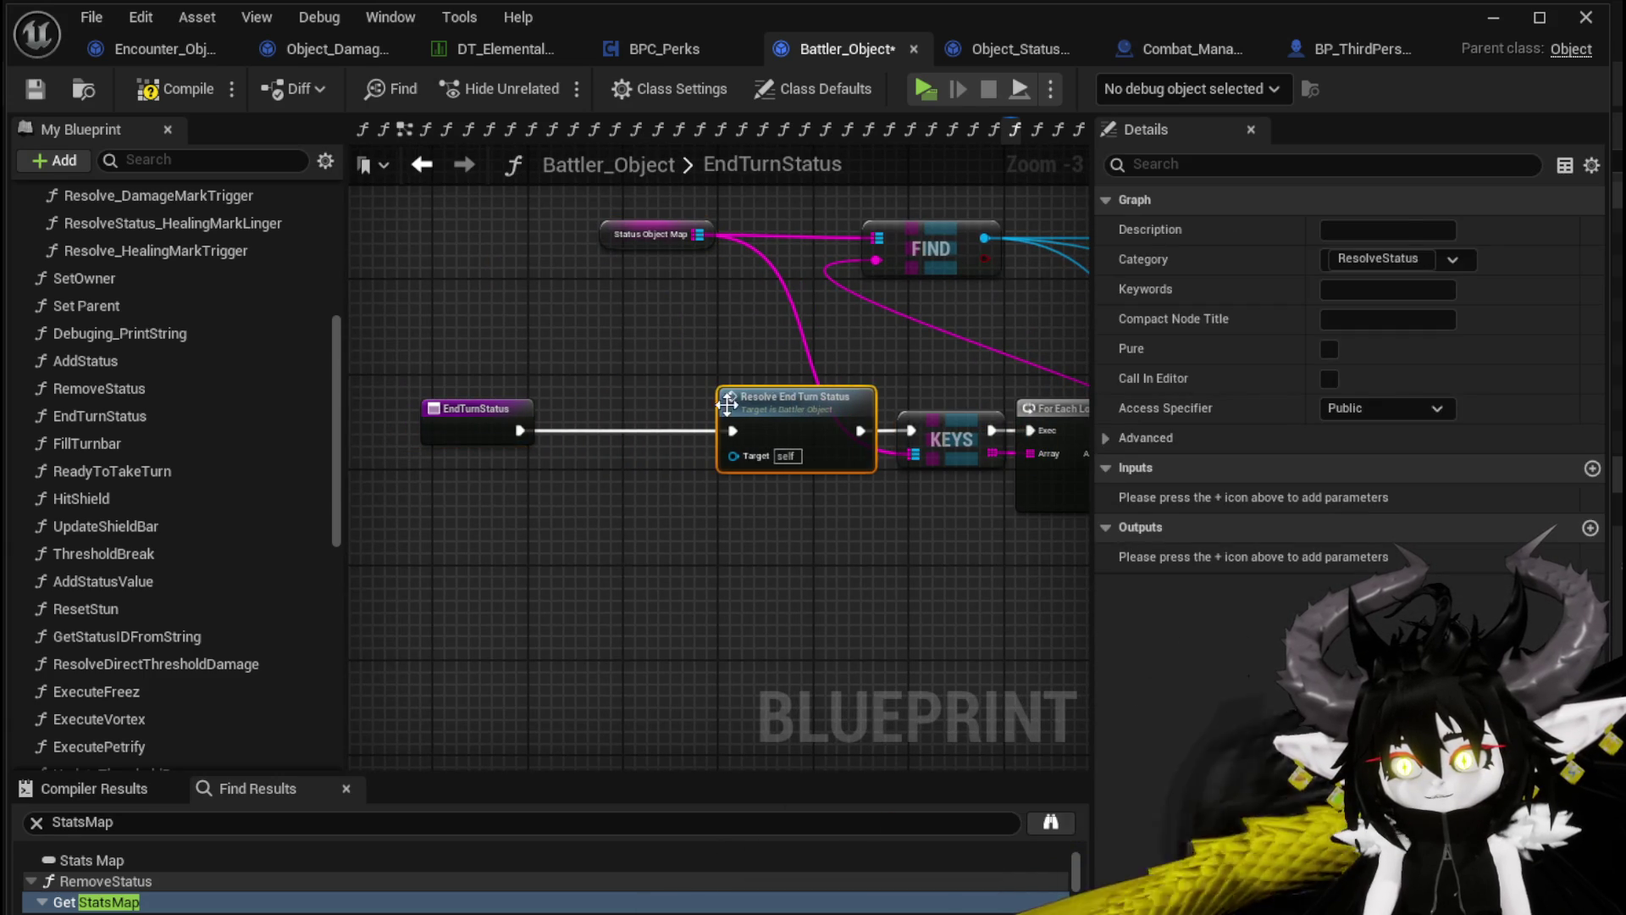
click(485, 410)
Reposition the Duration and Value node up-left near the loops
drag(889, 363, 582, 390)
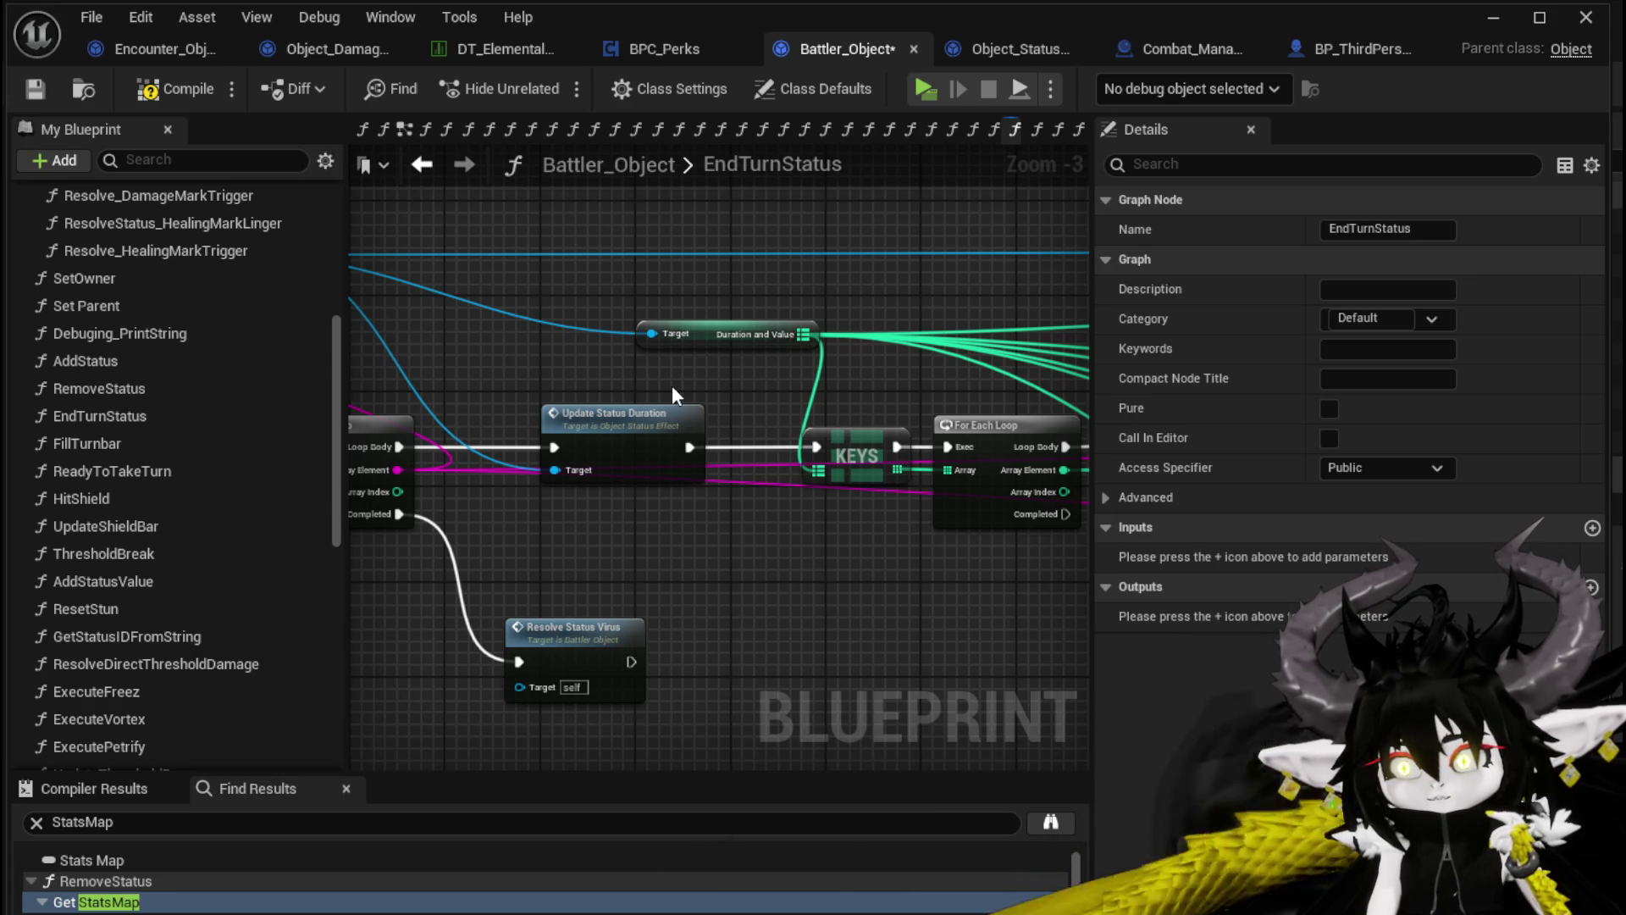
drag(730, 336, 629, 307)
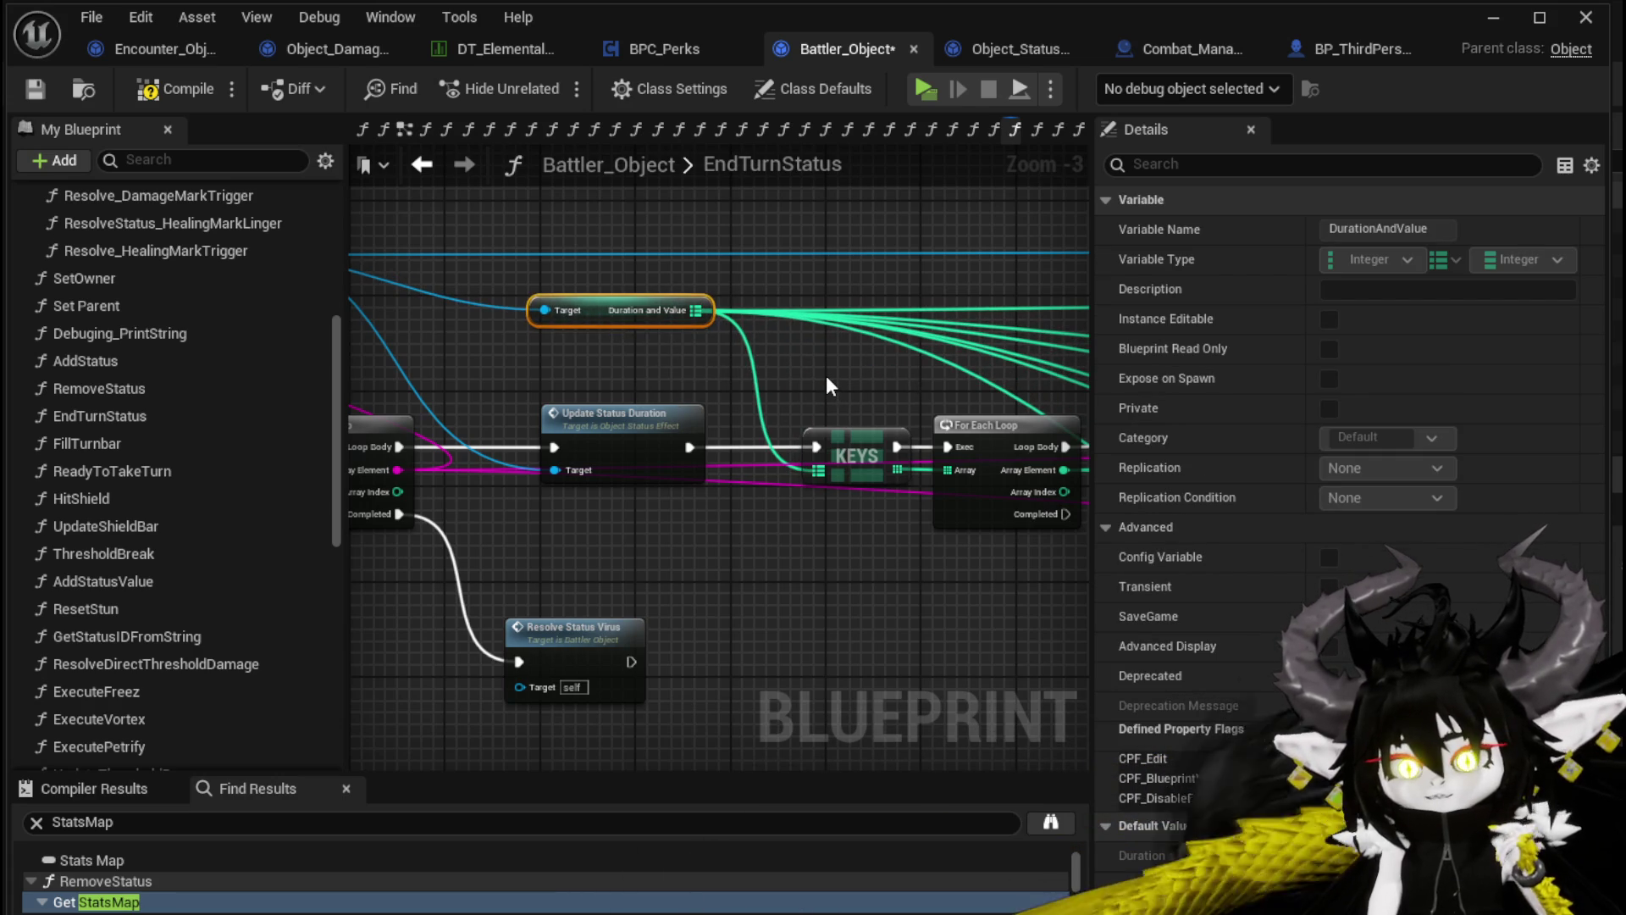
mouse_move(827, 379)
mouse_down()
mouse_move(561, 363)
mouse_move(745, 454)
mouse_move(727, 378)
mouse_move(714, 392)
mouse_up()
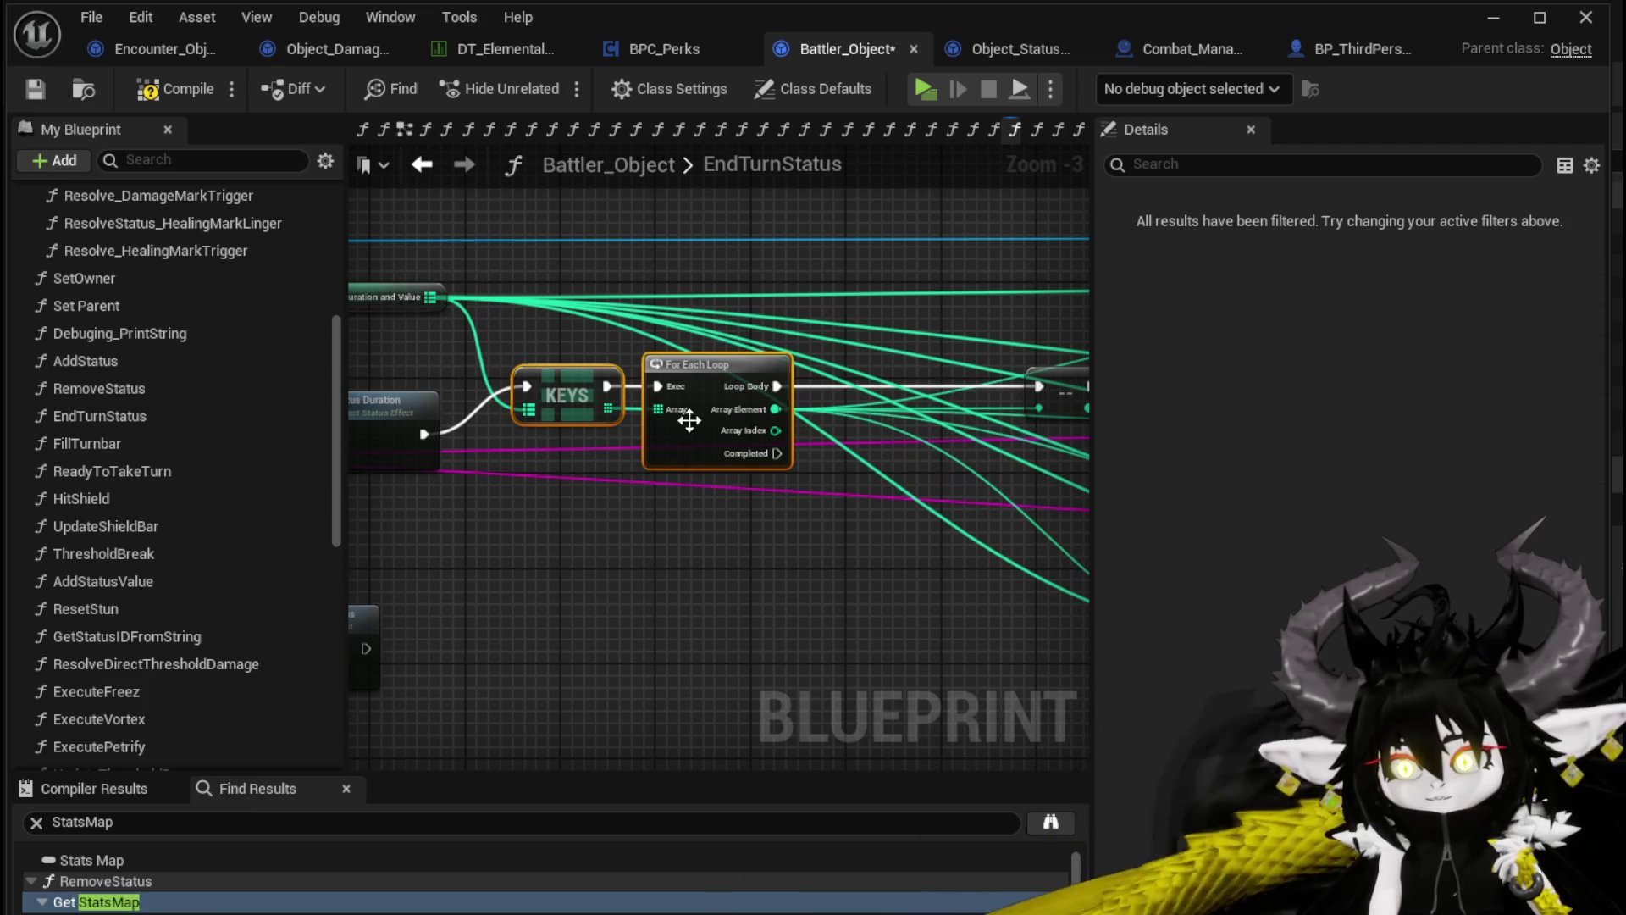
click(613, 554)
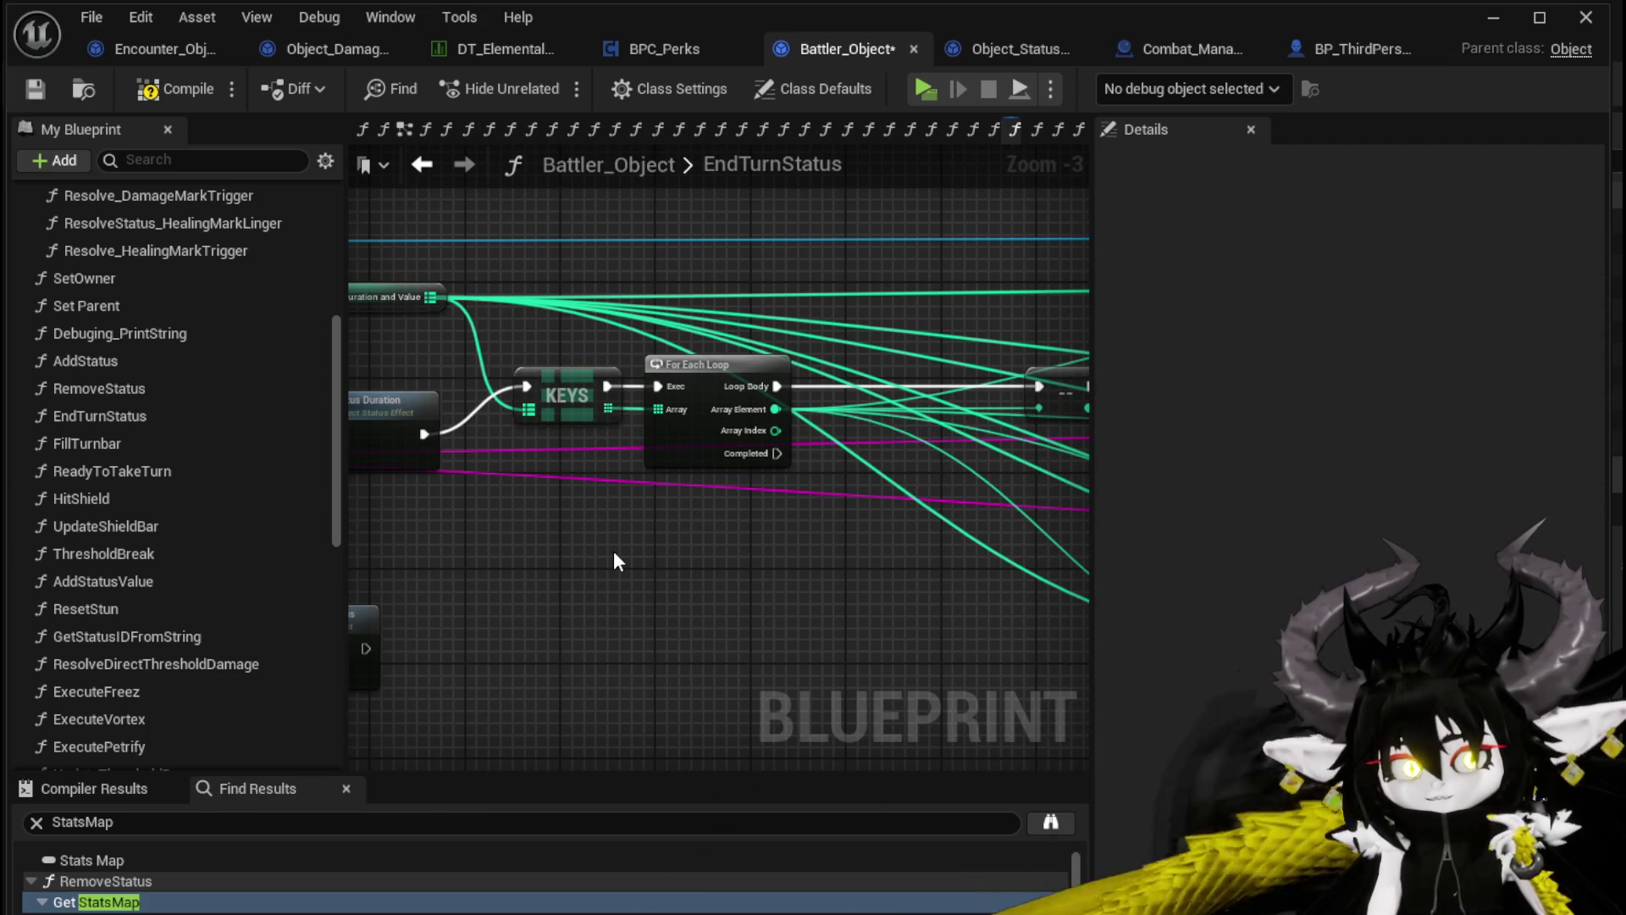
drag(615, 556, 703, 572)
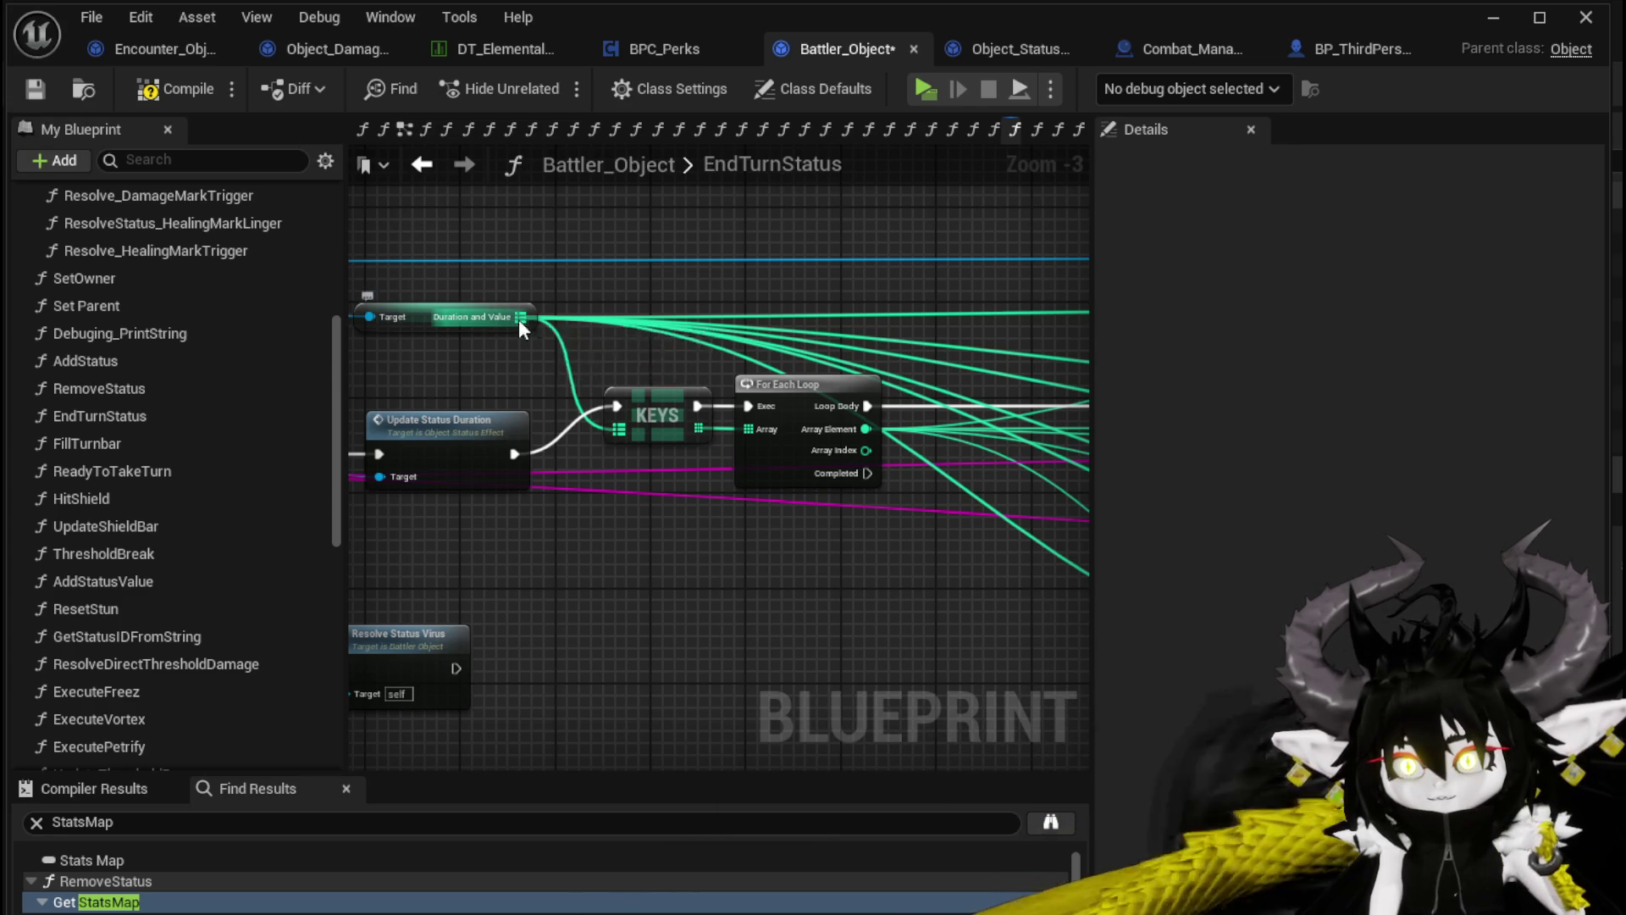
Add a Map Find node from the Duration and Value pin and place it beneath the KEYS loop
drag(521, 317, 638, 351)
text(find)
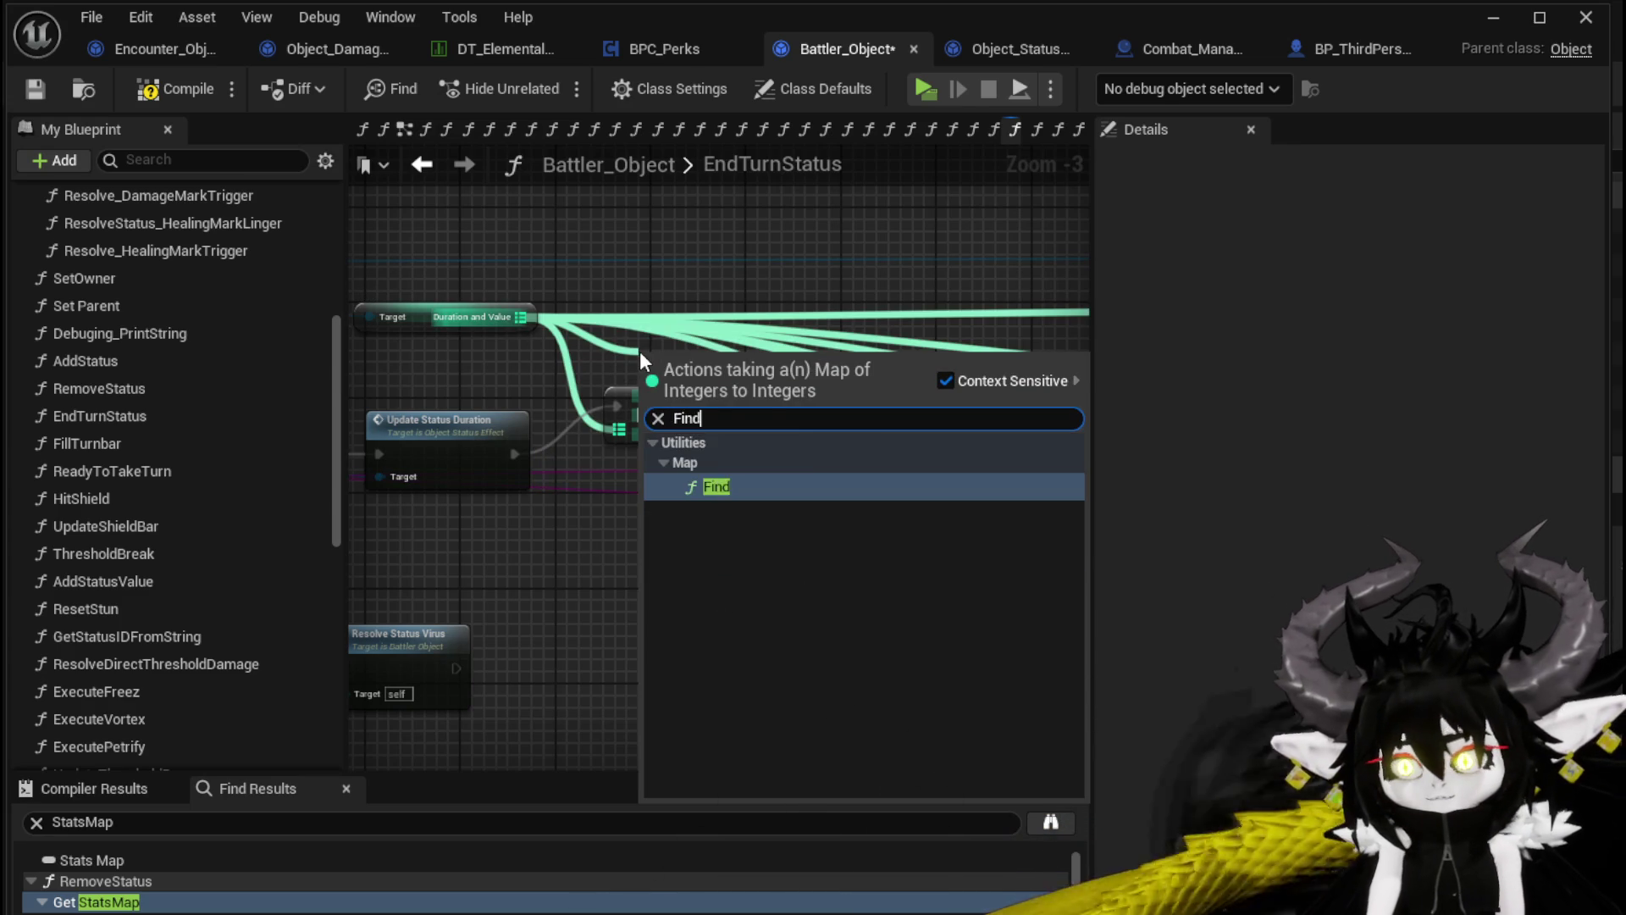
key(Return)
drag(699, 342, 721, 497)
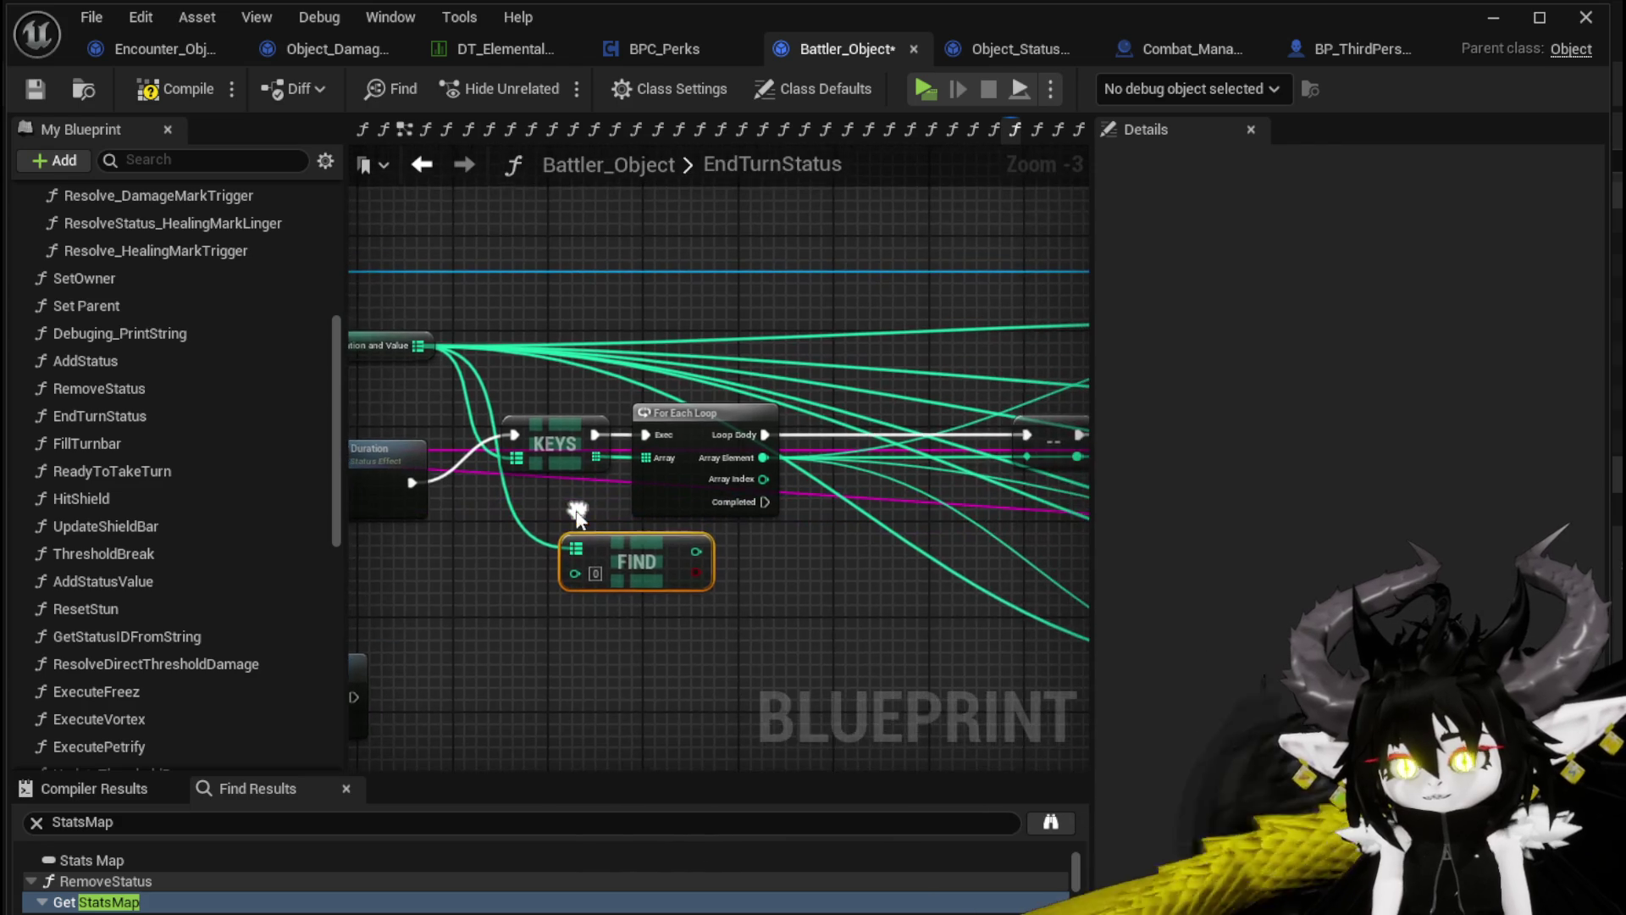
mouse_move(621, 511)
mouse_down()
mouse_move(749, 459)
mouse_move(552, 477)
mouse_move(647, 471)
mouse_move(947, 389)
mouse_move(713, 449)
mouse_move(756, 450)
mouse_move(765, 238)
mouse_up()
scroll(742, 457, down, 1)
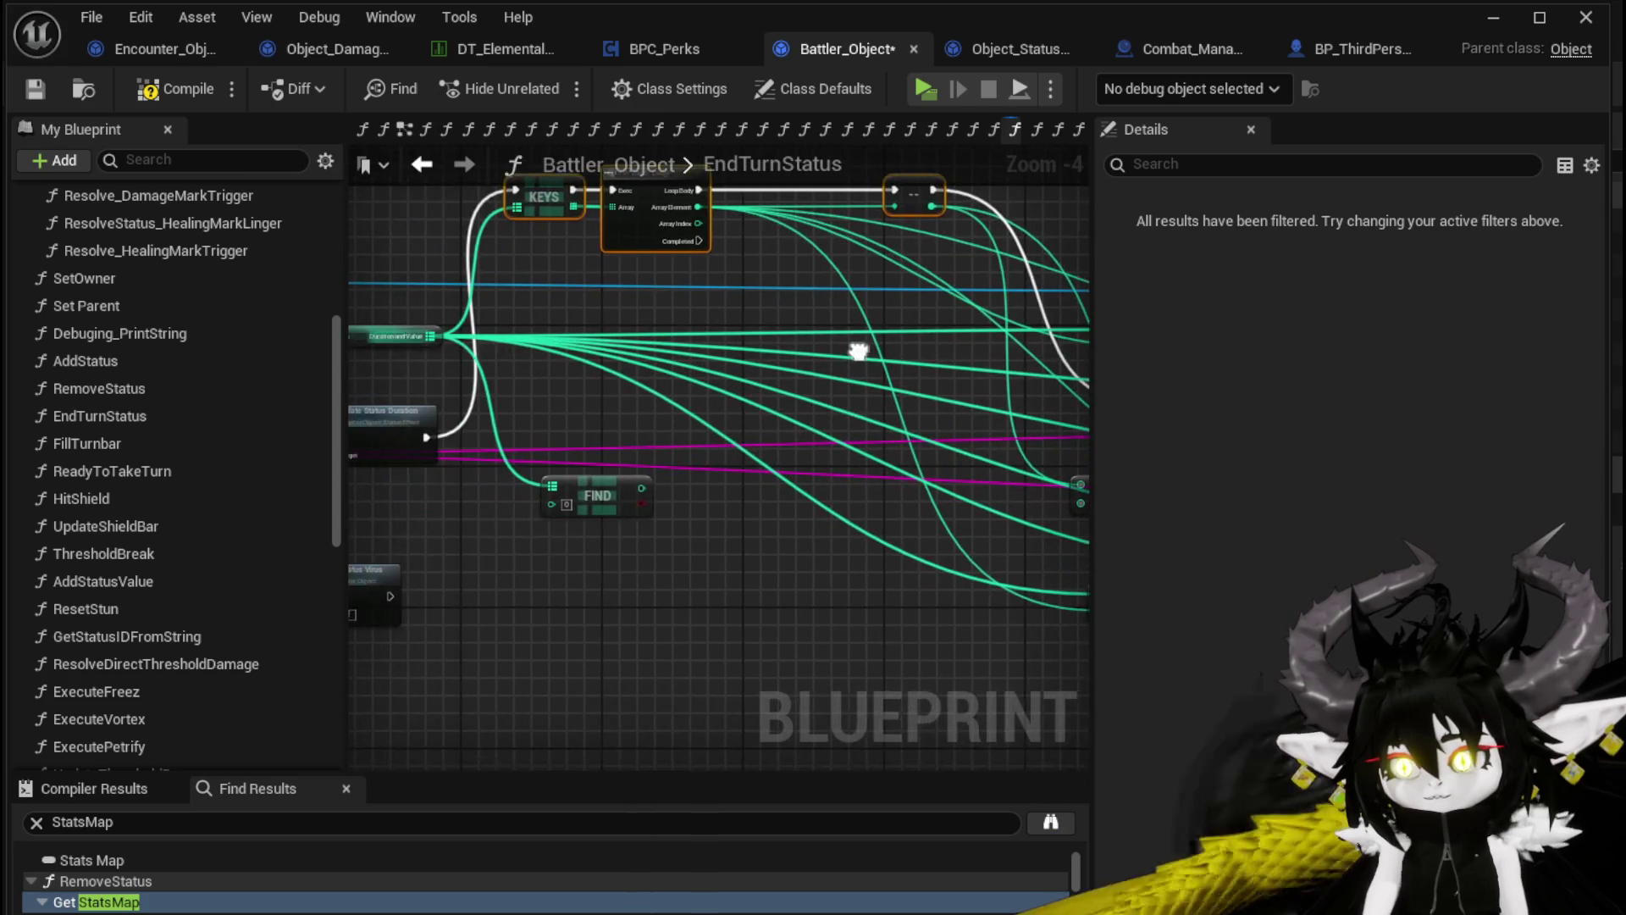
mouse_move(638, 517)
mouse_down()
mouse_move(629, 454)
mouse_move(693, 451)
mouse_up()
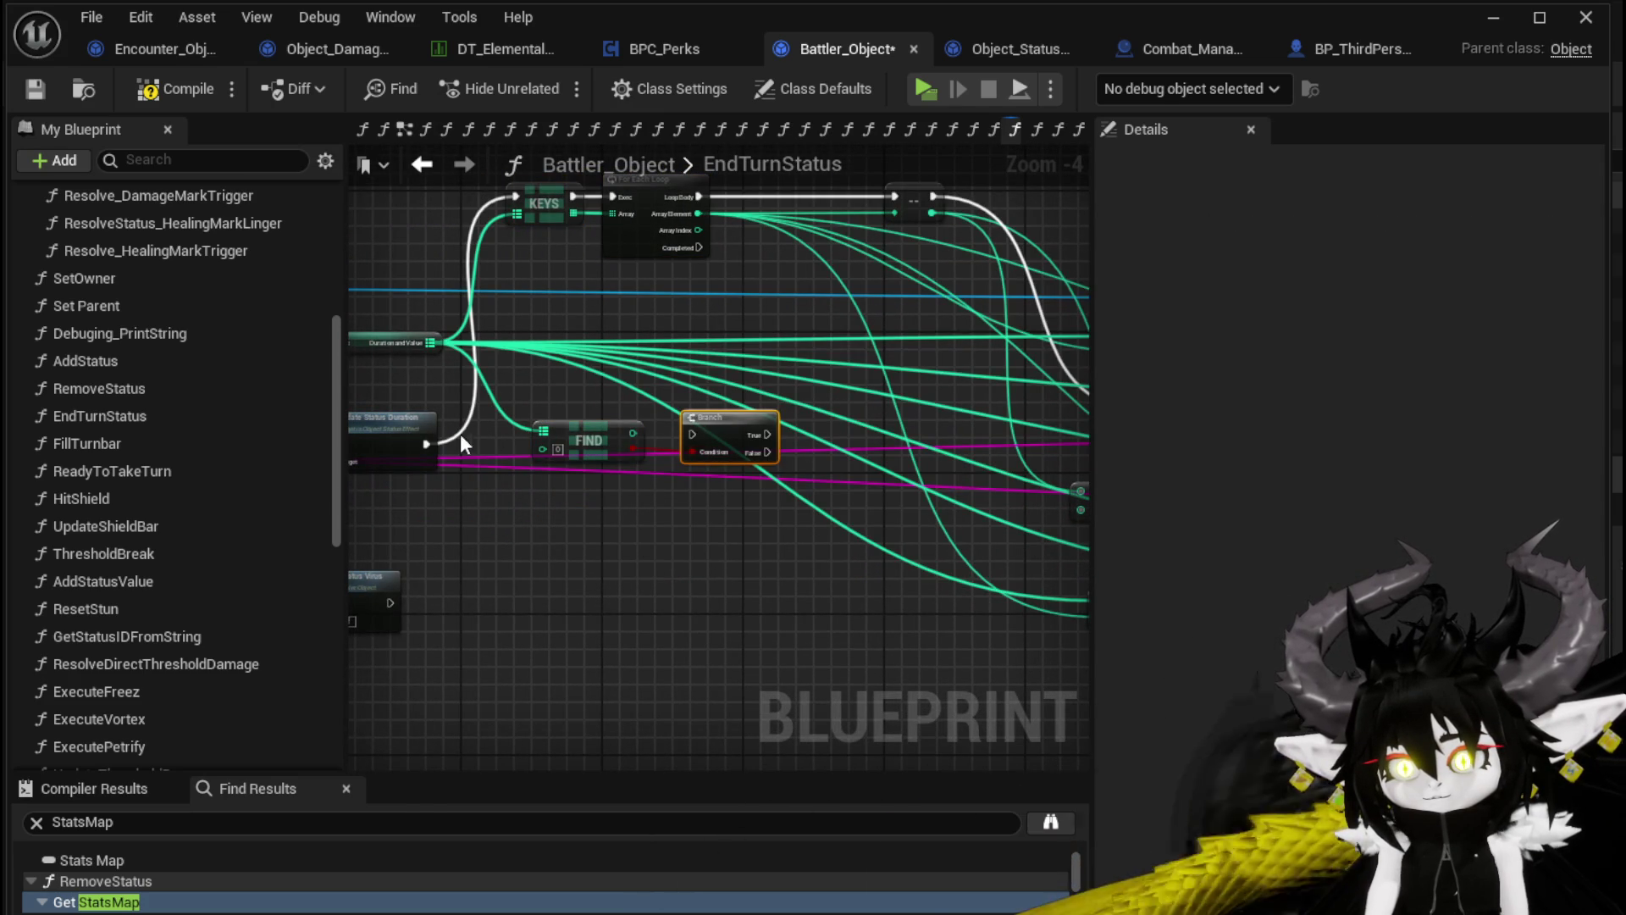
Wire Update Status Duration into a new Branch and chain its True output into the Remove Status branch
drag(425, 447, 691, 434)
drag(588, 427, 596, 471)
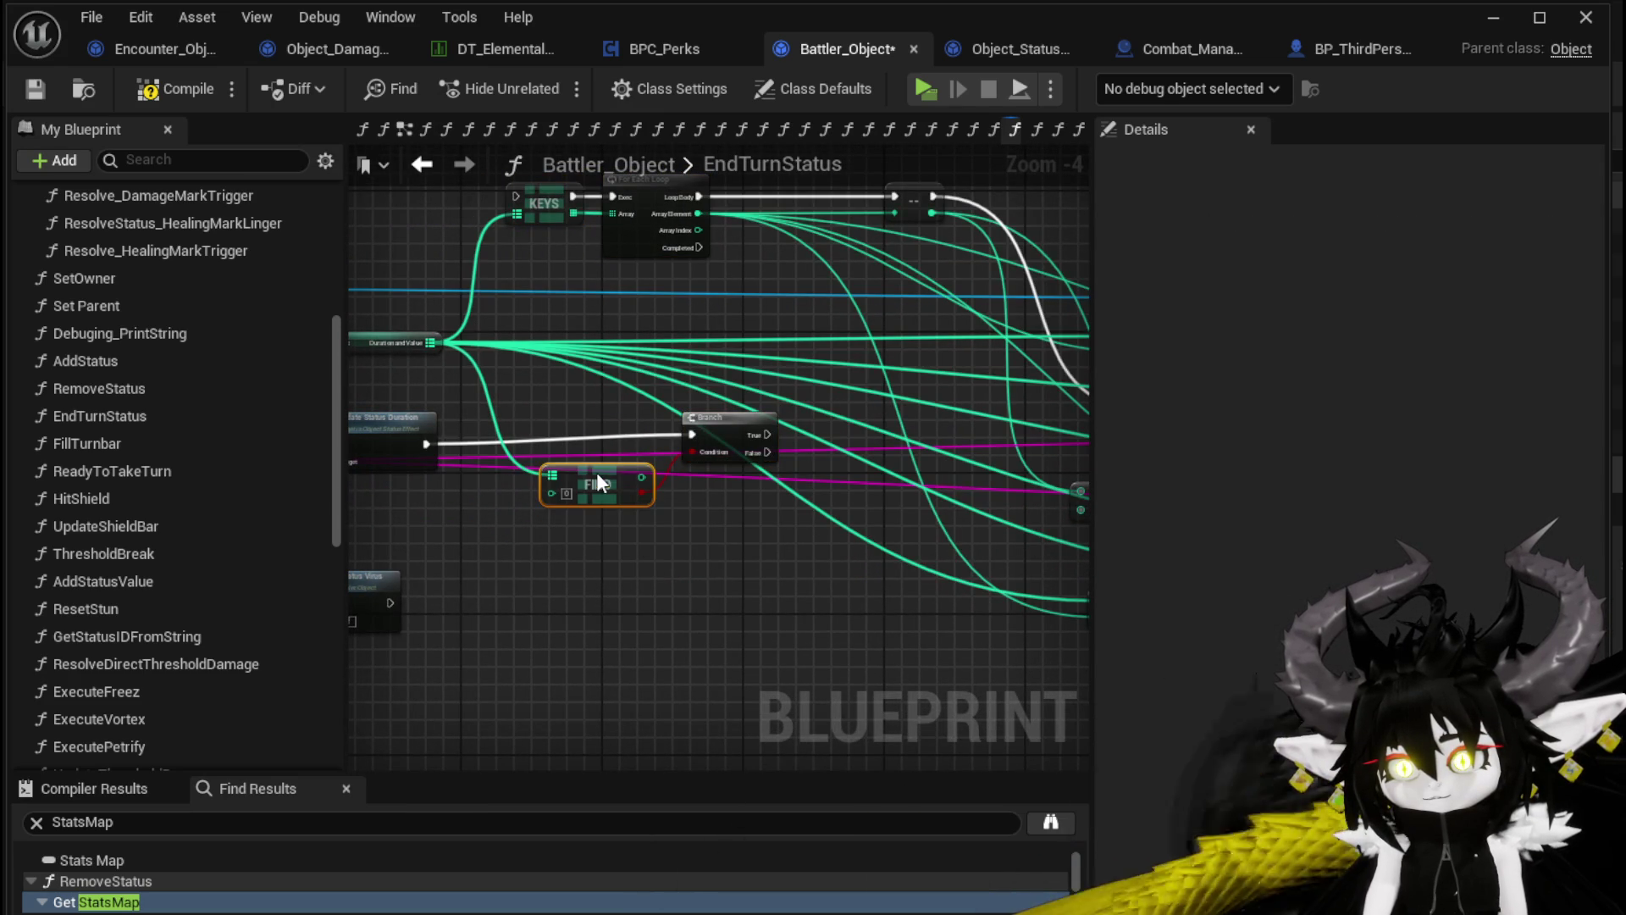
drag(748, 428, 409, 446)
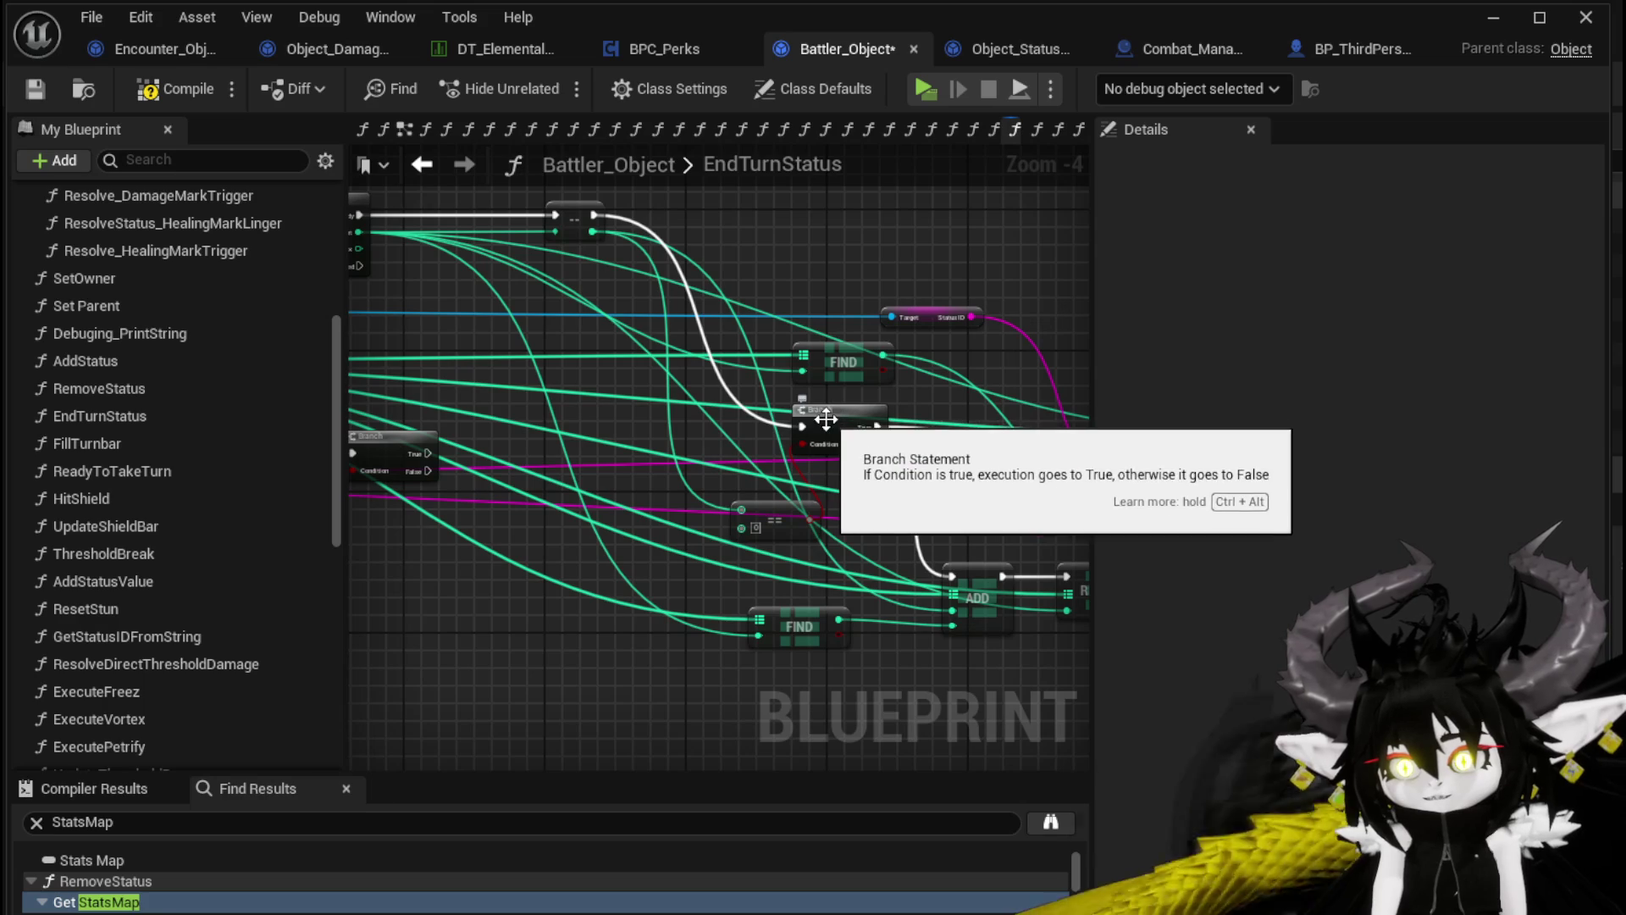
mouse_move(820, 449)
mouse_down()
mouse_move(563, 407)
mouse_move(894, 416)
mouse_up()
mouse_move(503, 421)
mouse_down()
mouse_move(1162, 411)
mouse_move(887, 430)
mouse_move(932, 423)
mouse_up()
mouse_move(573, 425)
mouse_down()
mouse_move(760, 423)
mouse_move(370, 418)
mouse_up()
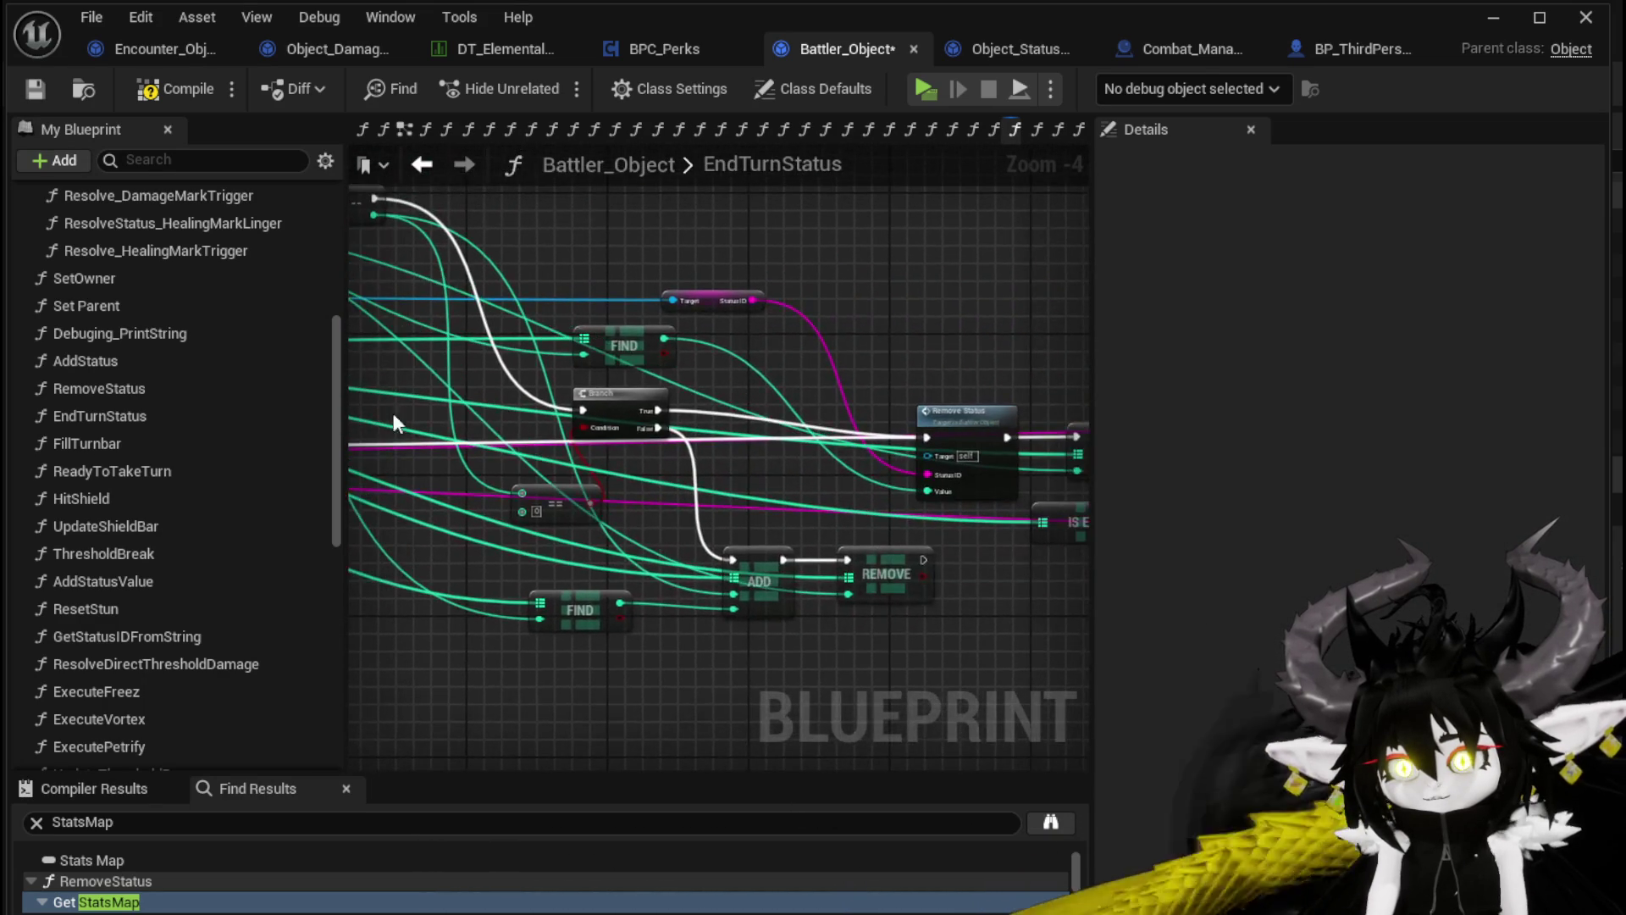
Pan across the graph to review the chain from the KEYS loop to Remove Status and IS EMPTY
scroll(796, 381, up, 2)
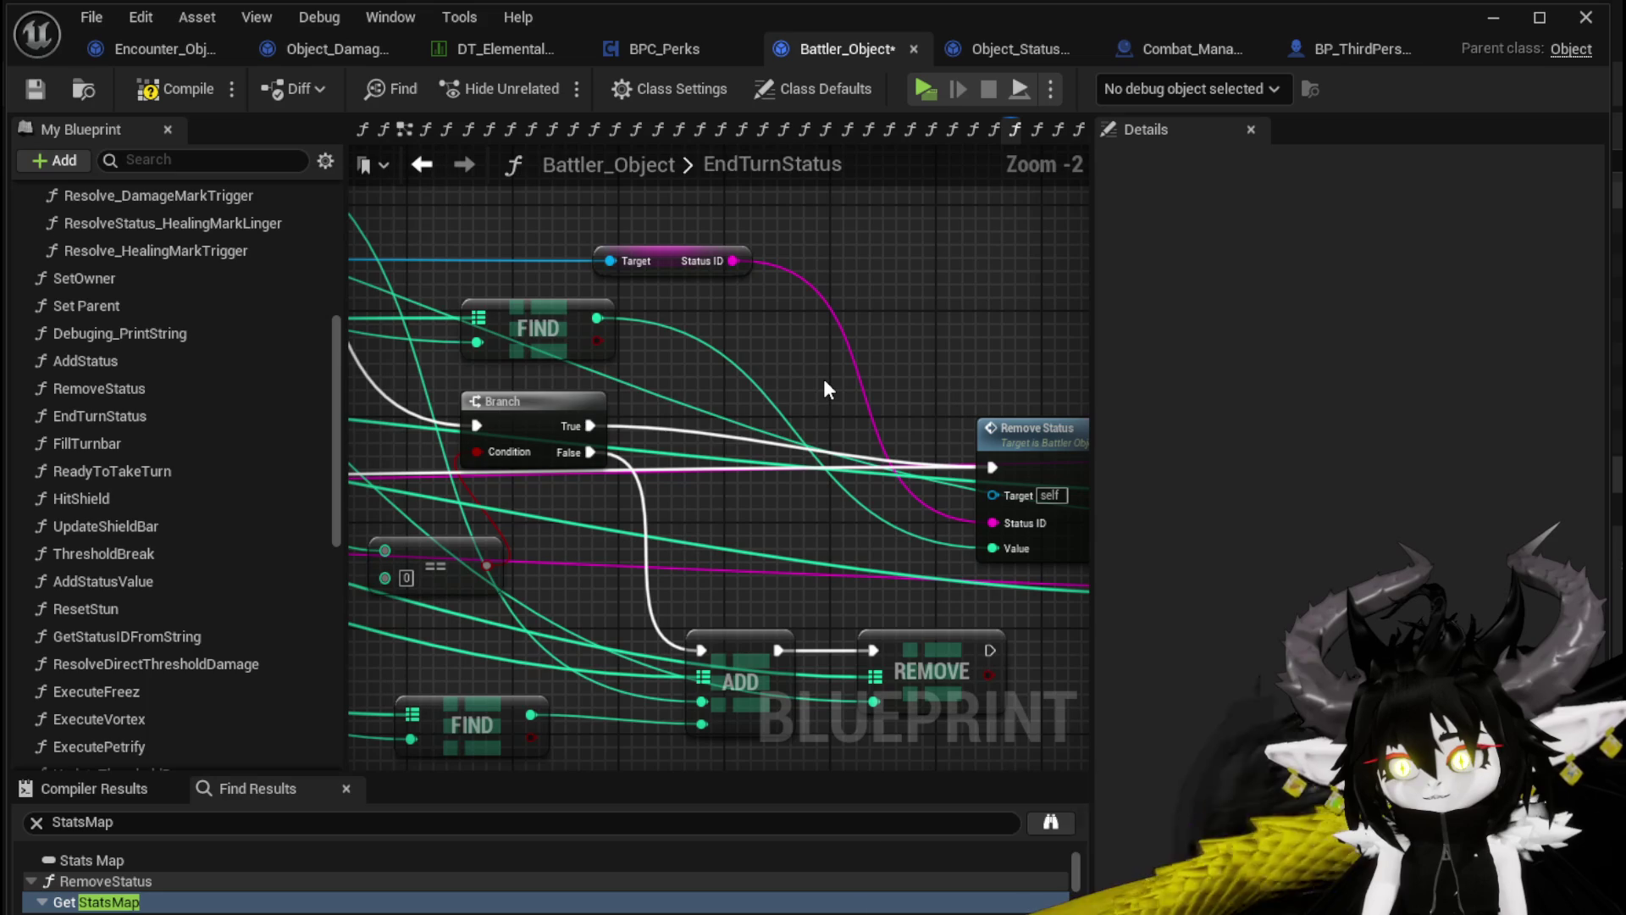
scroll(826, 387, down, 1)
drag(482, 481, 938, 461)
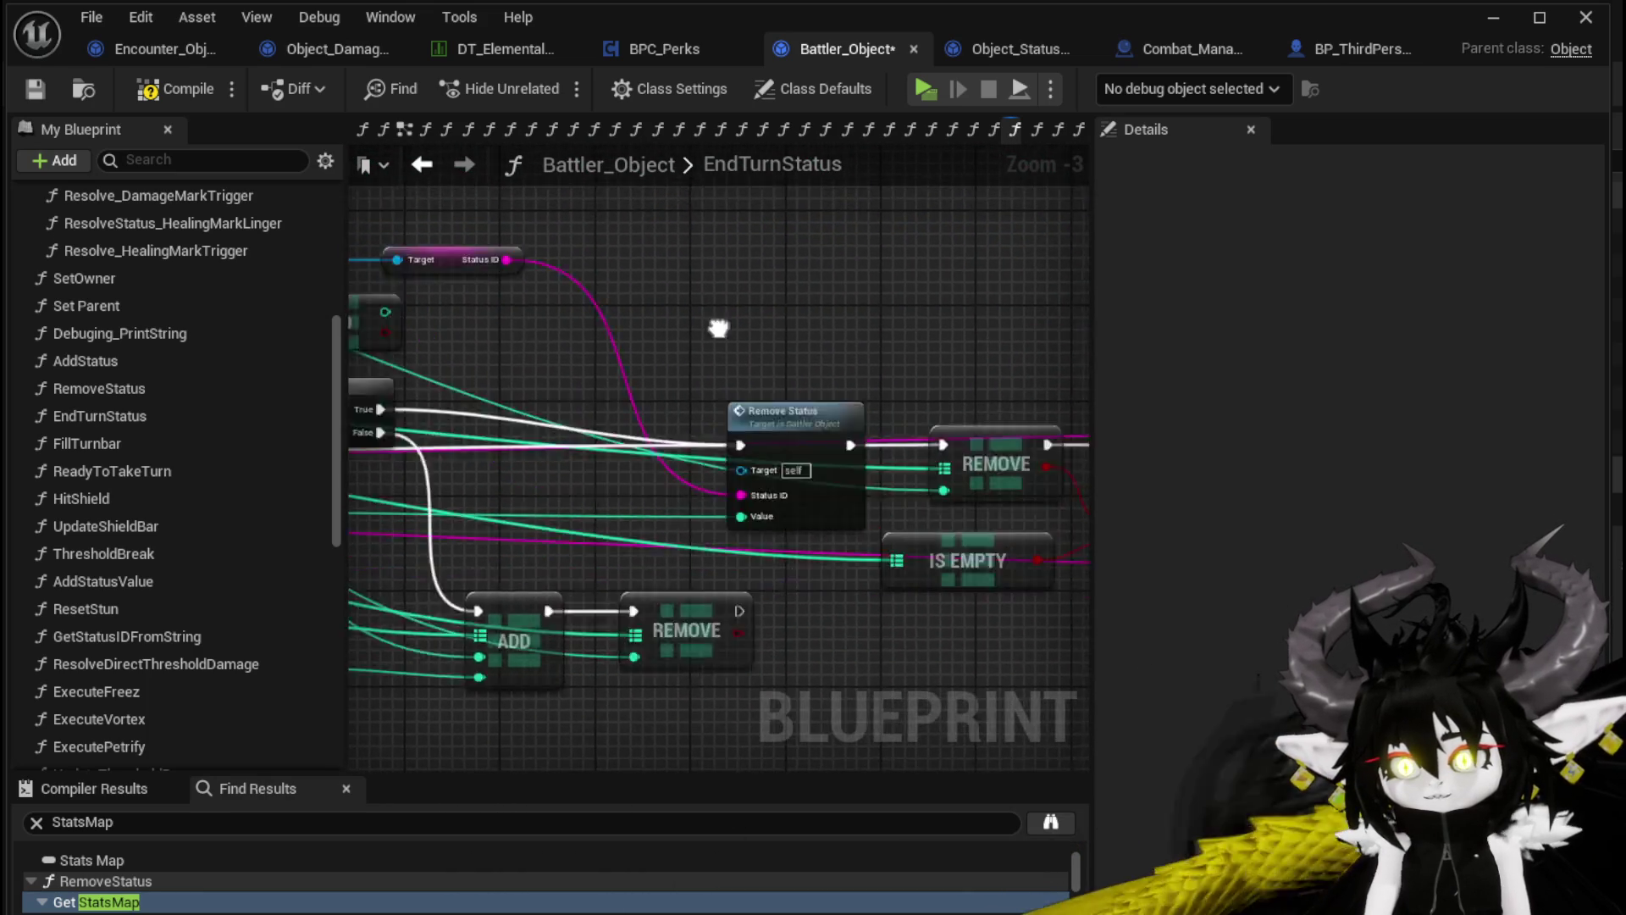
scroll(901, 339, down, 1)
scroll(582, 606, down, 1)
mouse_move(582, 606)
mouse_down()
mouse_move(726, 592)
mouse_move(363, 602)
mouse_move(563, 591)
mouse_up()
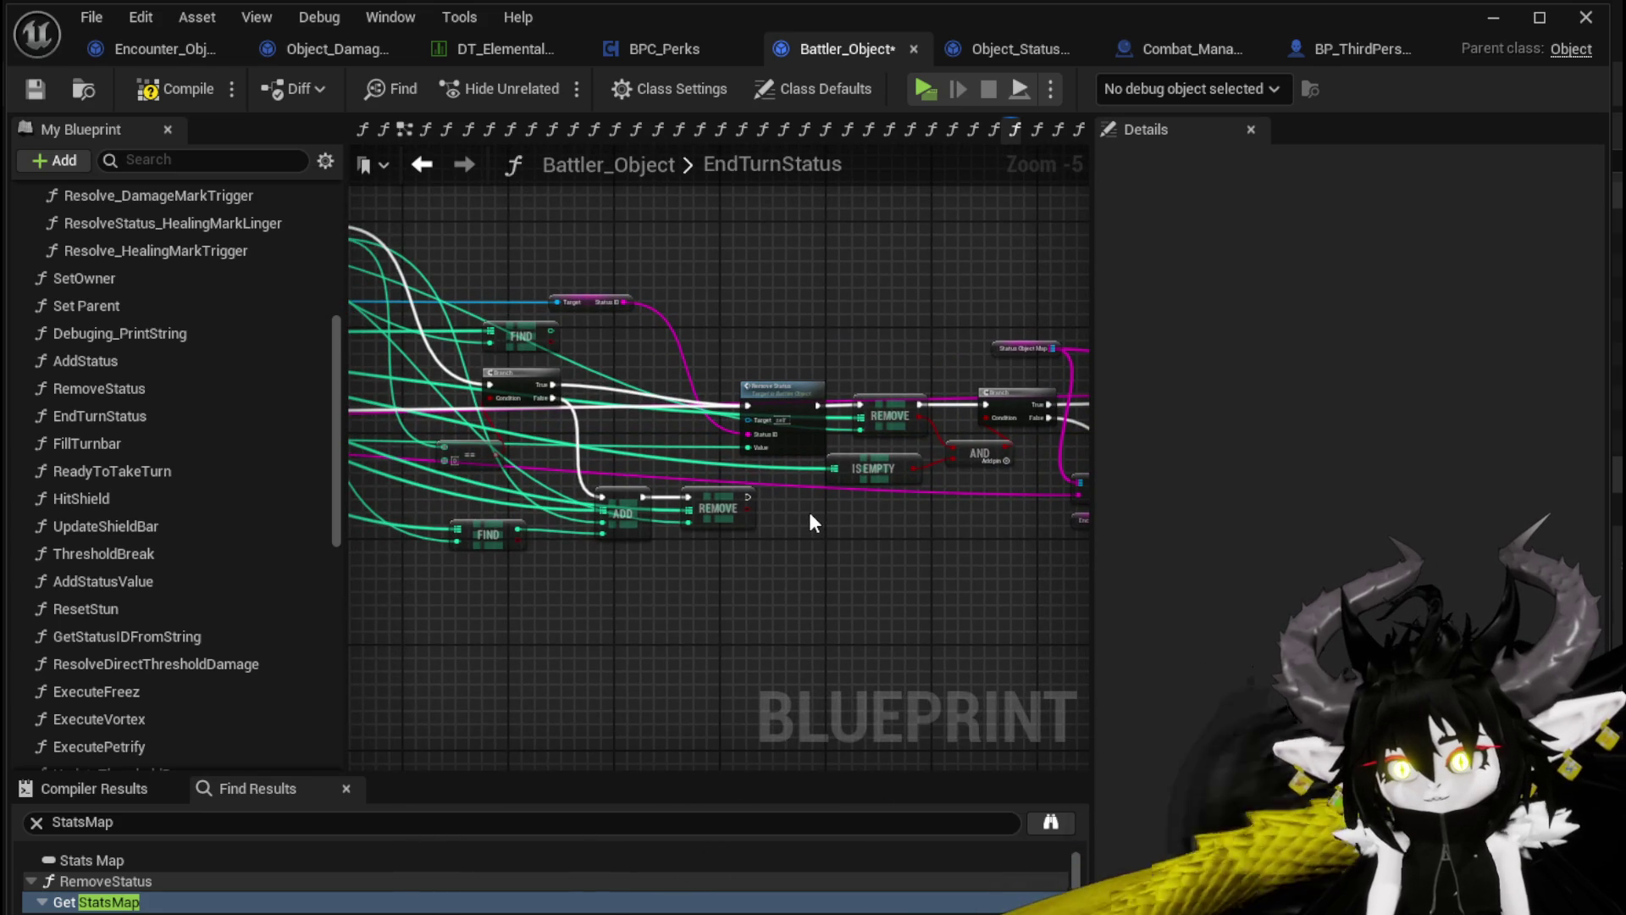
scroll(810, 513, up, 1)
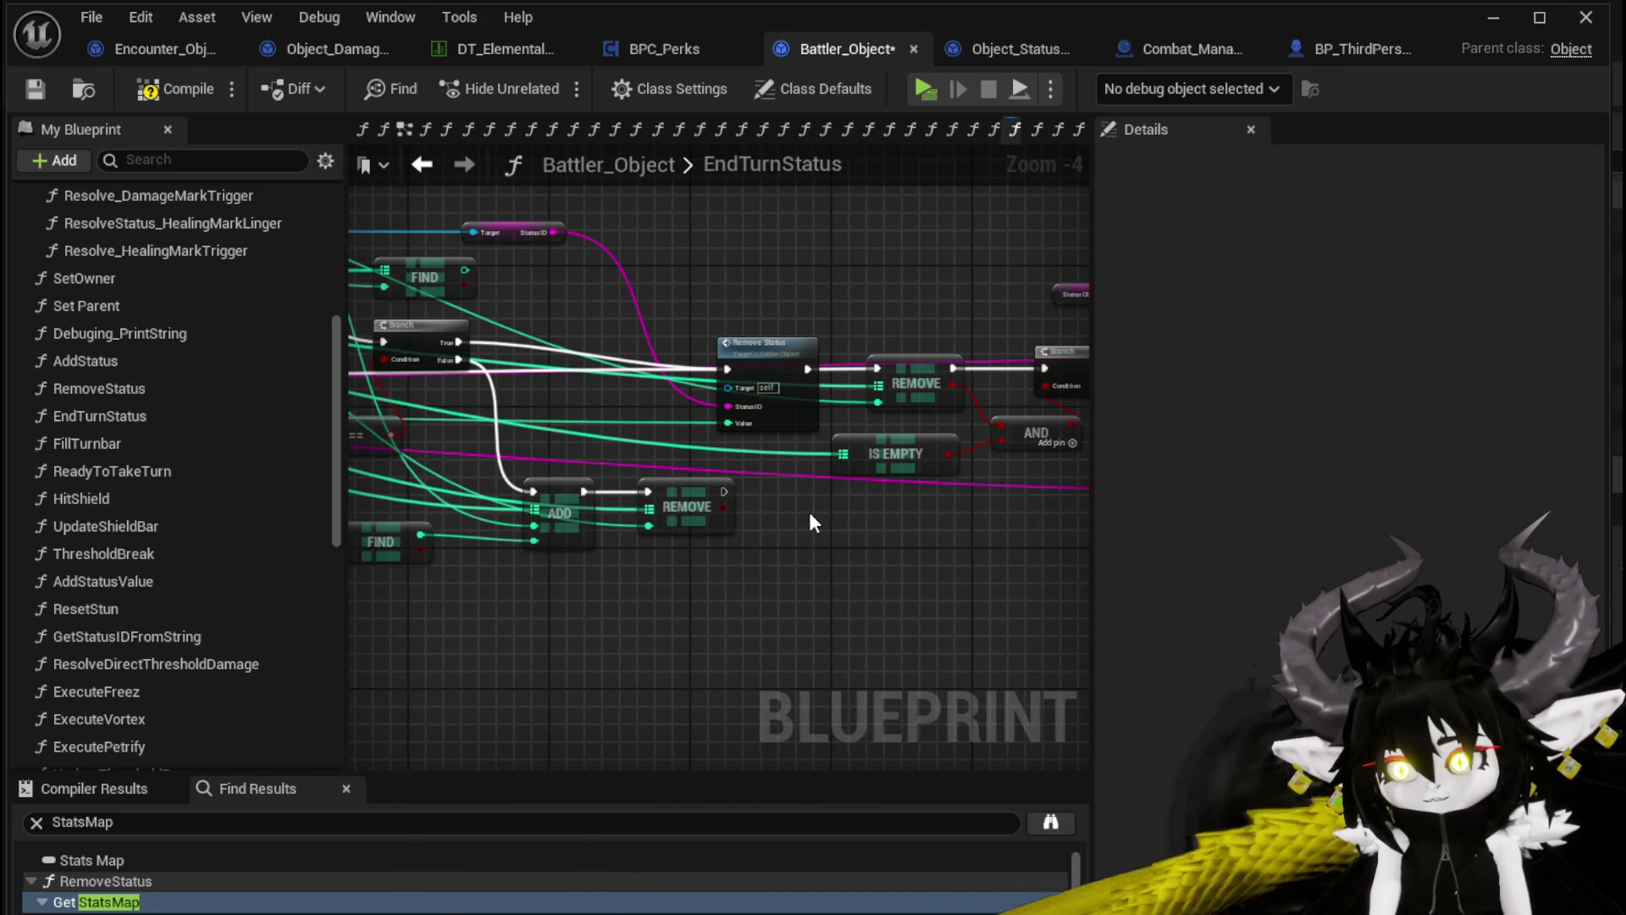
mouse_move(809, 518)
mouse_down()
mouse_move(1009, 551)
mouse_move(737, 356)
mouse_move(437, 382)
mouse_up()
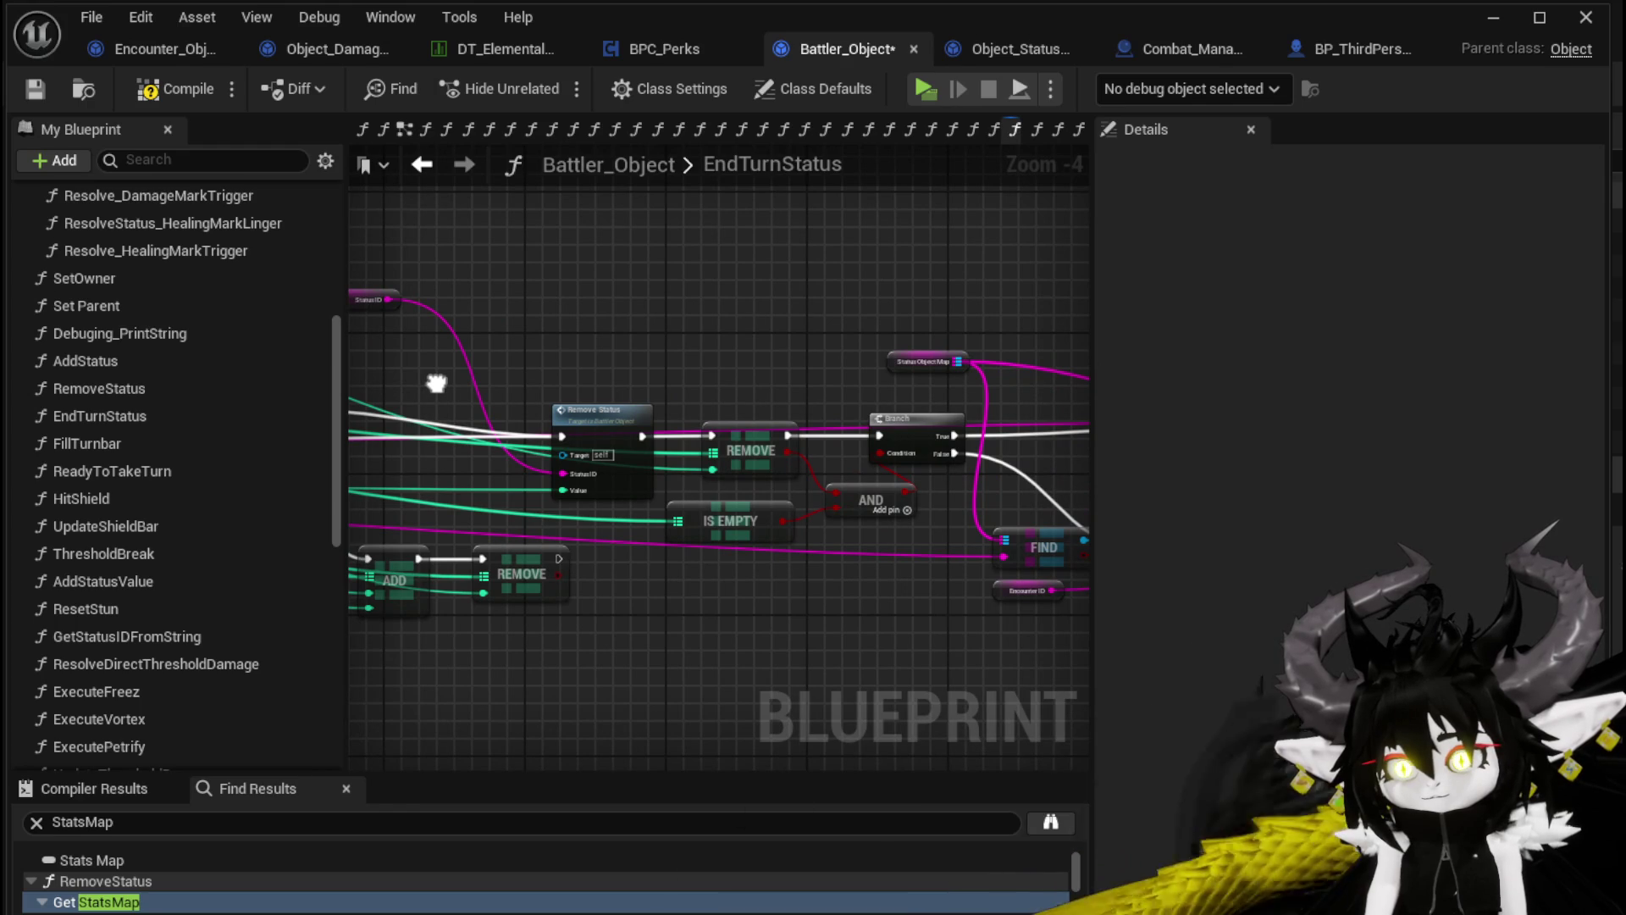
scroll(557, 500, up, 1)
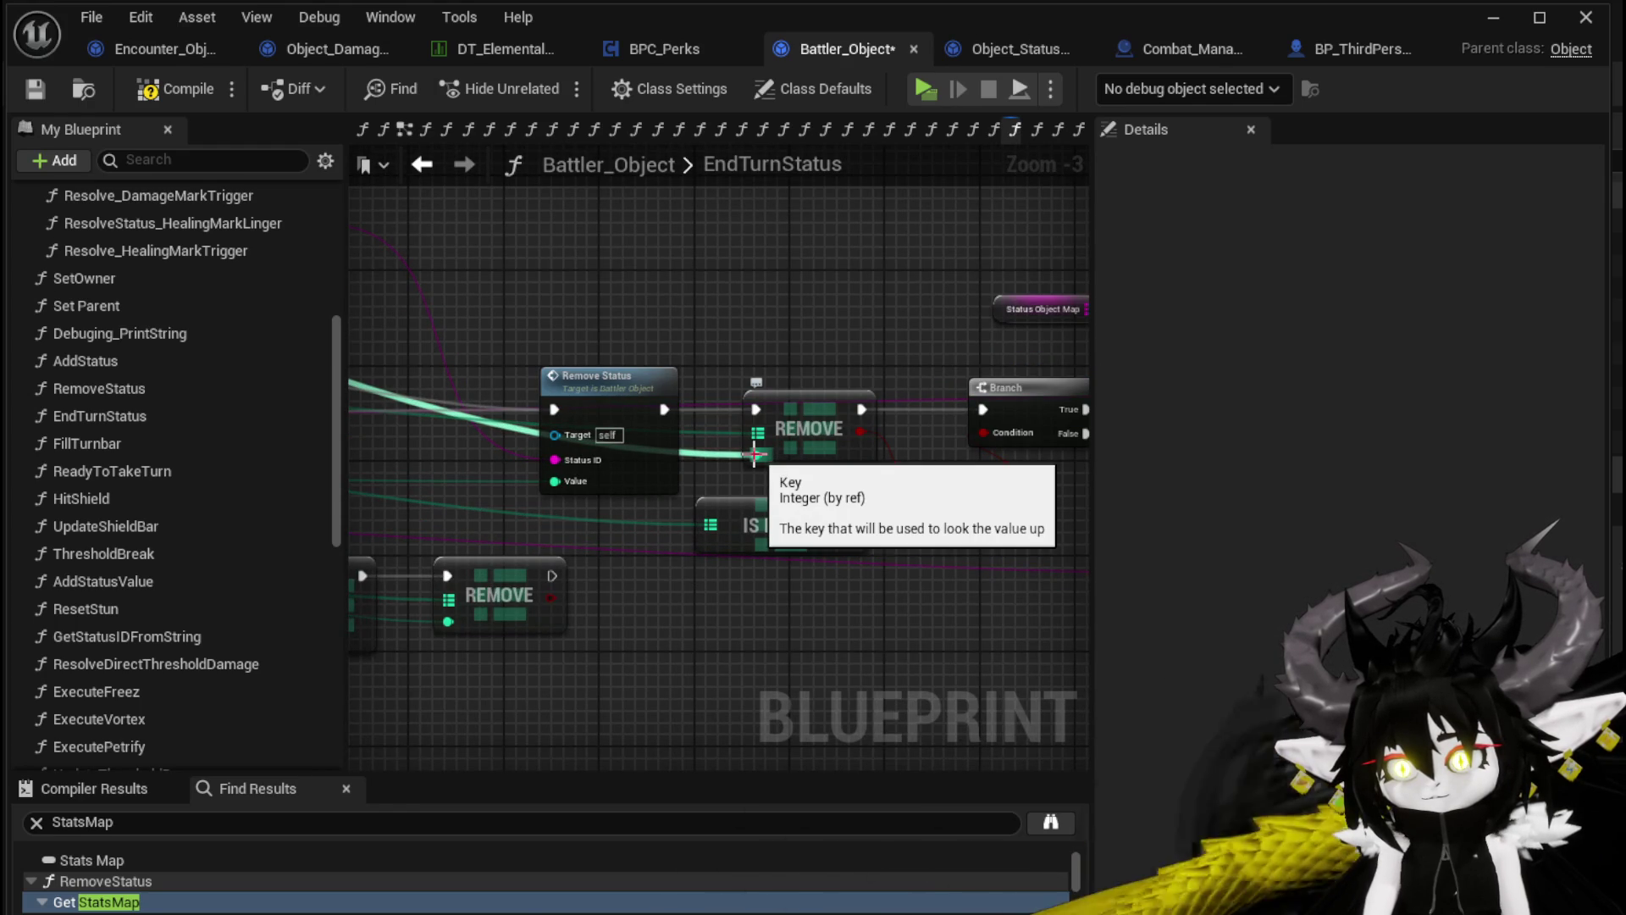
drag(754, 457, 802, 475)
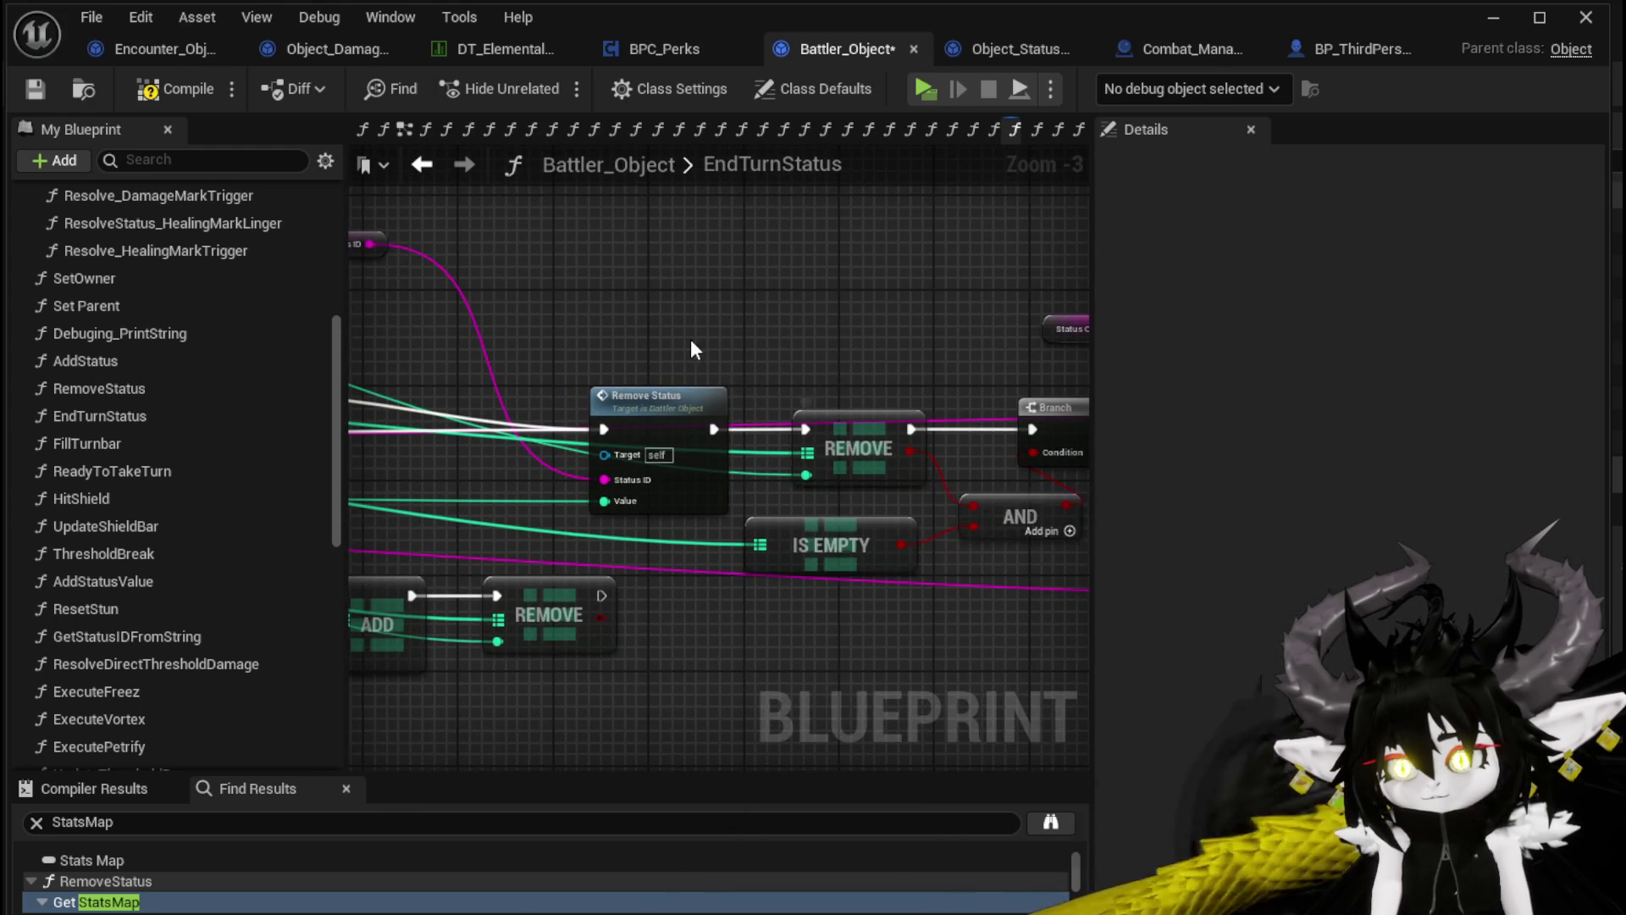
scroll(693, 349, down, 1)
scroll(937, 424, up, 1)
mouse_move(937, 423)
mouse_down()
mouse_move(584, 465)
mouse_move(759, 529)
mouse_up()
mouse_move(687, 391)
mouse_down()
mouse_move(534, 475)
mouse_move(478, 532)
mouse_up()
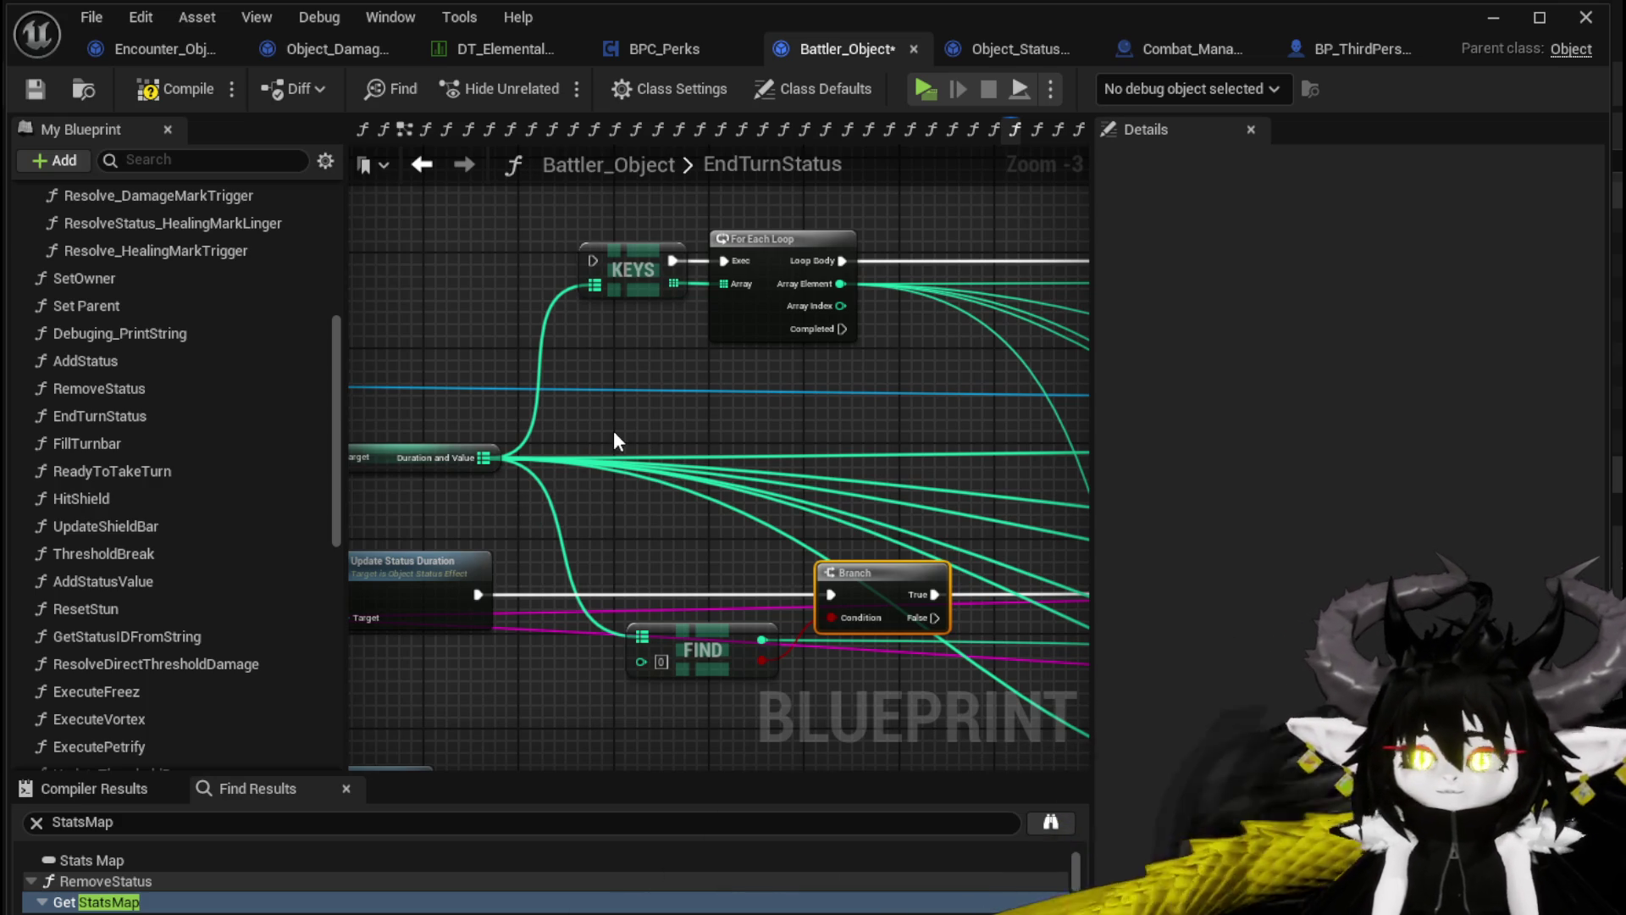
scroll(735, 410, down, 2)
scroll(929, 511, up, 3)
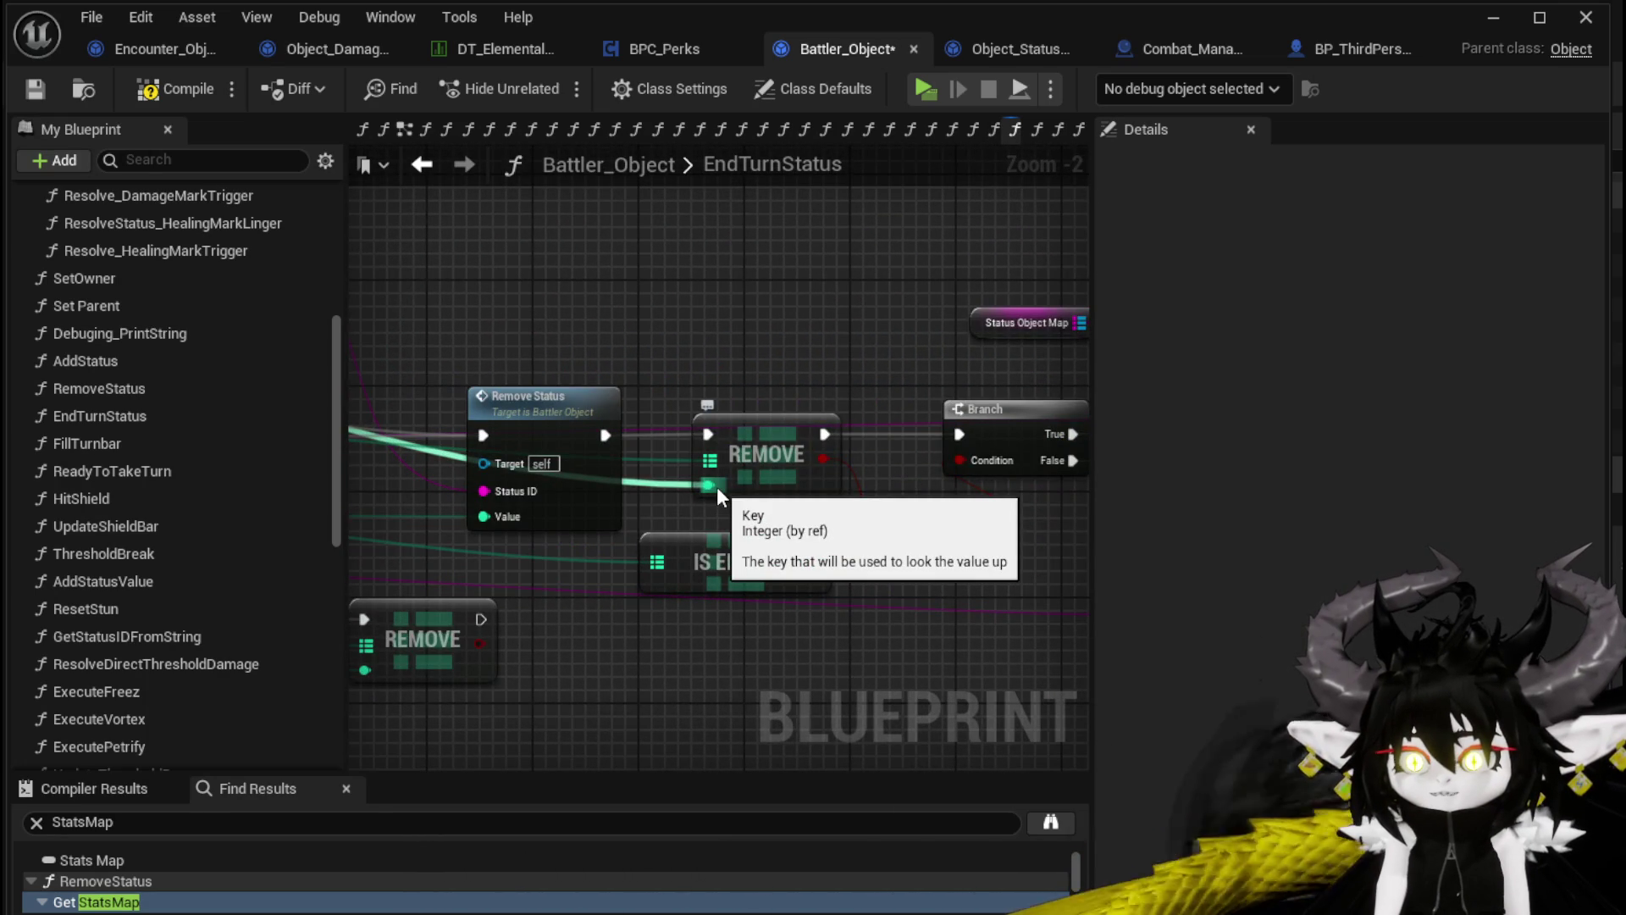
mouse_move(717, 486)
mouse_down()
mouse_move(701, 507)
mouse_move(786, 511)
mouse_up()
scroll(954, 485, down, 1)
mouse_move(517, 505)
mouse_down()
mouse_move(953, 486)
mouse_move(735, 471)
mouse_up()
mouse_move(947, 419)
mouse_down()
mouse_move(719, 423)
mouse_move(967, 440)
mouse_move(965, 458)
mouse_up()
scroll(716, 421, down, 1)
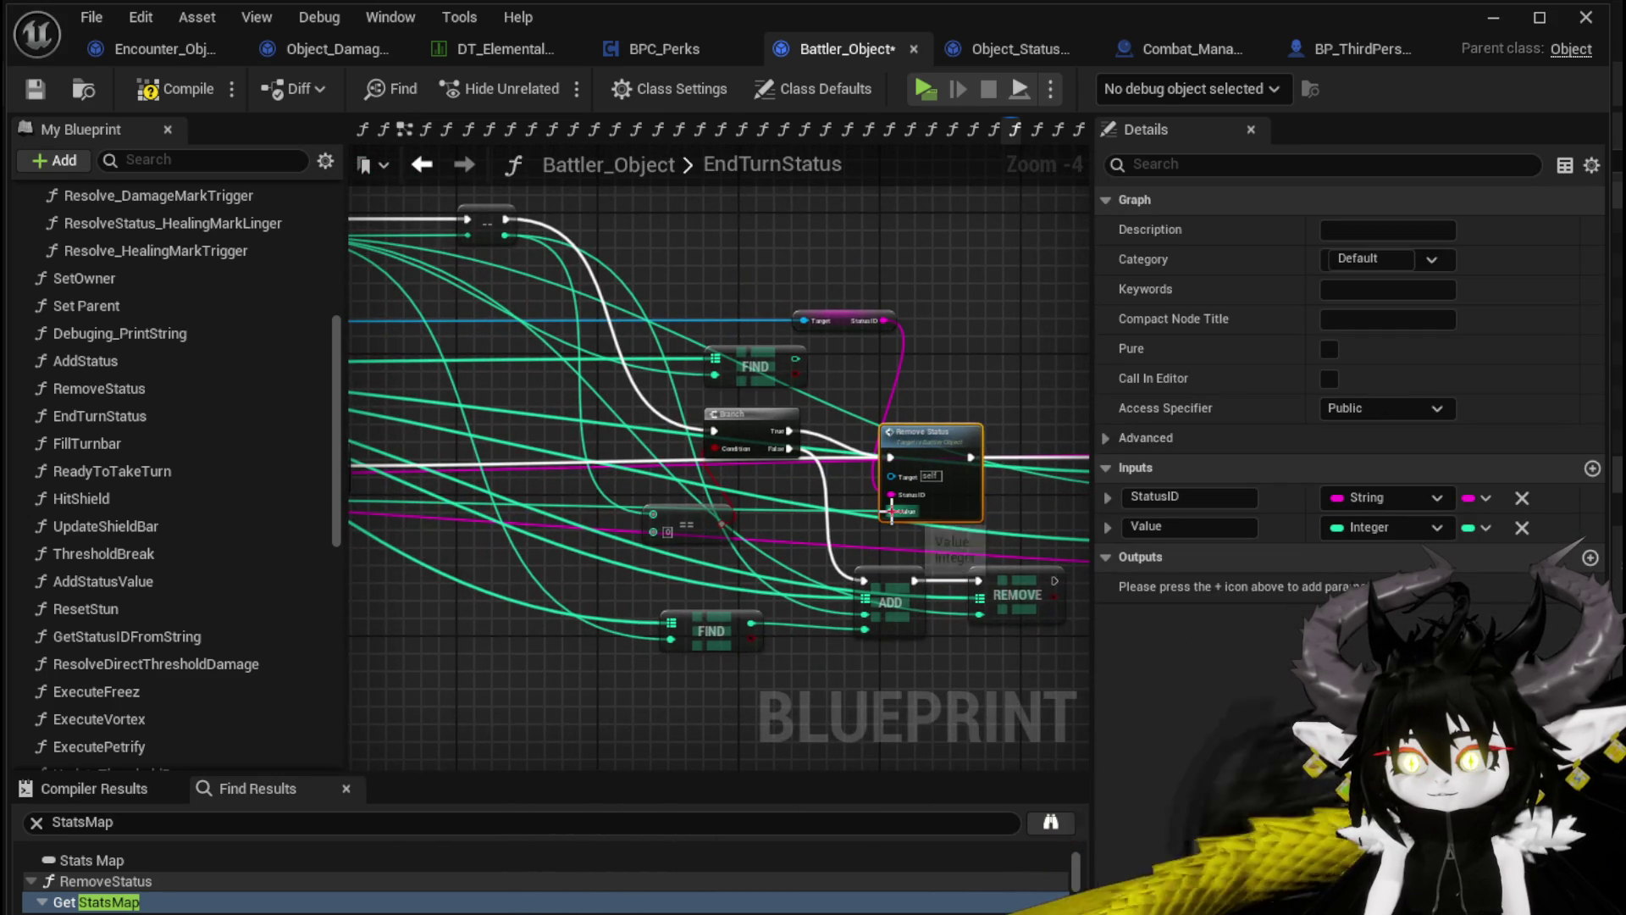
scroll(728, 415, up, 2)
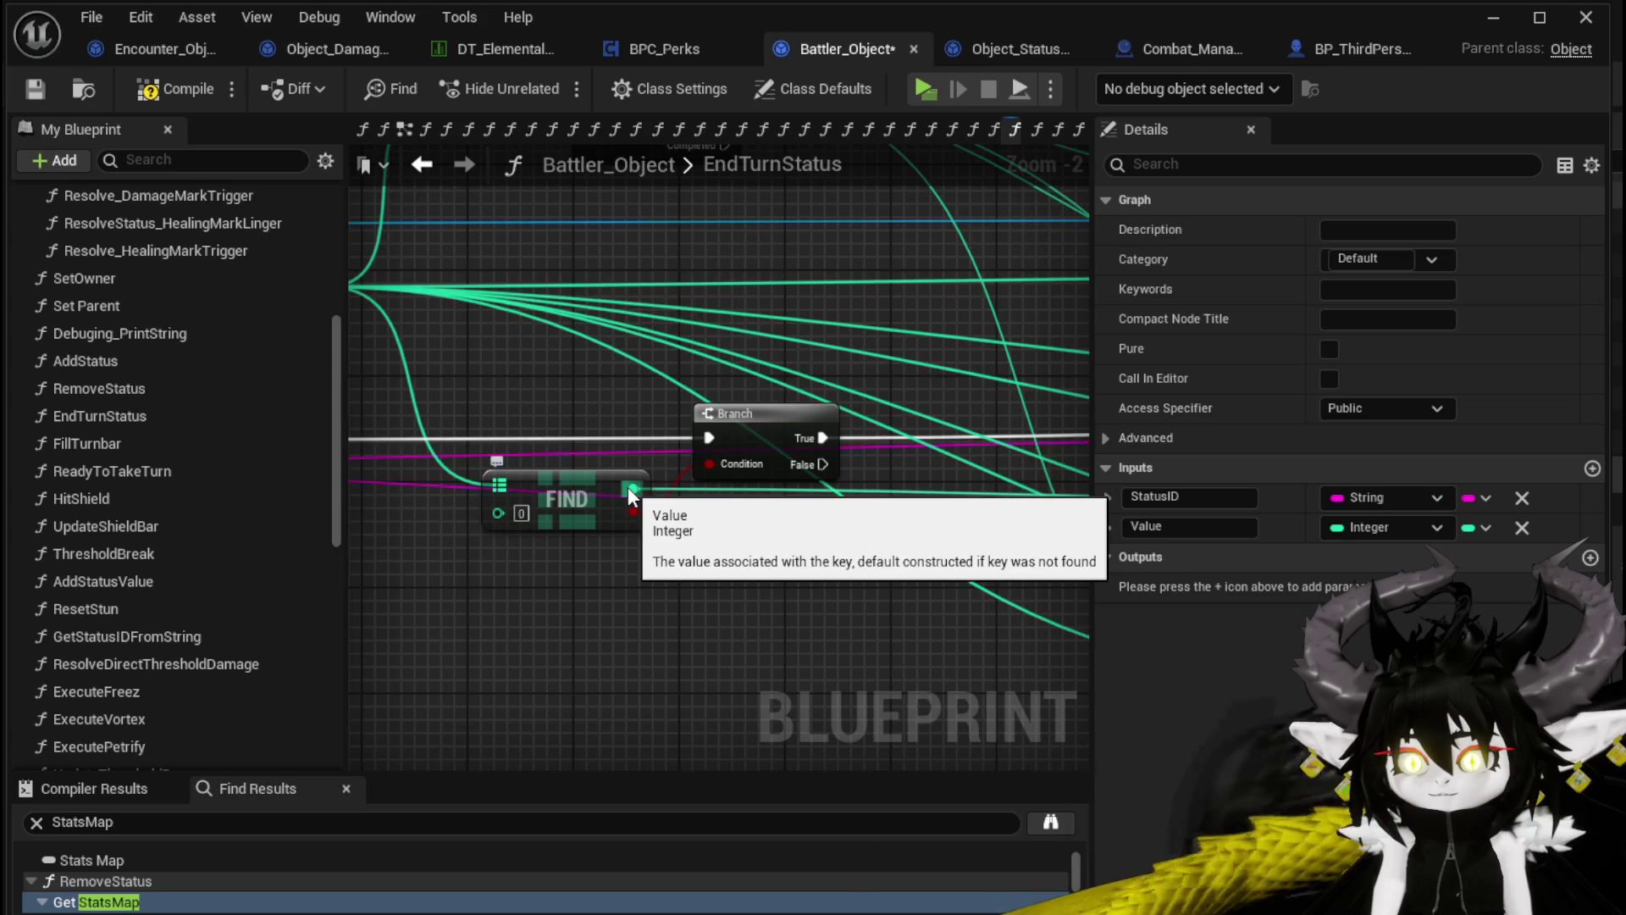
drag(620, 603, 748, 586)
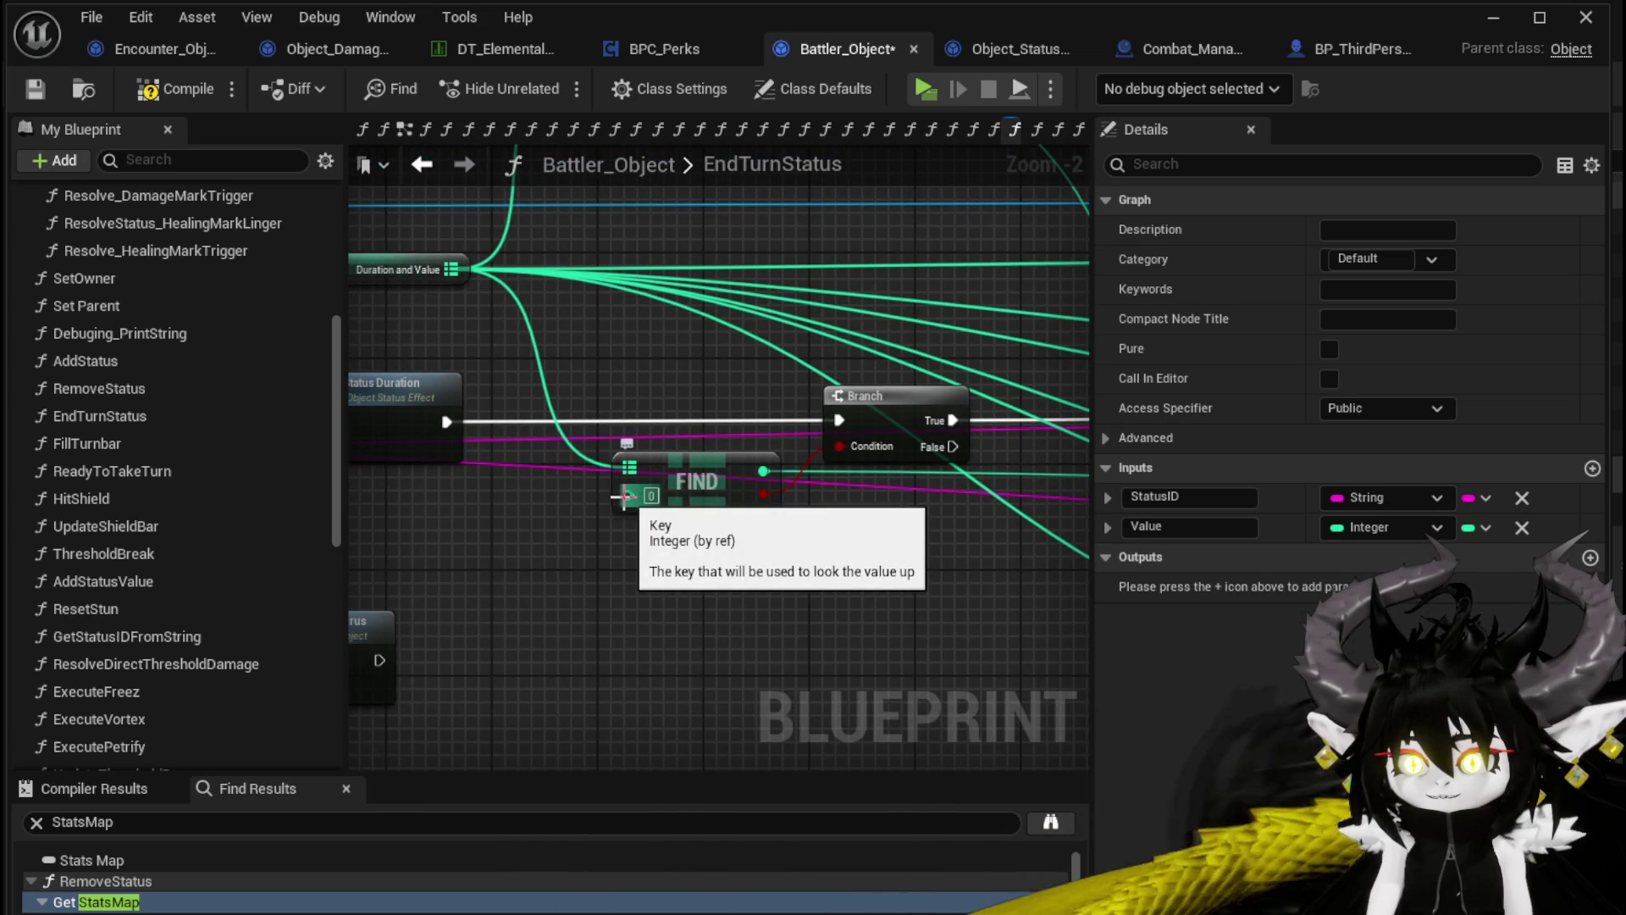
mouse_move(544, 558)
mouse_down()
mouse_move(802, 584)
mouse_move(604, 573)
mouse_up()
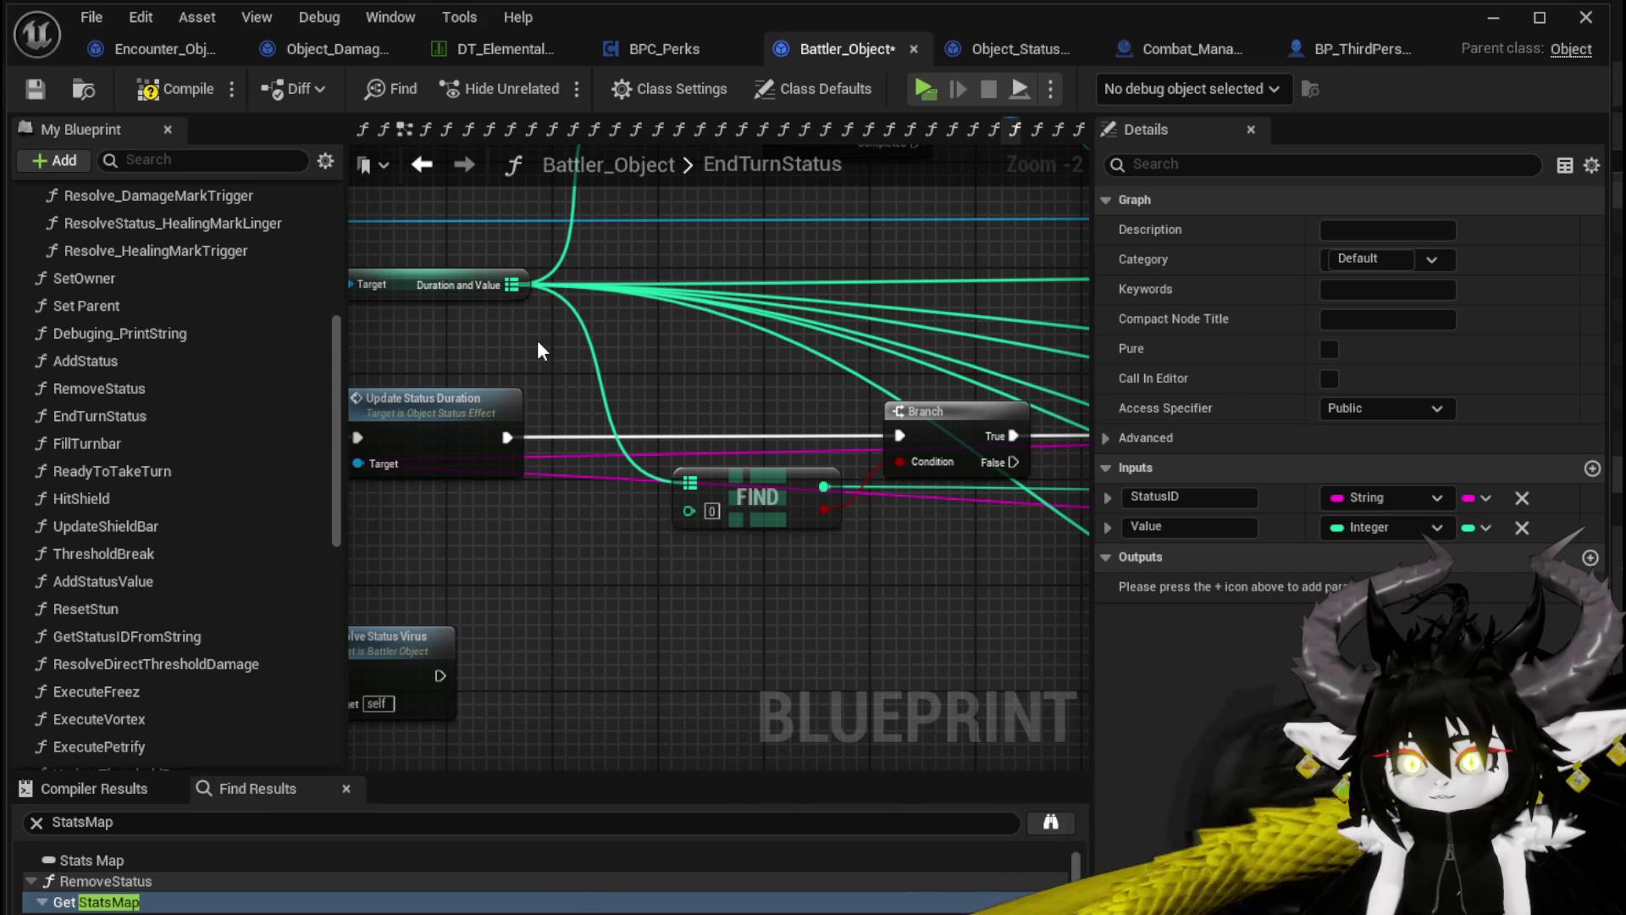
double_click(419, 411)
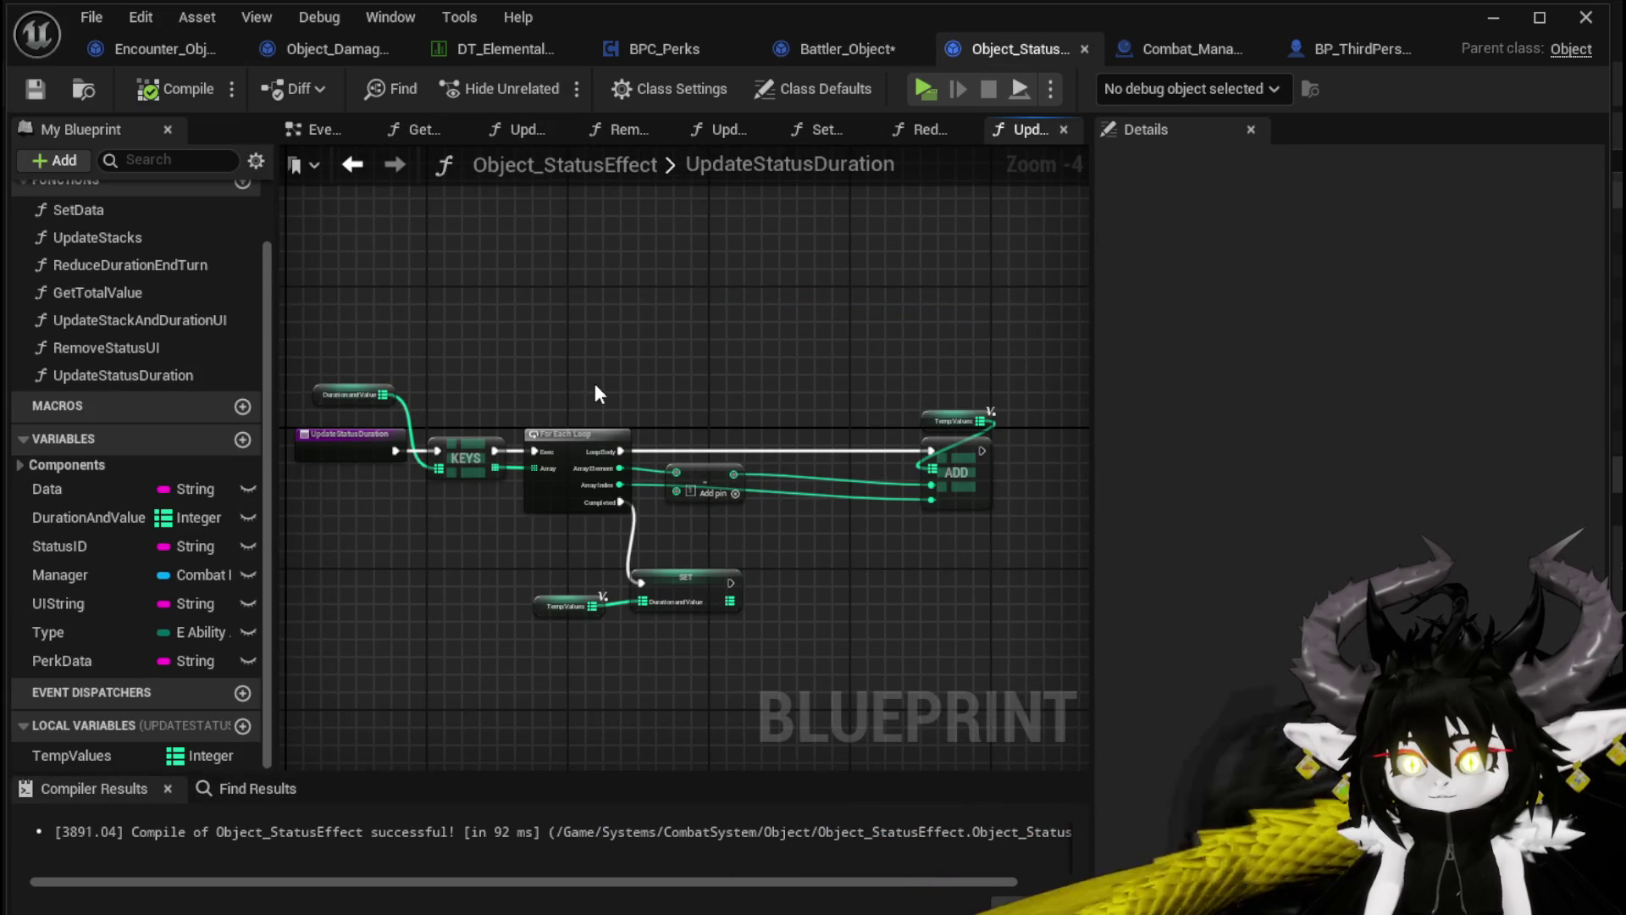
scroll(595, 386, up, 1)
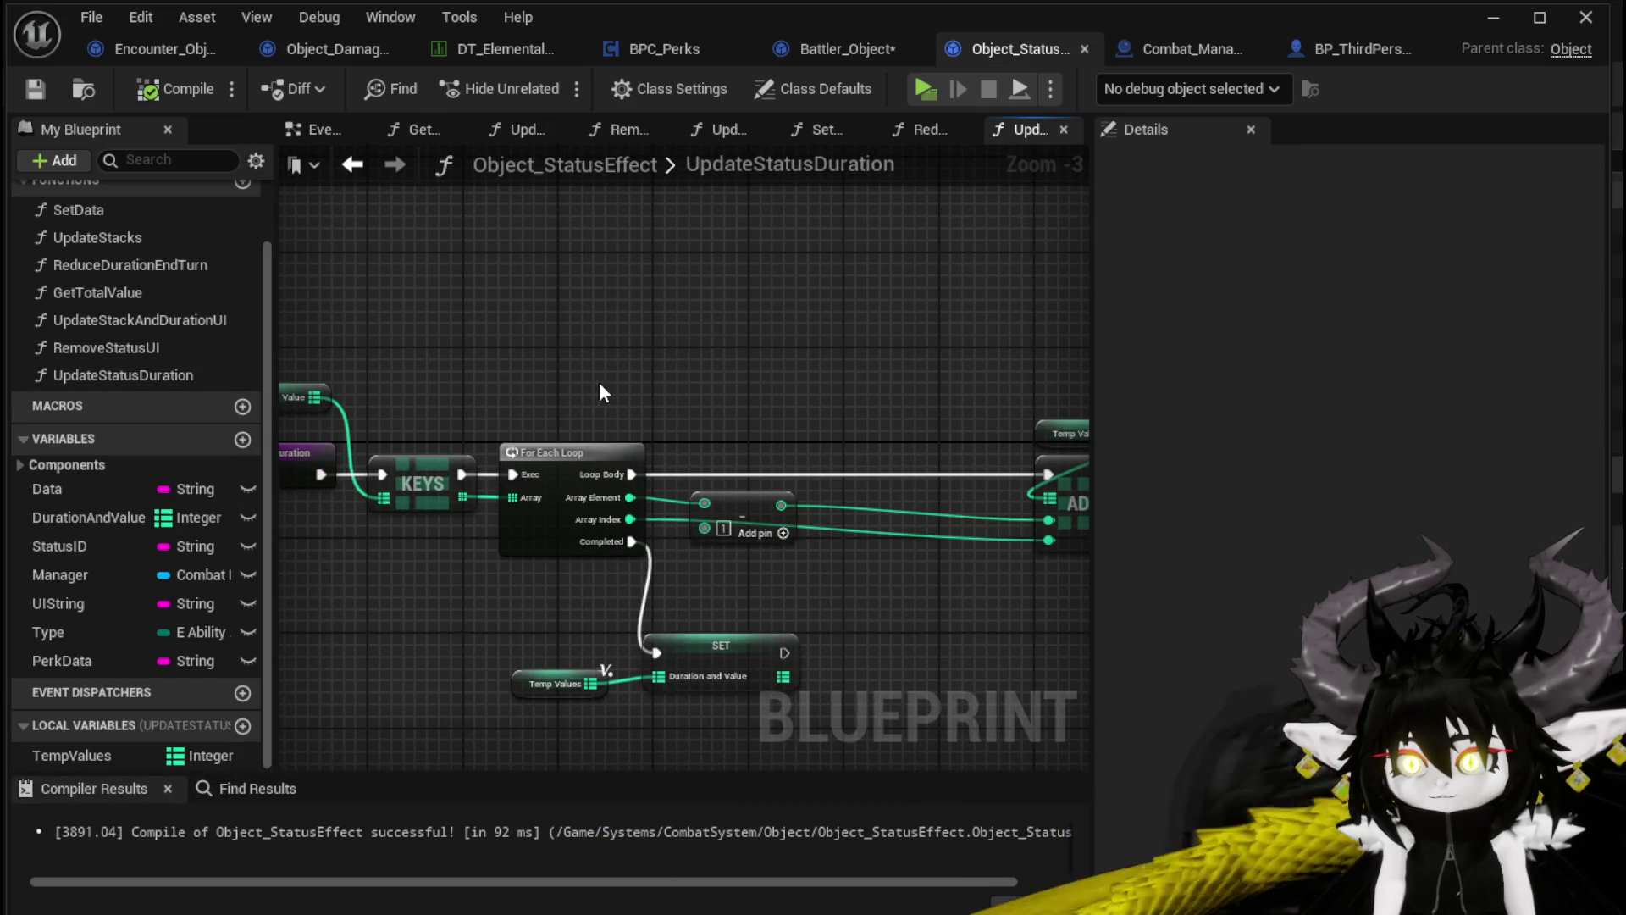
drag(593, 383, 404, 375)
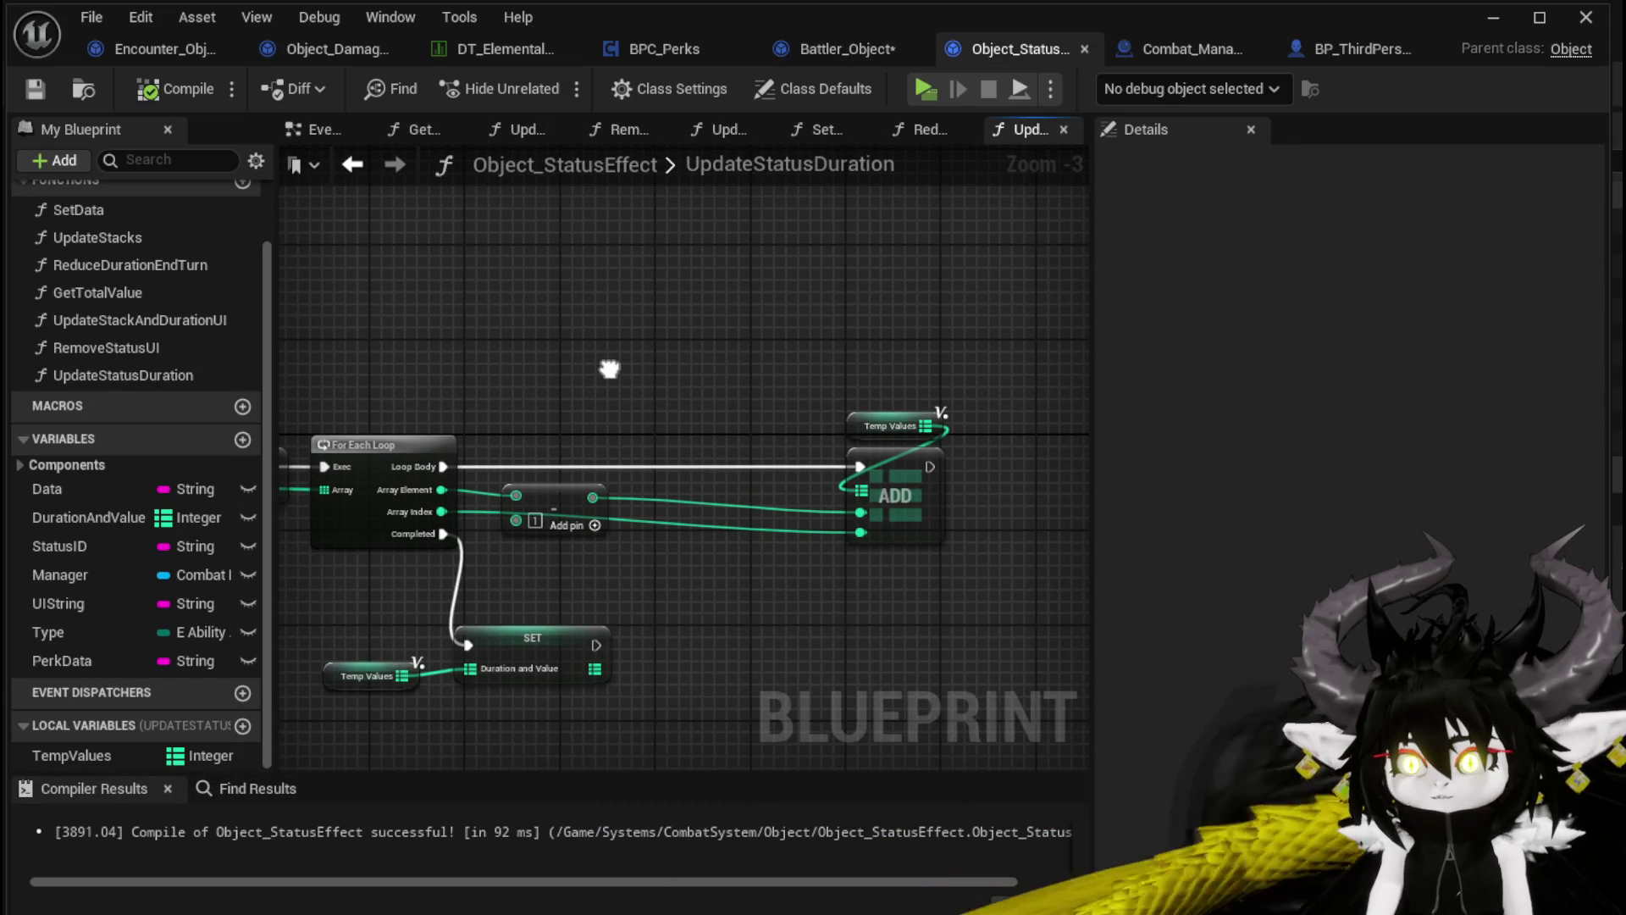
drag(609, 369, 827, 355)
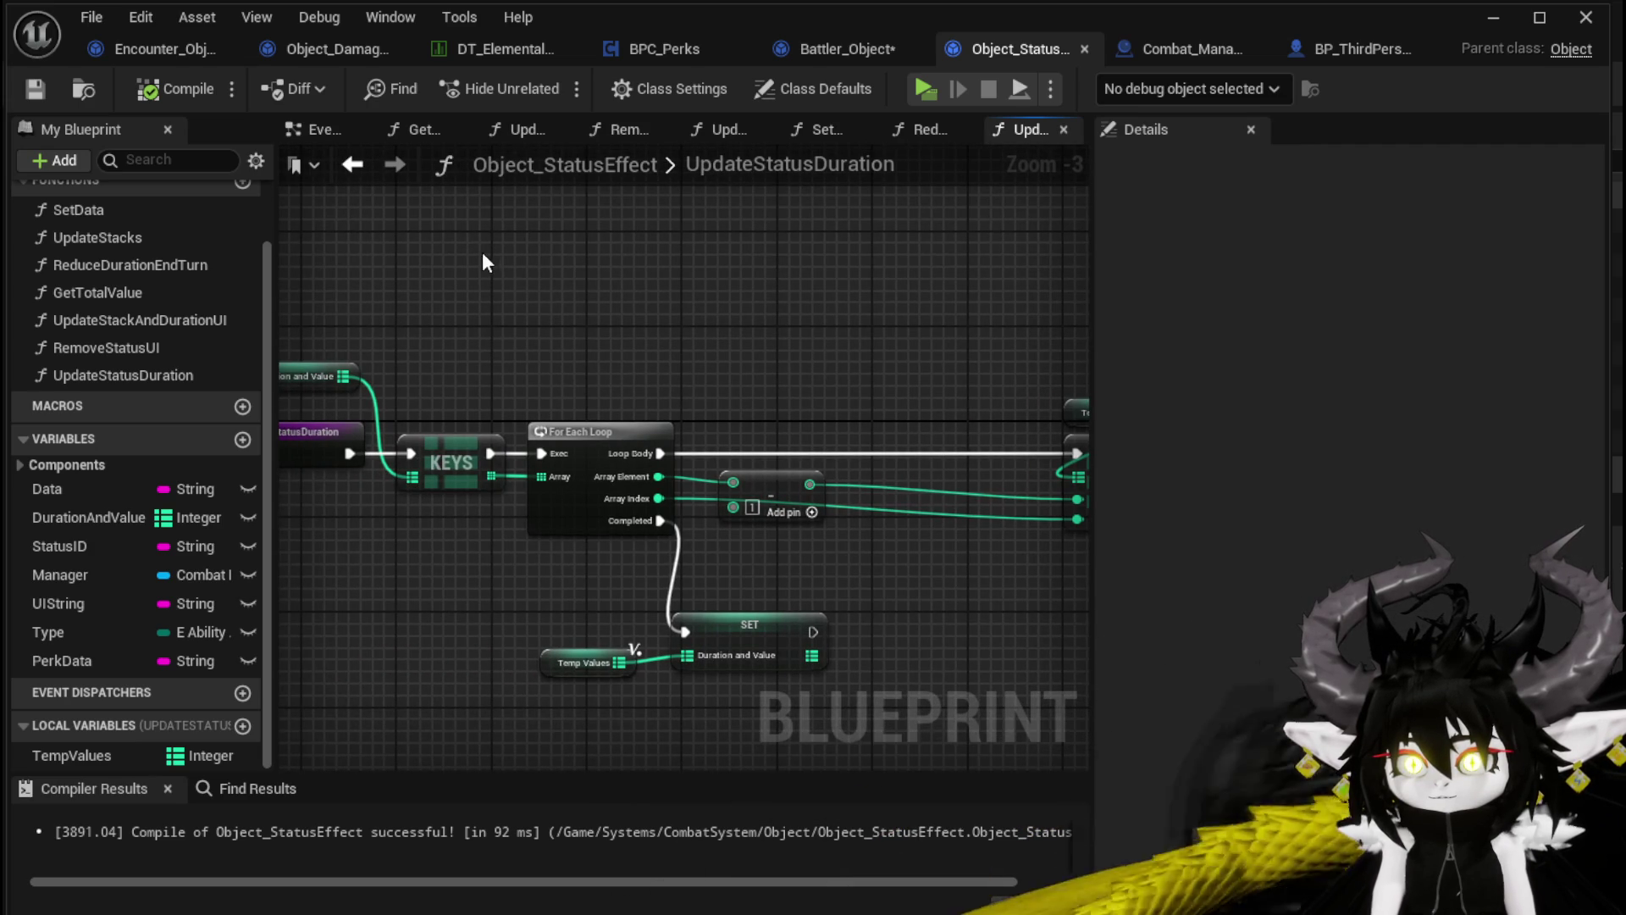
click(351, 165)
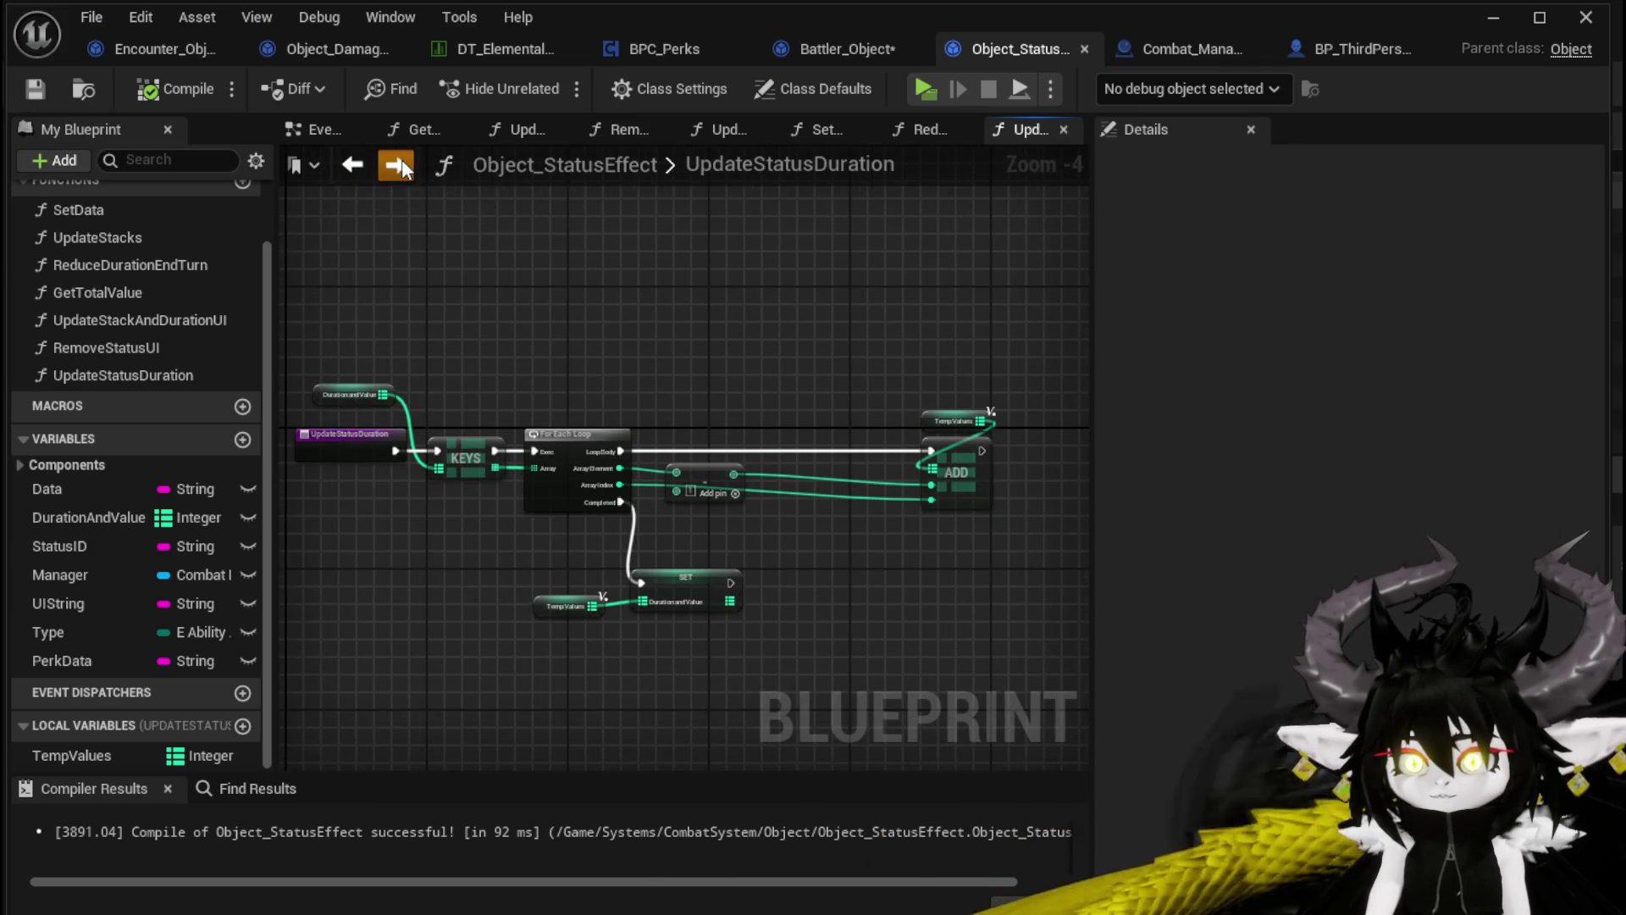
click(398, 166)
click(847, 52)
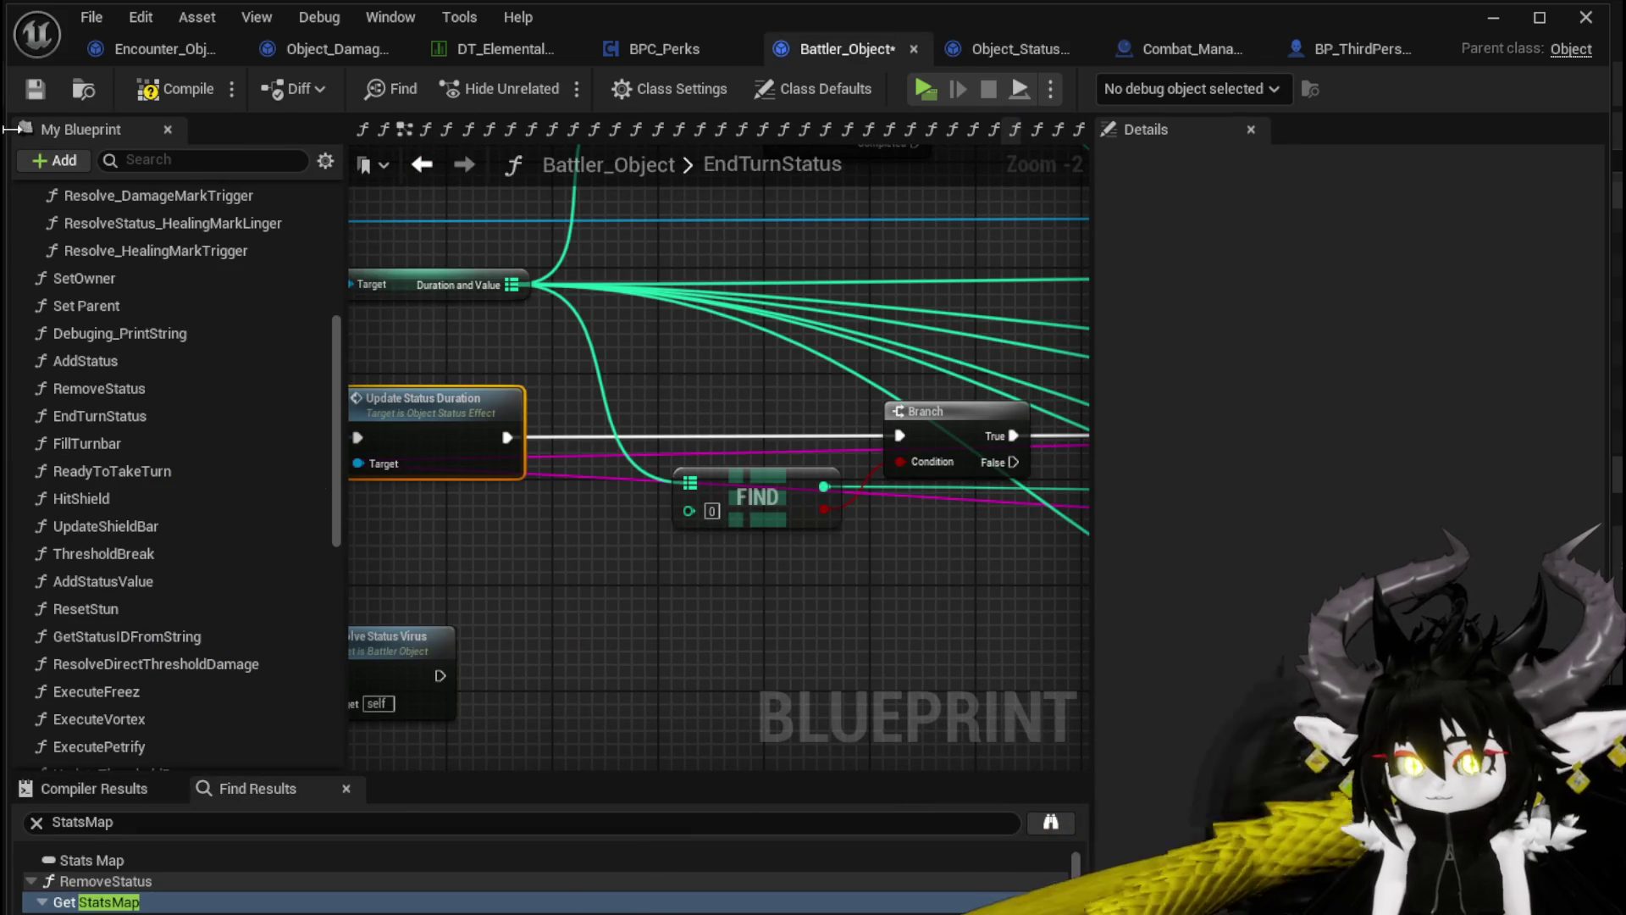
Compile Battler_Object and follow the invalid array input and pruned Keys node errors
click(151, 89)
click(31, 88)
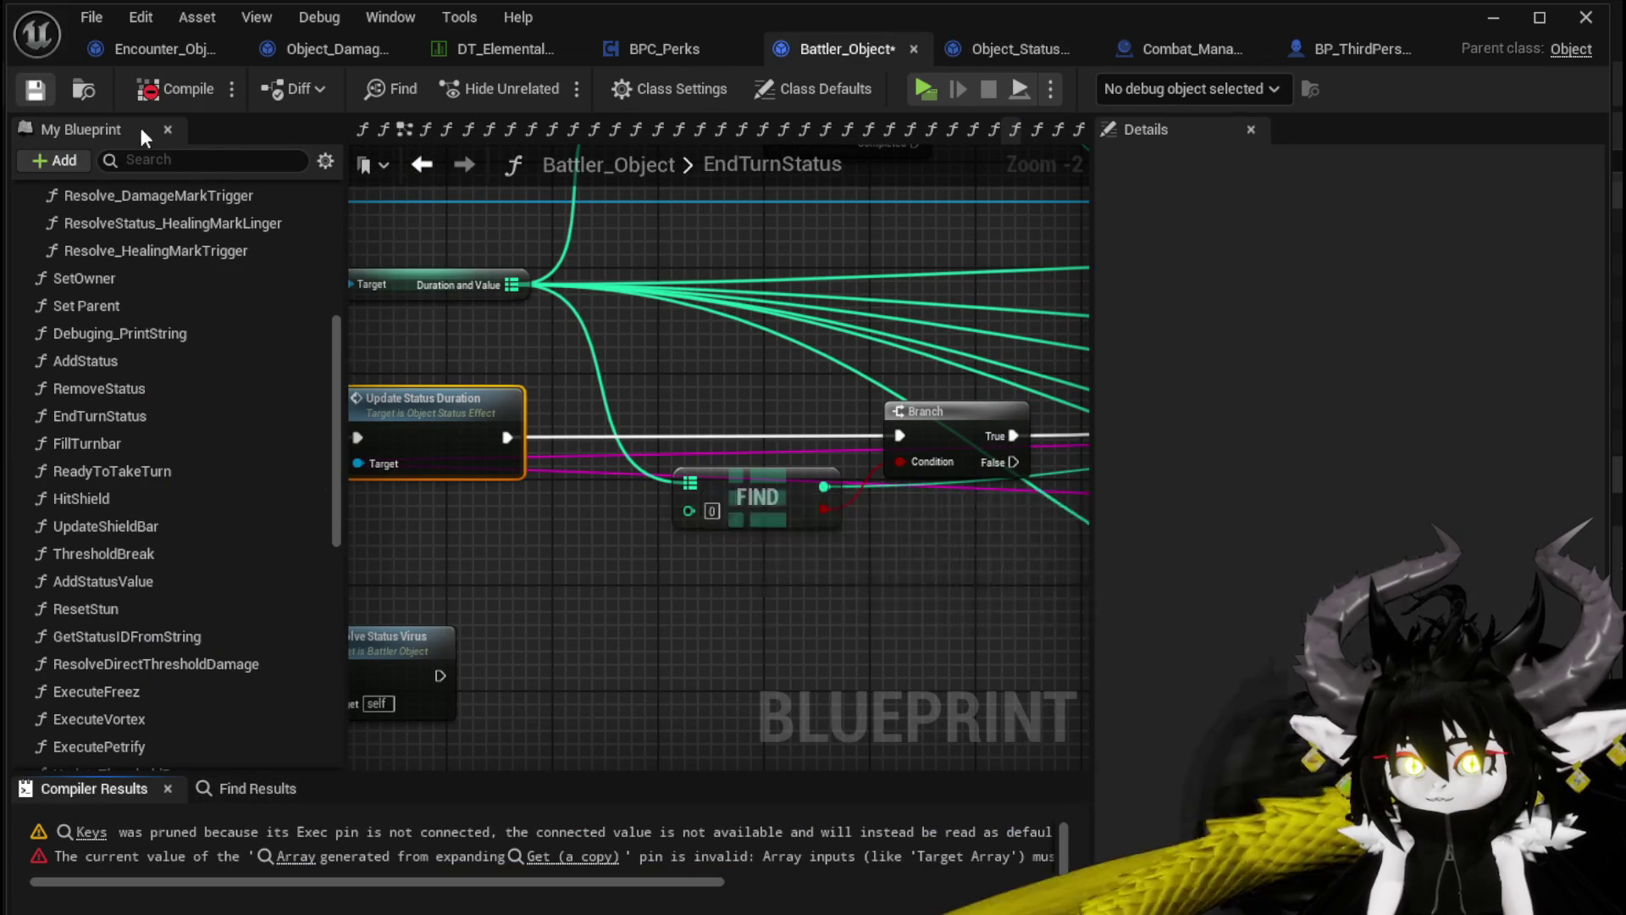
click(288, 856)
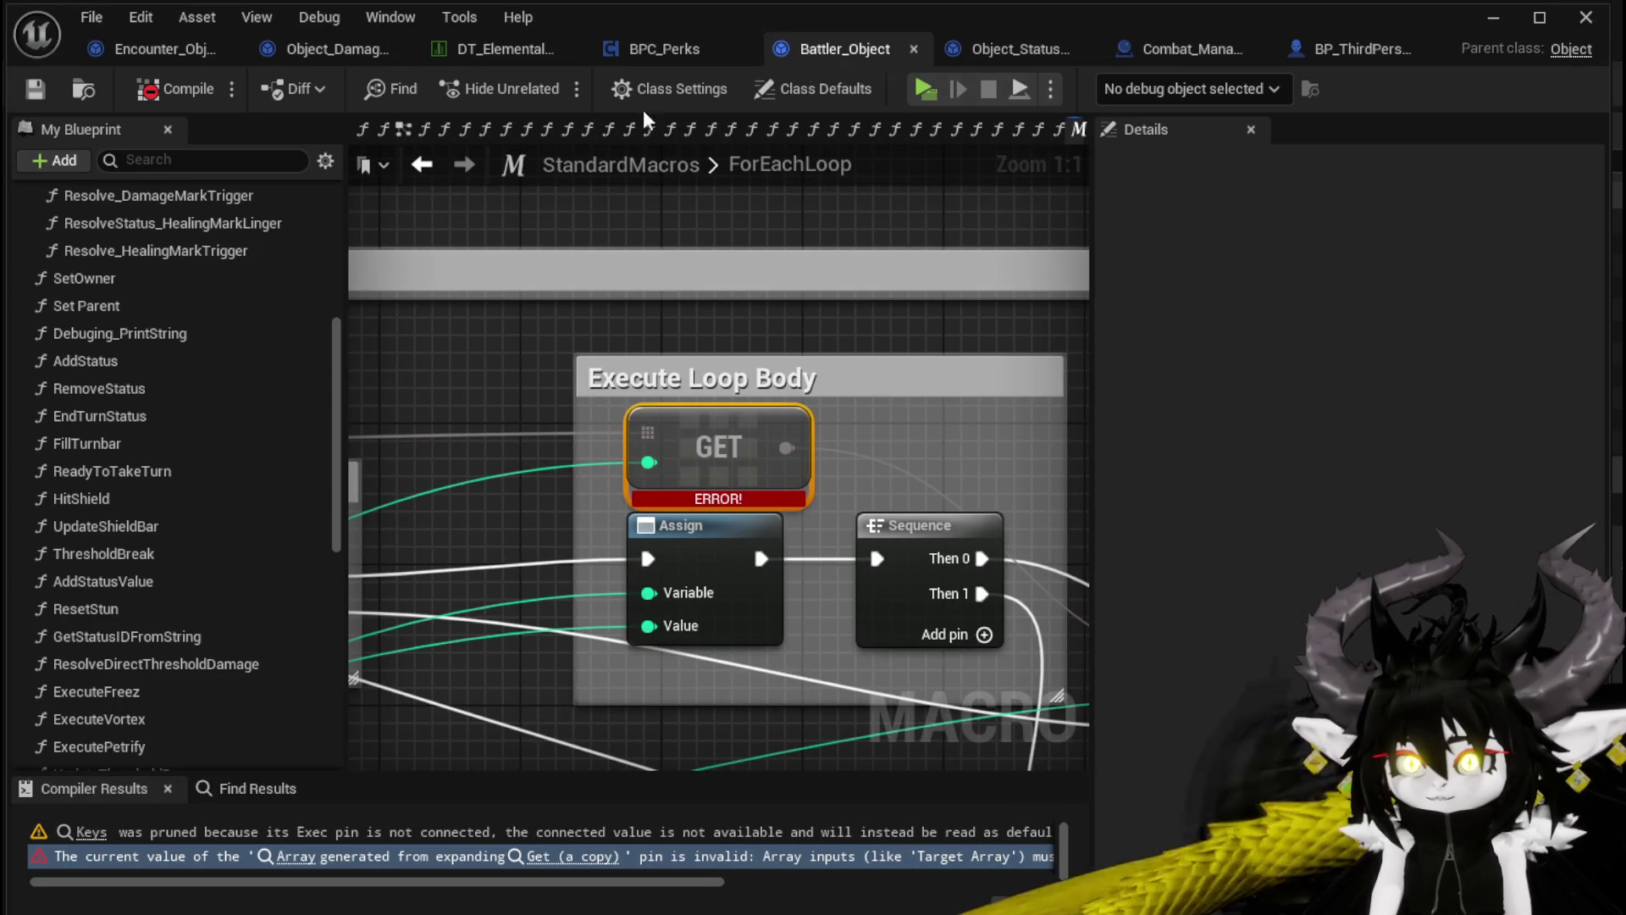
click(85, 833)
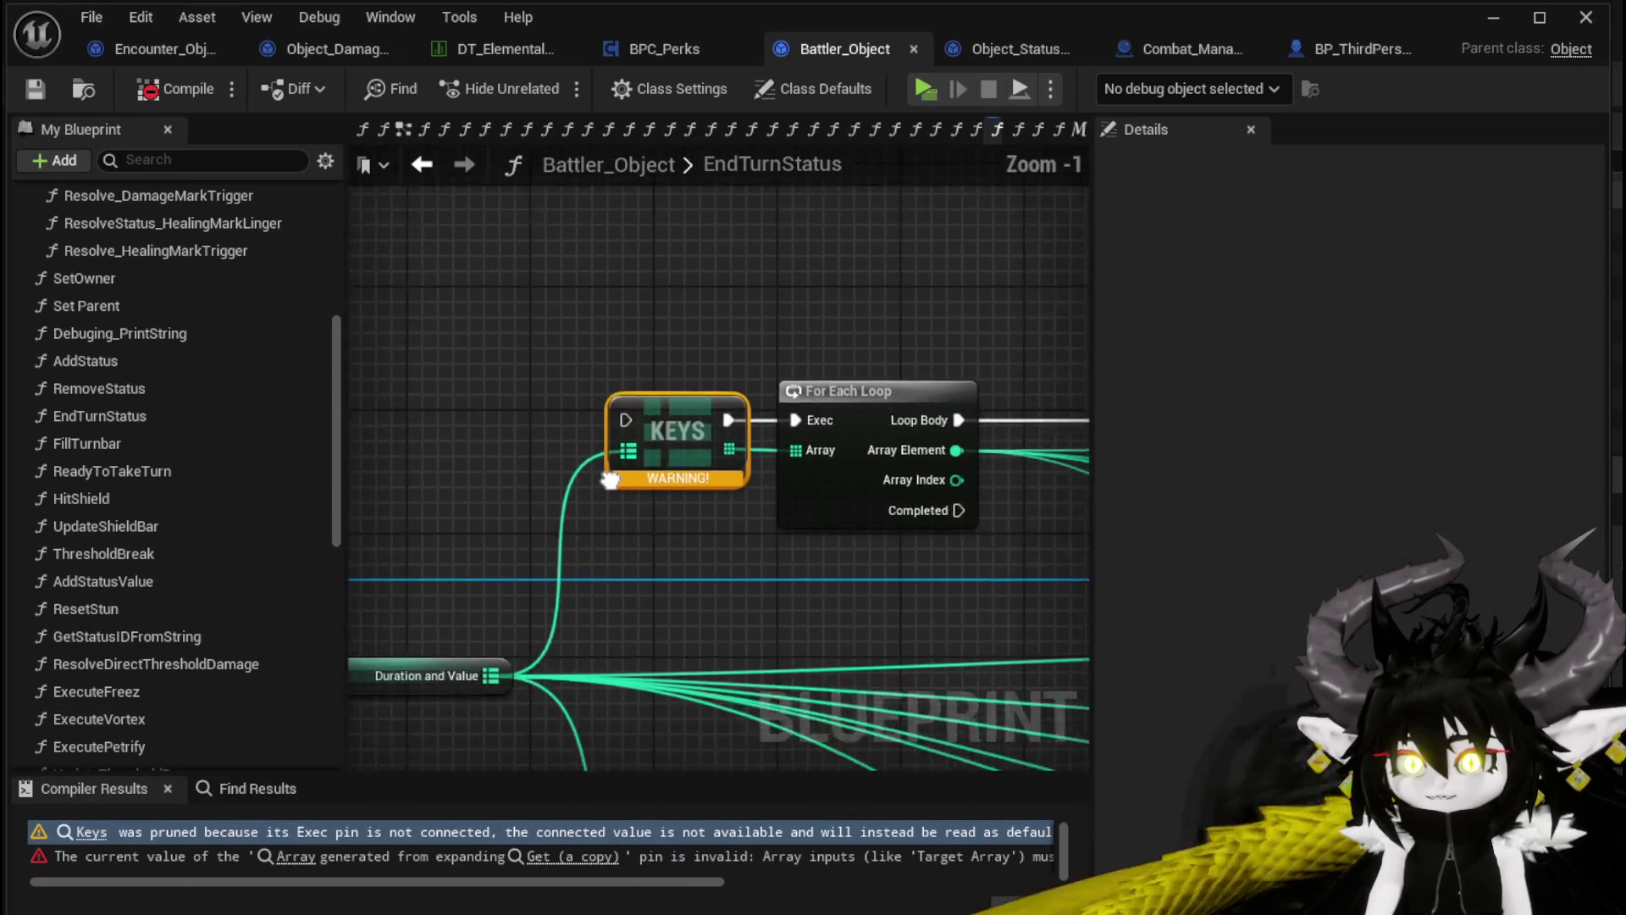
Break the wire feeding the REMOVE node's input in EndTurnStatus
mouse_move(540, 313)
mouse_down()
mouse_move(546, 291)
mouse_move(561, 459)
mouse_move(732, 508)
mouse_move(853, 446)
mouse_move(497, 444)
mouse_move(744, 426)
mouse_up()
alt+click(734, 413)
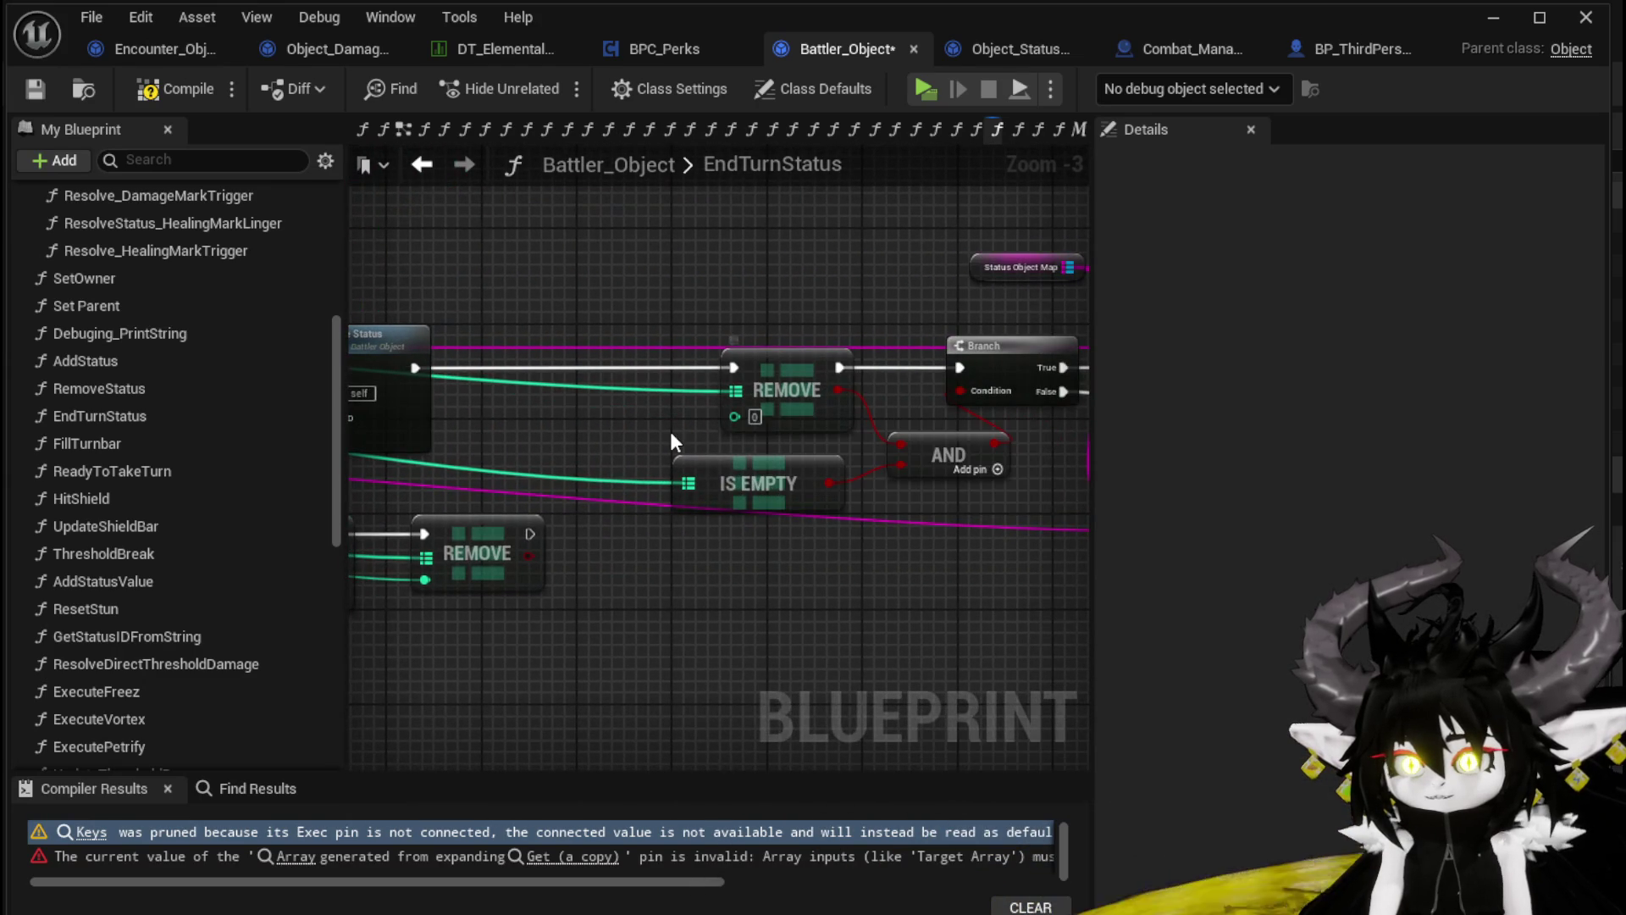
click(777, 398)
scroll(635, 617, down, 3)
scroll(747, 431, up, 2)
mouse_move(747, 430)
mouse_down()
mouse_move(583, 459)
mouse_move(582, 424)
mouse_move(316, 353)
mouse_up()
click(609, 418)
drag(706, 415, 951, 433)
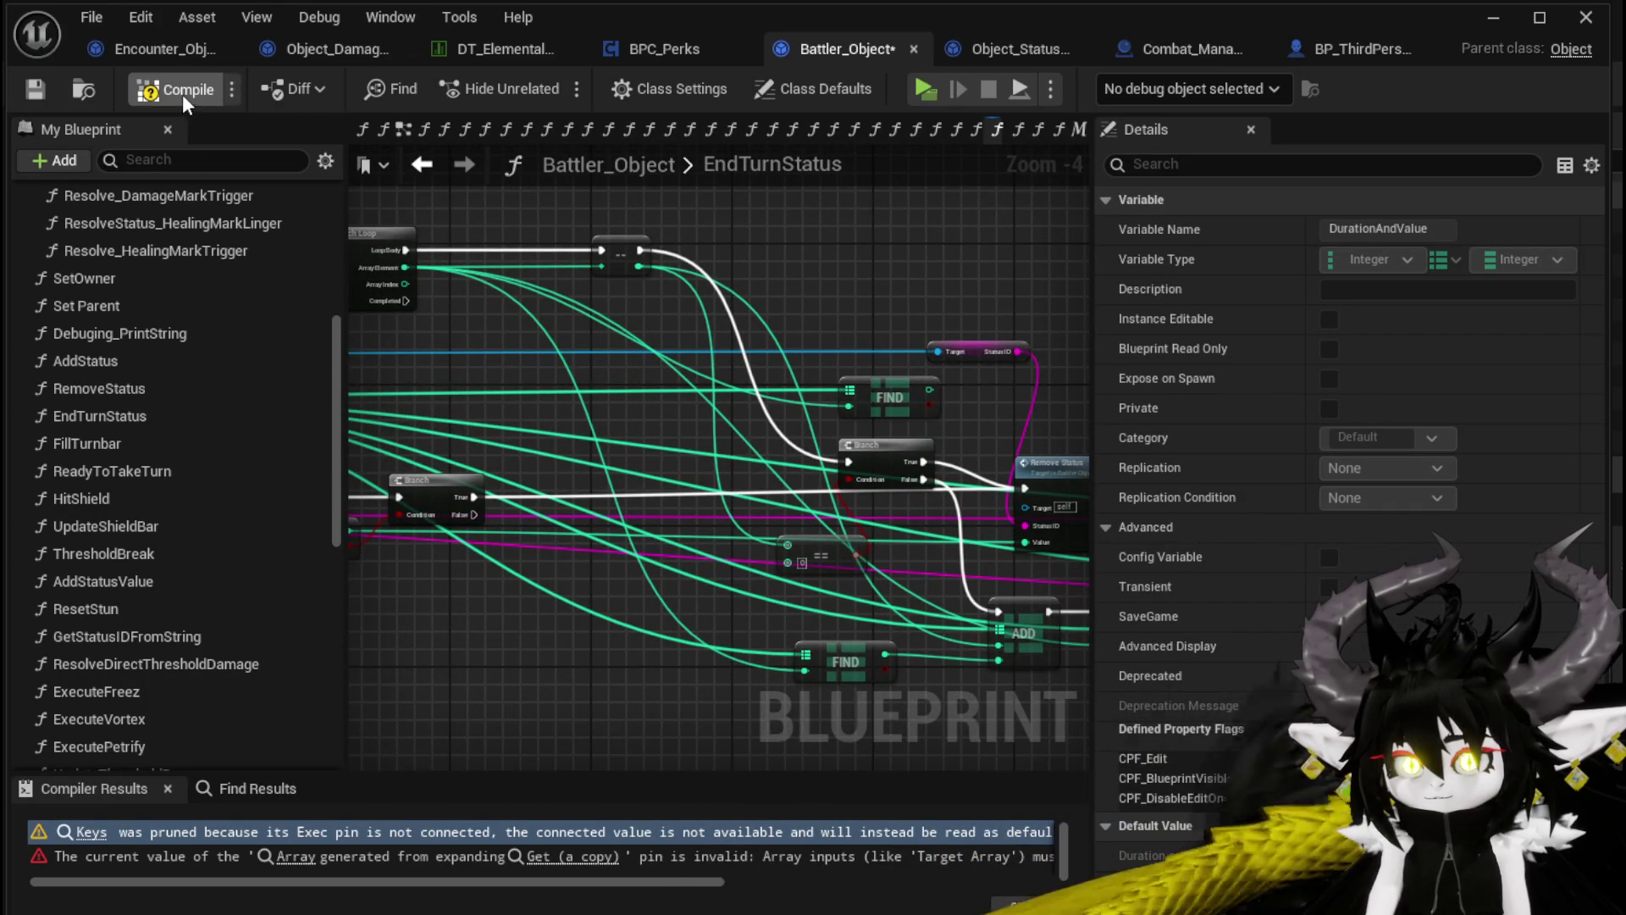
Recompile and save Battler_Object, confirming it now compiles successfully
click(182, 94)
click(35, 89)
drag(856, 373, 382, 347)
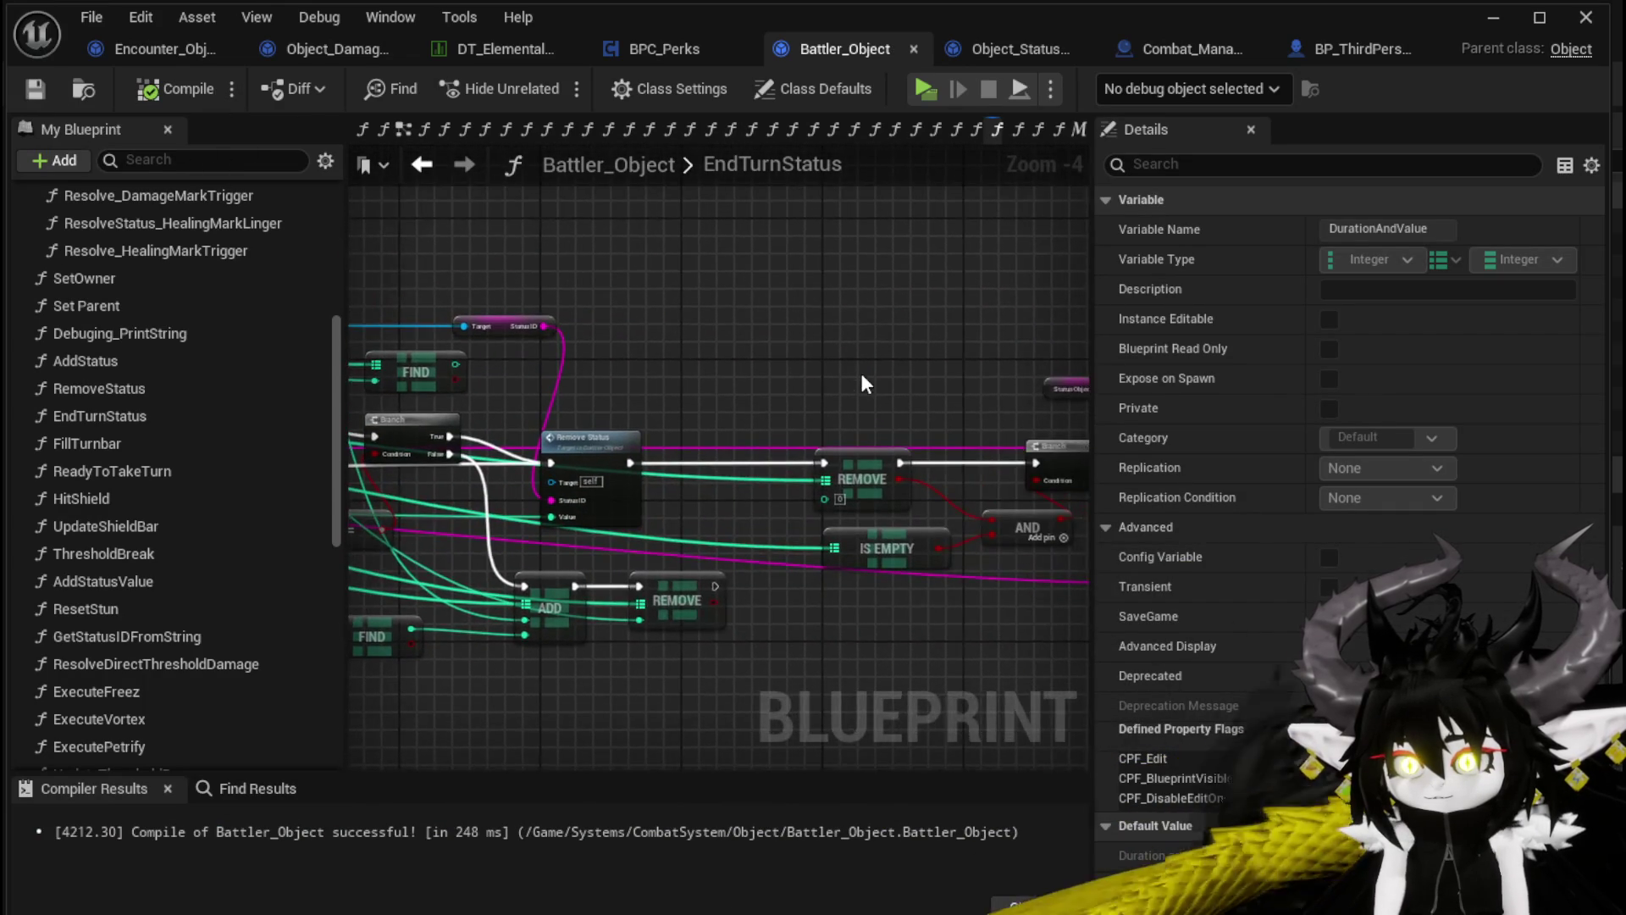
mouse_move(861, 373)
mouse_down()
mouse_move(578, 321)
mouse_move(919, 337)
mouse_up()
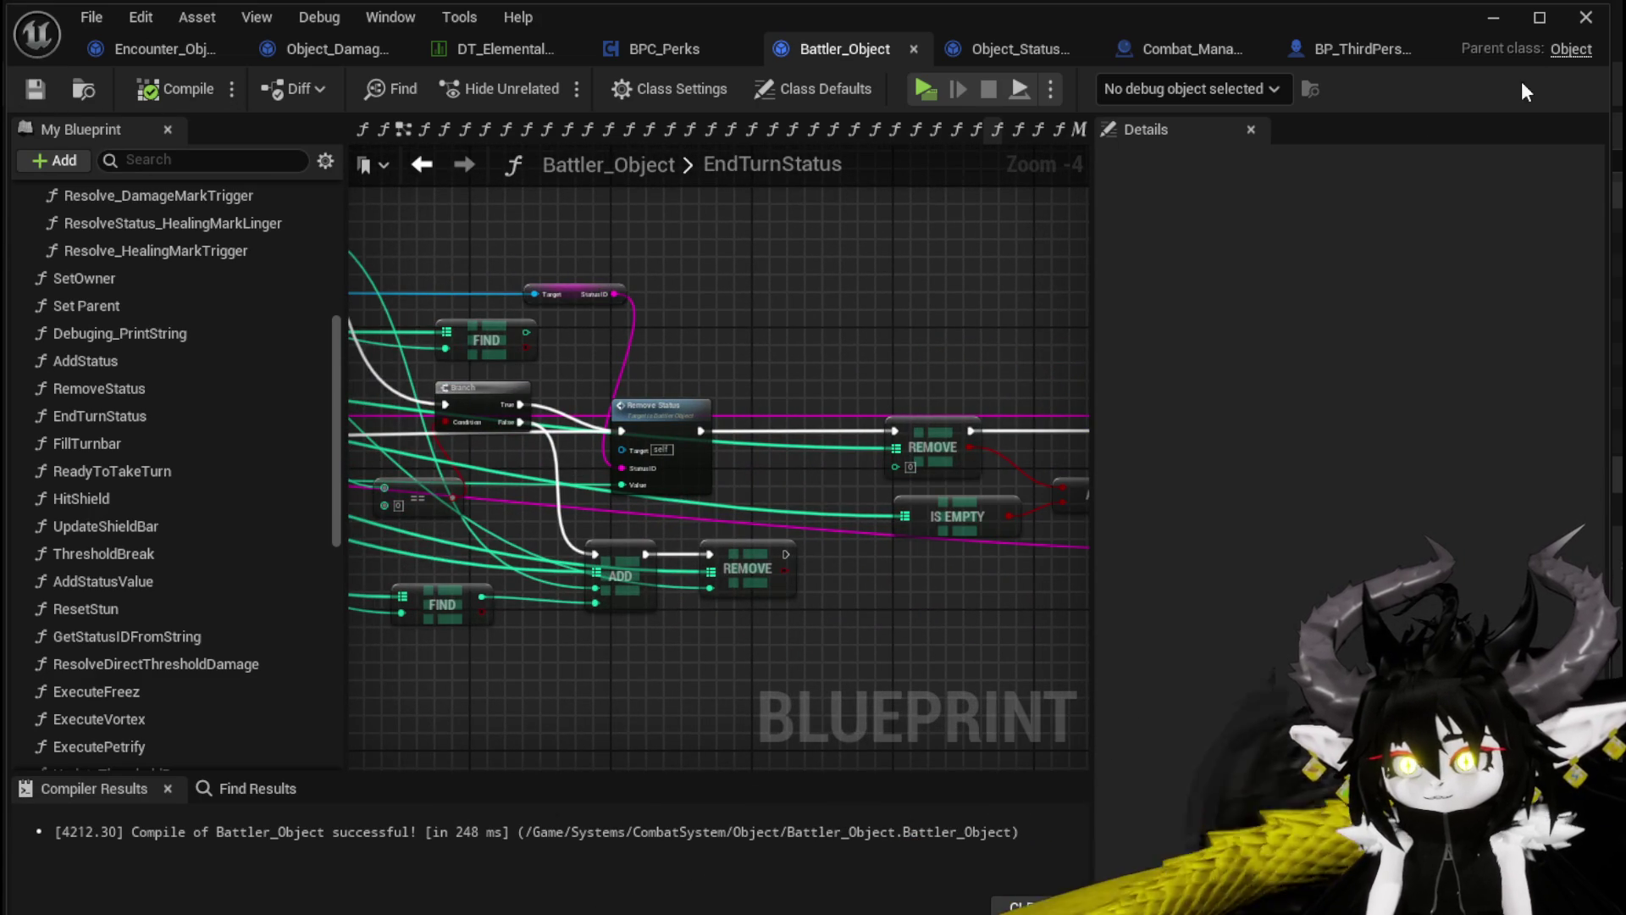
click(1493, 17)
Playtest in Standalone, fight the red slime, resume past the AddStatus breakpoint, then quit
click(537, 76)
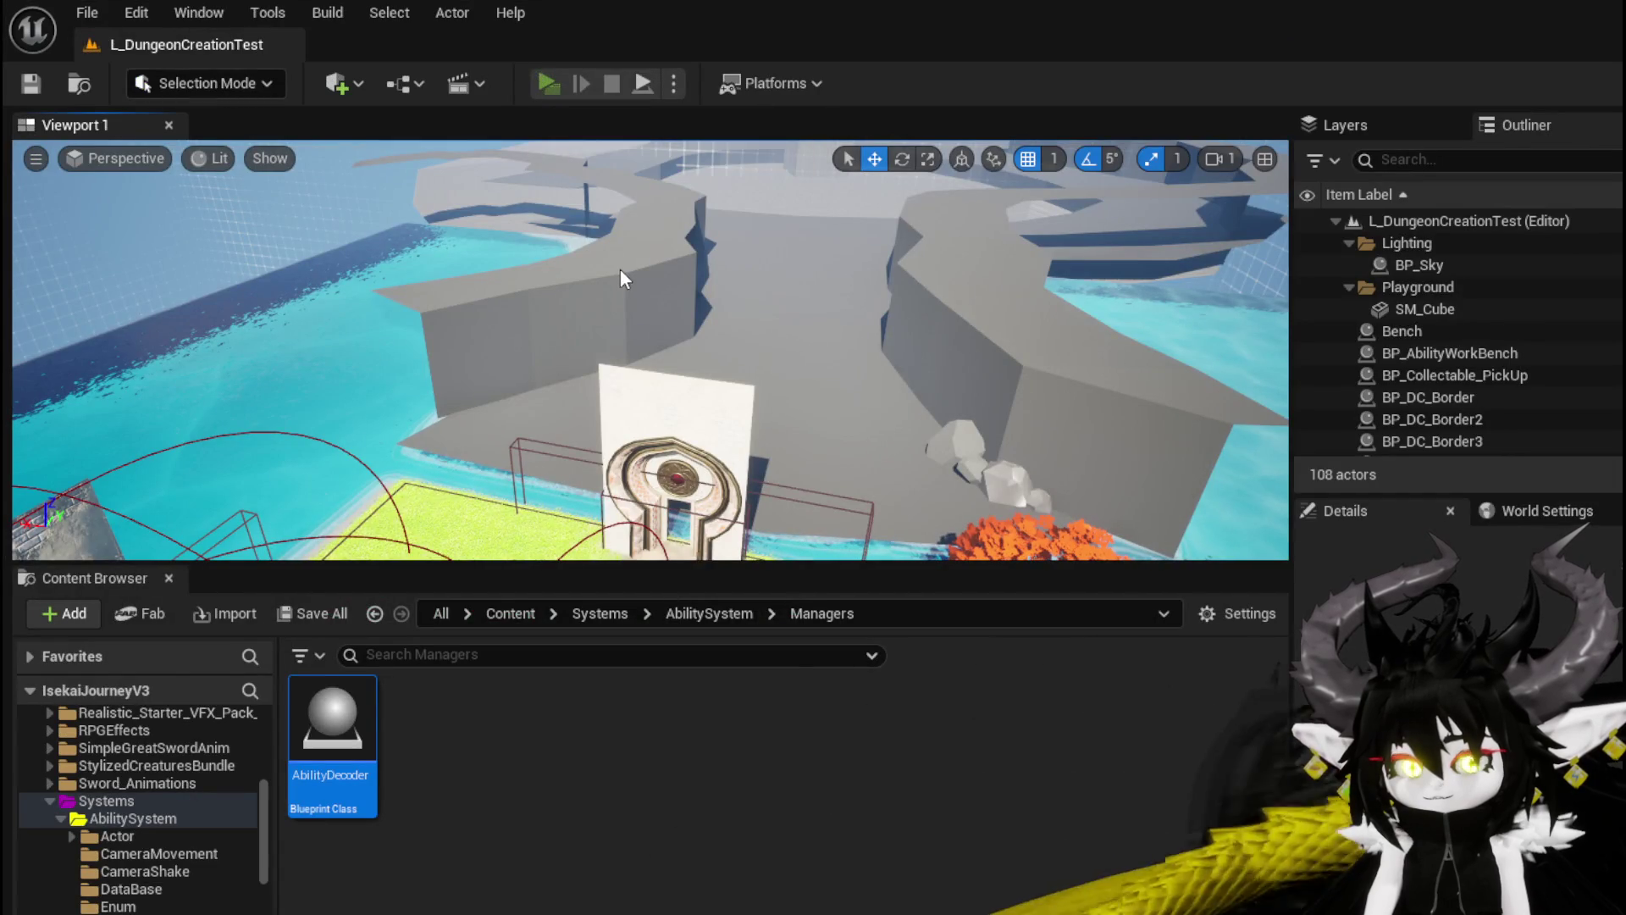
key(w)
key(space)
key(w)
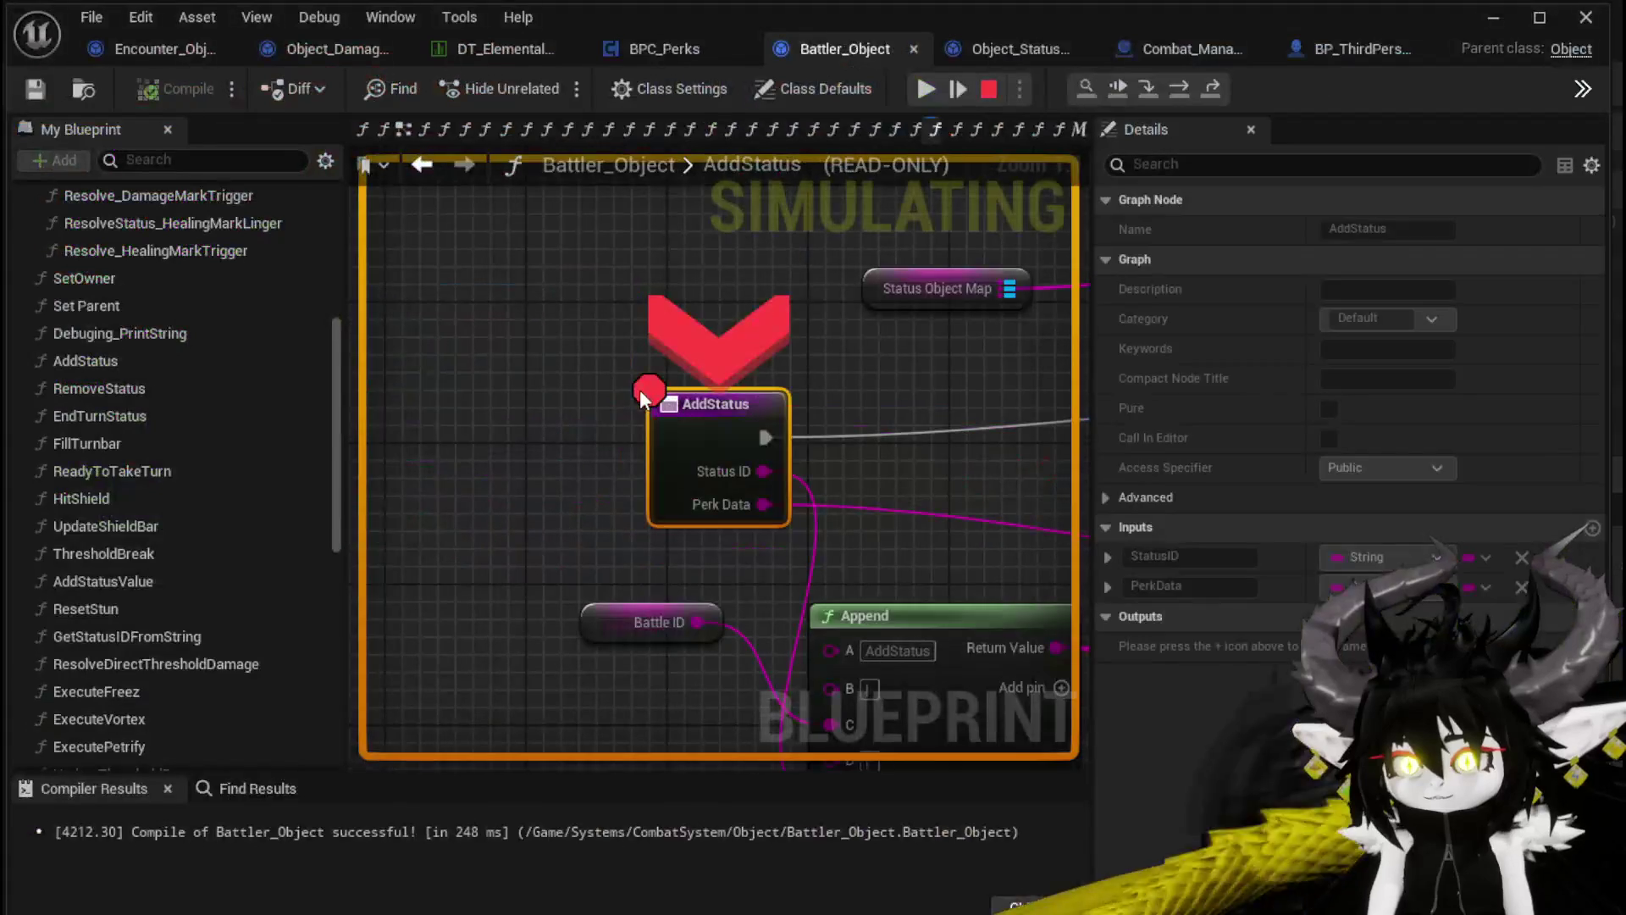
click(925, 88)
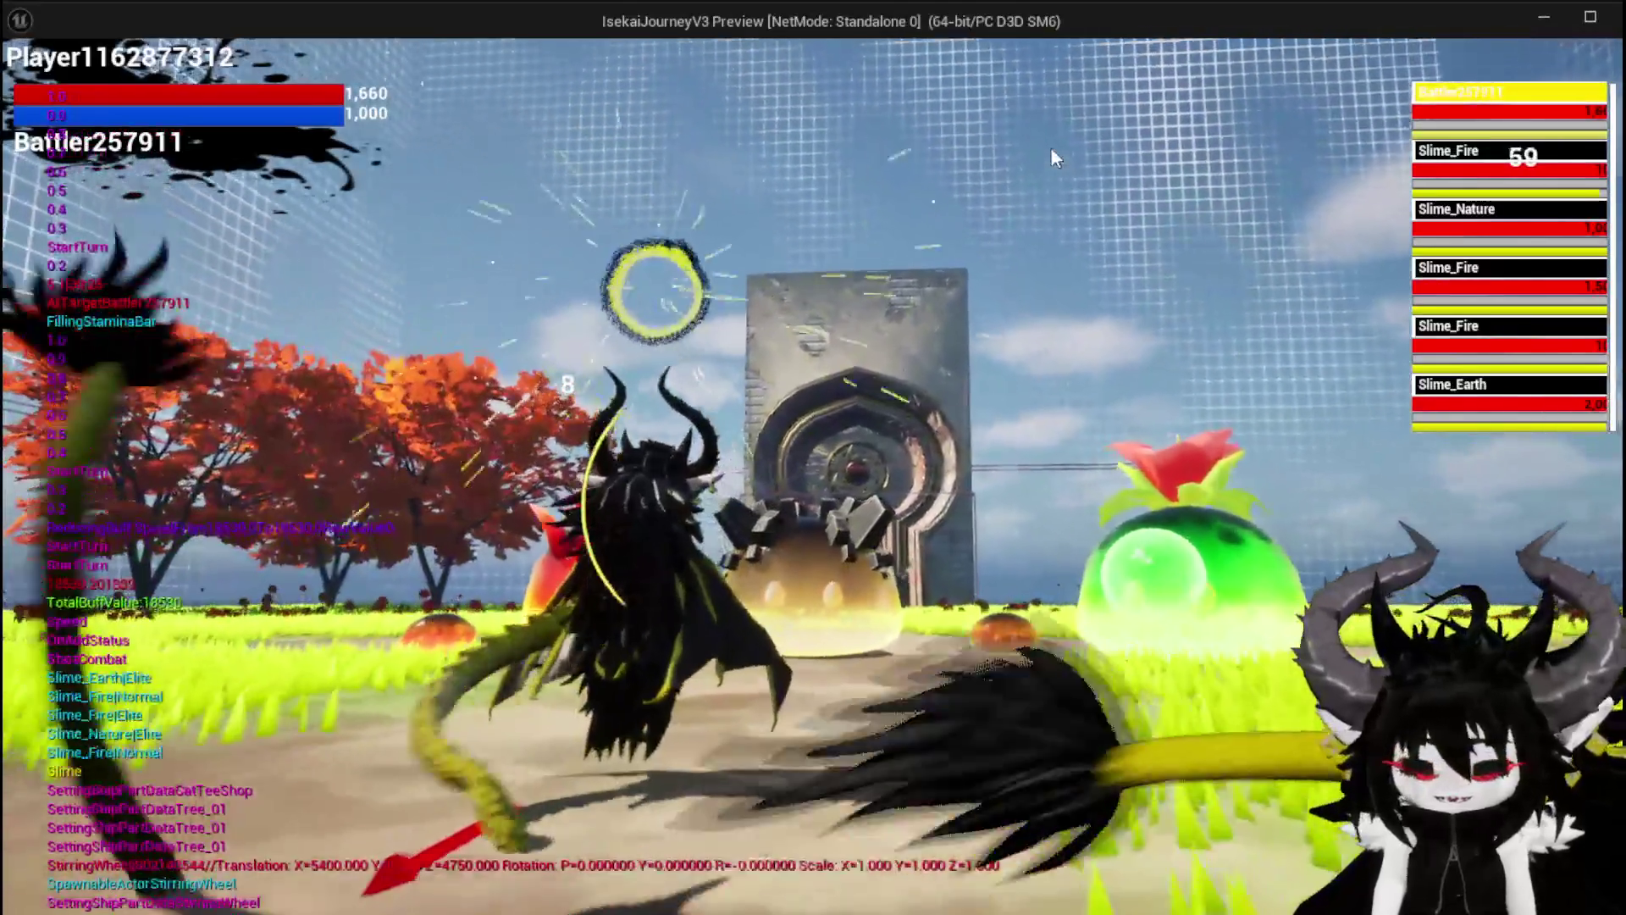
key(Escape)
Disable the breakpoint on the AddStatus node and save all modified assets
click(34, 87)
scroll(428, 277, down, 3)
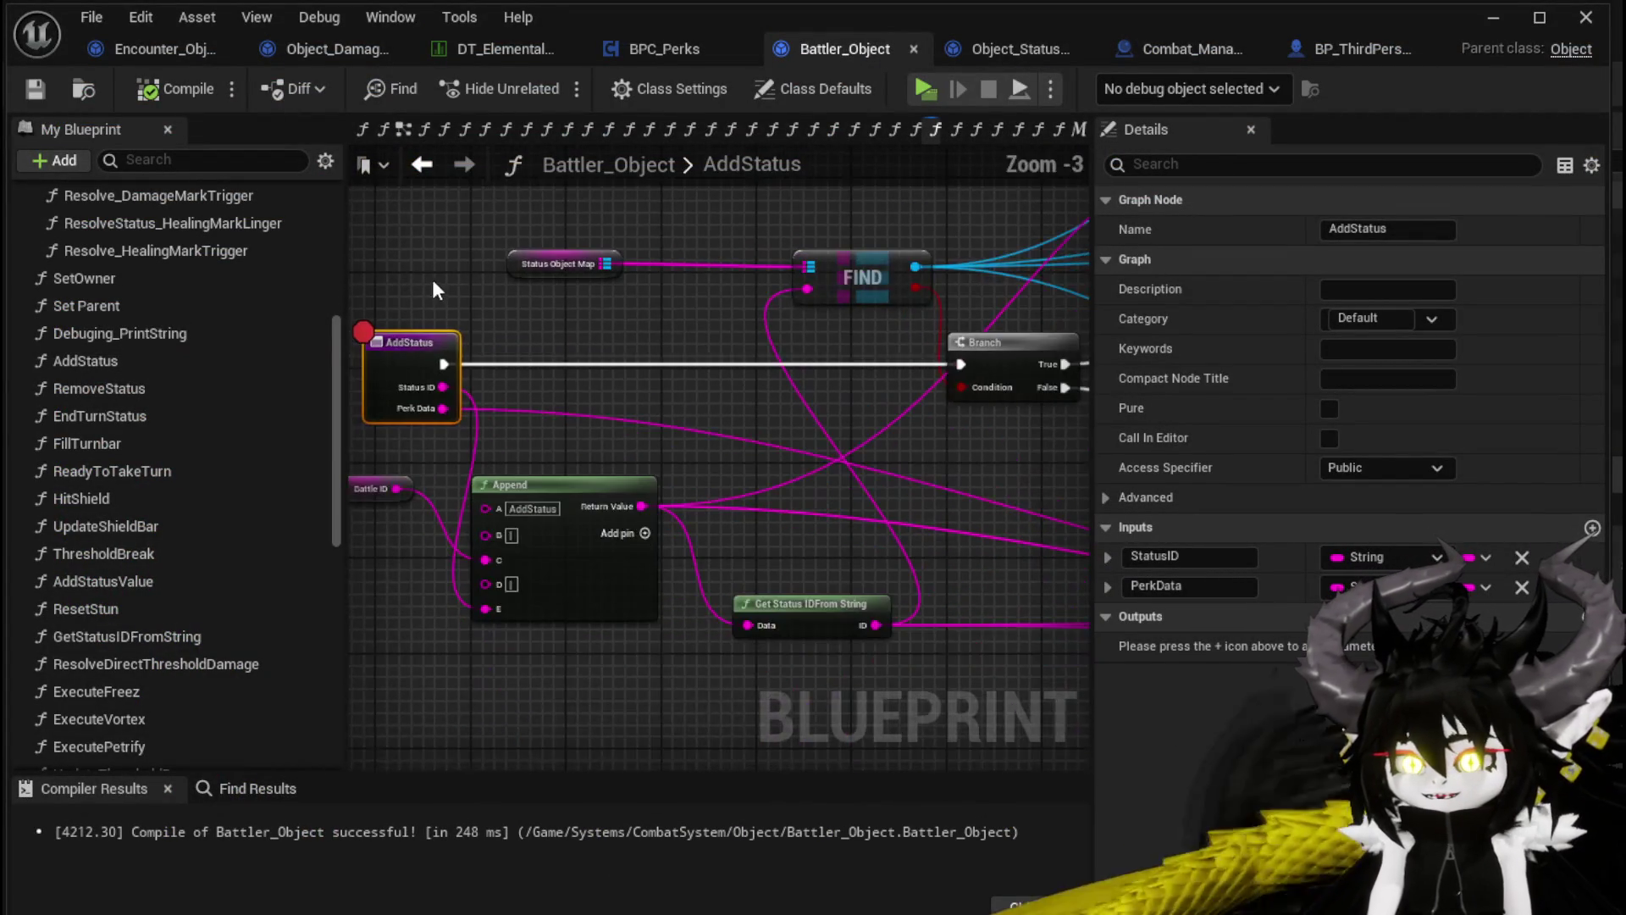
drag(428, 282, 591, 303)
right_click(530, 357)
mouse_move(616, 756)
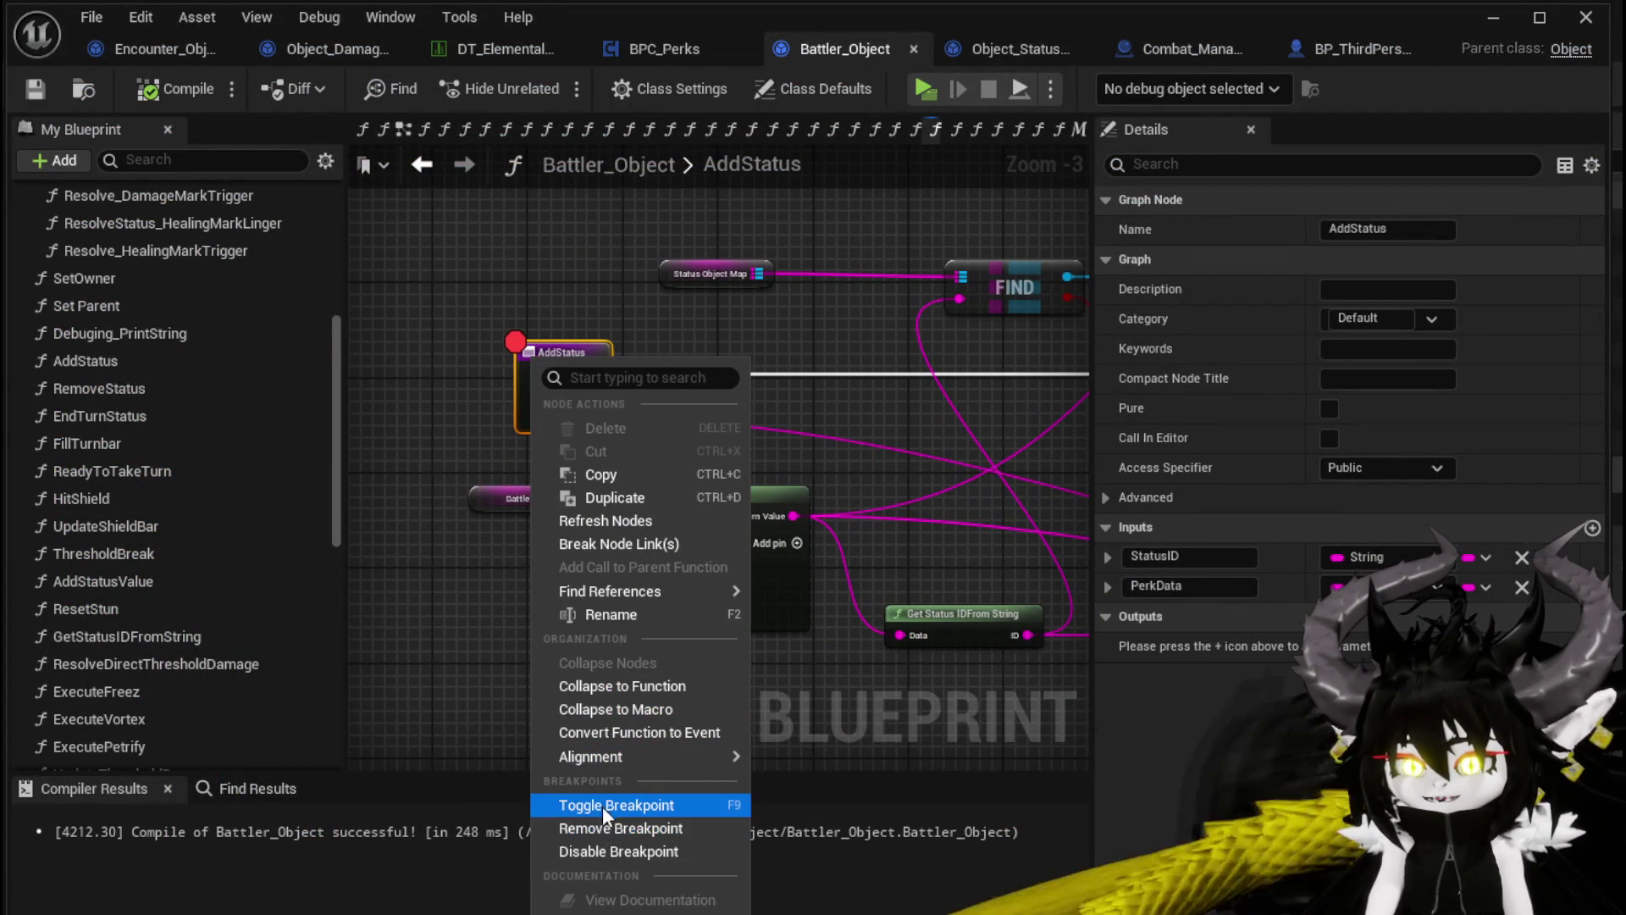
click(597, 848)
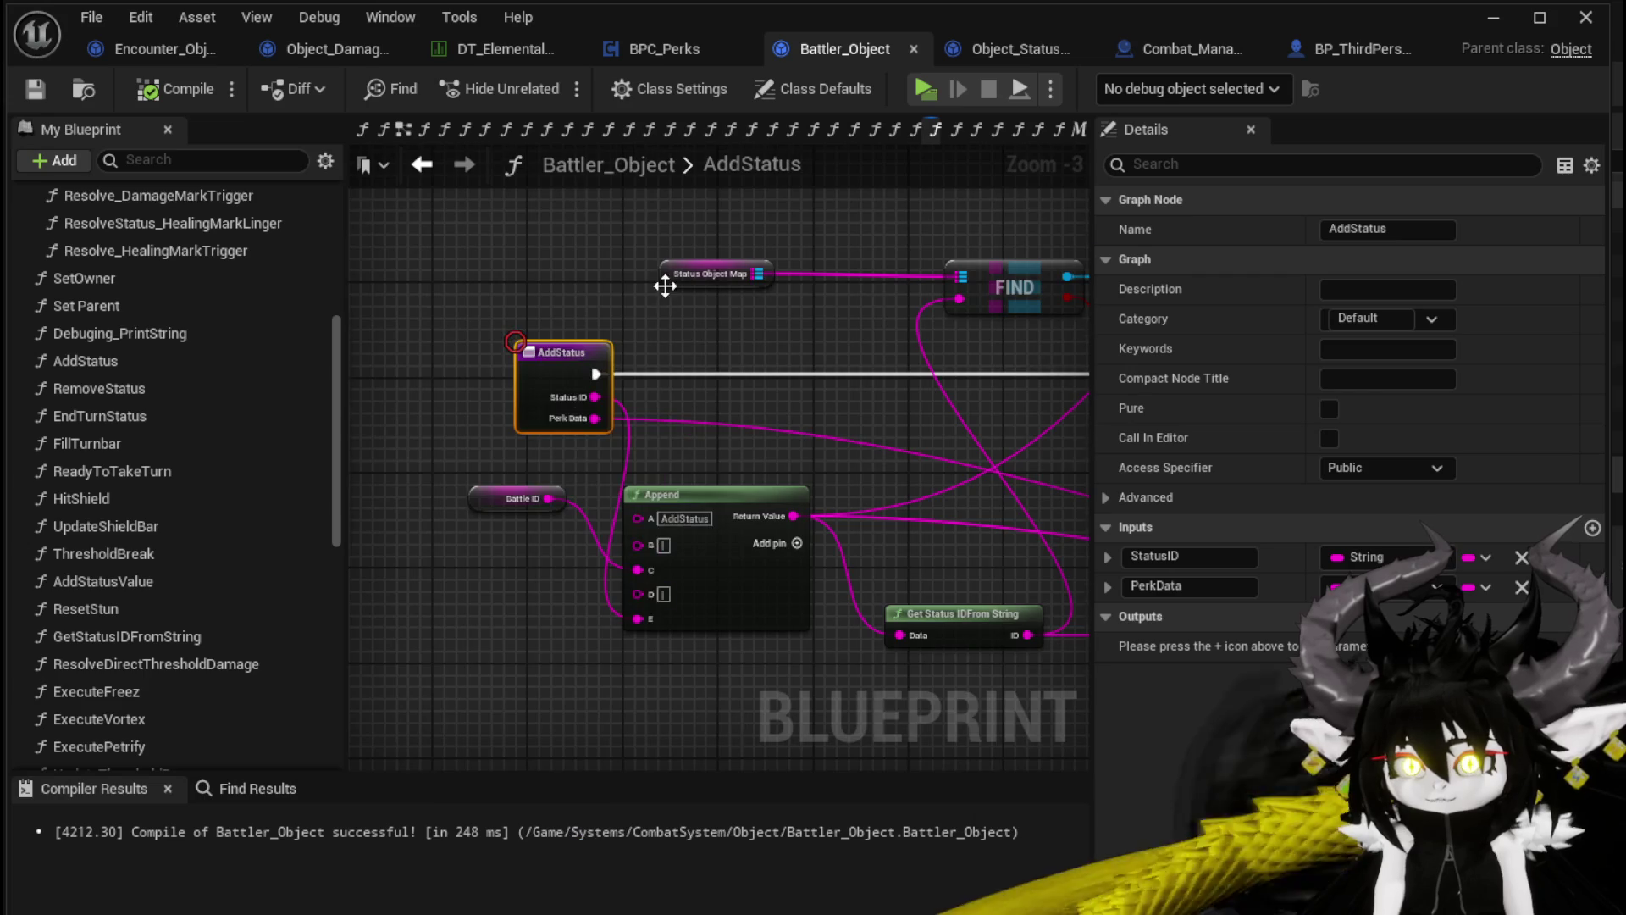
scroll(664, 286, down, 2)
mouse_move(664, 286)
mouse_down()
mouse_move(689, 392)
mouse_move(755, 405)
mouse_move(950, 384)
mouse_up()
click(35, 84)
click(990, 50)
Move the subtract node beside ADD, add a Branch after ADD and place a comparison node below
scroll(652, 318, down, 2)
scroll(635, 271, up, 2)
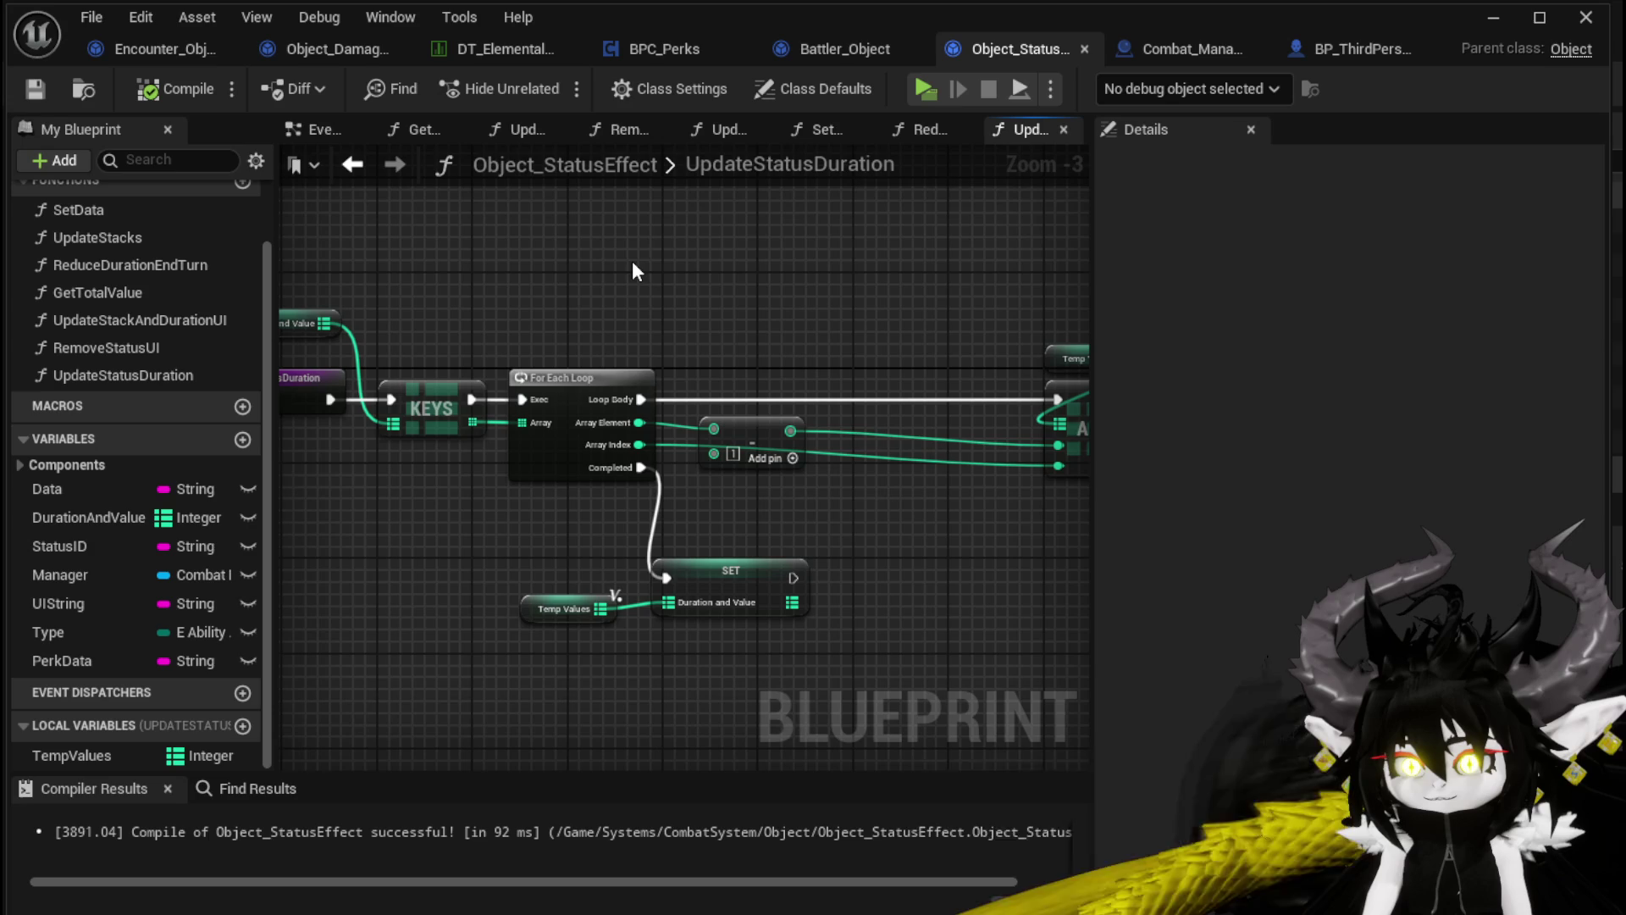
drag(634, 265, 600, 271)
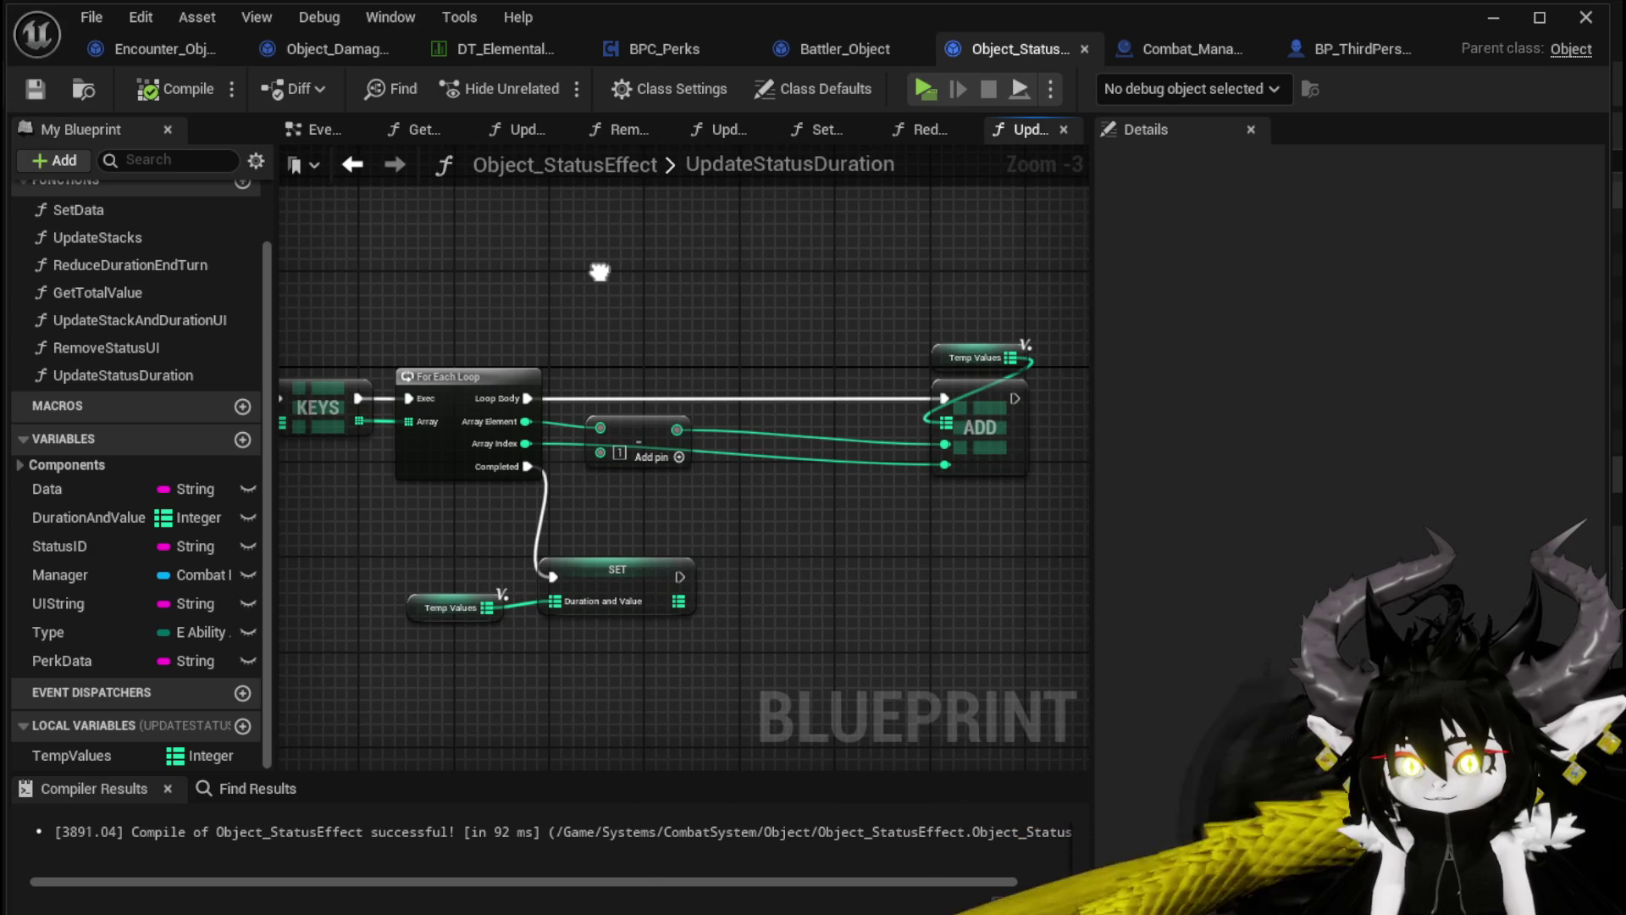
mouse_move(599, 271)
mouse_down()
mouse_move(841, 280)
mouse_move(439, 256)
mouse_up()
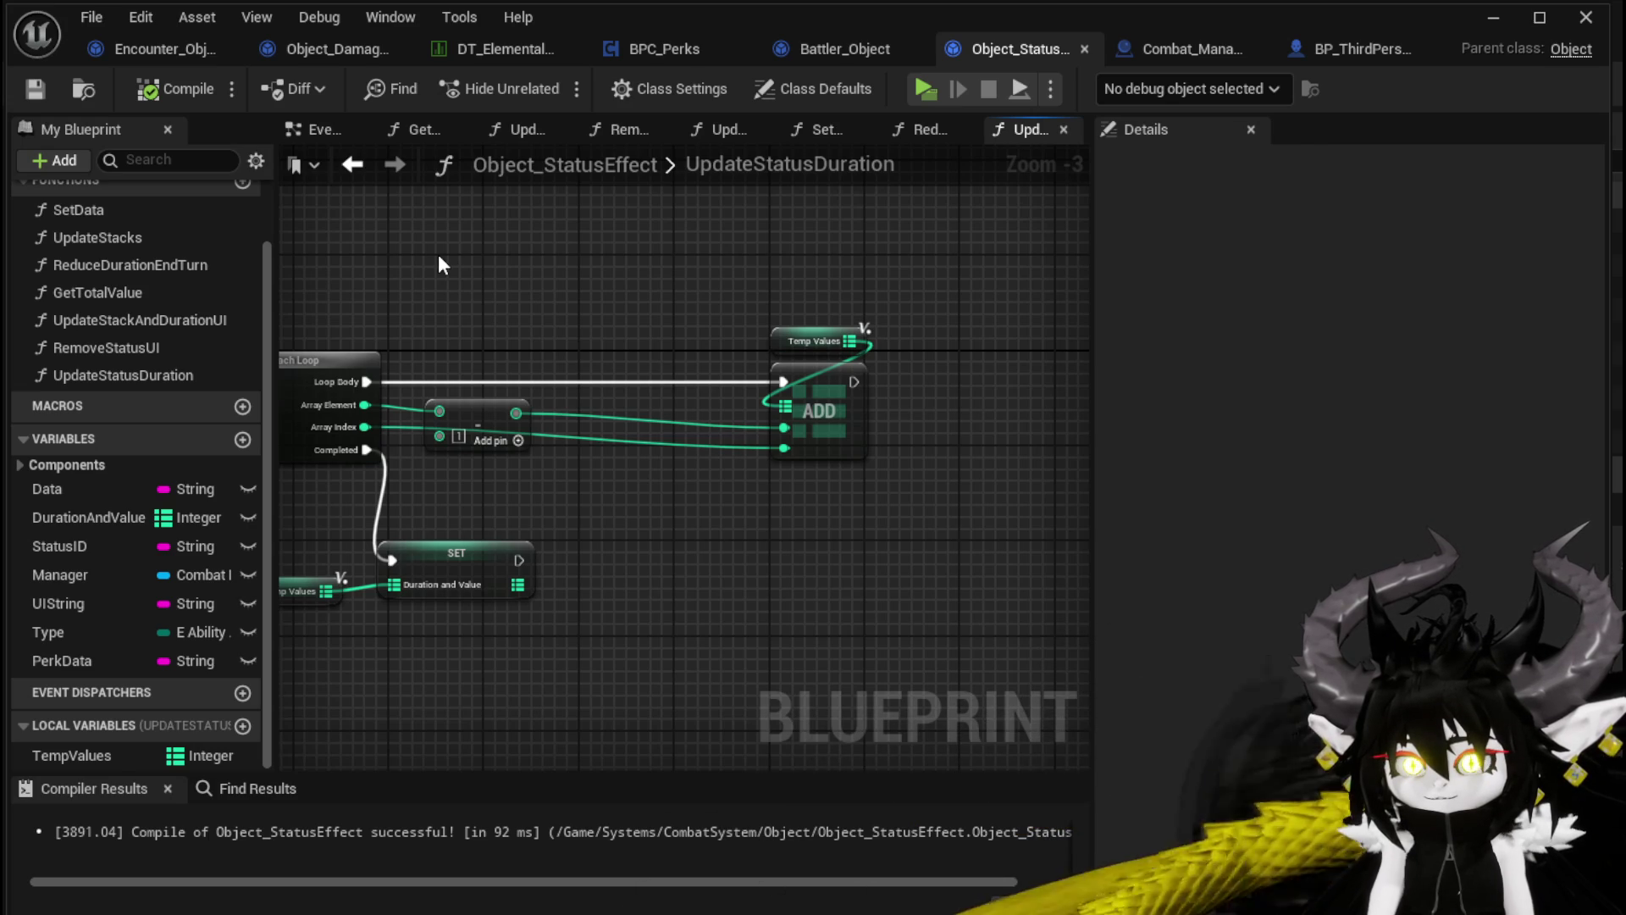
mouse_move(438, 254)
mouse_down()
mouse_move(806, 261)
mouse_move(511, 238)
mouse_up()
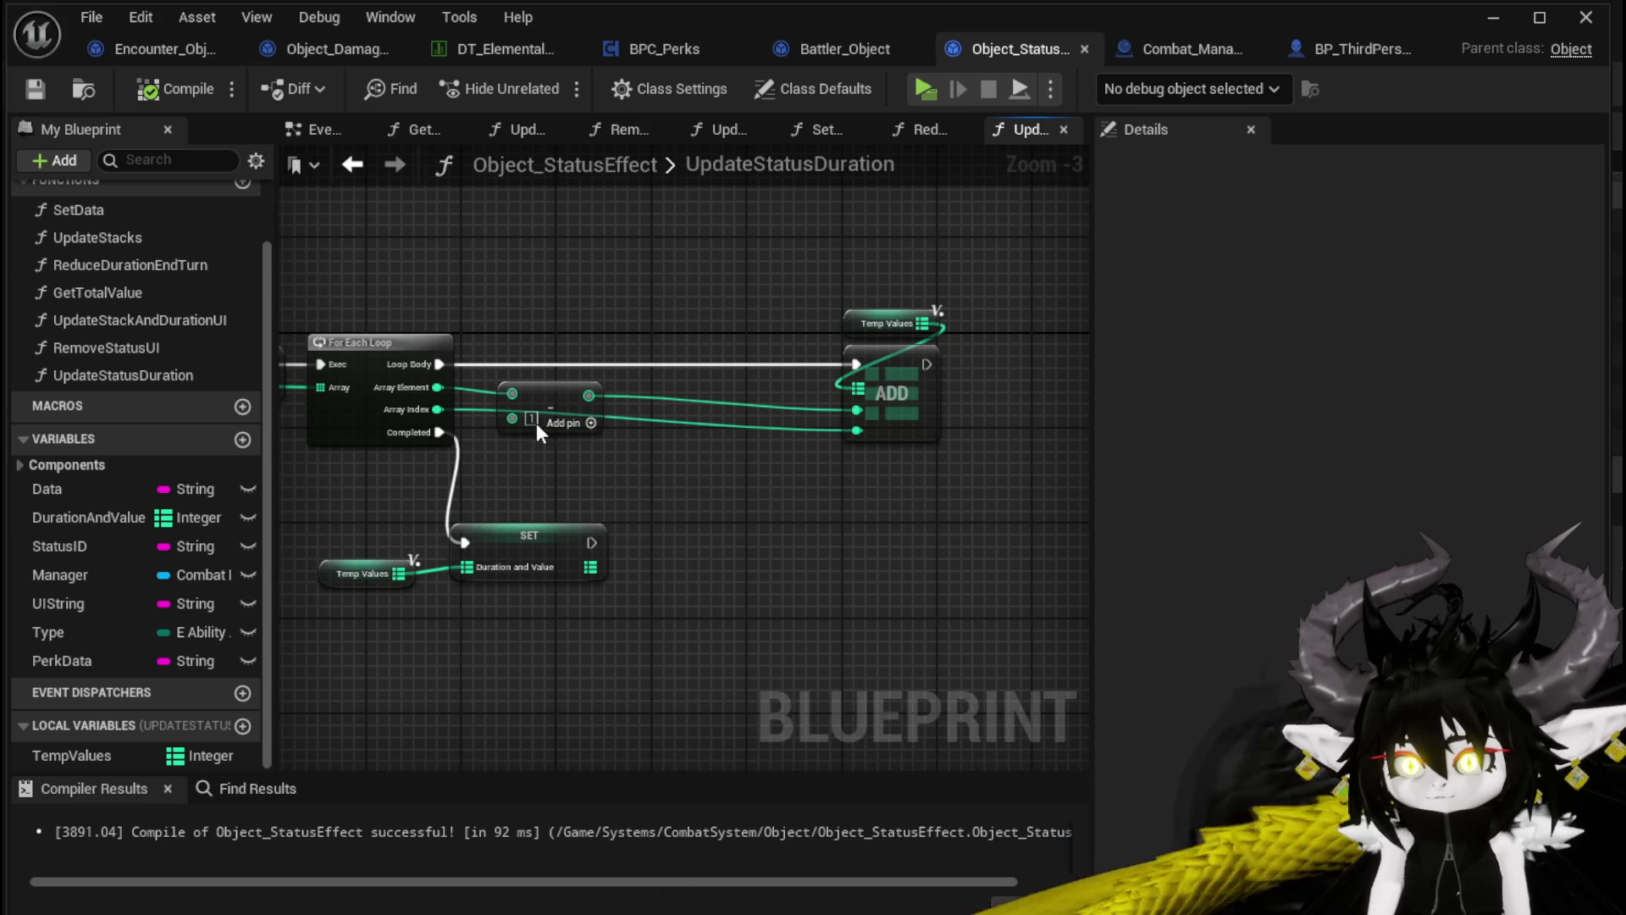
drag(554, 396, 697, 390)
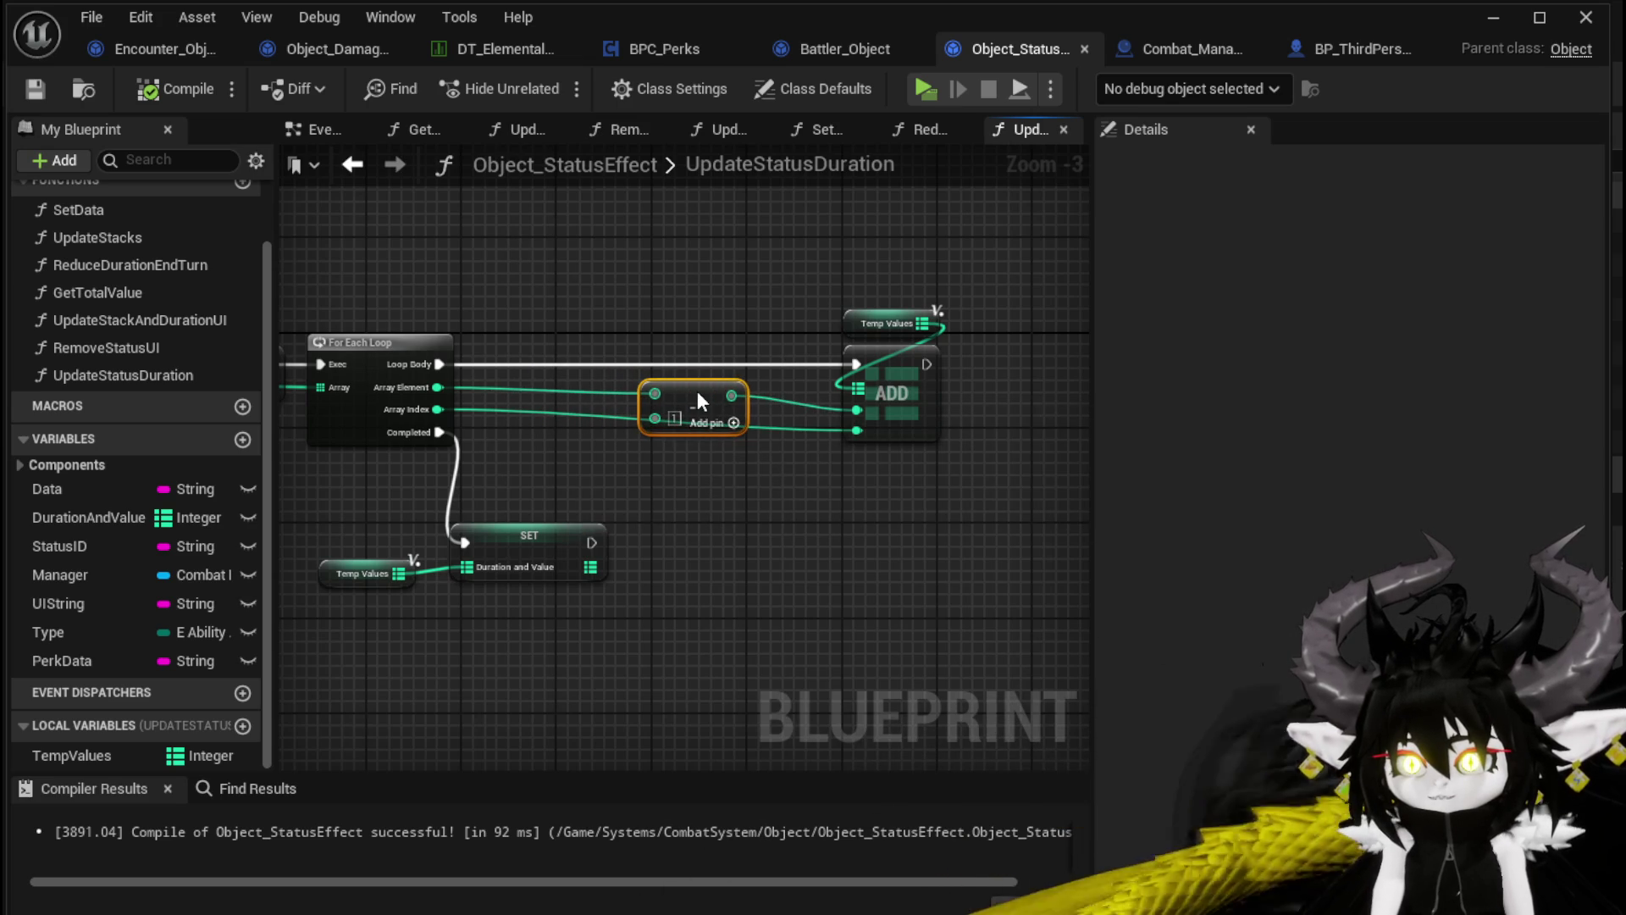
mouse_move(648, 315)
mouse_down()
mouse_move(573, 308)
mouse_move(626, 296)
mouse_up()
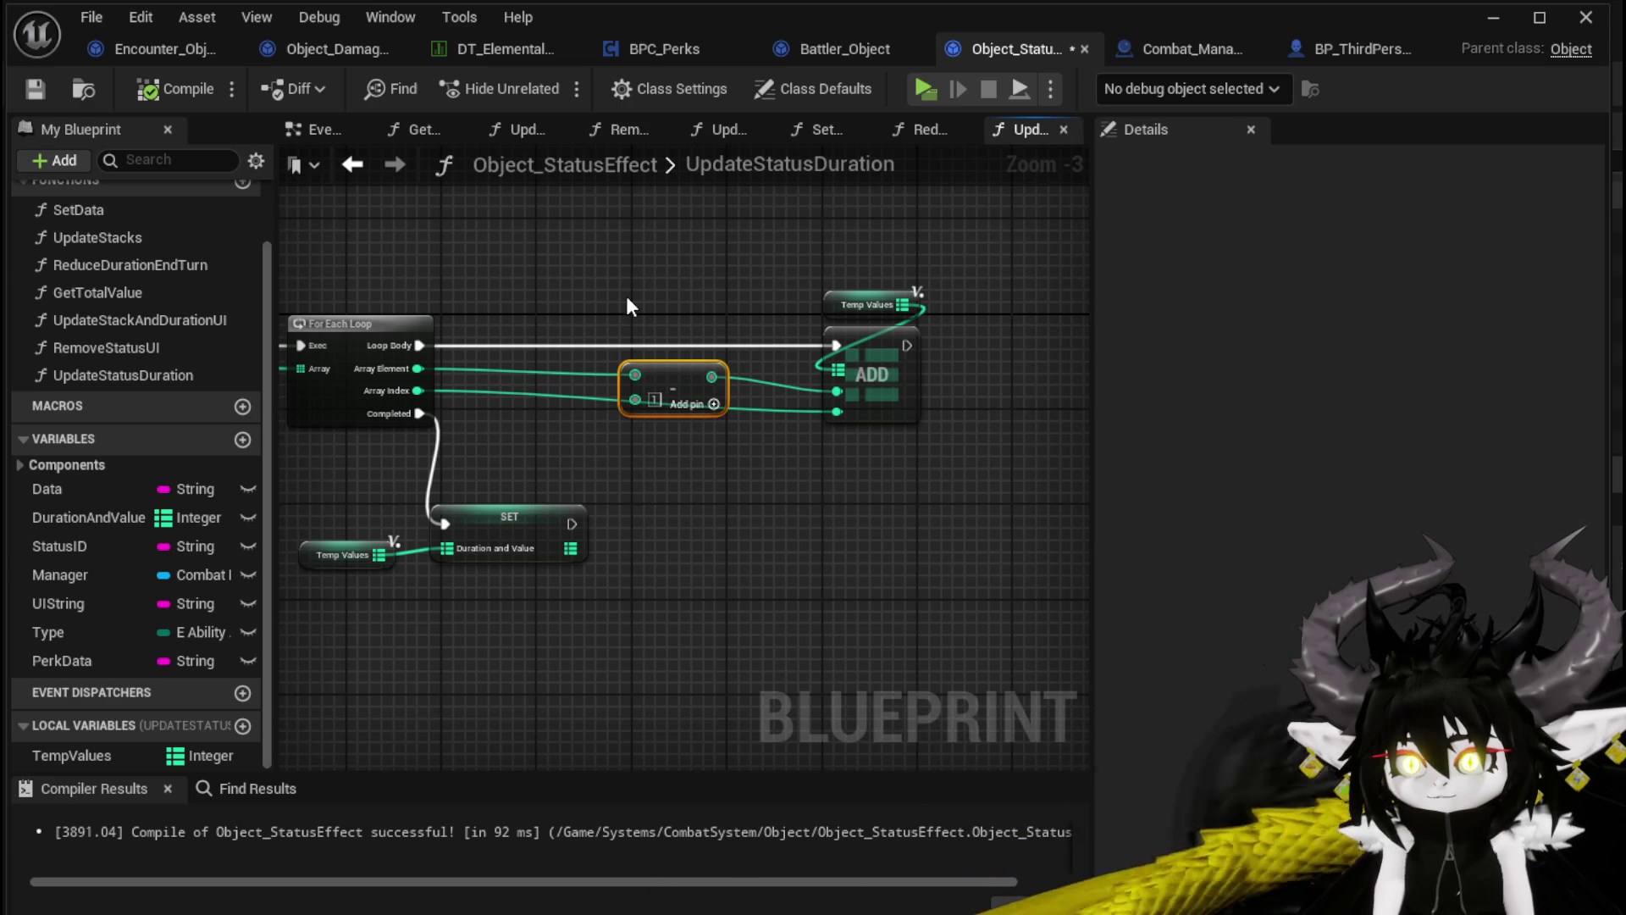
mouse_move(771, 346)
mouse_down()
mouse_move(896, 372)
mouse_move(896, 354)
mouse_move(918, 408)
mouse_move(962, 329)
mouse_up()
click(749, 413)
drag(749, 413, 723, 474)
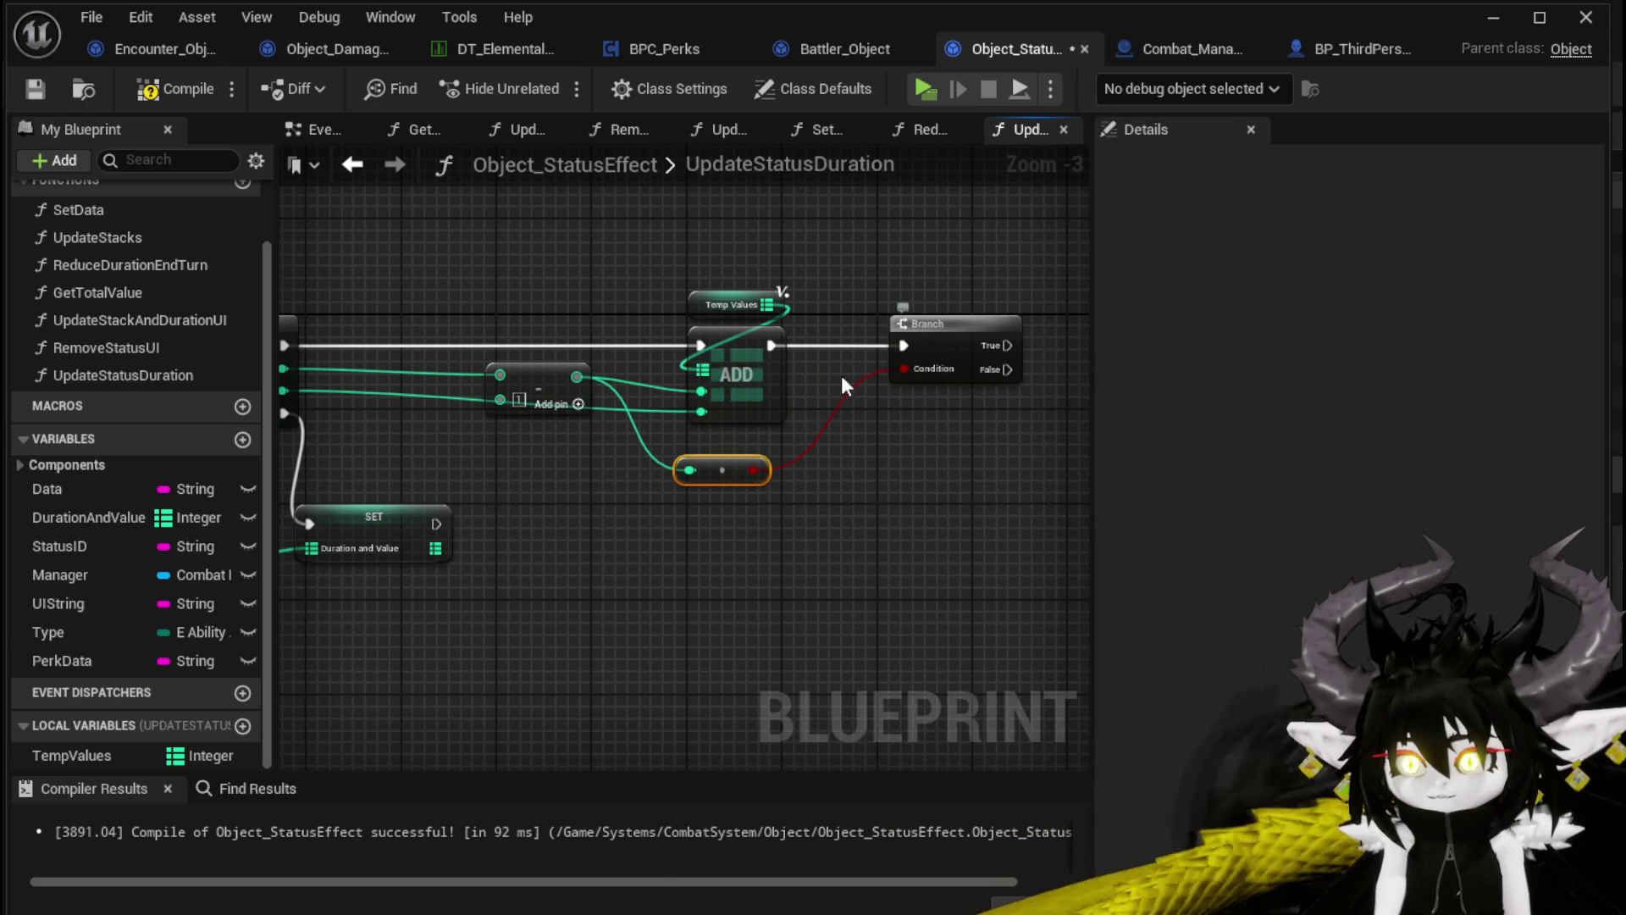
Replace the comparison node with a Less Equal (<=) node on the subtraction result
mouse_move(577, 376)
mouse_down()
mouse_move(617, 505)
mouse_move(526, 501)
mouse_up()
drag(647, 492, 712, 444)
key(Delete)
drag(526, 350, 710, 479)
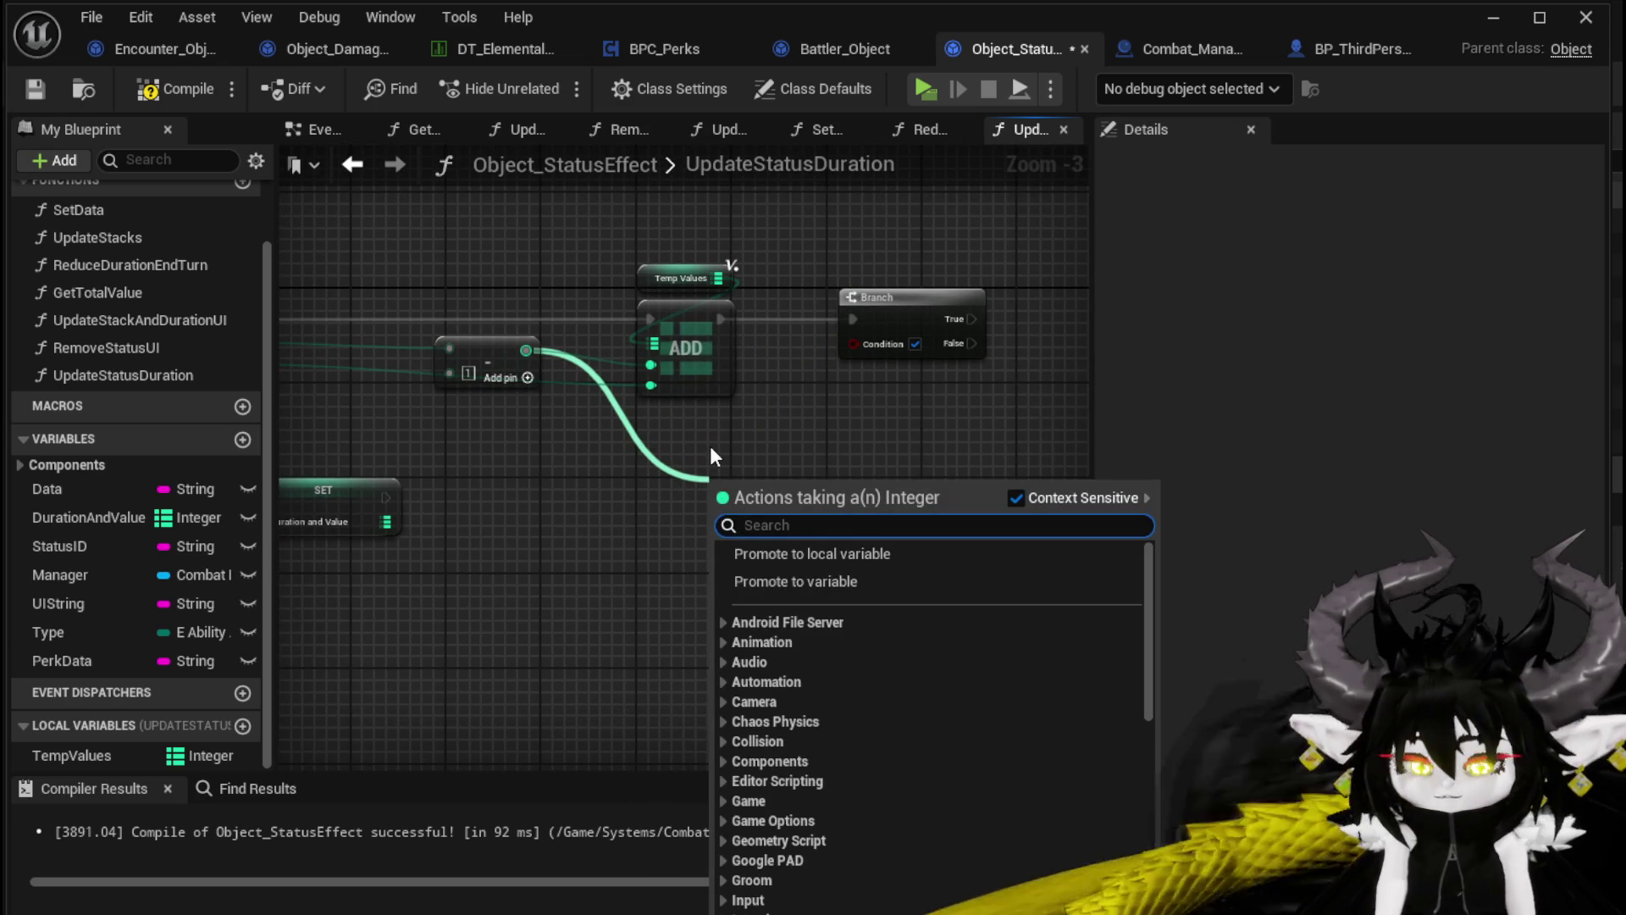
text(less eq)
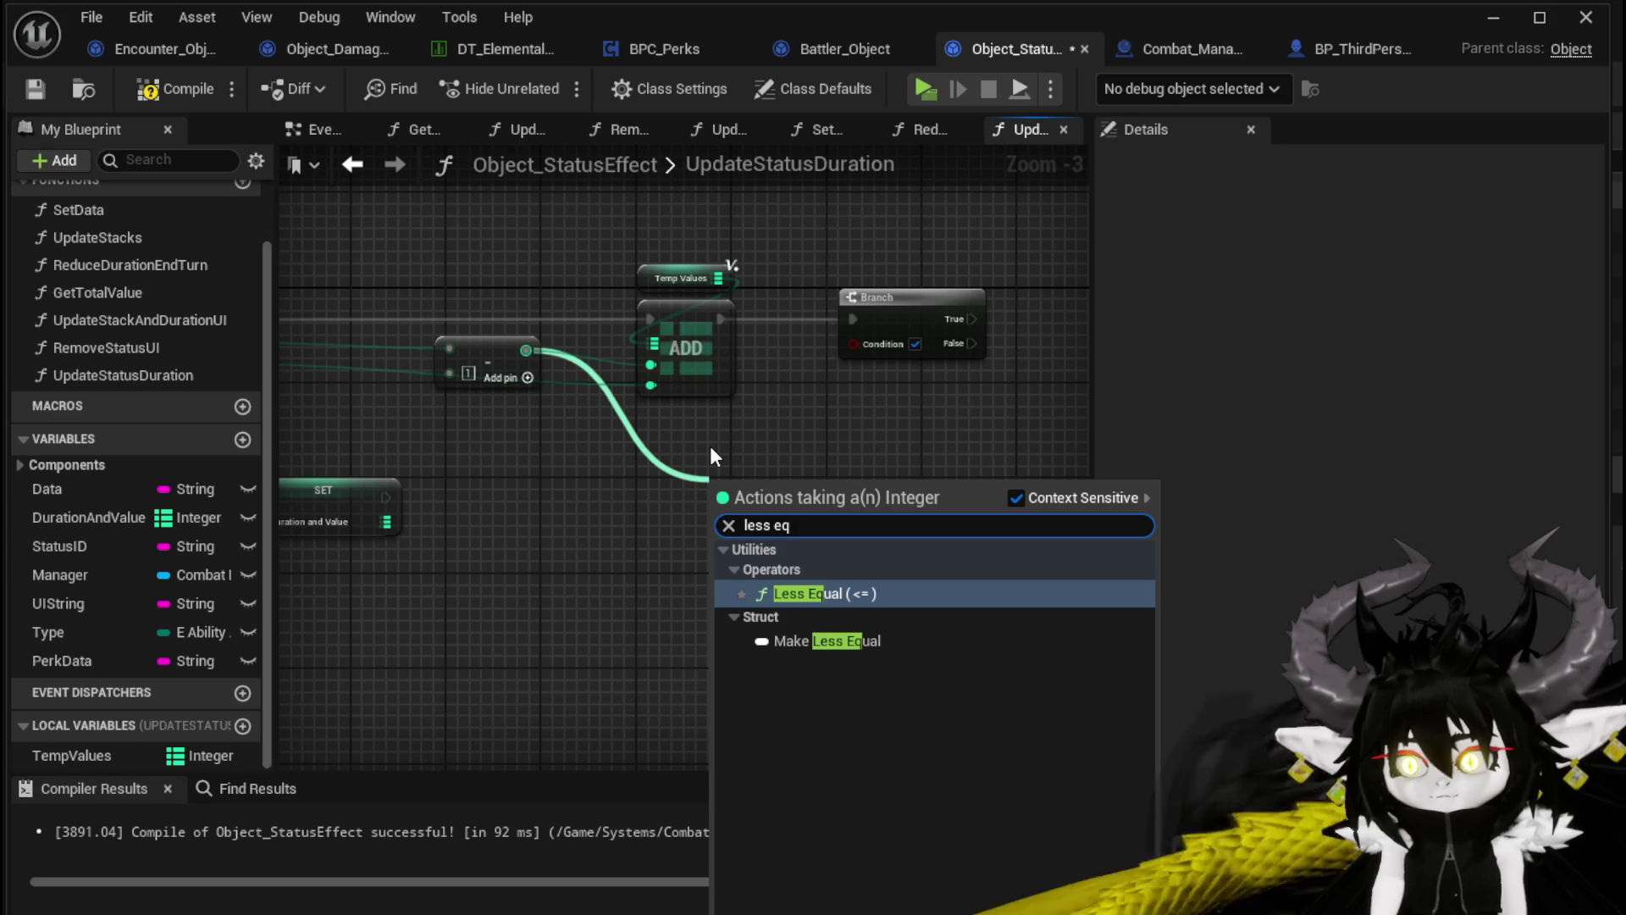
key(Return)
mouse_move(799, 491)
mouse_down()
mouse_move(870, 340)
mouse_move(669, 435)
mouse_move(688, 447)
mouse_move(853, 342)
mouse_up()
Promote the subtraction result to a new local variable named TempRemoval
right_click(527, 350)
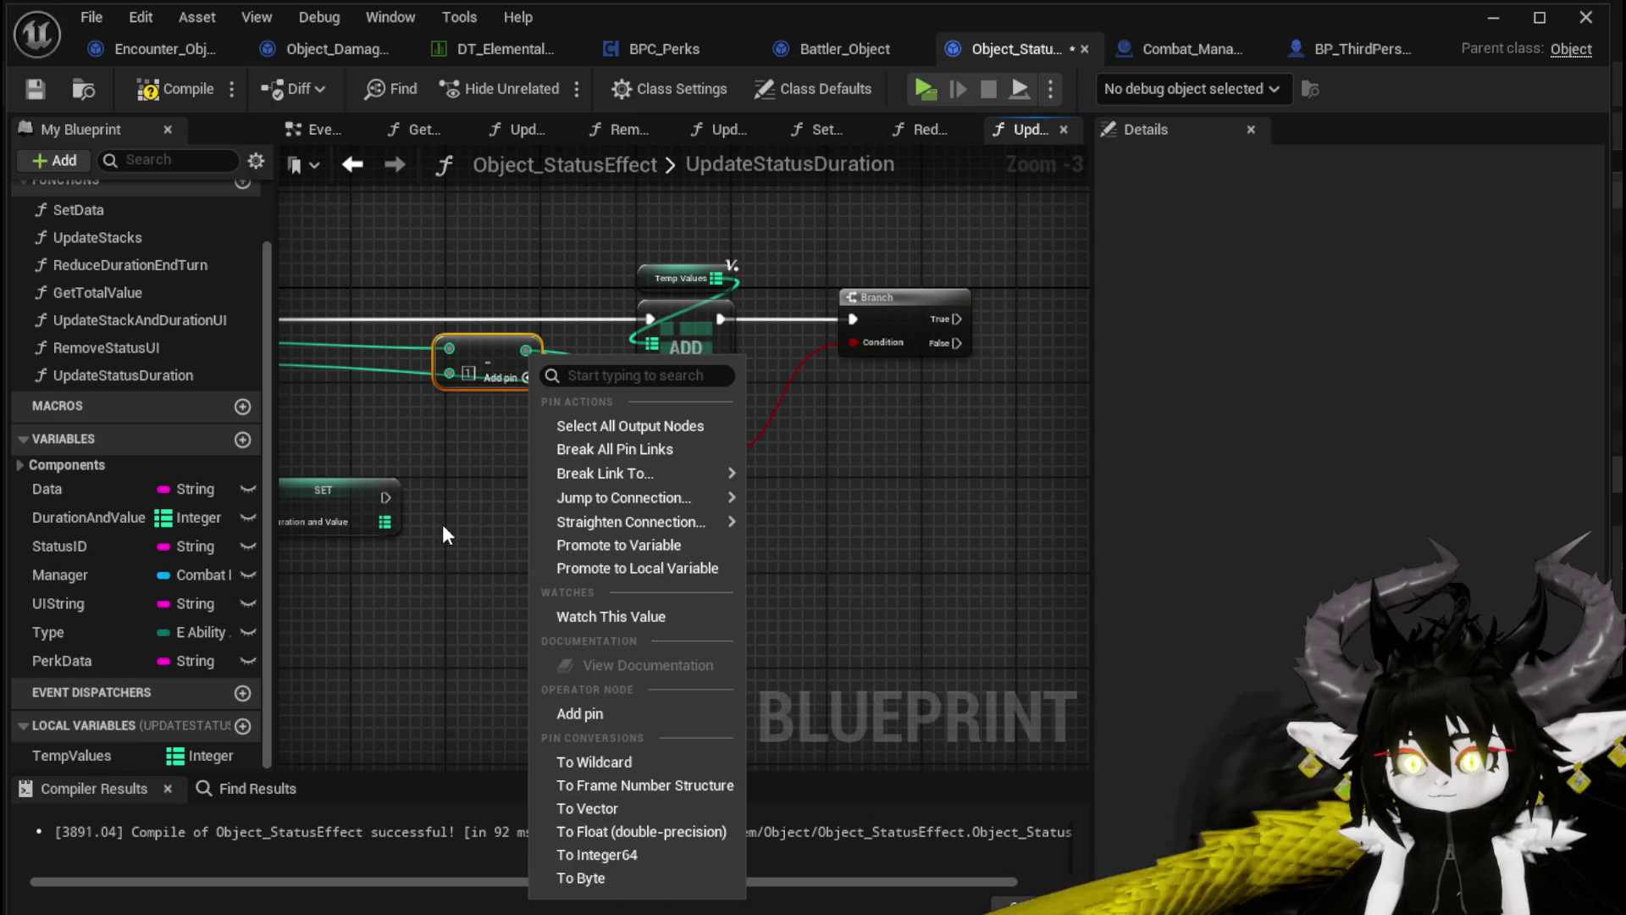
click(628, 568)
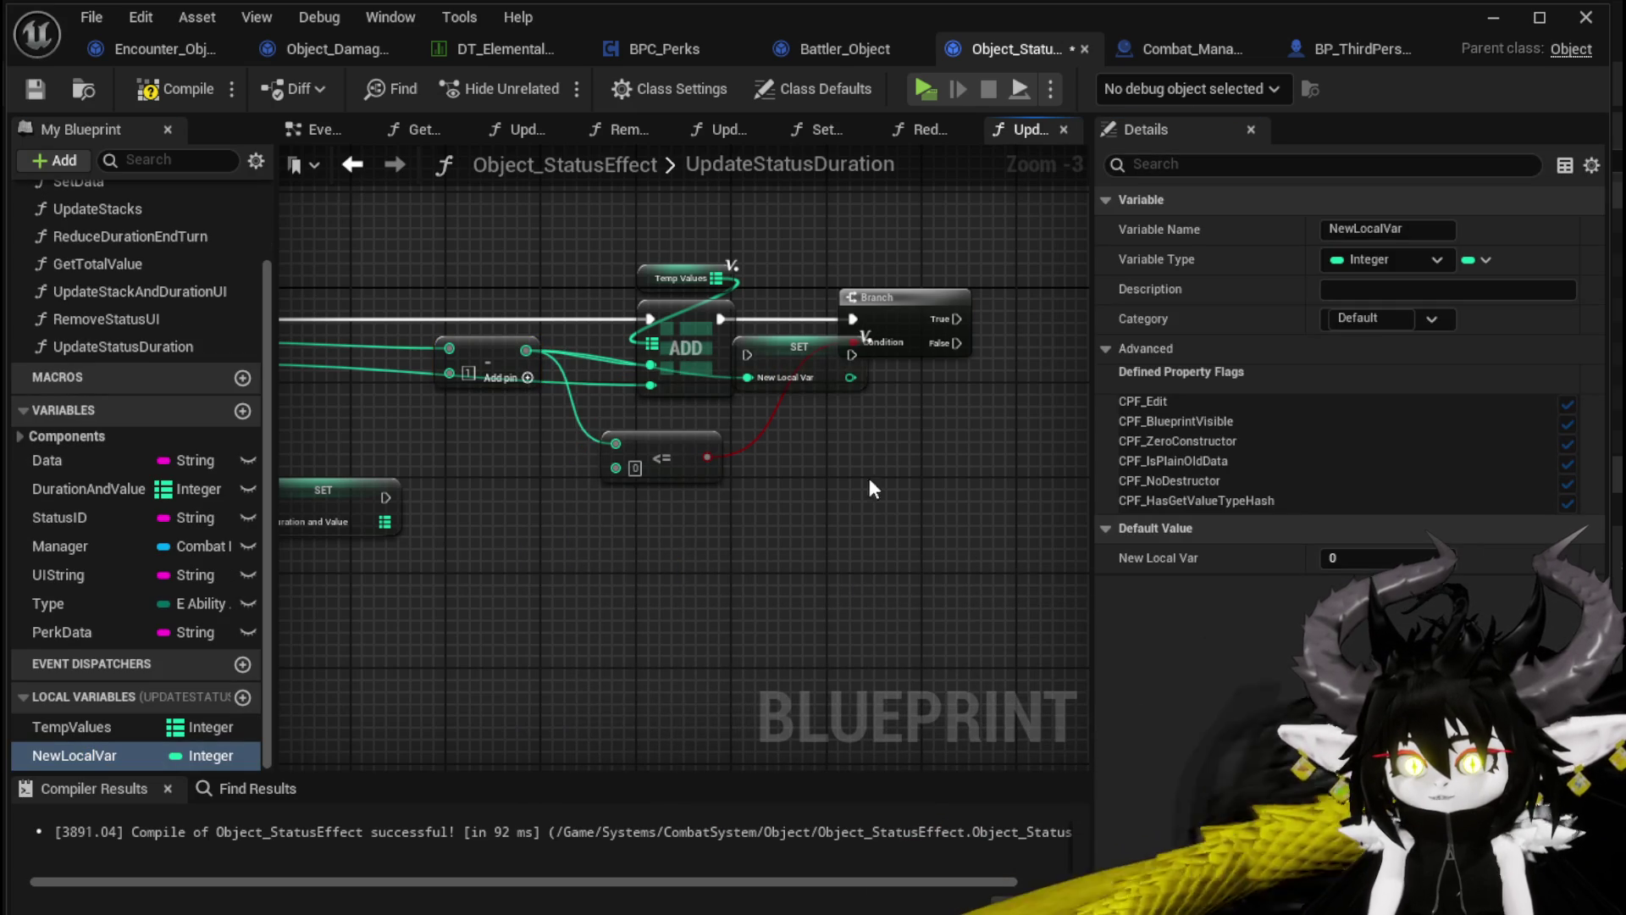
drag(816, 403, 906, 484)
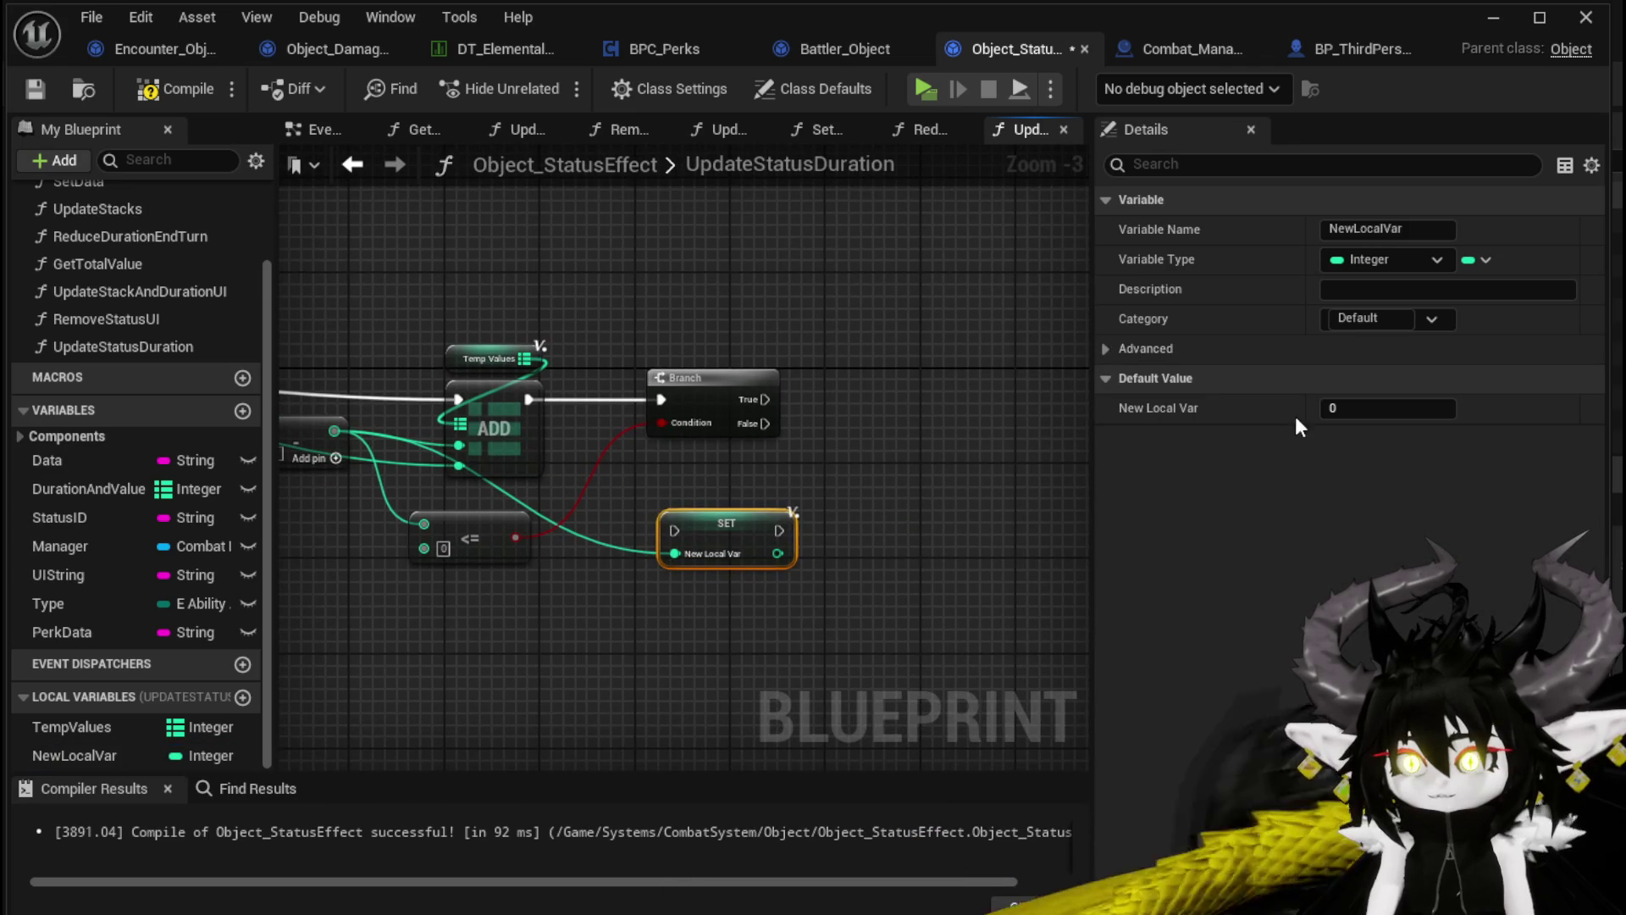
click(1326, 230)
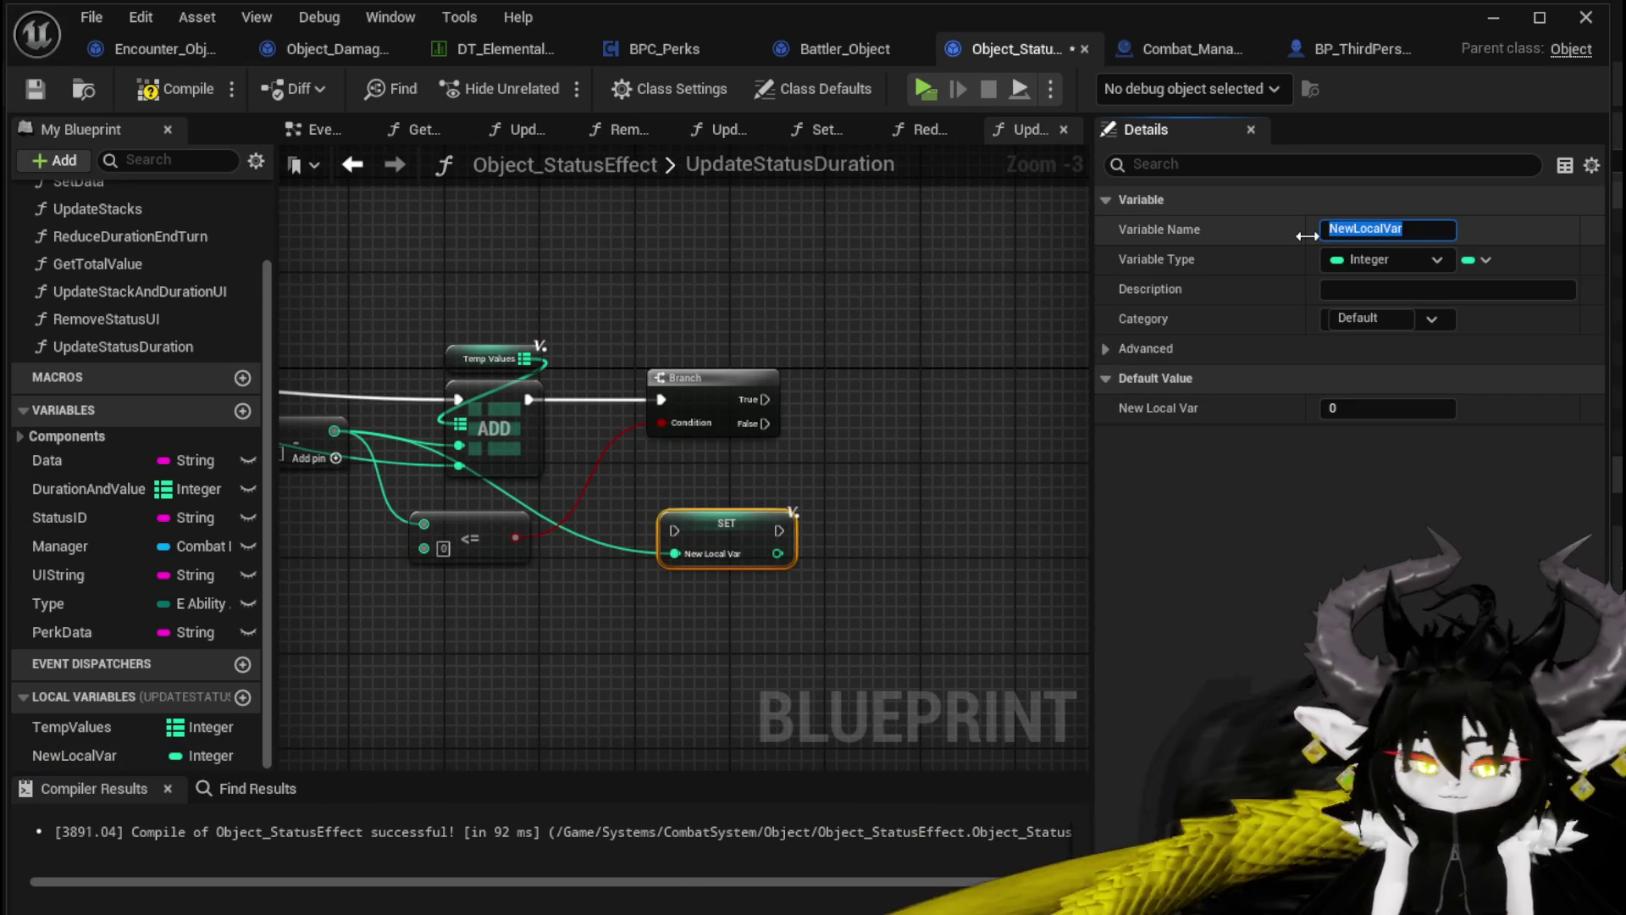
text(TempRem)
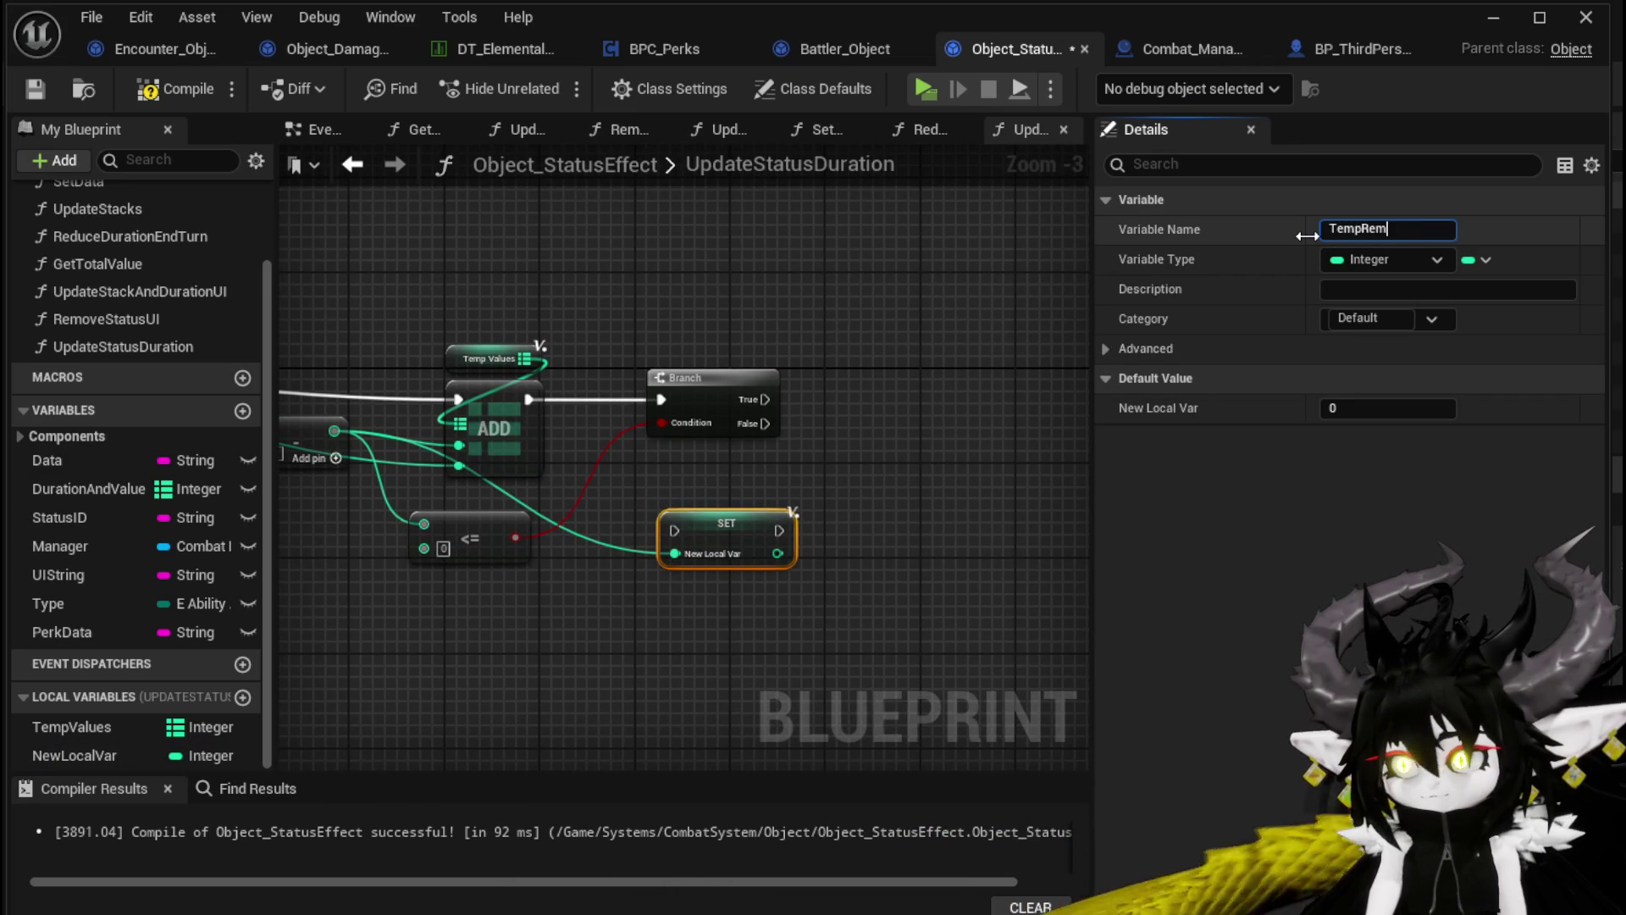
text(oval)
key(Return)
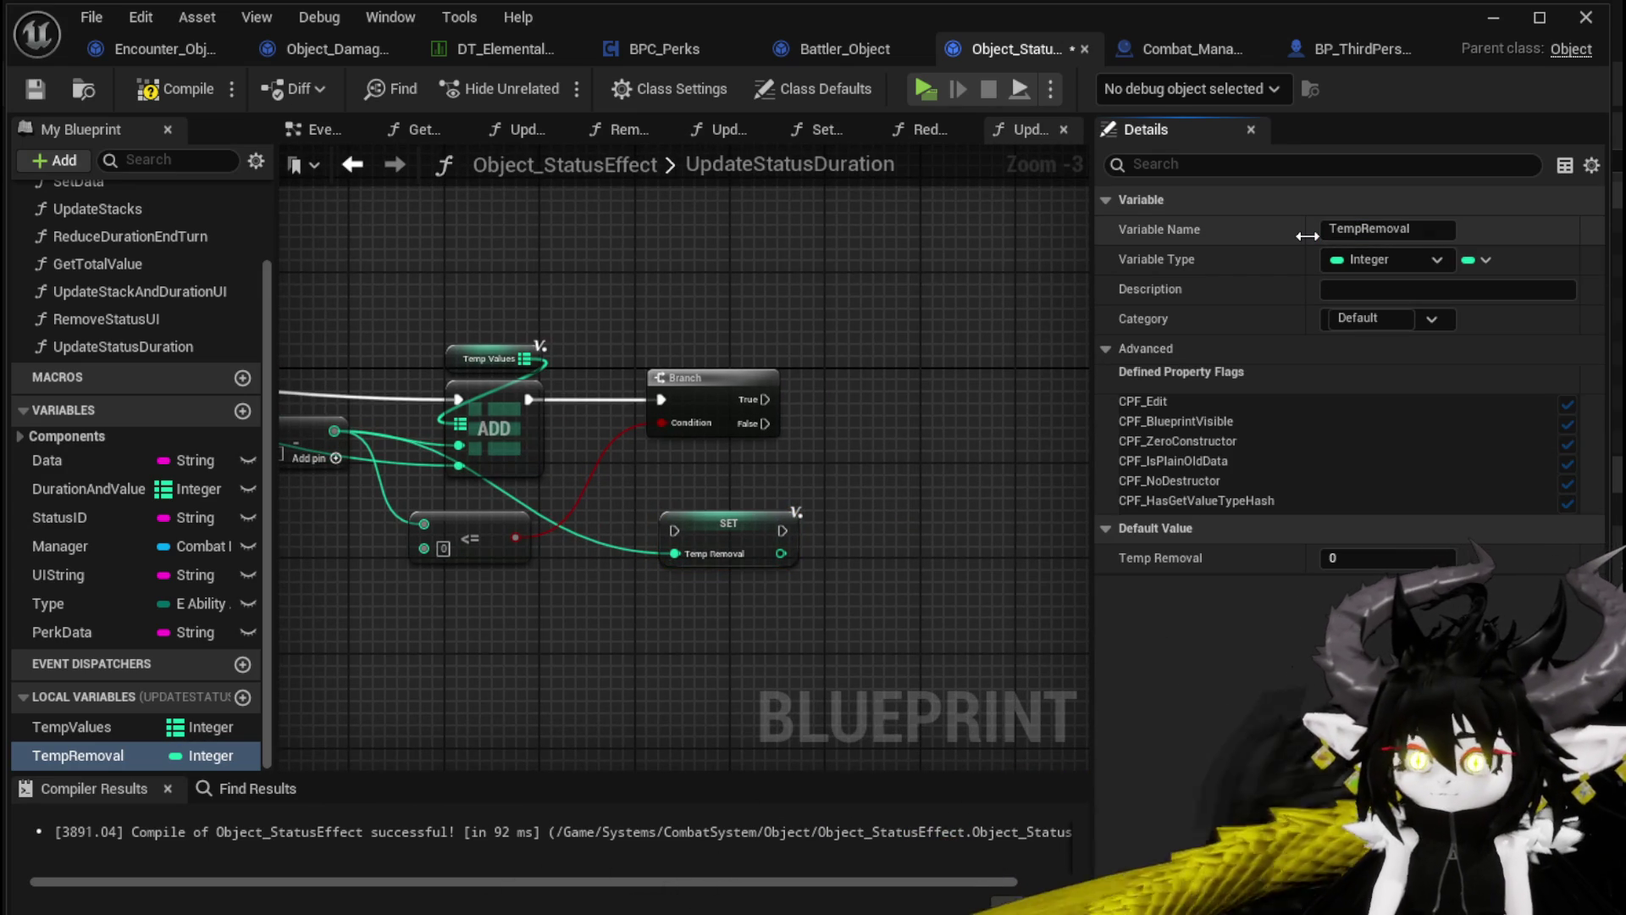
drag(745, 549, 886, 416)
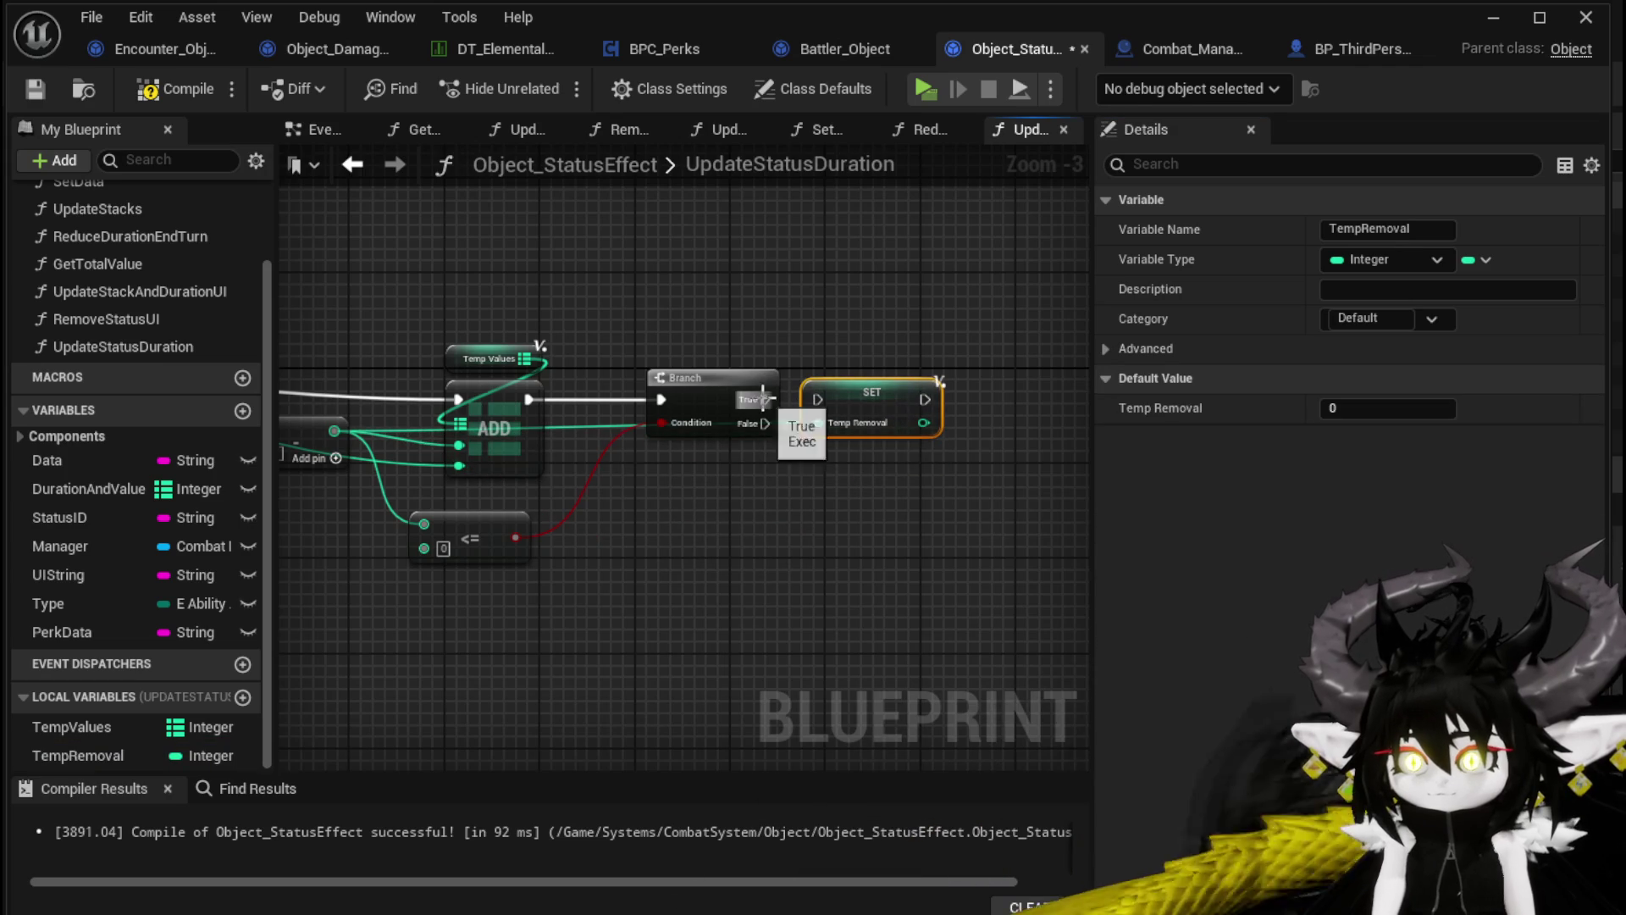
Add a Branch after the loop's completed Duration and Value SET and line it up
mouse_move(563, 477)
mouse_down()
mouse_move(682, 476)
mouse_move(664, 474)
mouse_move(688, 506)
mouse_up()
mouse_move(320, 586)
mouse_down()
mouse_move(413, 501)
mouse_move(487, 484)
mouse_up()
drag(487, 485, 503, 496)
drag(648, 508, 635, 494)
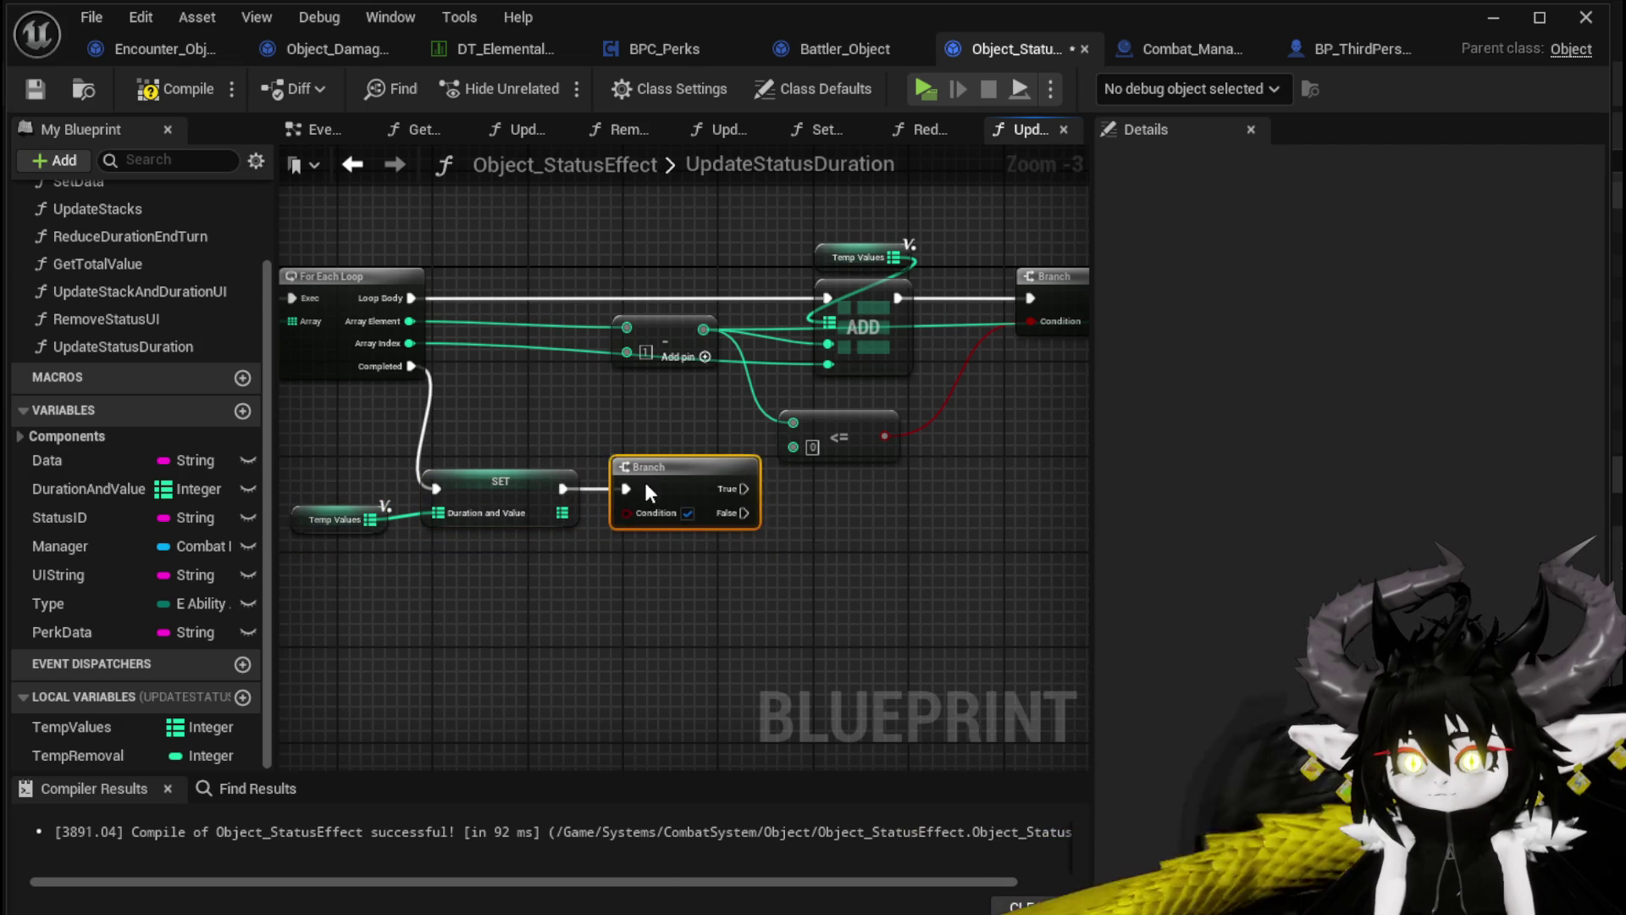
mouse_move(893, 470)
mouse_down()
mouse_move(679, 476)
mouse_move(927, 450)
mouse_up()
Place a Get TempRemoval node below the SET, deleting an accidental setter
drag(78, 754, 467, 560)
click(526, 619)
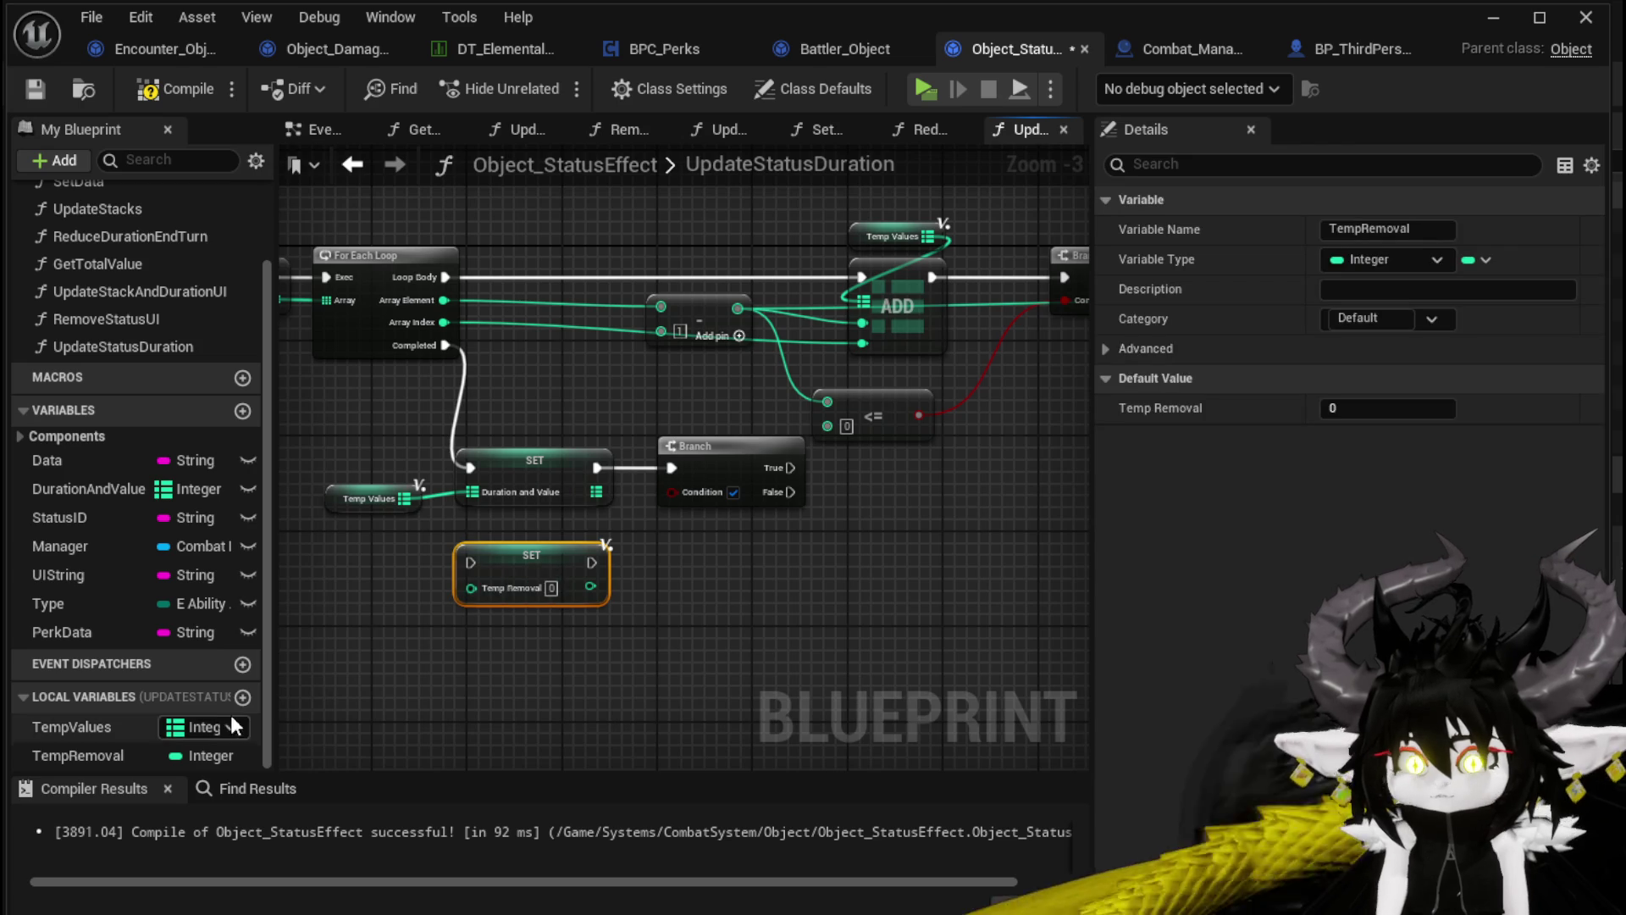
key(Delete)
drag(66, 750, 496, 572)
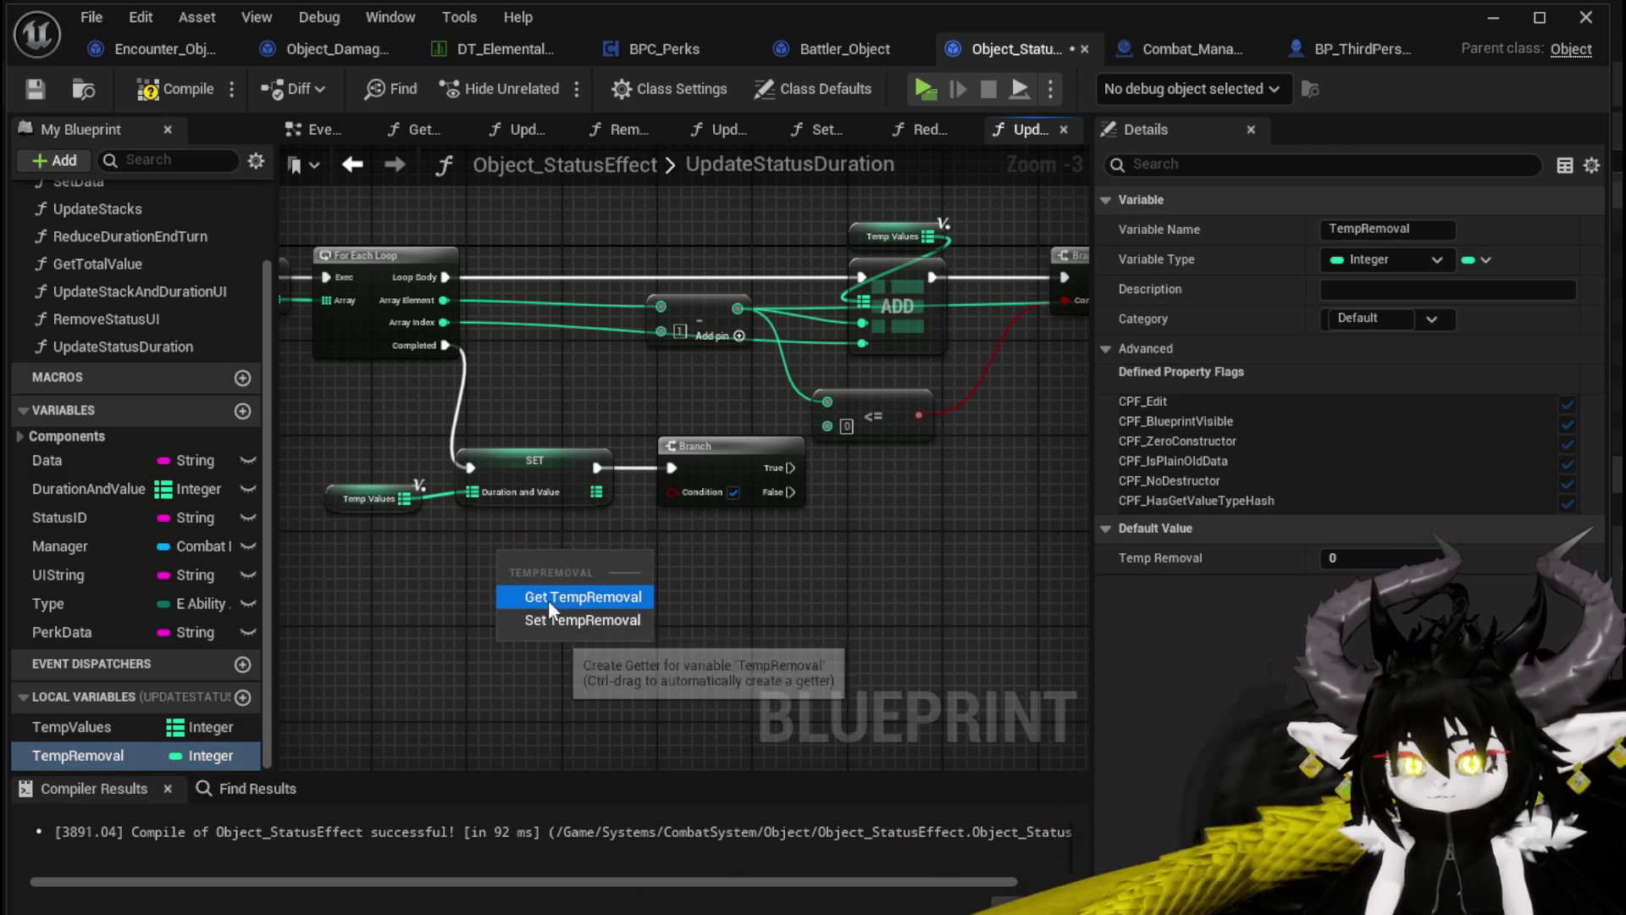
click(549, 595)
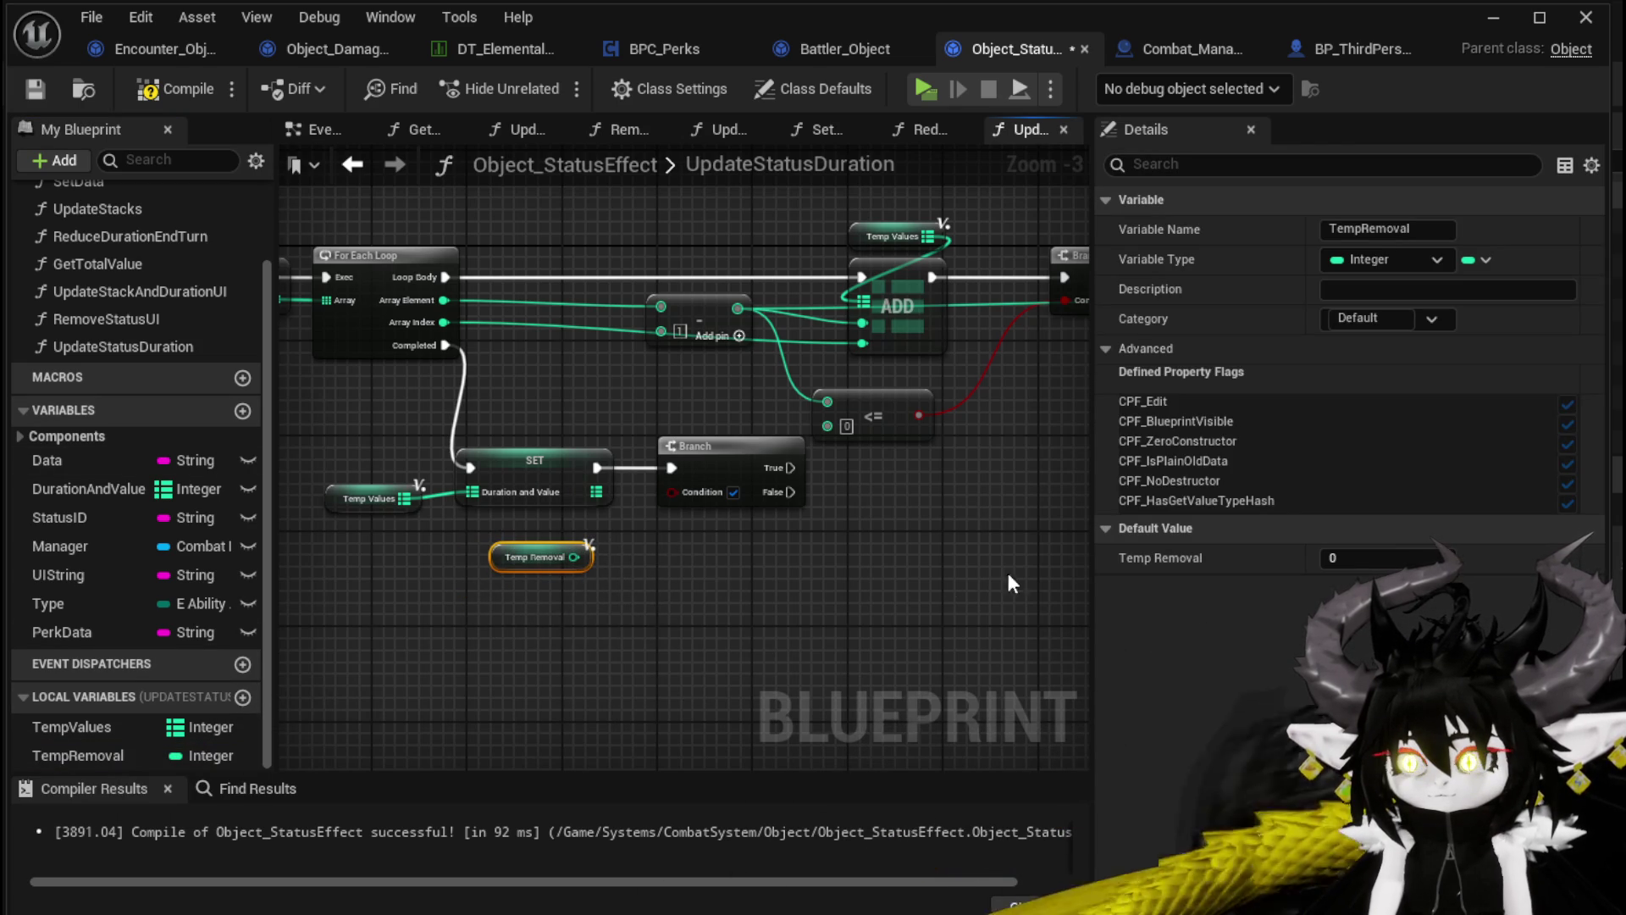
double_click(130, 346)
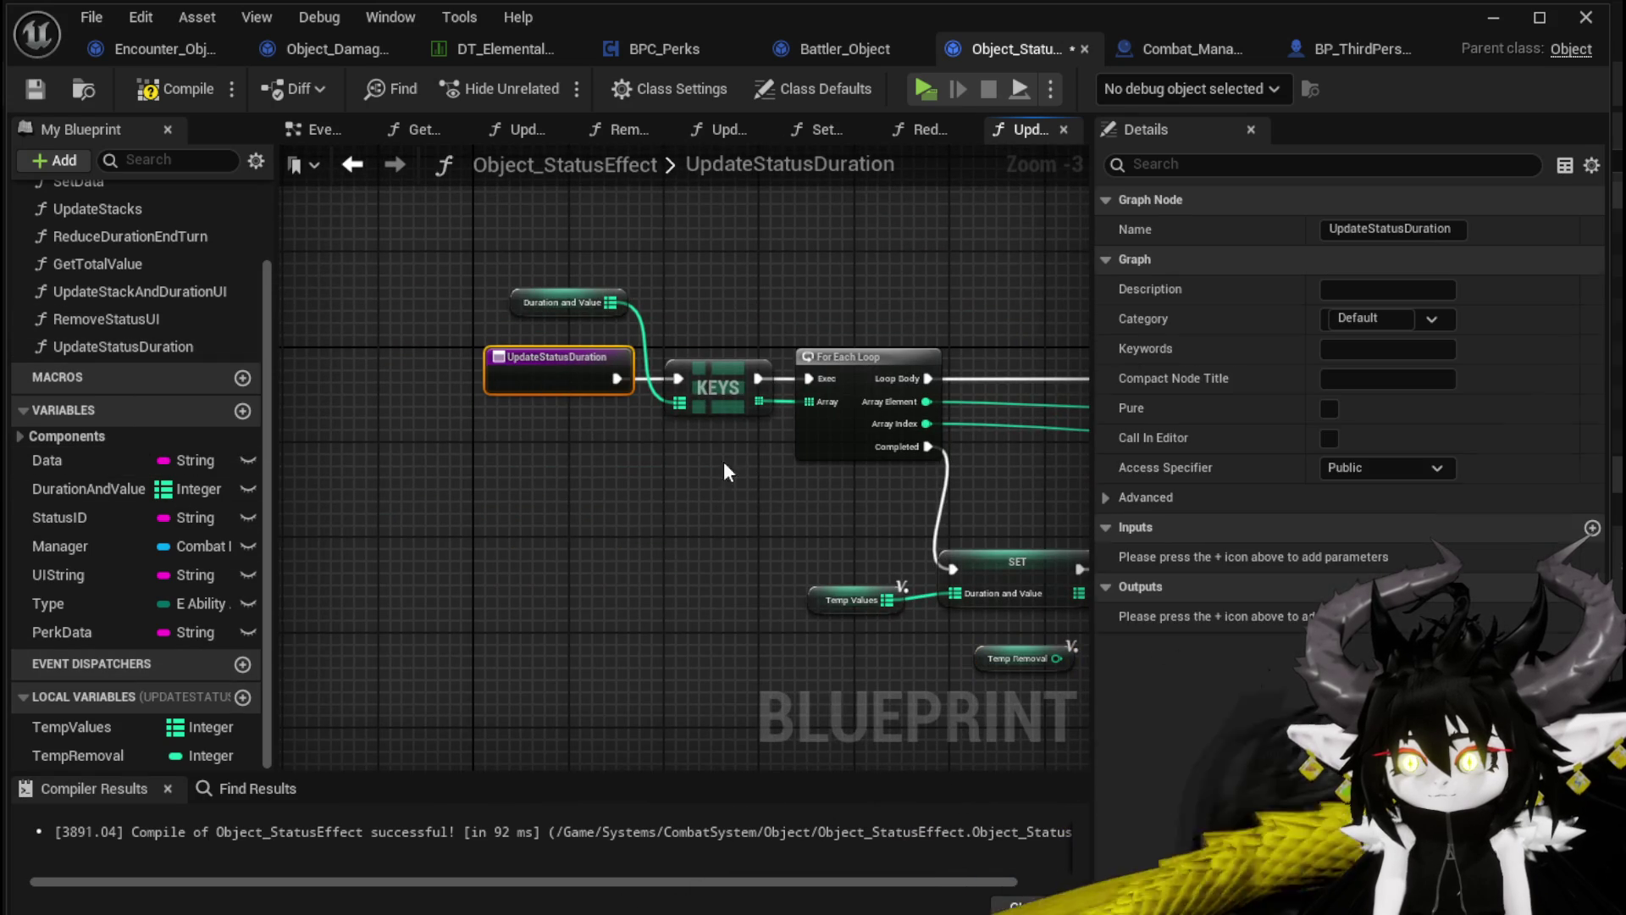
Add a Return Node outputting TempRemoval after the SET, removing NewParam and the extra Branch
click(1447, 589)
click(1592, 586)
drag(735, 475, 412, 462)
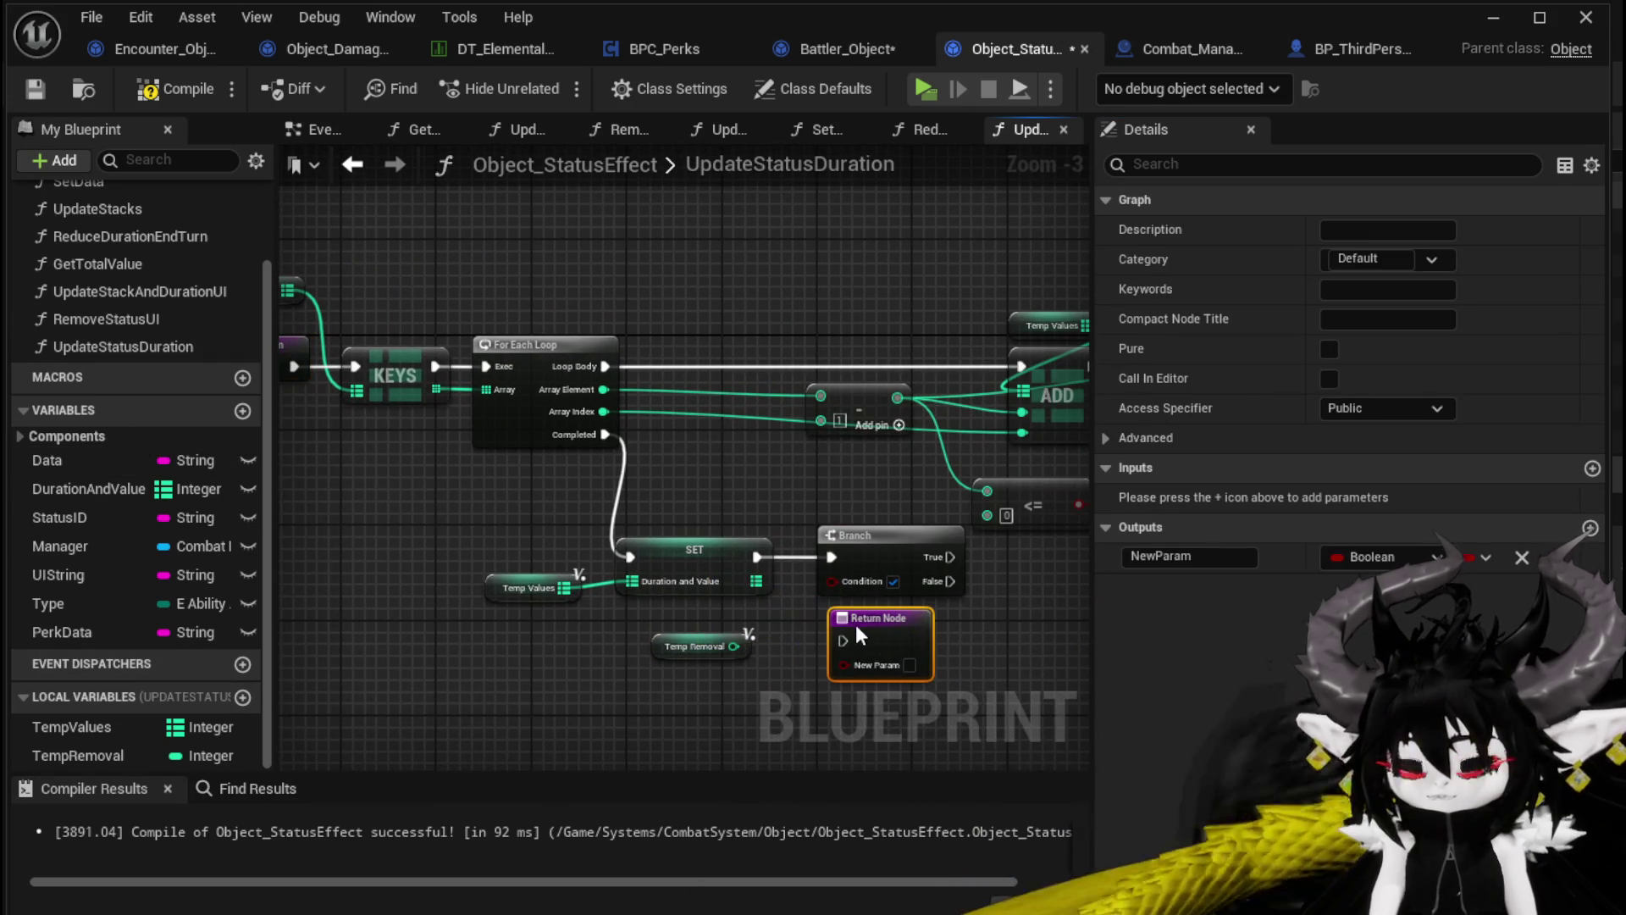
click(1523, 555)
drag(733, 646, 894, 643)
drag(757, 557, 845, 640)
click(847, 534)
key(Delete)
Compile and save Object_StatusEffect, then tidy the TempRemoval getter and review the graph
drag(501, 552, 518, 575)
click(728, 679)
click(161, 88)
click(39, 88)
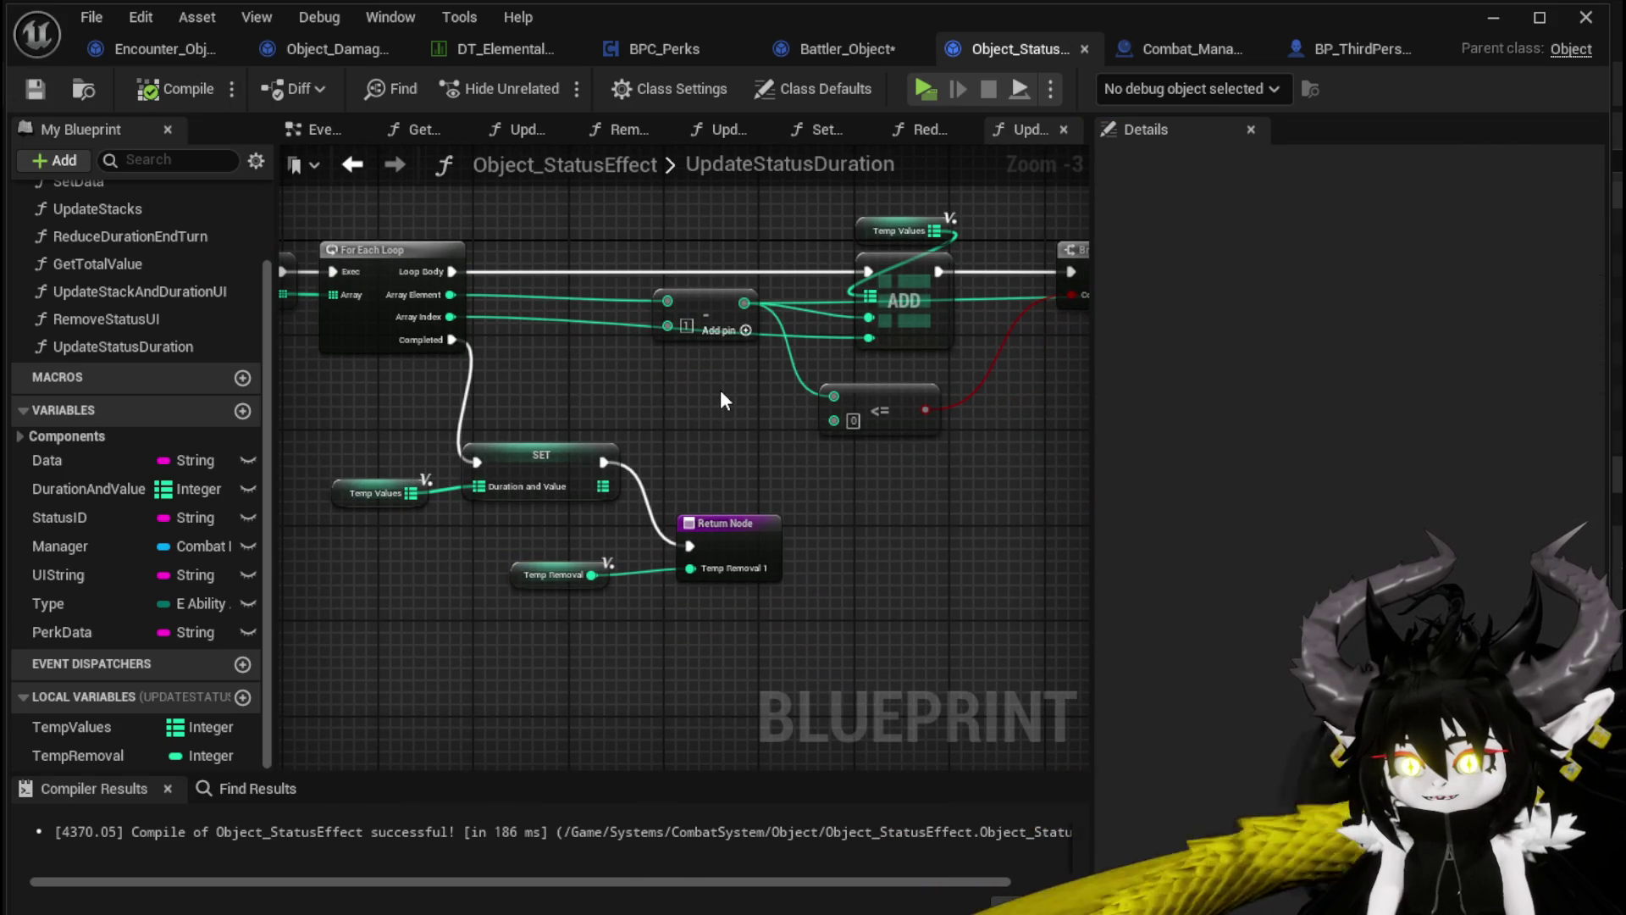
drag(530, 575, 541, 554)
click(713, 437)
drag(713, 437, 378, 469)
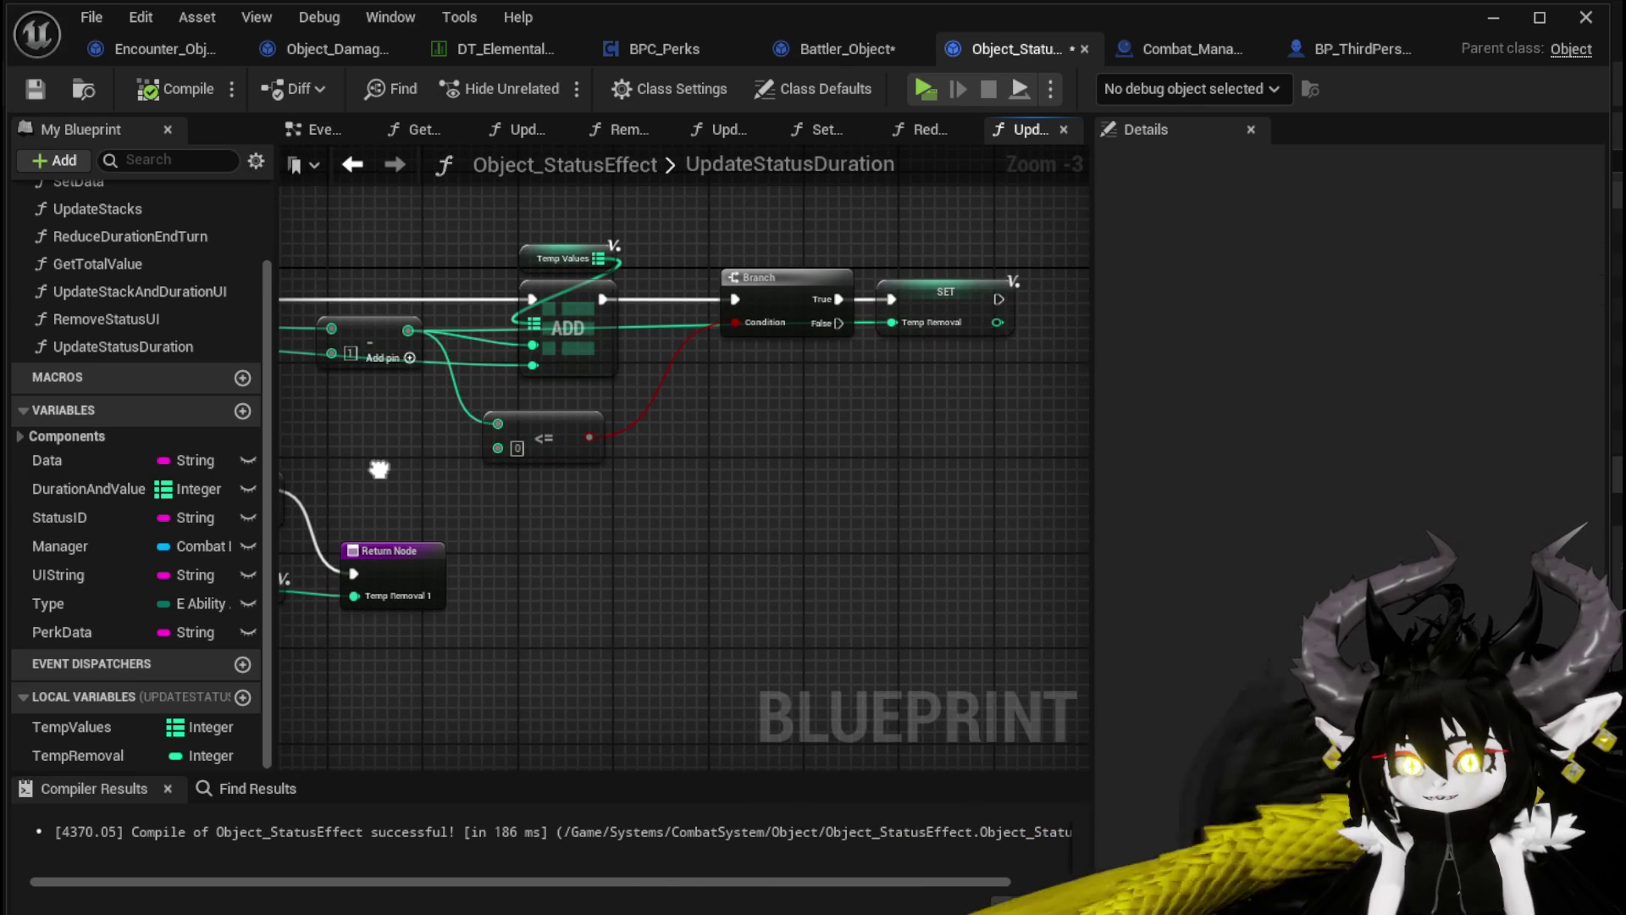
scroll(380, 469, down, 2)
scroll(381, 467, up, 2)
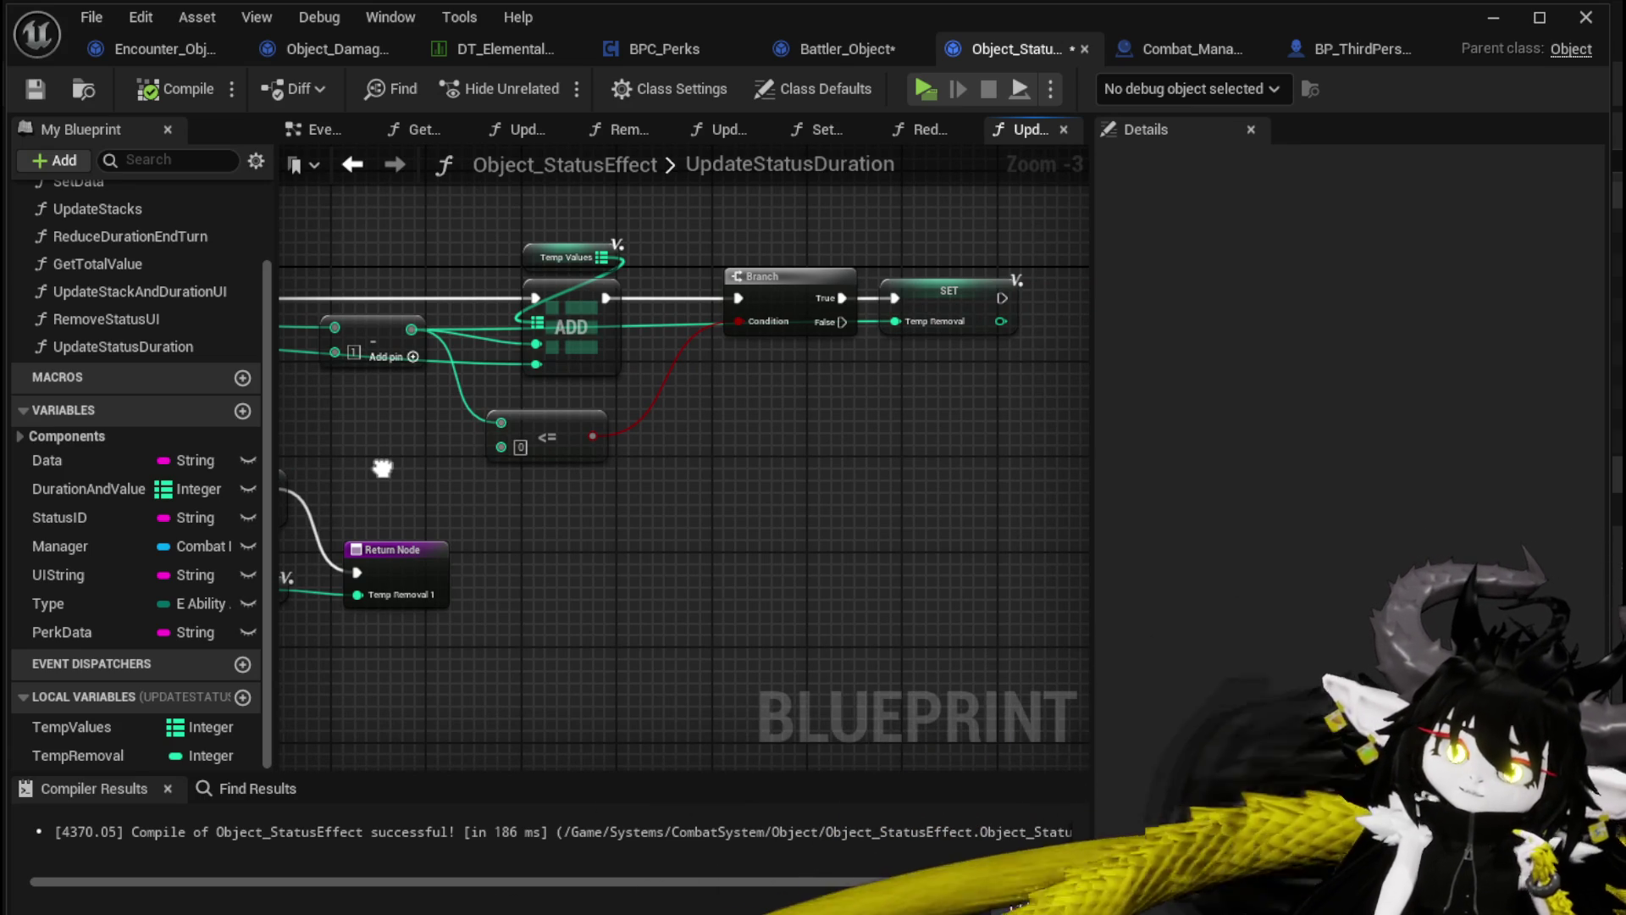
drag(382, 467, 465, 482)
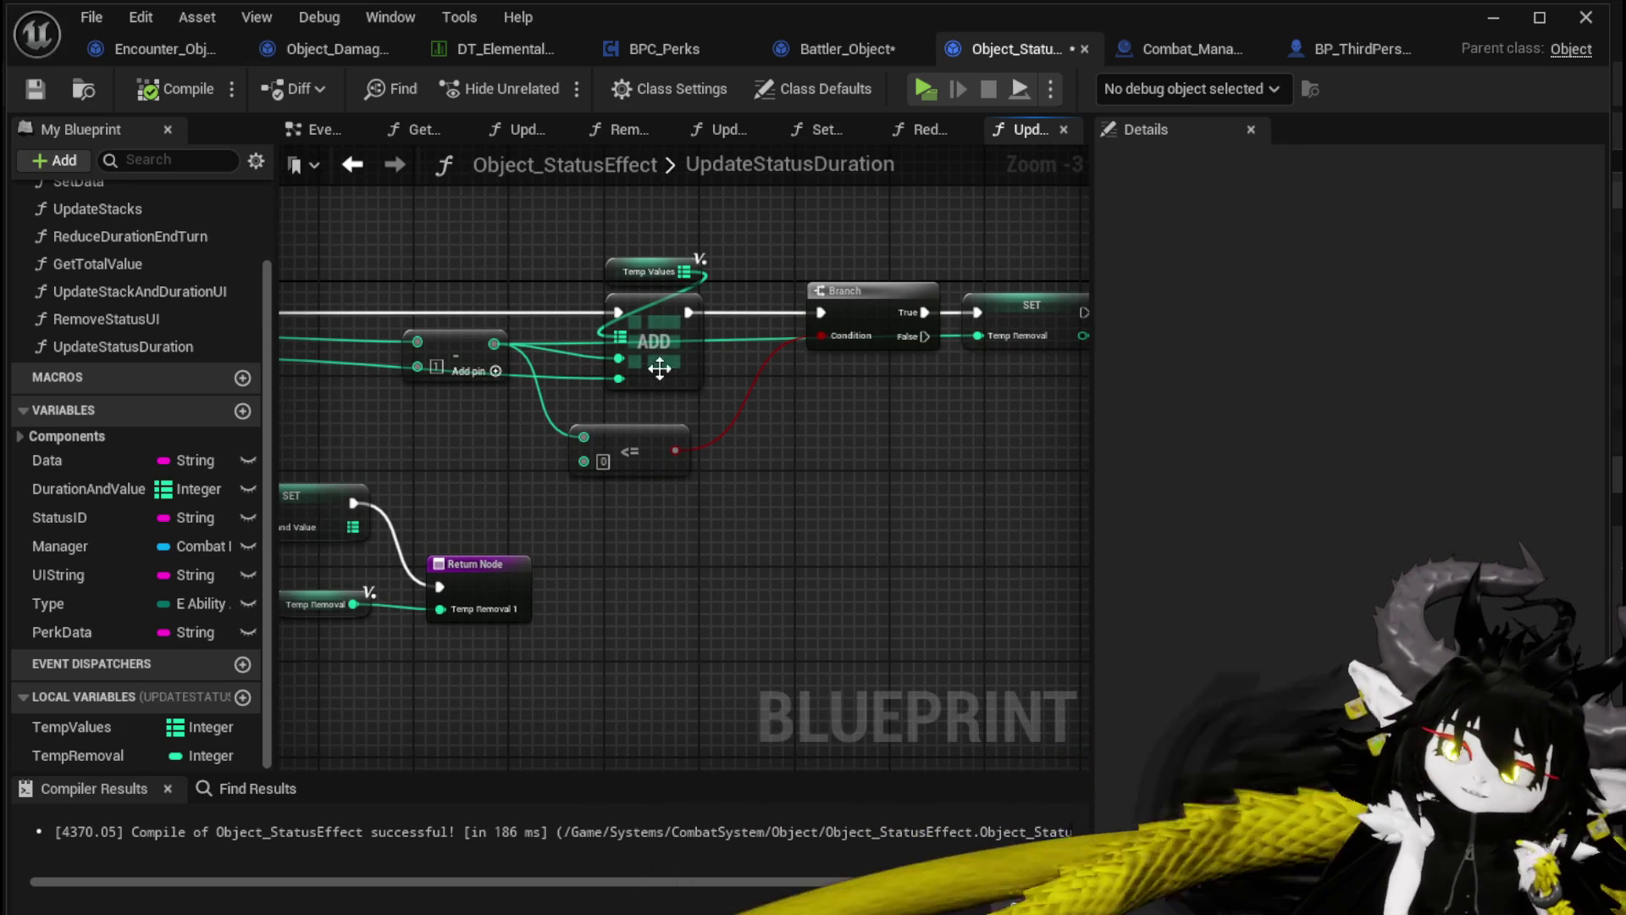
drag(511, 266, 614, 296)
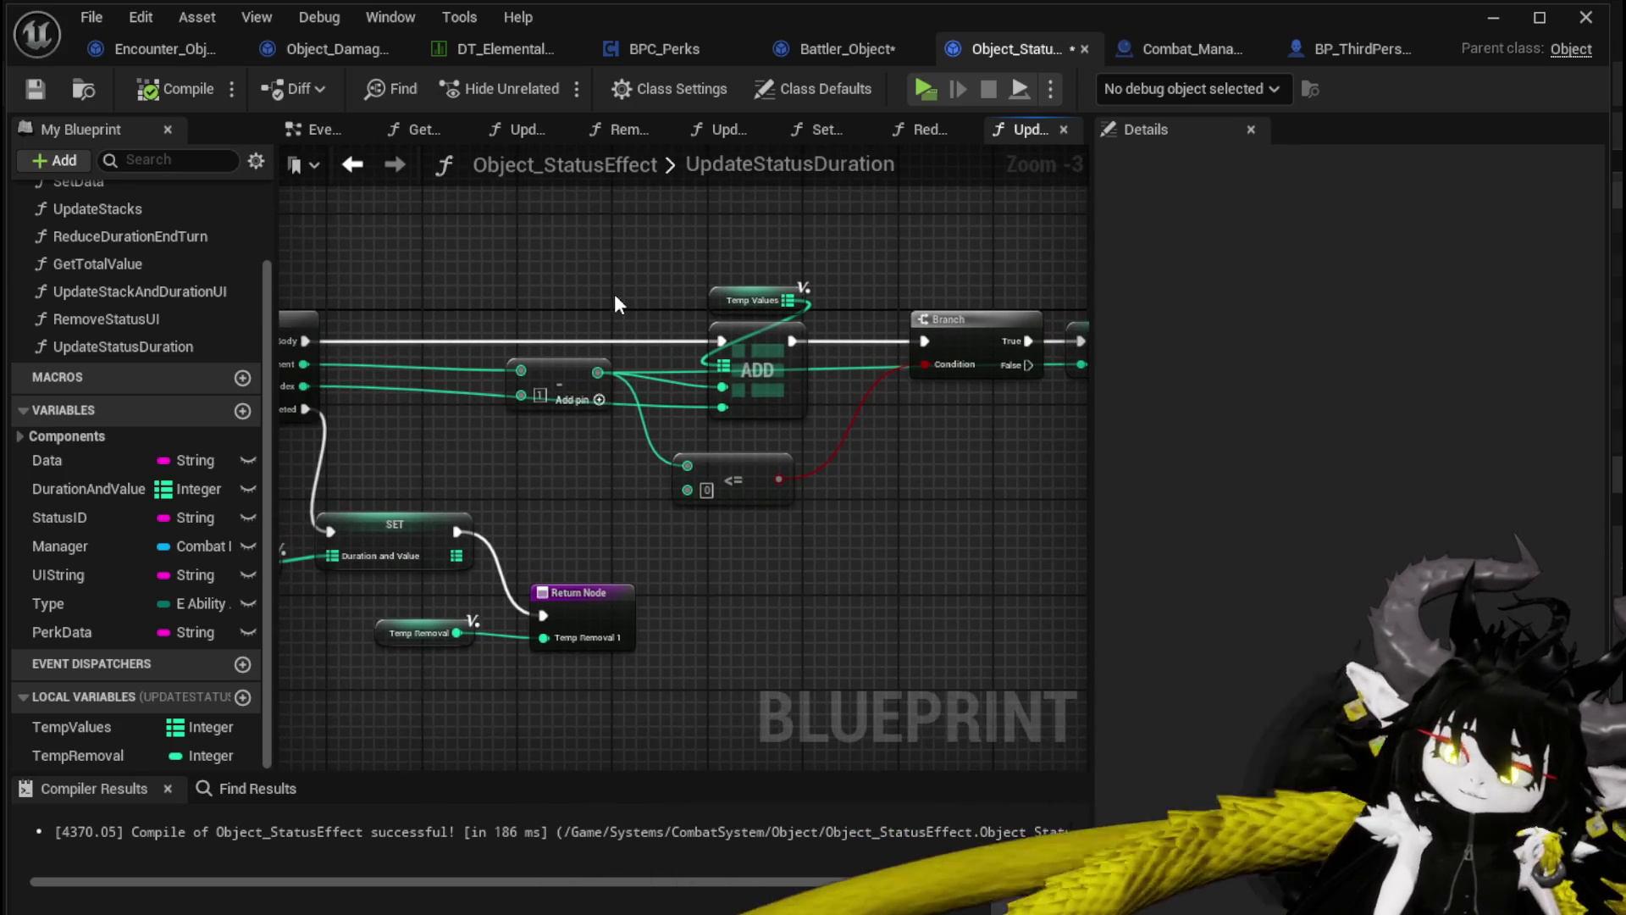
mouse_move(585, 532)
mouse_down()
mouse_move(668, 354)
mouse_move(689, 346)
mouse_move(561, 466)
mouse_move(674, 314)
mouse_move(606, 459)
mouse_up()
mouse_move(669, 311)
mouse_down()
mouse_move(683, 307)
mouse_move(601, 469)
mouse_move(682, 351)
mouse_move(731, 554)
mouse_up()
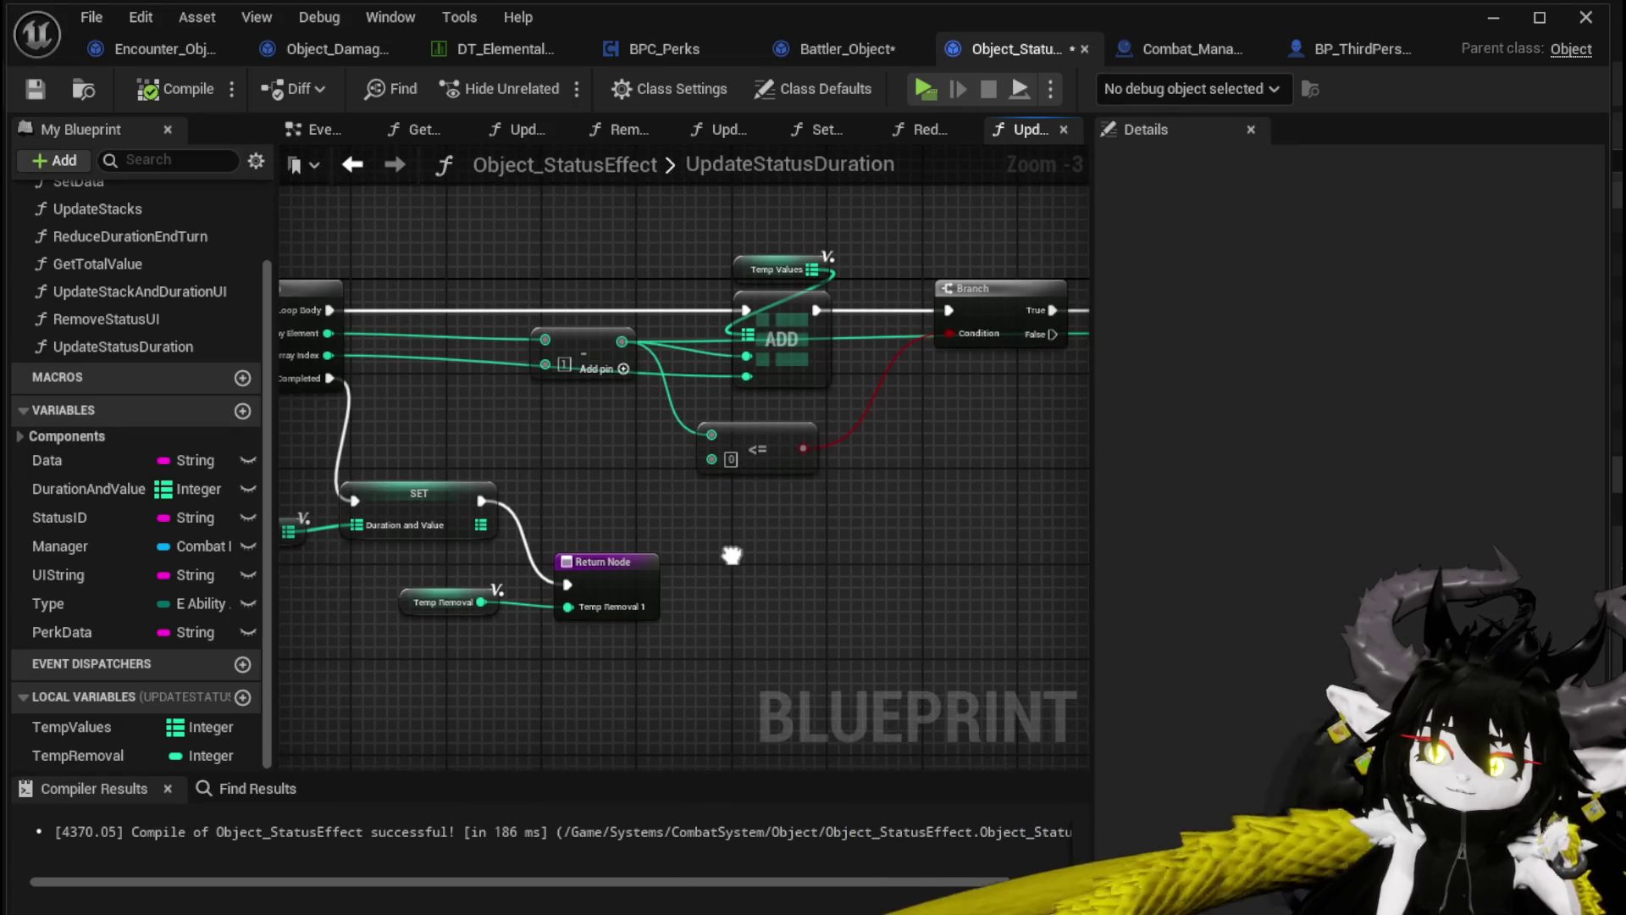
click(353, 166)
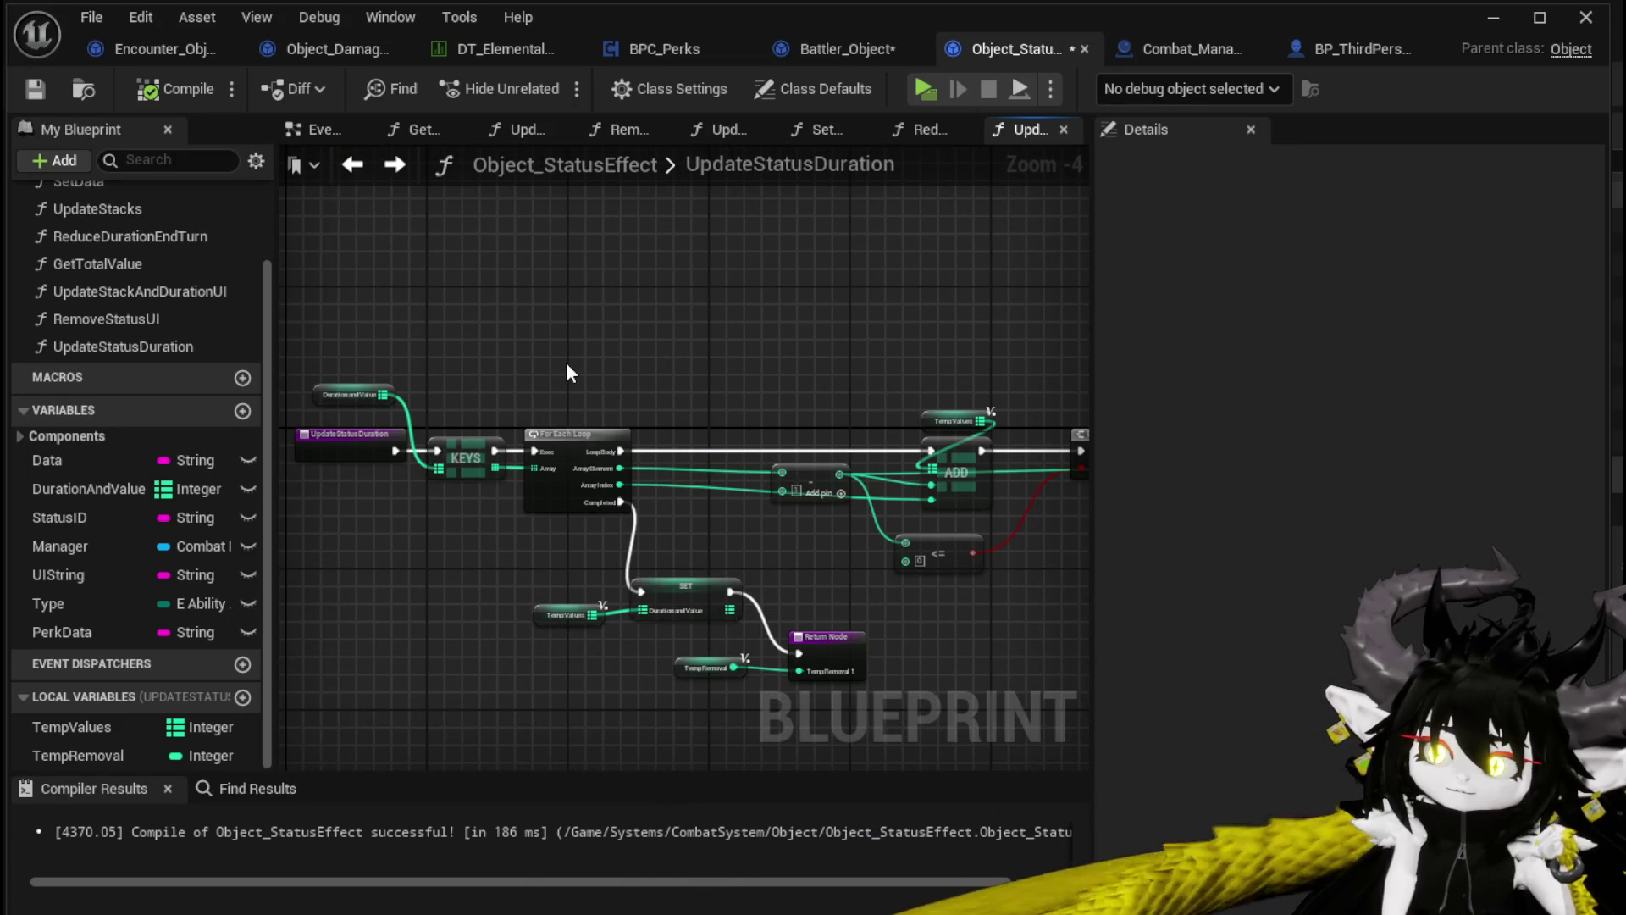
Inspect the RemoveStatusUI, UpdateStackAndDurationUI and GetTotalValue function graphs in turn
double_click(187, 318)
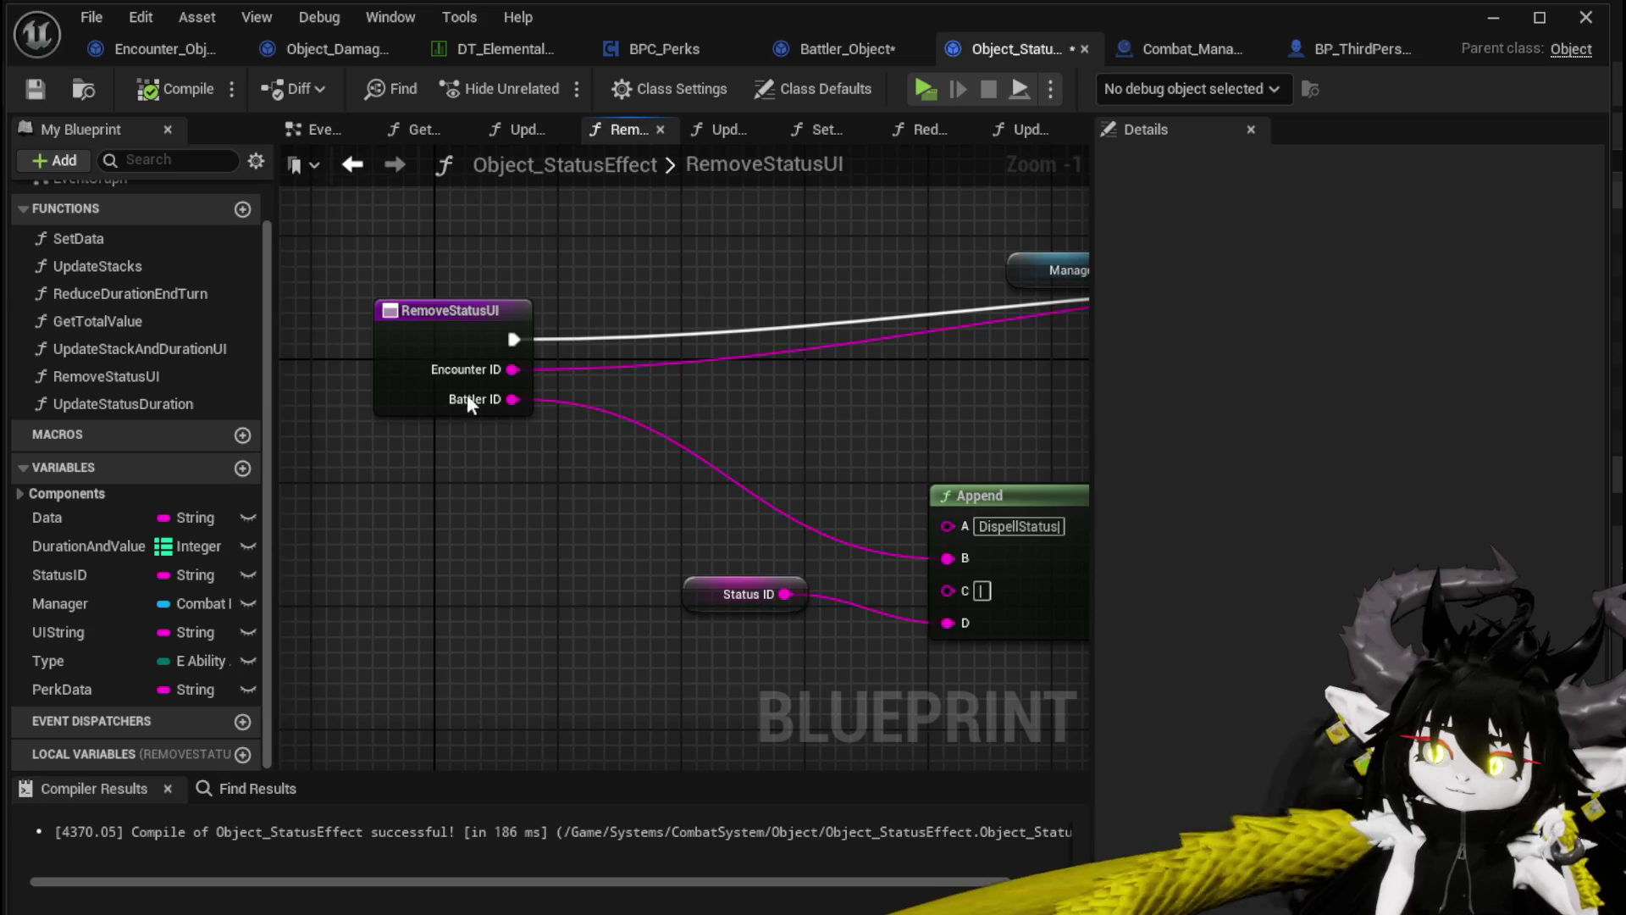
scroll(338, 382, down, 2)
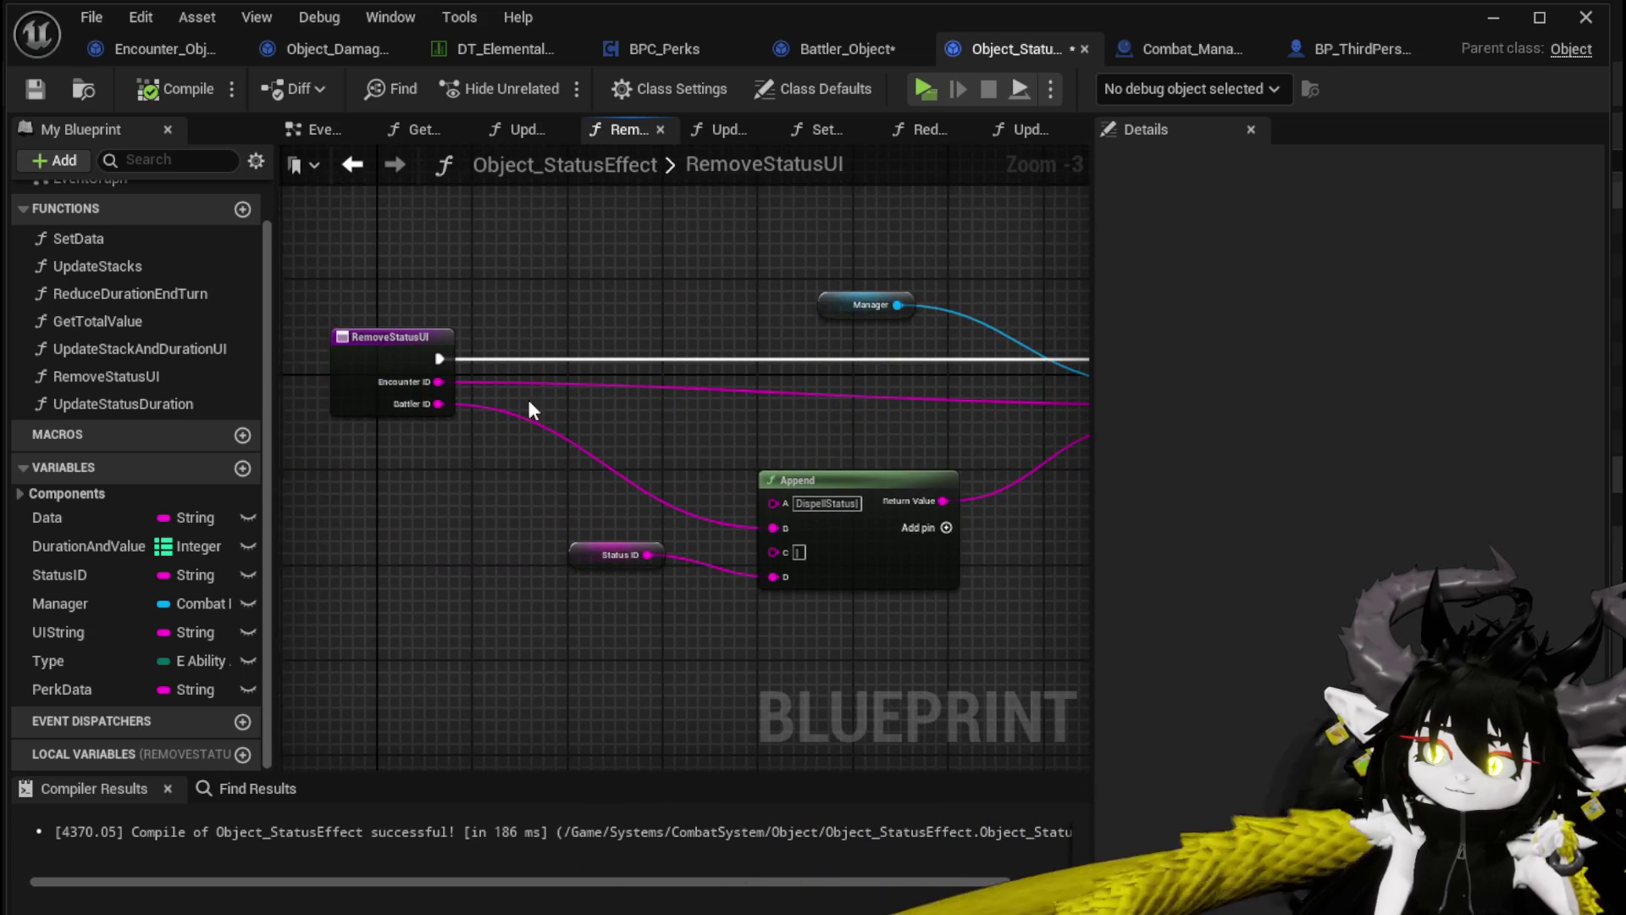
double_click(155, 348)
scroll(709, 428, down, 2)
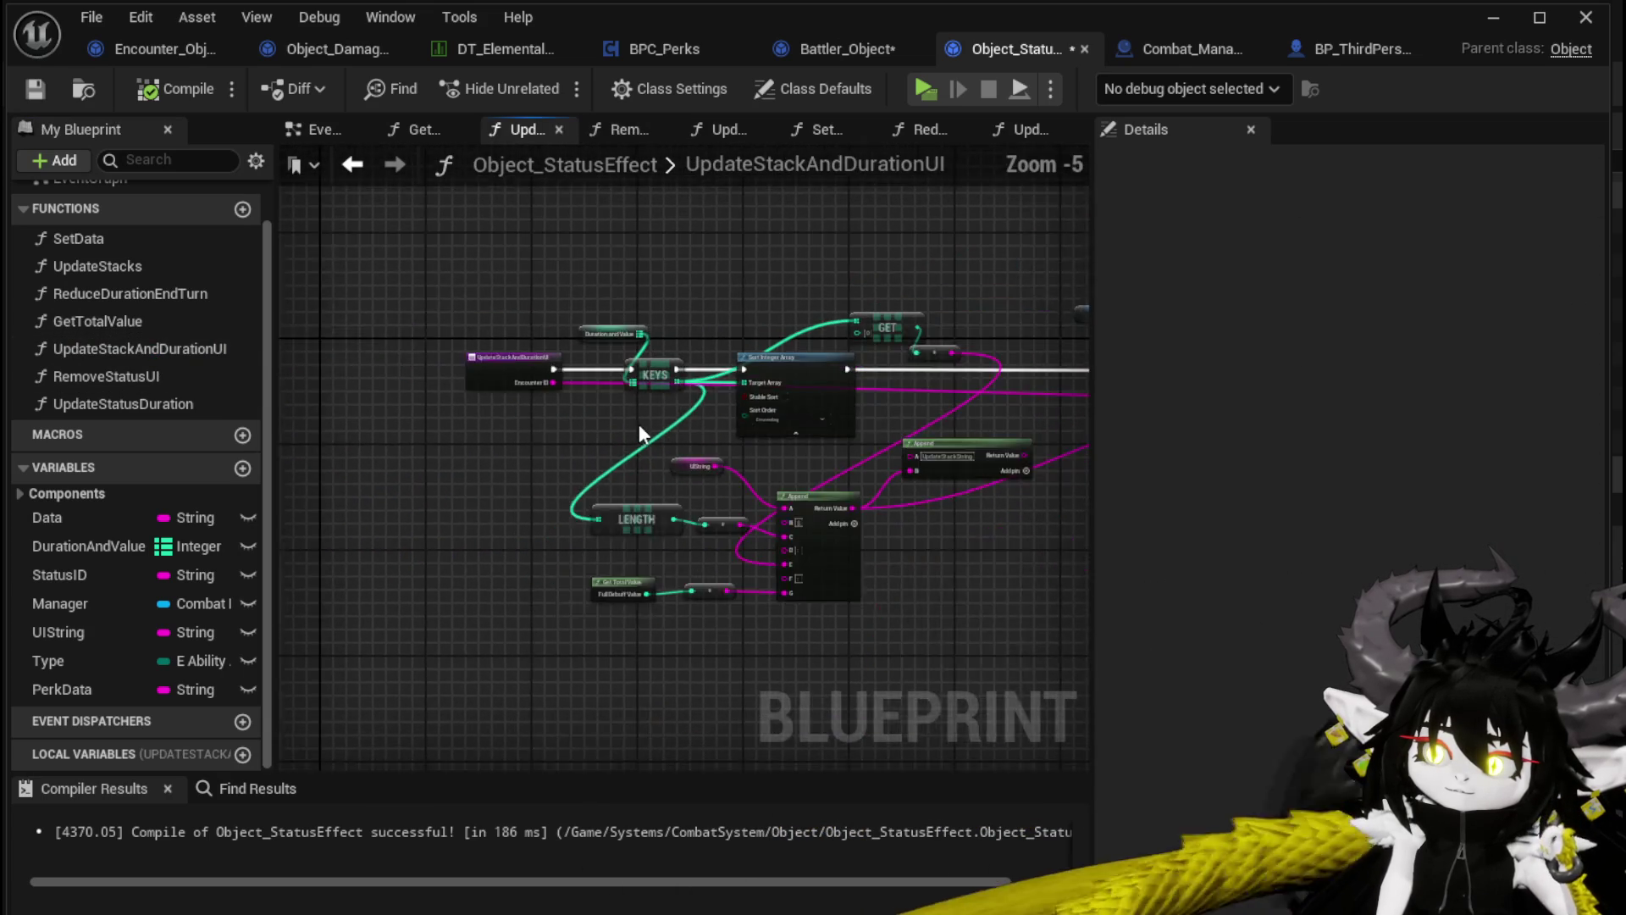
scroll(392, 411, up, 2)
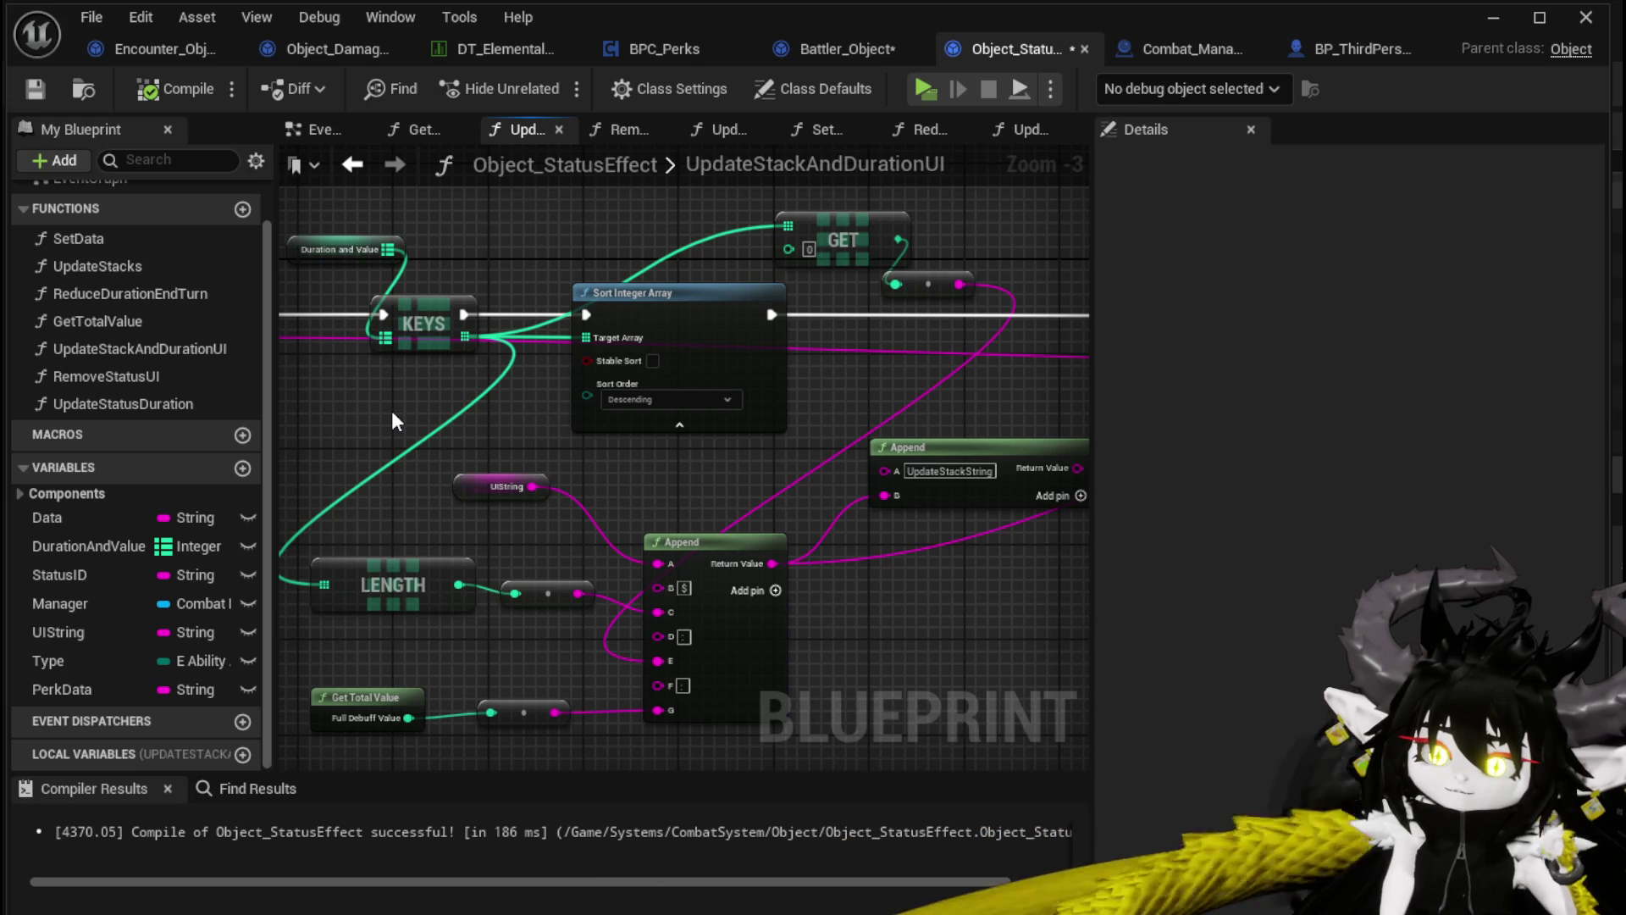
scroll(391, 412, down, 1)
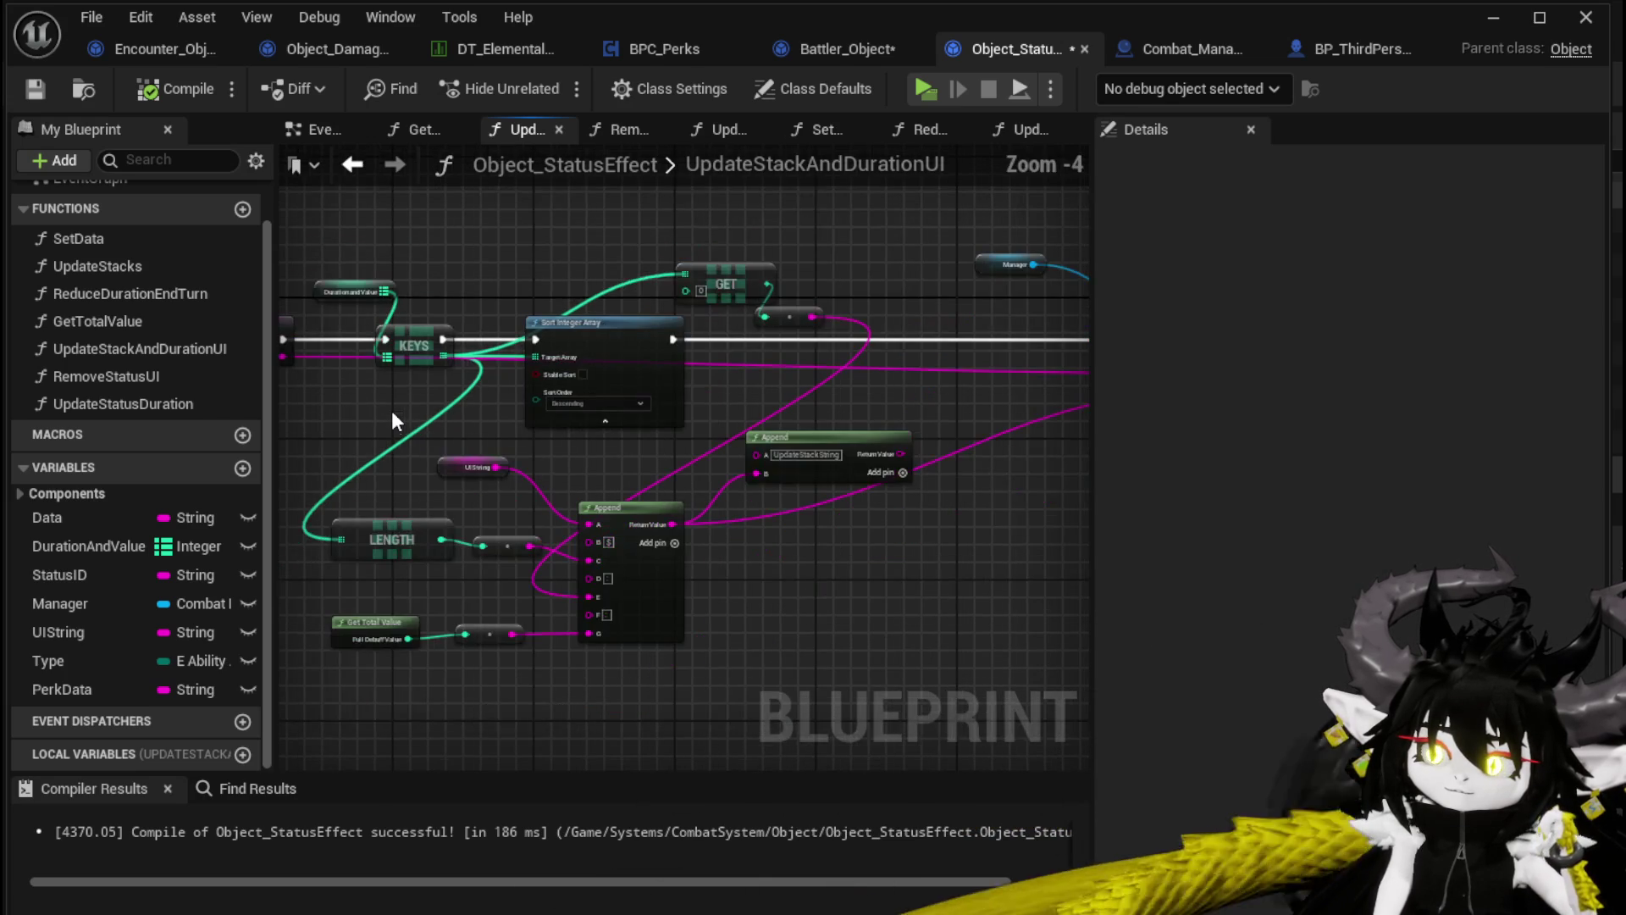
mouse_move(923, 405)
mouse_down()
mouse_move(439, 410)
mouse_move(951, 443)
mouse_up()
drag(428, 443, 504, 446)
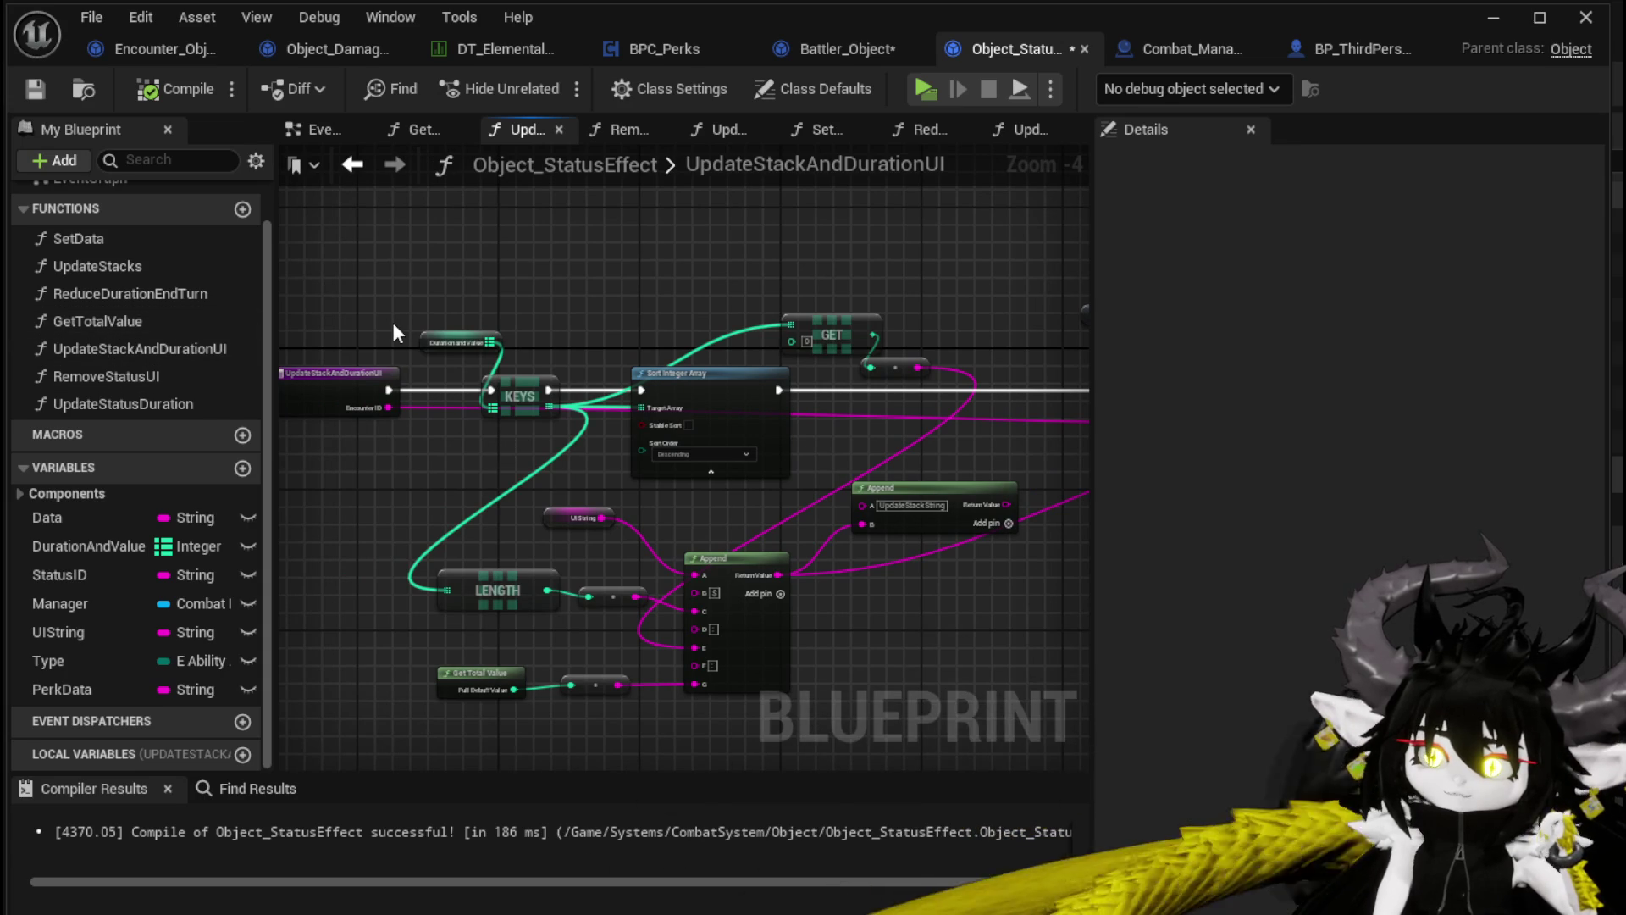
double_click(164, 321)
mouse_move(567, 300)
mouse_down()
mouse_move(863, 319)
mouse_move(665, 307)
mouse_move(729, 316)
mouse_up()
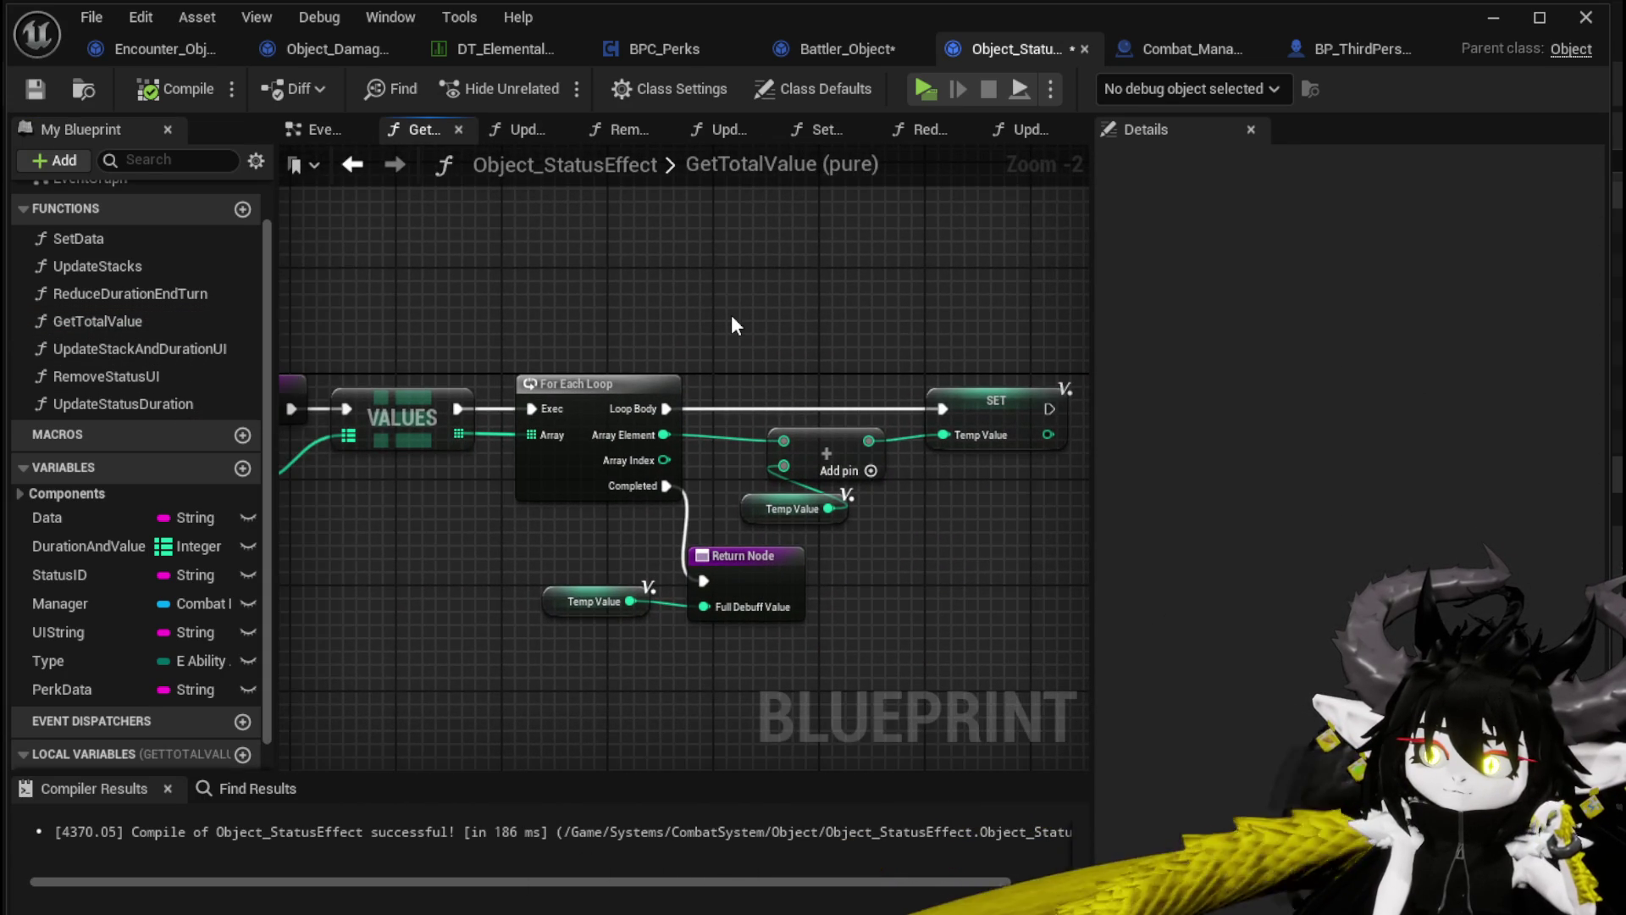
Open the ReduceDurationEndTurn function graph and pan over to its FIND node
double_click(193, 293)
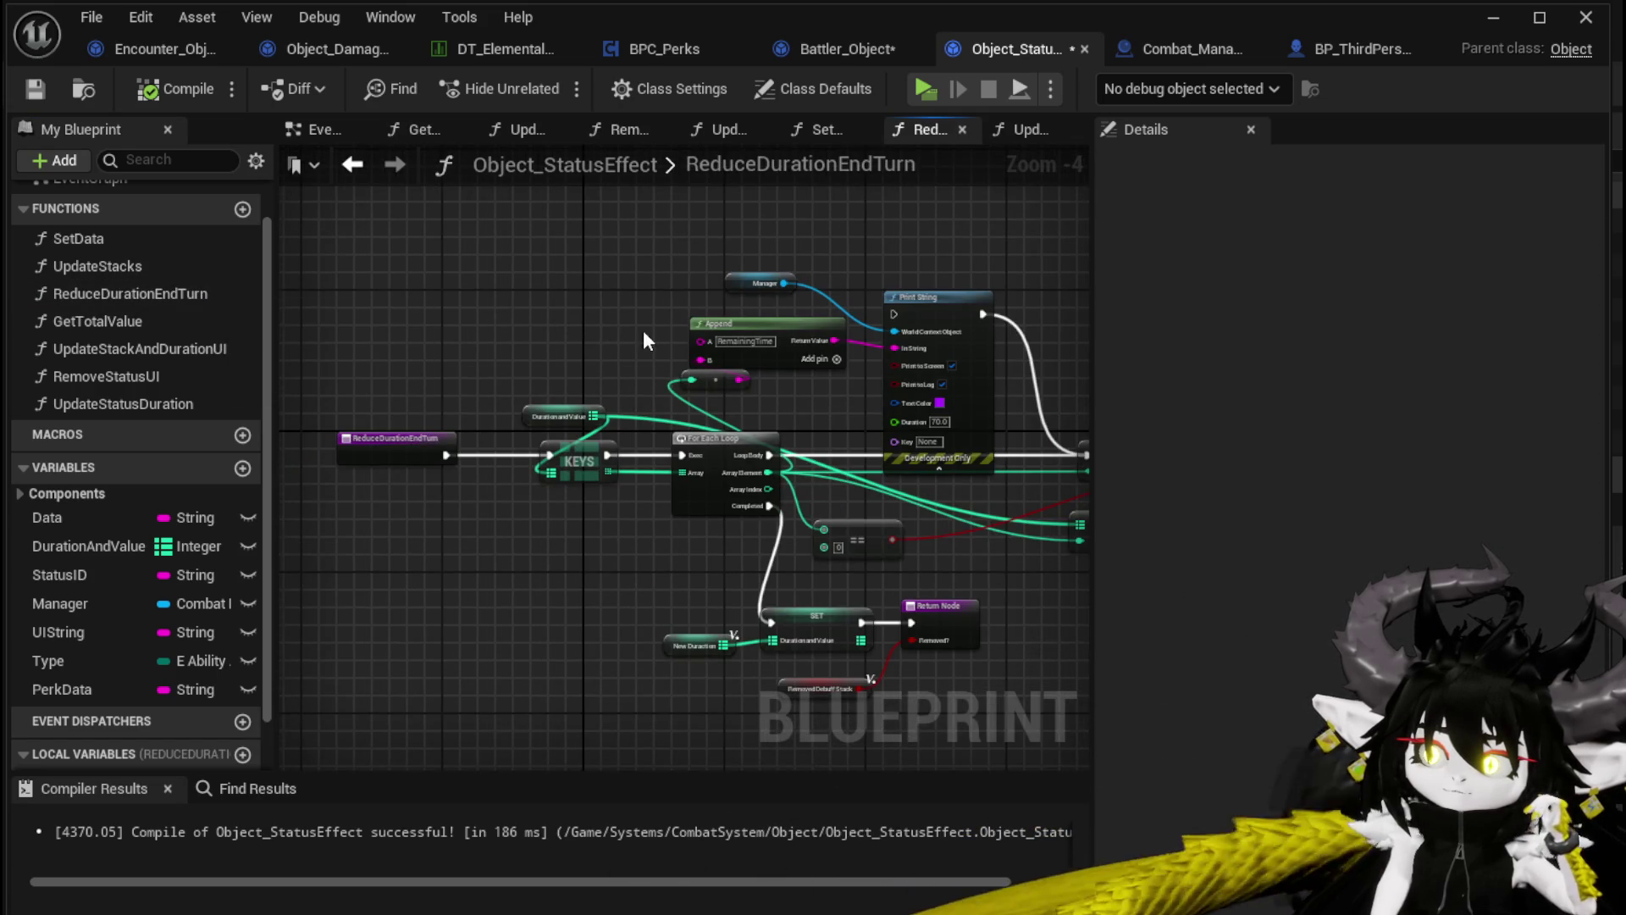
drag(643, 332, 258, 282)
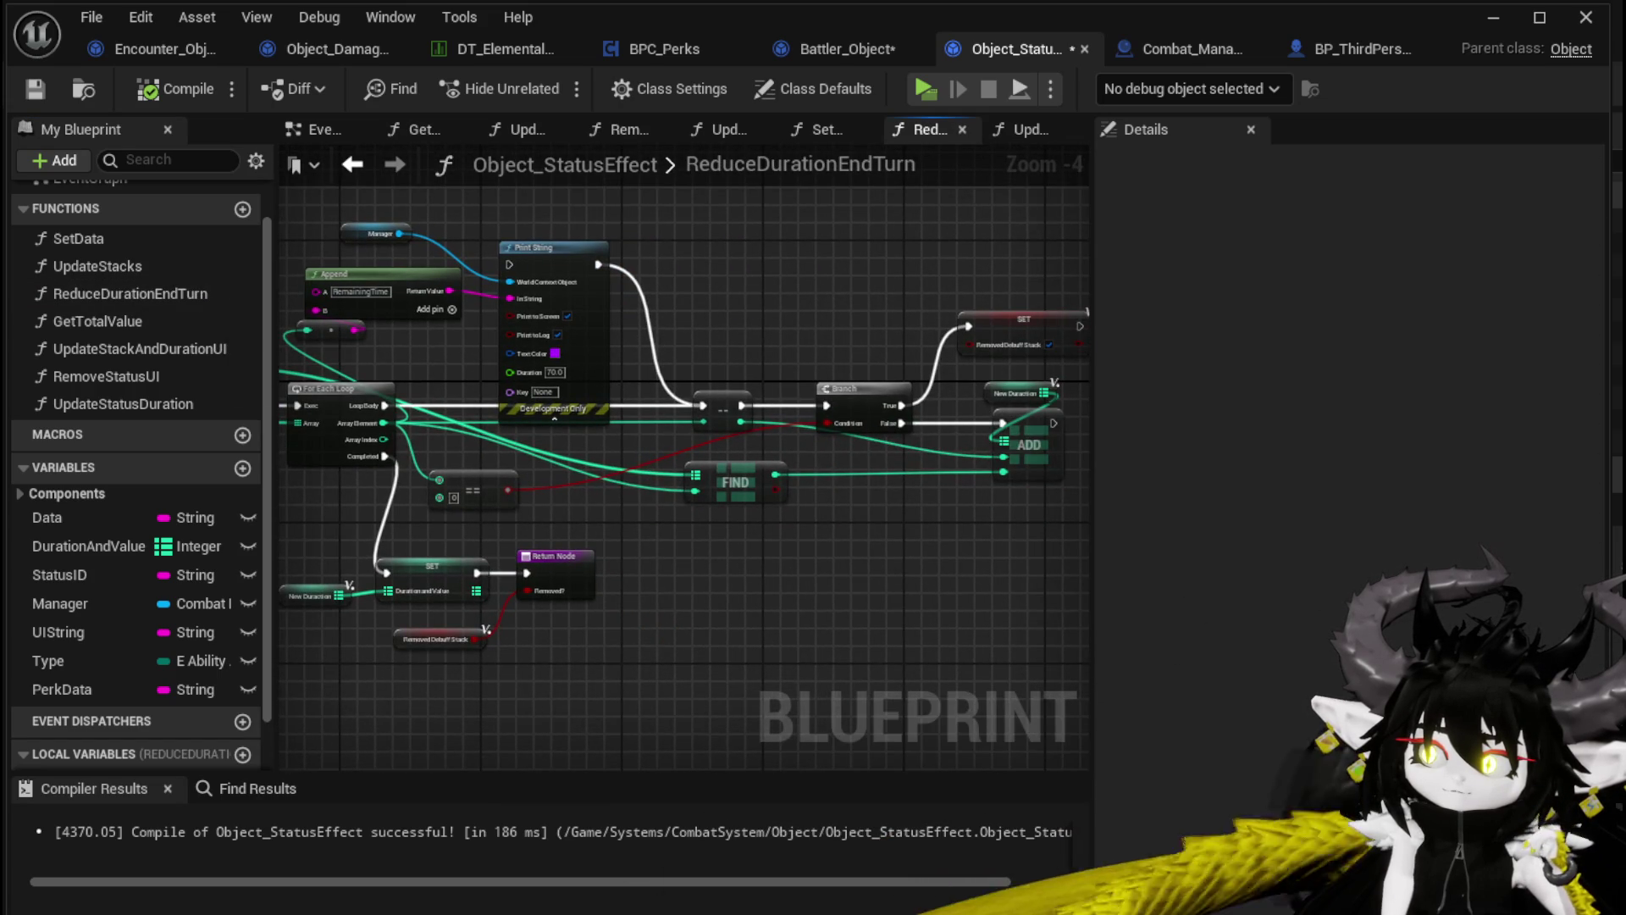
scroll(762, 316, up, 2)
mouse_move(889, 329)
mouse_down()
mouse_move(532, 297)
mouse_move(755, 470)
mouse_move(412, 549)
mouse_move(1006, 536)
mouse_up()
scroll(532, 297, down, 1)
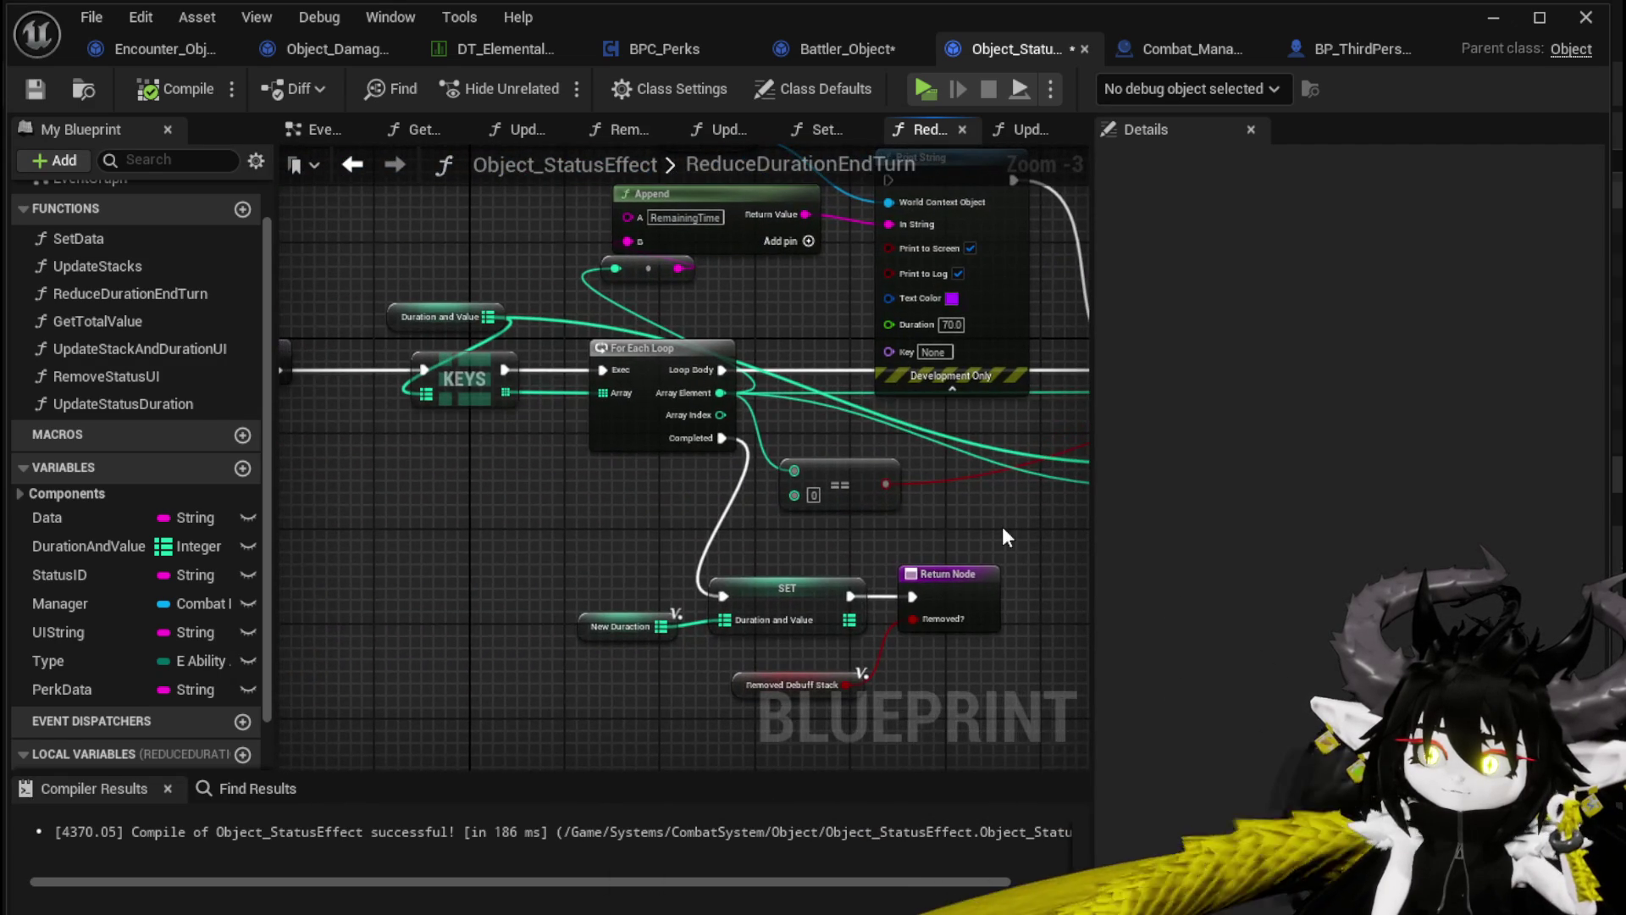
scroll(184, 621, down, 2)
mouse_move(414, 531)
mouse_down()
mouse_move(672, 533)
mouse_move(328, 536)
mouse_up()
Survey the KEYS, For Each Loop and Append nodes, then save Object_StatusEffect
drag(619, 505, 535, 507)
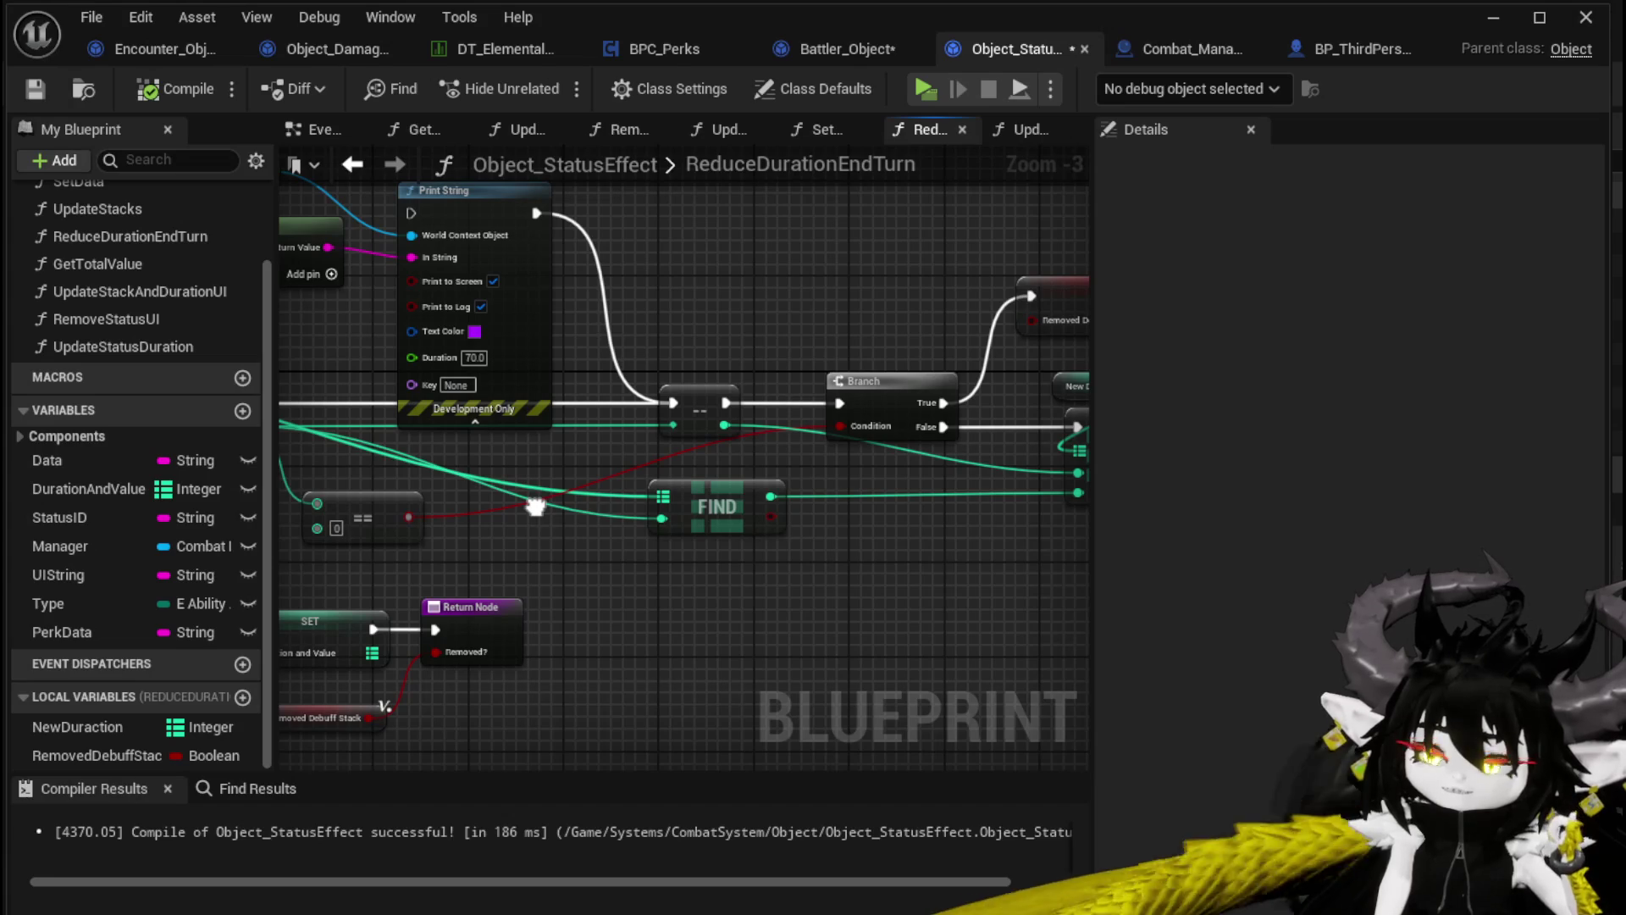
scroll(736, 555, down, 1)
mouse_move(737, 555)
mouse_down()
mouse_move(634, 542)
mouse_move(847, 538)
mouse_up()
drag(542, 530, 794, 525)
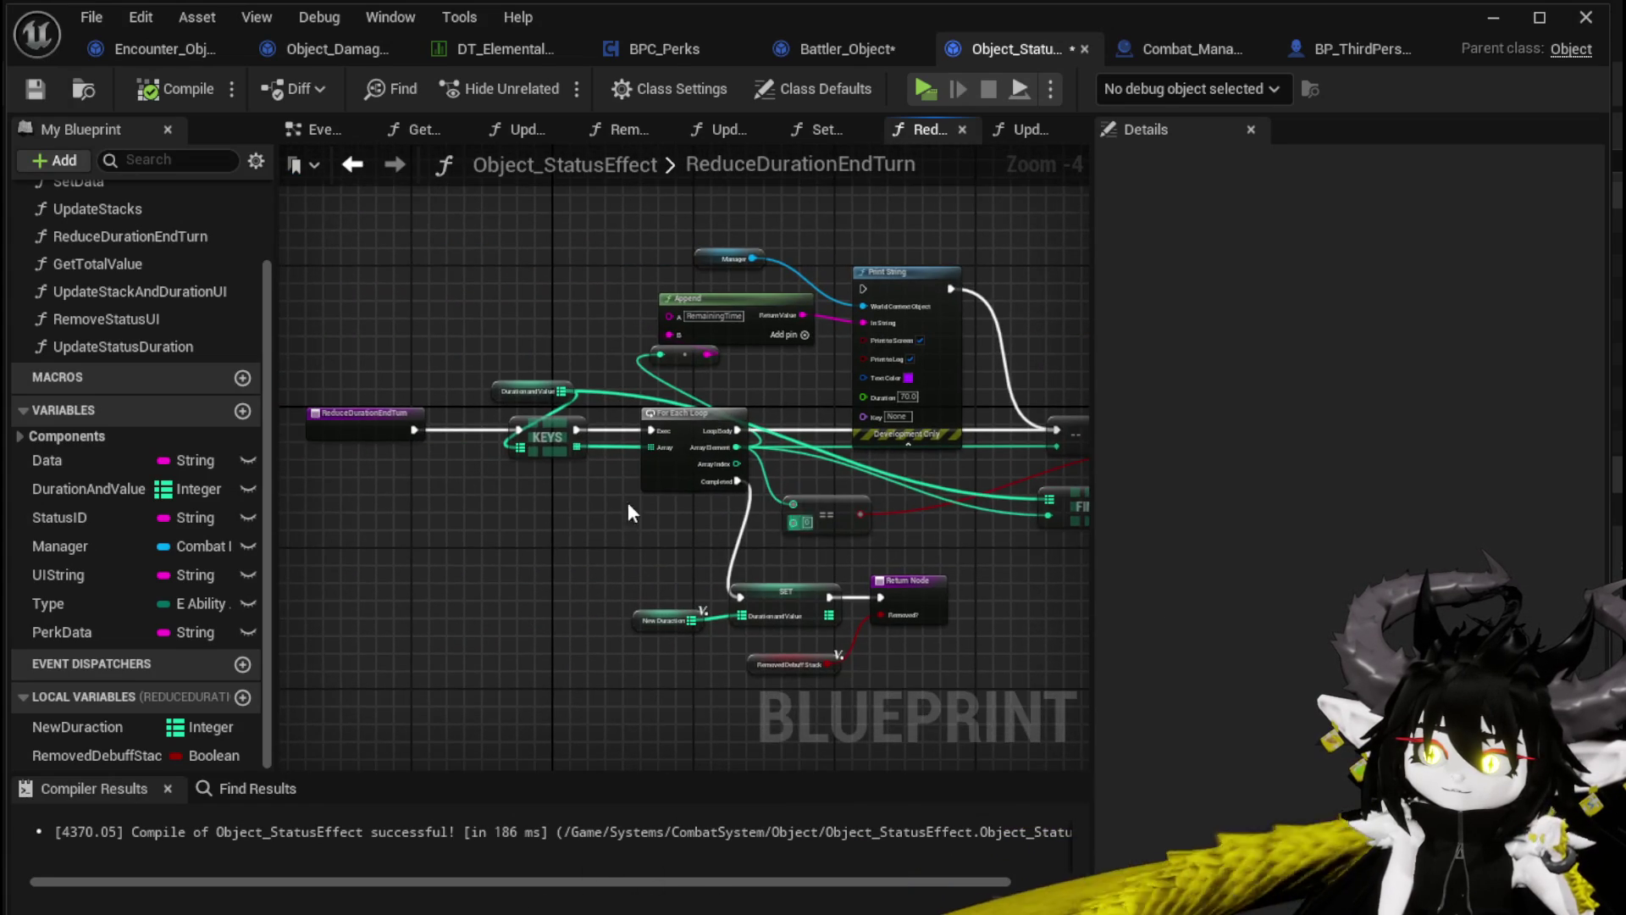
scroll(794, 525, up, 3)
mouse_move(396, 486)
mouse_down()
mouse_move(530, 504)
mouse_move(440, 325)
mouse_up()
click(439, 325)
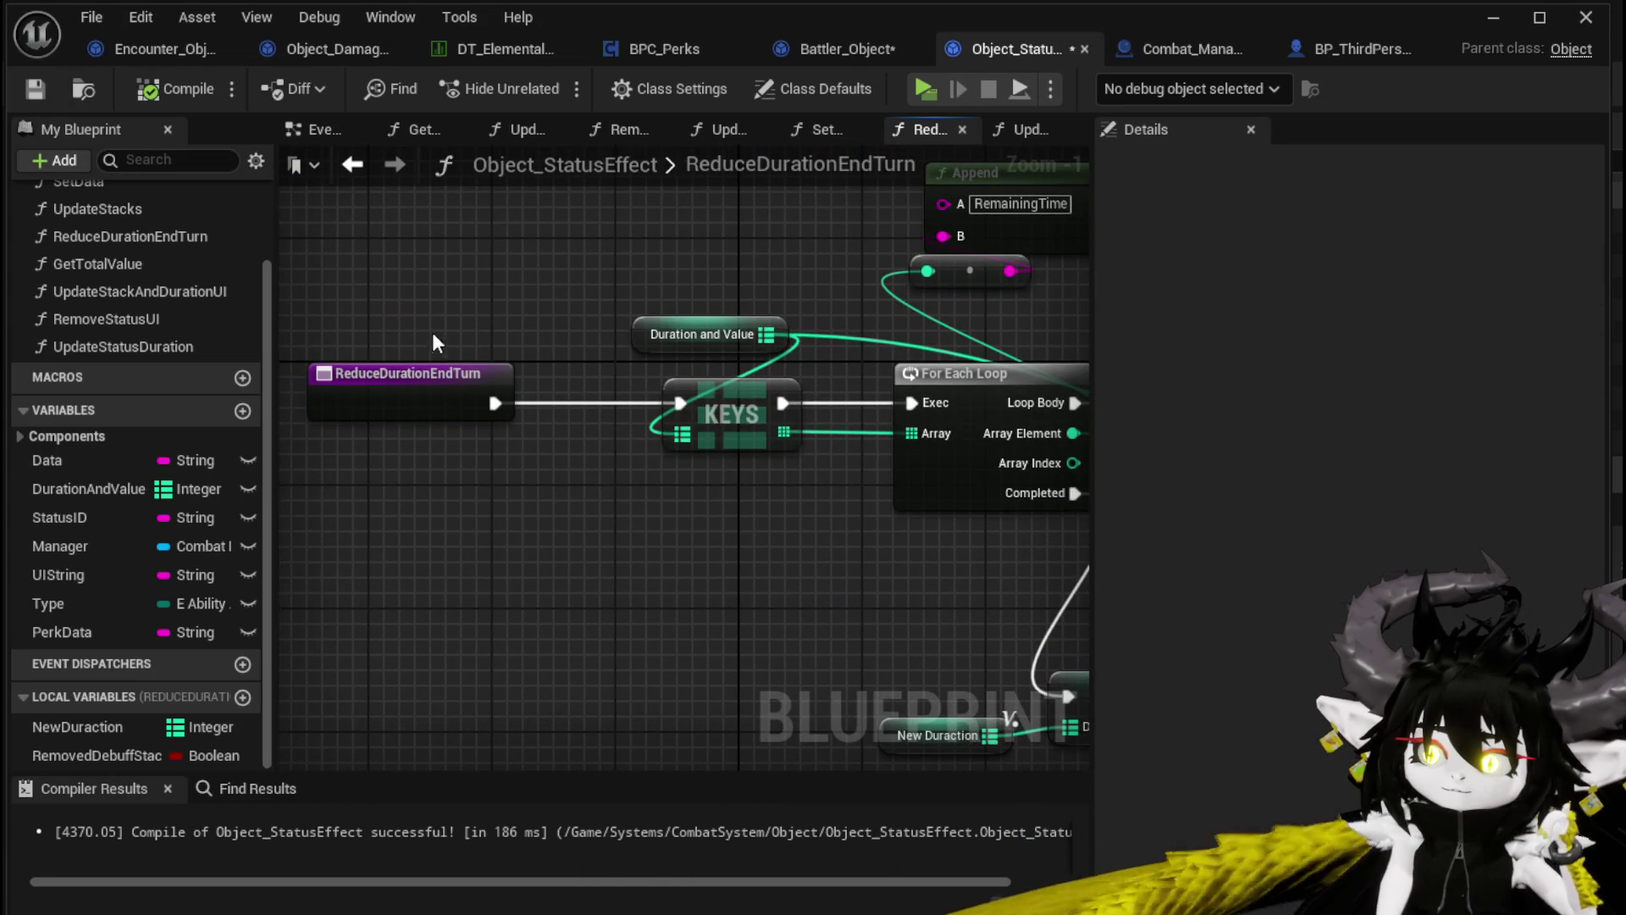
click(42, 91)
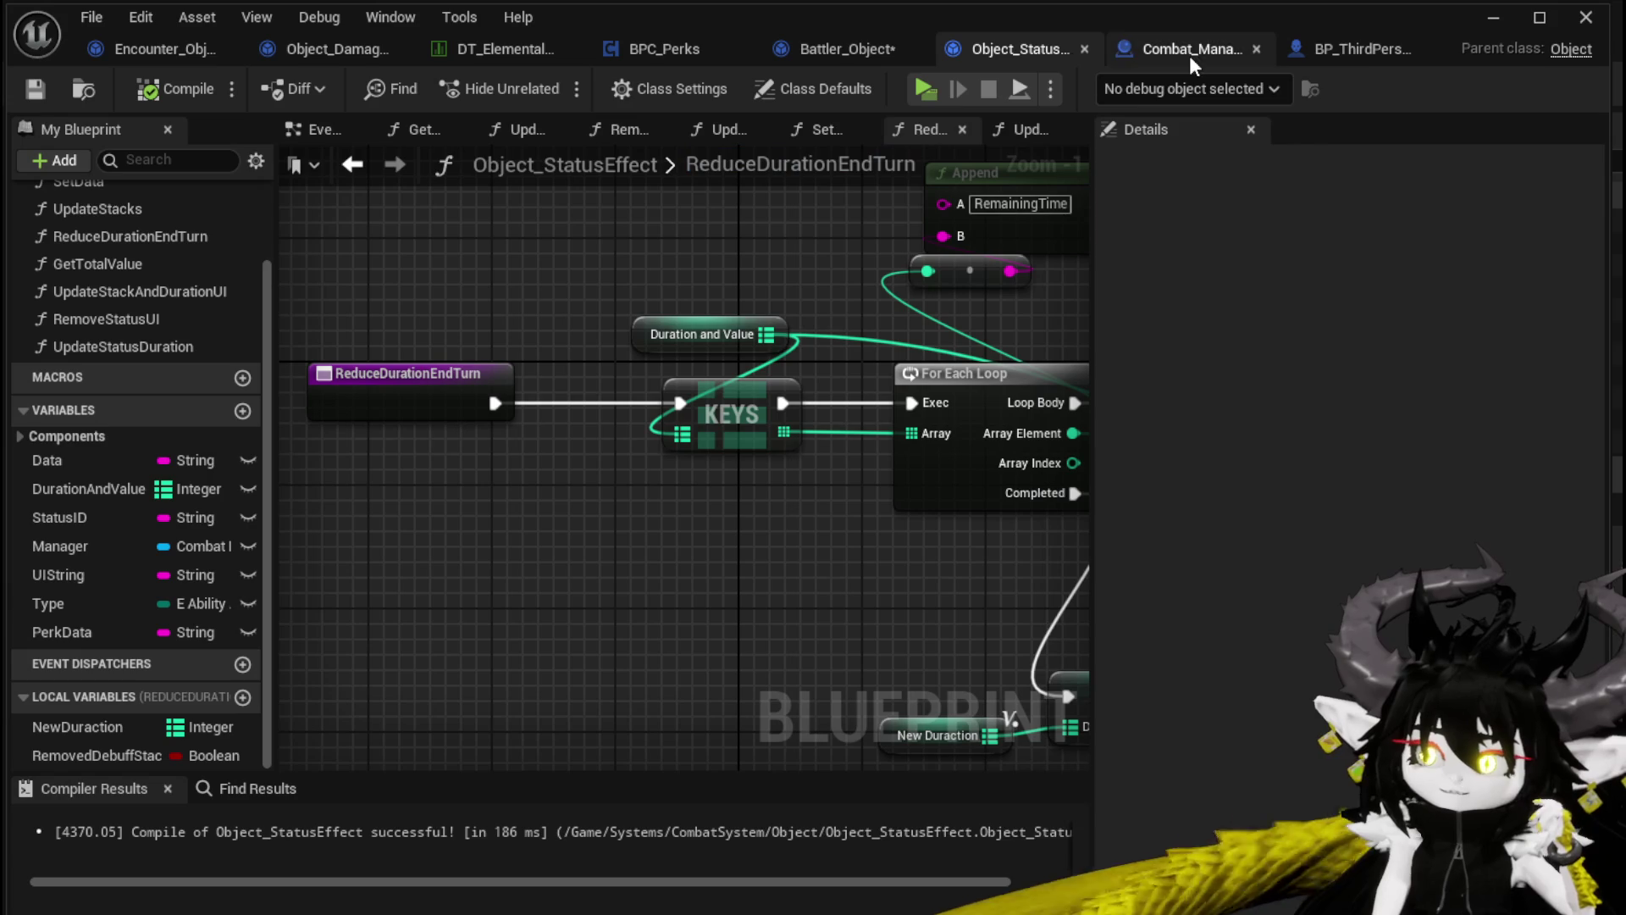
Move the Branch up and wire the decrement node's exec output directly into ADD, then select Print String
scroll(220, 313, up, 2)
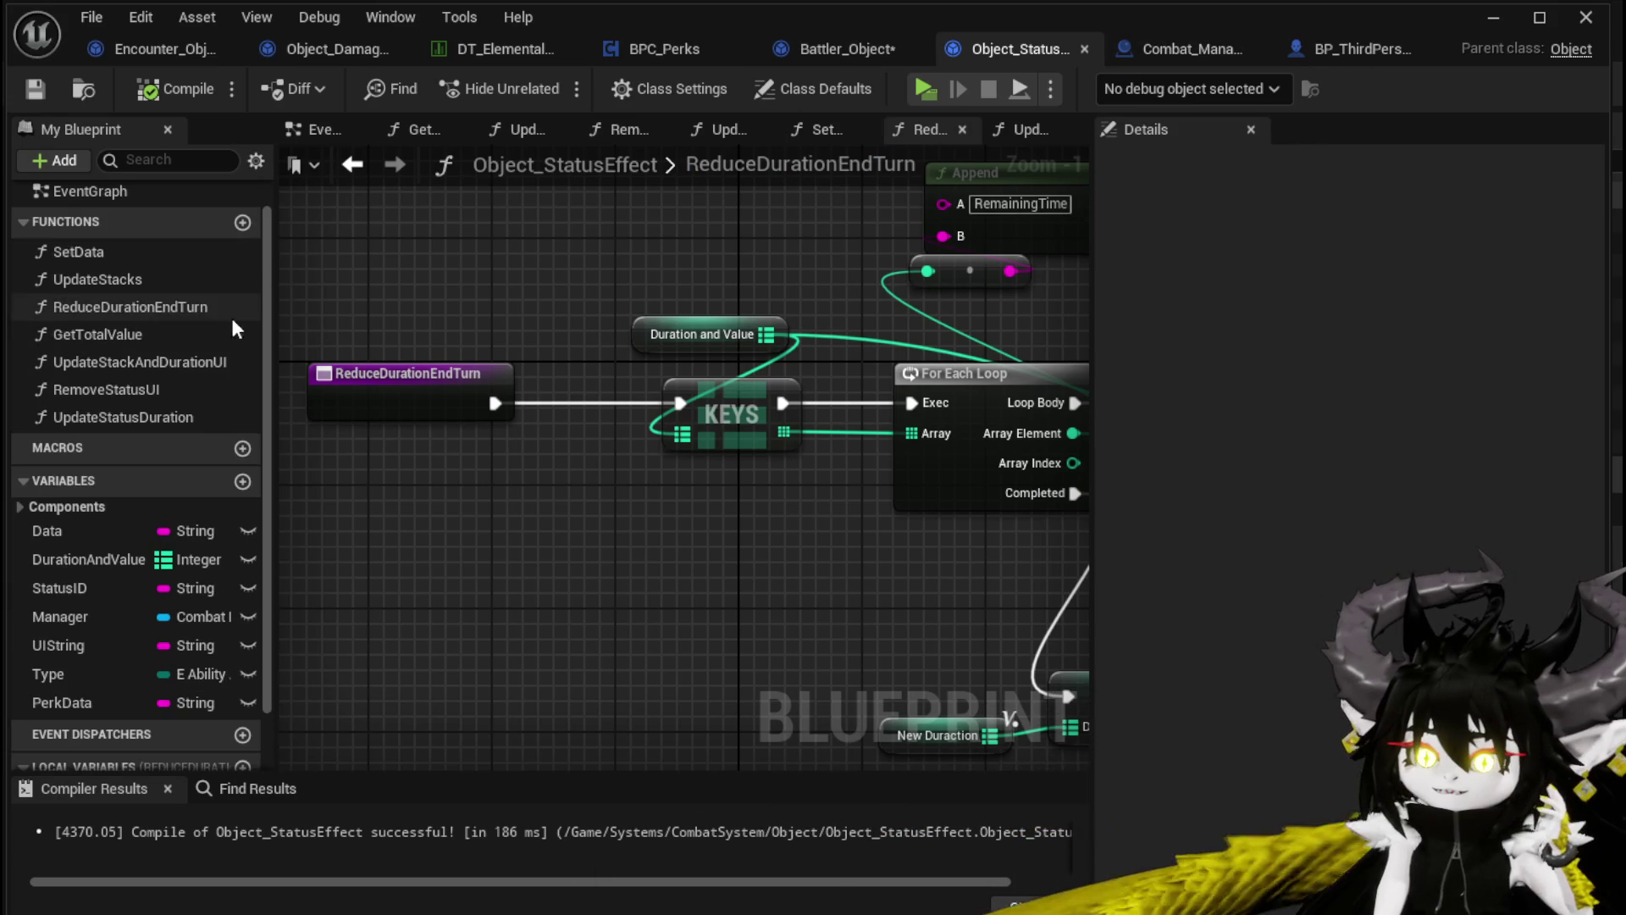
drag(316, 303, 379, 343)
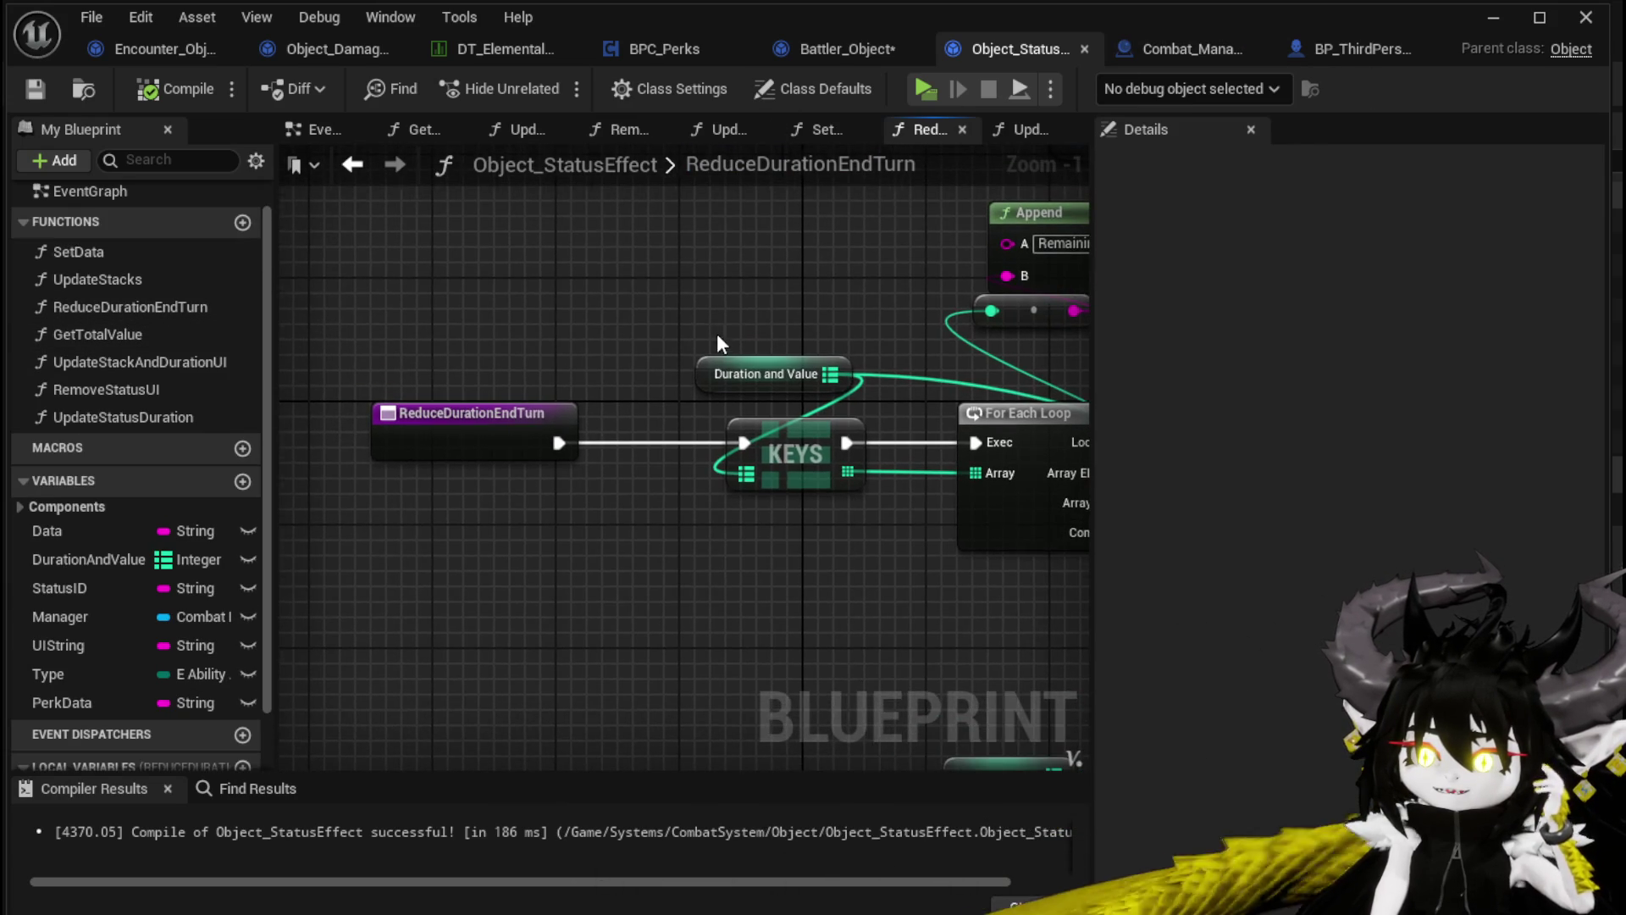
scroll(718, 336, down, 2)
mouse_move(882, 298)
mouse_down()
mouse_move(921, 319)
mouse_move(957, 309)
mouse_move(567, 292)
mouse_up()
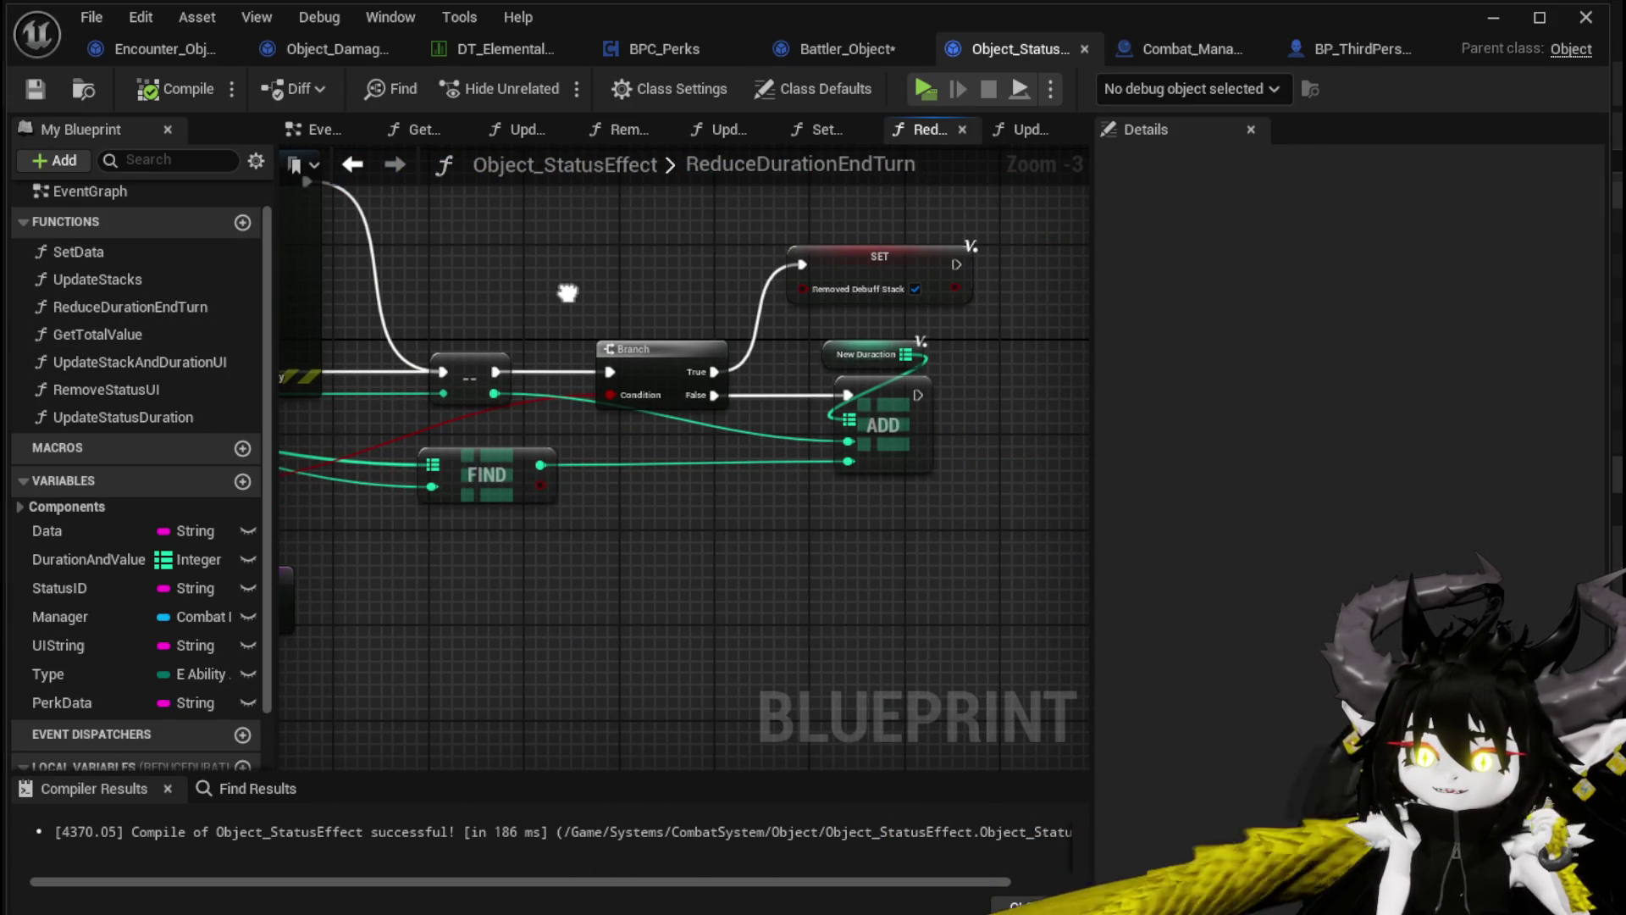
mouse_move(568, 292)
mouse_down()
mouse_move(911, 298)
mouse_move(556, 303)
mouse_move(721, 308)
mouse_up()
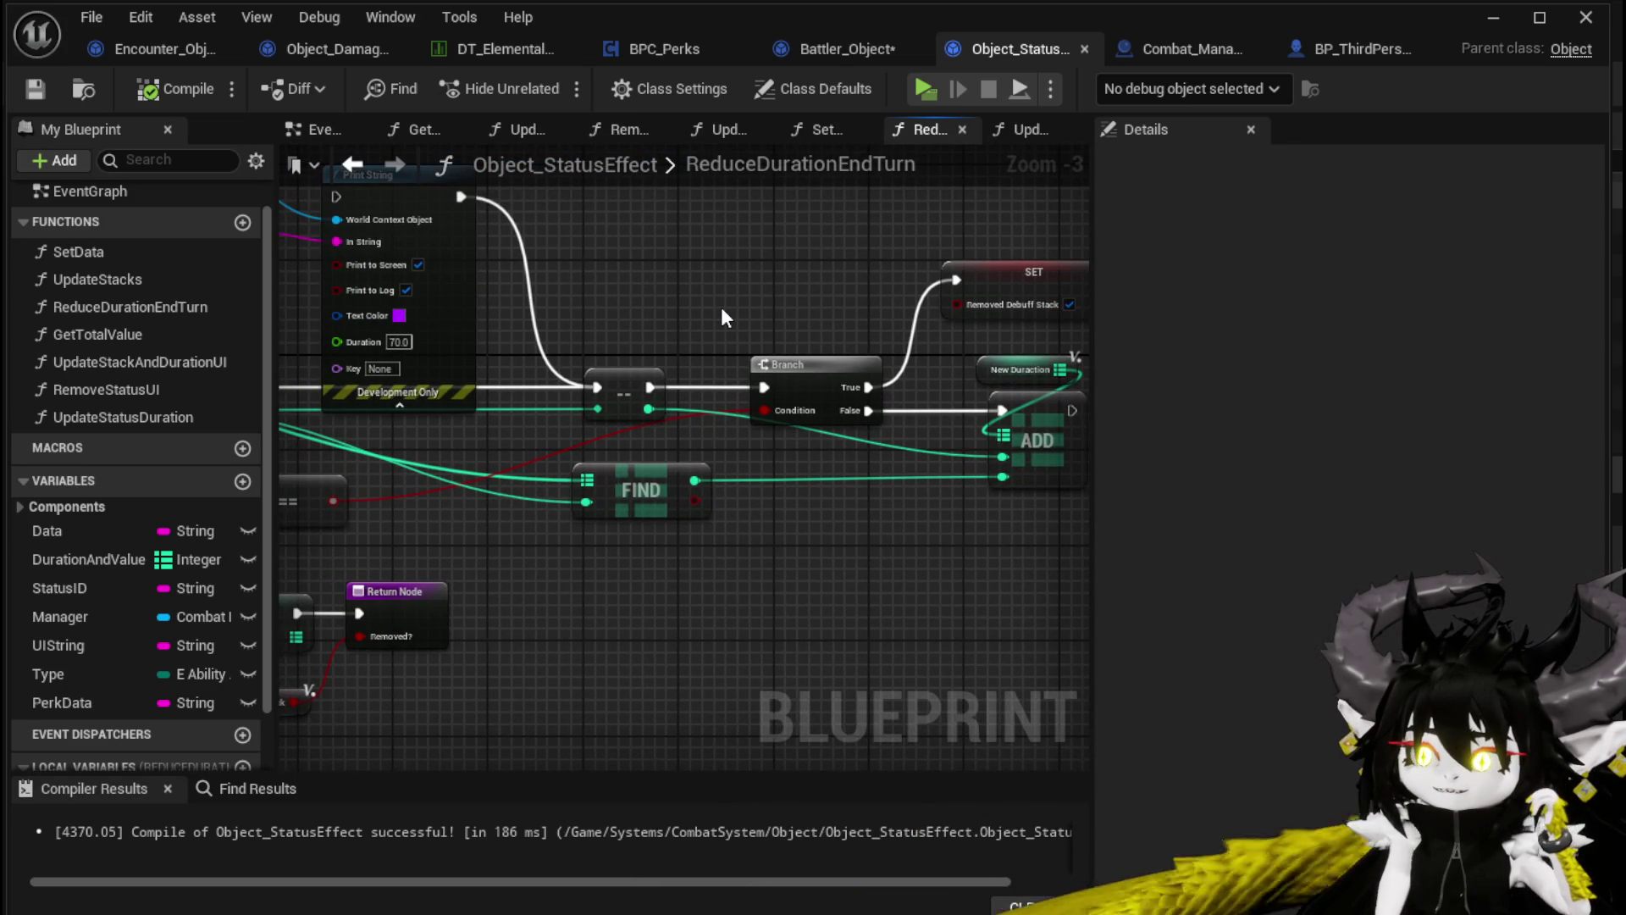
drag(813, 364, 798, 234)
mouse_move(650, 387)
mouse_down()
mouse_move(1059, 417)
mouse_move(937, 405)
mouse_up()
mouse_move(936, 339)
mouse_down()
mouse_move(862, 398)
mouse_move(811, 402)
mouse_up()
mouse_move(680, 363)
mouse_down()
mouse_move(819, 376)
mouse_move(940, 364)
mouse_up()
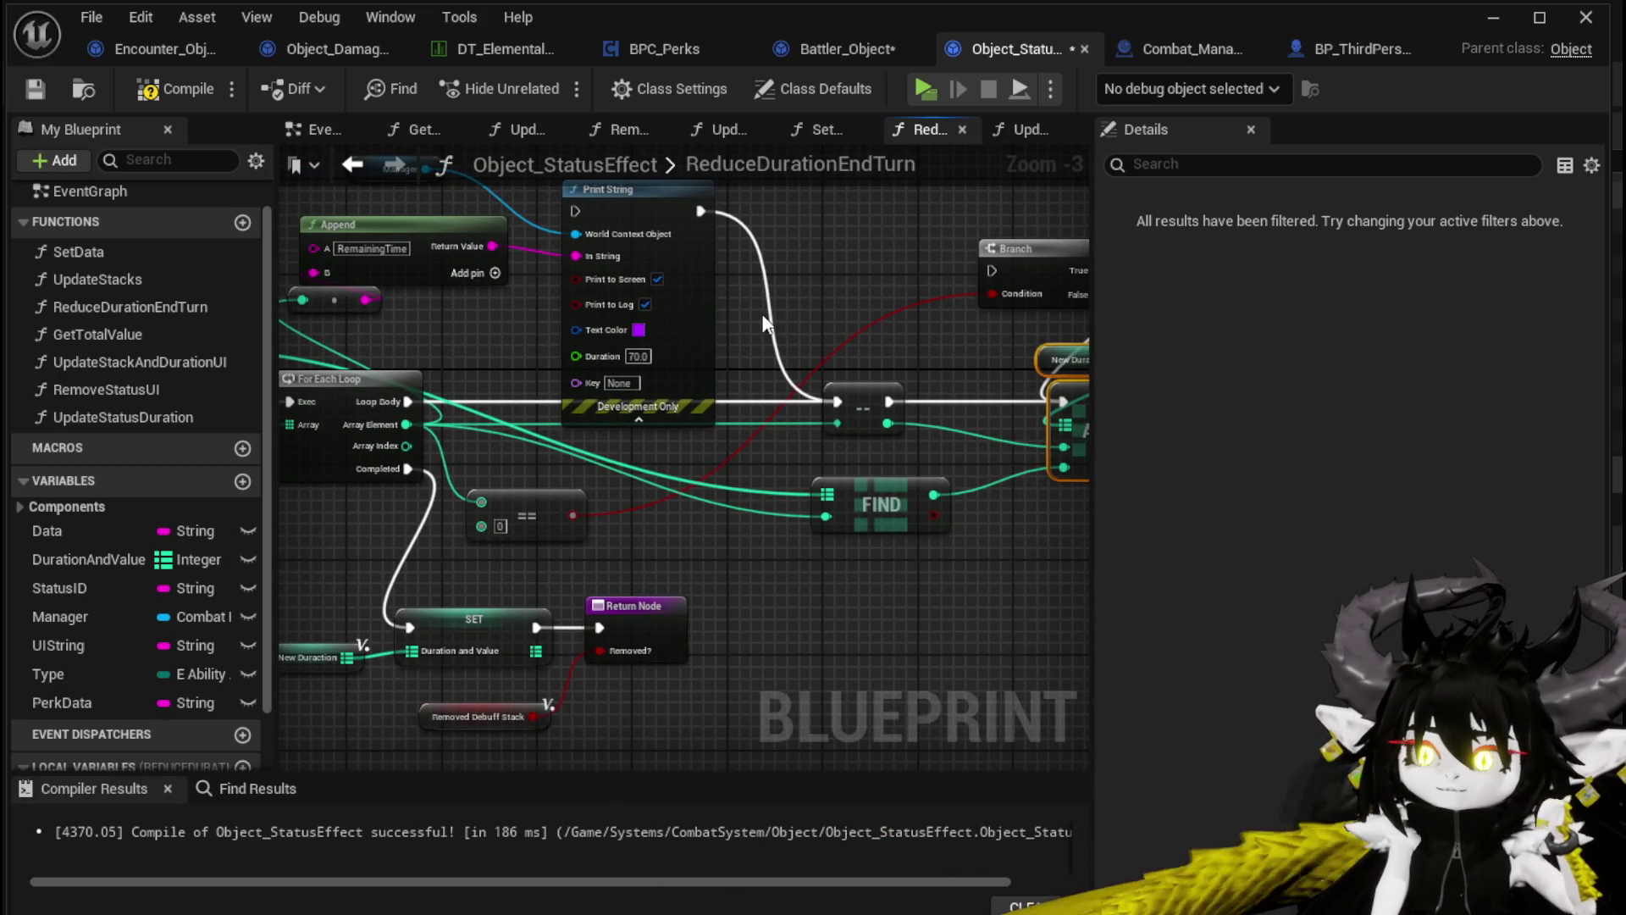
drag(765, 322, 796, 359)
click(788, 356)
Delete the debug Print String, Append with its conversion node, and the Manager node
key(Delete)
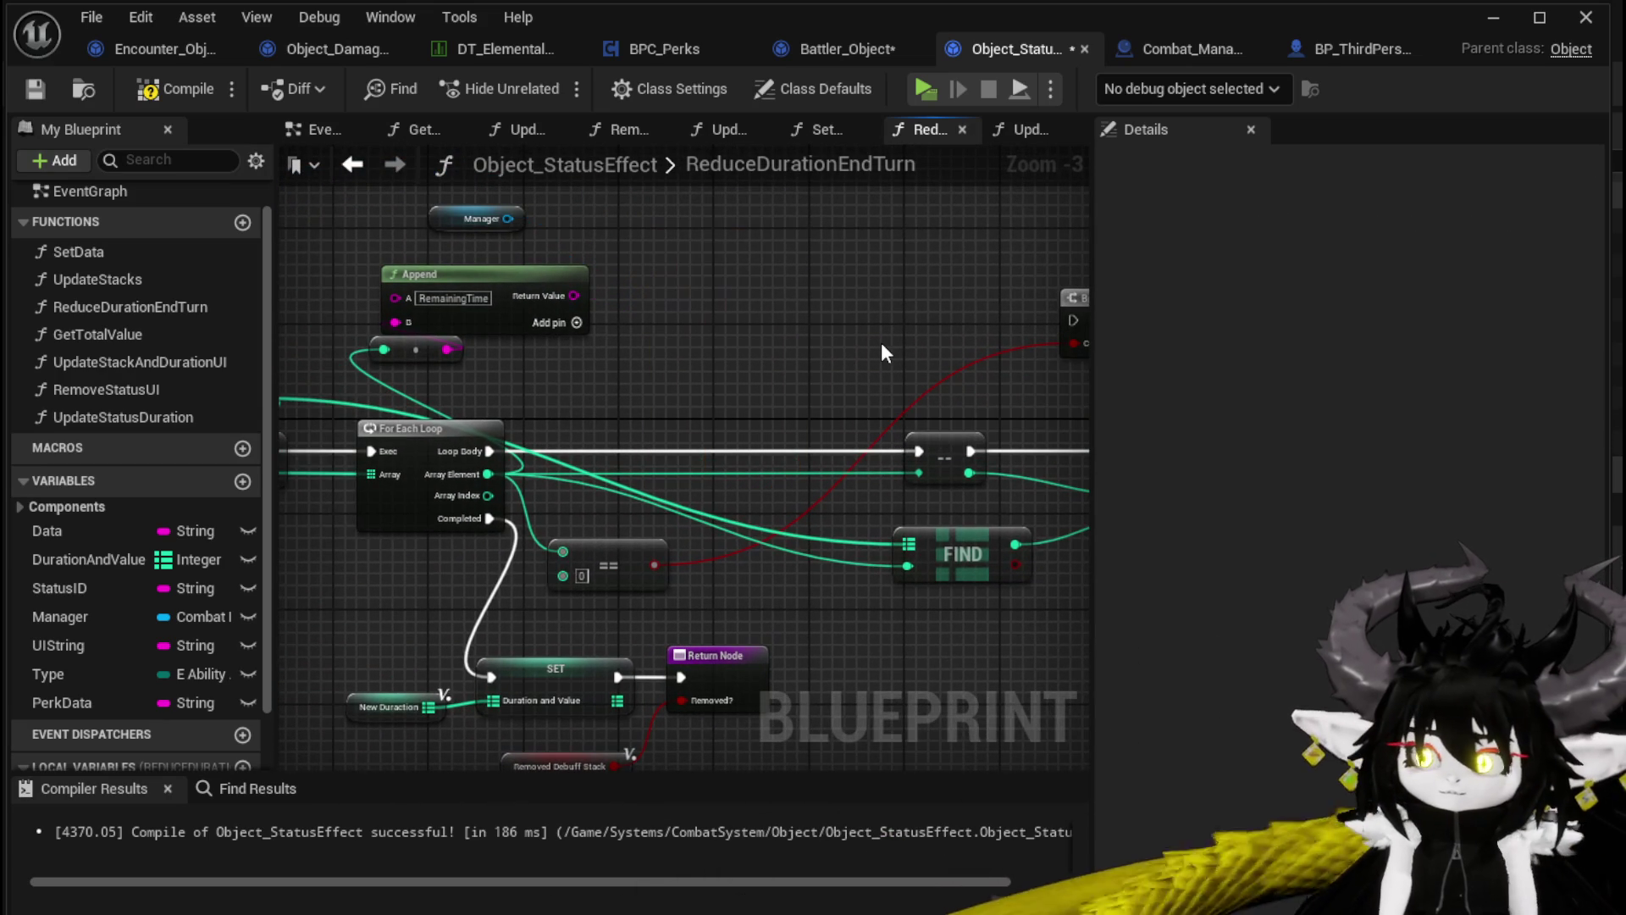
drag(562, 360, 368, 254)
key(Delete)
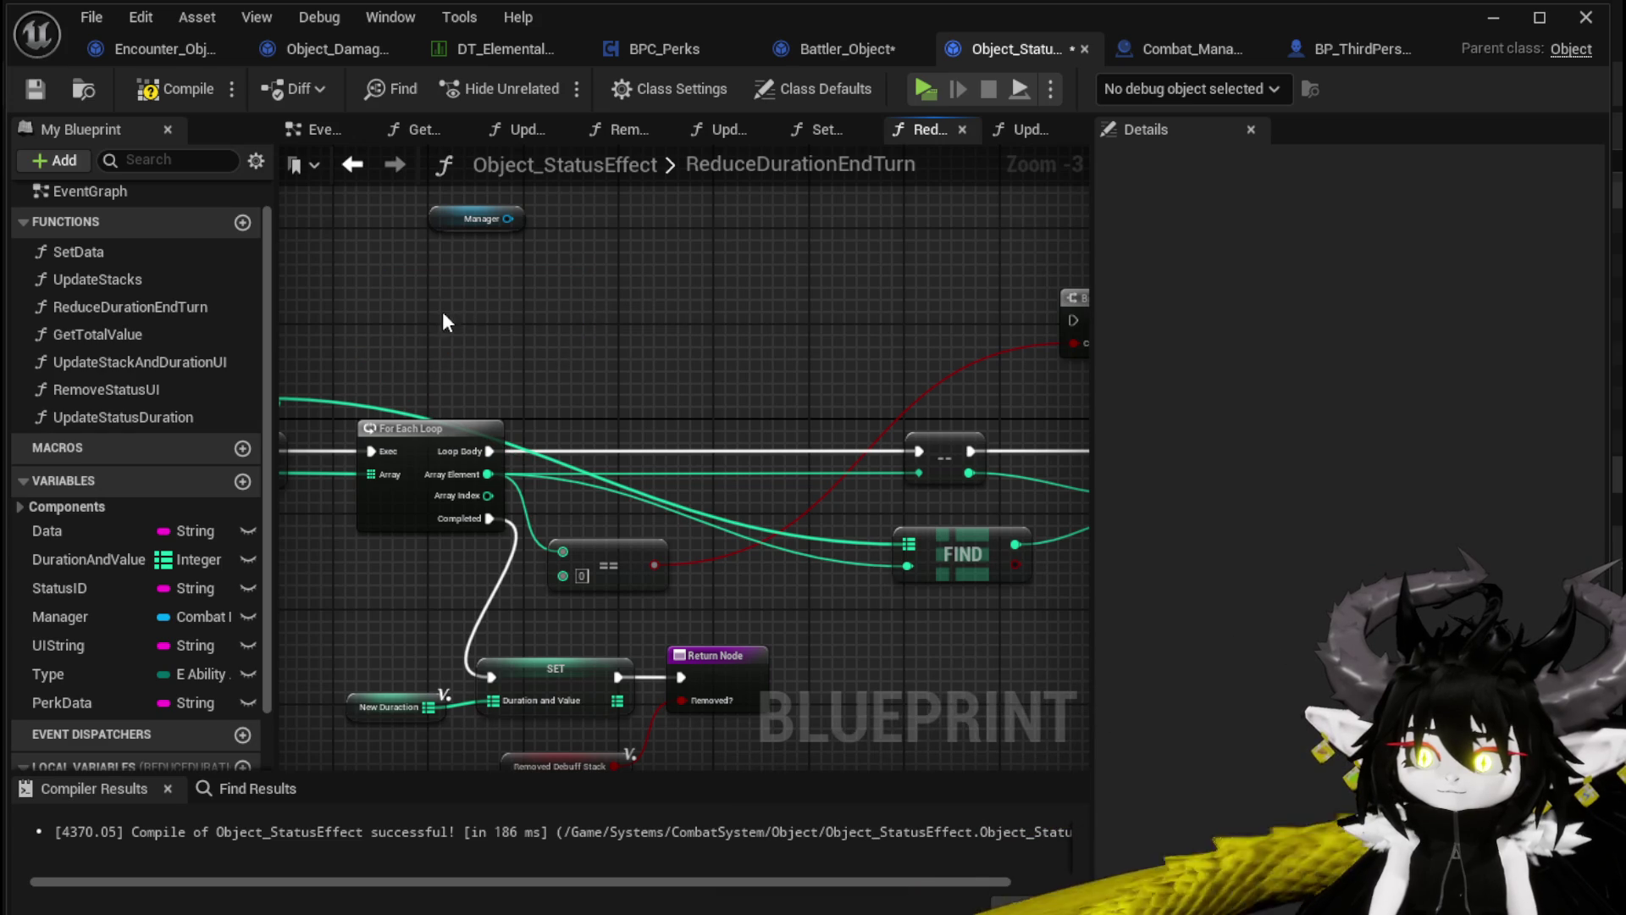
click(479, 218)
key(Delete)
mouse_move(711, 275)
mouse_down()
mouse_move(608, 237)
mouse_move(530, 254)
mouse_move(934, 277)
mouse_move(535, 277)
mouse_up()
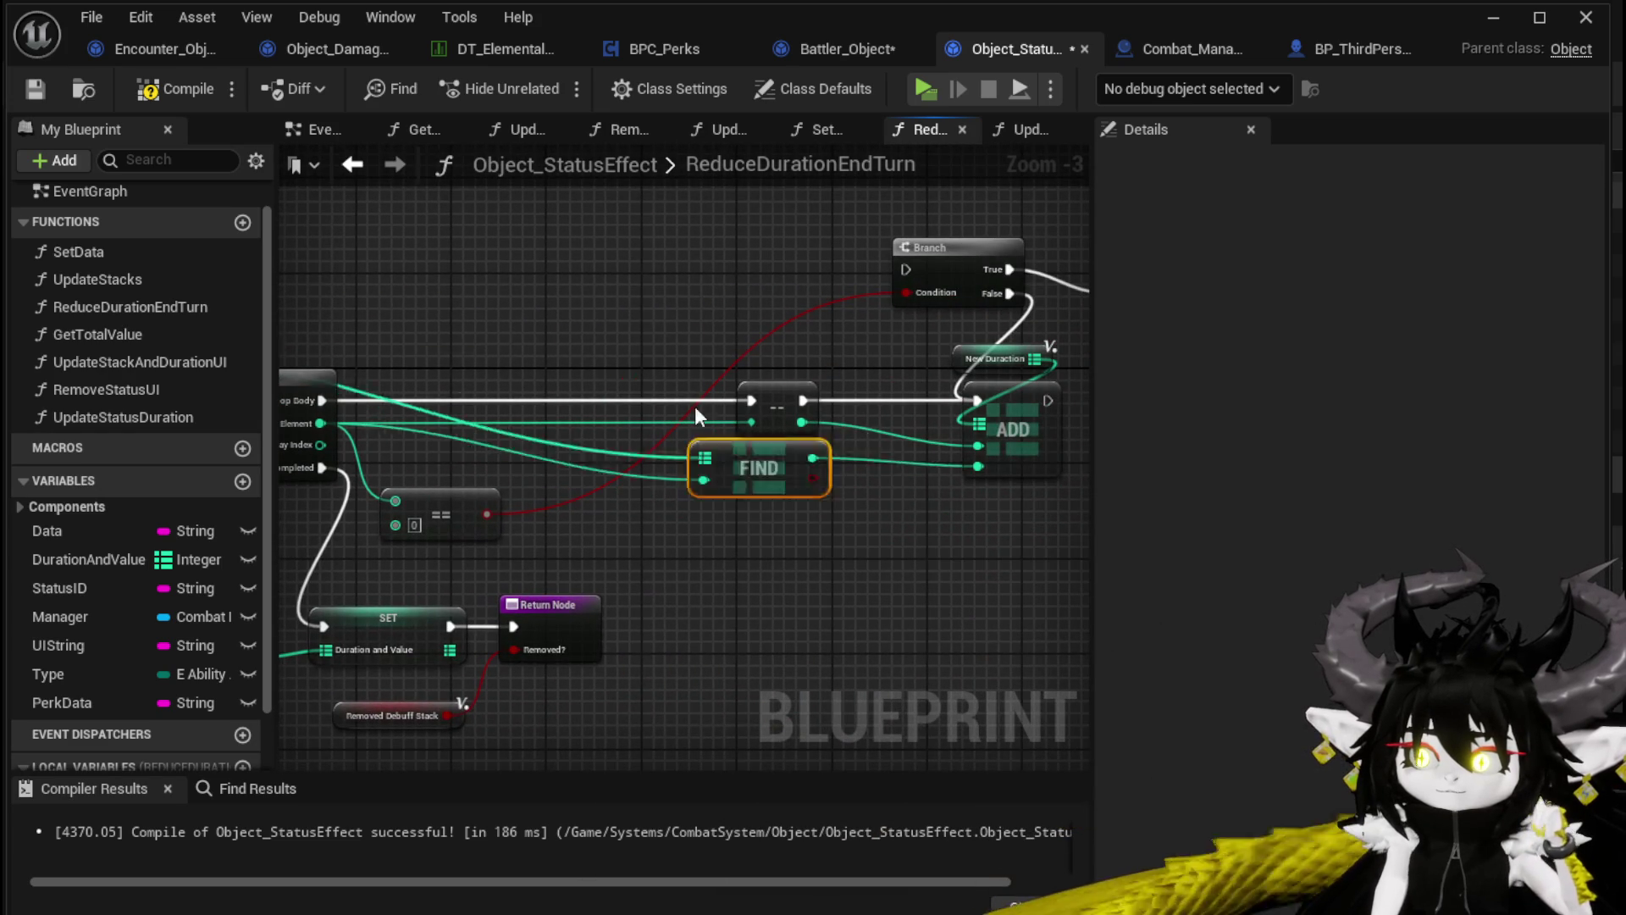
Tidy the graph by moving FIND up near the loop and the decrement node left
drag(769, 490, 522, 291)
drag(537, 362, 847, 393)
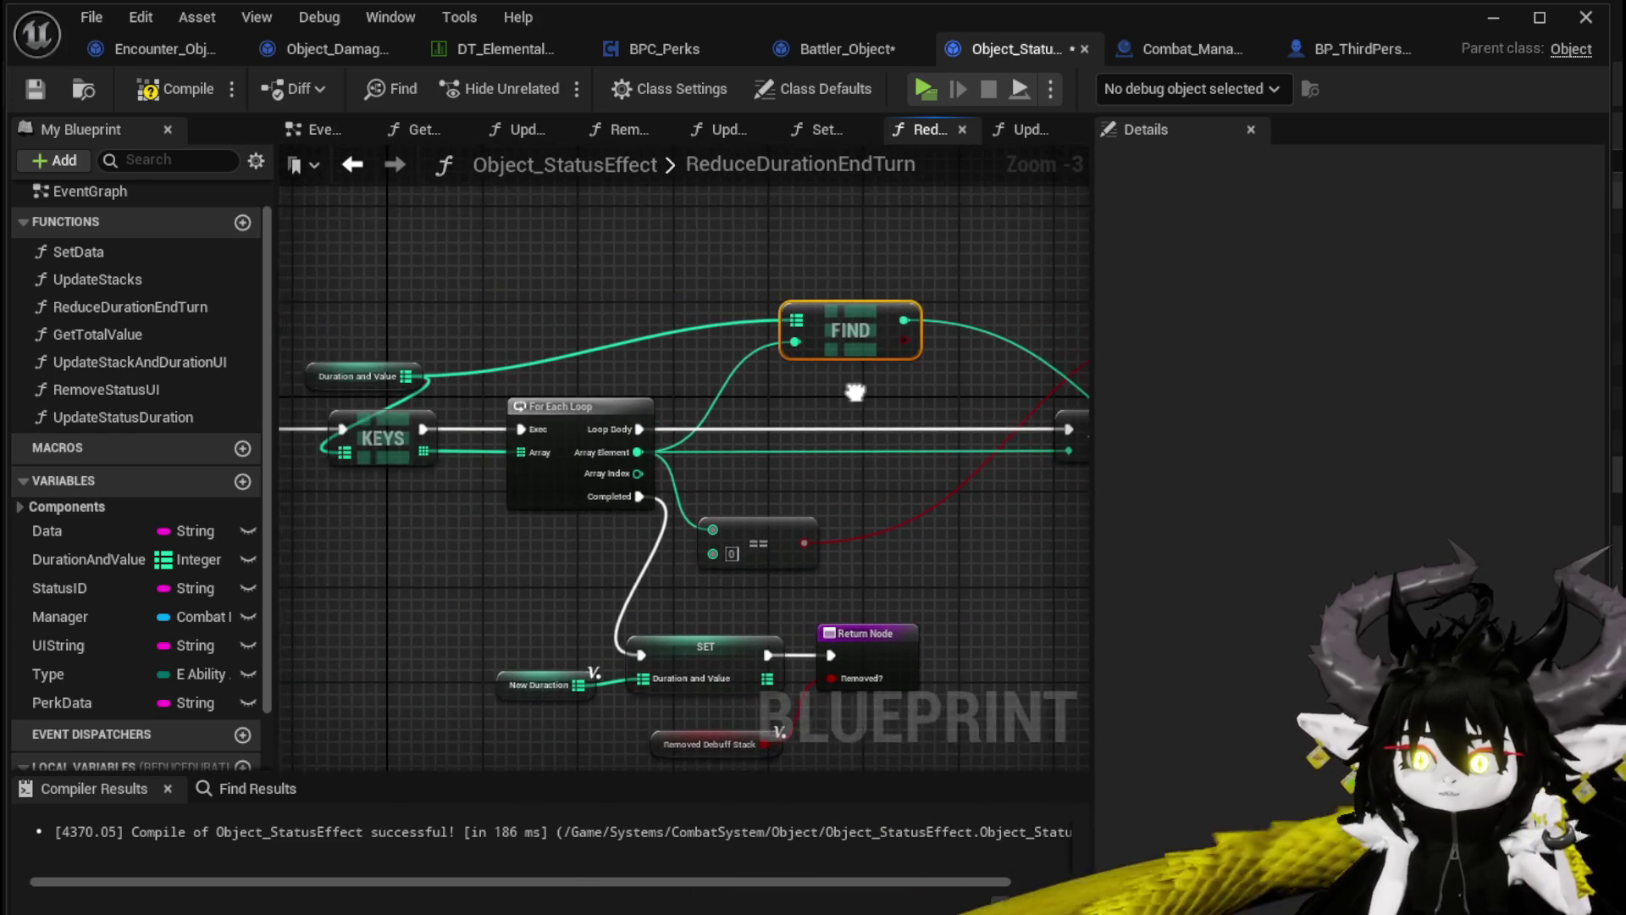
drag(367, 381, 358, 304)
mouse_move(829, 296)
mouse_down()
mouse_move(465, 267)
mouse_move(487, 256)
mouse_up()
mouse_move(737, 393)
mouse_down()
mouse_move(603, 394)
mouse_move(707, 320)
mouse_up()
drag(922, 379, 644, 447)
mouse_move(774, 292)
mouse_down()
mouse_move(885, 305)
mouse_move(1067, 271)
mouse_move(1082, 241)
mouse_up()
Review the rearranged nodes, compile and save Object_StatusEffect, then save all assets
drag(887, 491, 607, 515)
drag(652, 377, 1068, 313)
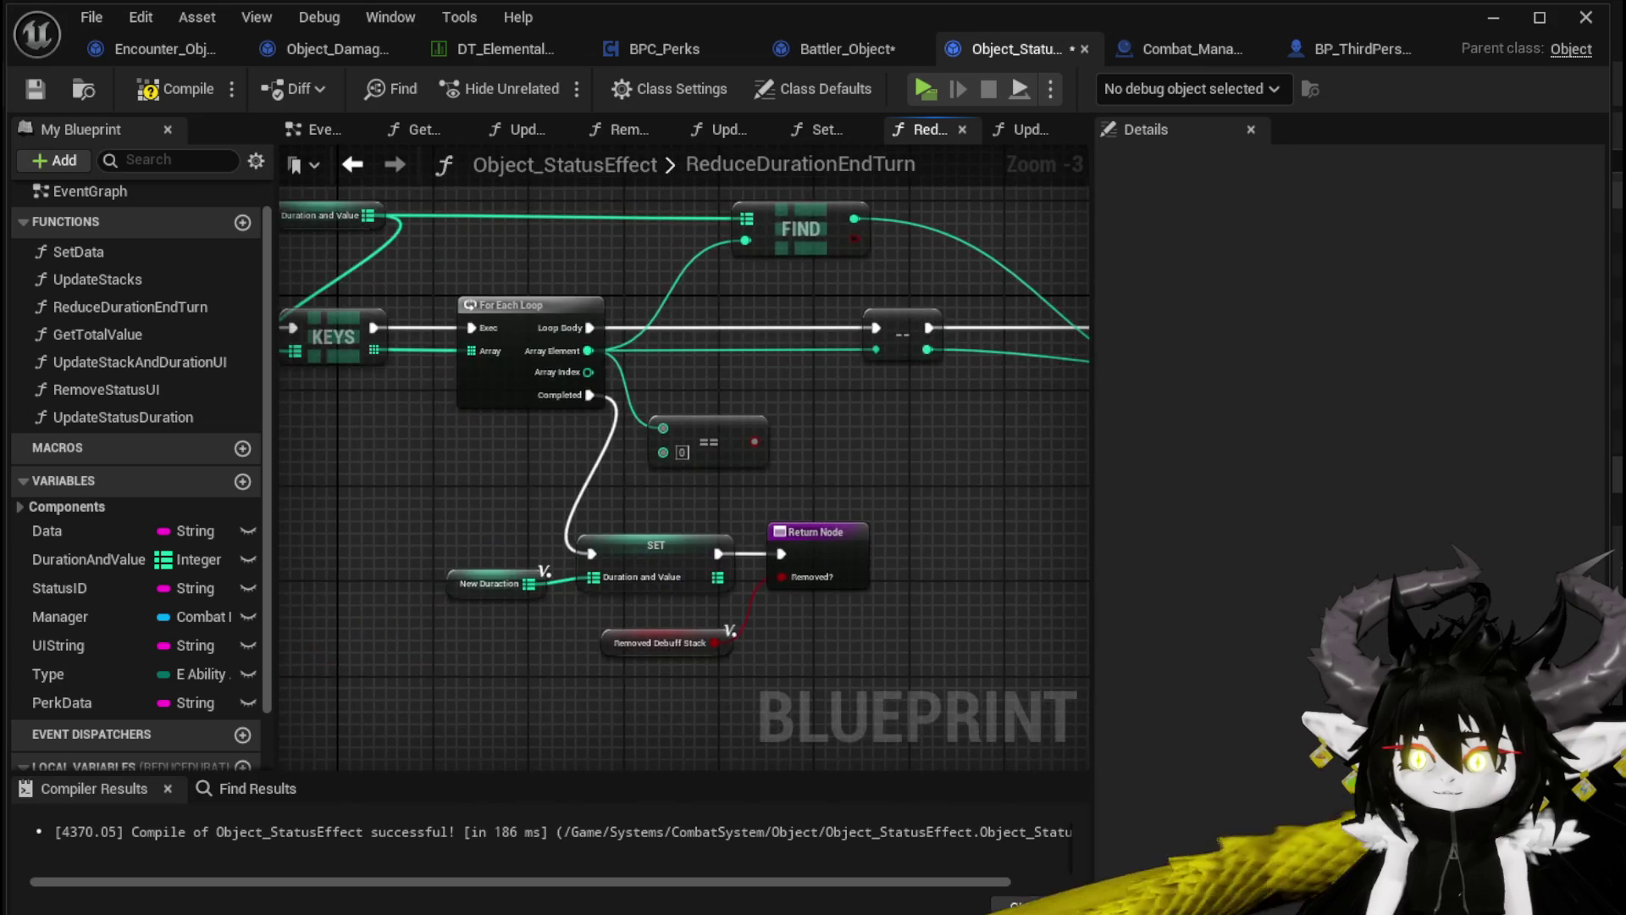
mouse_move(439, 601)
mouse_down()
mouse_move(481, 619)
mouse_move(204, 590)
mouse_up()
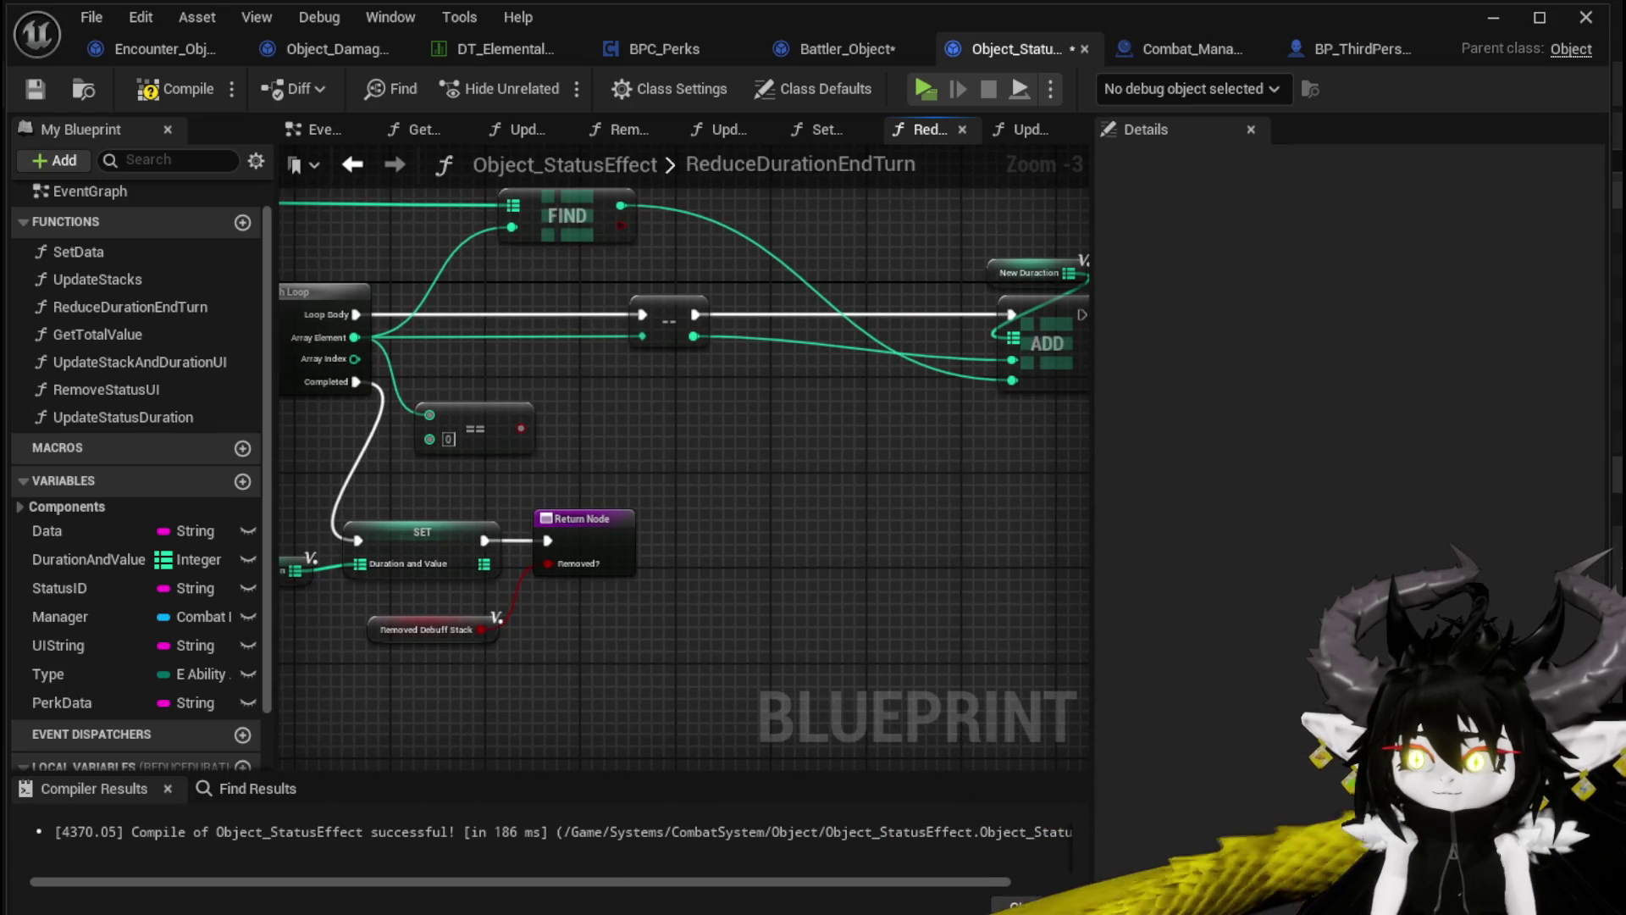
drag(890, 439, 609, 483)
click(940, 271)
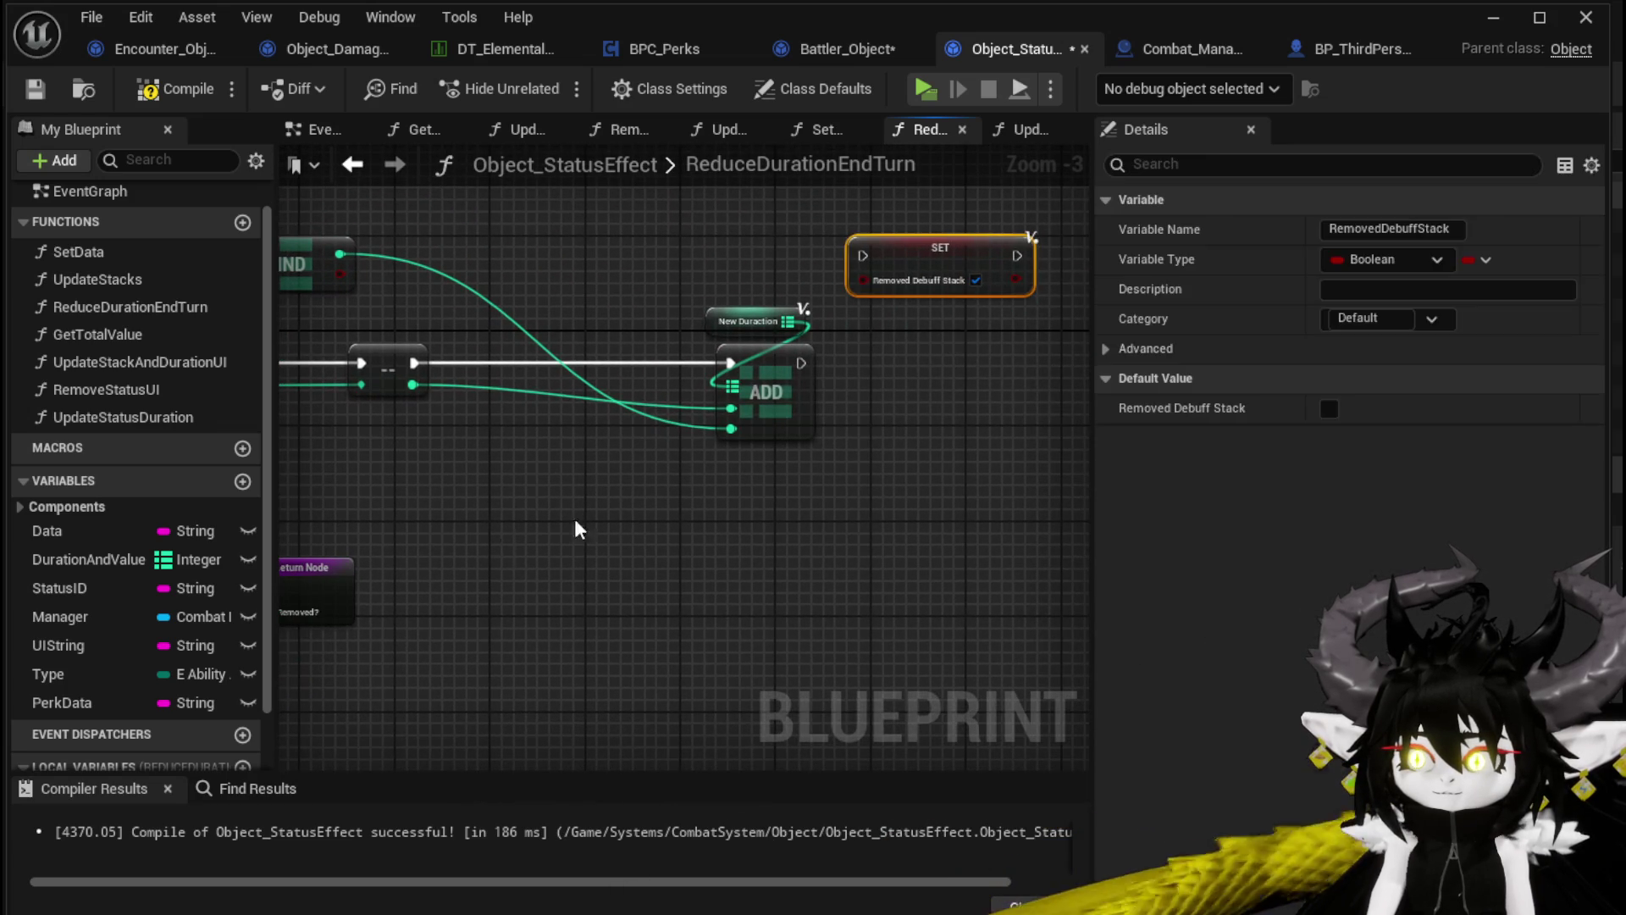
click(479, 536)
drag(480, 537, 897, 497)
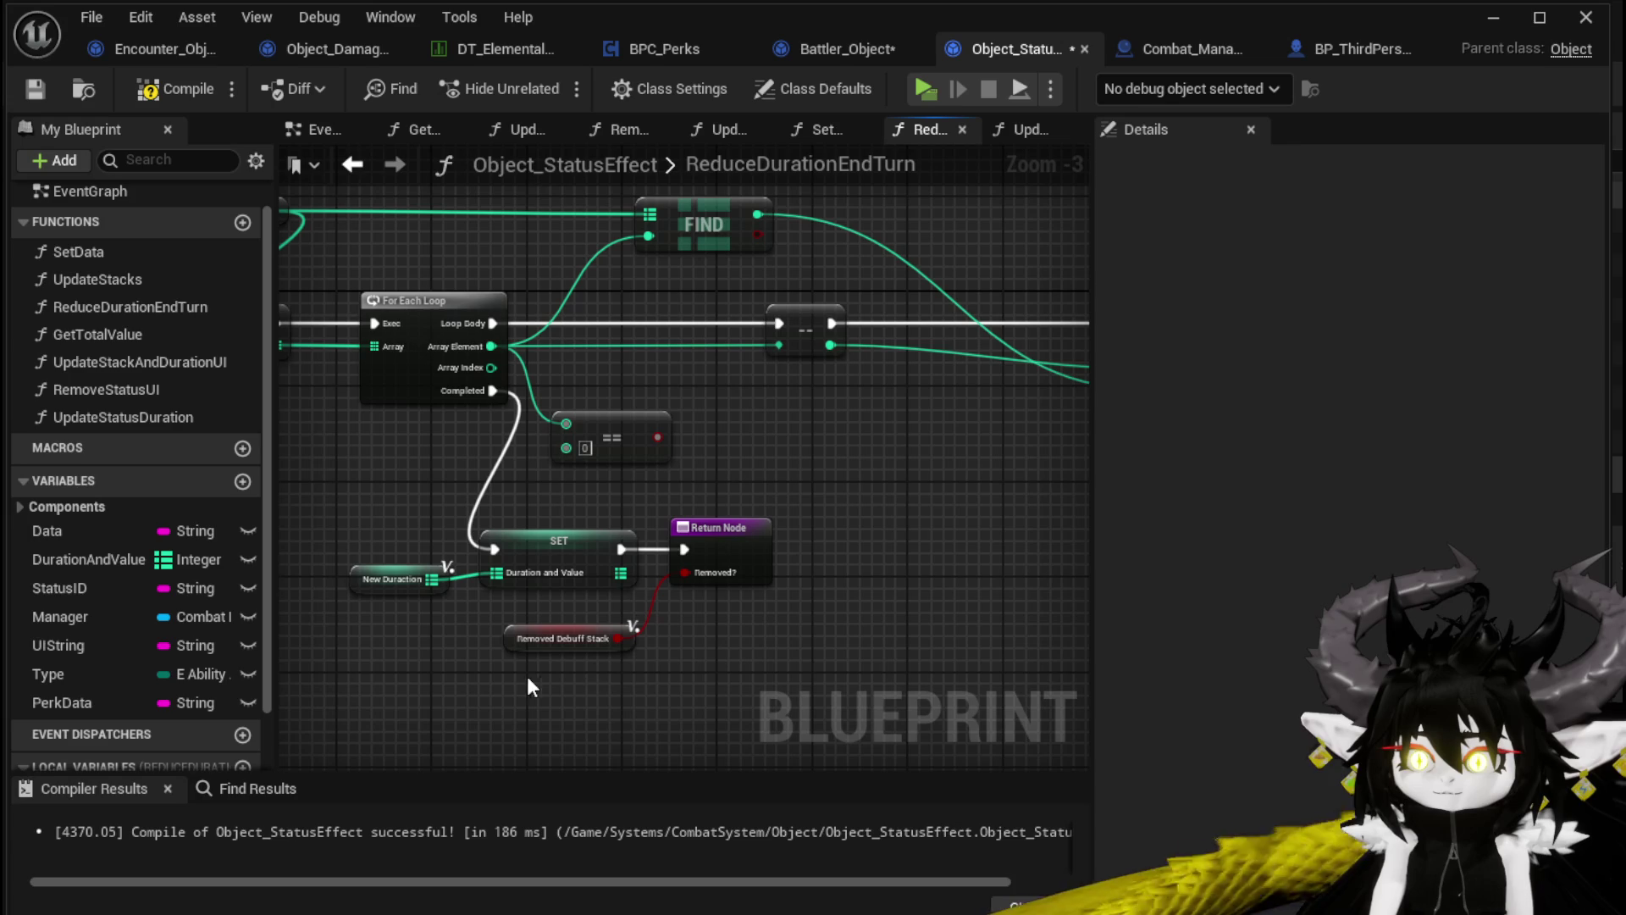
drag(880, 475, 708, 499)
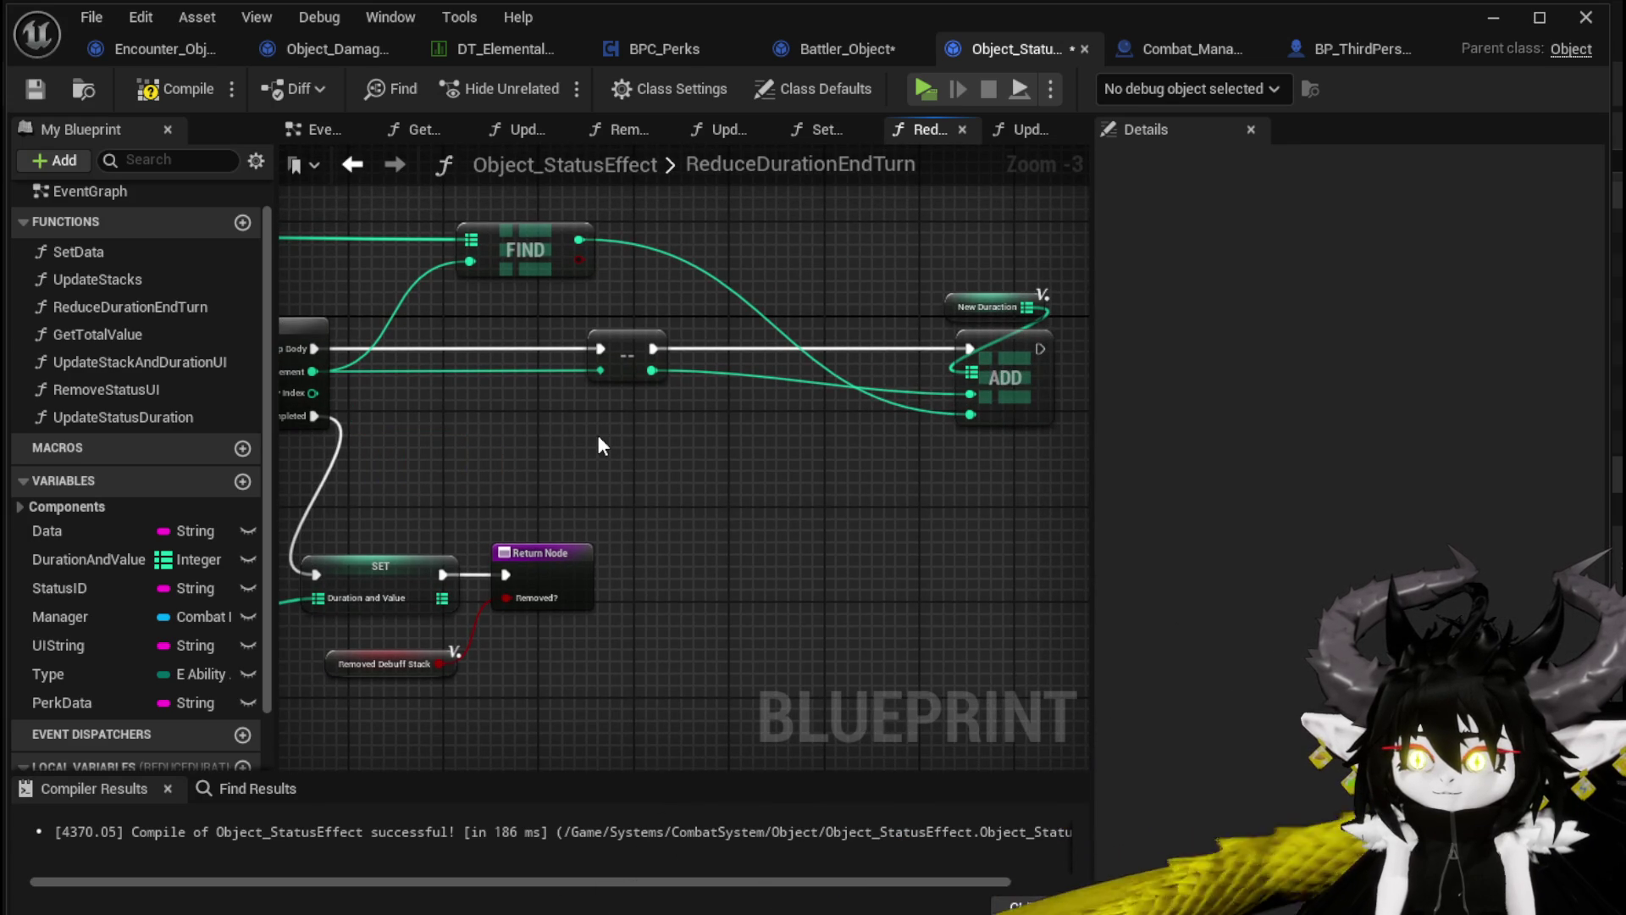
click(176, 90)
click(33, 88)
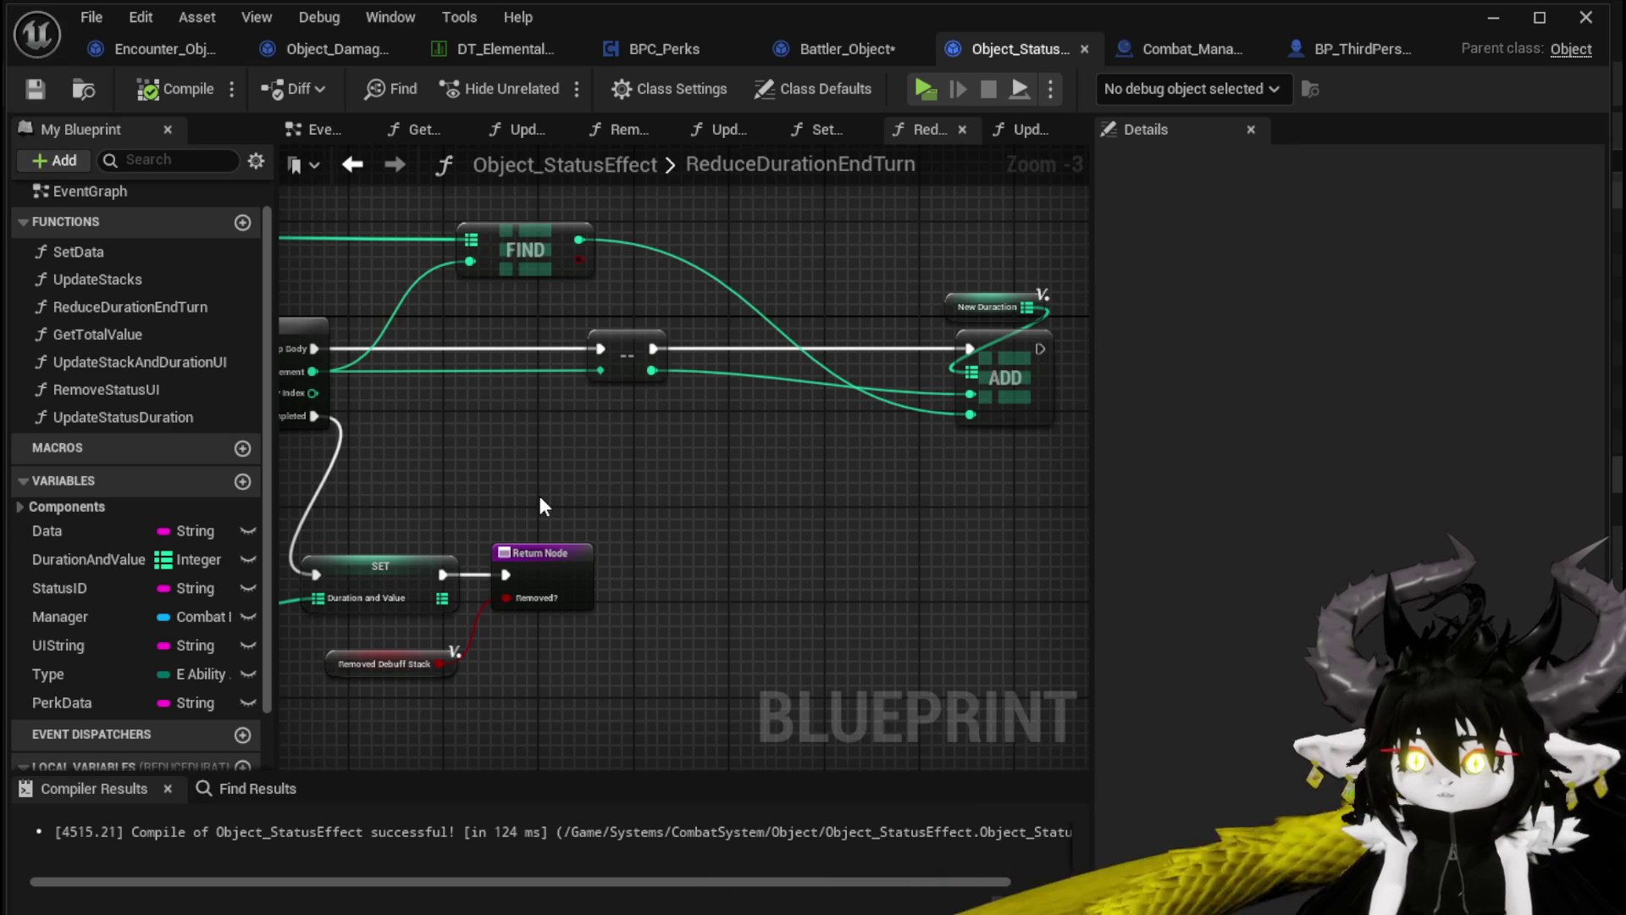
key(ctrl+shift+s)
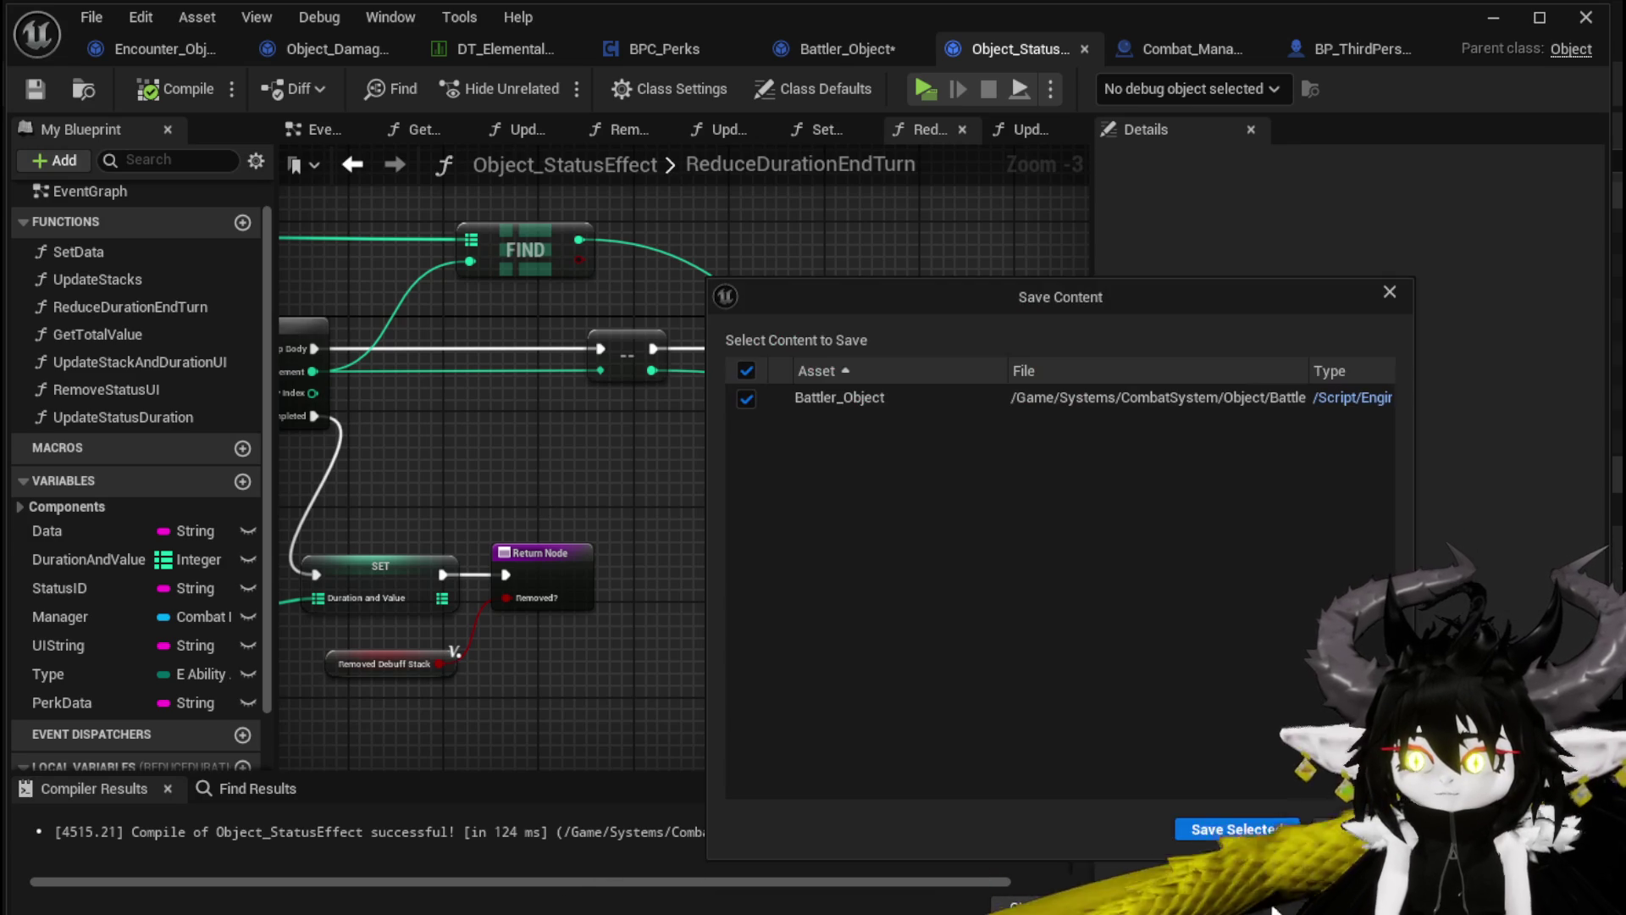
Save Battler_Object and delete the UpdateStatusDuration function despite its remaining references
click(1249, 829)
drag(774, 536, 1025, 526)
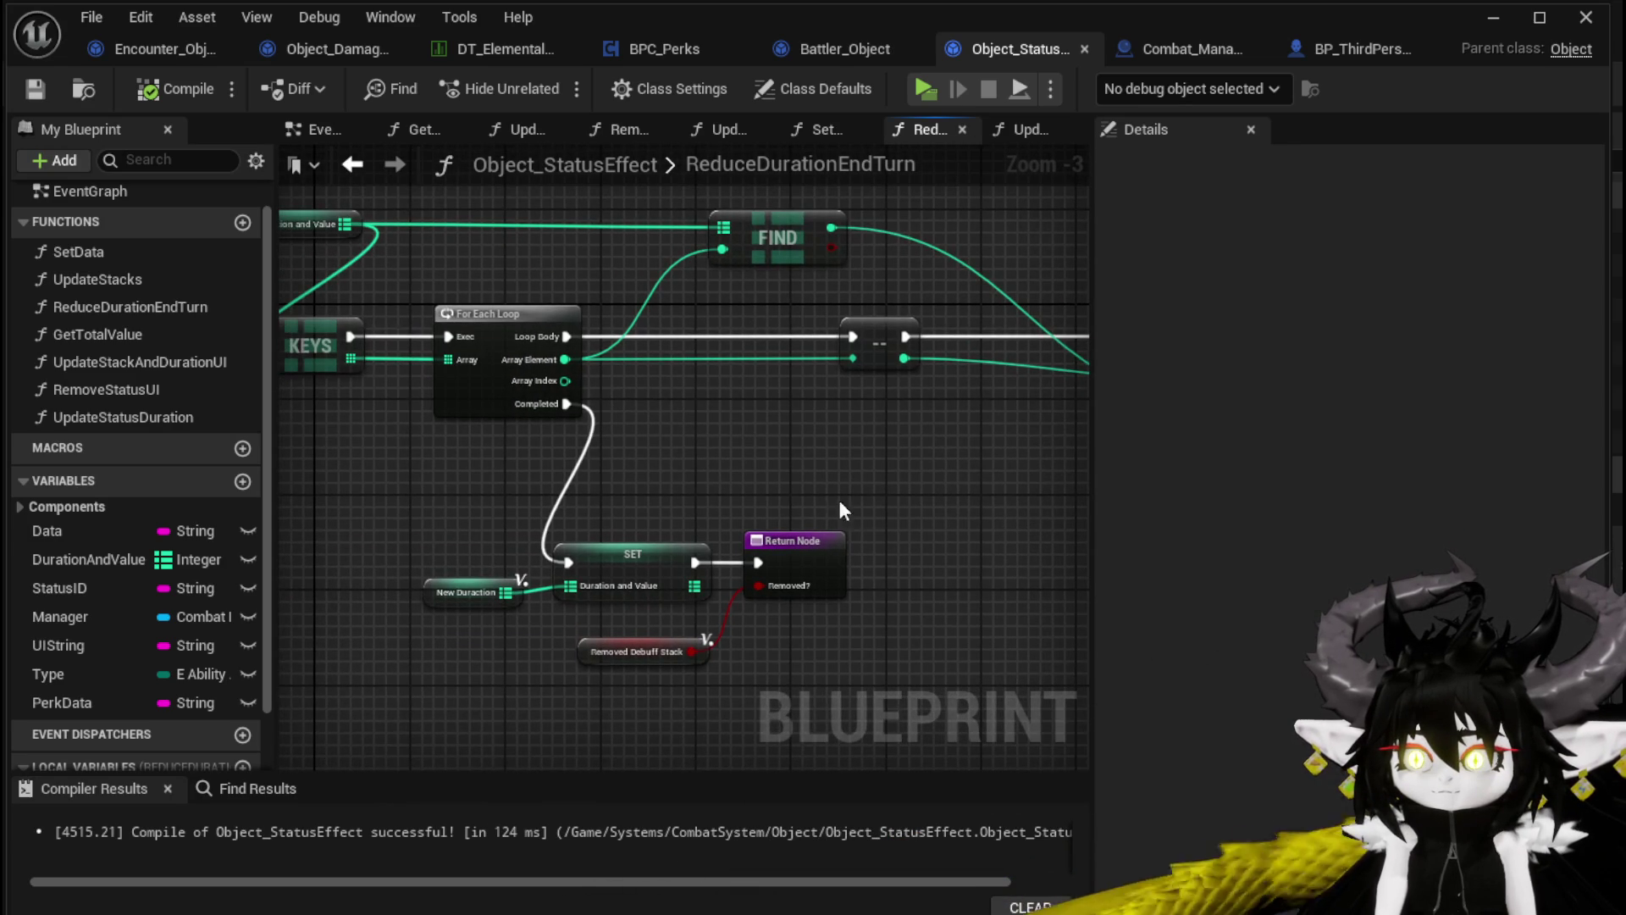
double_click(133, 418)
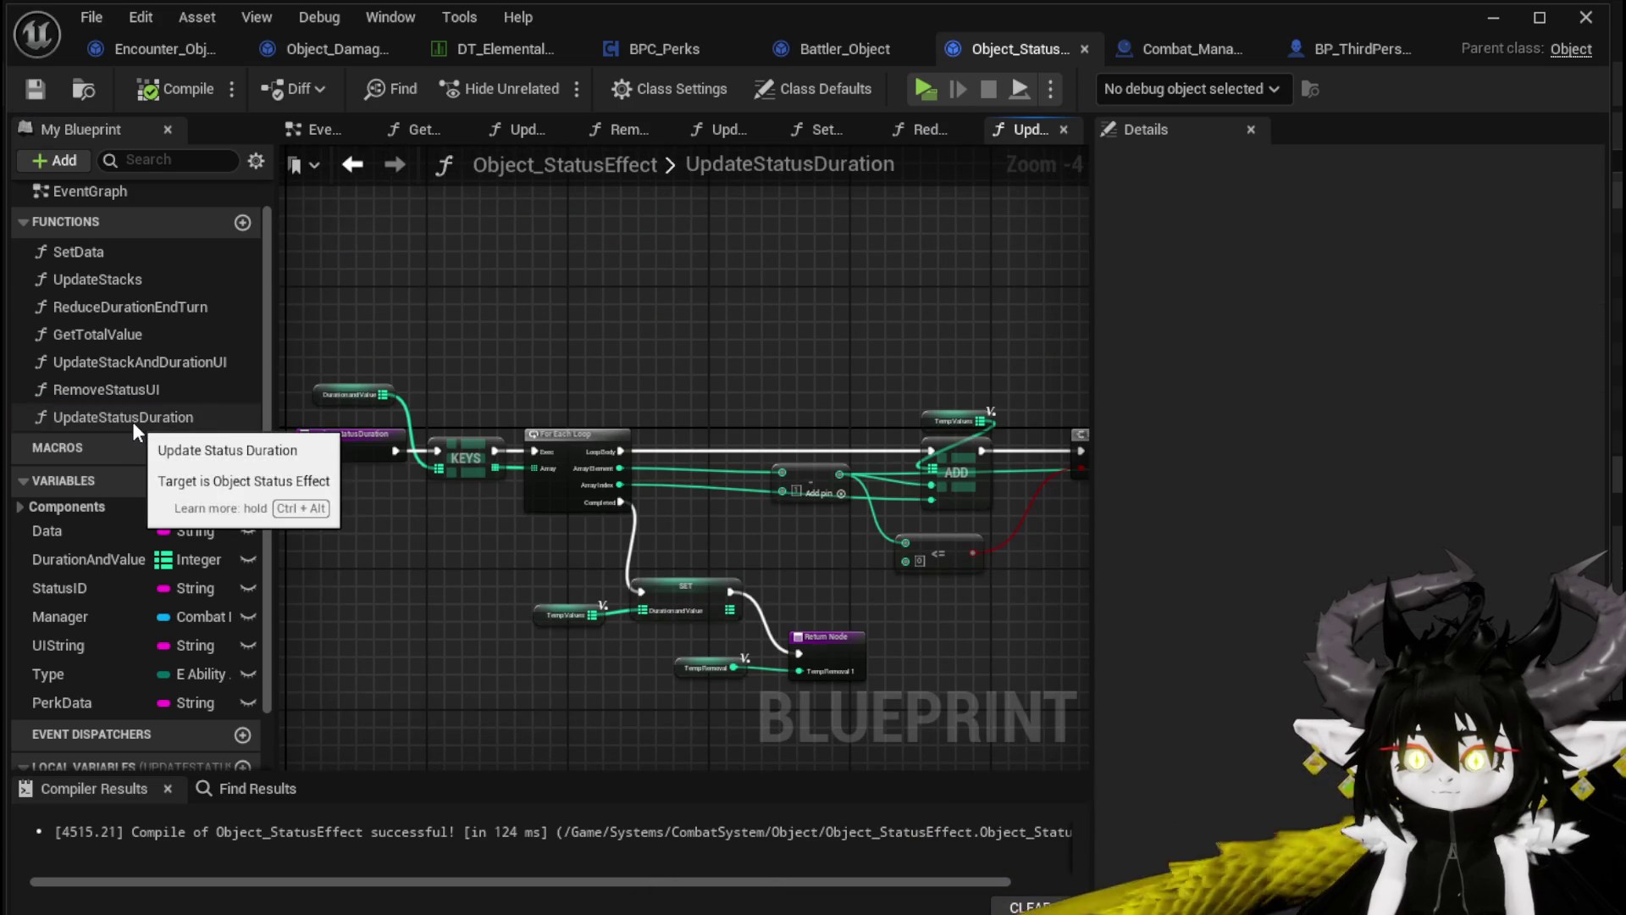
click(132, 420)
key(Delete)
click(1221, 611)
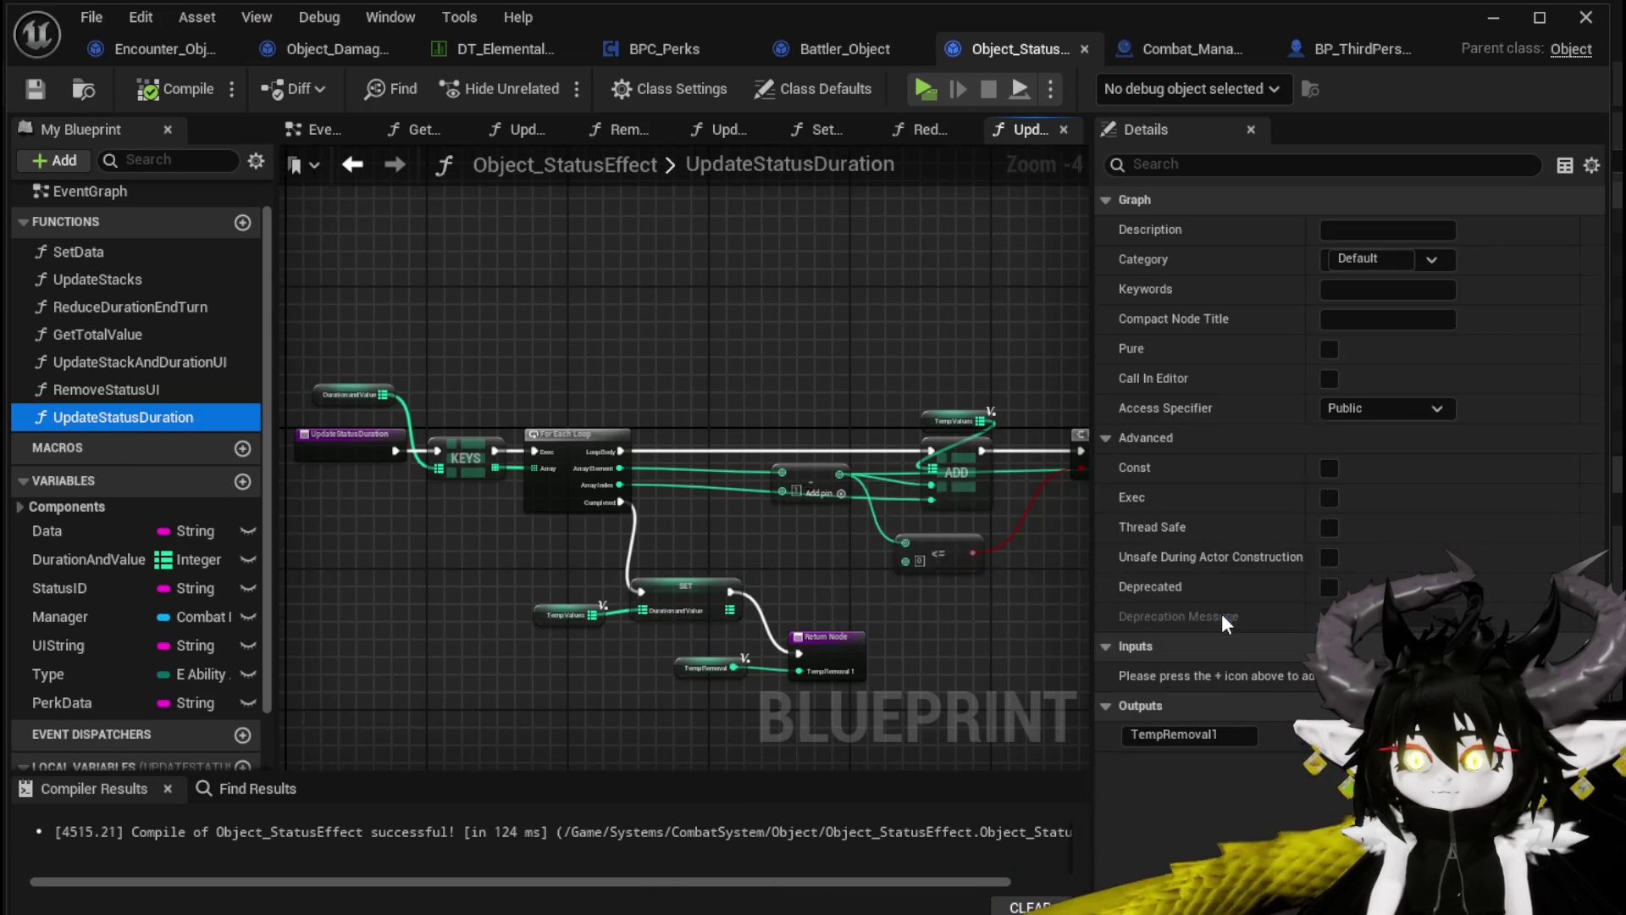
Save Object_StatusEffect and return to the Battler_Object blueprint
drag(477, 455, 774, 475)
scroll(651, 449, up, 1)
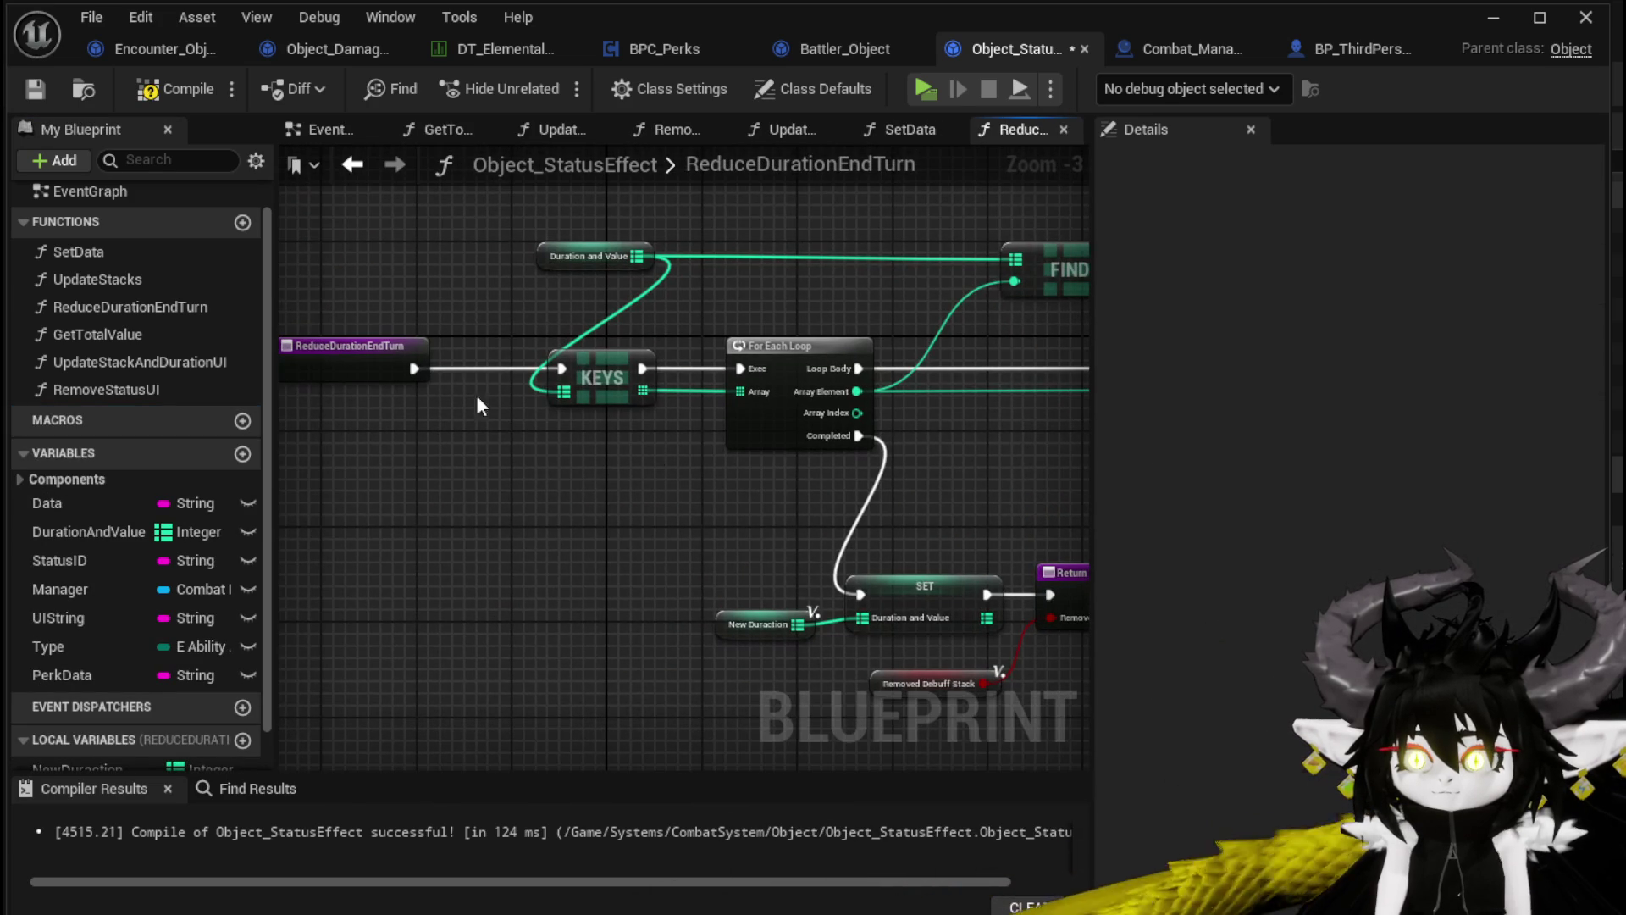
click(35, 88)
click(857, 50)
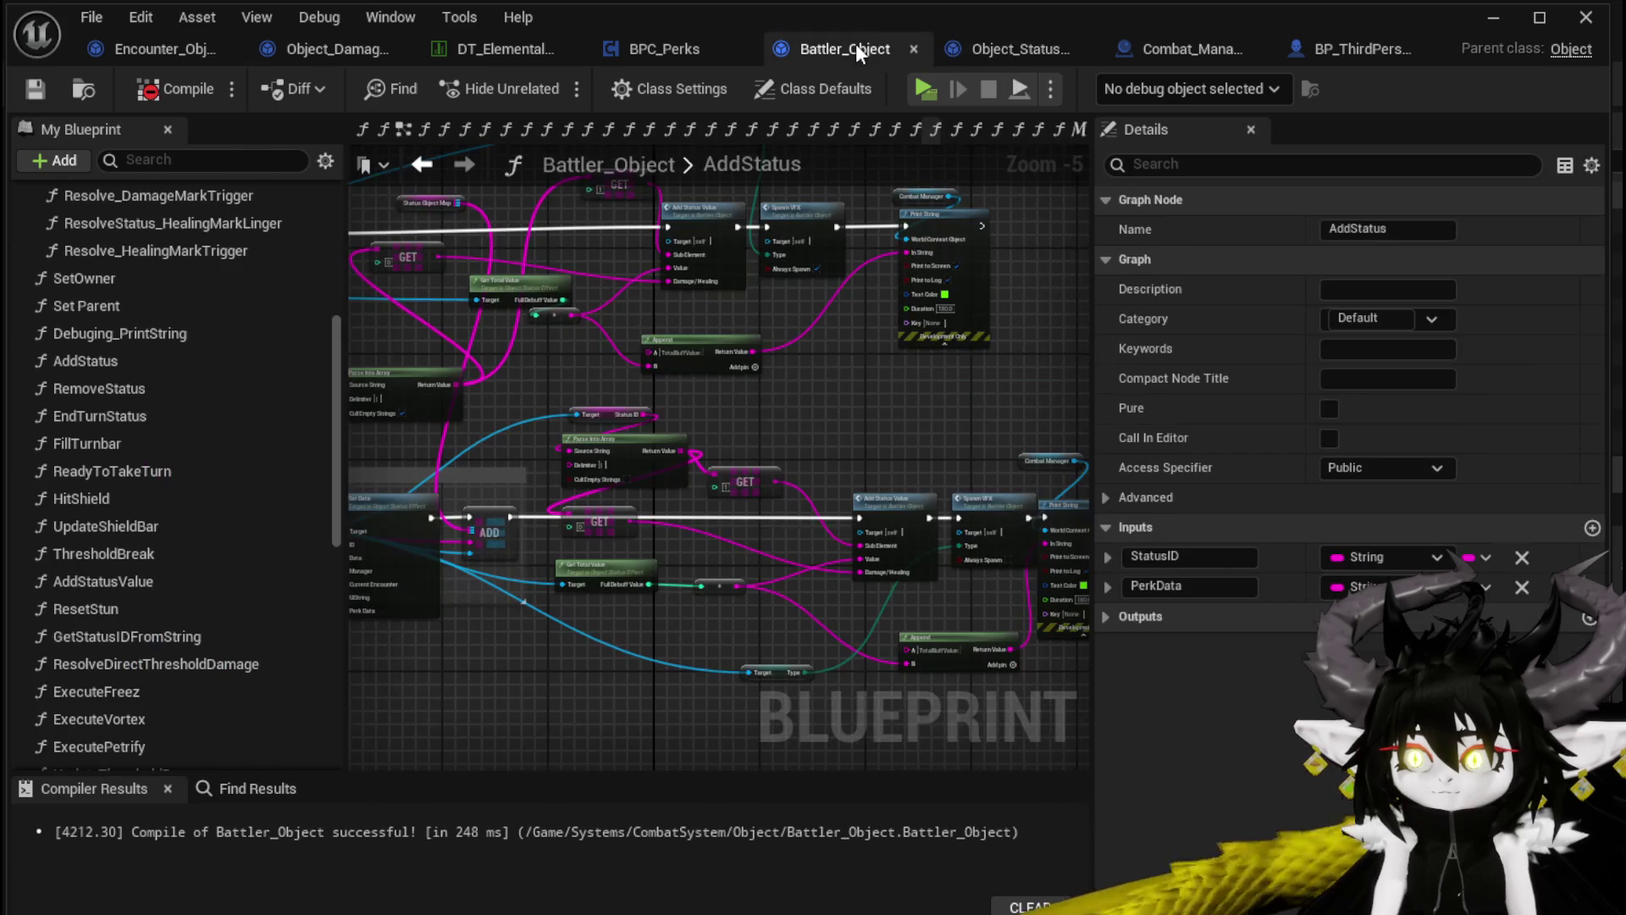
Open EndTurnStatus, run the Branch on each loop iteration, and save and compile Battler_Object
scroll(669, 303, down, 2)
scroll(515, 357, up, 3)
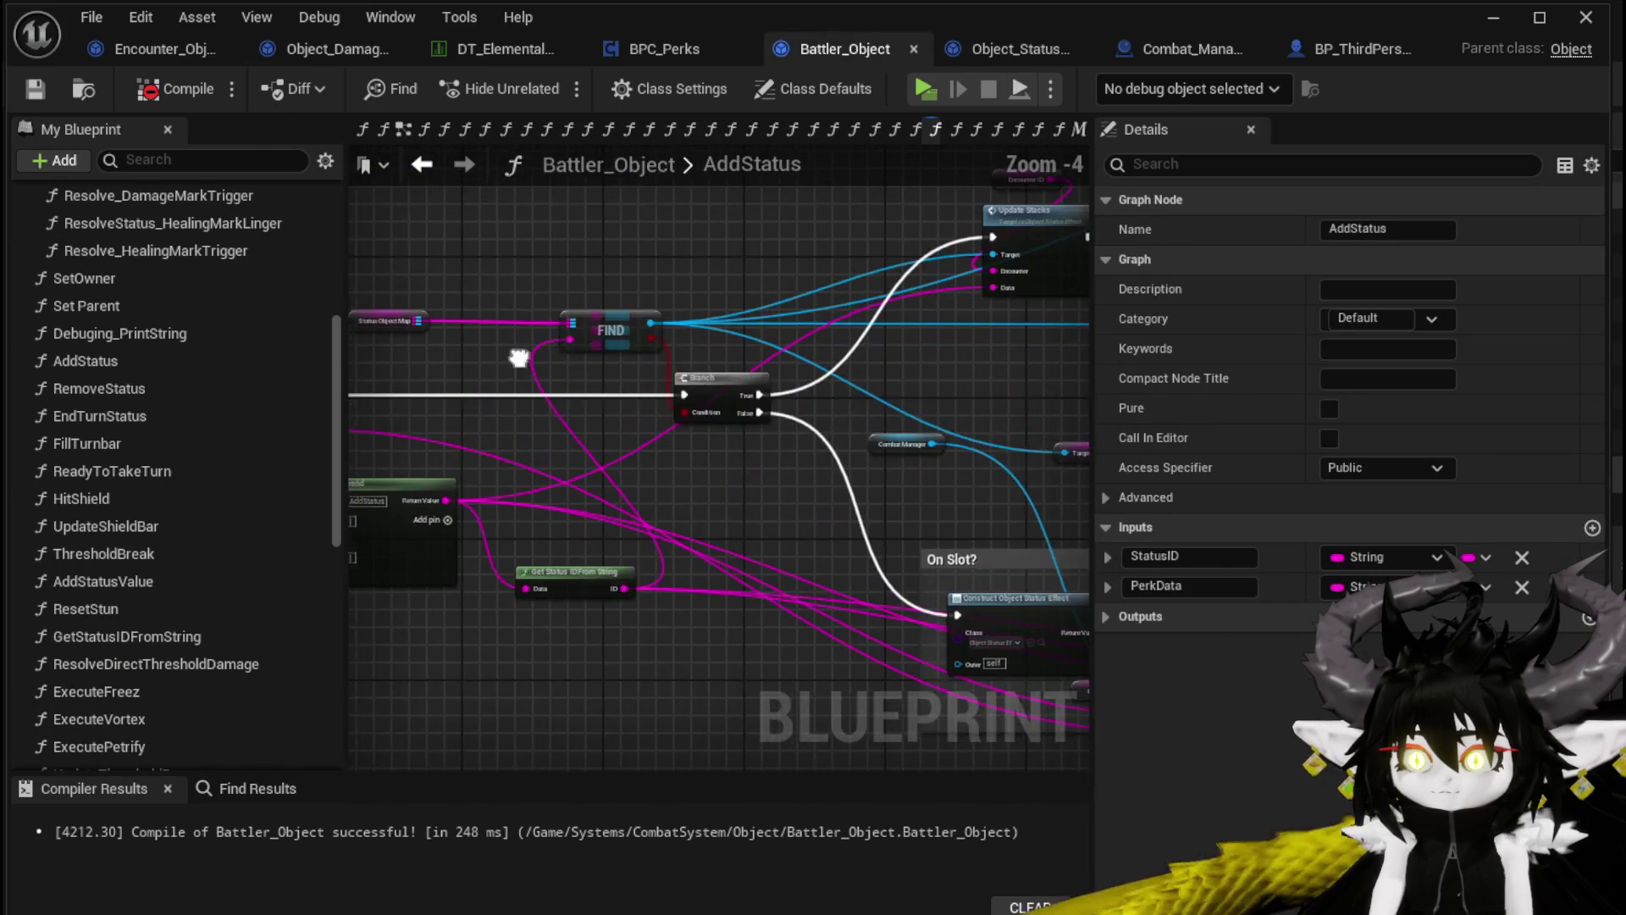
drag(516, 358, 852, 359)
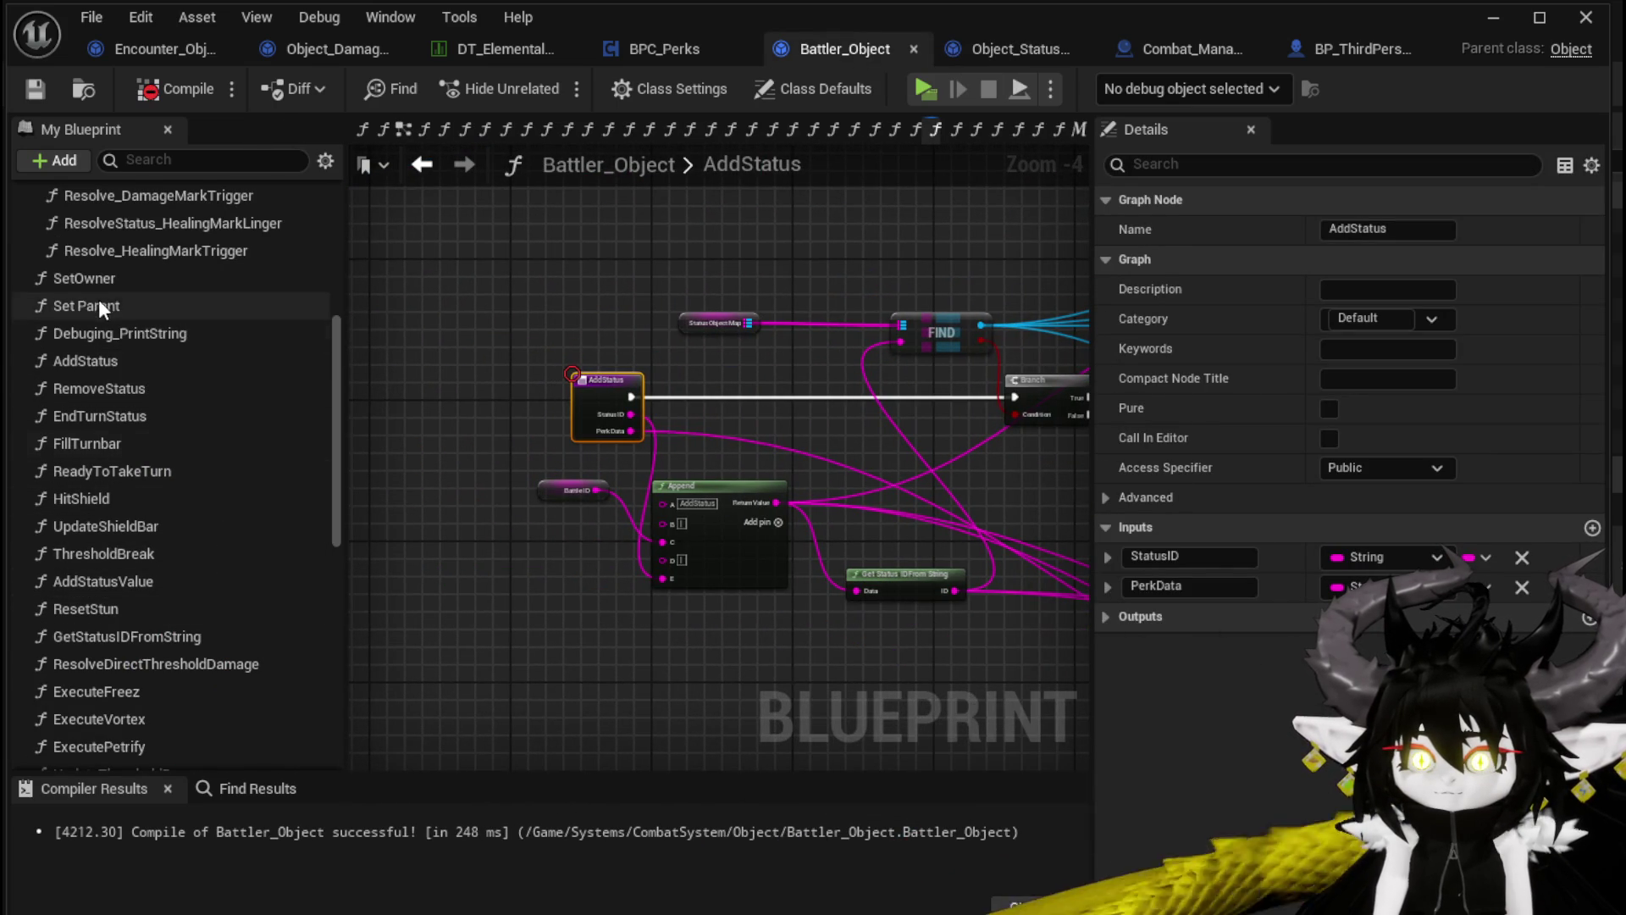
double_click(127, 416)
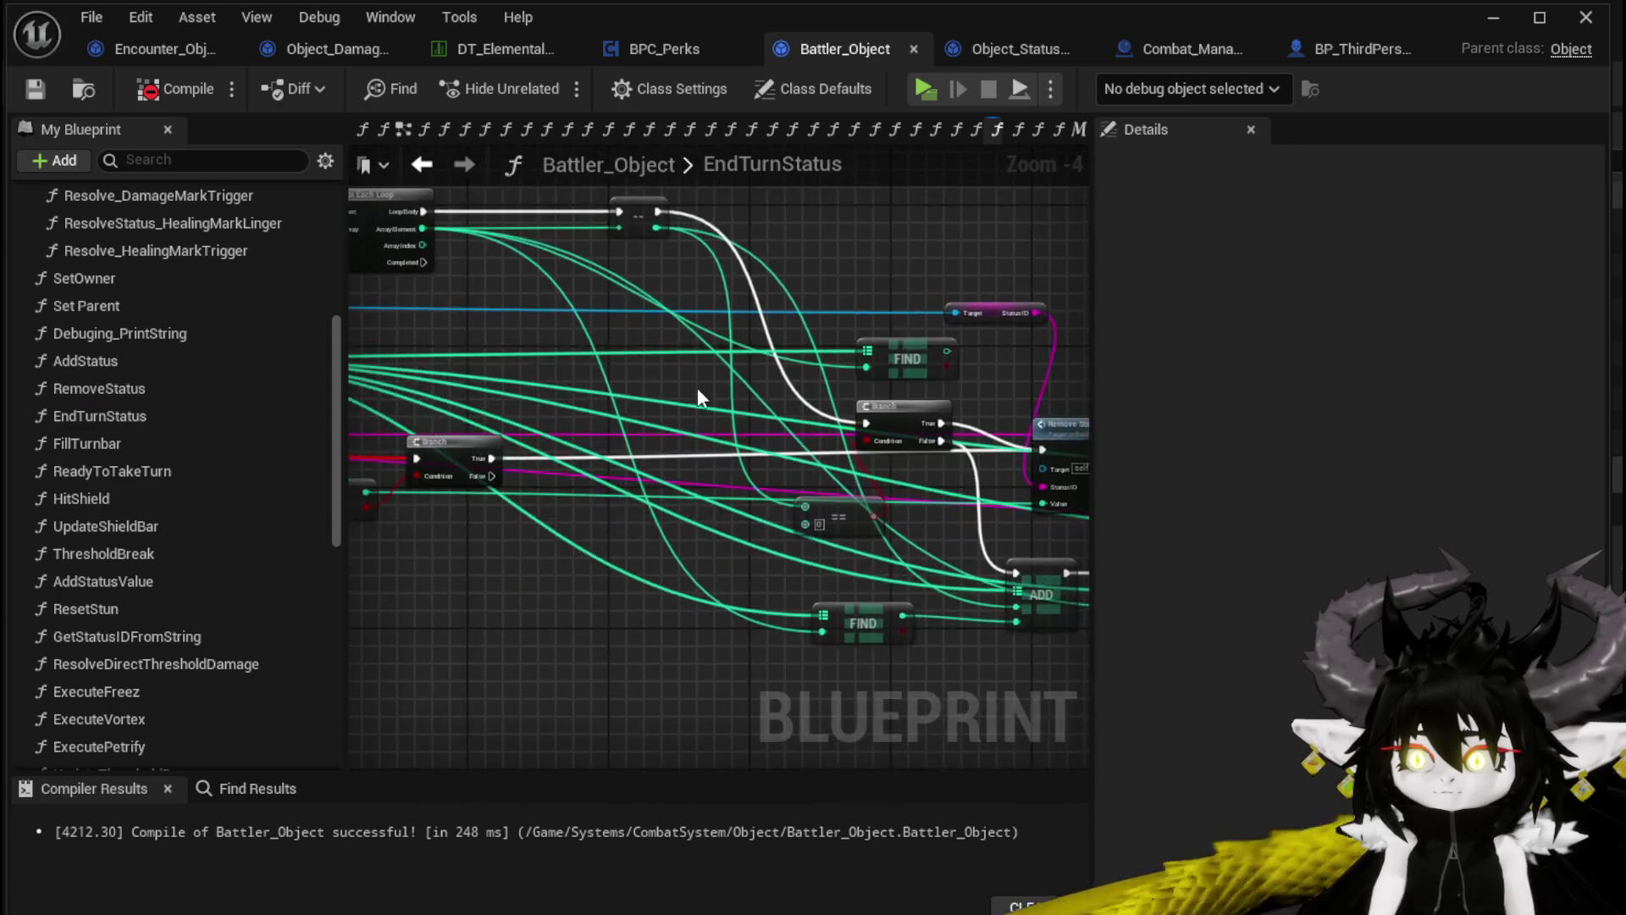
scroll(537, 408, down, 2)
scroll(675, 555, up, 4)
mouse_move(486, 457)
mouse_down()
mouse_move(656, 464)
mouse_move(586, 490)
mouse_move(578, 455)
mouse_up()
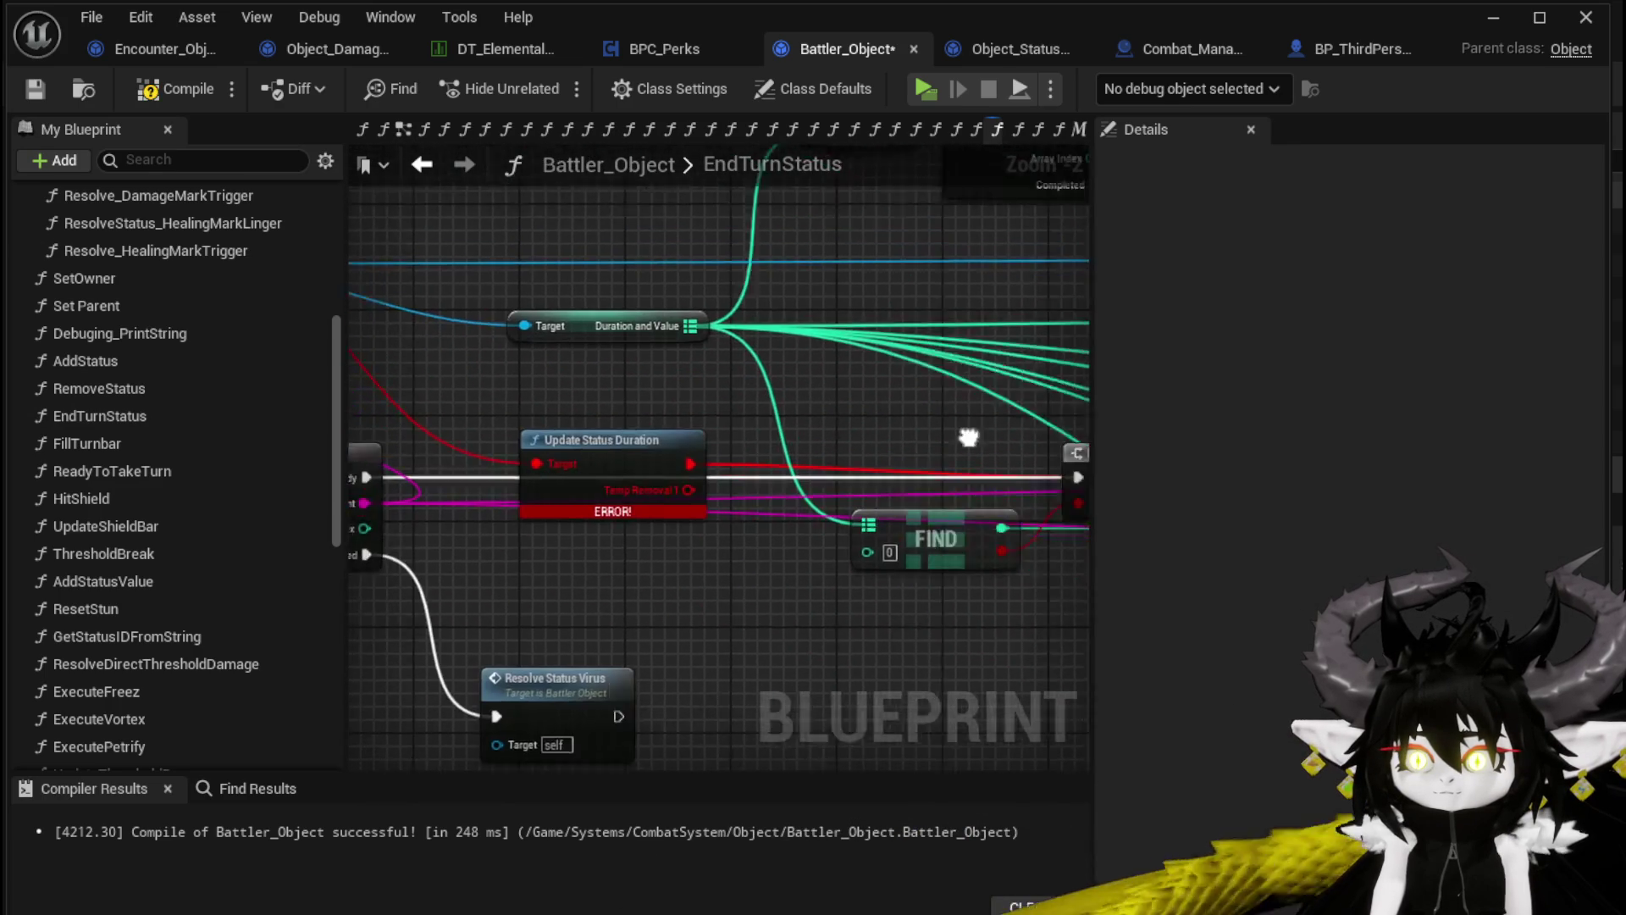
drag(855, 434, 723, 422)
mouse_move(649, 528)
mouse_down()
mouse_move(982, 517)
mouse_move(953, 503)
mouse_up()
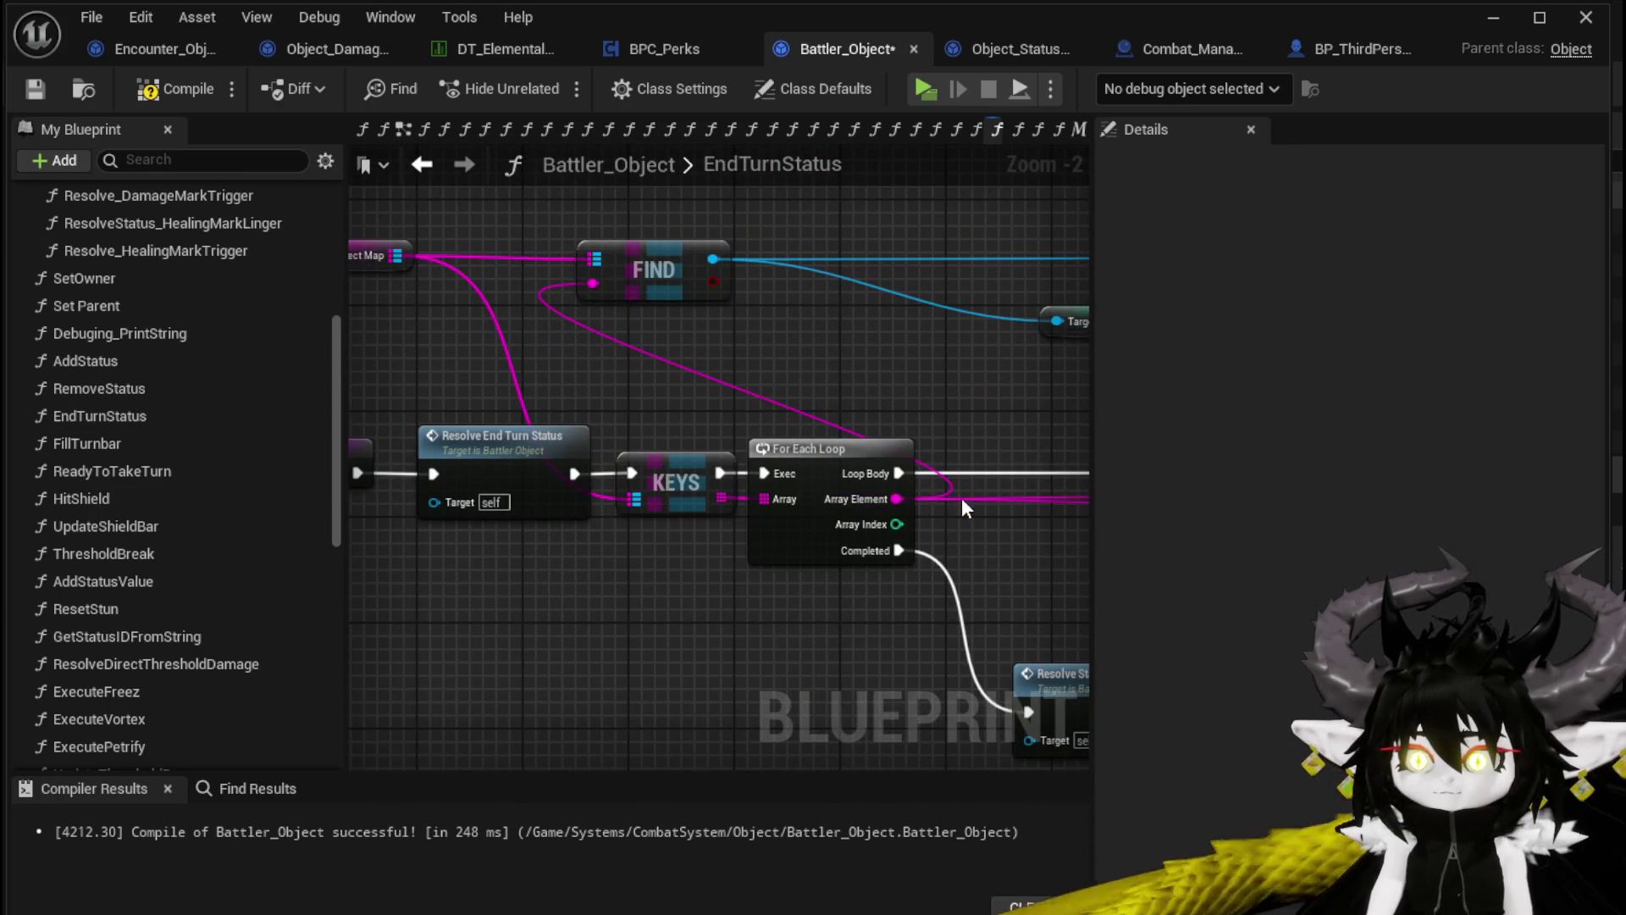
click(34, 89)
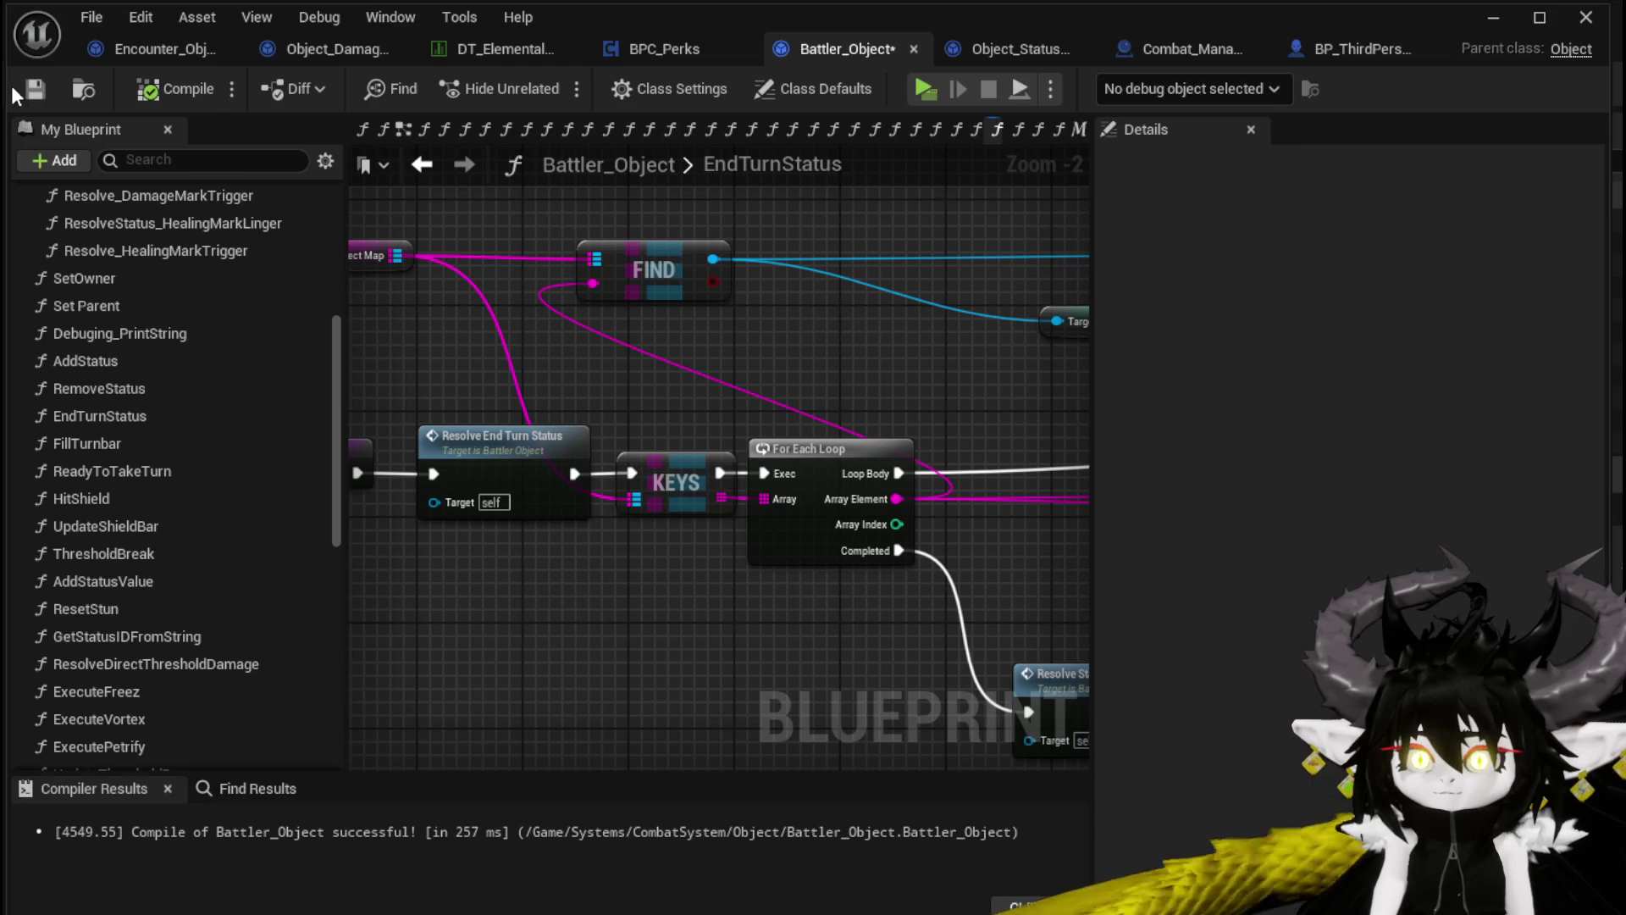
double_click(576, 337)
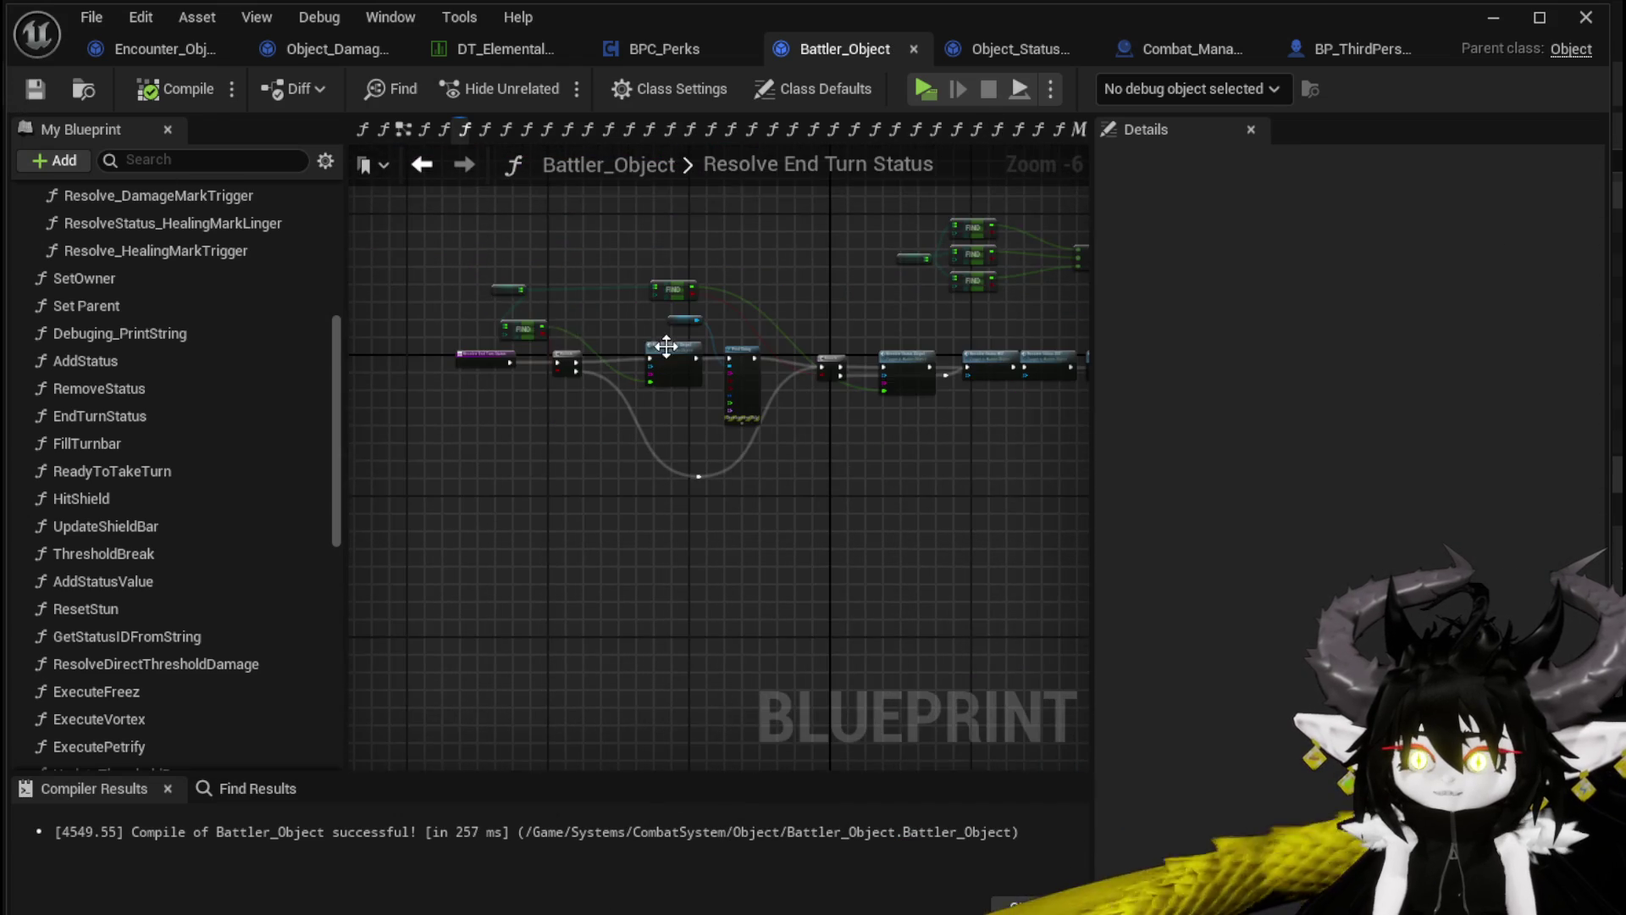
scroll(666, 346, up, 3)
mouse_move(965, 309)
mouse_down()
mouse_move(756, 290)
mouse_move(381, 312)
mouse_up()
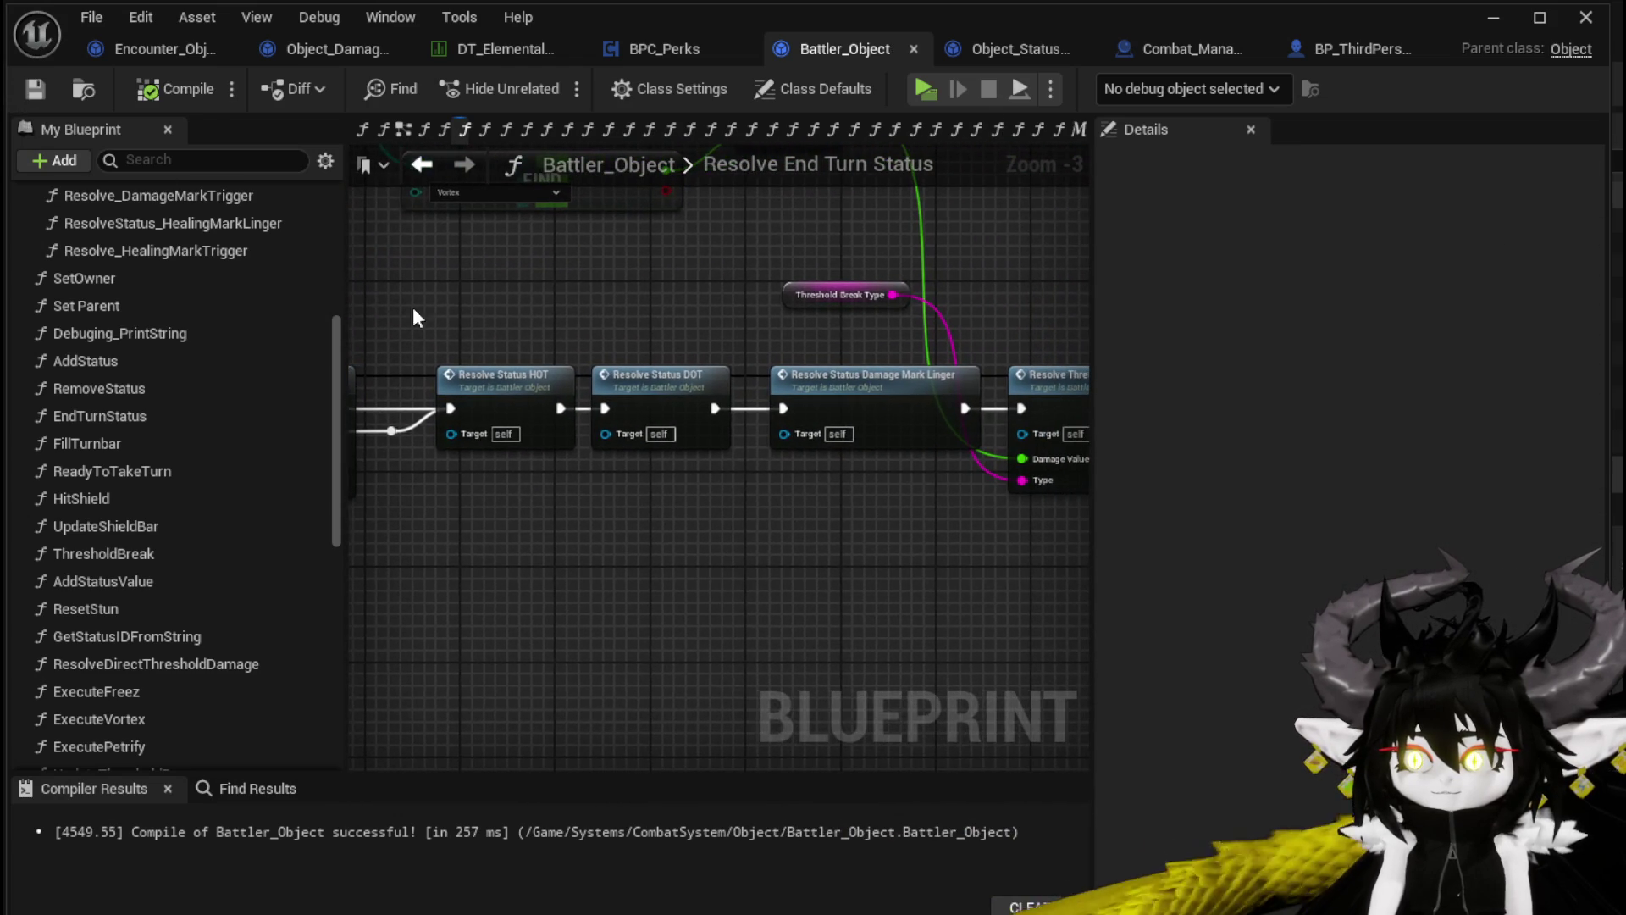
mouse_move(988, 291)
mouse_down()
mouse_move(724, 287)
mouse_move(1042, 323)
mouse_up()
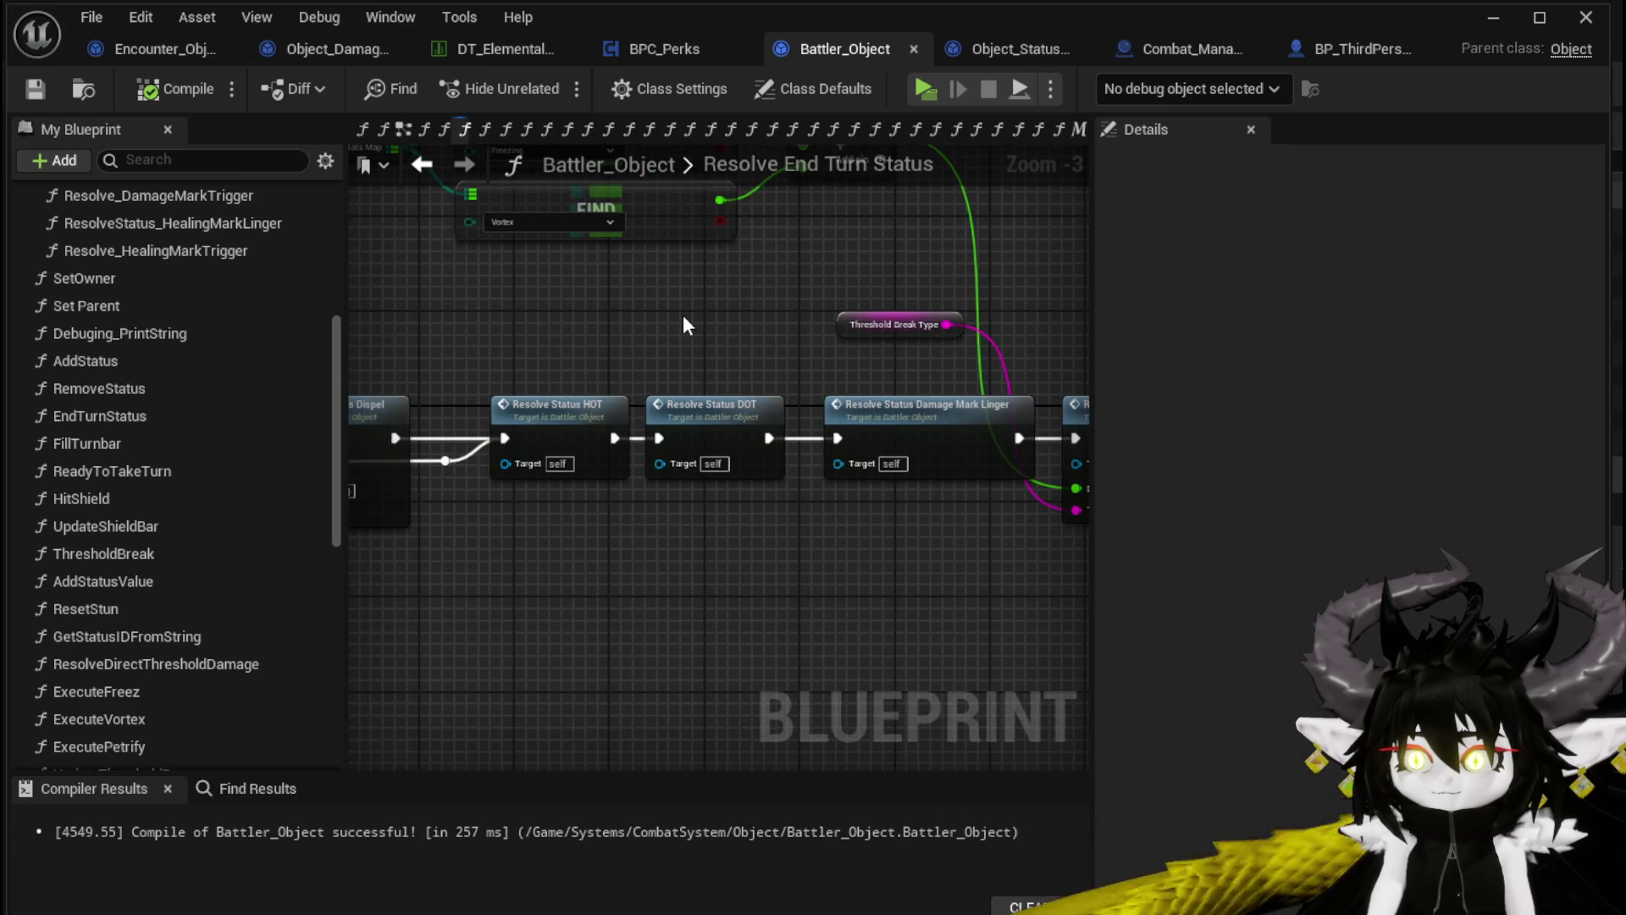
scroll(684, 321, down, 1)
mouse_move(729, 352)
mouse_down()
mouse_move(709, 371)
mouse_move(599, 352)
mouse_move(971, 366)
mouse_move(711, 382)
mouse_move(570, 353)
mouse_move(689, 334)
mouse_move(475, 364)
mouse_up()
scroll(550, 347, up, 1)
scroll(962, 358, down, 1)
mouse_move(961, 357)
mouse_down()
mouse_move(562, 337)
mouse_move(720, 474)
mouse_move(718, 508)
mouse_move(781, 501)
mouse_move(643, 531)
mouse_up()
scroll(720, 475, up, 2)
scroll(781, 501, down, 1)
scroll(643, 532, down, 1)
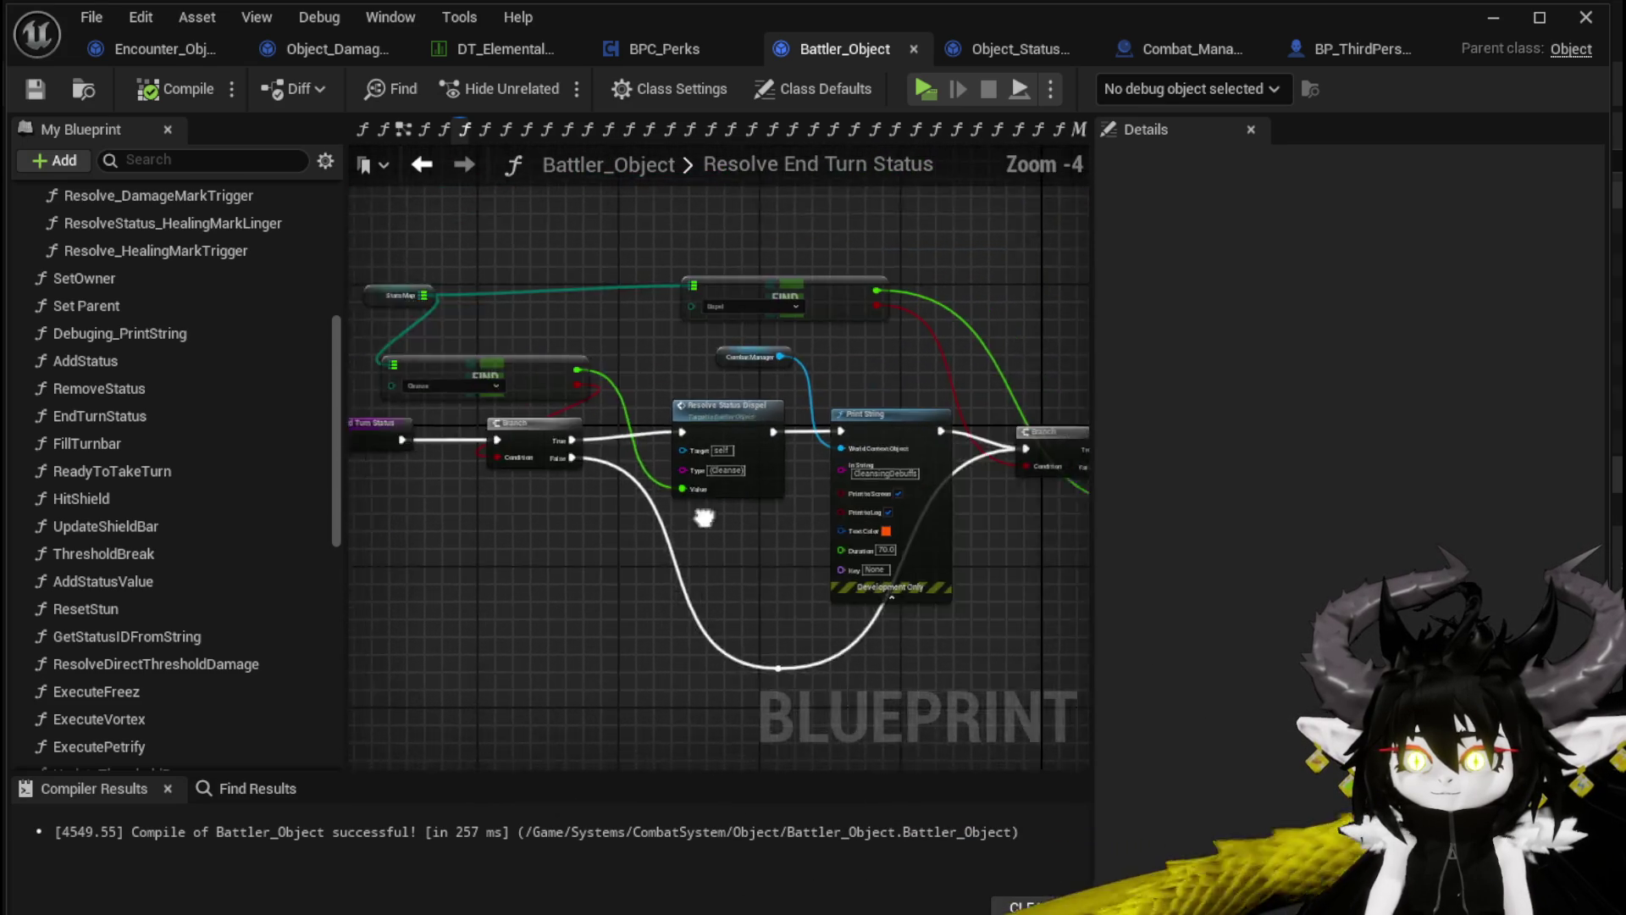
drag(1213, 544, 764, 515)
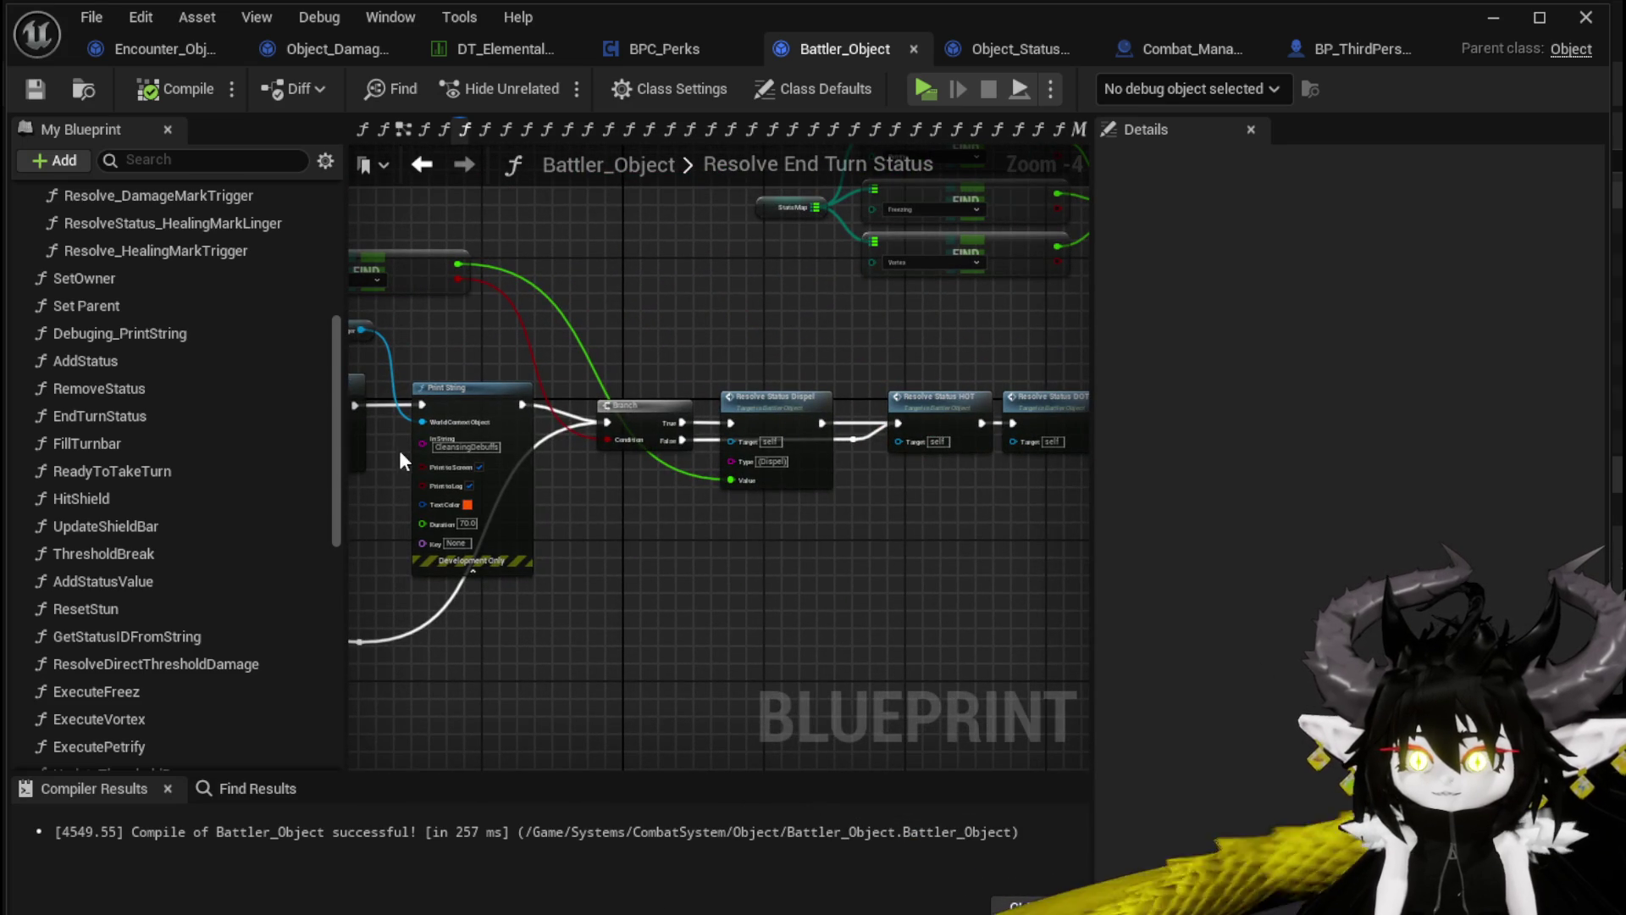
click(421, 164)
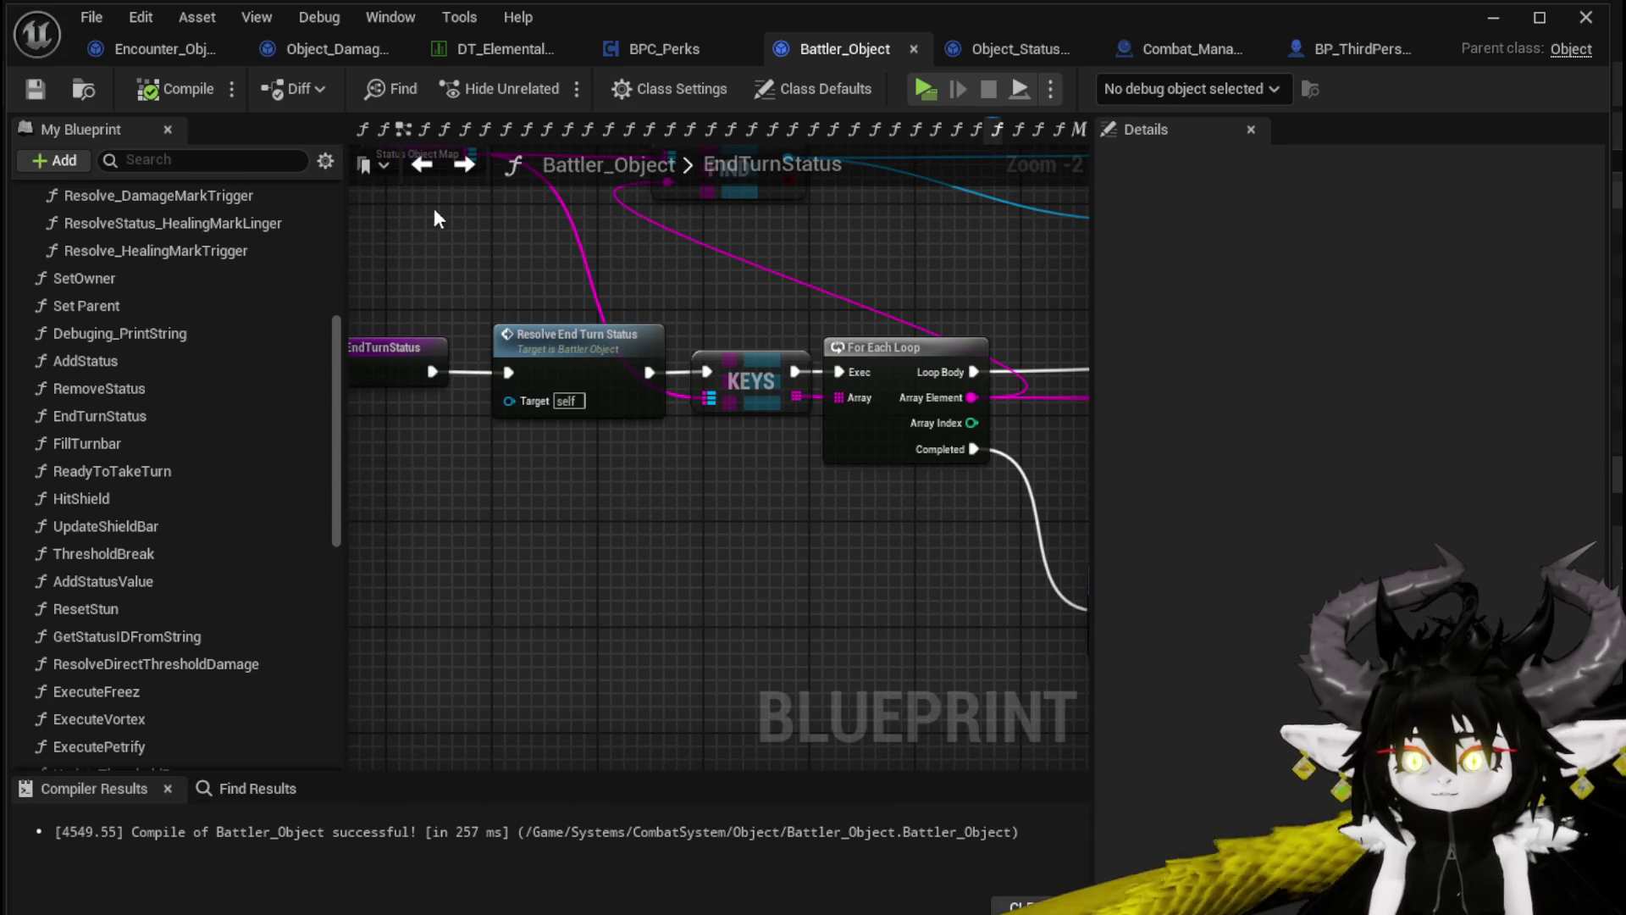
Review EndTurnStatus's For Each Loop, FIND, Branch, REMOVE, IS EMPTY and AND nodes
drag(750, 302, 115, 243)
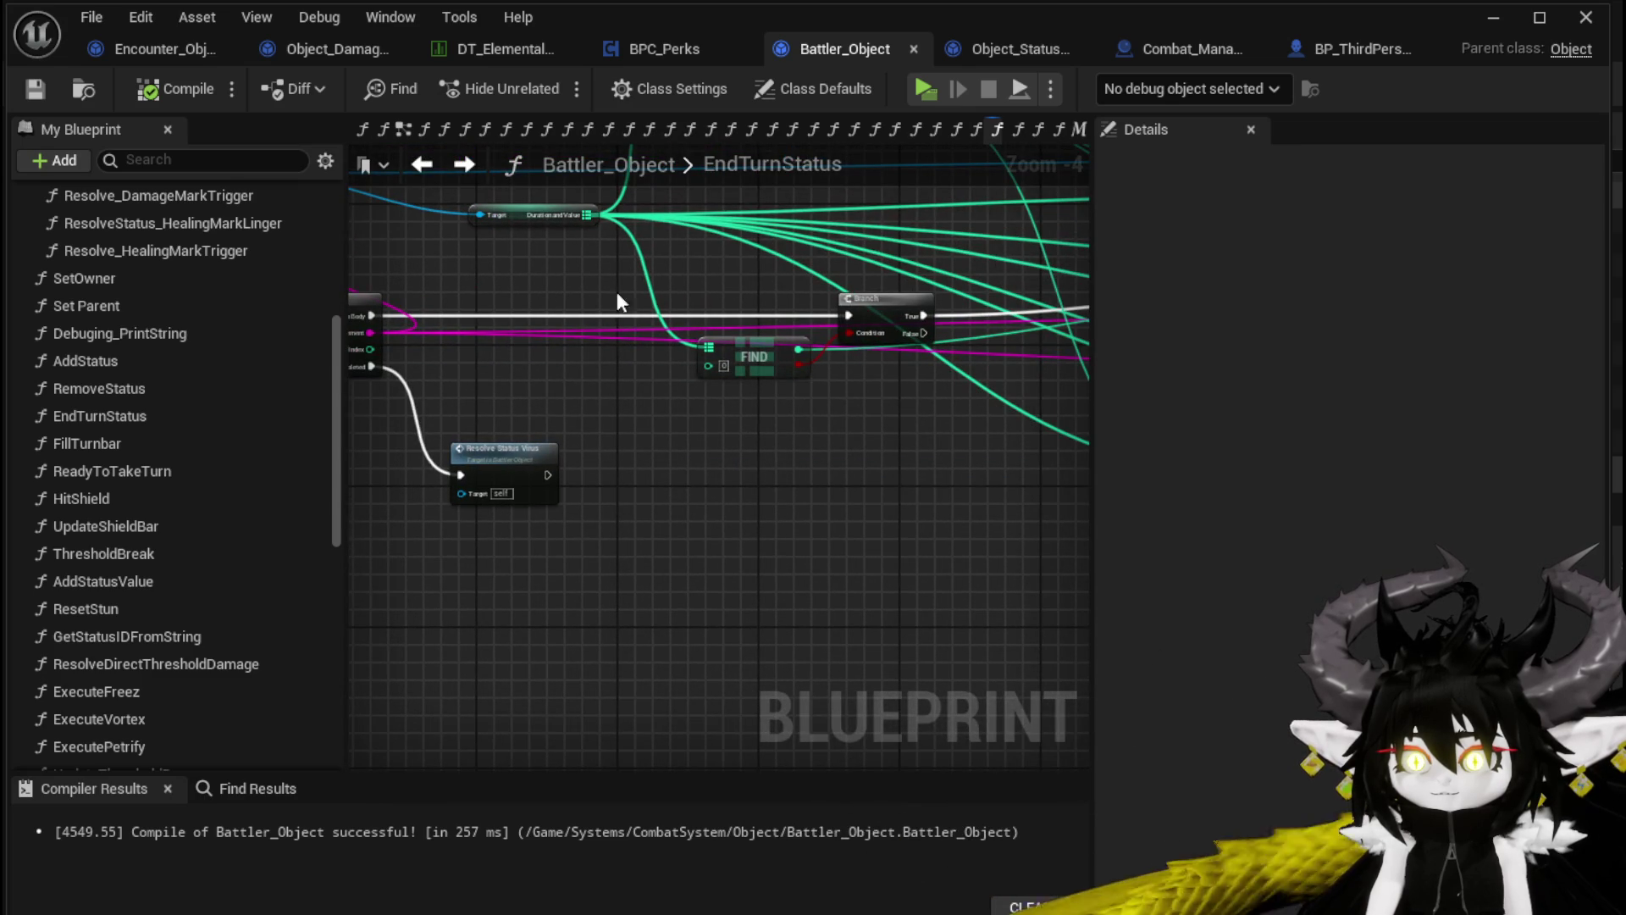
drag(866, 256, 661, 309)
scroll(661, 305, up, 2)
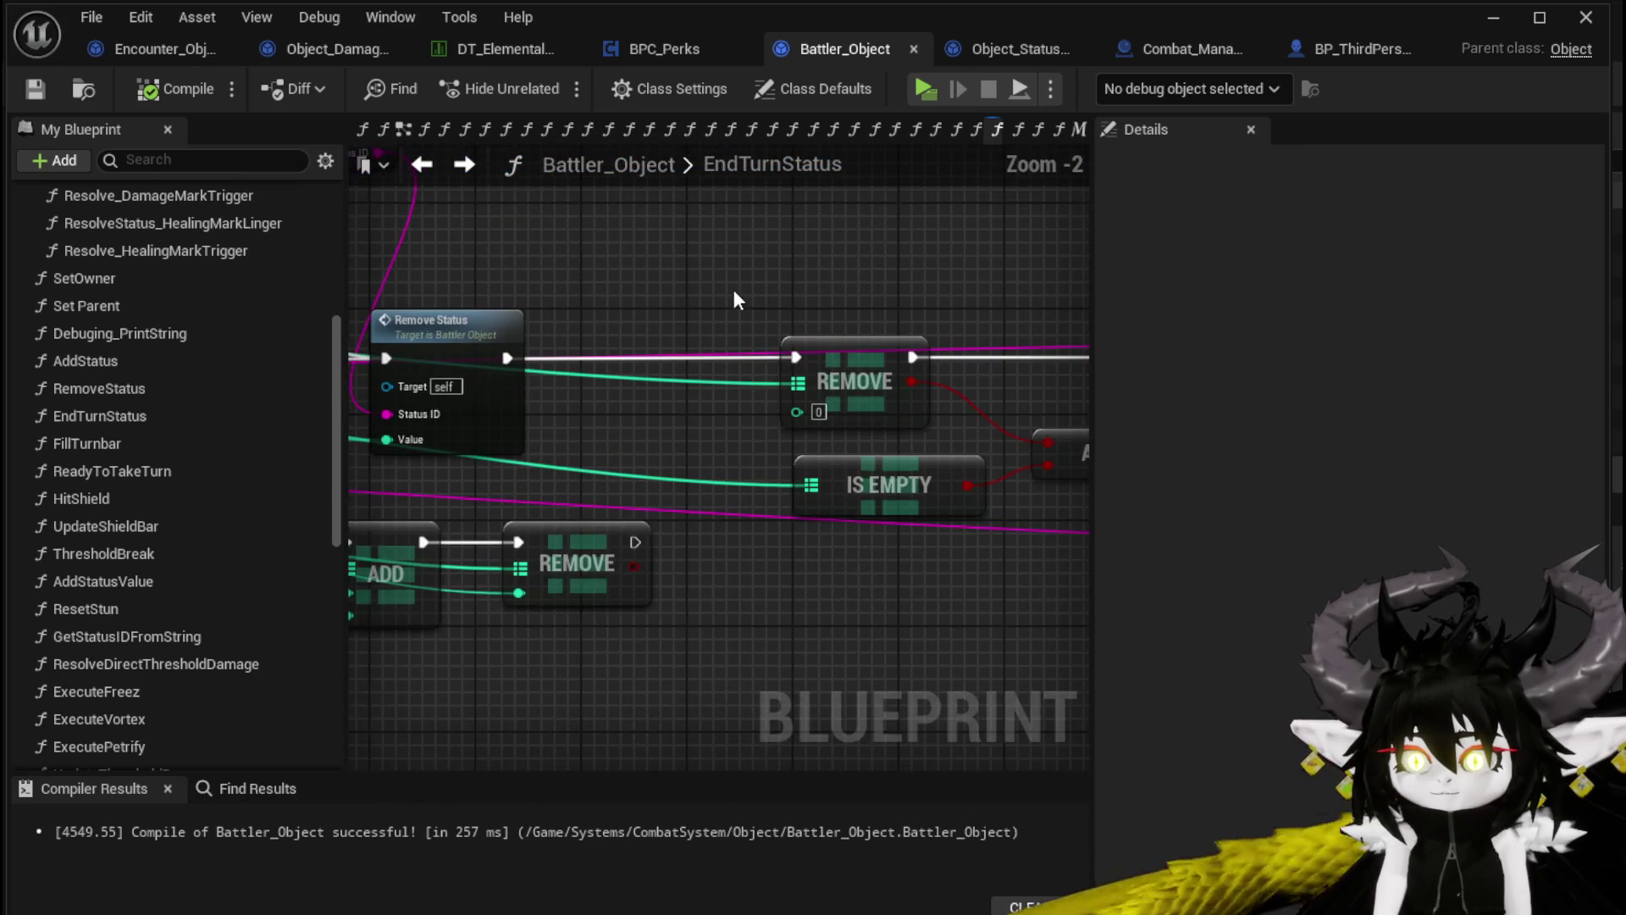
scroll(758, 282, down, 2)
mouse_move(757, 282)
mouse_down()
mouse_move(864, 334)
mouse_move(1008, 371)
mouse_up()
scroll(1008, 371, up, 2)
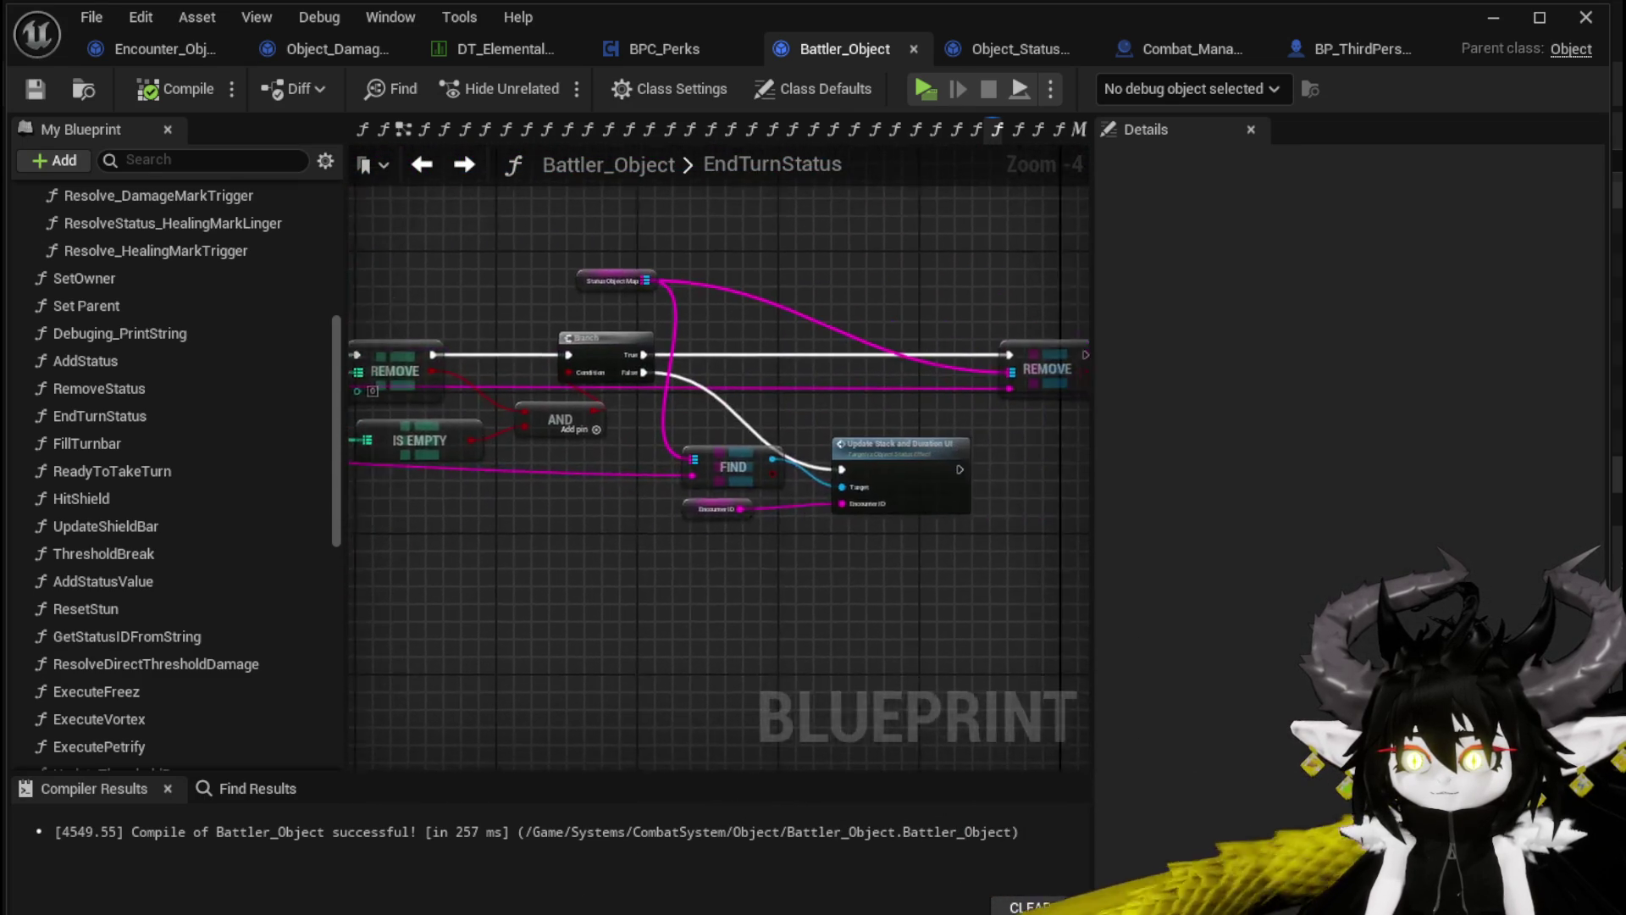
scroll(690, 346, down, 2)
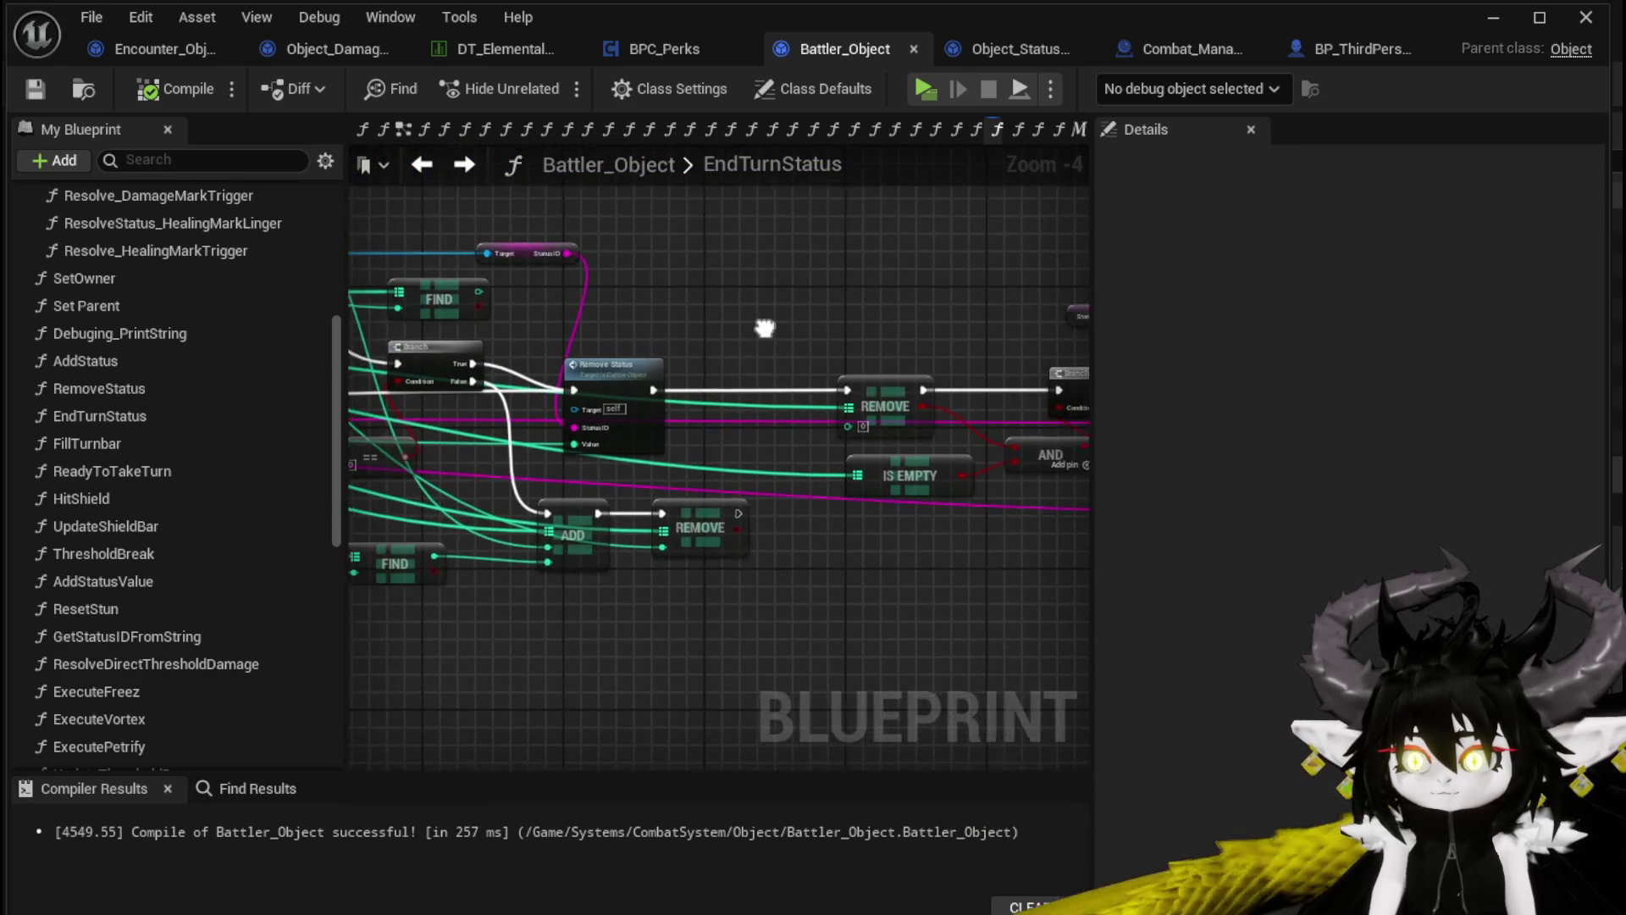
scroll(624, 326, down, 2)
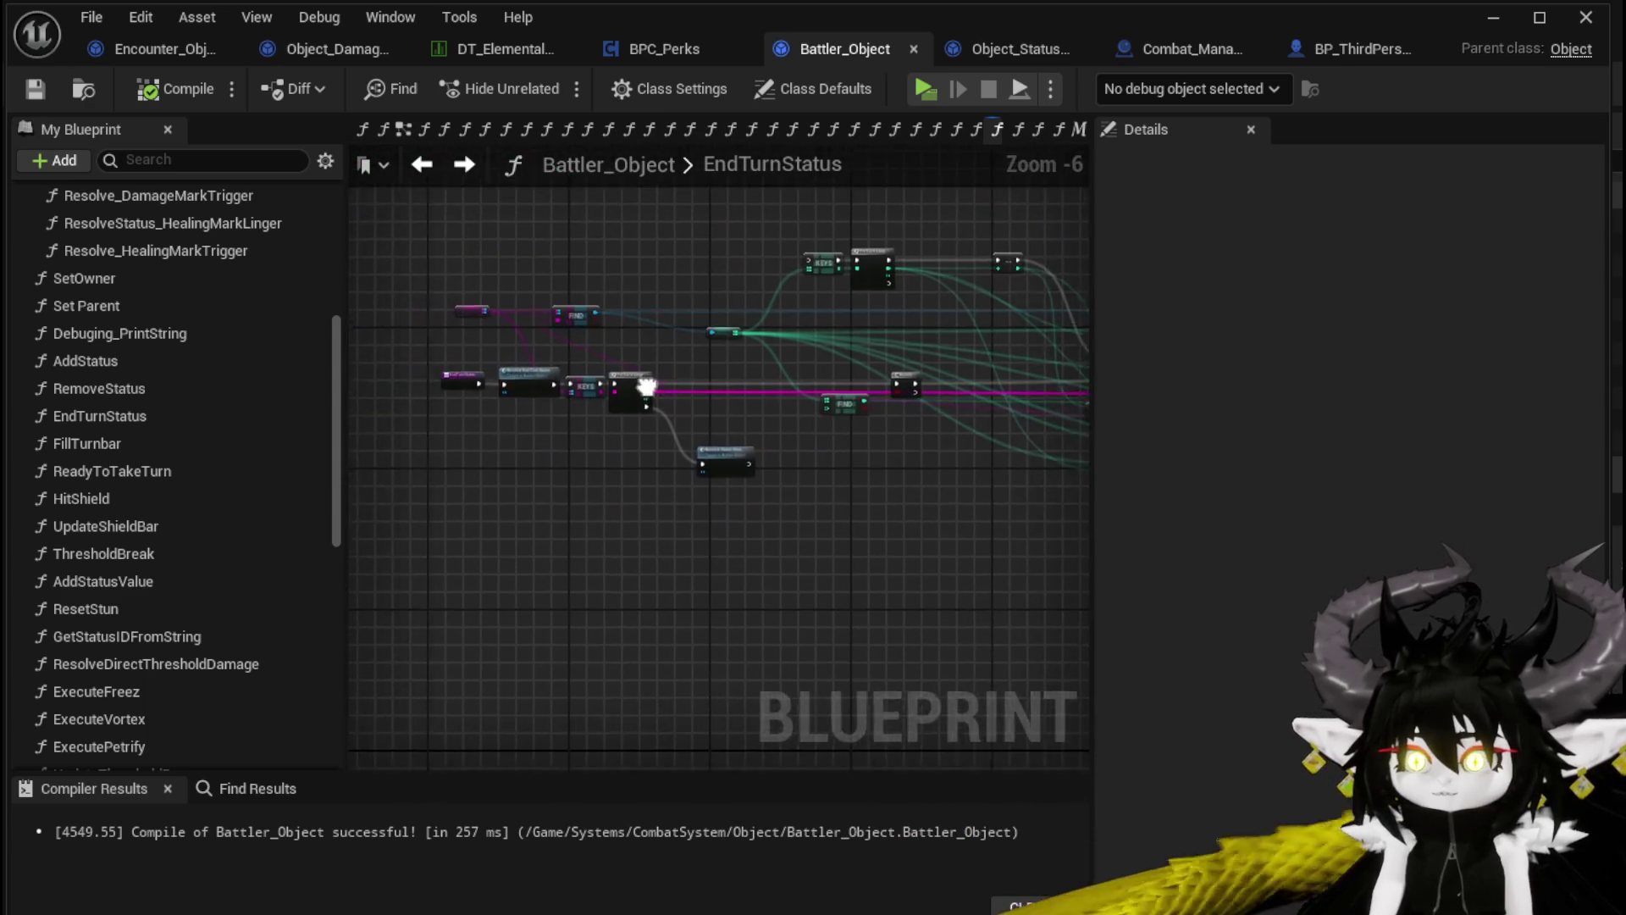
scroll(619, 387, up, 3)
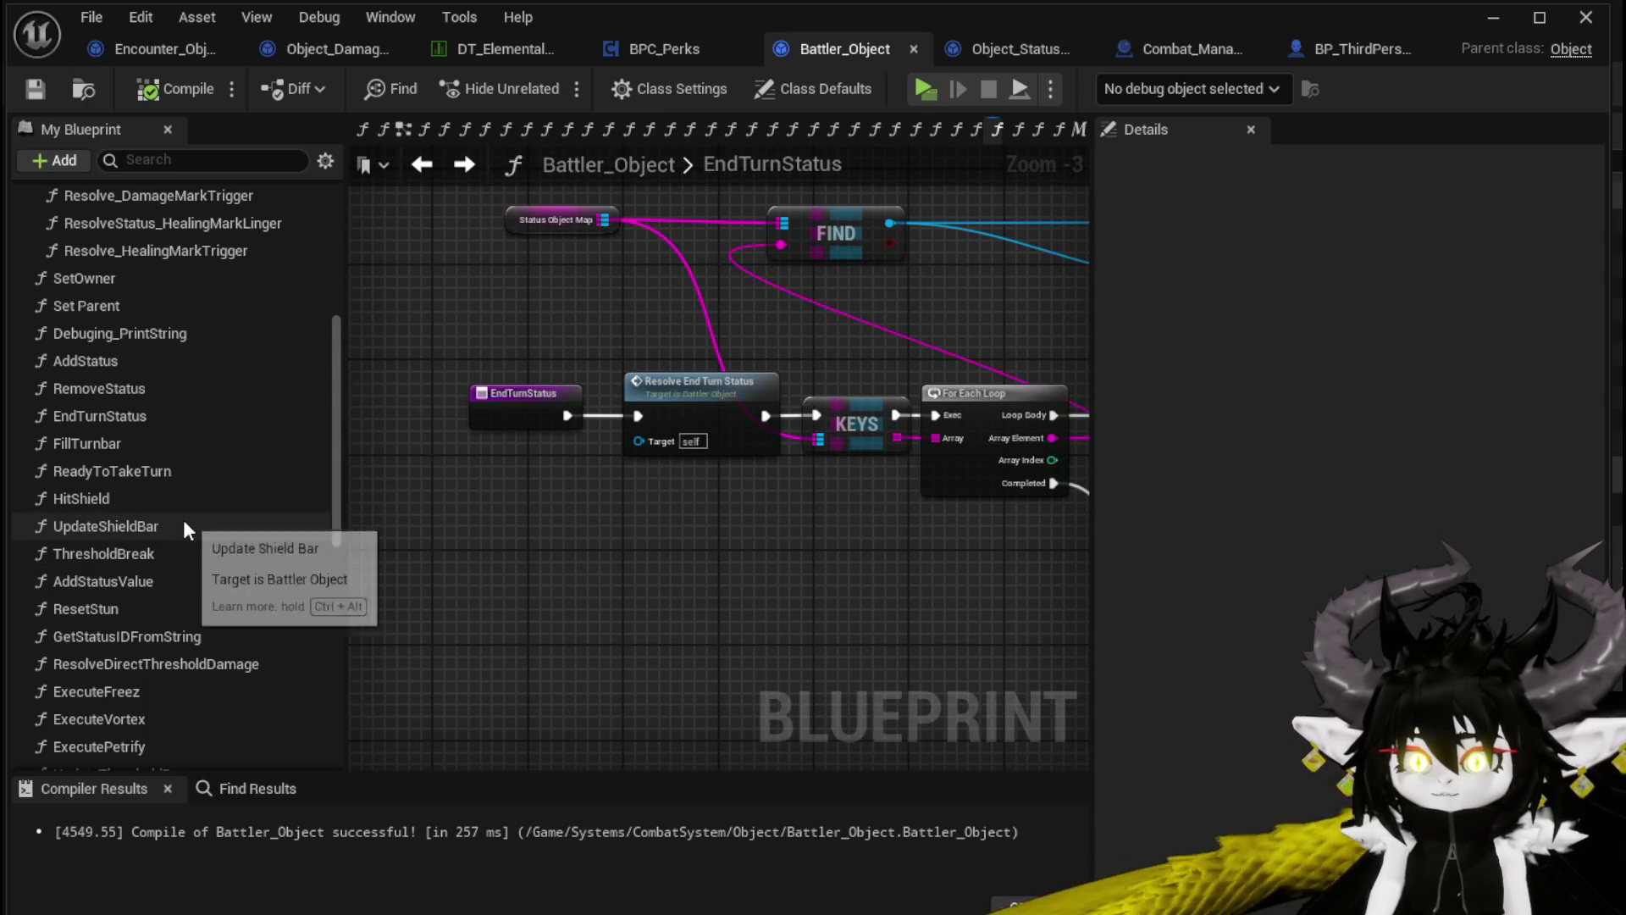
drag(875, 221, 681, 334)
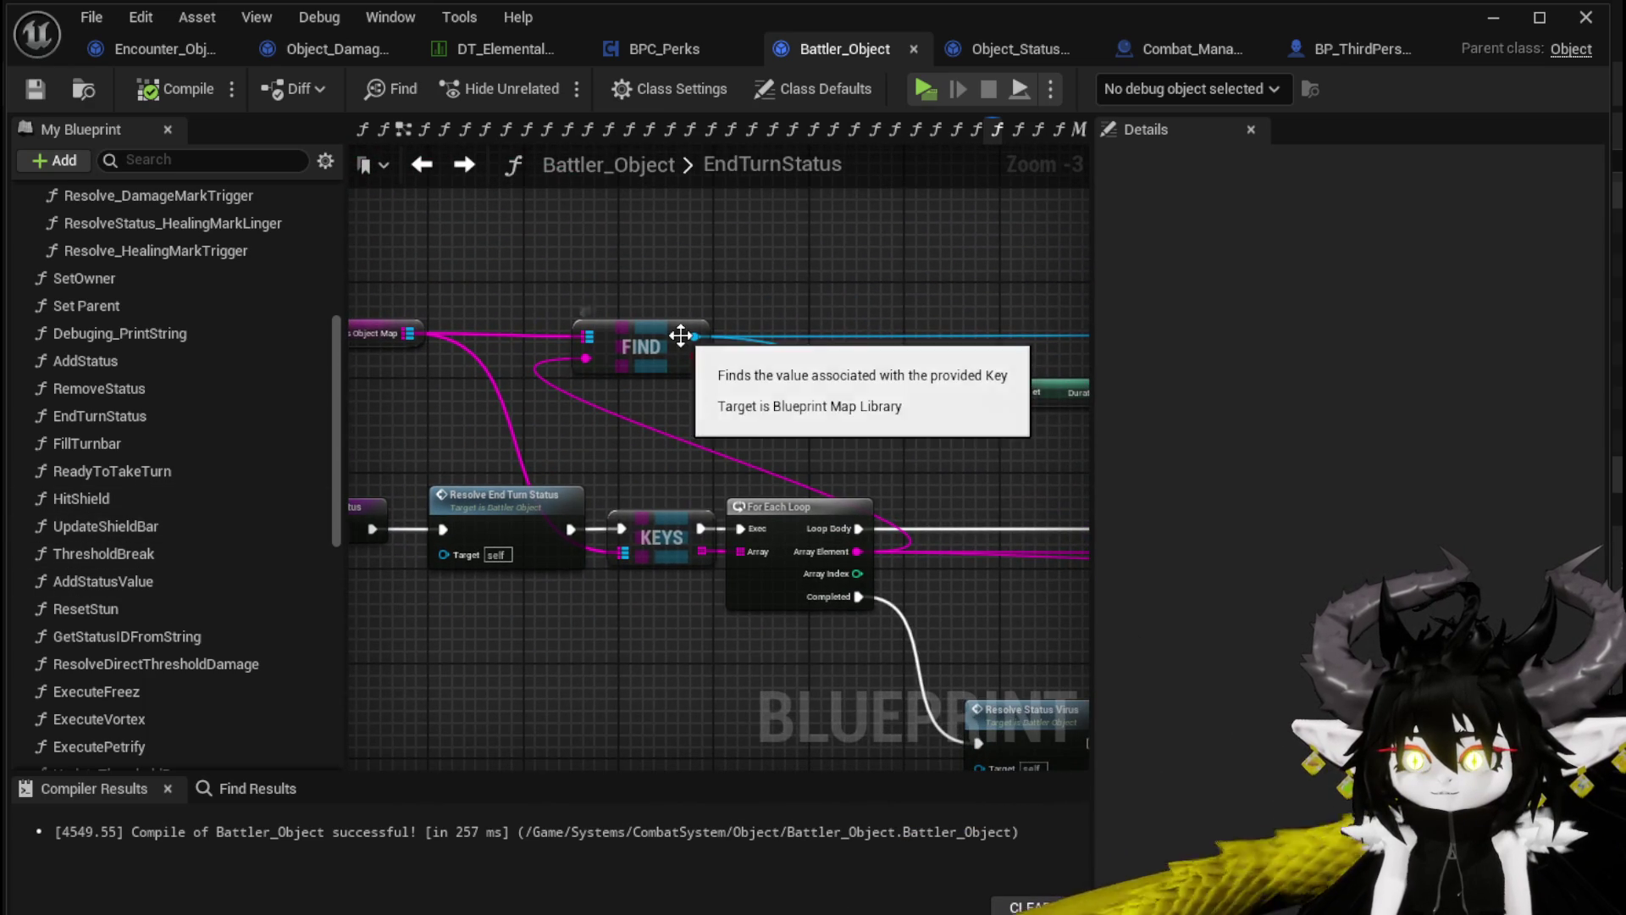
Glance at Object_StatusEffect, then compile and save Battler_Object
click(1012, 47)
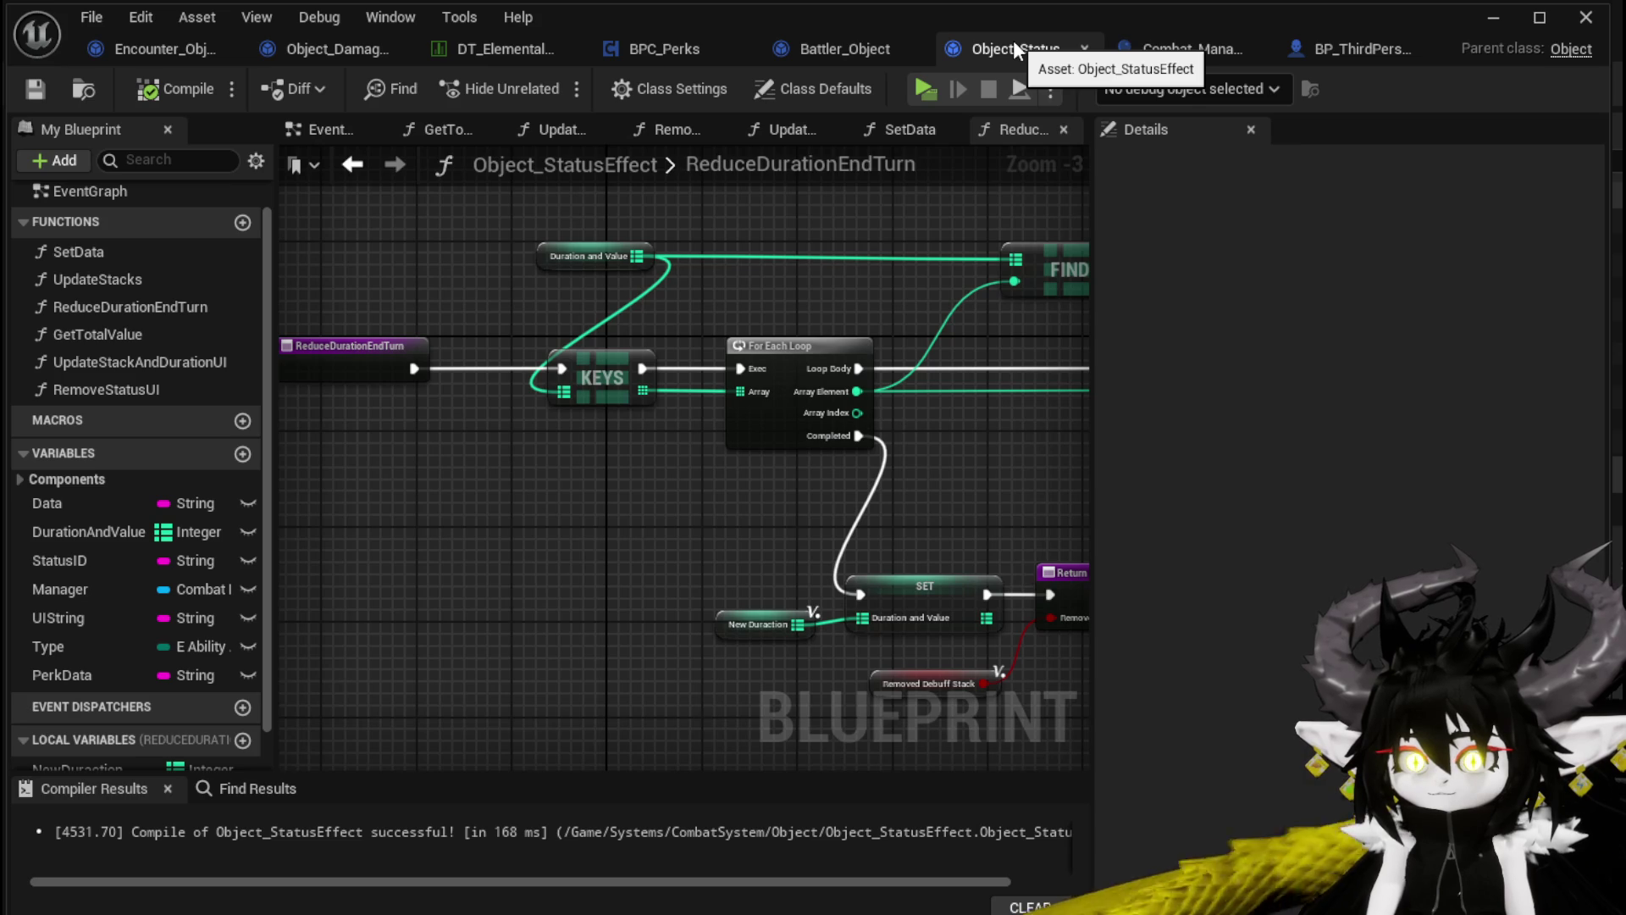
click(847, 46)
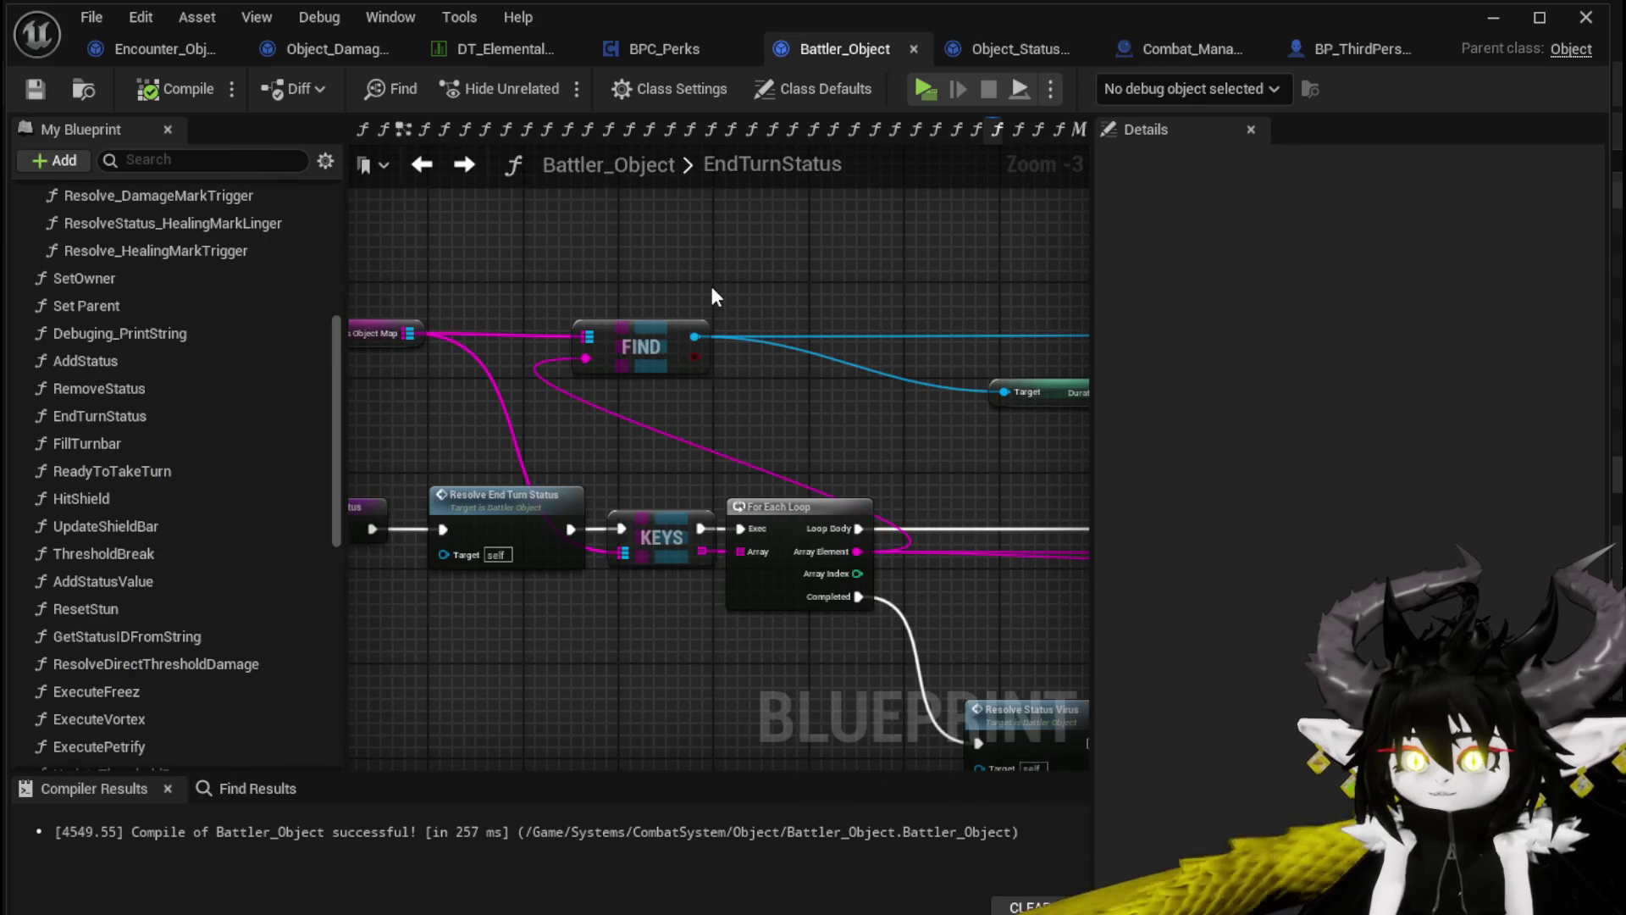
drag(710, 282, 853, 266)
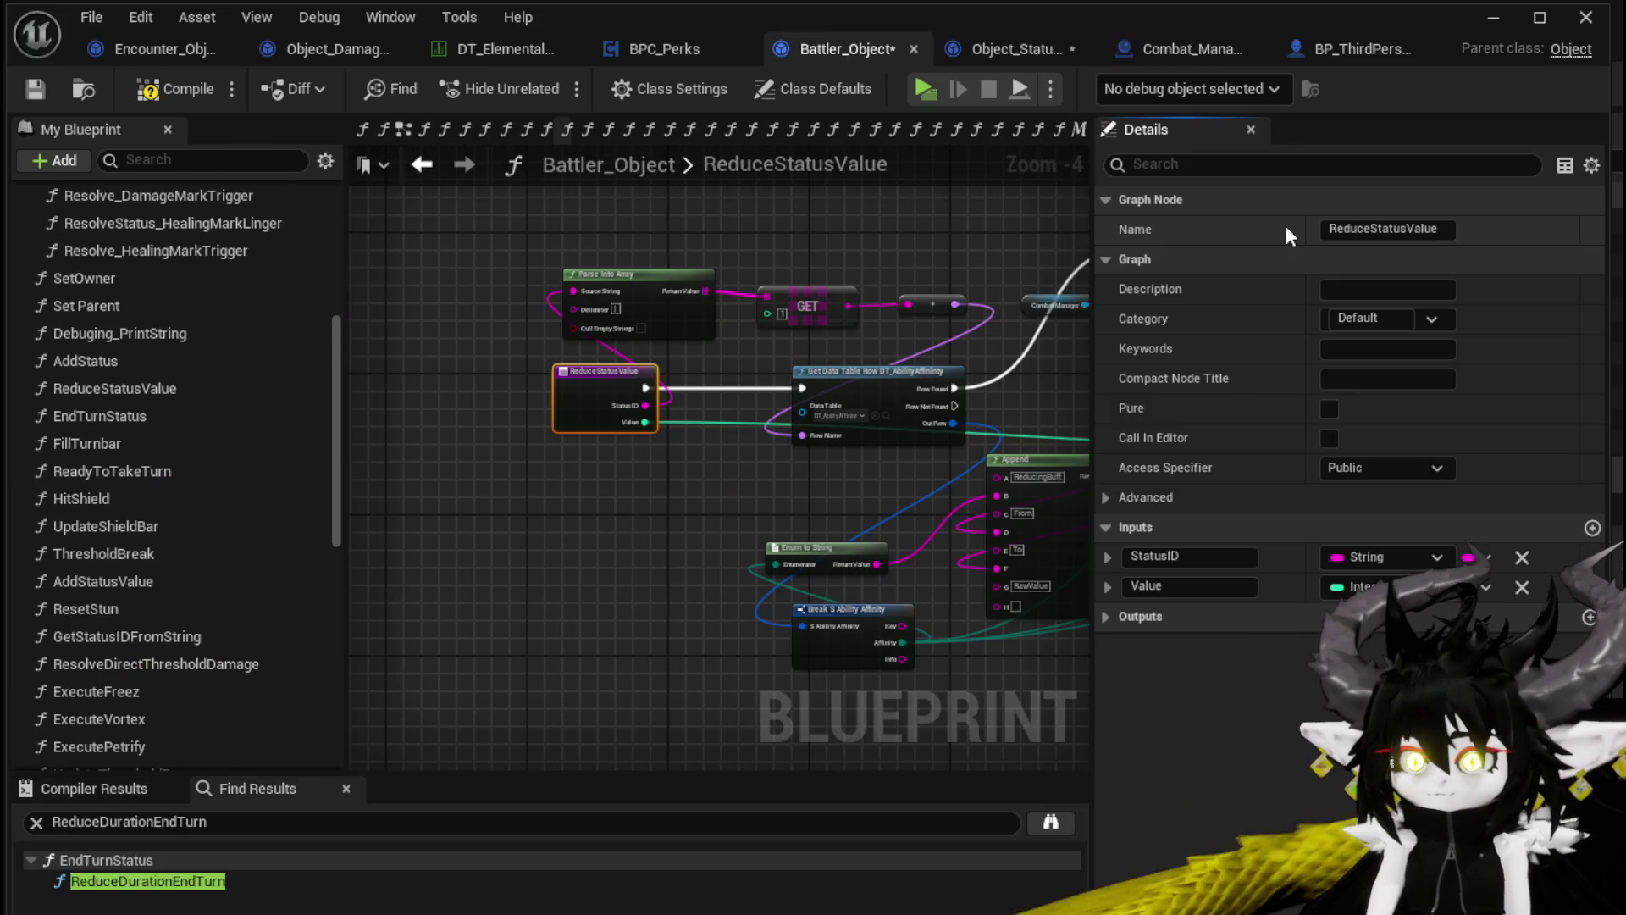
click(186, 100)
click(38, 88)
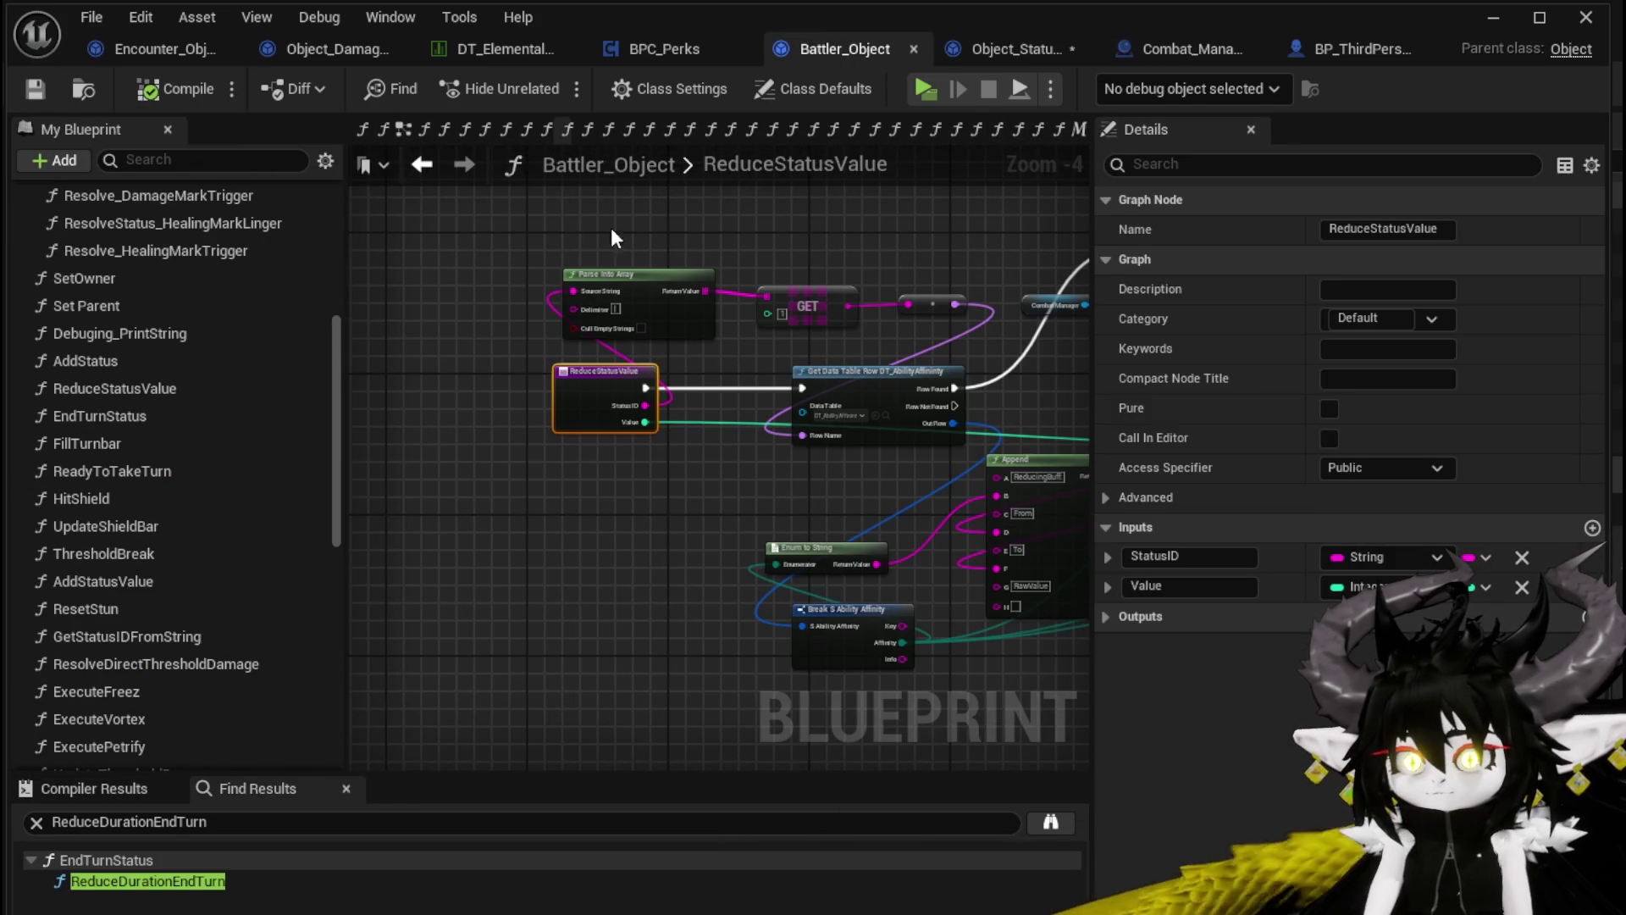
Shift the Branch to follow Reduce Status Value and open the Reduce Duration End Turn graph
click(422, 165)
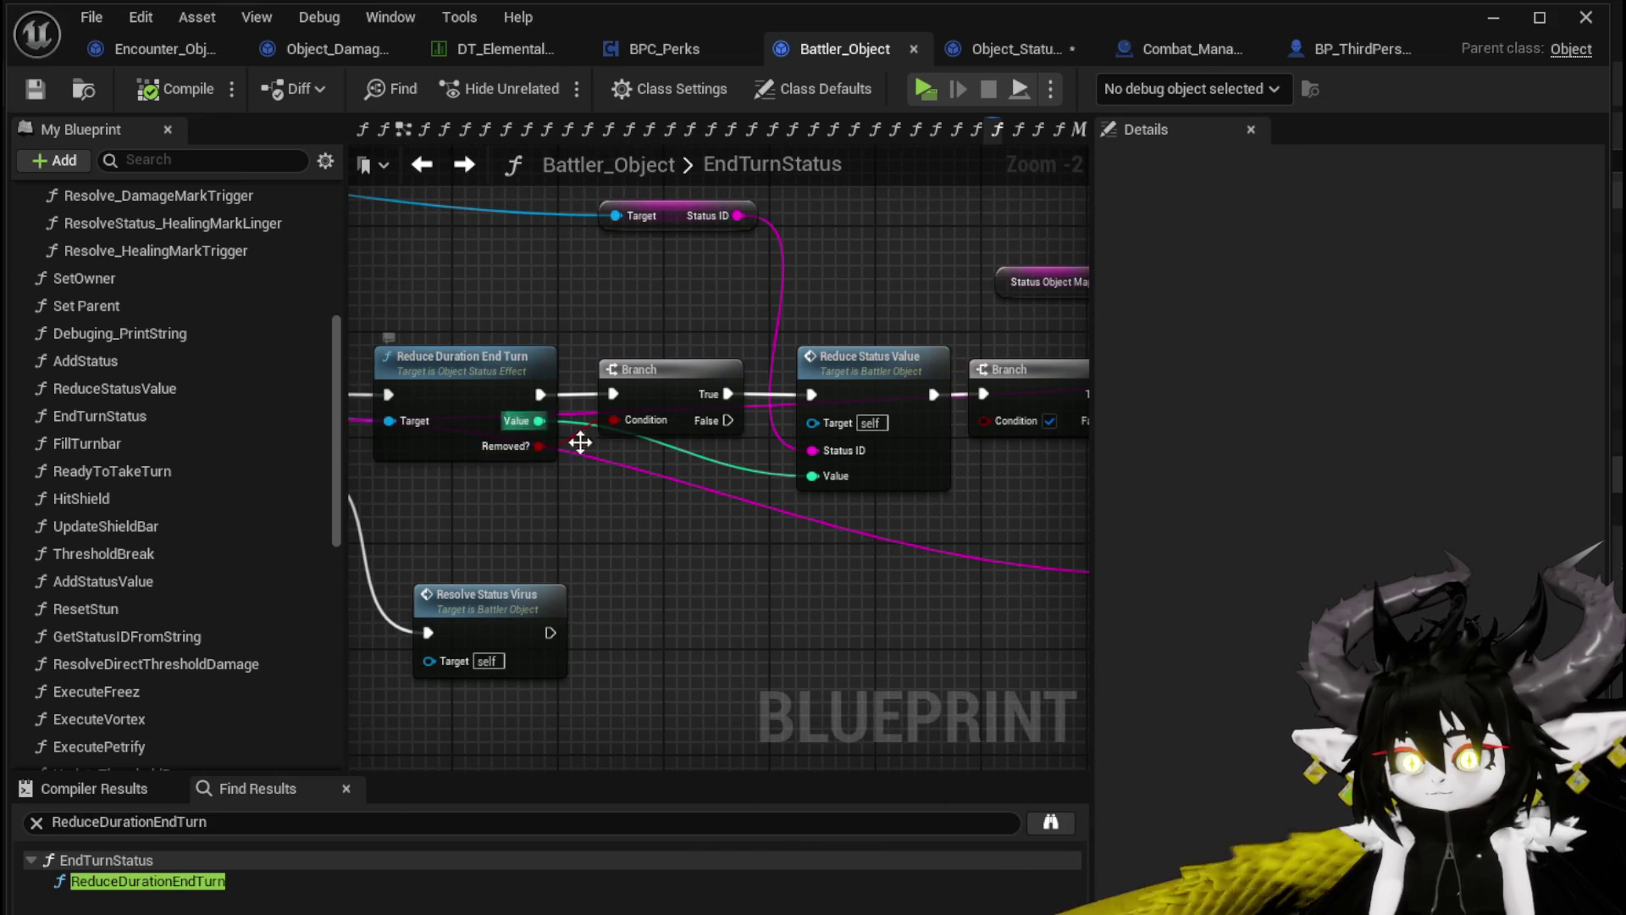
mouse_move(847, 471)
mouse_down()
mouse_move(1064, 551)
mouse_move(613, 559)
mouse_move(420, 540)
mouse_move(640, 556)
mouse_up()
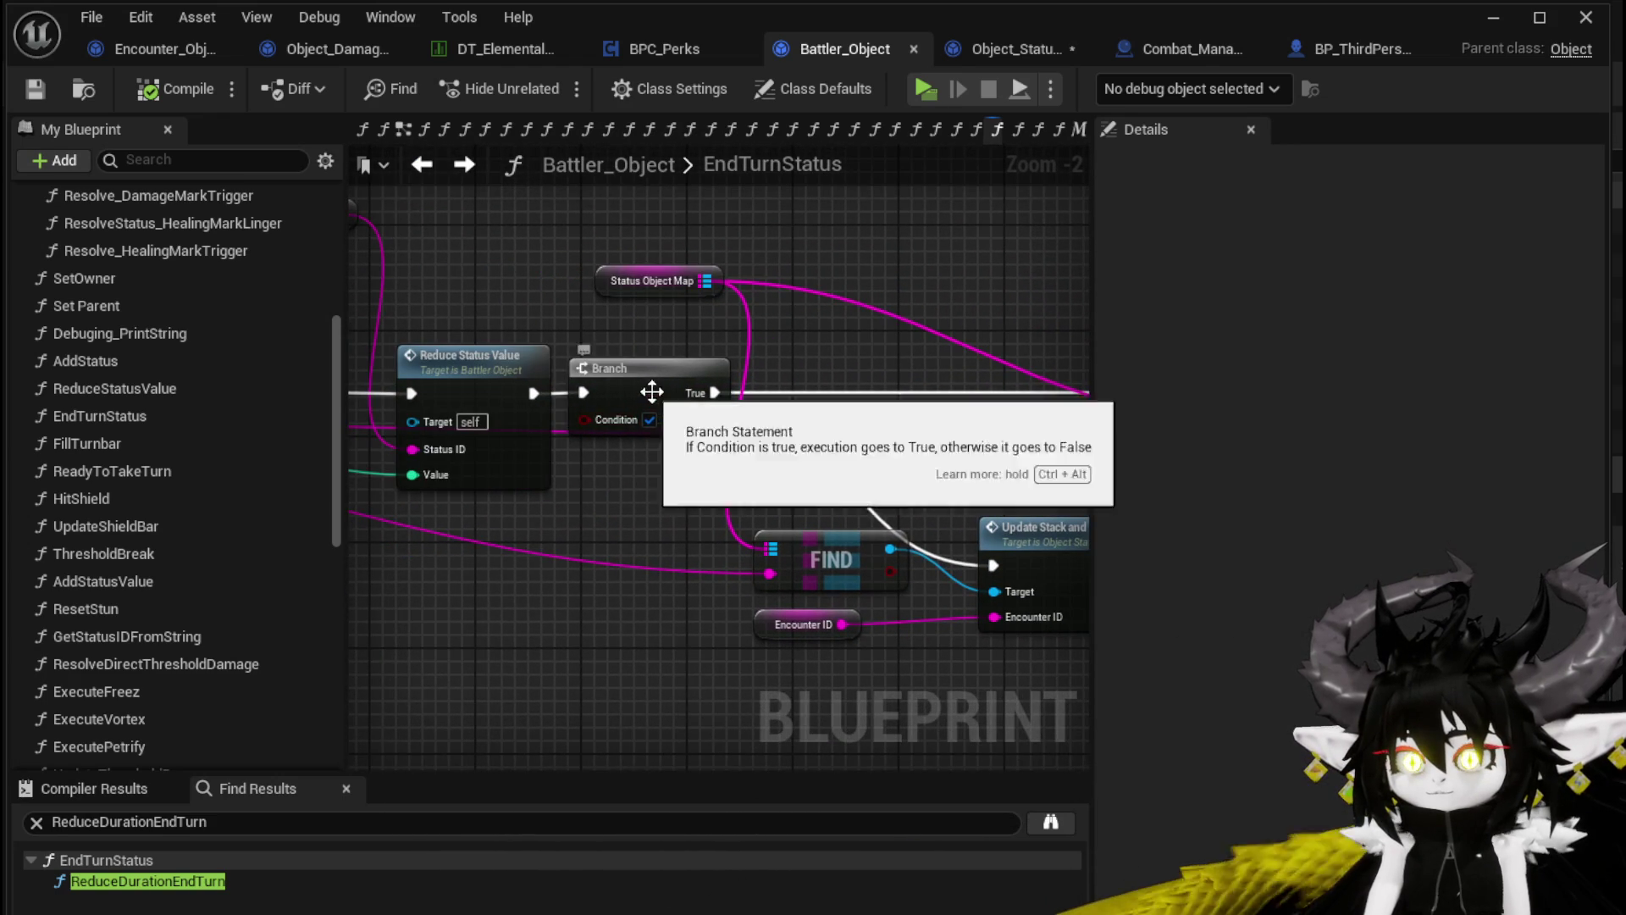
drag(660, 390, 847, 388)
drag(684, 481, 1047, 506)
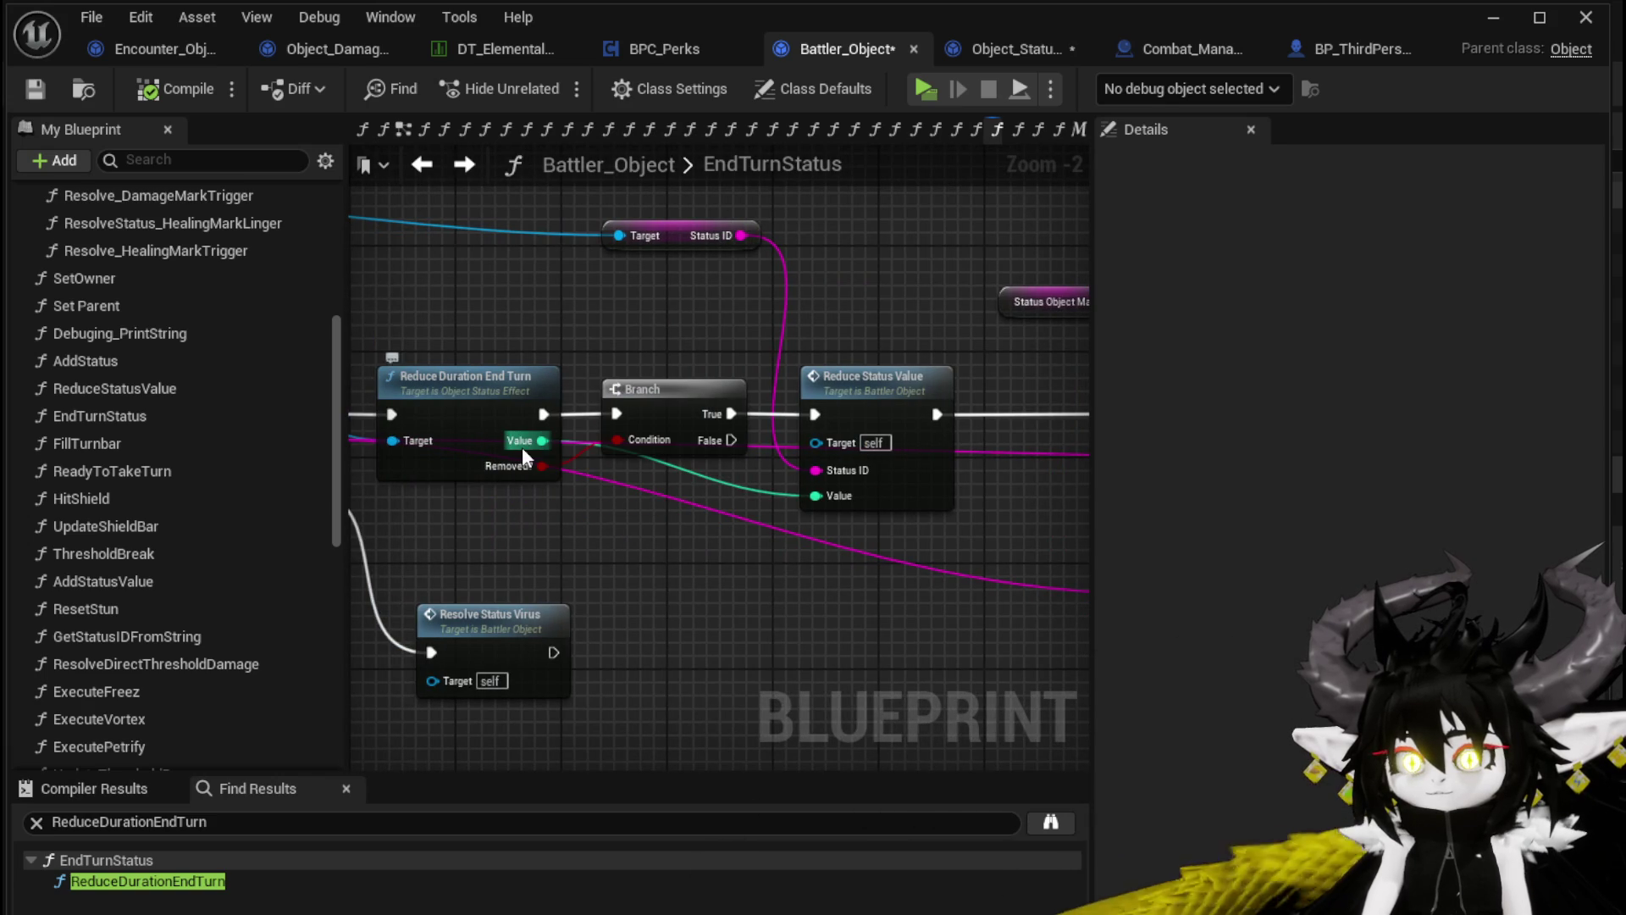
drag(498, 335, 974, 401)
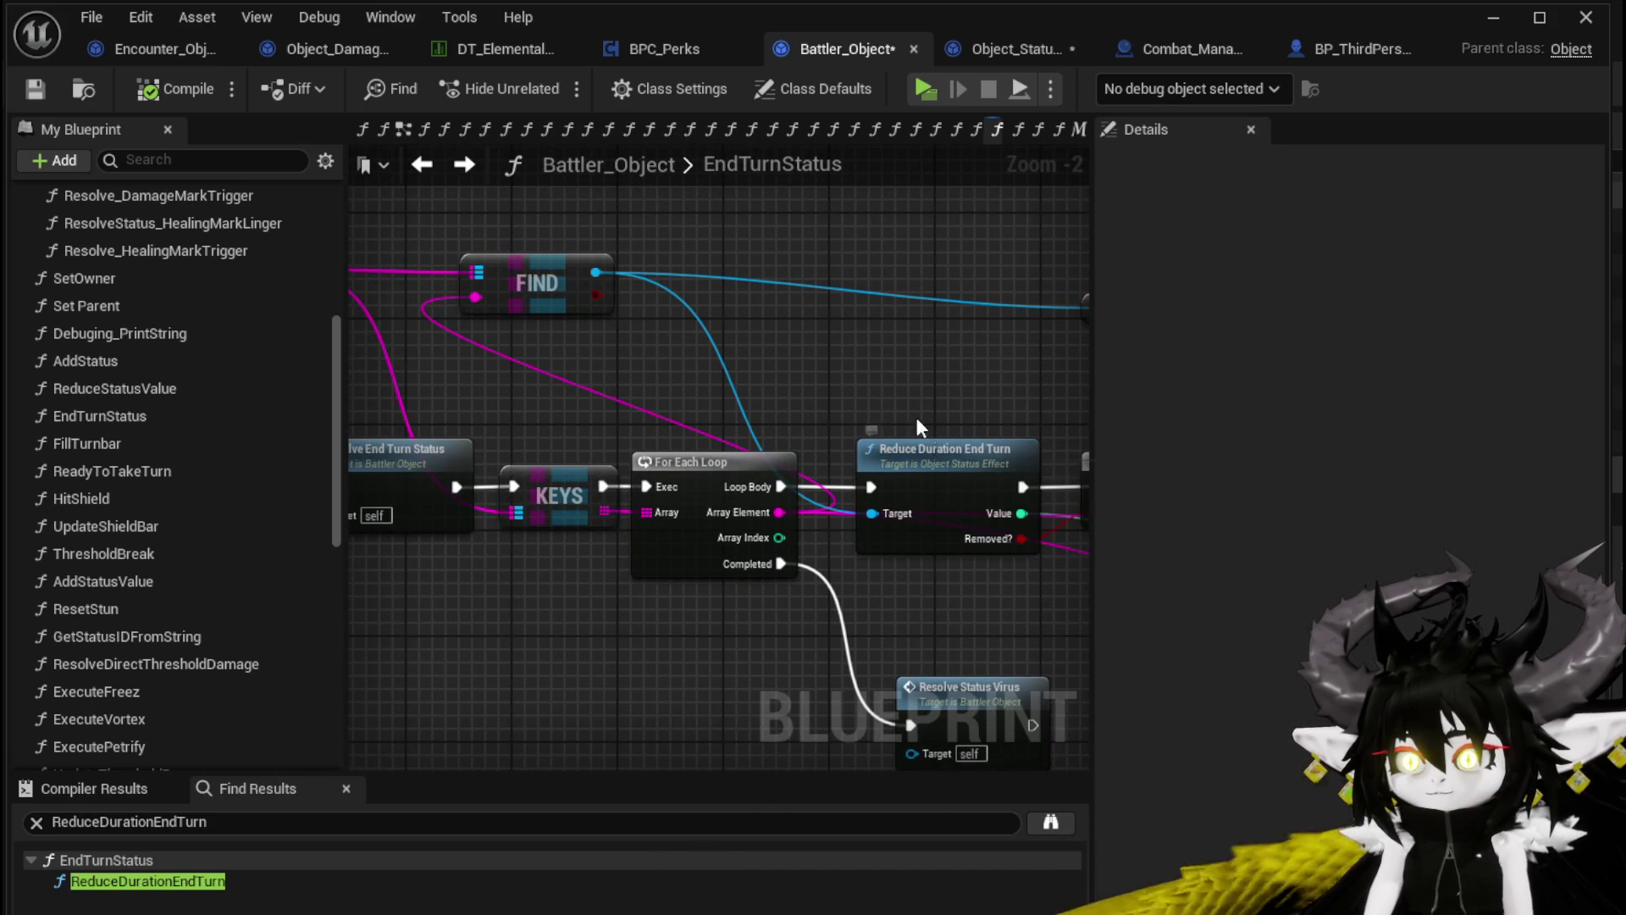
double_click(932, 465)
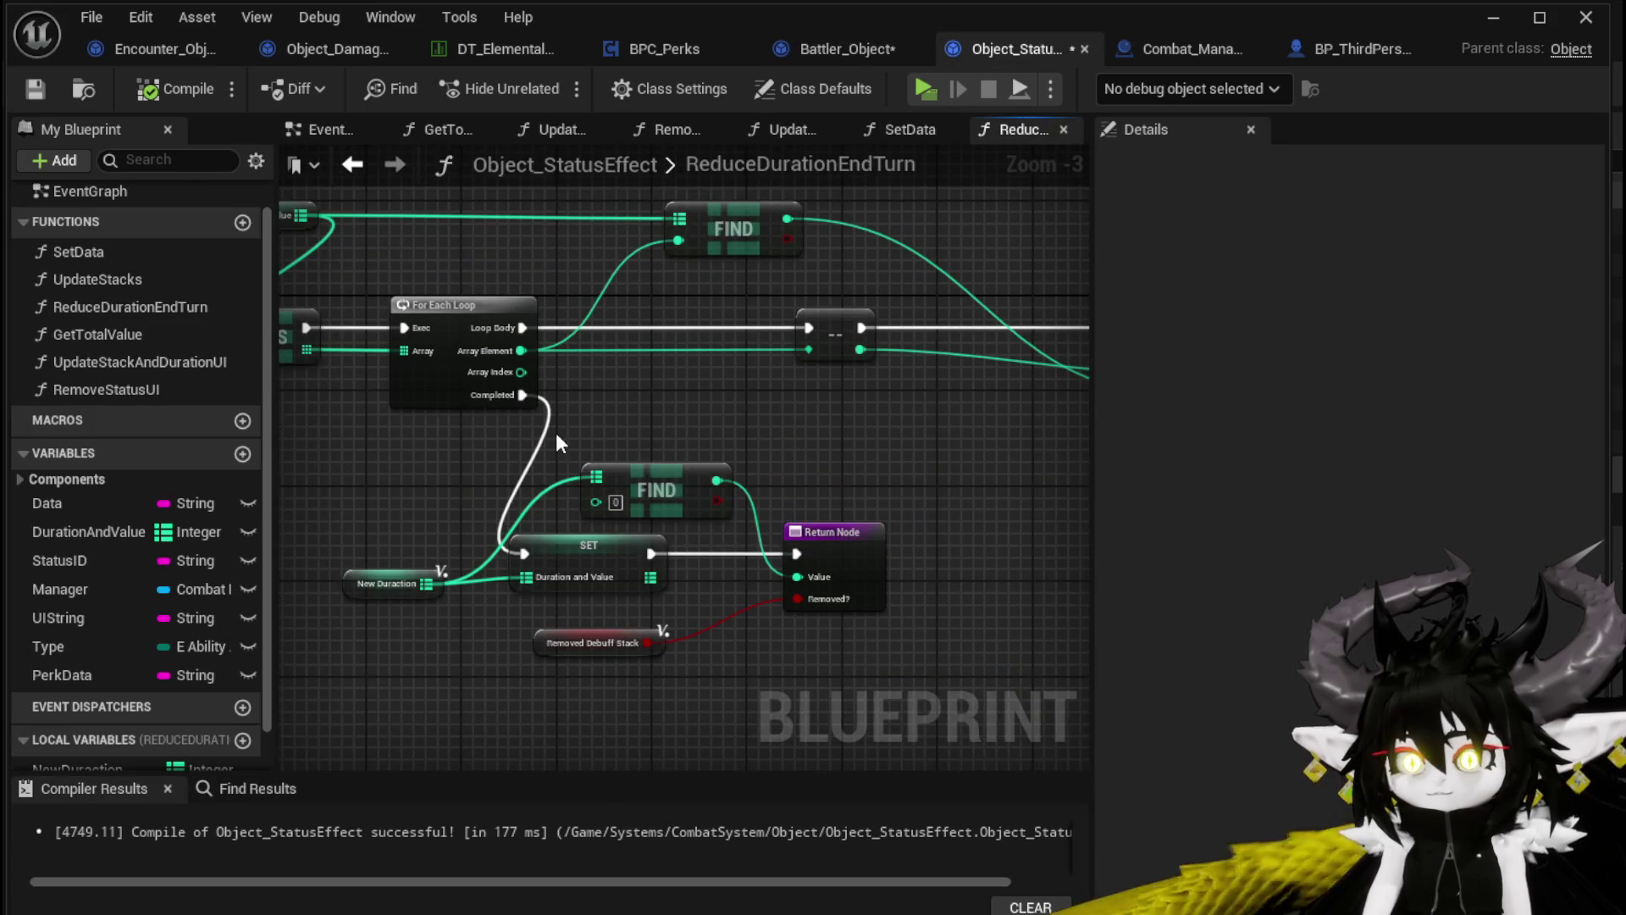
Create a new function named RemoveKey0 in Object_StatusEffect, then compile and save
click(500, 555)
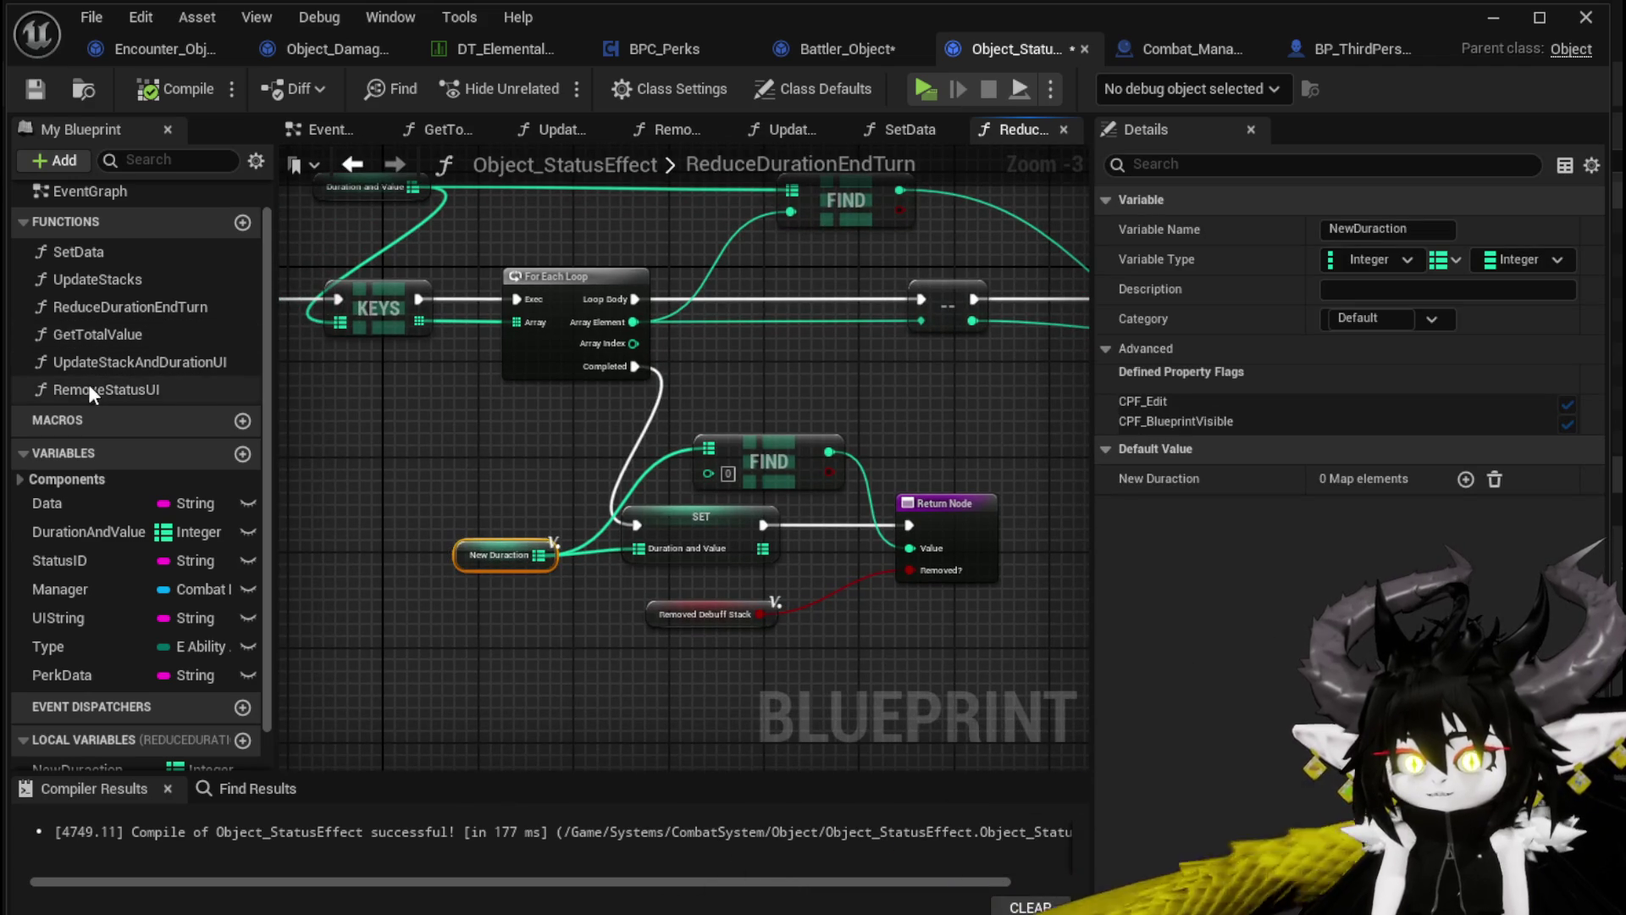
click(241, 224)
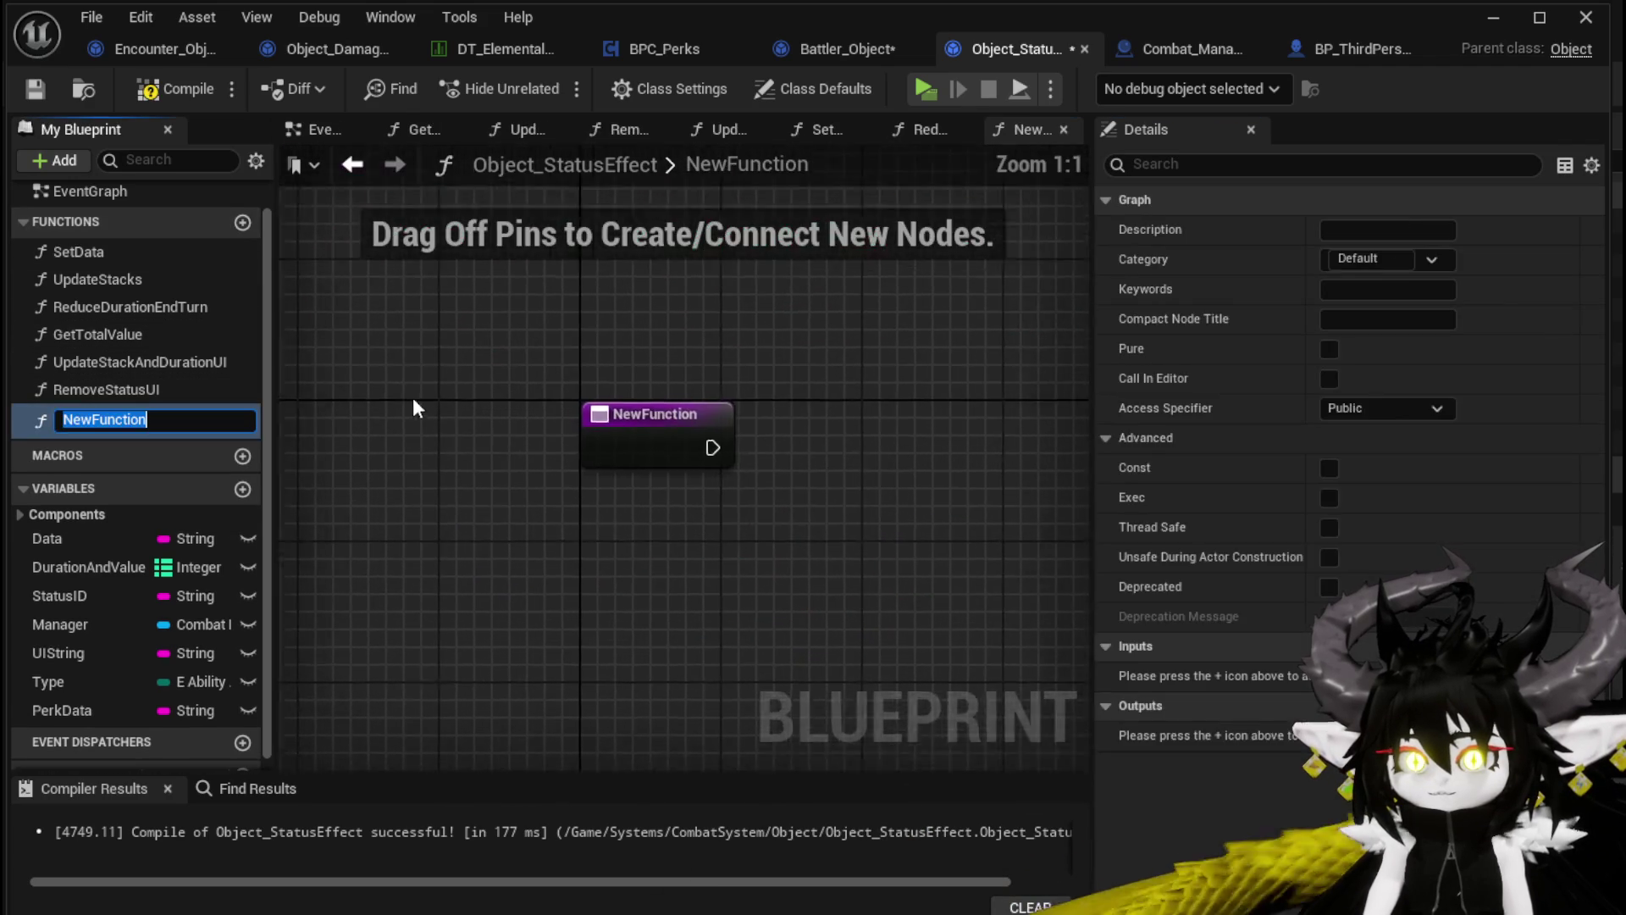
text(Remove)
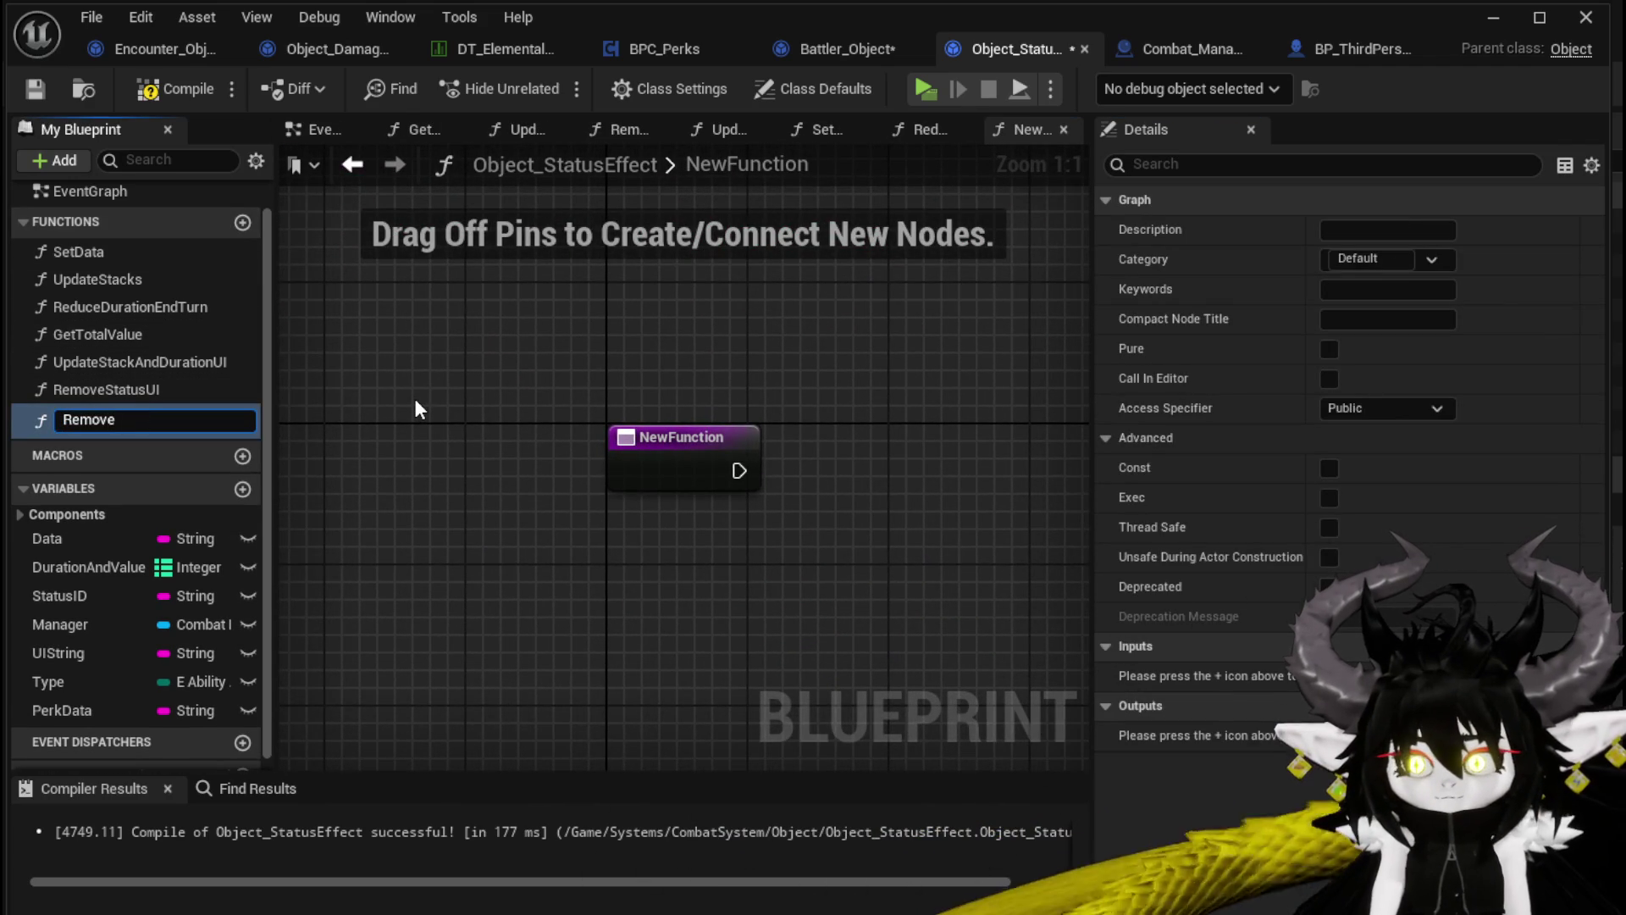
text(Key)
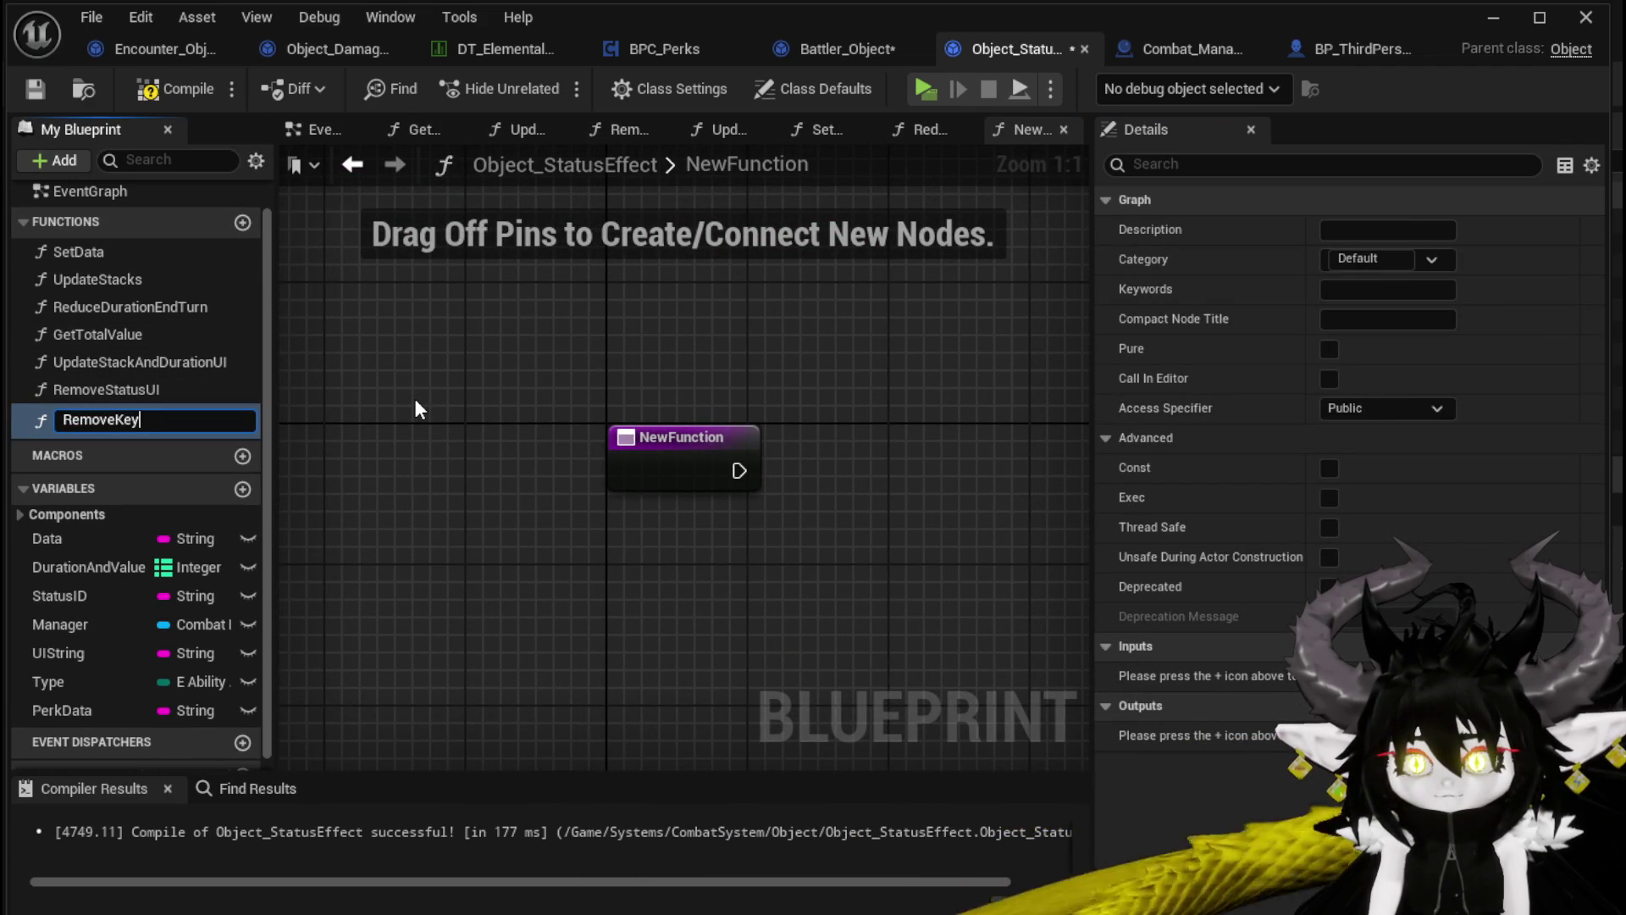
text(0)
key(Return)
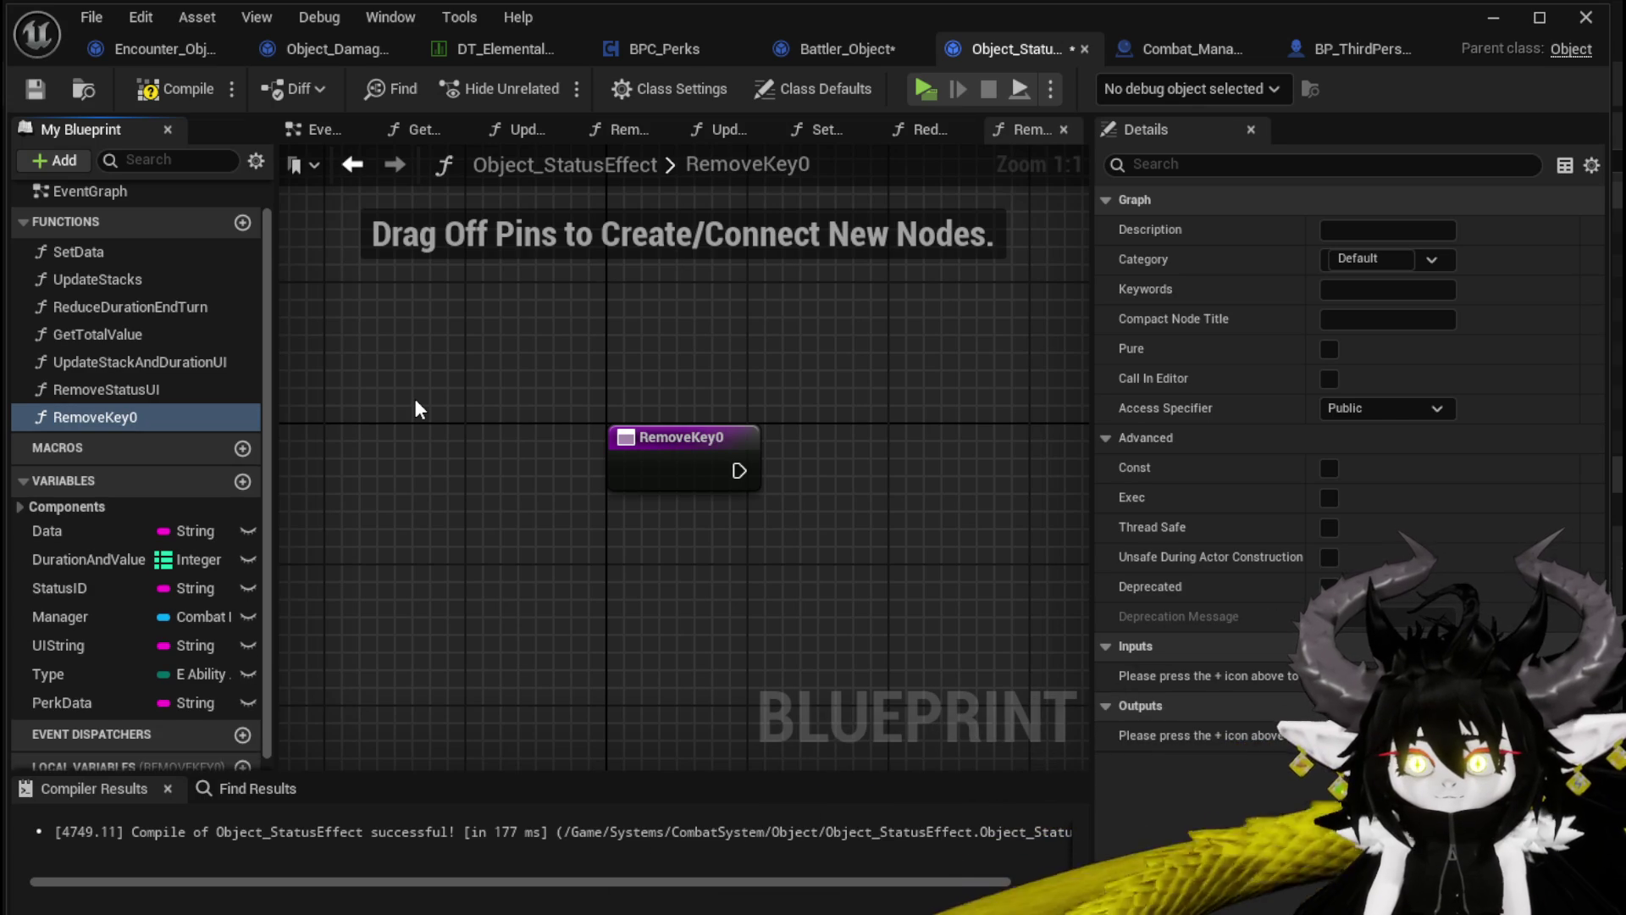
key(F7)
key(ctrl+s)
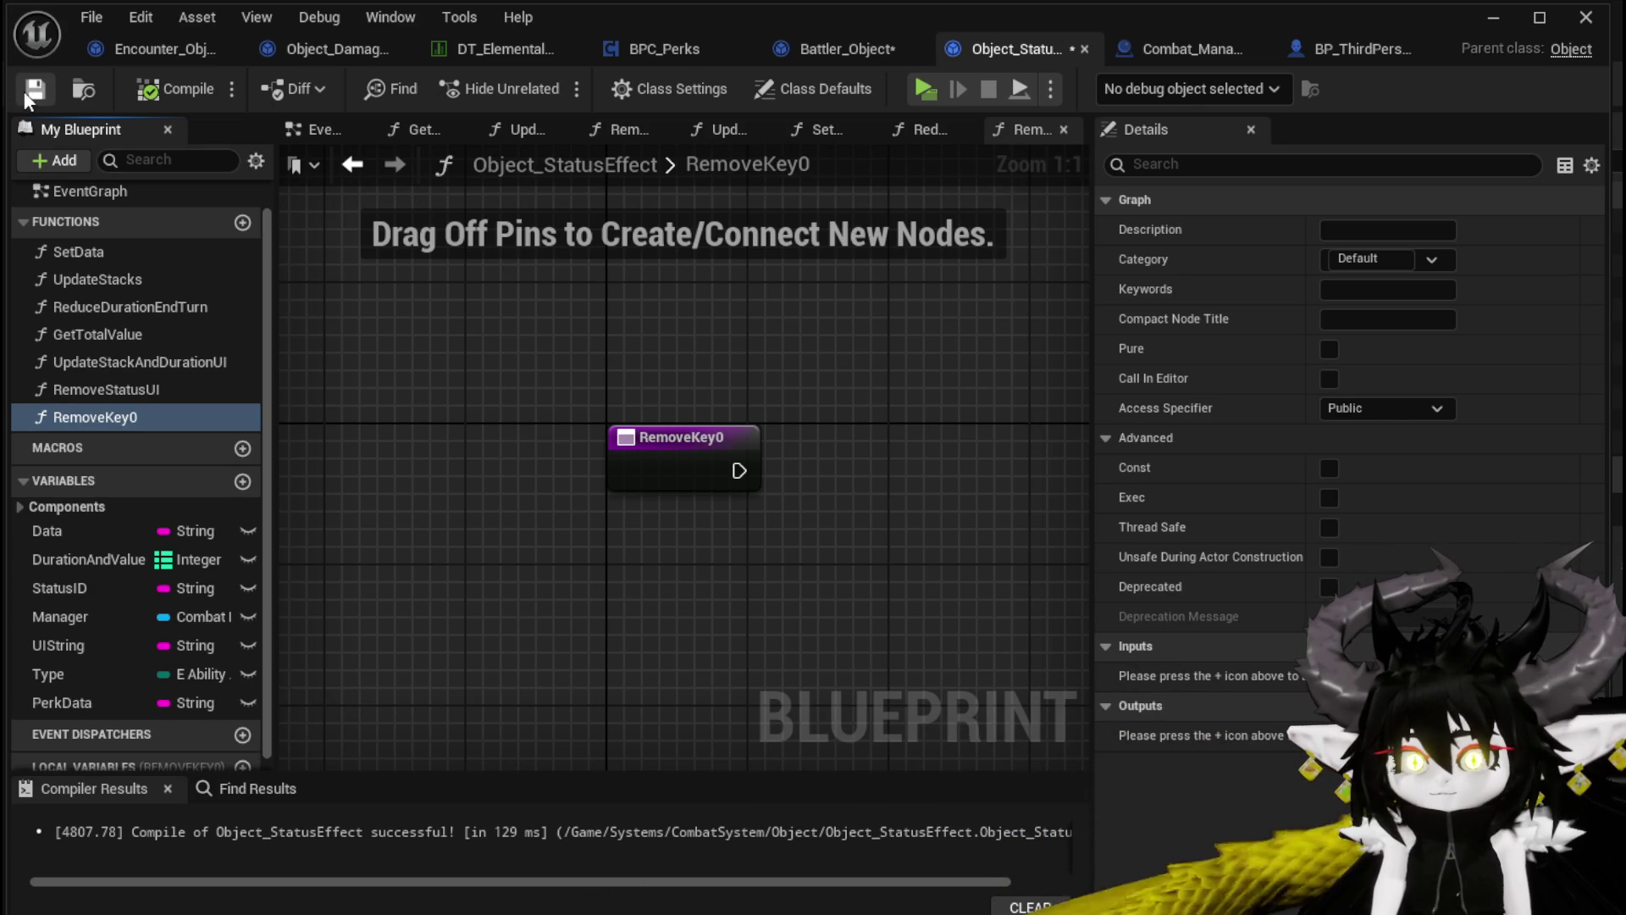
Add a DurationAndValue getter and a Find for key 0, driving a Branch from the entry
mouse_move(95, 557)
mouse_down()
mouse_move(666, 543)
mouse_move(737, 502)
mouse_up()
click(703, 563)
text(remove)
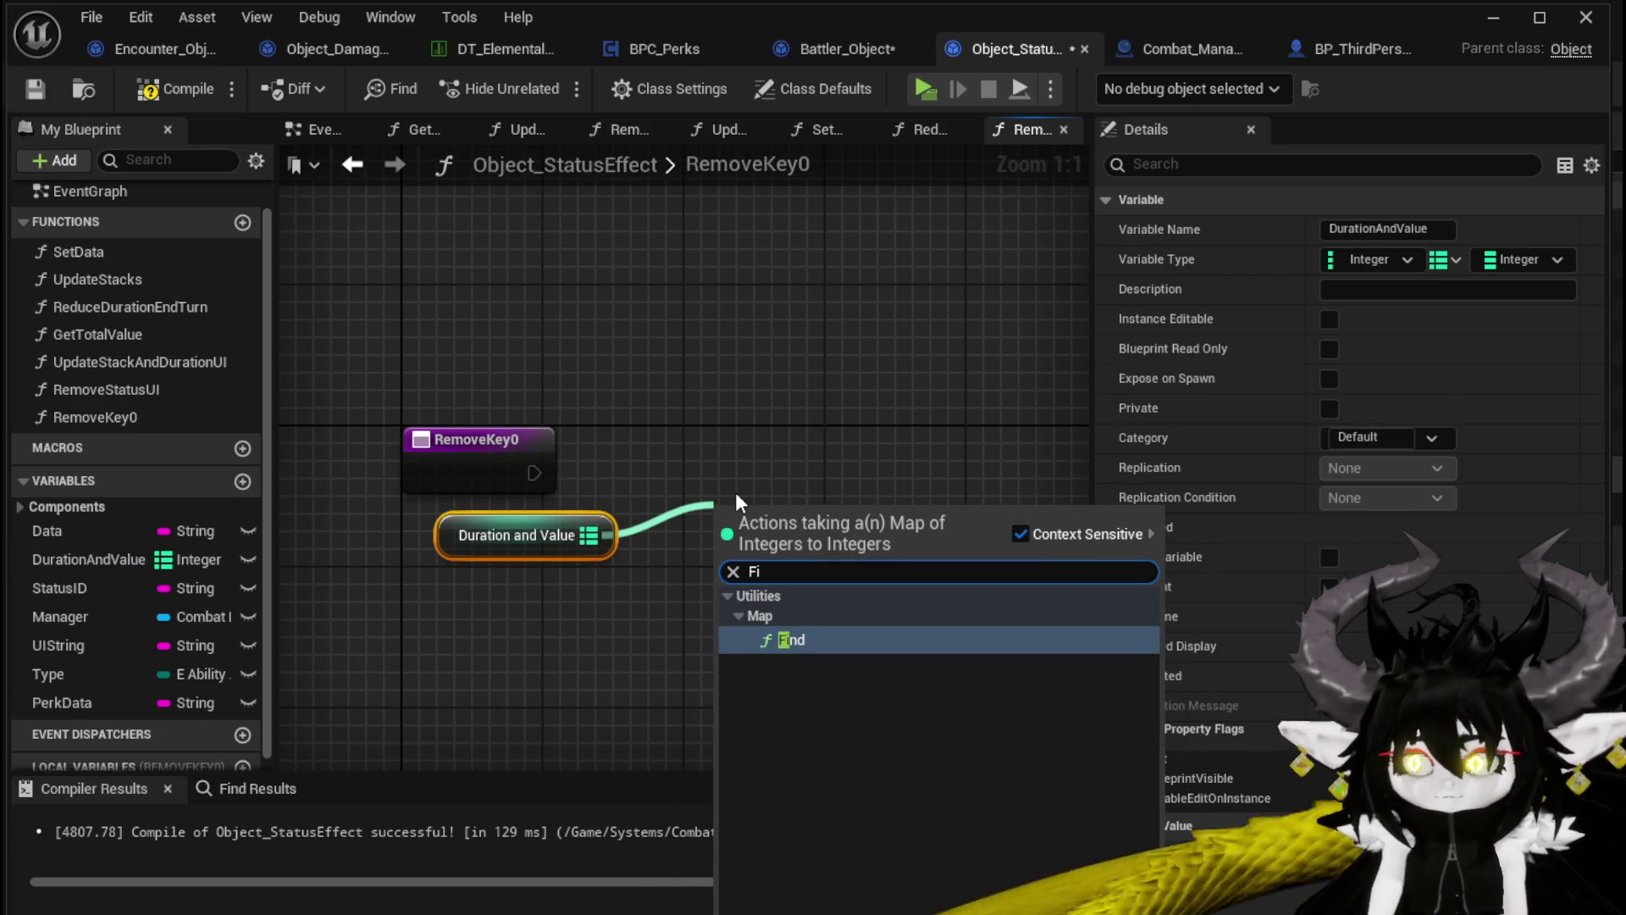
key(Return)
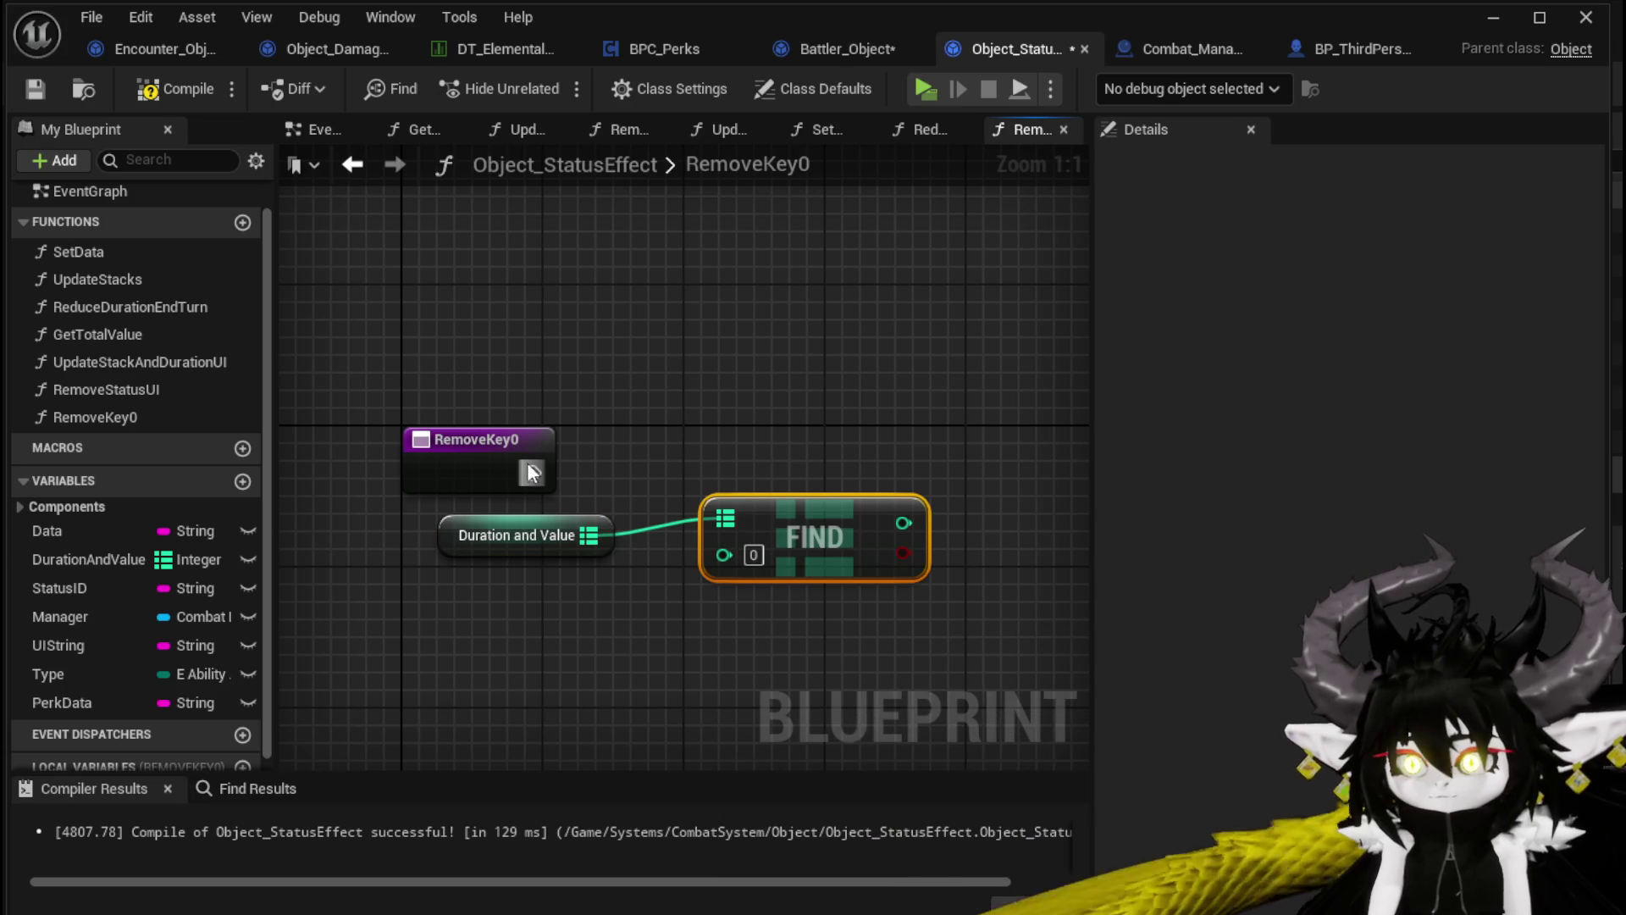
mouse_move(868, 510)
mouse_down()
mouse_move(836, 510)
mouse_move(919, 577)
mouse_move(940, 490)
mouse_up()
mouse_move(534, 472)
mouse_down()
mouse_move(644, 485)
mouse_move(951, 456)
mouse_up()
mouse_move(506, 440)
mouse_down()
mouse_move(629, 424)
mouse_move(549, 471)
mouse_up()
Add a map Remove node for key 0 and run it from the Branch's True output
drag(589, 534, 774, 373)
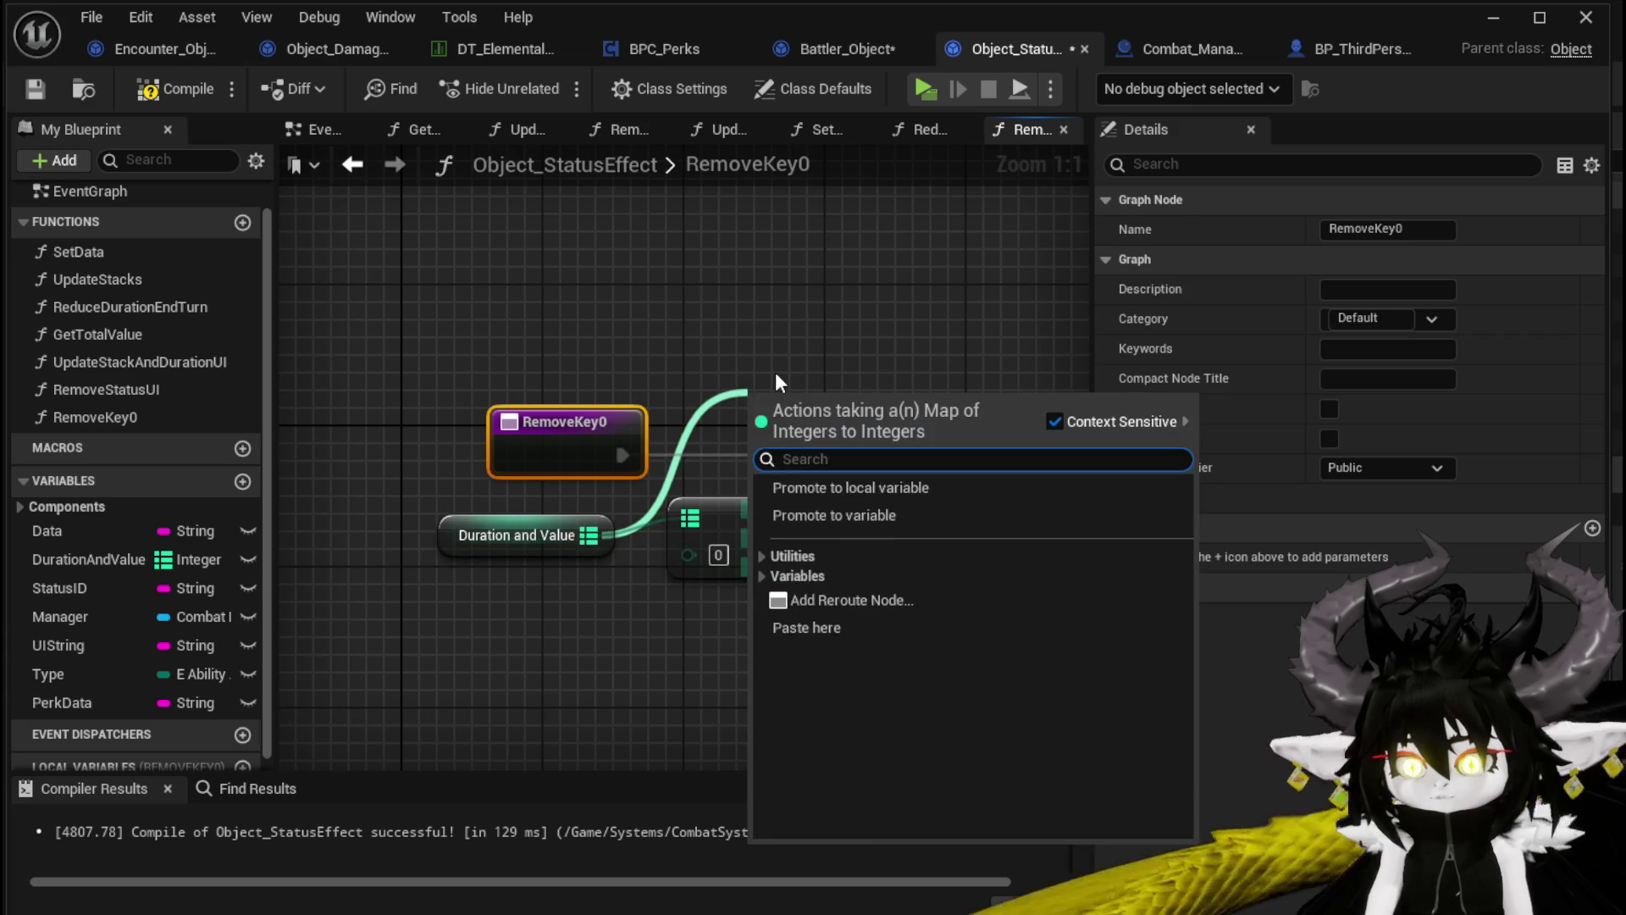
text(Remove)
key(Return)
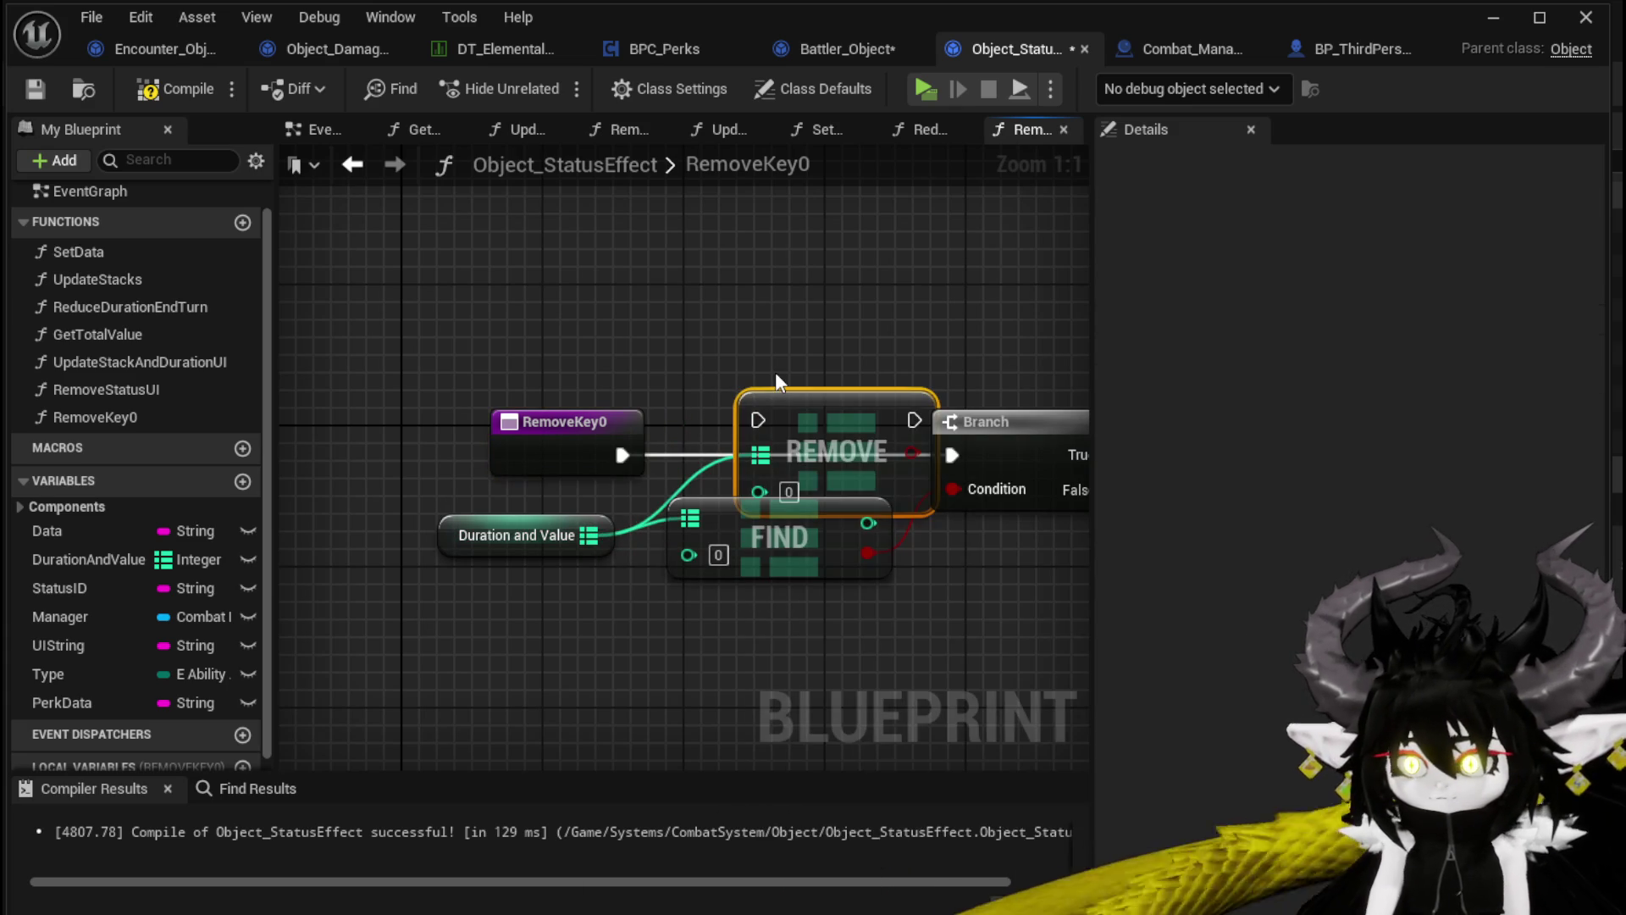
drag(421, 417, 871, 456)
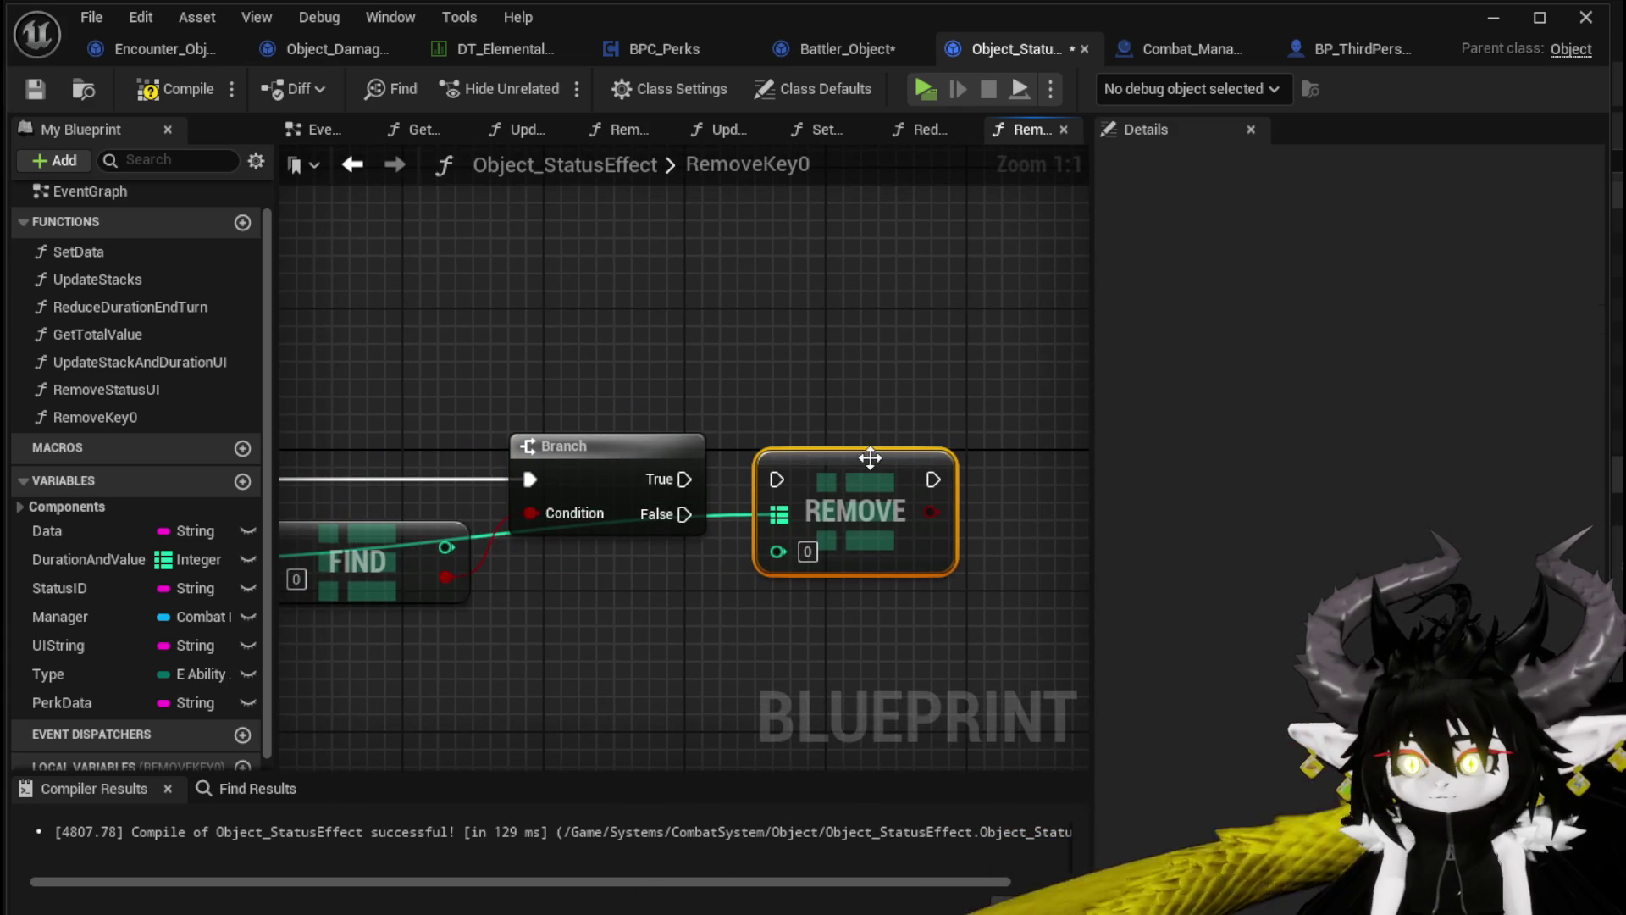
drag(682, 479, 776, 479)
scroll(780, 418, down, 1)
drag(780, 418, 917, 349)
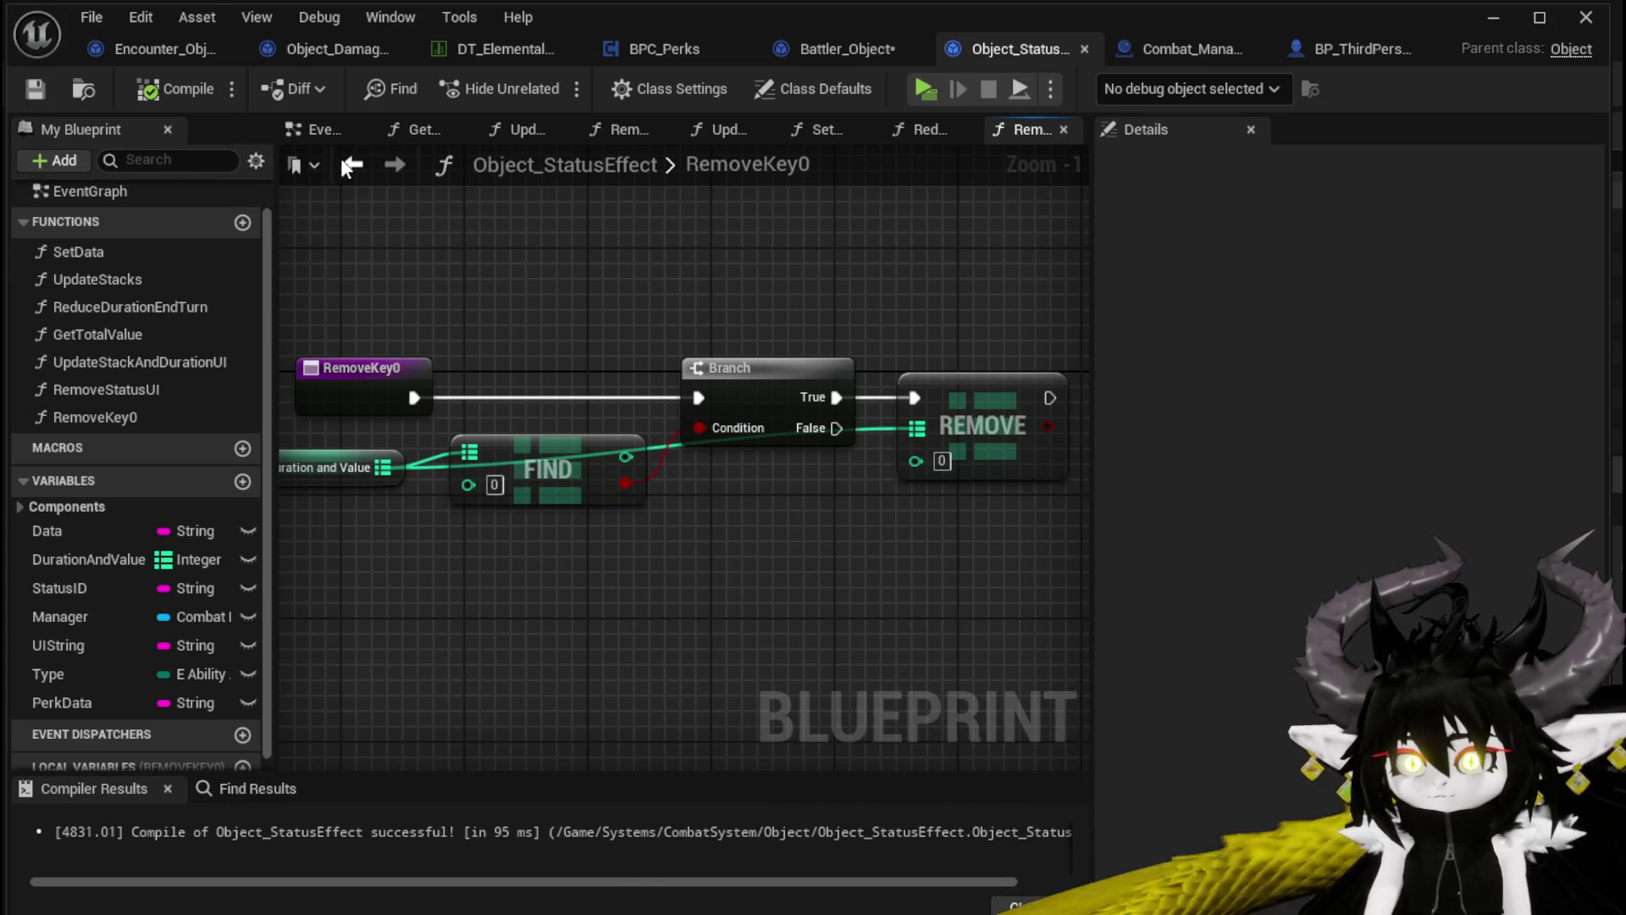
Add a Remove Key 0 call on the found status effect after Reduce Status Value
click(852, 51)
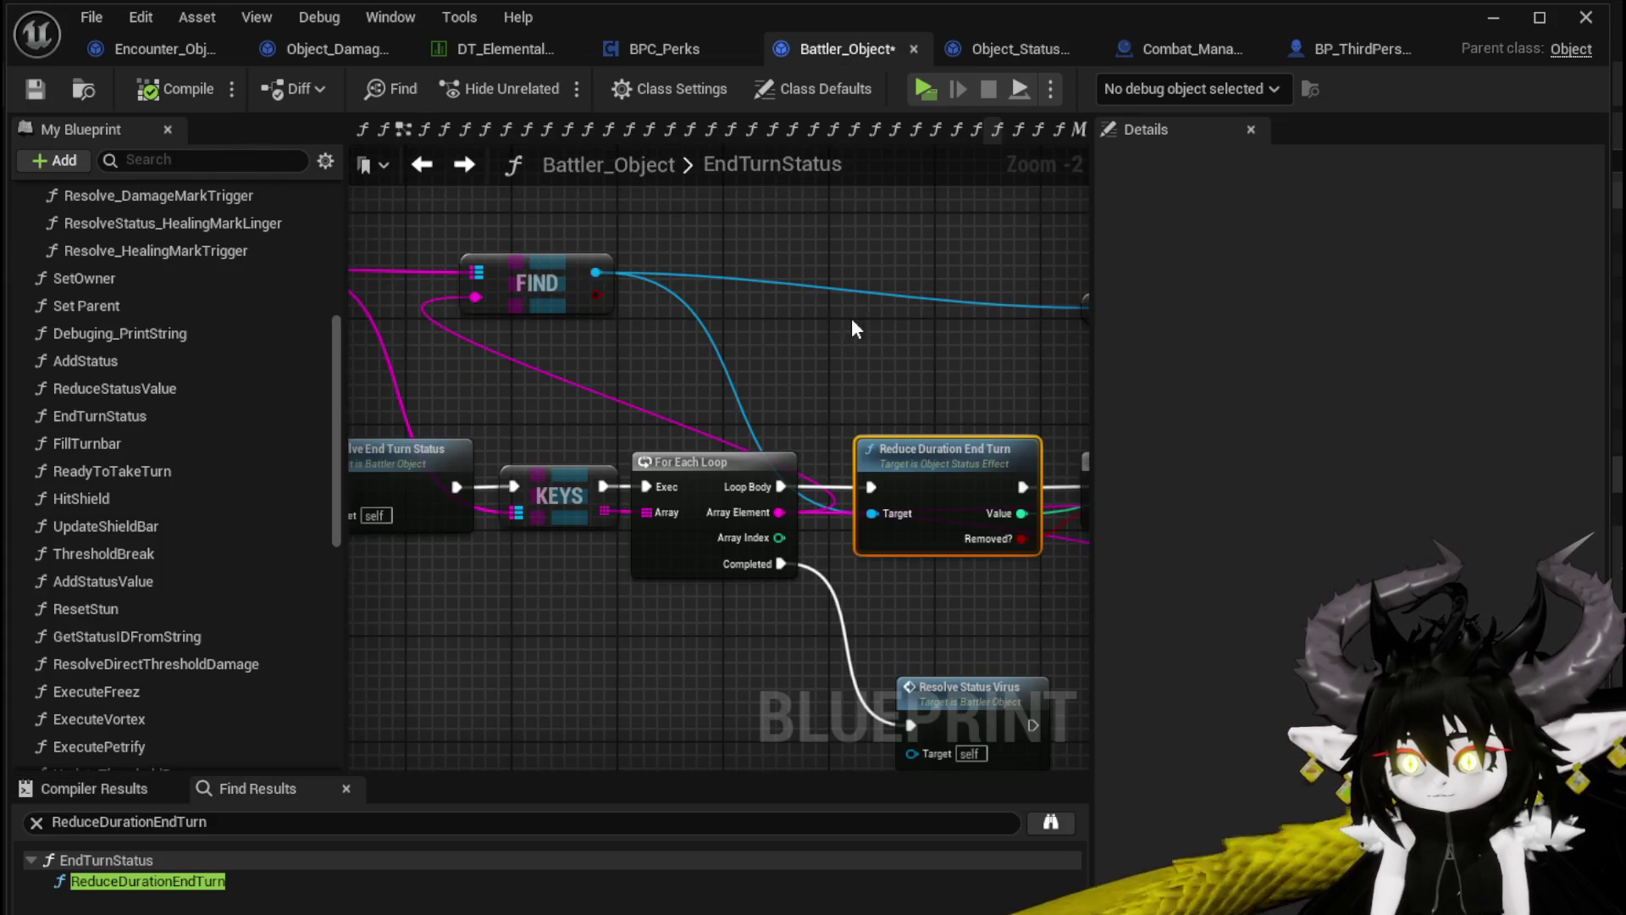
click(739, 413)
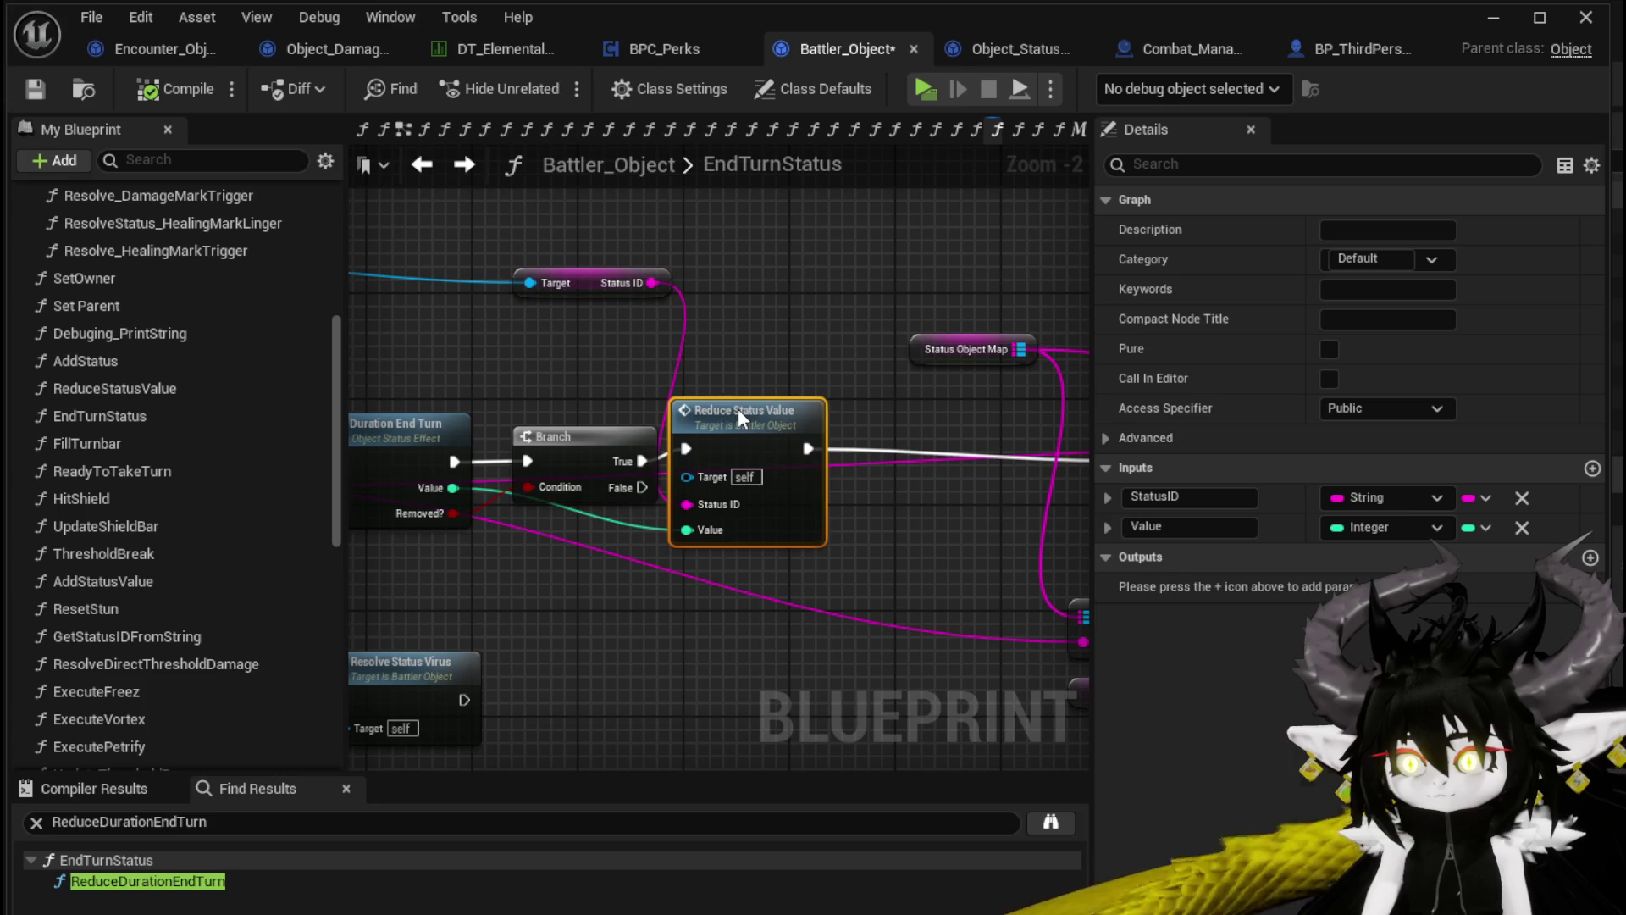
click(729, 359)
mouse_move(715, 359)
mouse_down()
mouse_move(271, 340)
mouse_move(801, 349)
mouse_up()
drag(525, 333, 821, 298)
text(R)
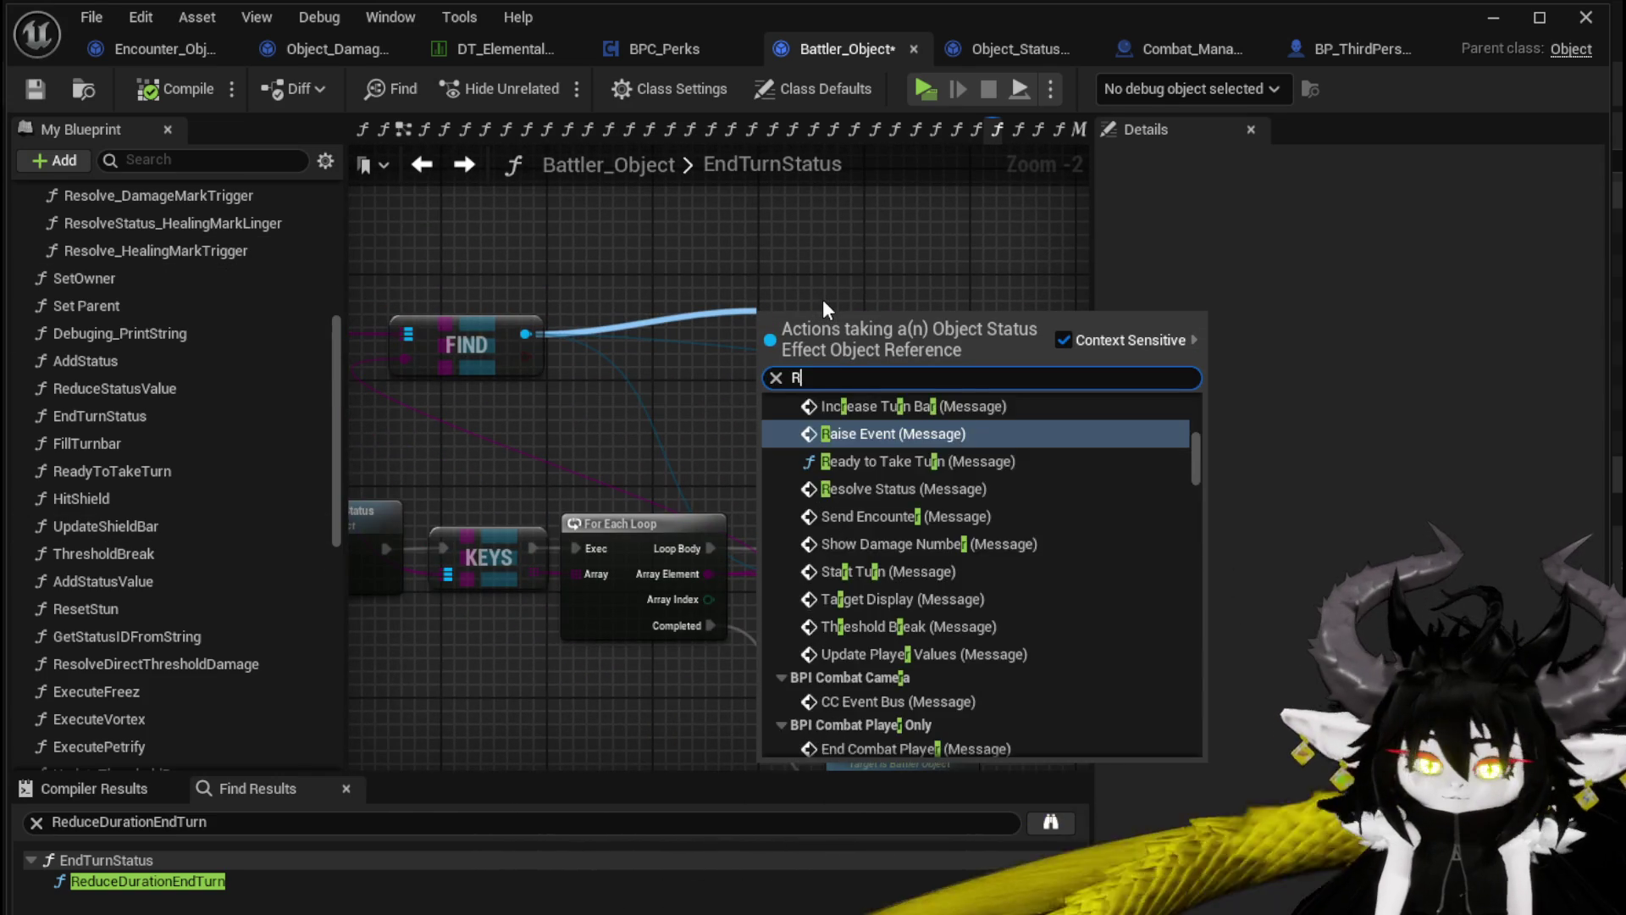
text(emove)
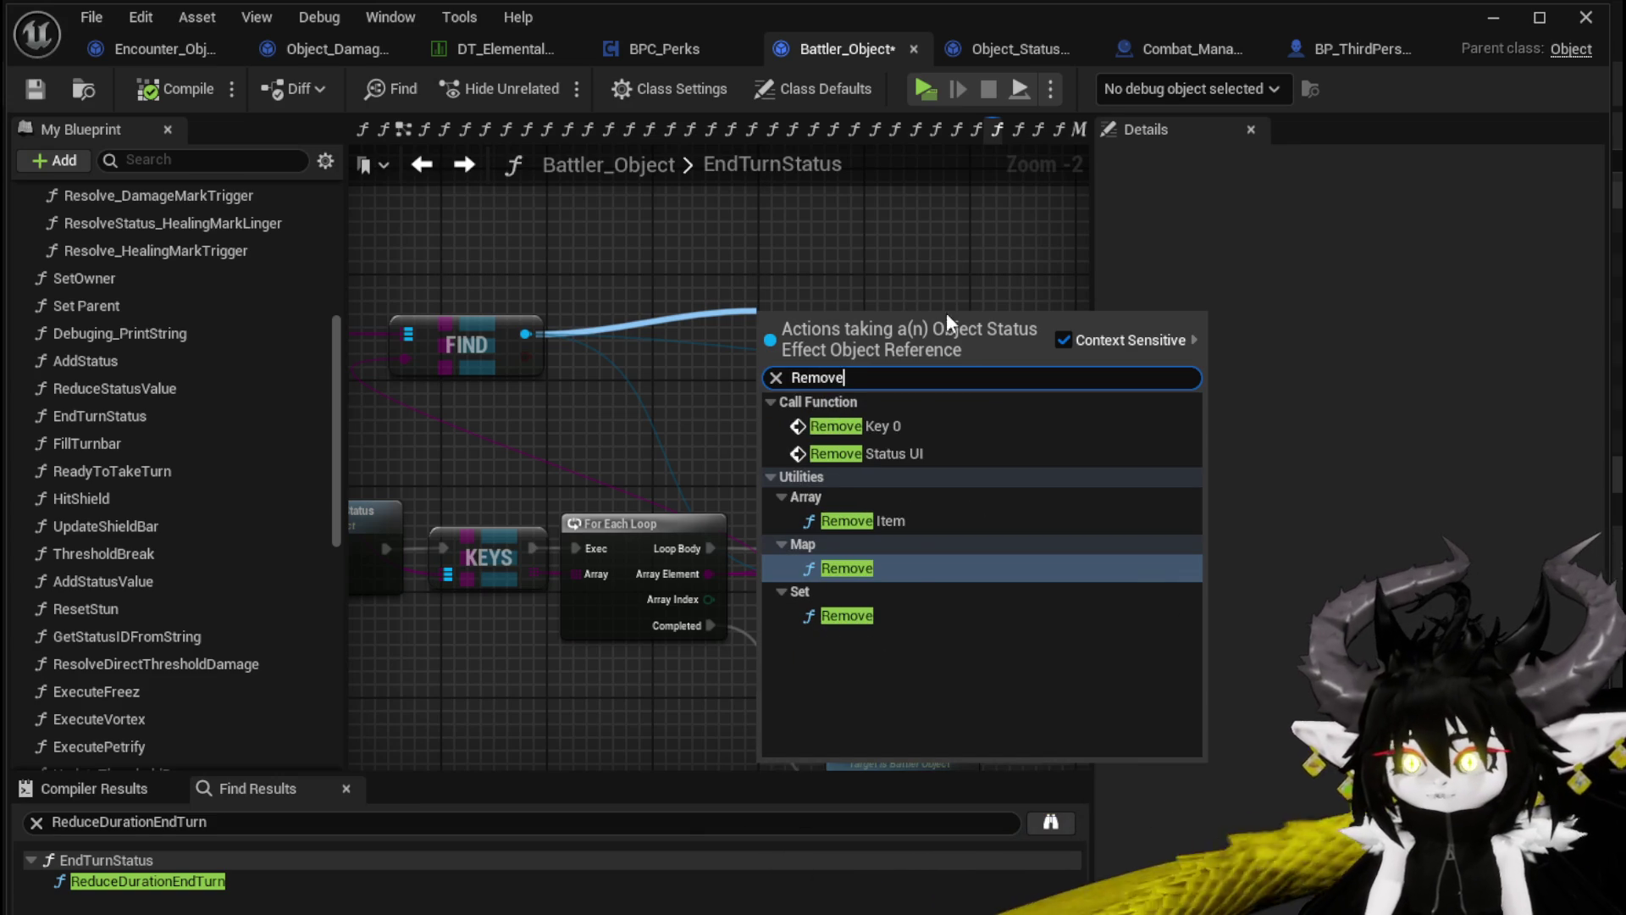
click(902, 426)
mouse_move(457, 279)
mouse_down()
mouse_move(1015, 445)
mouse_move(1048, 495)
mouse_up()
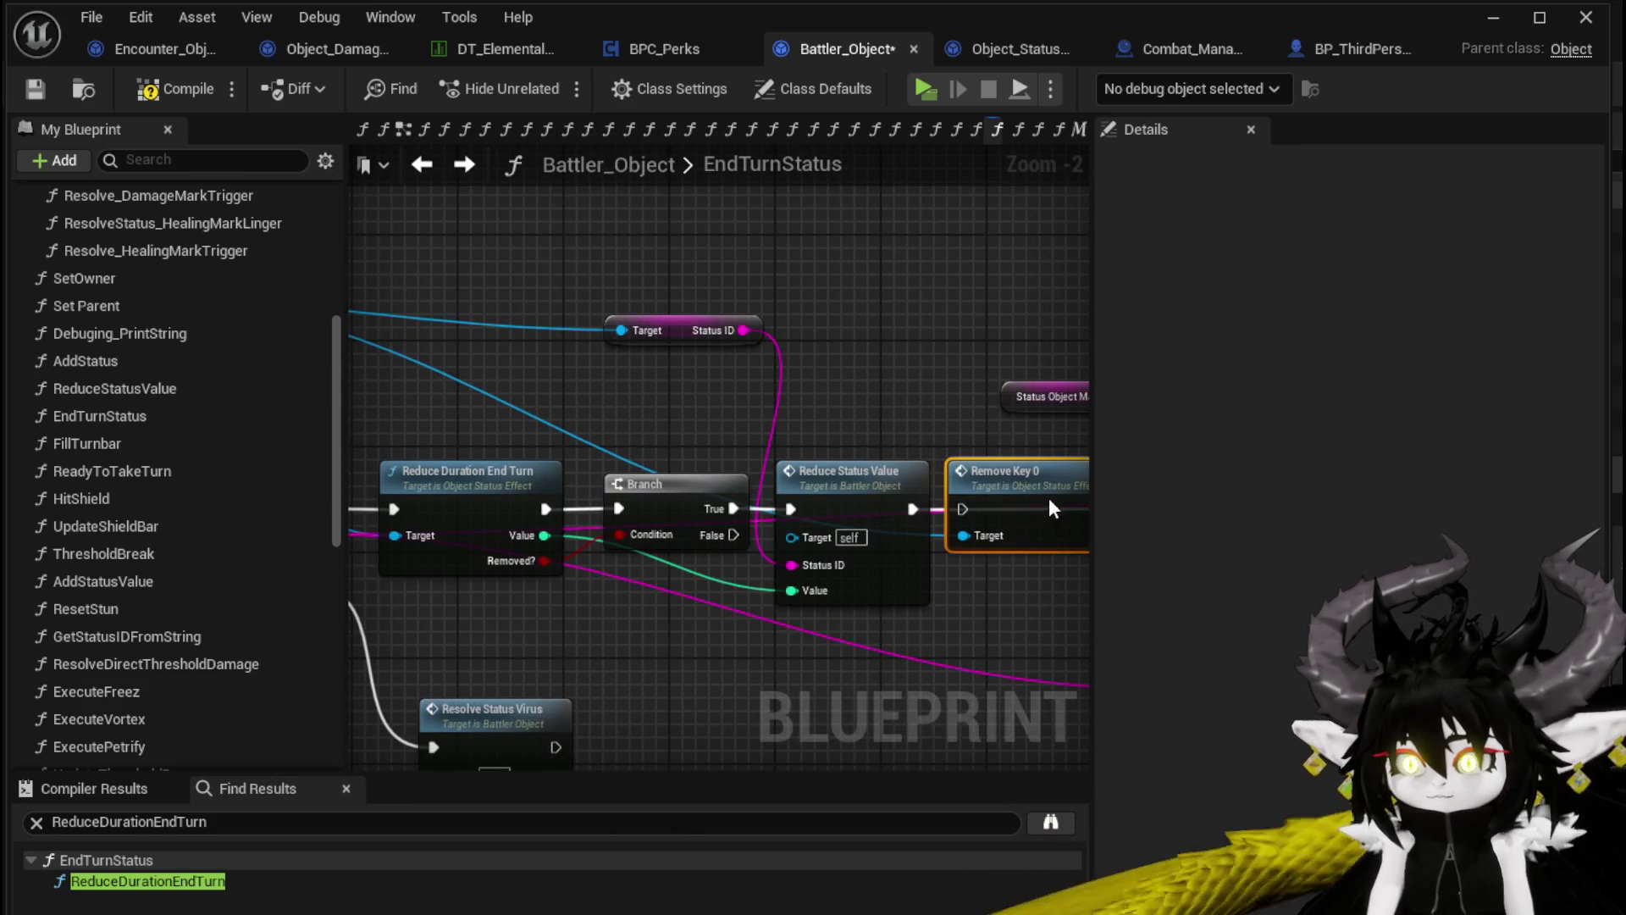
drag(931, 471, 522, 450)
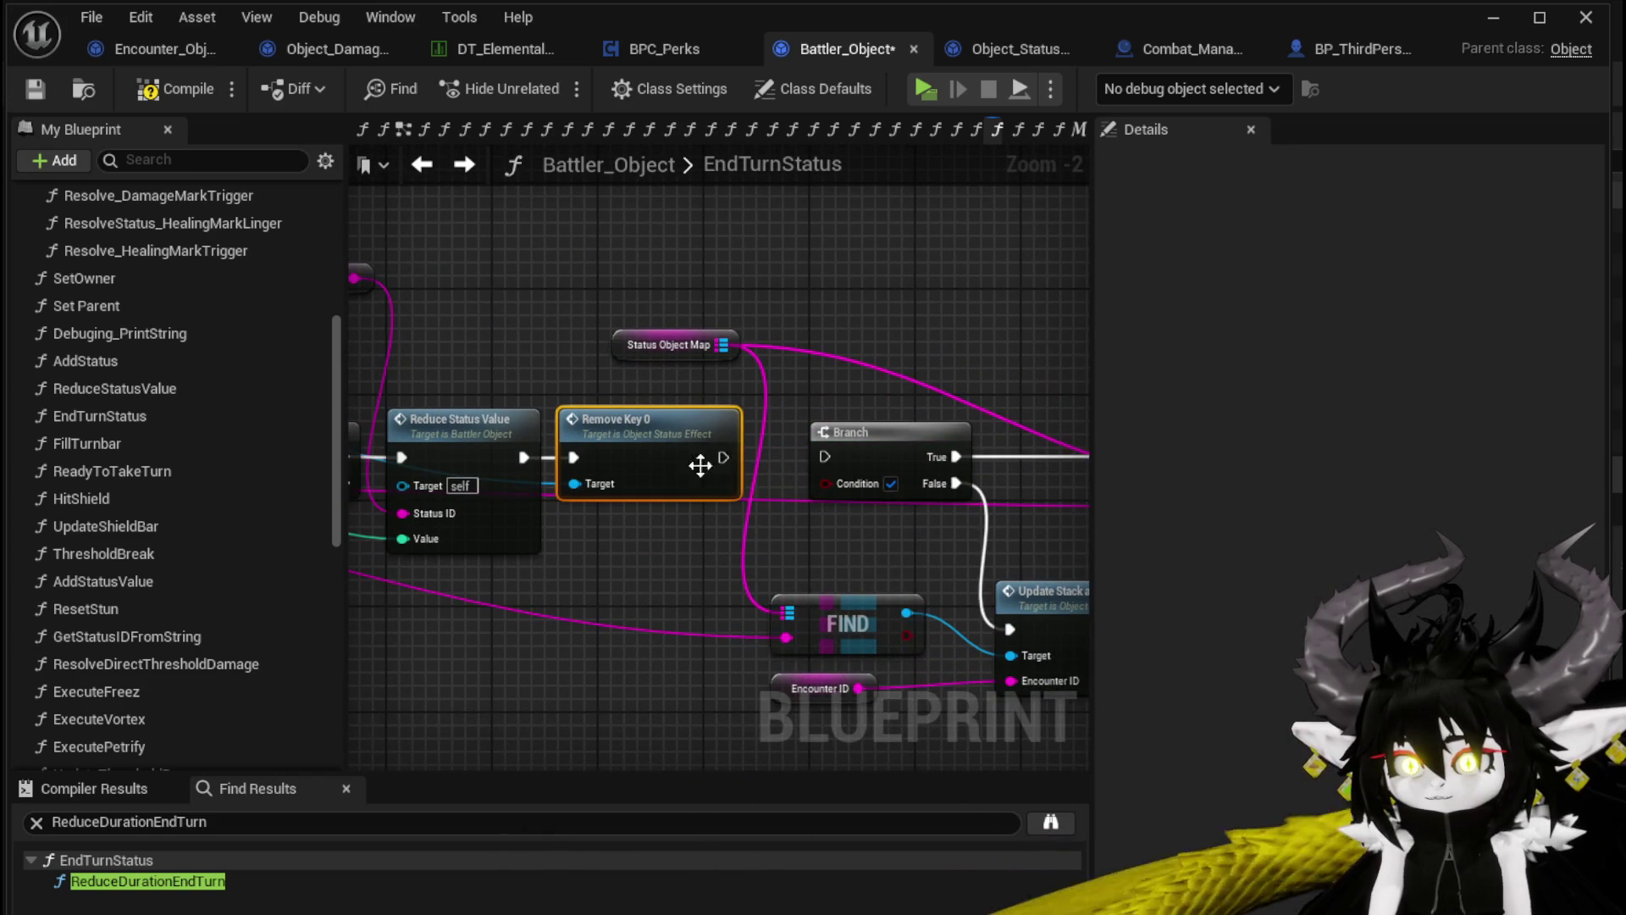
mouse_move(857, 447)
mouse_down()
mouse_move(412, 286)
mouse_move(739, 328)
mouse_move(644, 280)
mouse_up()
Pull a connection from FIND's Value output and search for 'duration'
right_click(727, 317)
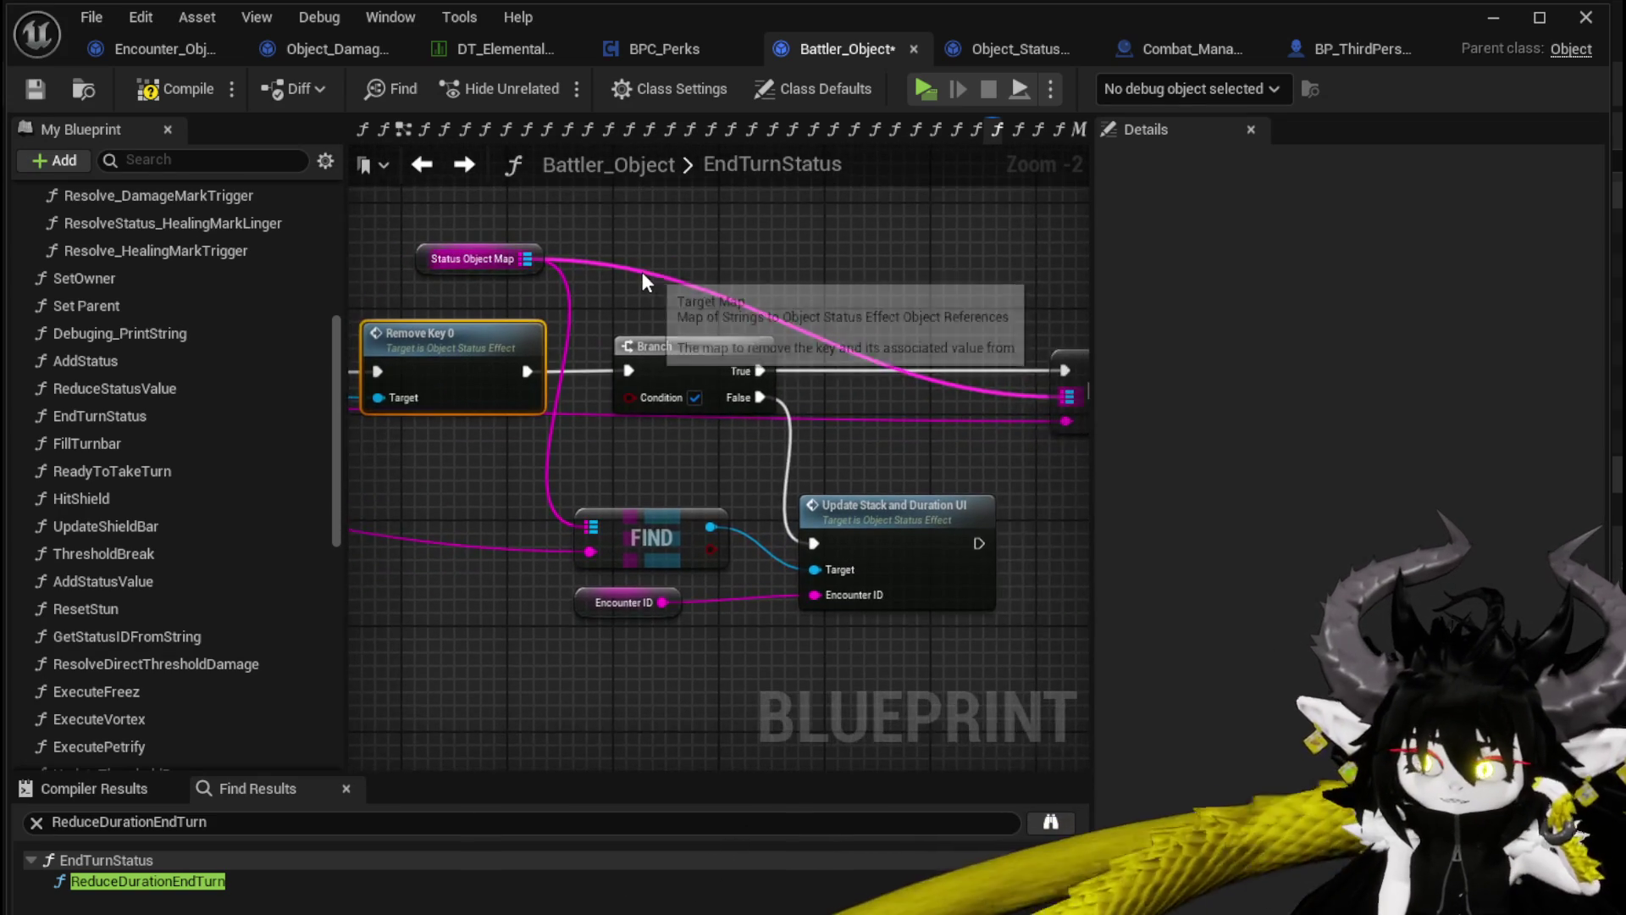
drag(878, 266, 1048, 294)
mouse_move(698, 552)
mouse_down()
mouse_move(988, 475)
mouse_move(683, 419)
mouse_move(682, 370)
mouse_move(711, 341)
mouse_up()
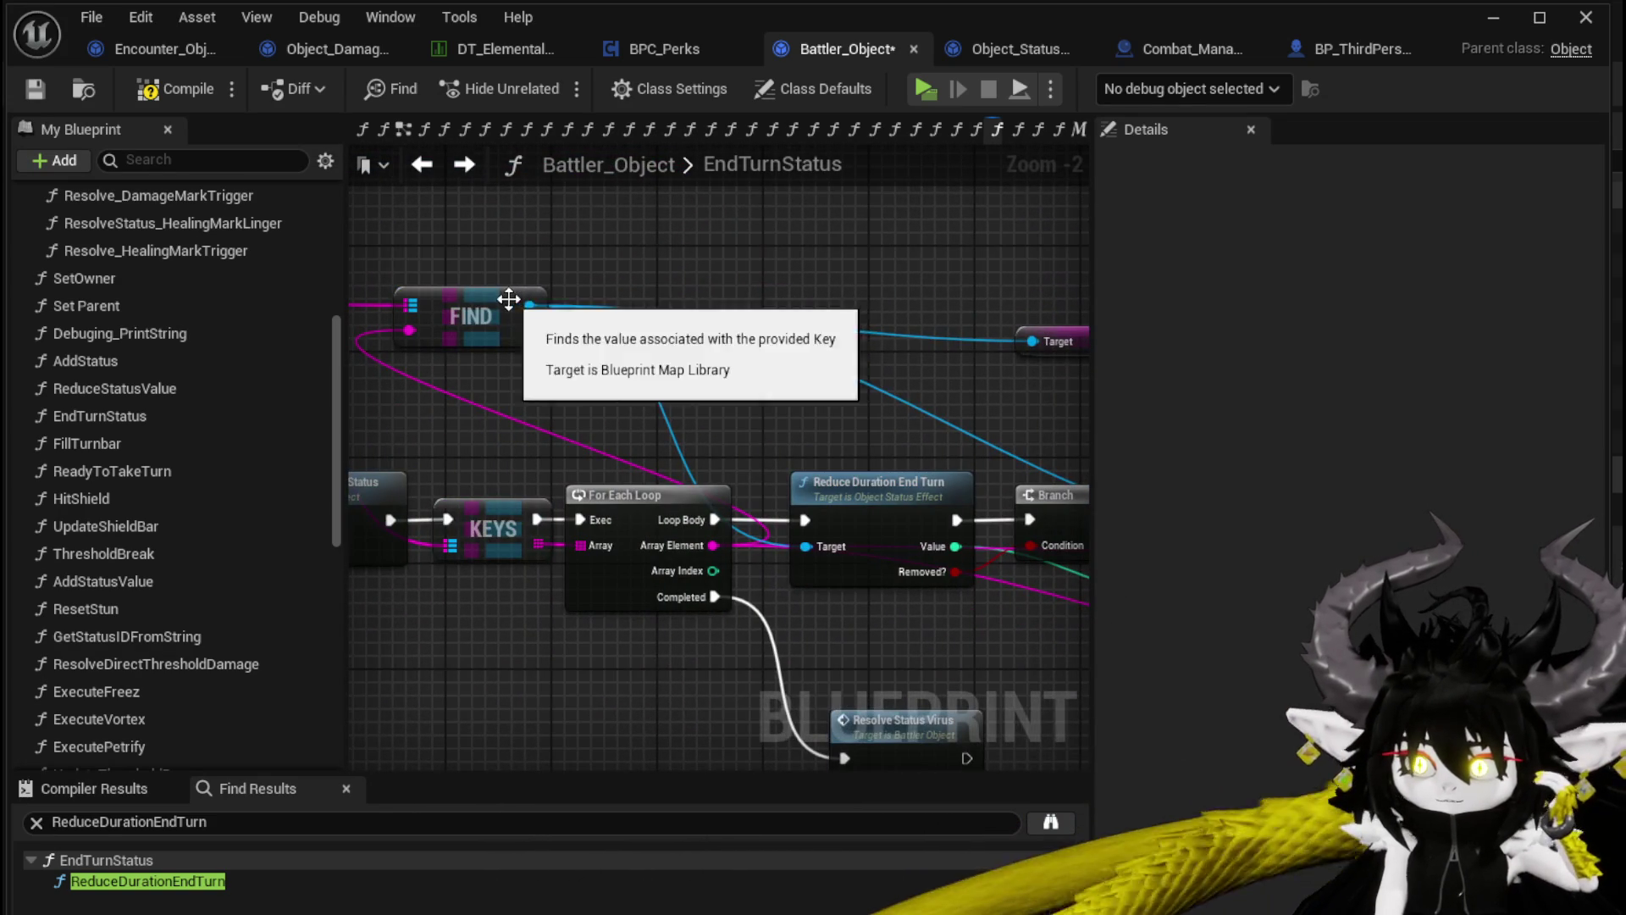
drag(530, 305, 688, 295)
text(duration)
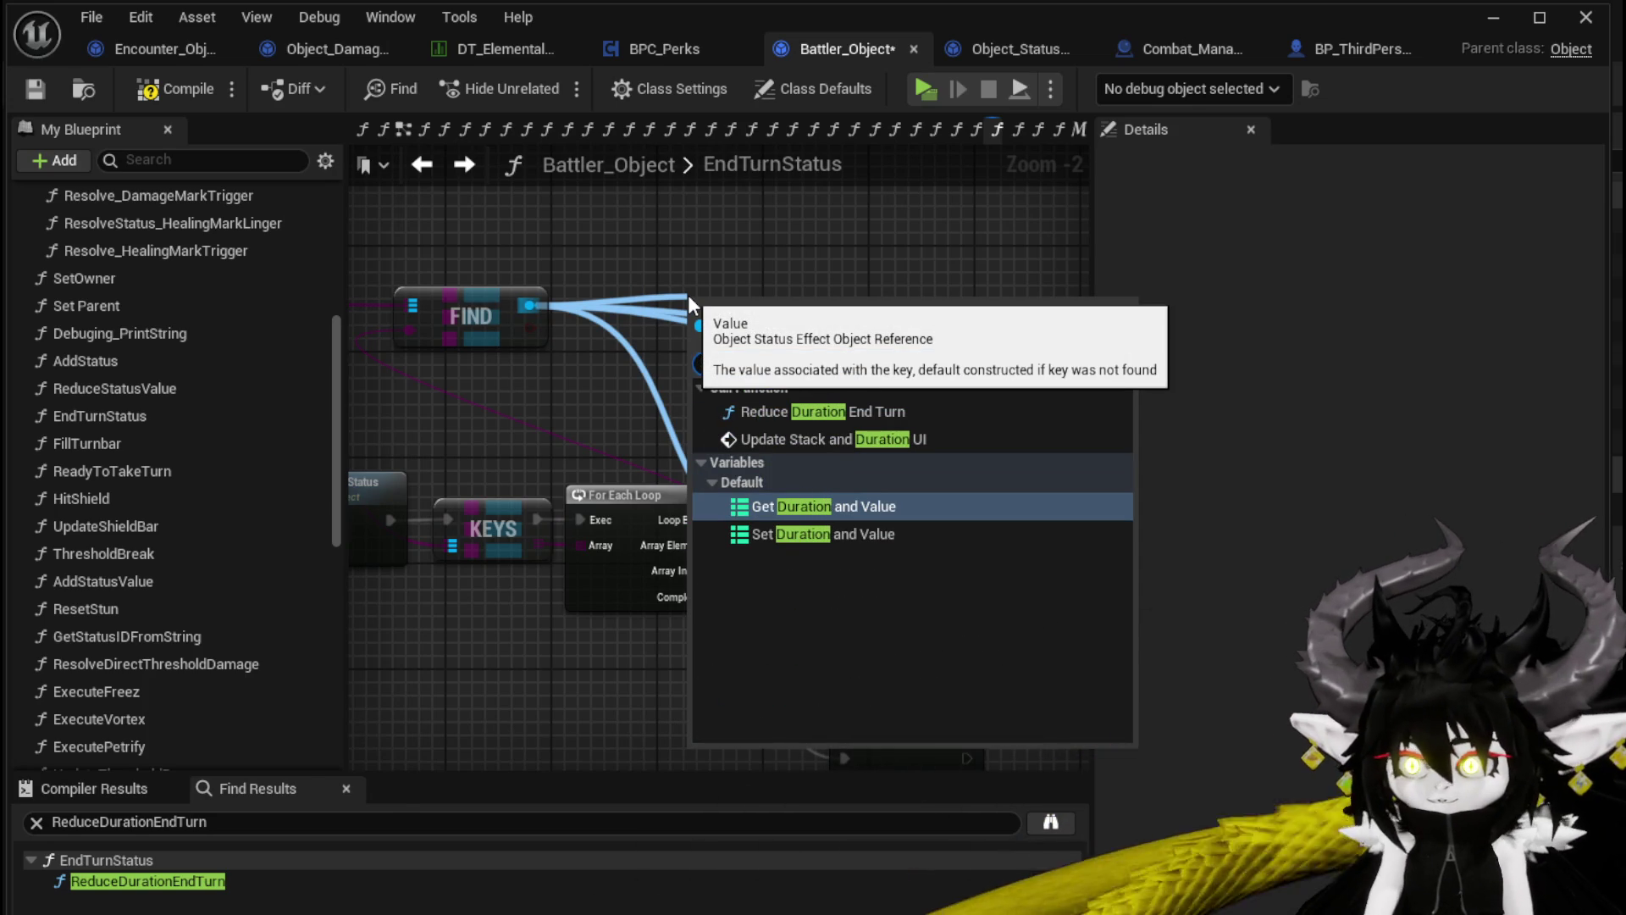
Get the status effect's Duration and Value map and feed its Is Empty result into the Branch condition
click(836, 504)
drag(815, 350, 492, 319)
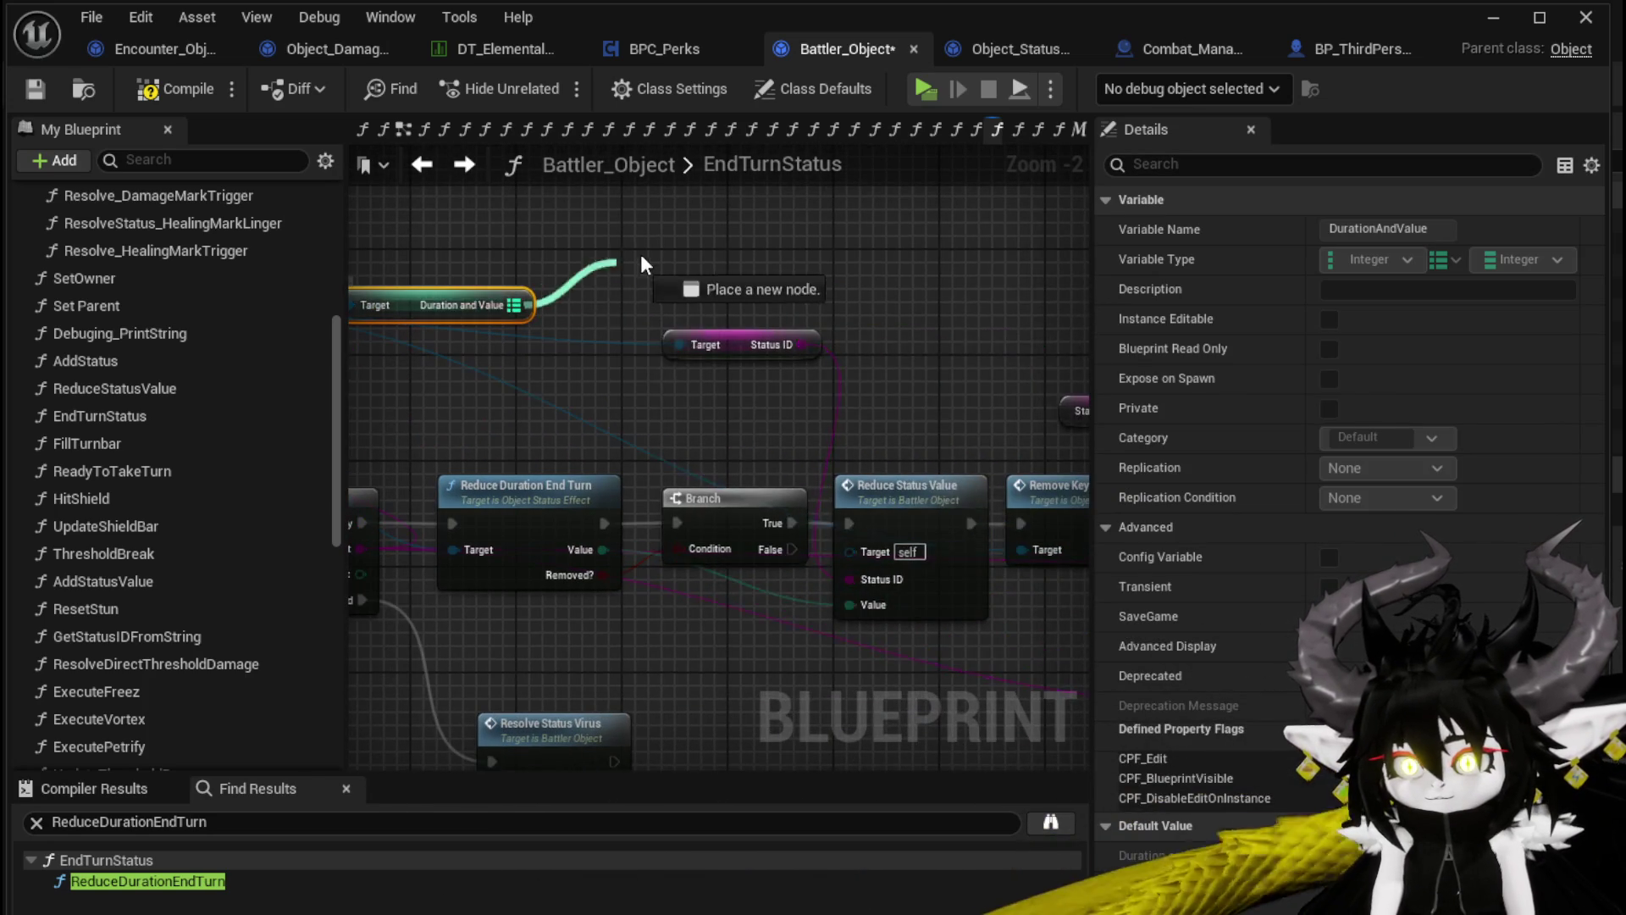
drag(606, 269, 653, 257)
text(Emp)
click(764, 387)
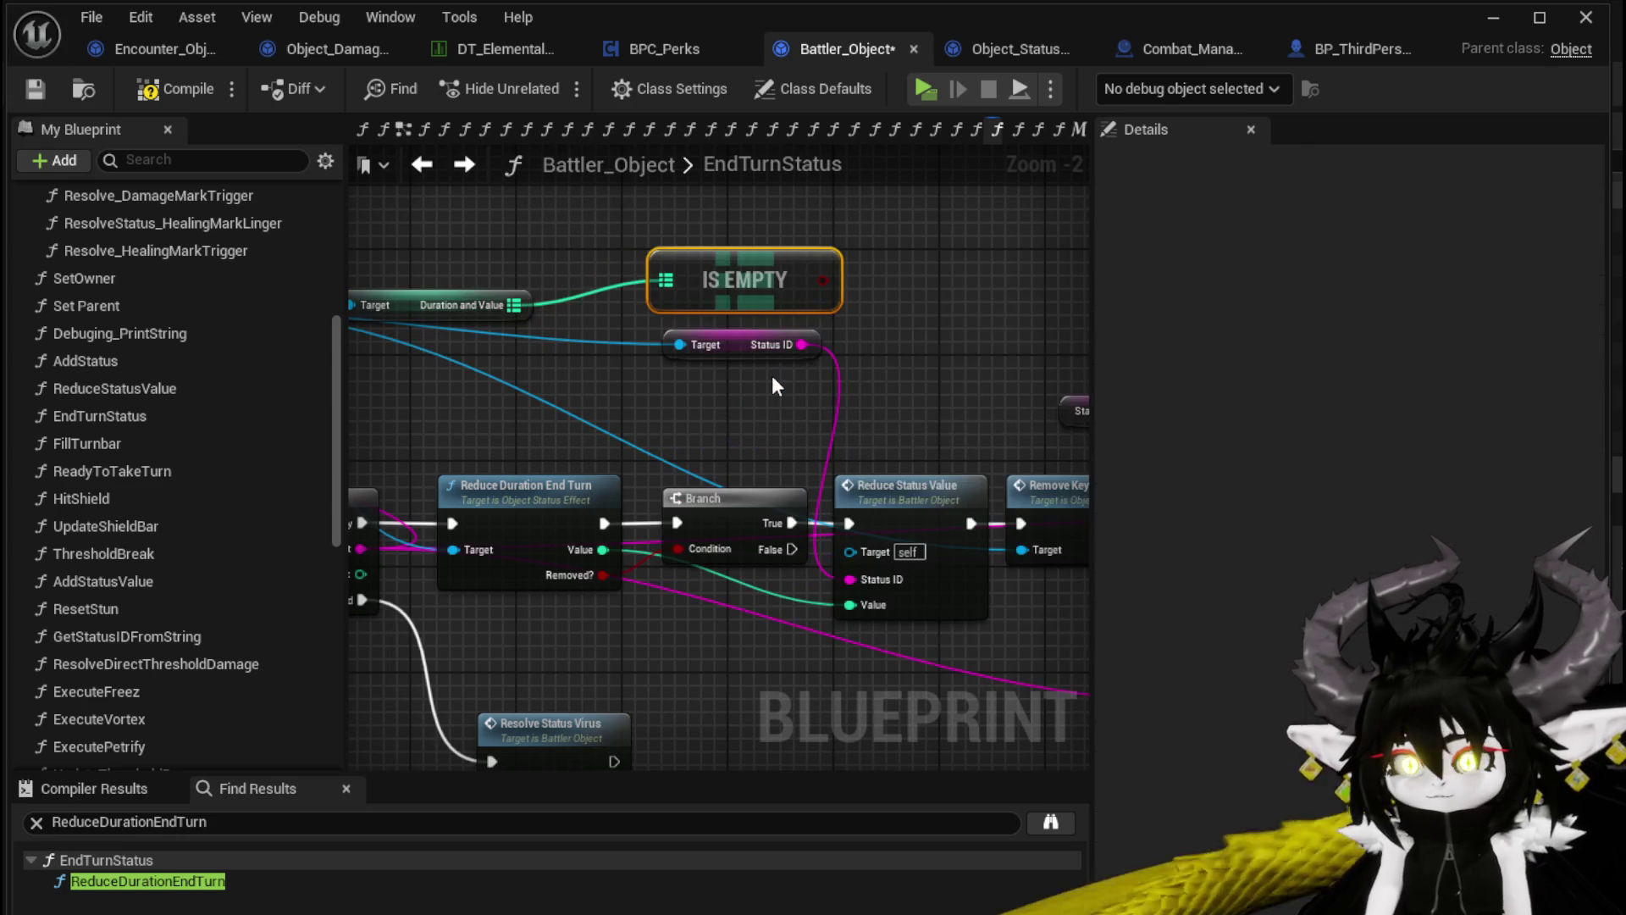
mouse_move(770, 293)
mouse_down()
mouse_move(811, 650)
mouse_move(686, 498)
mouse_up()
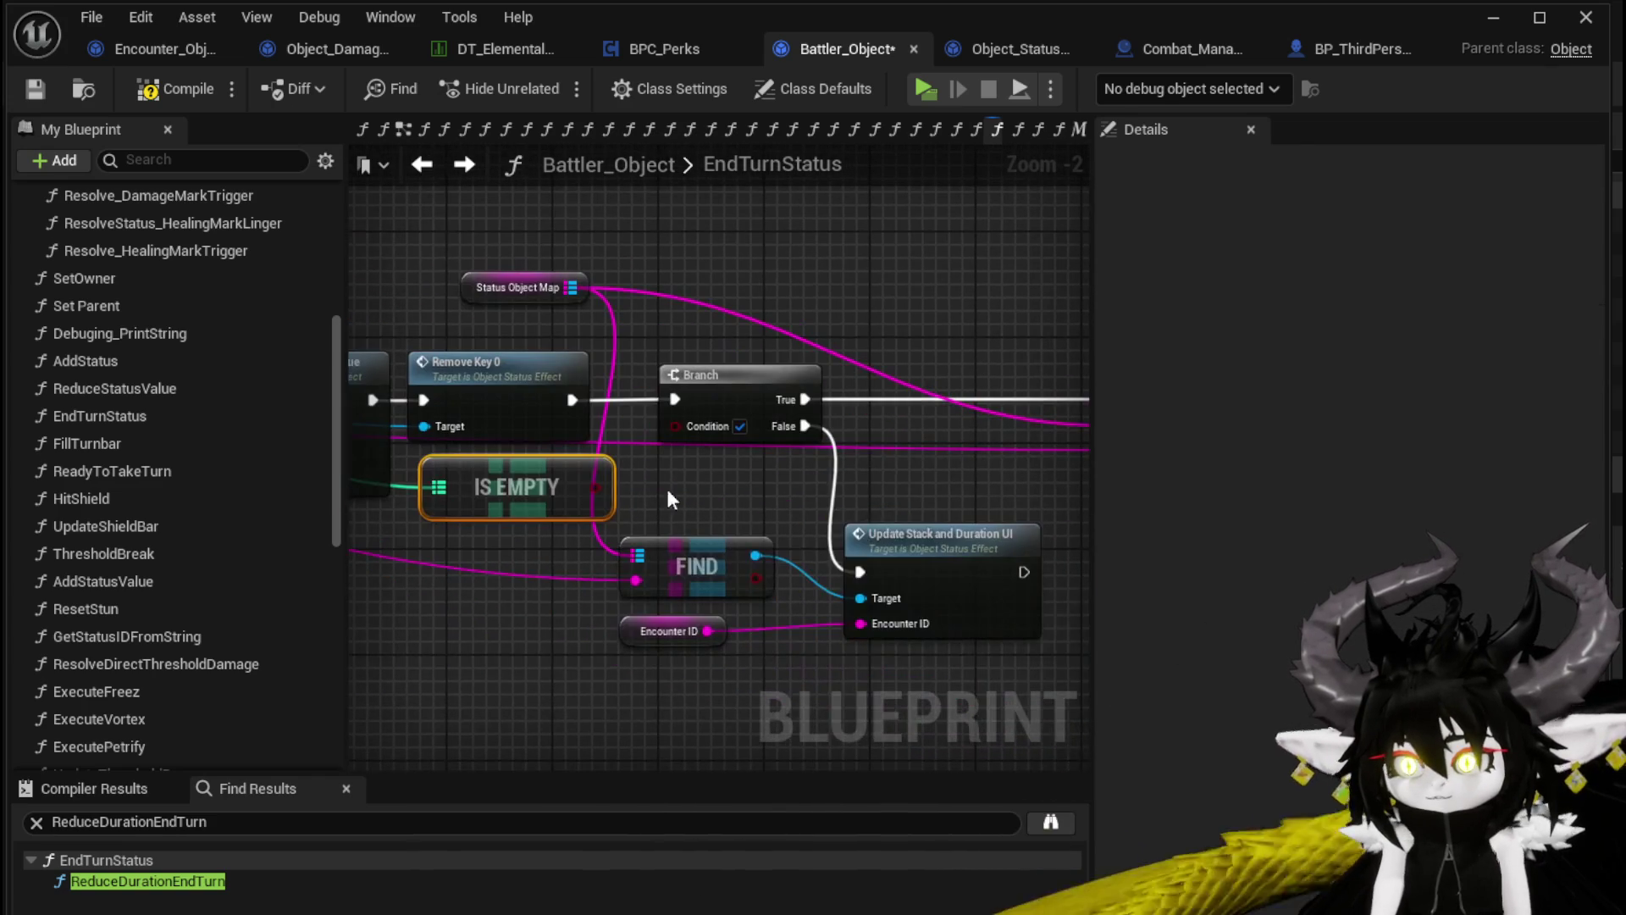
drag(680, 425, 681, 426)
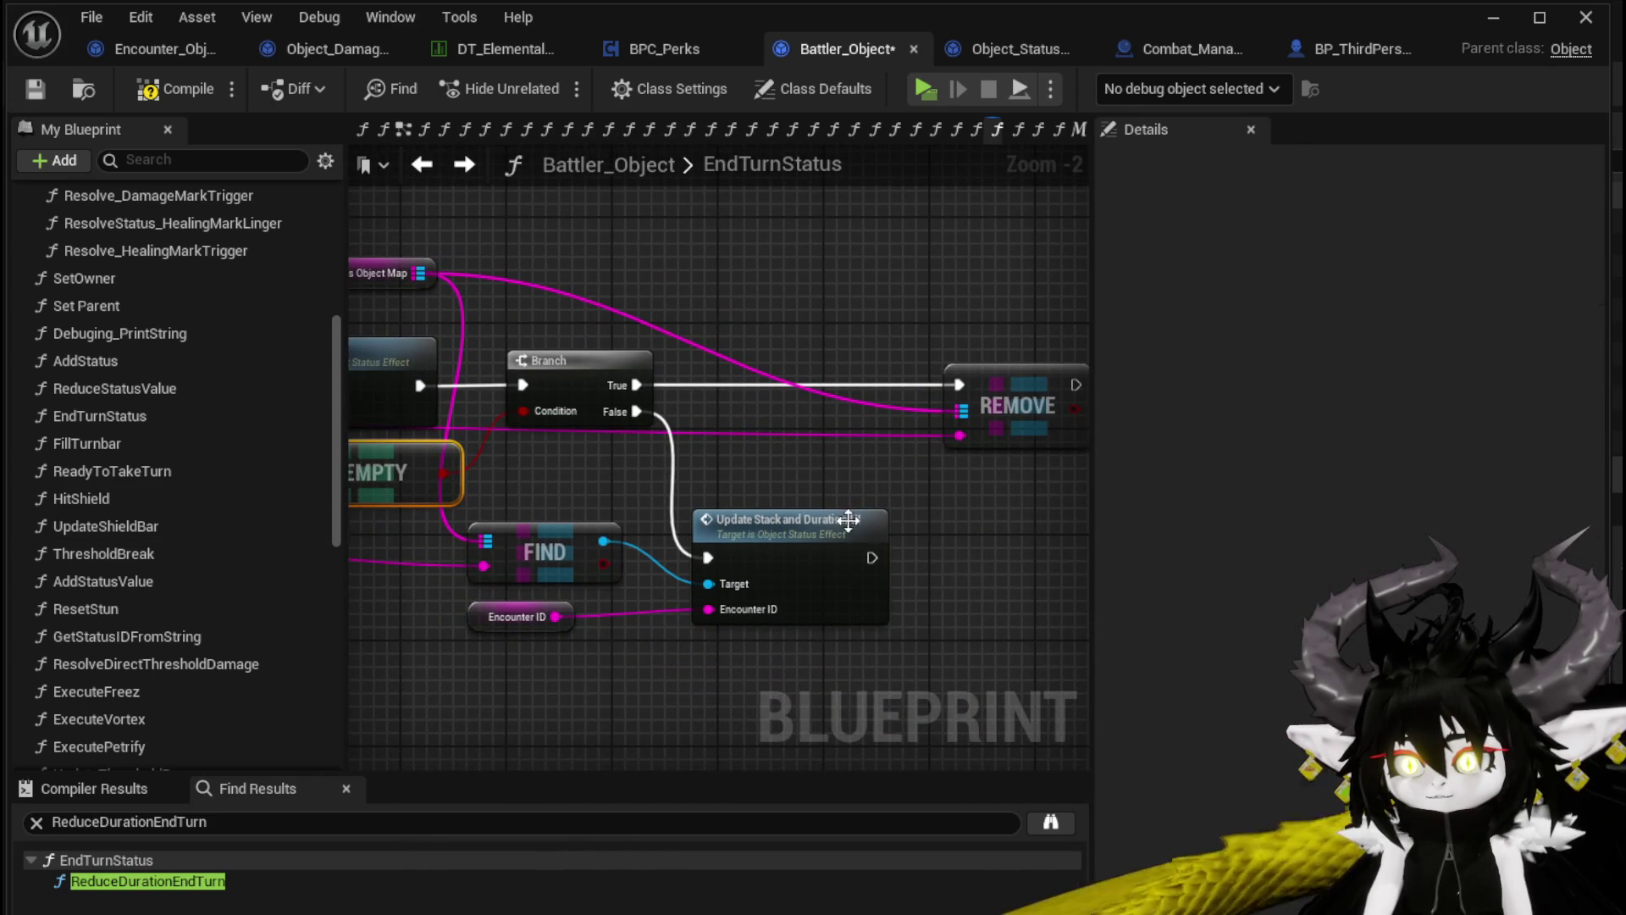
Reposition Status Object Map, FIND and Update Stack nodes near Remove Key 0, then save Battler_Object
drag(862, 535, 686, 466)
drag(516, 424, 784, 407)
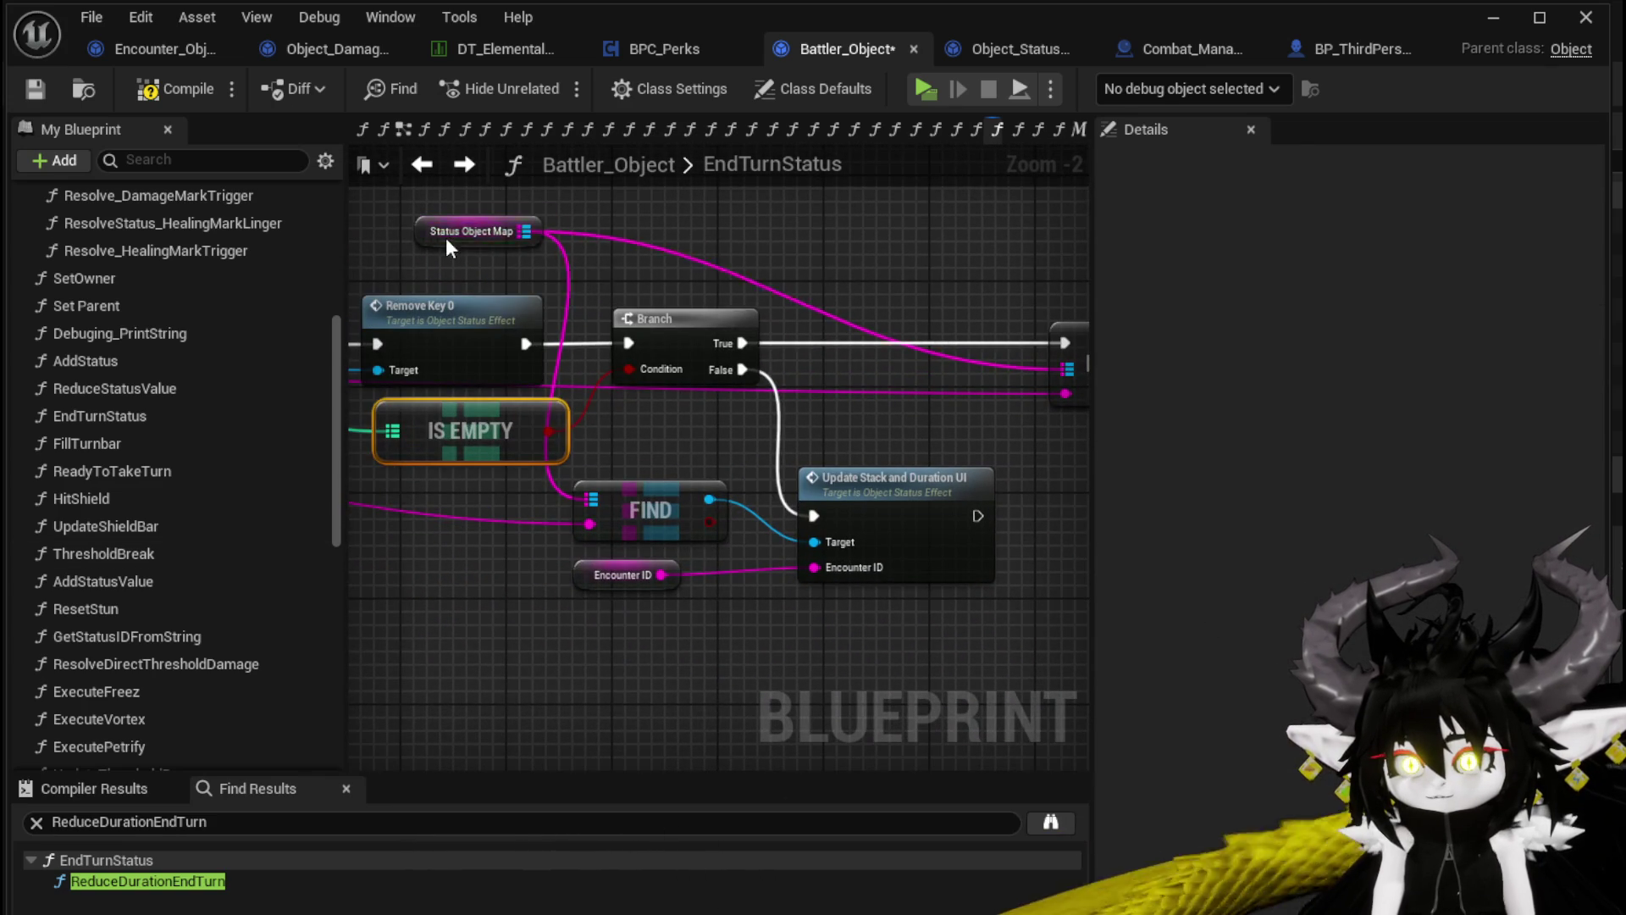
drag(446, 237, 712, 303)
drag(588, 606, 674, 496)
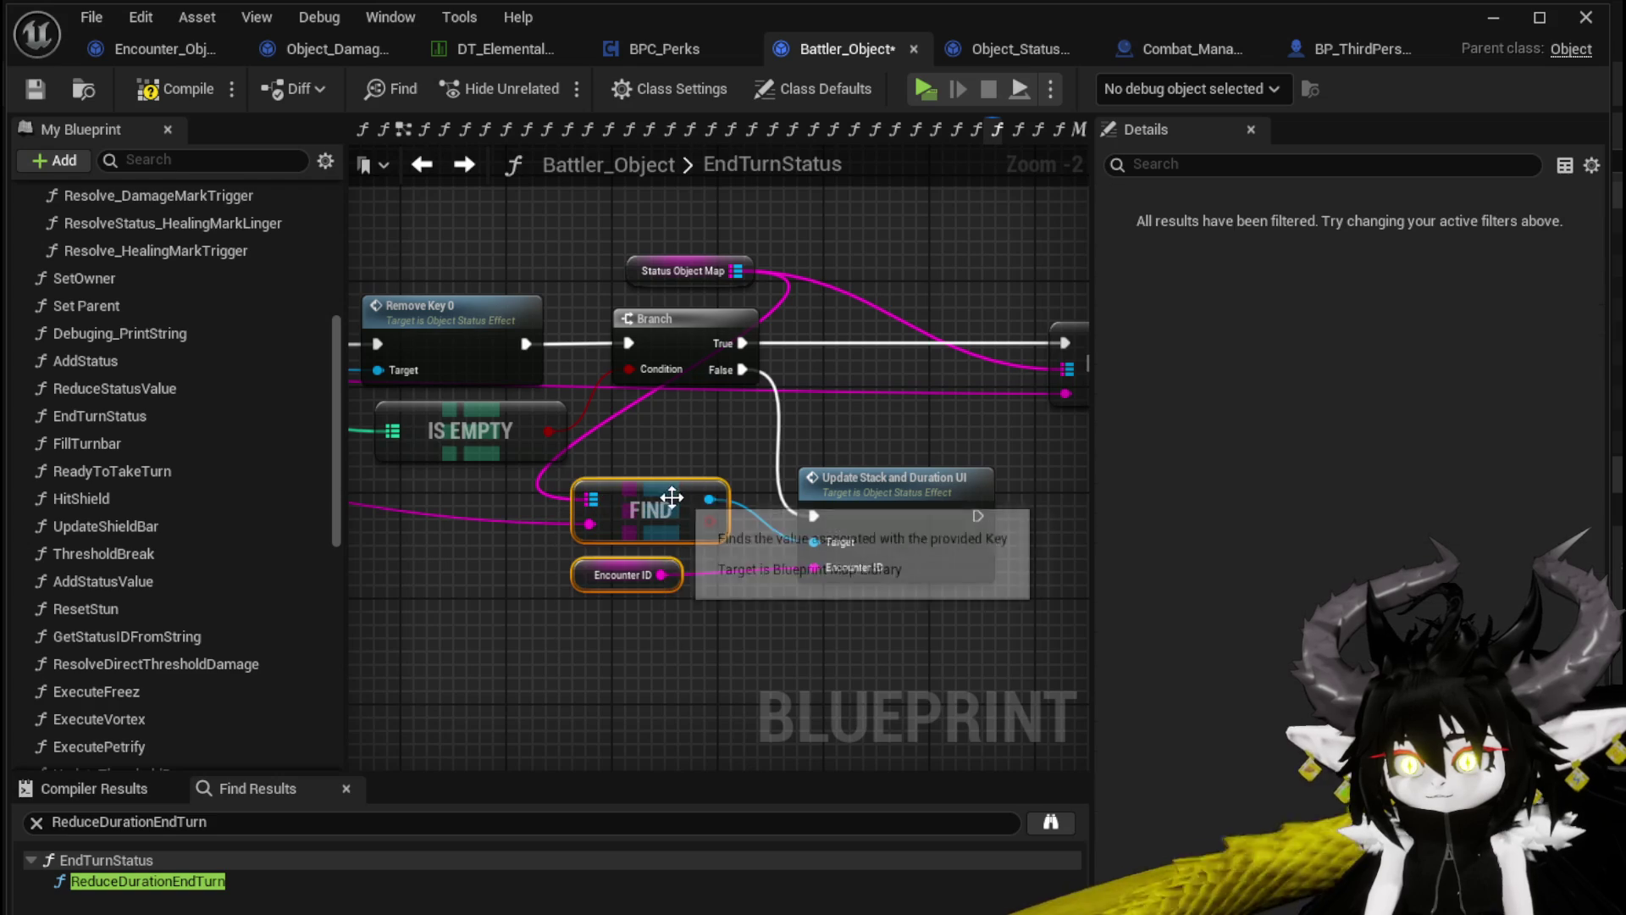
drag(847, 479, 874, 492)
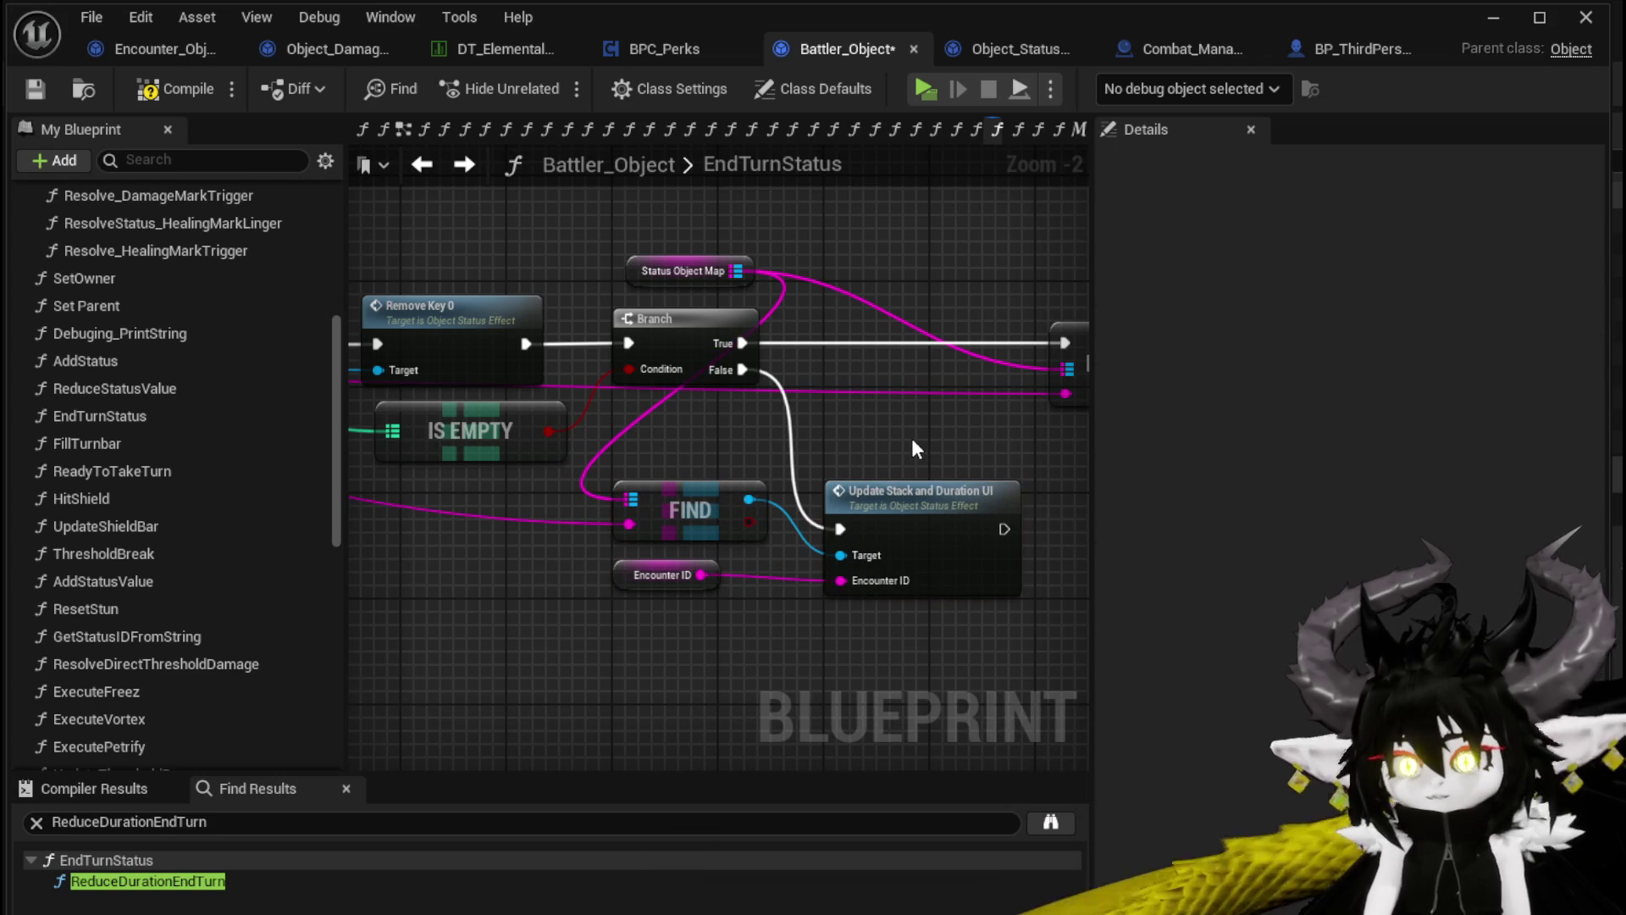
scroll(911, 438, down, 1)
mouse_move(912, 438)
mouse_down()
mouse_move(727, 439)
mouse_move(1016, 457)
mouse_up()
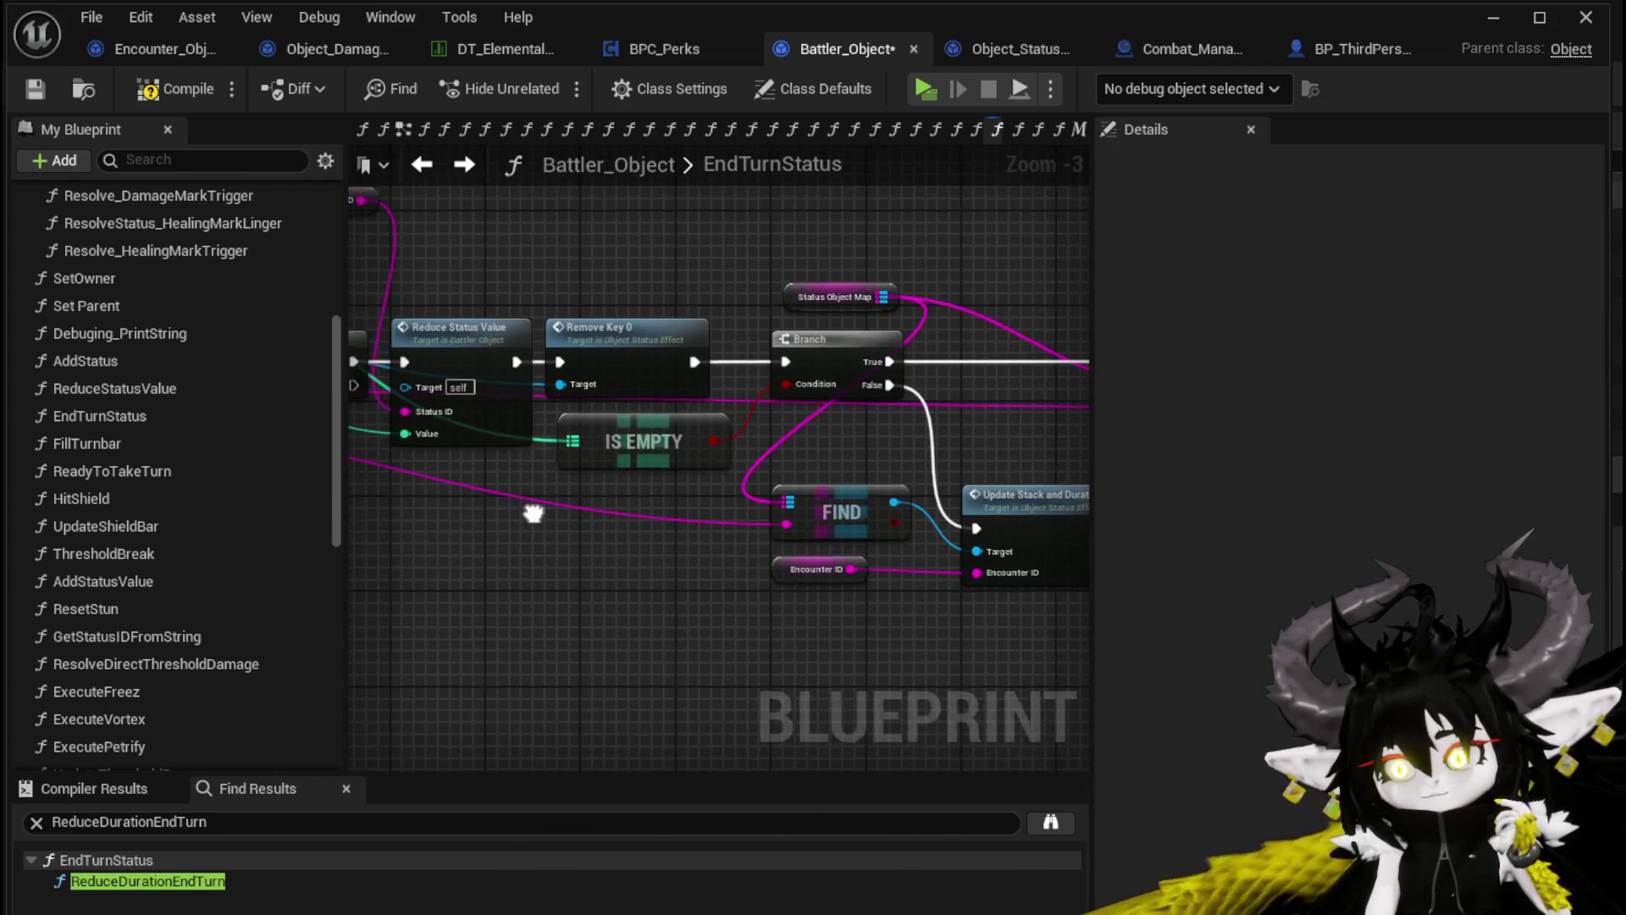
drag(526, 512, 598, 631)
drag(540, 538, 802, 564)
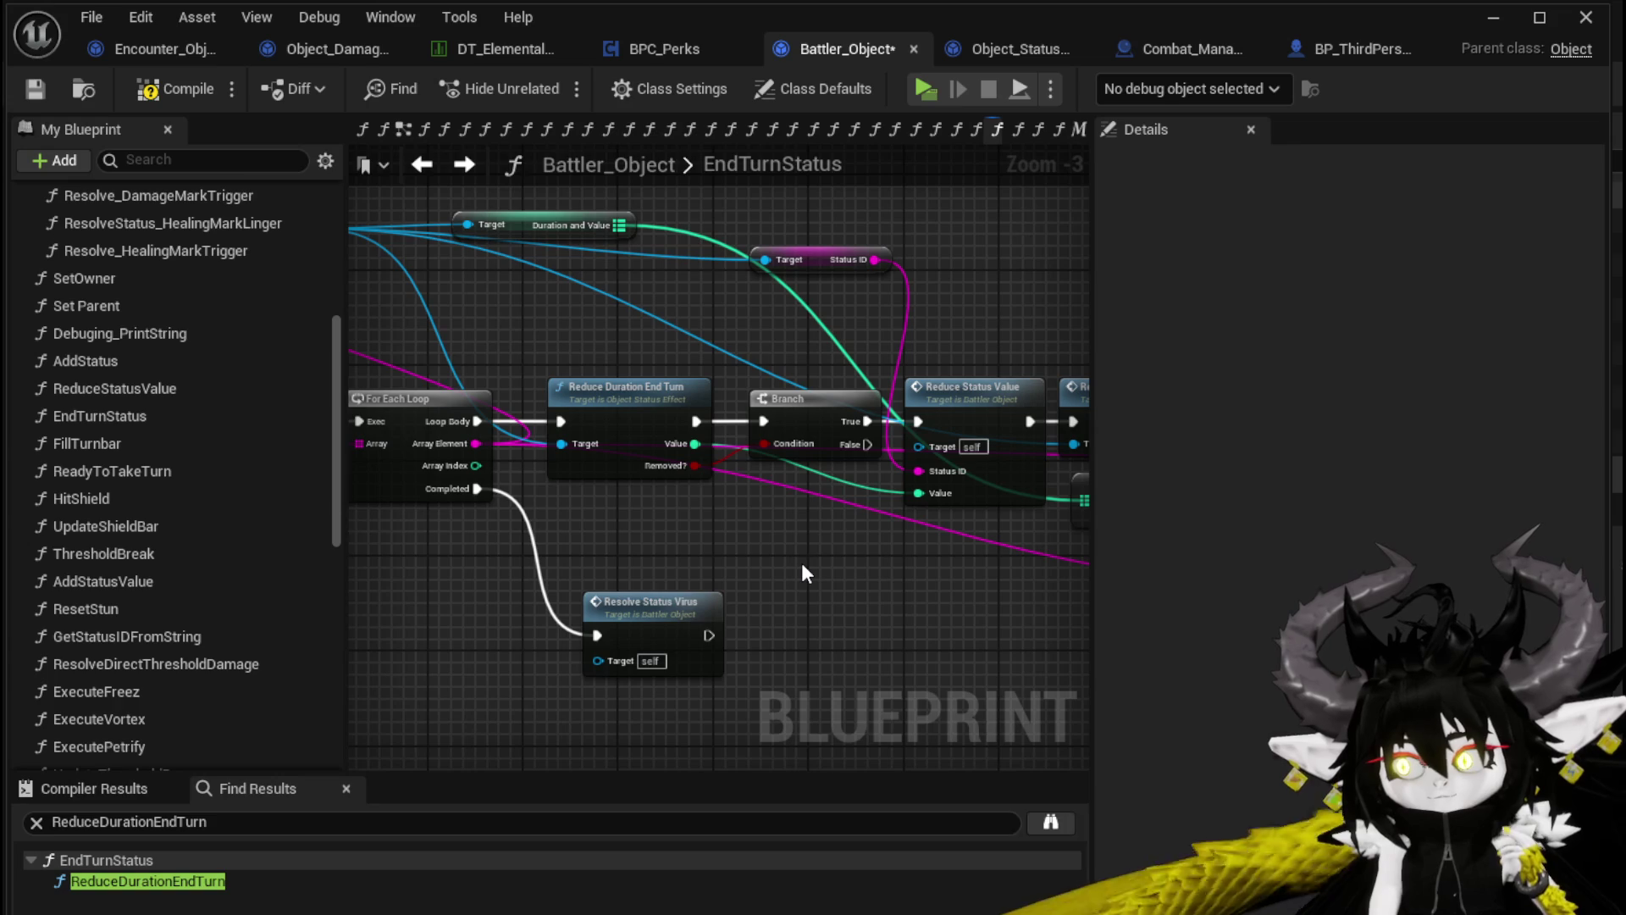
click(46, 89)
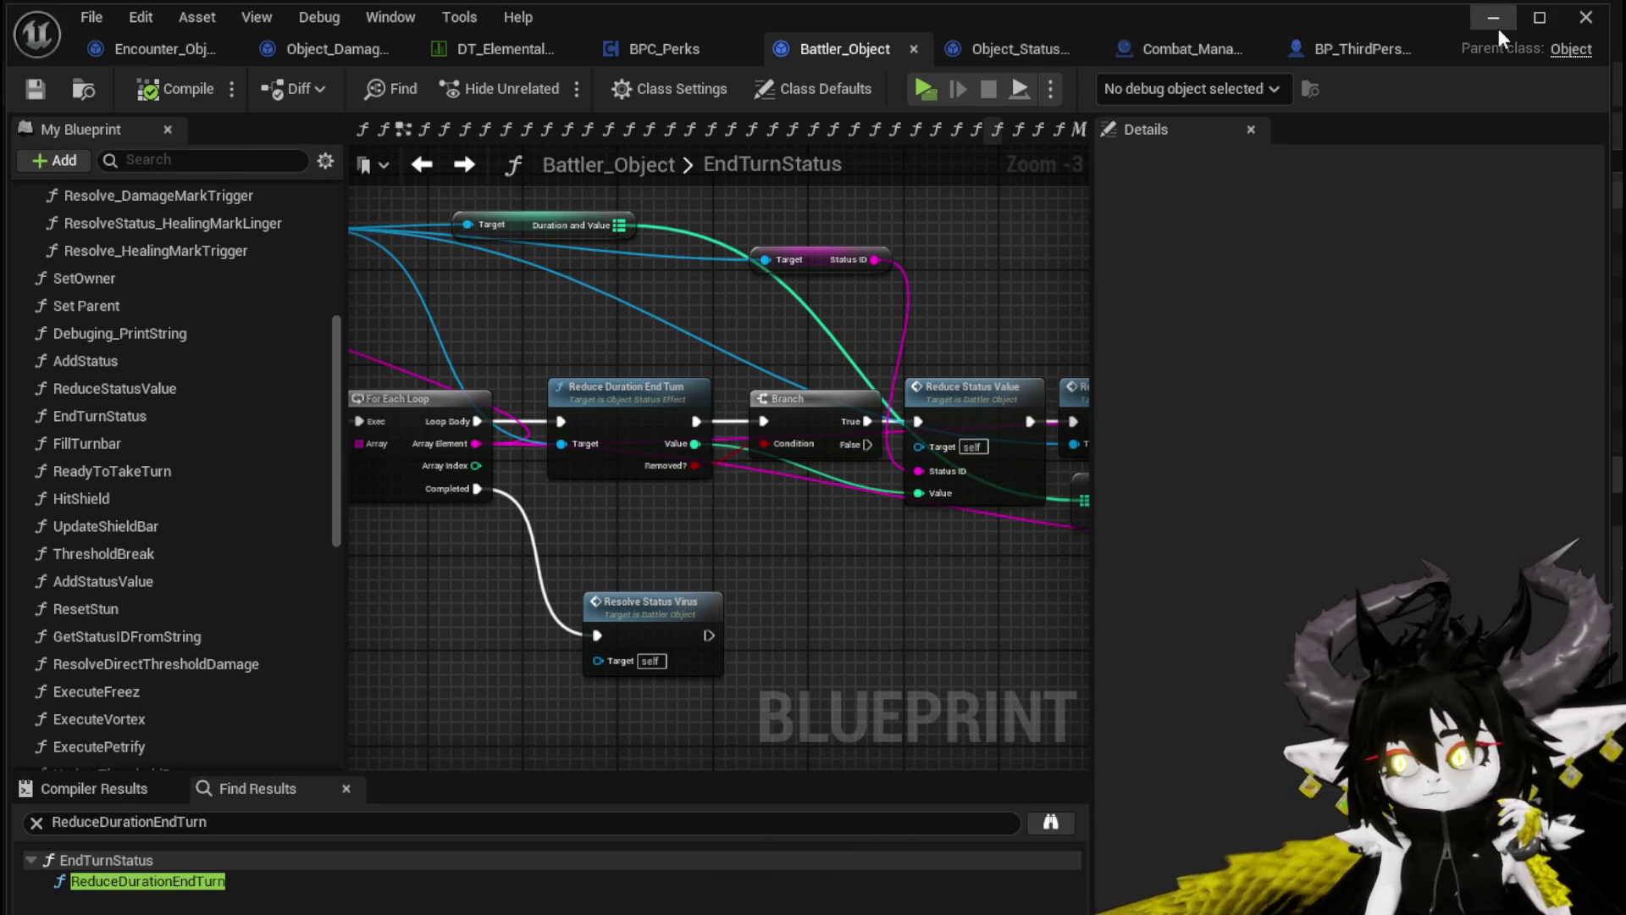
click(1493, 18)
Launch the IsekaiJourneyV3 game preview, walk to the red fire slime and attack it to start combat
click(545, 82)
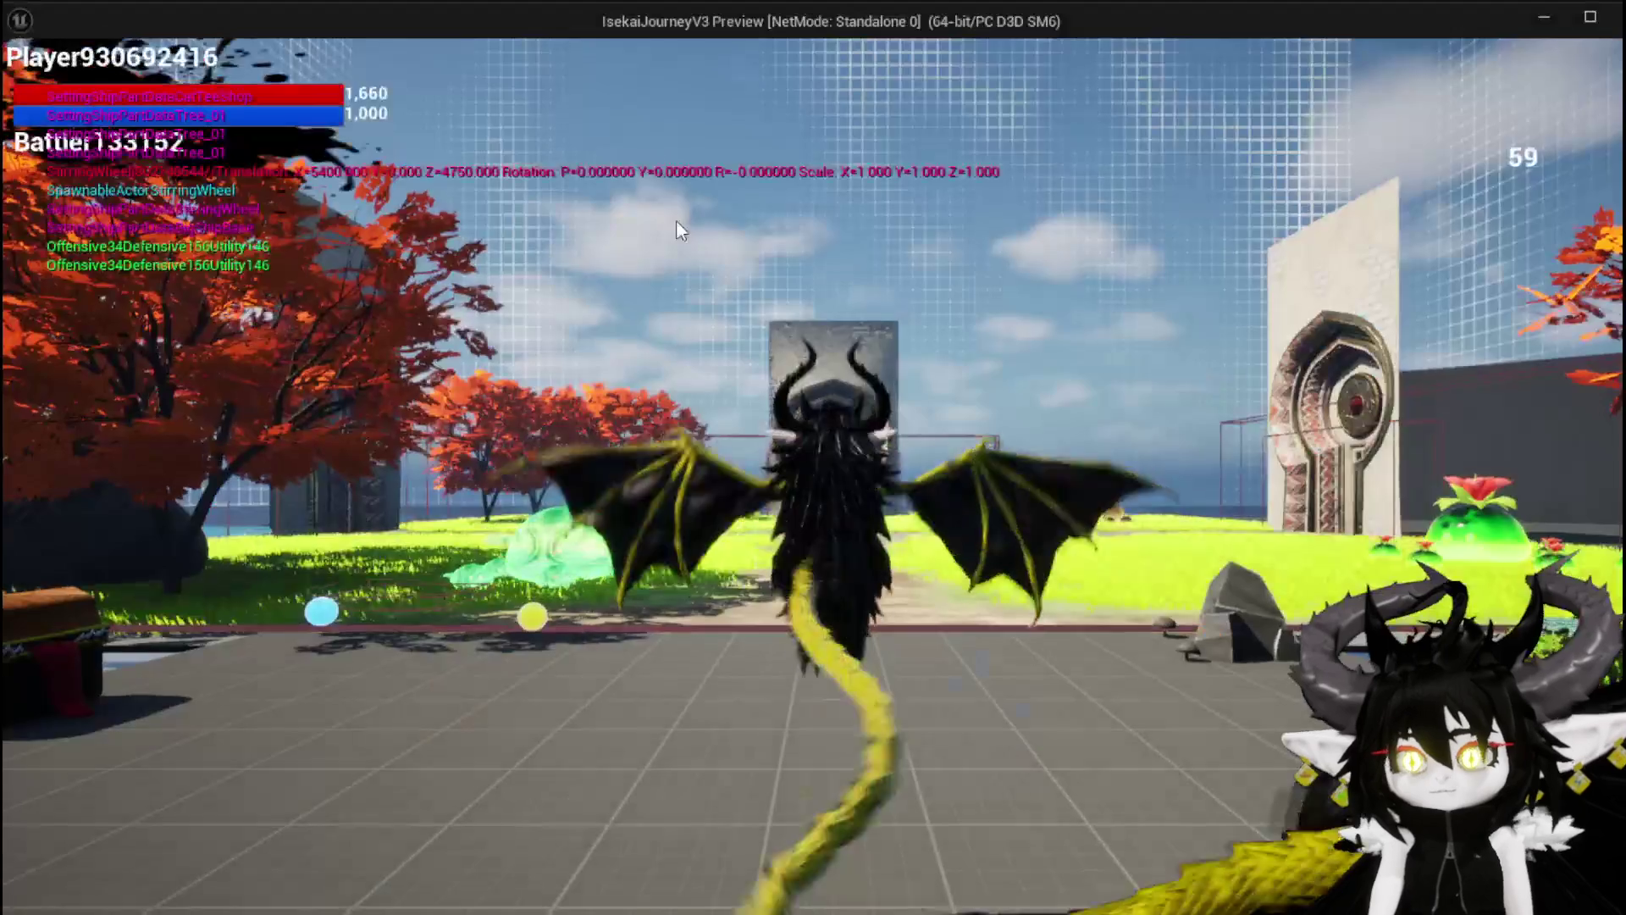
key(w)
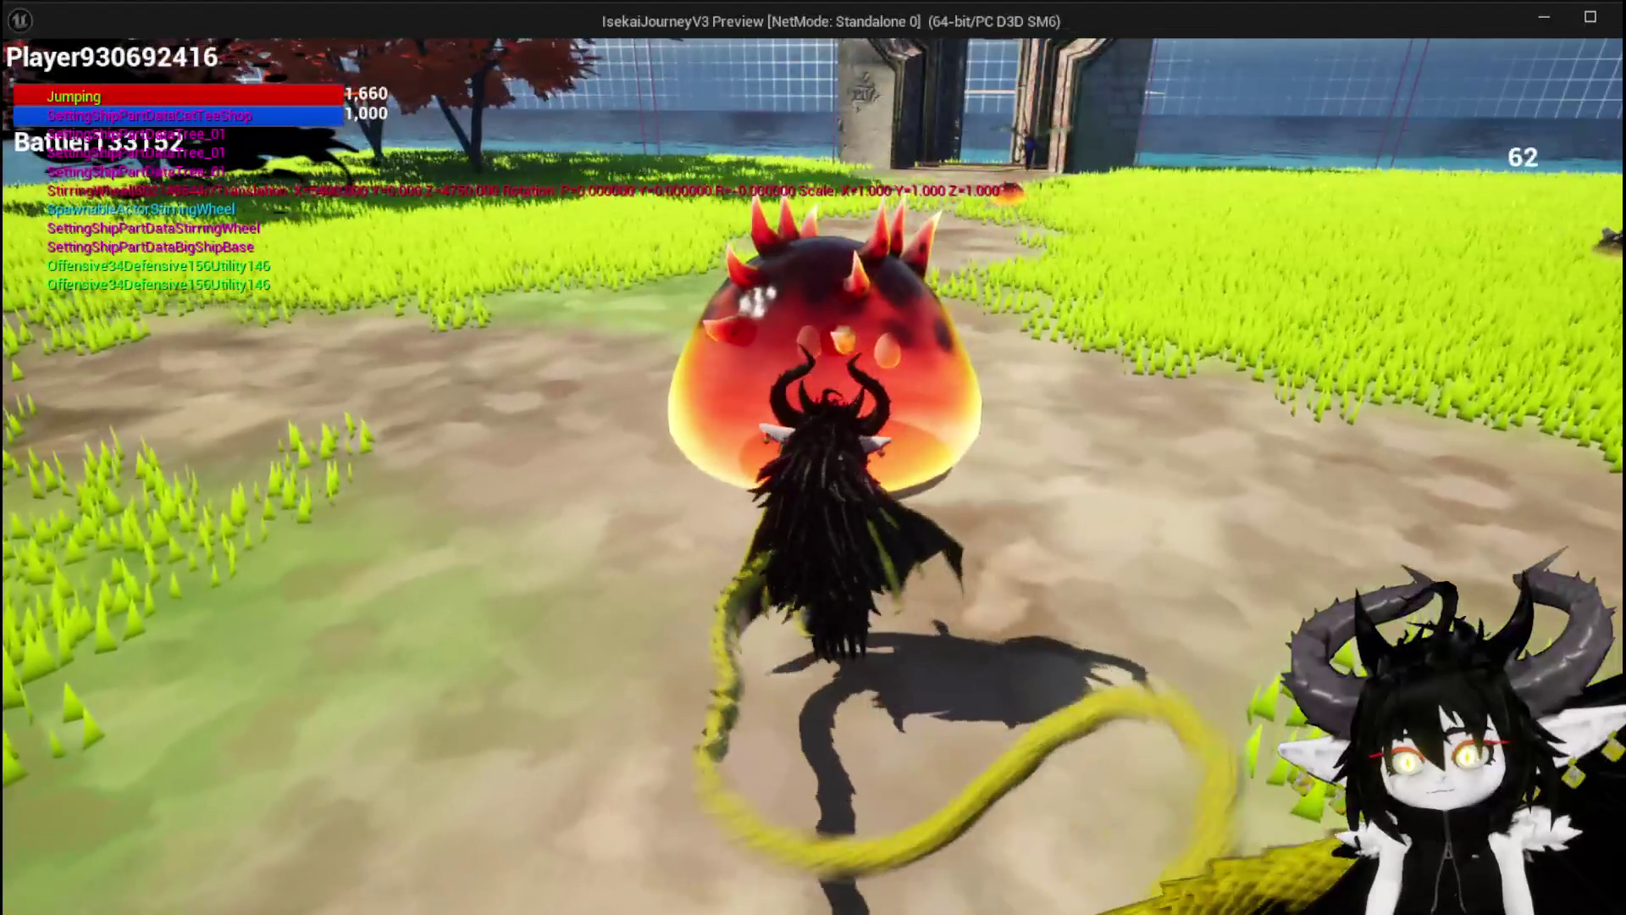
key(e)
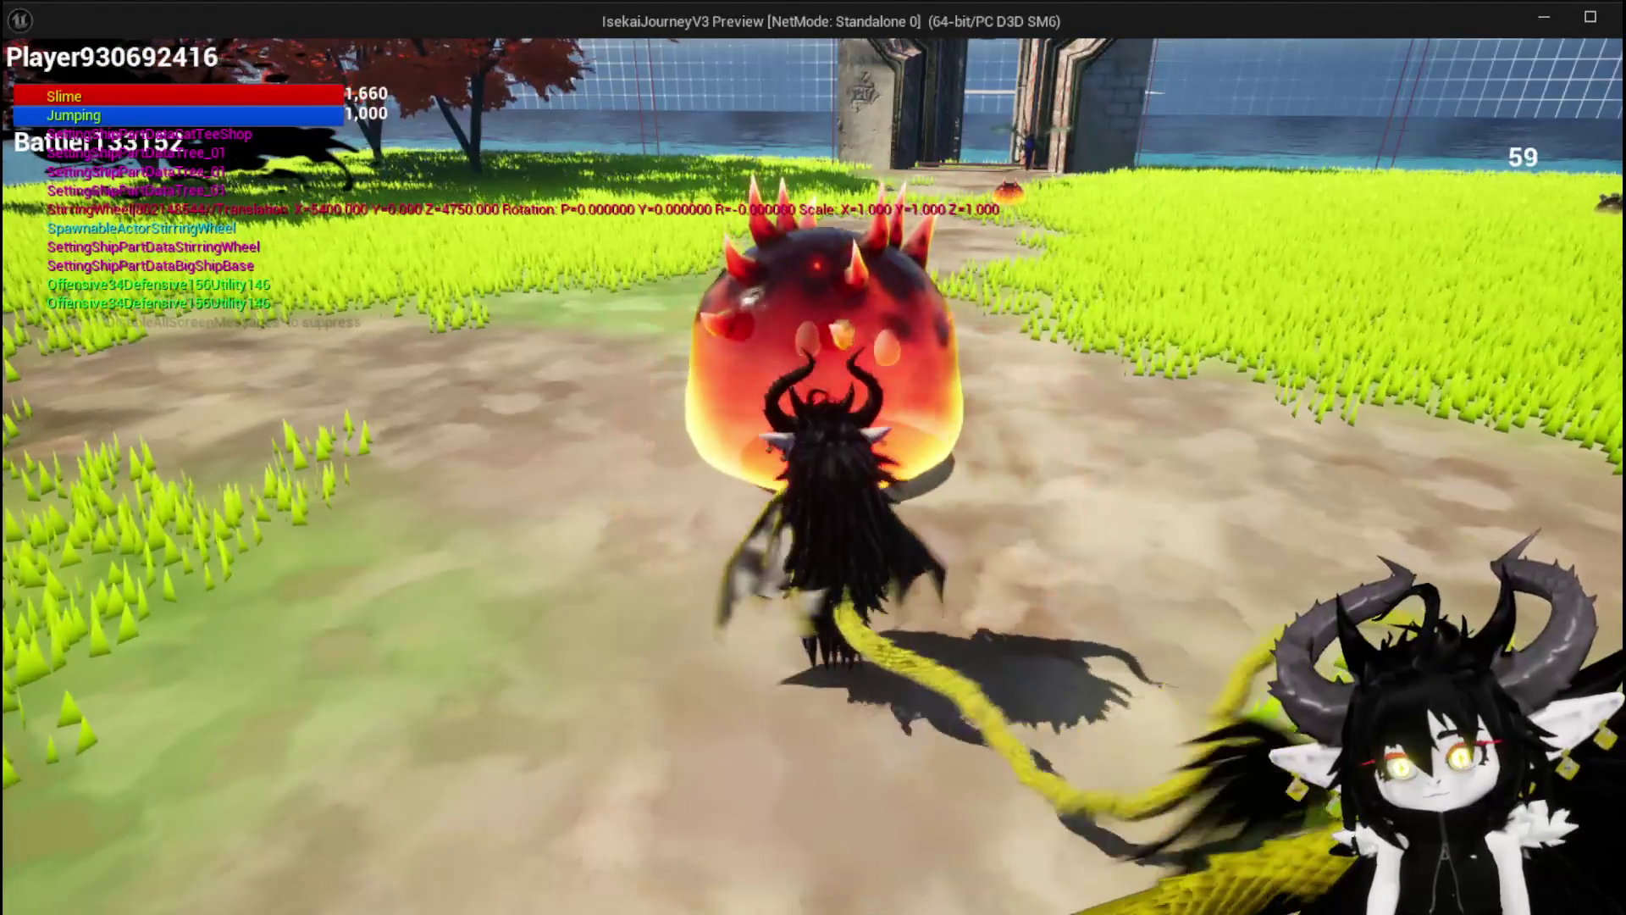
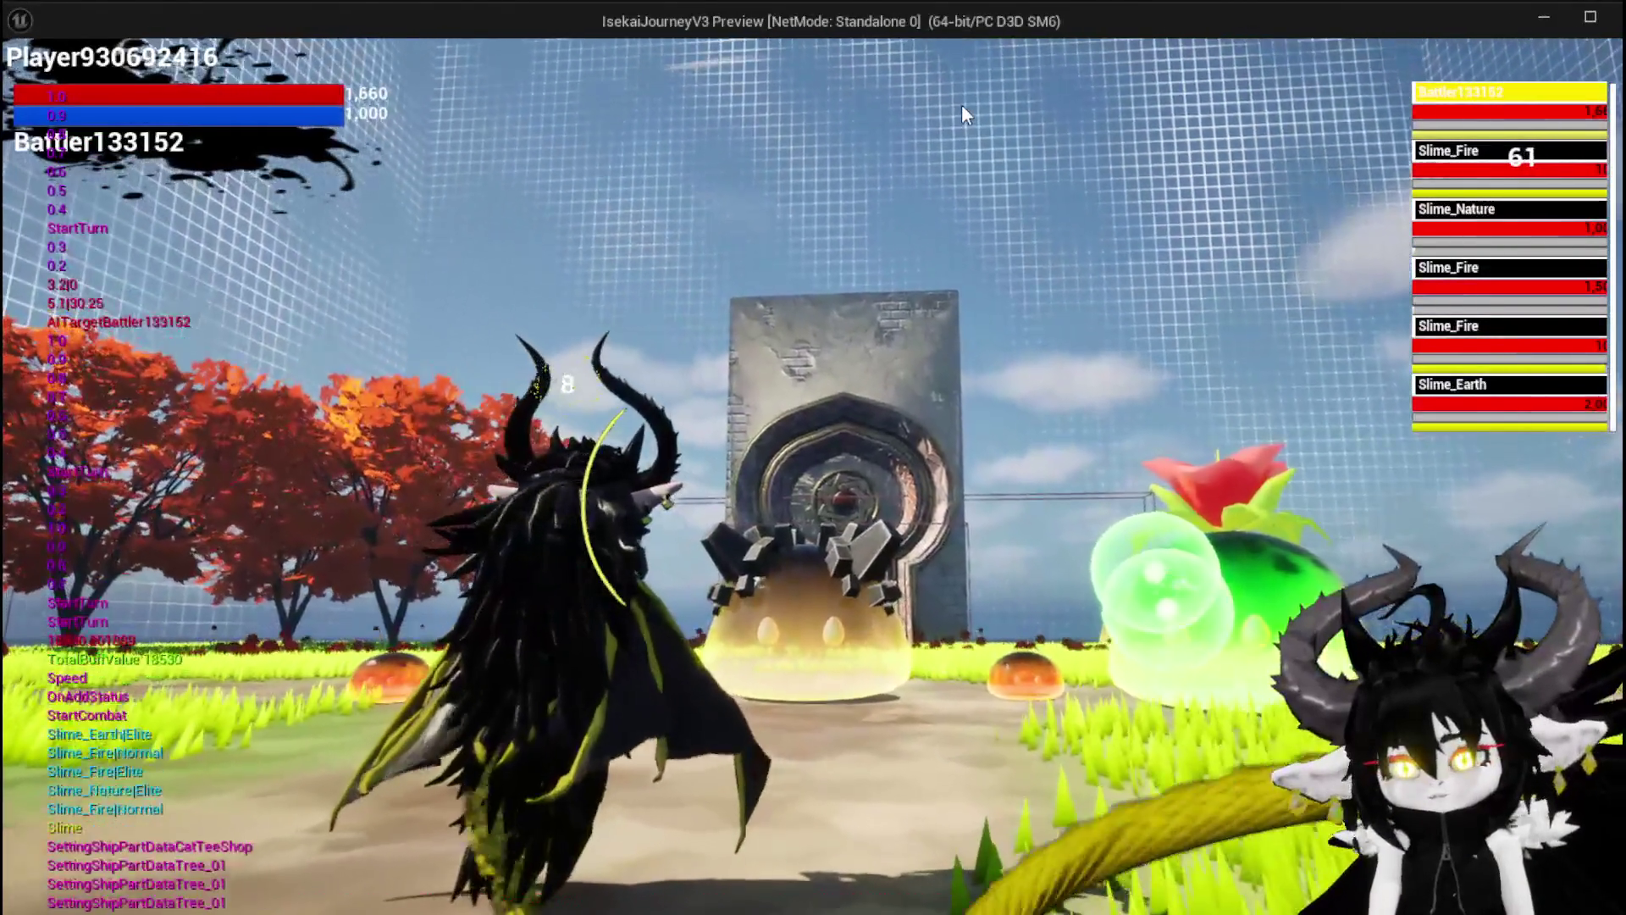
Stop the play session, save all assets, and open Battler_Object's ReduceStatusValue function graph
key(Escape)
click(31, 85)
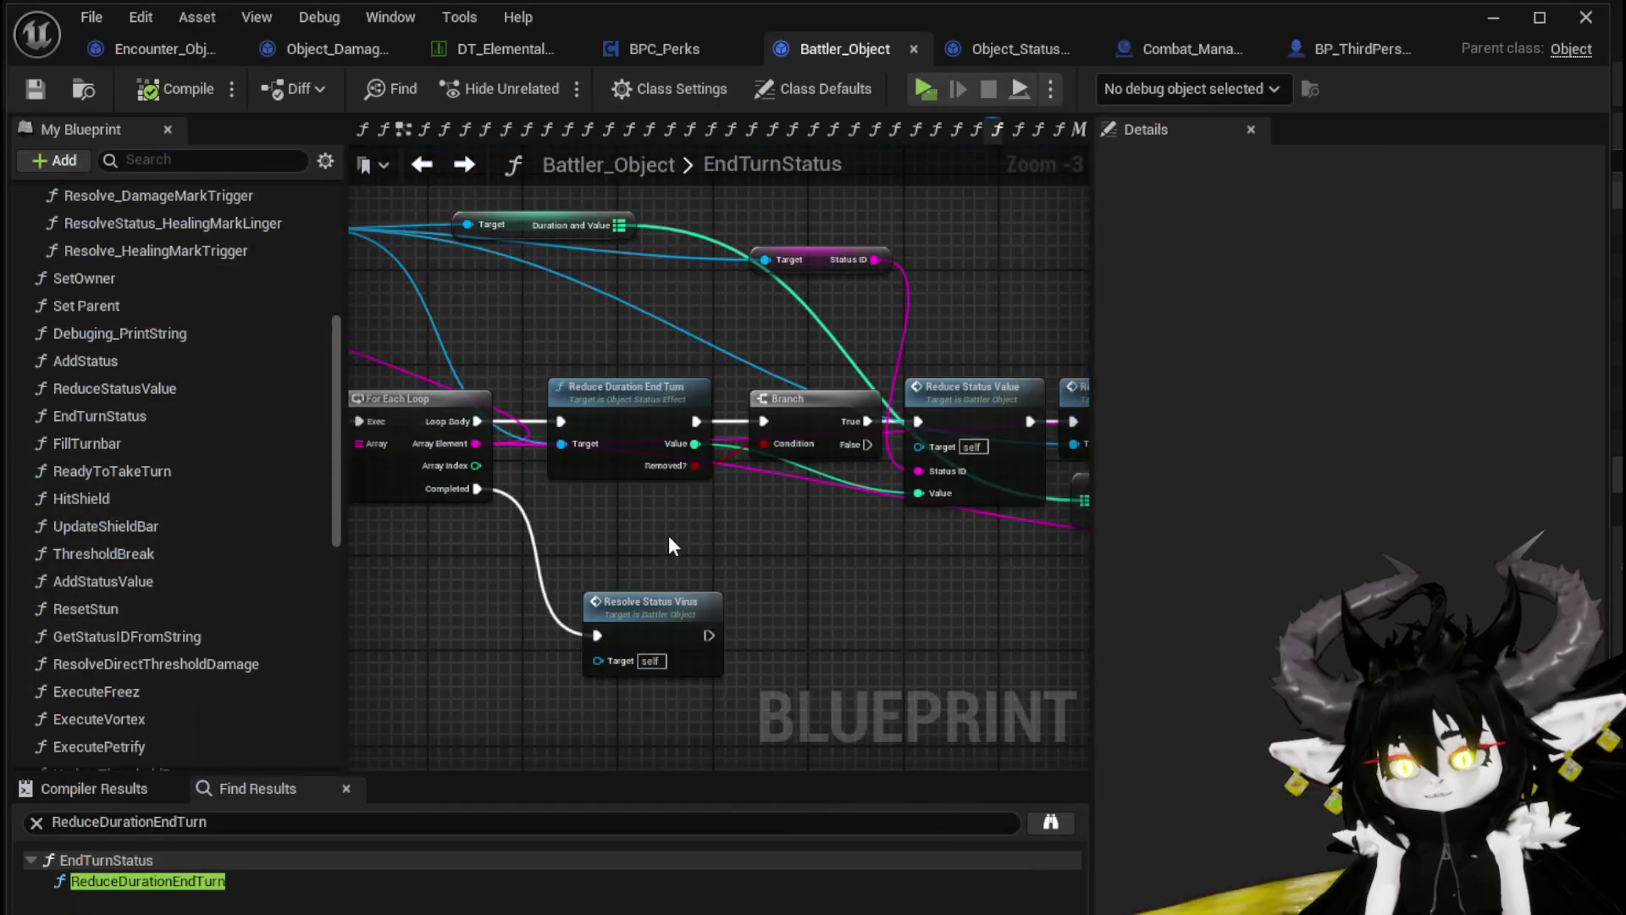
drag(668, 535, 520, 510)
double_click(664, 383)
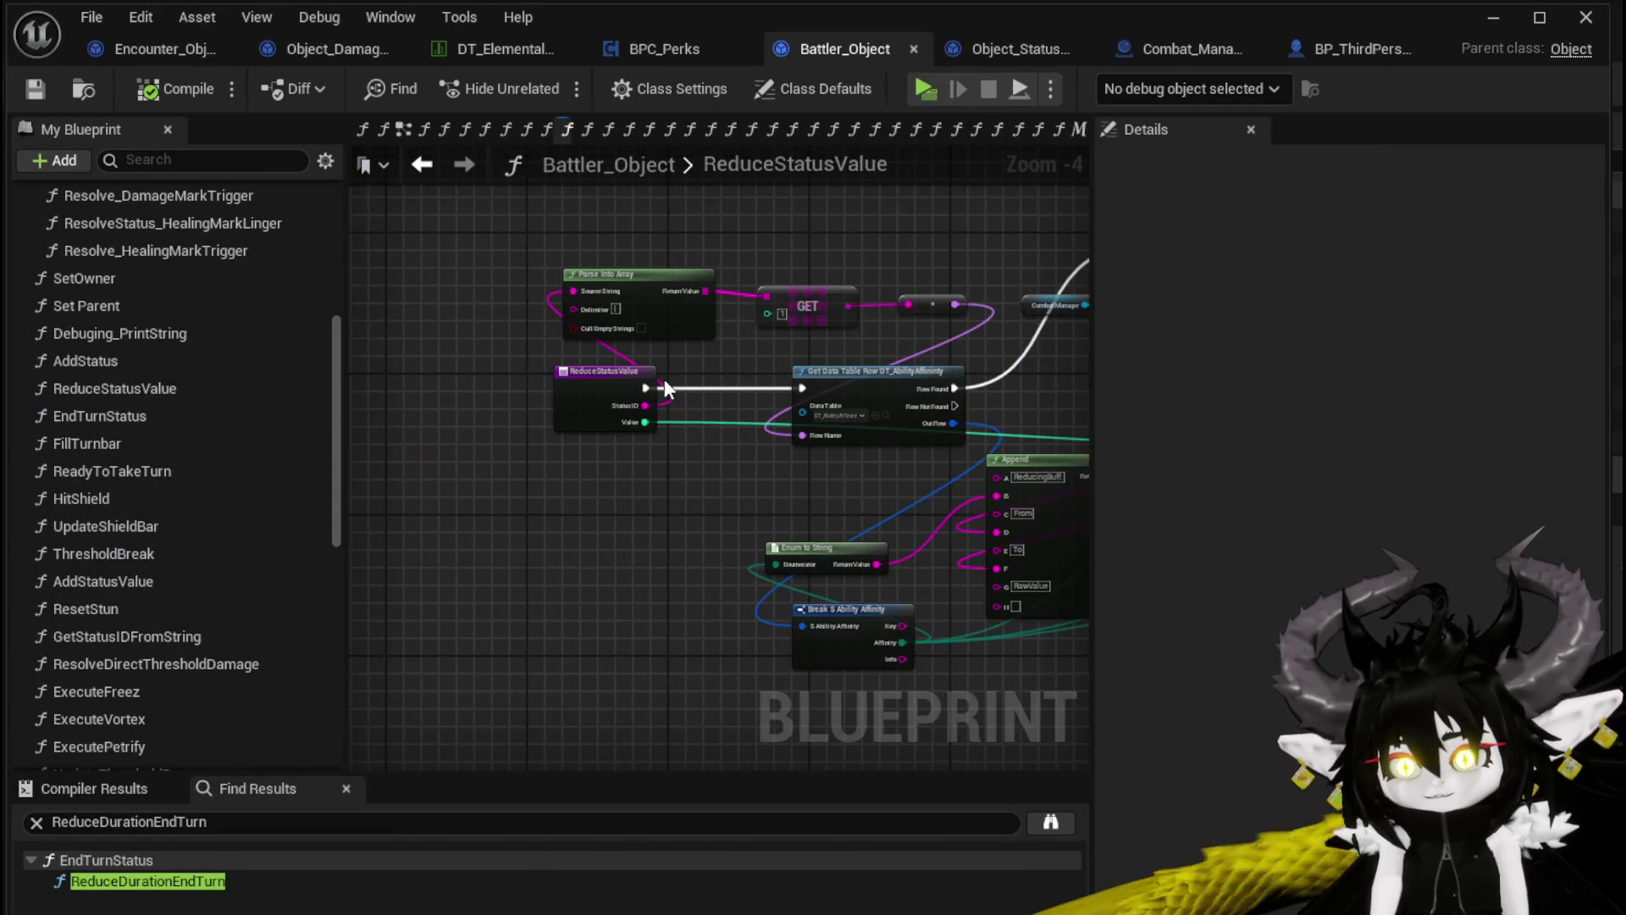
Move the Print String and Append nodes above Combat Manager in ReduceStatusValue
drag(668, 483, 364, 498)
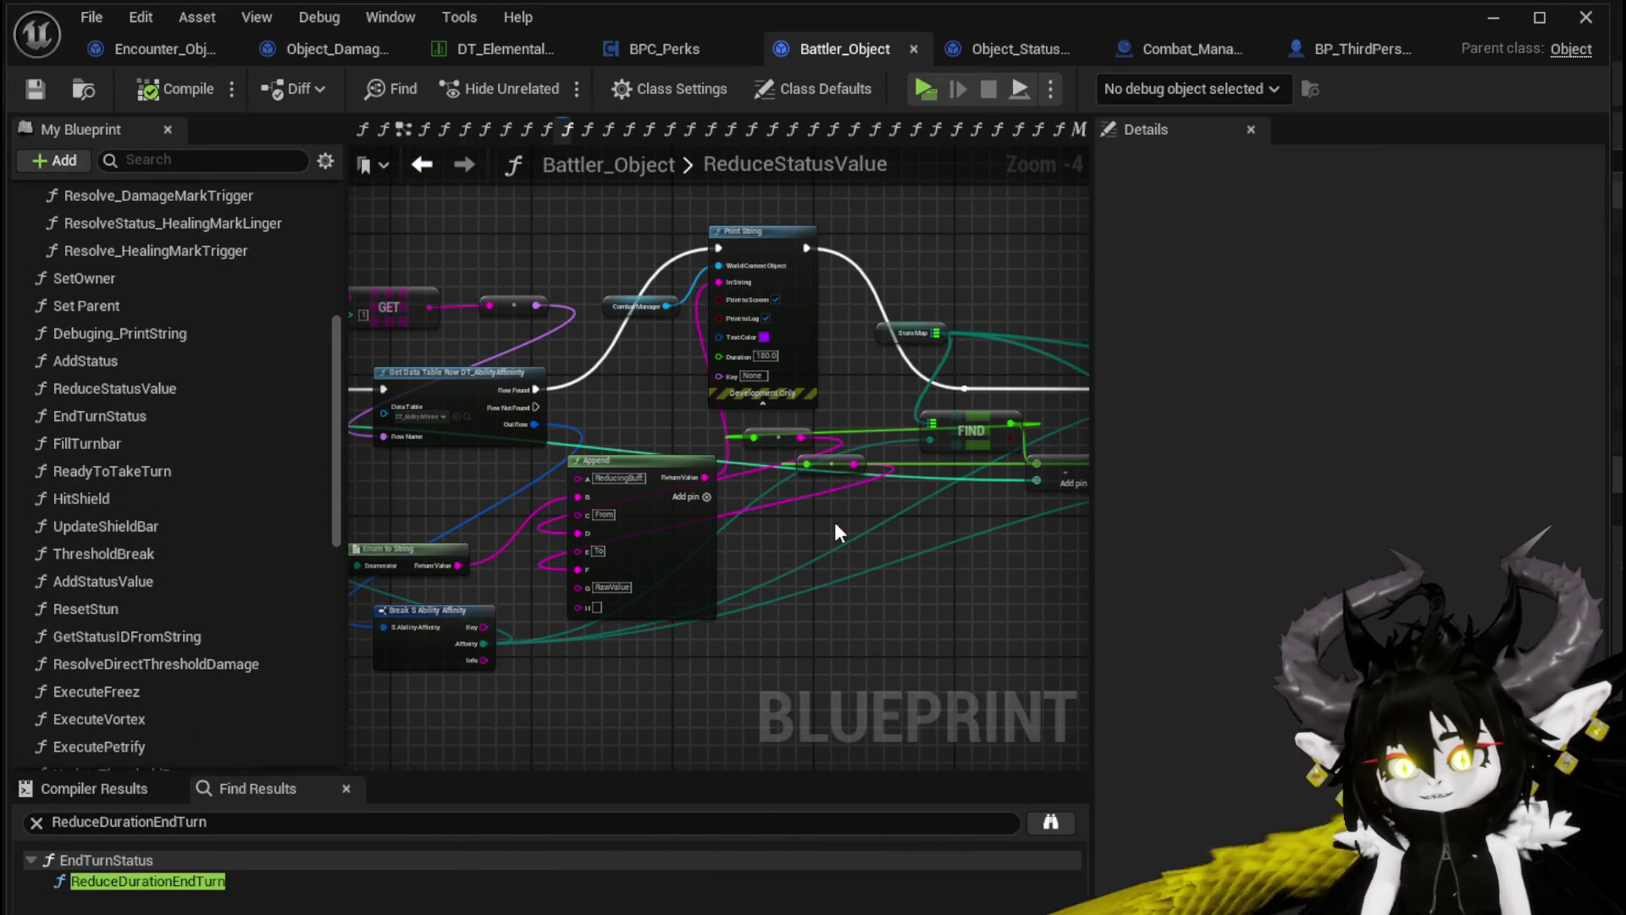
scroll(769, 420, up, 2)
mouse_move(769, 420)
mouse_down()
mouse_move(1083, 462)
mouse_move(806, 404)
mouse_move(856, 378)
mouse_move(475, 388)
mouse_up()
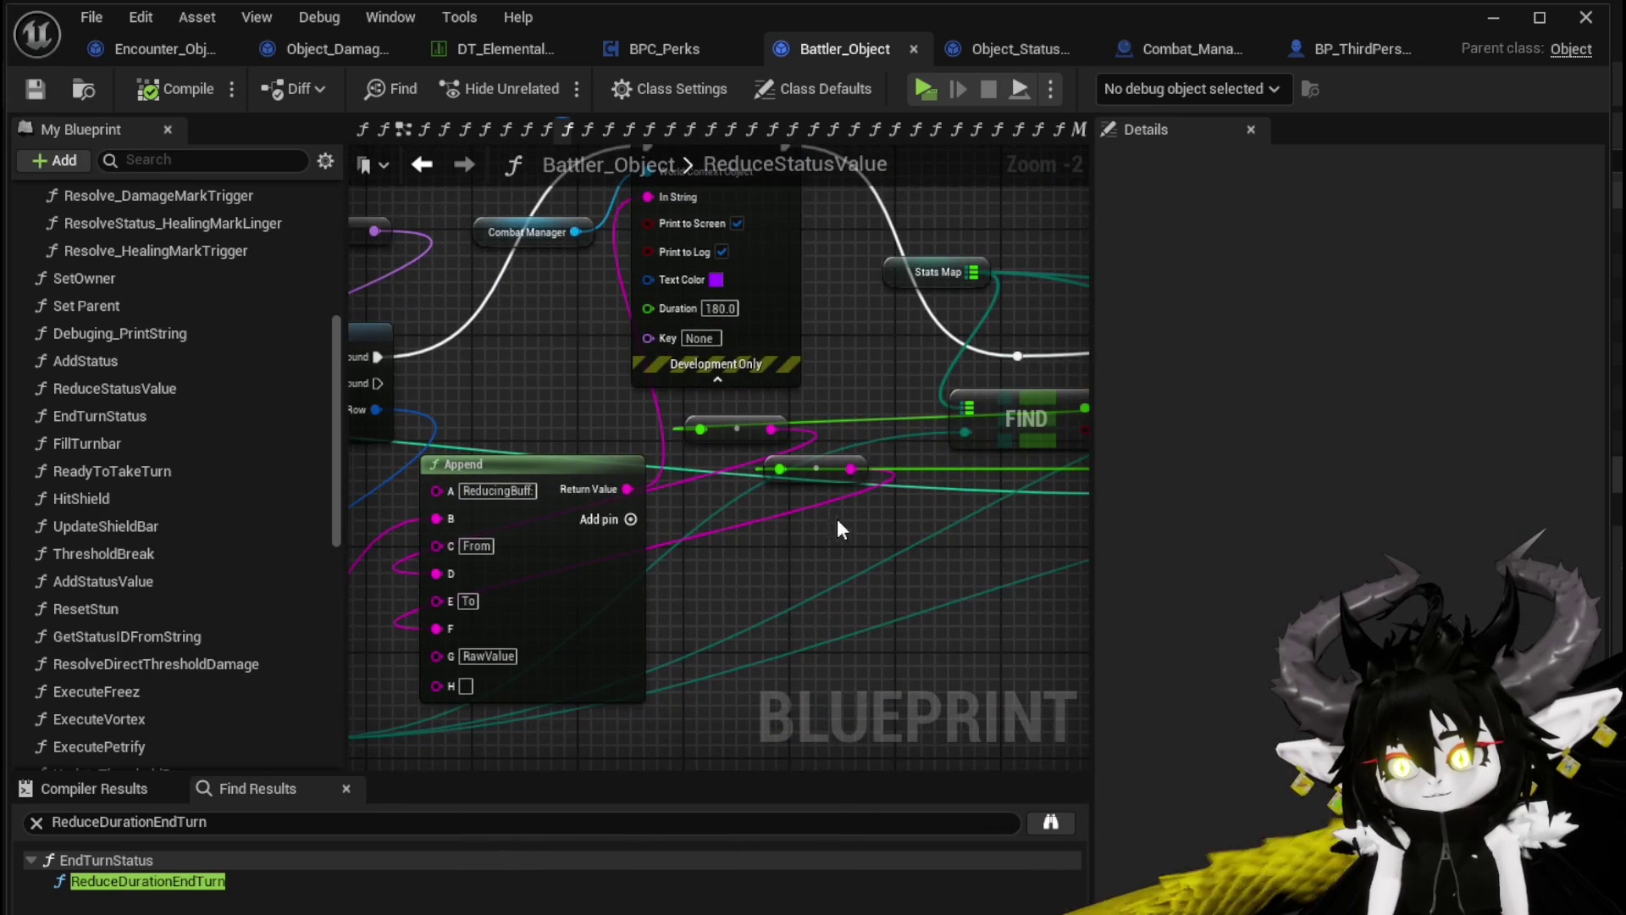
drag(836, 527, 465, 485)
mouse_move(637, 508)
mouse_down()
mouse_move(745, 661)
mouse_move(592, 496)
mouse_up()
mouse_move(803, 454)
mouse_down()
mouse_move(607, 470)
mouse_move(943, 262)
mouse_move(983, 356)
mouse_move(662, 518)
mouse_up()
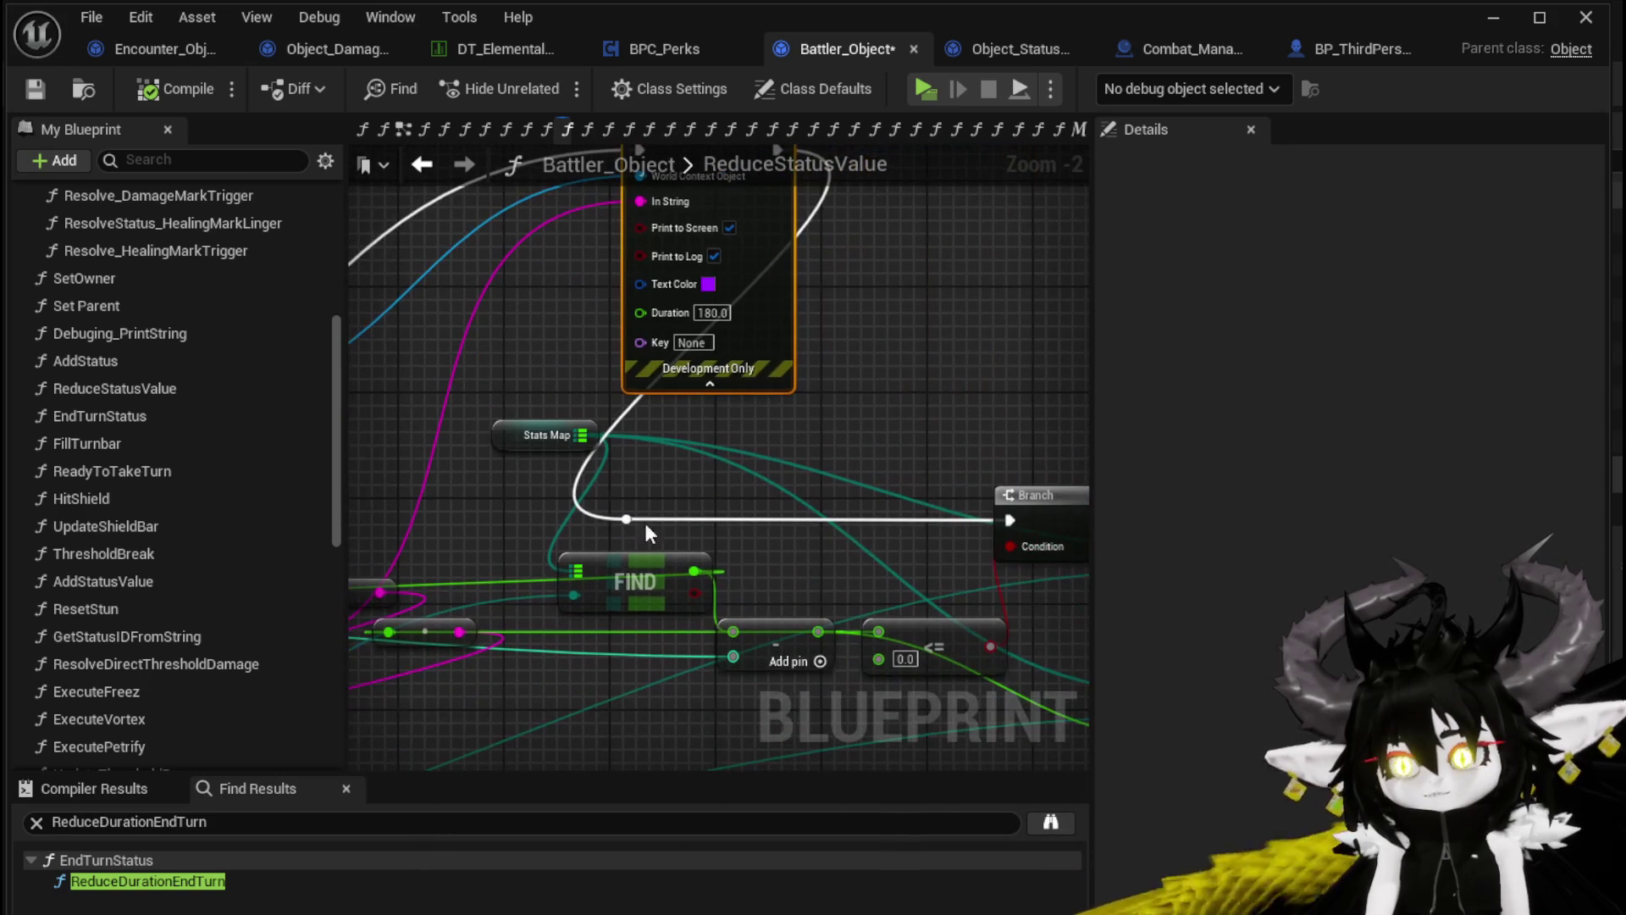
drag(878, 315, 721, 392)
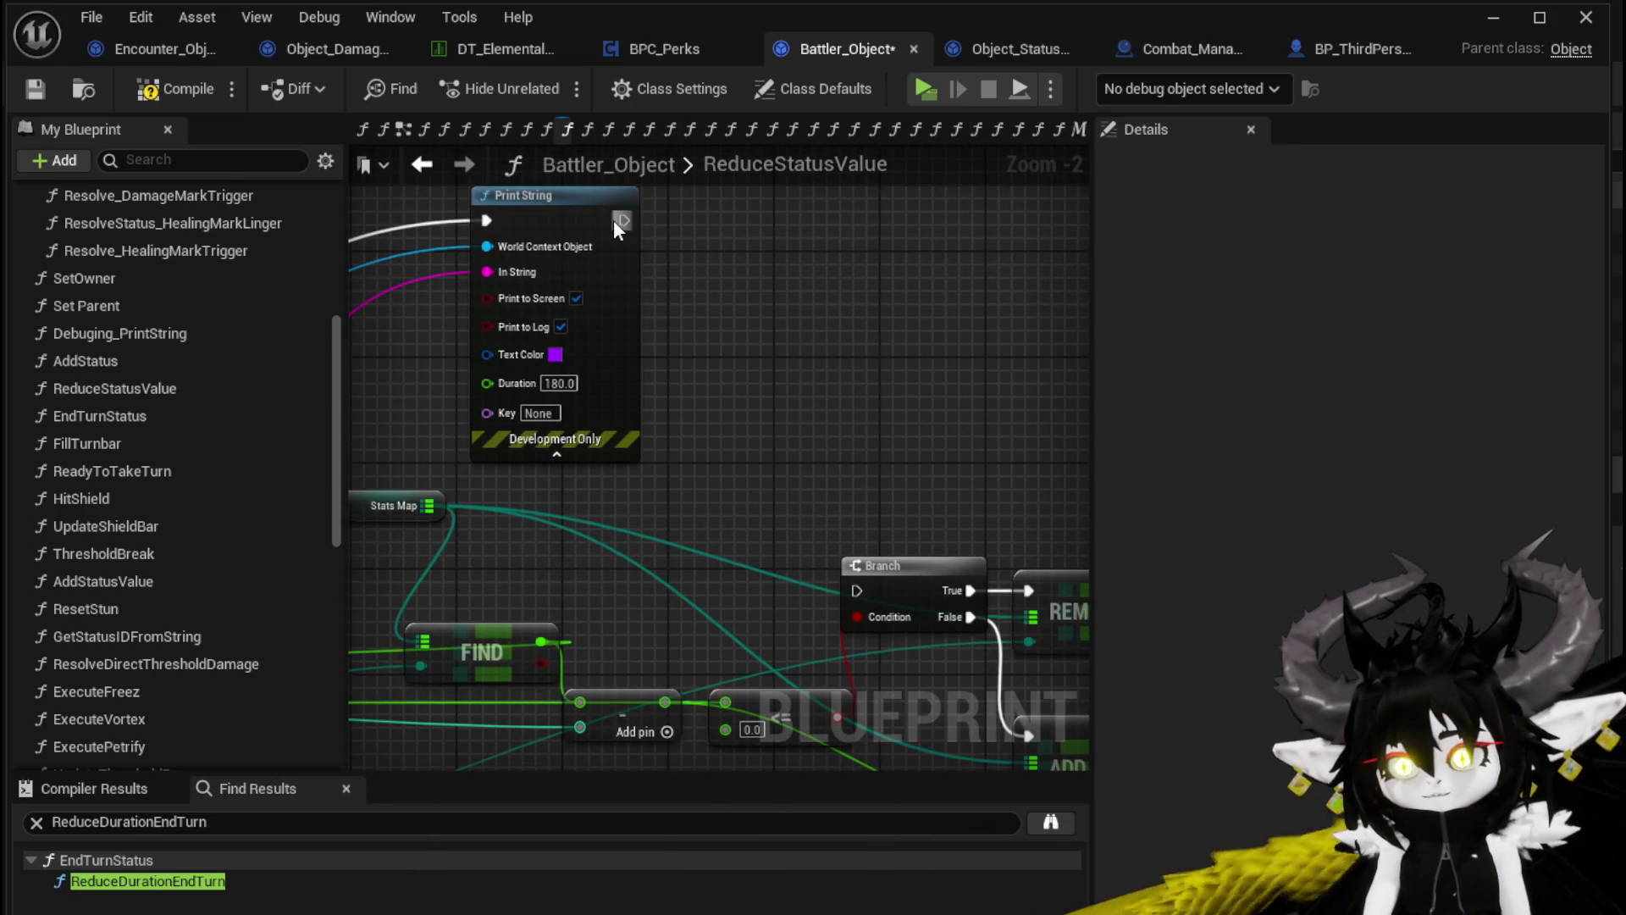
drag(739, 511, 1085, 486)
mouse_move(576, 593)
mouse_down()
mouse_move(566, 449)
mouse_move(761, 408)
mouse_move(831, 472)
mouse_move(767, 249)
mouse_up()
scroll(728, 493, down, 1)
drag(728, 492, 642, 455)
mouse_move(525, 574)
mouse_down()
mouse_move(752, 538)
mouse_move(871, 443)
mouse_move(605, 485)
mouse_move(577, 576)
mouse_move(581, 555)
mouse_move(544, 513)
mouse_move(923, 504)
mouse_move(786, 529)
mouse_move(683, 573)
mouse_move(911, 451)
mouse_up()
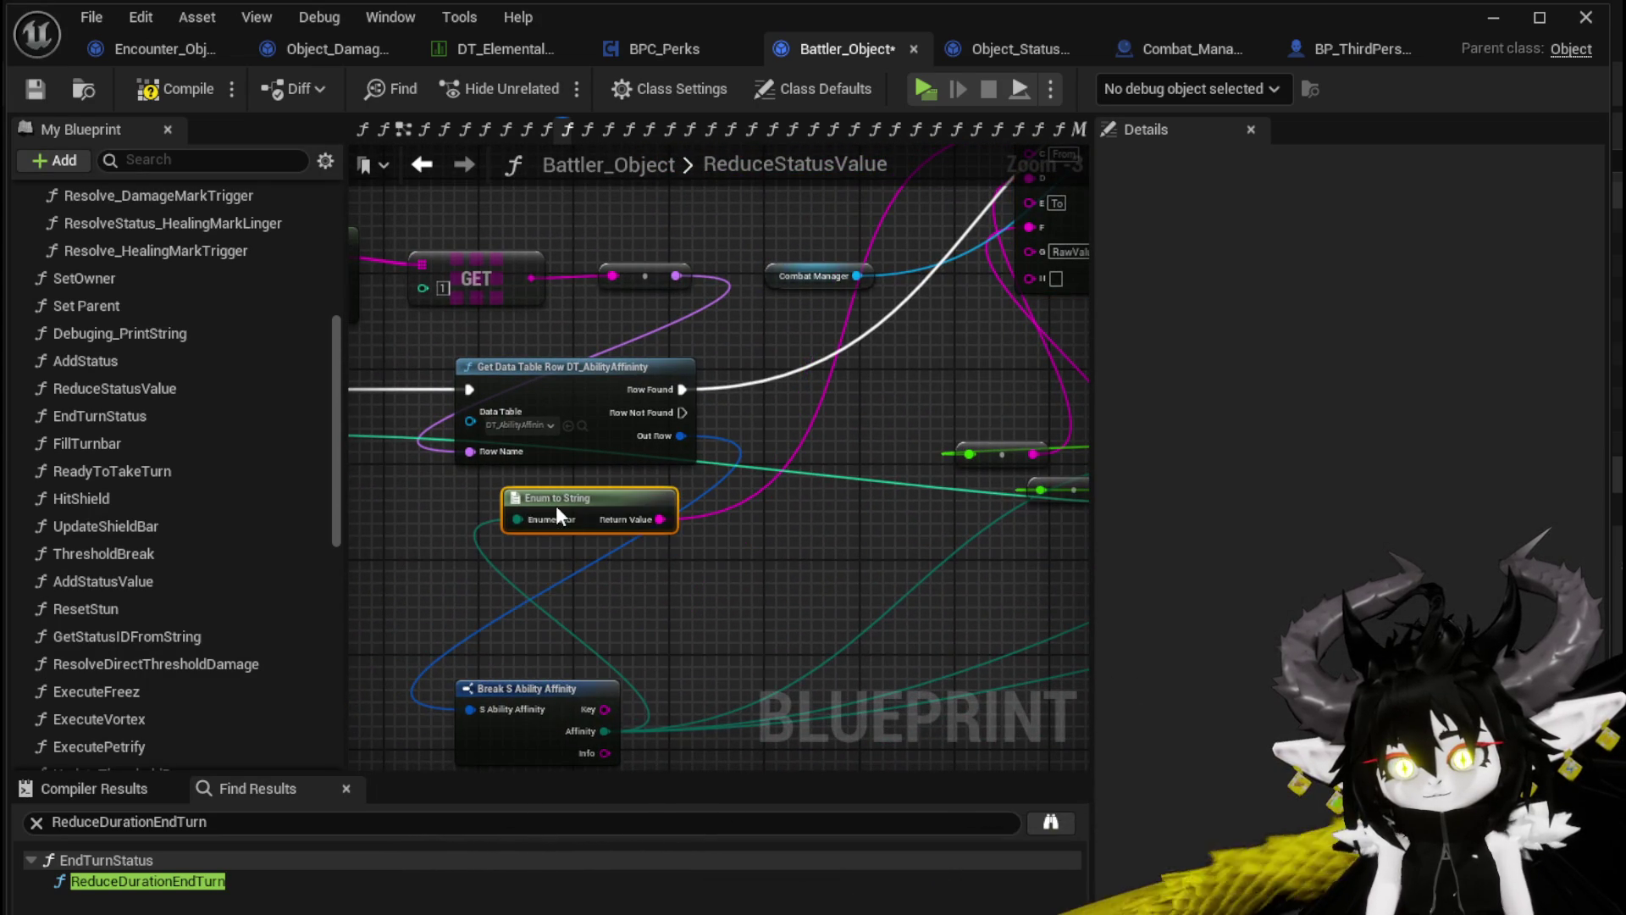
Move the Stats Map node left to sit beside the FIND node
mouse_move(785, 480)
mouse_down()
mouse_move(453, 555)
mouse_move(390, 525)
mouse_move(683, 446)
mouse_move(482, 559)
mouse_move(484, 579)
mouse_up()
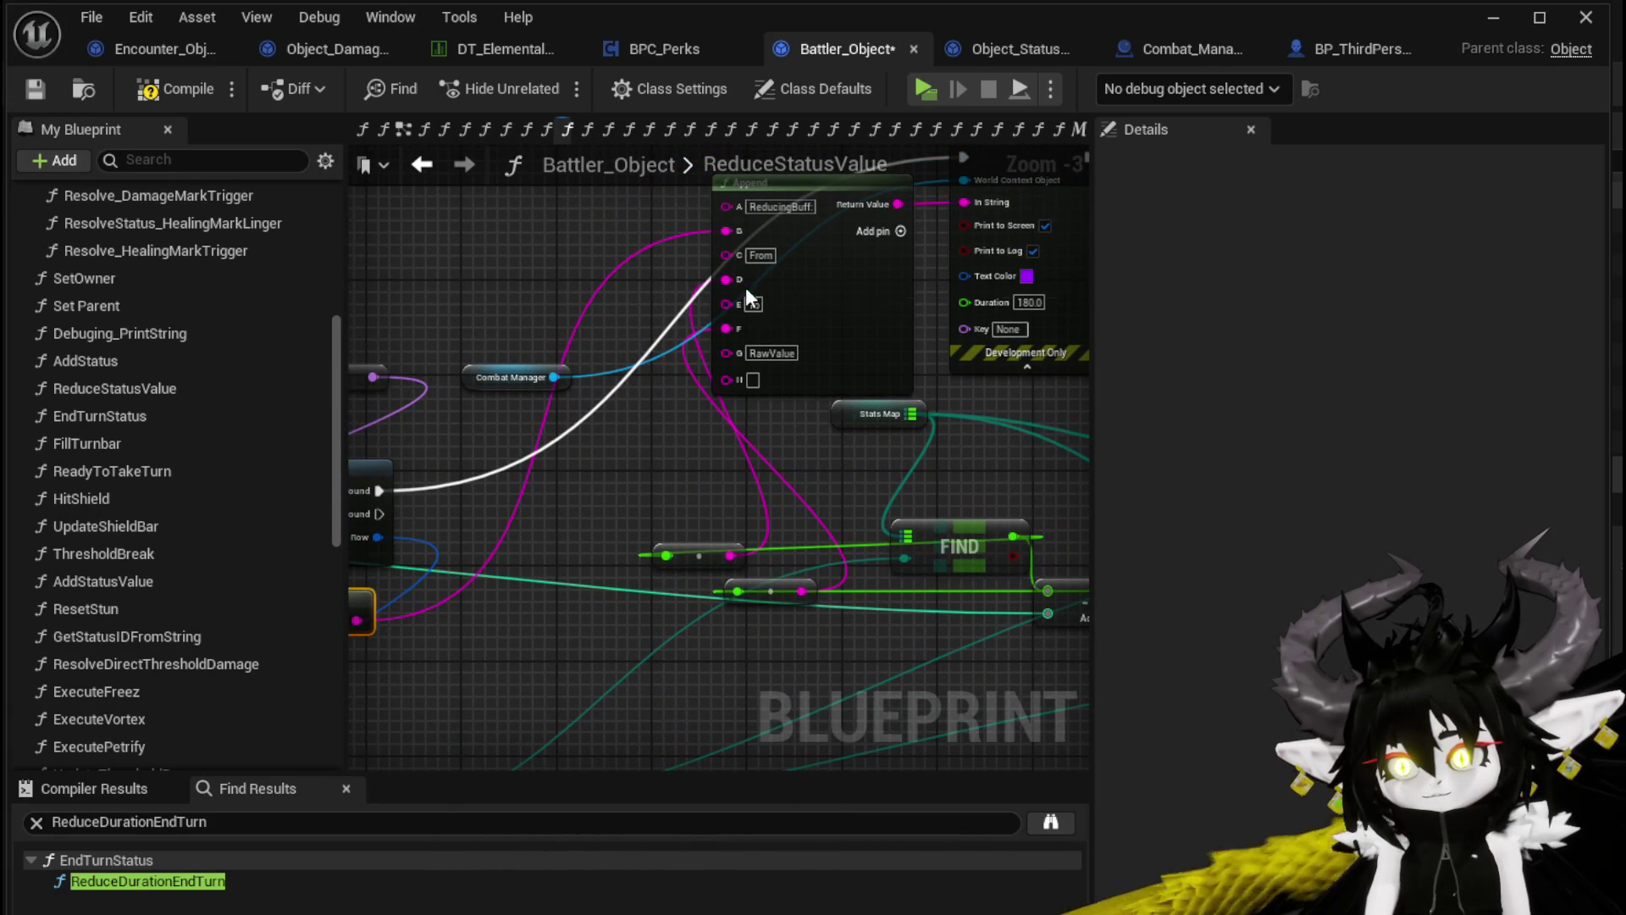
mouse_move(763, 491)
mouse_down()
mouse_move(873, 550)
mouse_move(551, 550)
mouse_move(662, 633)
mouse_up()
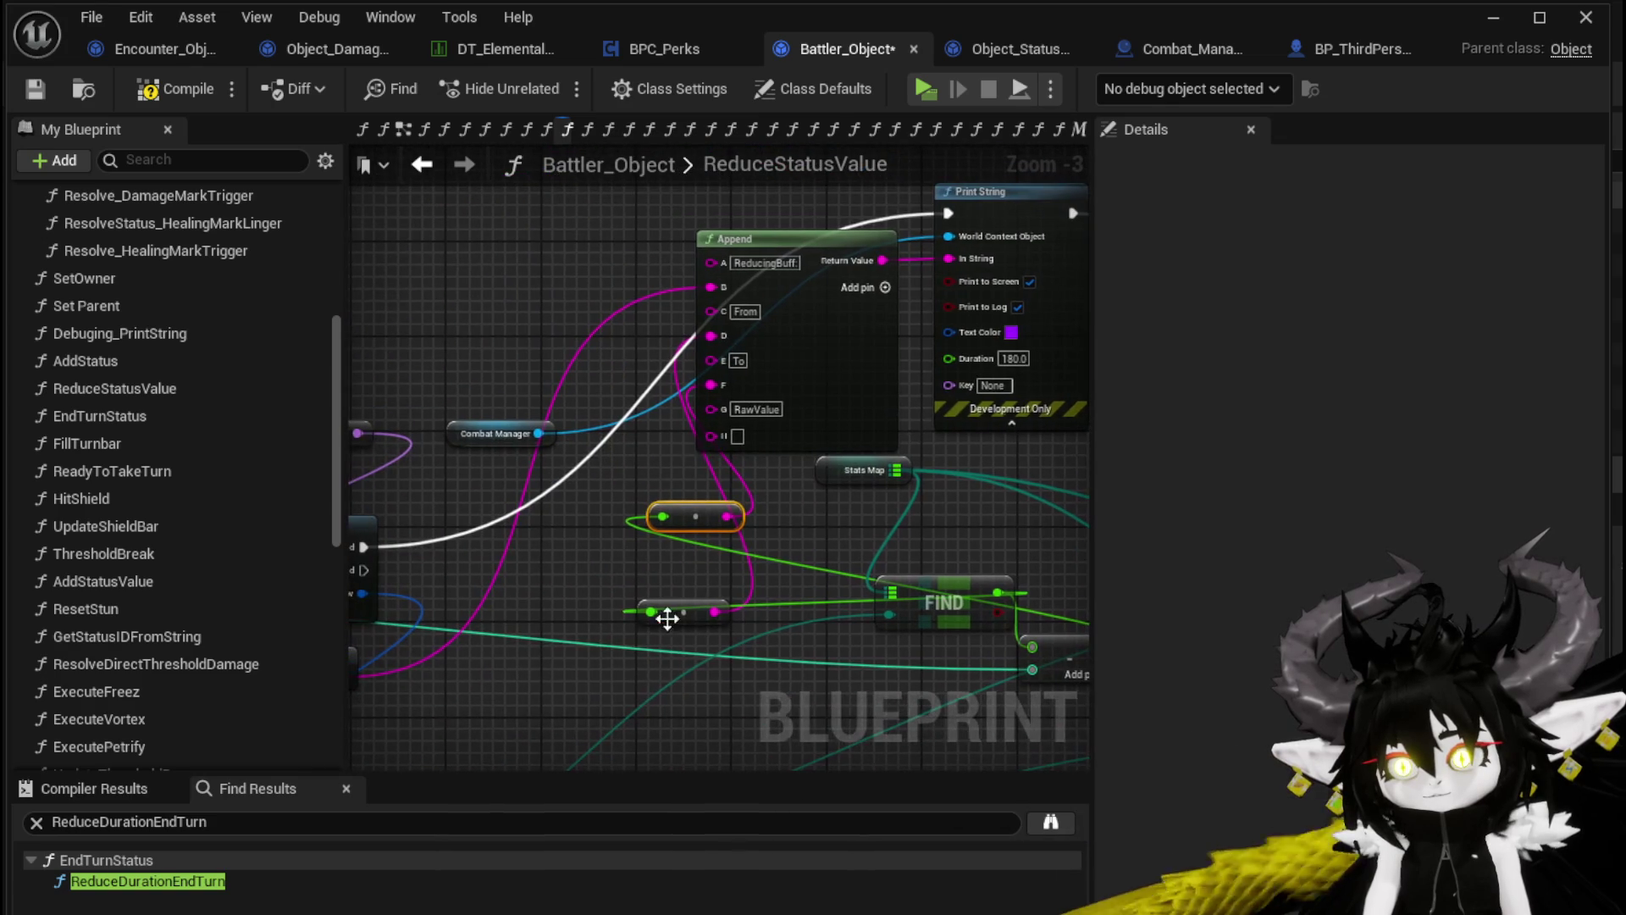
drag(713, 342, 637, 440)
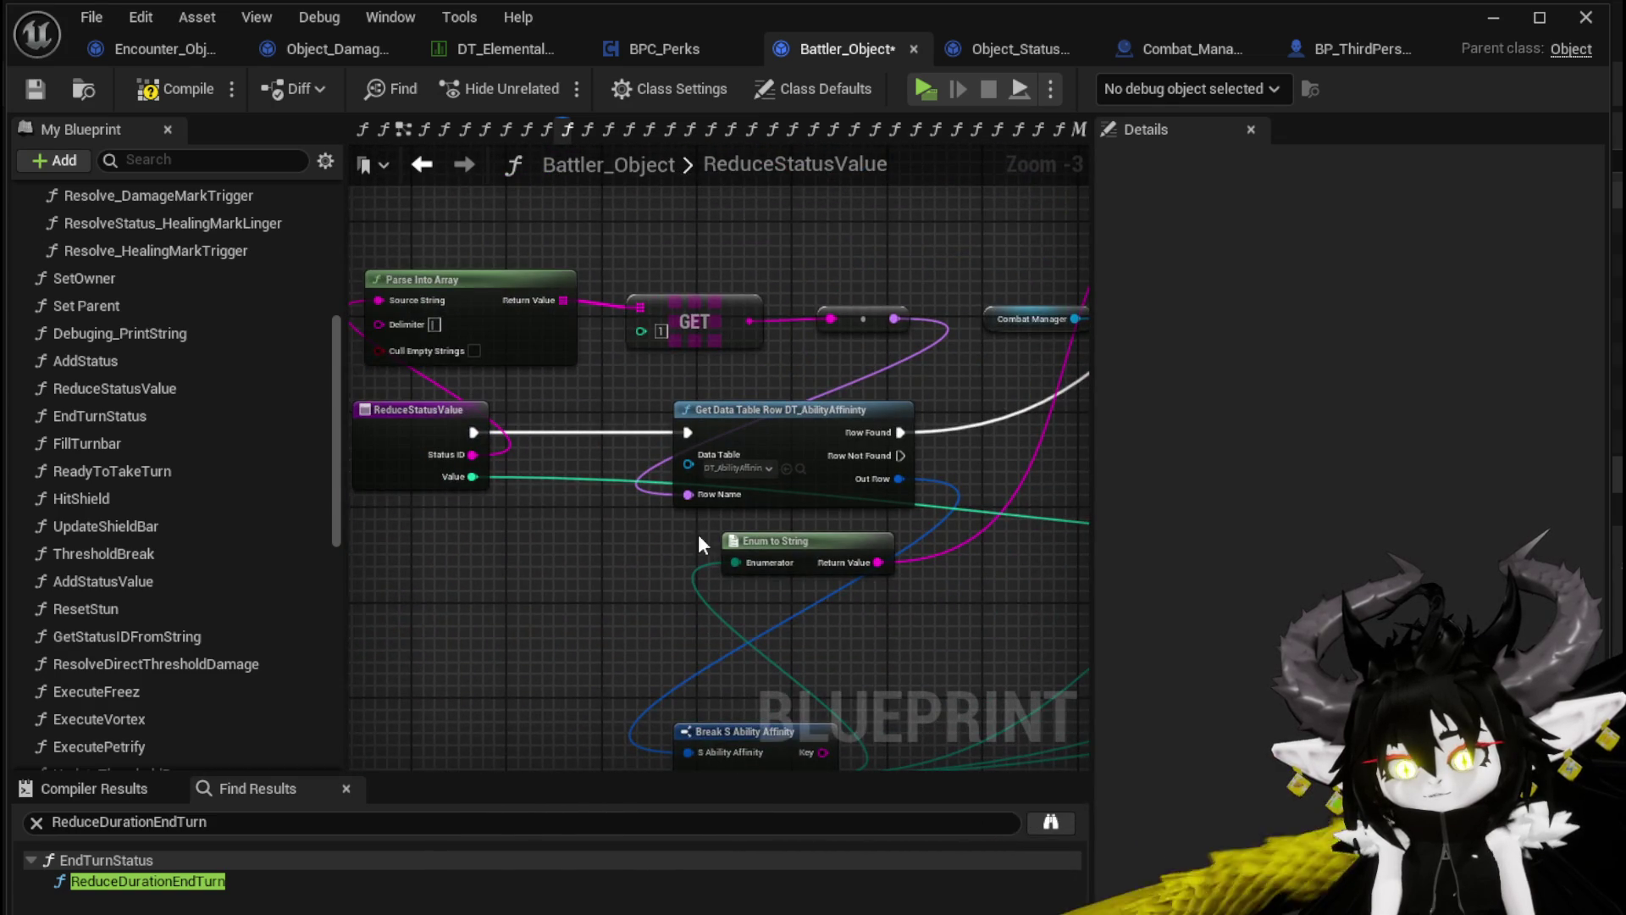
drag(652, 523, 677, 610)
mouse_move(695, 424)
mouse_down()
mouse_move(655, 431)
mouse_move(1053, 537)
mouse_move(454, 489)
mouse_move(733, 552)
mouse_move(556, 563)
mouse_up()
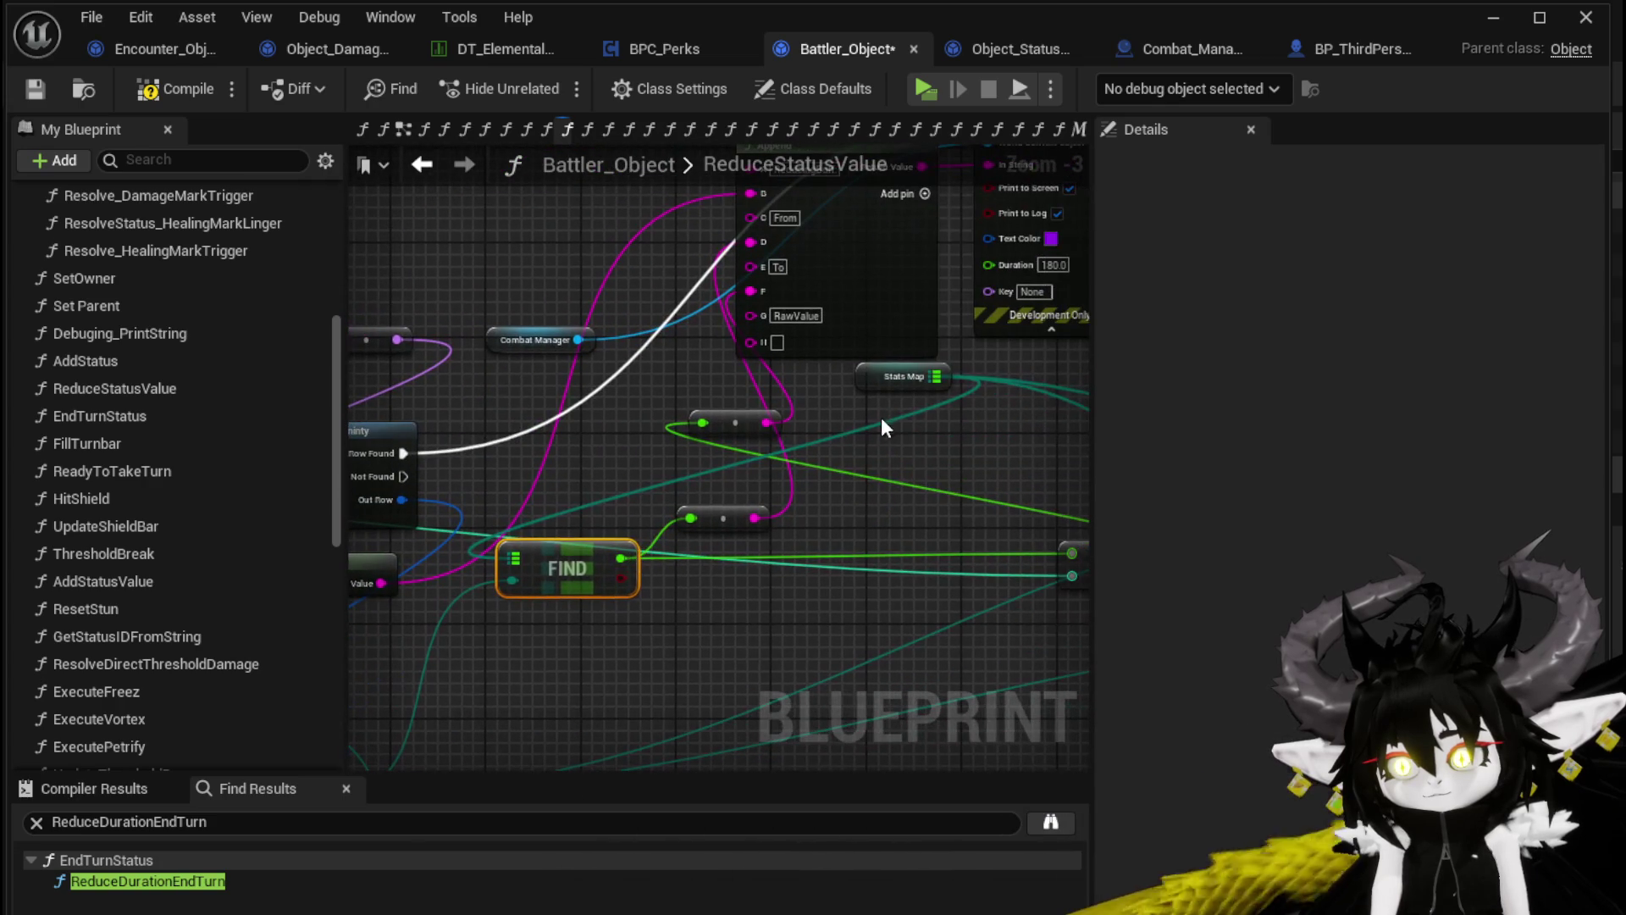
drag(857, 381, 442, 488)
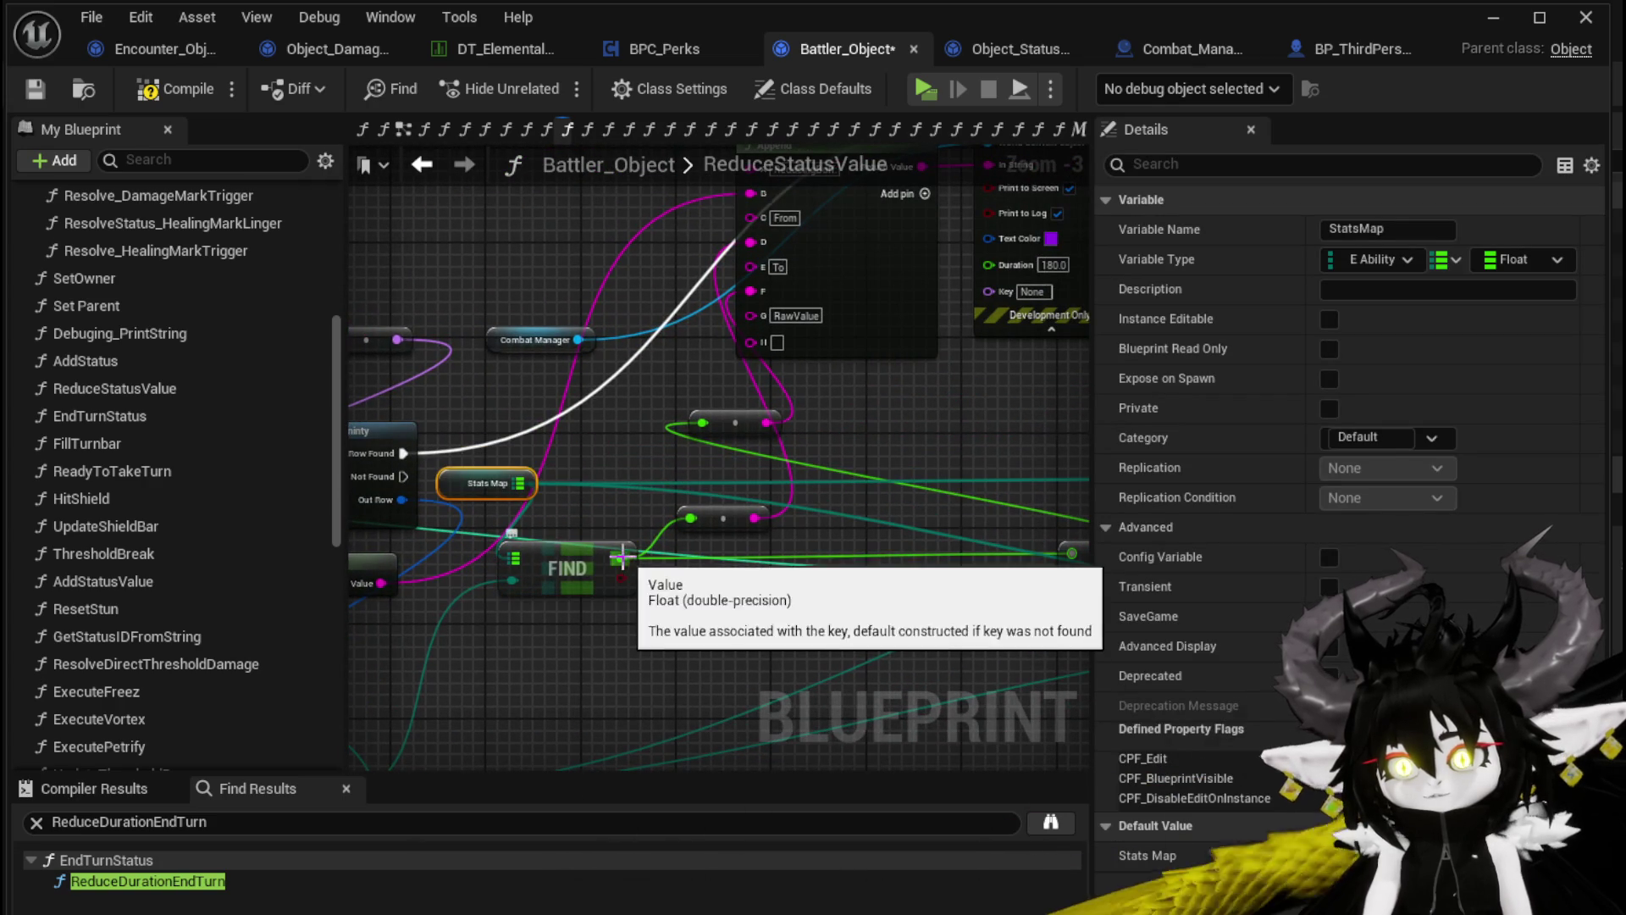
Wire FIND's found value through a reroute into the Append node's D pin
drag(620, 558, 659, 278)
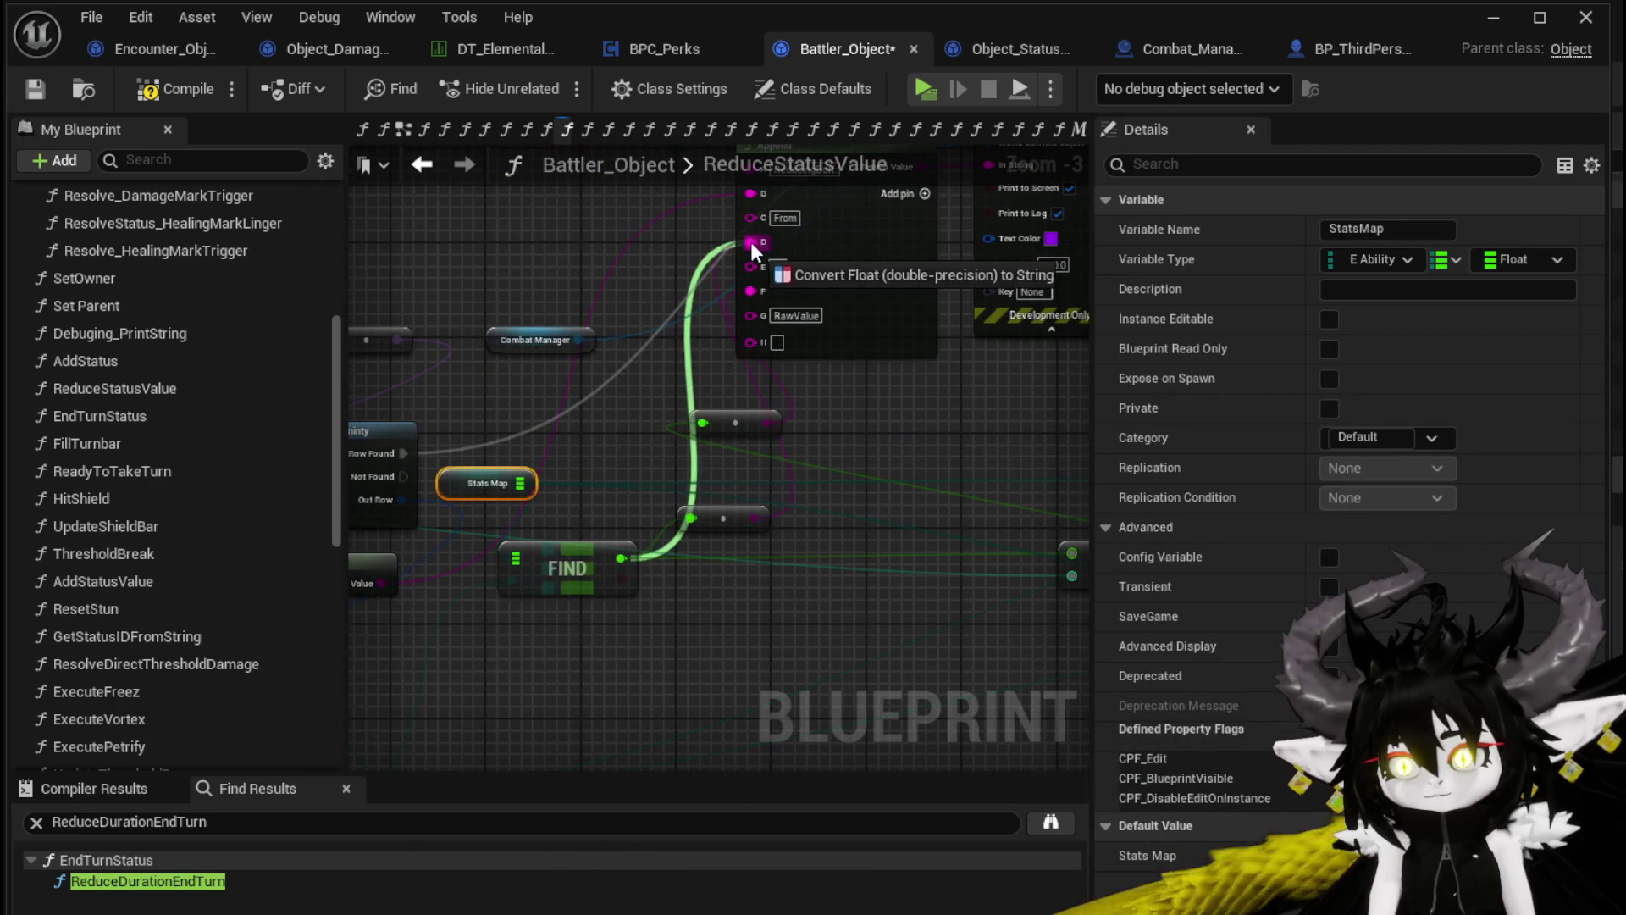
drag(705, 420, 660, 306)
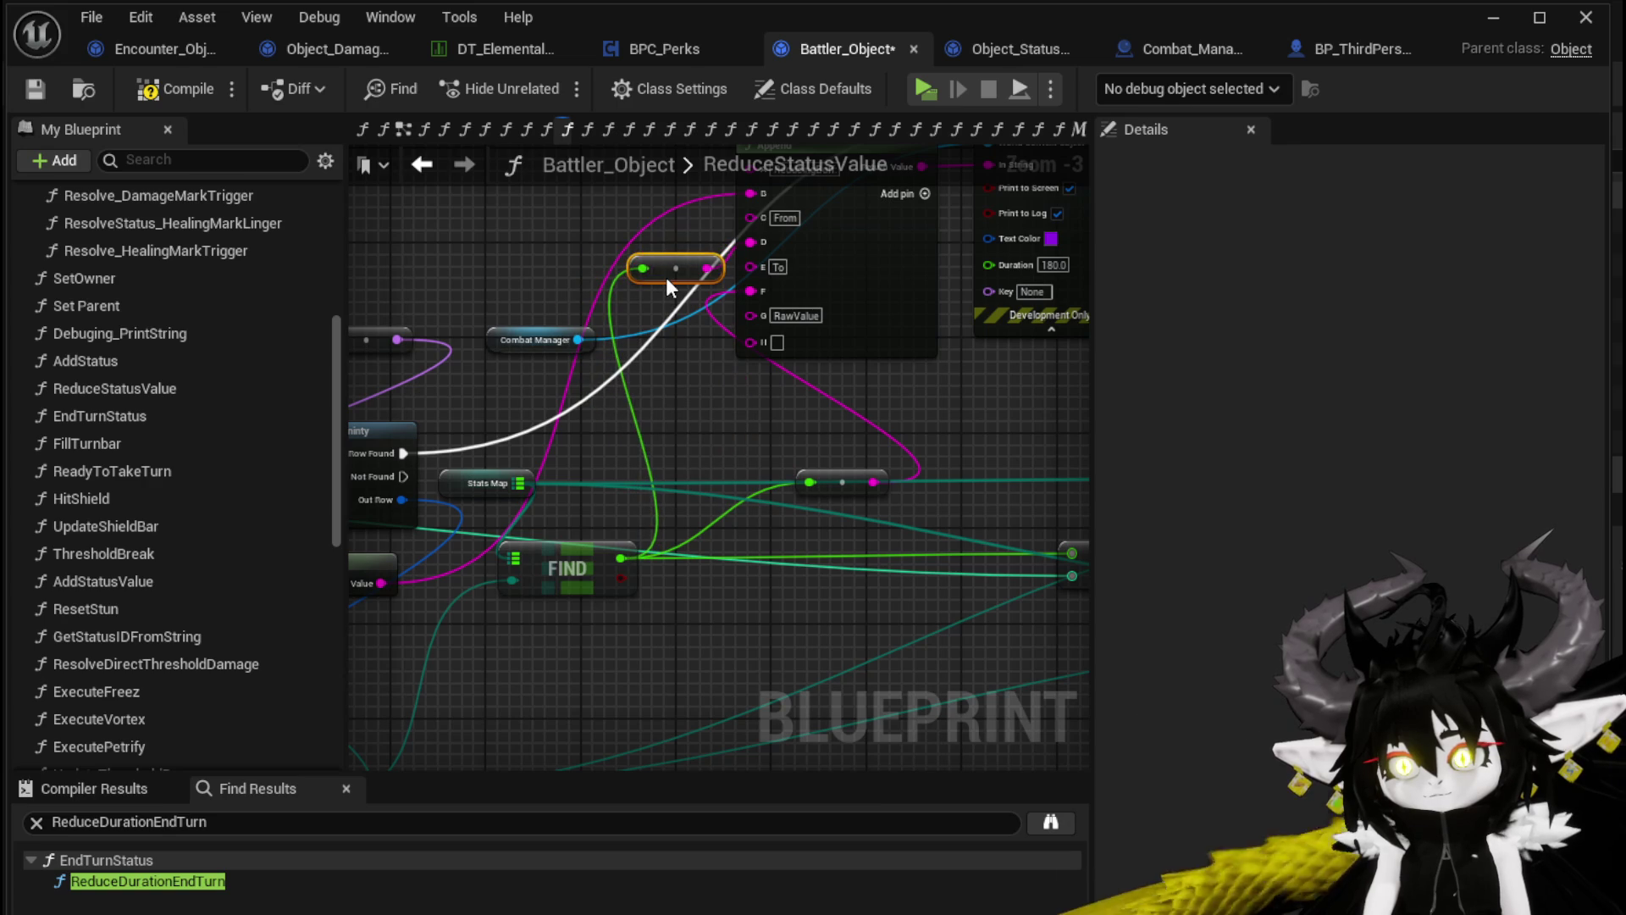
drag(713, 347, 553, 295)
Place the subtract node beside FIND and route its result into Append's H pin
drag(937, 495, 638, 494)
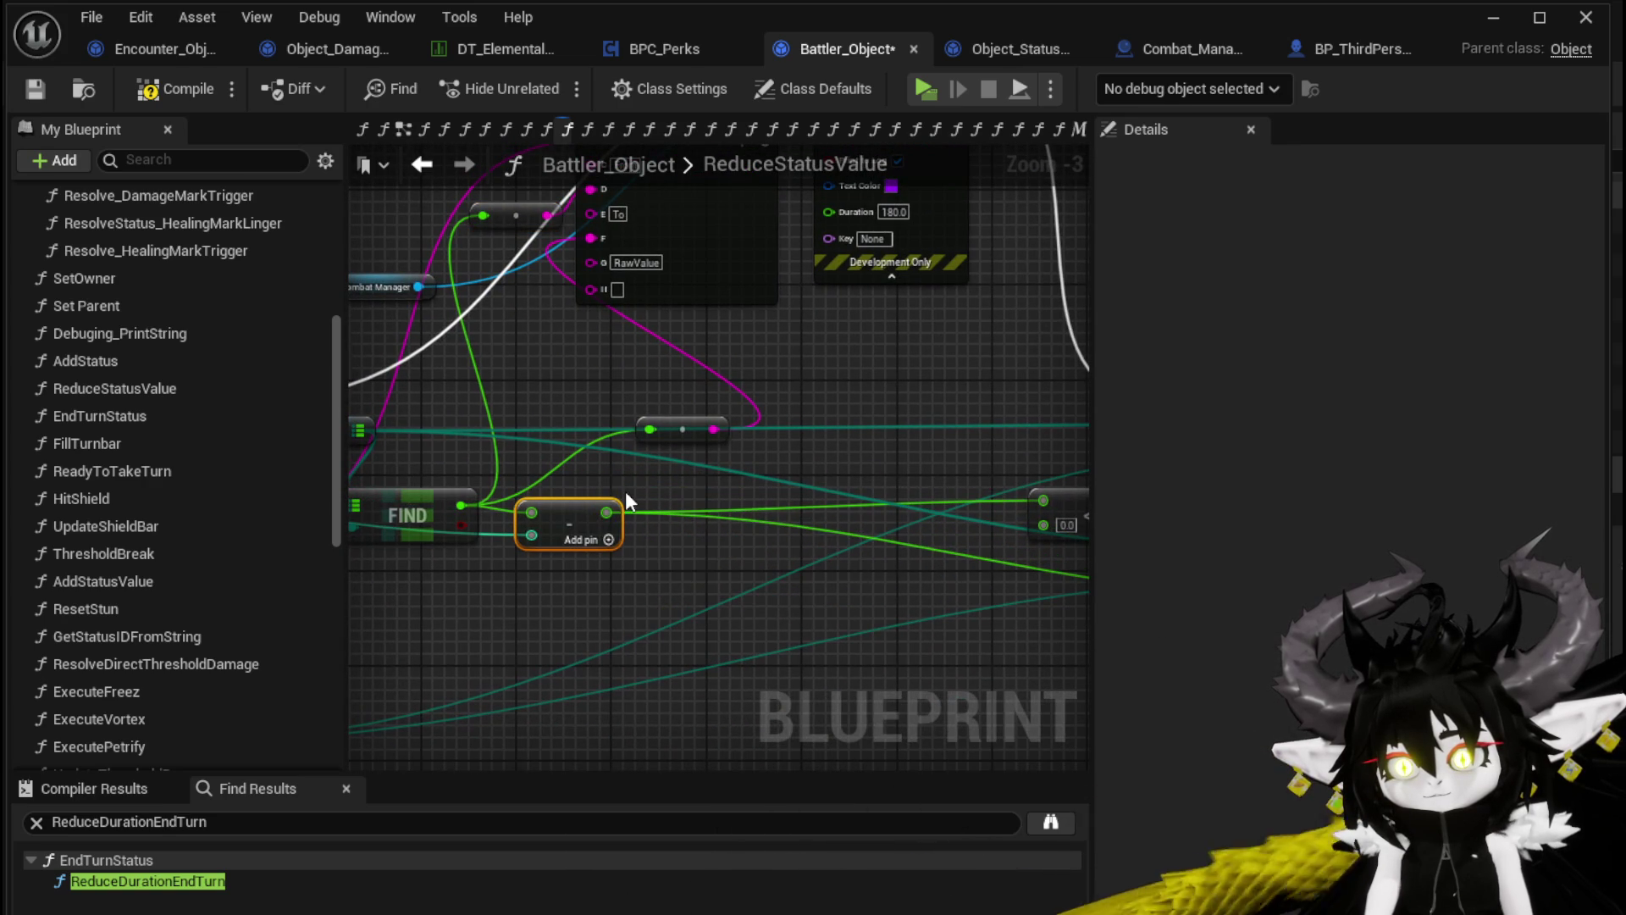
mouse_move(606, 513)
mouse_down()
mouse_move(662, 428)
mouse_move(512, 277)
mouse_up()
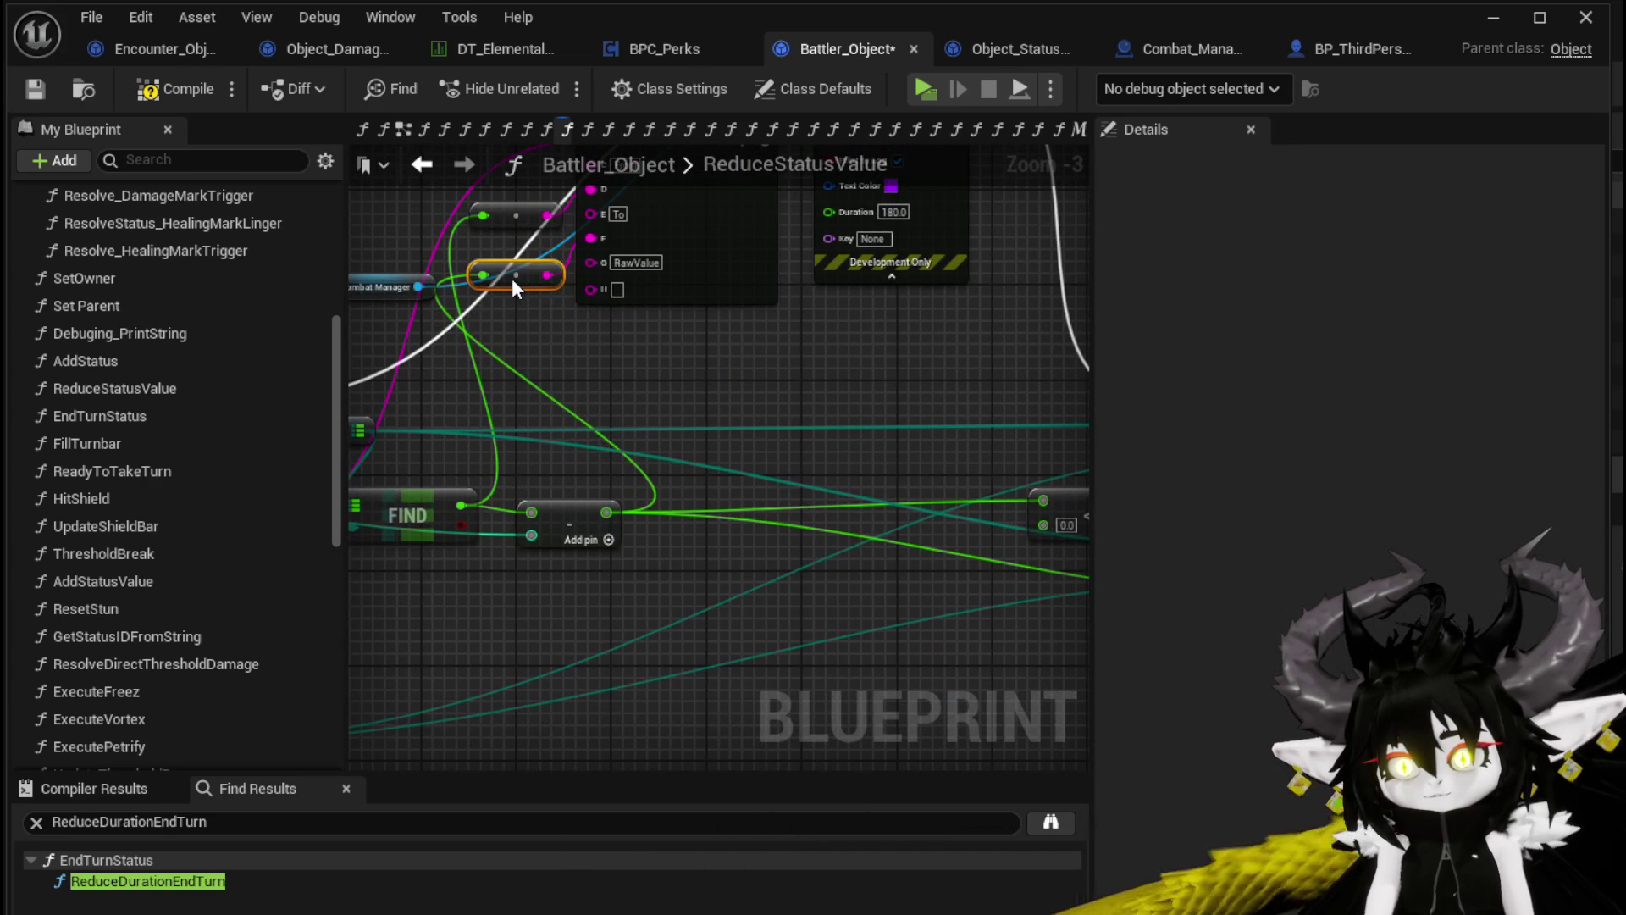
drag(554, 528, 540, 517)
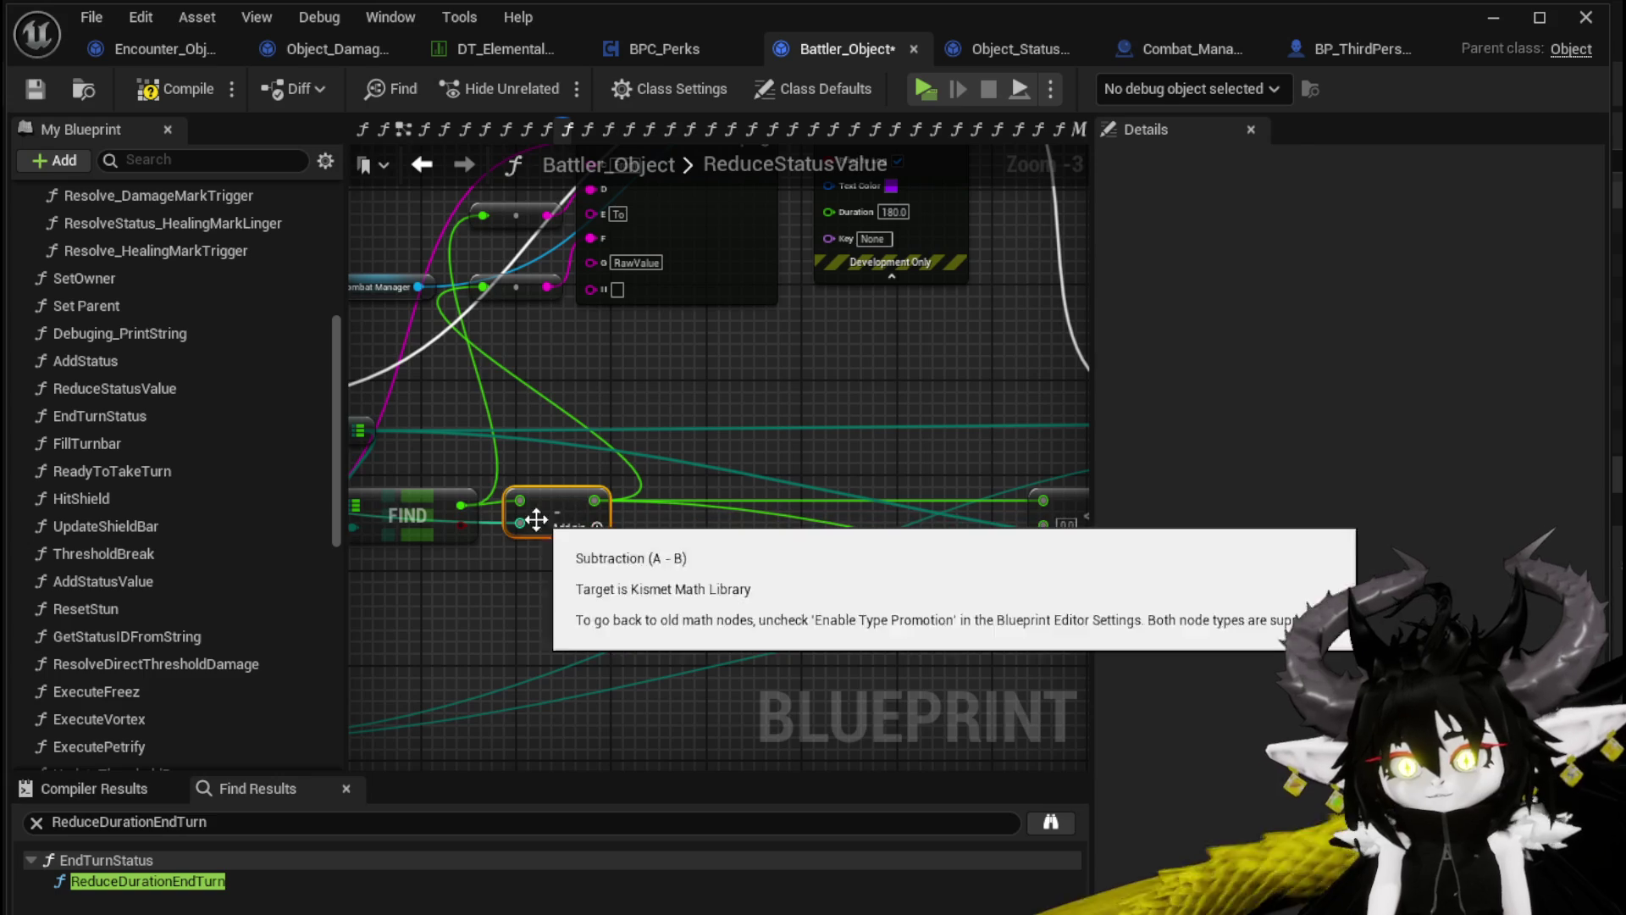
mouse_move(547, 286)
mouse_down()
mouse_move(606, 305)
mouse_move(590, 288)
mouse_up()
drag(624, 377, 925, 458)
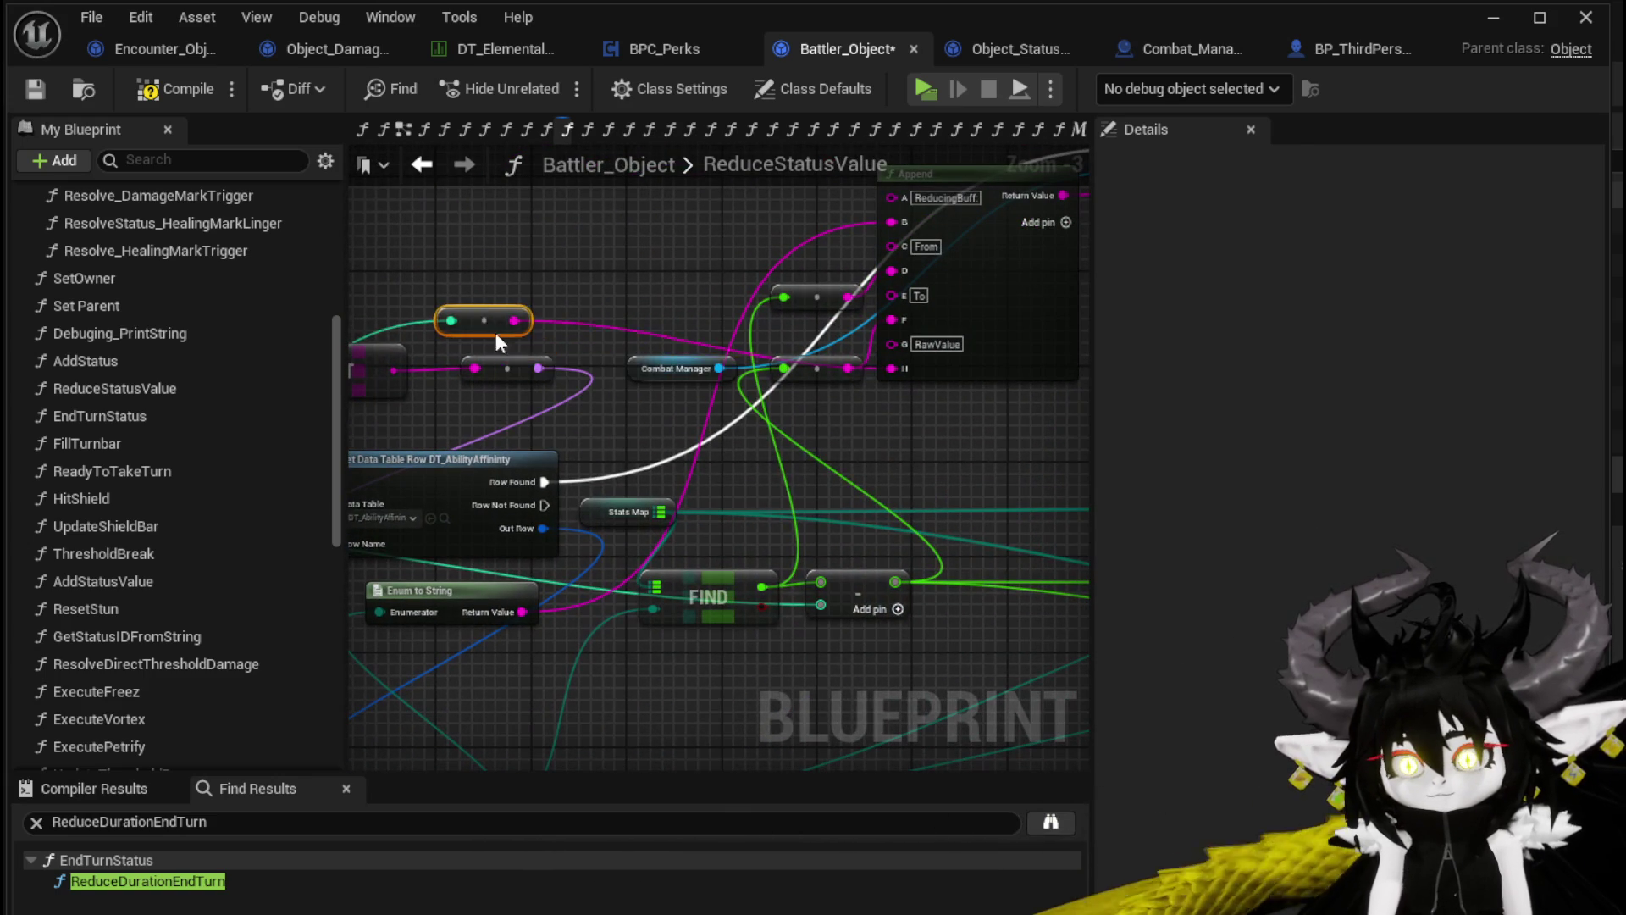
scroll(812, 425, down, 1)
drag(682, 475, 416, 336)
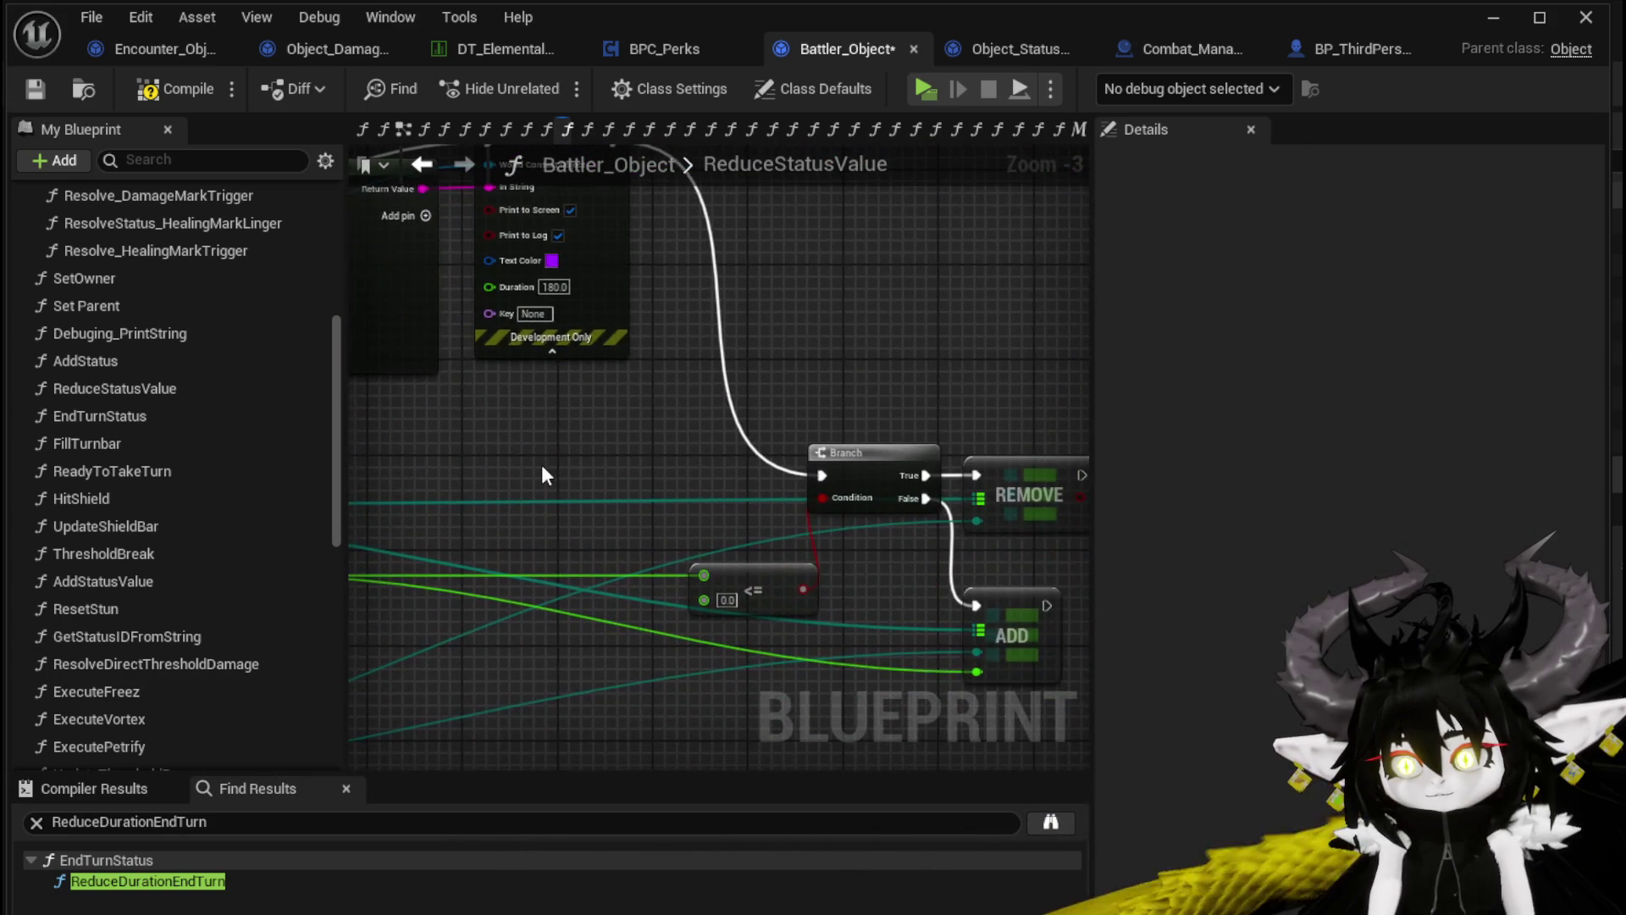
drag(542, 464, 935, 506)
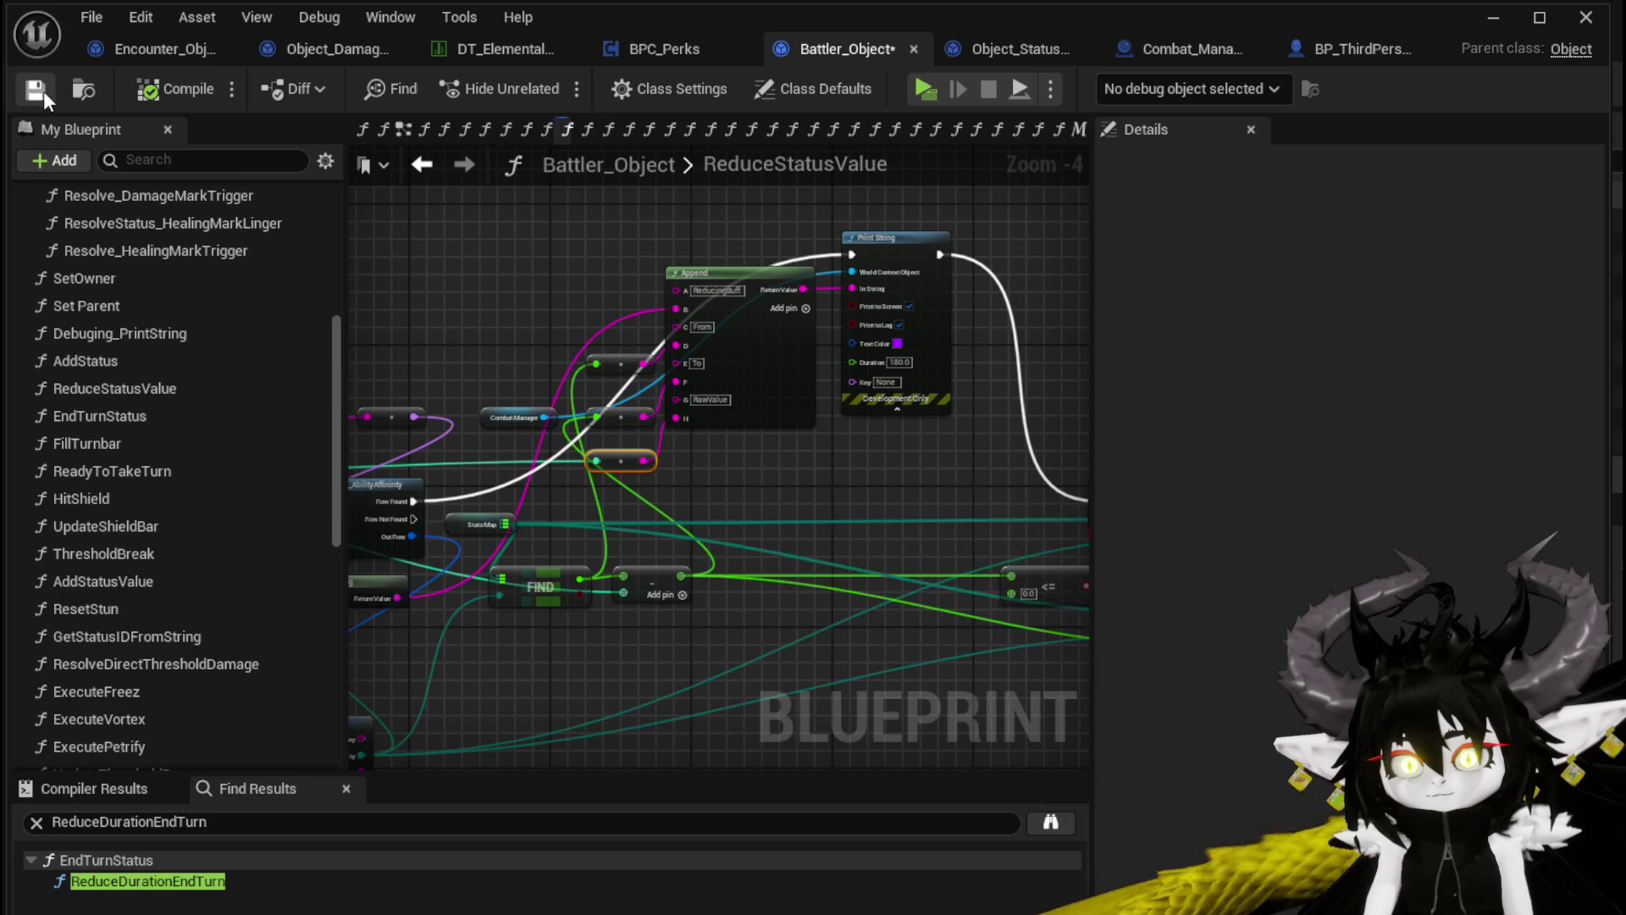
mouse_move(836, 349)
mouse_down()
mouse_move(682, 417)
mouse_move(939, 415)
mouse_up()
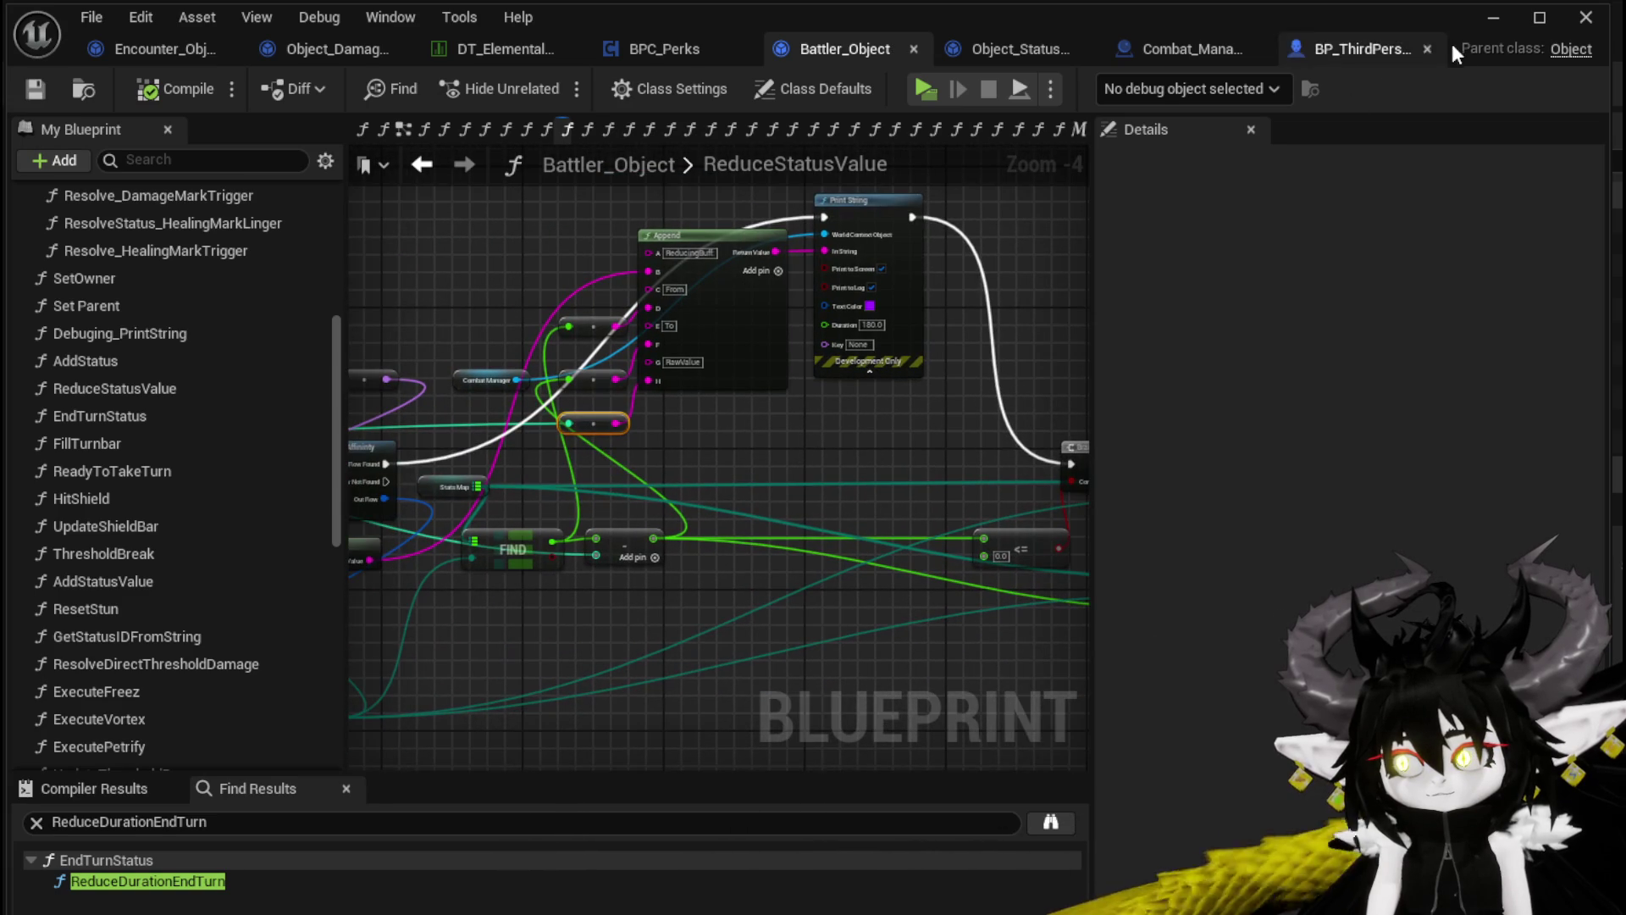
Start a play-in-editor session and check the Equipment panel's stats and perks
click(1487, 22)
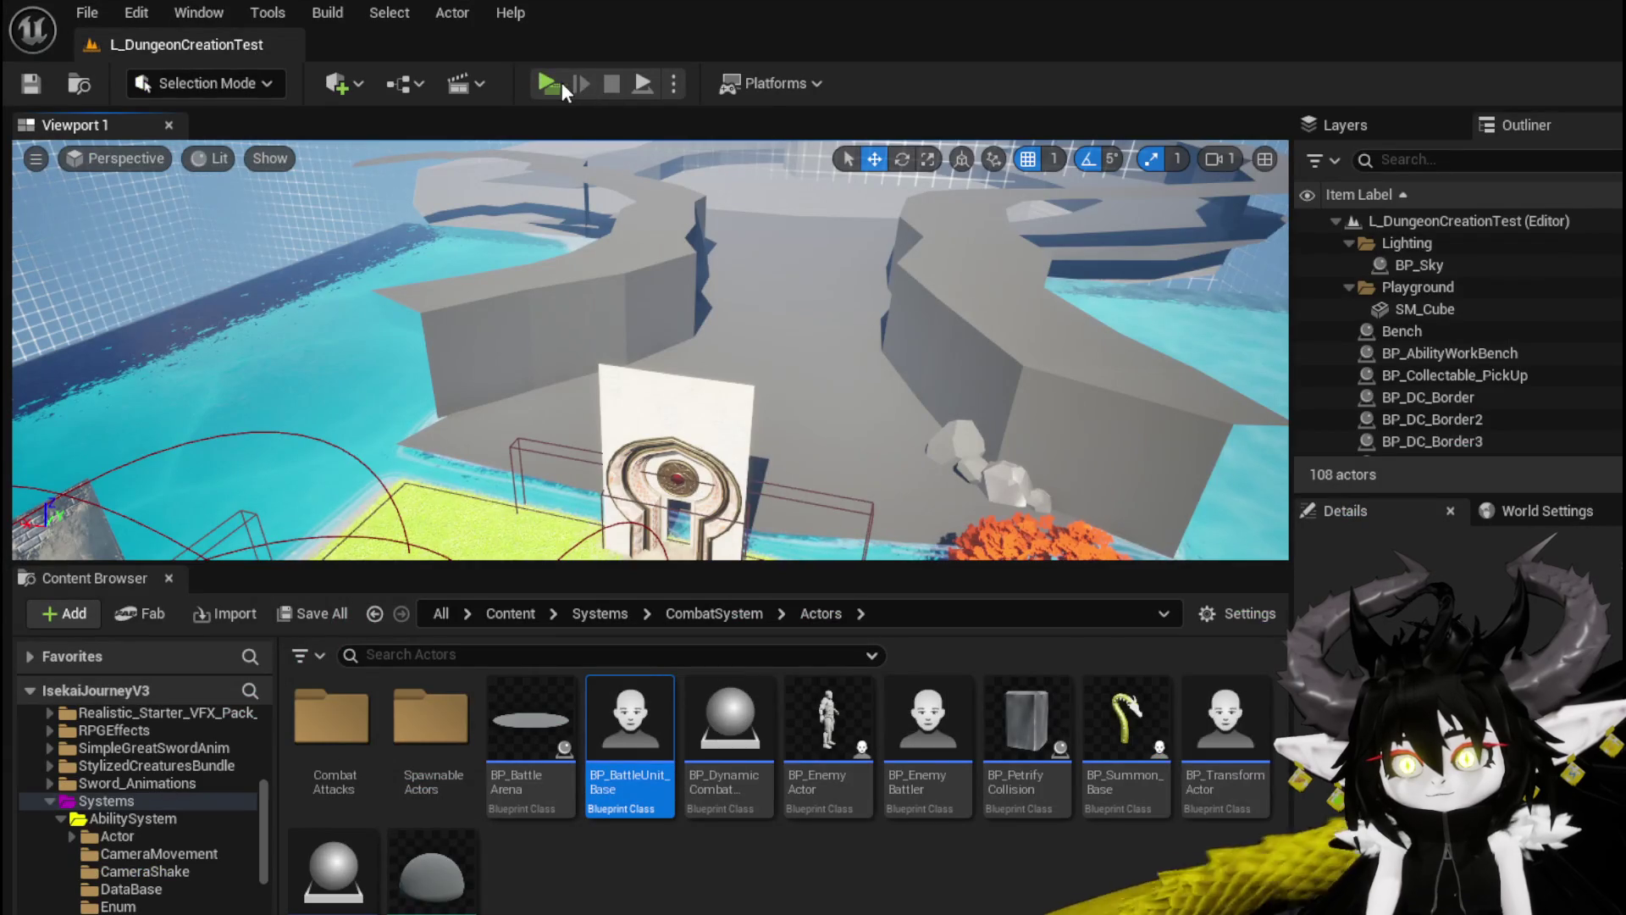
key(alt+p)
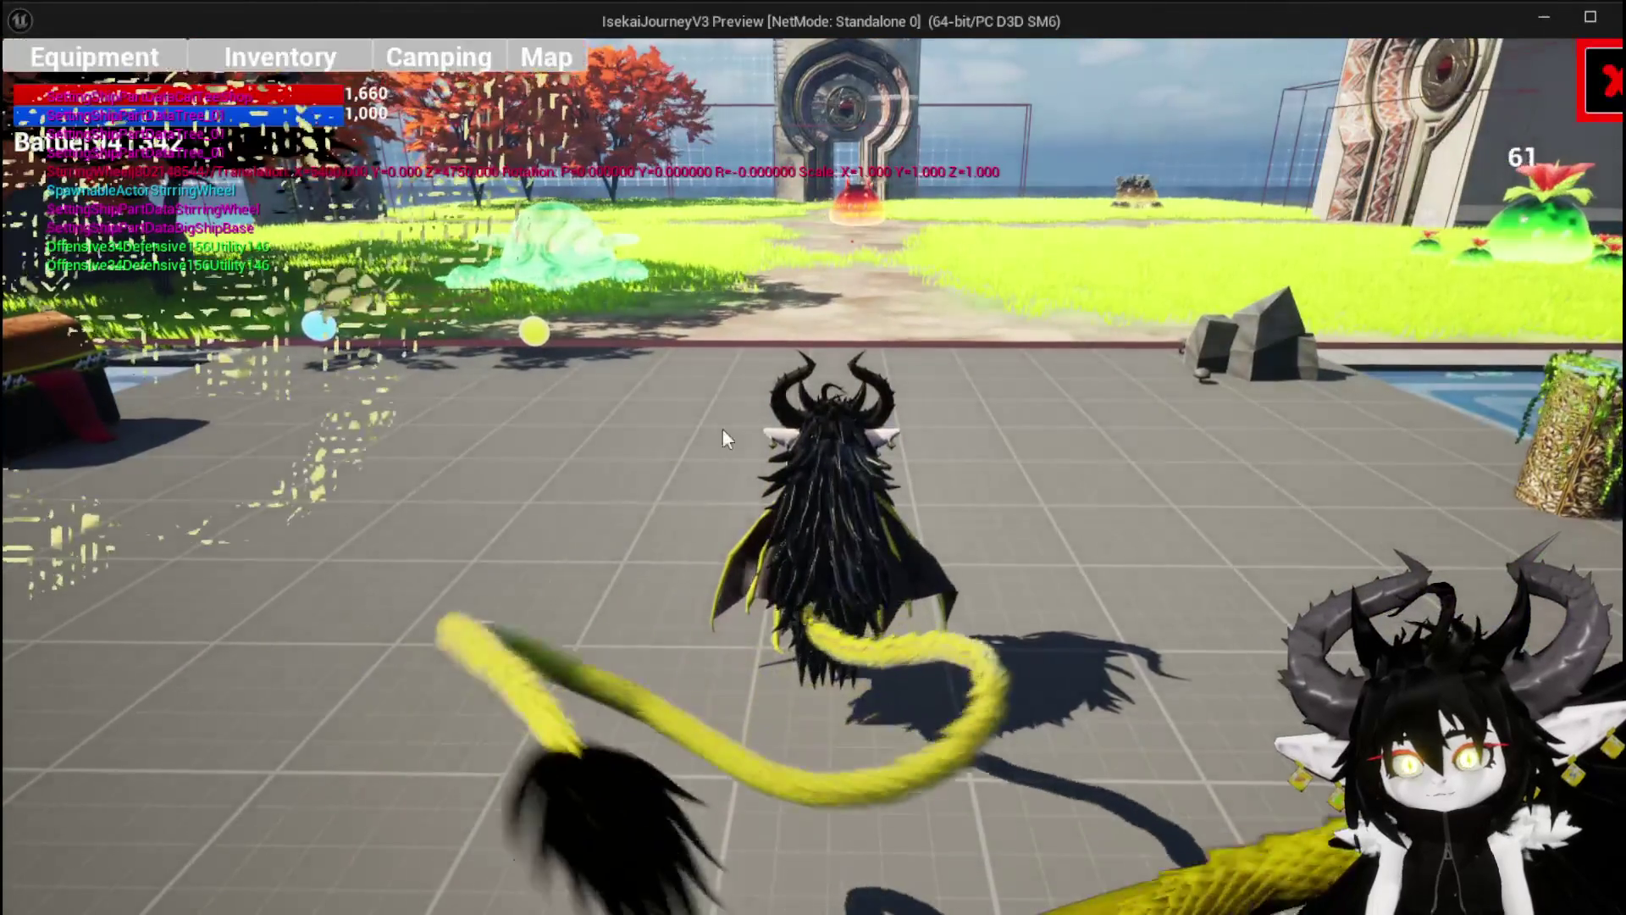
click(19, 61)
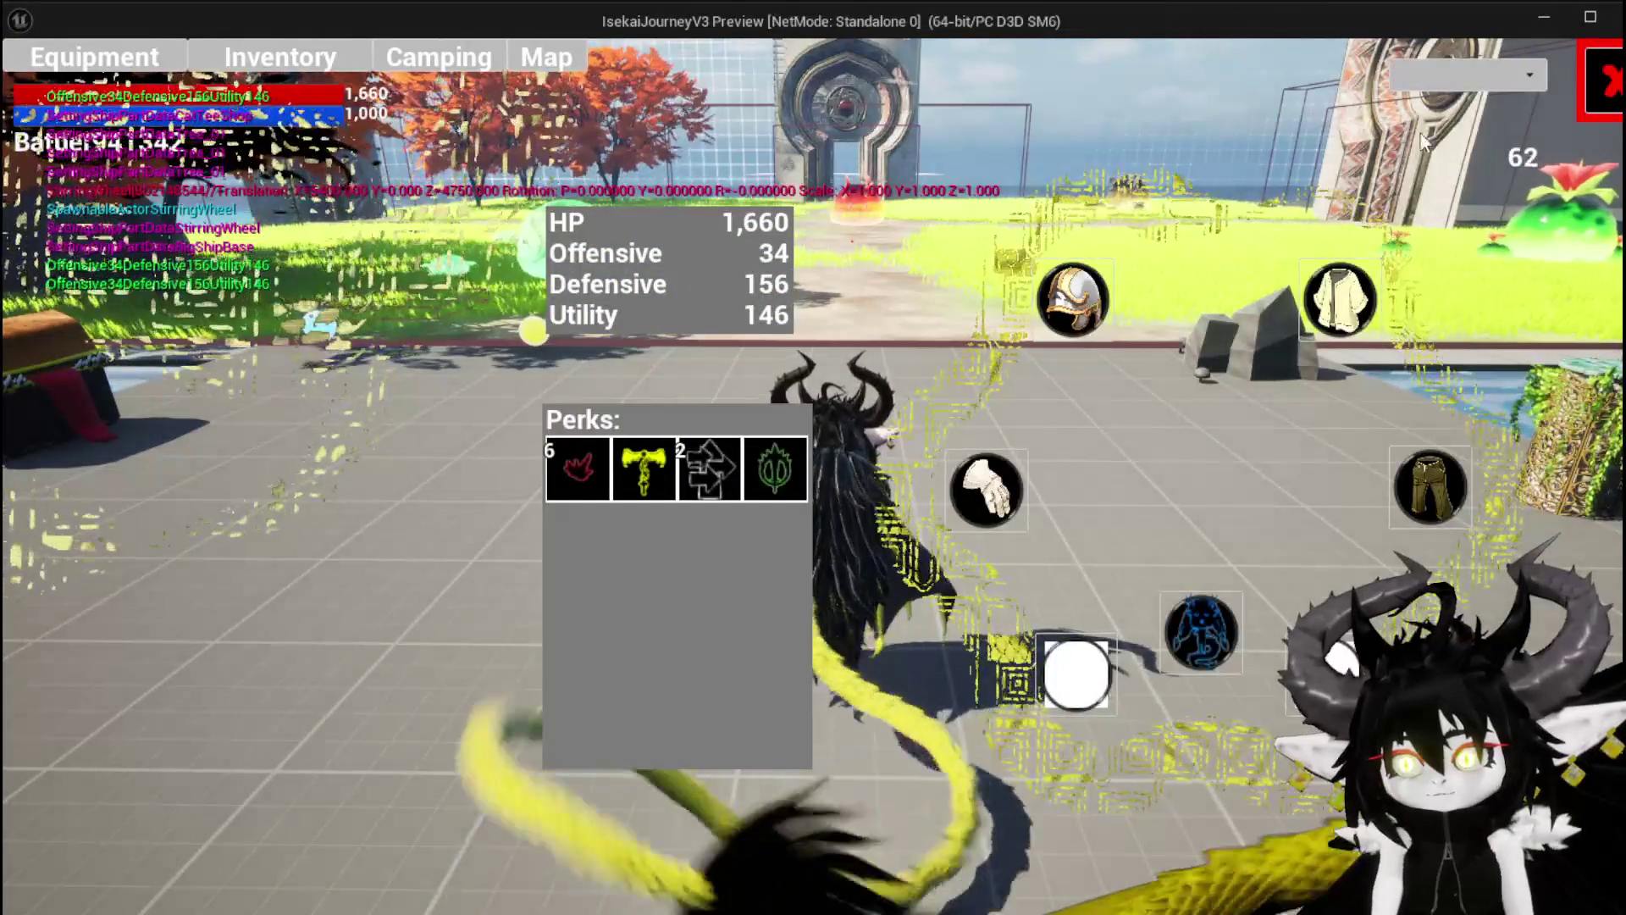
click(1609, 84)
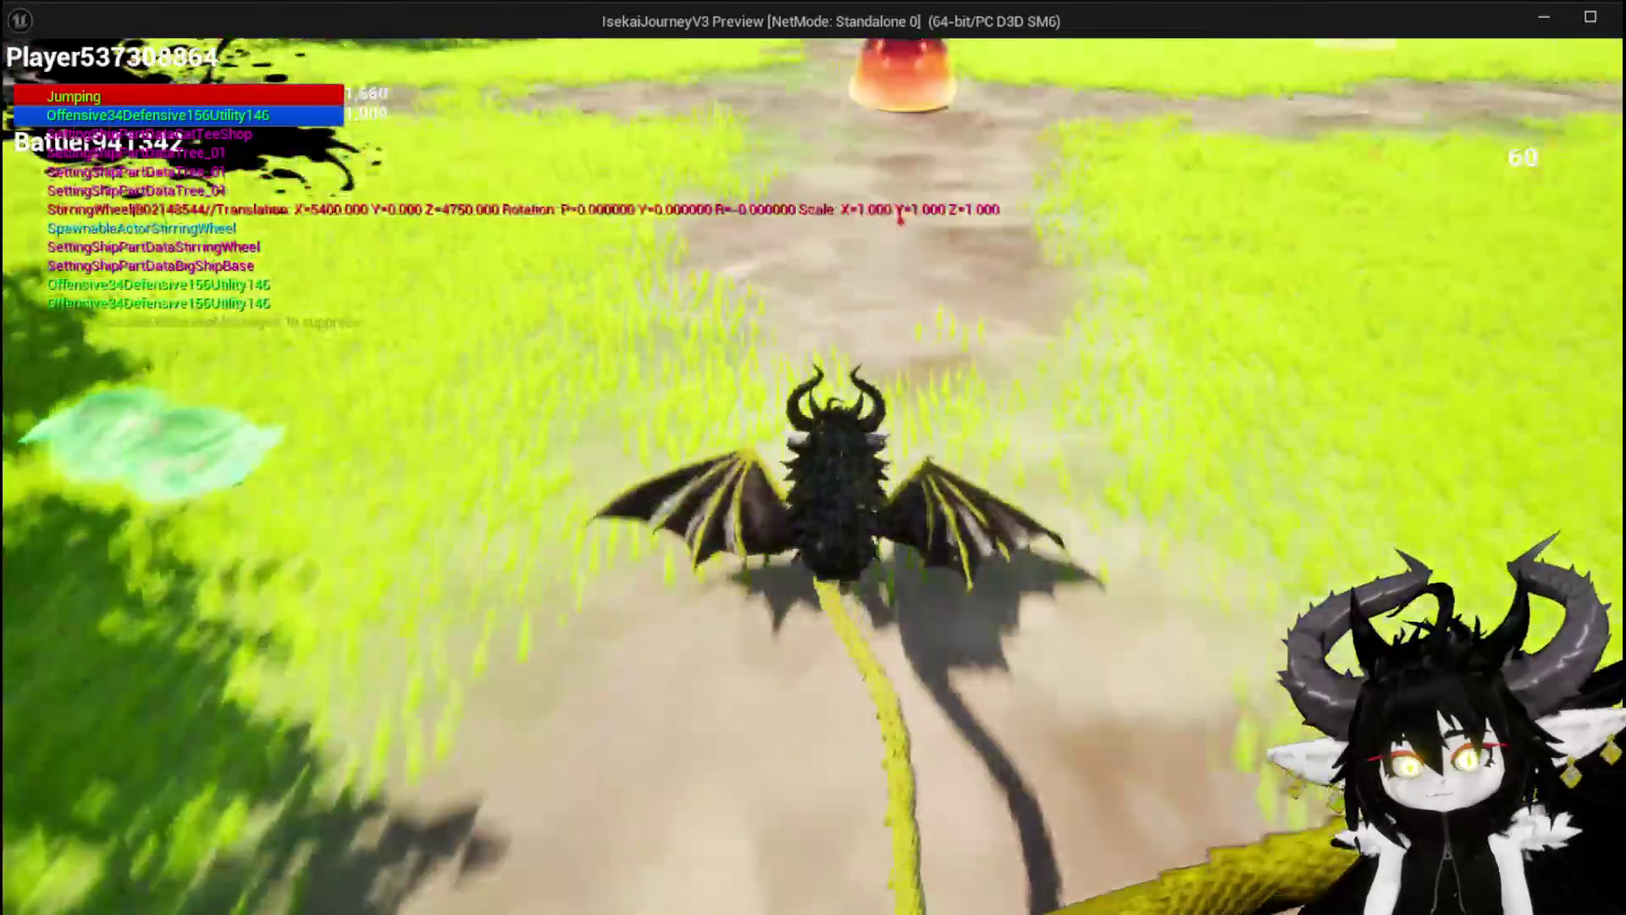
Run to the red slime, fight the battle, then stop the session and save
key(w)
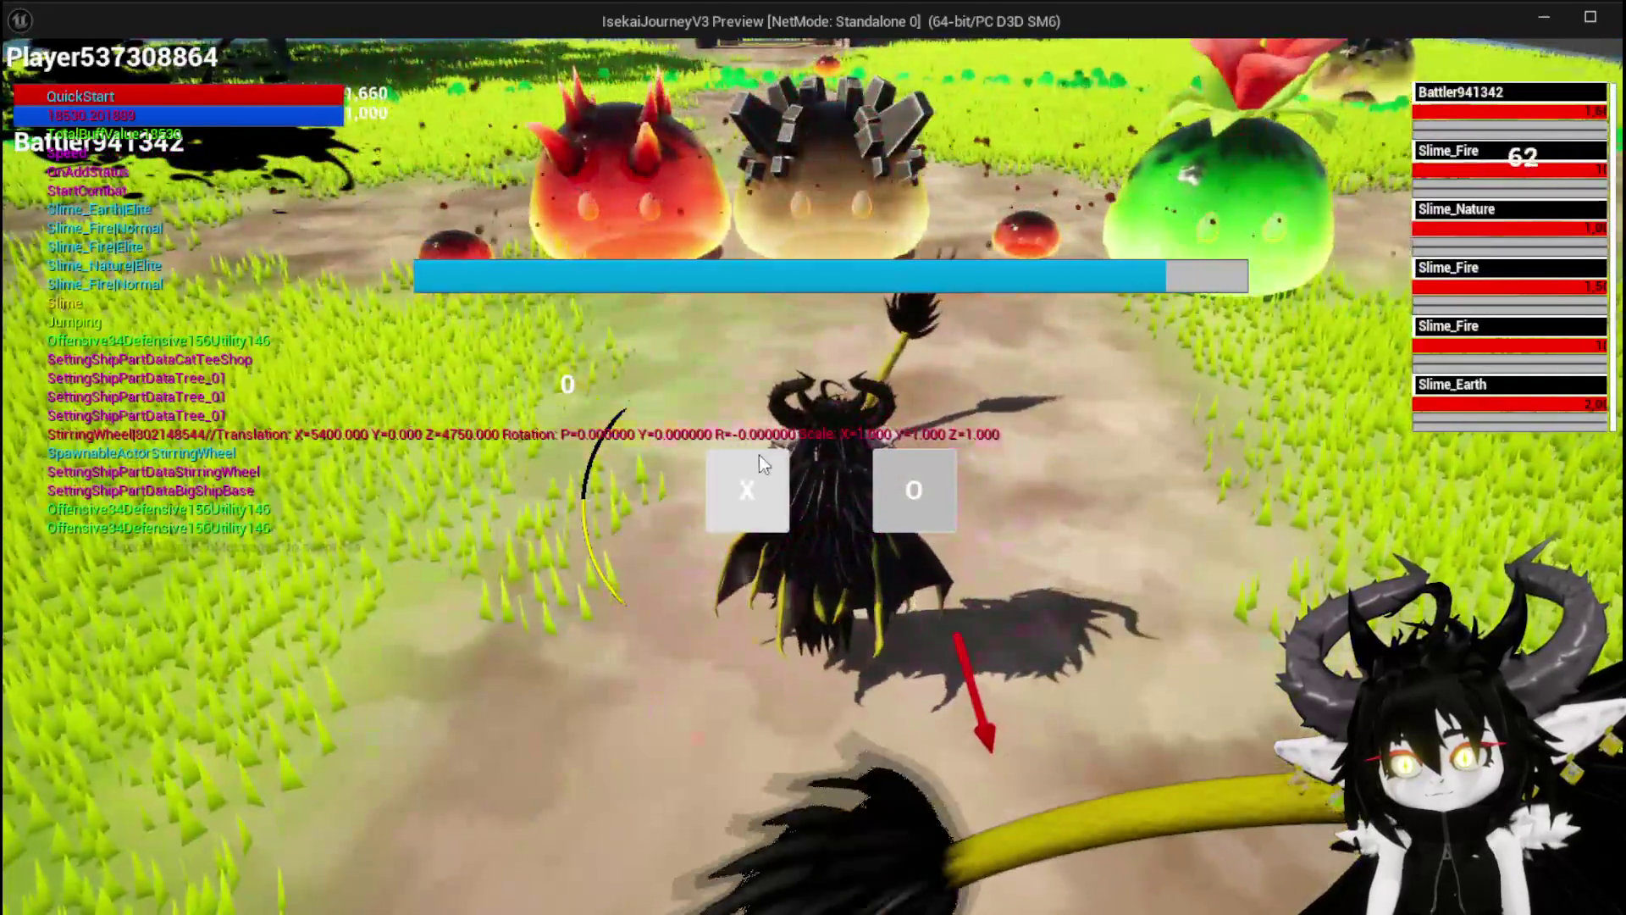
click(759, 455)
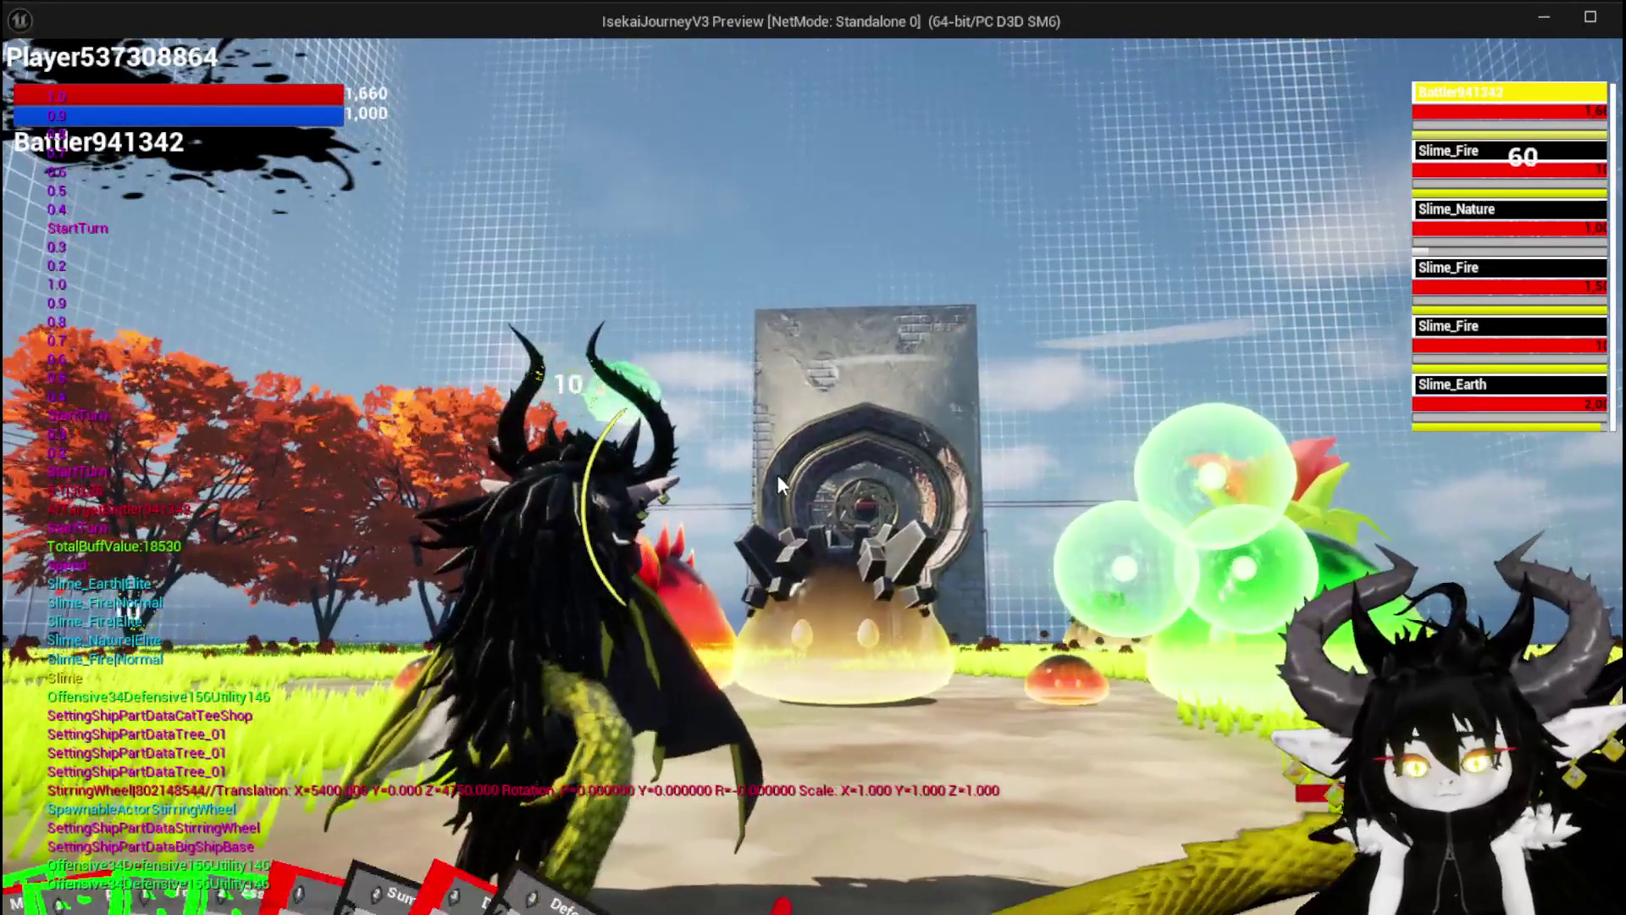
key(Escape)
click(30, 83)
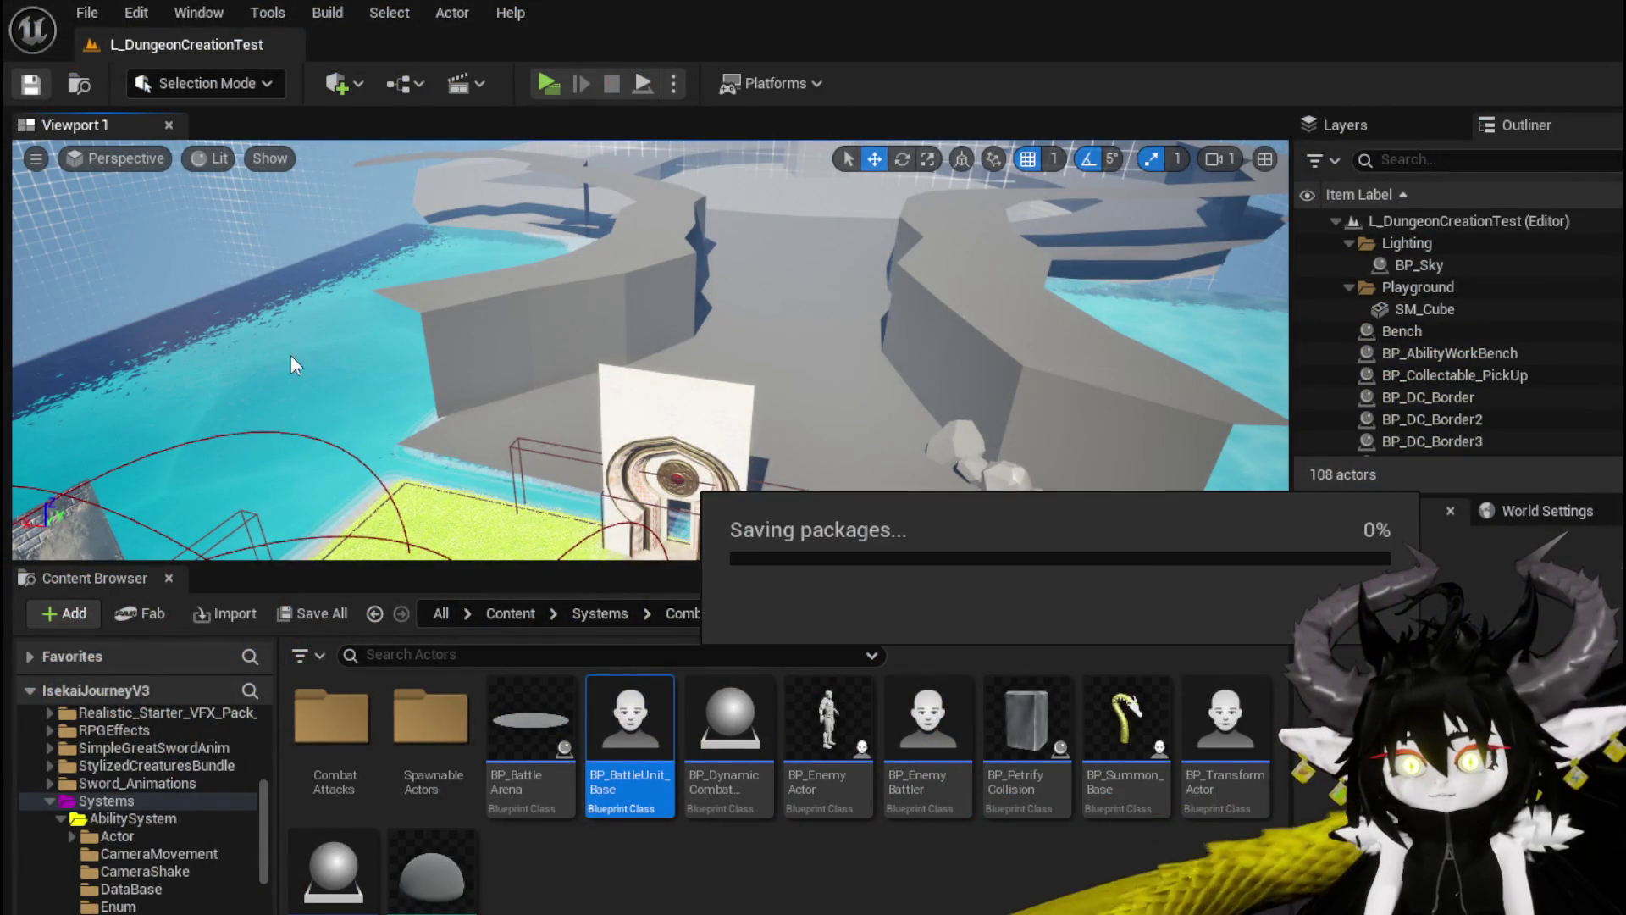
In ReduceDurationEndTurn, connect FIND's result directly to the Return Node's Removed? pin
key(alt+Tab)
scroll(762, 542, down, 5)
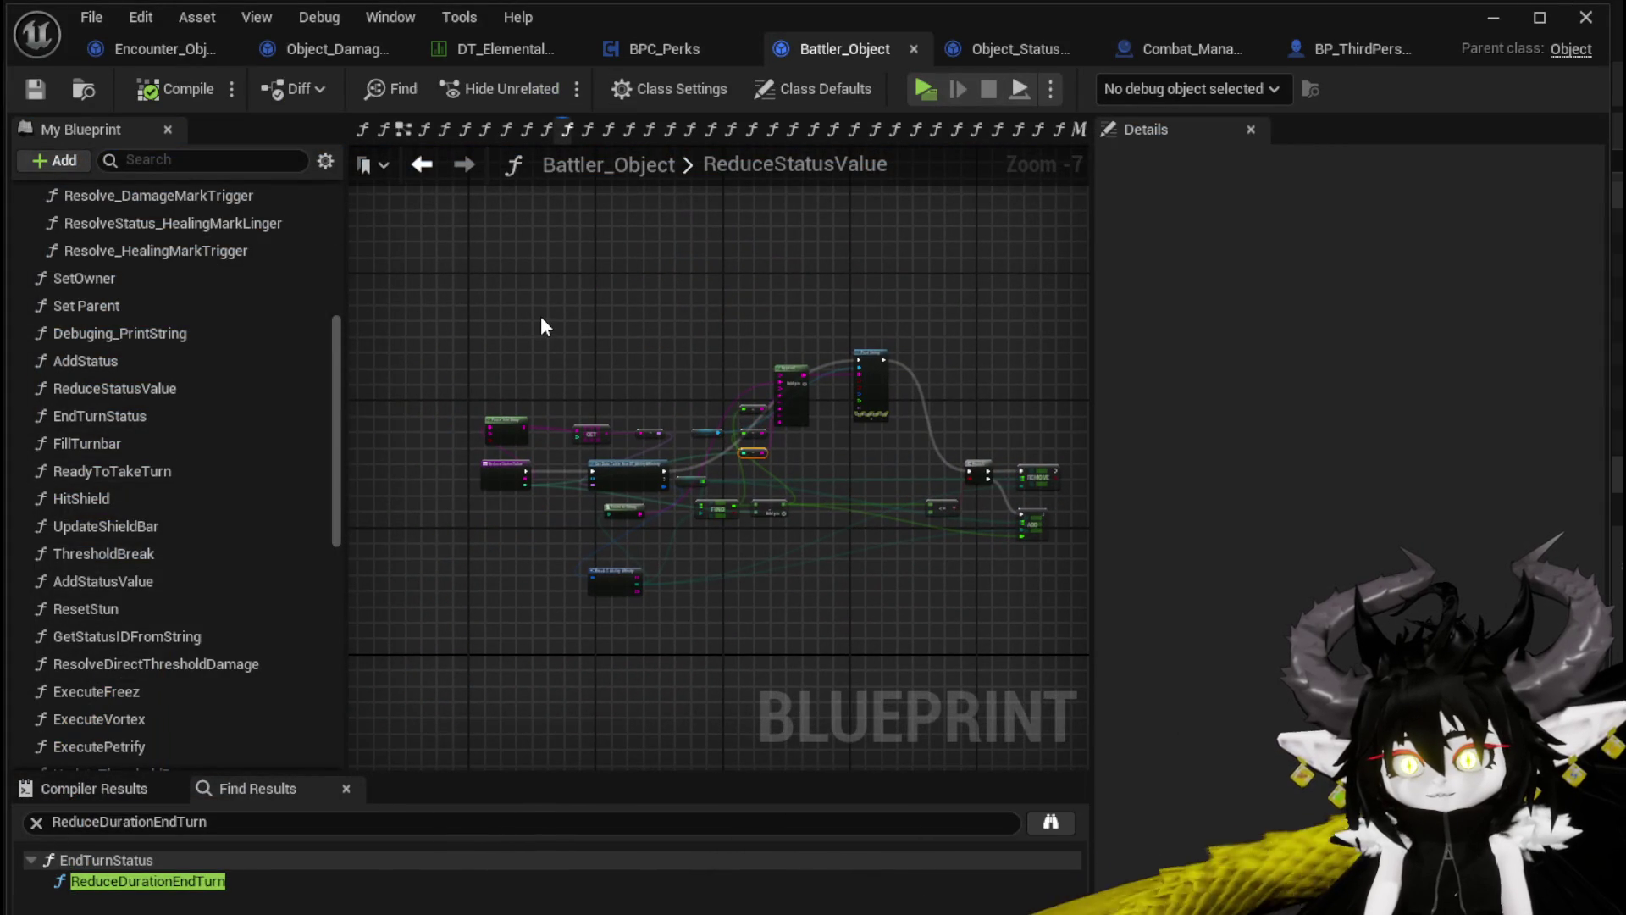
scroll(540, 316, up, 1)
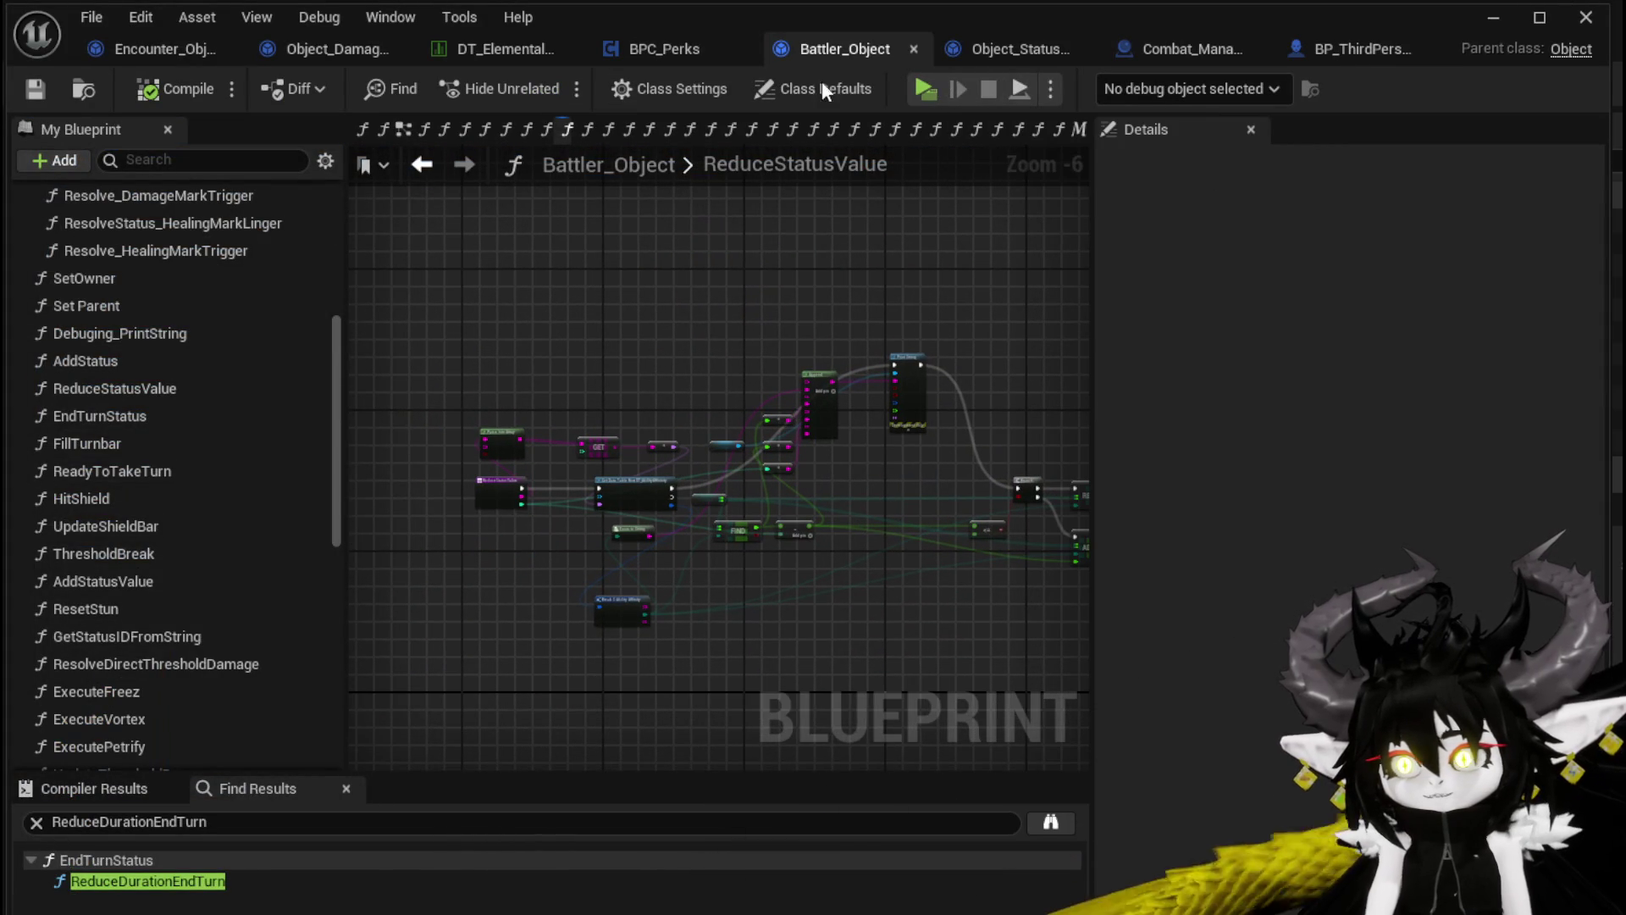
click(437, 161)
drag(640, 303, 922, 280)
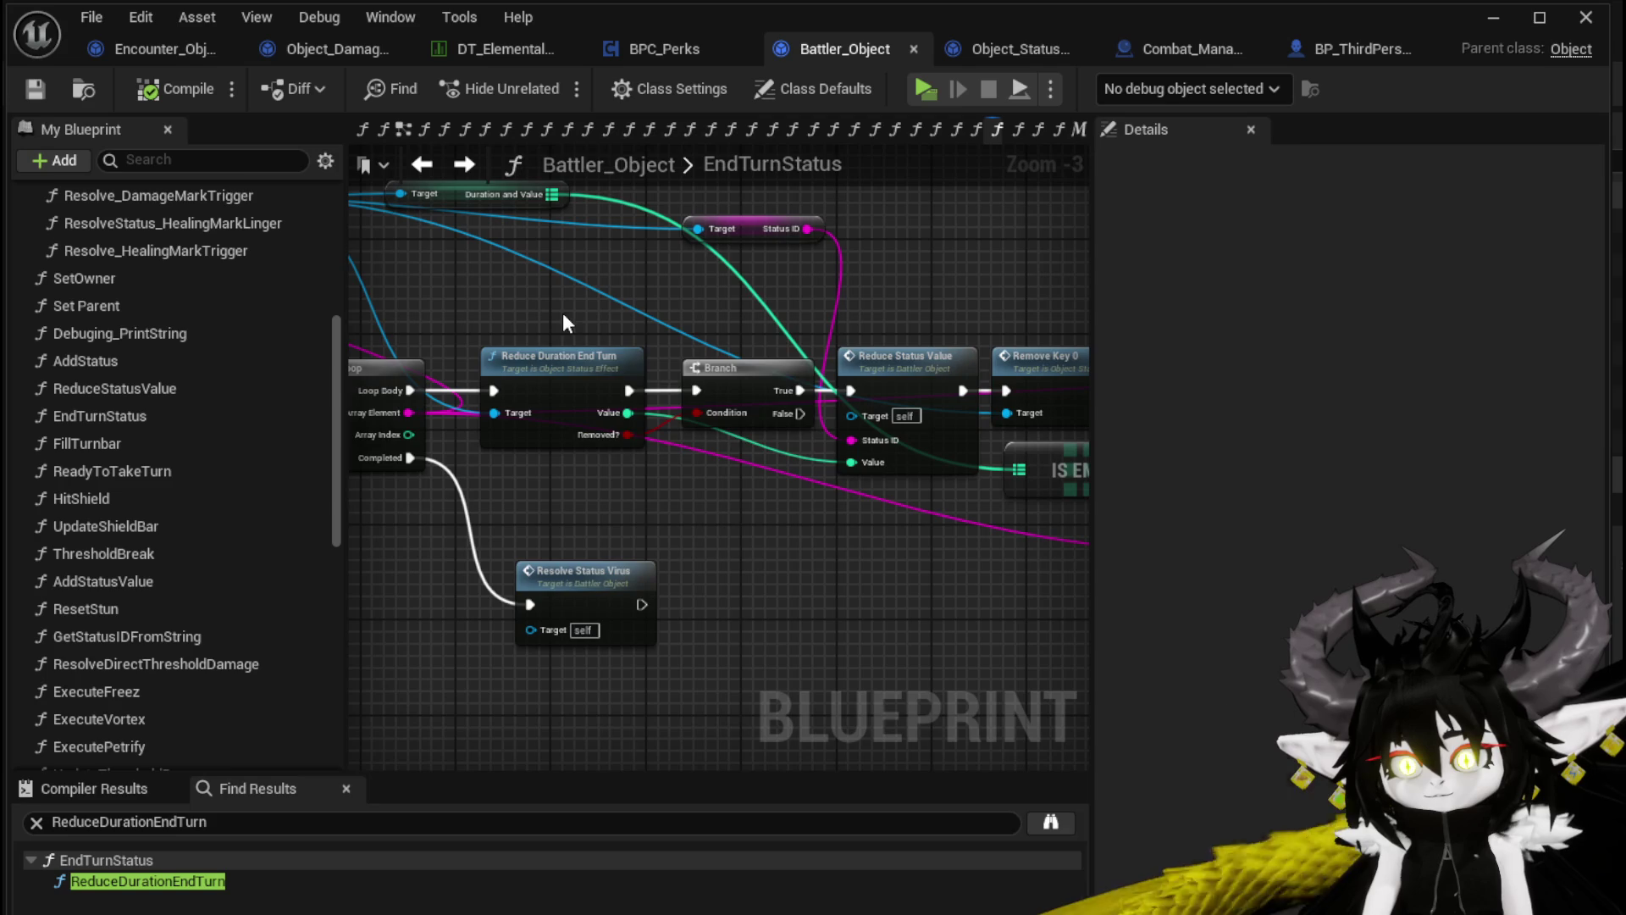
double_click(572, 355)
mouse_move(907, 402)
mouse_down()
mouse_move(461, 424)
mouse_move(820, 399)
mouse_move(860, 366)
mouse_up()
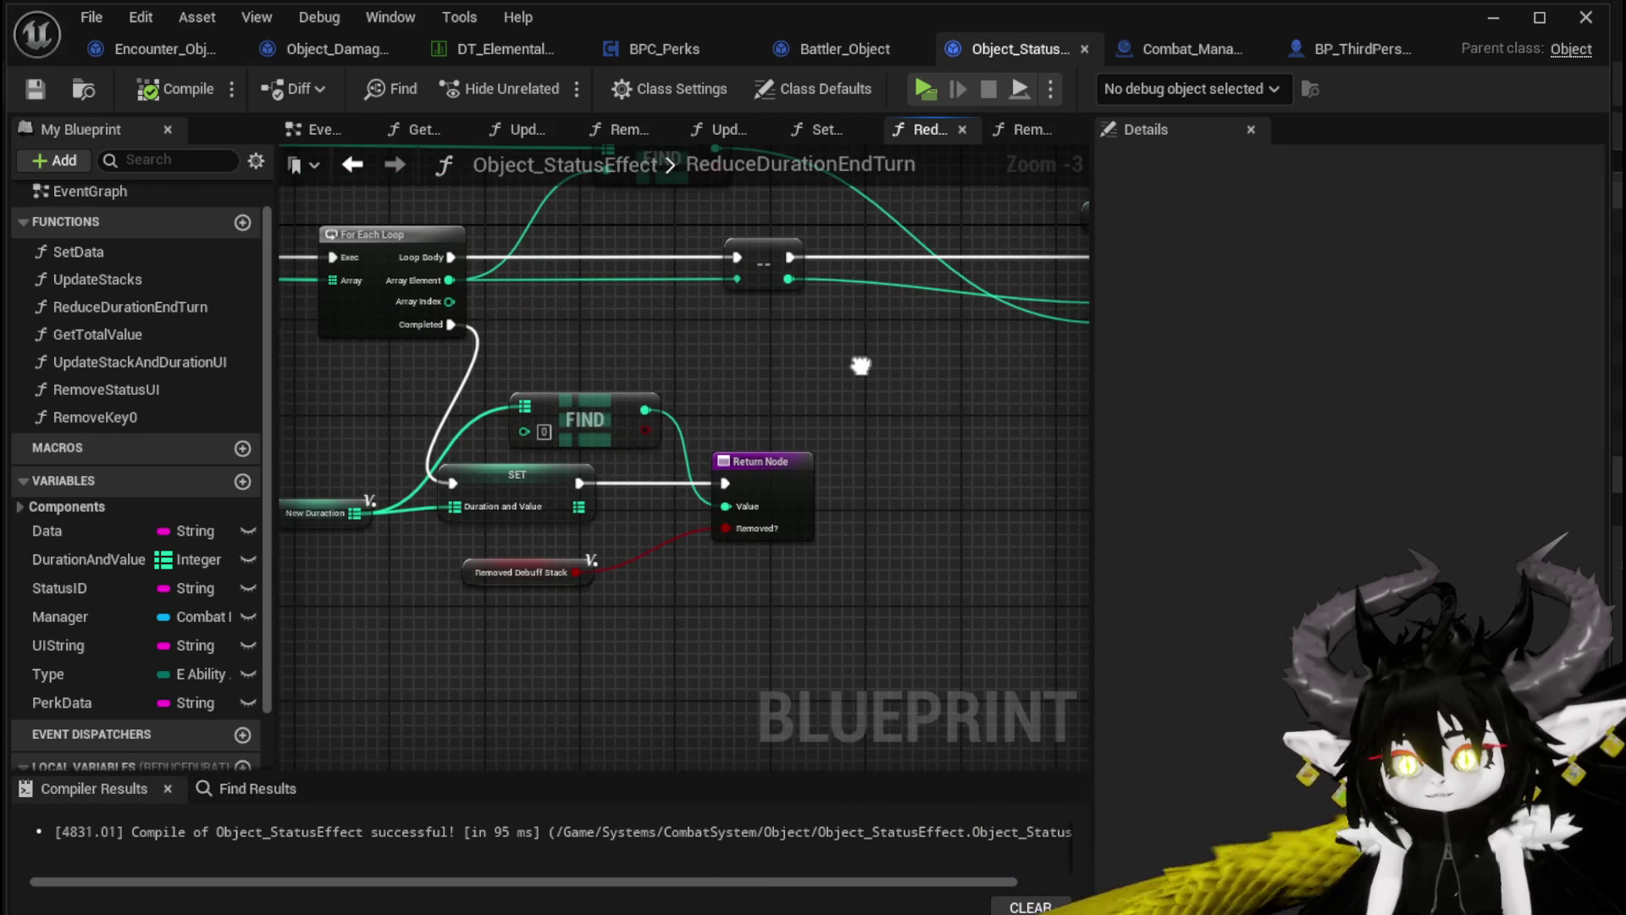
mouse_move(757, 549)
mouse_down()
mouse_move(624, 508)
mouse_move(865, 494)
mouse_up()
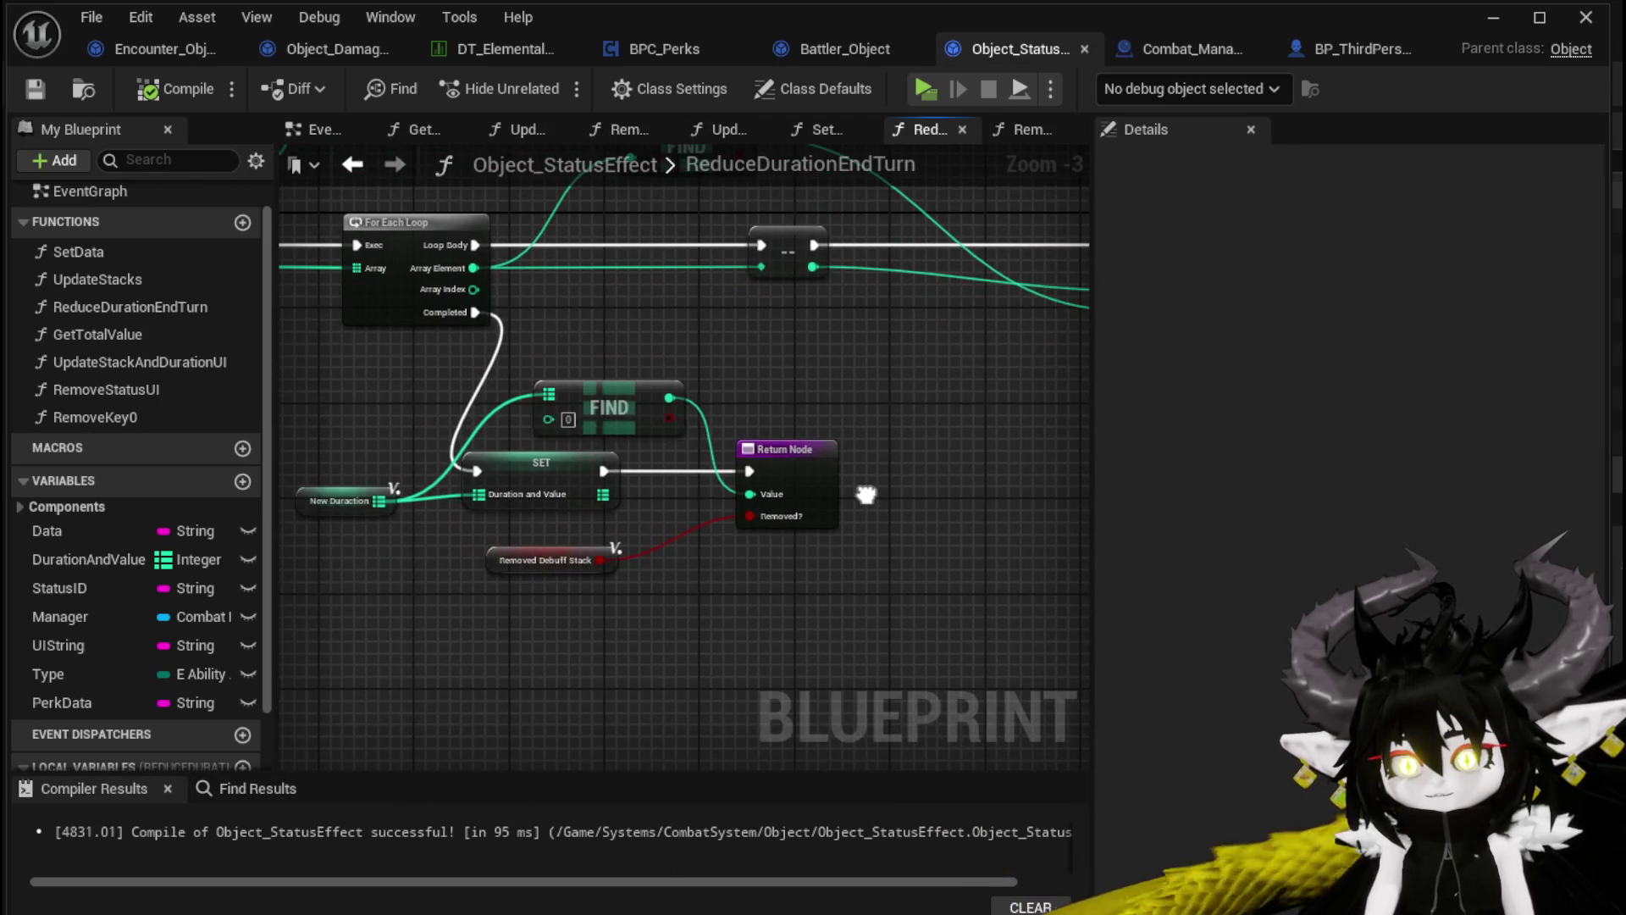
drag(669, 419, 670, 437)
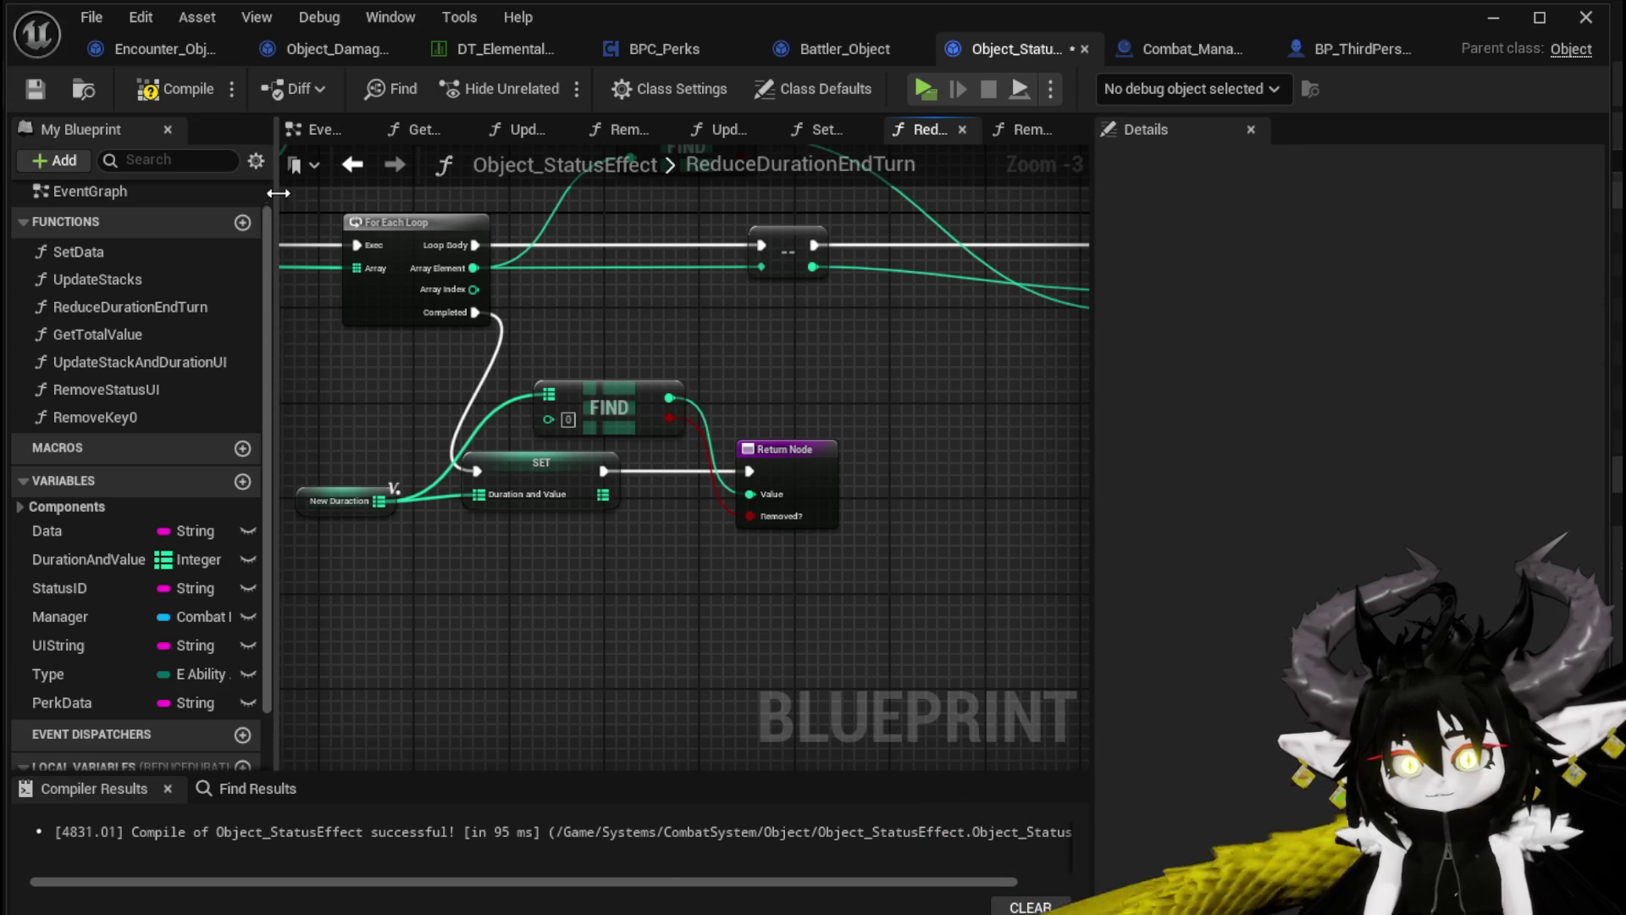
Dismiss the combat prompt, then pause and end the running play session
click(1490, 17)
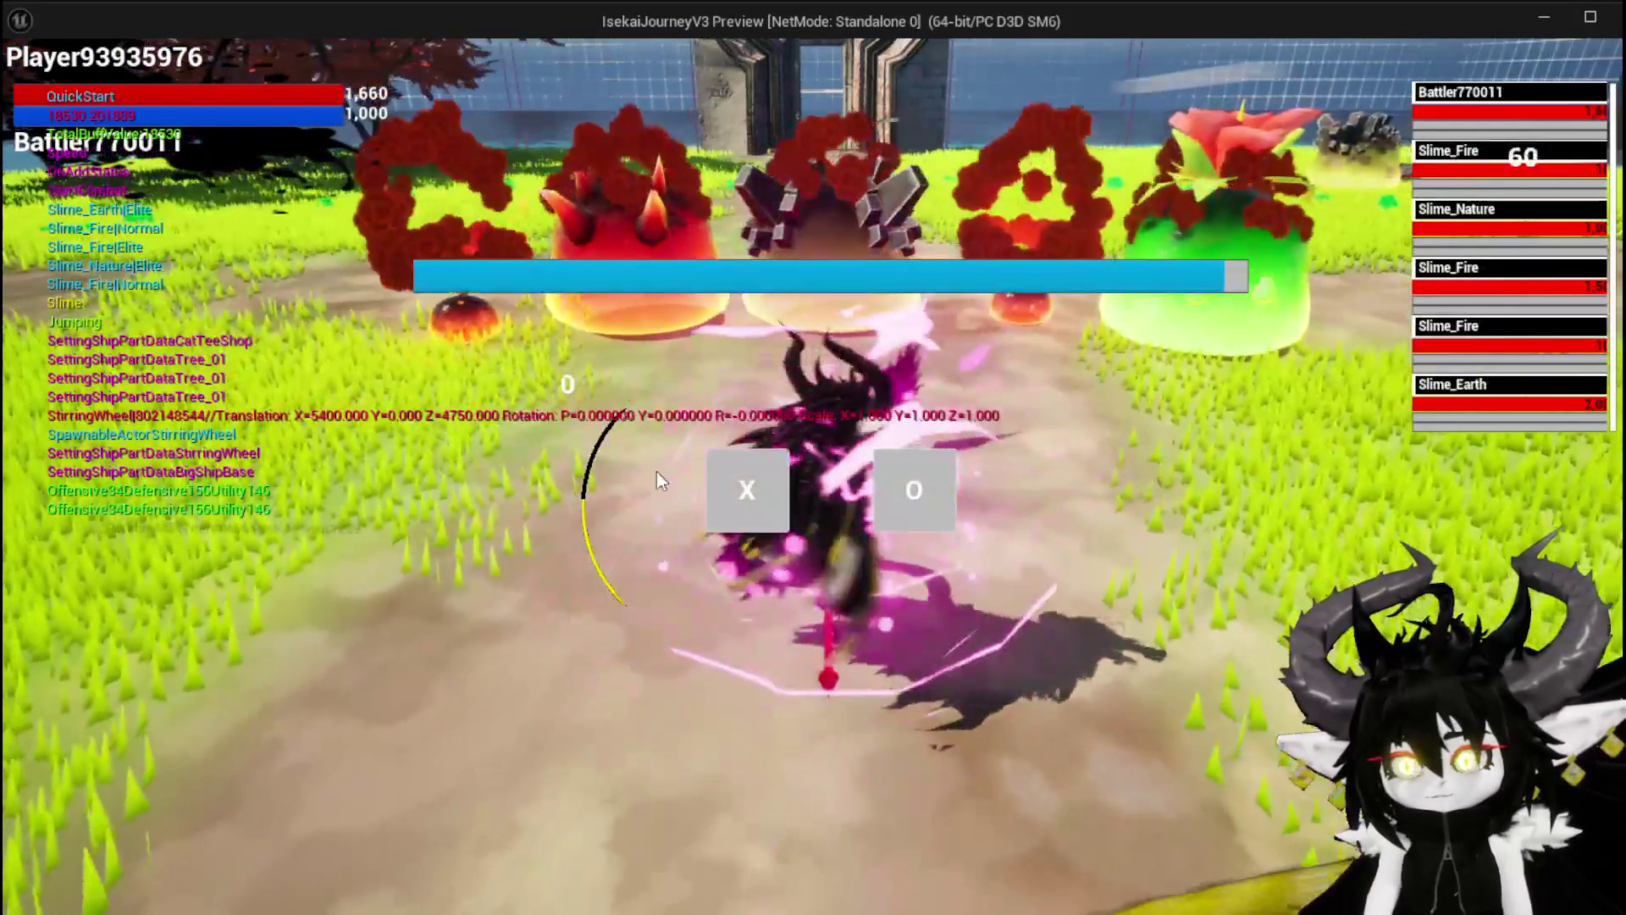
click(727, 505)
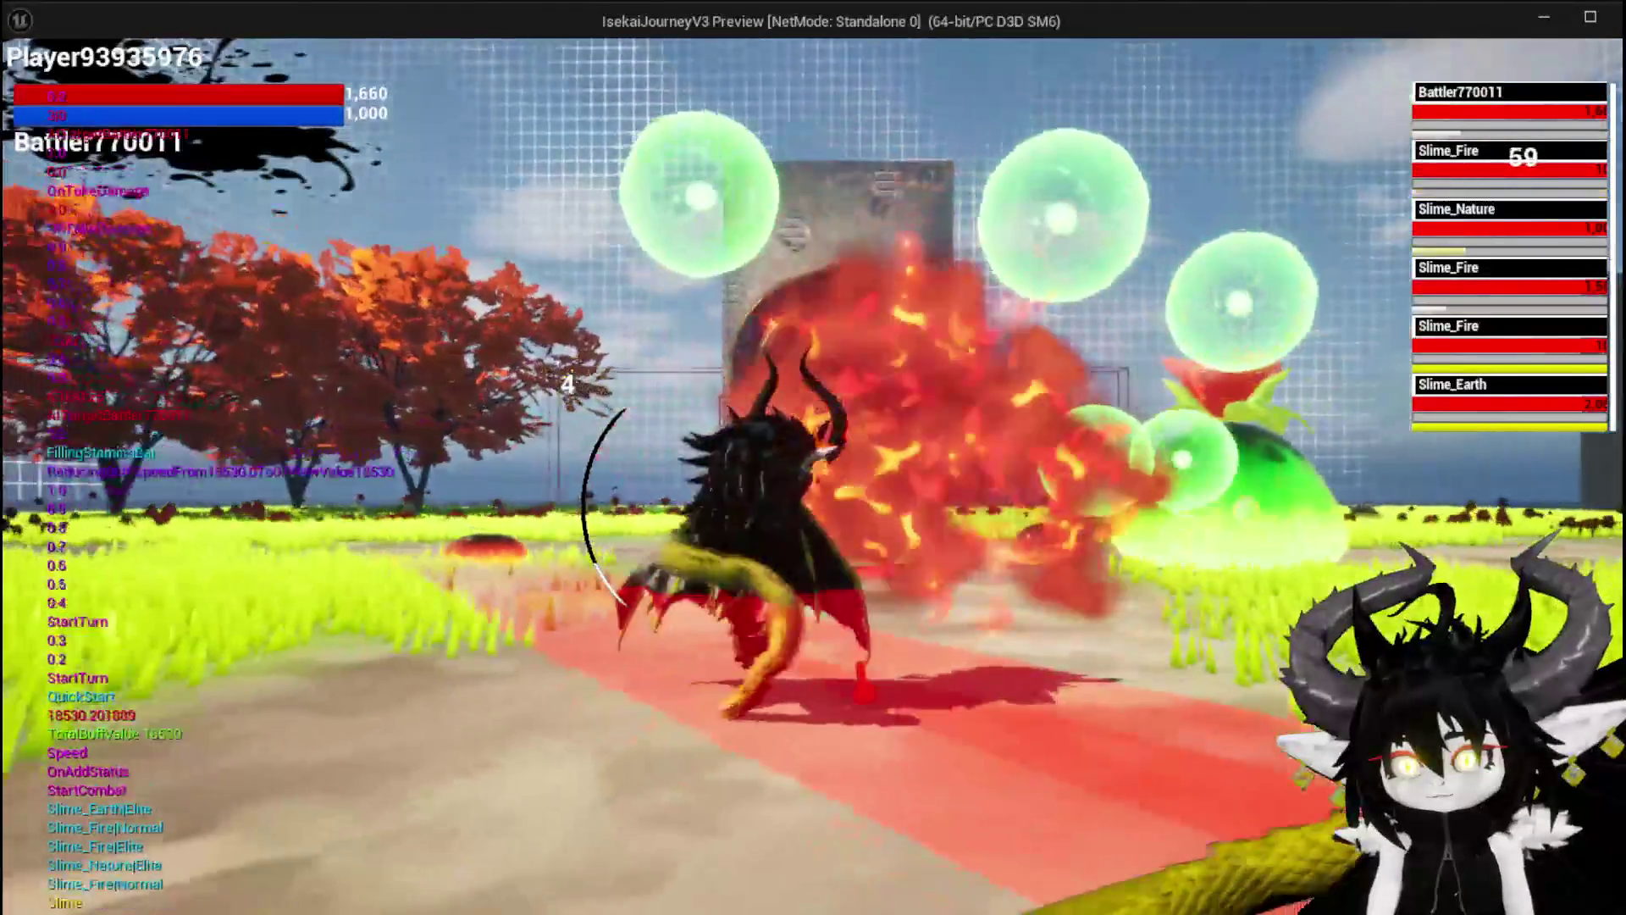
key(Escape)
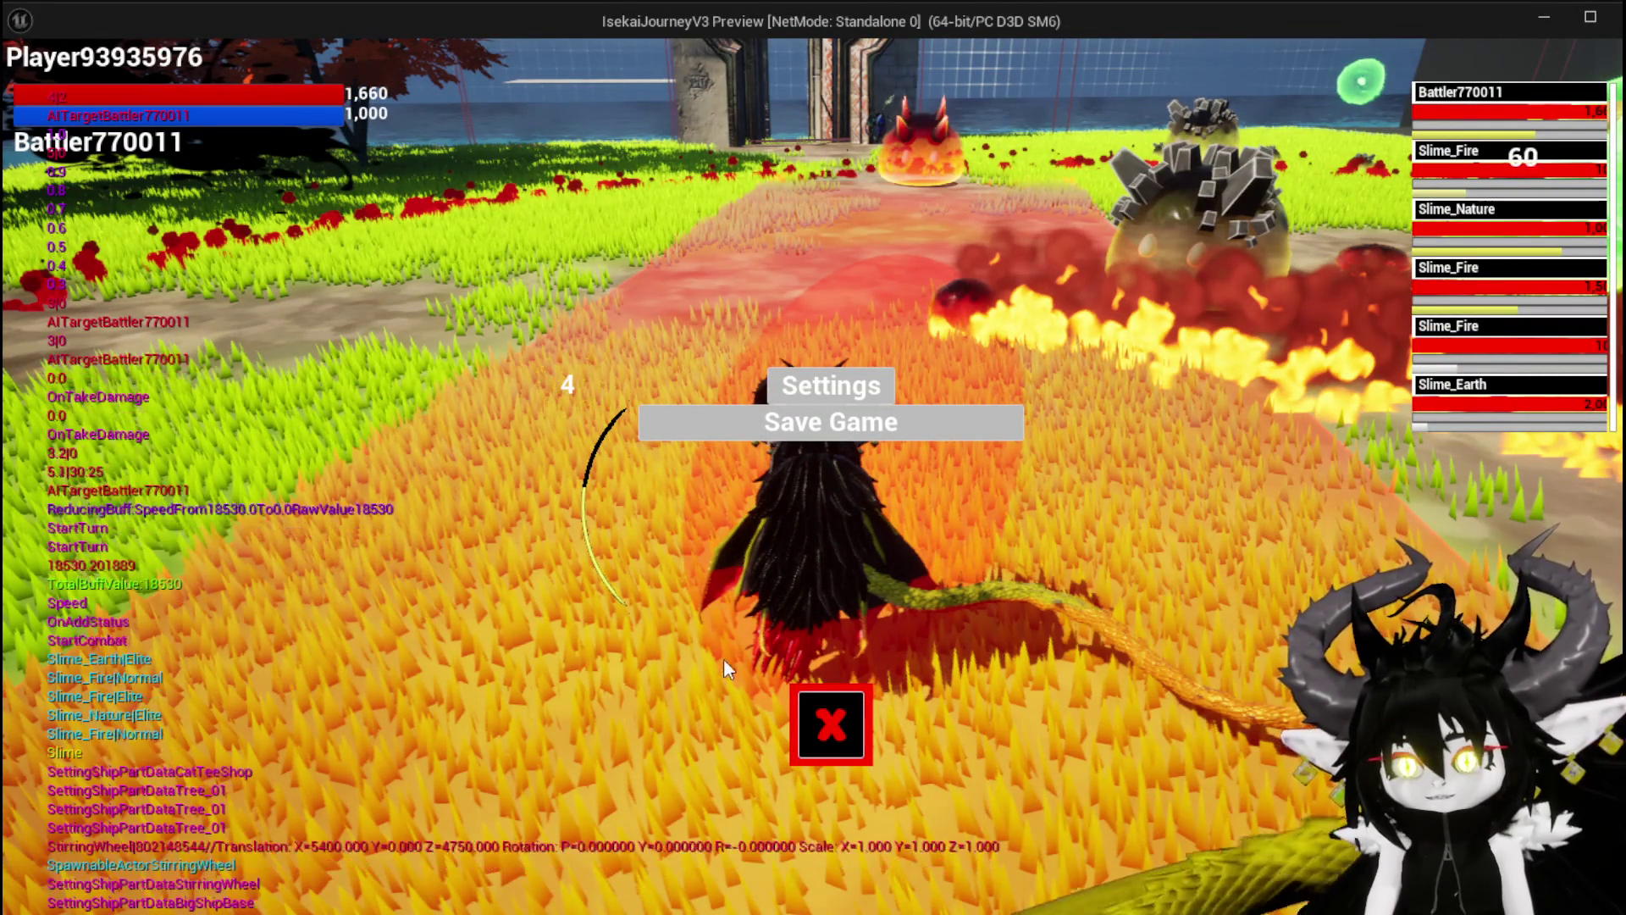
key(Escape)
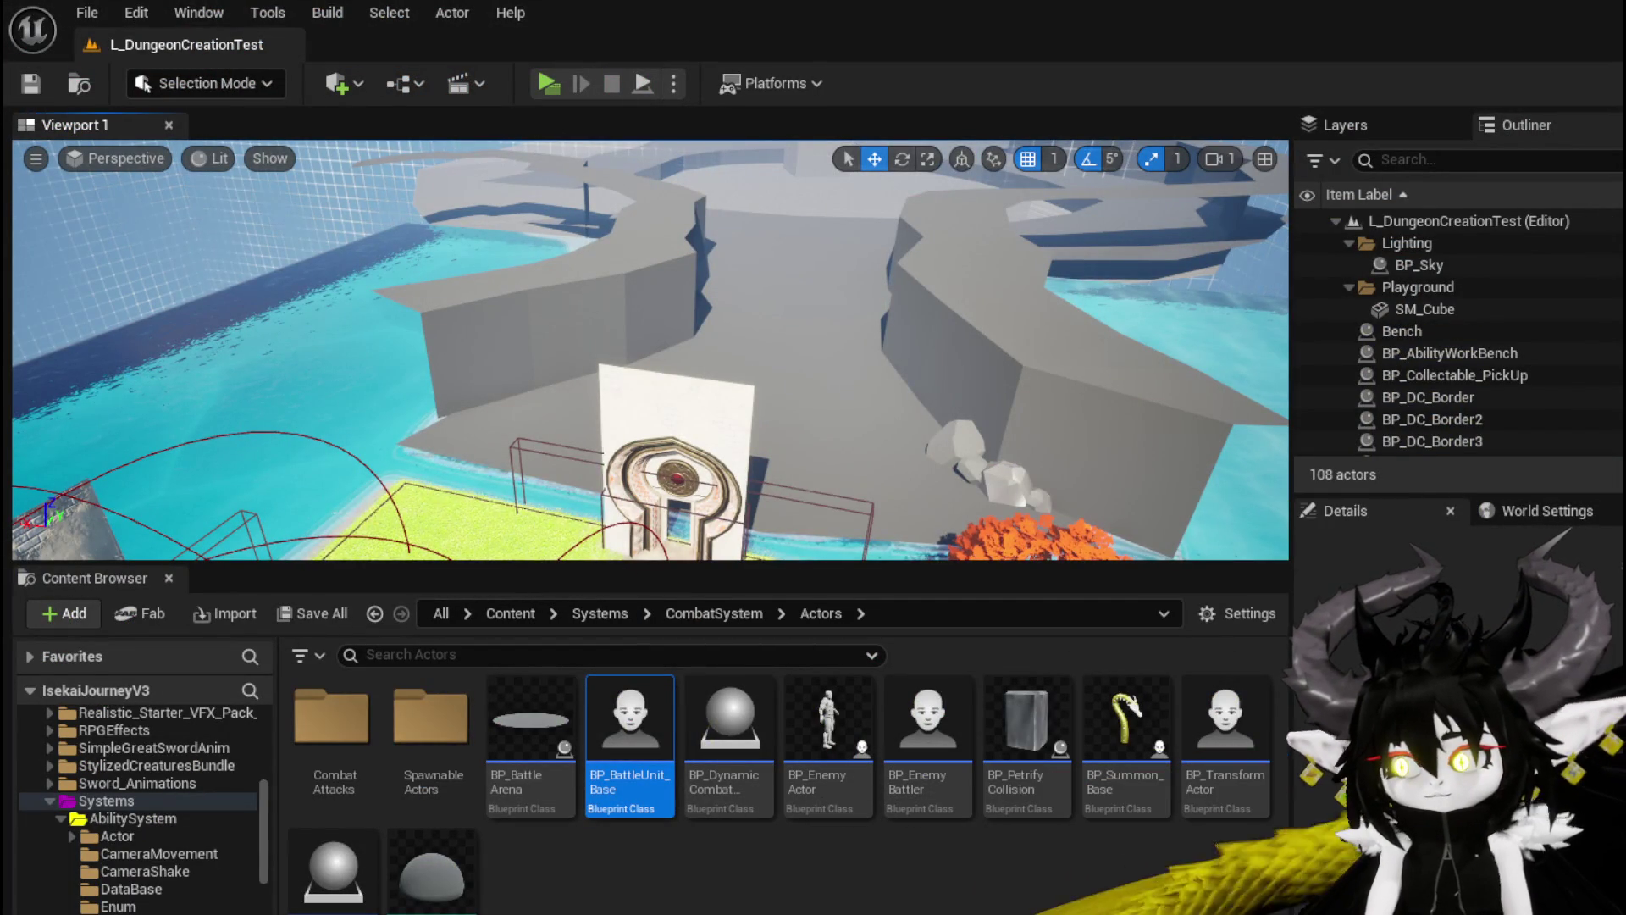
Relaunch play-in-editor, dismiss the combat prompt, and play the Movement card
click(542, 82)
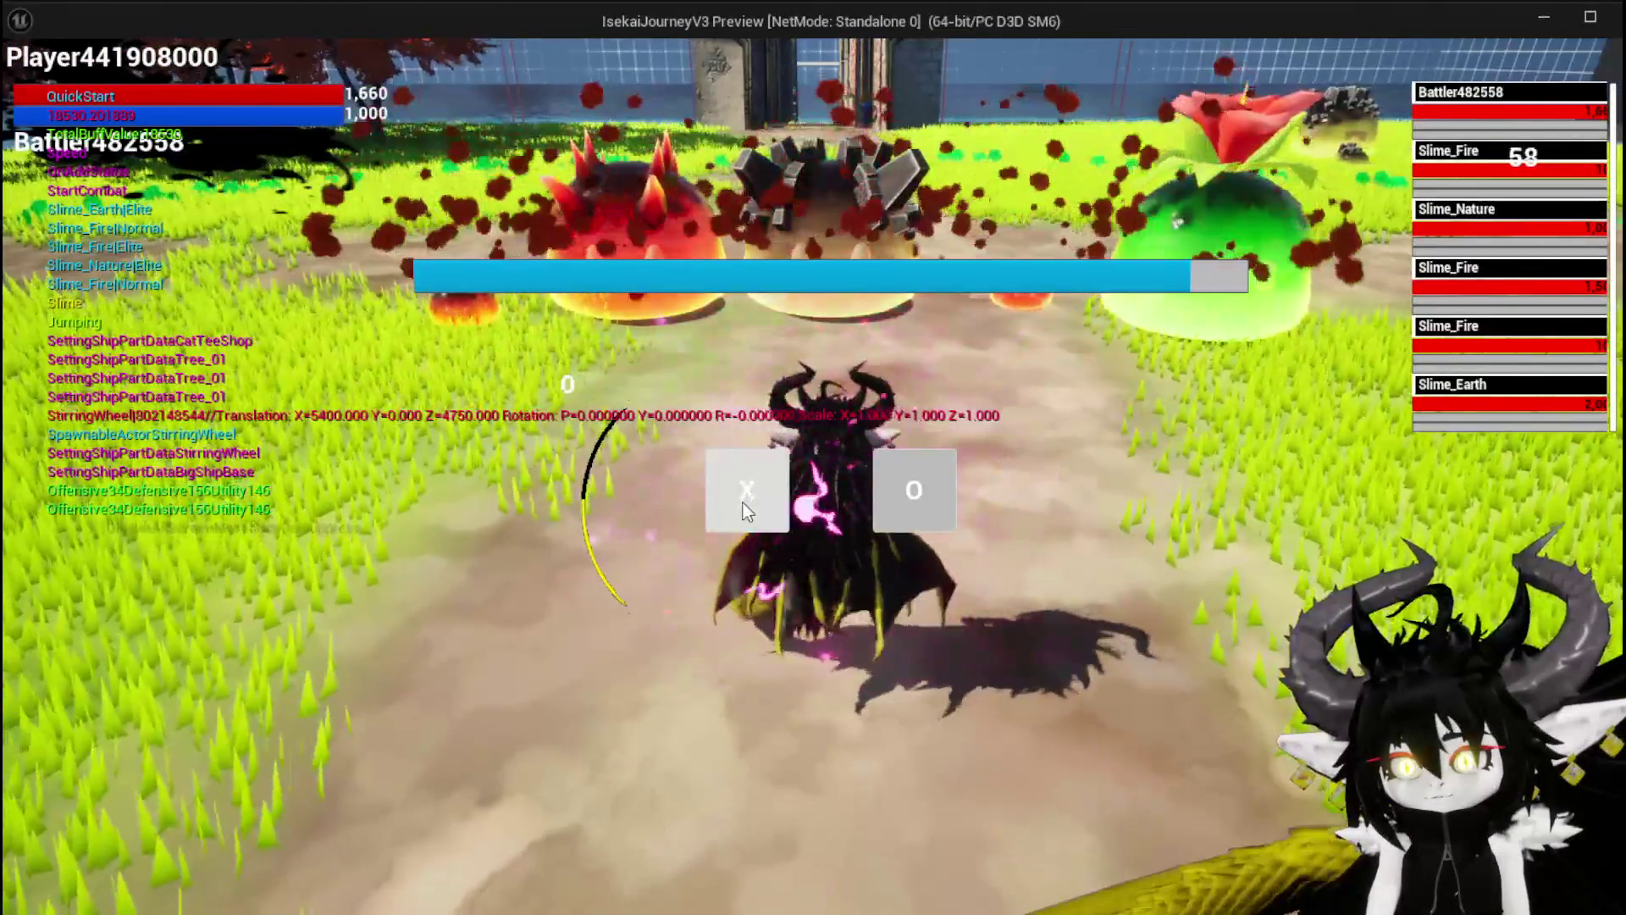
click(743, 502)
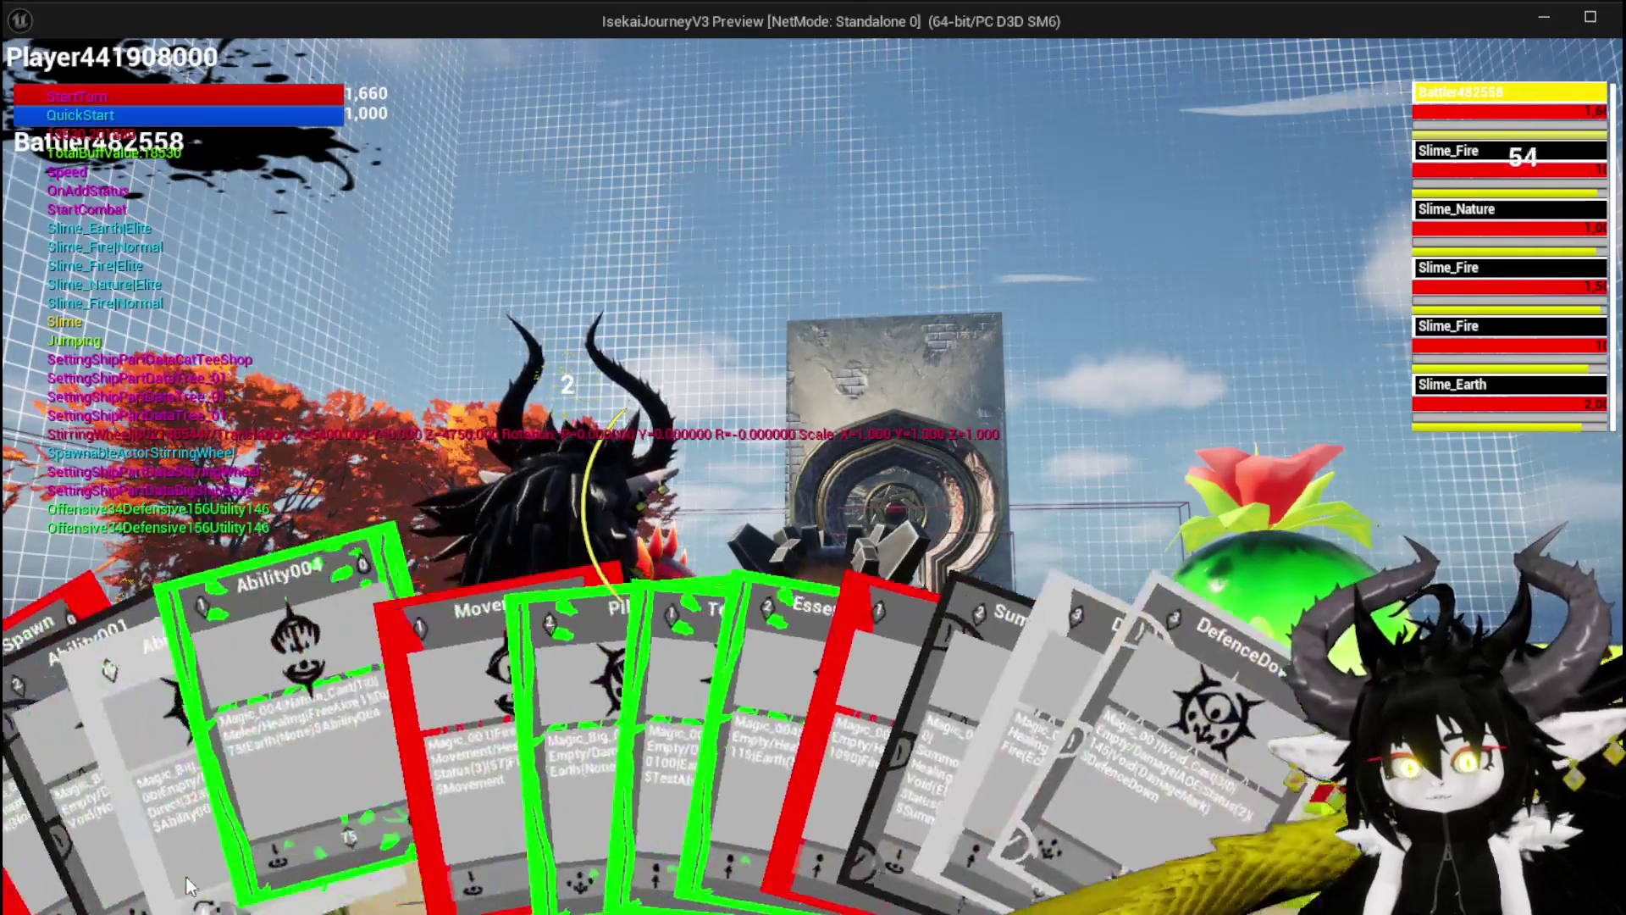
click(490, 750)
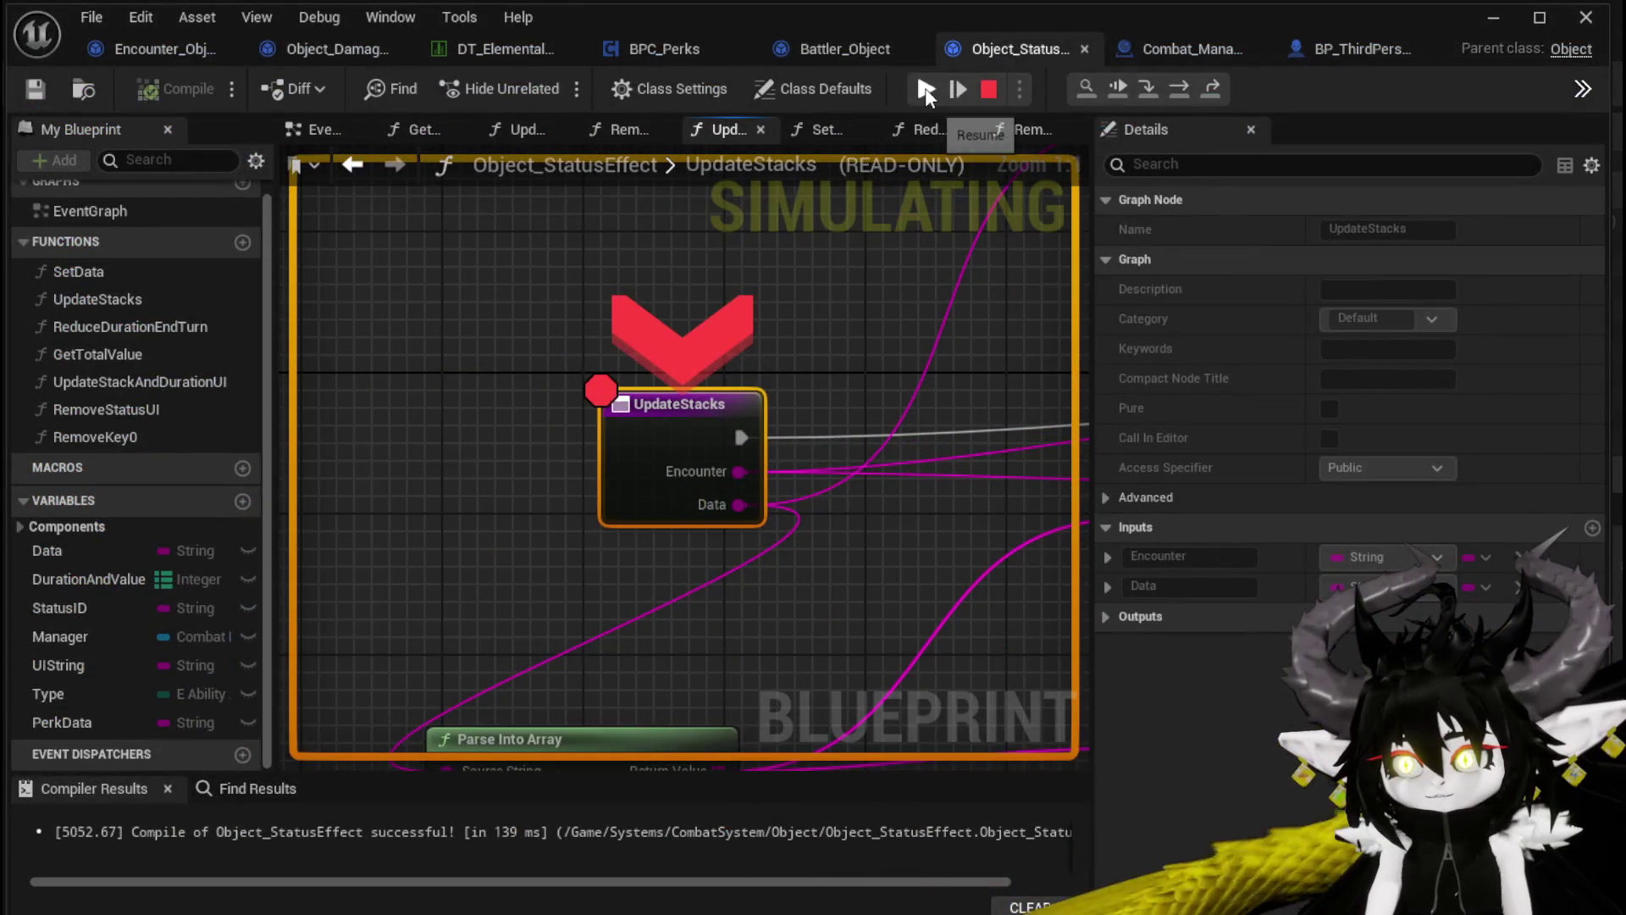
Resume past the UpdateStacks breakpoint and pause once the Speed buff reduction is logged
click(926, 89)
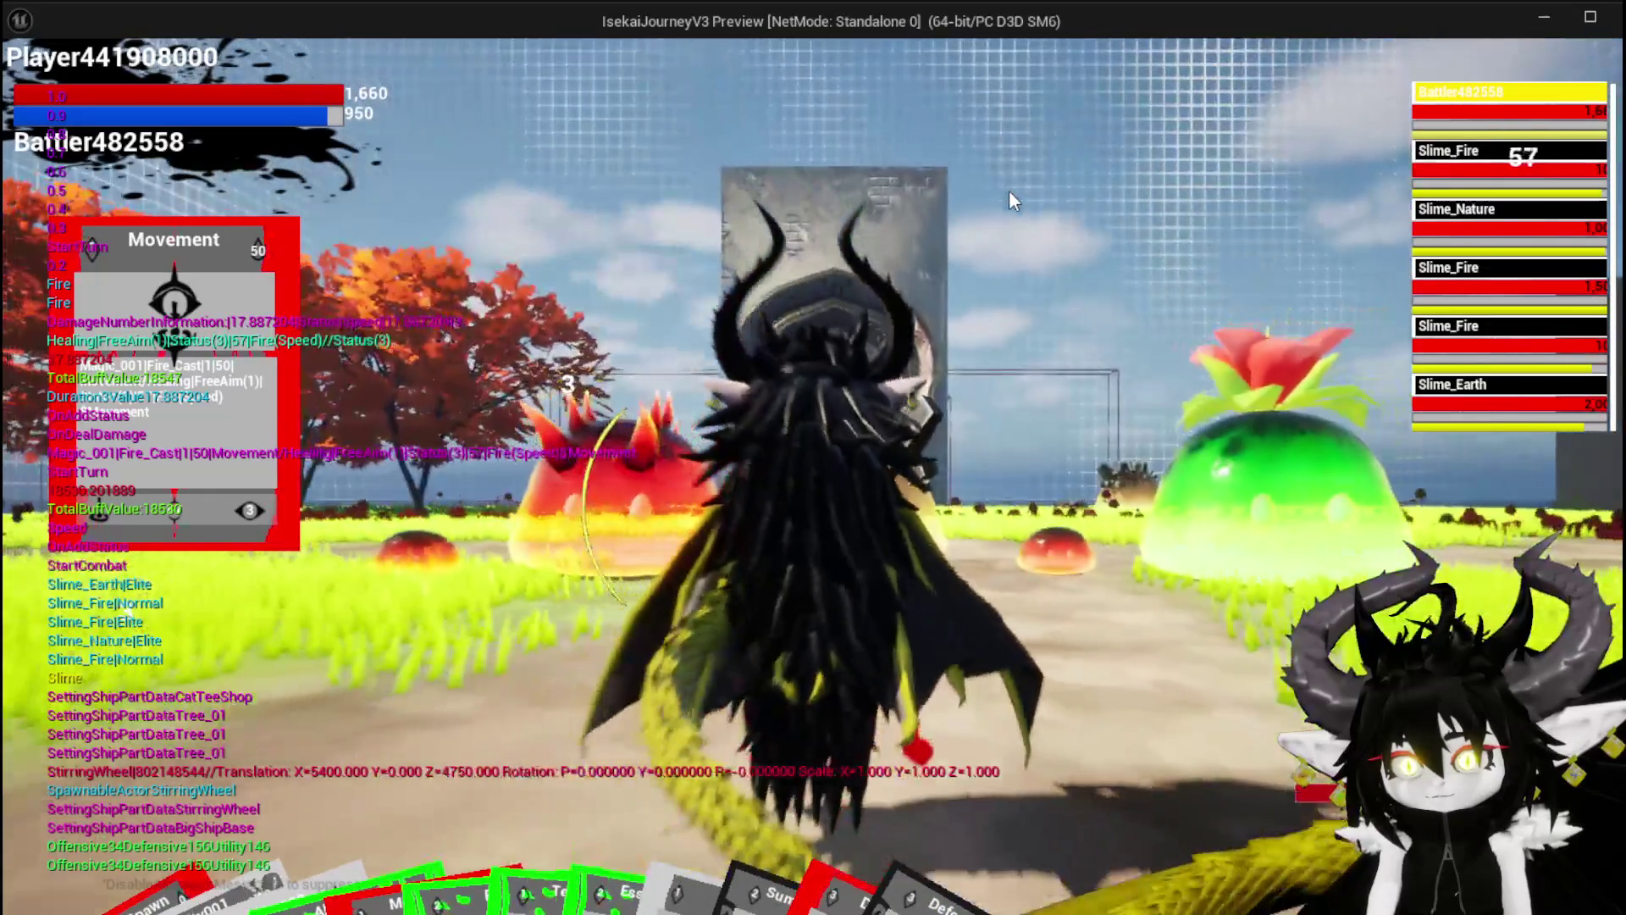
key(Escape)
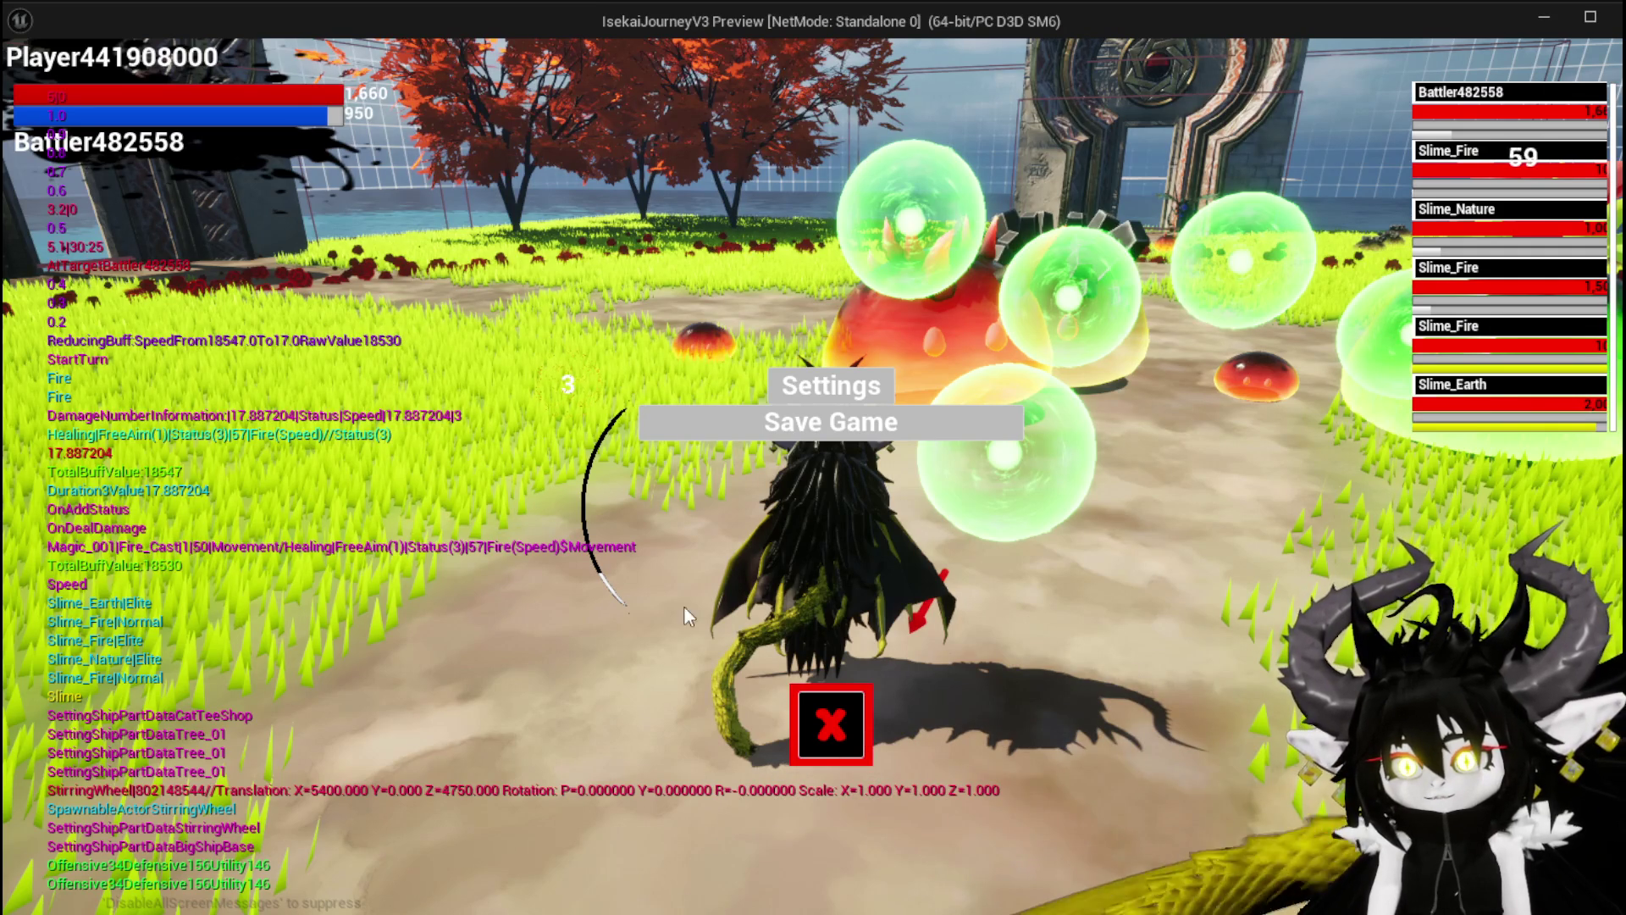
Play the SummonSpawn card and cycle targets across the Fire, Earth and Nature slimes
click(830, 724)
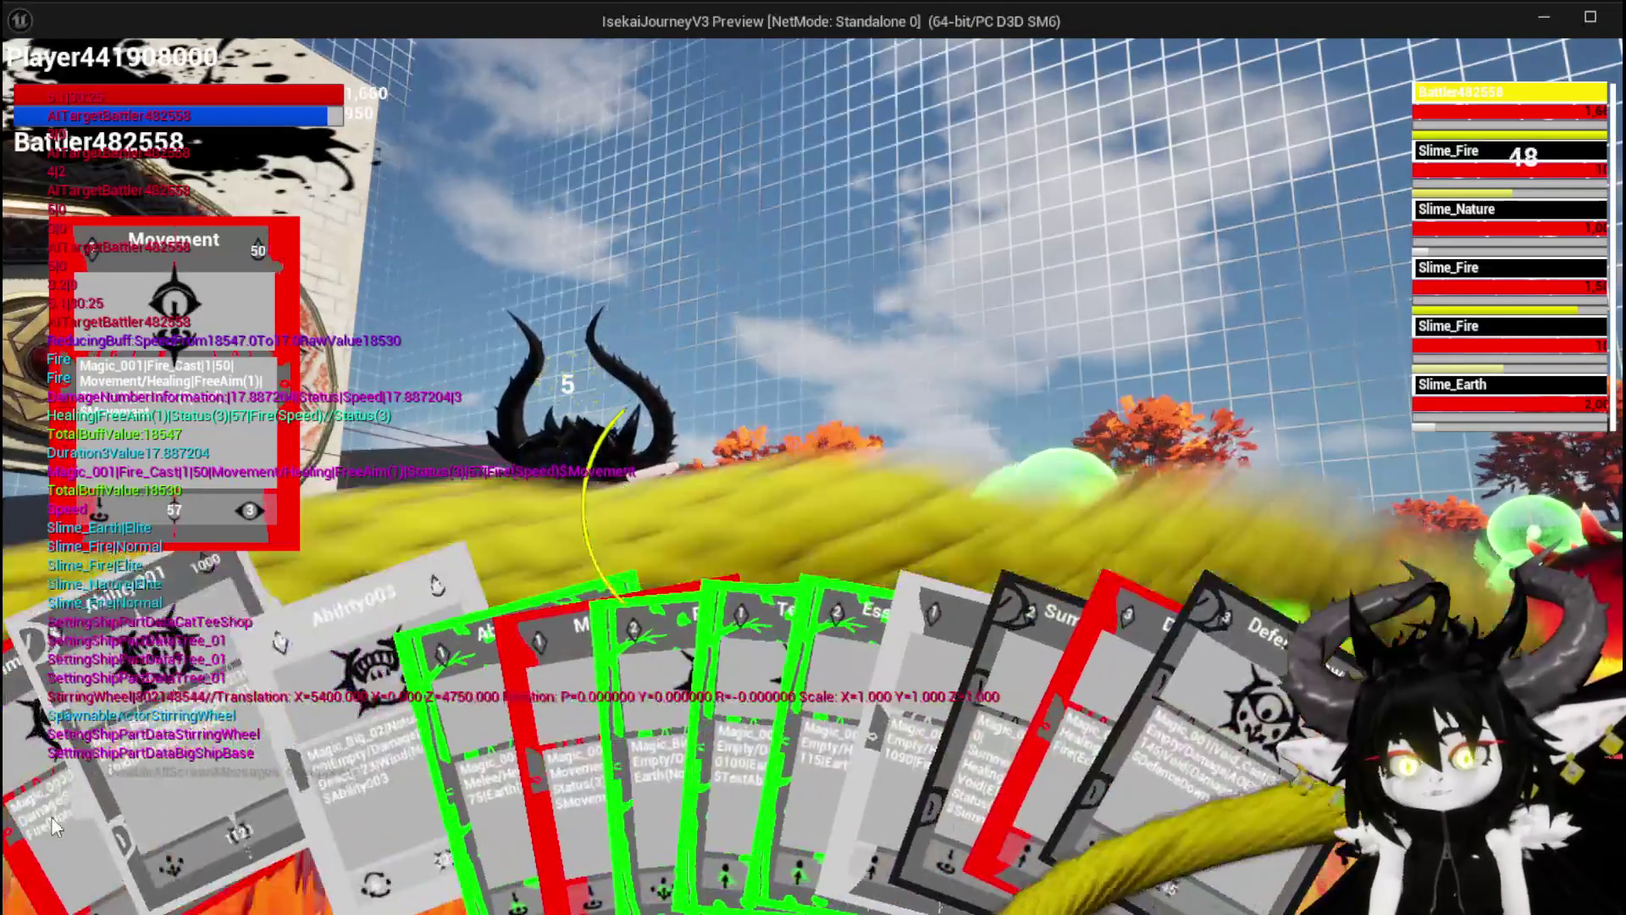
click(70, 815)
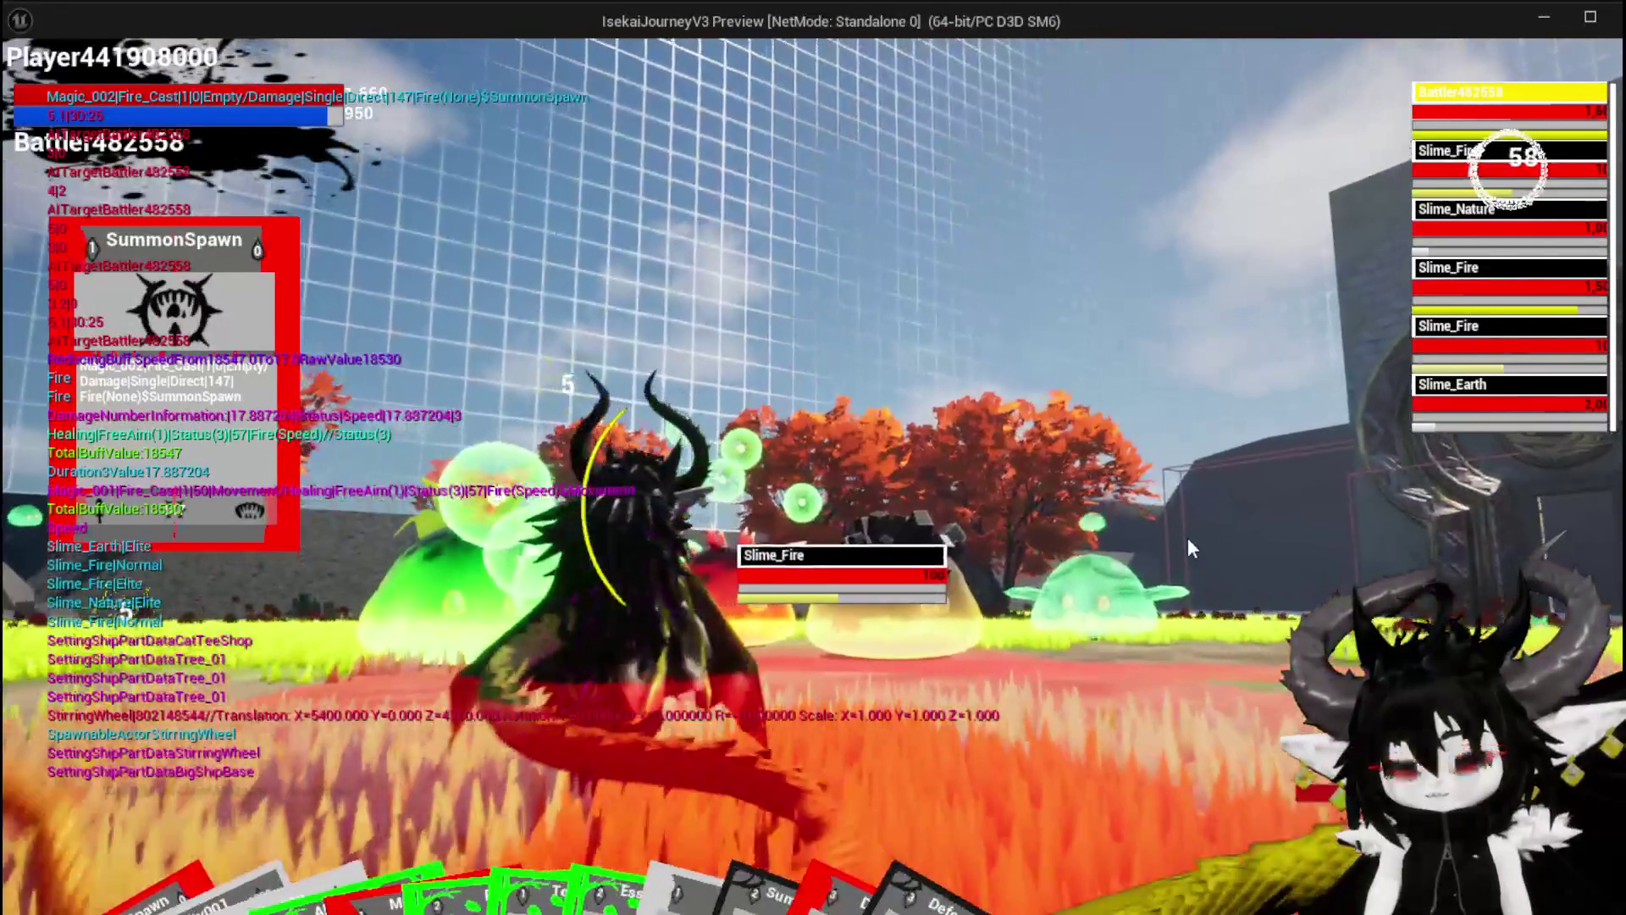
key(e)
key(e)
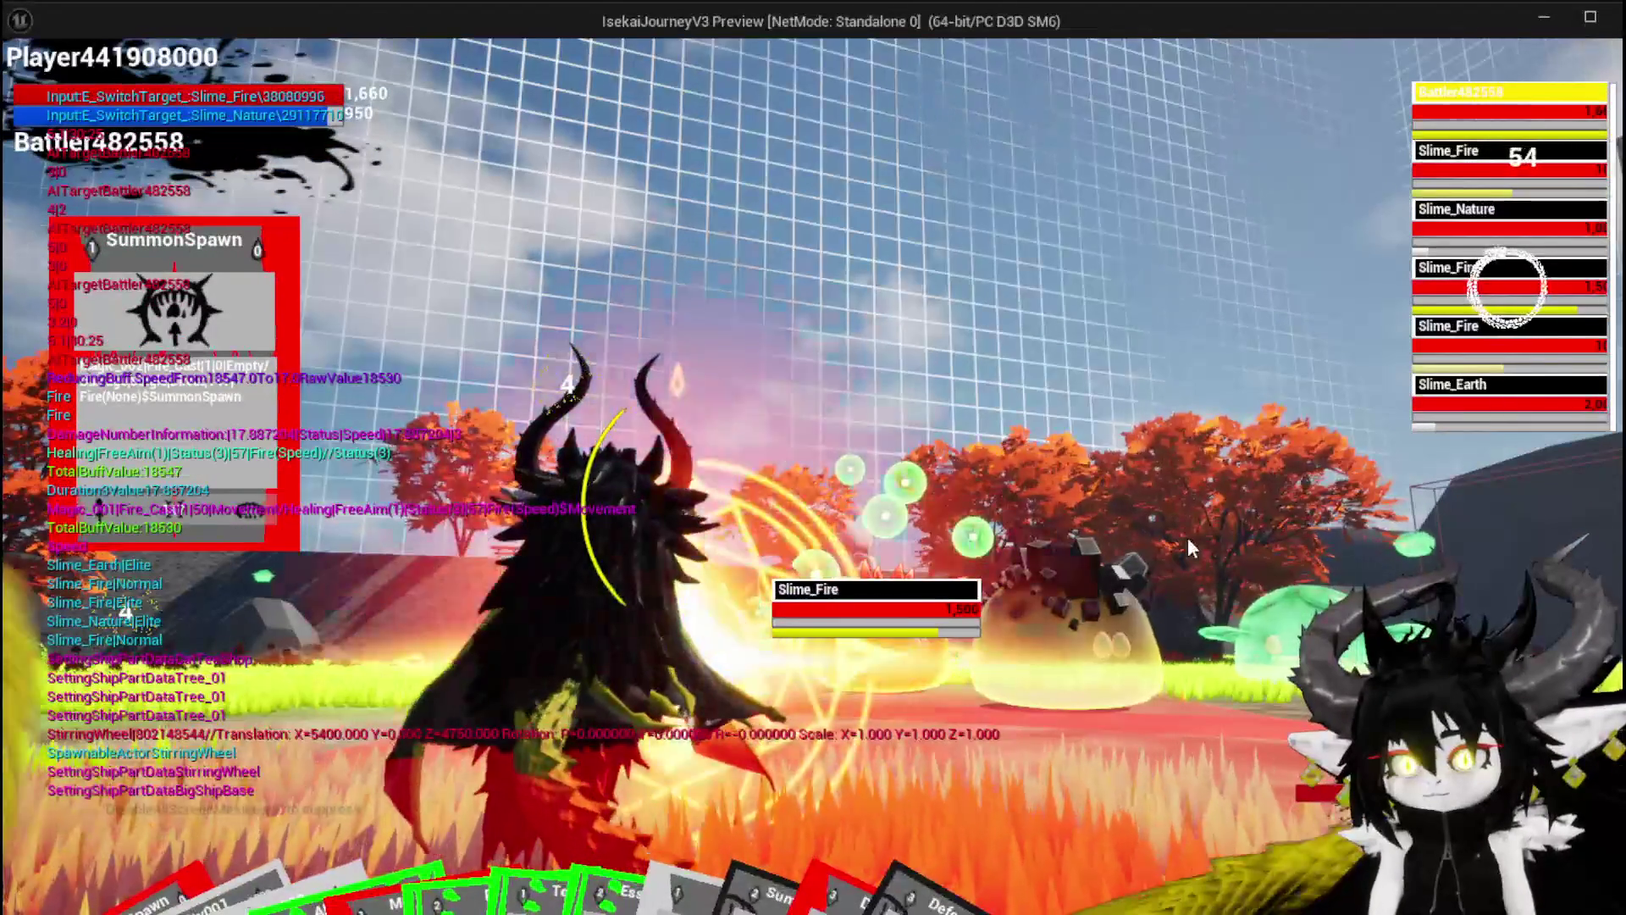
key(e)
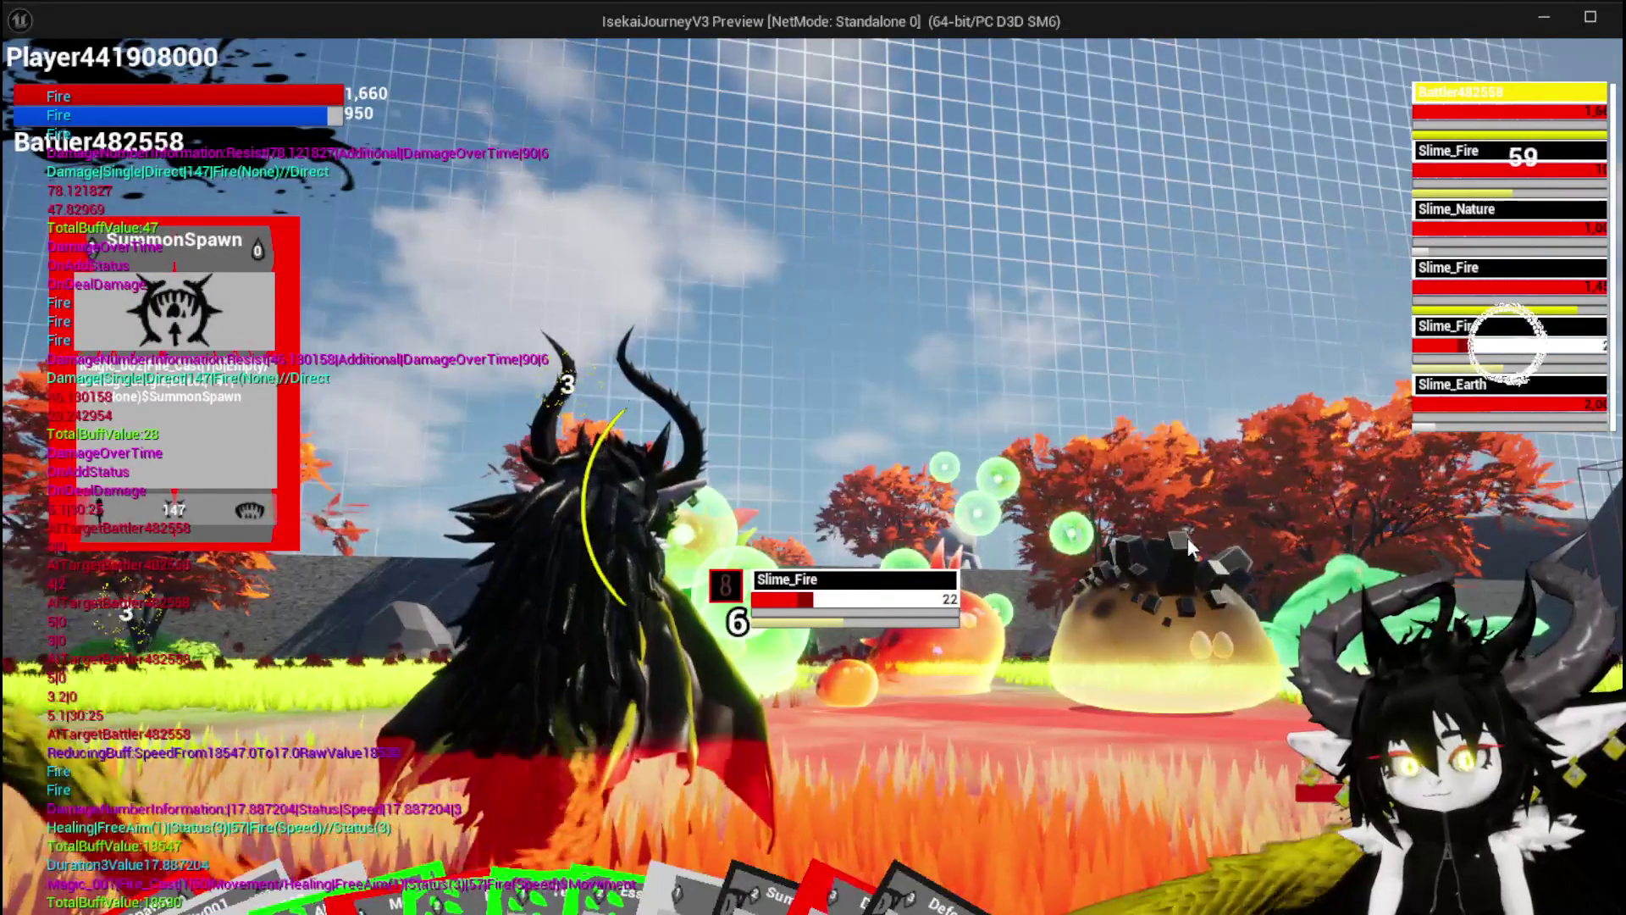
key(e)
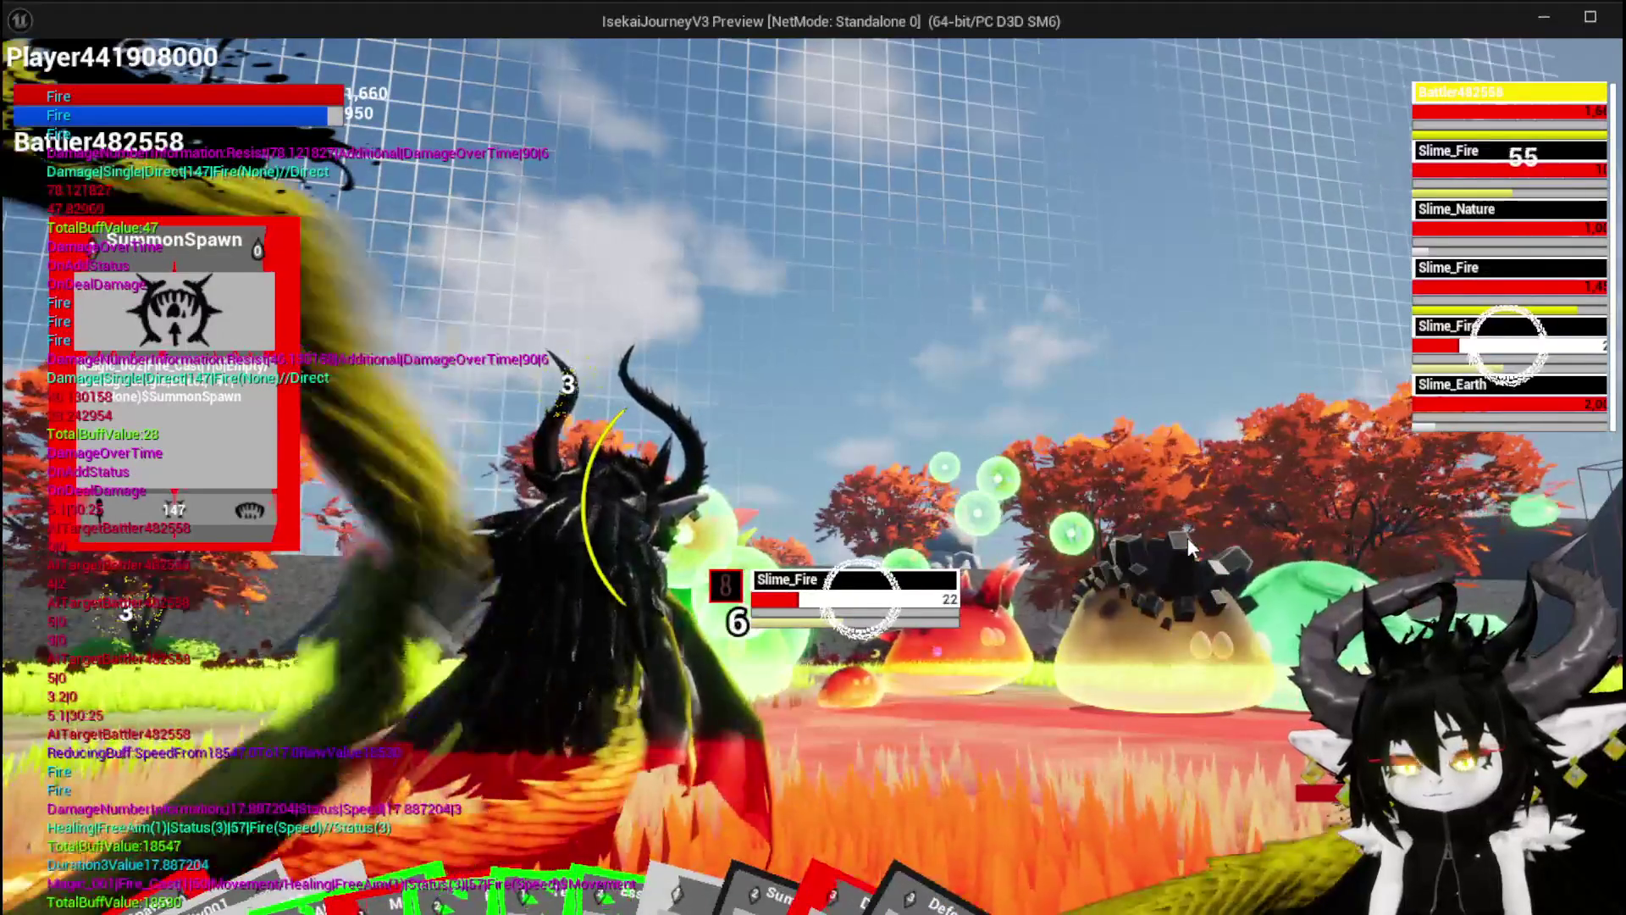
key(e)
key(e)
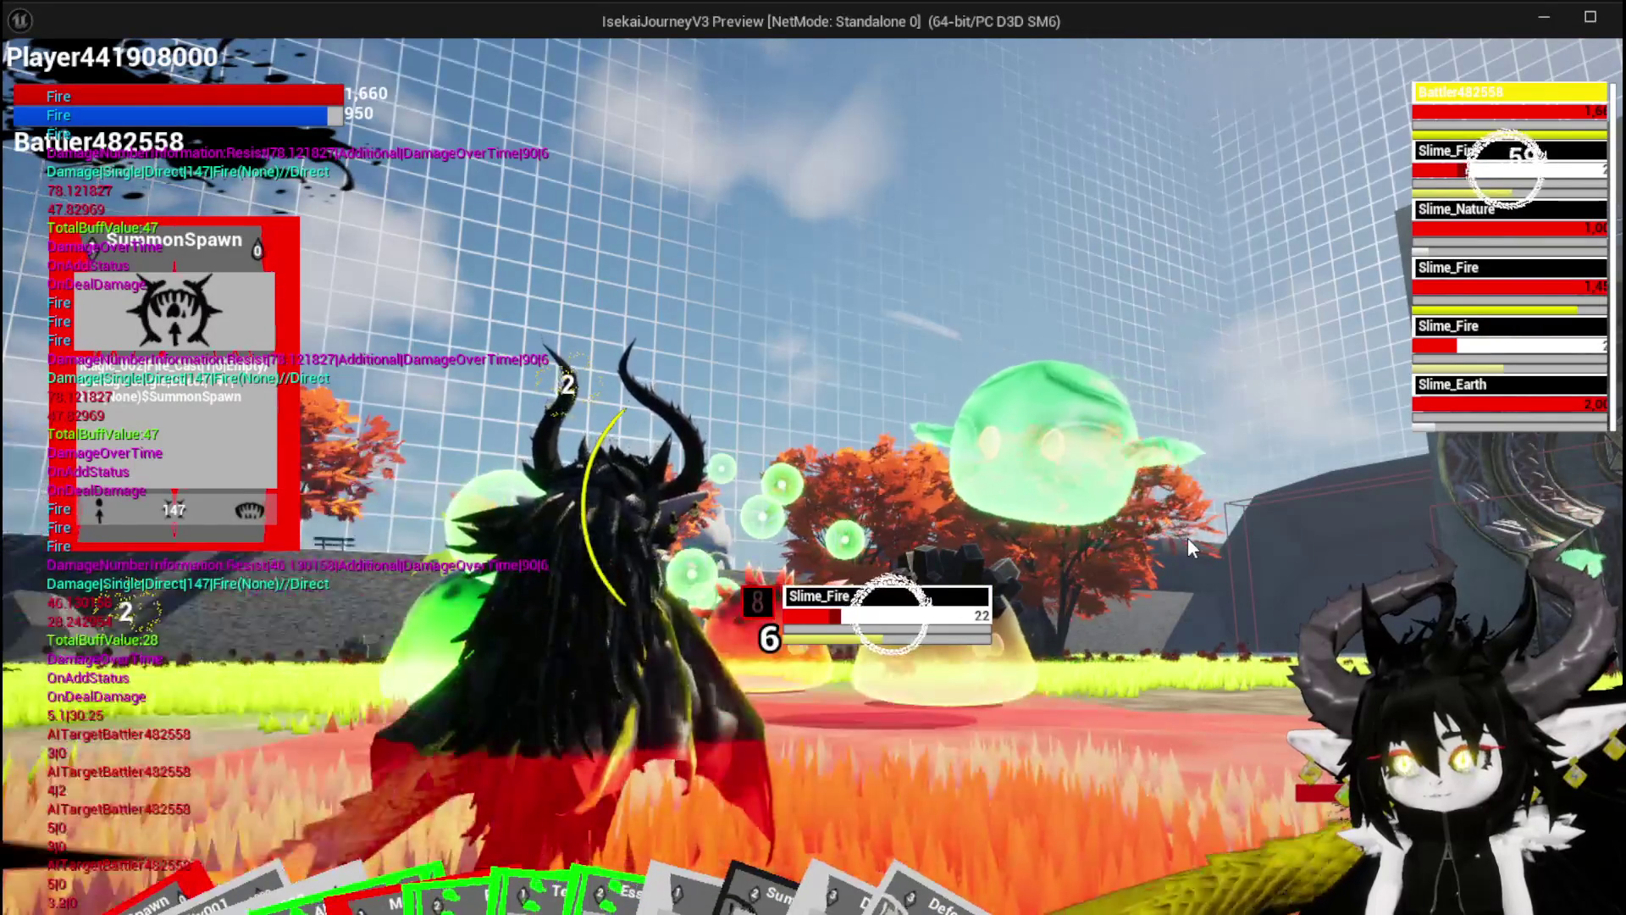
key(e)
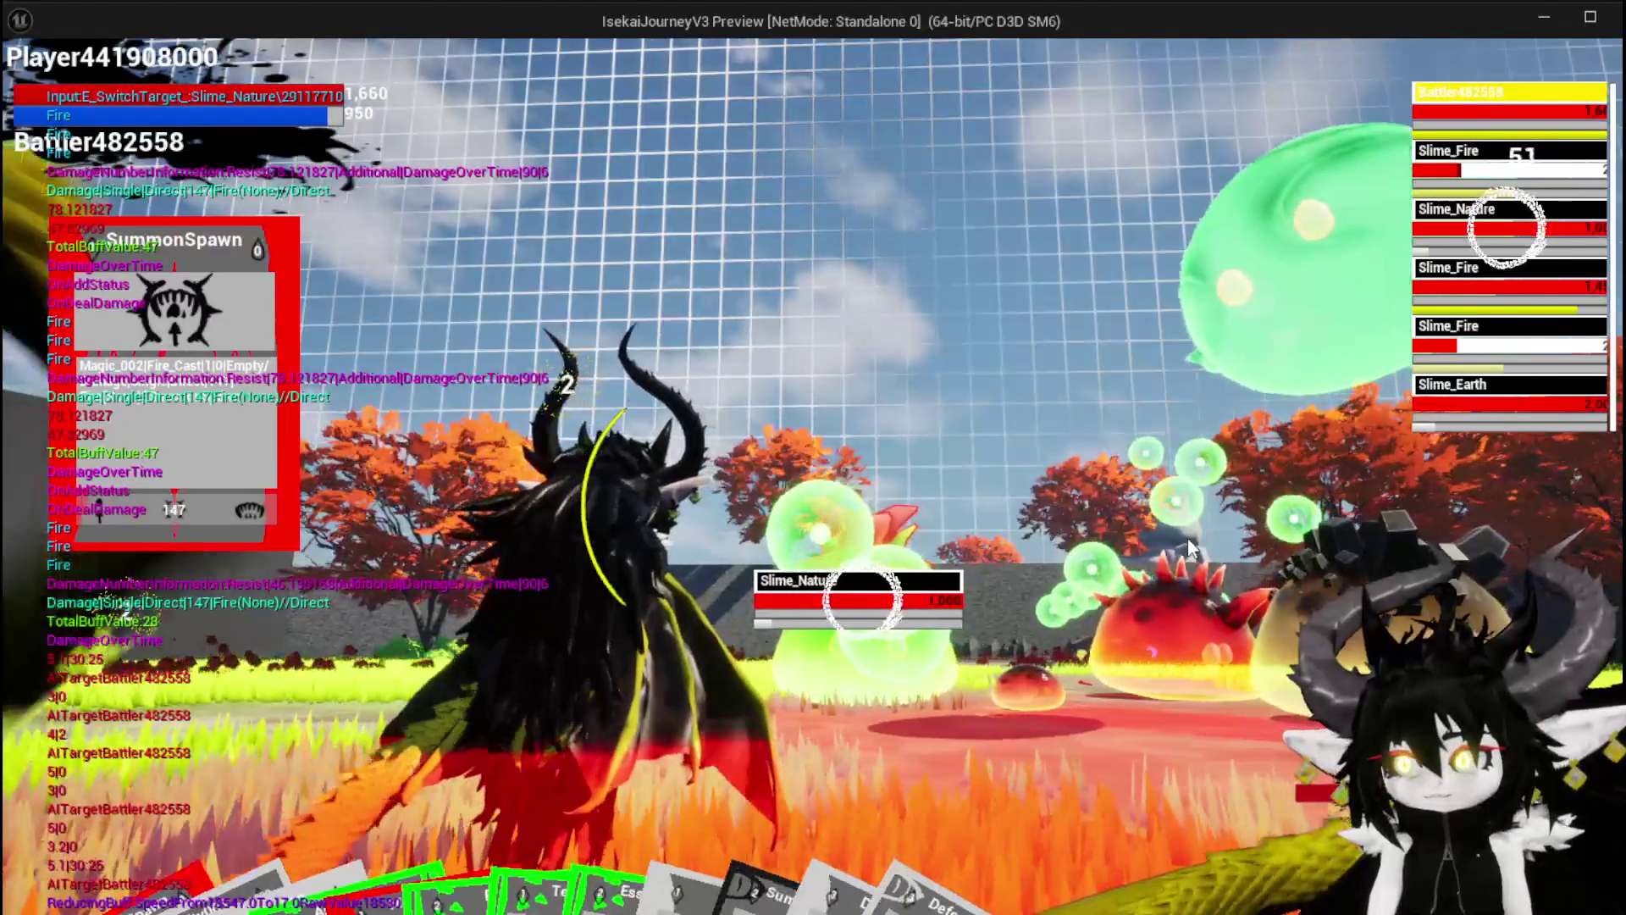
key(e)
key(e)
key(e)
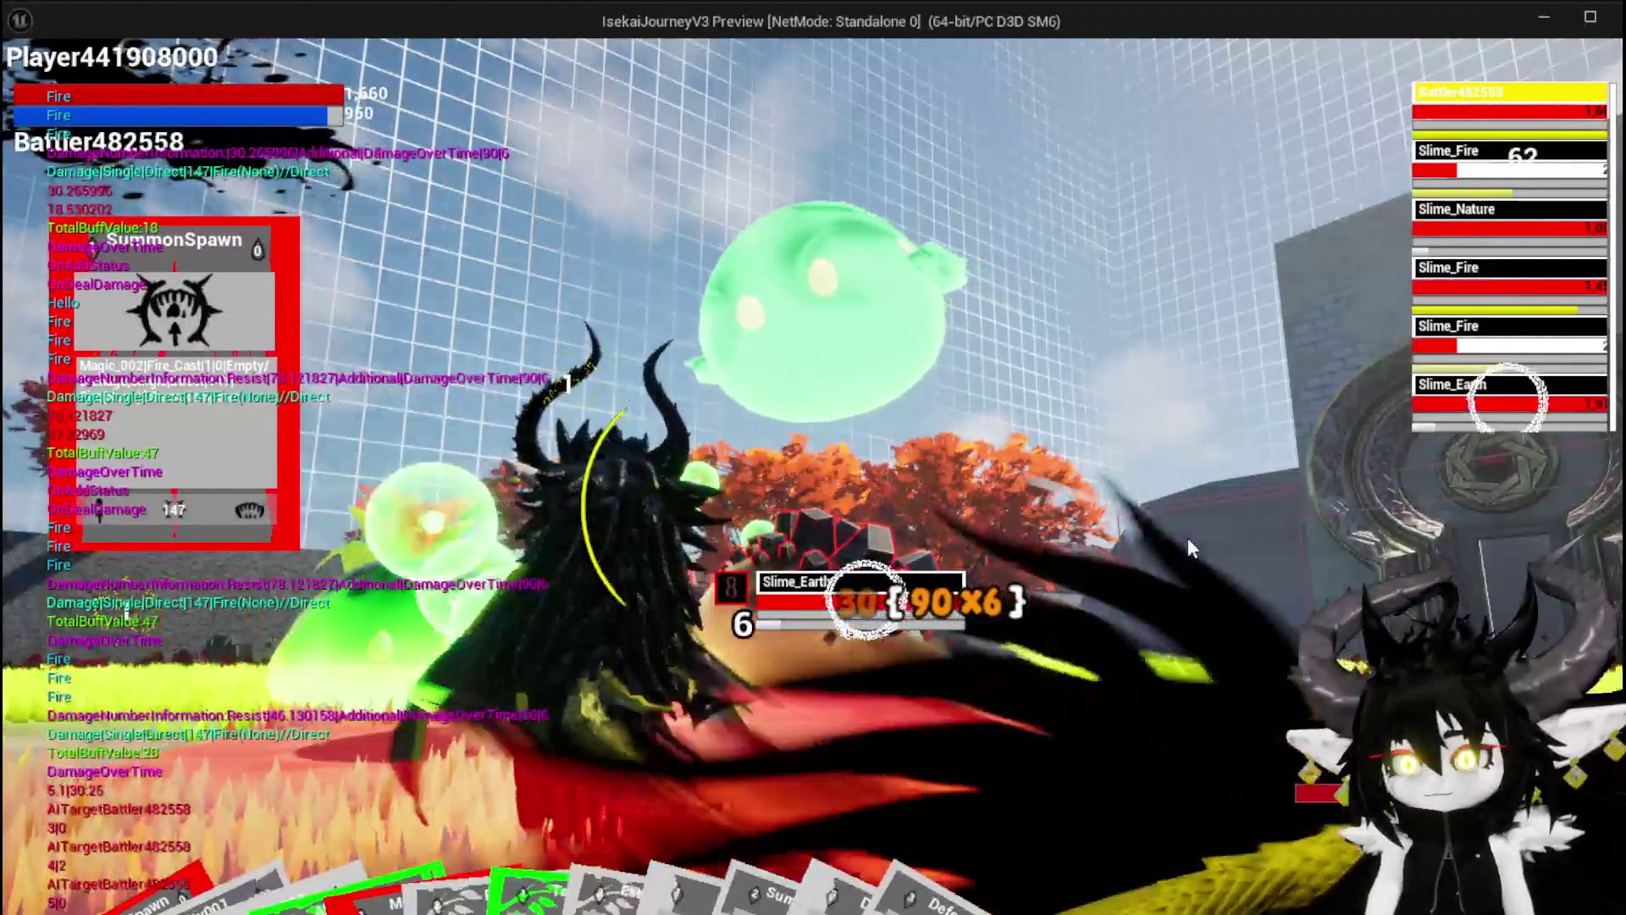
key(e)
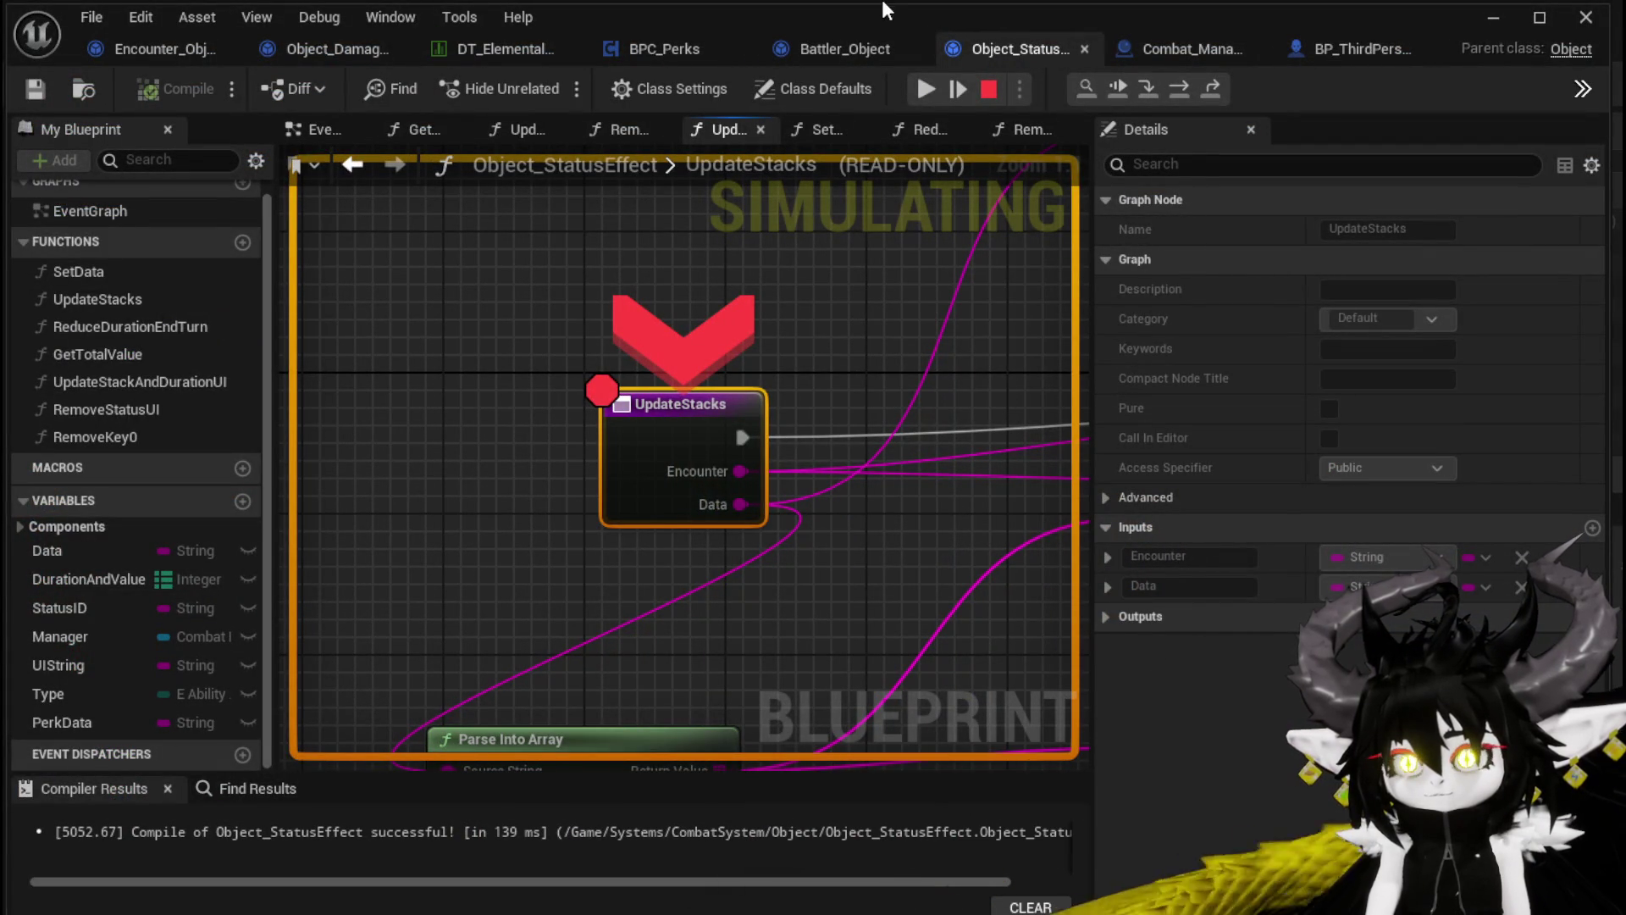
Resume from the UpdateStacks breakpoint so two Slime_Fire enemies are defeated
click(920, 95)
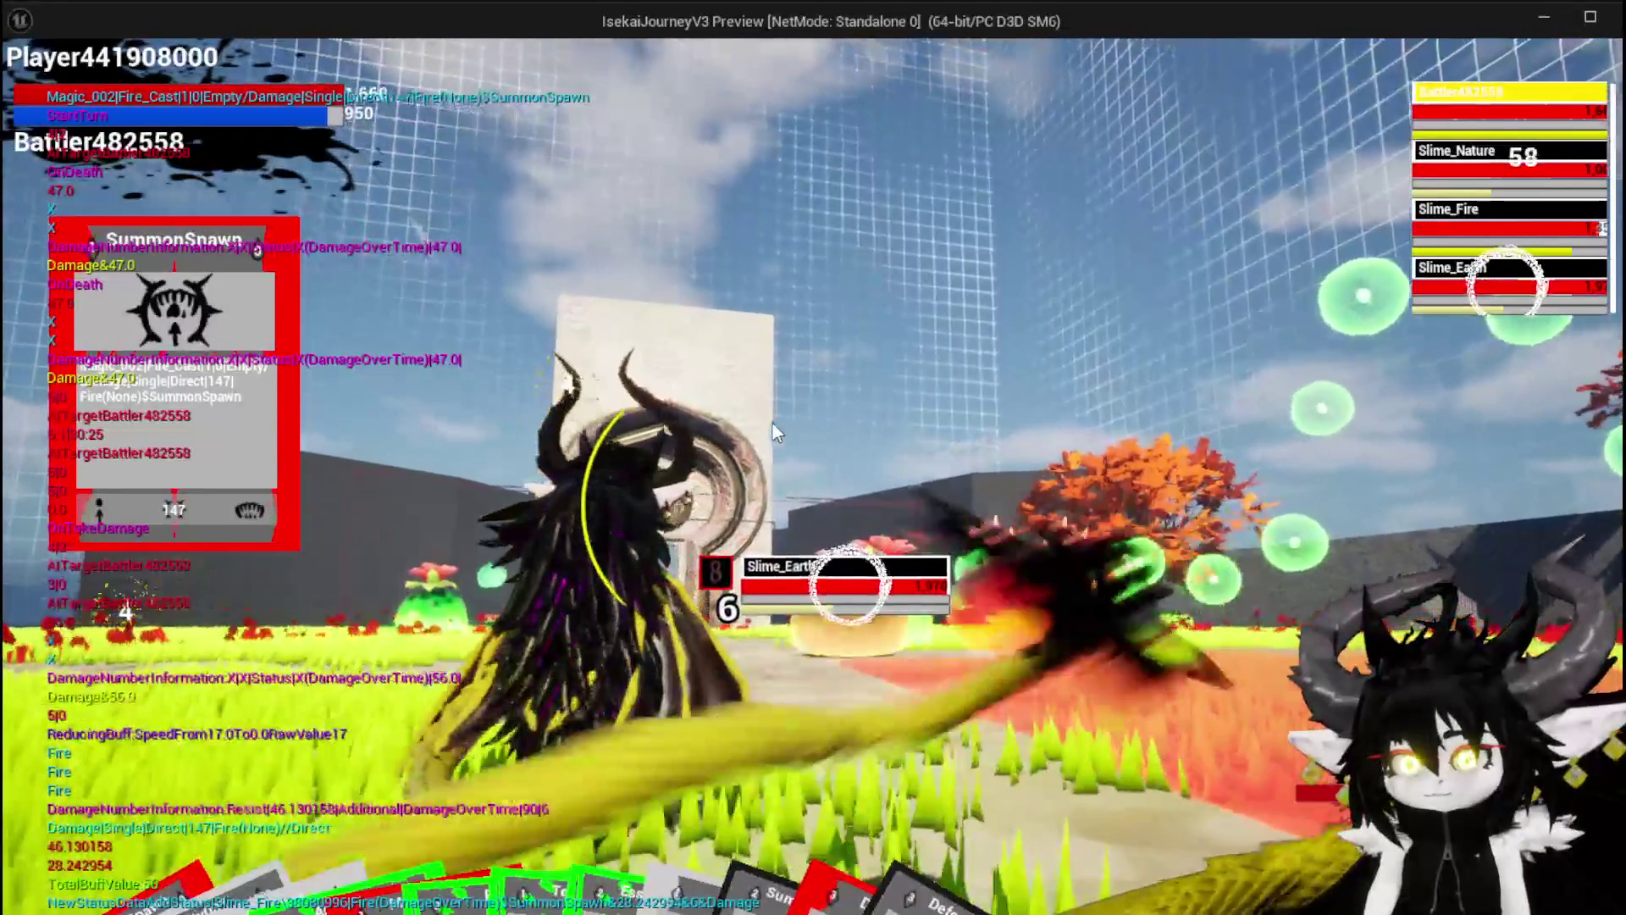
Cycle the target from Slime_Fire to Slime_Earth and pick the DefenceDown card
key(Tab)
key(Tab)
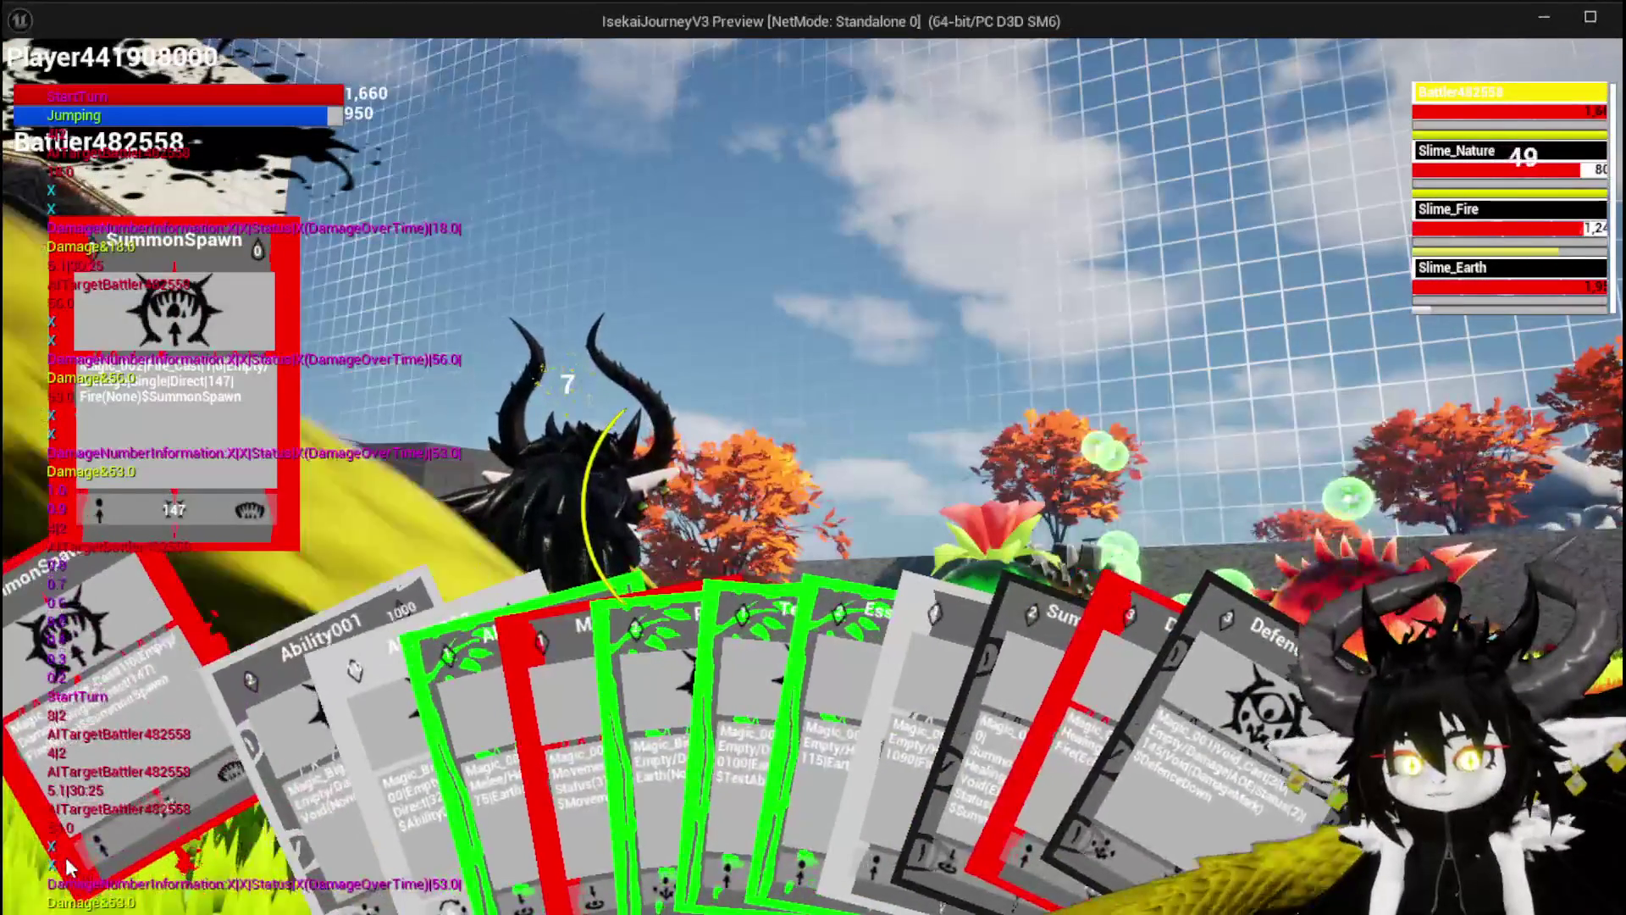
key(Tab)
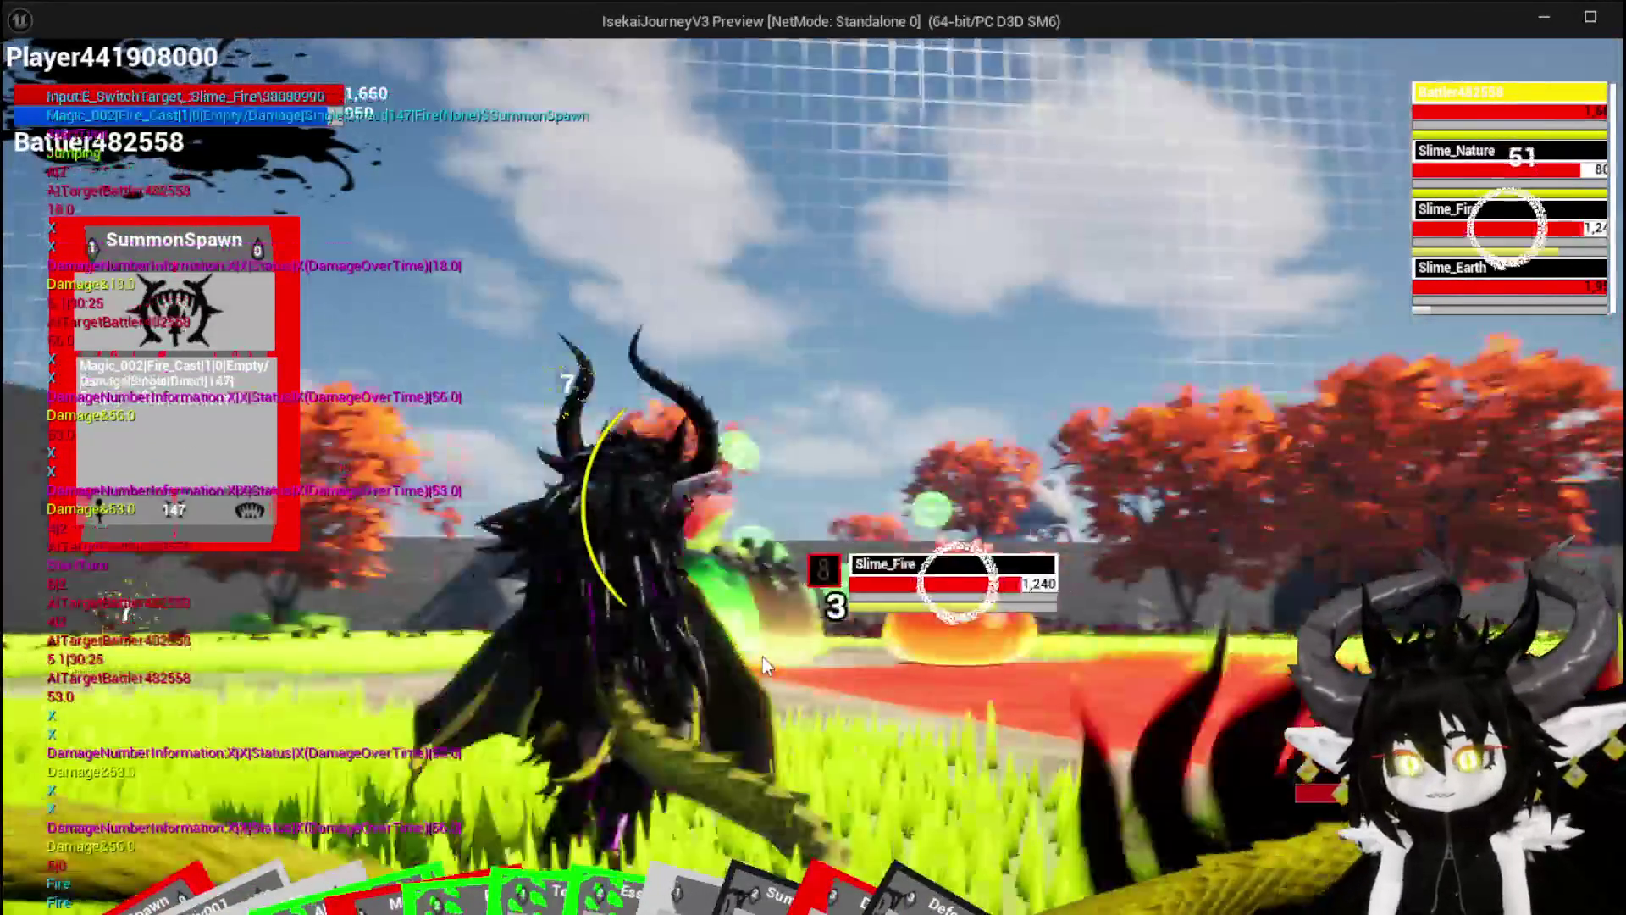
key(Tab)
mouse_move(628, 706)
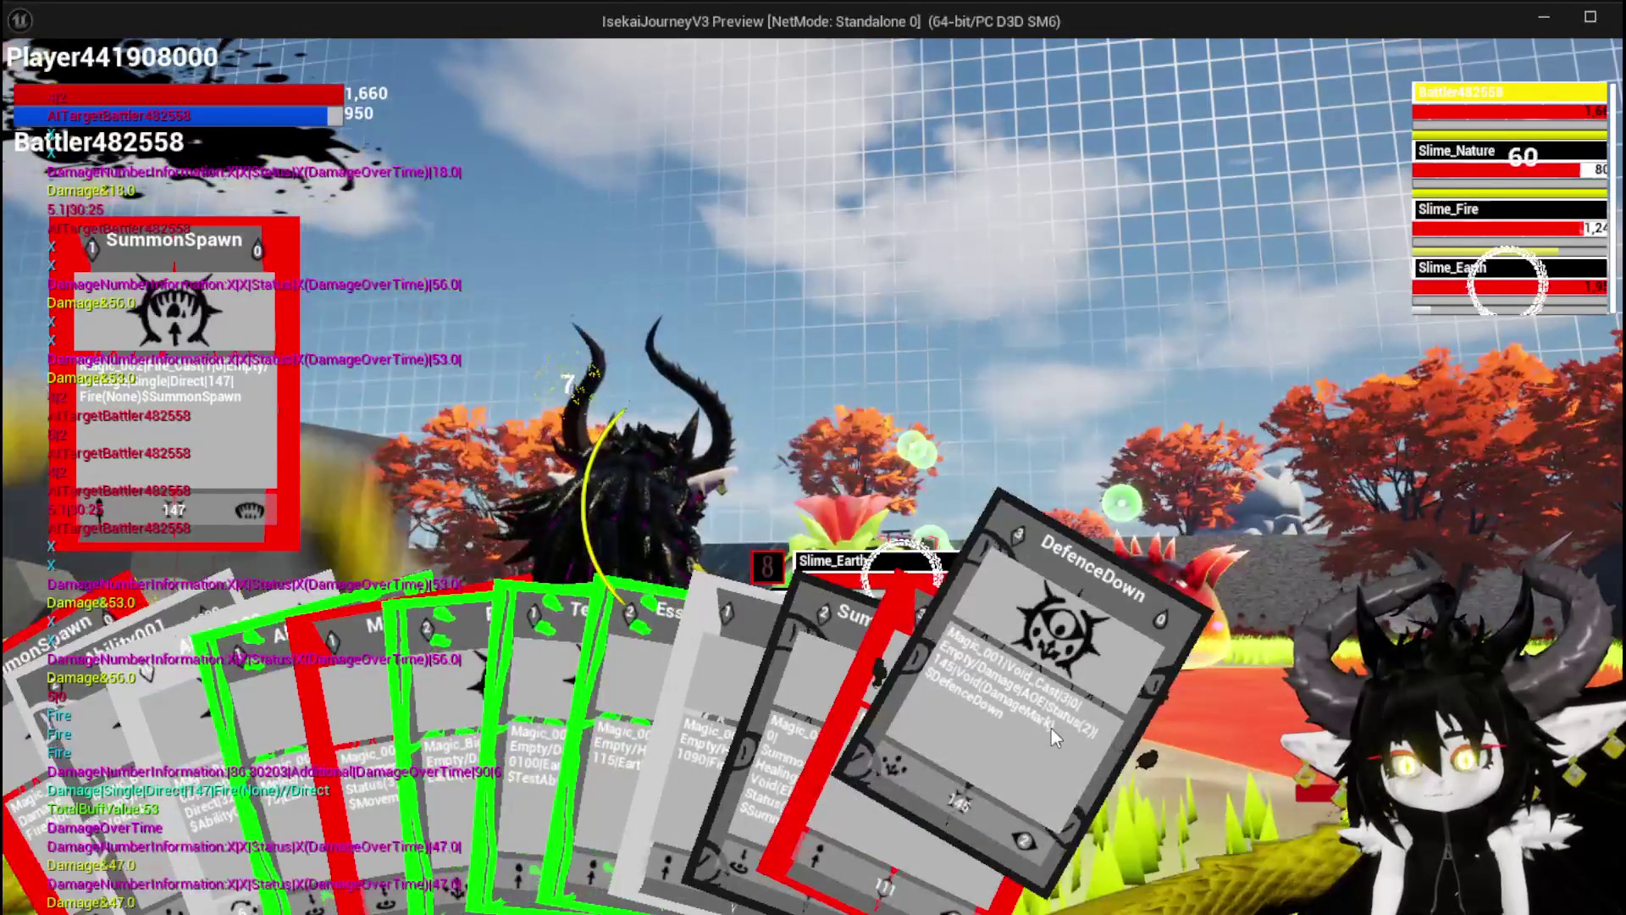
Cast the DefenceDown card, and when execution pauses, disable the UpdateStacks breakpoint
click(1050, 728)
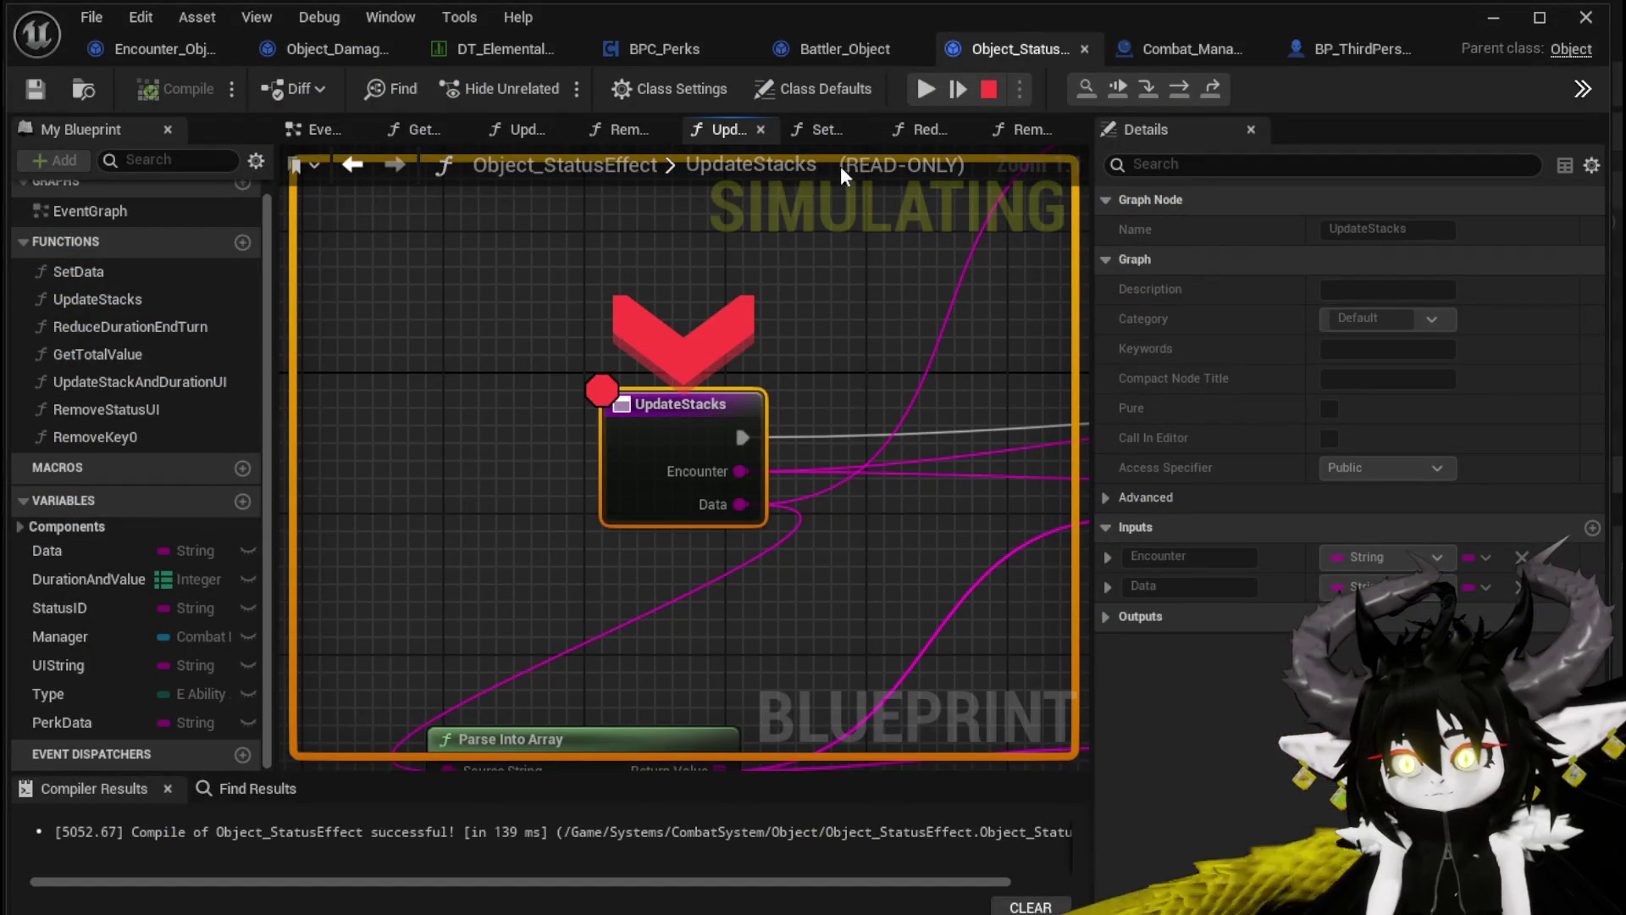
right_click(692, 415)
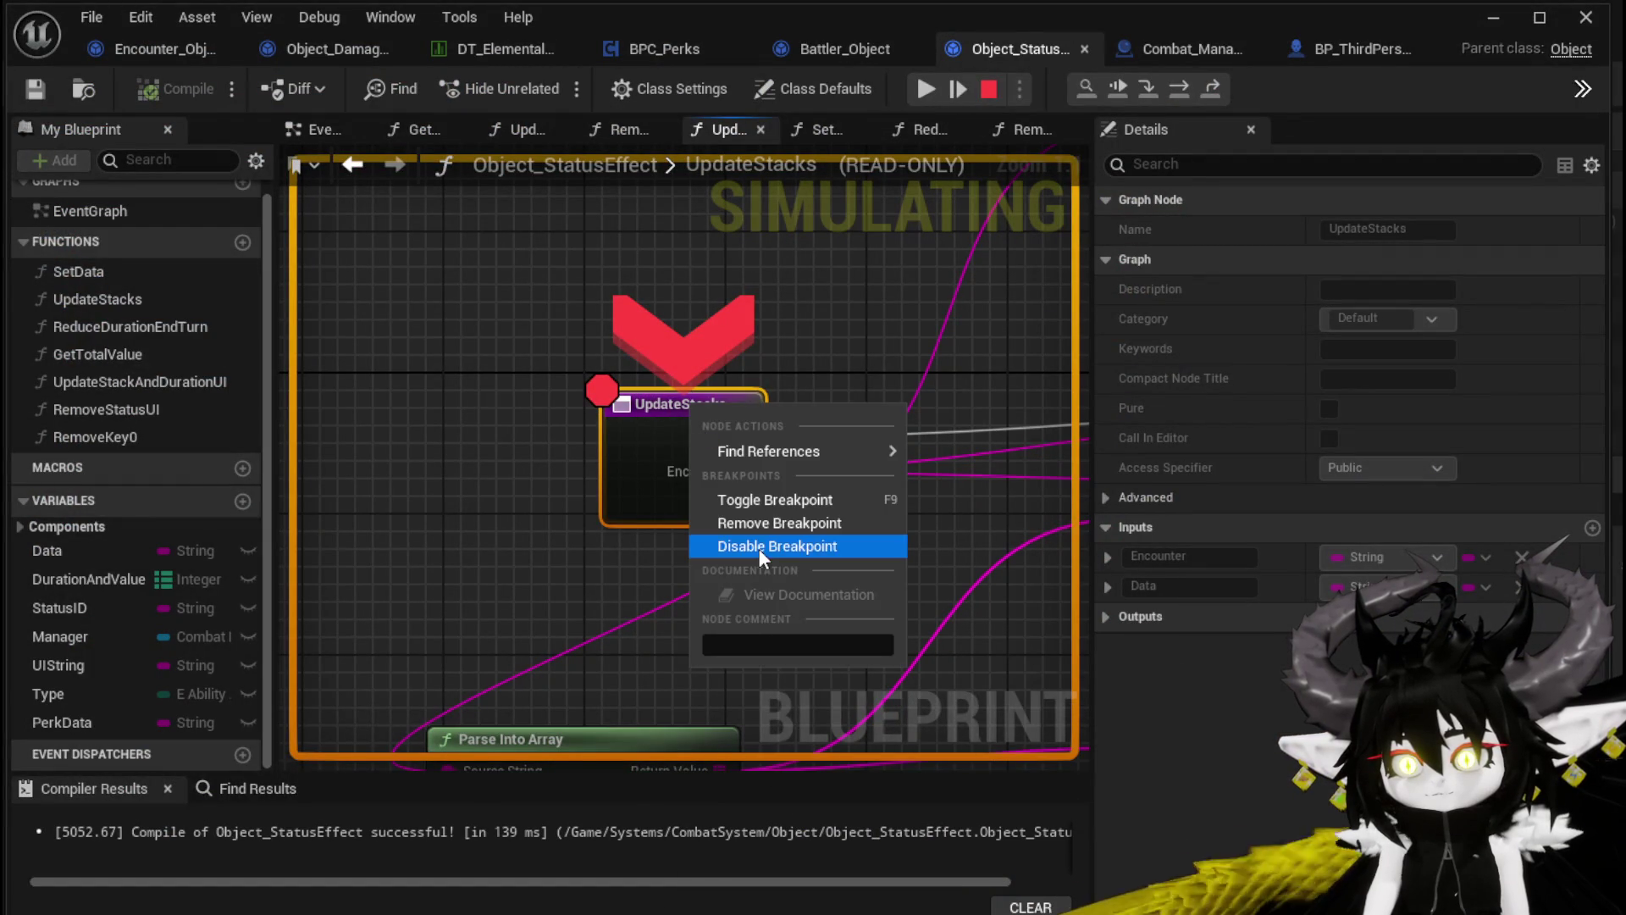
click(916, 84)
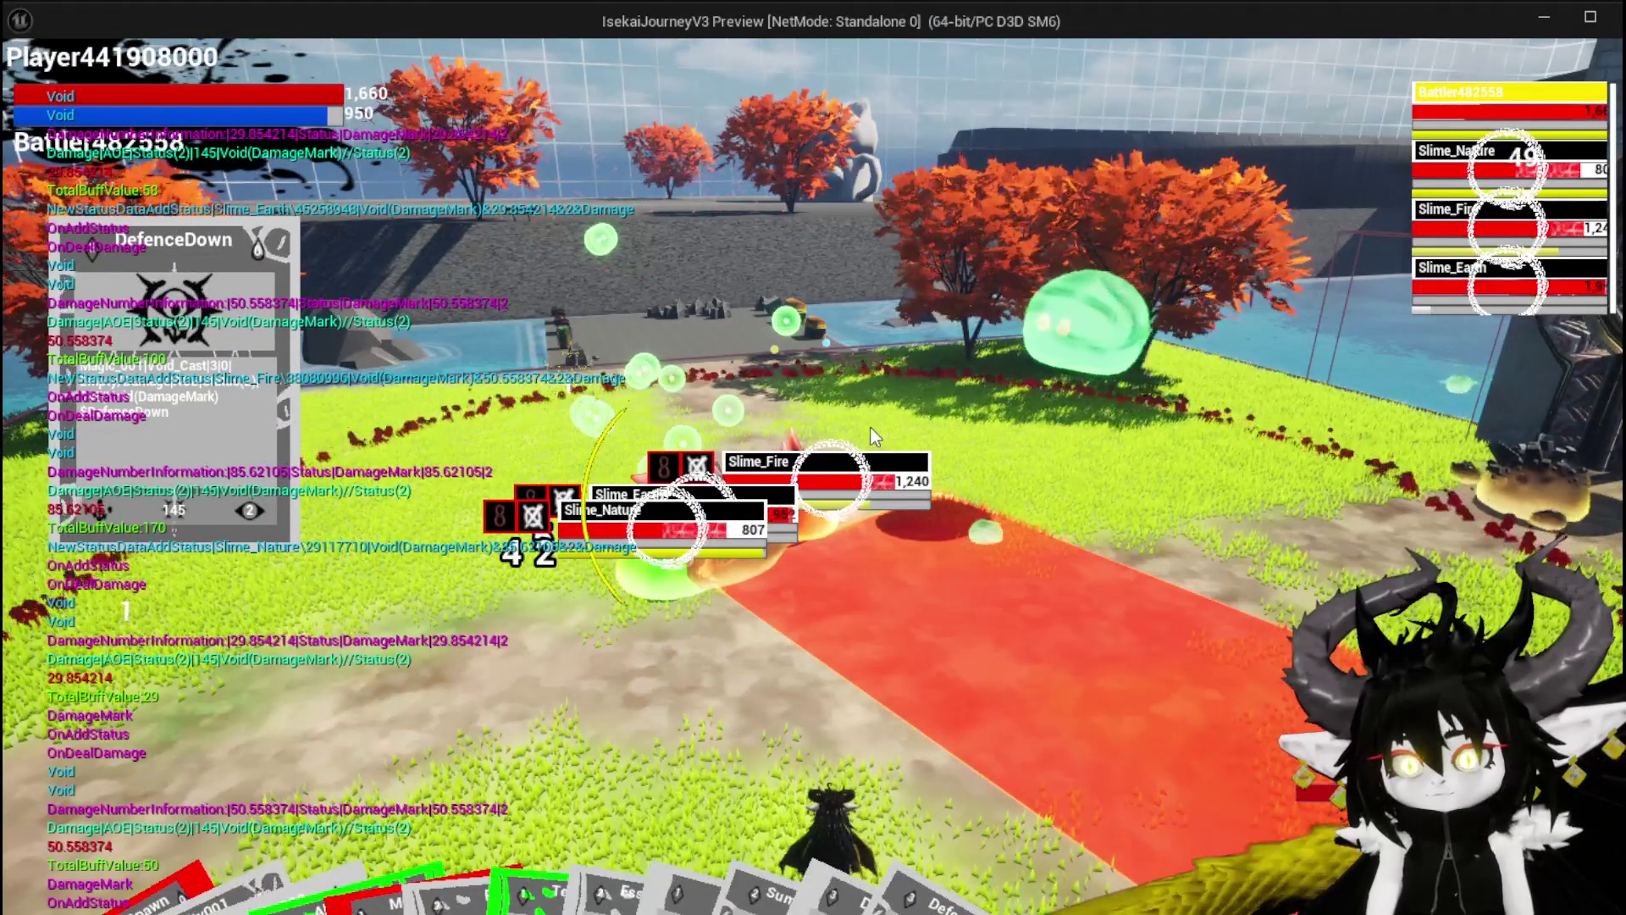
Run the character up to the slimes and target Slime_Fire
key(w)
key(w)
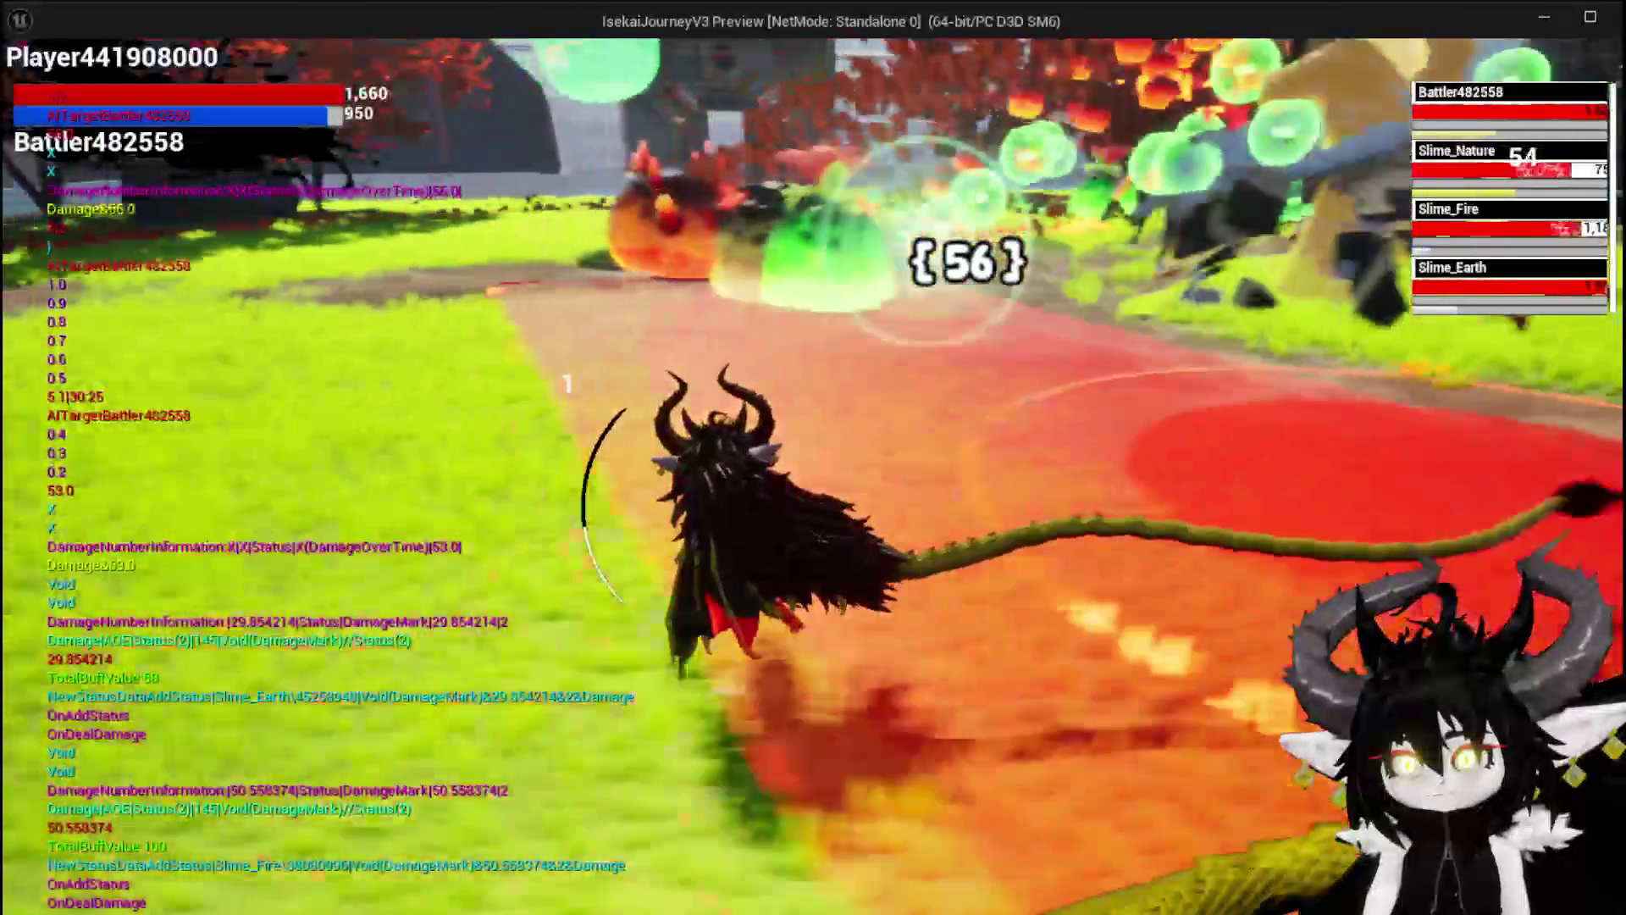
key(w)
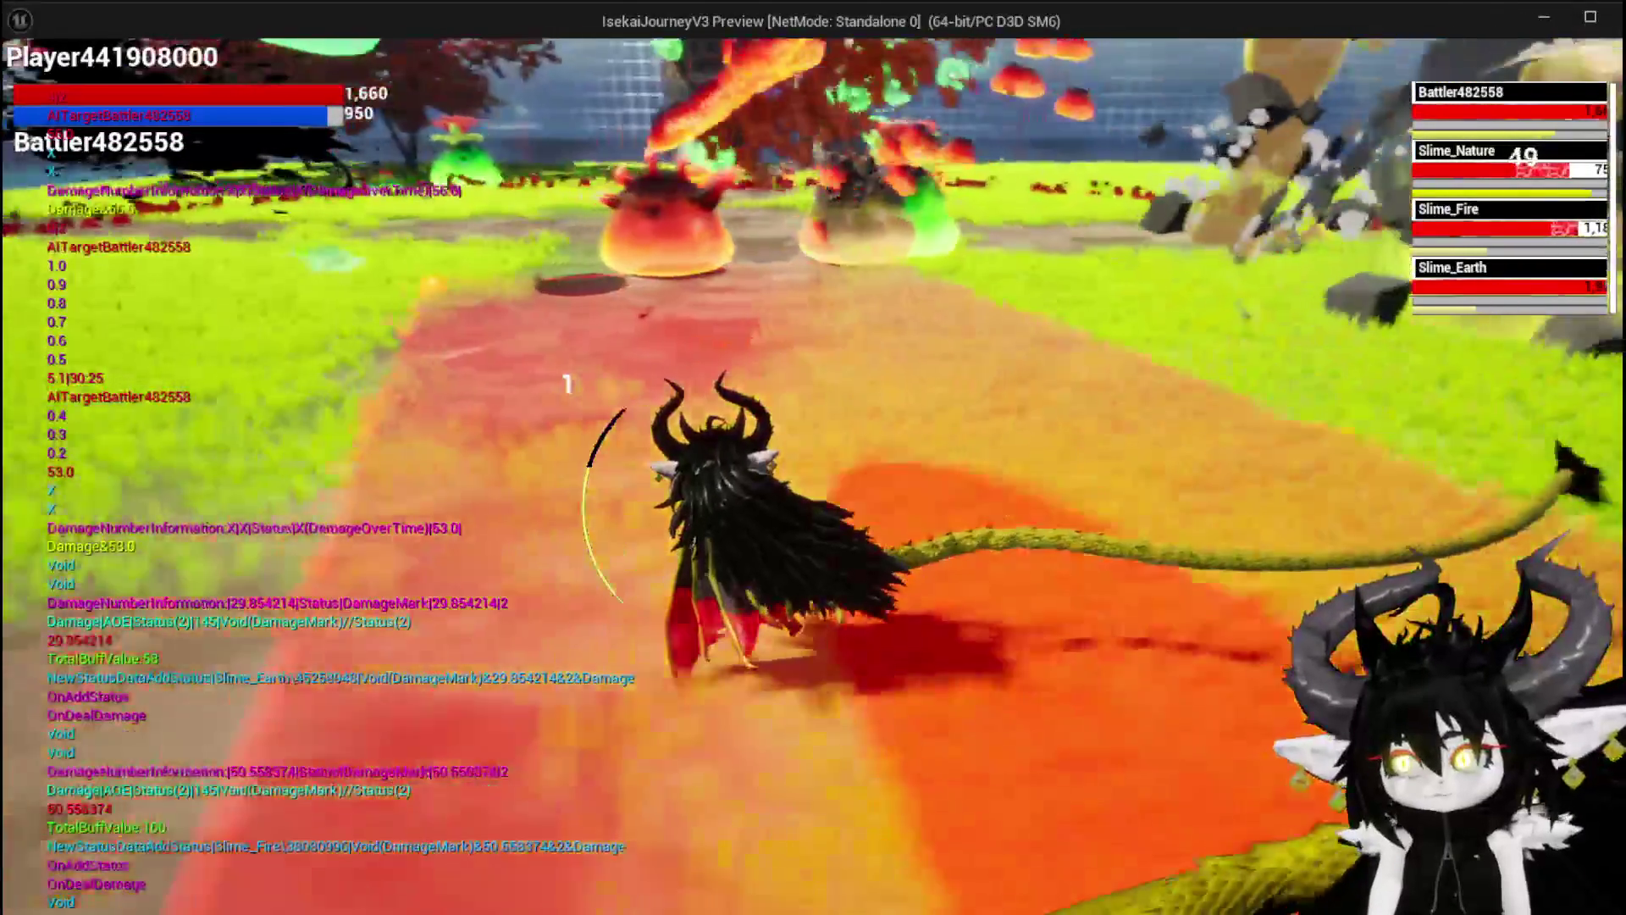
key(w)
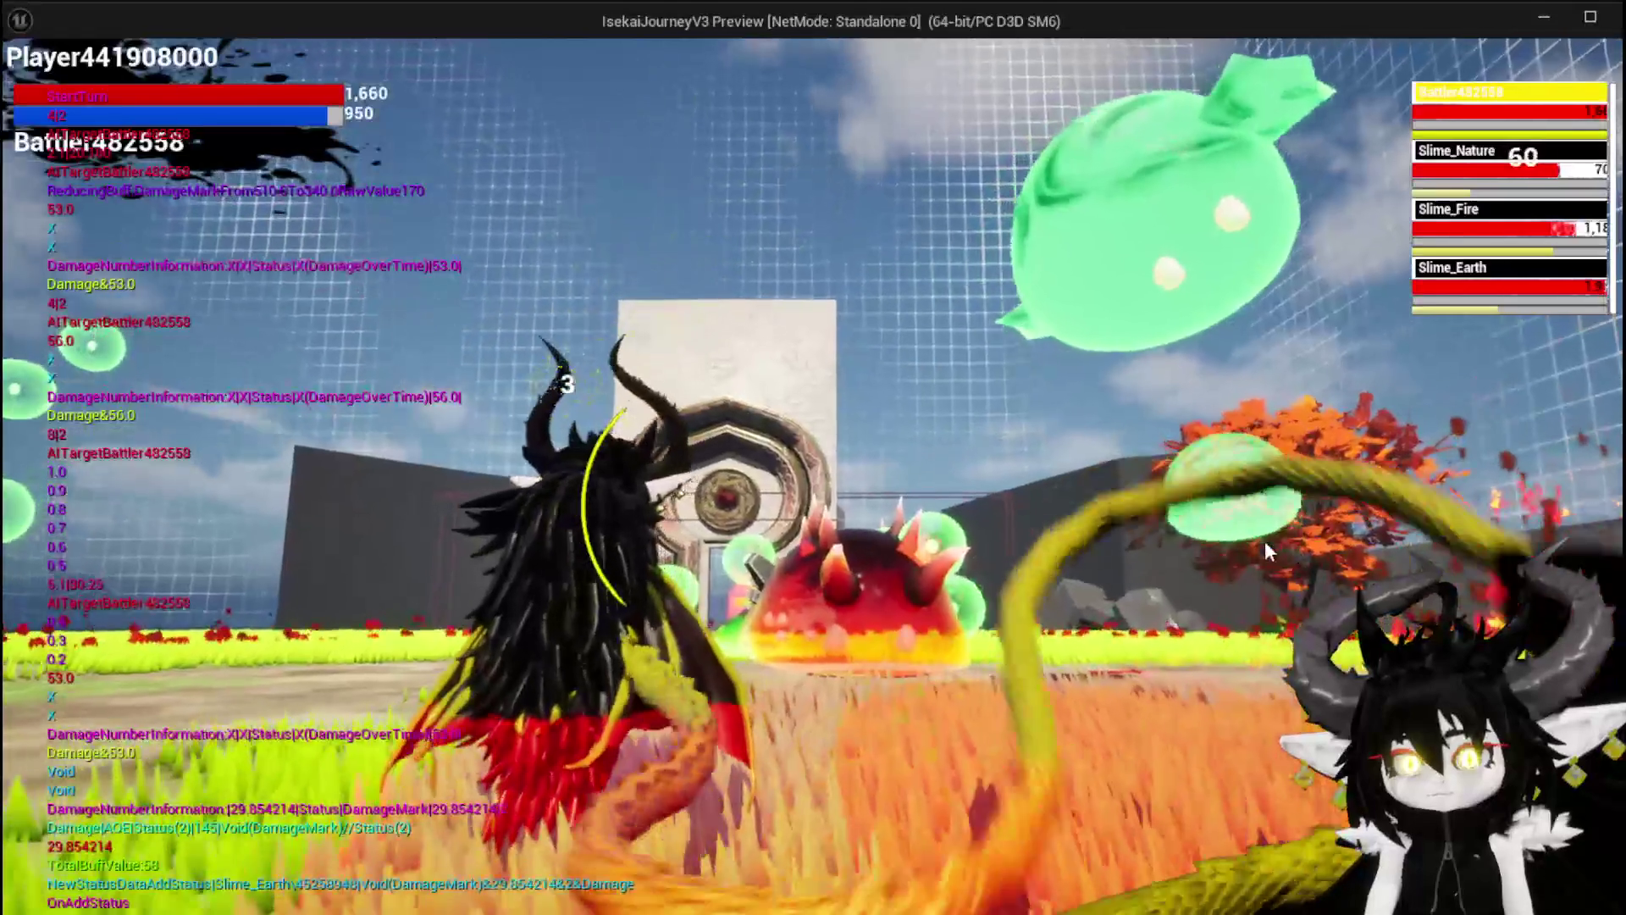
key(e)
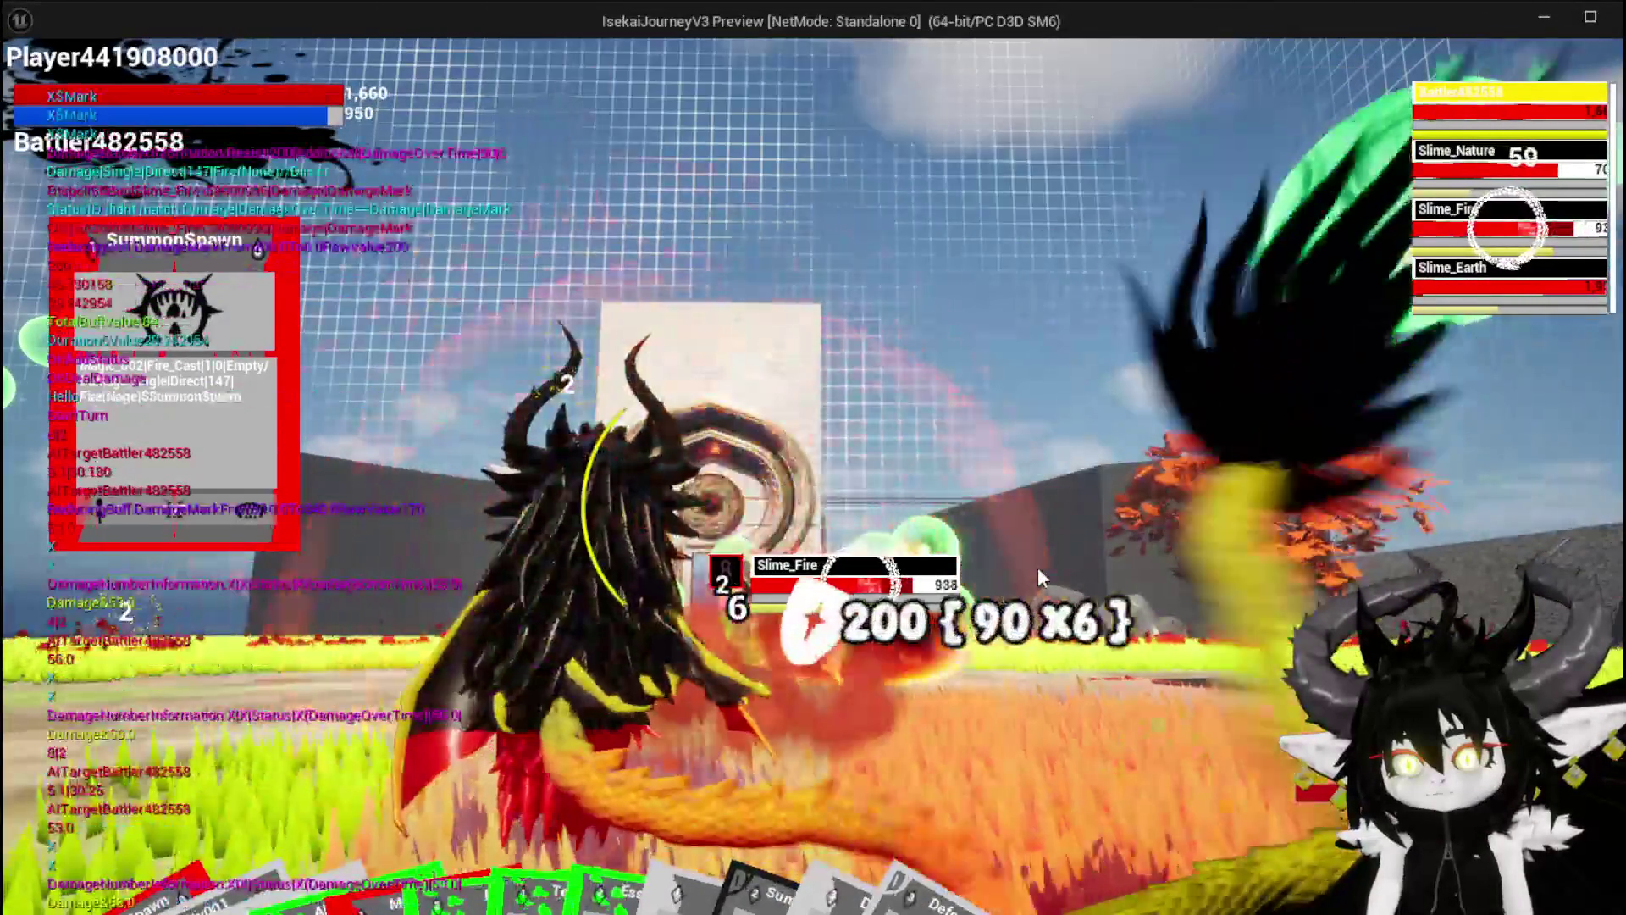
Cycle targets through Slime_Nature, Slime_Earth and Slime_Fire, then lock onto Slime_Earth
key(e)
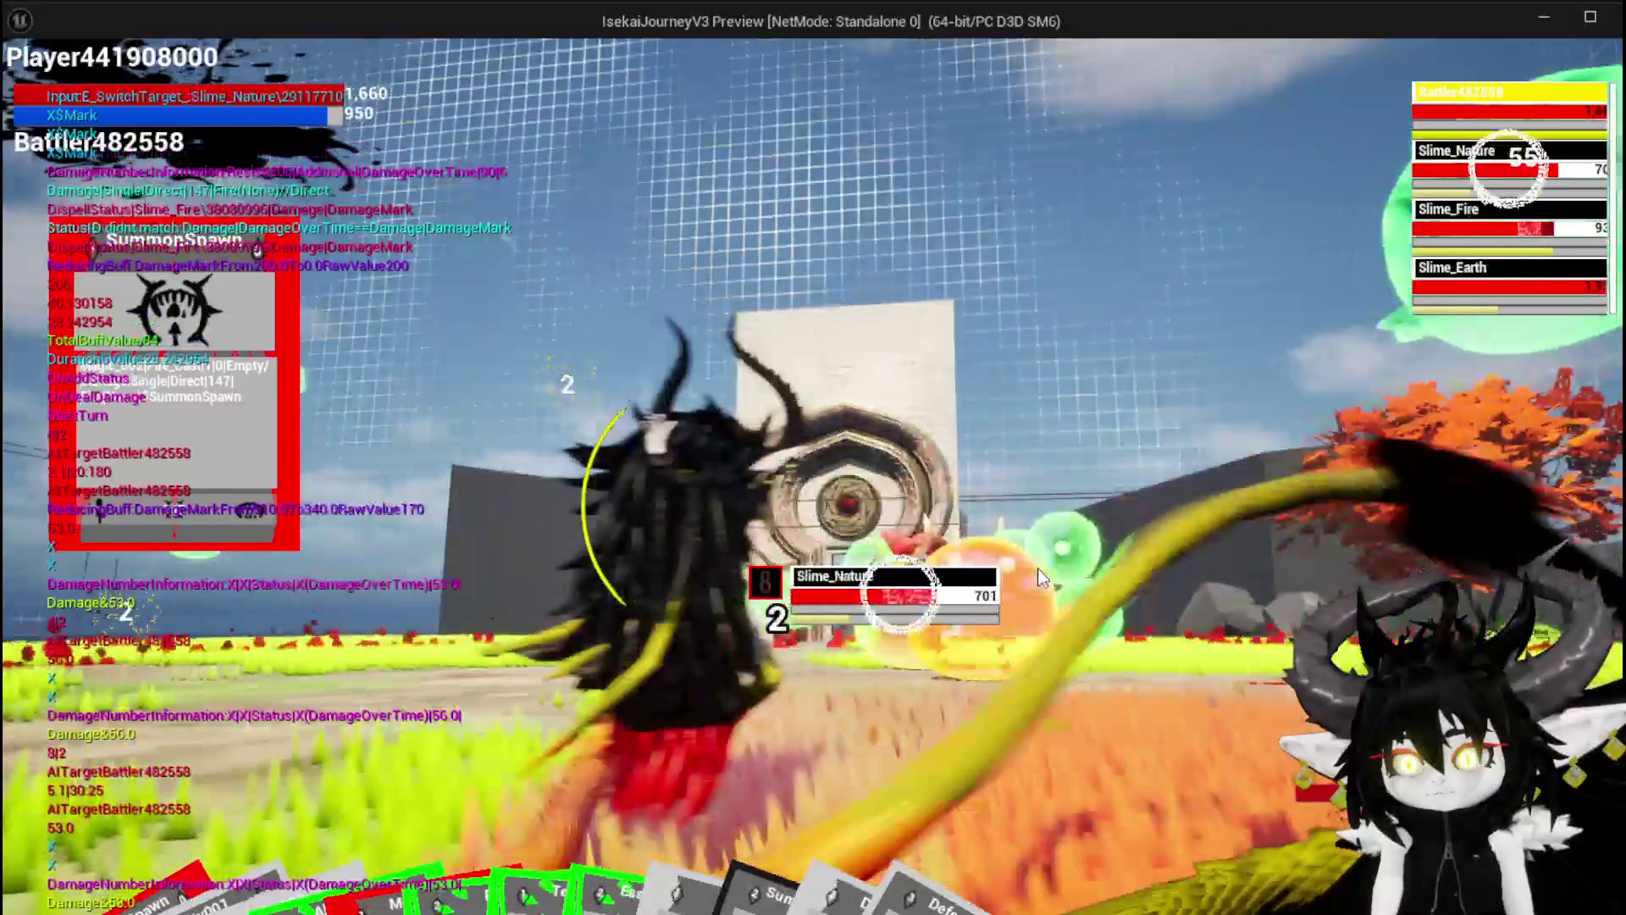
key(e)
key(e)
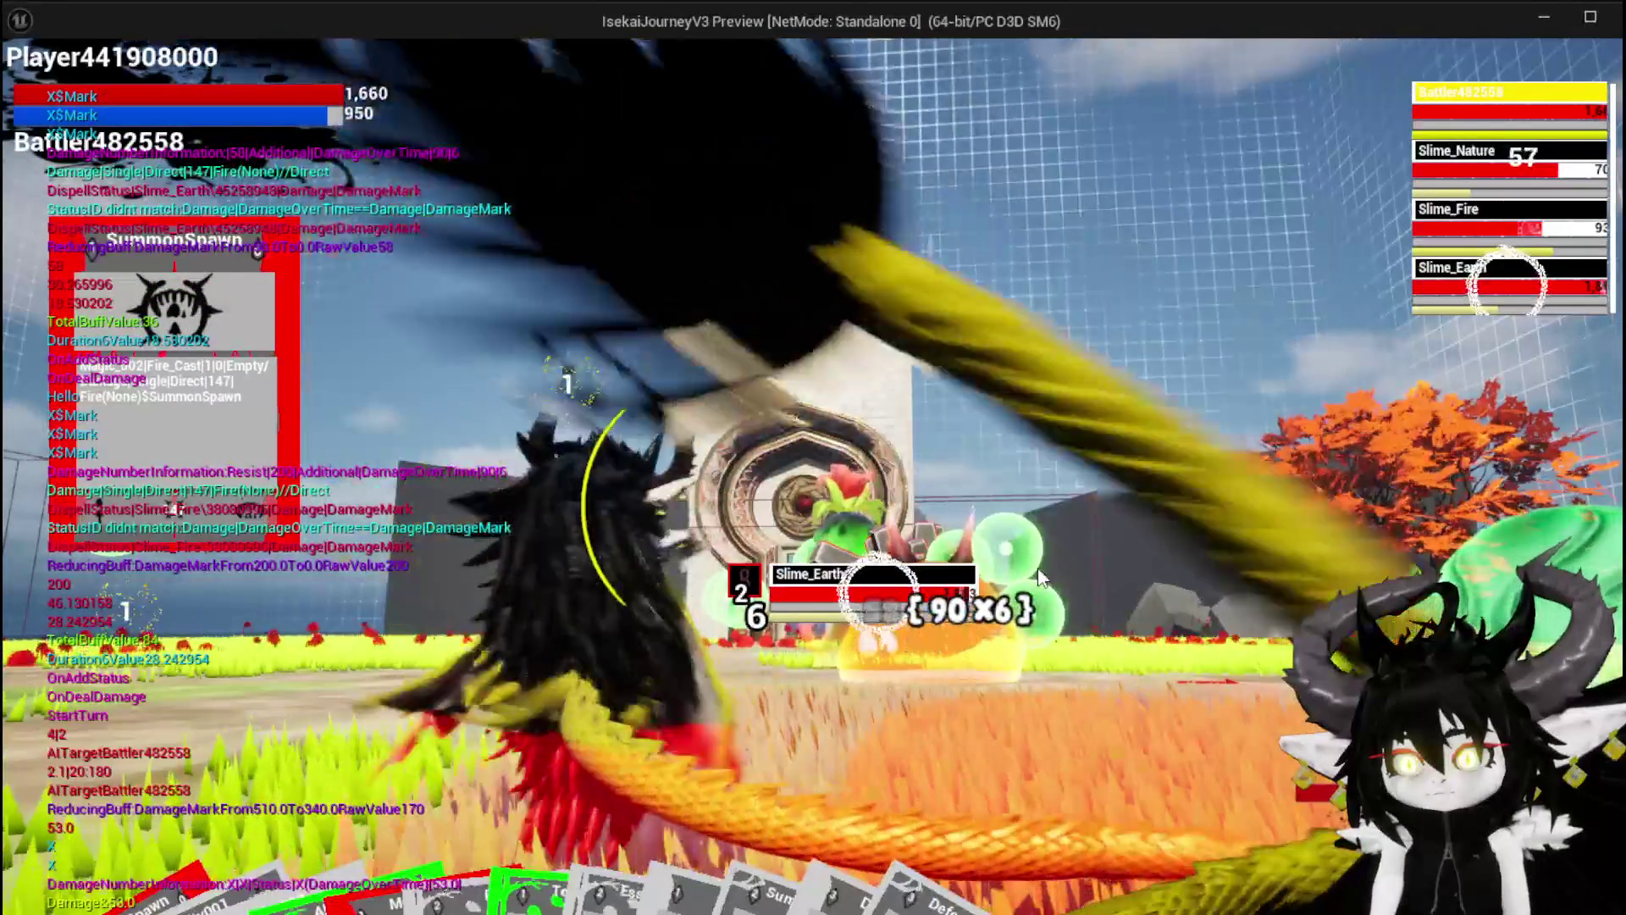
key(e)
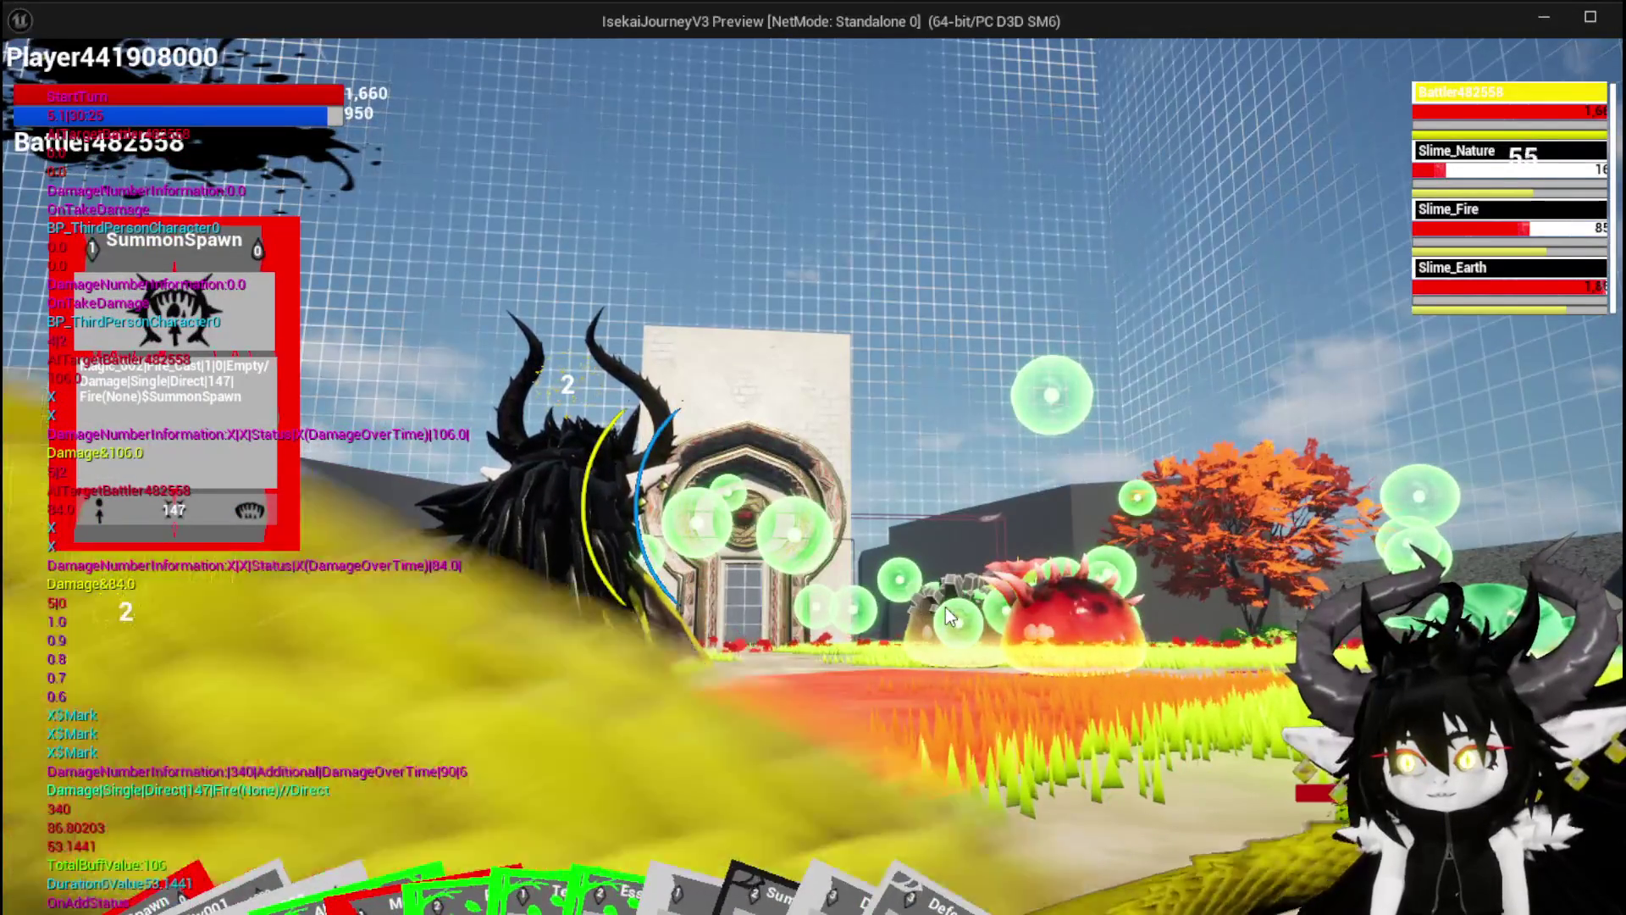
mouse_move(742, 732)
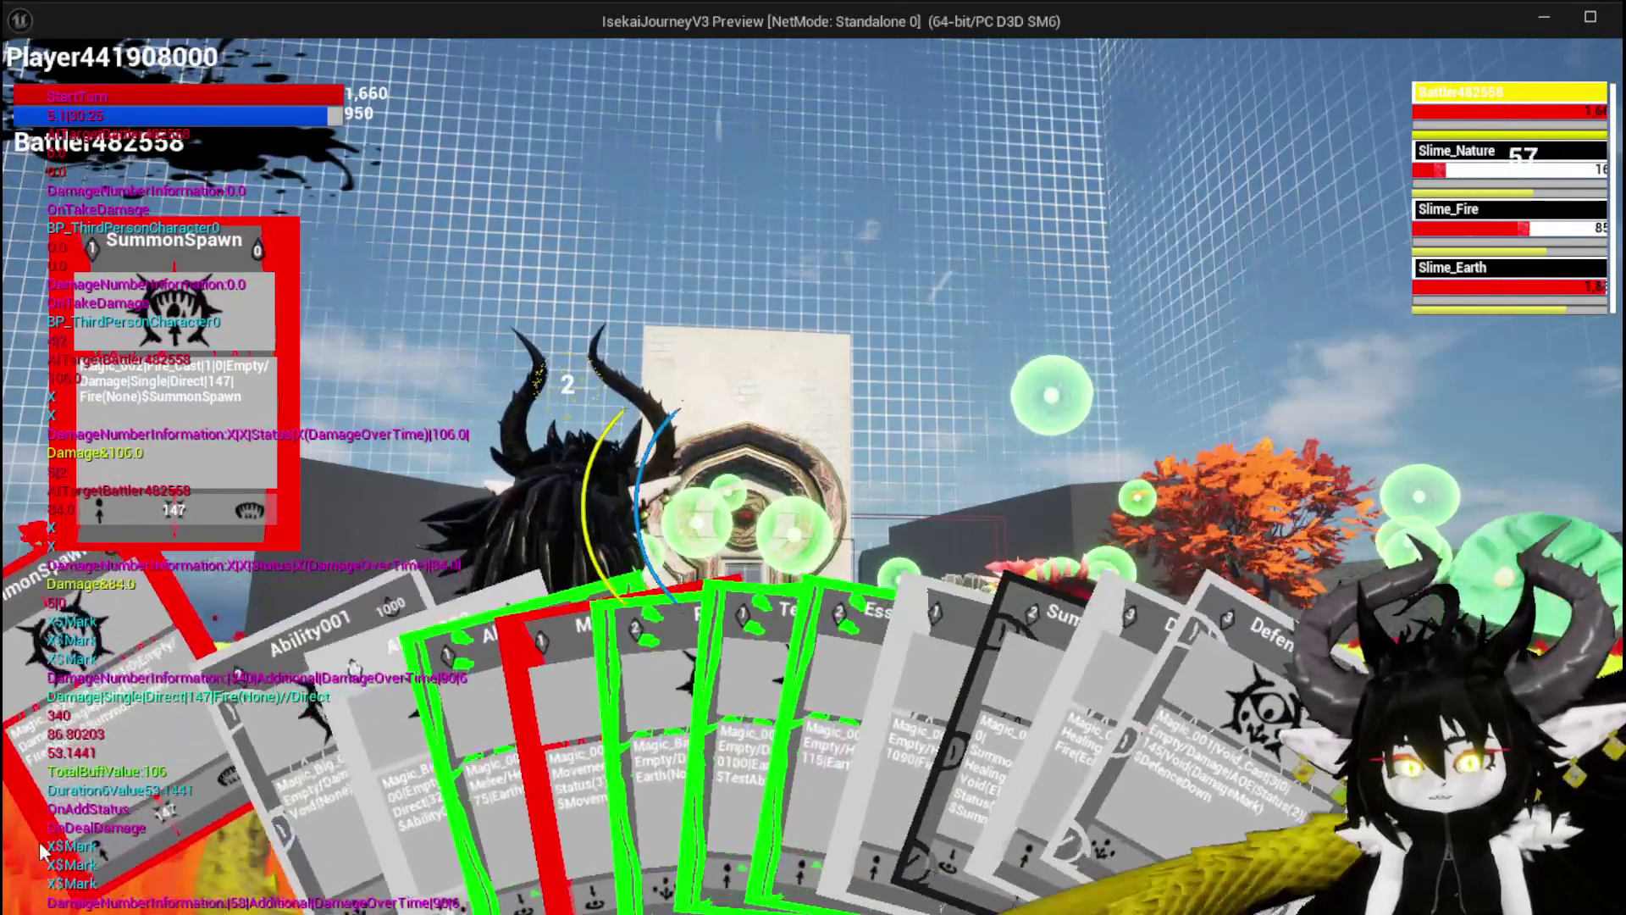
key(e)
key(e)
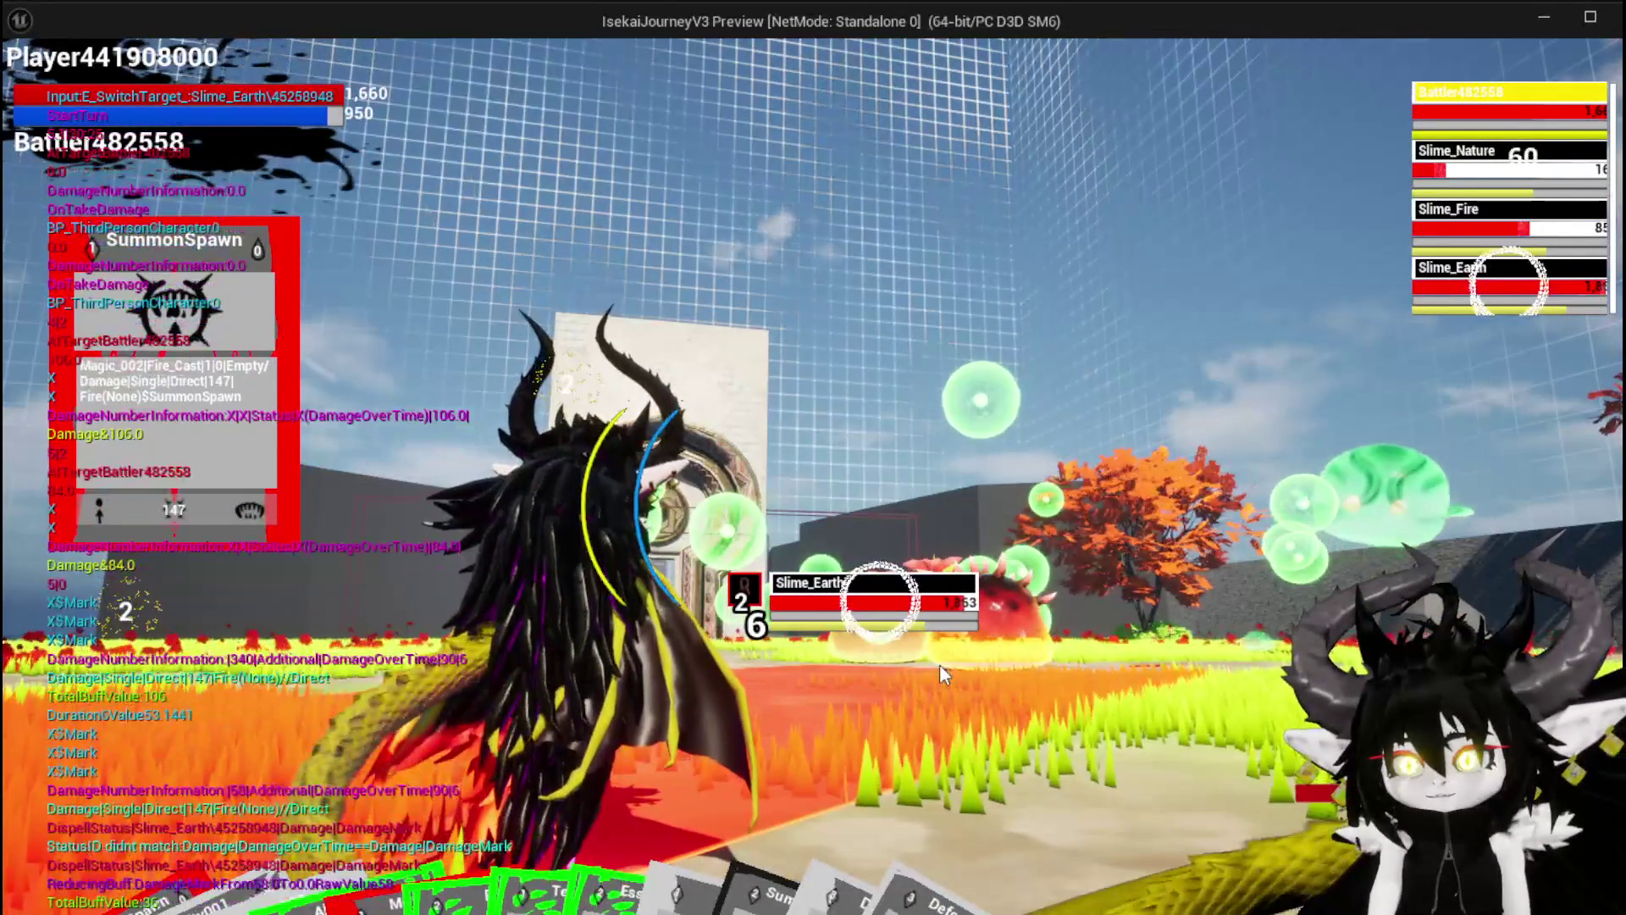
key(e)
key(e)
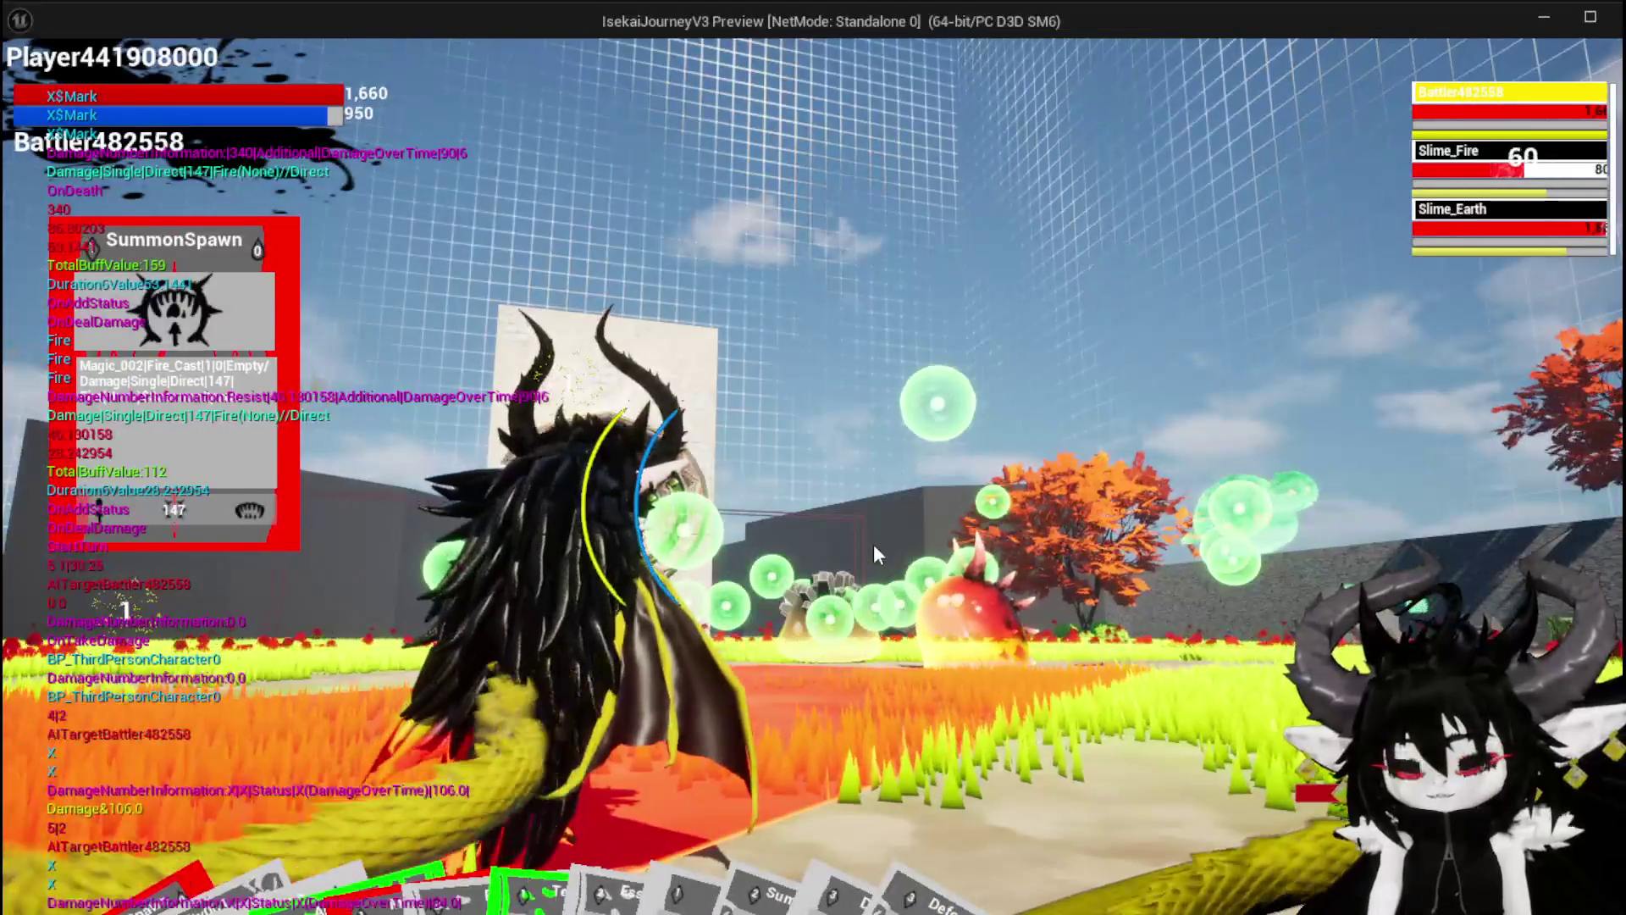
click(875, 553)
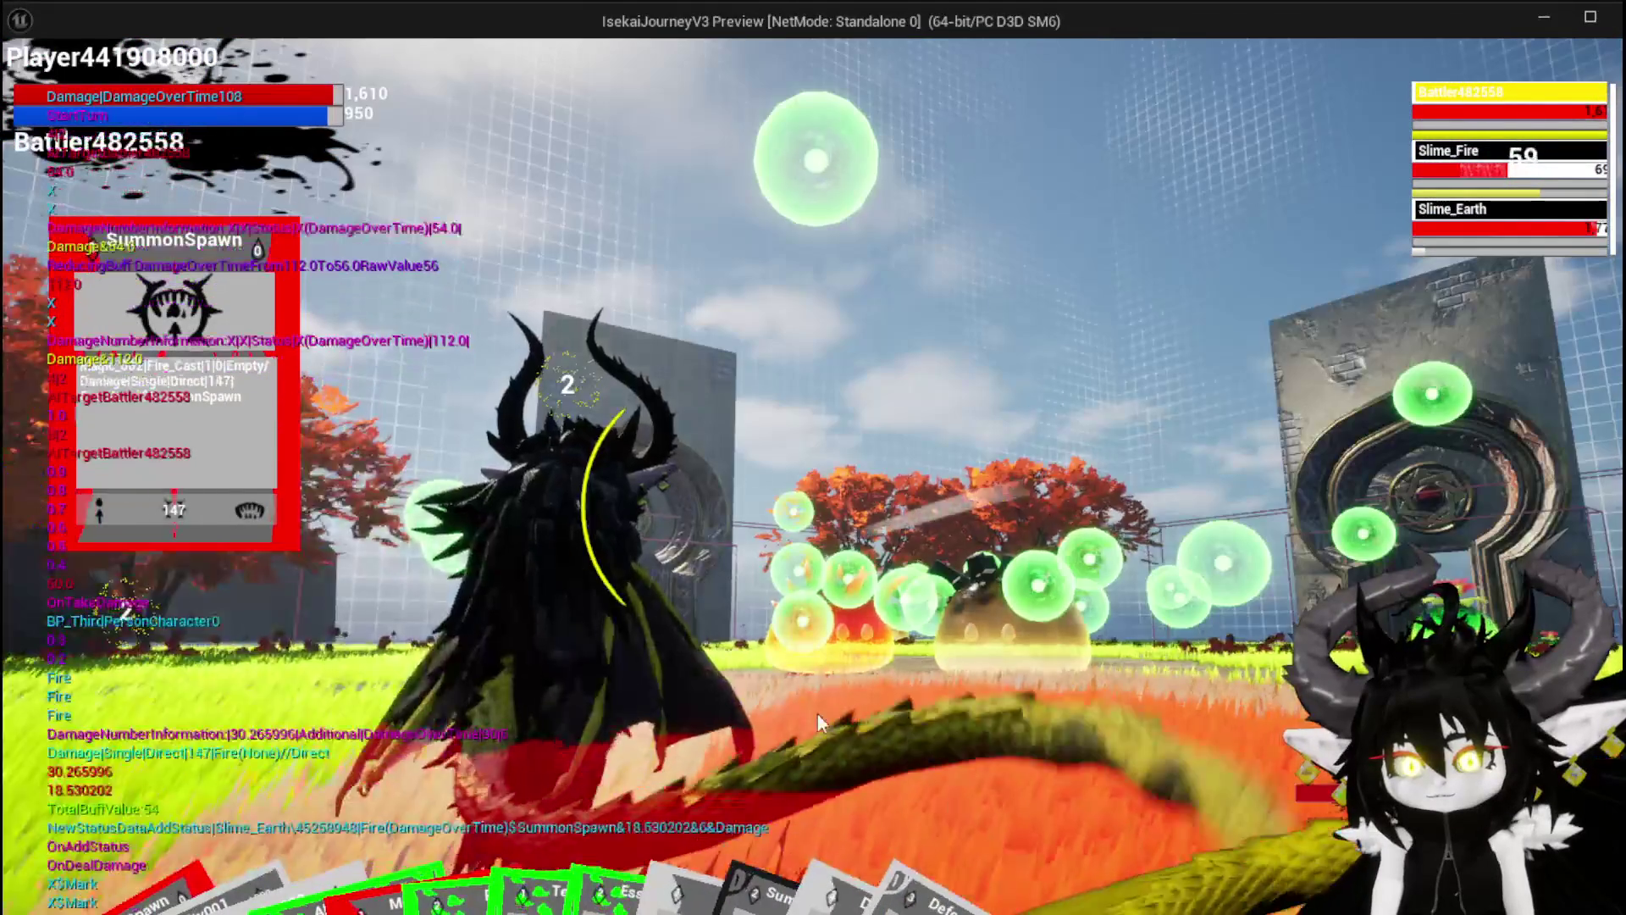
mouse_move(589, 815)
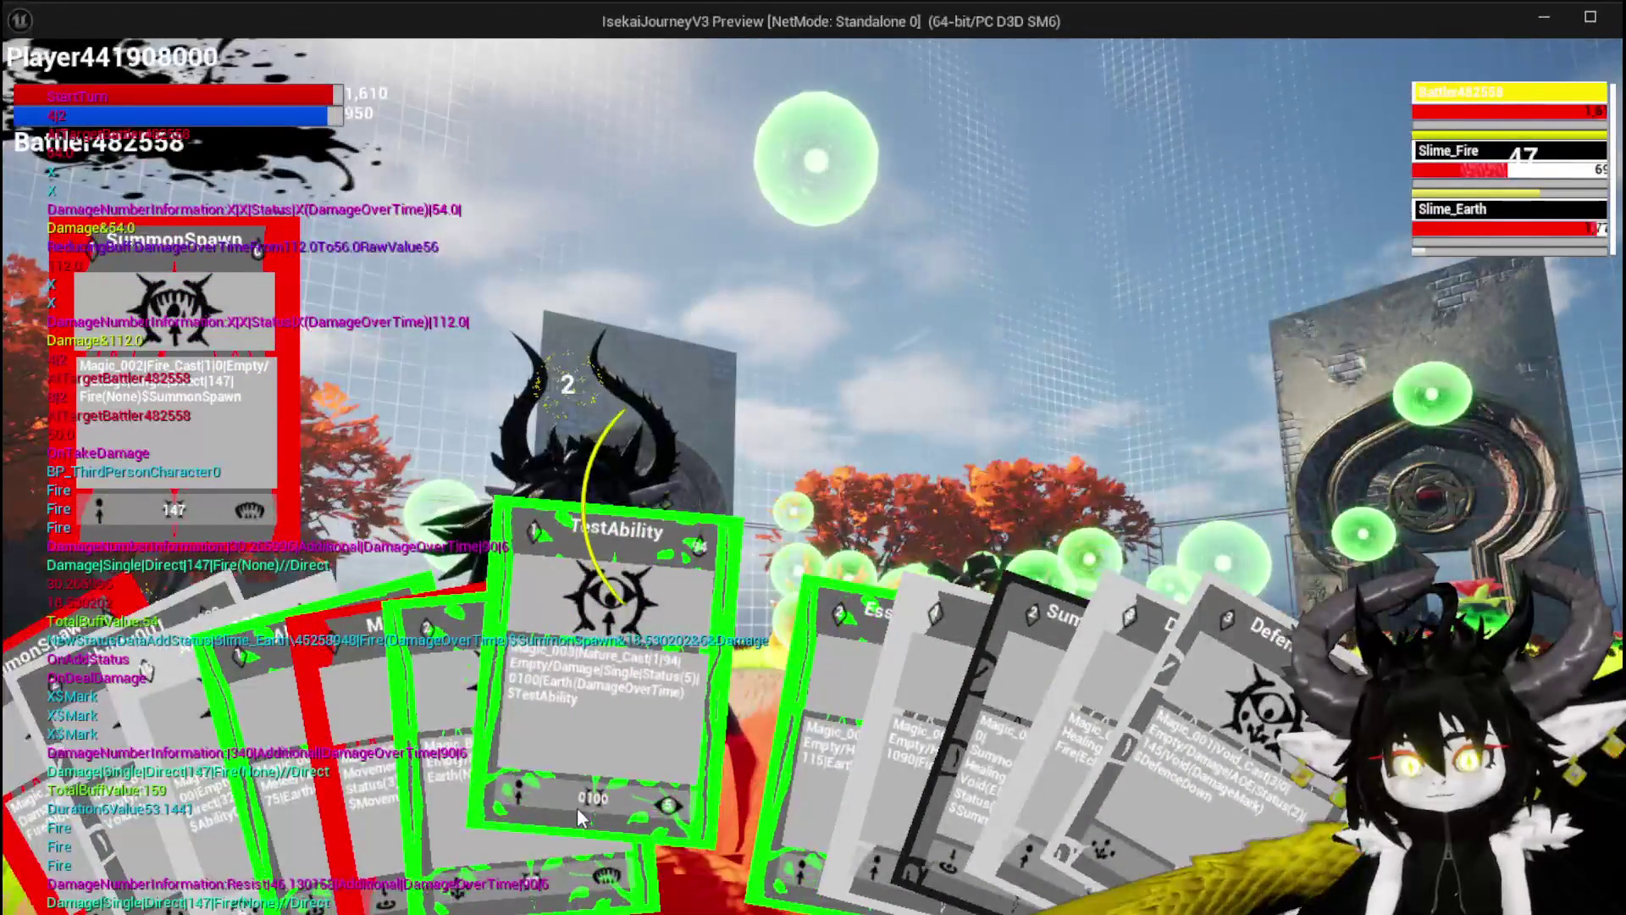
Play TestAbility on Slime_Earth, then switch to Slime_Fire and attack
click(577, 806)
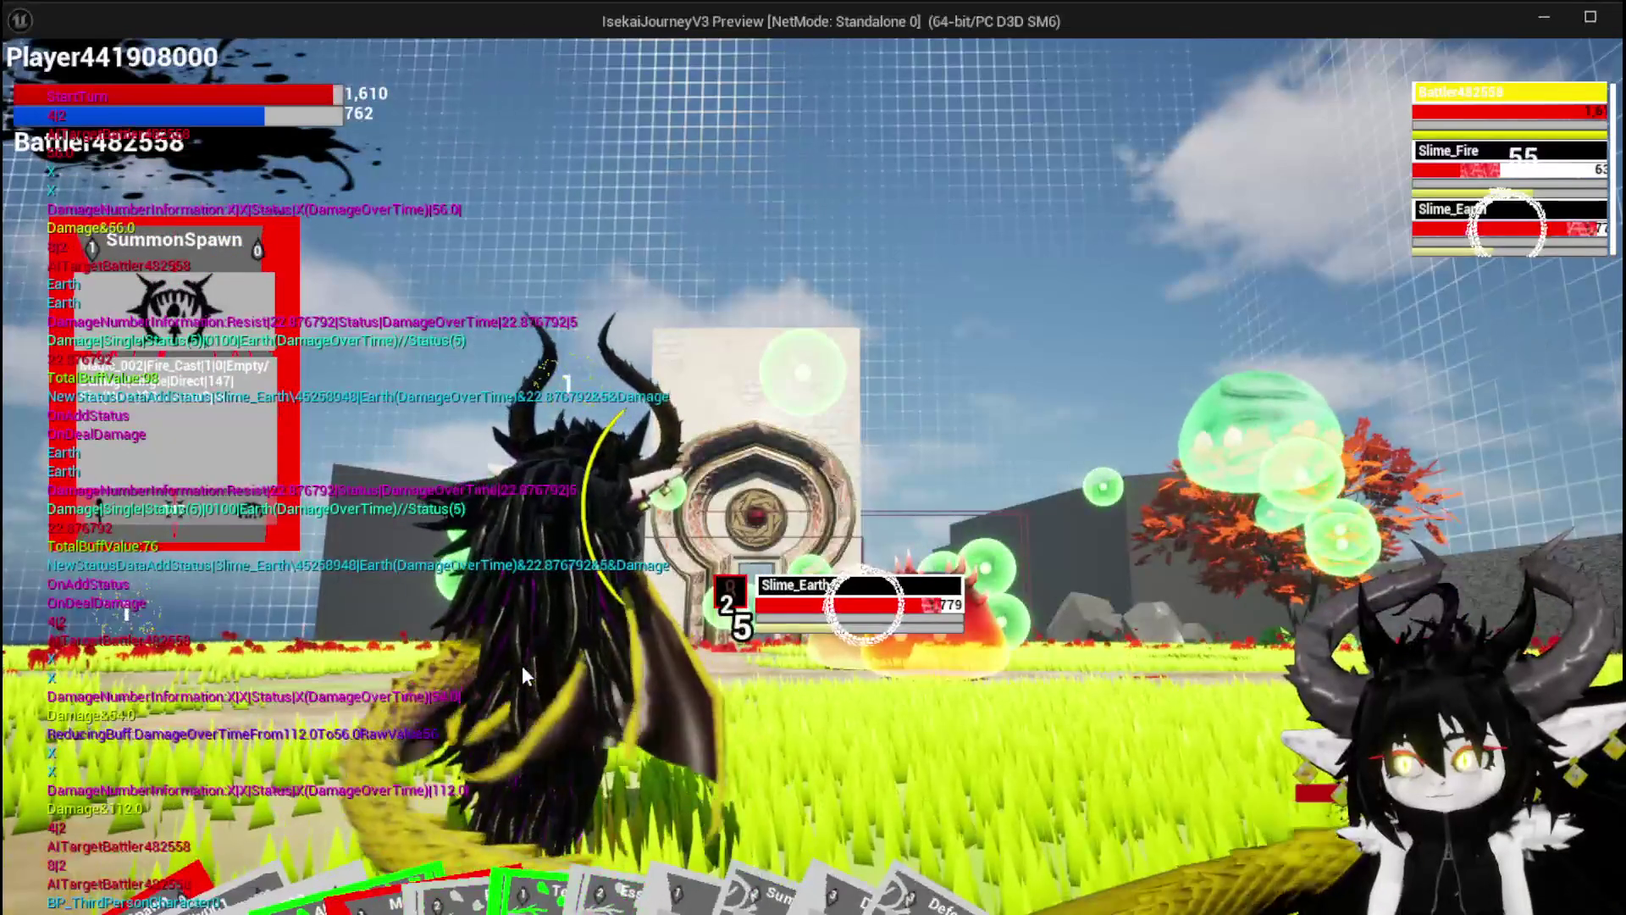
key(e)
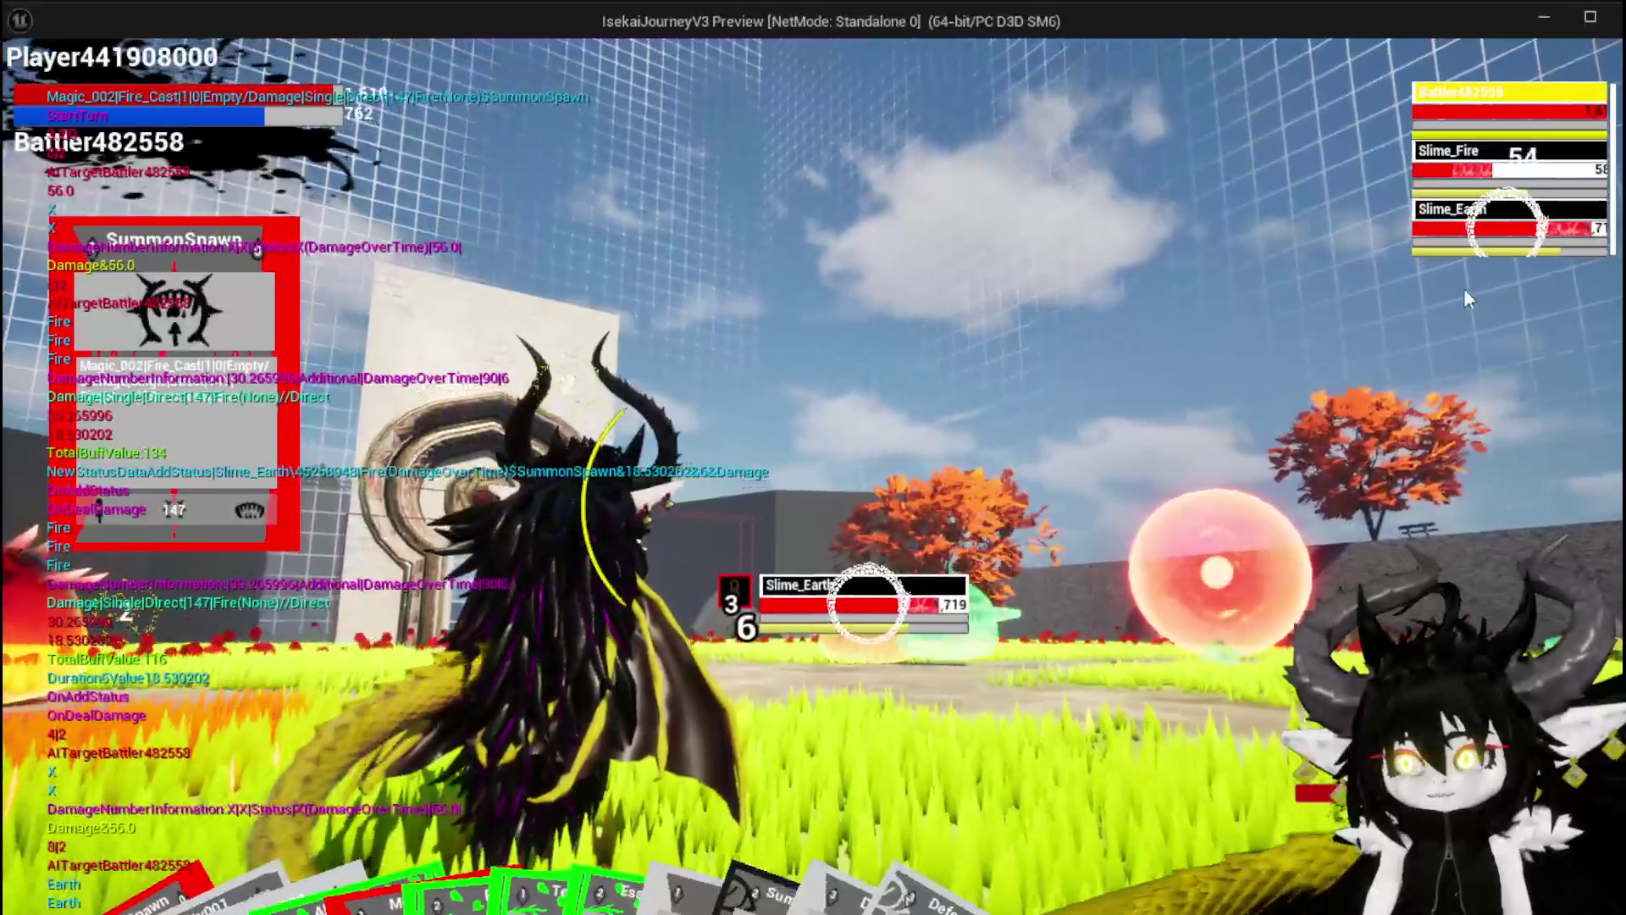
click(1468, 207)
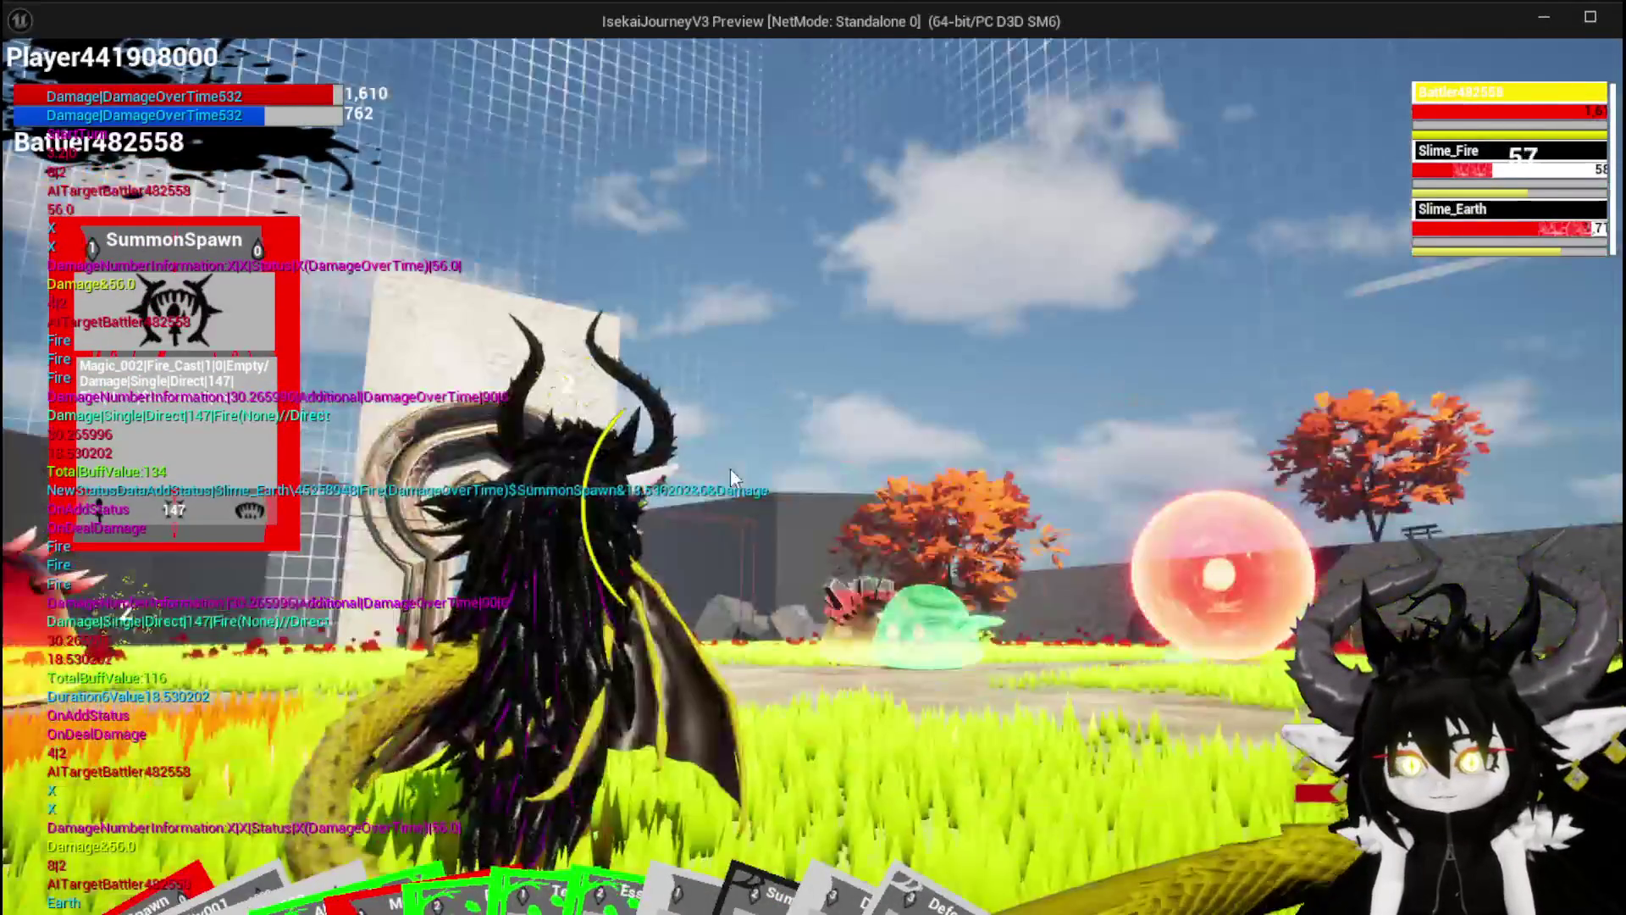
key(Tab)
key(Tab)
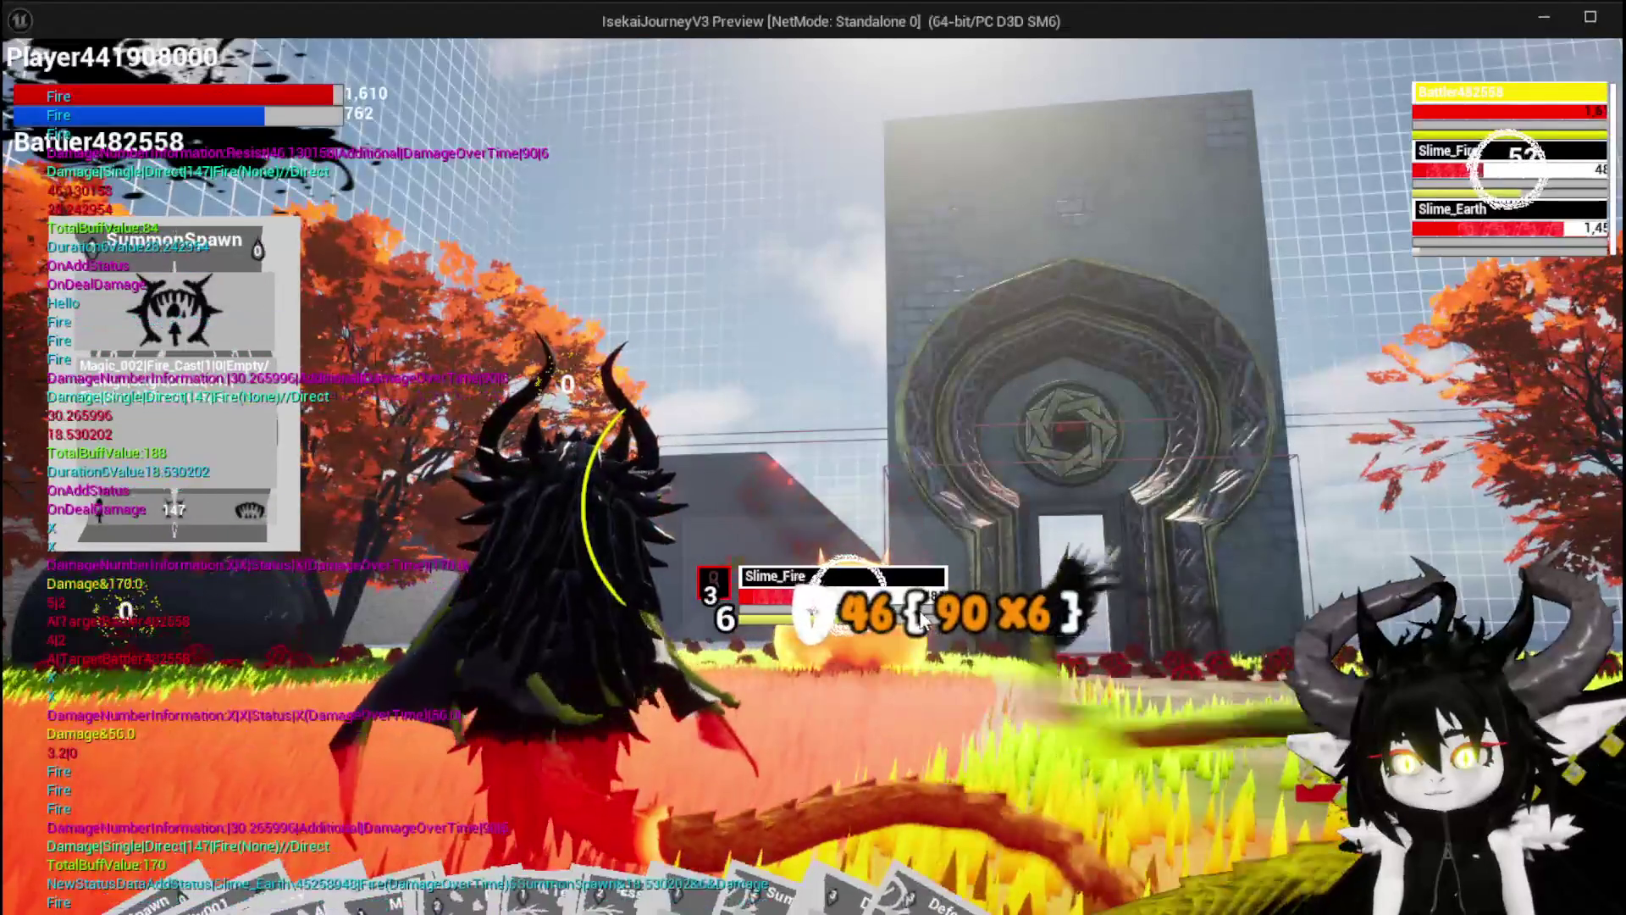
Retarget Slime_Earth and attack it, cycling to Slime_Fire and back
key(e)
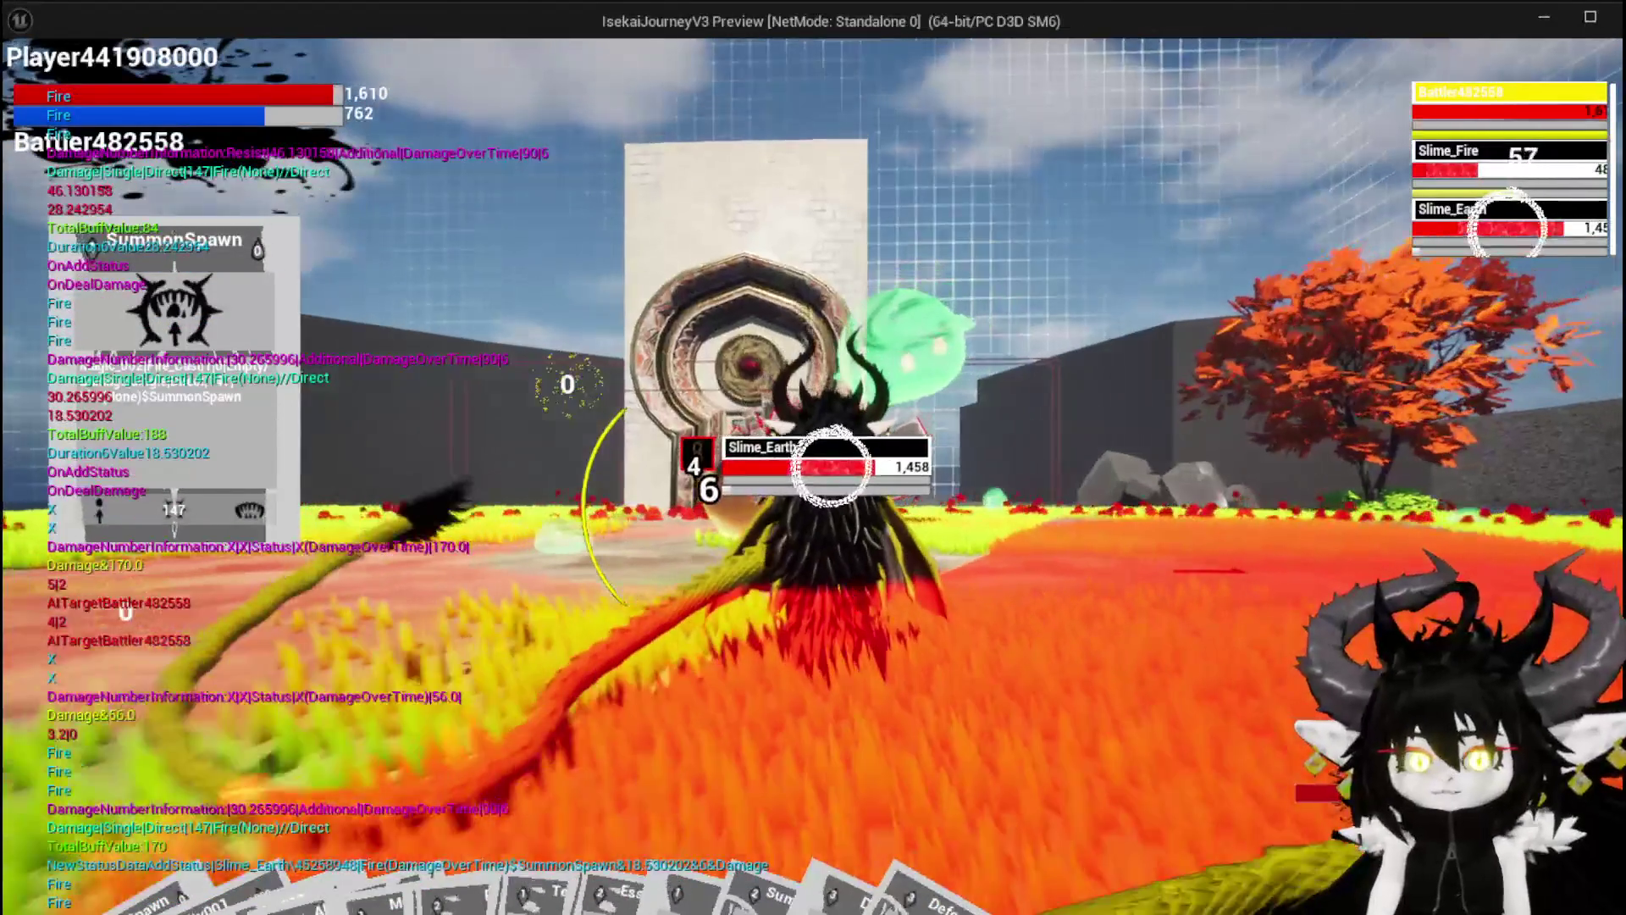
click(848, 592)
key(e)
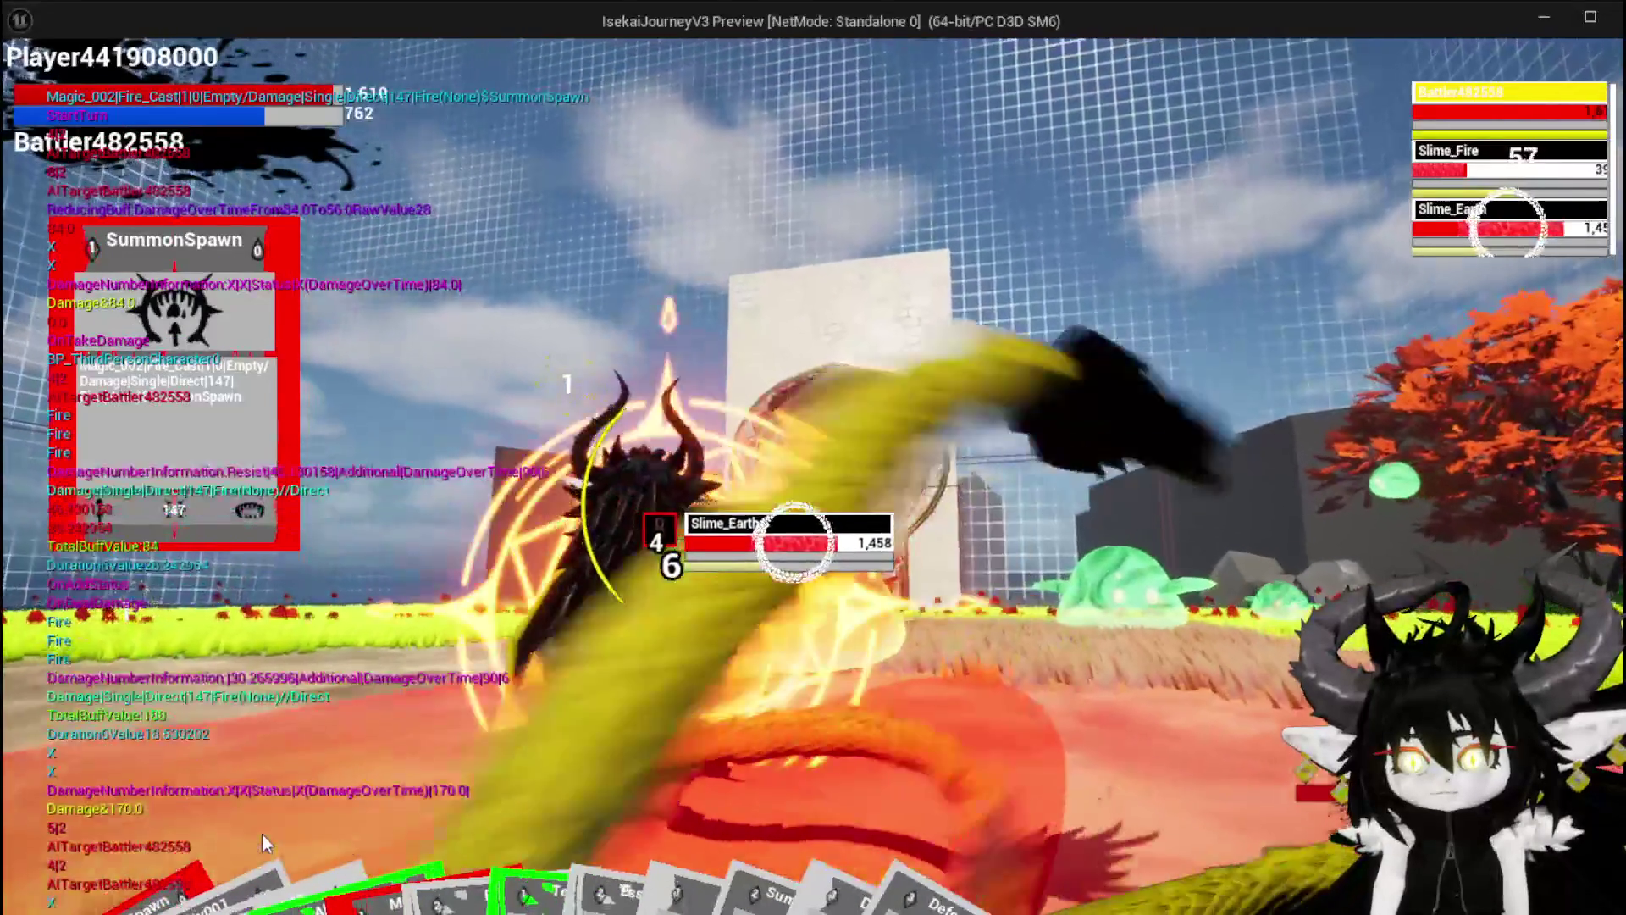
key(e)
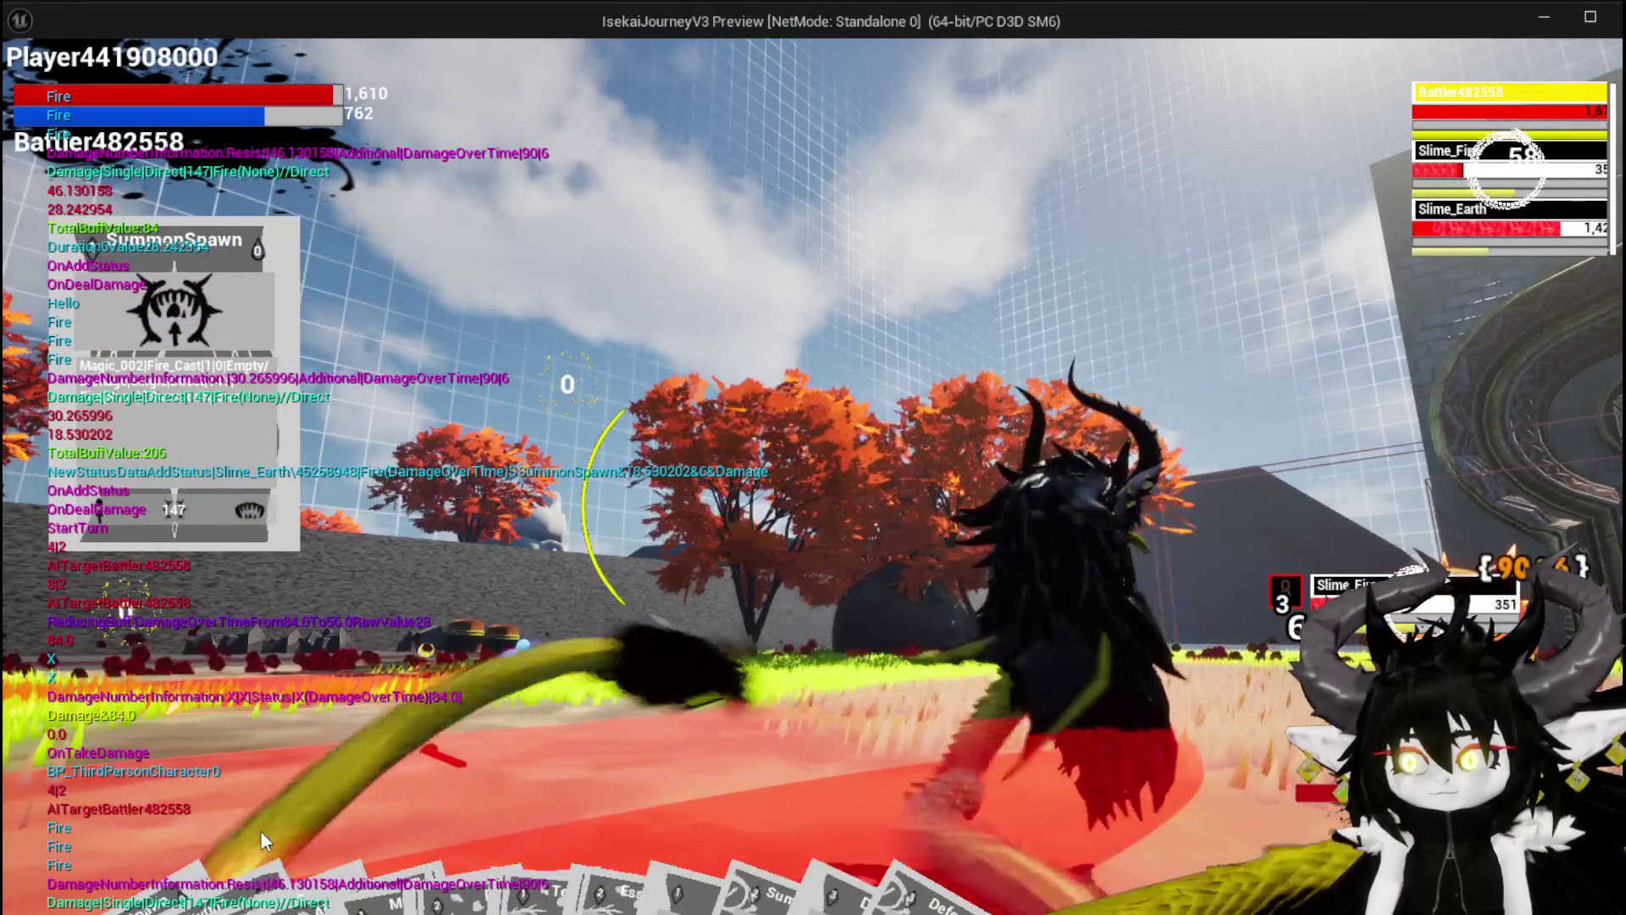
key(e)
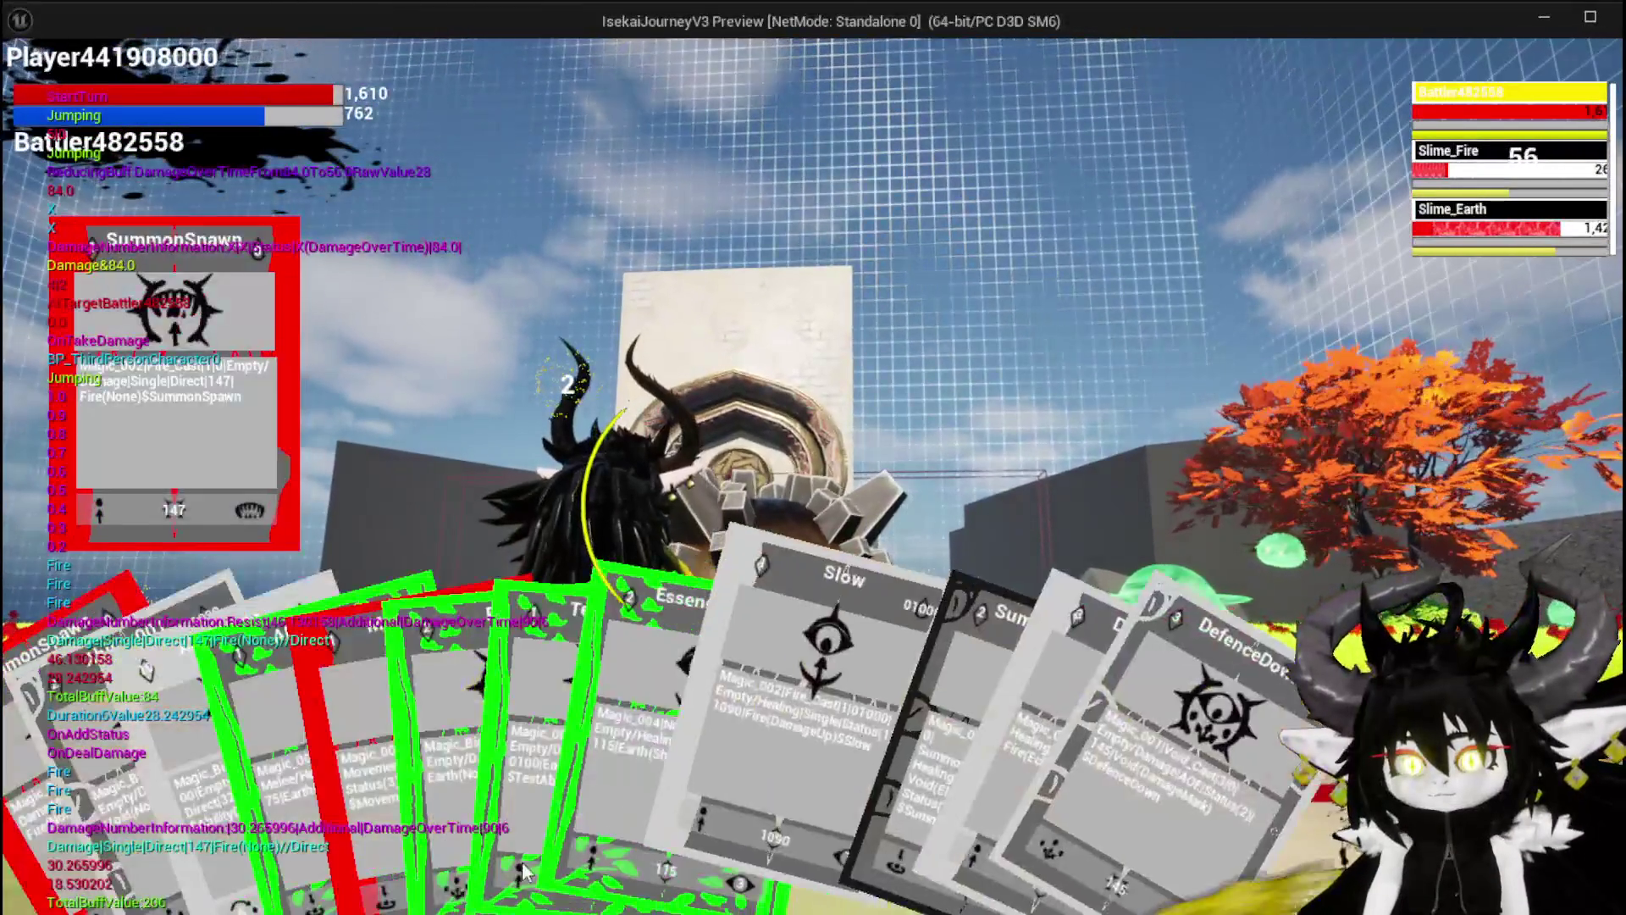
Cast EssenceDrain on the player's own battler for a 40 Earth shield, then stop the preview
mouse_move(517, 824)
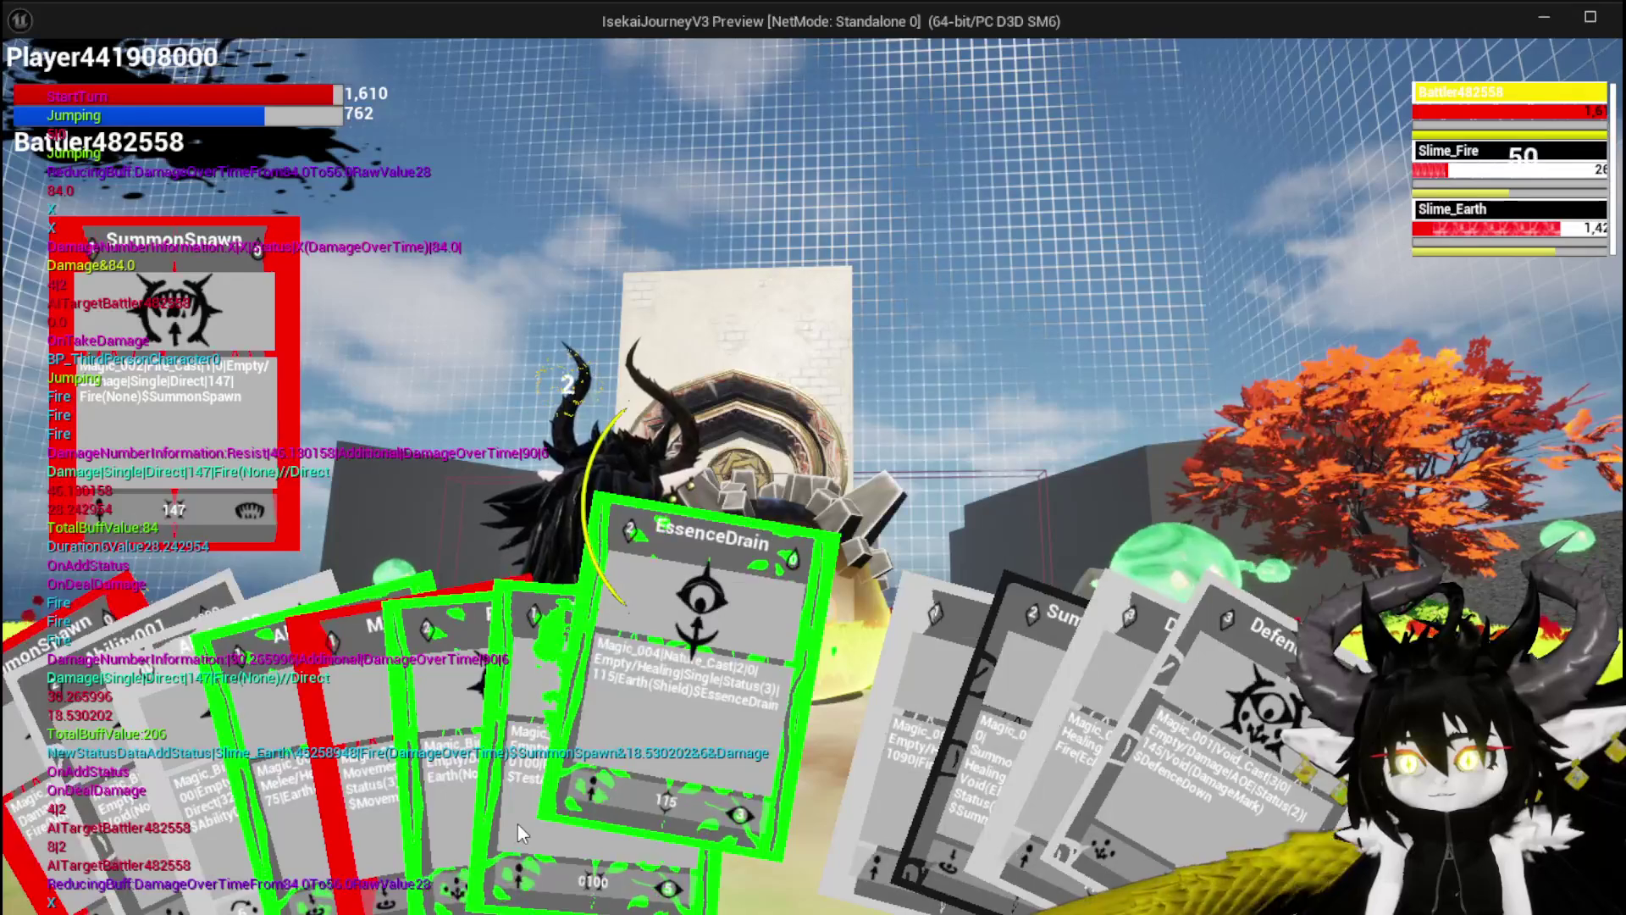
mouse_move(529, 876)
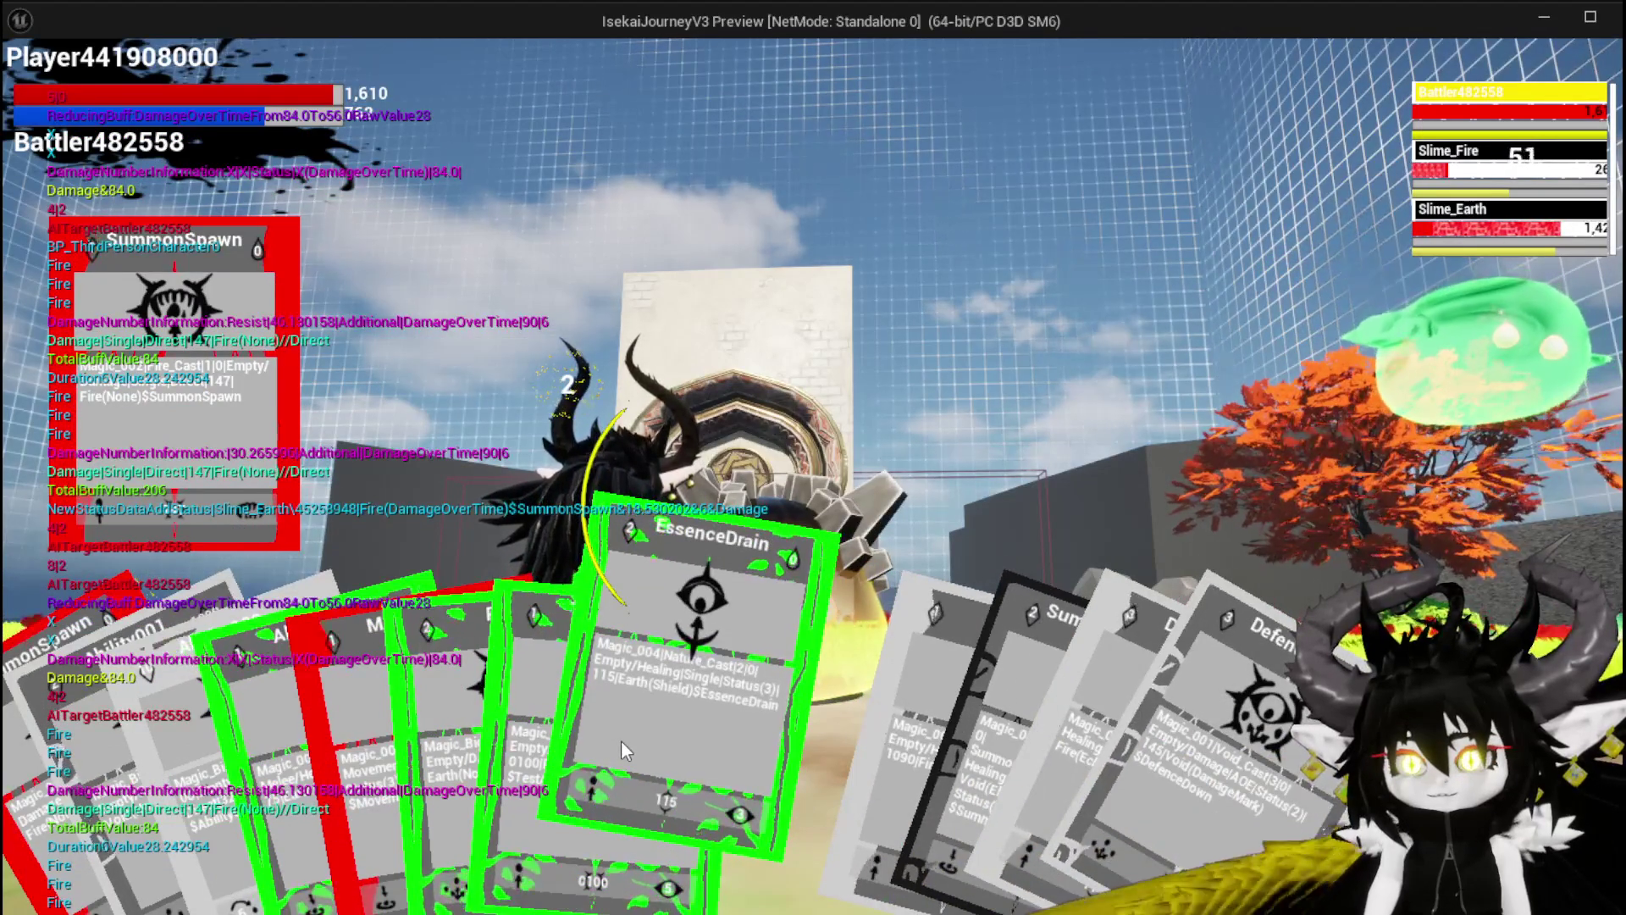
click(622, 739)
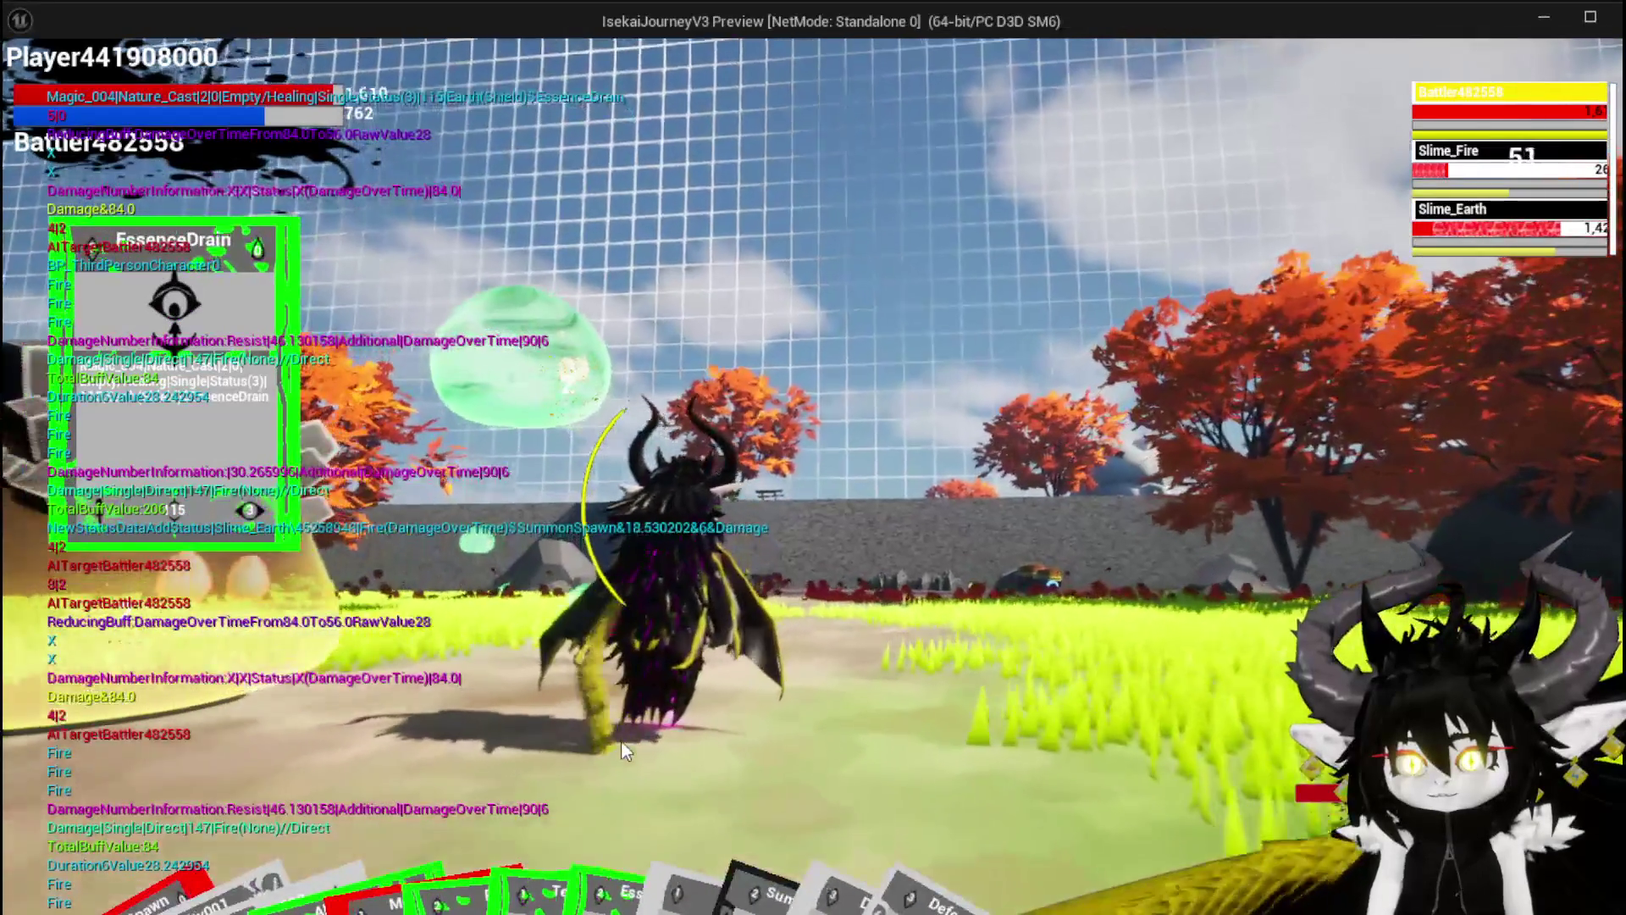
key(e)
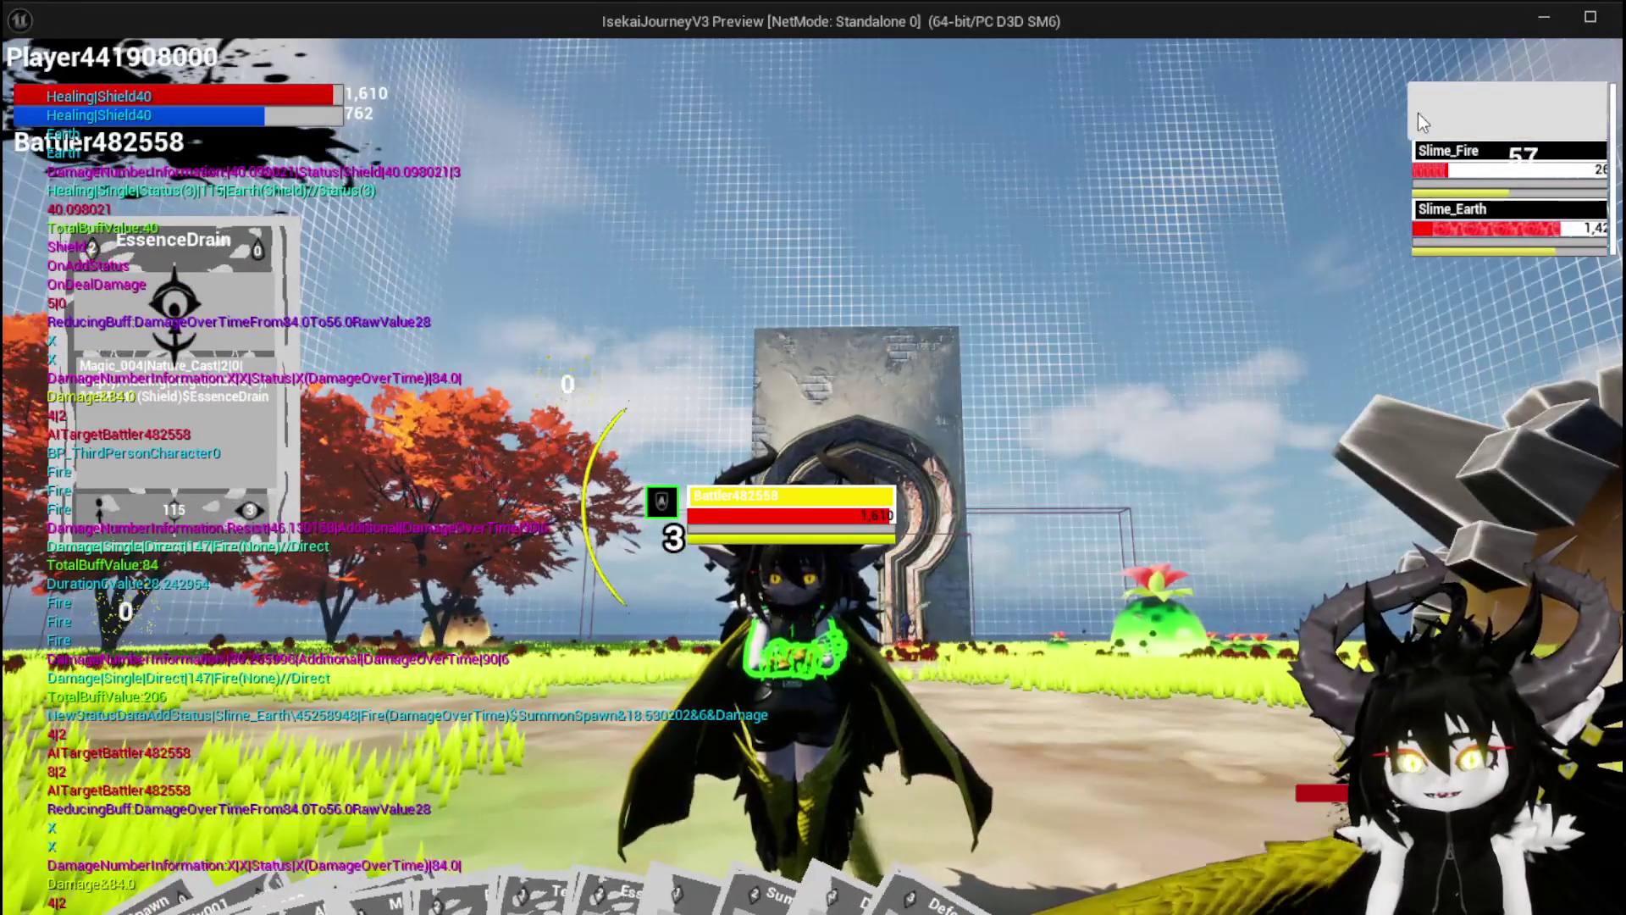
key(Escape)
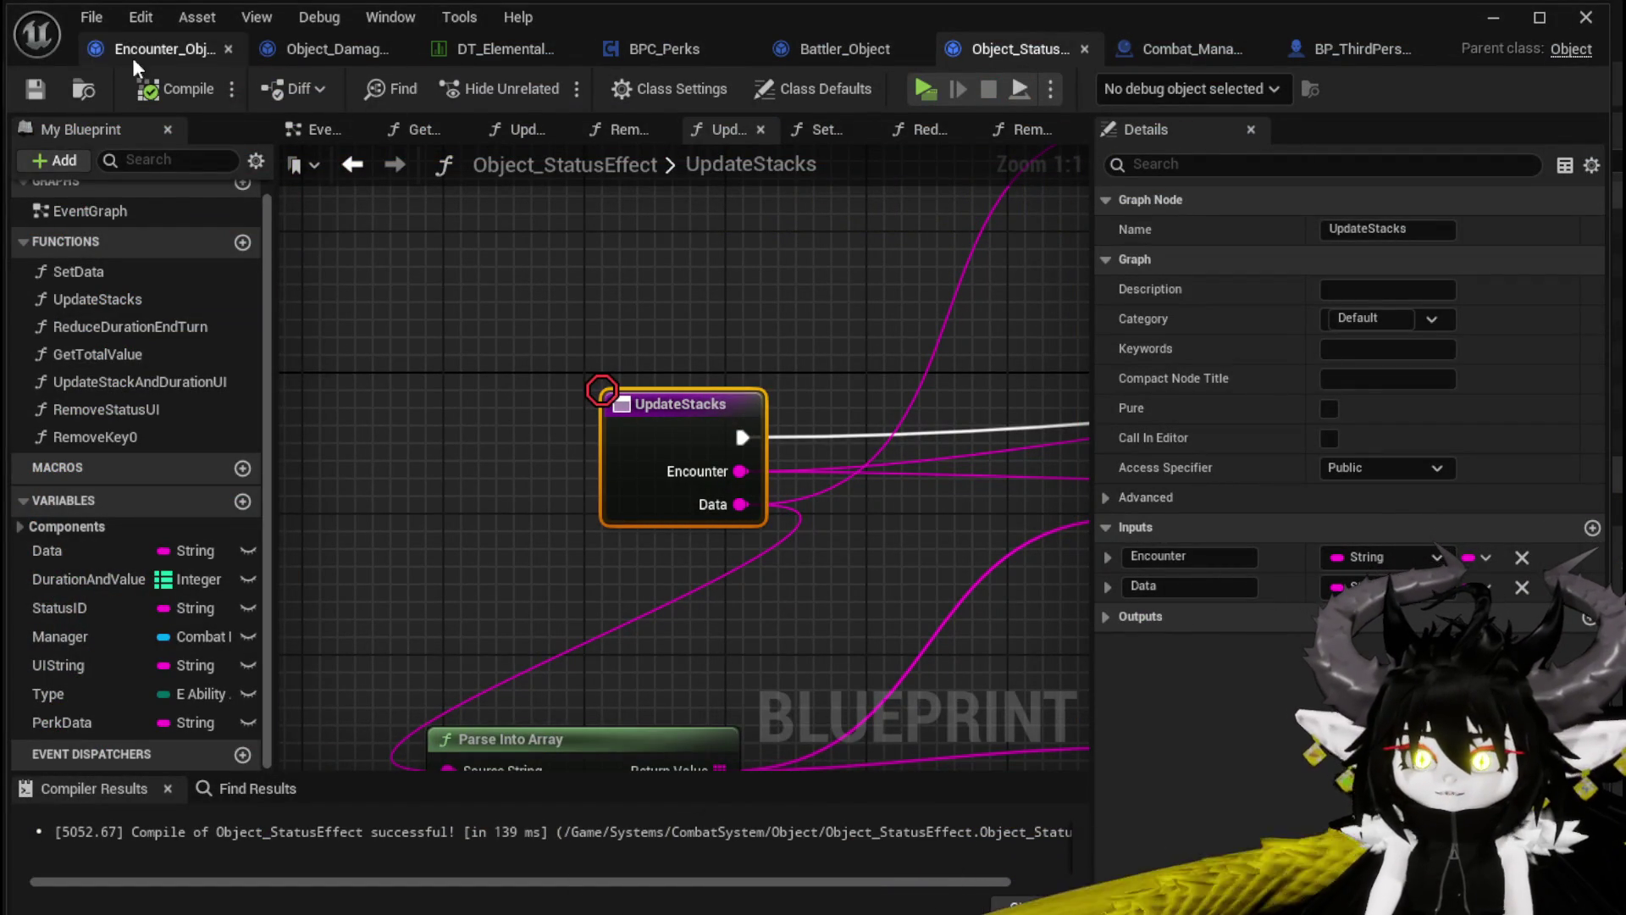
Browse to Content/Systems/CombatSystem/UI in the Content Browser and open WP_BattlerTurnBar
click(1493, 17)
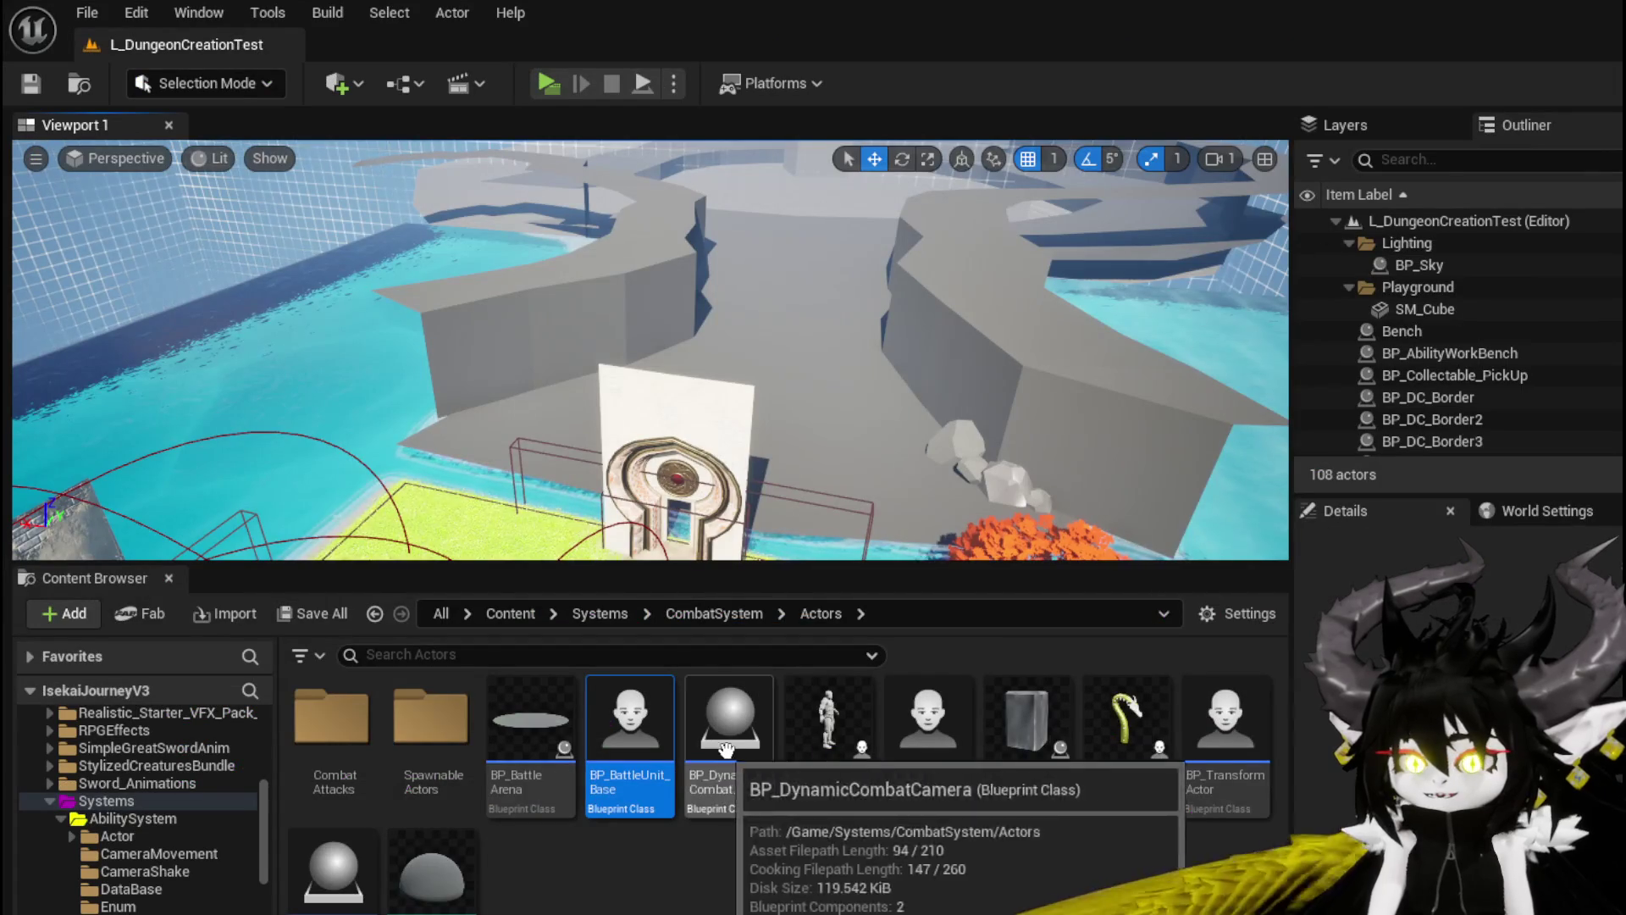
scroll(139, 805, down, 2)
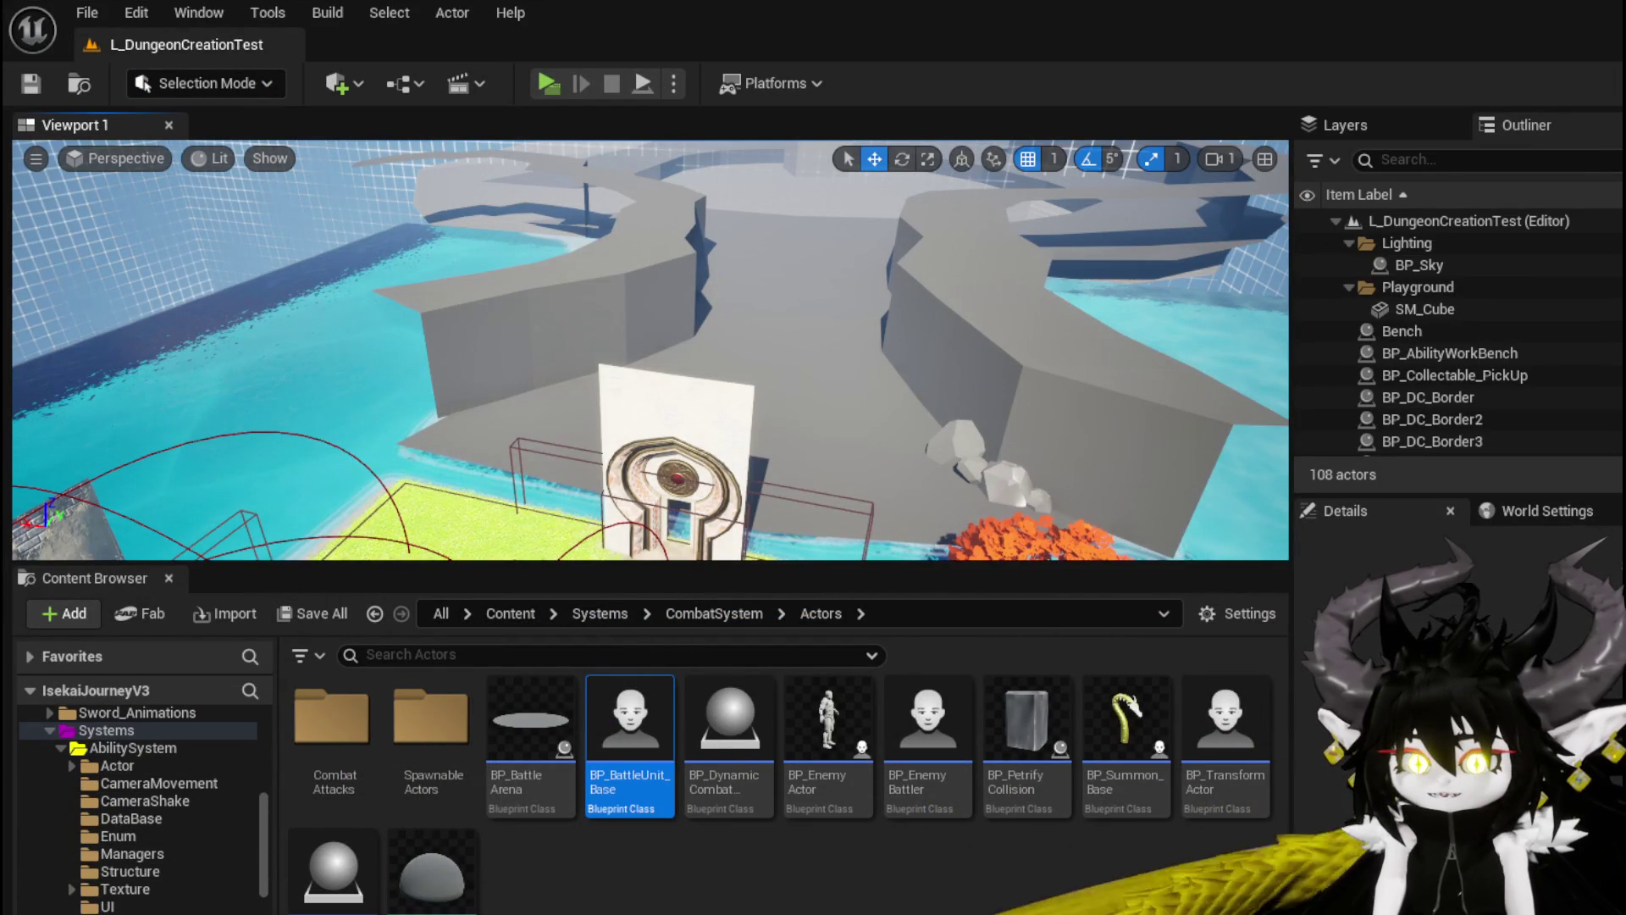
click(108, 906)
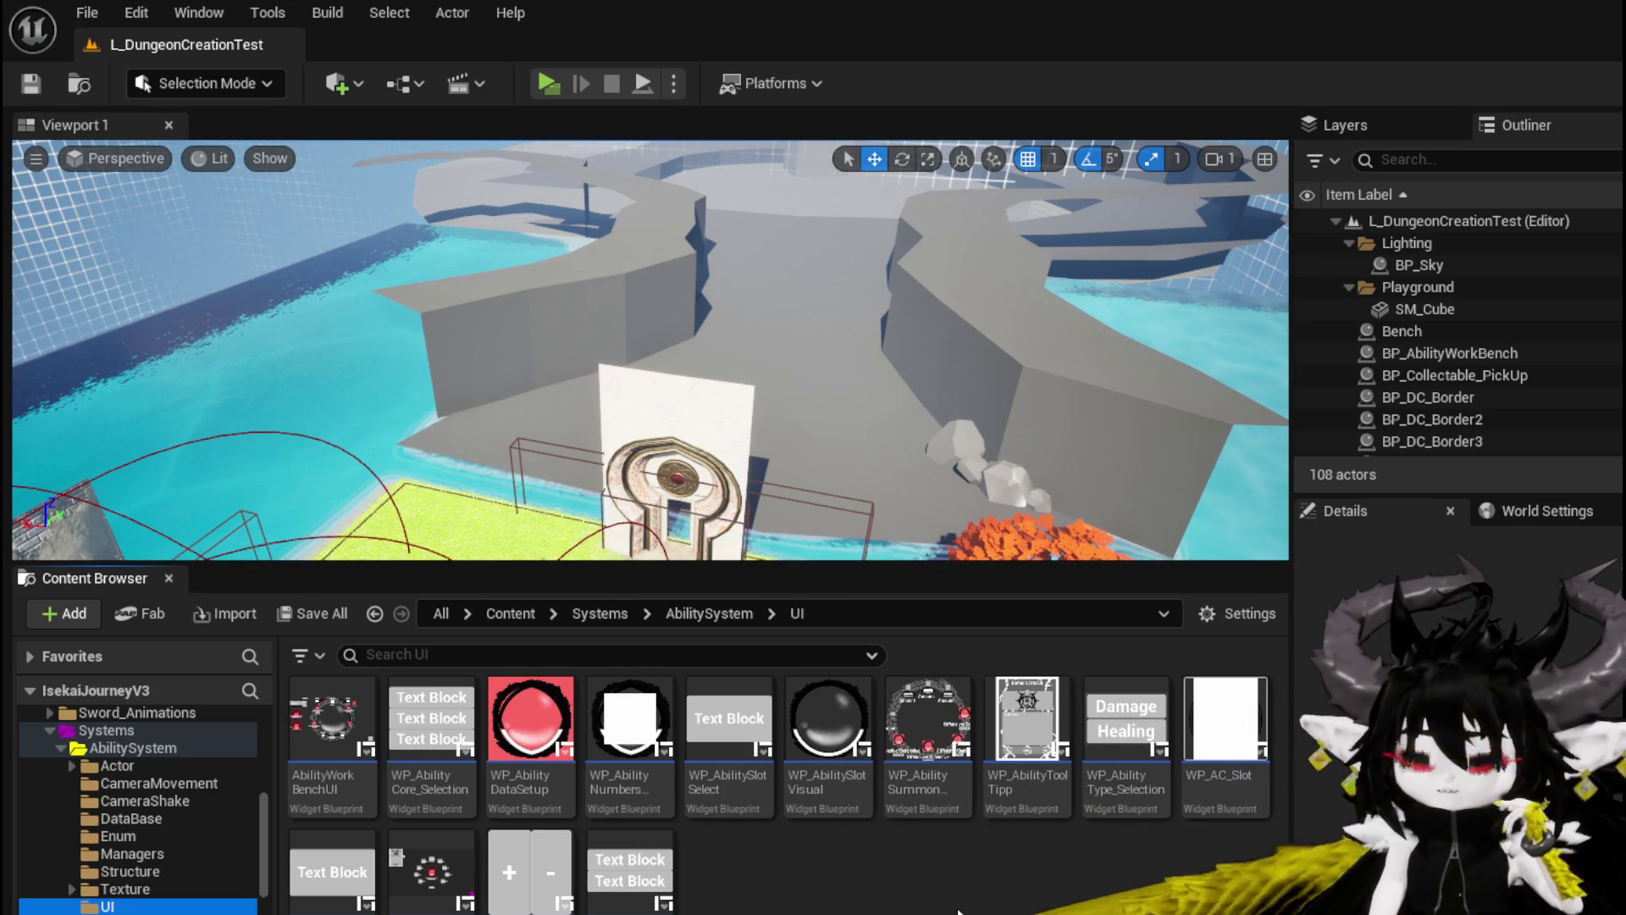
mouse_move(354, 868)
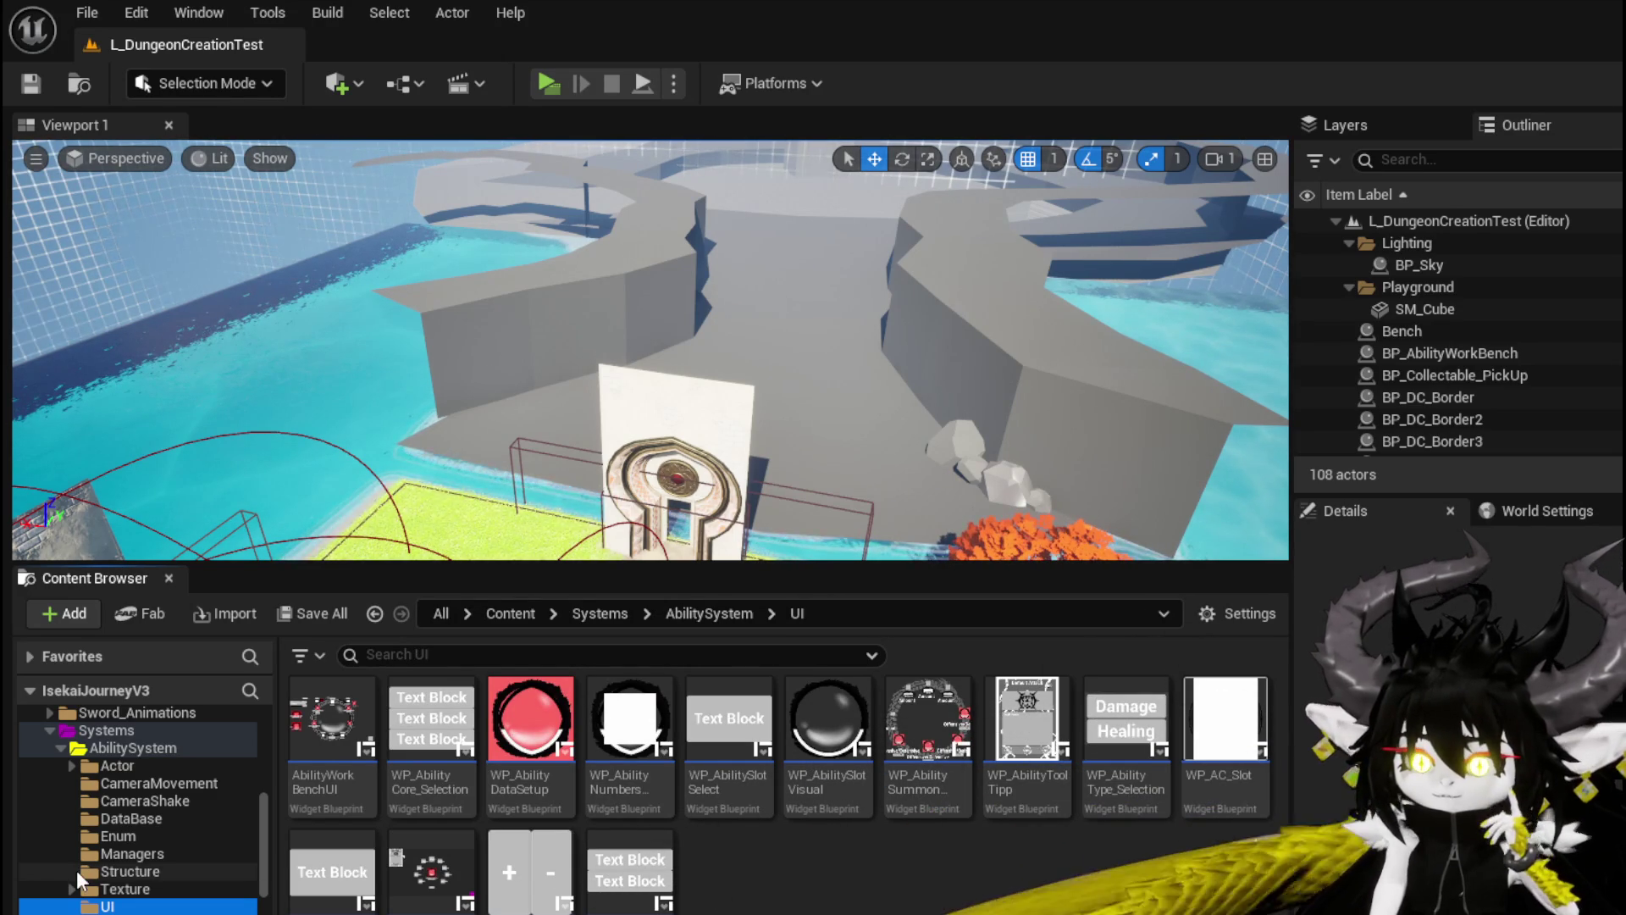
scroll(158, 906, down, 3)
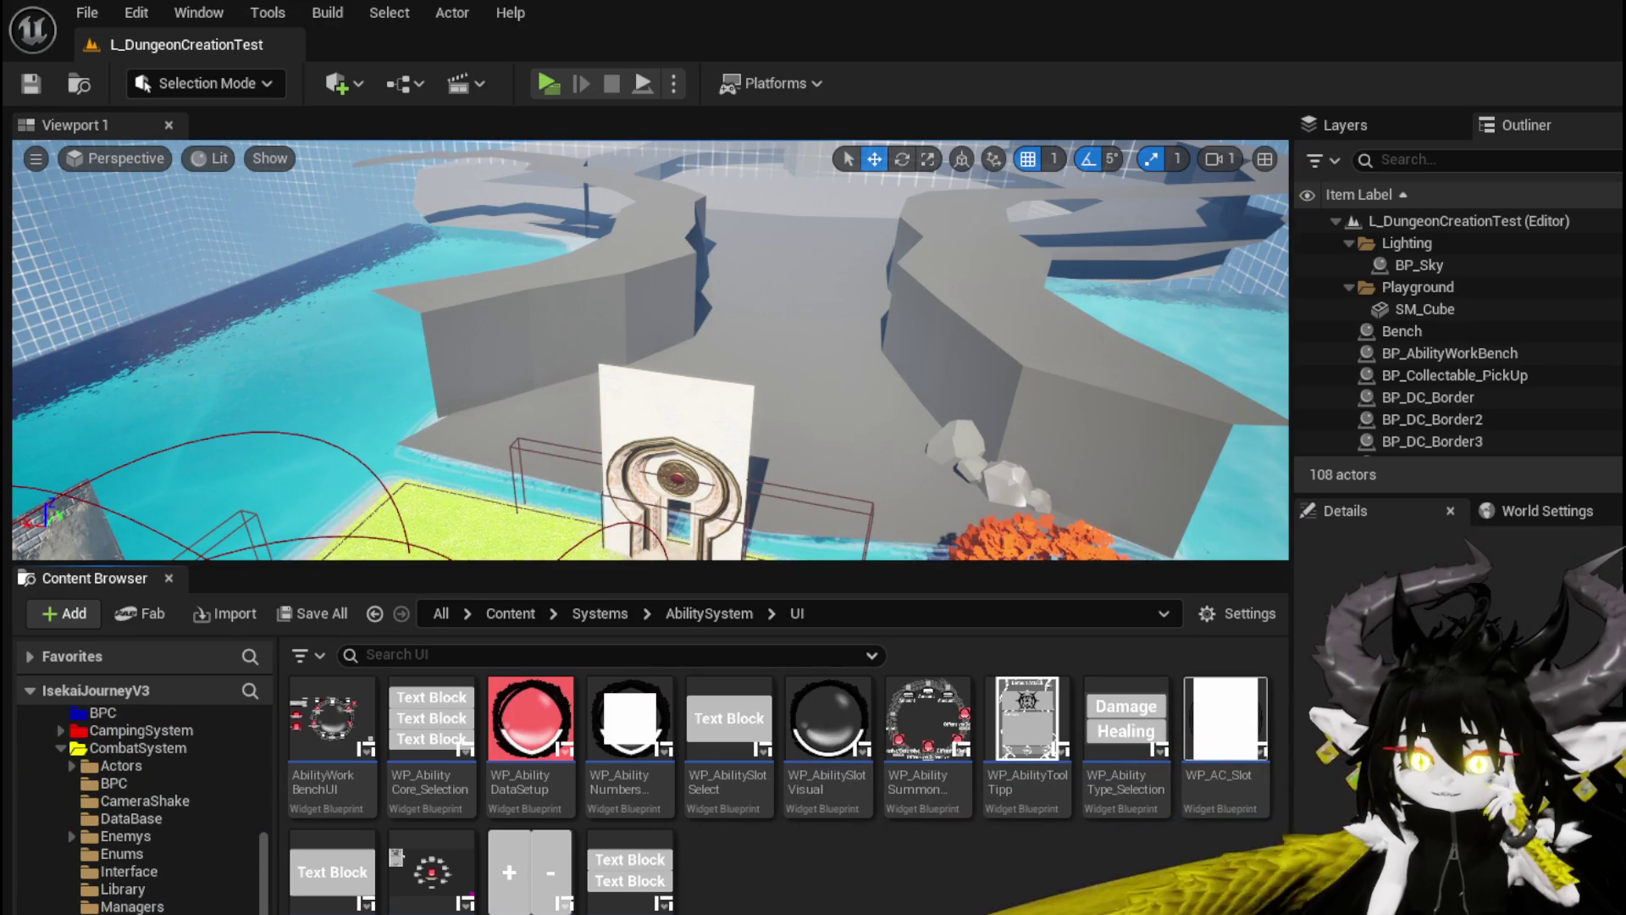
click(138, 748)
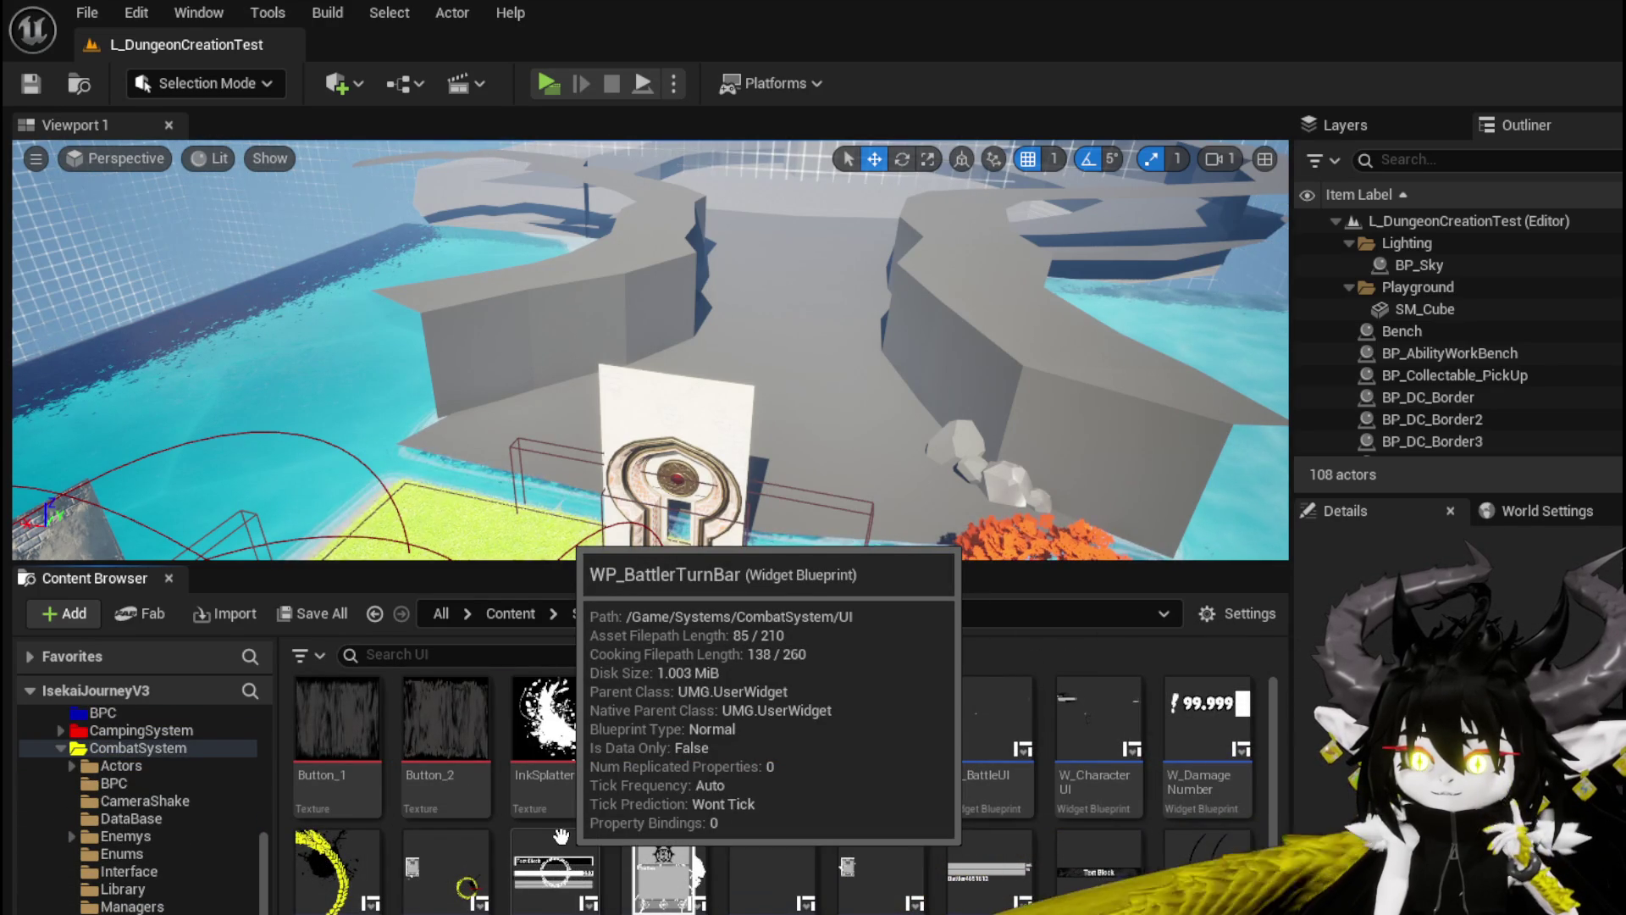
double_click(561, 837)
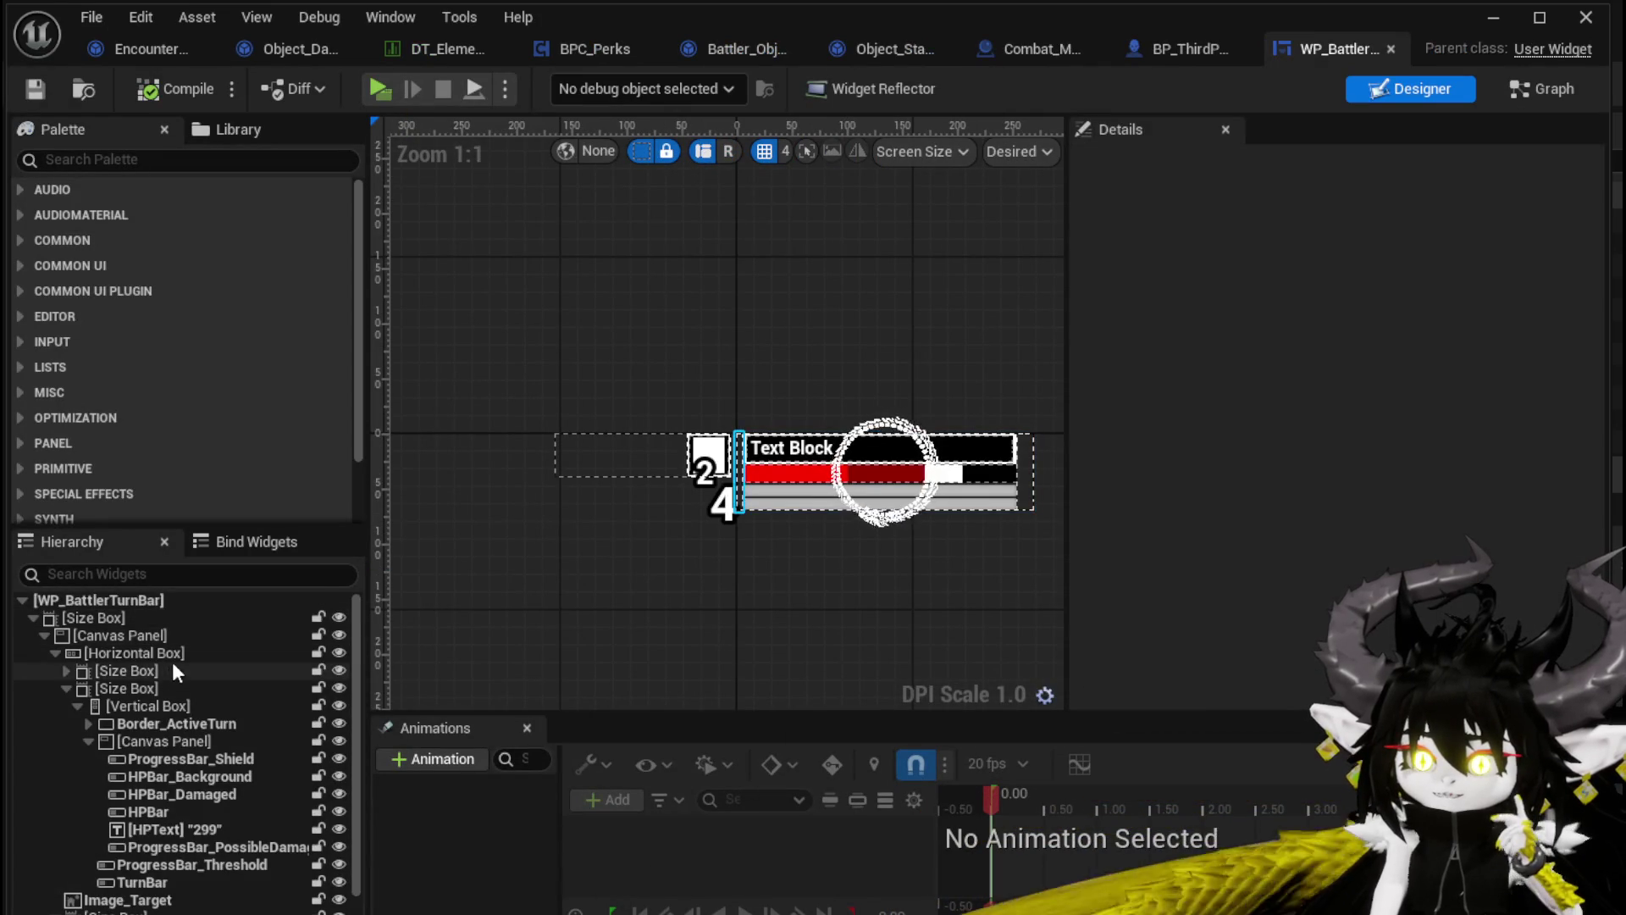
Set Button_Overlay's Hovered tint alpha to 0.1, save the widget, and return to the level editor
scroll(170, 662, down, 2)
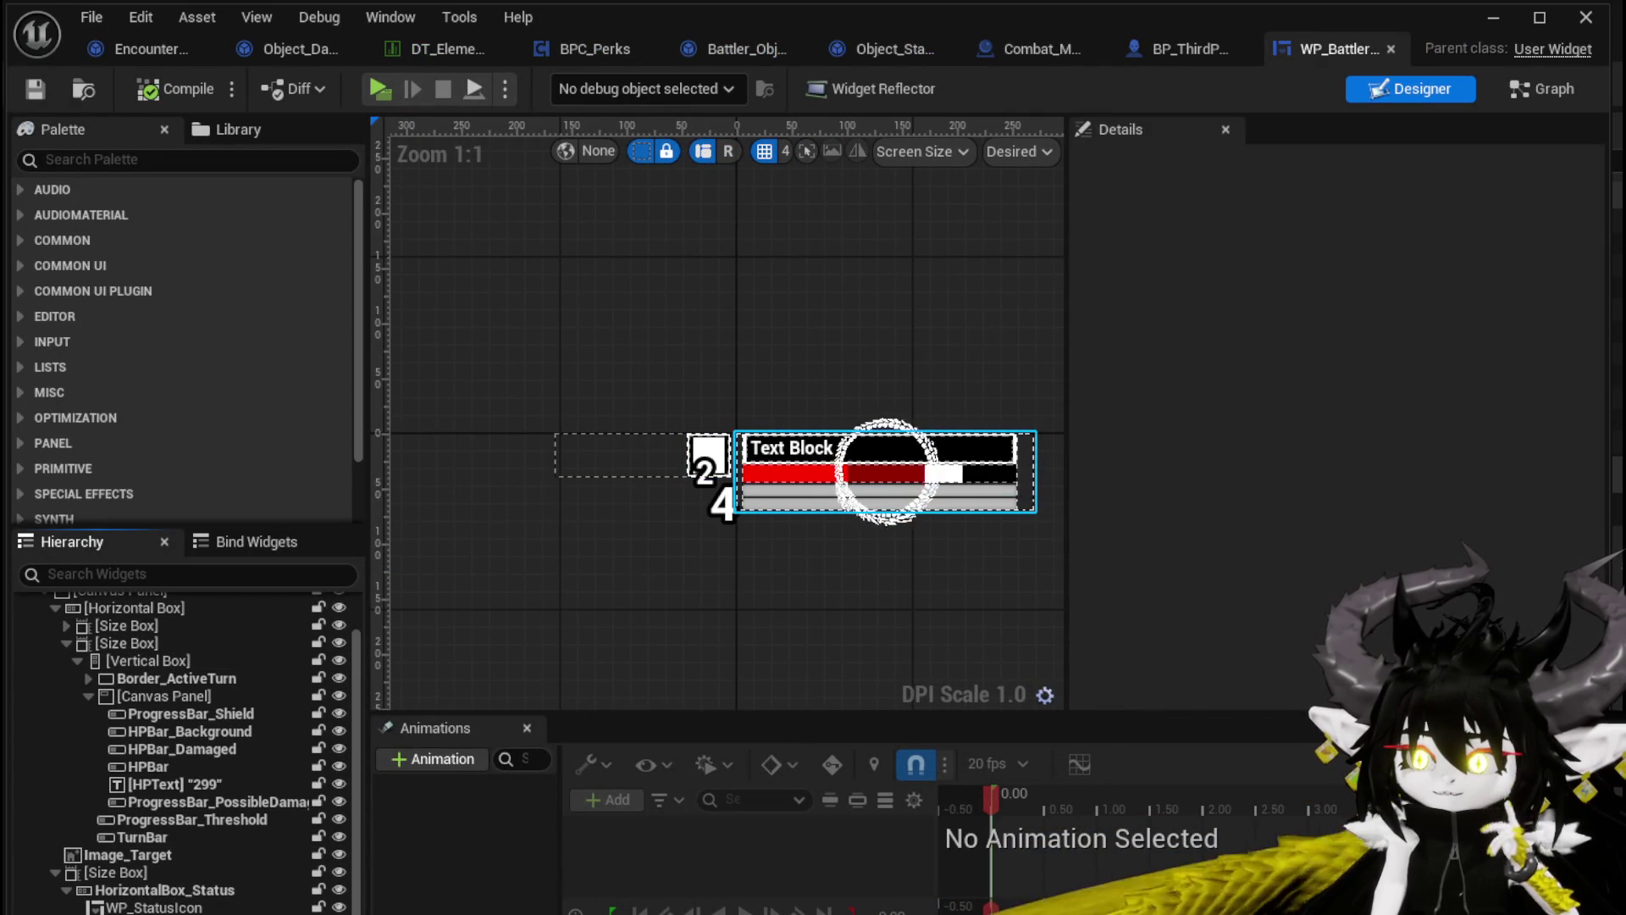
click(932, 495)
scroll(1324, 356, down, 5)
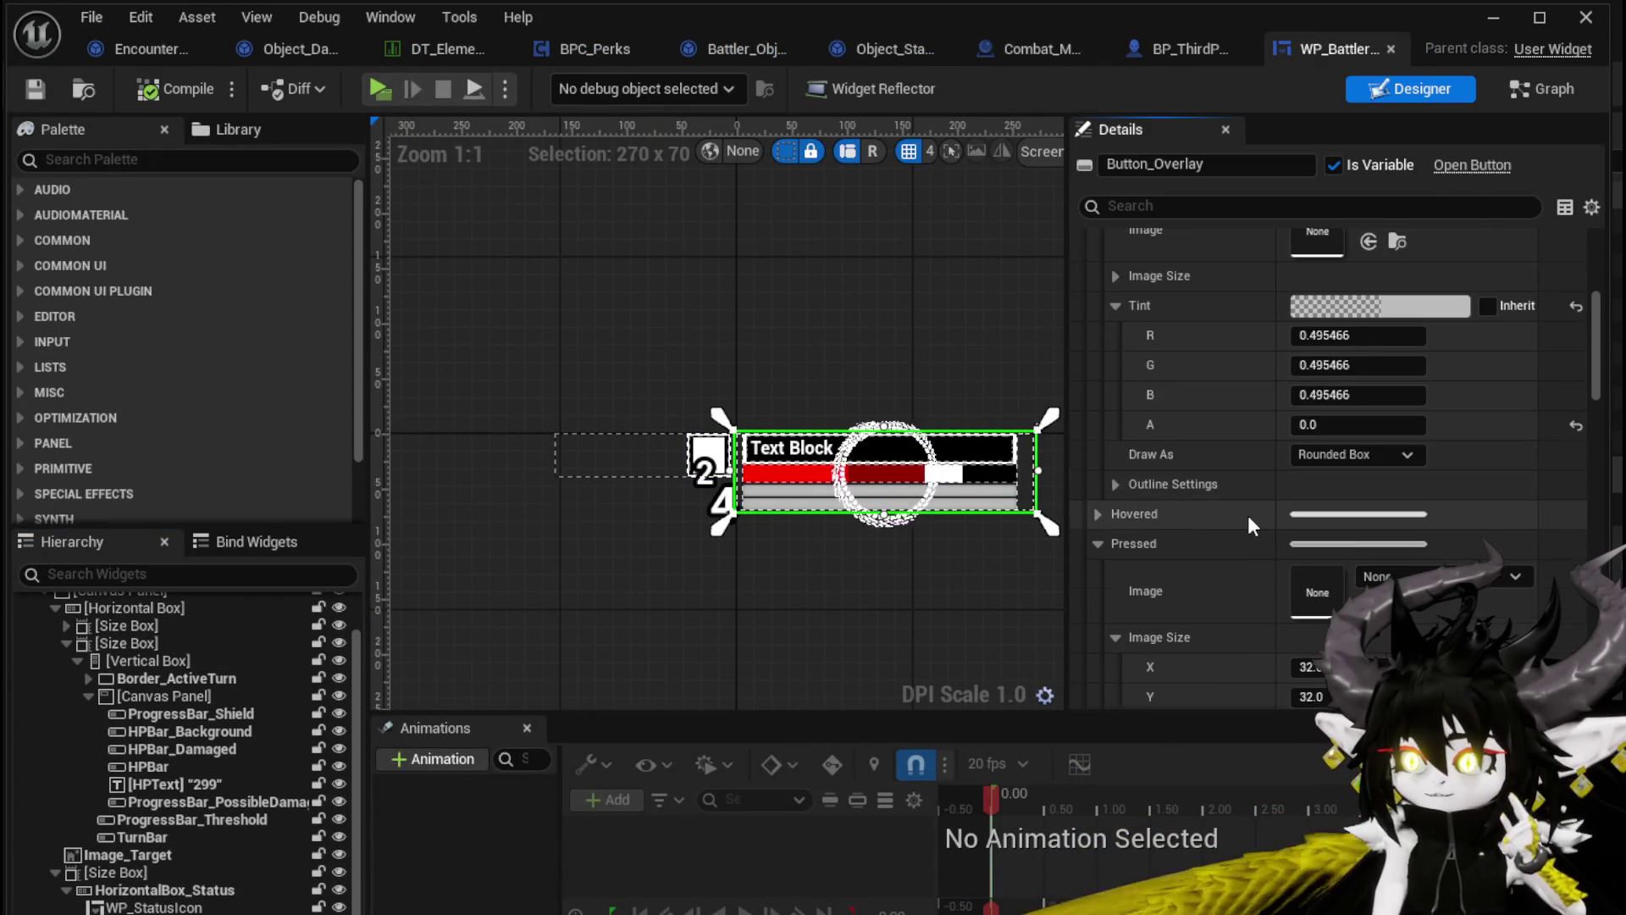
scroll(1247, 515, down, 1)
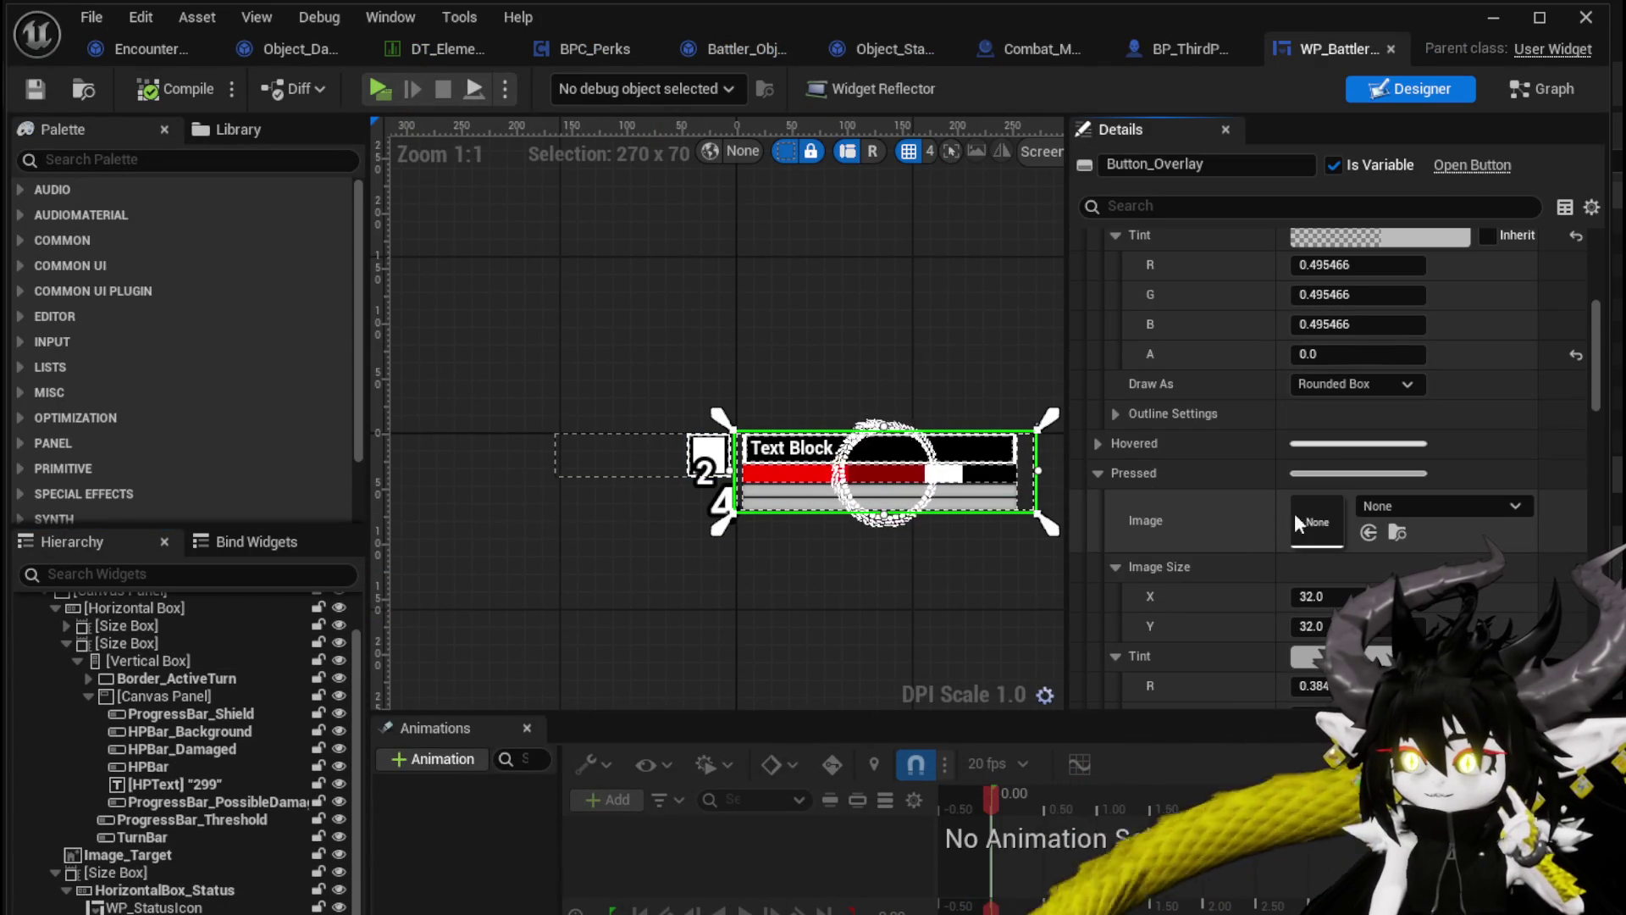
click(1099, 444)
scroll(1269, 564, down, 2)
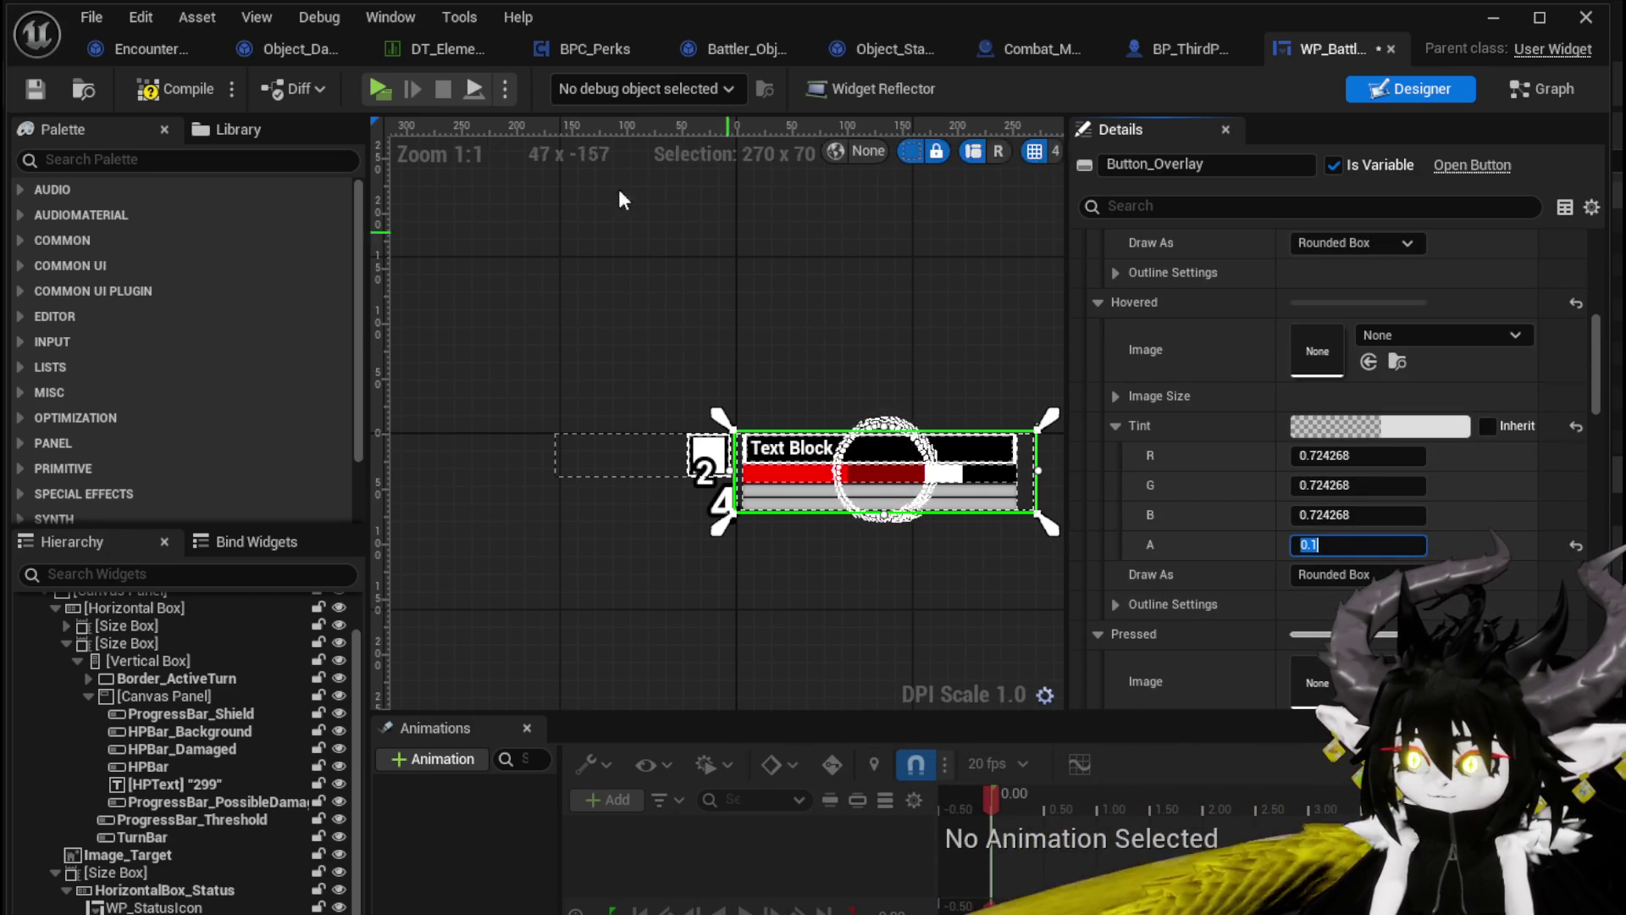
click(35, 90)
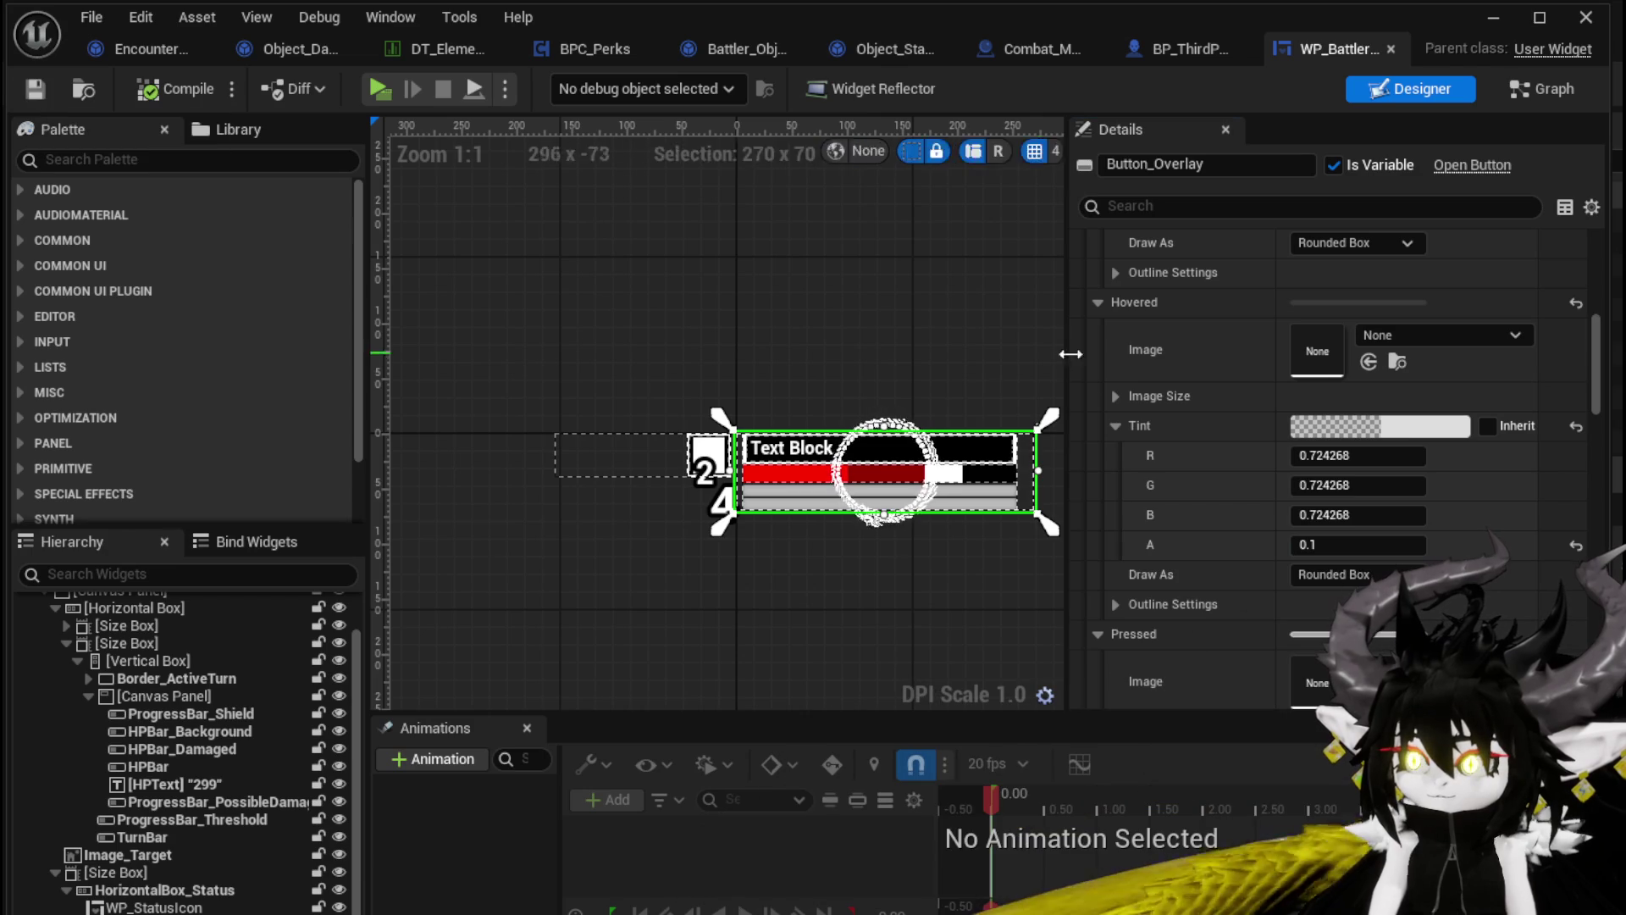
scroll(1181, 402, down, 3)
scroll(1316, 399, down, 2)
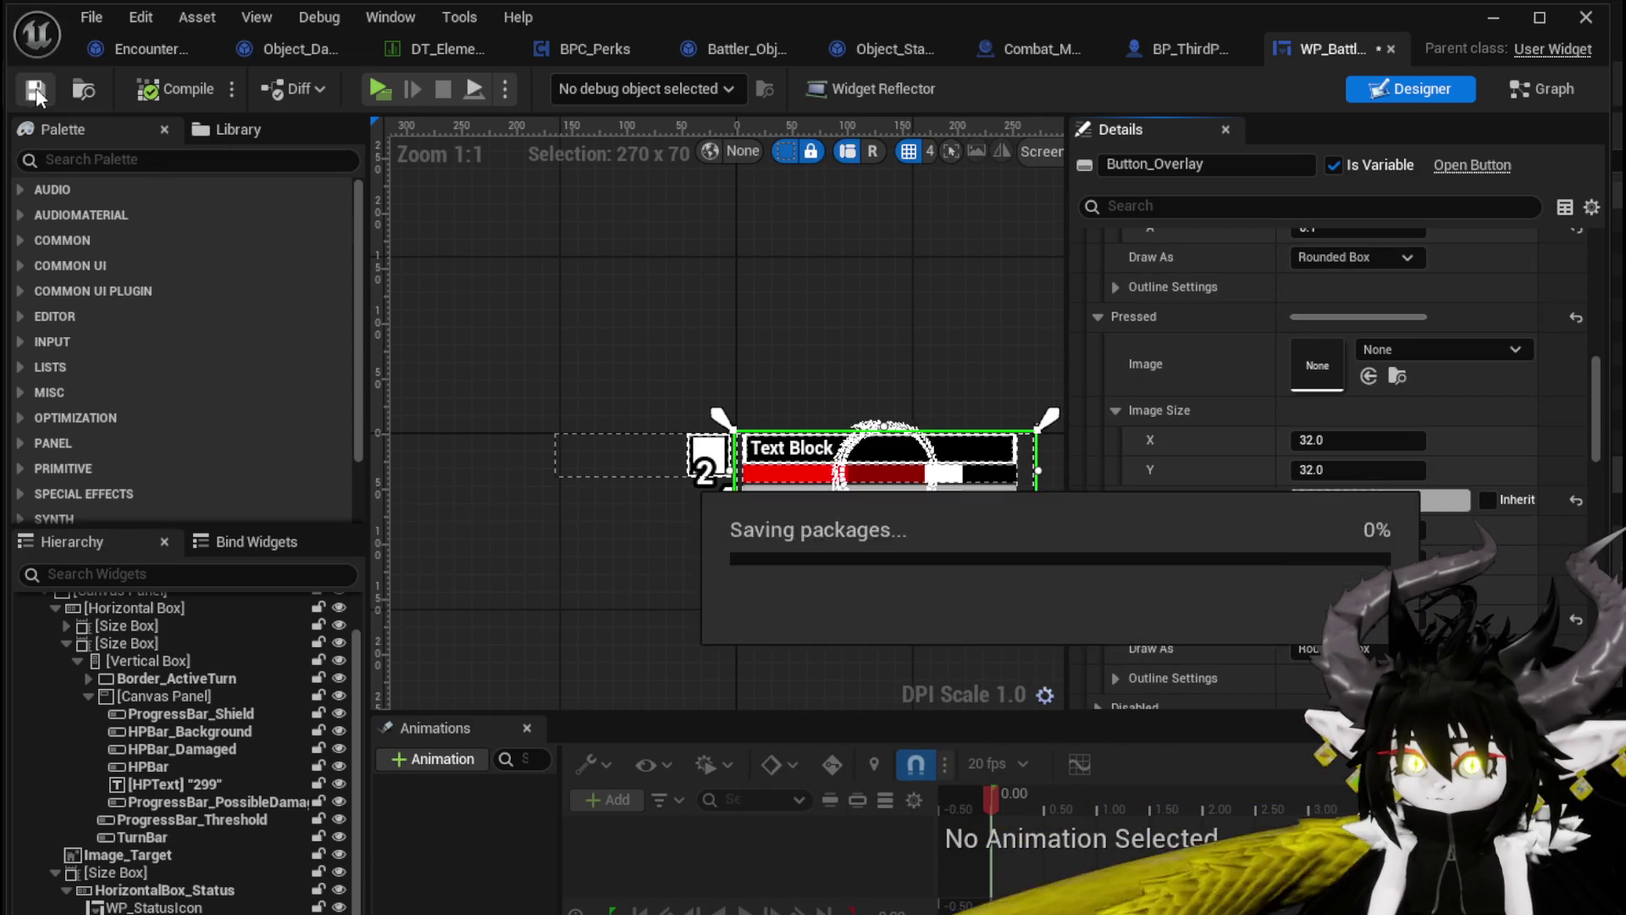
click(1494, 21)
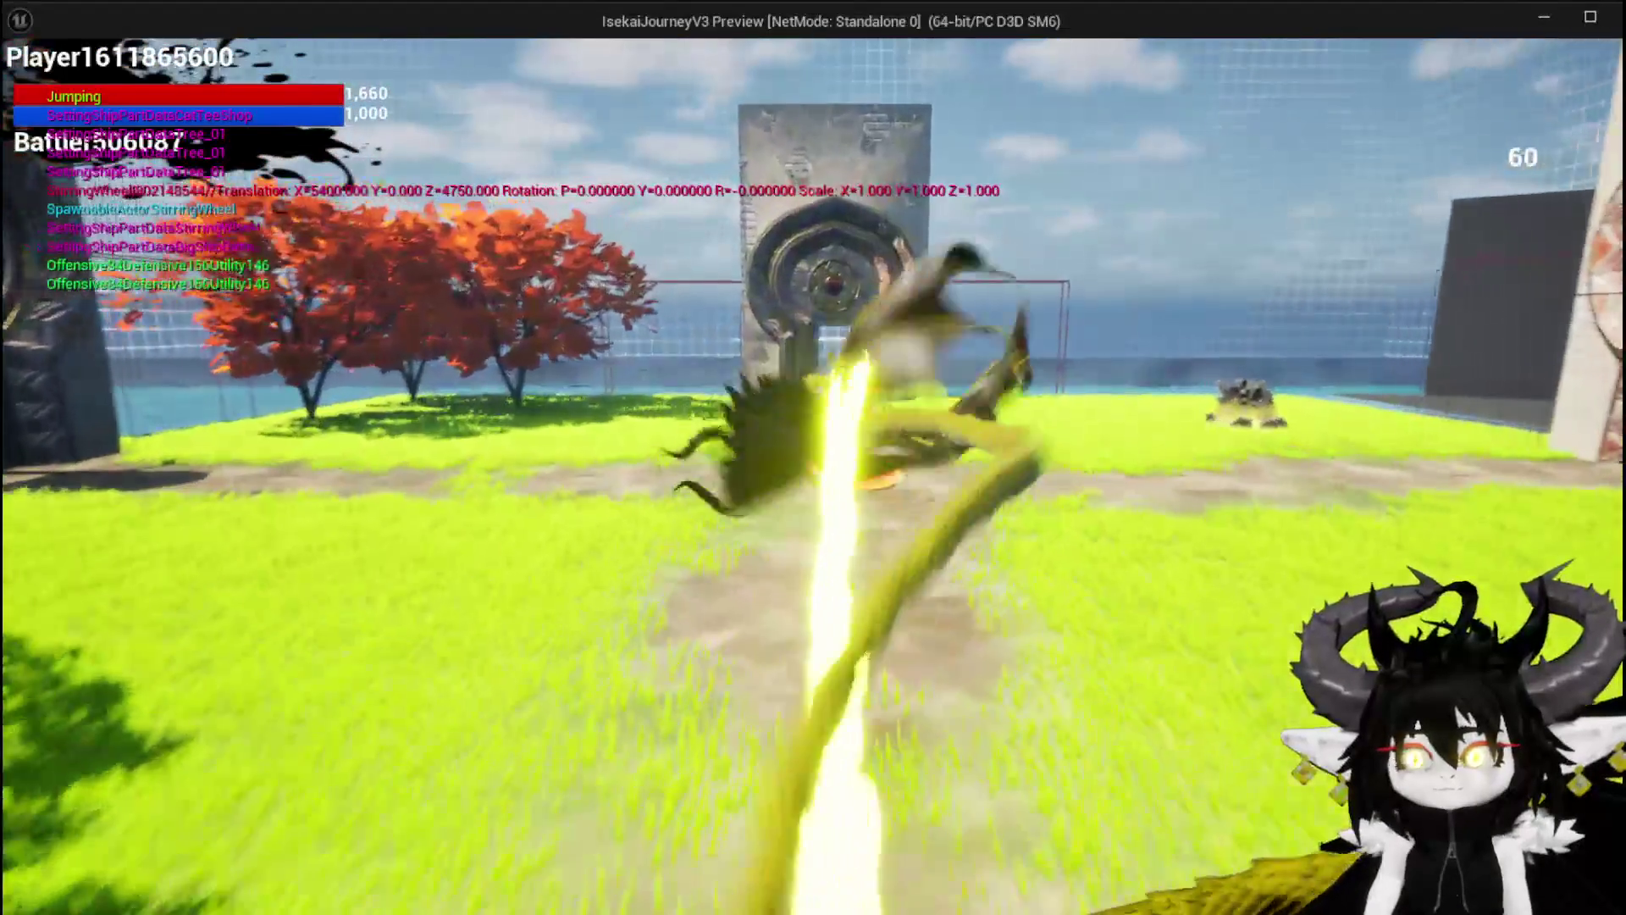
Start the slime battle, play Slow on Slime_Fire and cast SummonSpawn, then save all
key(w)
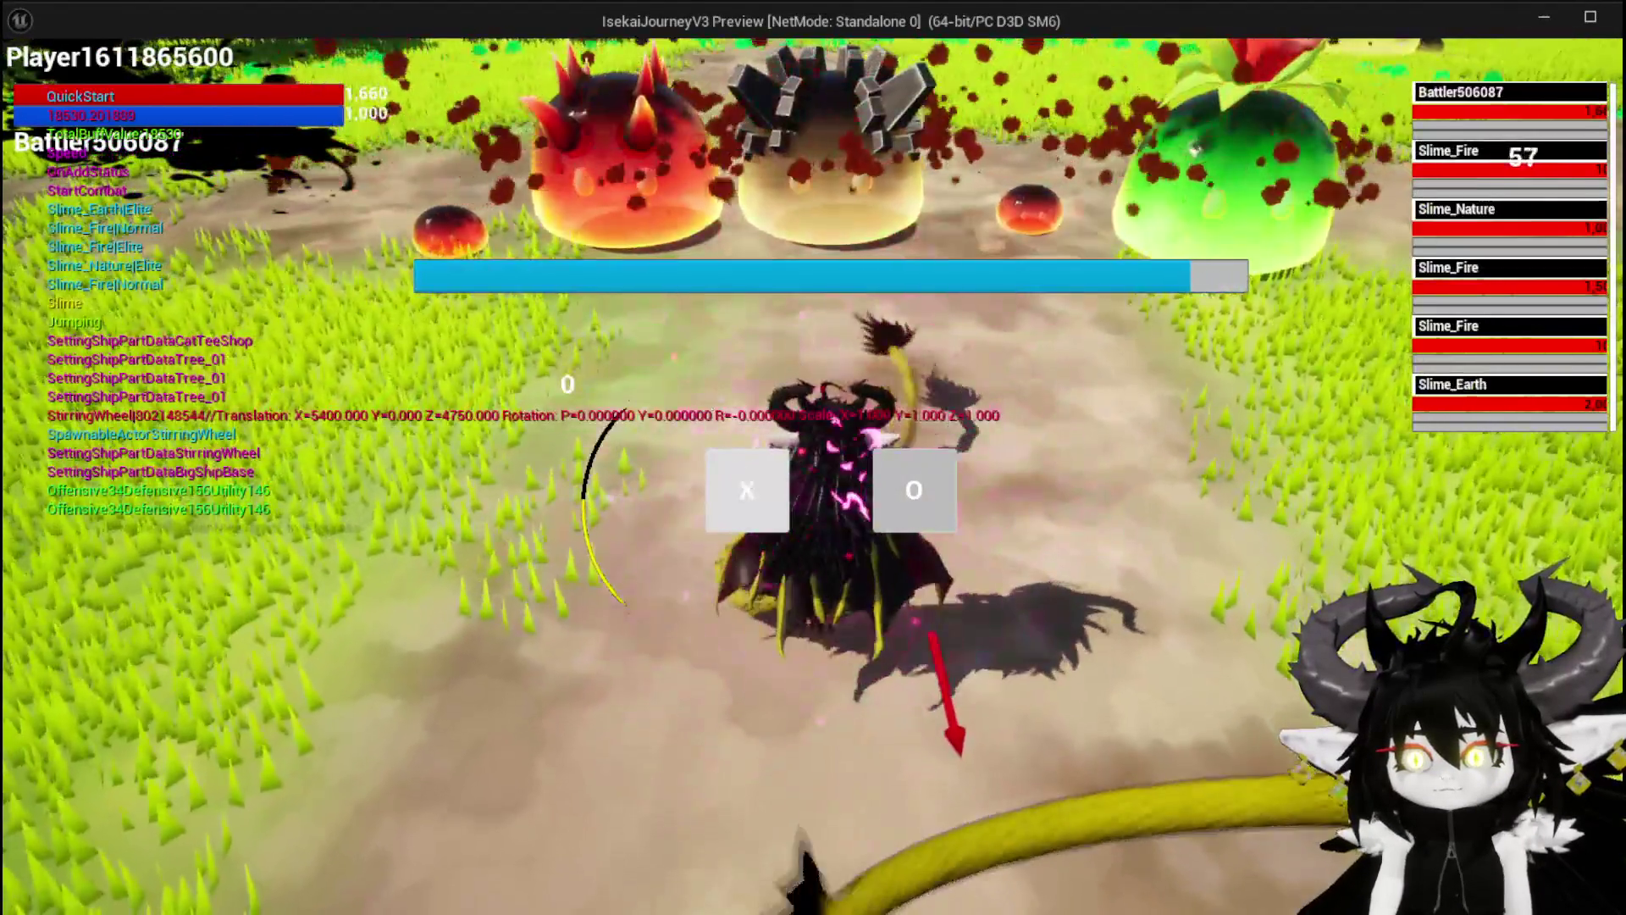
click(738, 470)
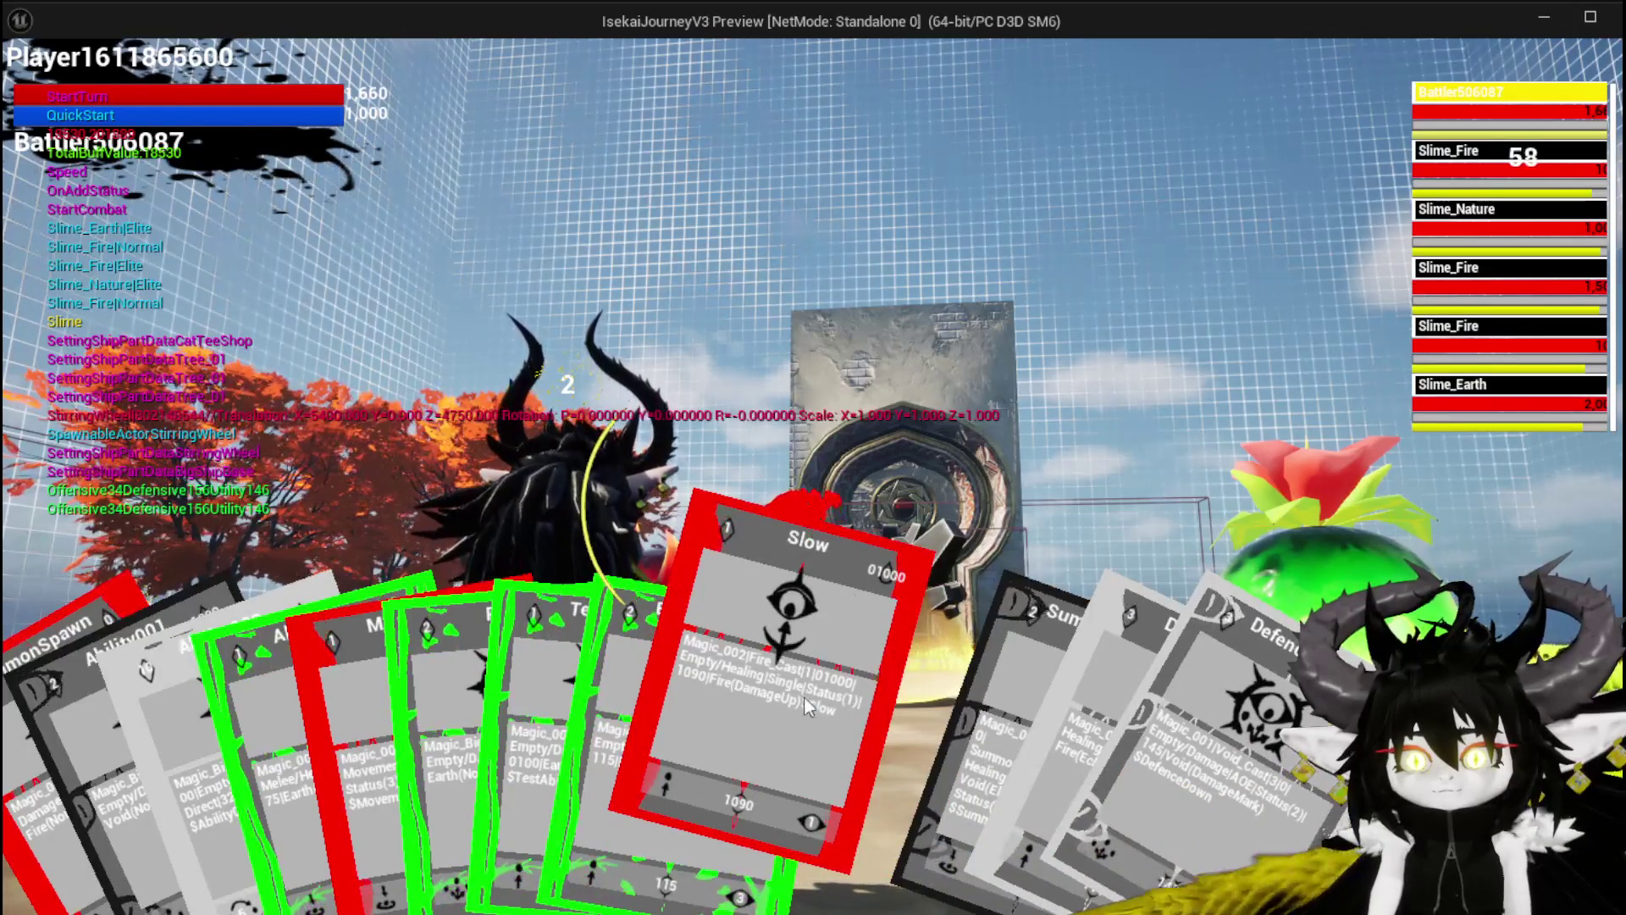
drag(802, 716, 1499, 148)
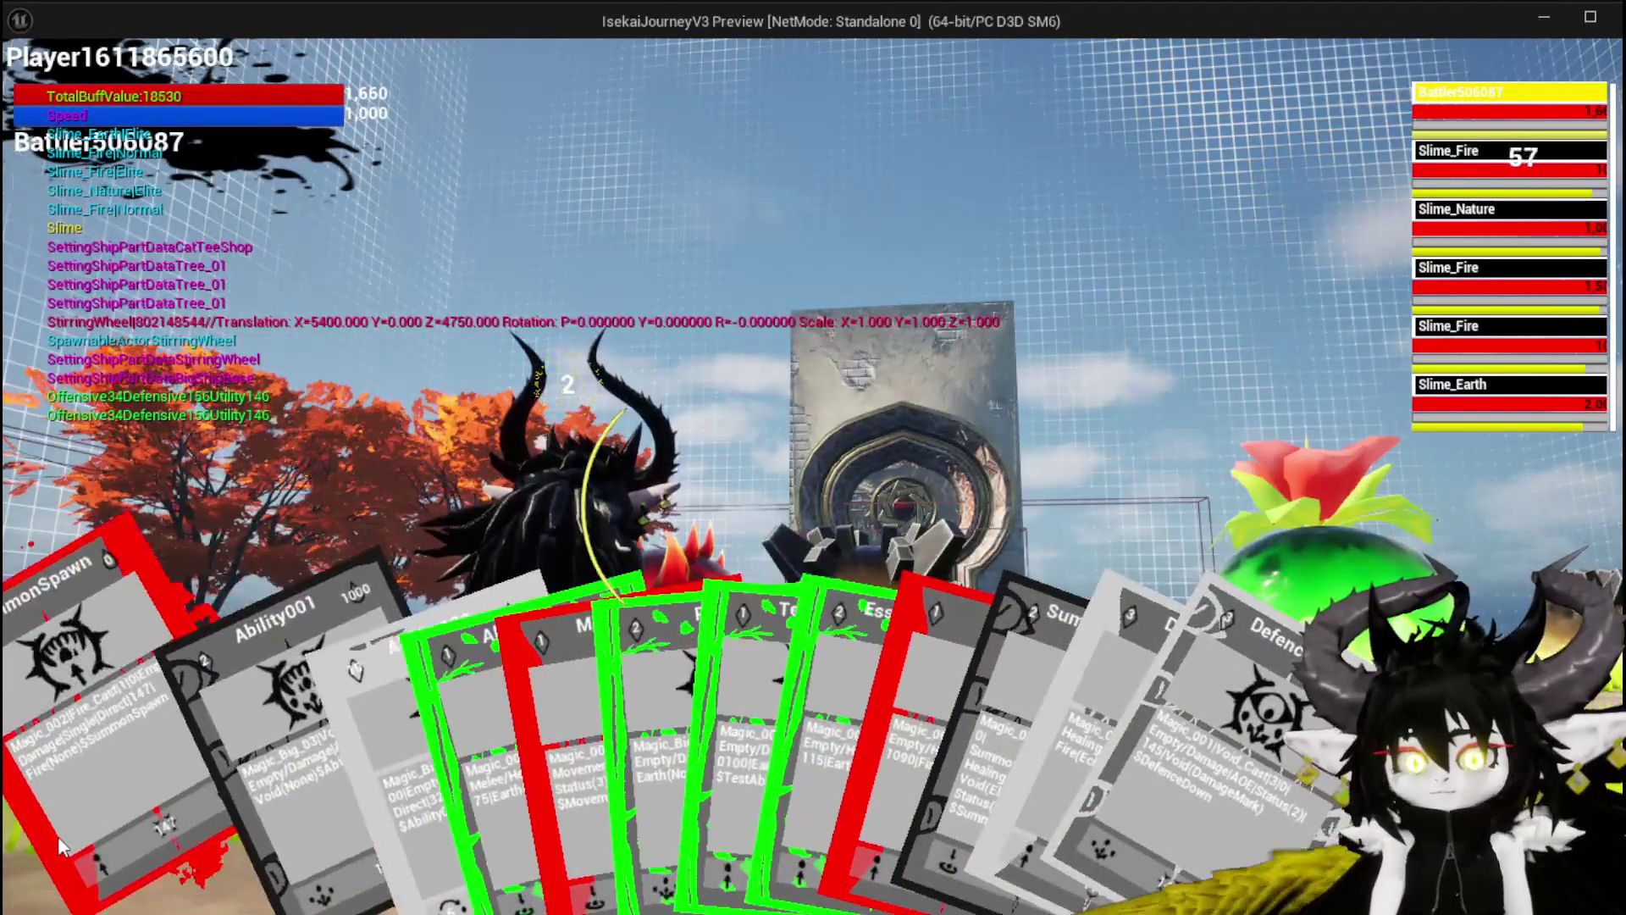
click(149, 881)
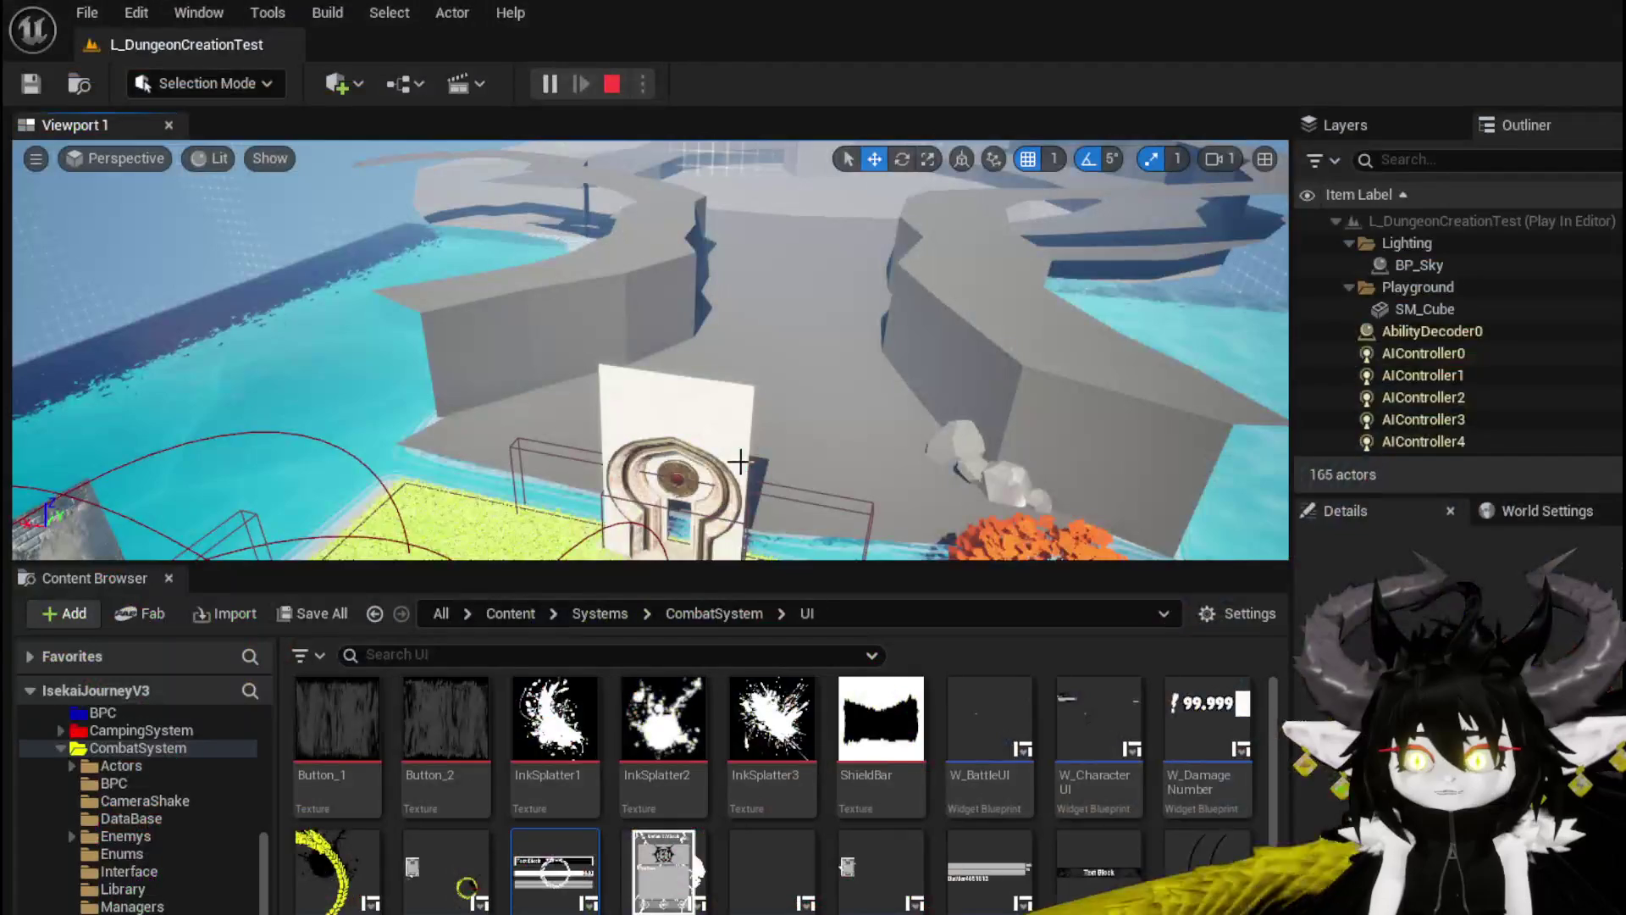
key(ctrl+s)
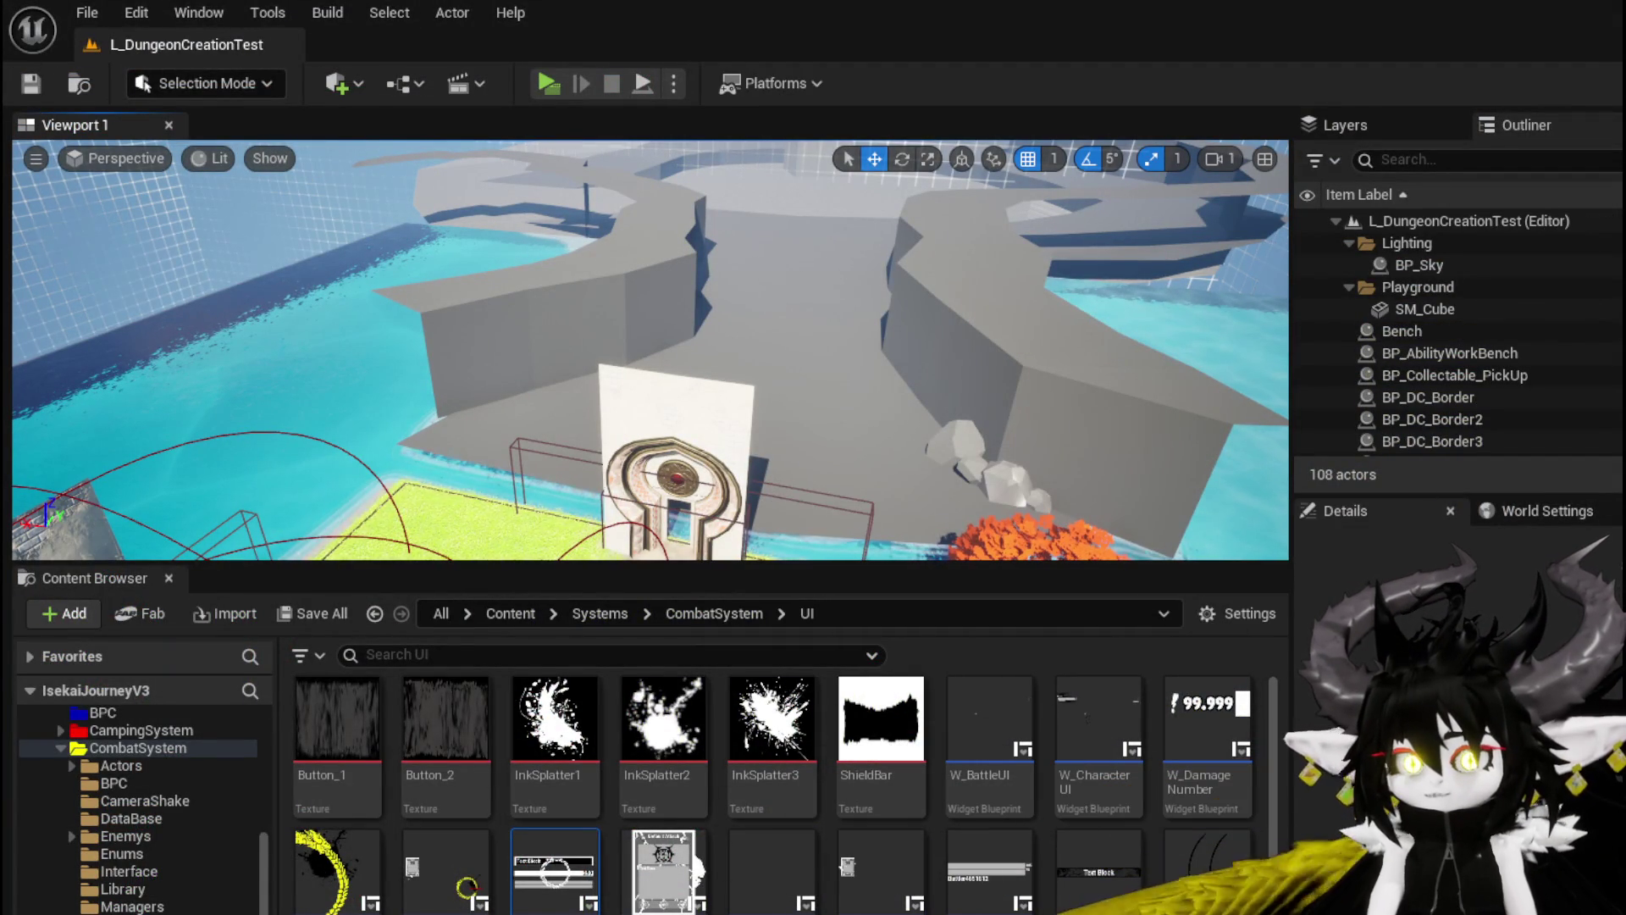
Save the level, run and stop a quick play test, then launch a fresh session
click(31, 94)
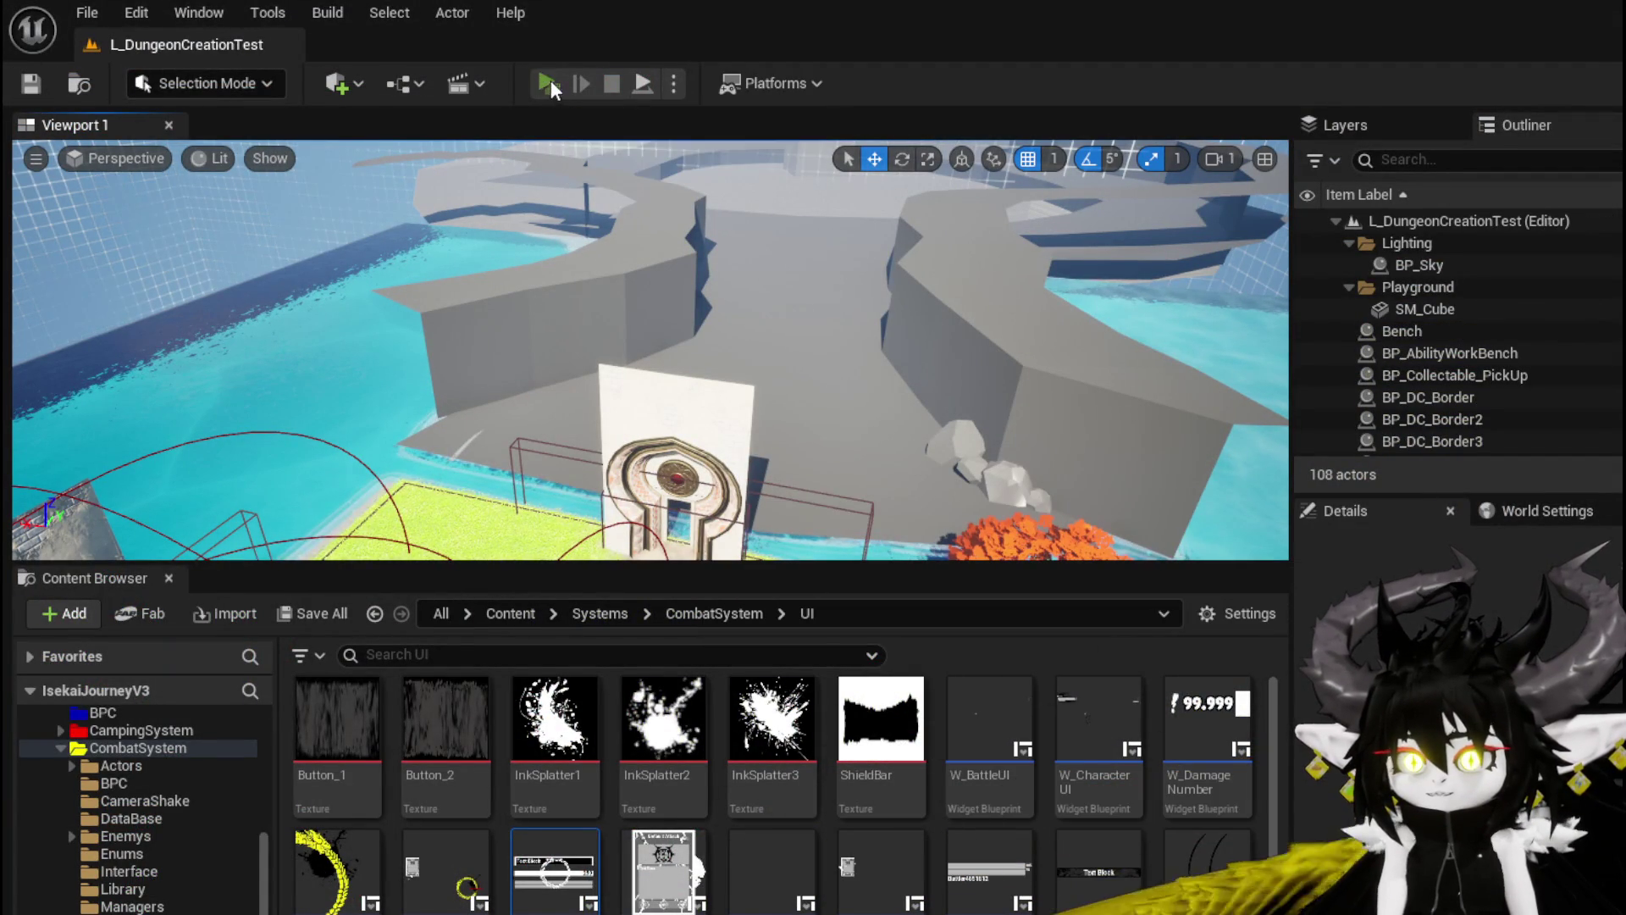
click(548, 84)
key(w)
key(w)
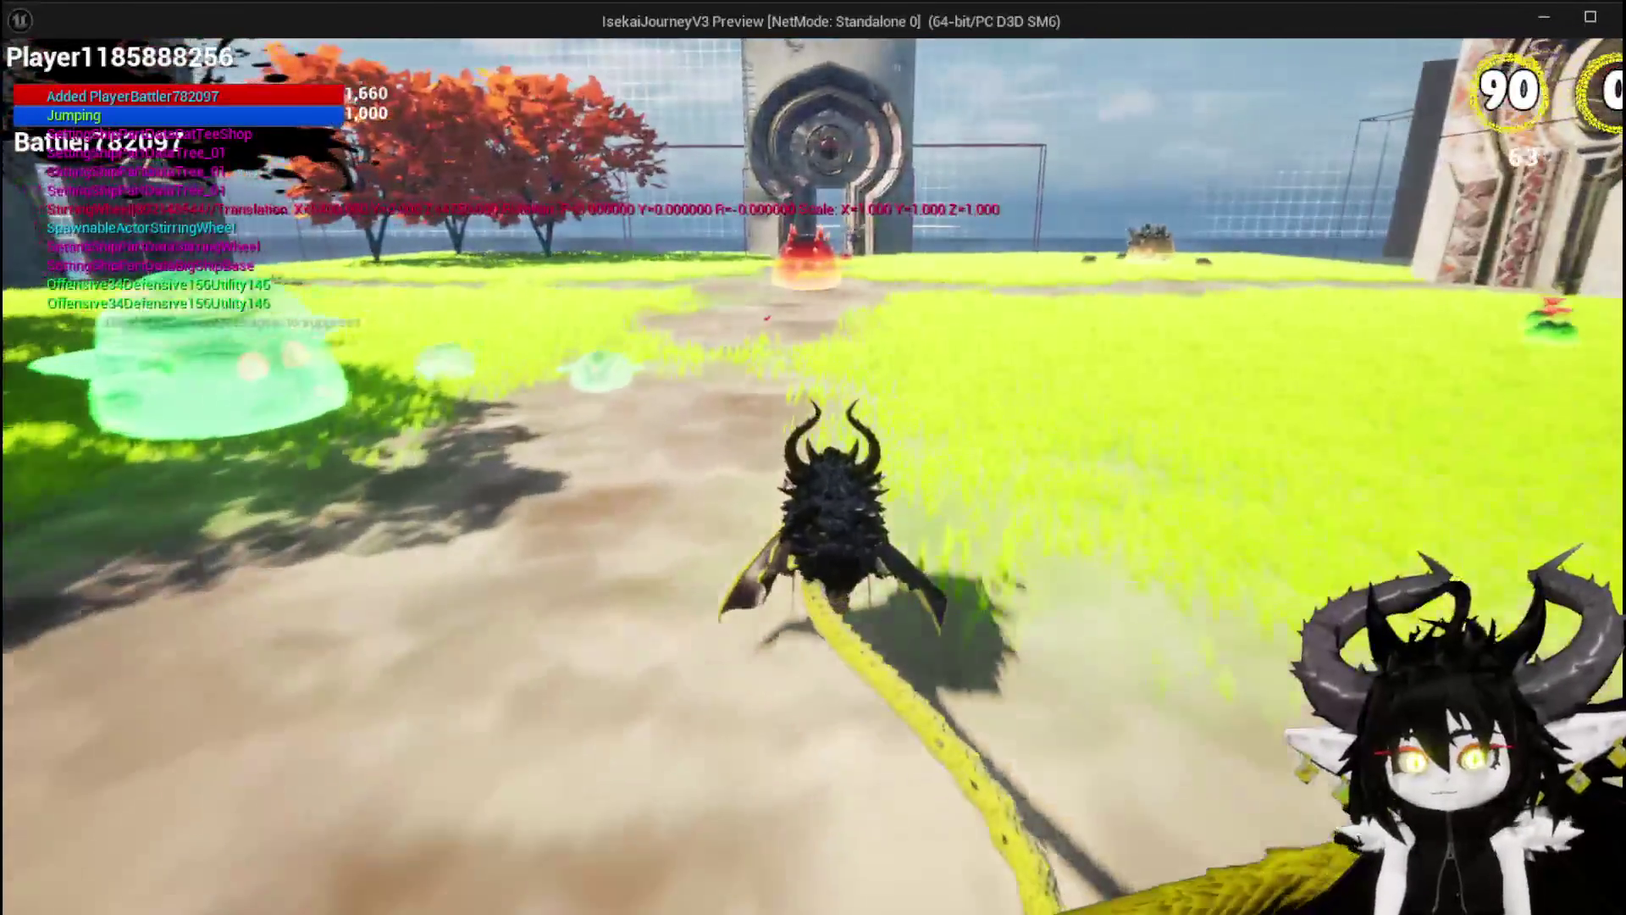
key(Escape)
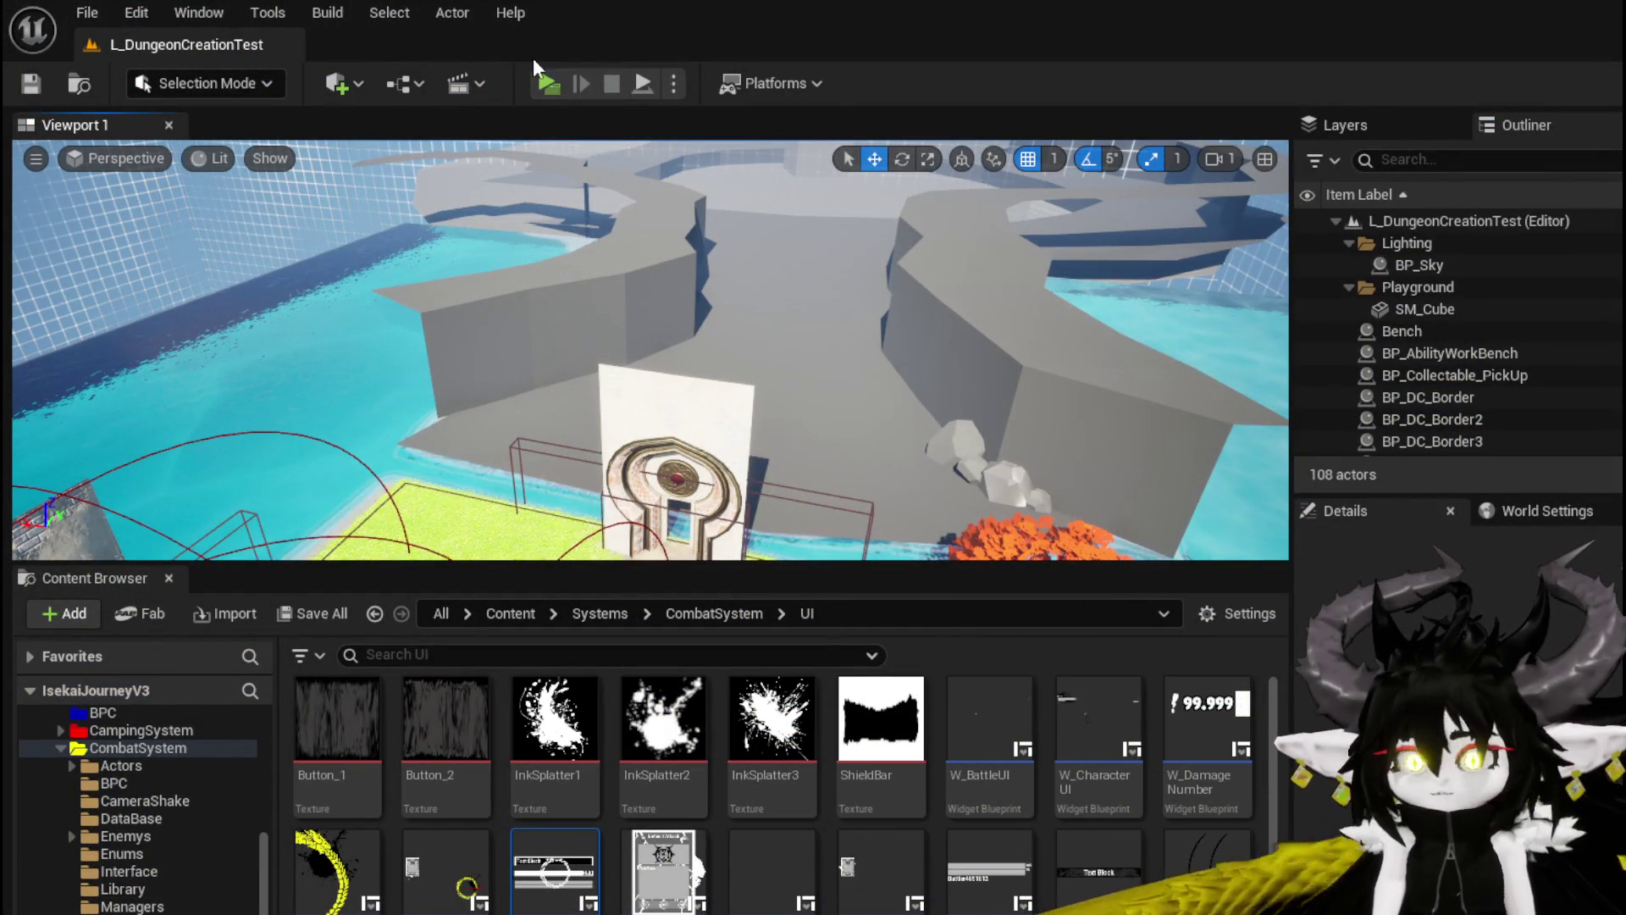
click(547, 83)
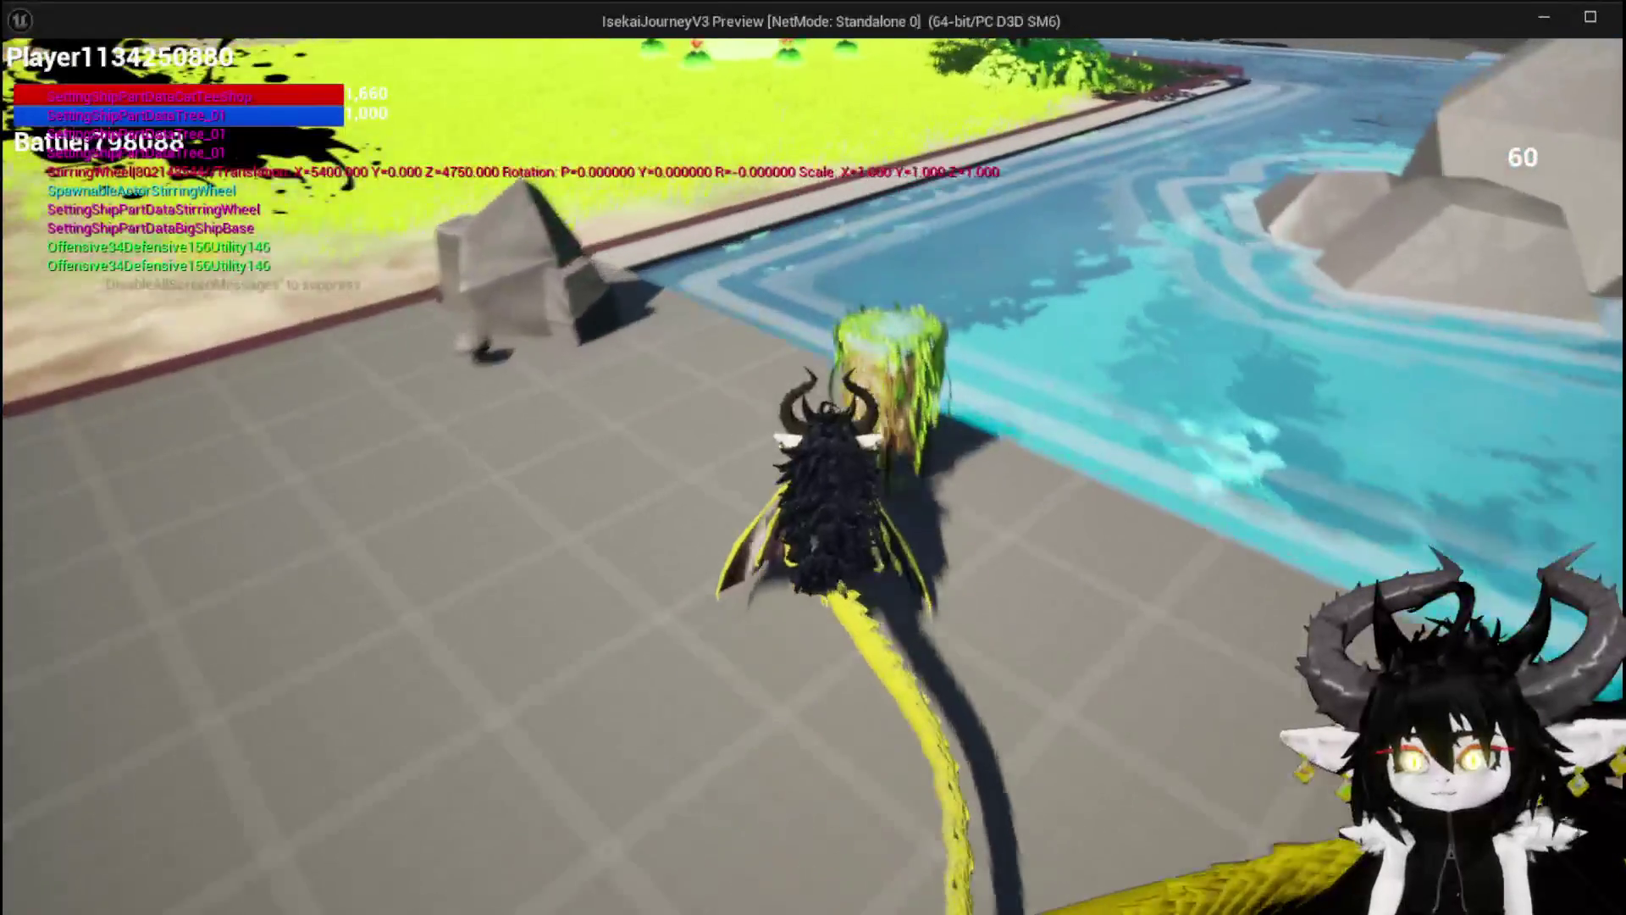
Run, jump and fly through the stone gate toward the tower, then end the play test
key(w)
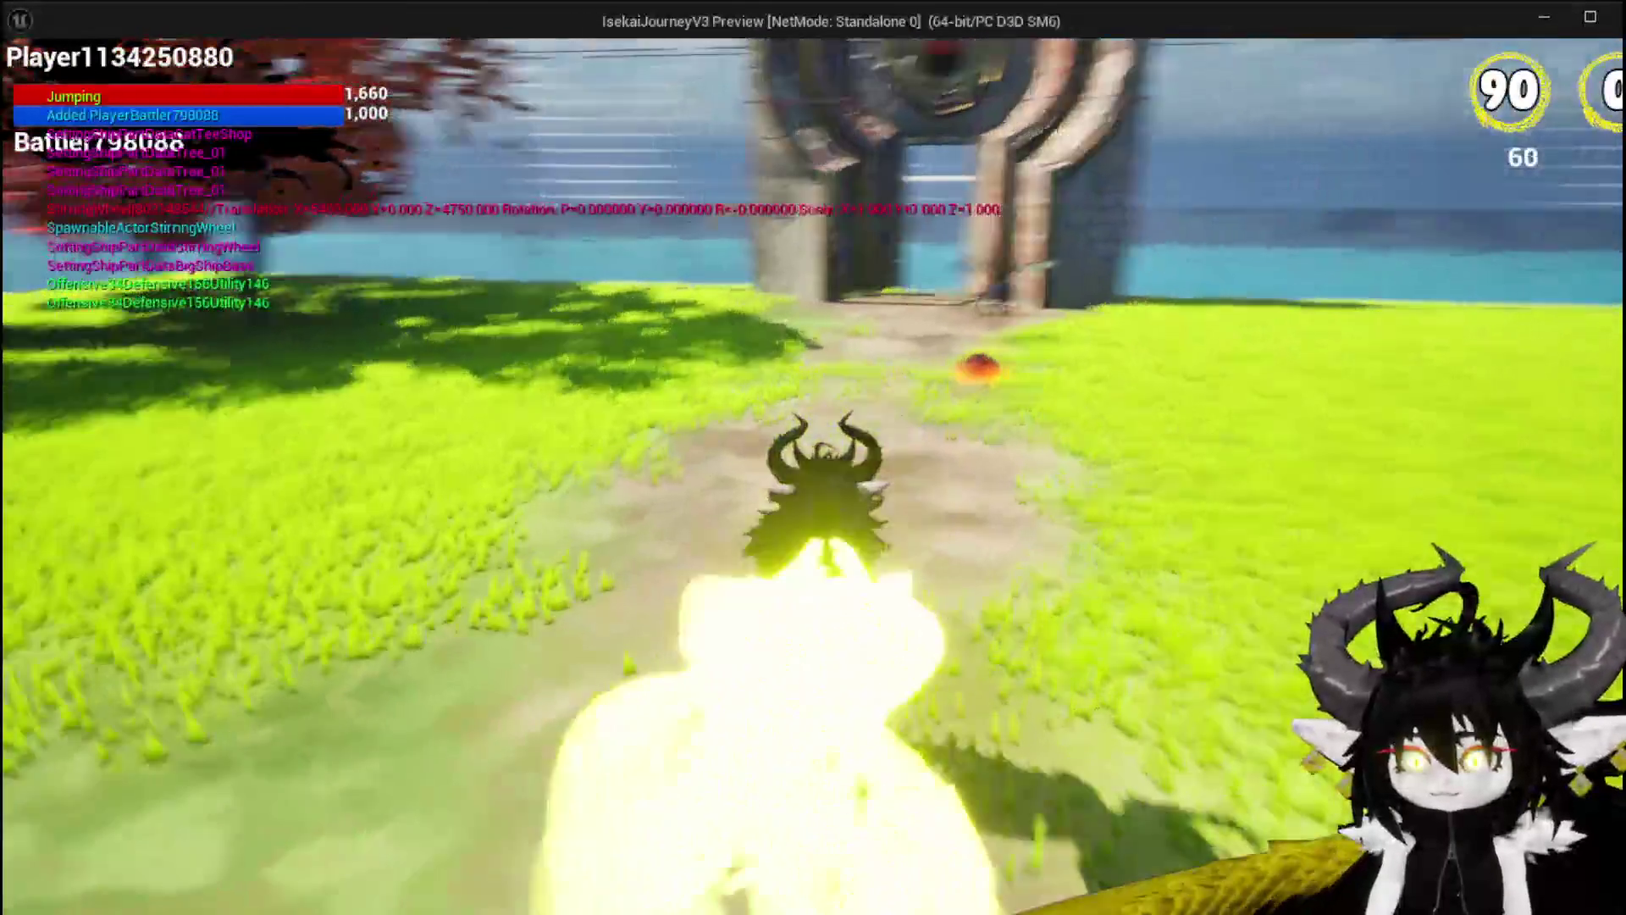
key(space)
key(w)
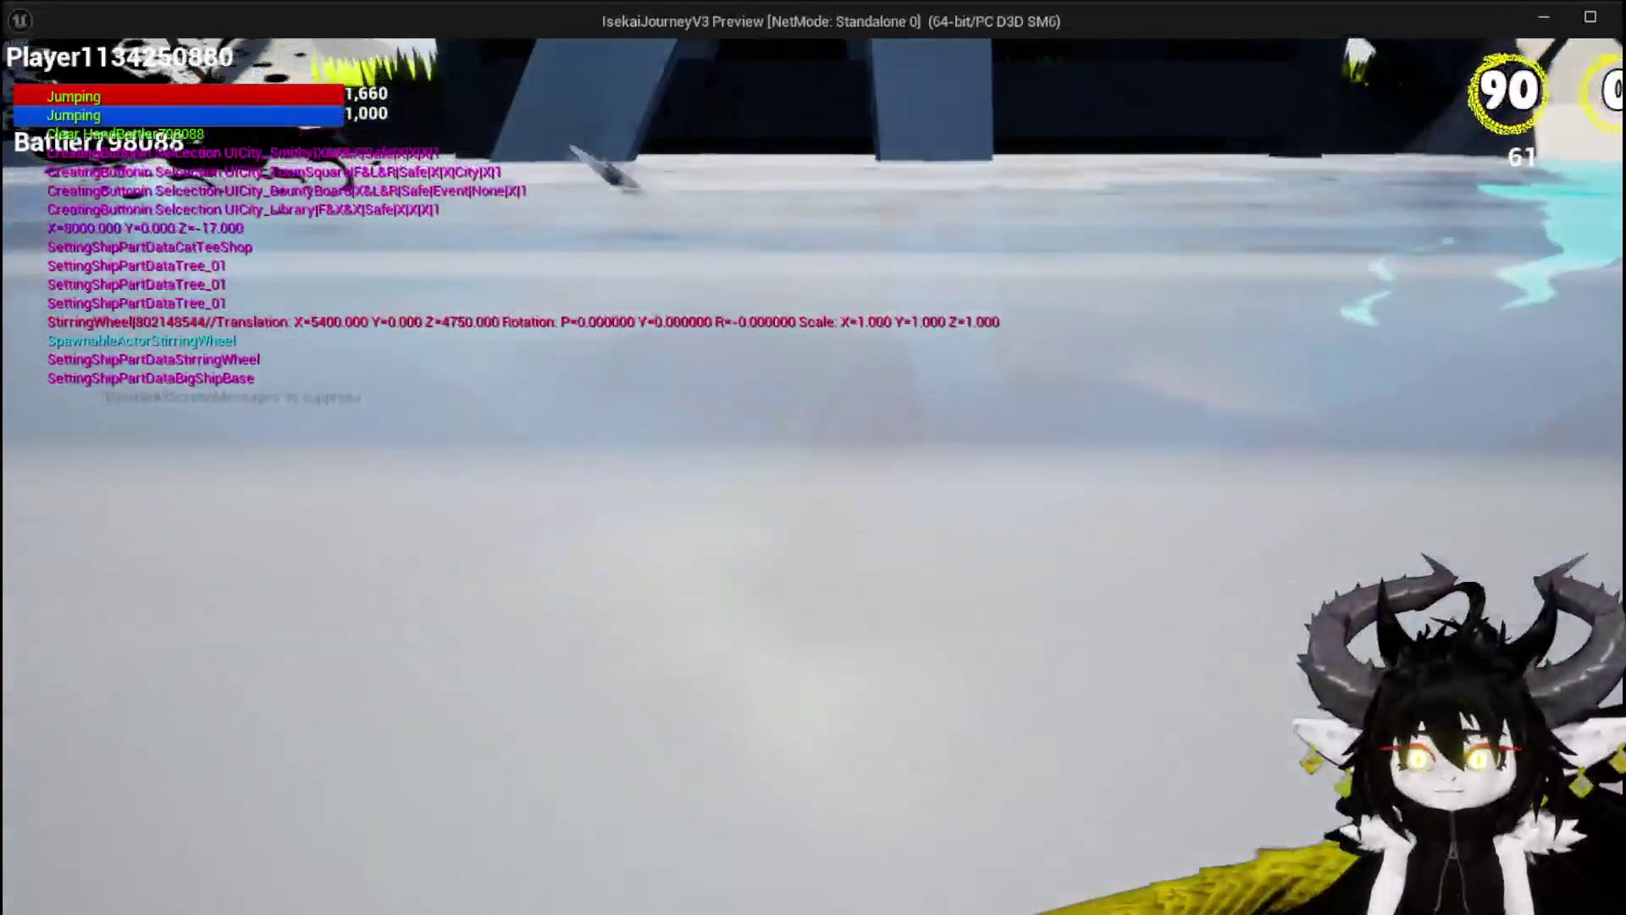
key(space)
key(space)
key(space)
key(space)
key(space)
key(space)
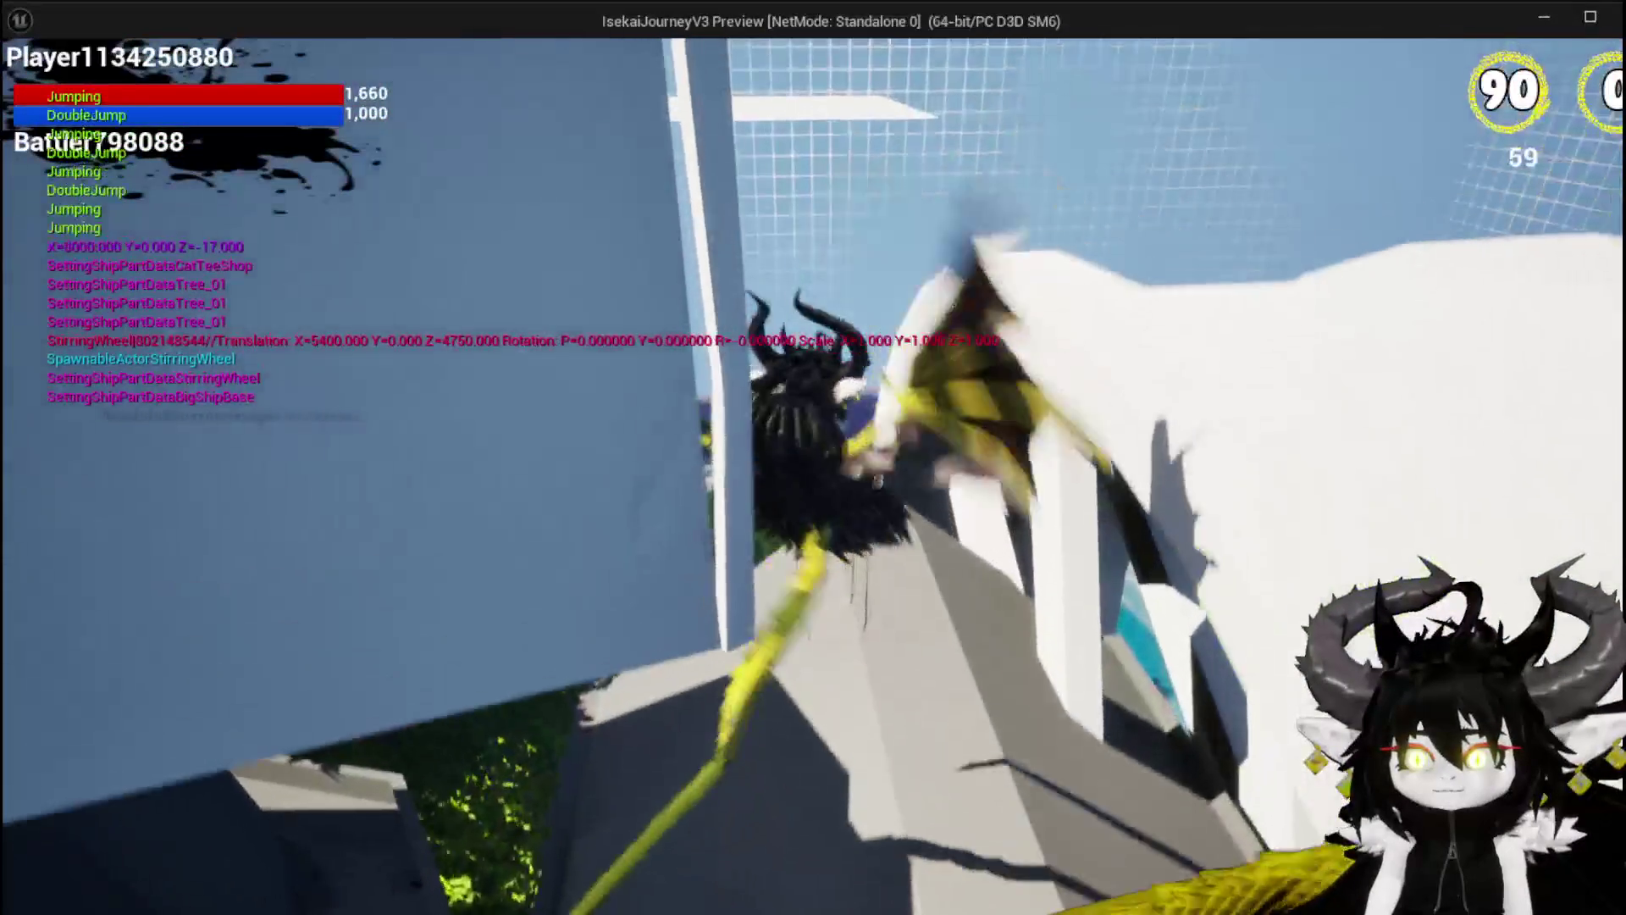
key(space)
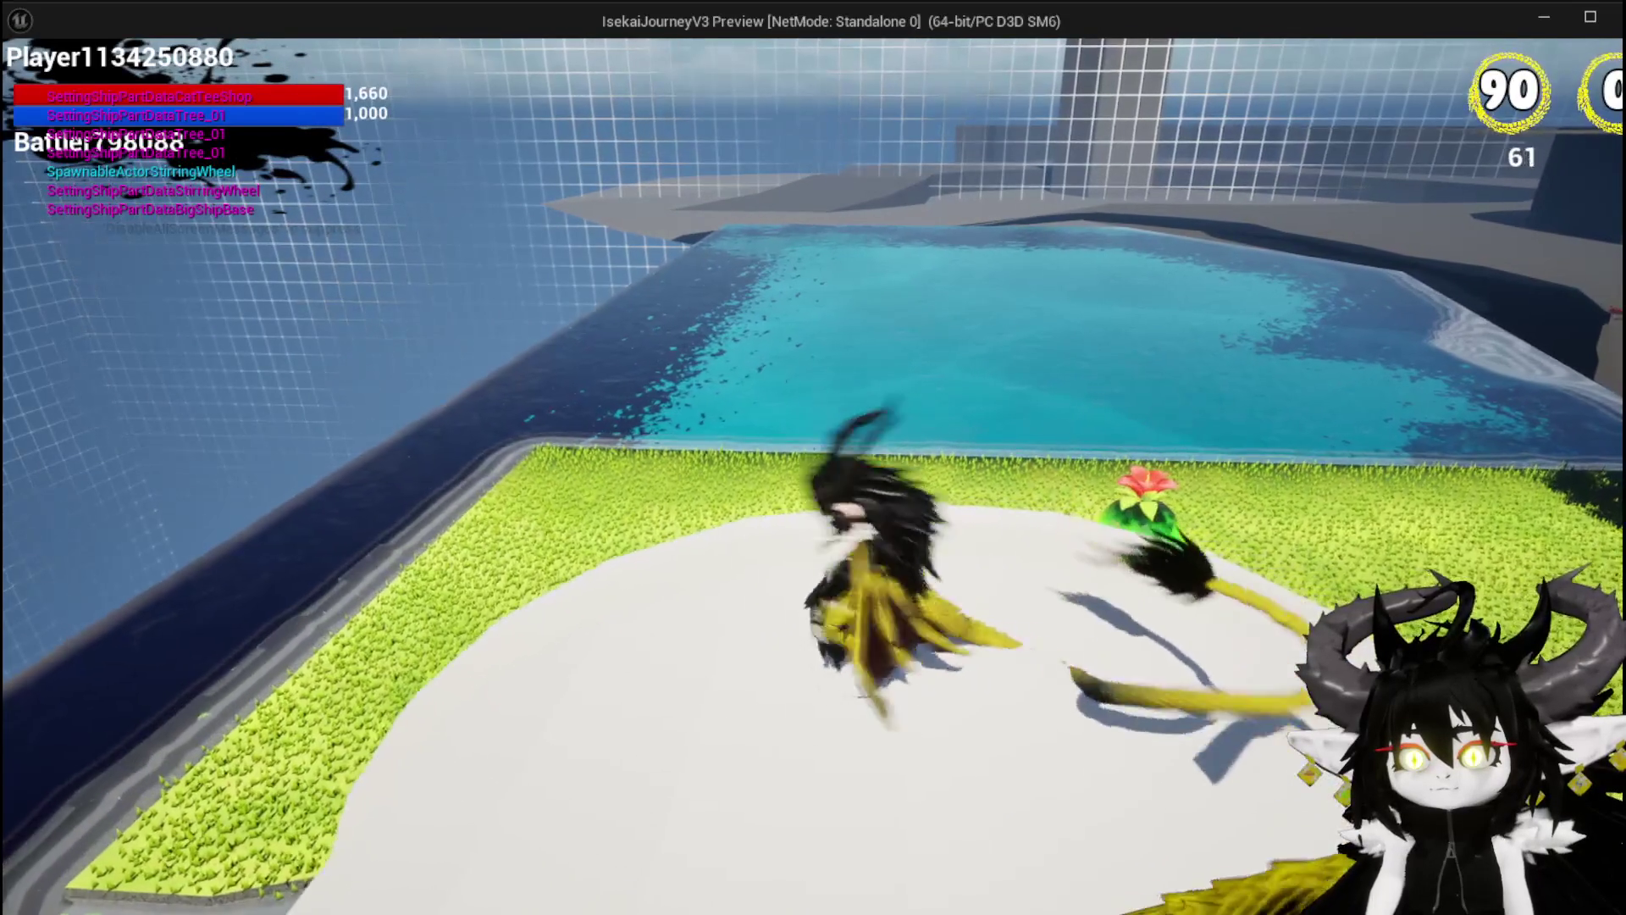
key(space)
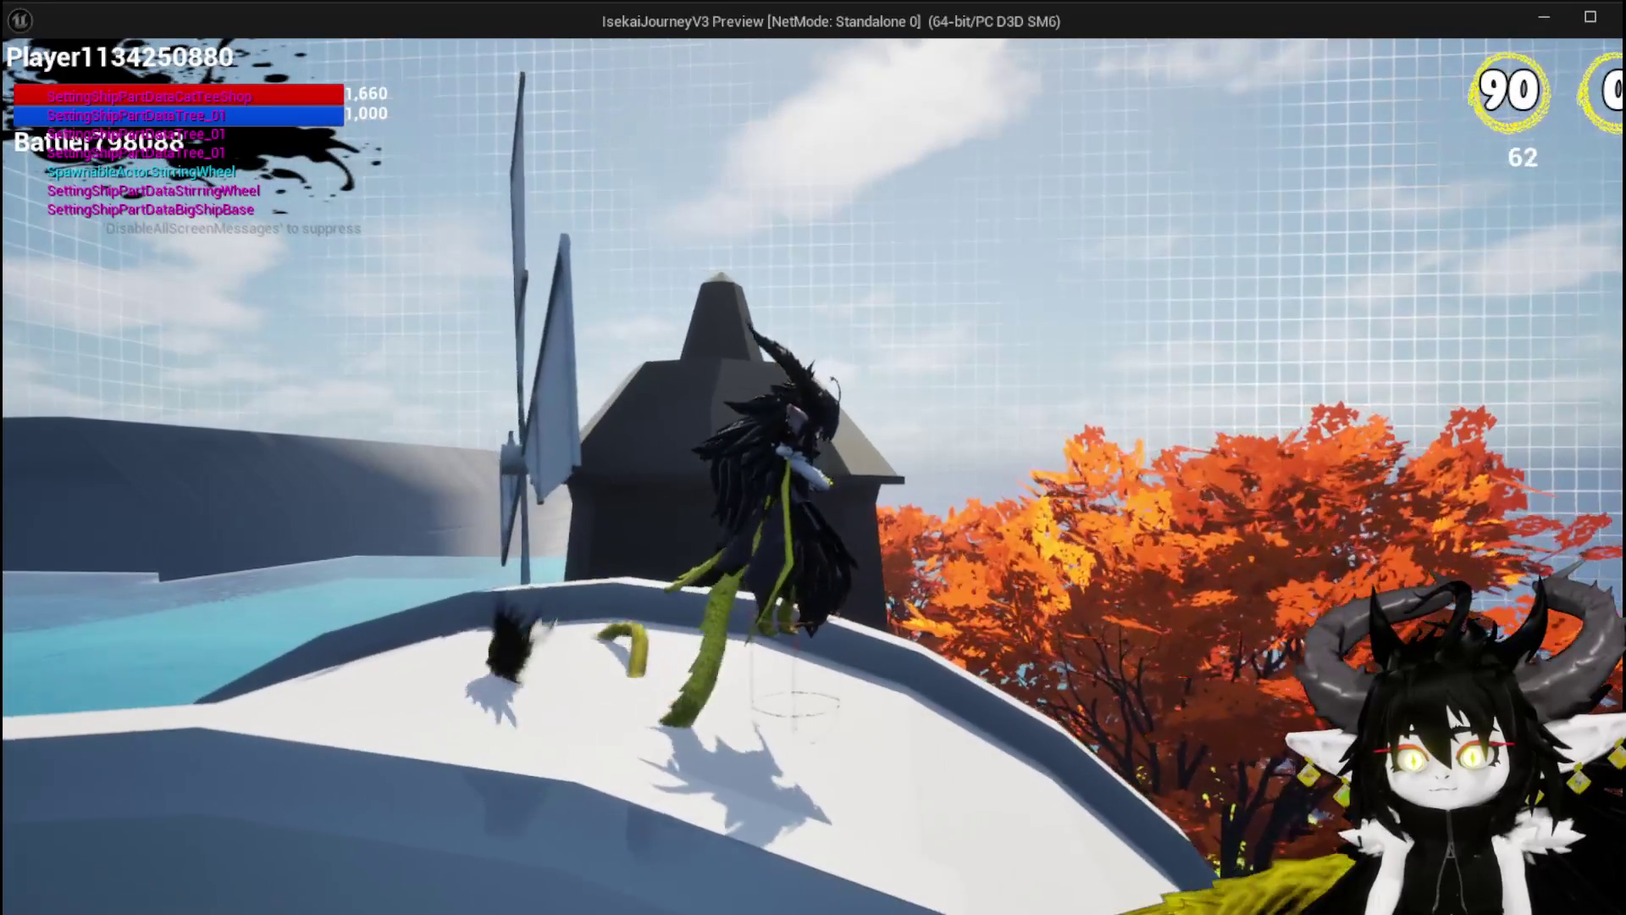
key(space)
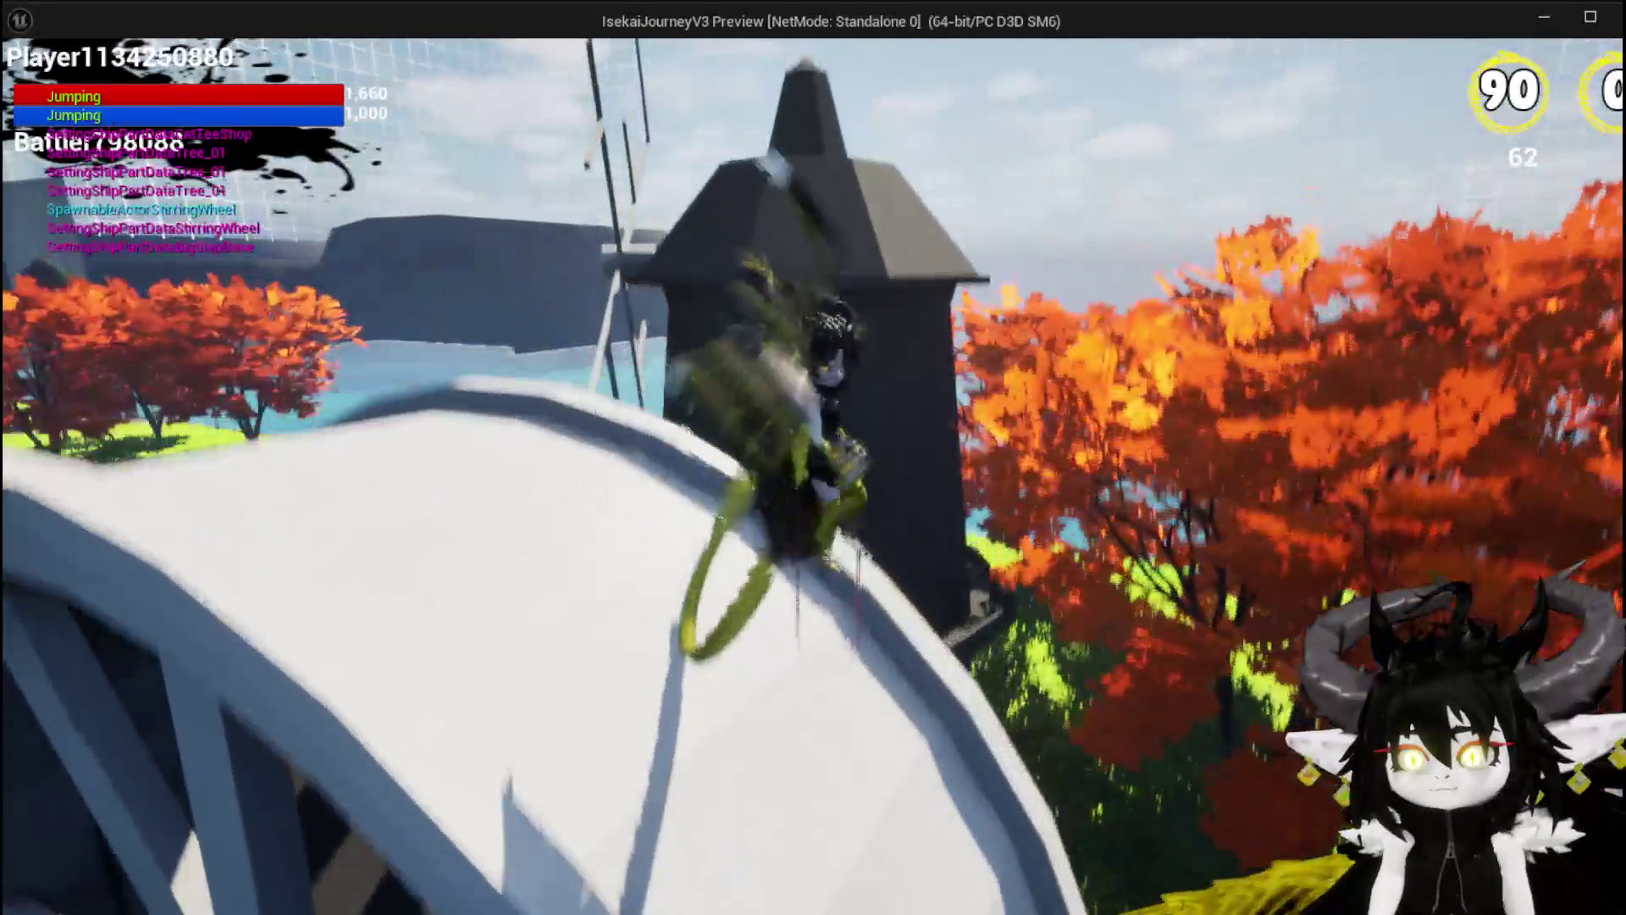
key(space)
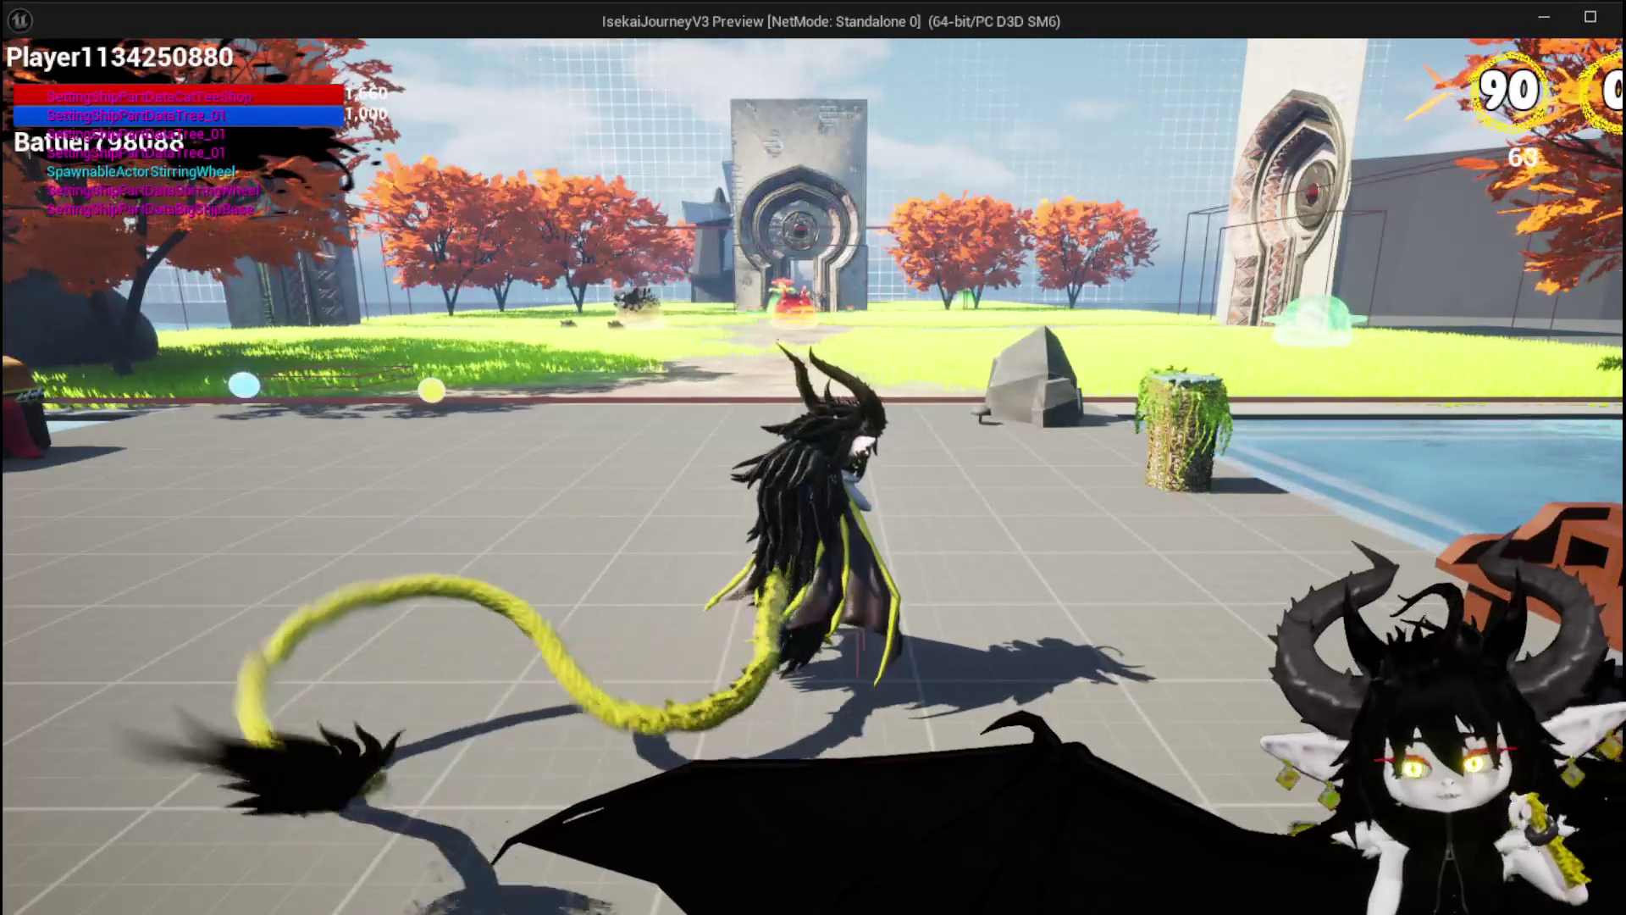
key(Escape)
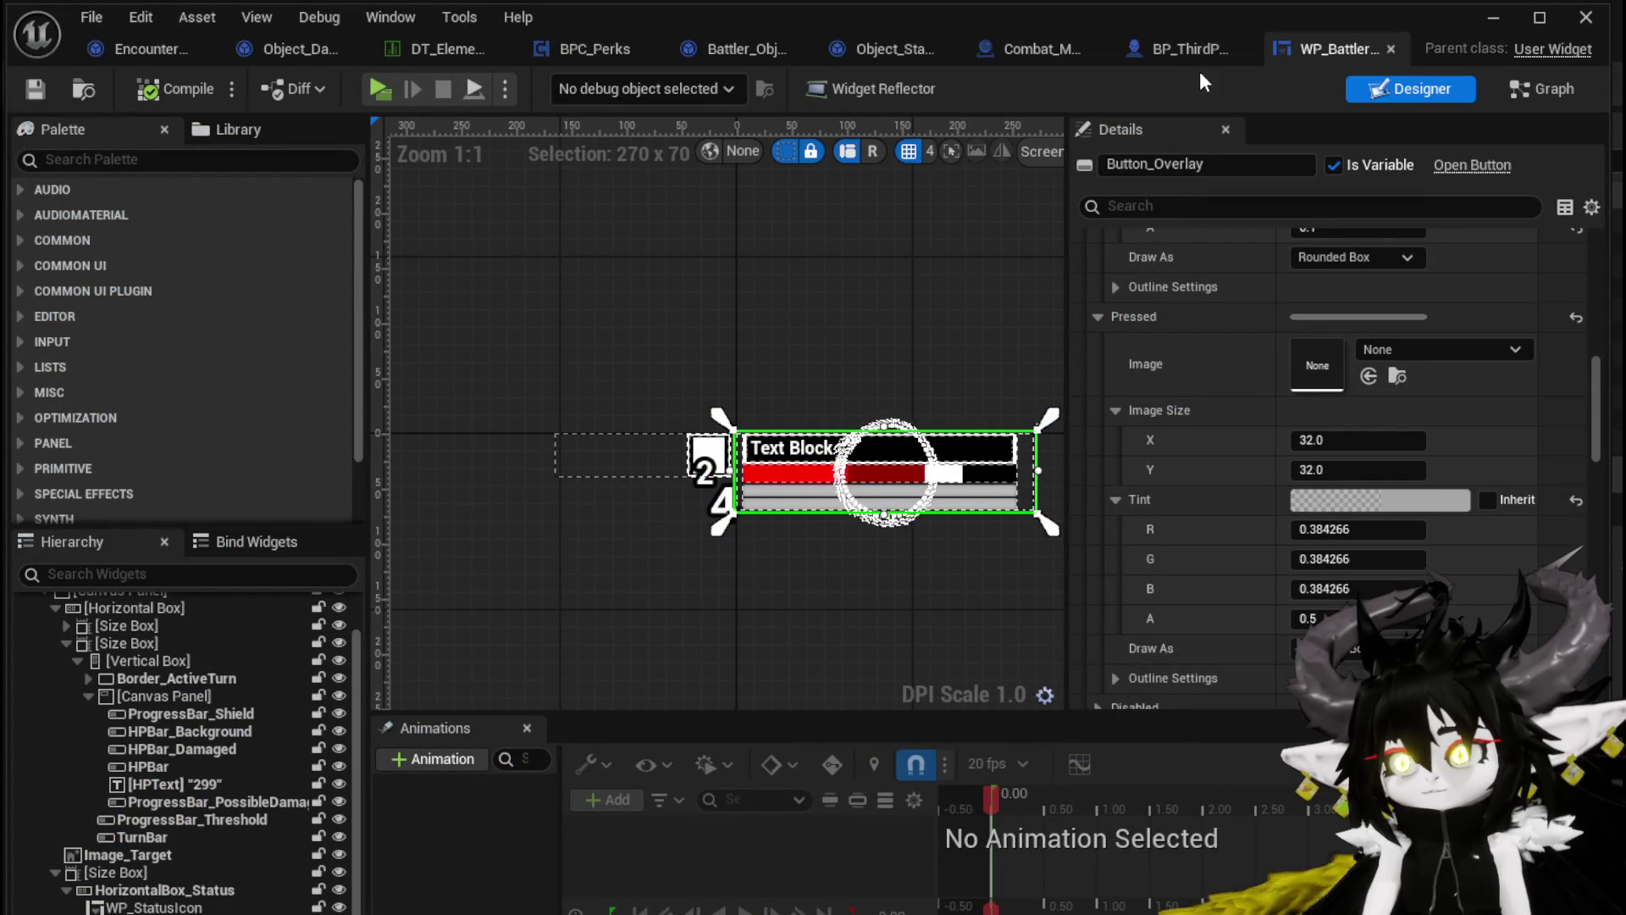
Go from the BPC_Perks graph to Object_DamageSequence's ApplyStatusValue function graph
click(562, 44)
scroll(661, 355, down, 3)
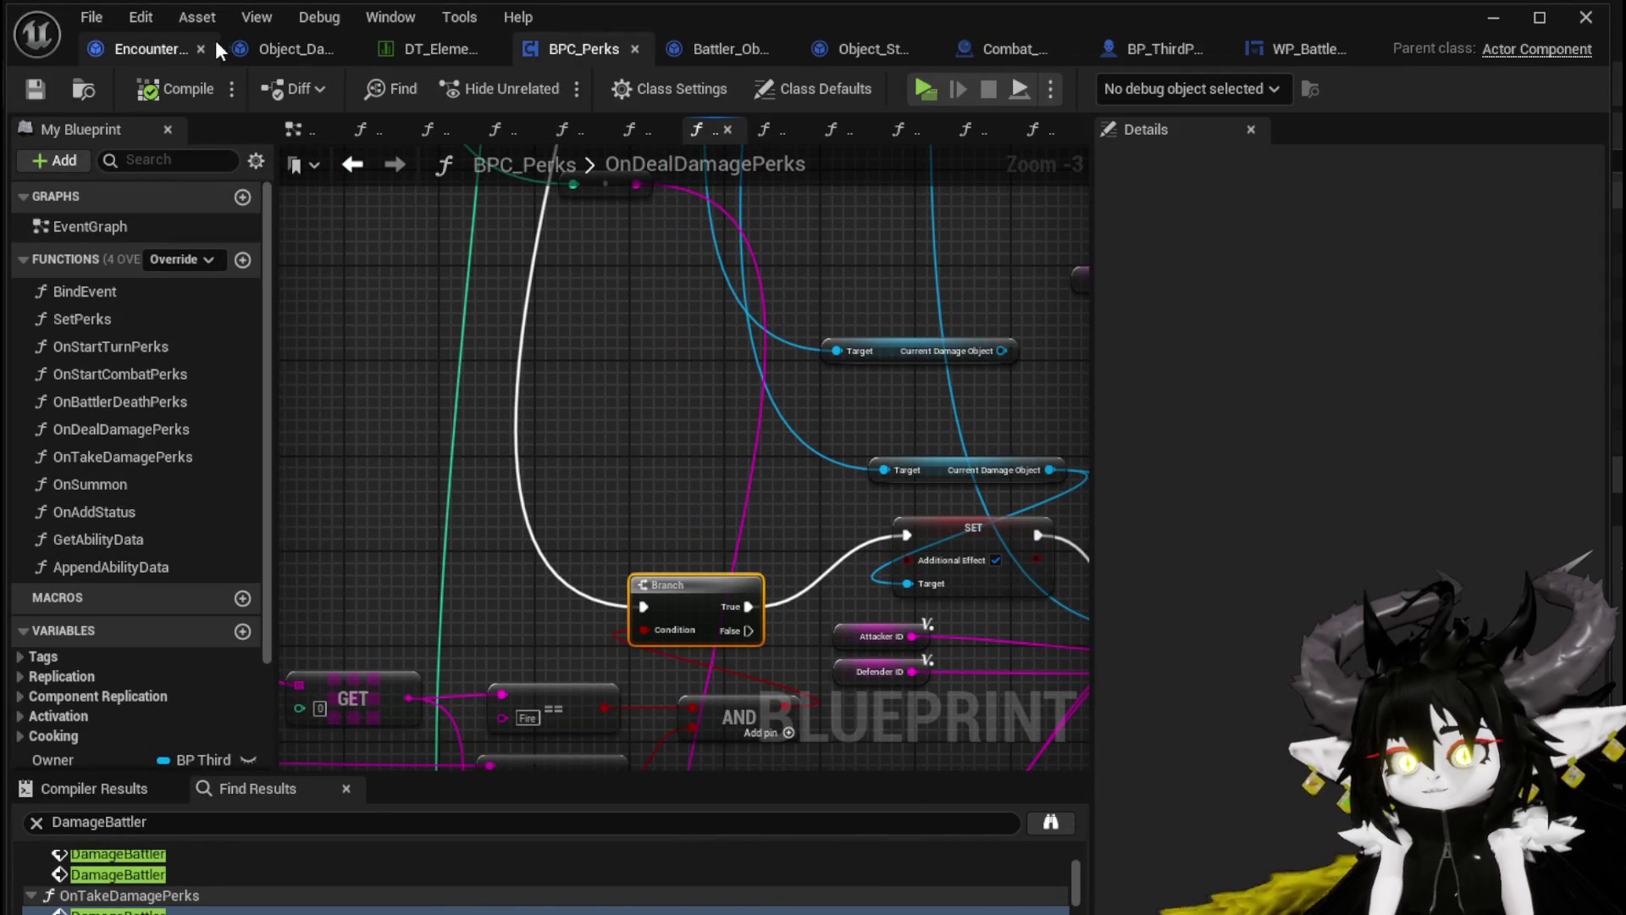
click(284, 49)
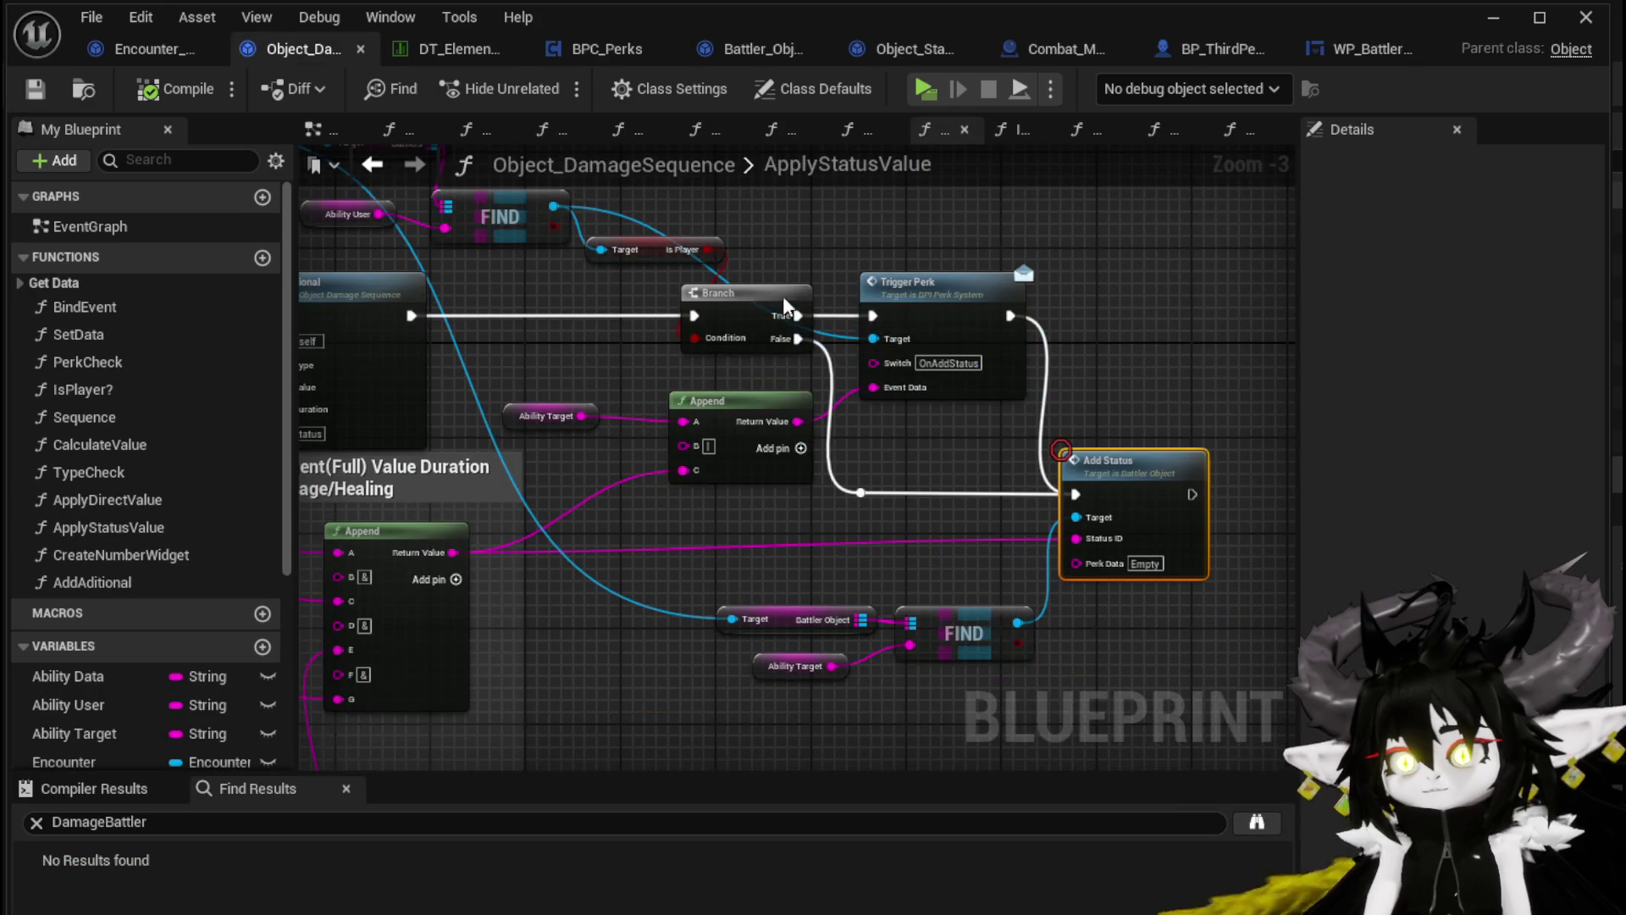
click(564, 312)
mouse_move(563, 312)
mouse_down()
mouse_move(872, 270)
mouse_move(536, 222)
mouse_move(501, 281)
mouse_move(518, 266)
mouse_up()
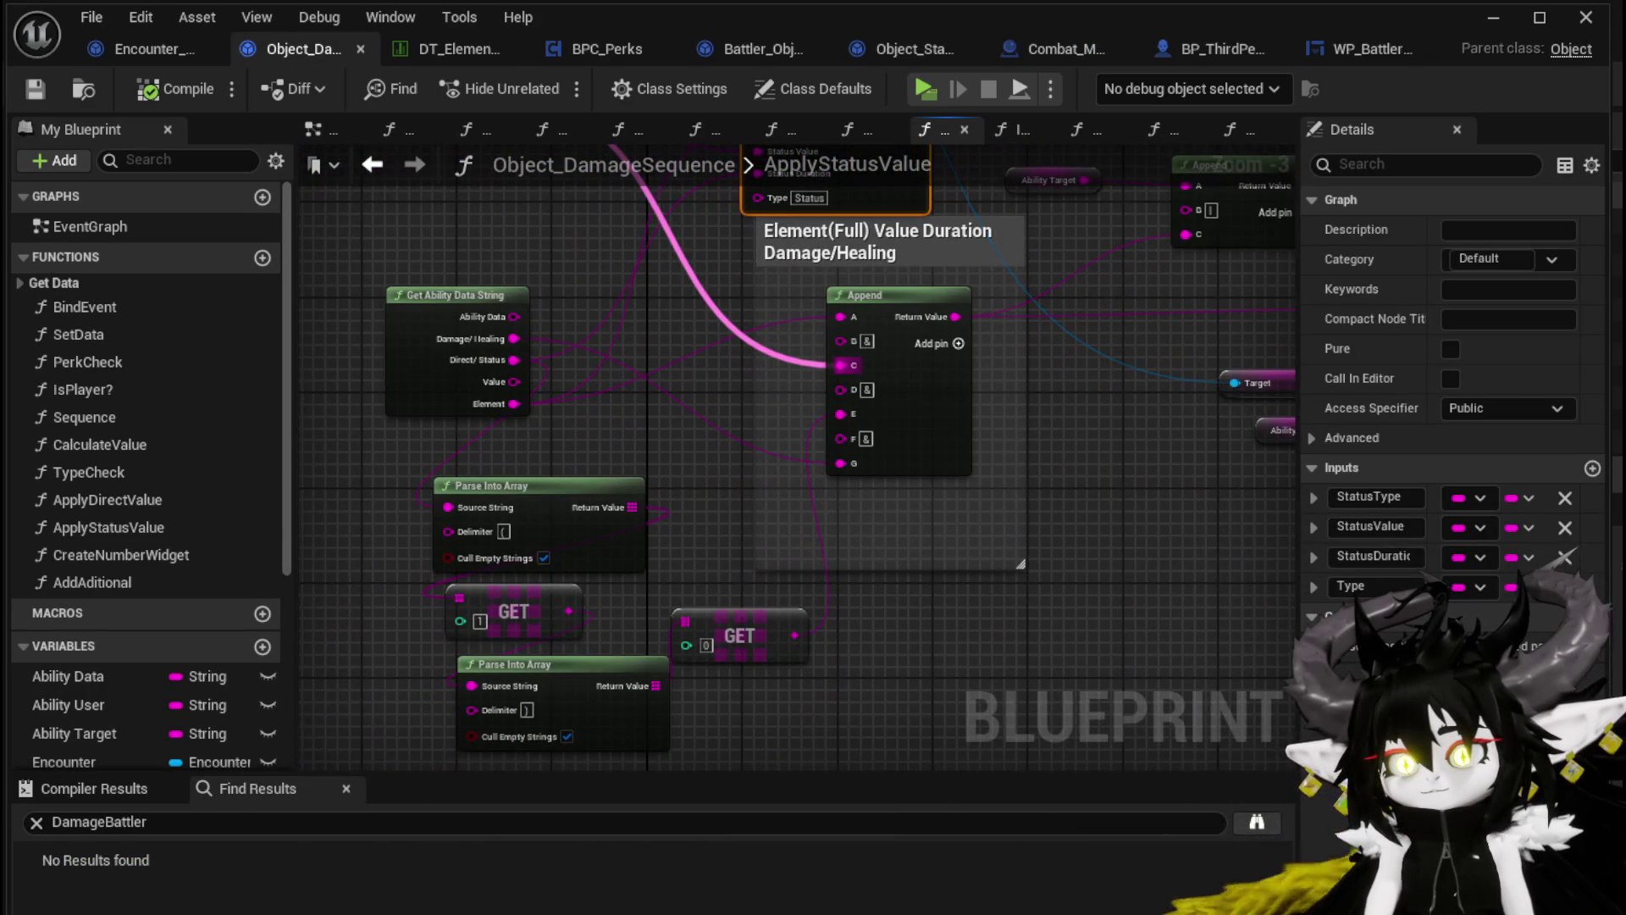
drag(620, 99, 594, 281)
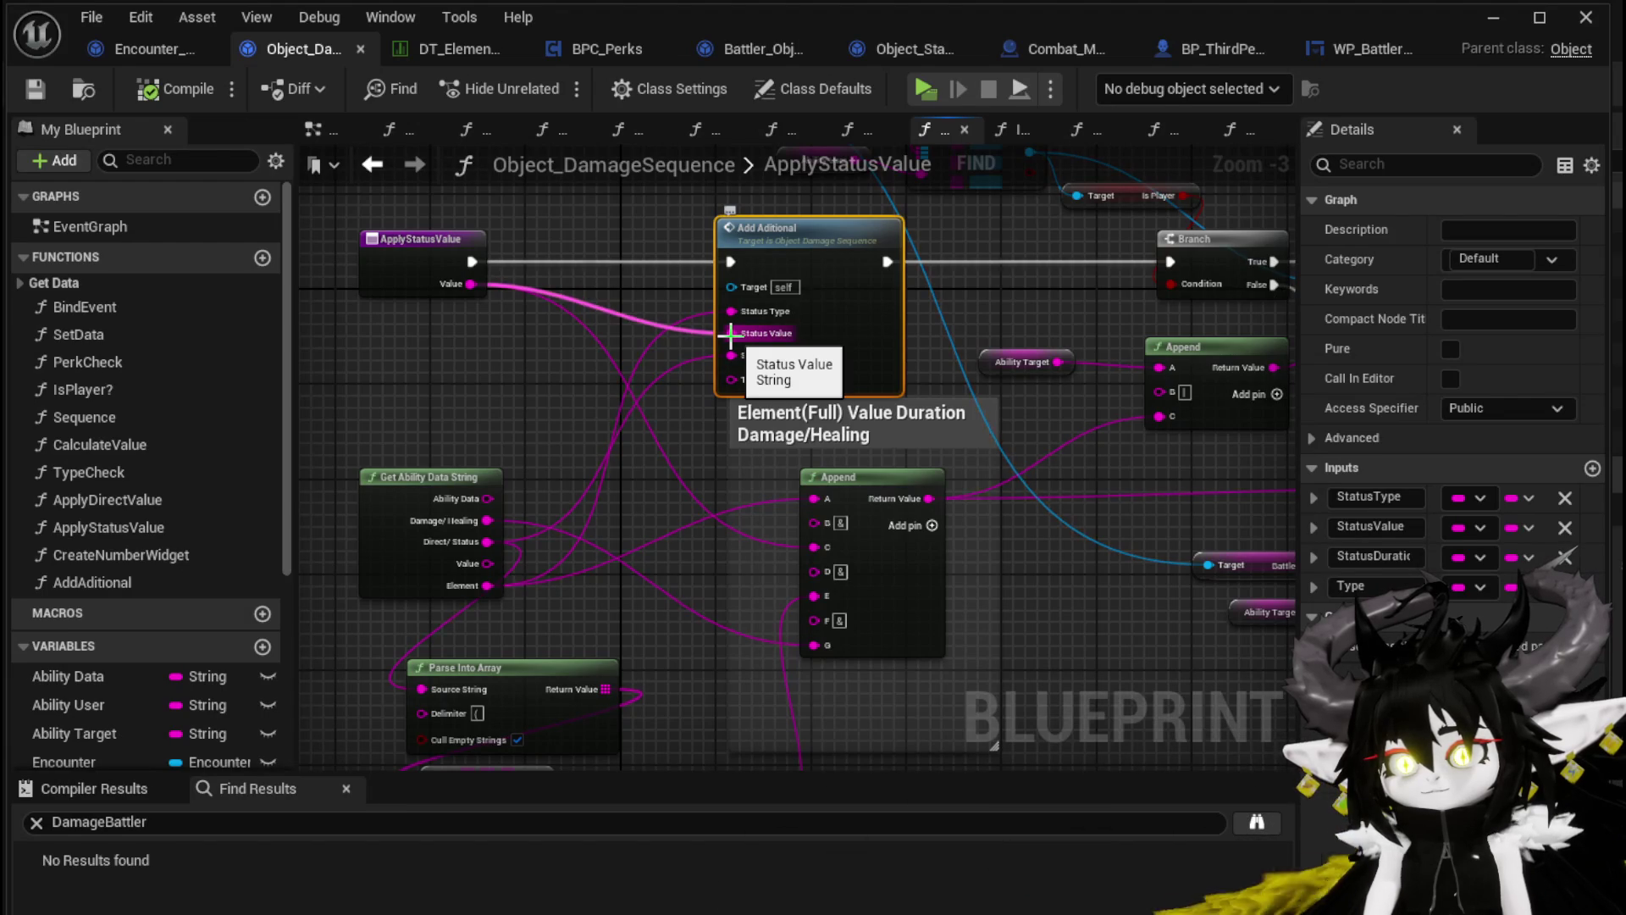
drag(730, 335, 730, 334)
click(470, 373)
scroll(467, 366, down, 2)
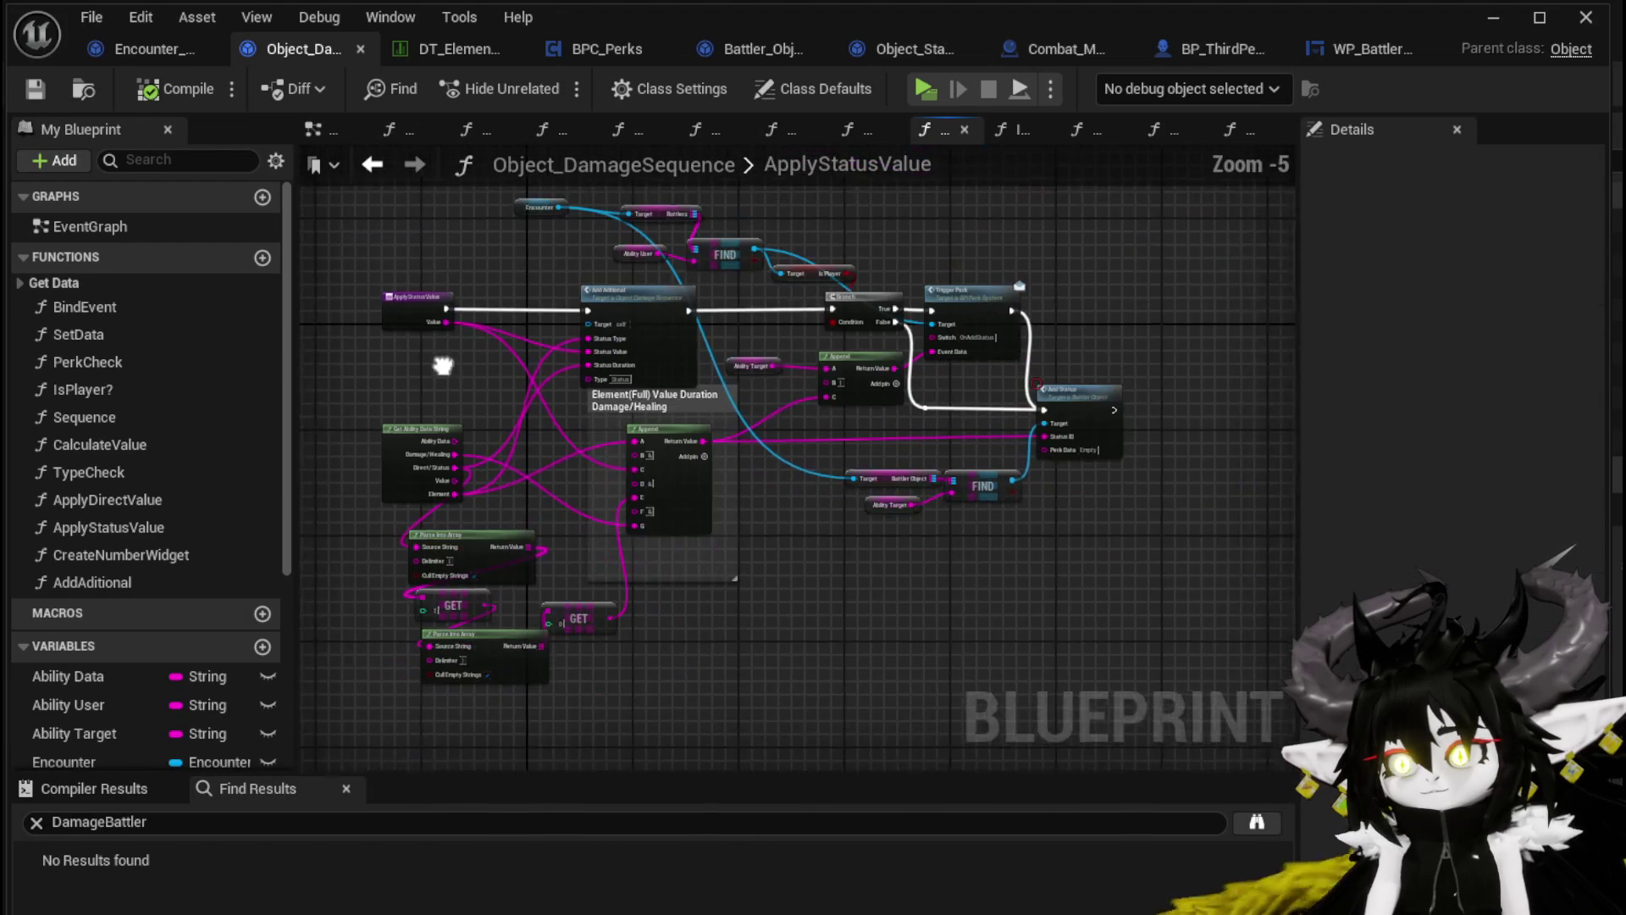
scroll(428, 375, up, 1)
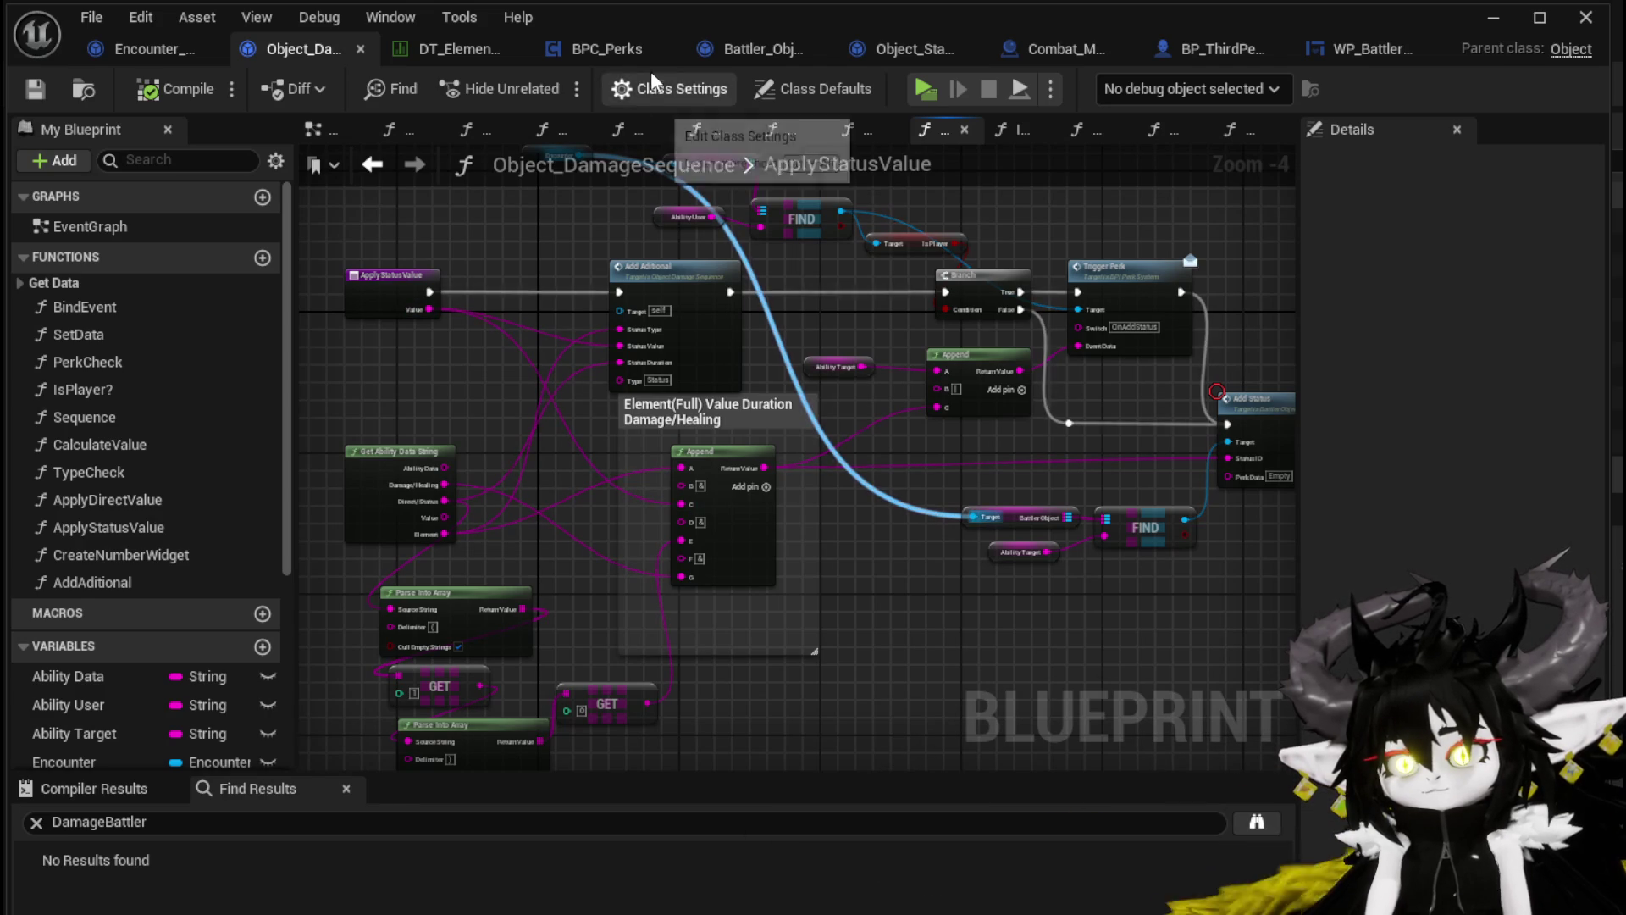
Connect the OnDealDamagePerks Branch False pin directly to Call On Show Number, then minimize the editor
click(596, 49)
scroll(613, 281, down, 4)
scroll(613, 281, up, 6)
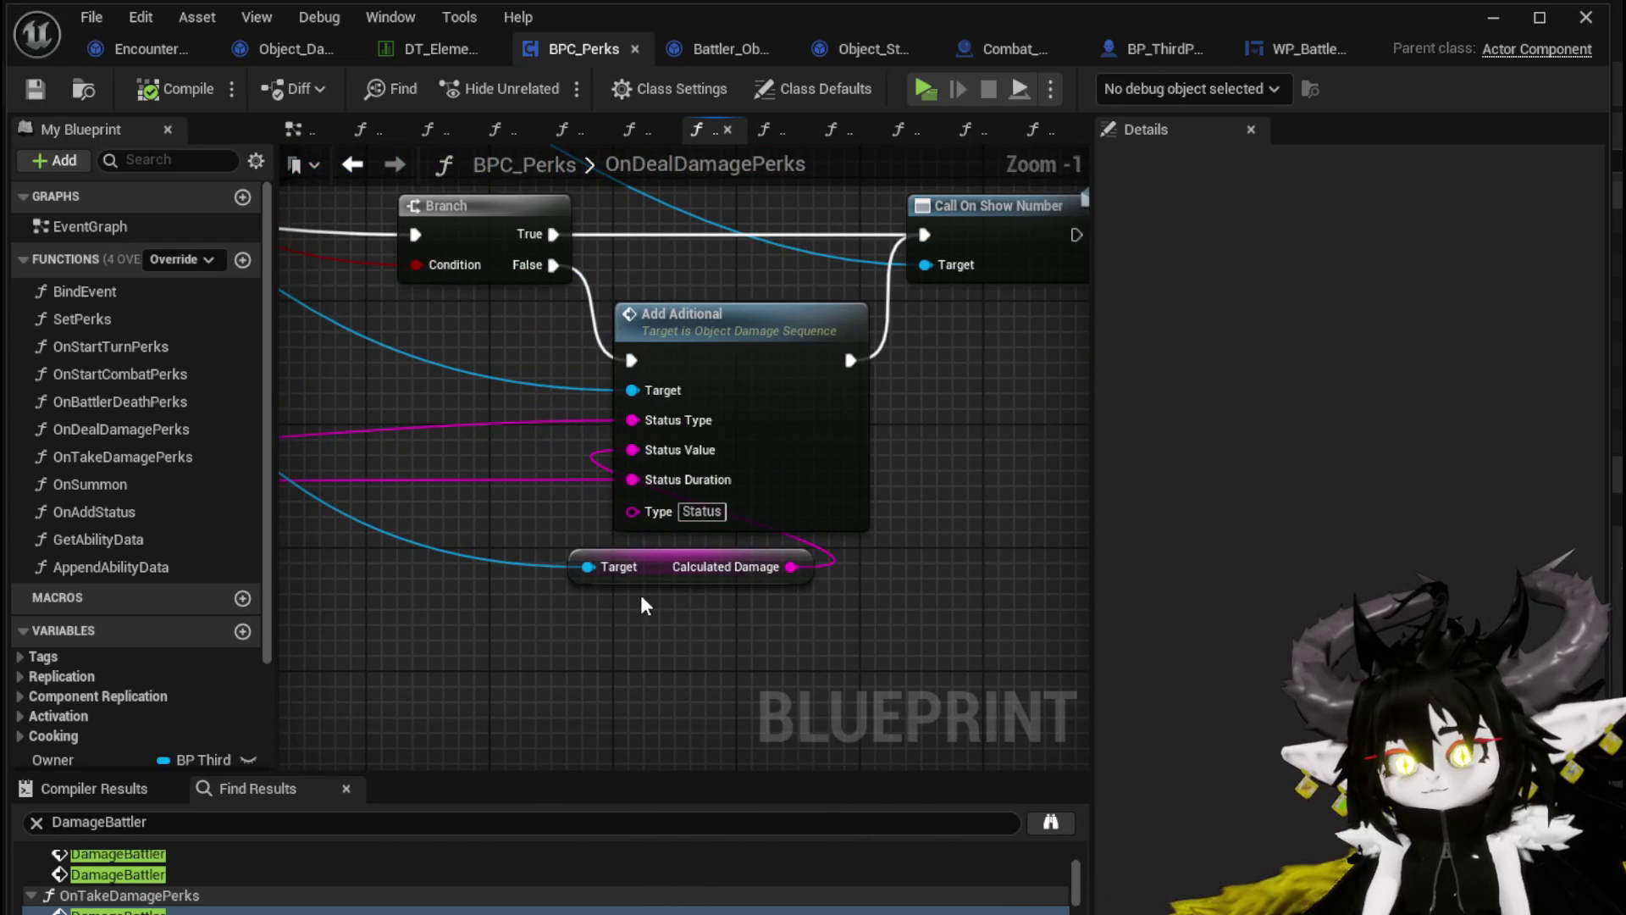
drag(904, 415, 910, 404)
click(909, 404)
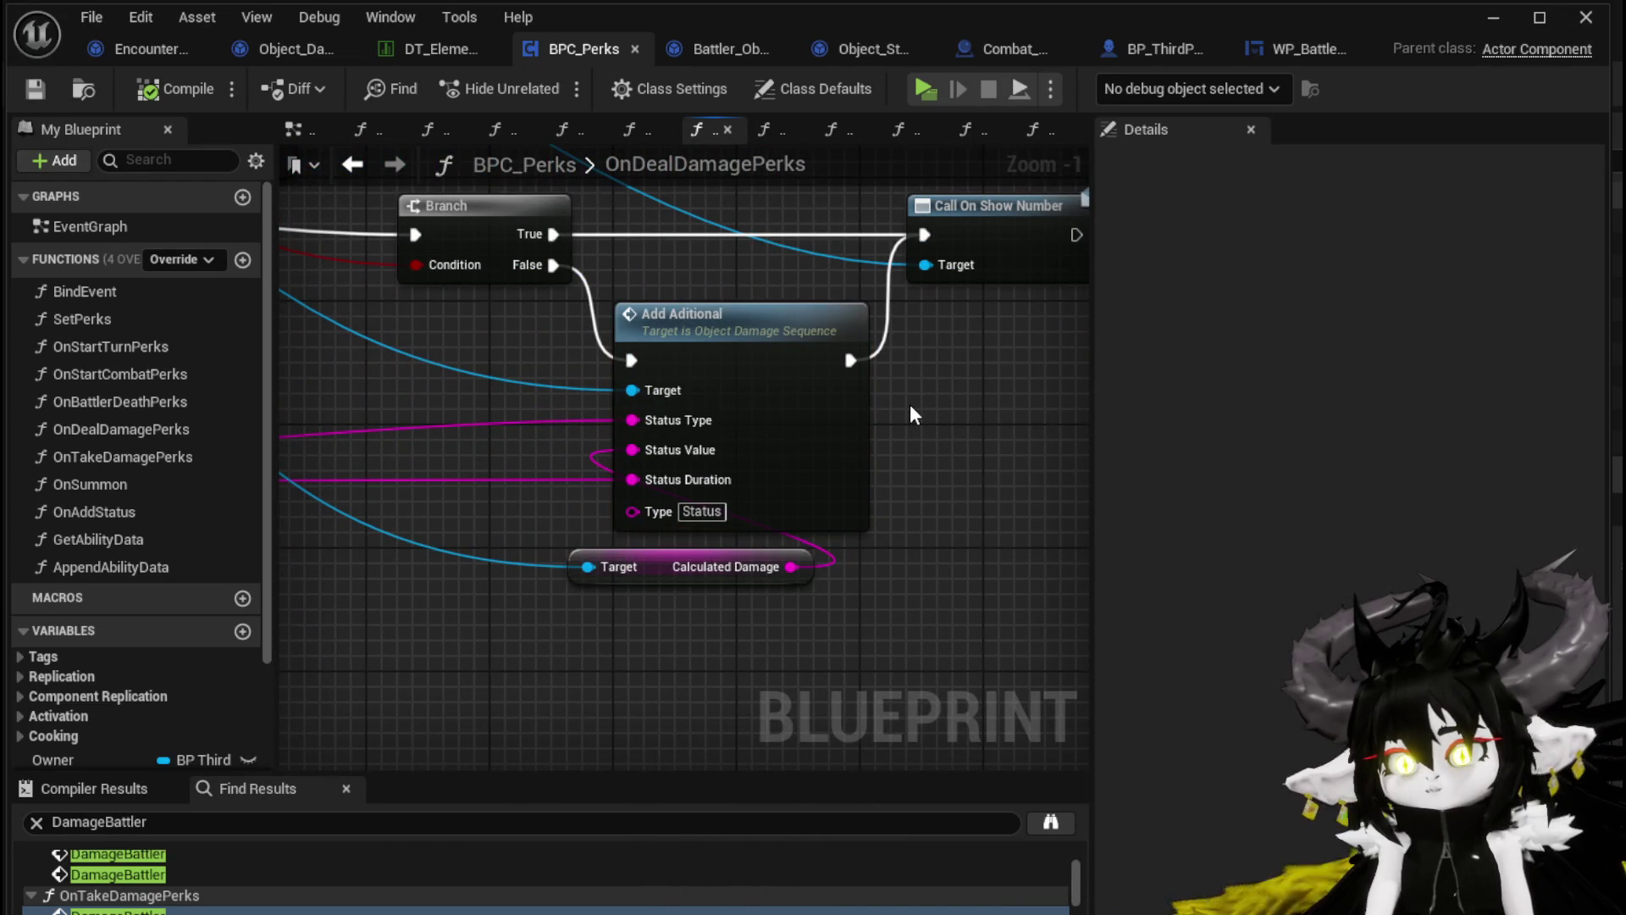
scroll(909, 404, down, 1)
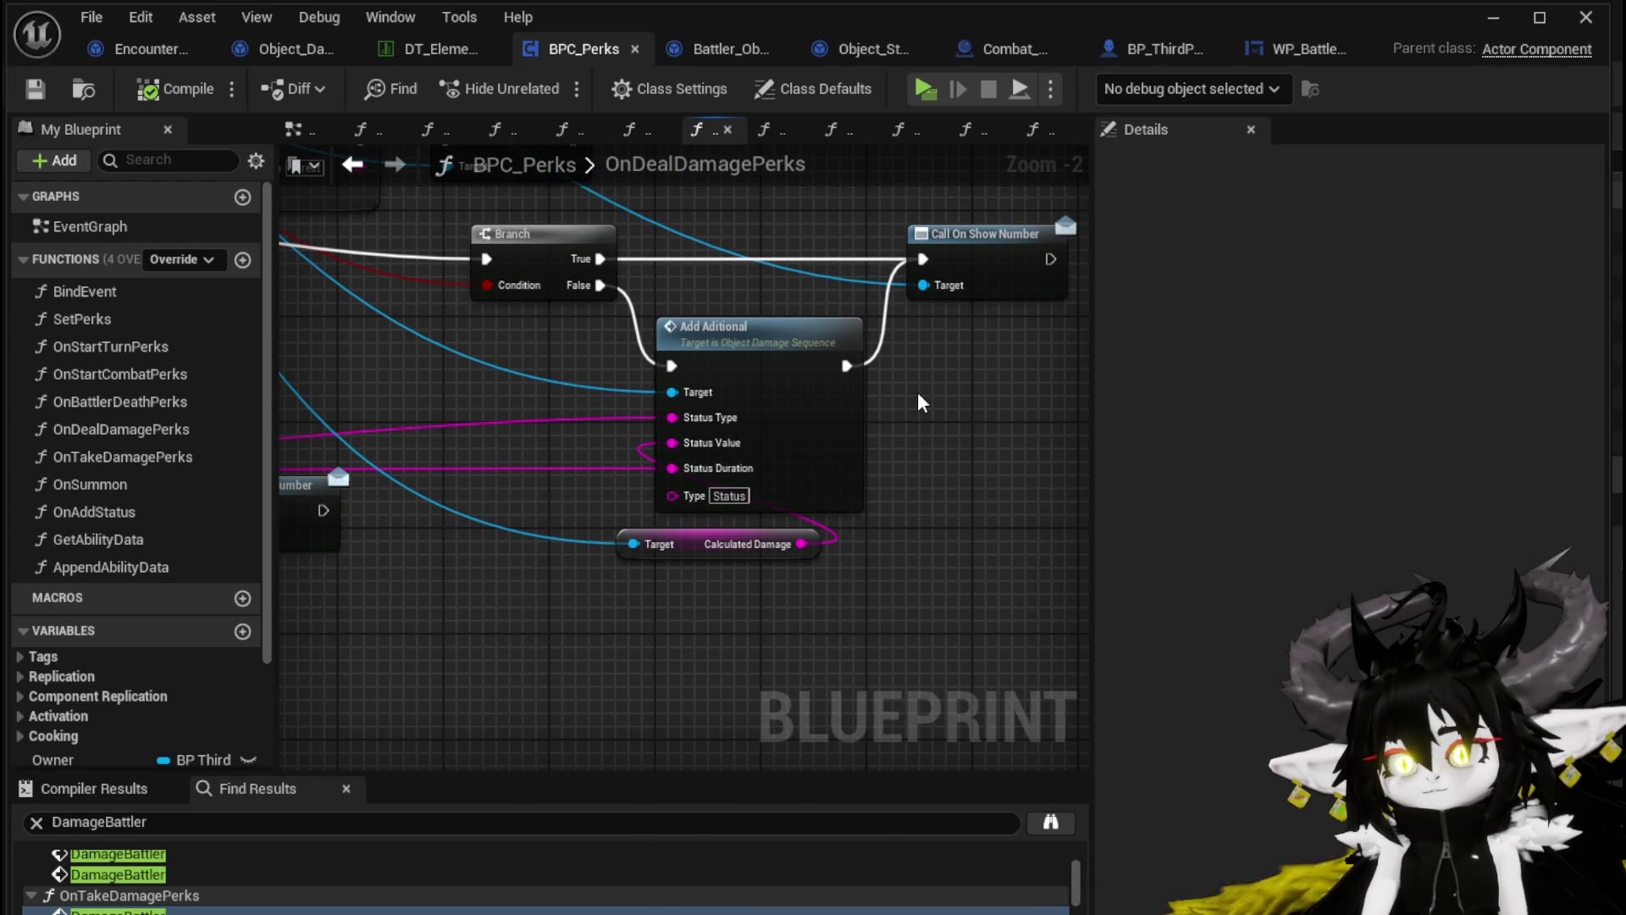
drag(735, 288, 739, 409)
mouse_move(604, 404)
mouse_down()
mouse_move(672, 419)
mouse_move(927, 378)
mouse_up()
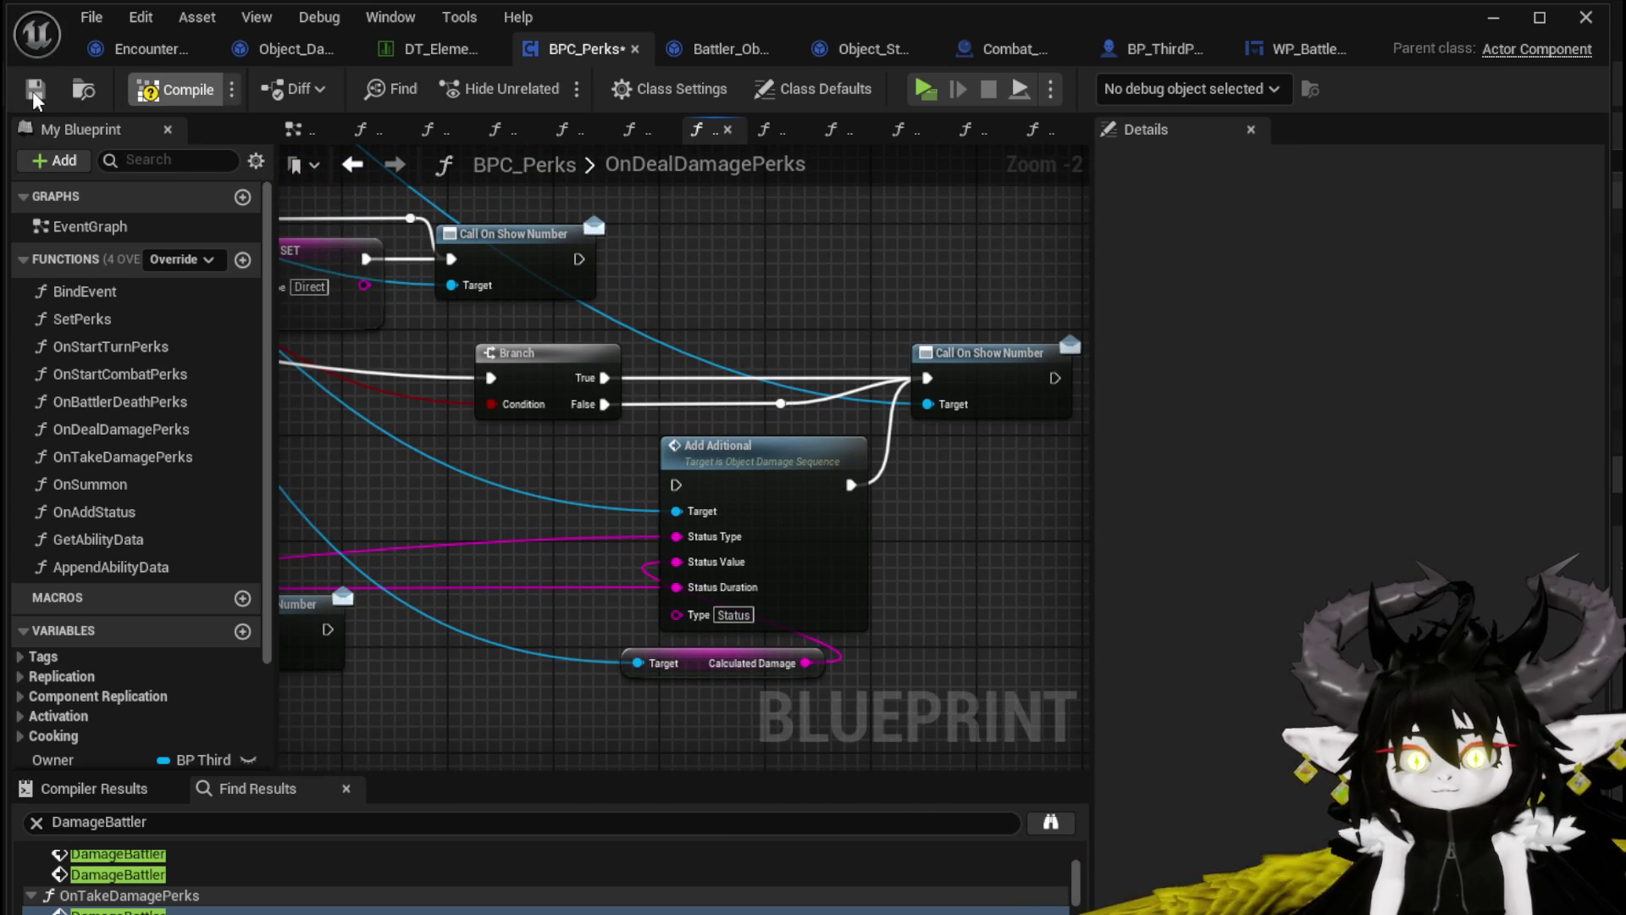
click(1493, 17)
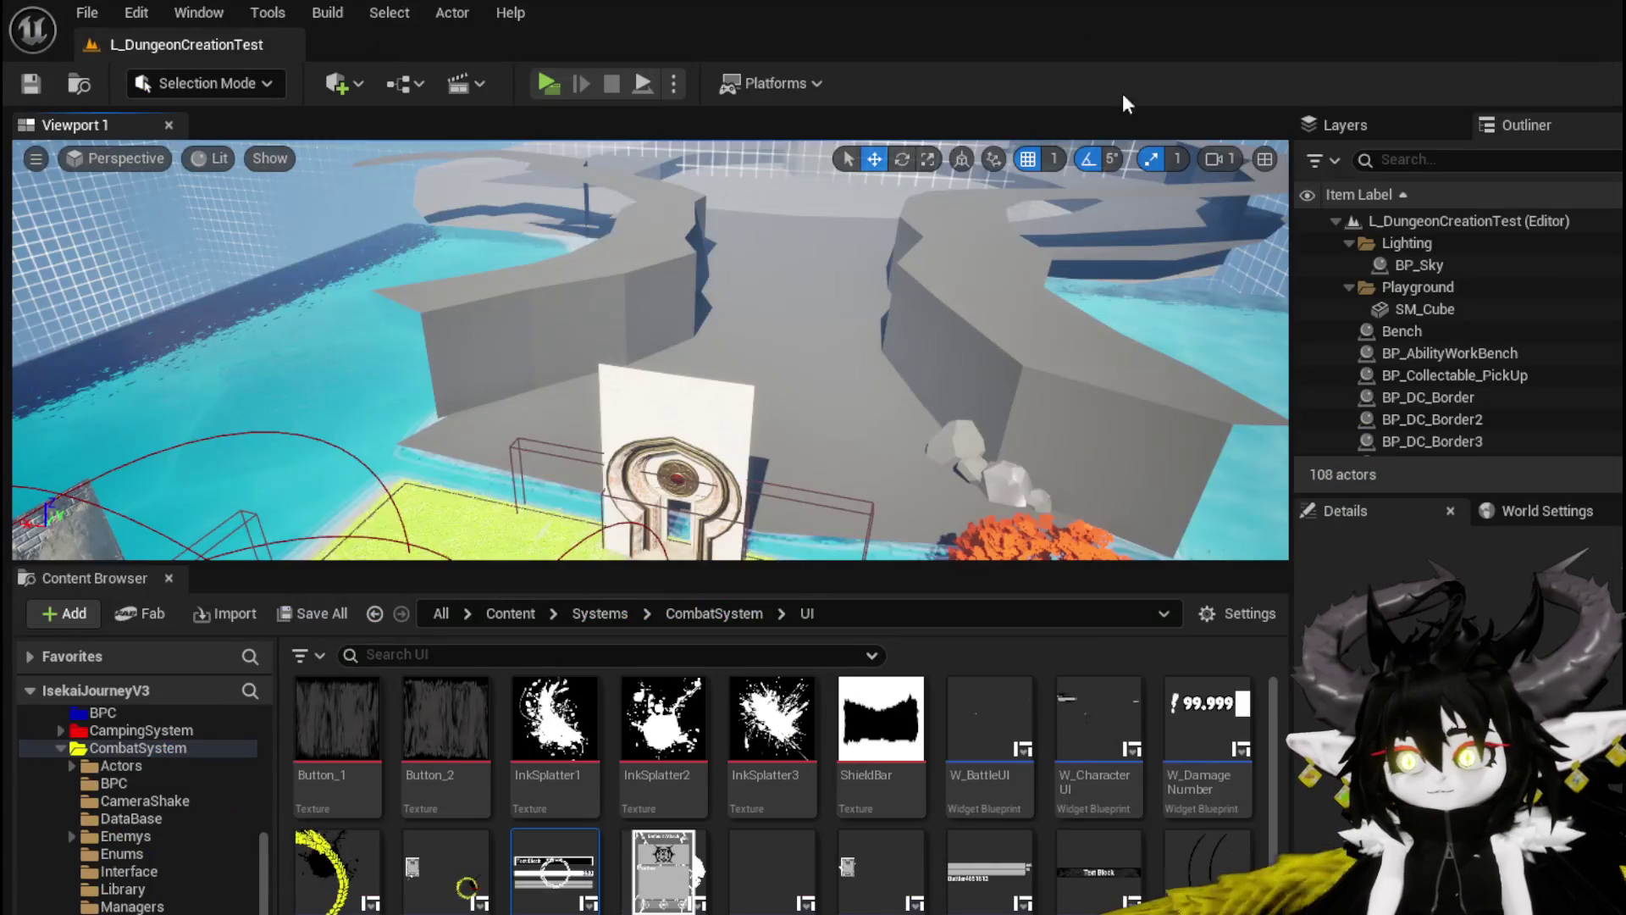
Play-test SummonSpawn on the slimes while cycling targets, then save and reopen the BPC_Perks editor
key(alt+p)
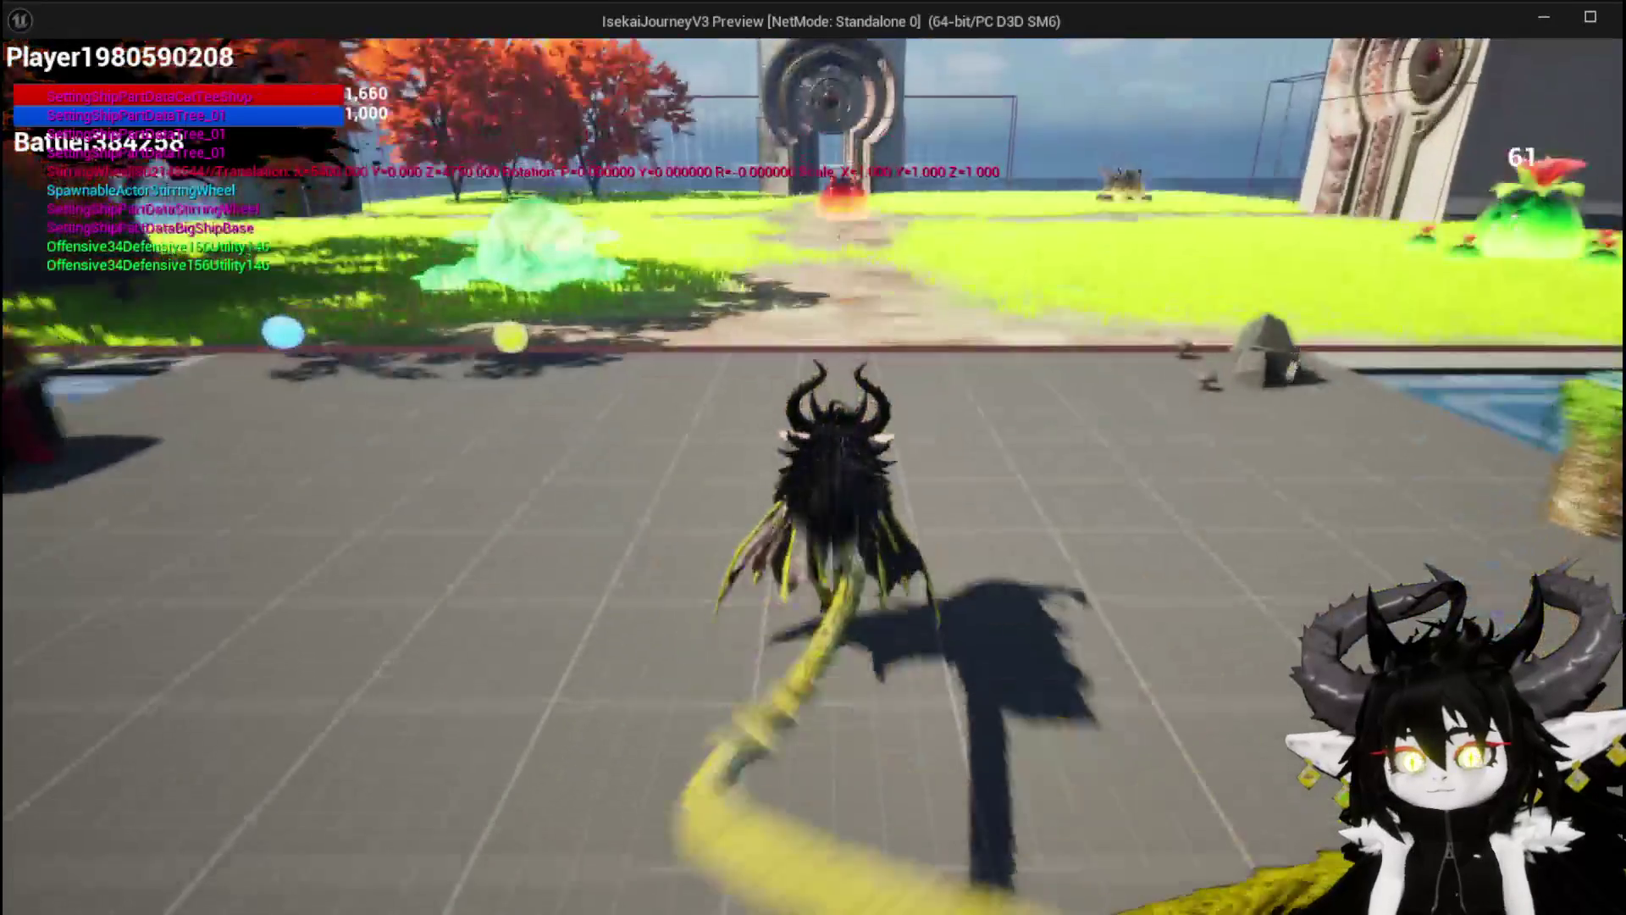
key(w)
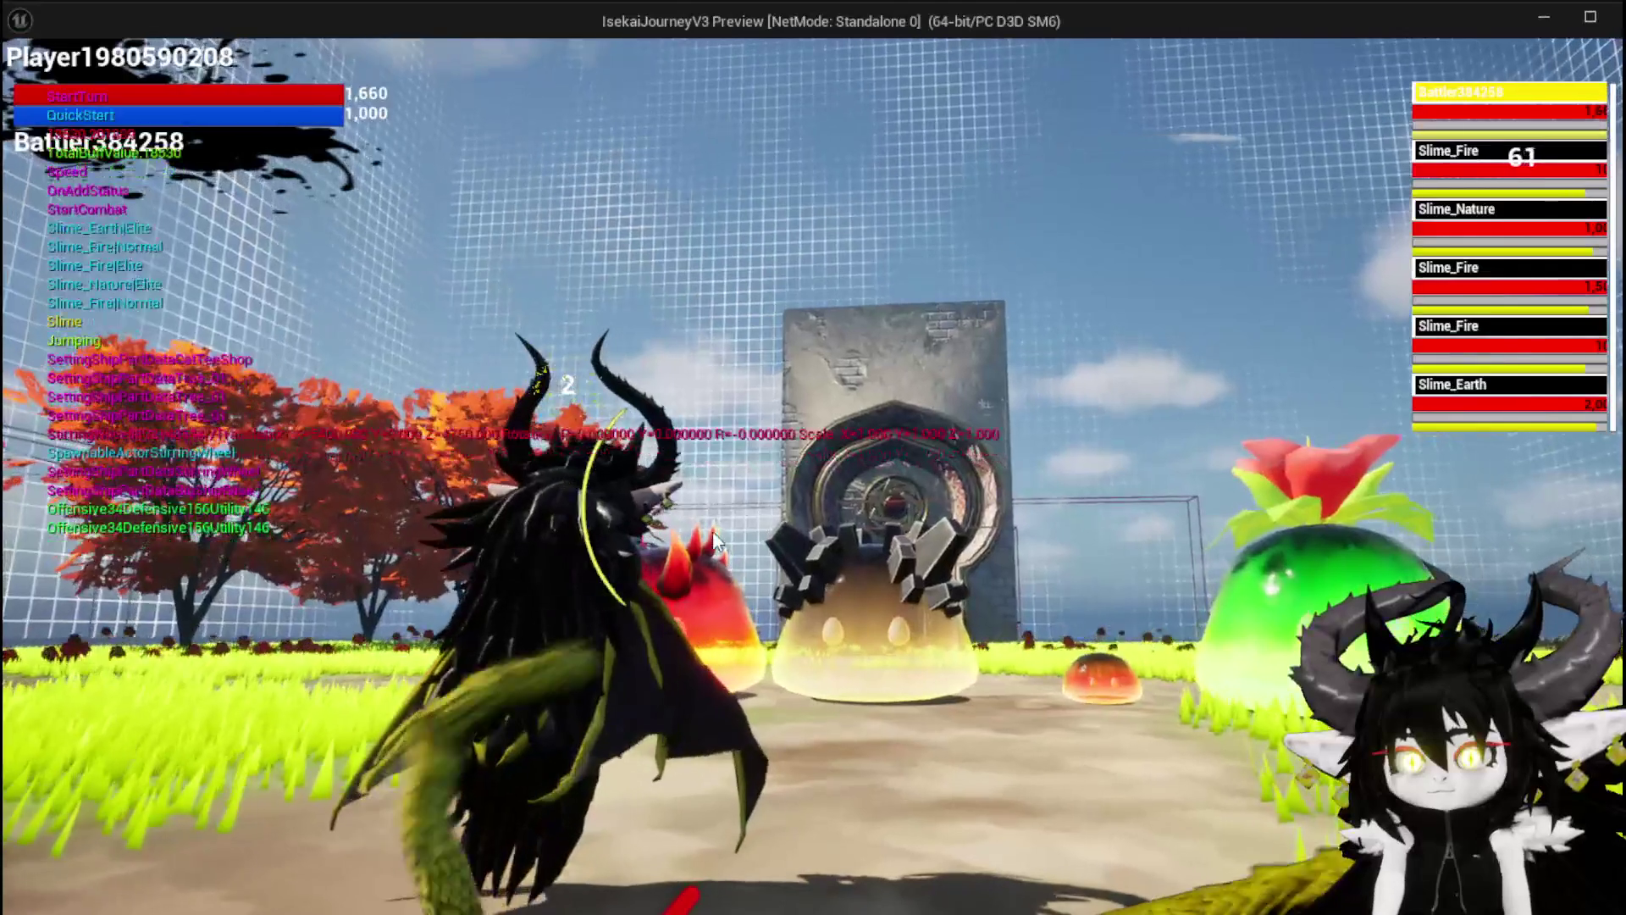
click(120, 830)
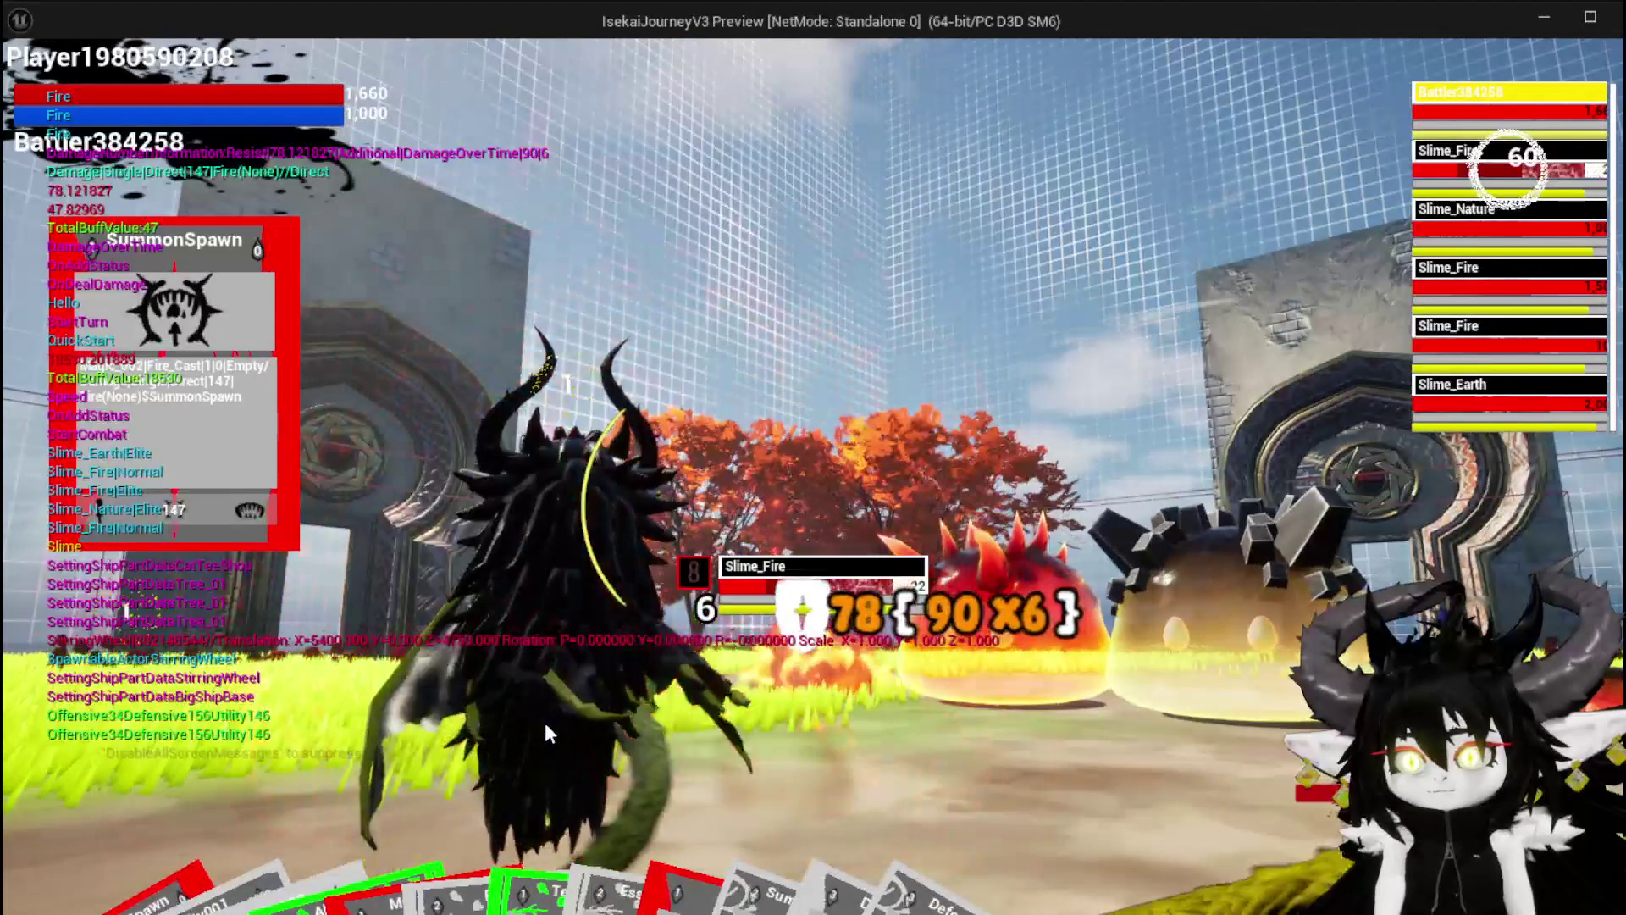
key(Tab)
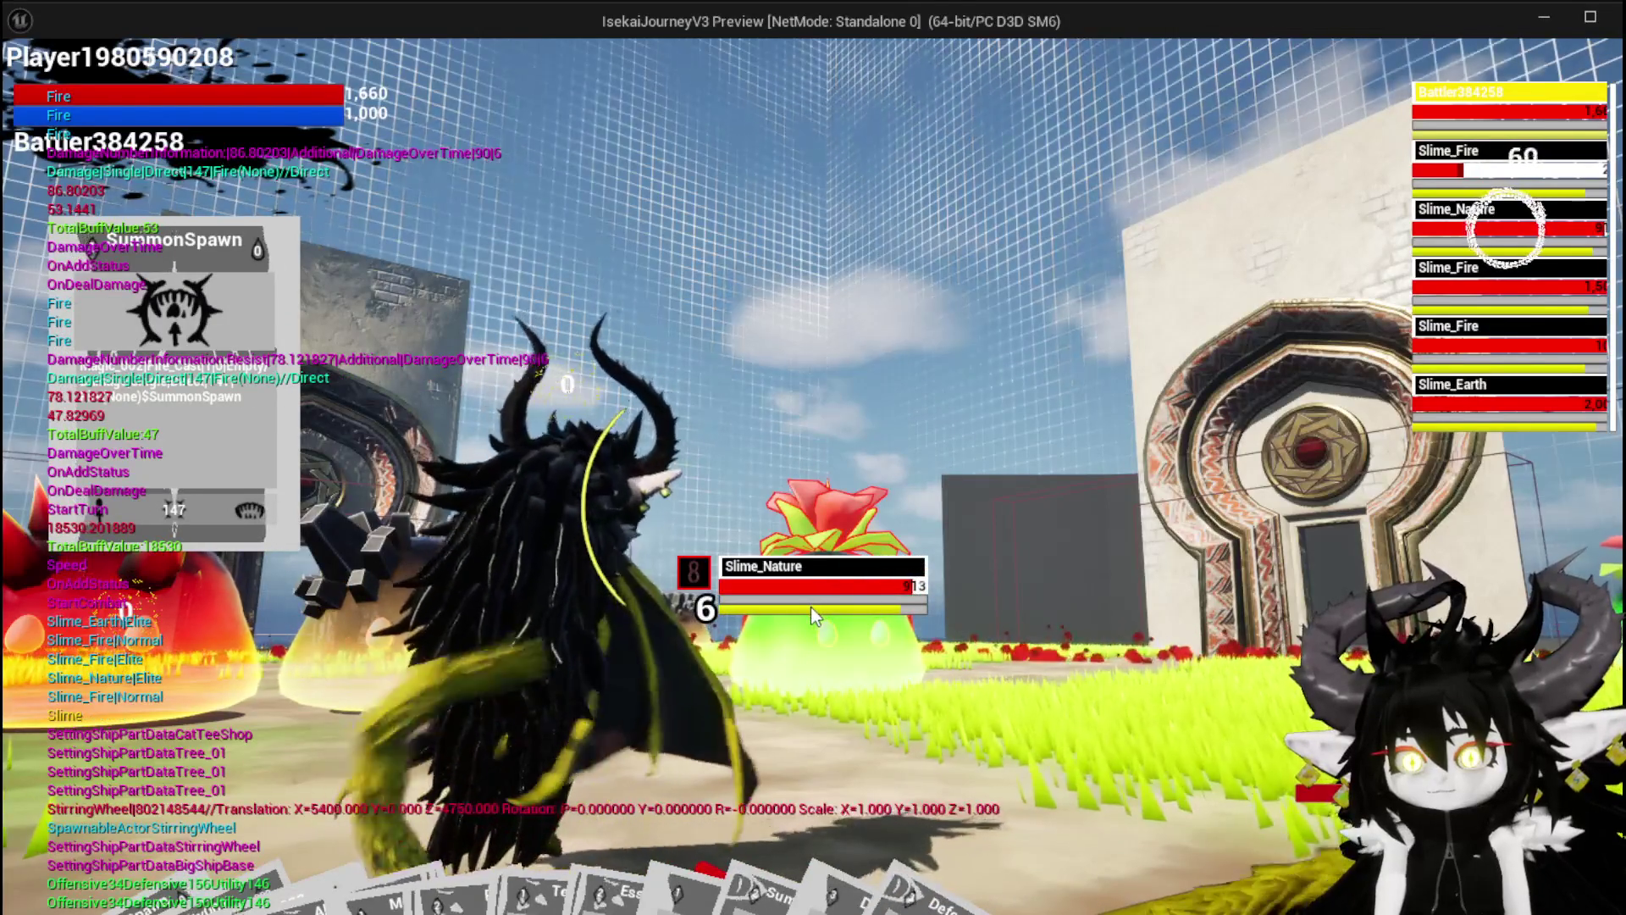
key(Tab)
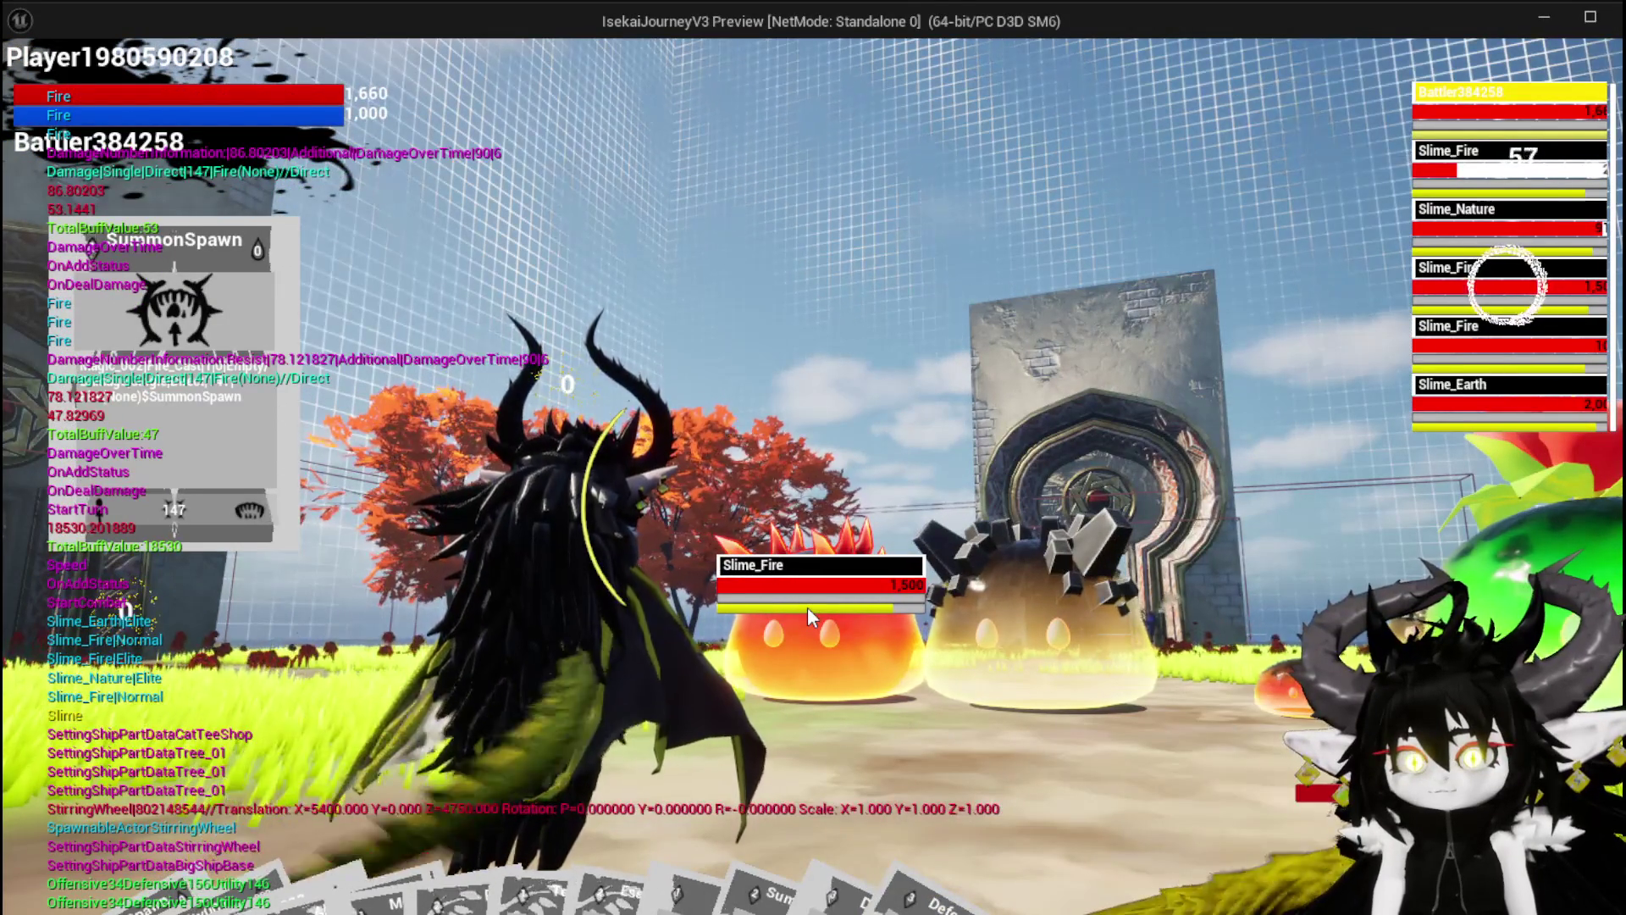
key(Escape)
key(ctrl+s)
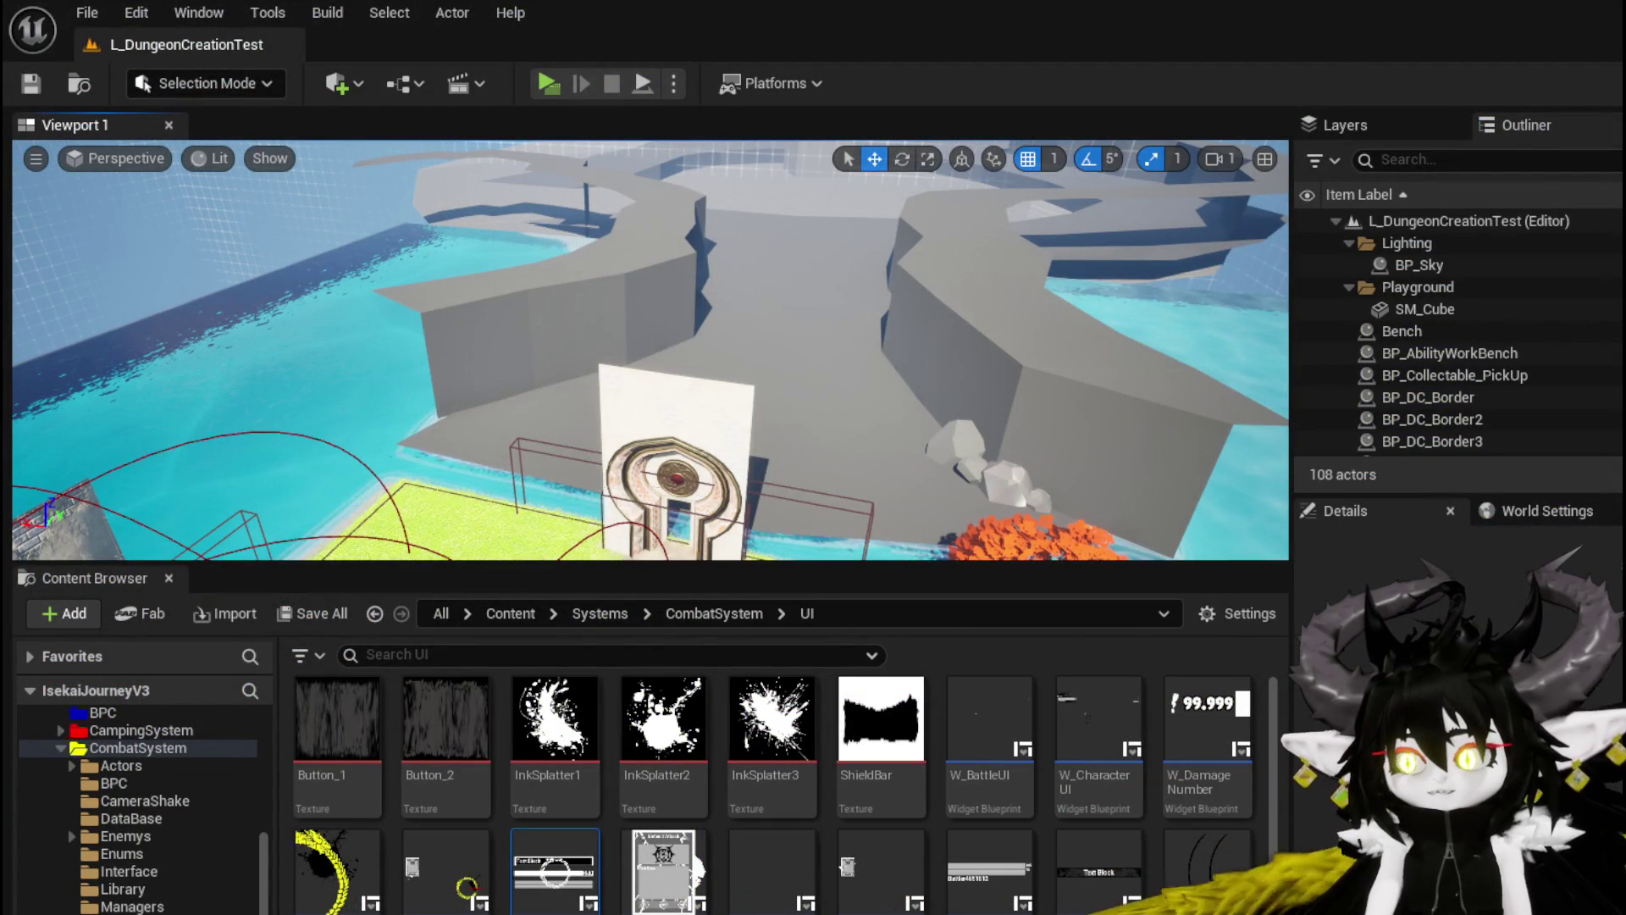
key(alt+Tab)
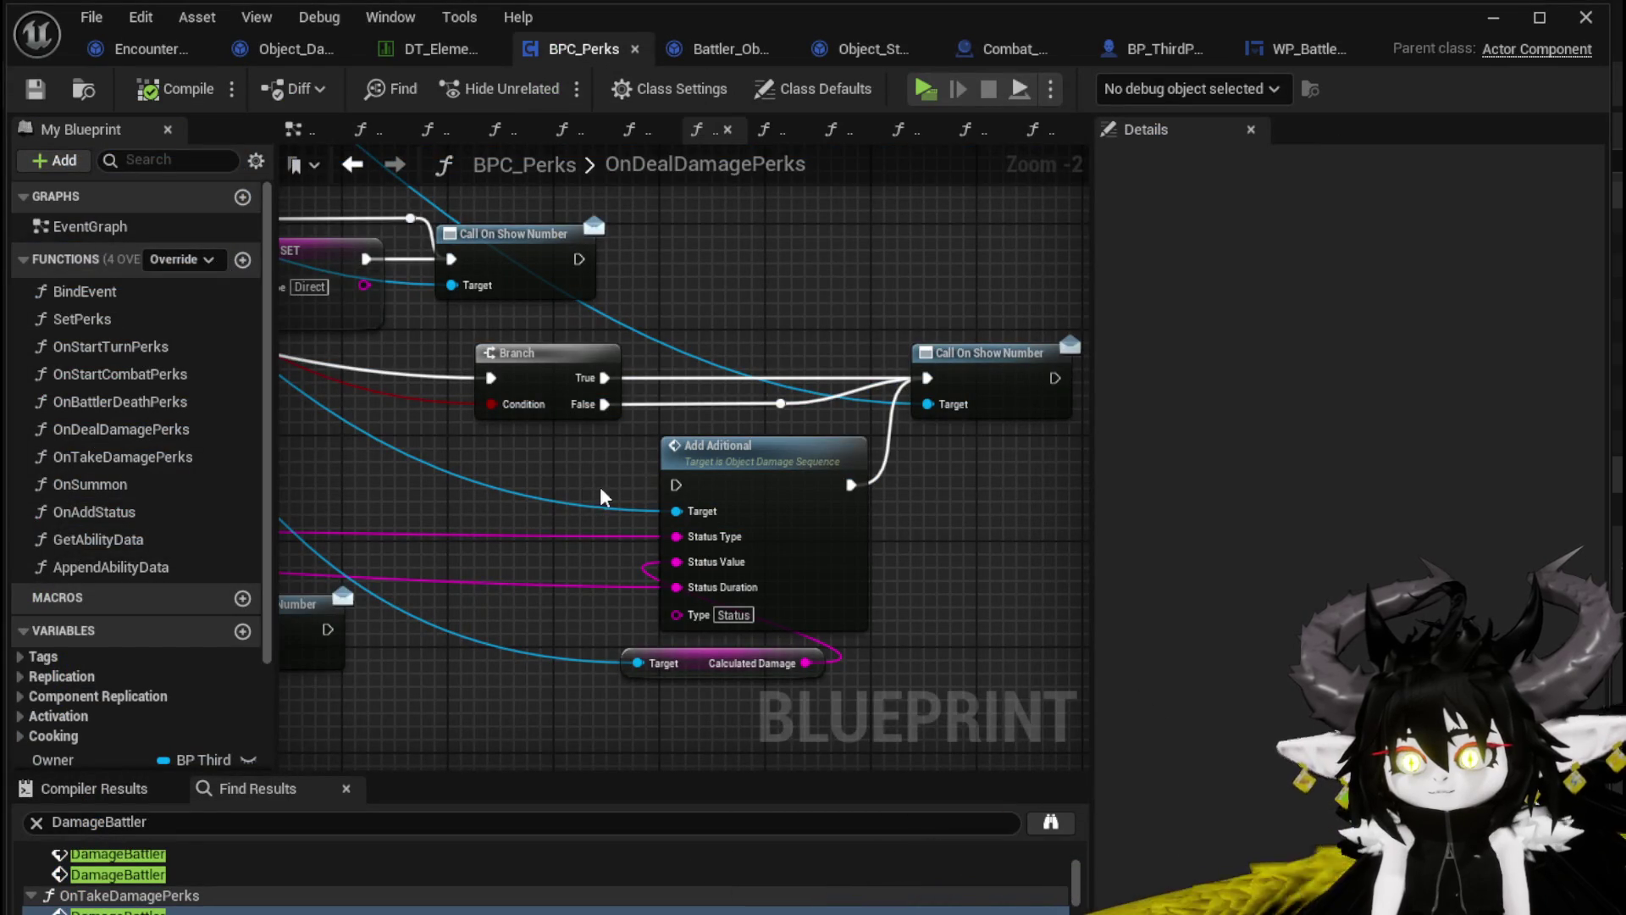
Place a Calculated Damage getter beside Add Aditional in Object_DamageSequence's ApplyStatusValue graph
scroll(556, 490, down, 2)
drag(556, 490, 1011, 559)
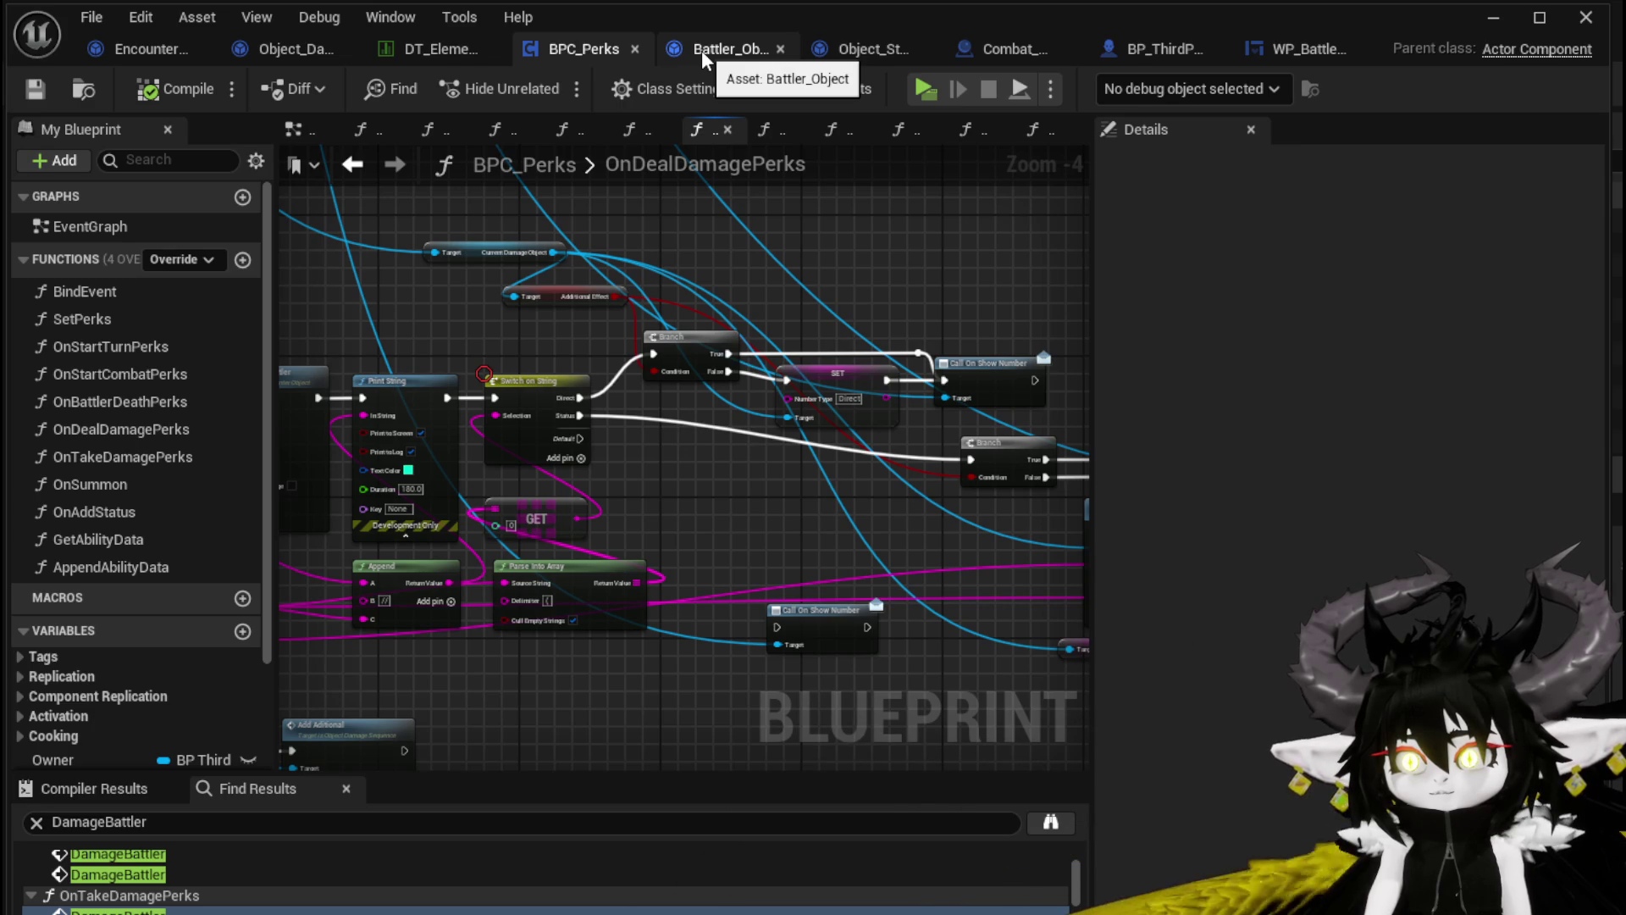
click(280, 51)
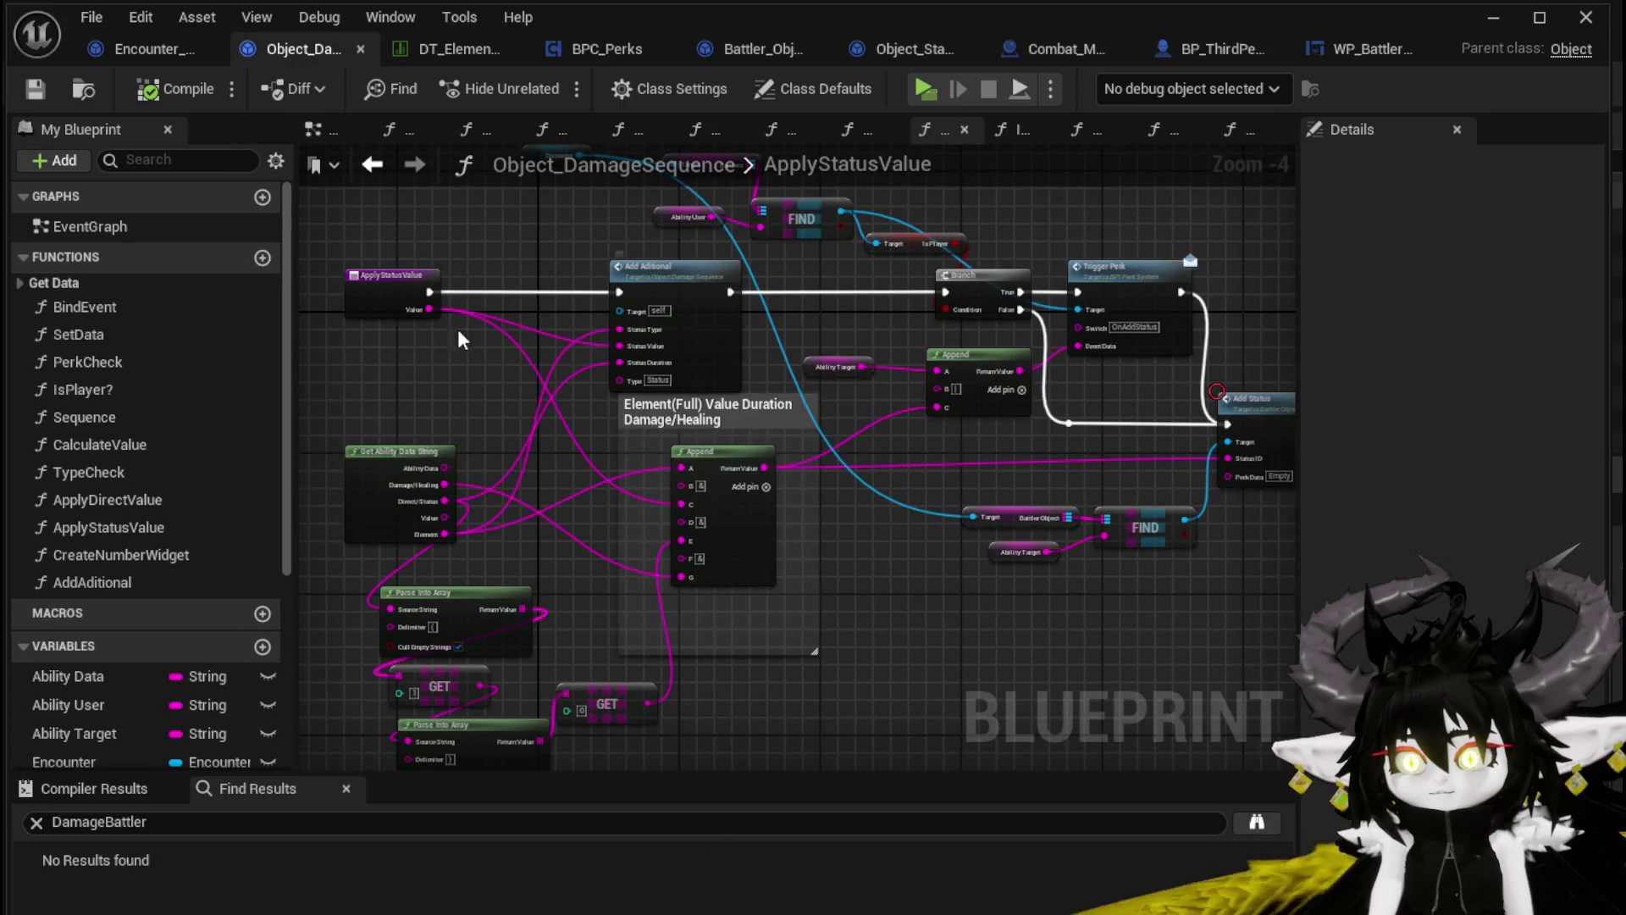
scroll(519, 346, up, 2)
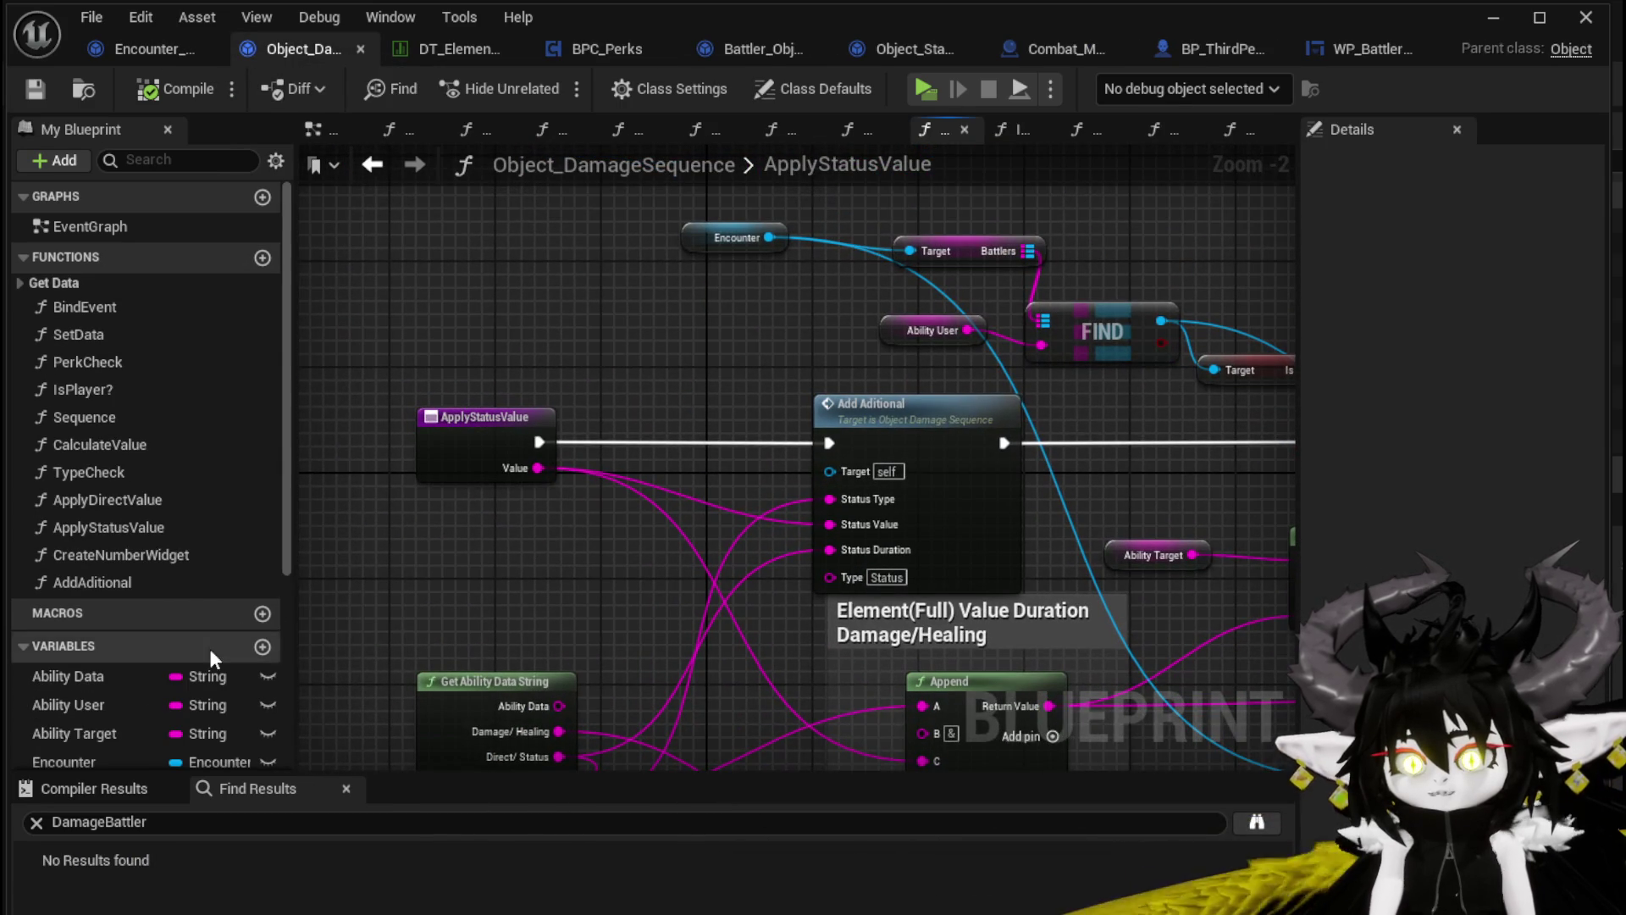
scroll(210, 648, down, 3)
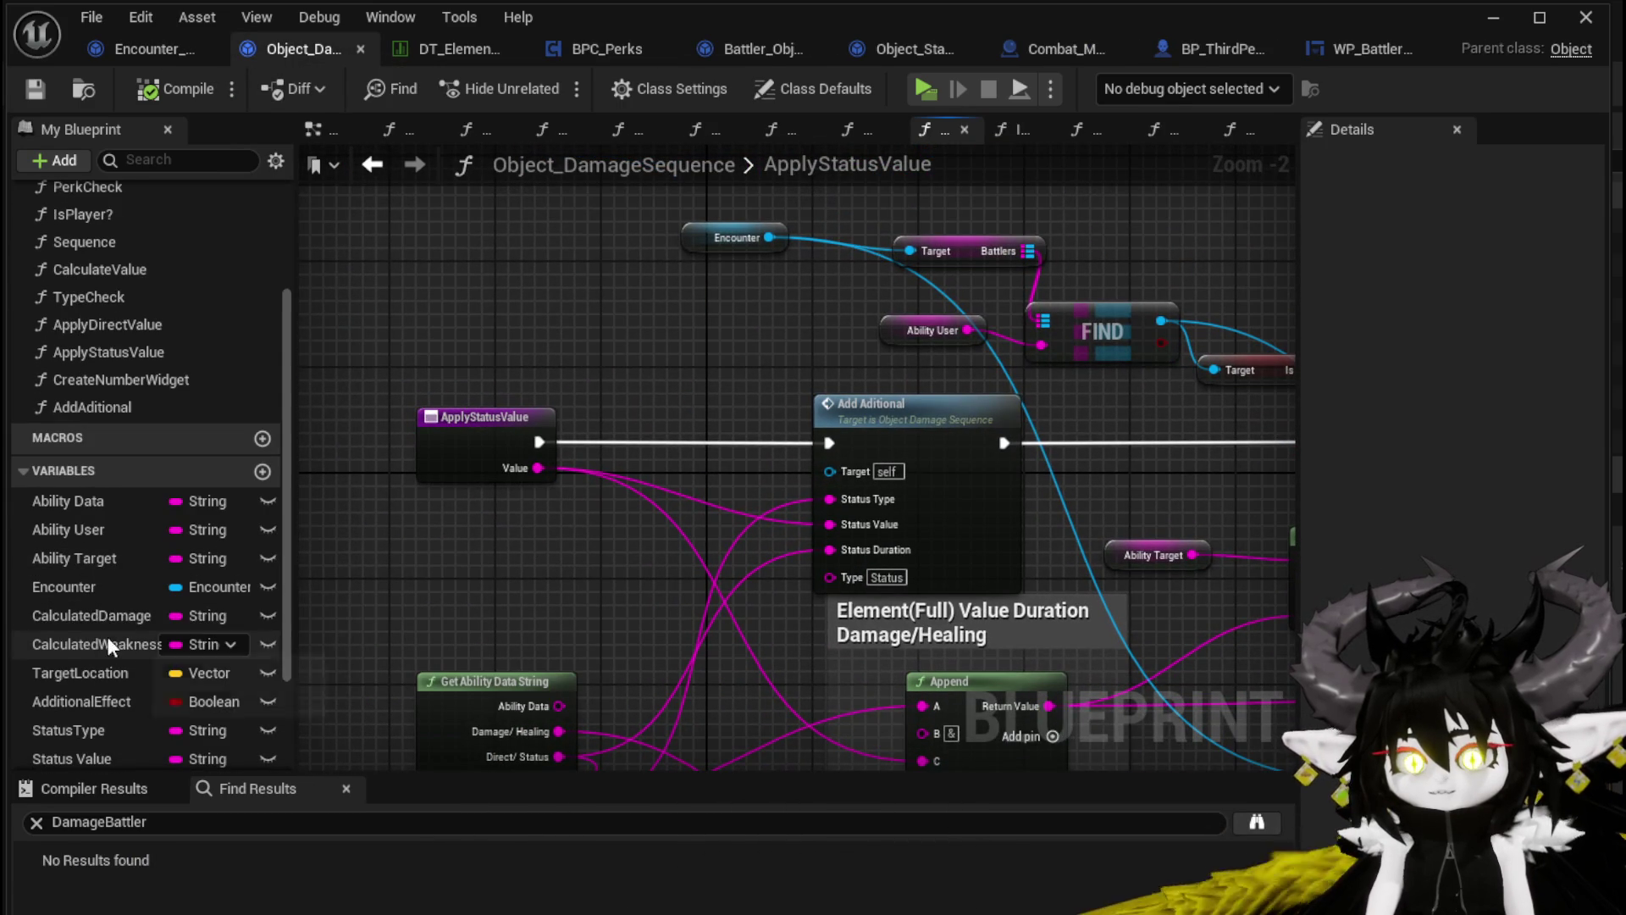
mouse_move(105, 616)
mouse_down()
mouse_move(547, 546)
mouse_move(688, 492)
mouse_move(756, 561)
mouse_move(830, 525)
mouse_up()
click(568, 566)
click(546, 572)
click(464, 535)
drag(464, 535, 494, 535)
click(603, 610)
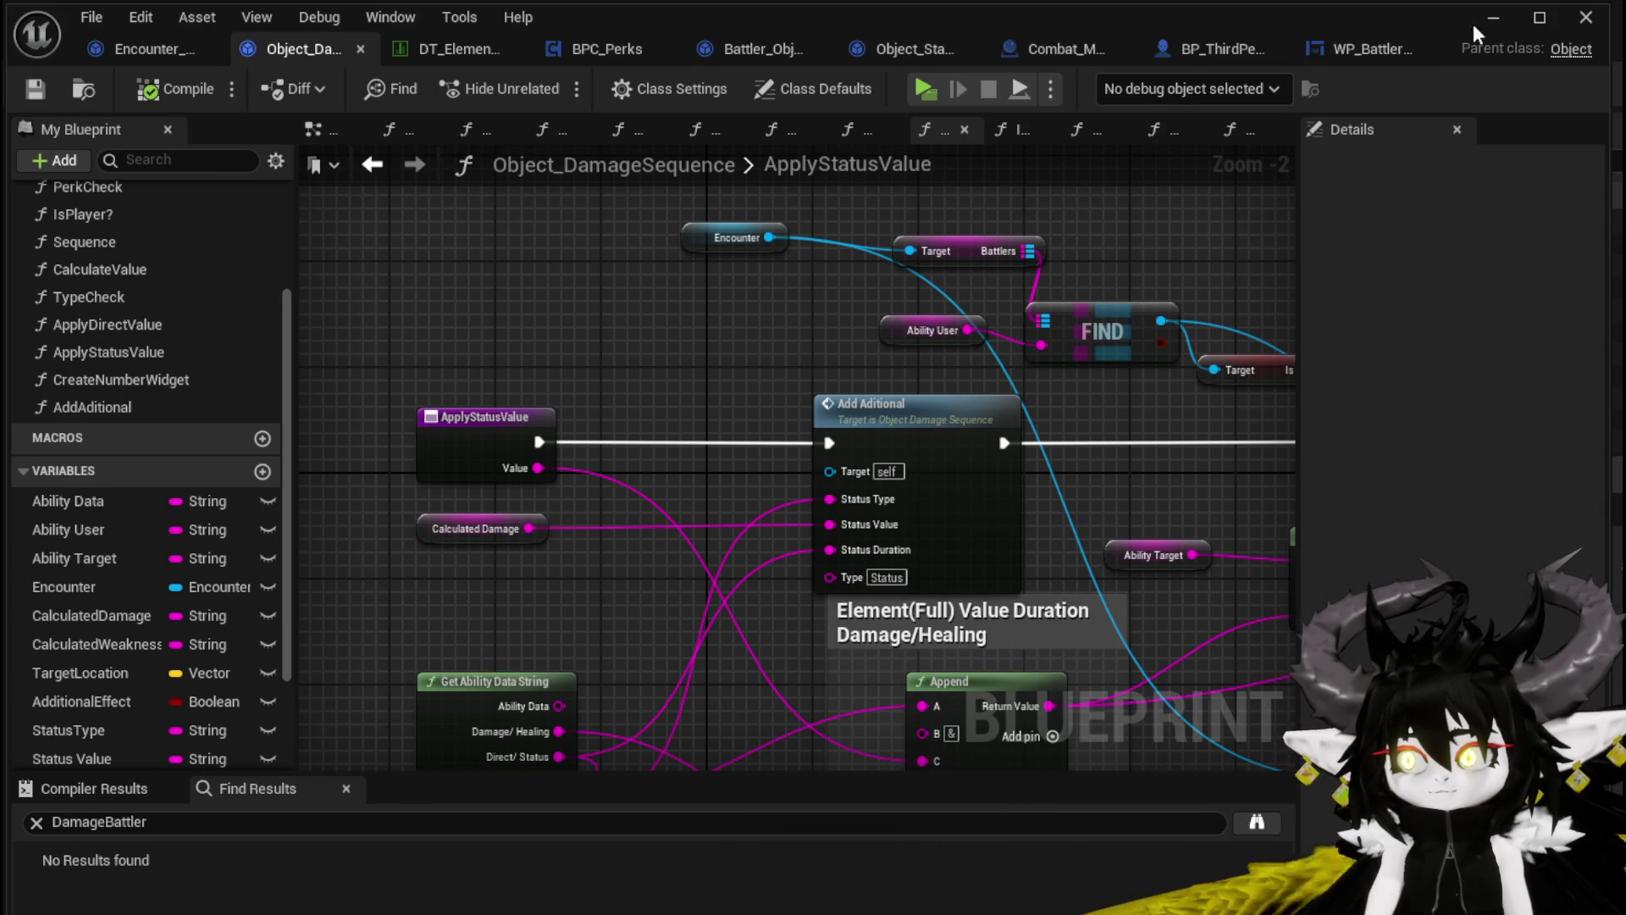
click(1493, 17)
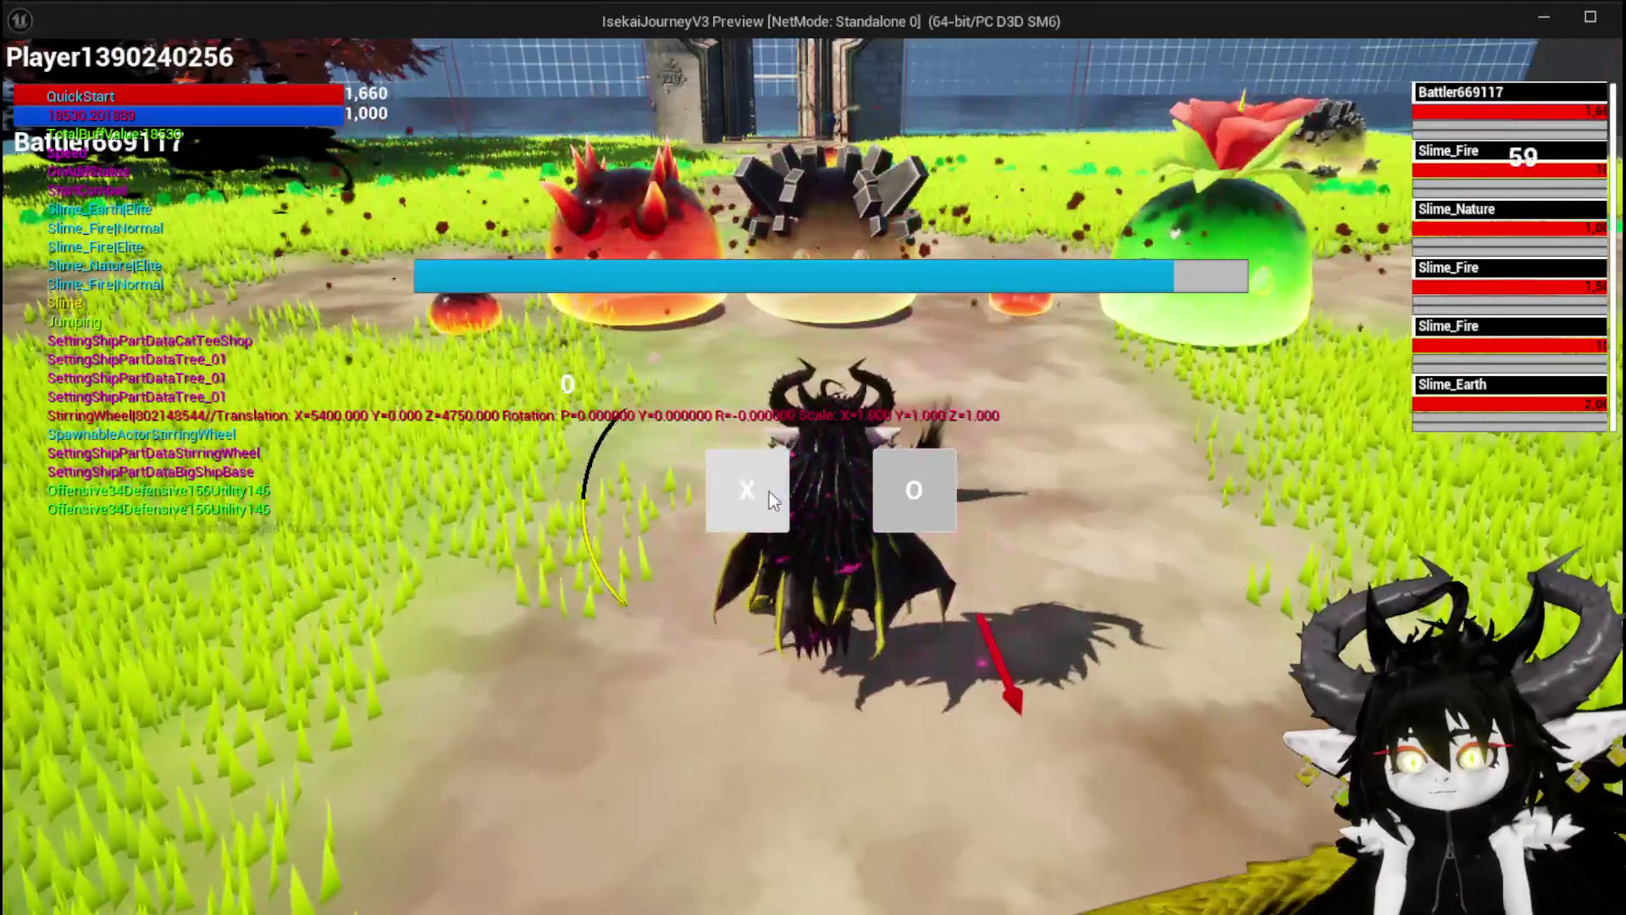
click(770, 491)
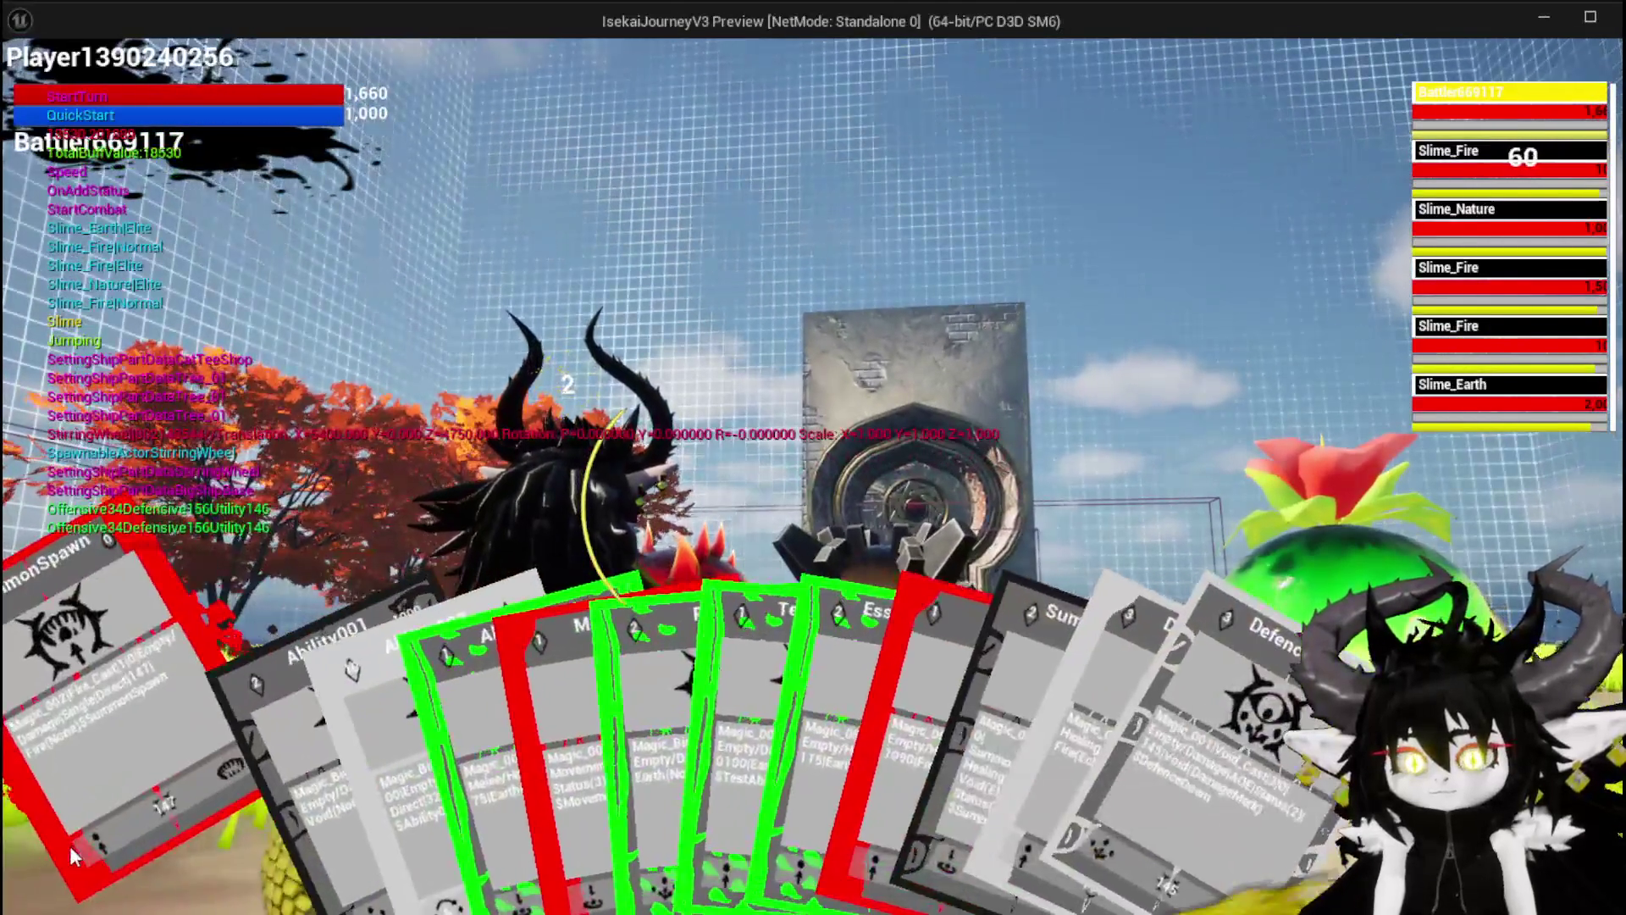
click(72, 854)
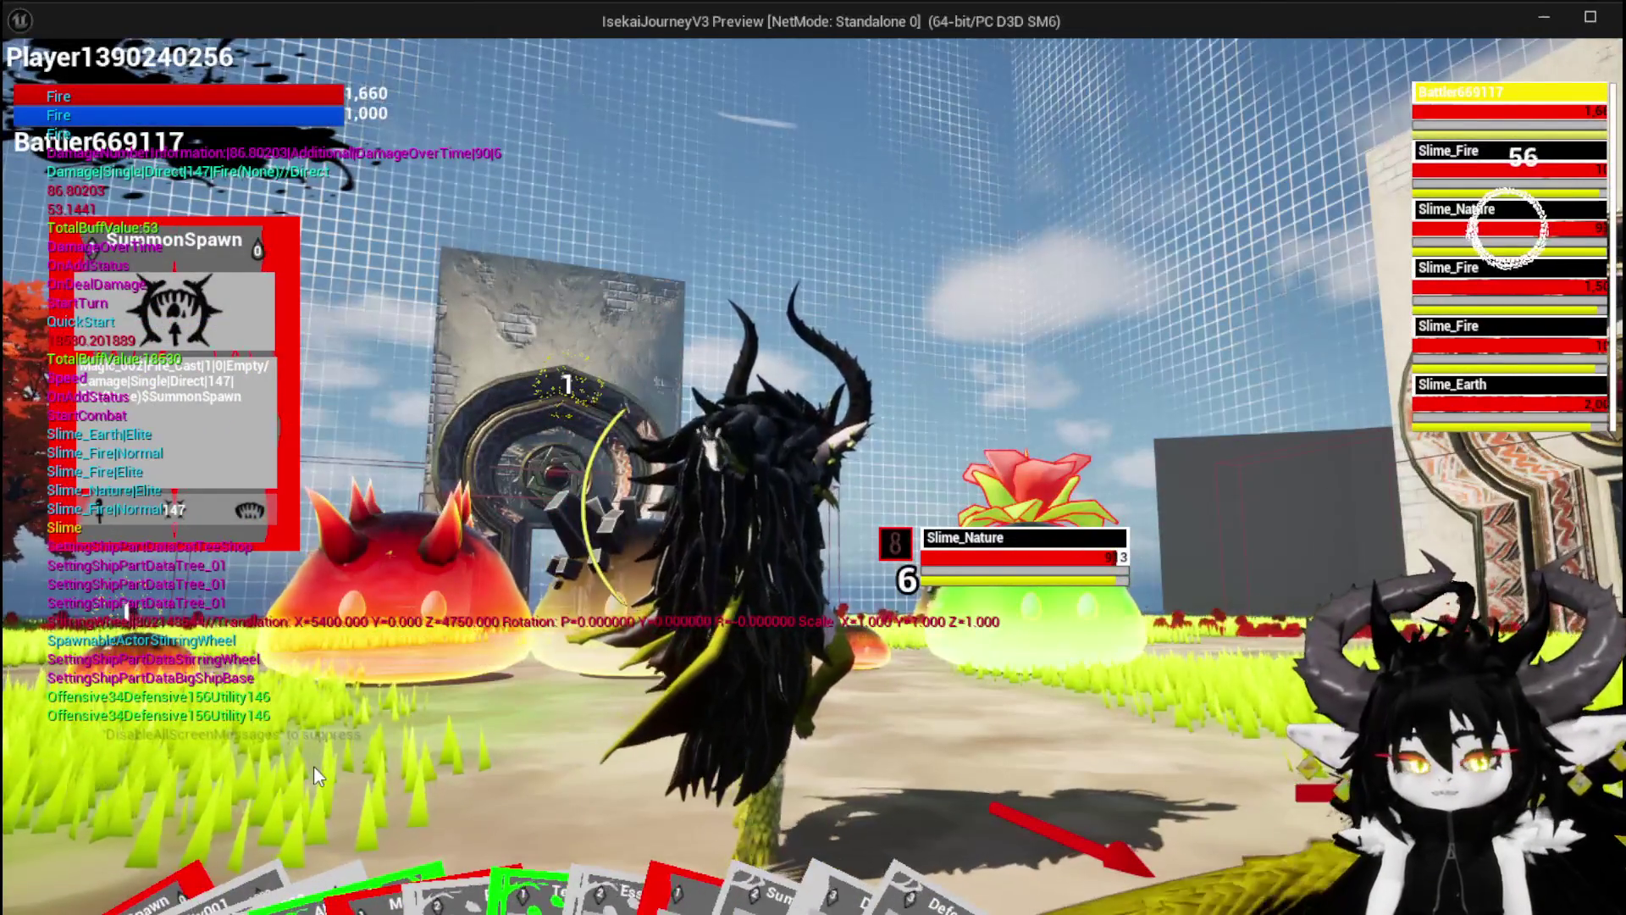
key(Escape)
key(ctrl+s)
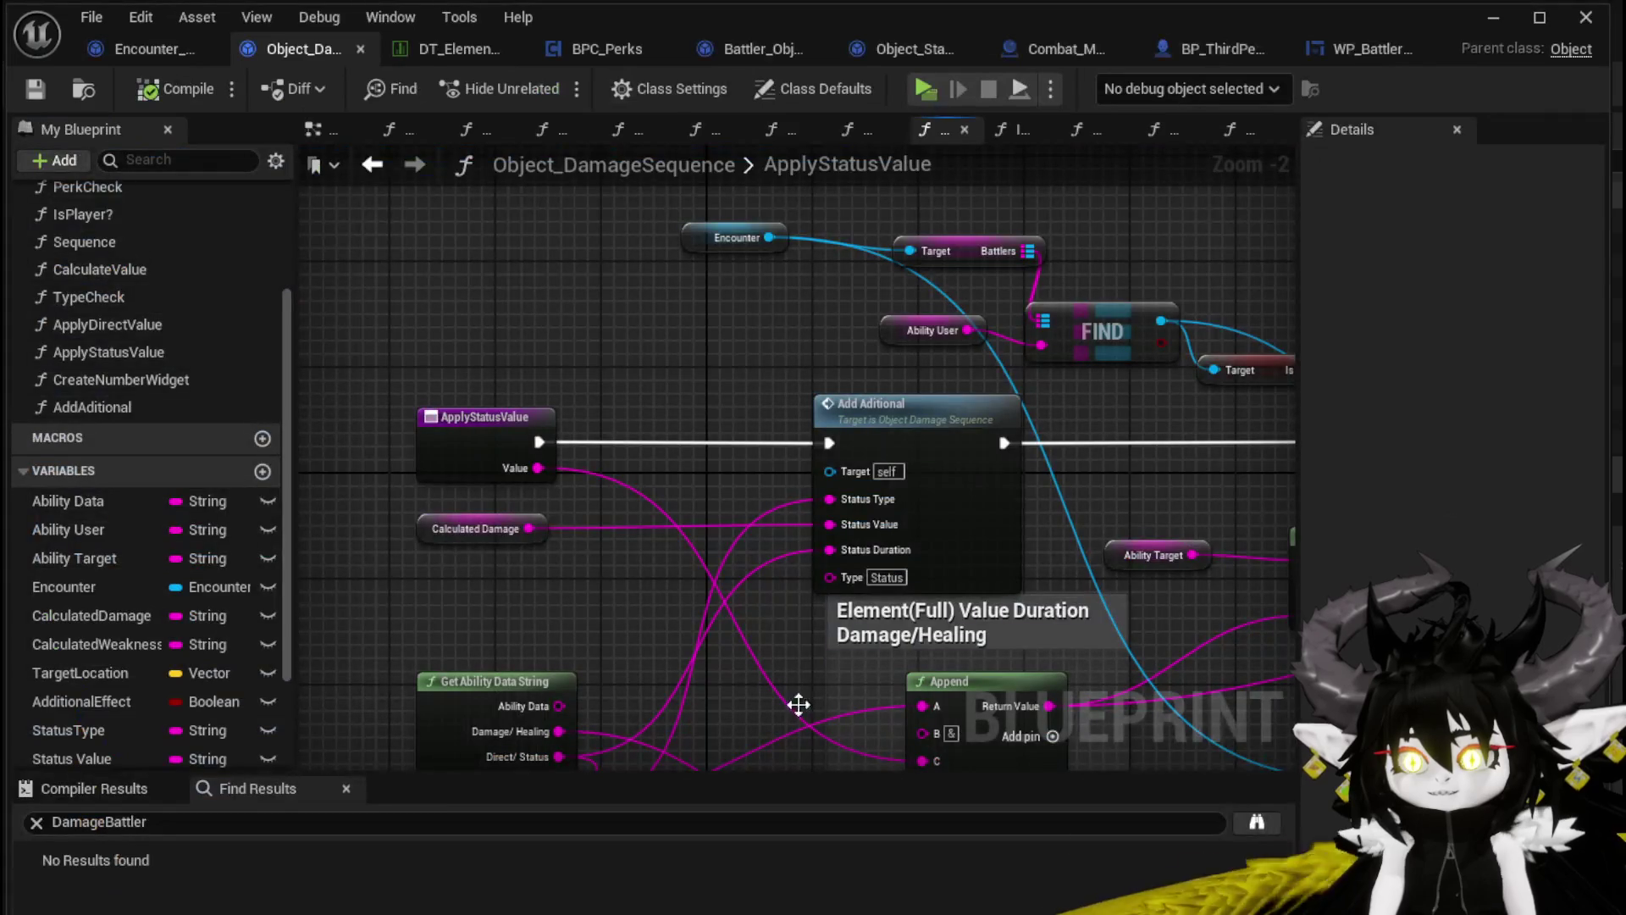
Replace the Calculated Damage link on Status Value with a literal 1000, then compile and save
alt+click(846, 529)
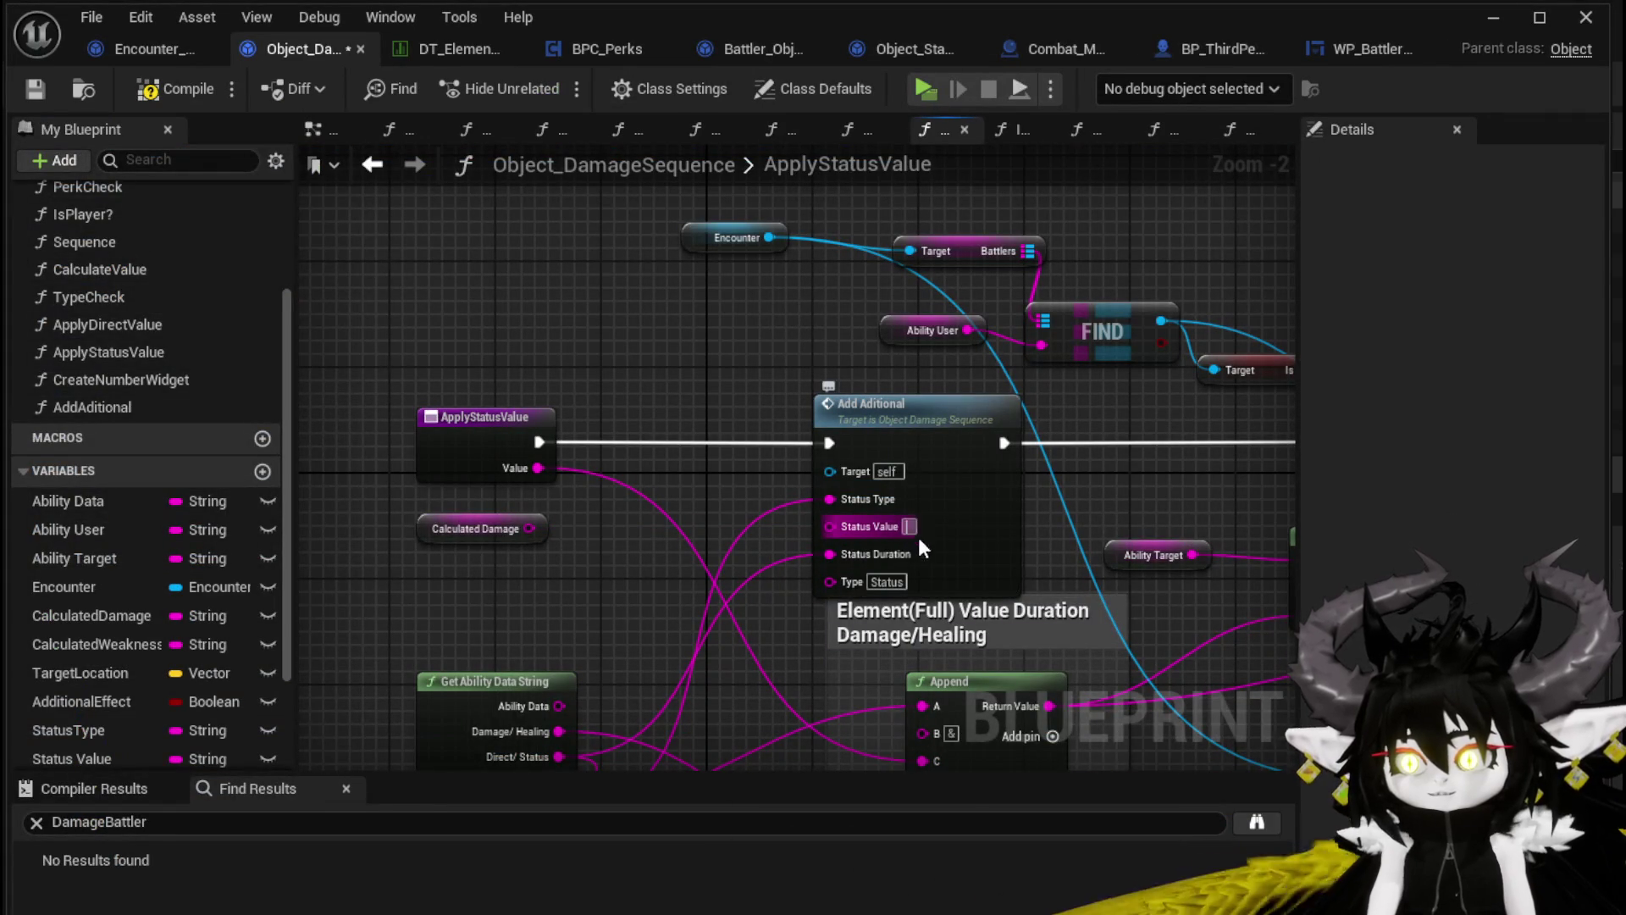
text(1)
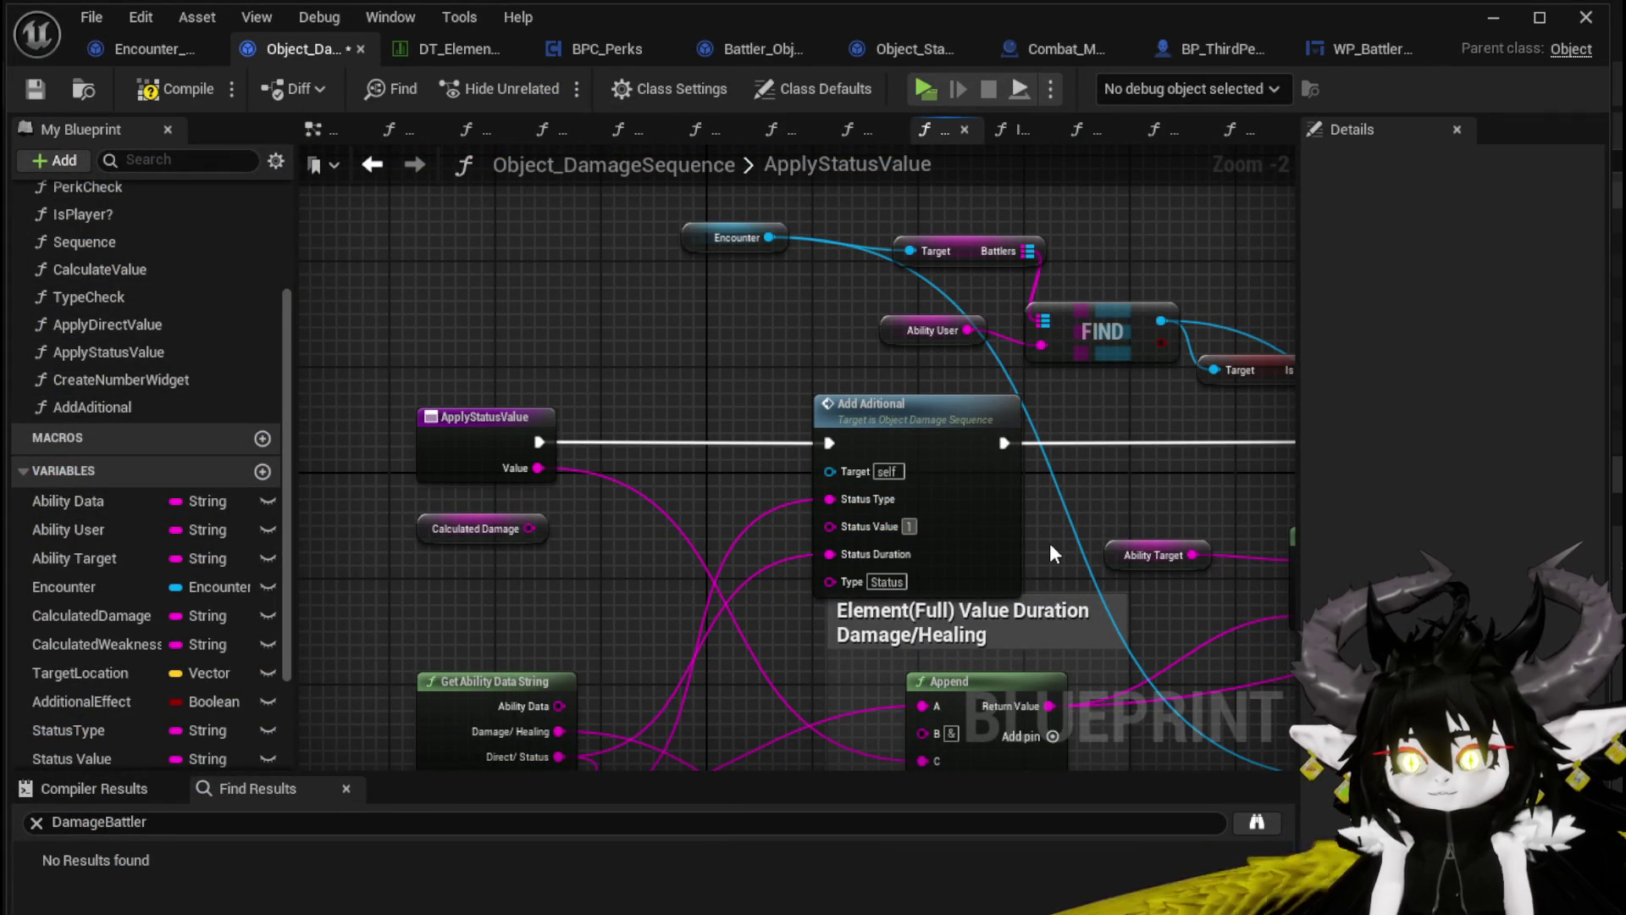
text(000)
click(166, 93)
click(35, 91)
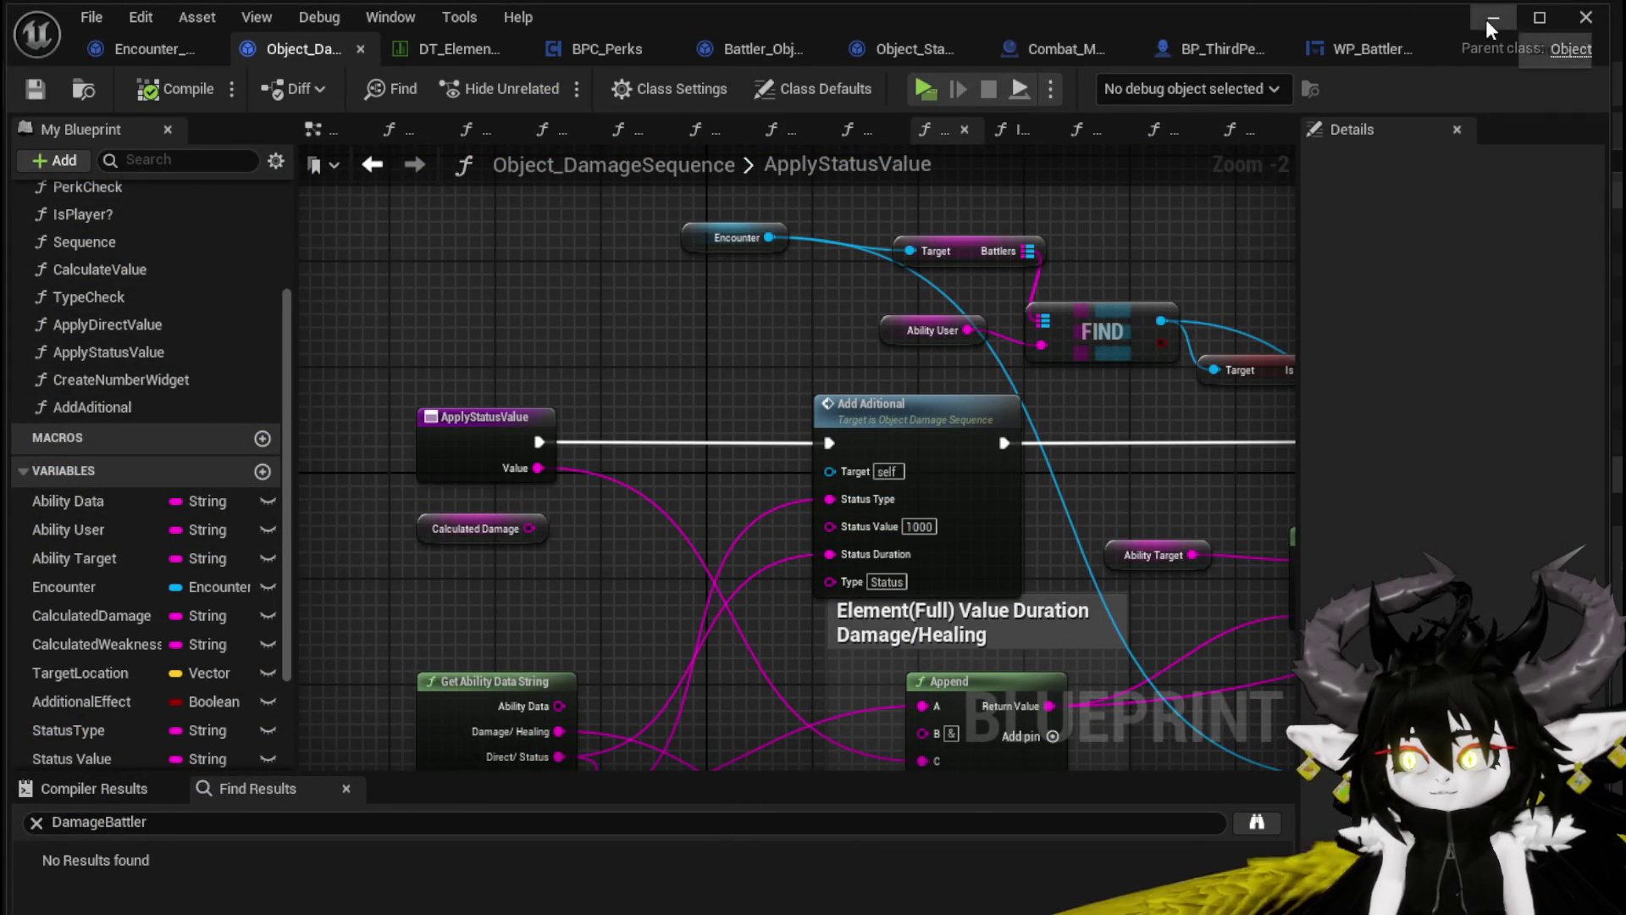
Playtest combat by playing SummonSpawn on Slime_Nature, then return to the ApplyStatusValue graph
click(1492, 19)
click(545, 81)
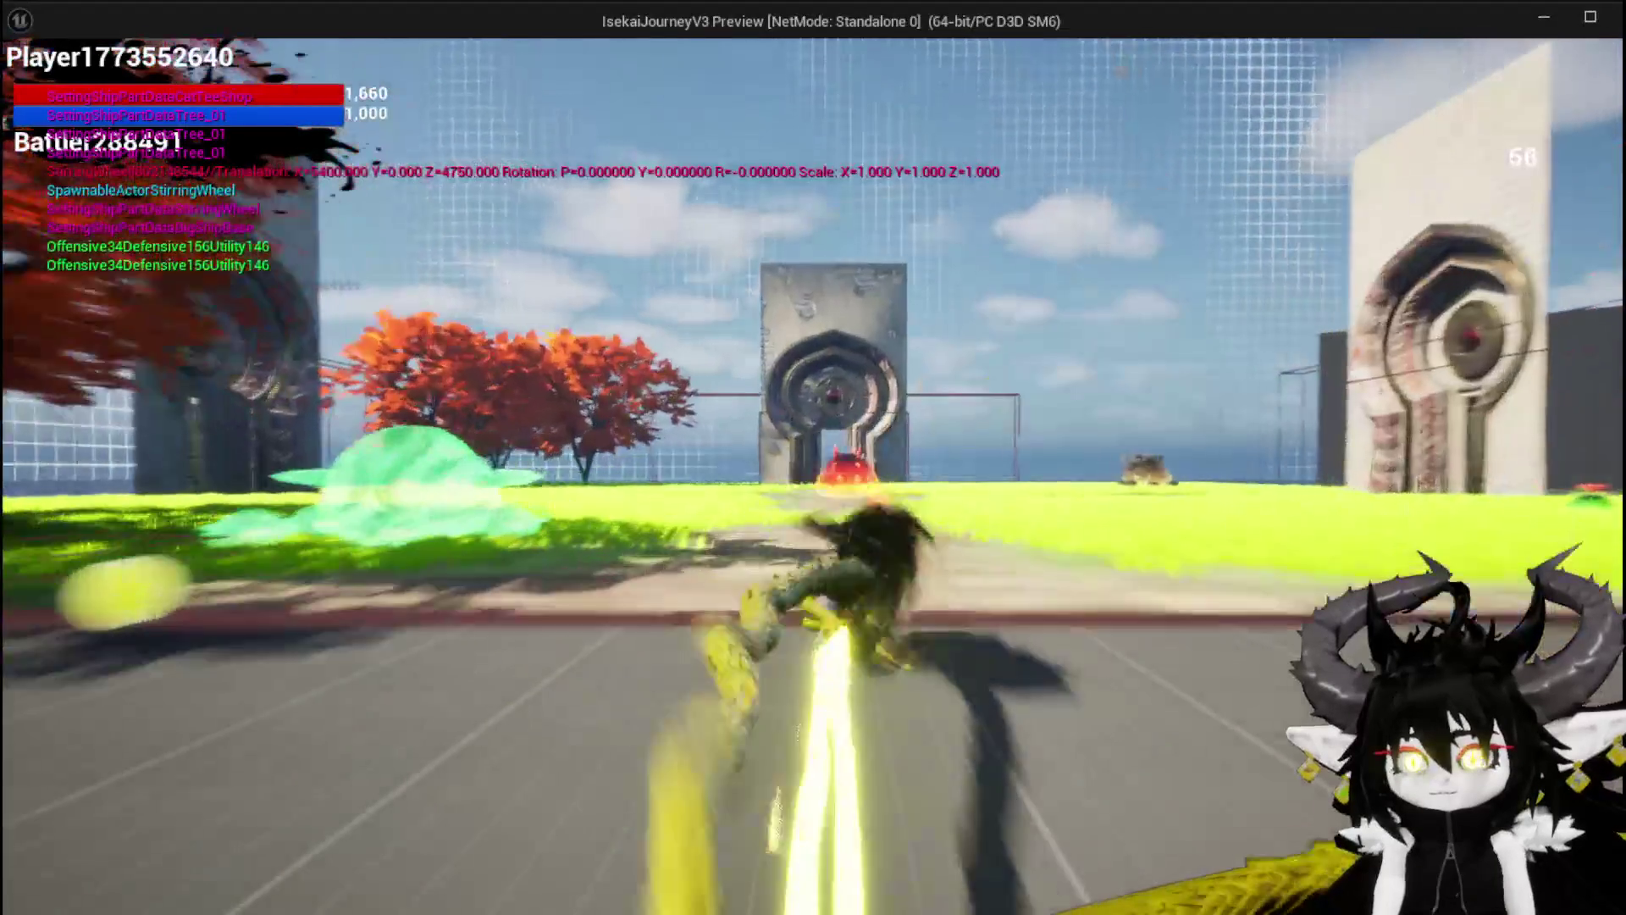
key(space)
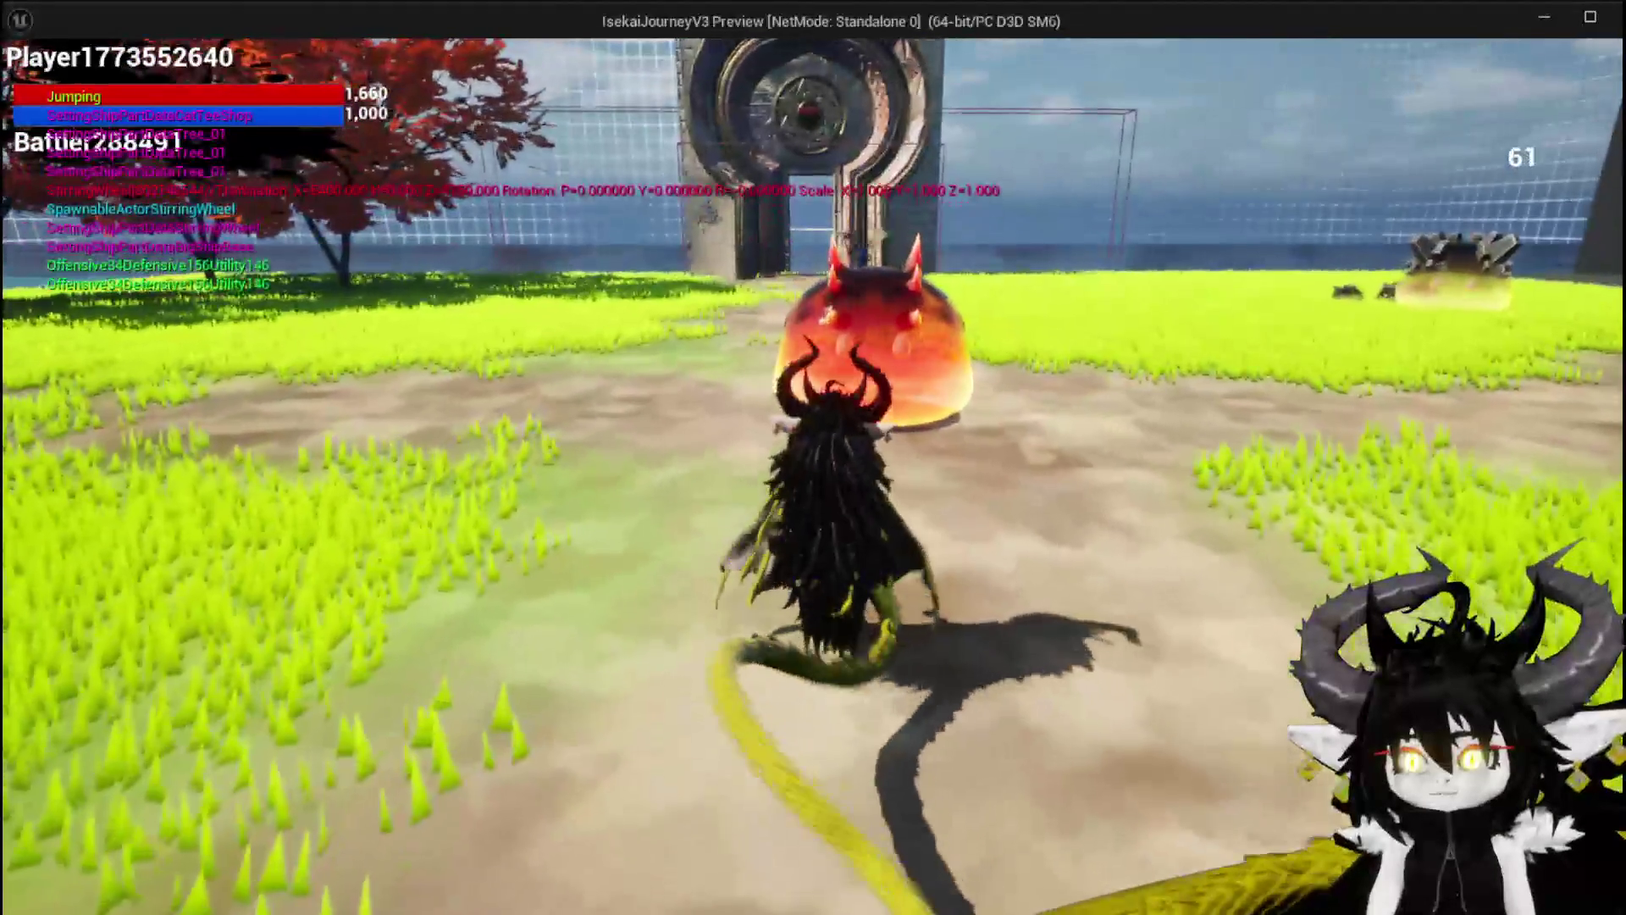
click(813, 457)
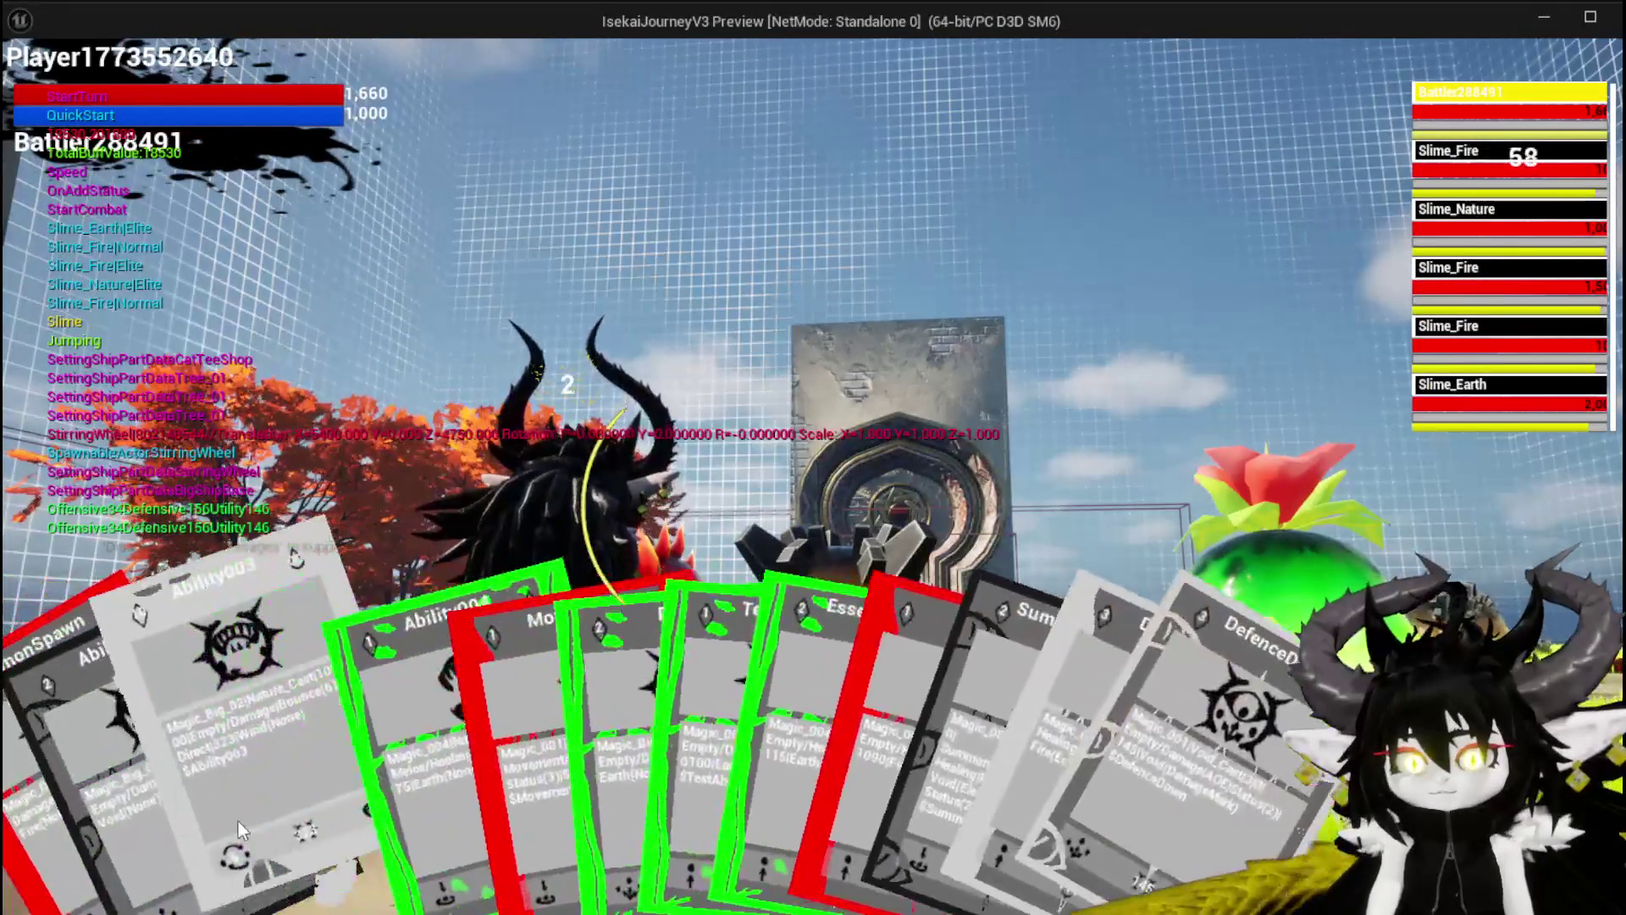
click(49, 814)
key(e)
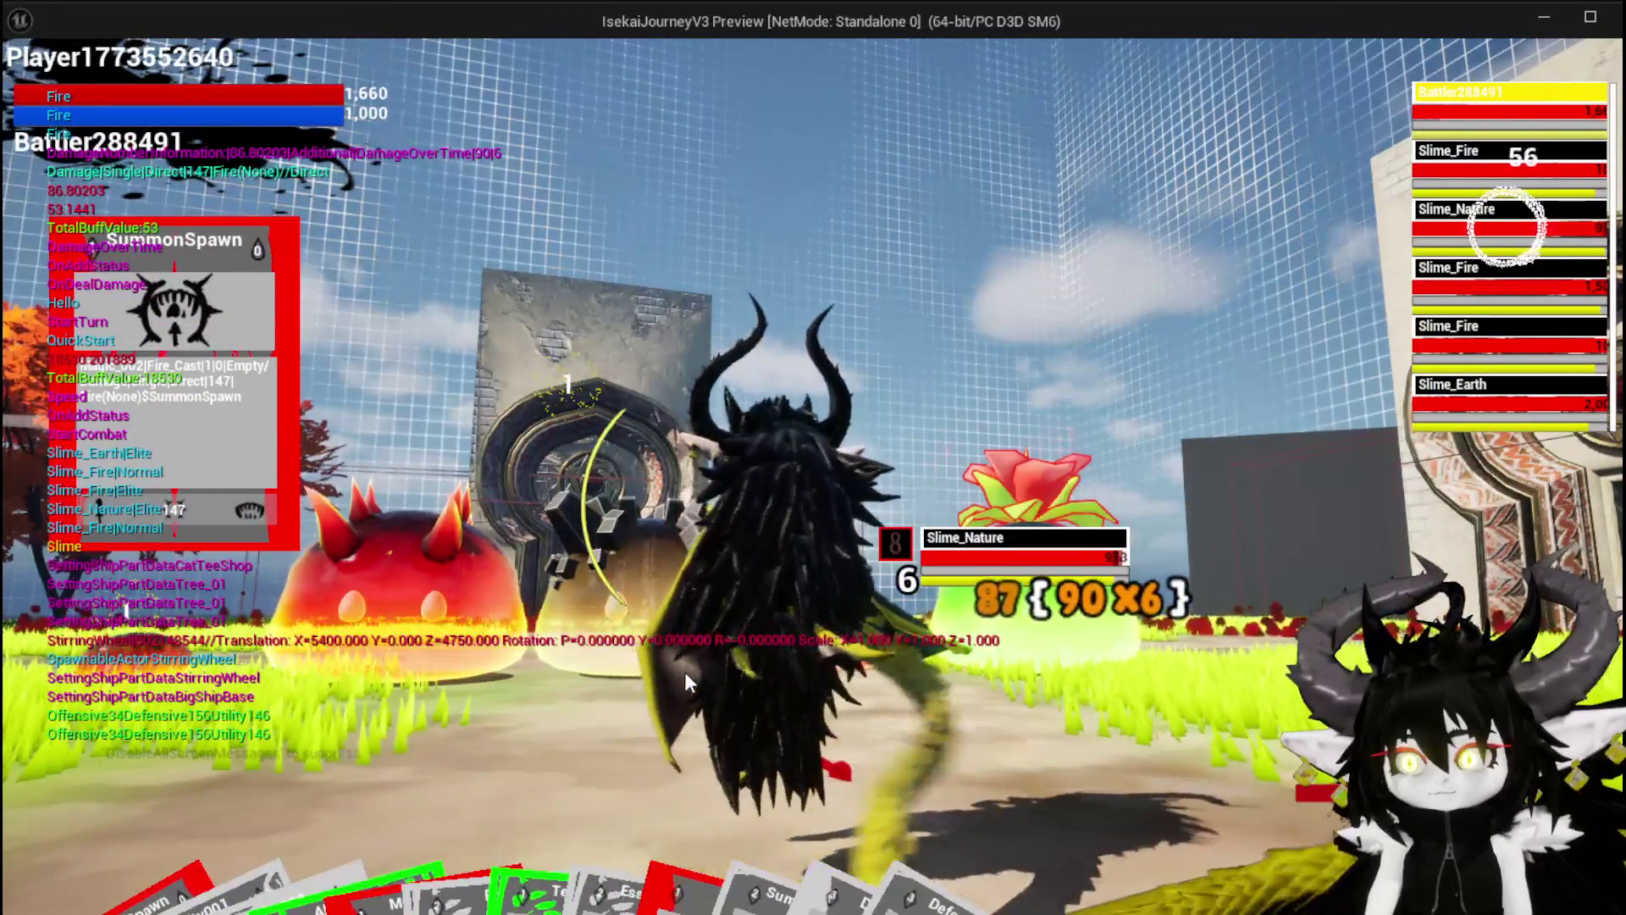
key(Escape)
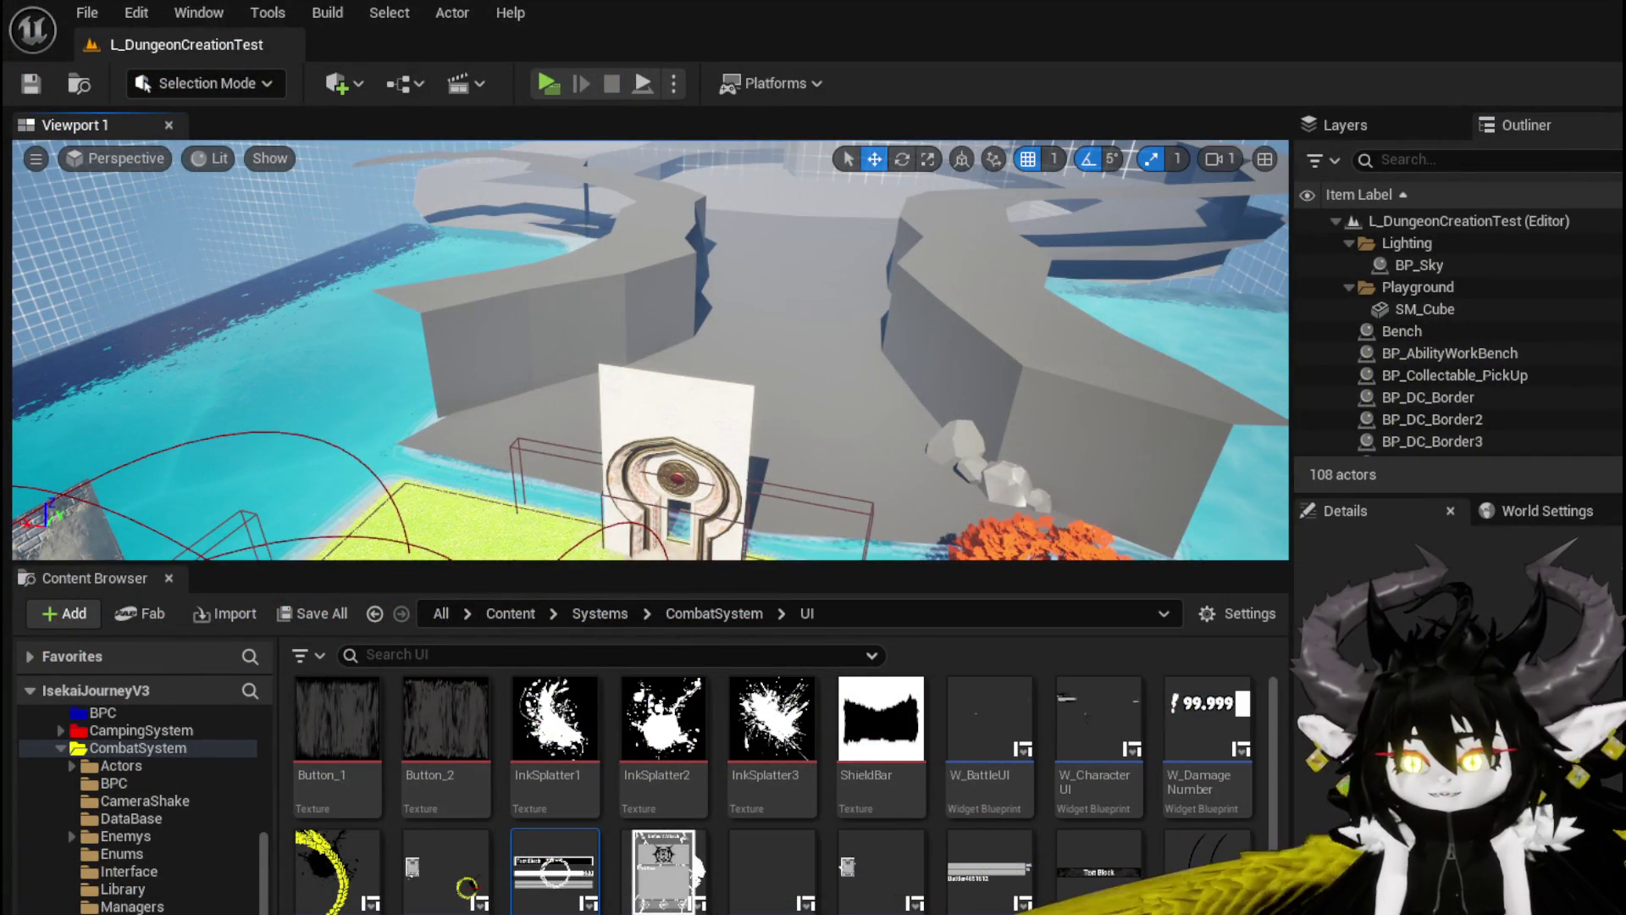
key(alt+Tab)
drag(530, 529, 530, 530)
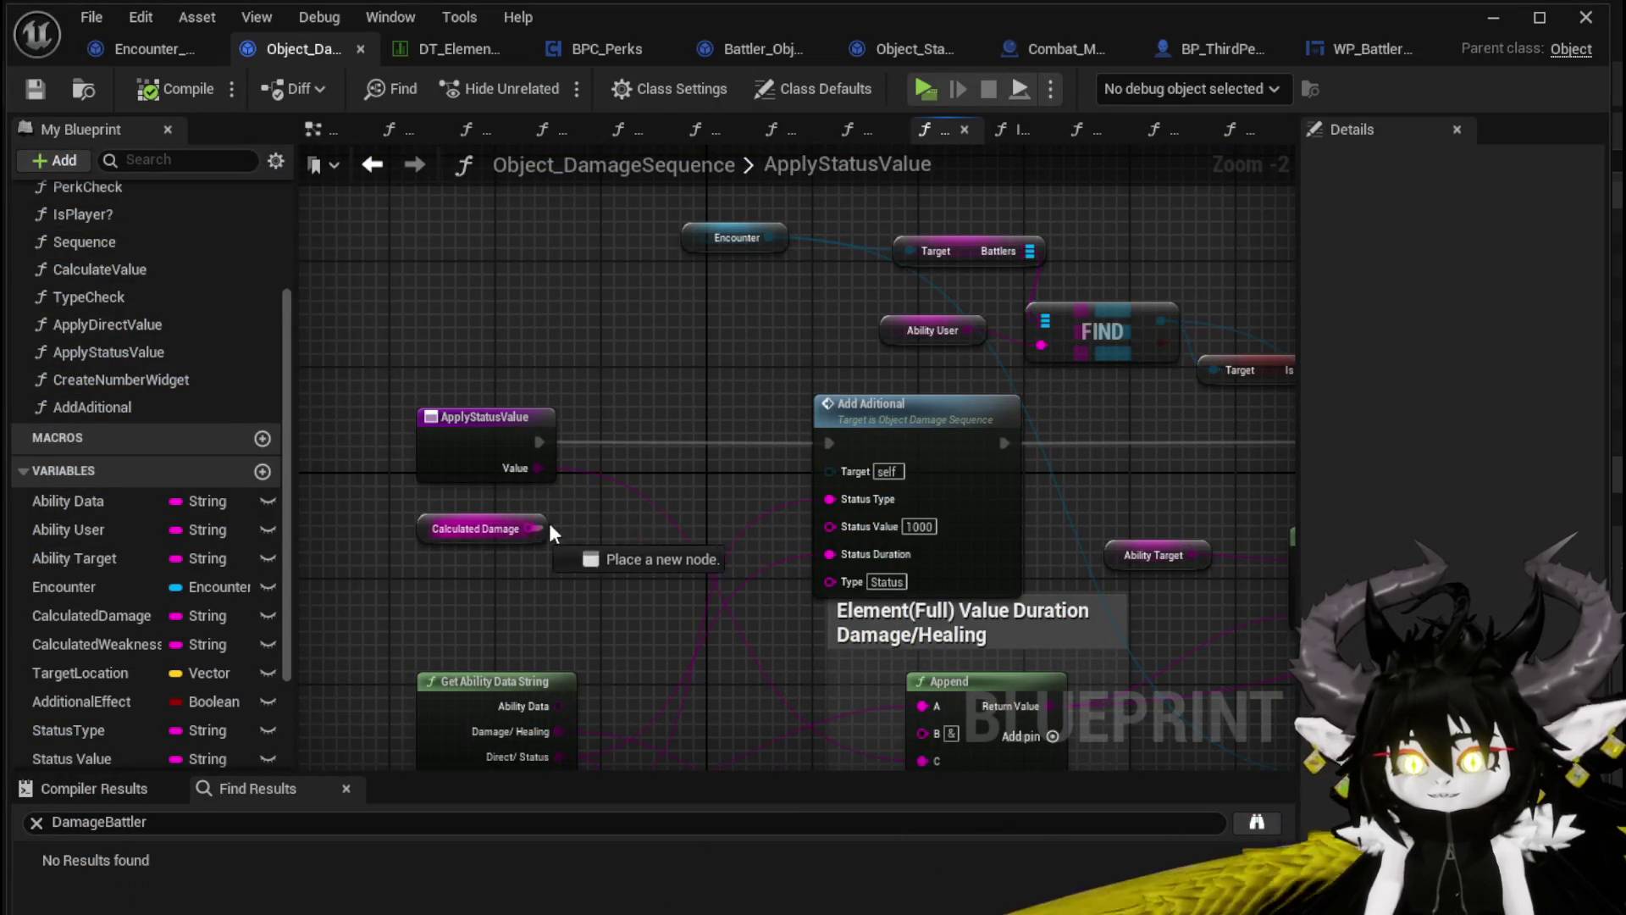
Wire Calculated Damage into Add Aditional's Status Value, then review BPC_Perks' OnDealDamagePerks nodes
drag(828, 552, 830, 525)
mouse_move(541, 442)
mouse_down()
mouse_move(919, 442)
mouse_move(767, 441)
mouse_up()
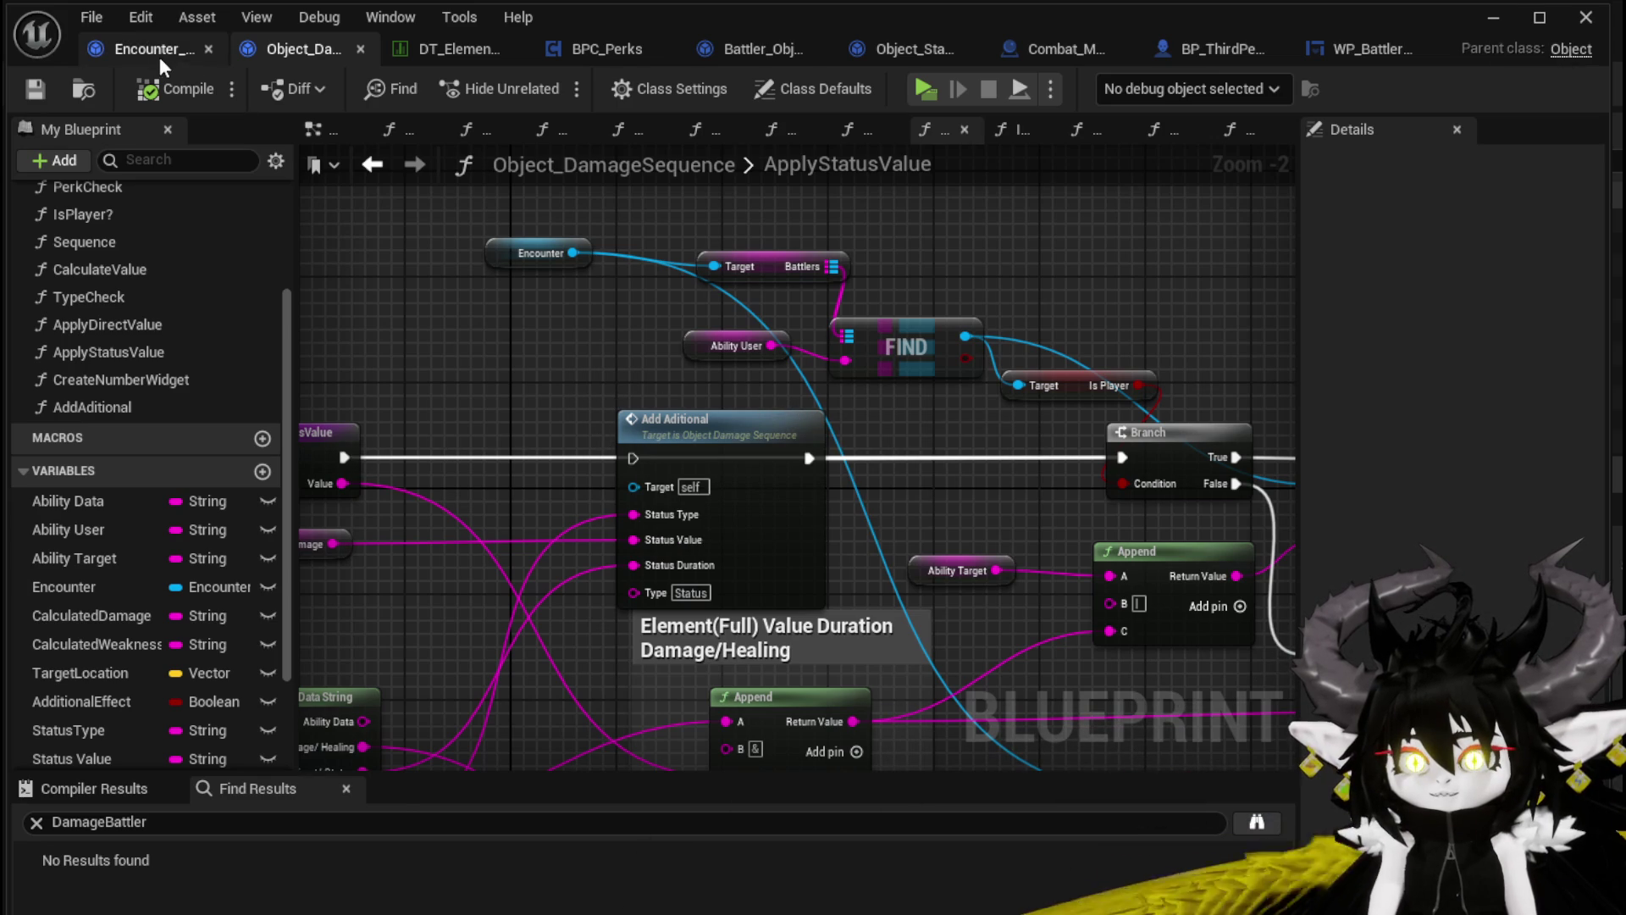
click(636, 61)
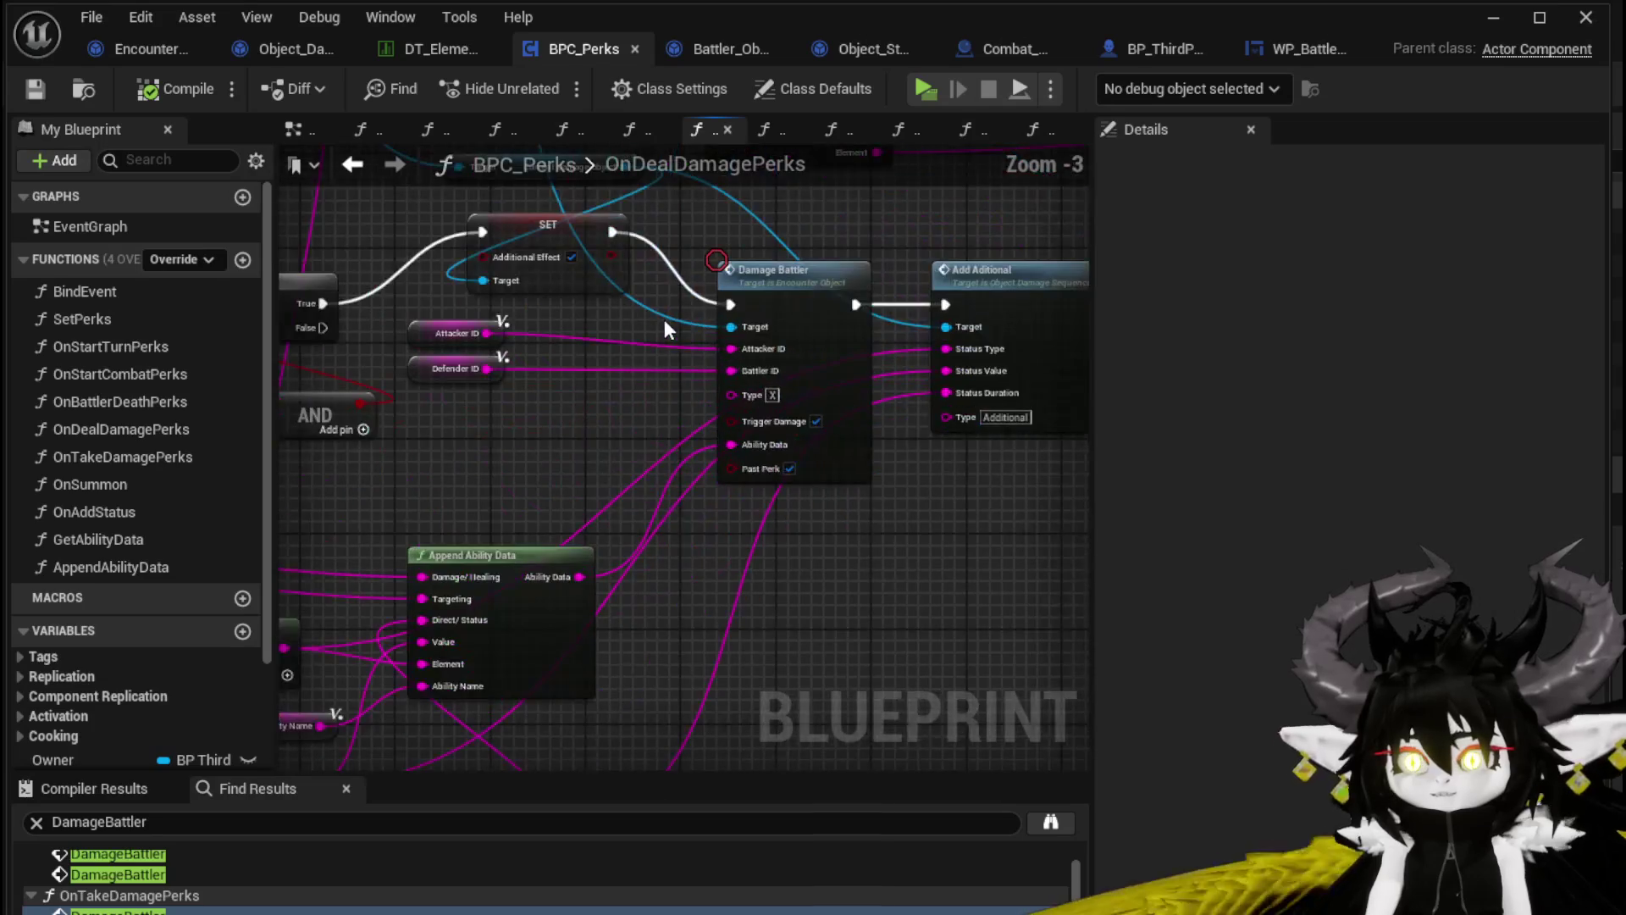
drag(664, 322, 540, 347)
mouse_move(872, 309)
mouse_down()
mouse_move(1074, 511)
mouse_move(923, 354)
mouse_move(1197, 311)
mouse_up()
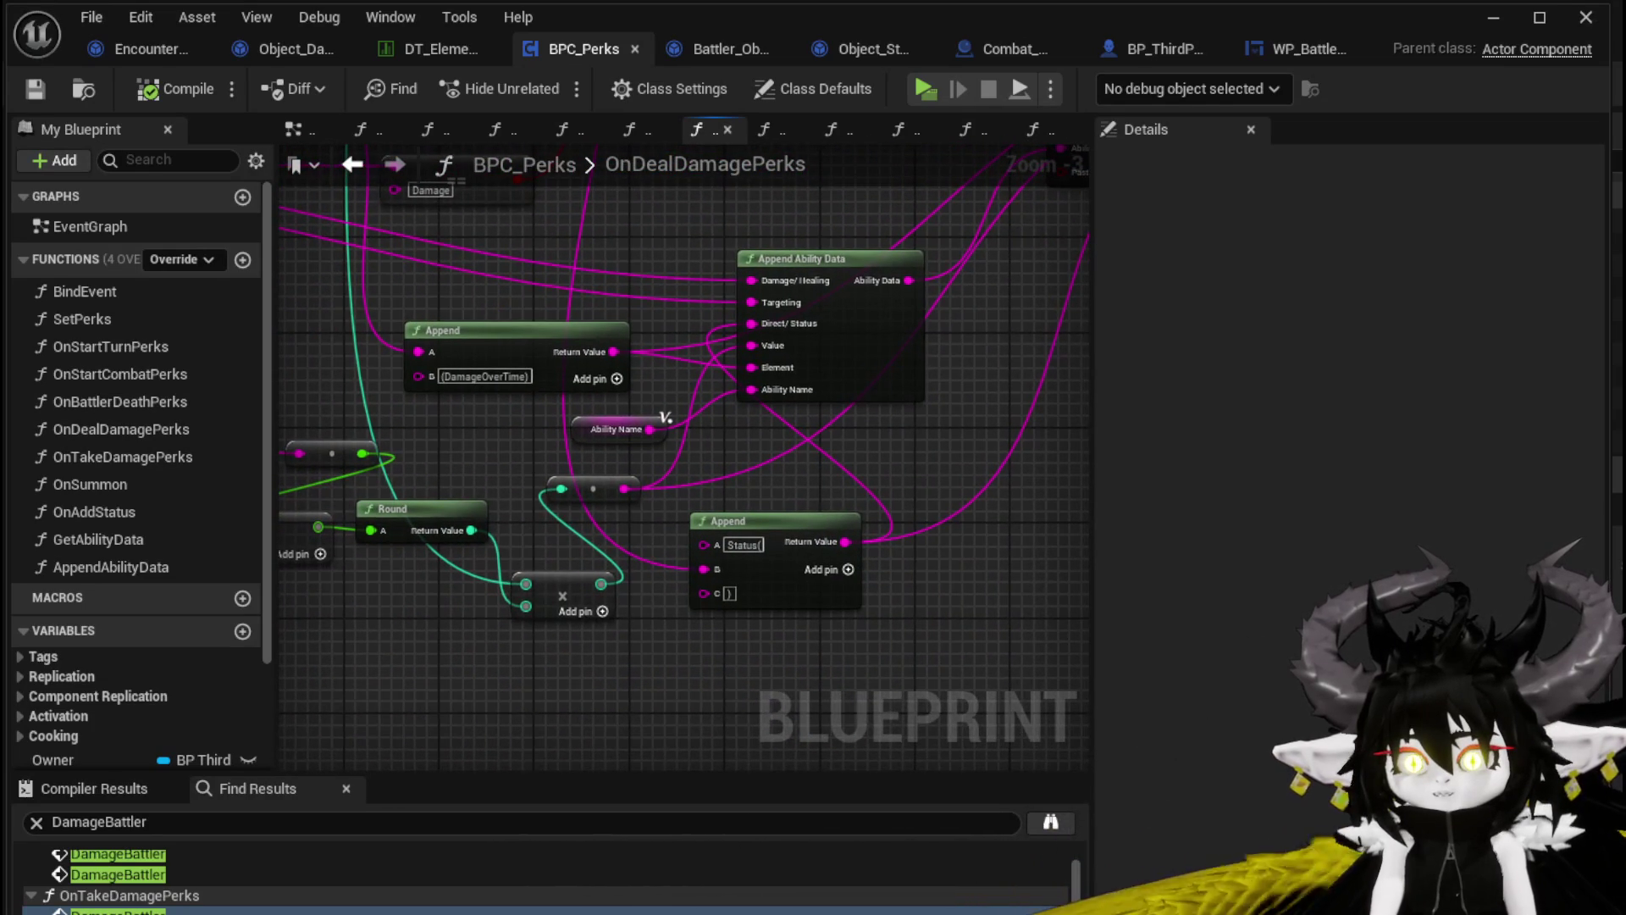
drag(618, 470, 703, 537)
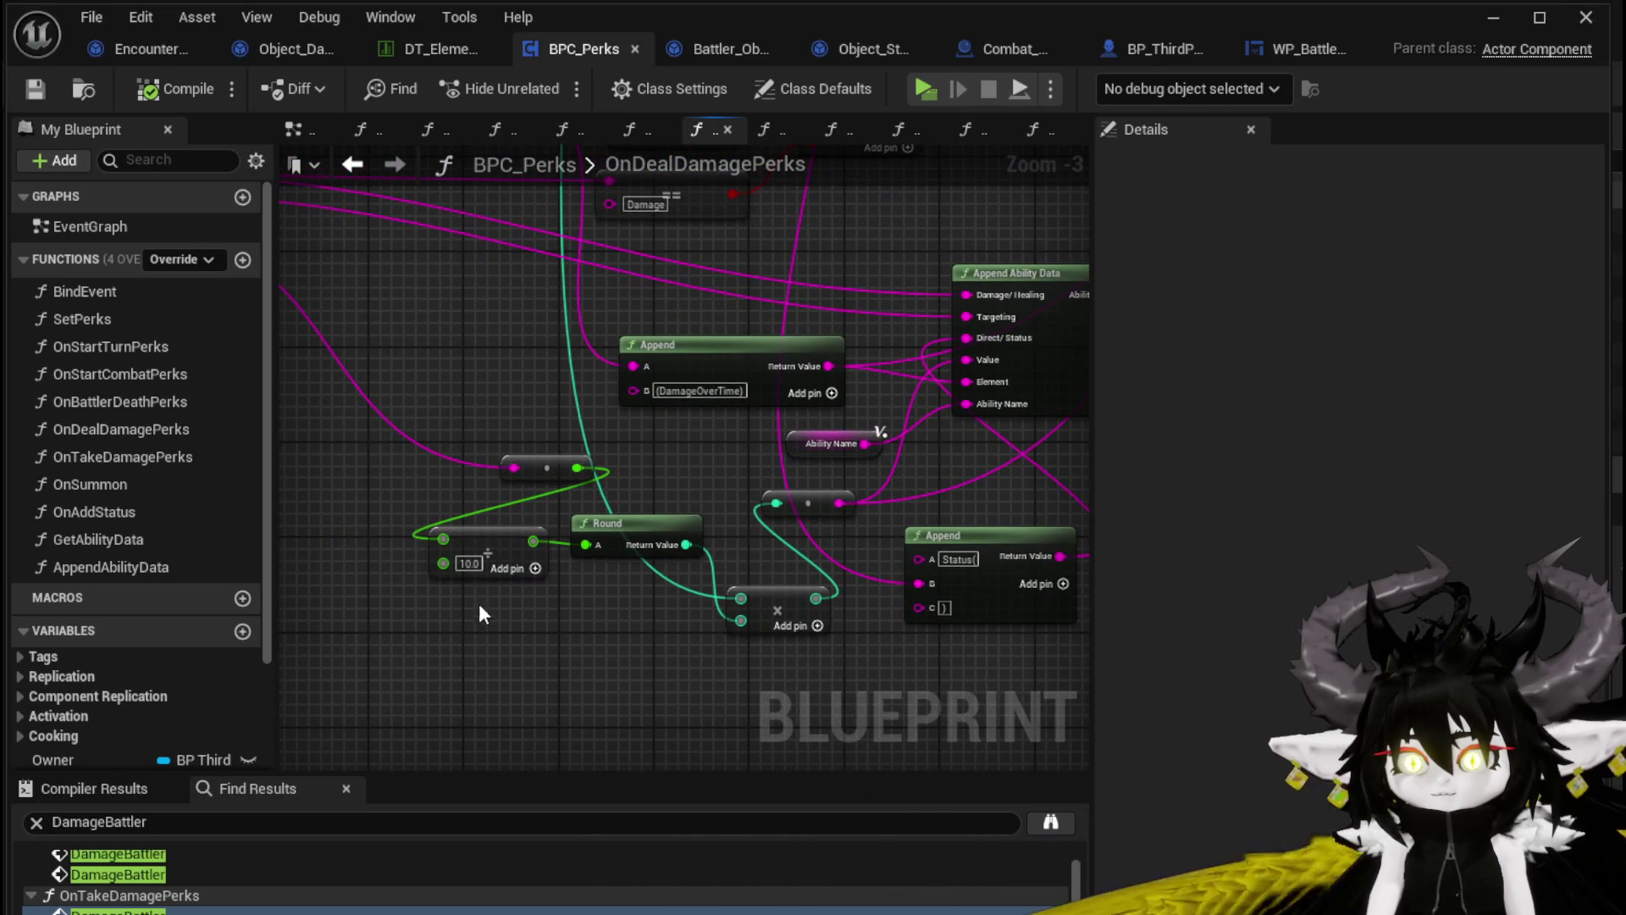
mouse_move(461, 443)
mouse_down()
mouse_move(759, 678)
mouse_move(831, 689)
mouse_move(657, 582)
mouse_move(720, 559)
mouse_move(840, 555)
mouse_move(861, 600)
mouse_up()
scroll(630, 500, down, 2)
Try adding a node off Call On Show Number's Target with 'get cast' and 'cal' searches, then cancel
scroll(688, 531, up, 3)
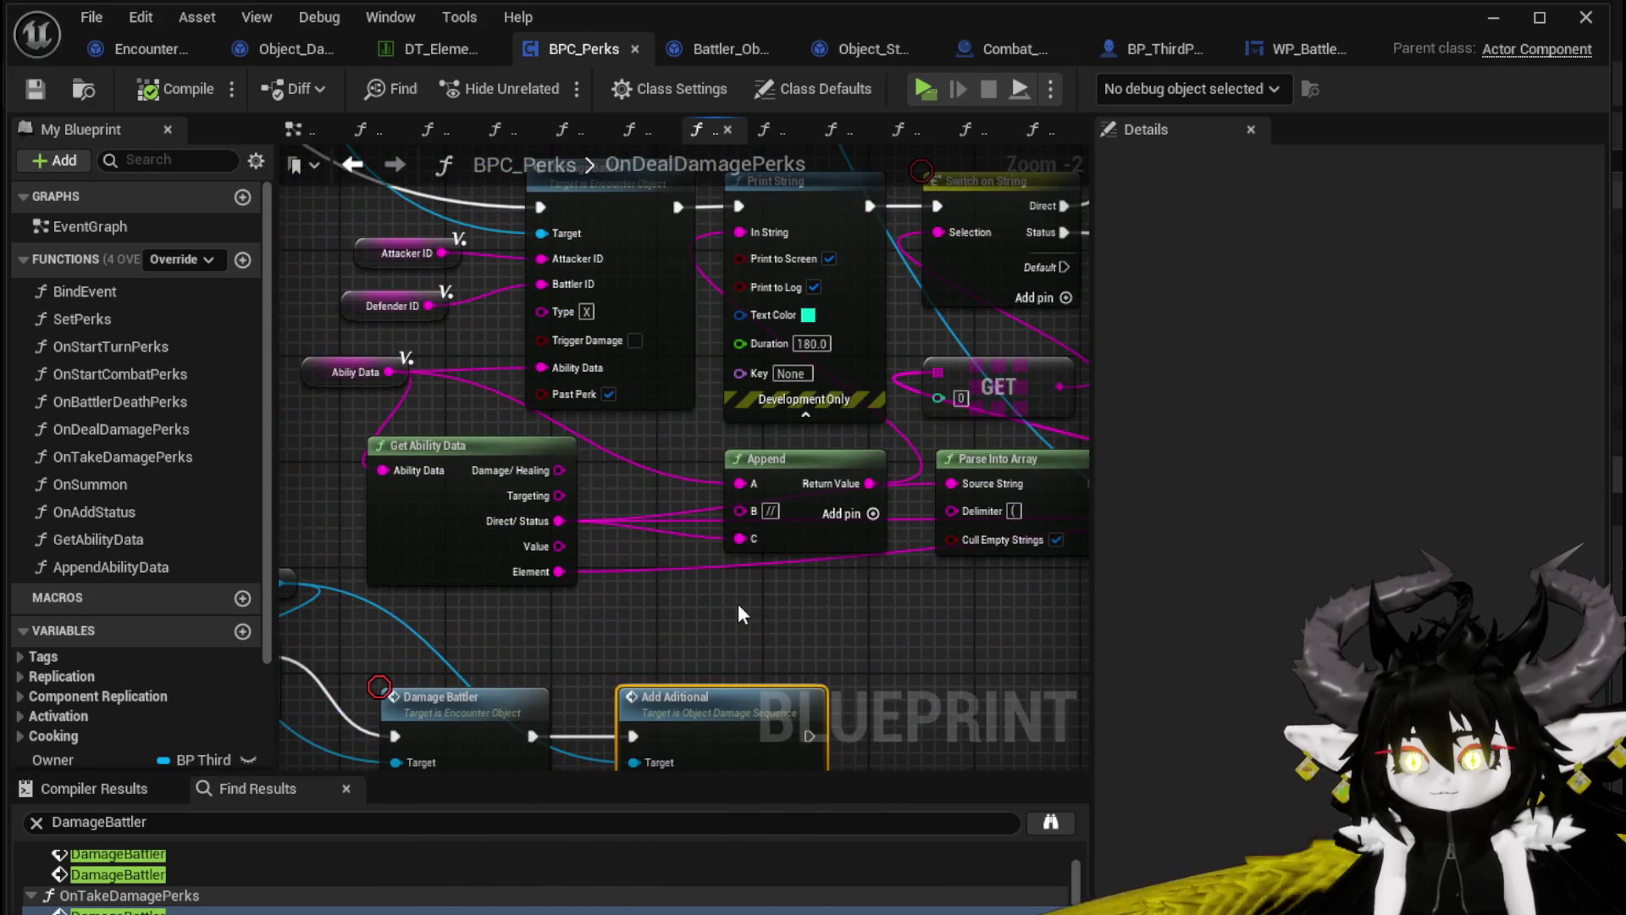
scroll(738, 603, down, 2)
drag(738, 603, 453, 621)
mouse_move(815, 495)
mouse_down()
mouse_move(859, 606)
mouse_move(921, 646)
mouse_move(764, 385)
mouse_up()
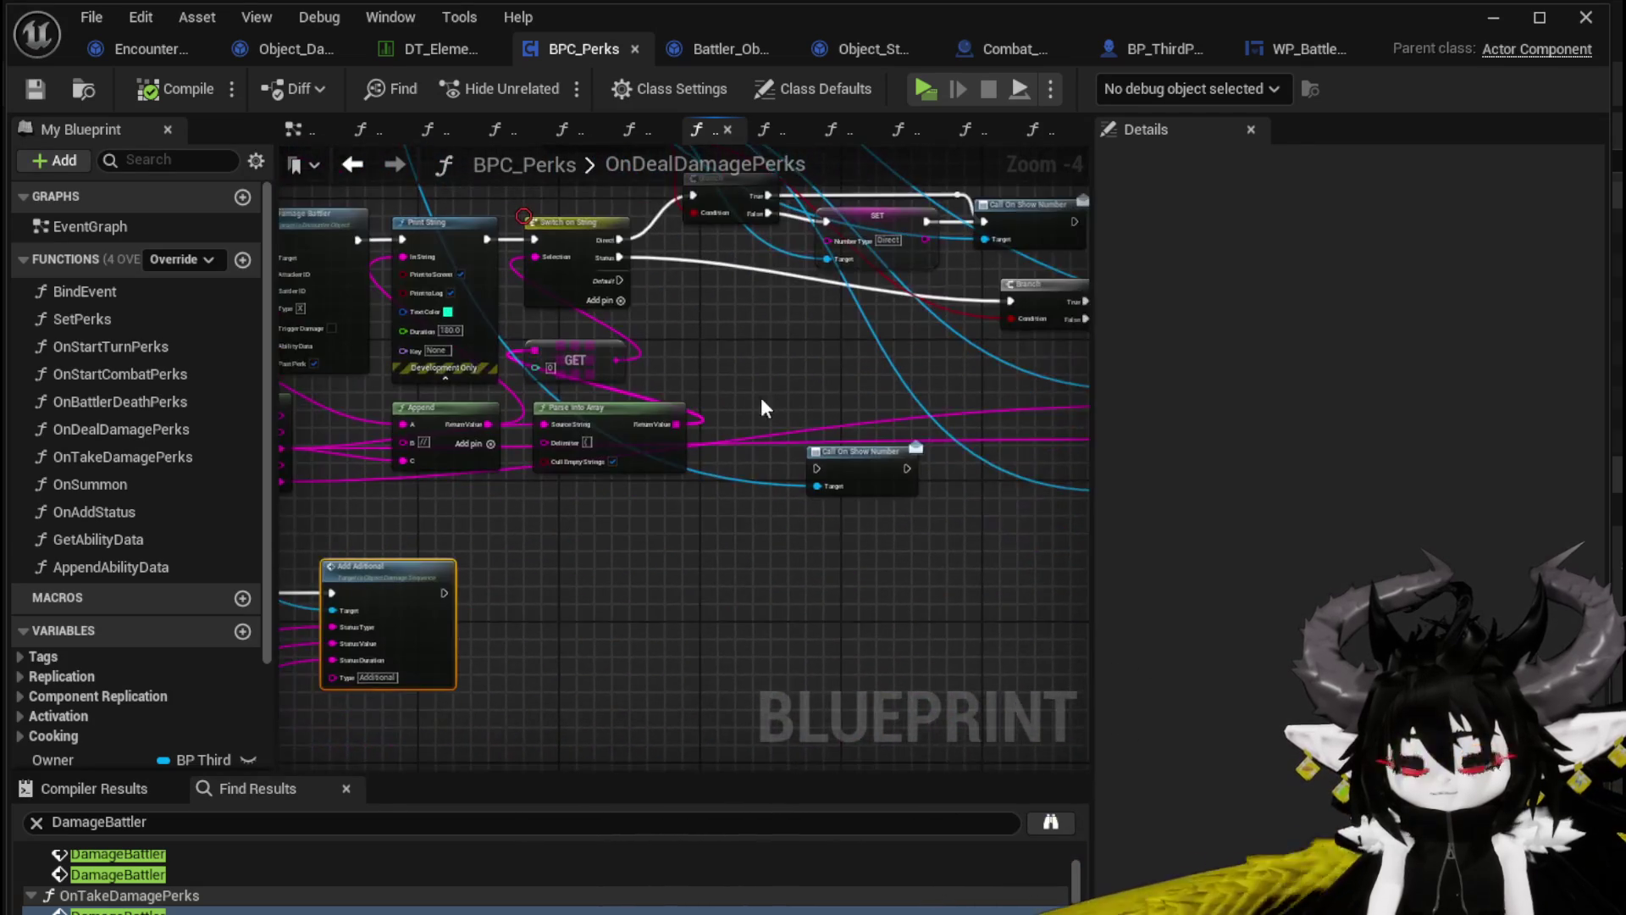
mouse_move(817, 482)
mouse_down()
mouse_move(499, 567)
mouse_move(495, 773)
mouse_move(1084, 643)
mouse_move(745, 525)
mouse_move(556, 252)
mouse_move(406, 430)
mouse_up()
text(get)
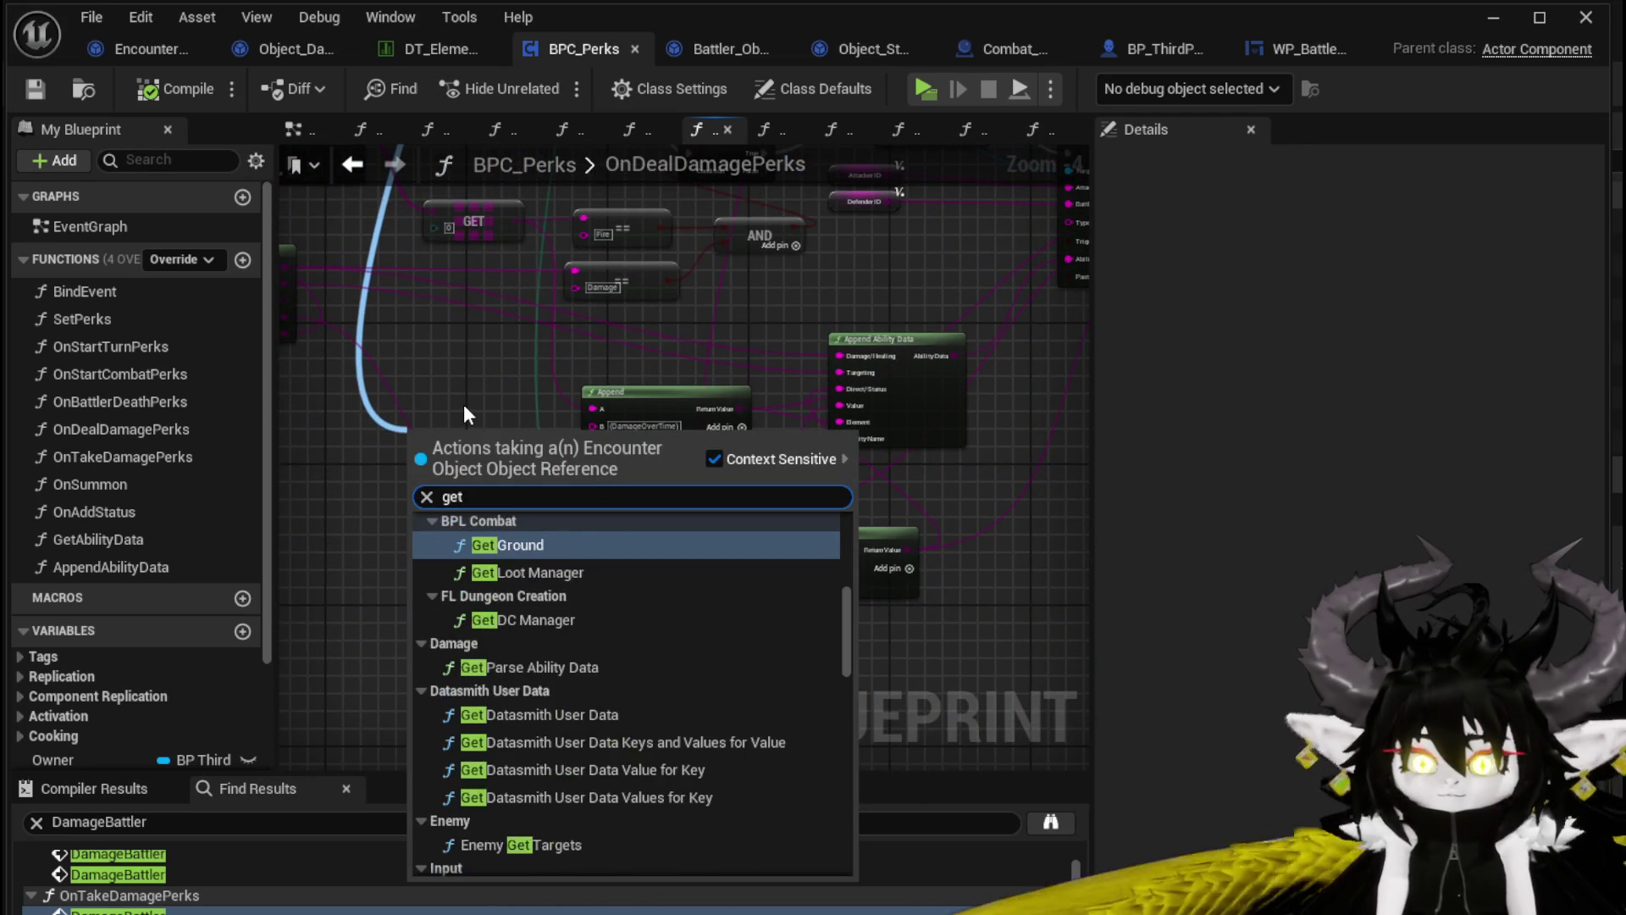
text( cast)
key(BackSpace)
key(BackSpace)
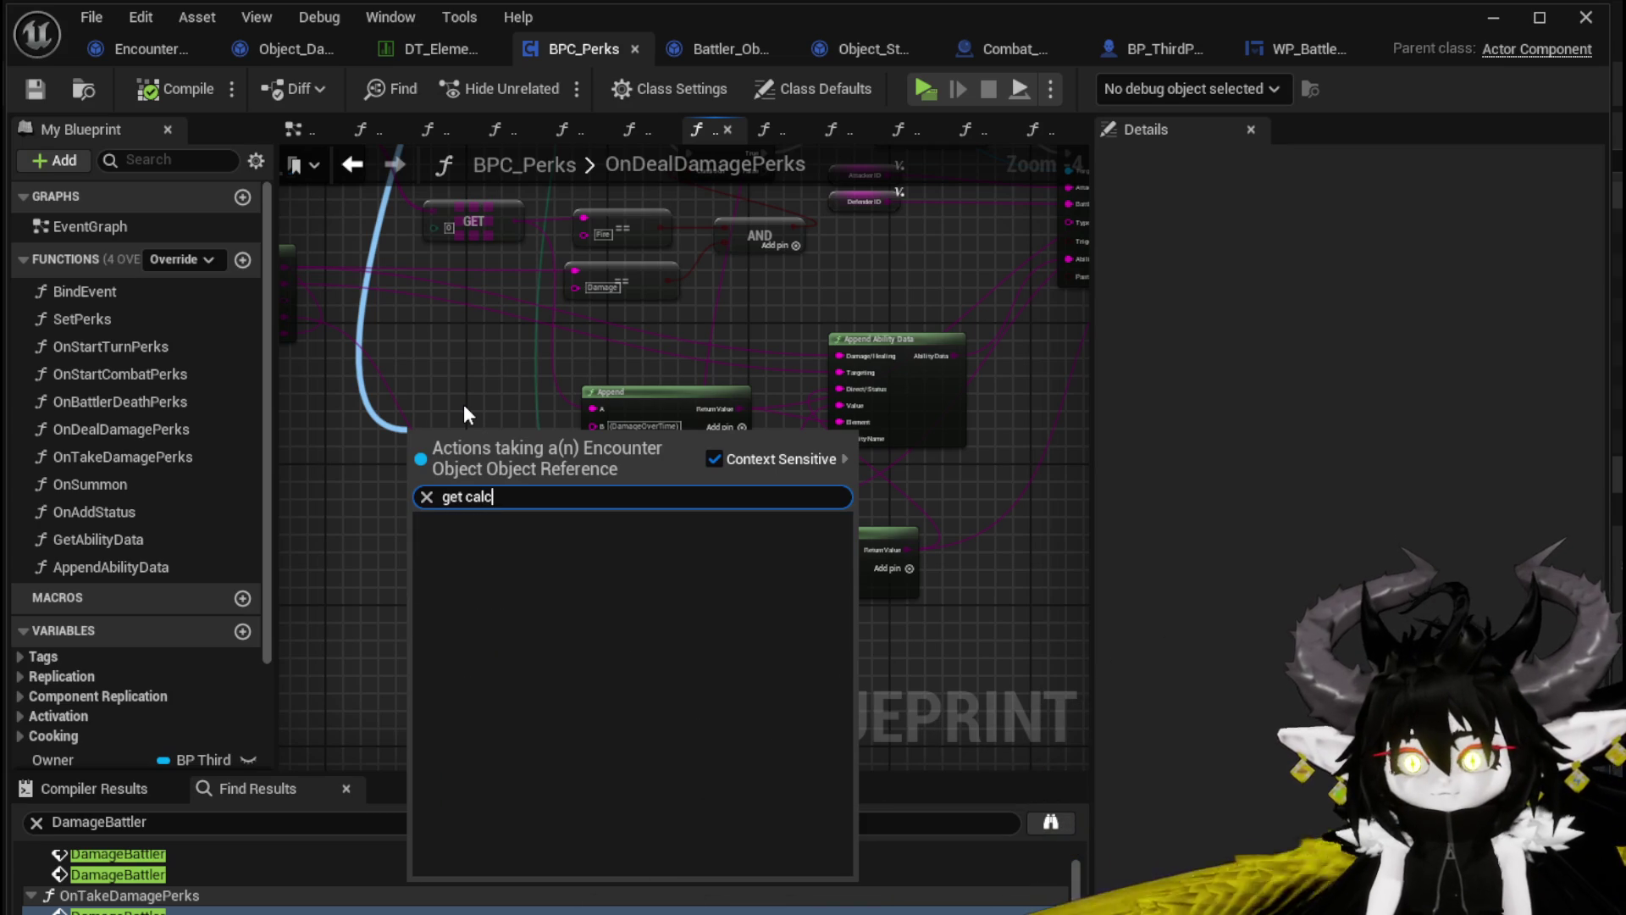
key(BackSpace)
key(BackSpace)
text(cal)
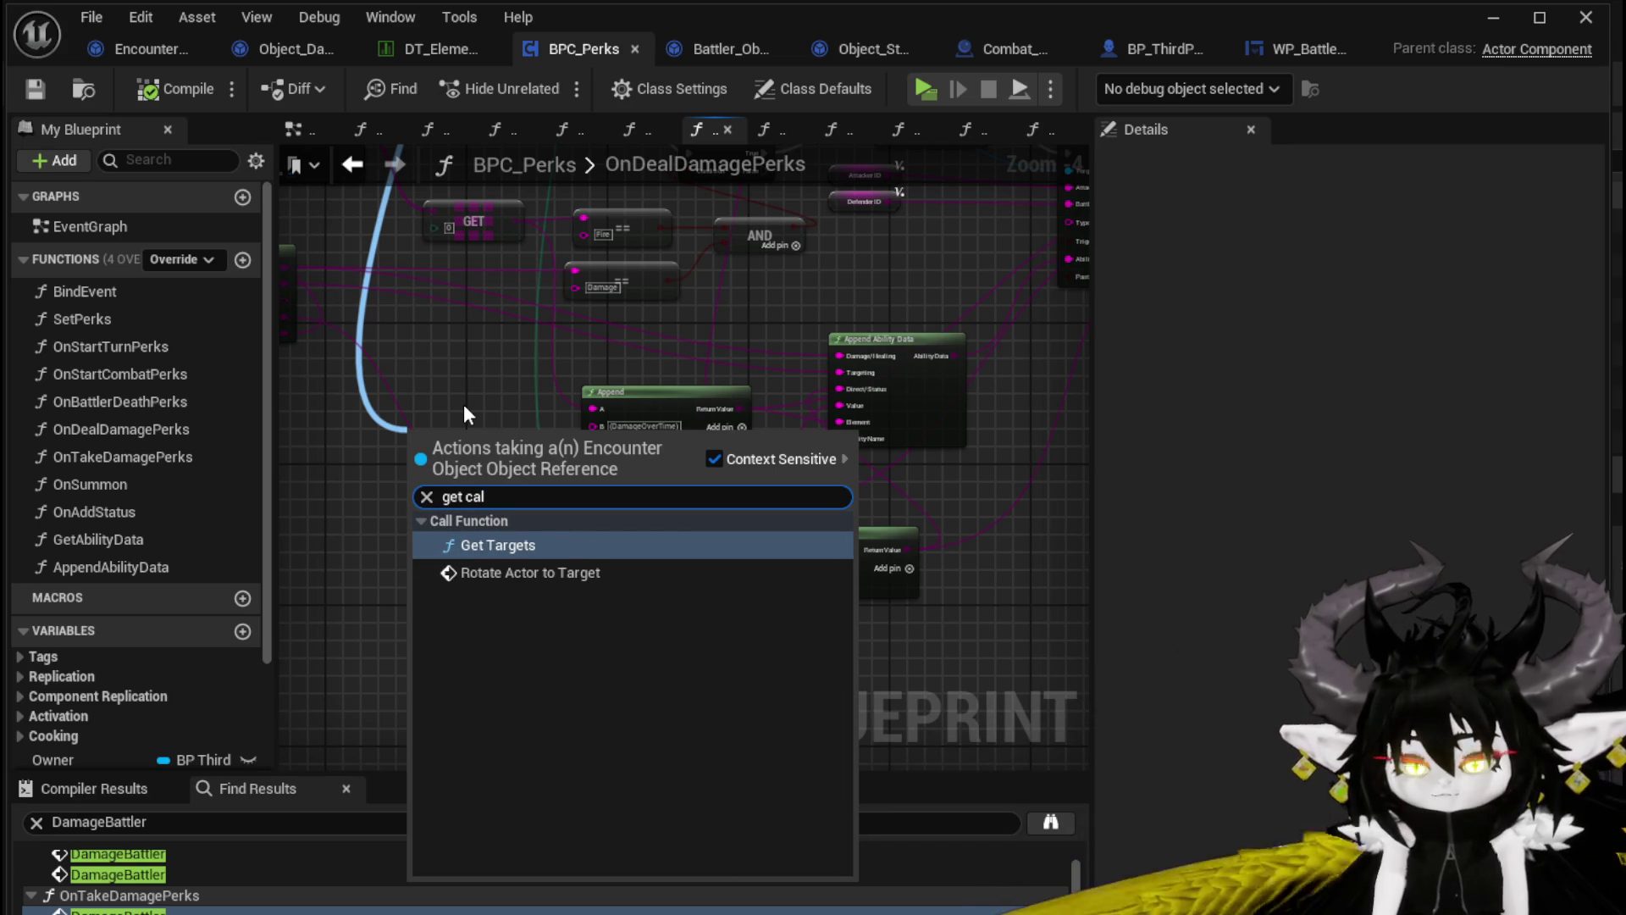
key(Escape)
Add a Get Calculated Damage node off Current Damage Object and wire its value into the waiting input
scroll(501, 278, down, 3)
scroll(728, 534, up, 4)
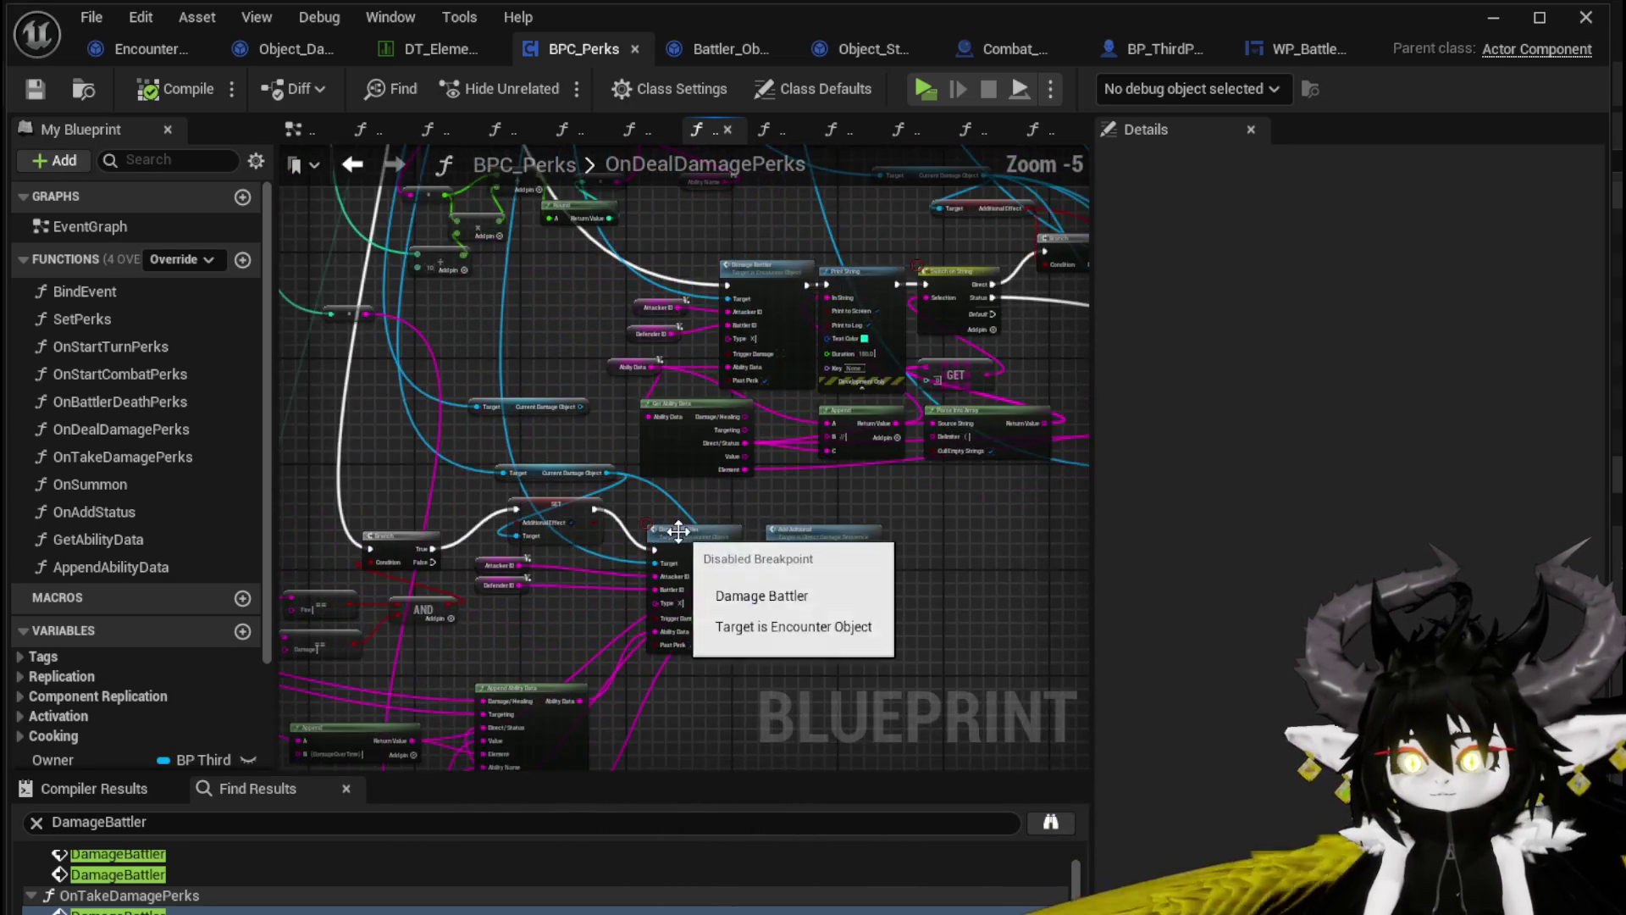
scroll(818, 637, up, 1)
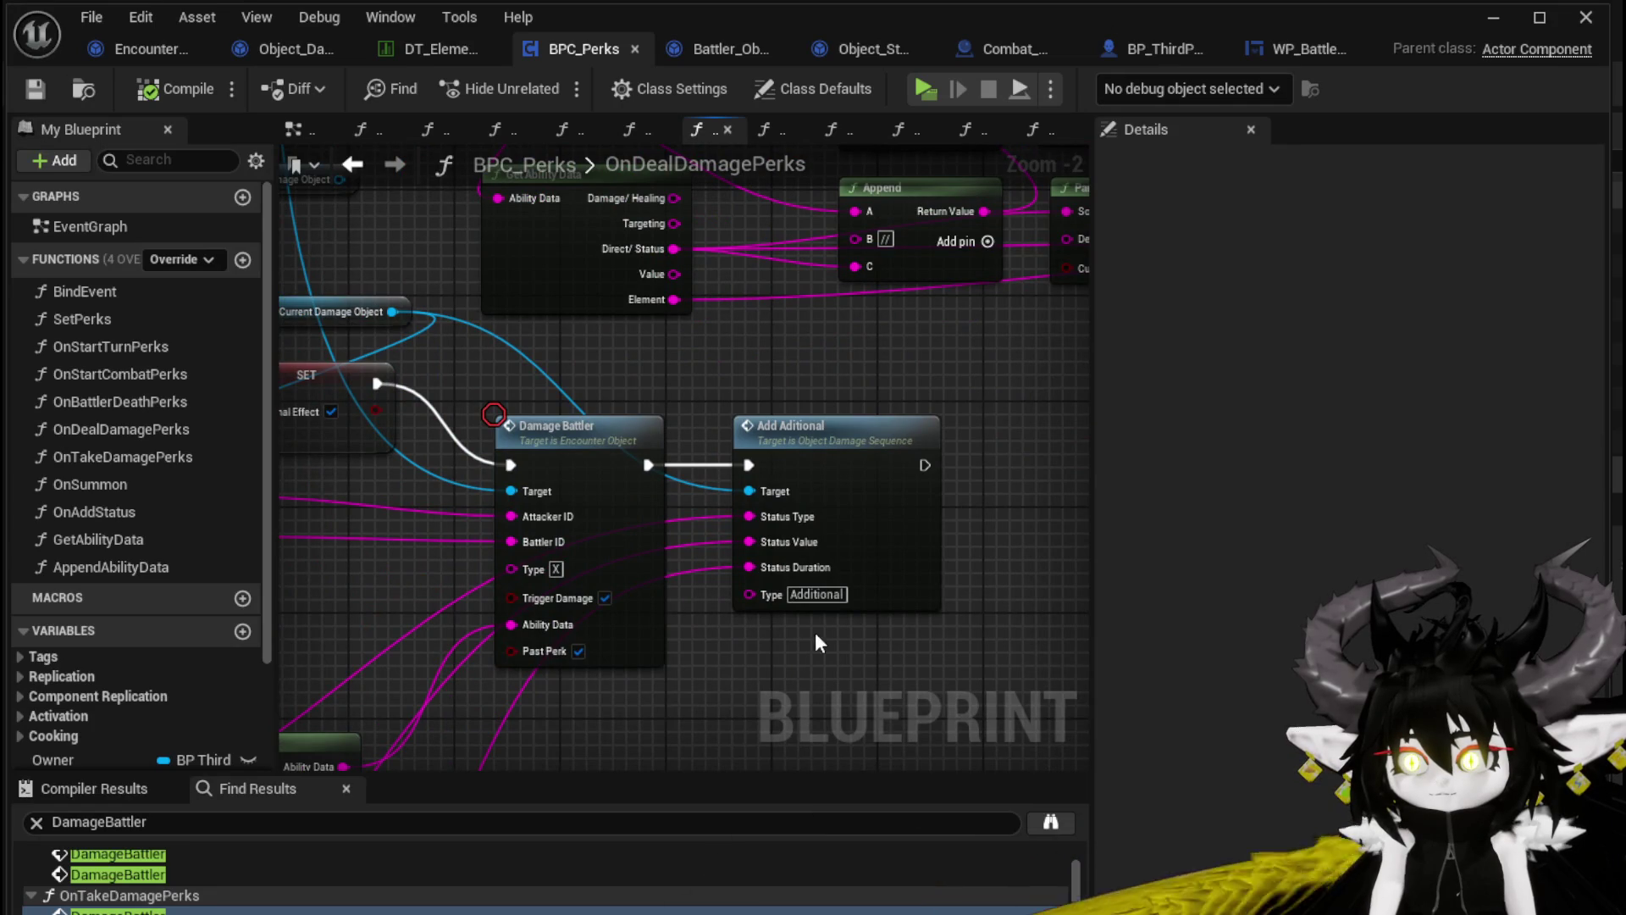
drag(809, 623, 1007, 565)
mouse_move(702, 209)
mouse_down()
mouse_move(191, 693)
mouse_move(748, 546)
mouse_up()
text(Calcu)
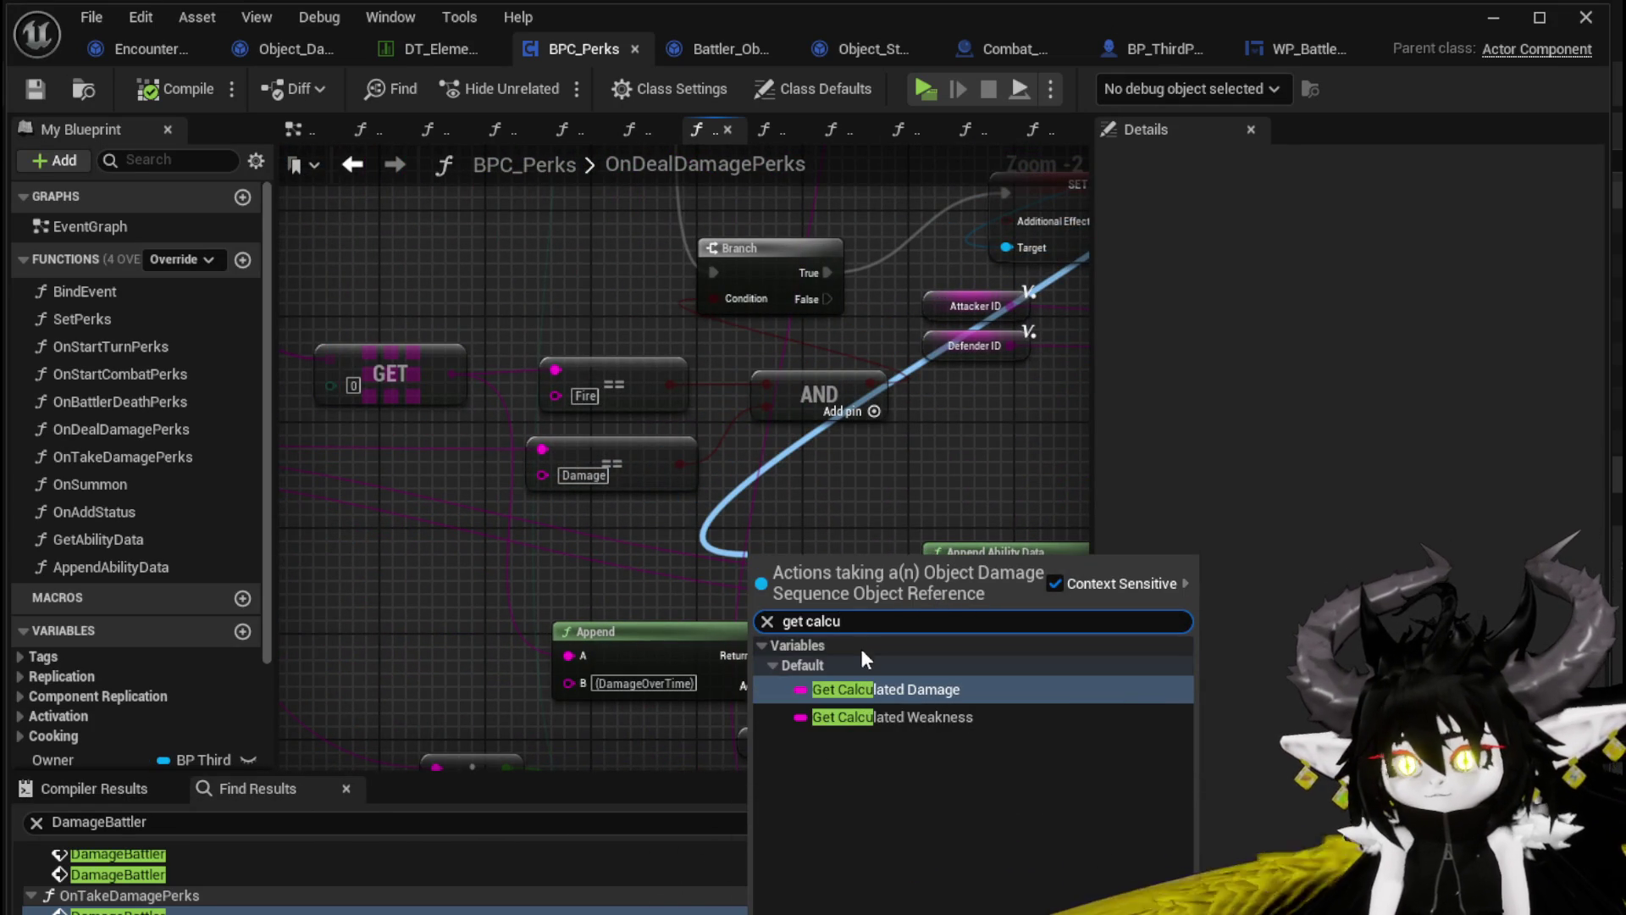
click(861, 683)
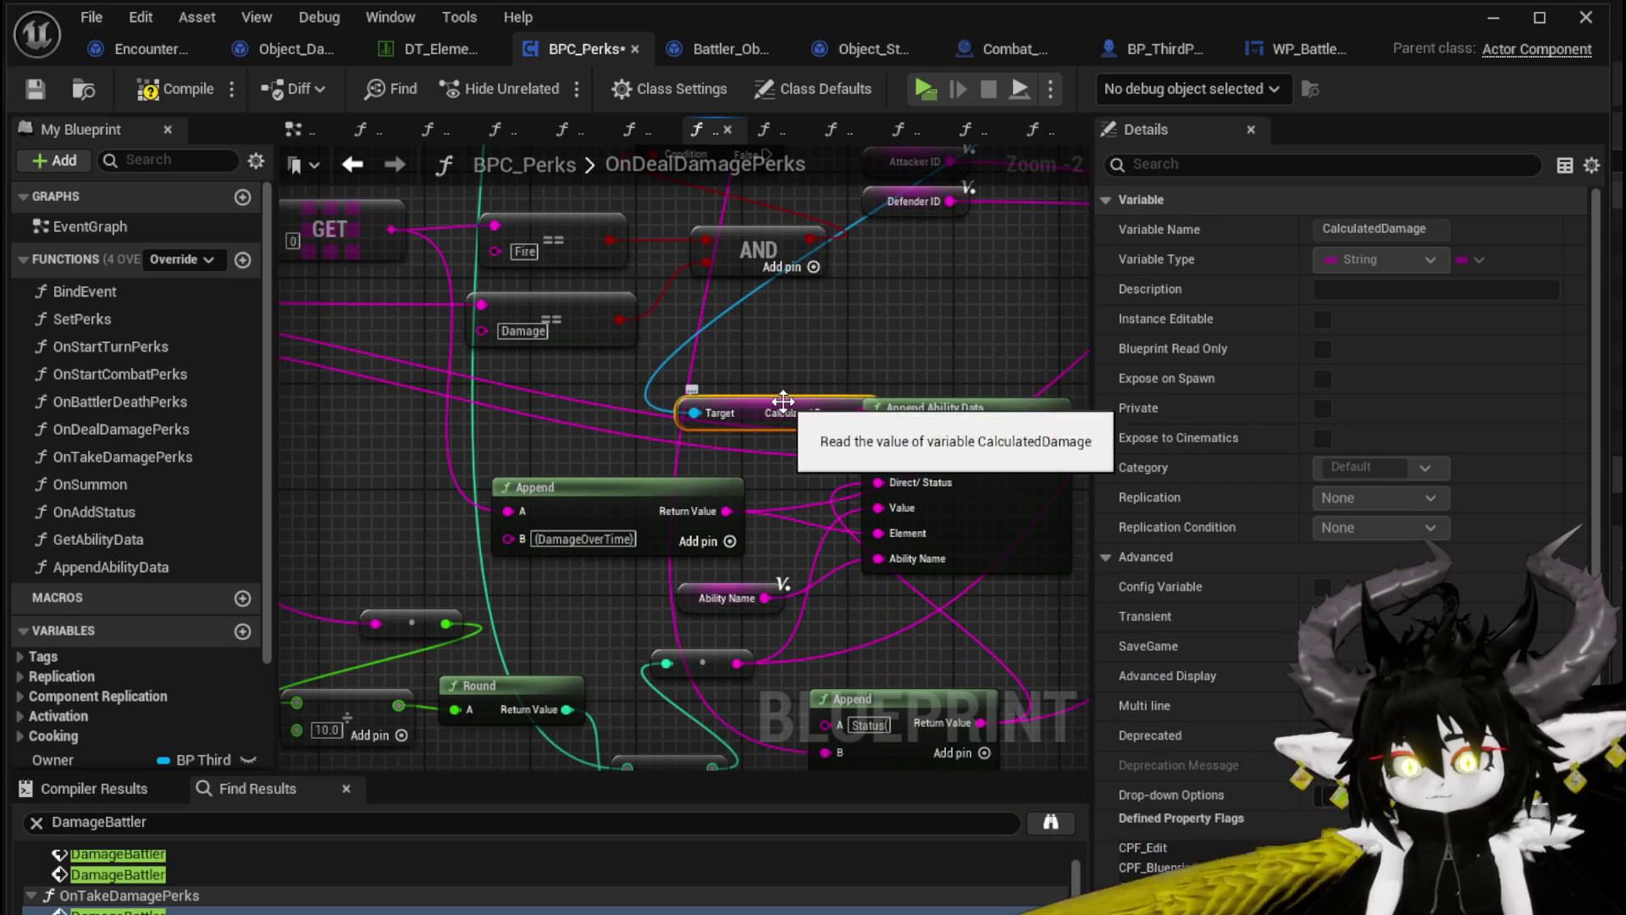
drag(786, 403, 336, 498)
drag(441, 520, 422, 569)
drag(380, 627, 379, 627)
Leave the Blueprint editor and start a new play-in-editor session
scroll(406, 556, down, 2)
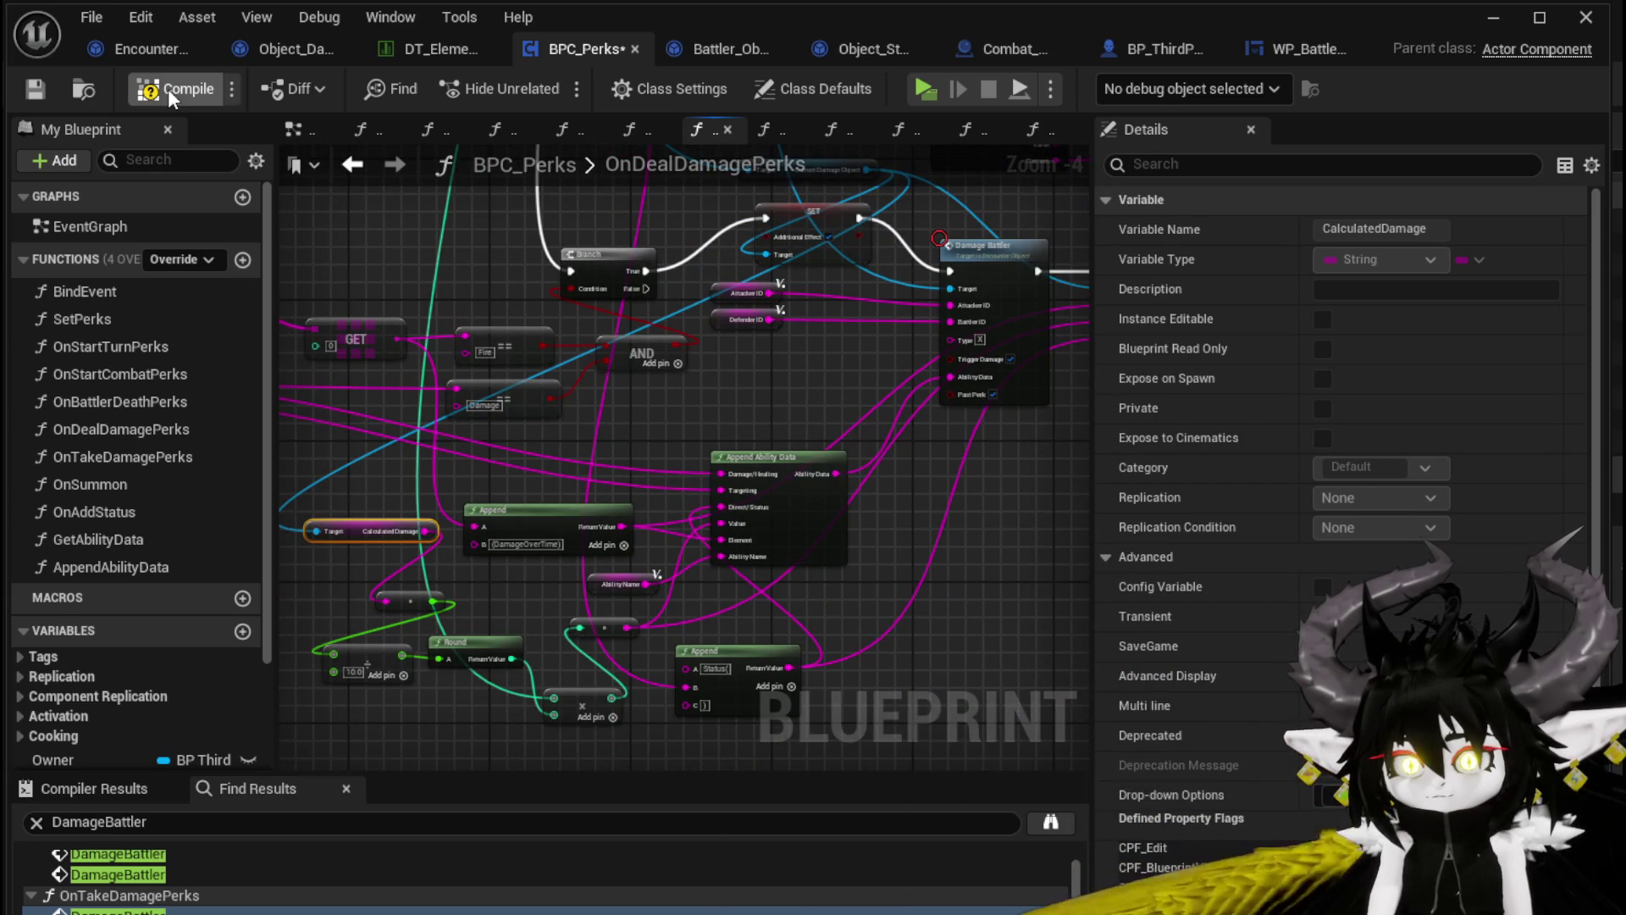
click(1491, 18)
click(557, 90)
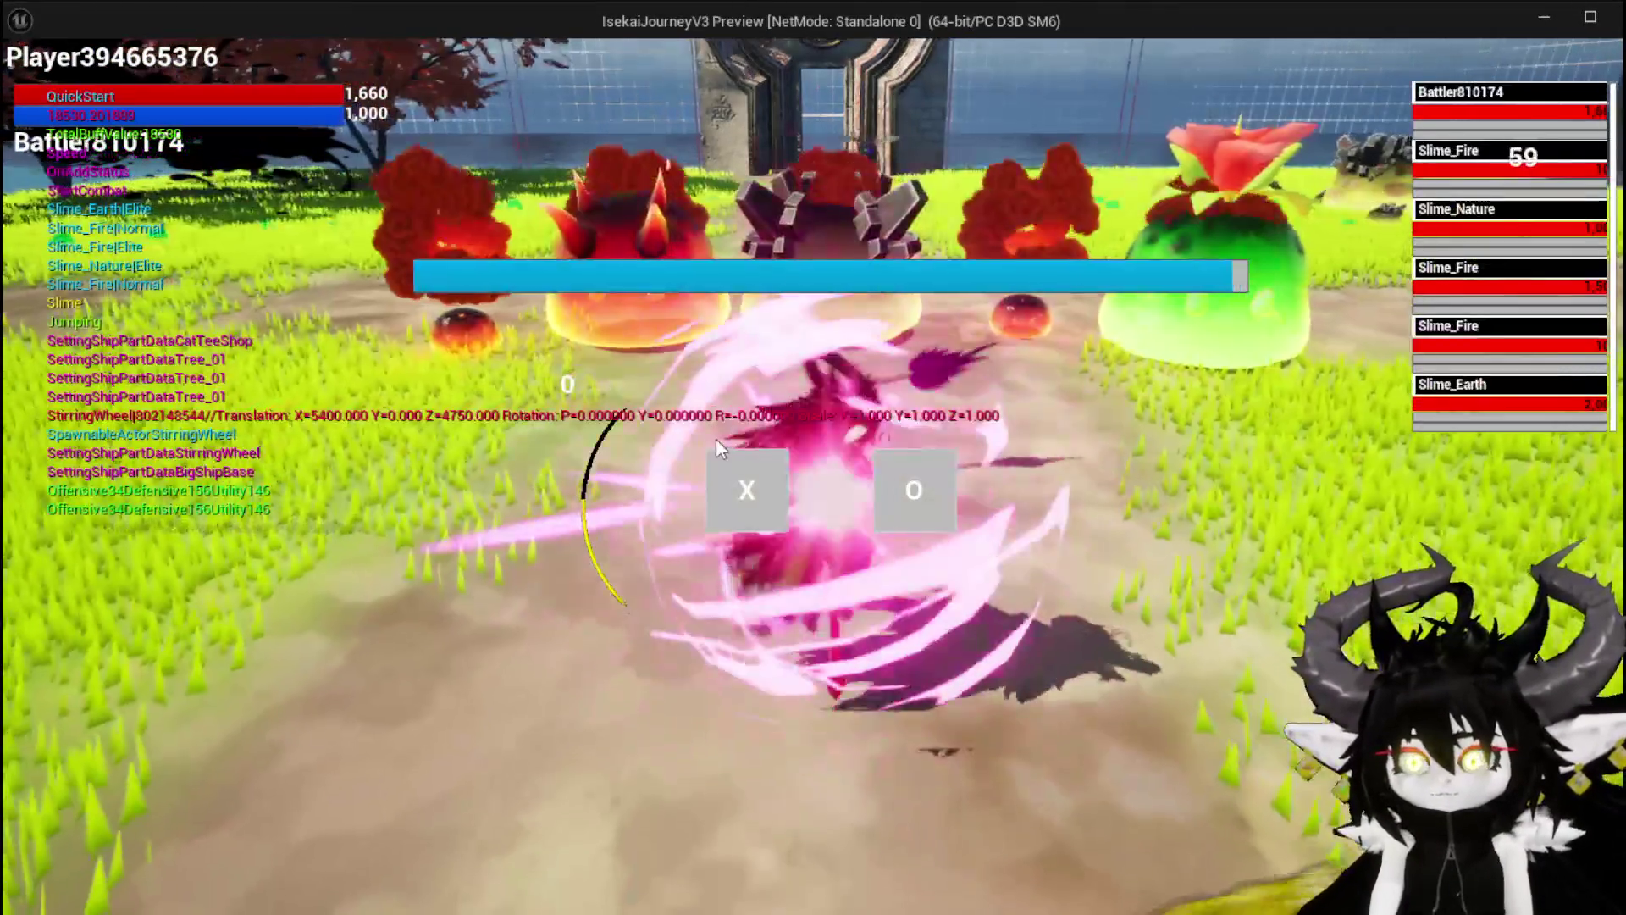
Play the SummonSpawn card, cycling targets through Slime_Fire, Slime_Earth and Slime_Nature, then stop
click(744, 520)
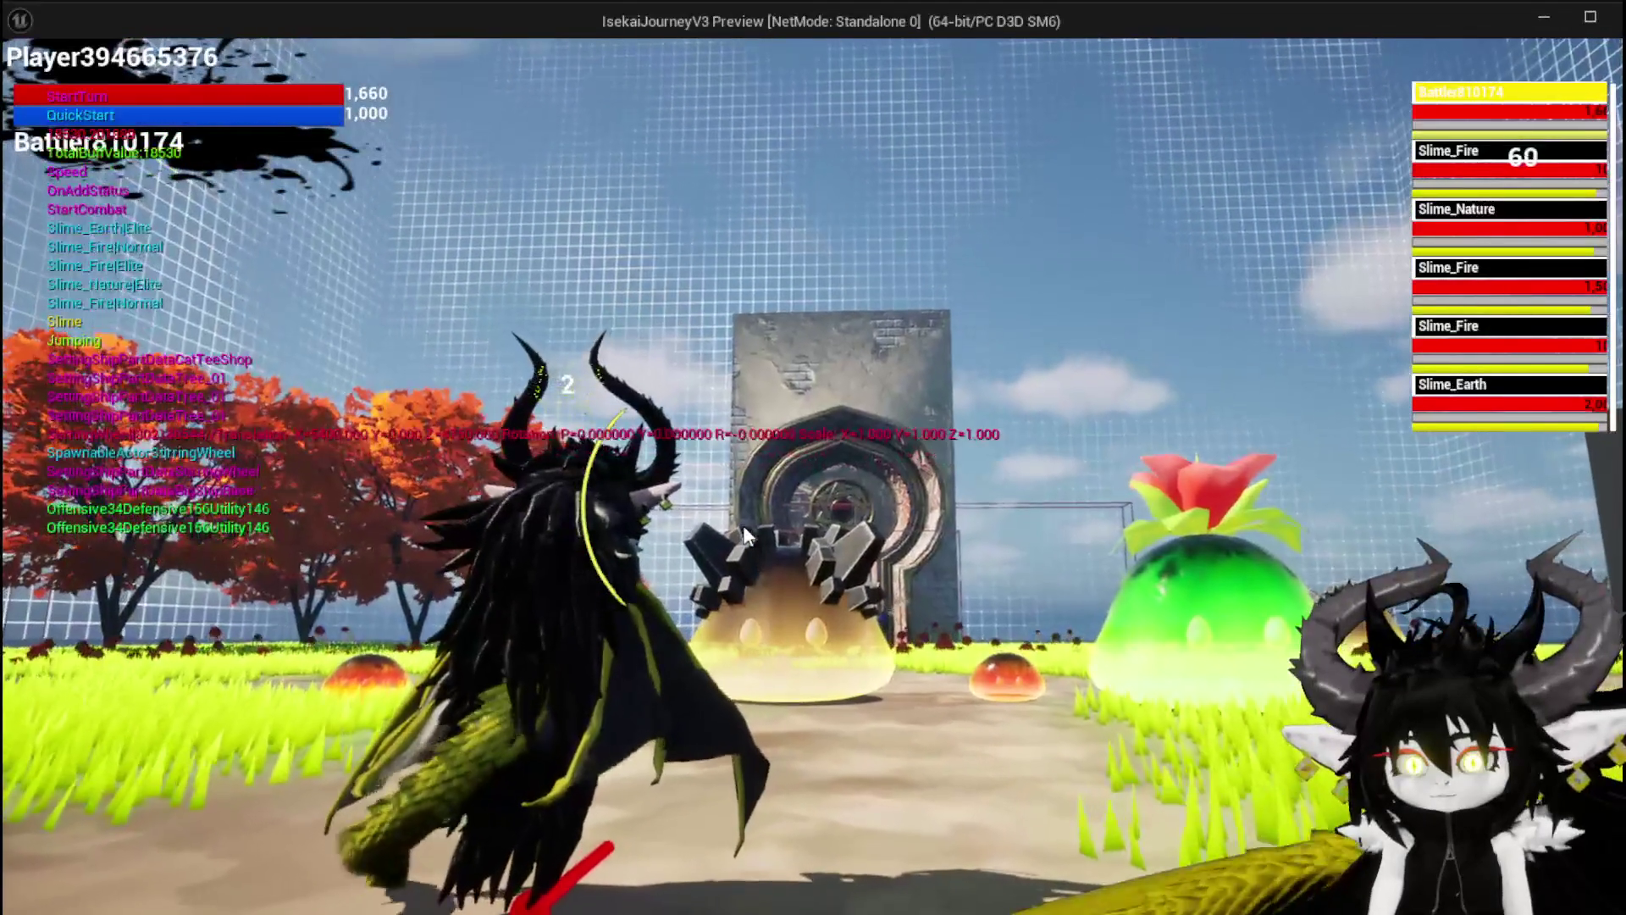
click(26, 809)
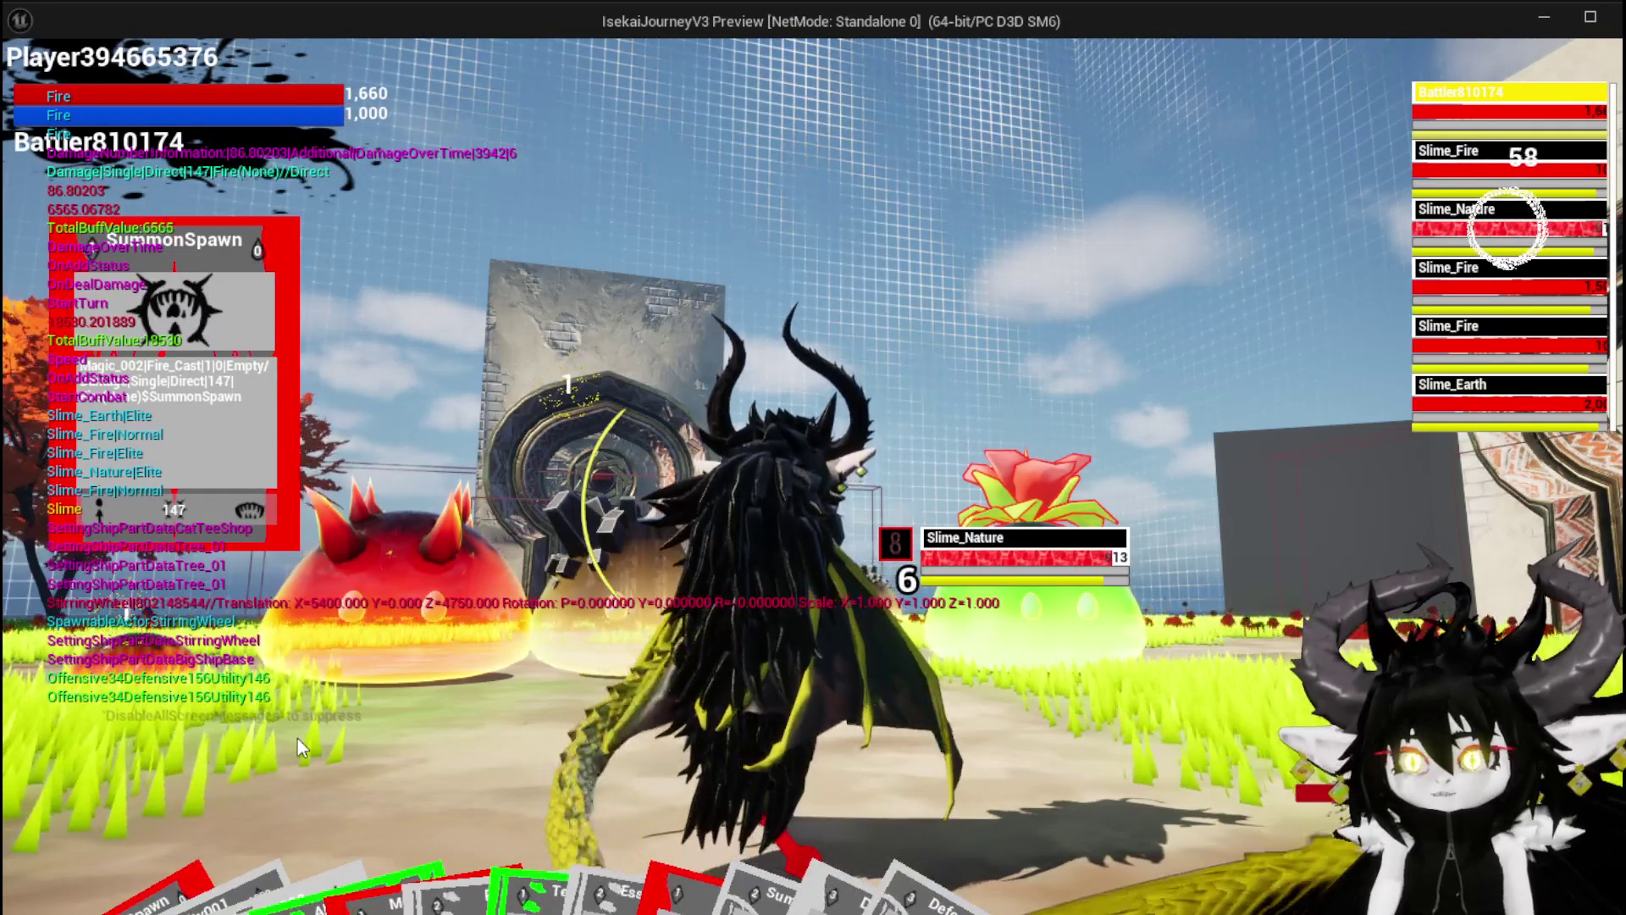
key(e)
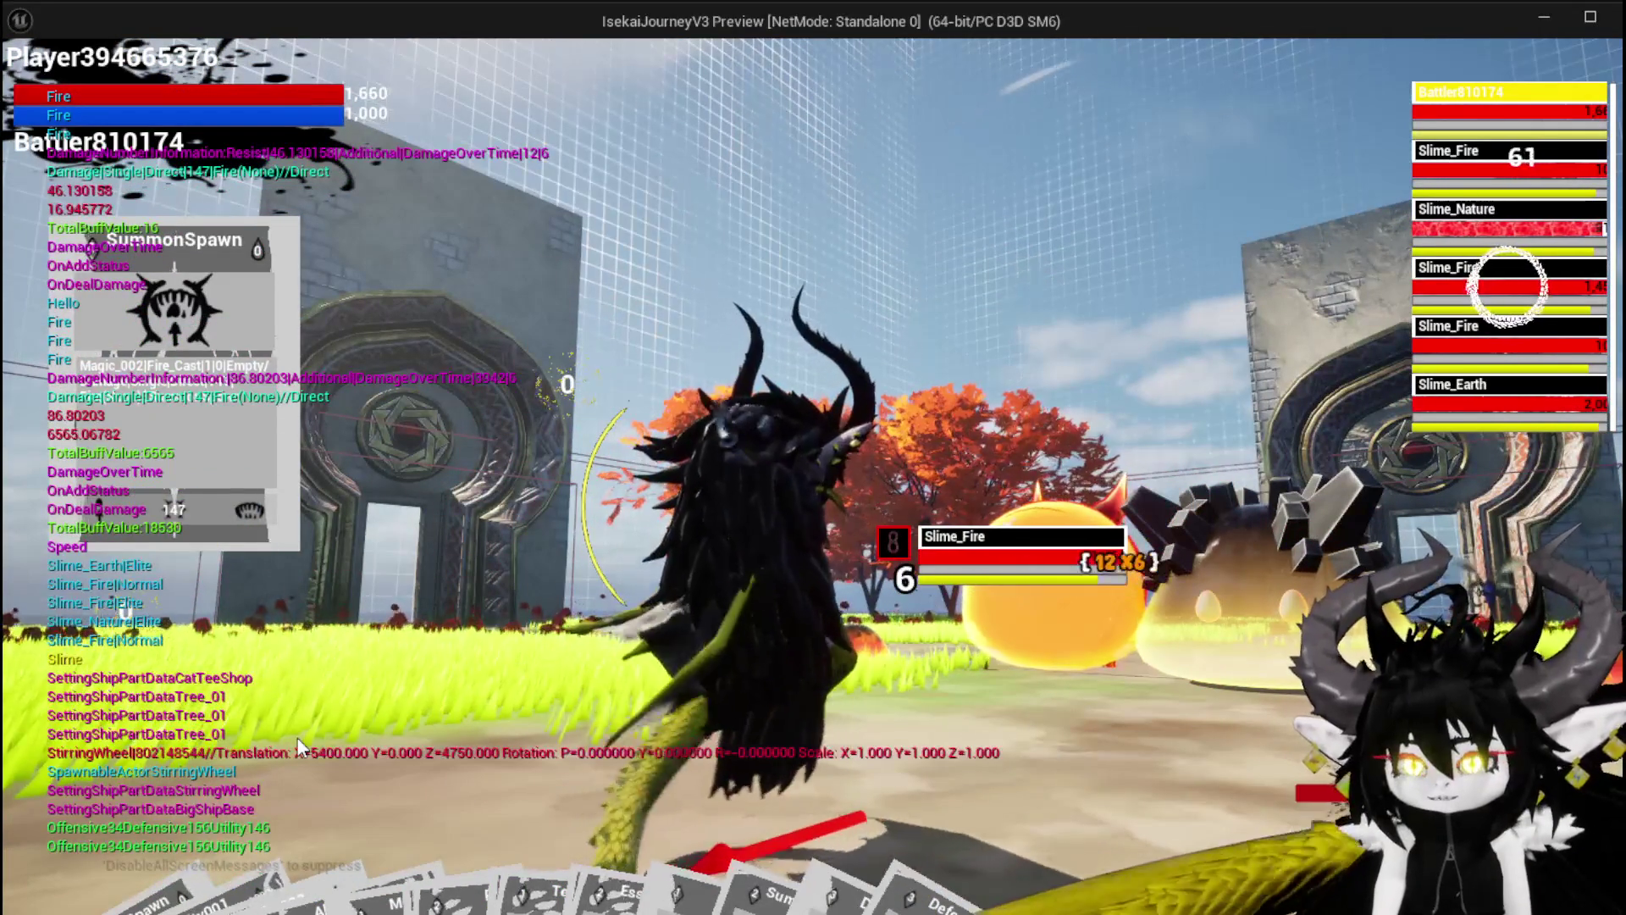
key(e)
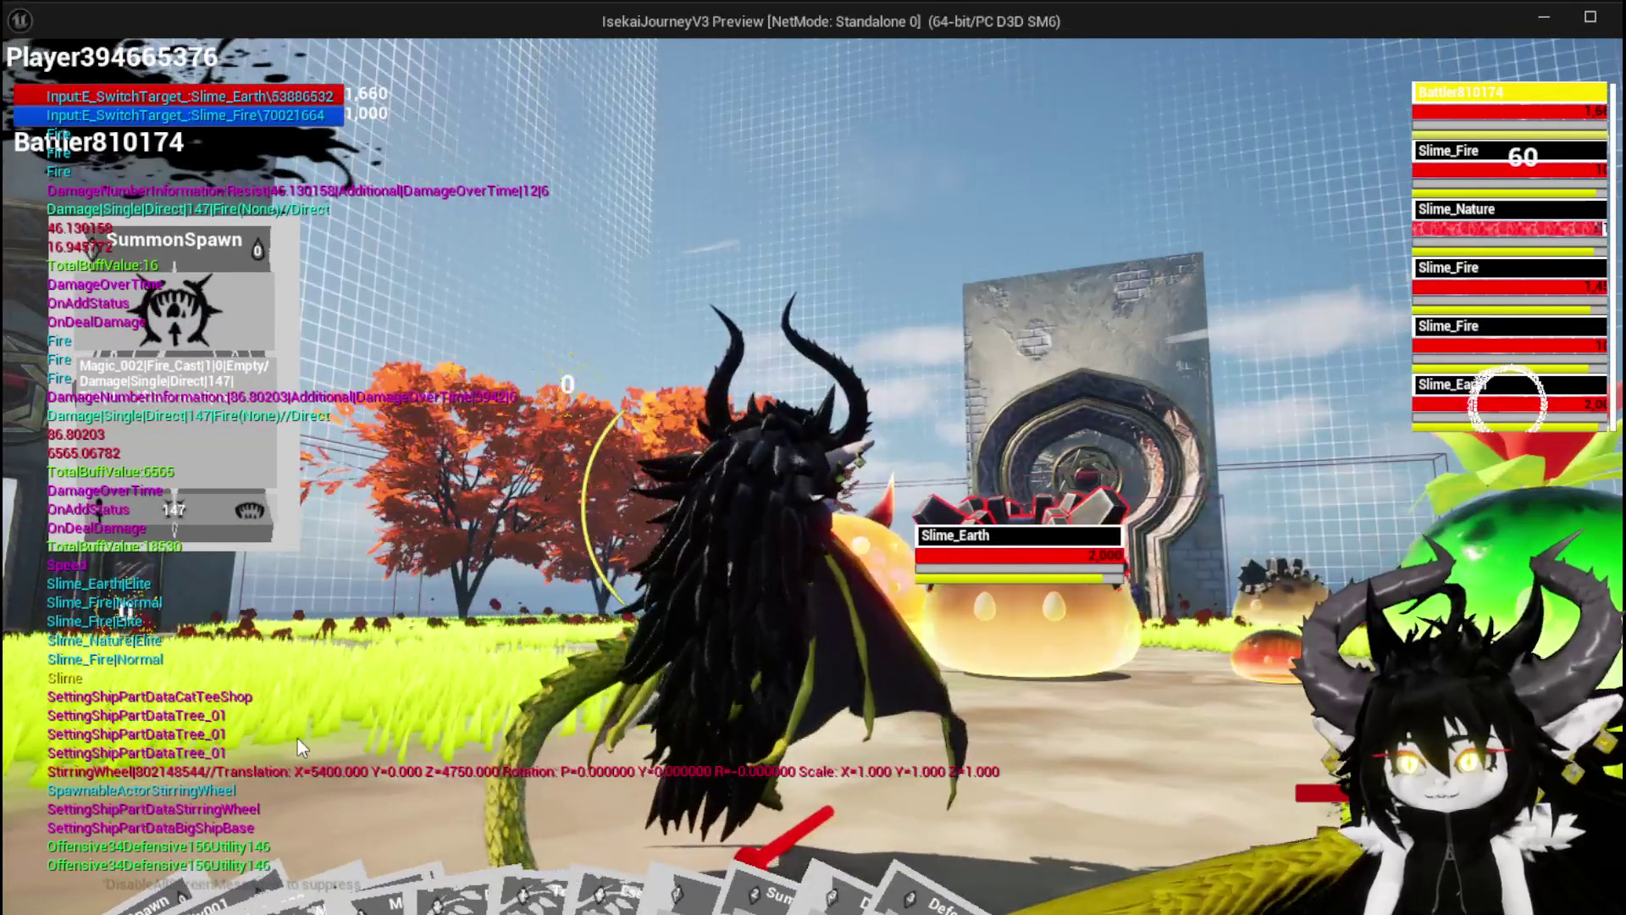
key(e)
key(w)
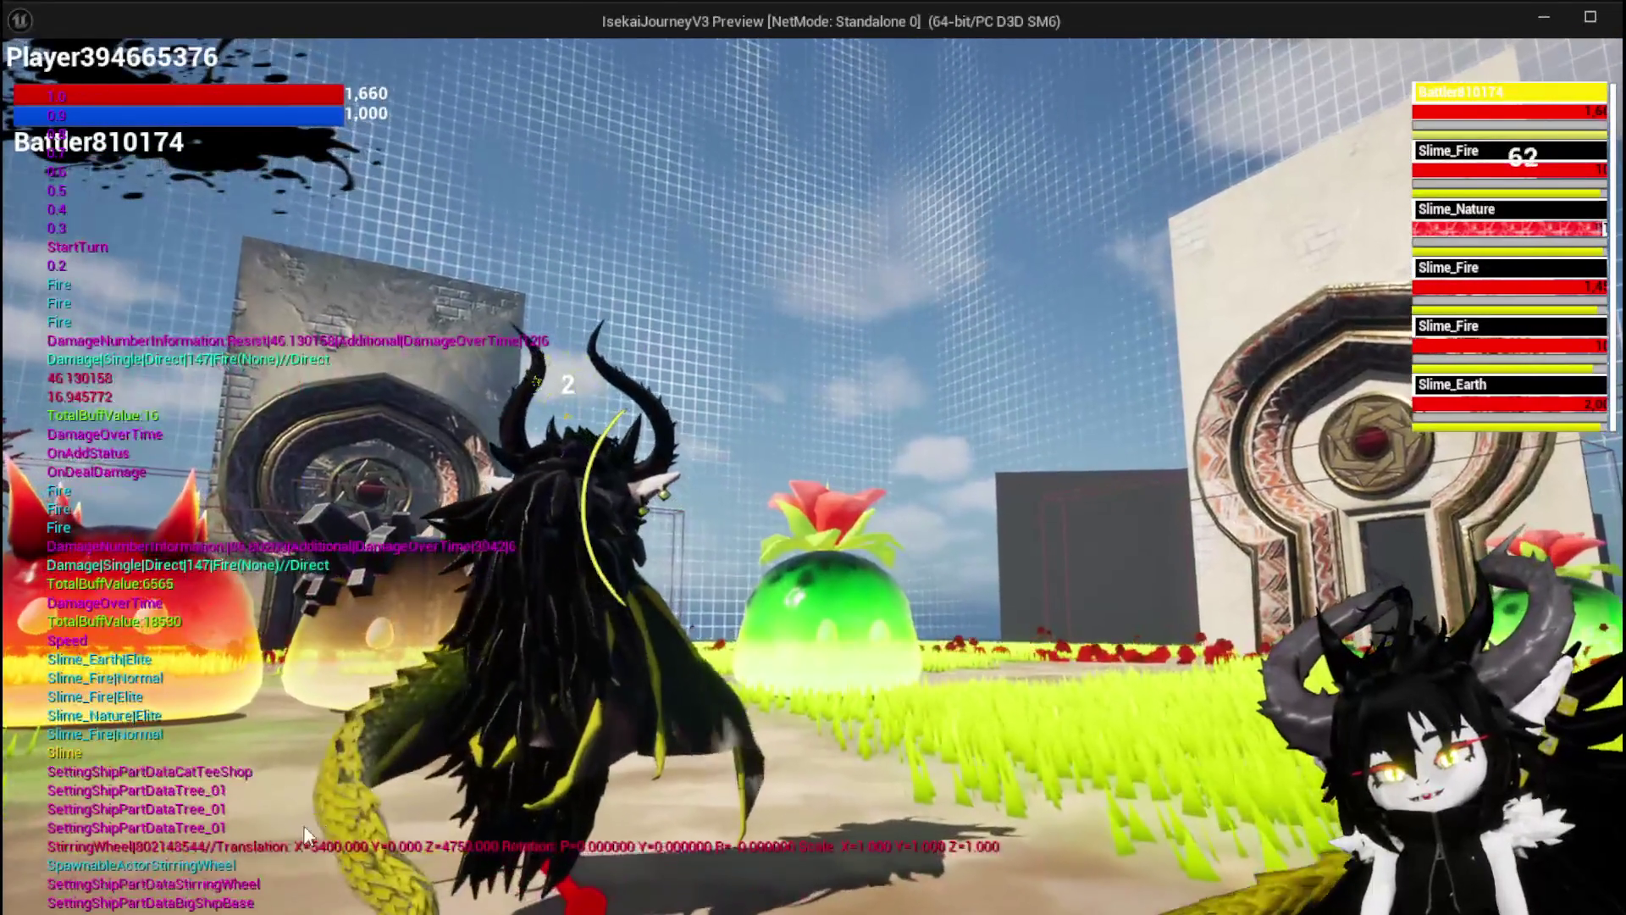
key(e)
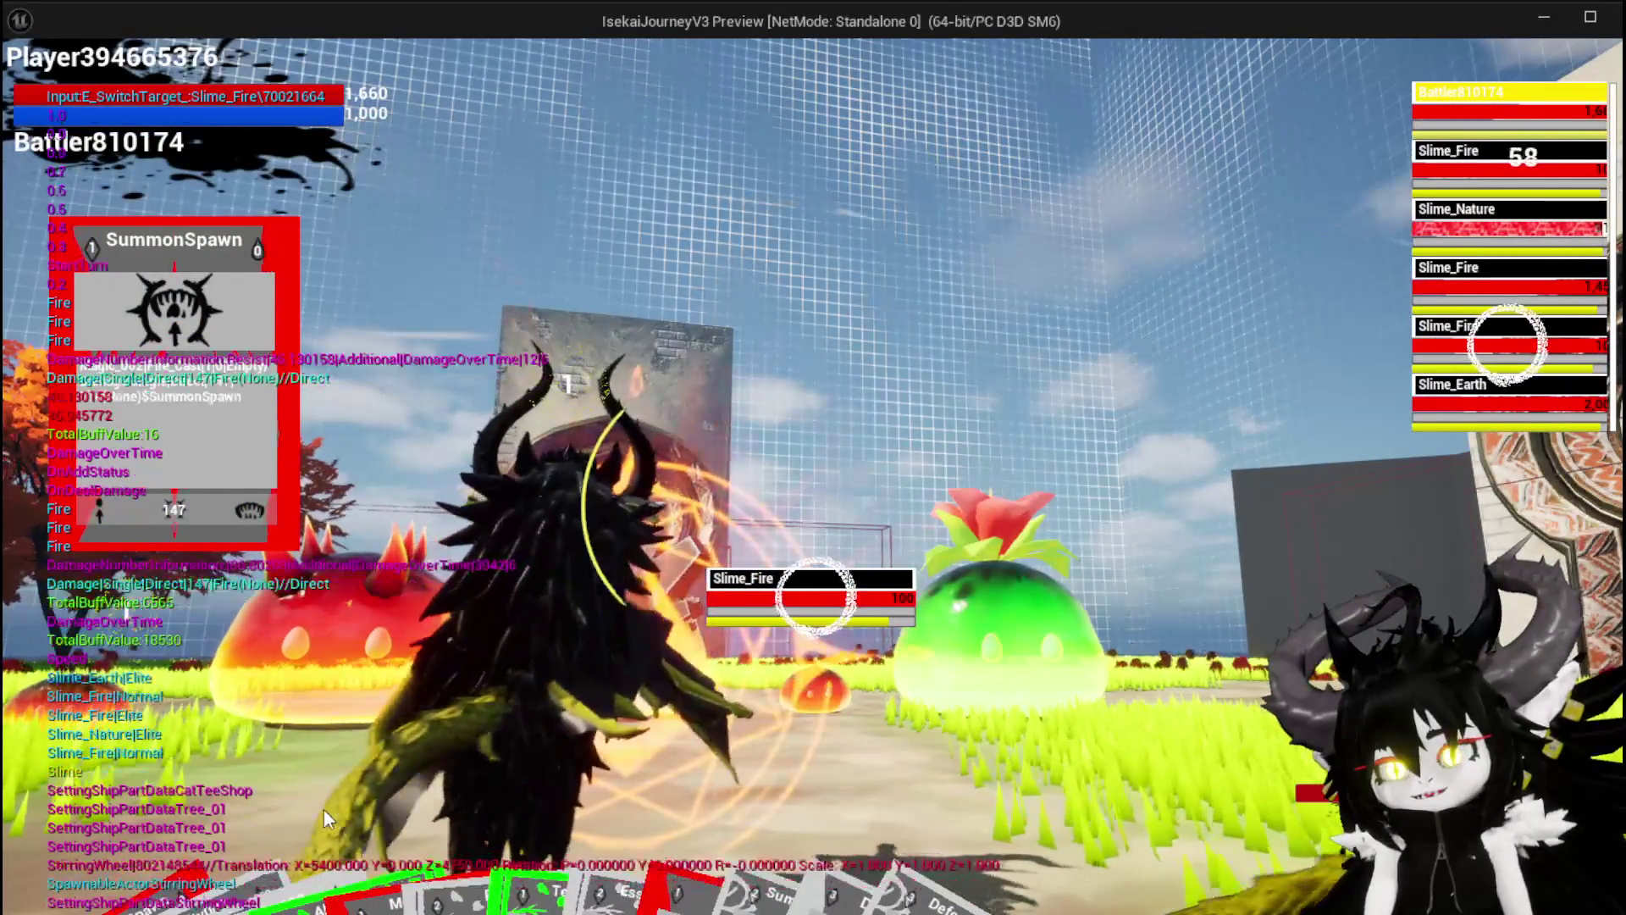
key(e)
key(e)
key(e)
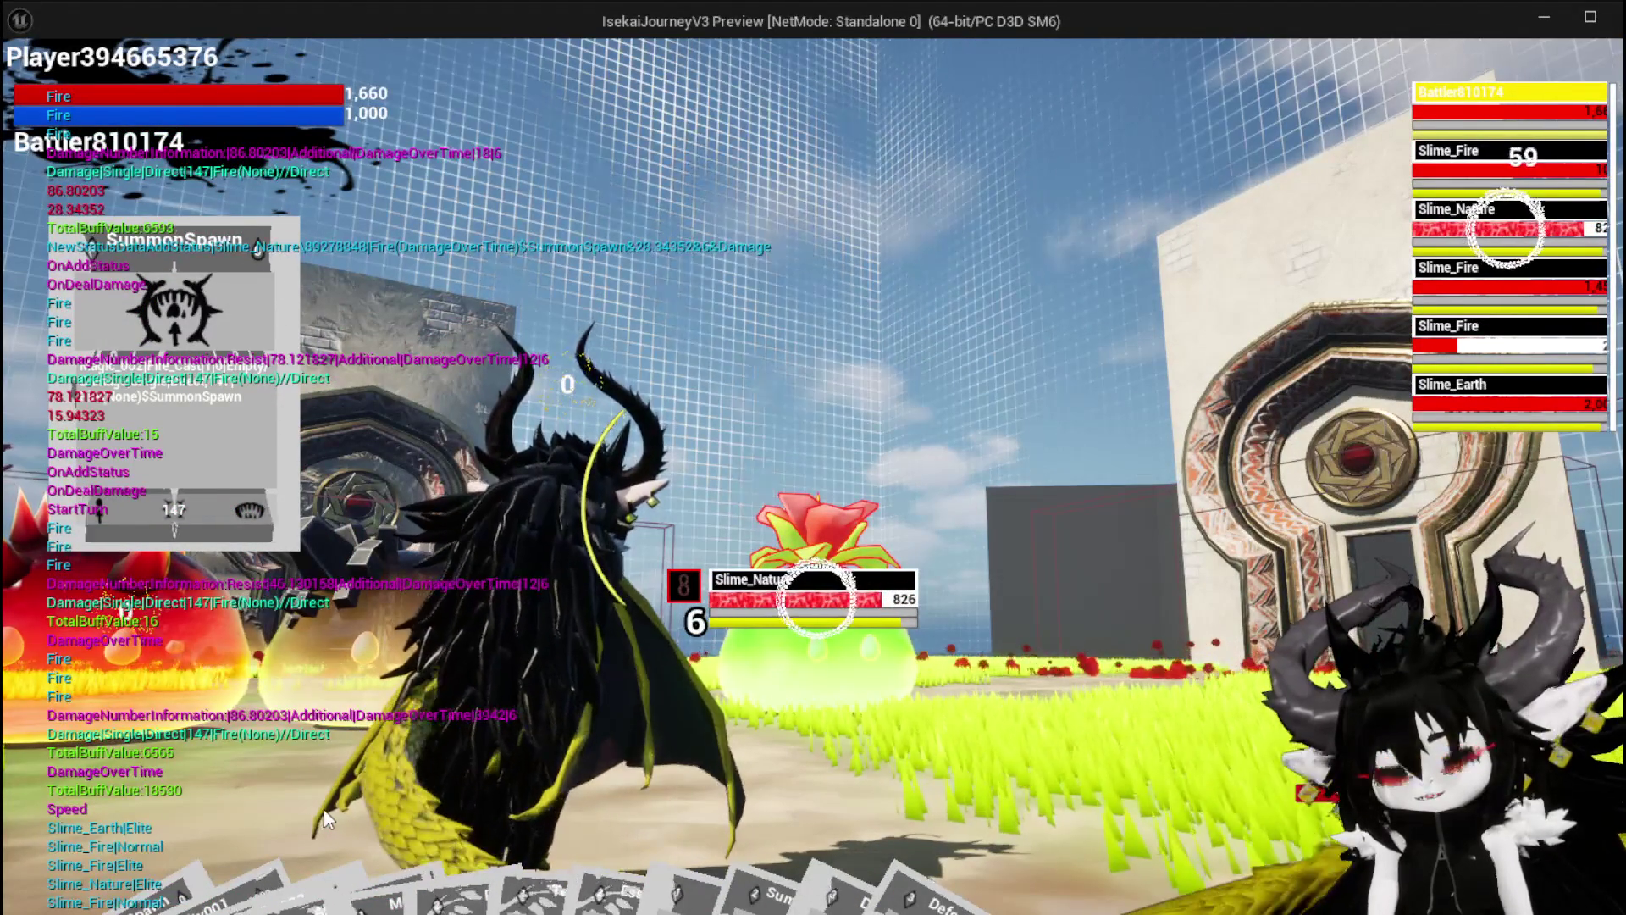
key(Escape)
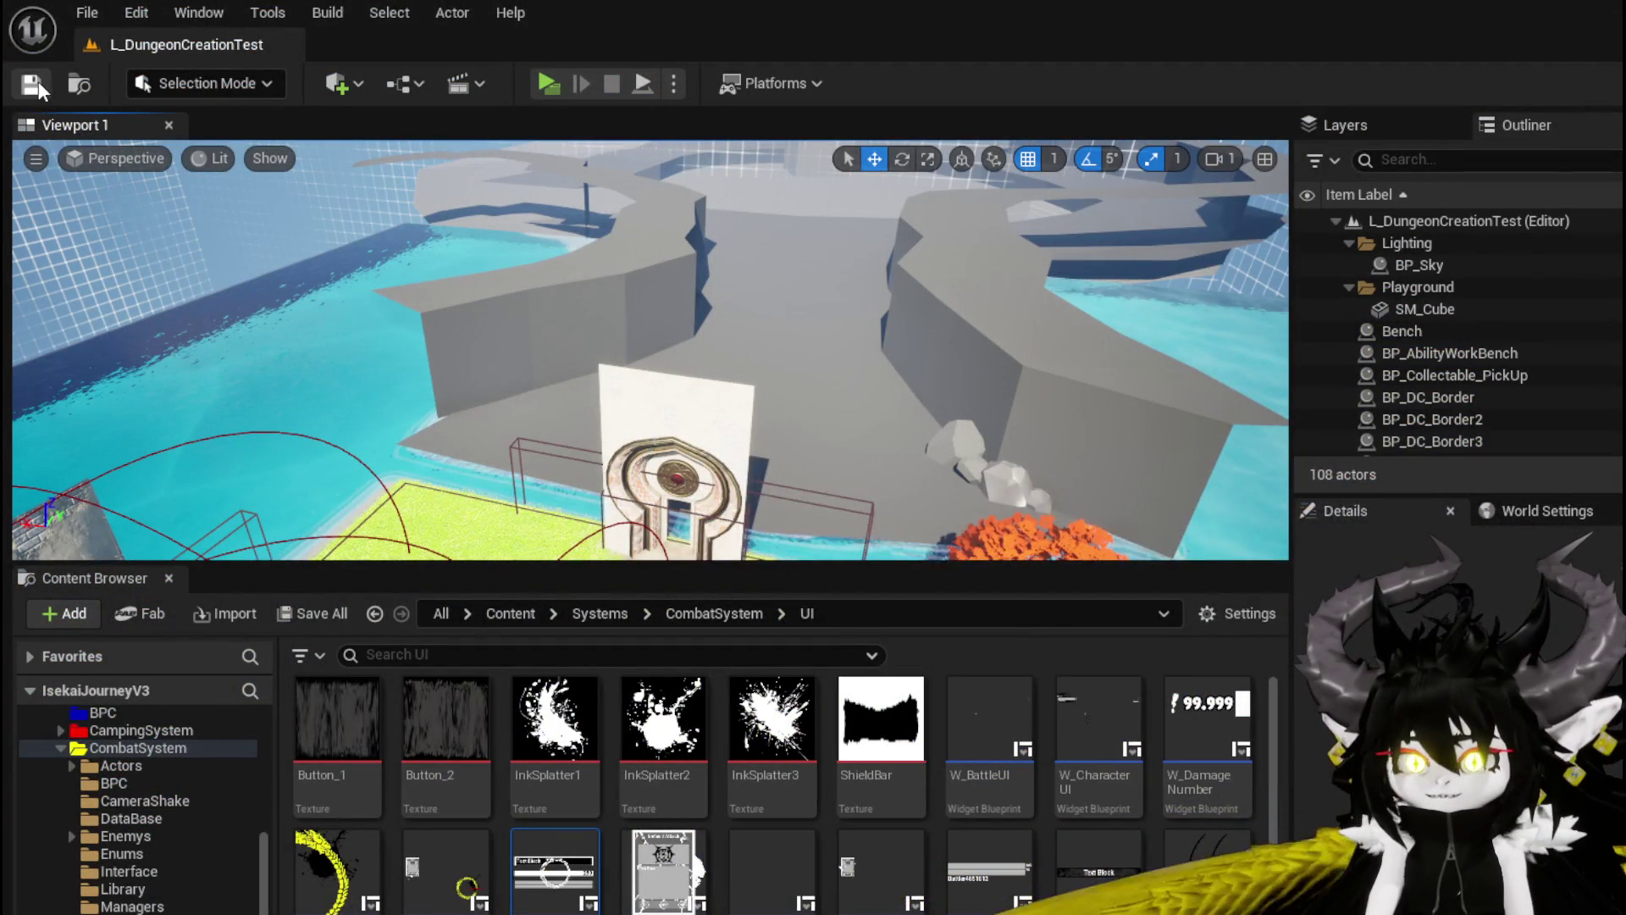
Replay to check perks in the Equipment panel, stop, and save the modified assets
click(548, 83)
key(Tab)
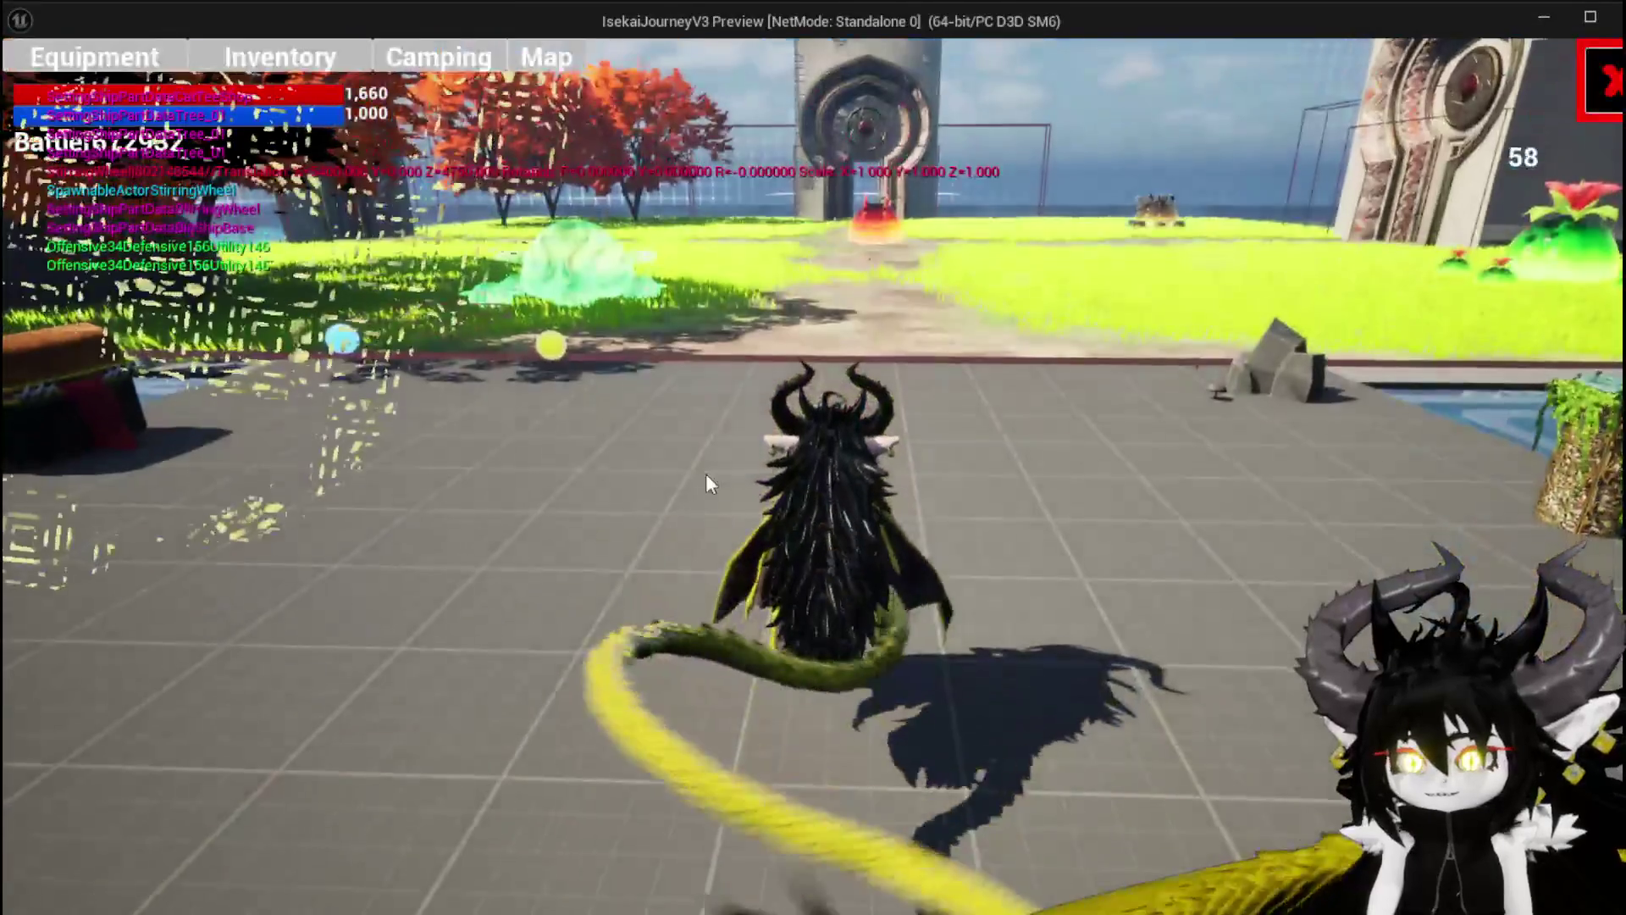
click(95, 58)
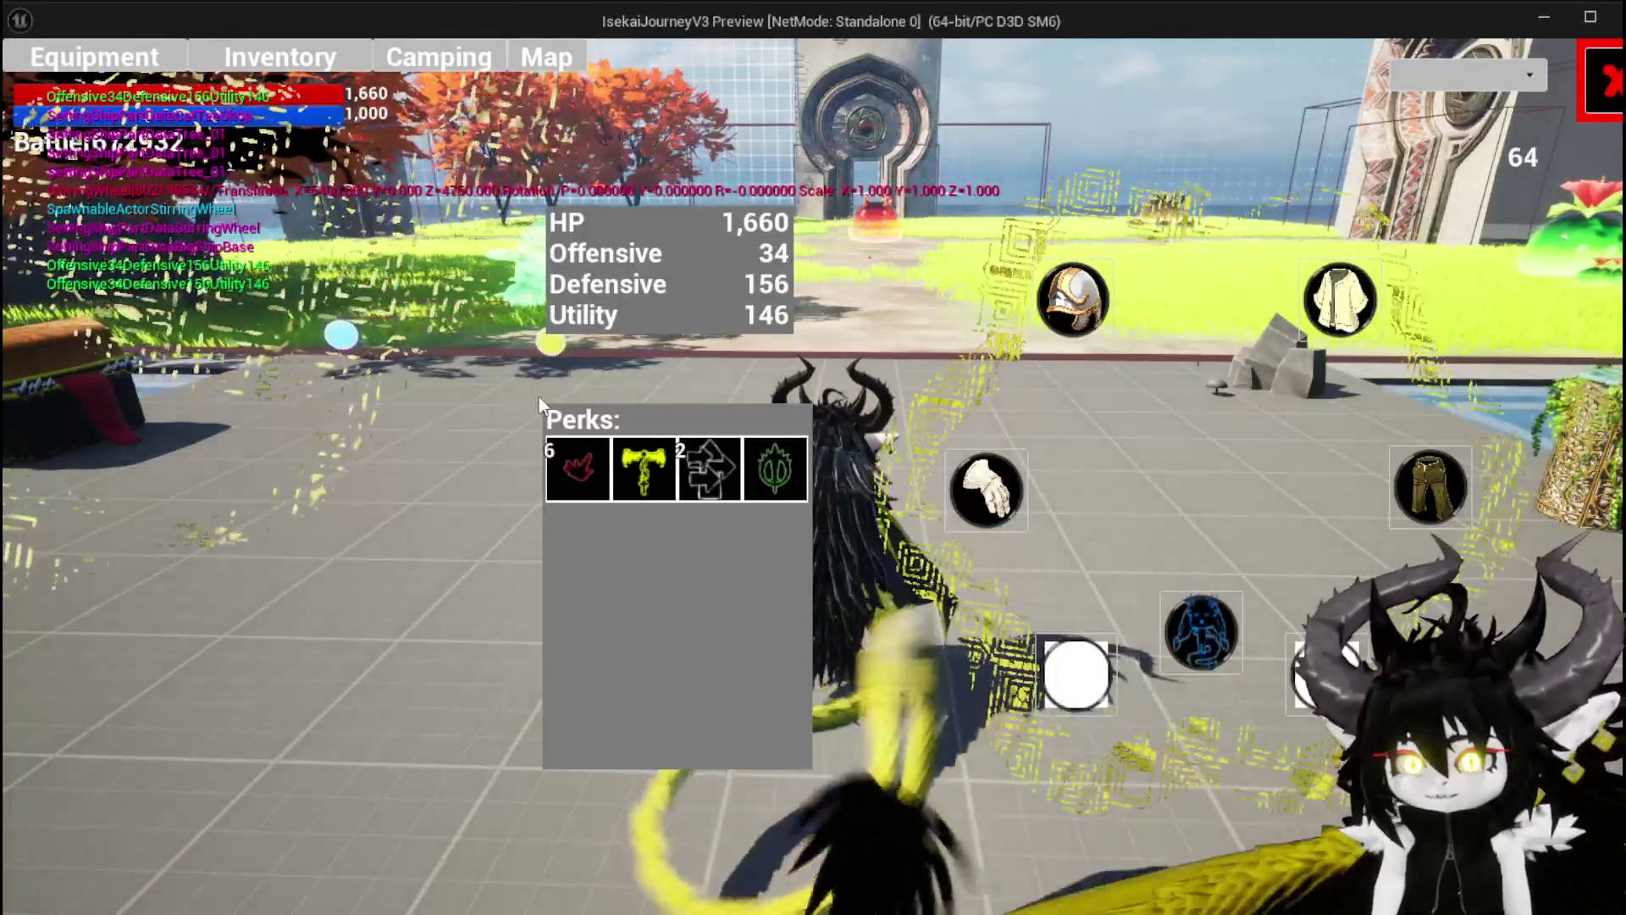
key(Tab)
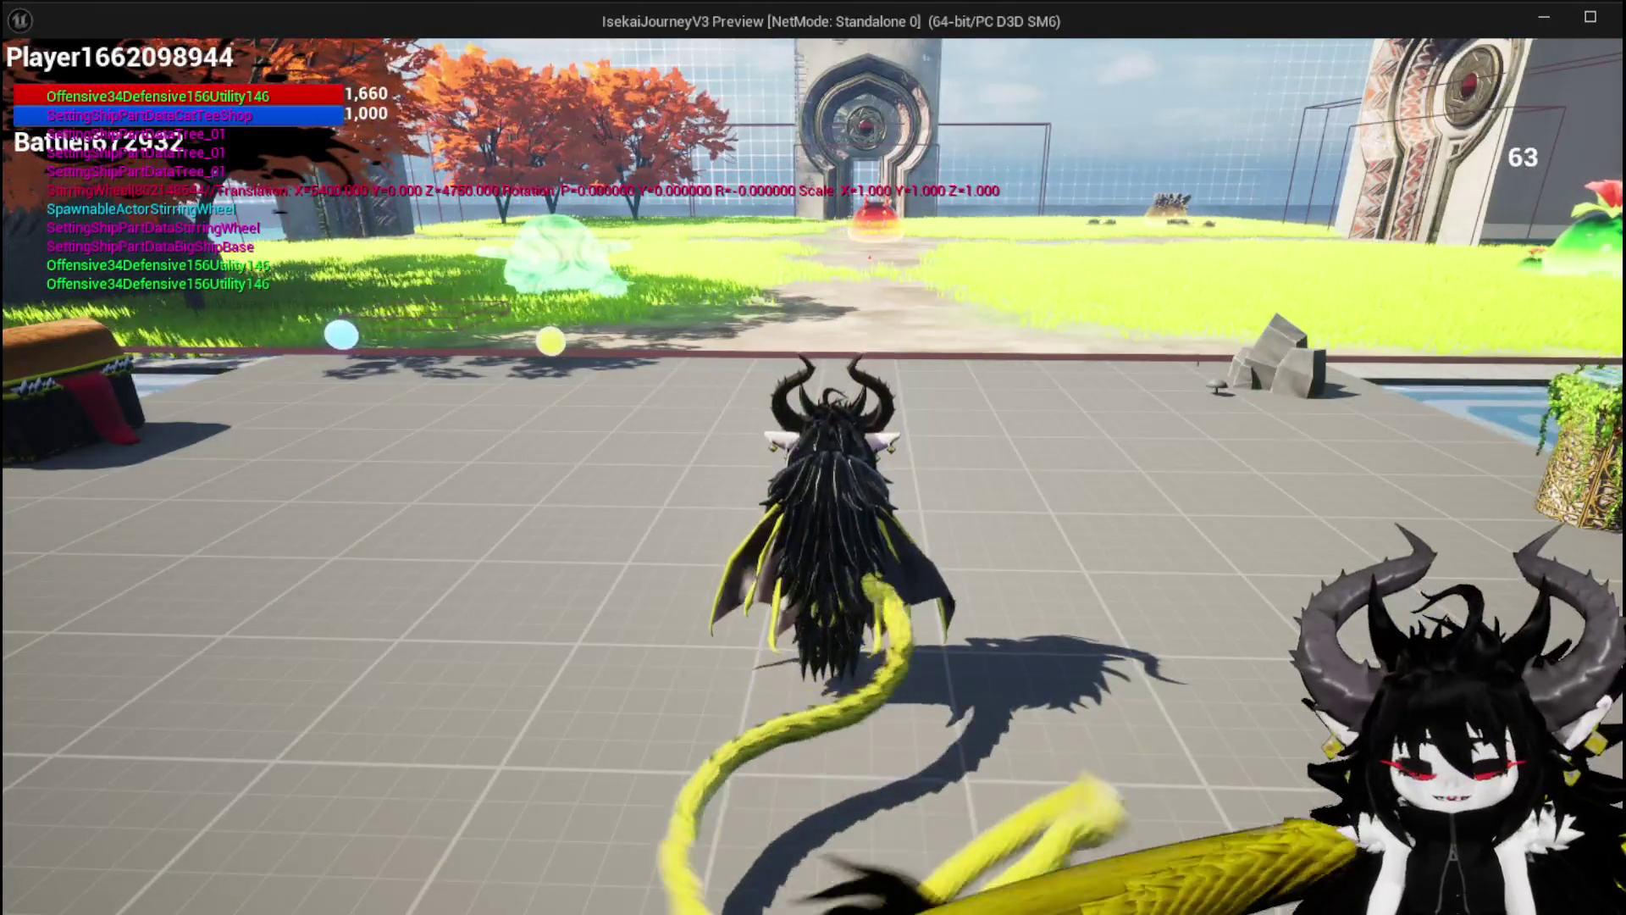
key(Escape)
click(30, 85)
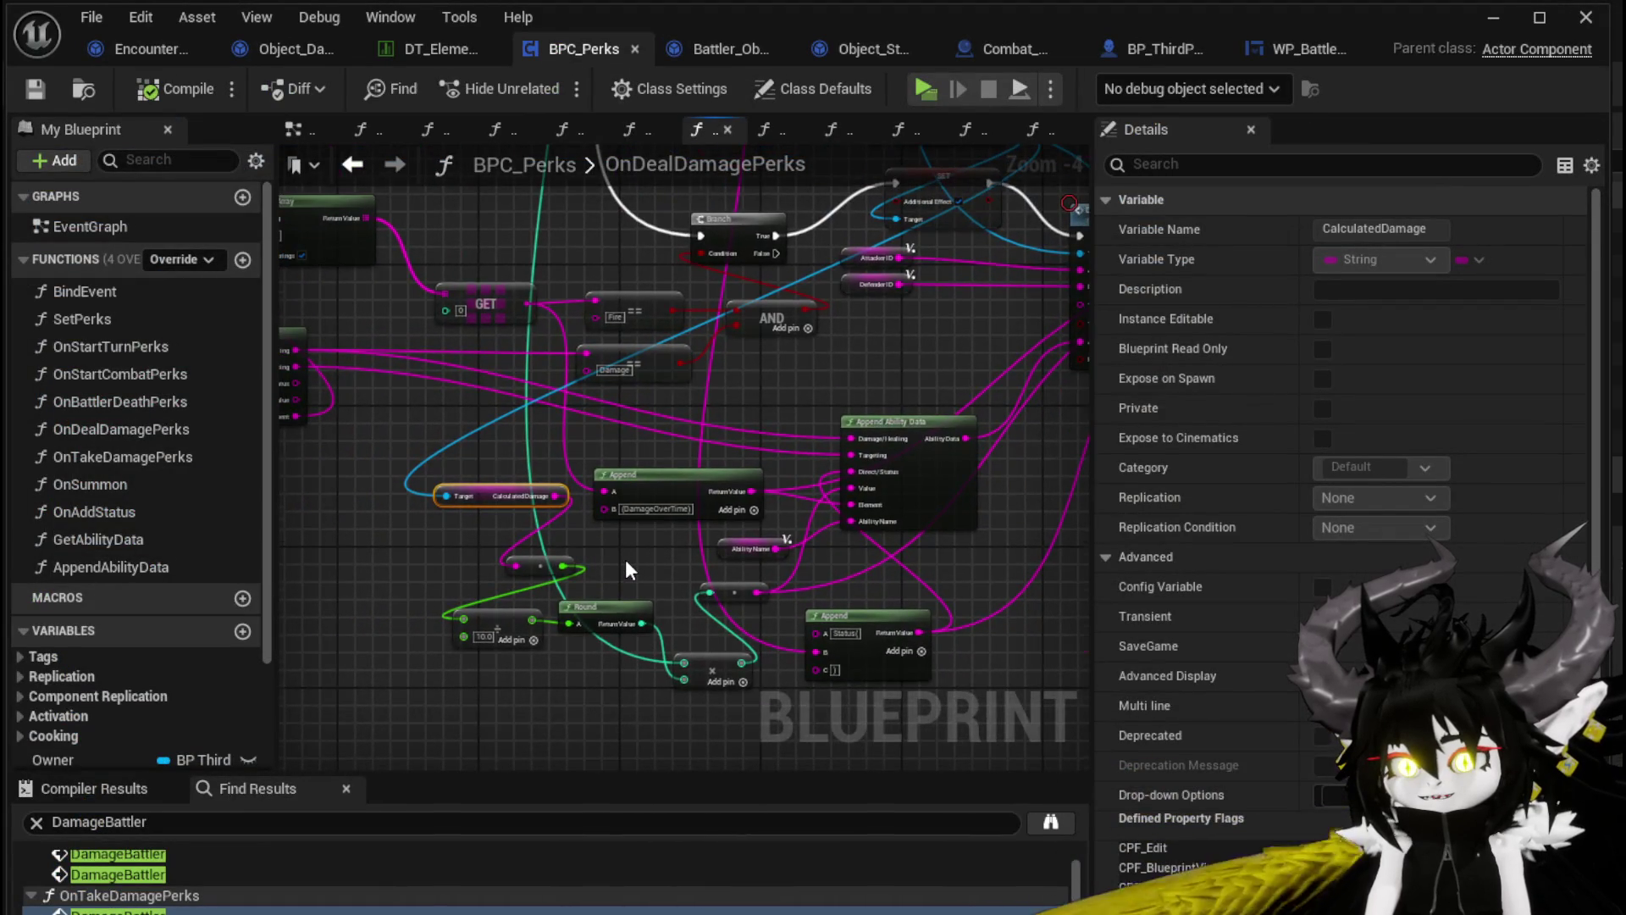
Move Add Aditional further right to make room in the OnDealDamagePerks chain
scroll(625, 558, up, 1)
scroll(605, 587, down, 2)
drag(605, 587, 598, 651)
scroll(875, 534, up, 2)
drag(947, 398, 753, 554)
scroll(603, 536, down, 1)
mouse_move(603, 536)
mouse_down()
mouse_move(796, 434)
mouse_move(783, 516)
mouse_move(825, 445)
mouse_move(604, 598)
mouse_move(654, 606)
mouse_move(686, 509)
mouse_move(420, 522)
mouse_up()
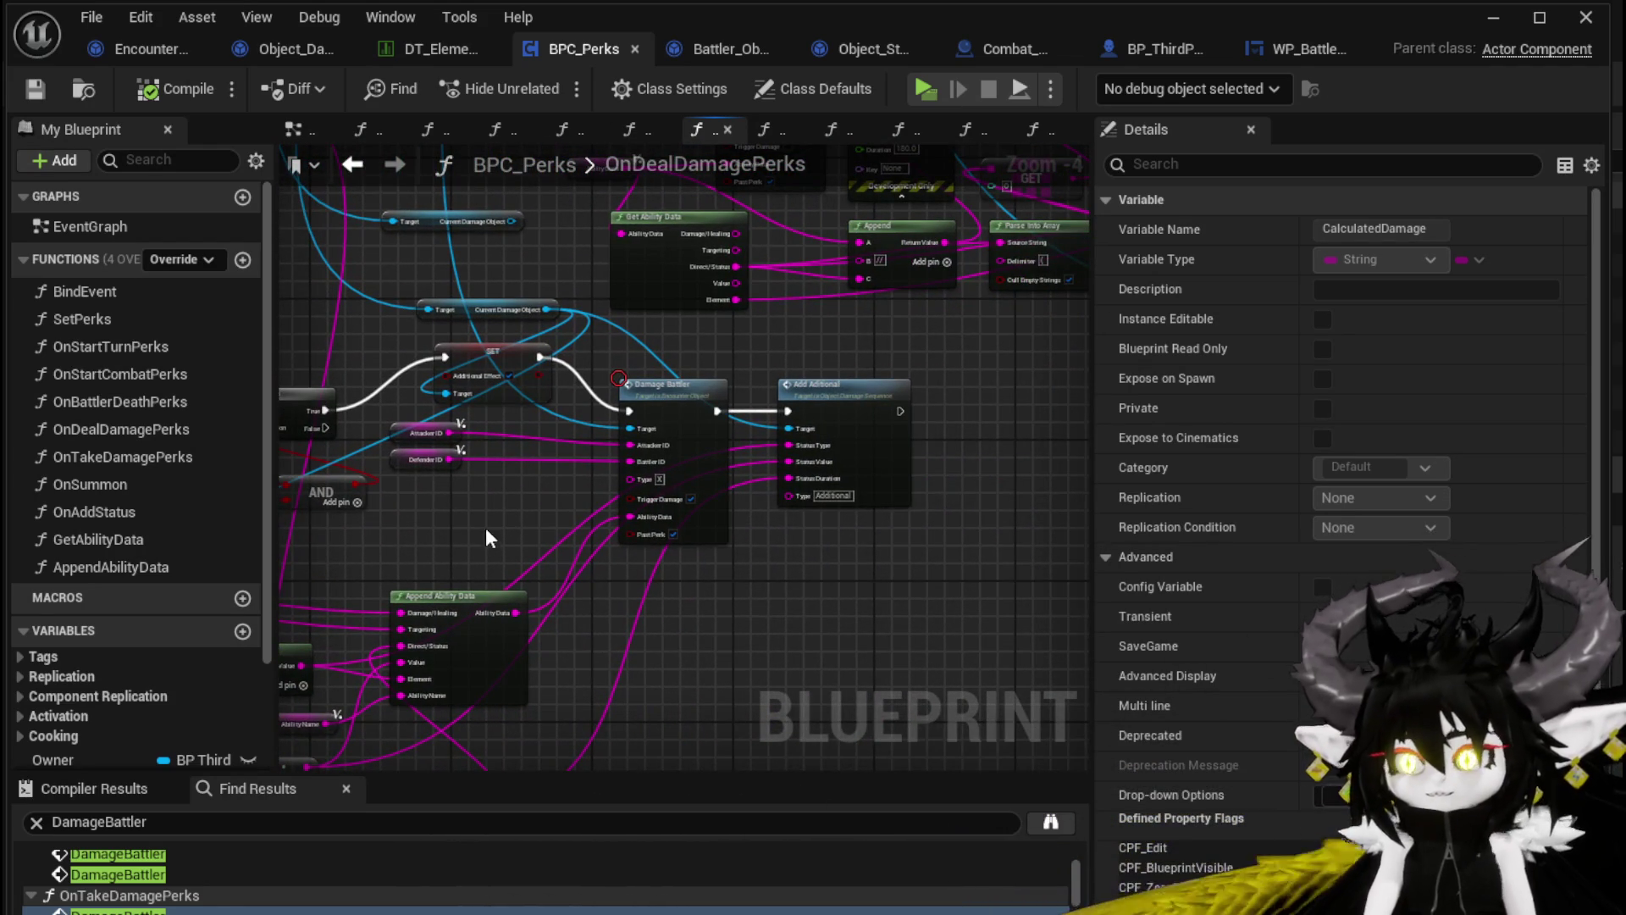
mouse_move(528, 566)
mouse_down()
mouse_move(754, 533)
mouse_move(946, 541)
mouse_move(532, 537)
mouse_up()
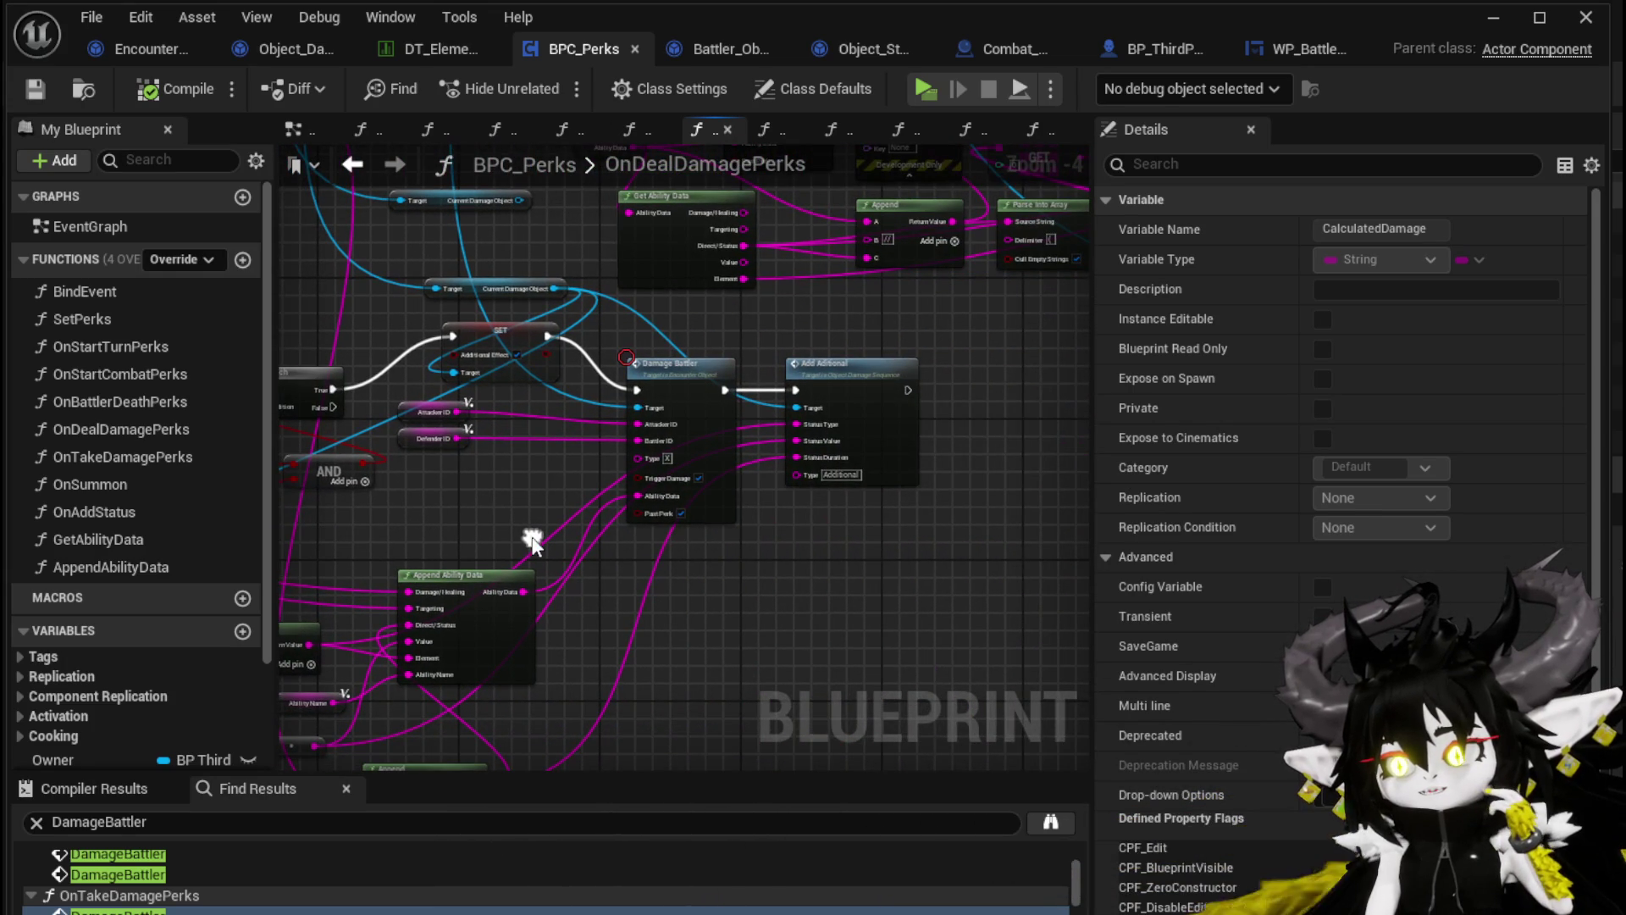
drag(856, 400, 1047, 399)
mouse_move(876, 549)
mouse_down()
mouse_move(841, 511)
mouse_move(620, 536)
mouse_move(732, 517)
mouse_up()
Add a Calculate Value node off the current damage object and open its function graph
drag(432, 324, 796, 581)
text(ca)
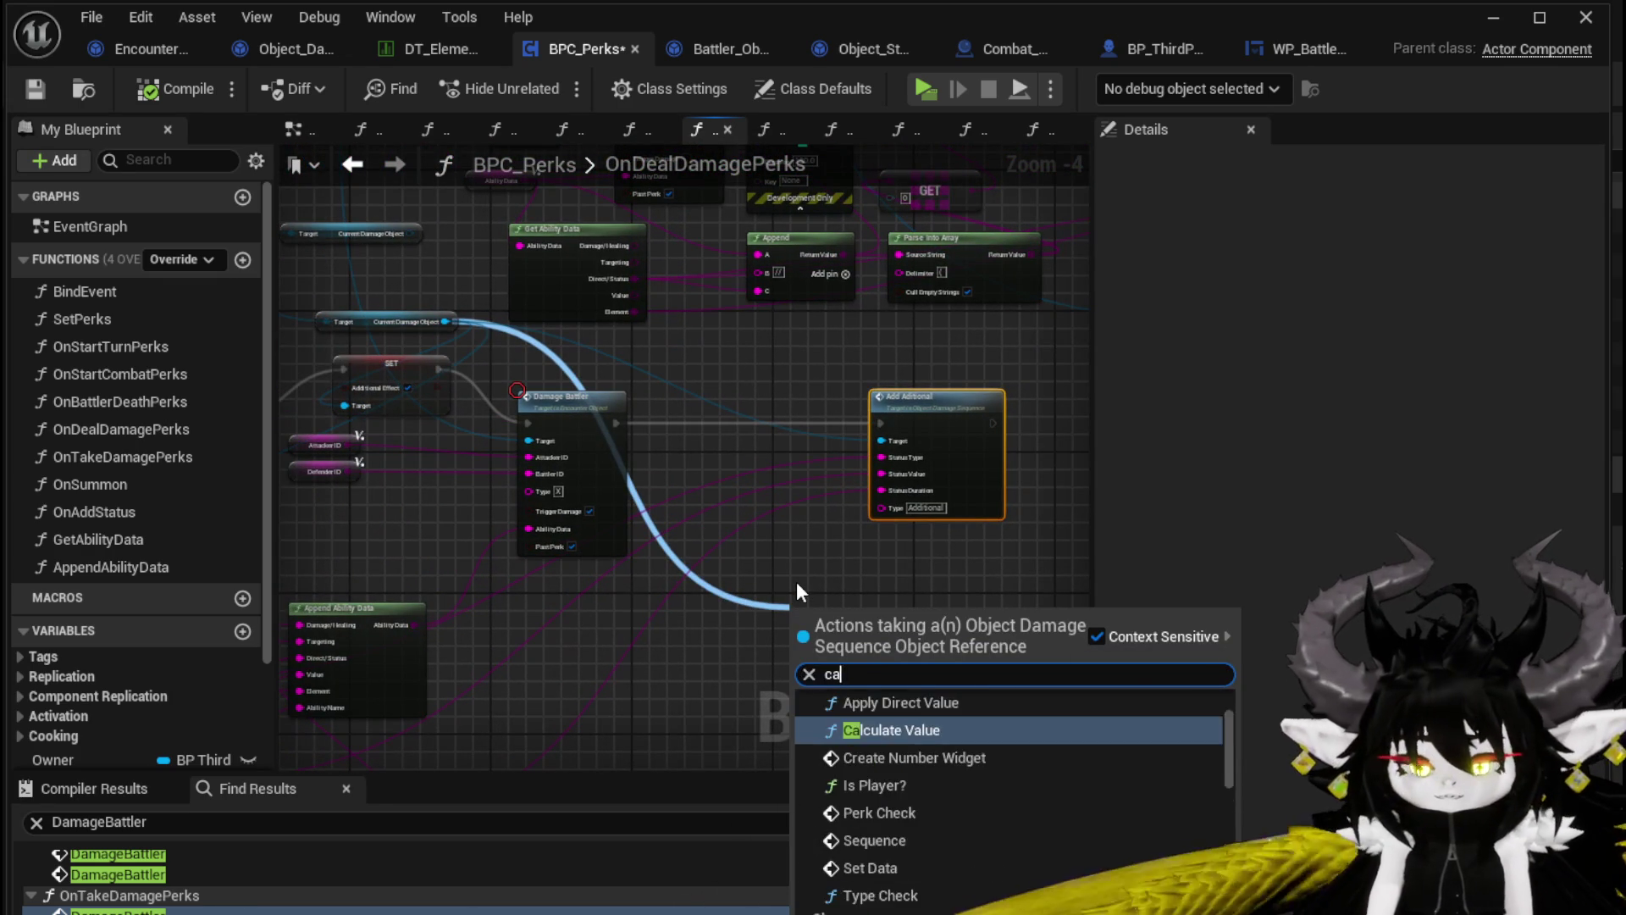
text(lc)
key(Return)
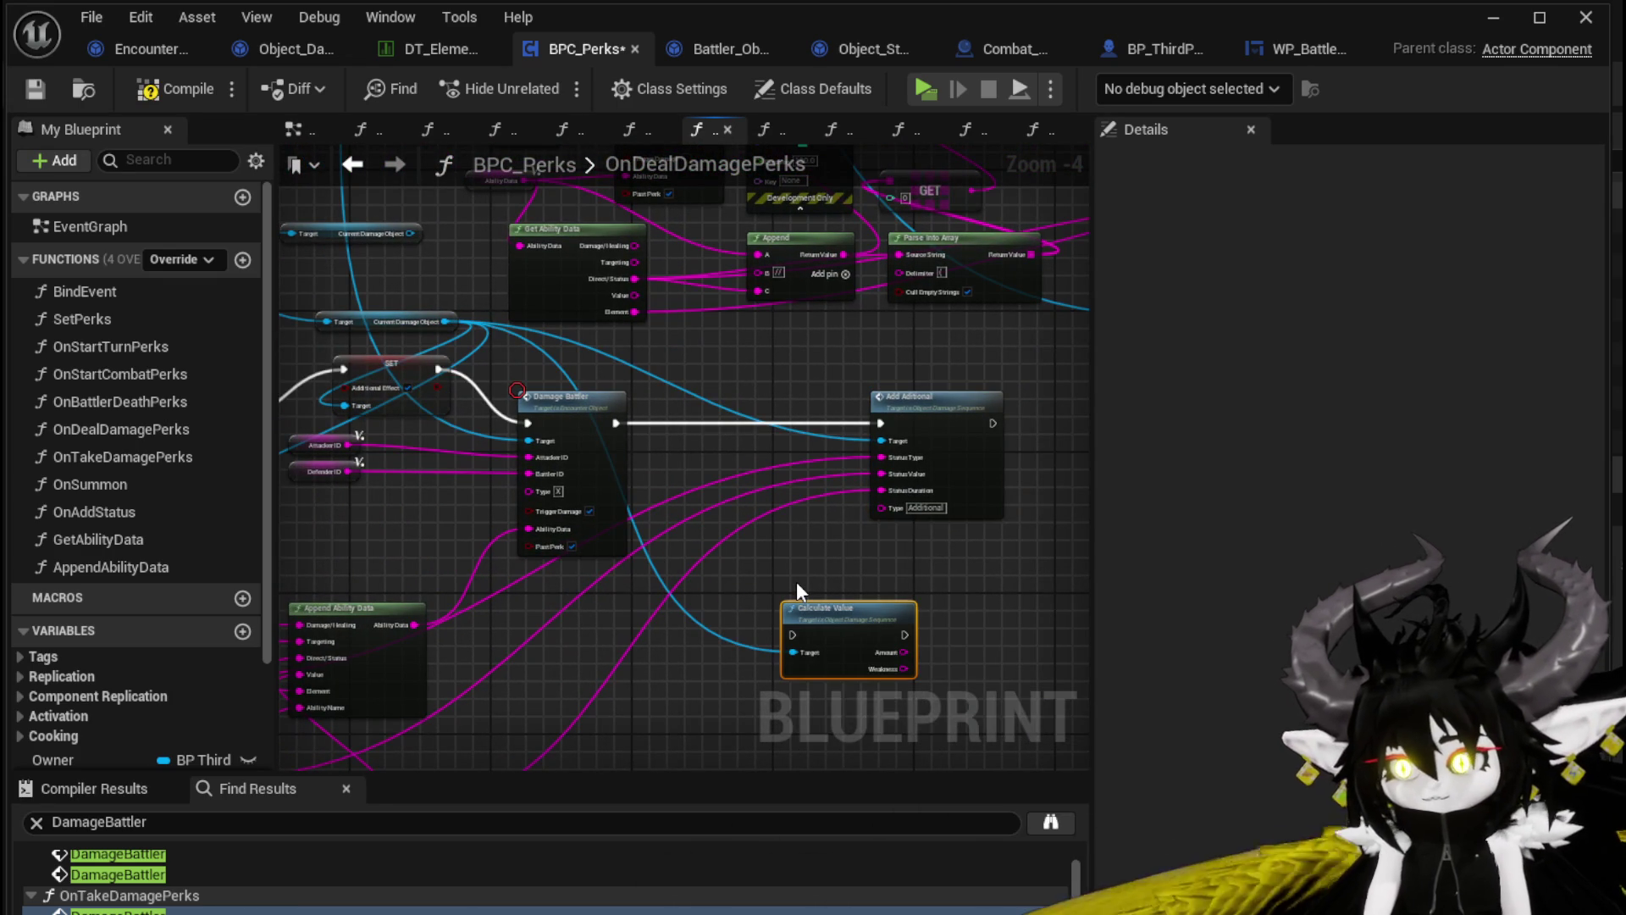
scroll(805, 579, up, 1)
drag(844, 660, 728, 567)
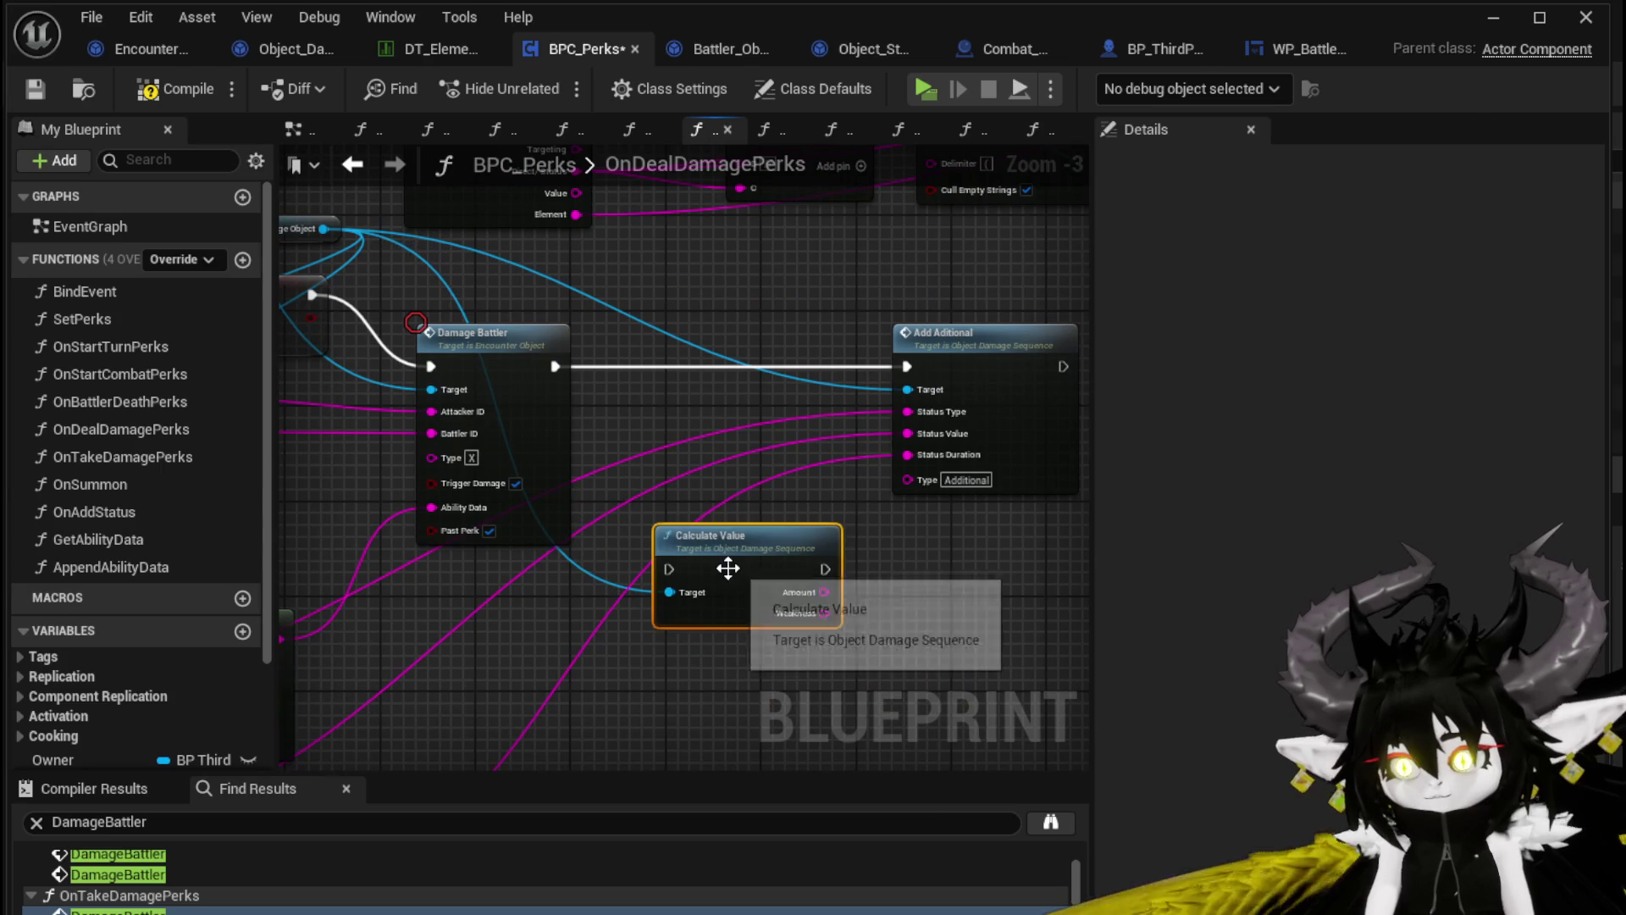
double_click(728, 567)
scroll(550, 576, up, 2)
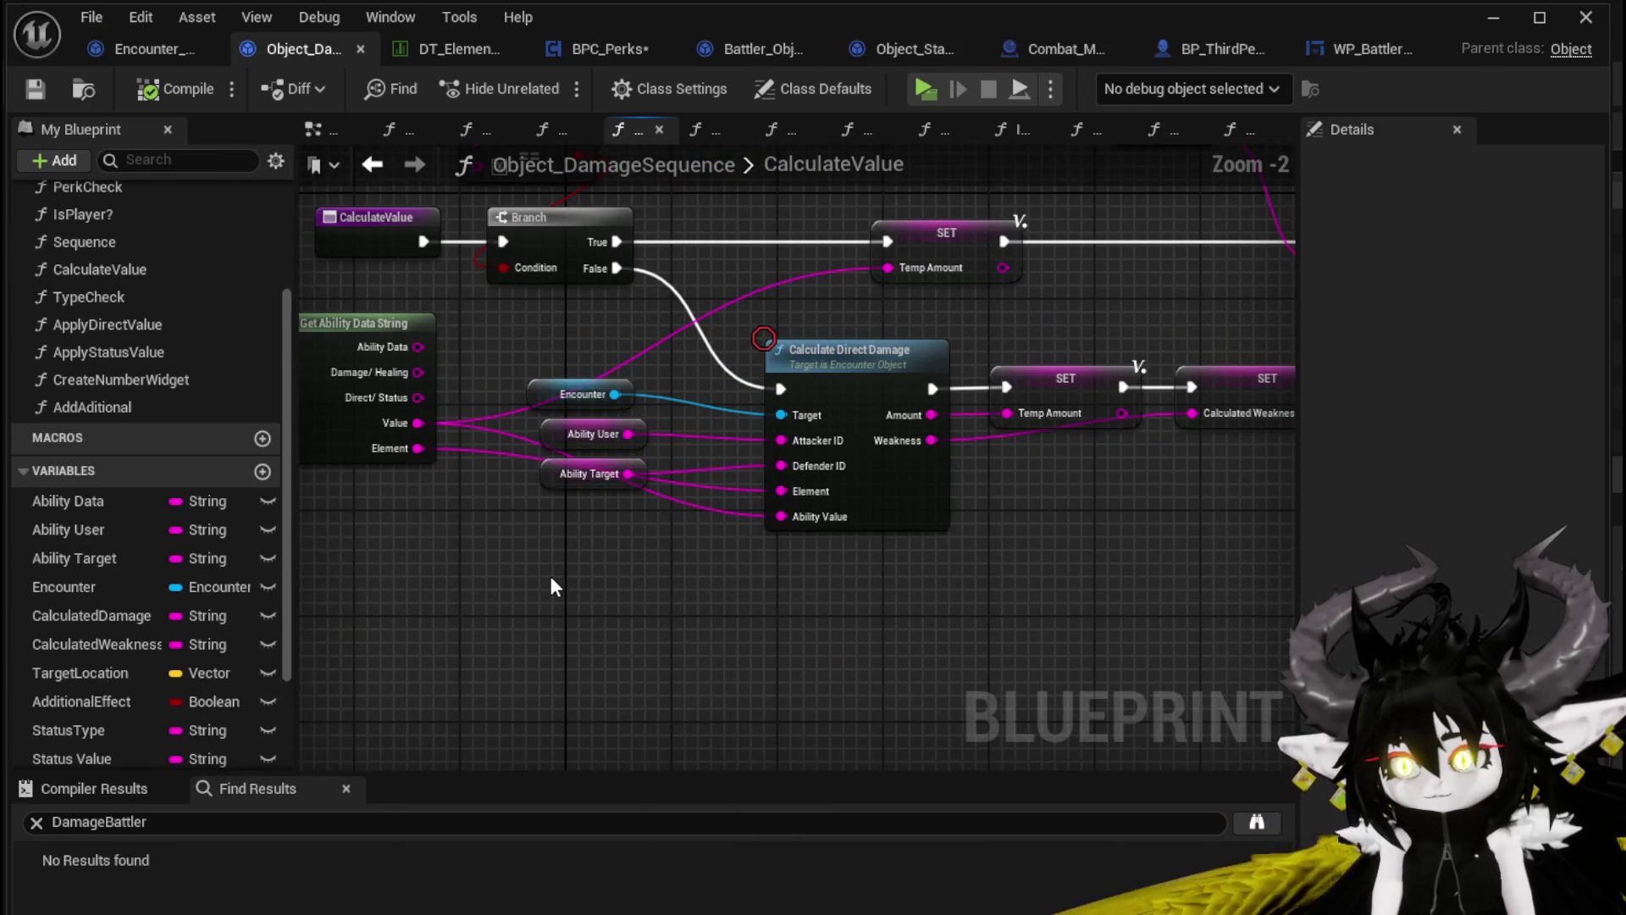
Step back through the ApplyStatusValue and TypeCheck graphs, then return to BPC_Perks' OnDealDamagePerks
scroll(550, 587, down, 1)
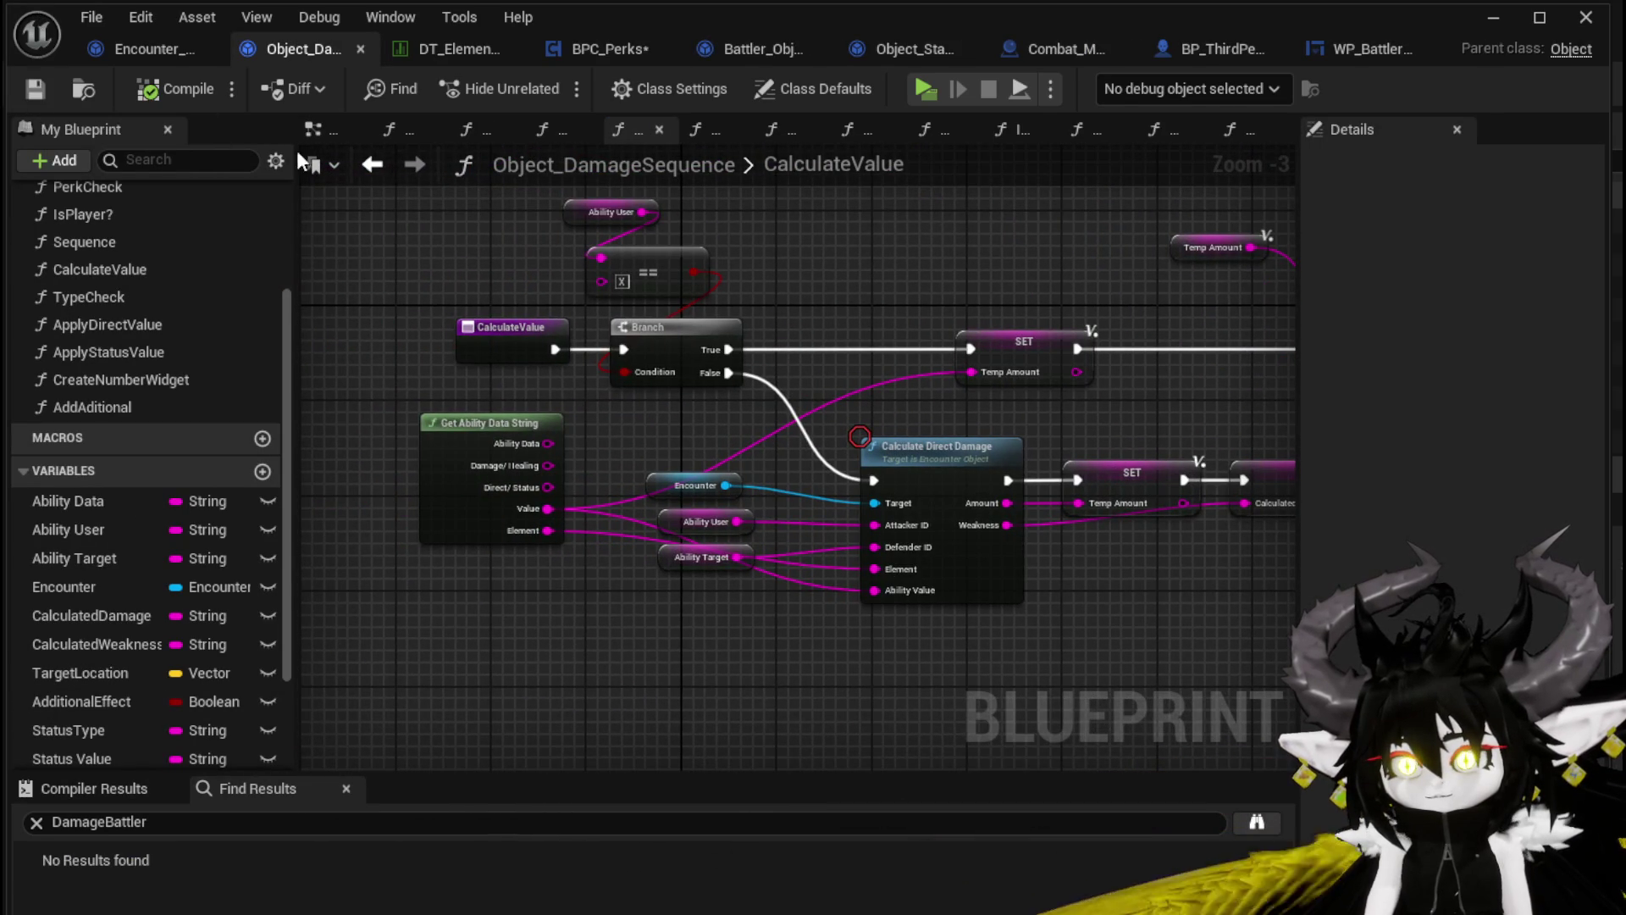
click(370, 166)
scroll(723, 323, down, 2)
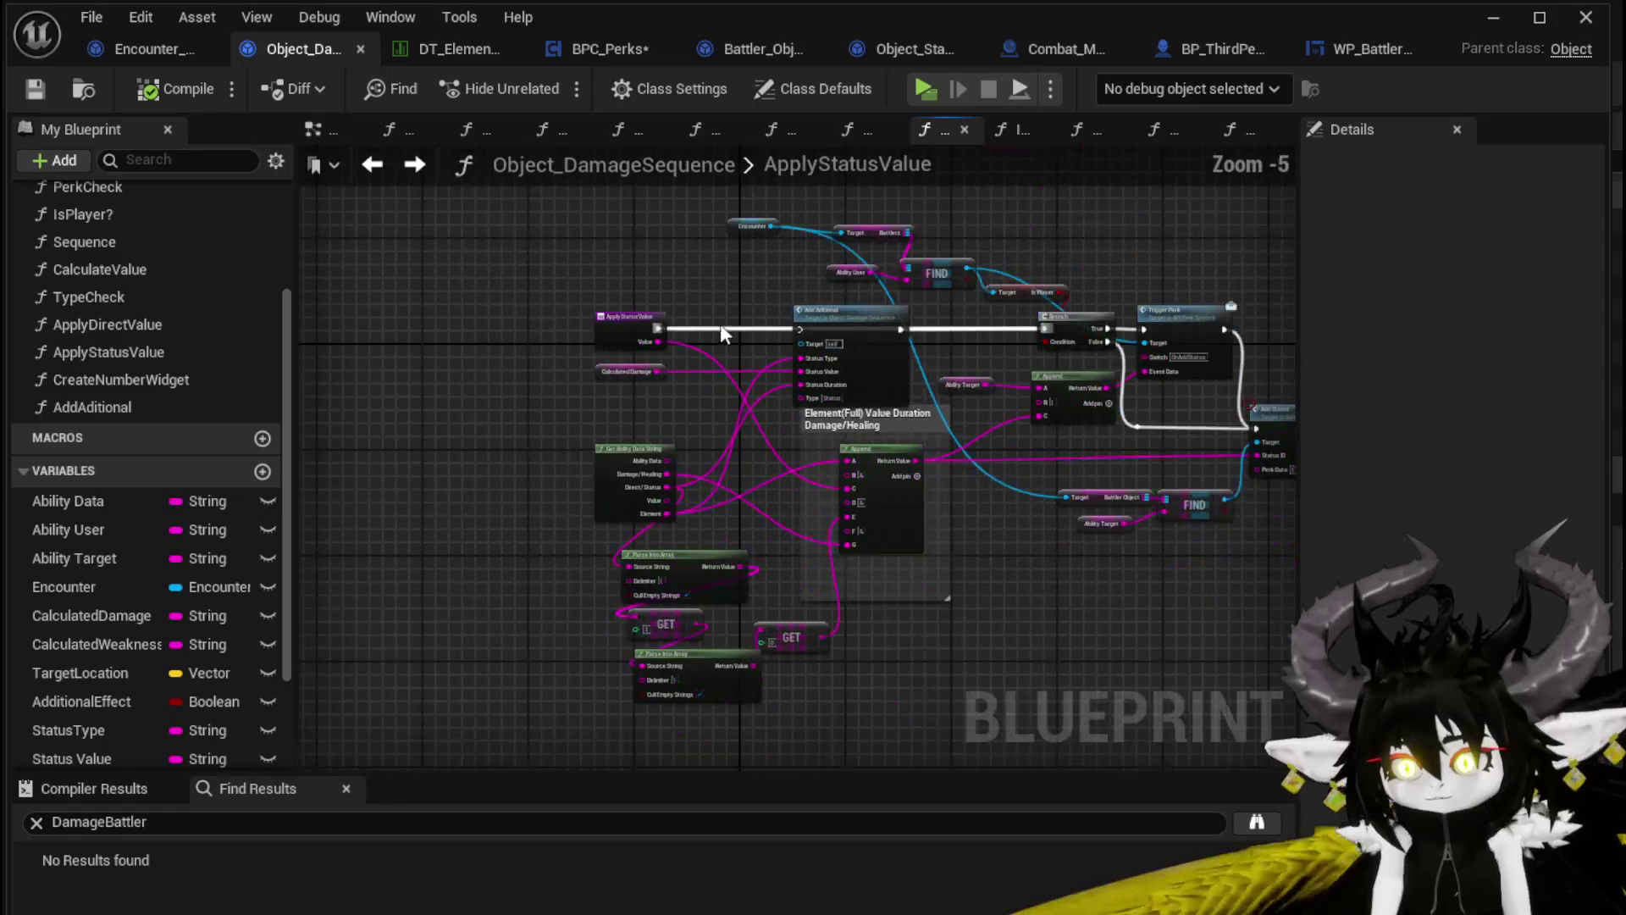
click(381, 172)
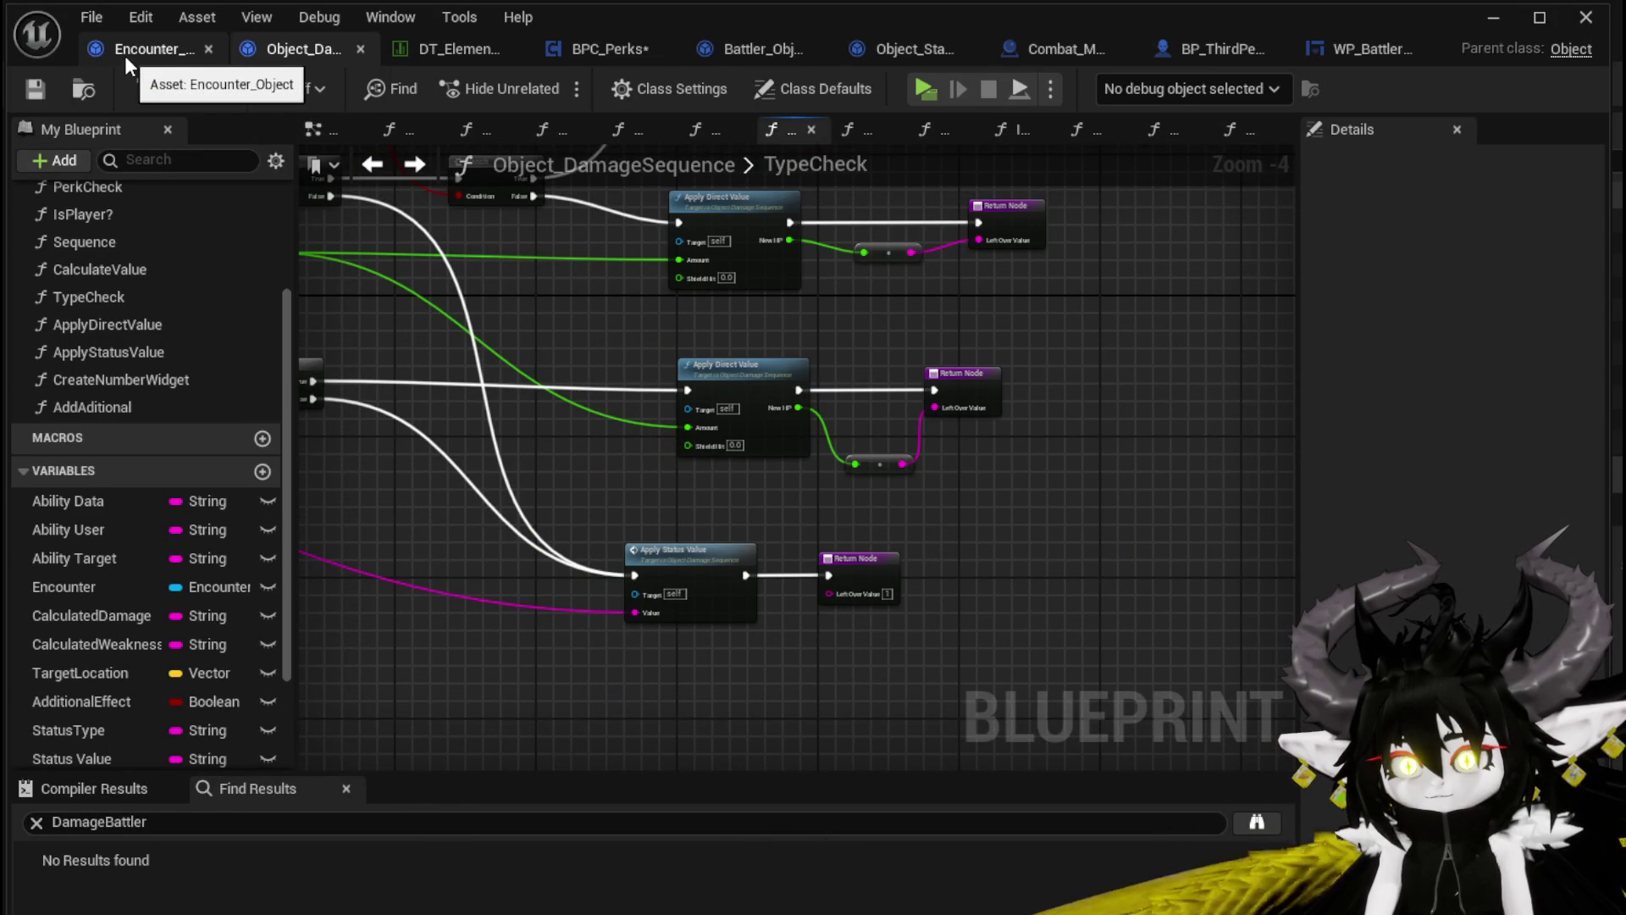
click(643, 48)
Chain Damage Battler into Calculate Value into Add Aditional, wire the Amount output, and save BPC_Perks
mouse_move(555, 366)
mouse_down()
mouse_move(669, 569)
mouse_move(694, 373)
mouse_move(913, 378)
mouse_up()
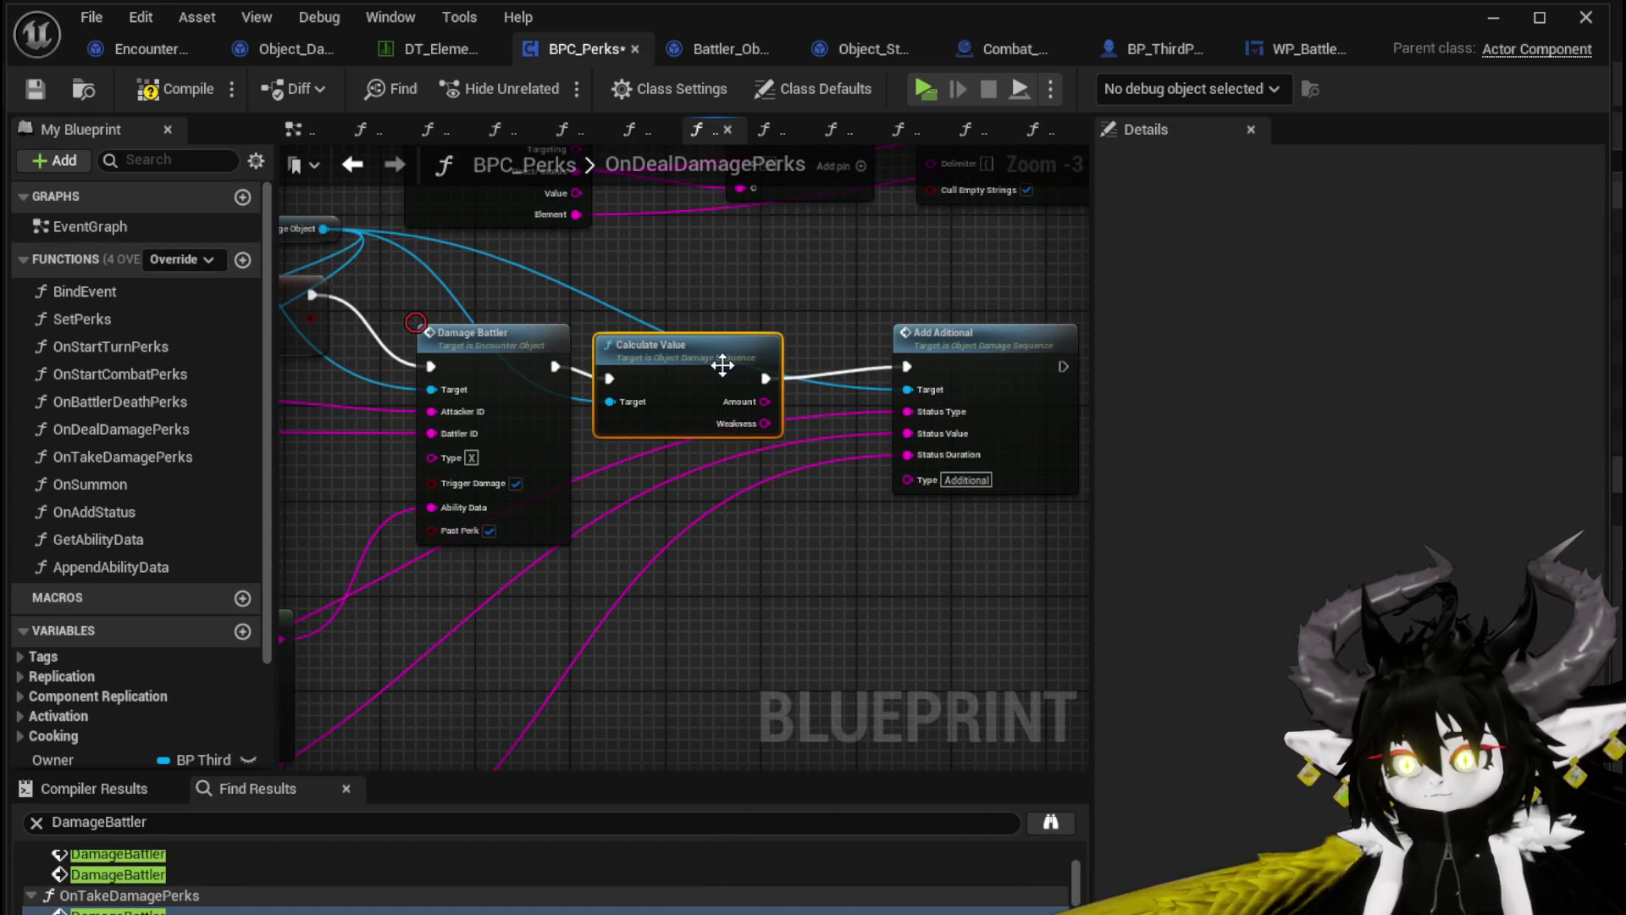
drag(769, 360, 886, 363)
mouse_move(581, 397)
mouse_down()
mouse_move(703, 354)
mouse_move(542, 523)
mouse_move(490, 491)
mouse_up()
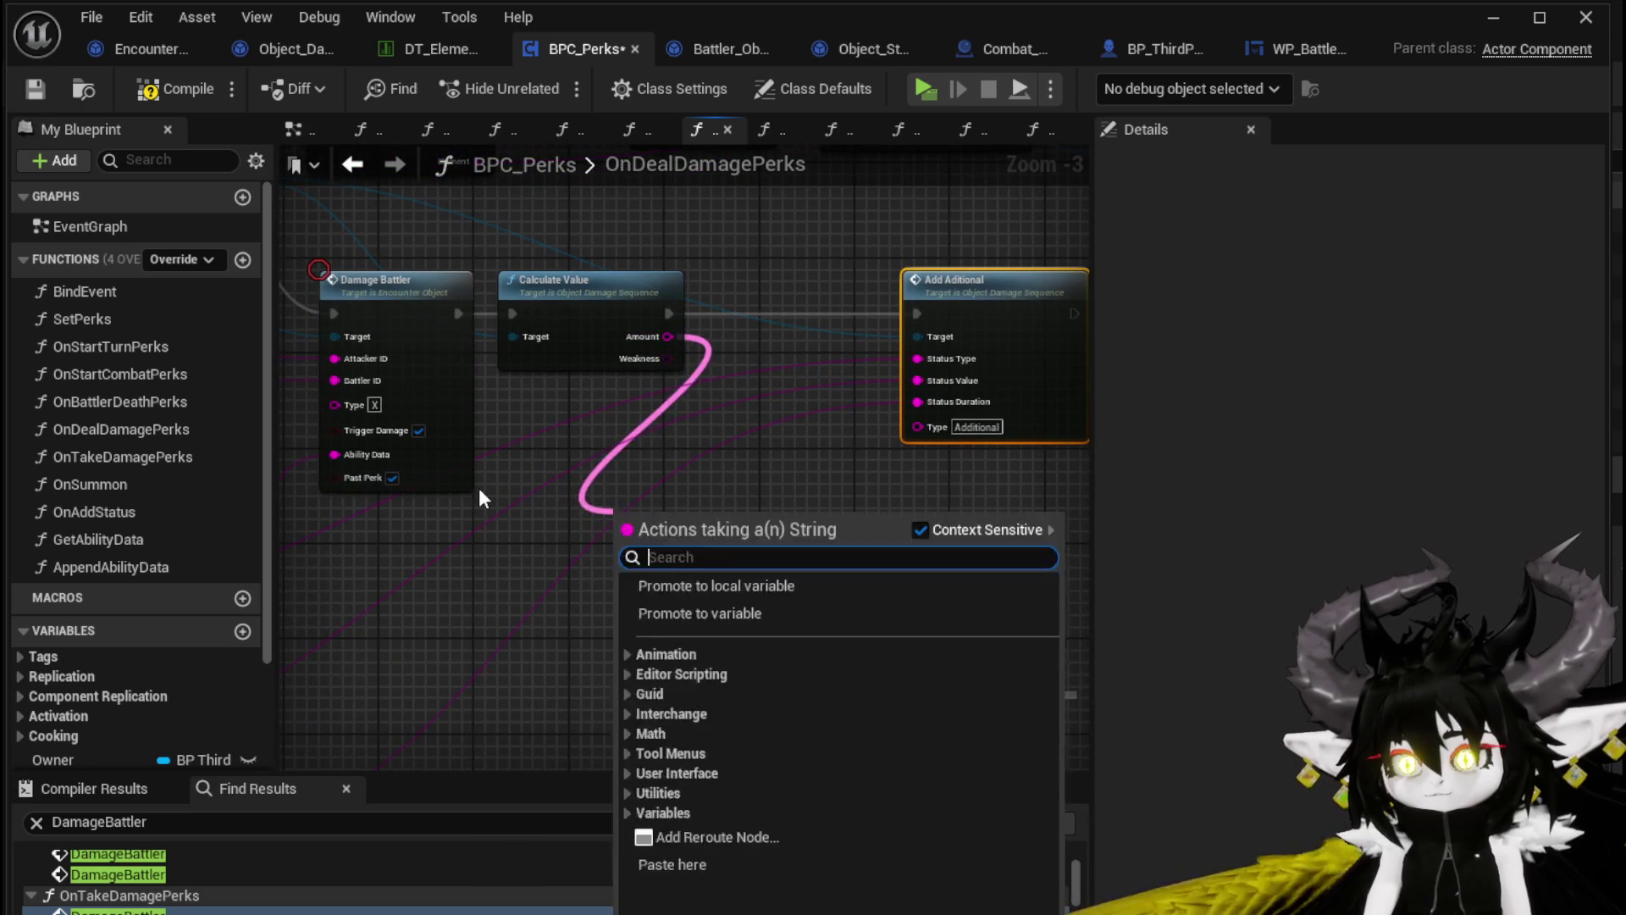
mouse_move(1029, 225)
mouse_down()
mouse_move(653, 669)
mouse_move(217, 530)
mouse_move(594, 336)
mouse_up()
drag(486, 407, 486, 409)
scroll(607, 371, down, 2)
drag(978, 244, 609, 321)
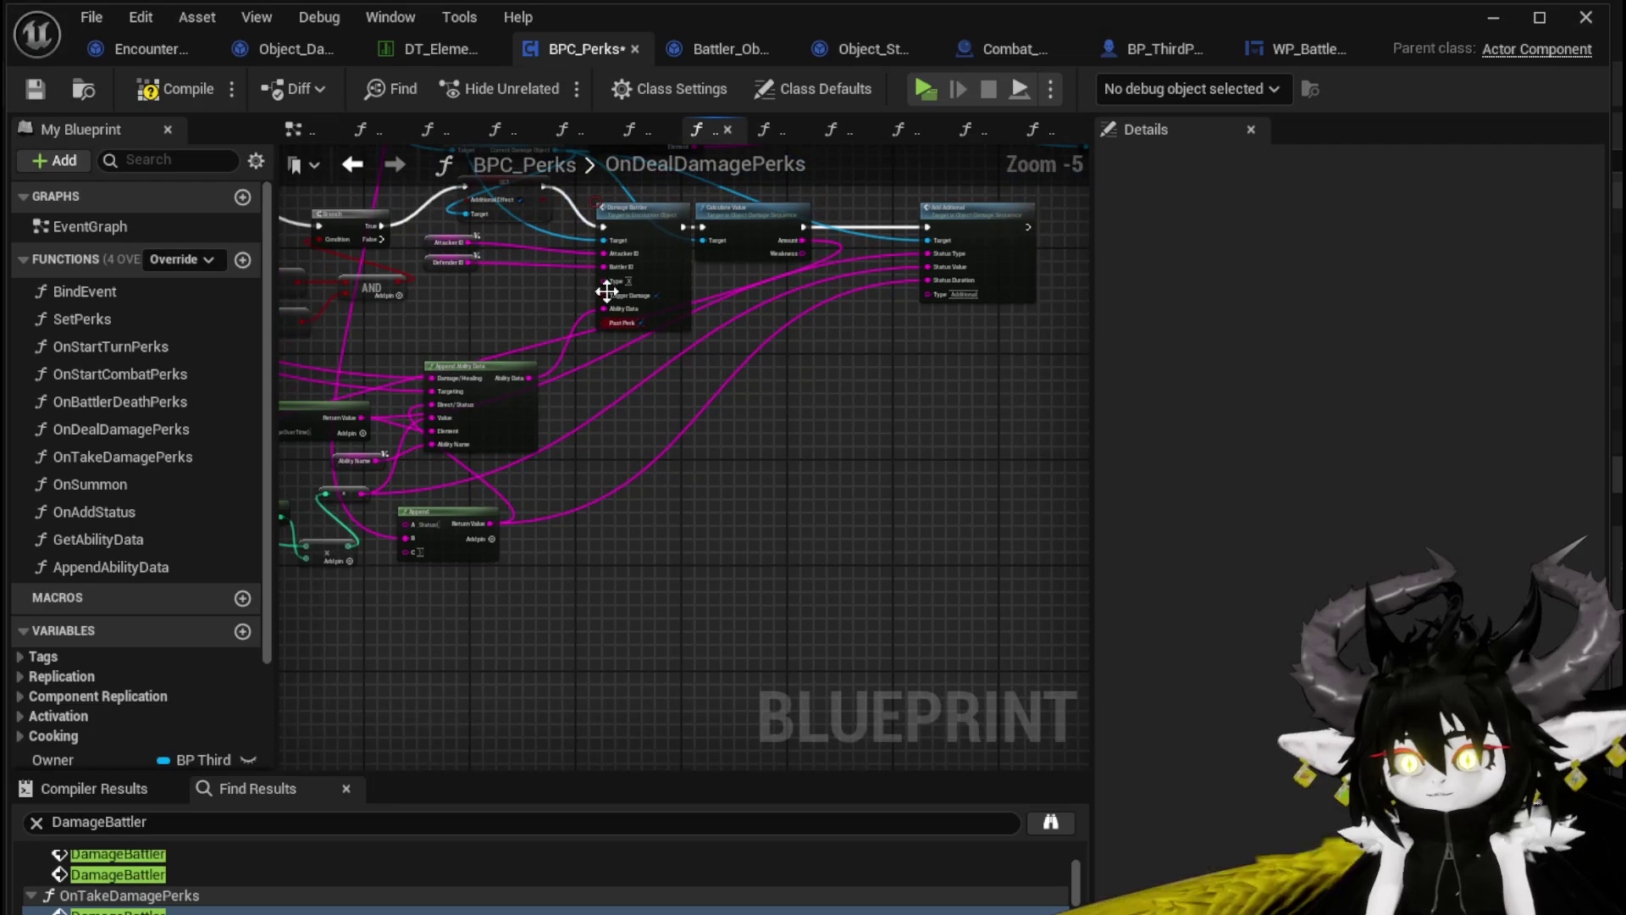
click(33, 93)
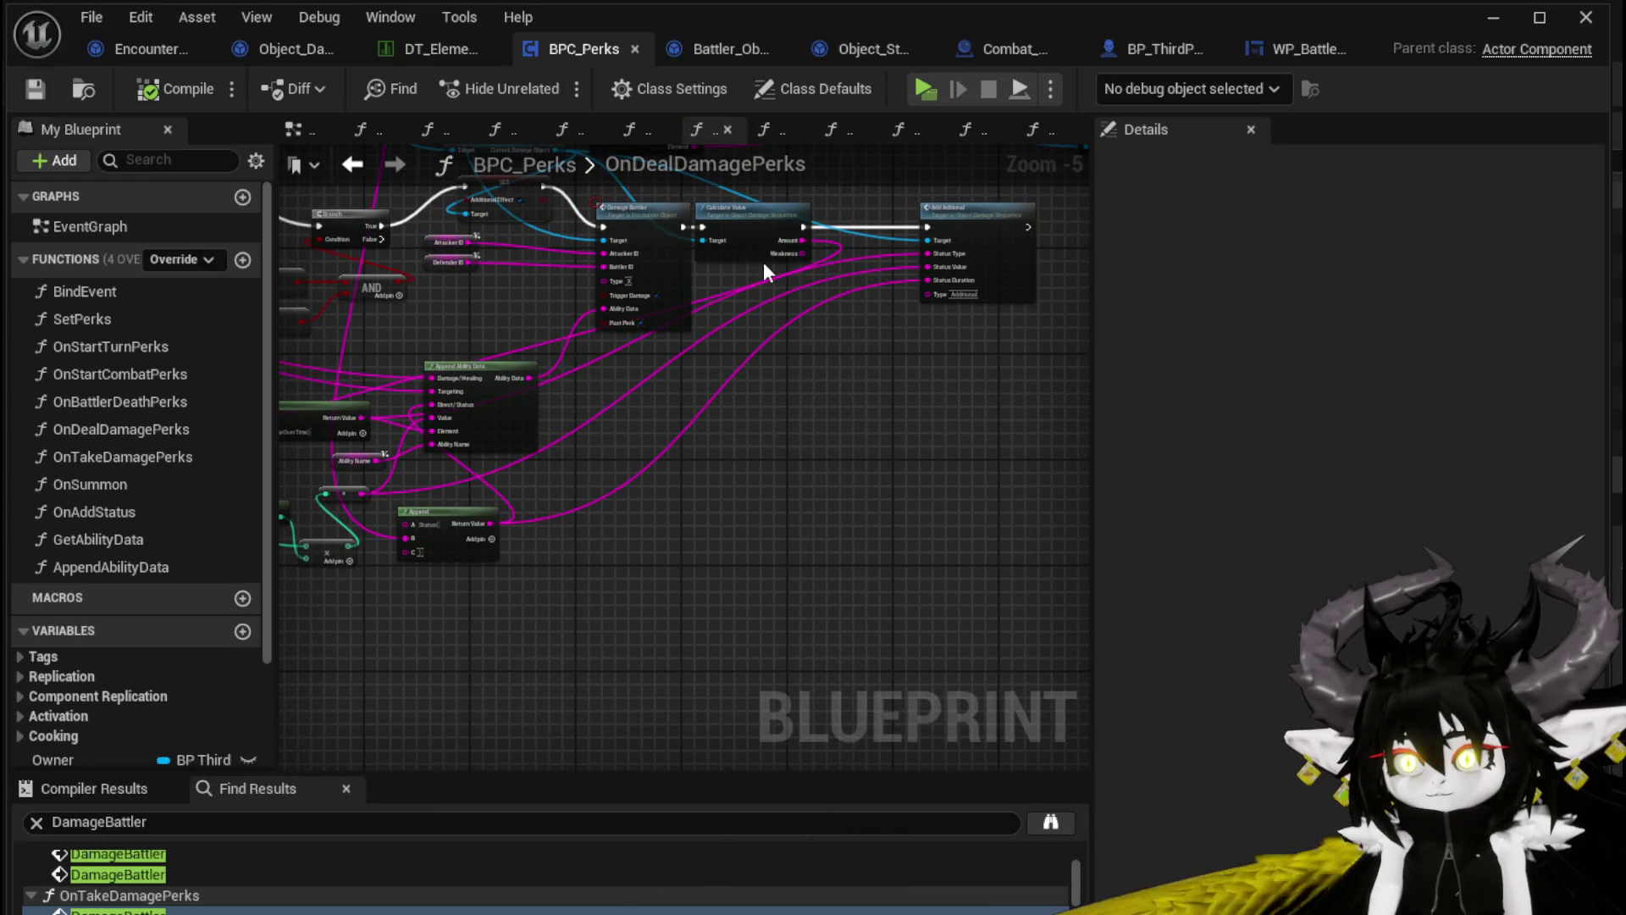
click(1492, 18)
Playtest combat, casting TestAbility on Slime_Fire, then stop and return to the Blueprint editor
click(552, 83)
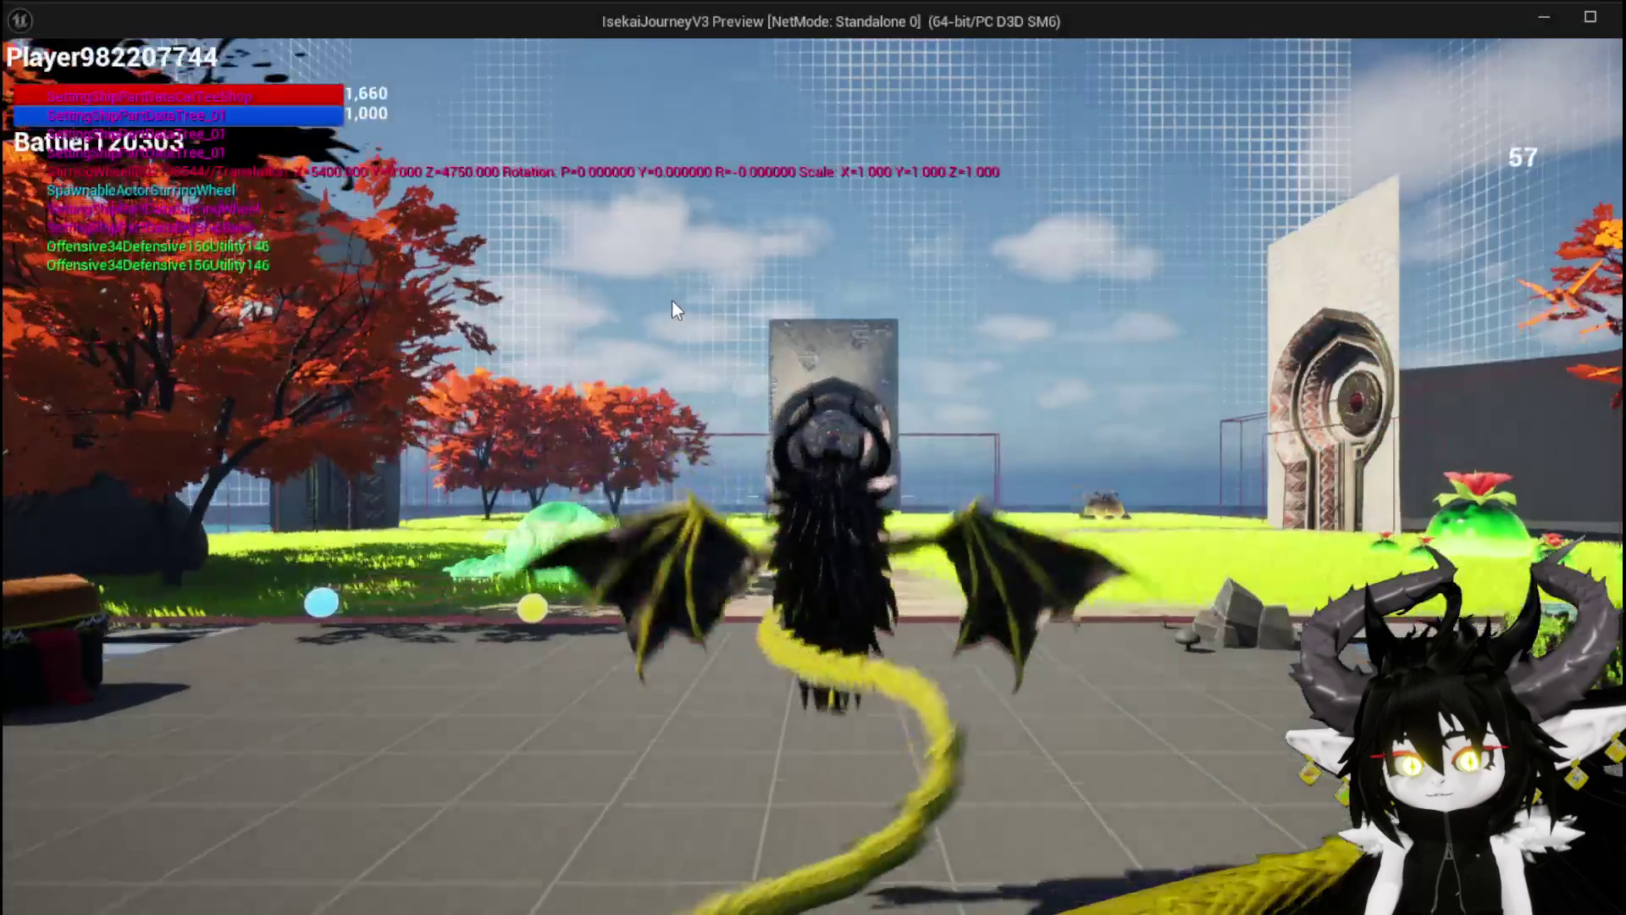
key(space)
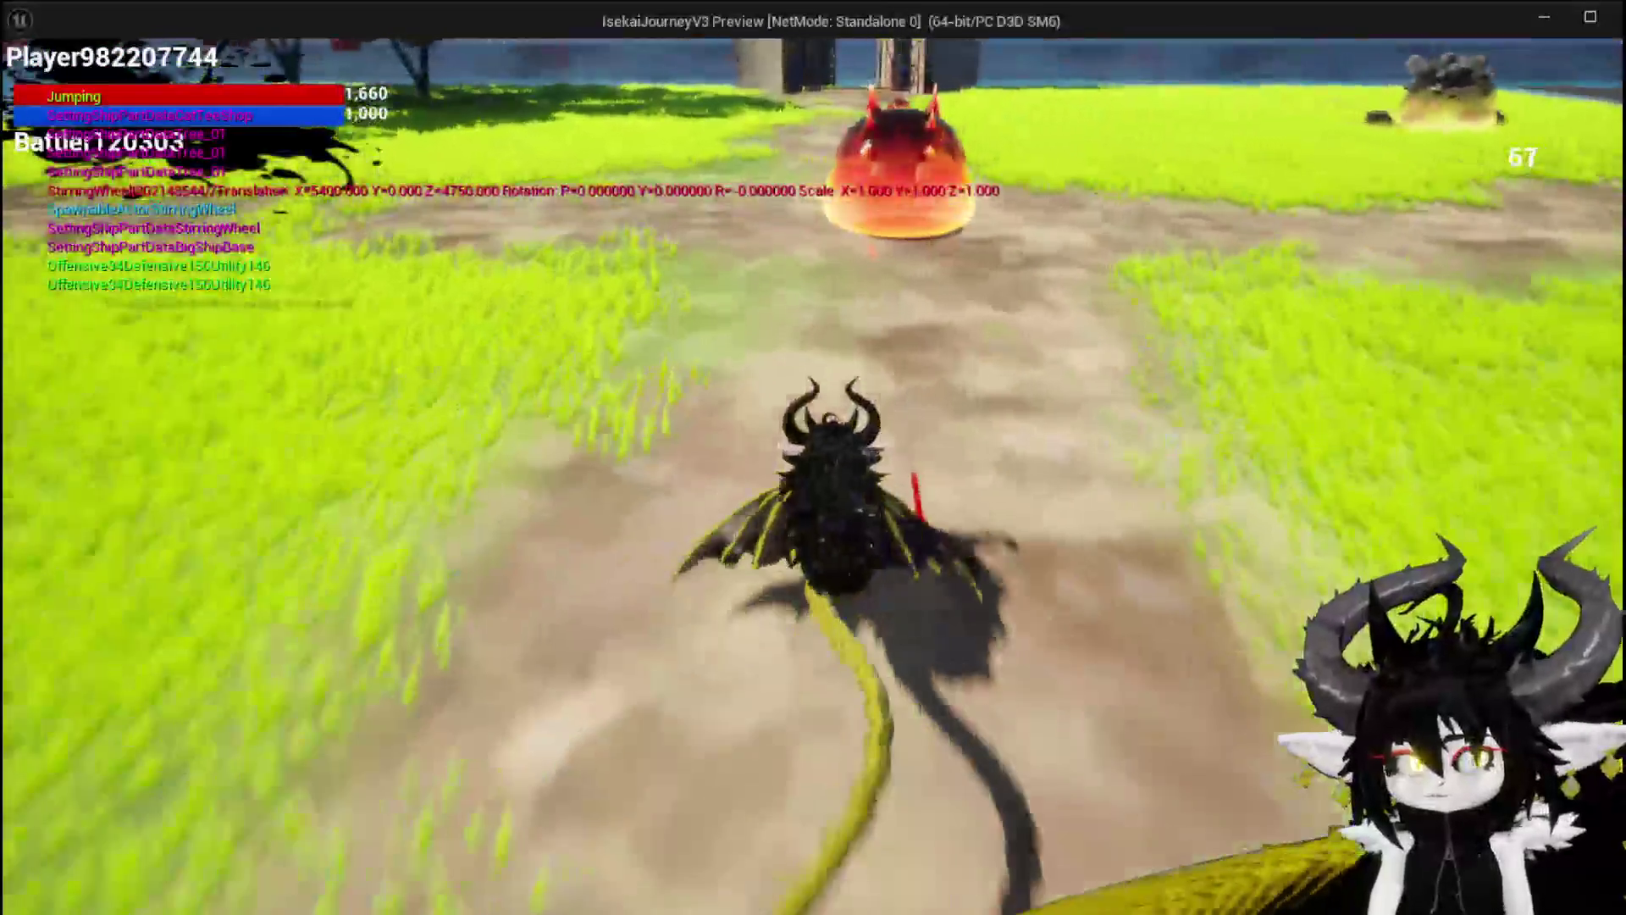
key(w)
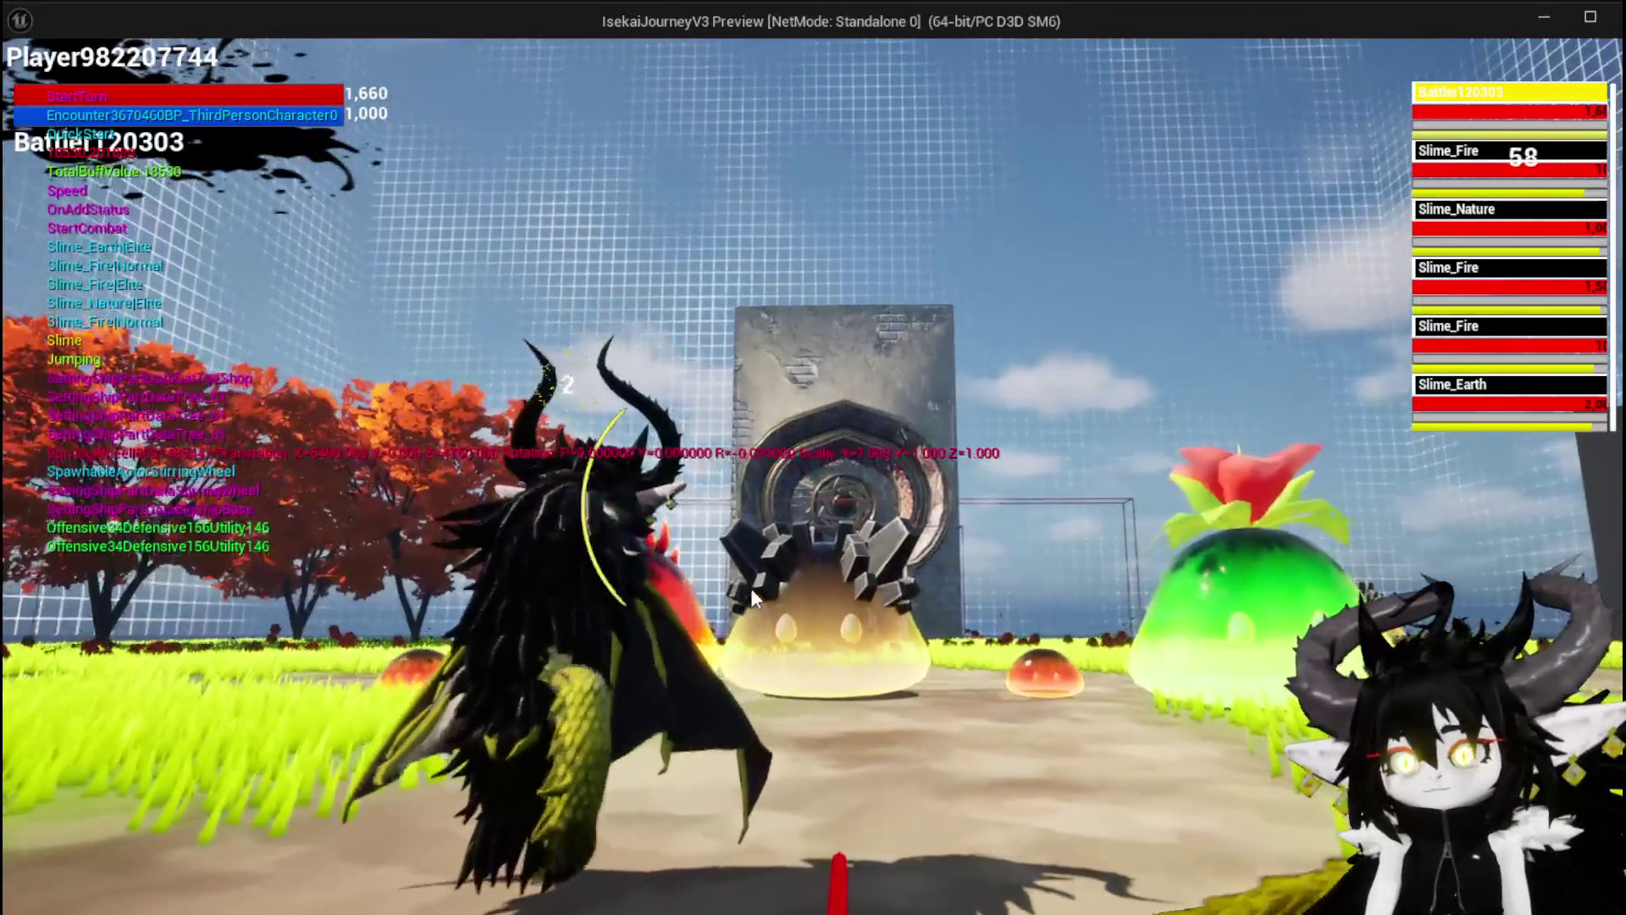
key(e)
key(e)
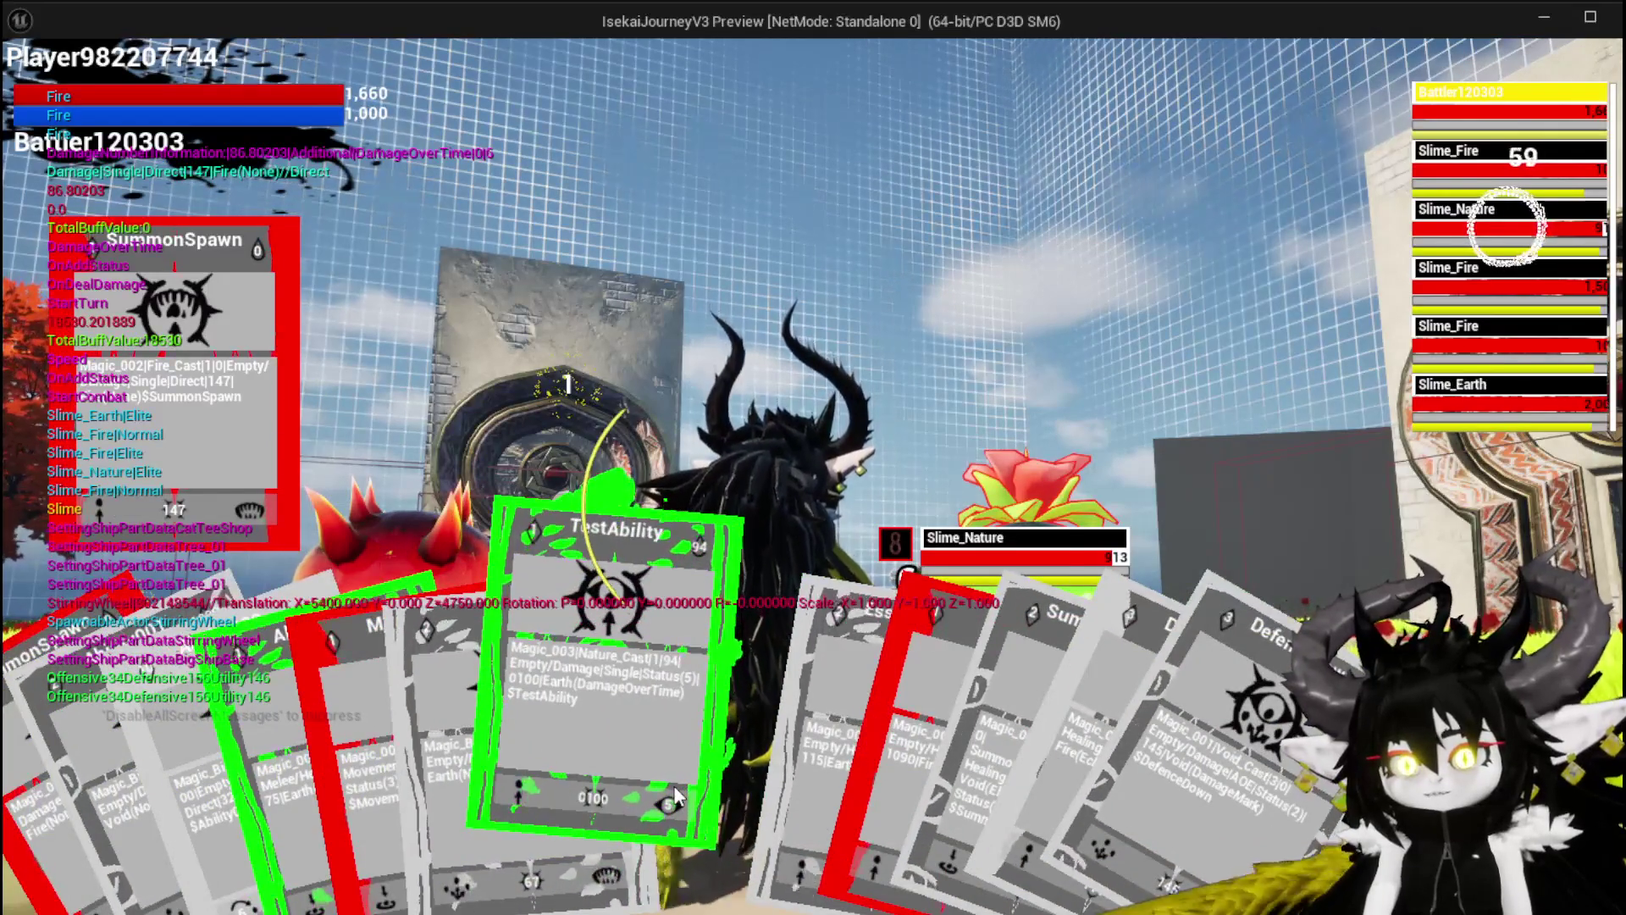
click(675, 796)
key(e)
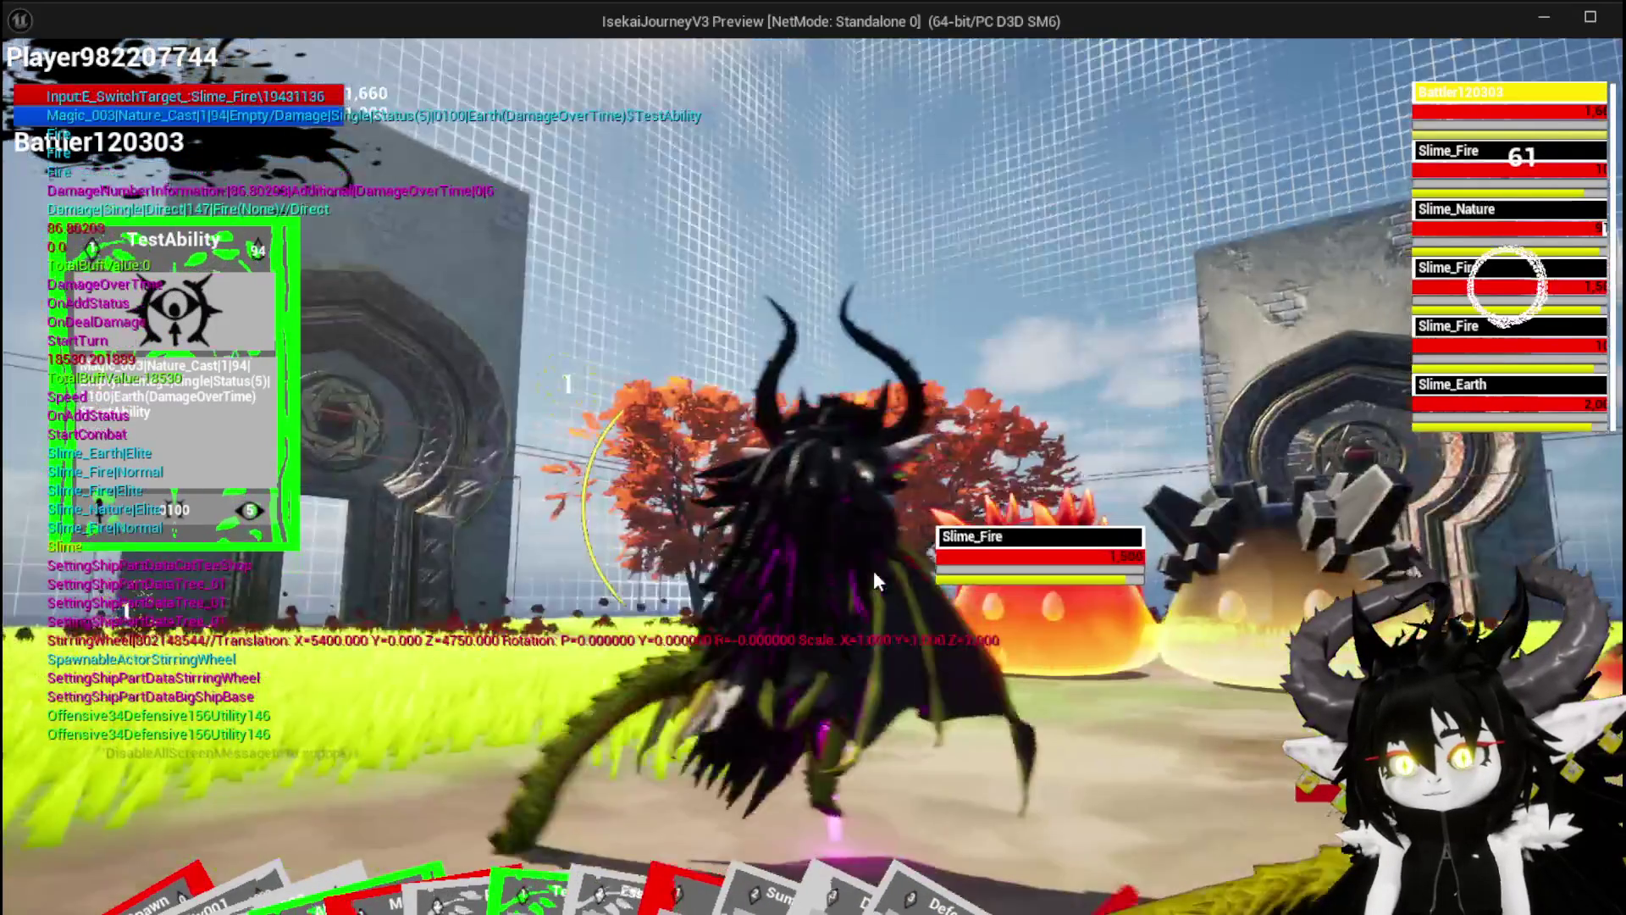
click(891, 591)
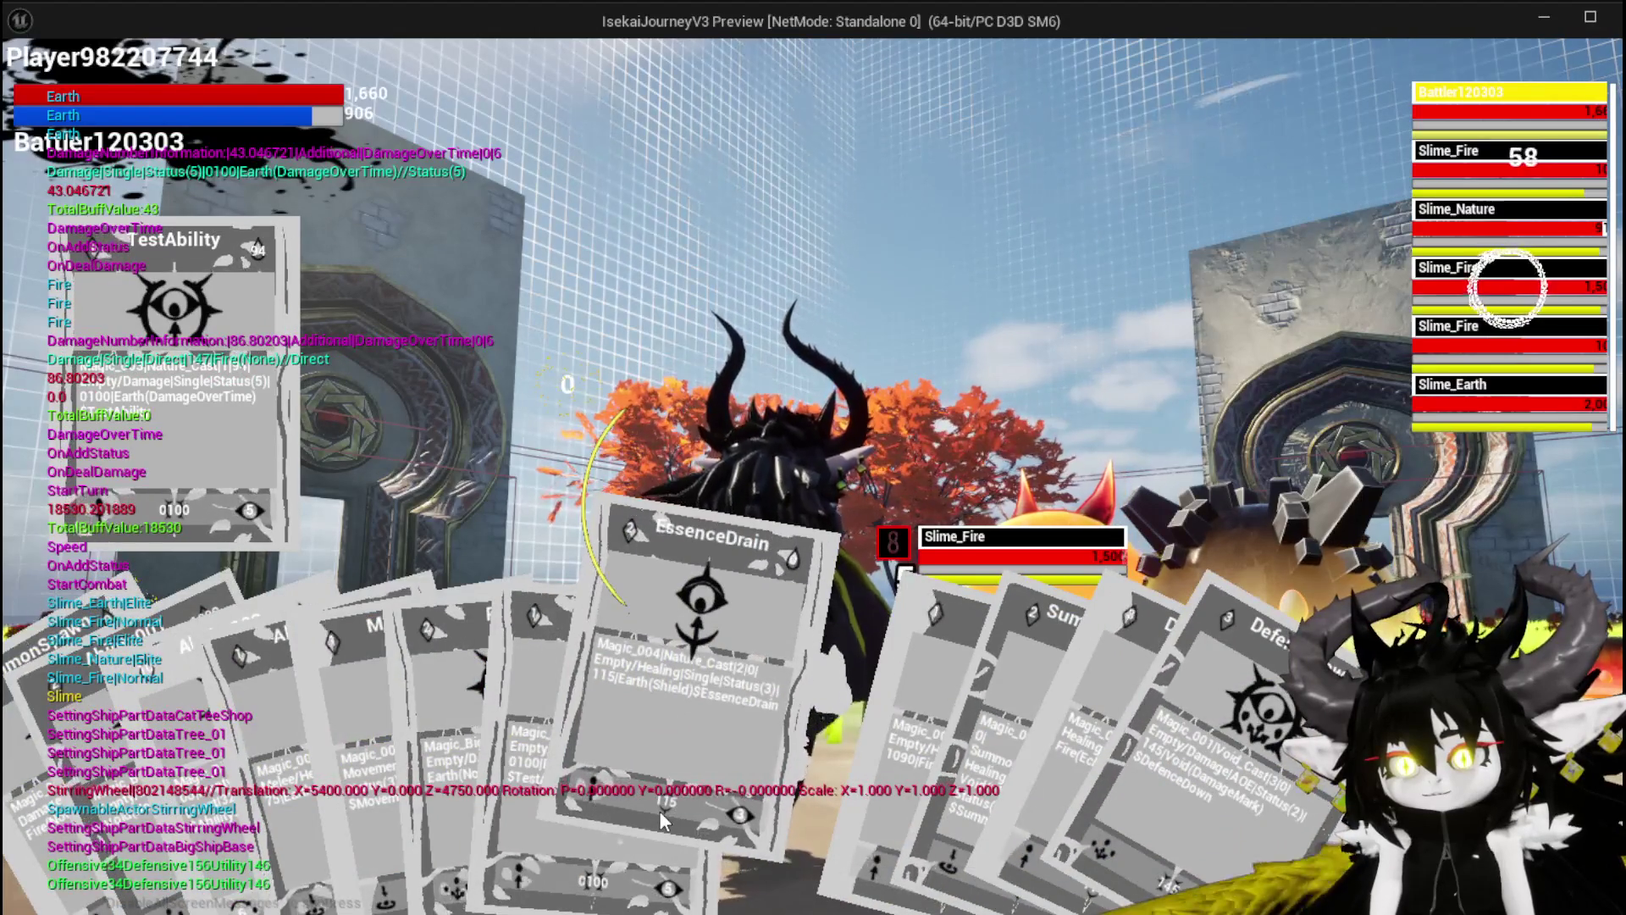
key(Escape)
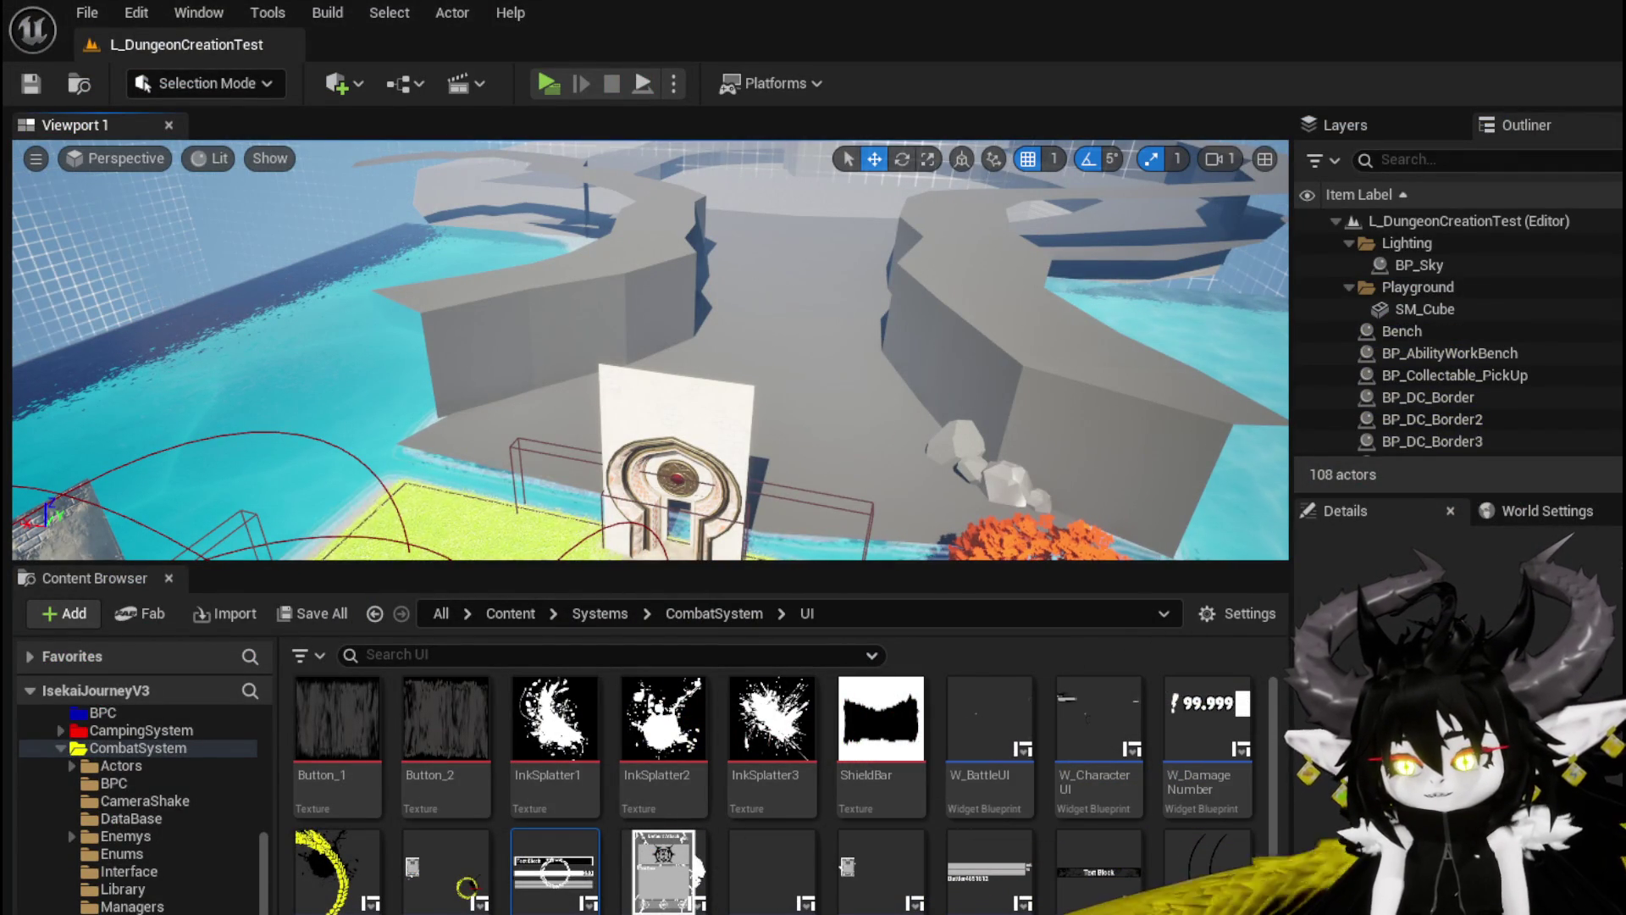
key(alt+Tab)
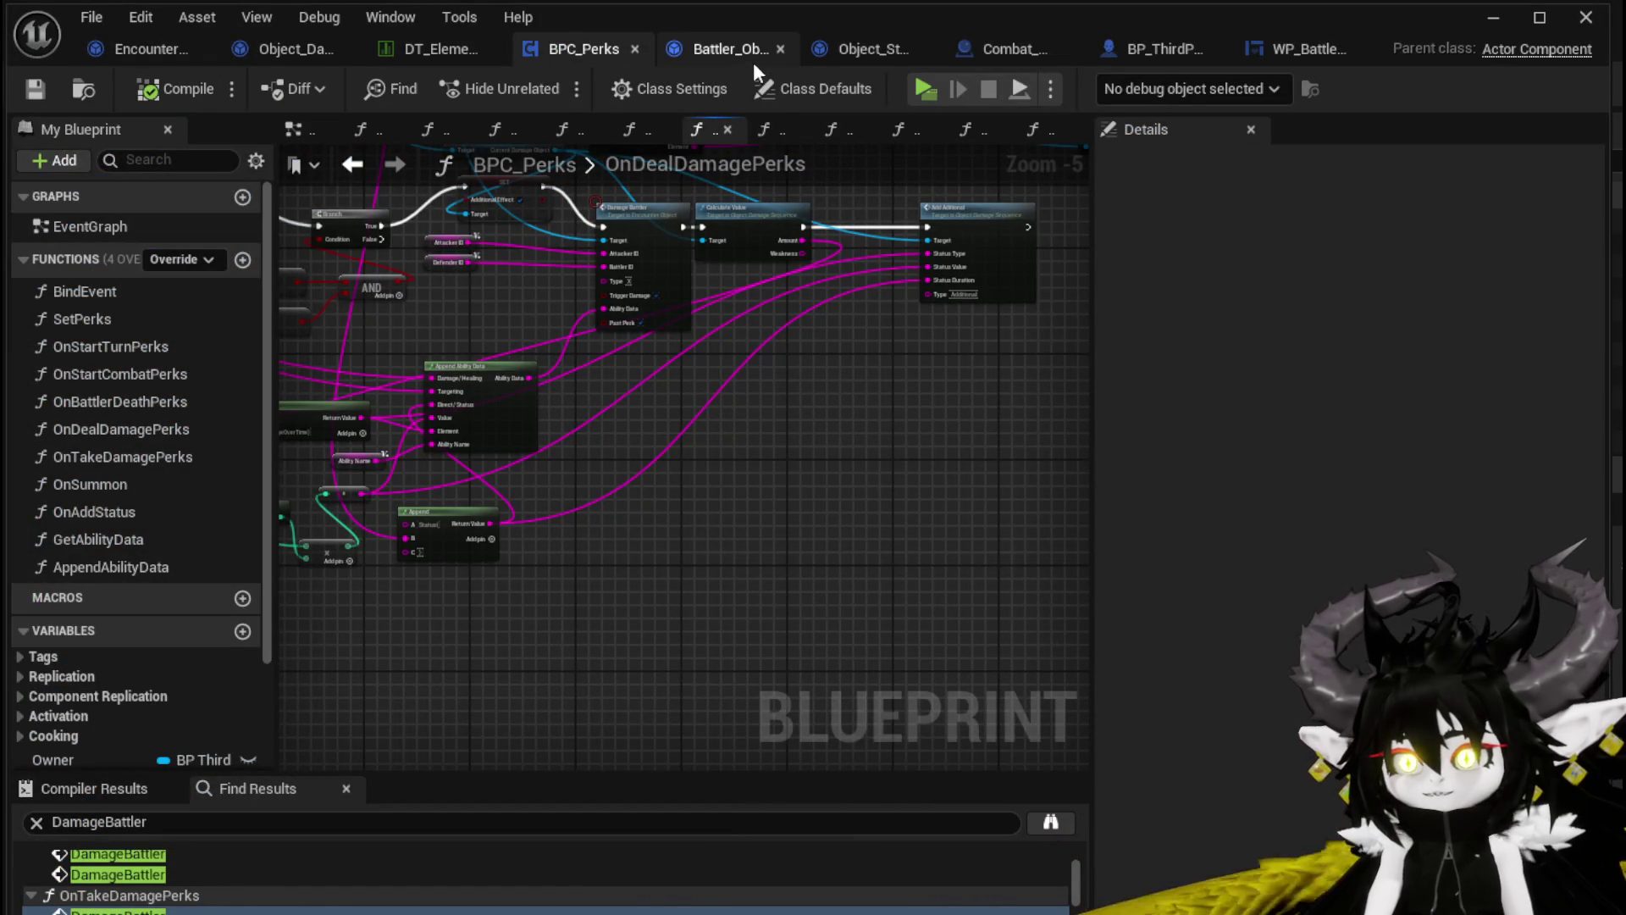
Link ApplyStatusValue's execution start to Add Aditional in Object_DamageSequence
click(286, 49)
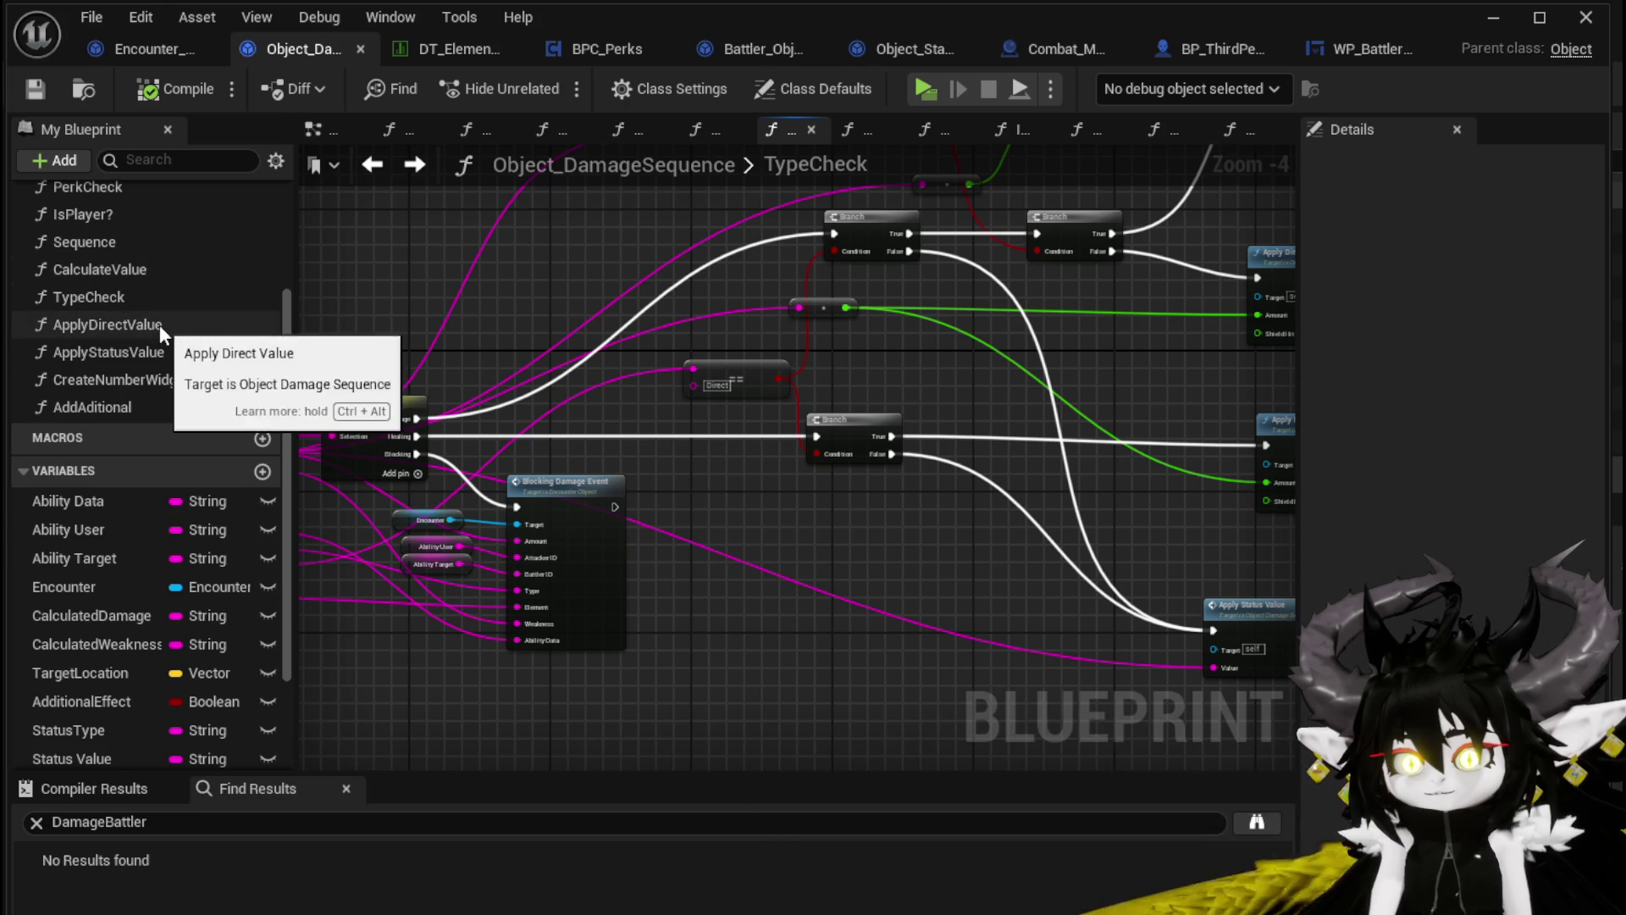
double_click(161, 349)
scroll(586, 322, up, 2)
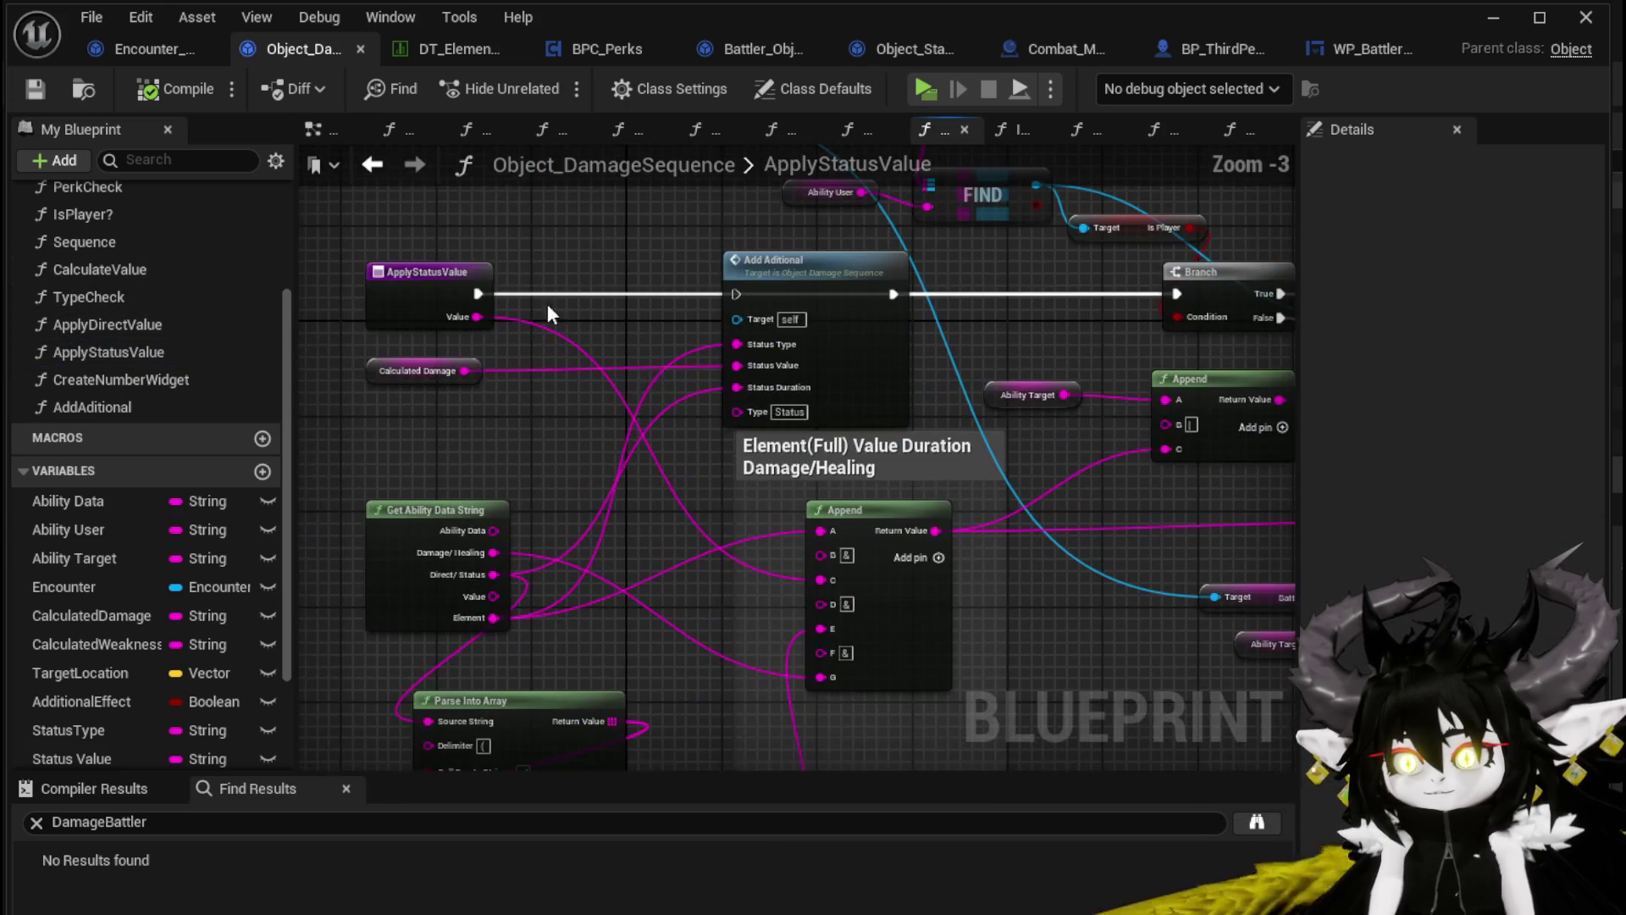
drag(476, 294, 738, 294)
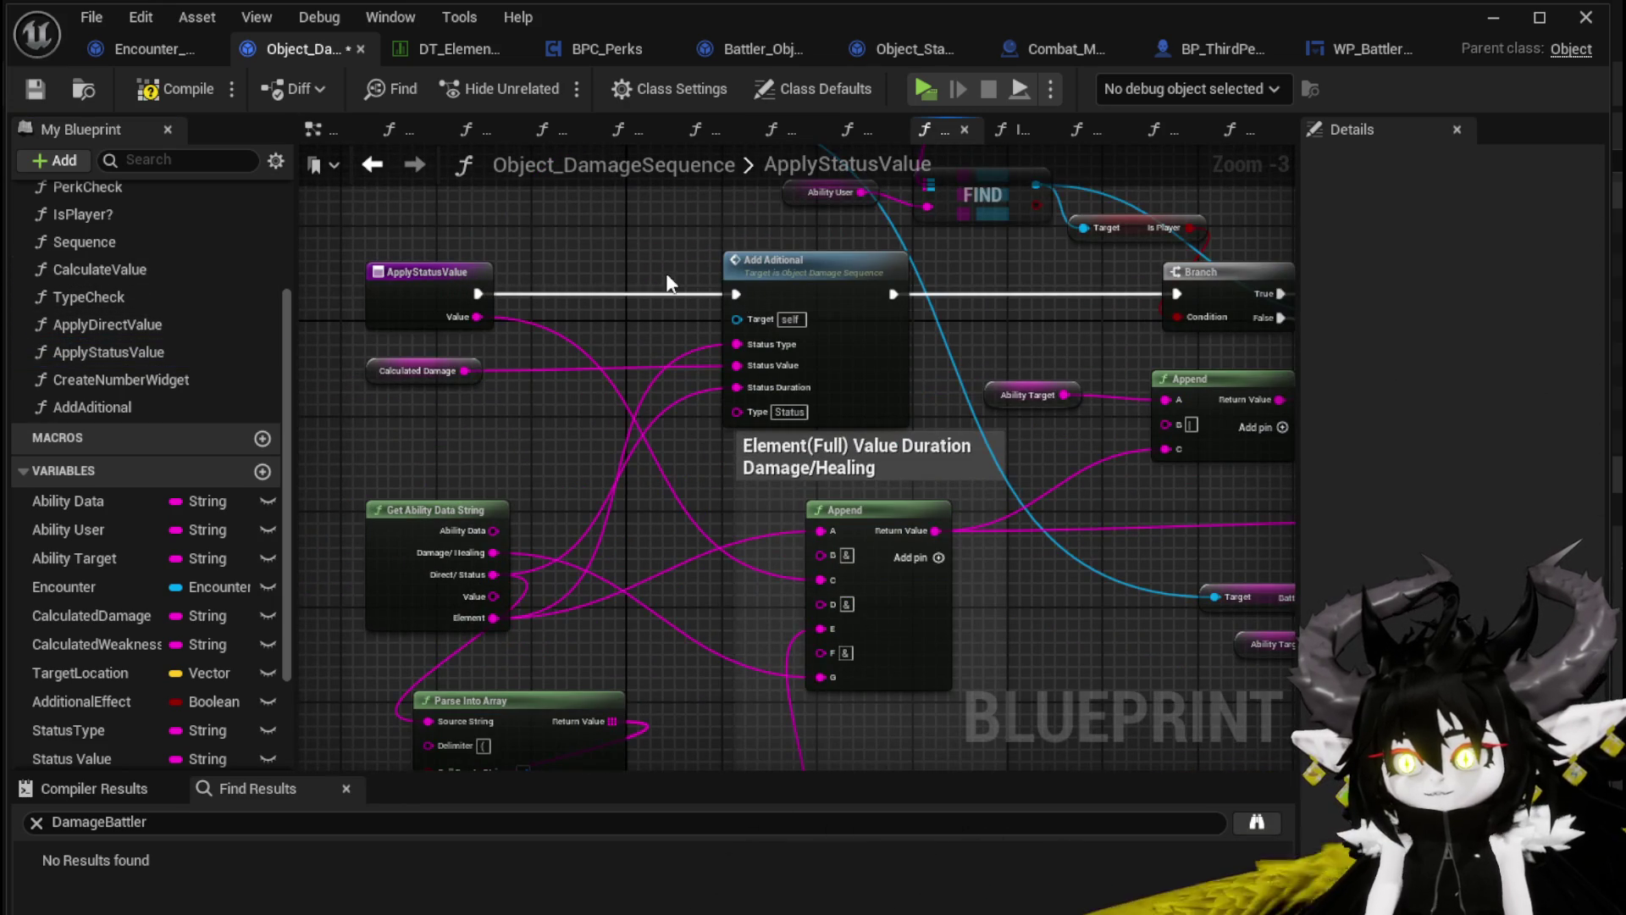
scroll(673, 274, down, 1)
drag(464, 279, 589, 295)
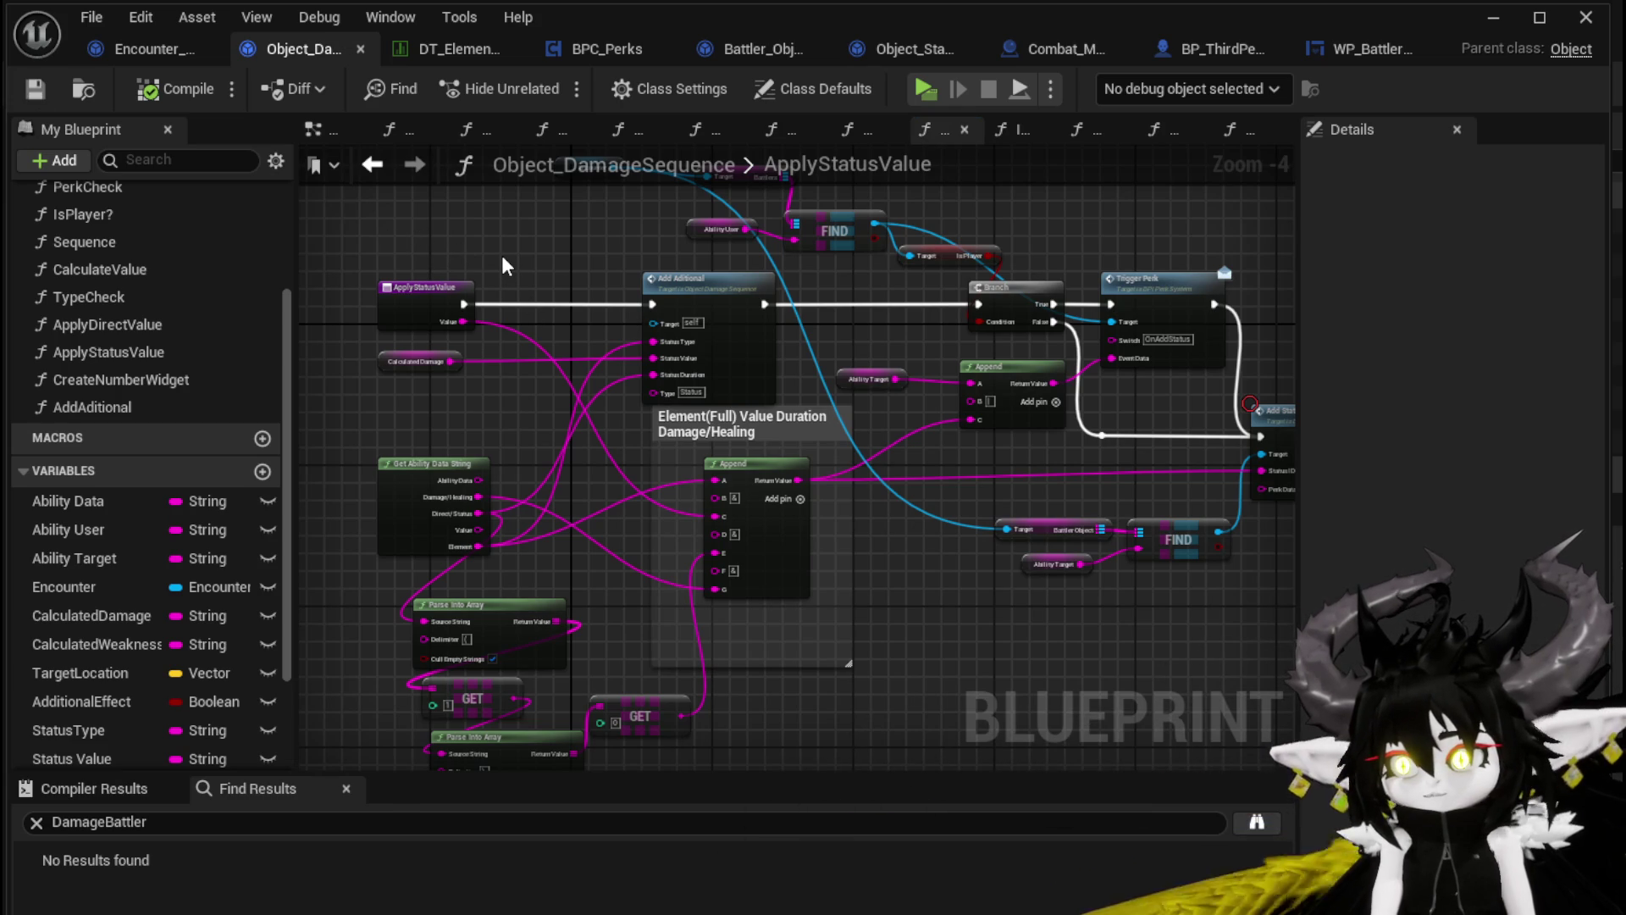
Check Encounter_Object's DamageBattler graph, then return to BPC_Perks' OnDealDamagePerks
click(145, 53)
scroll(637, 395, up, 3)
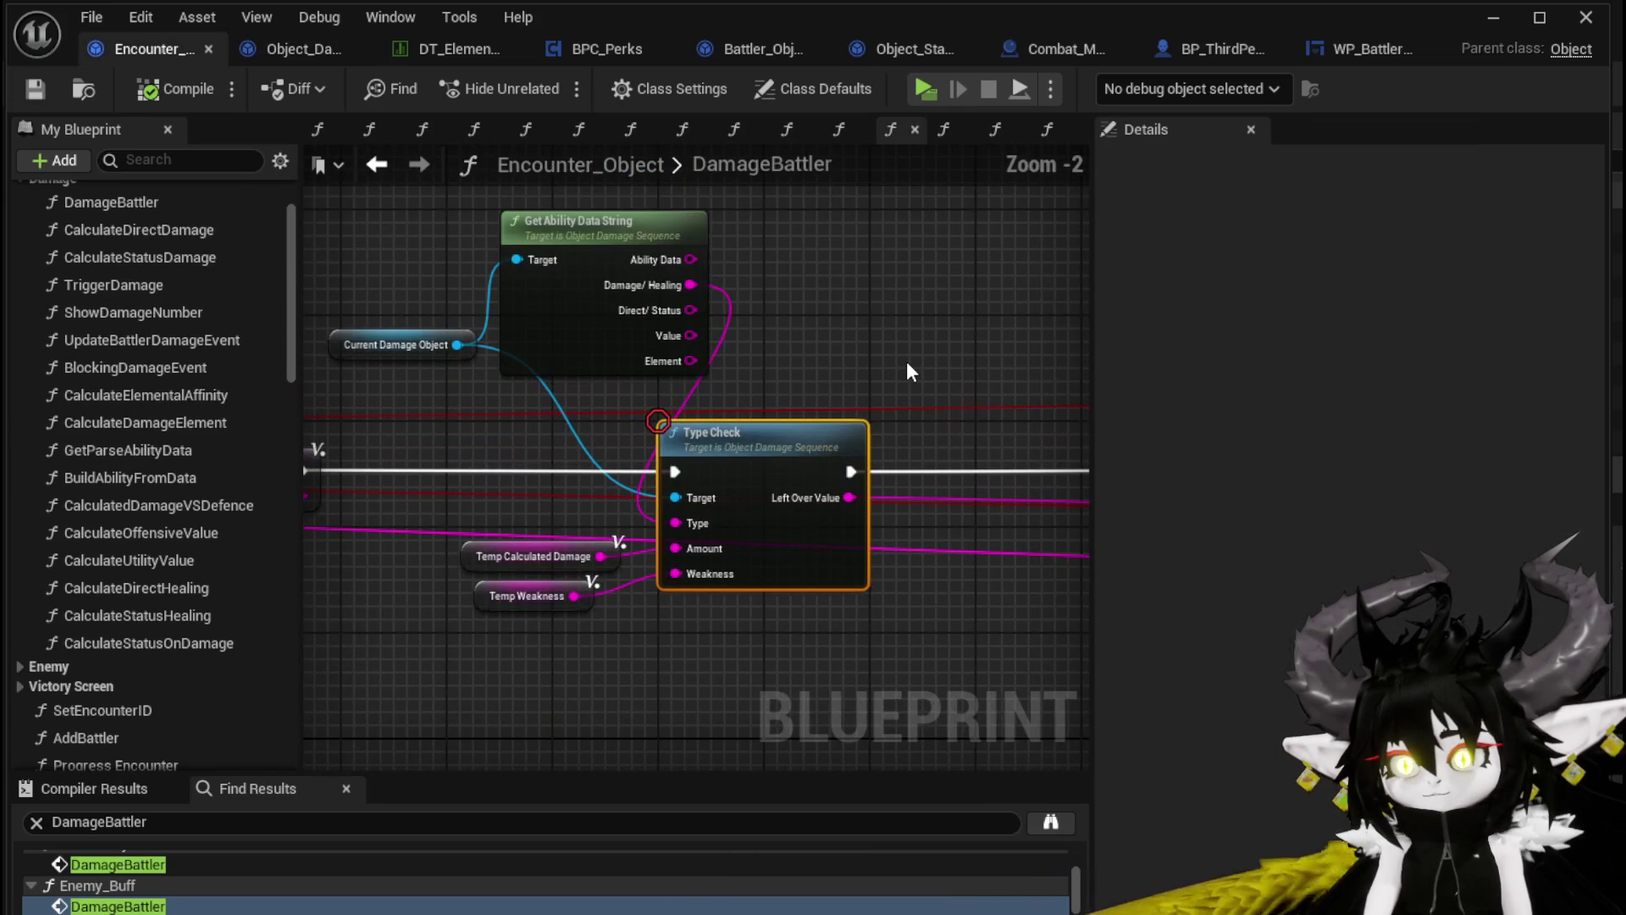
scroll(906, 361, down, 3)
click(257, 55)
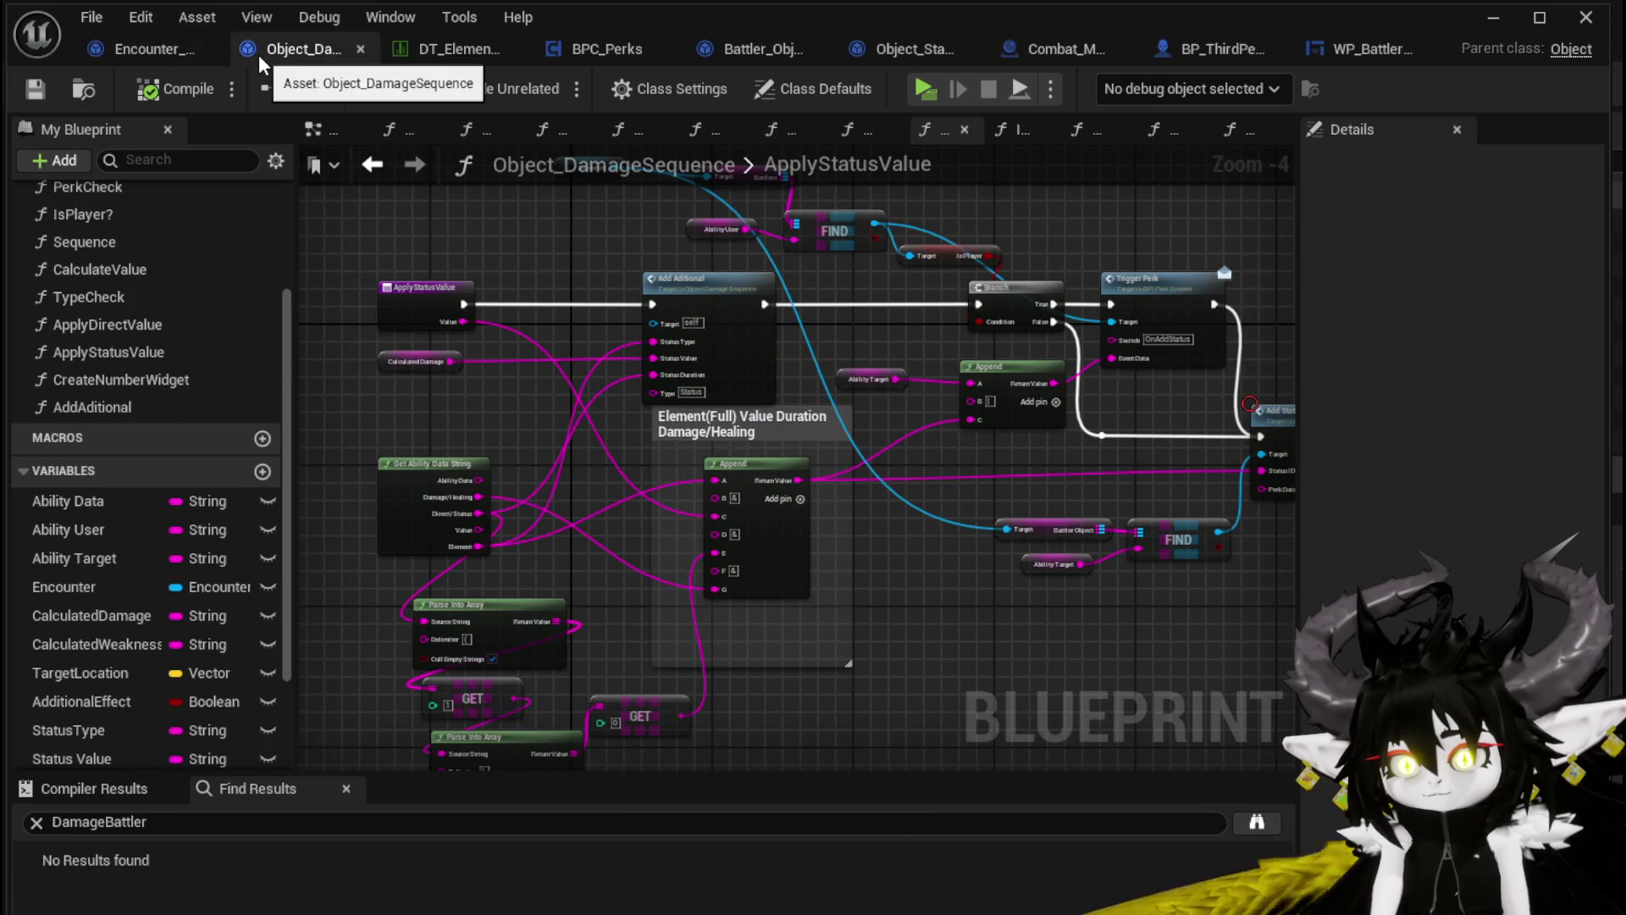
click(596, 62)
scroll(779, 329, down, 2)
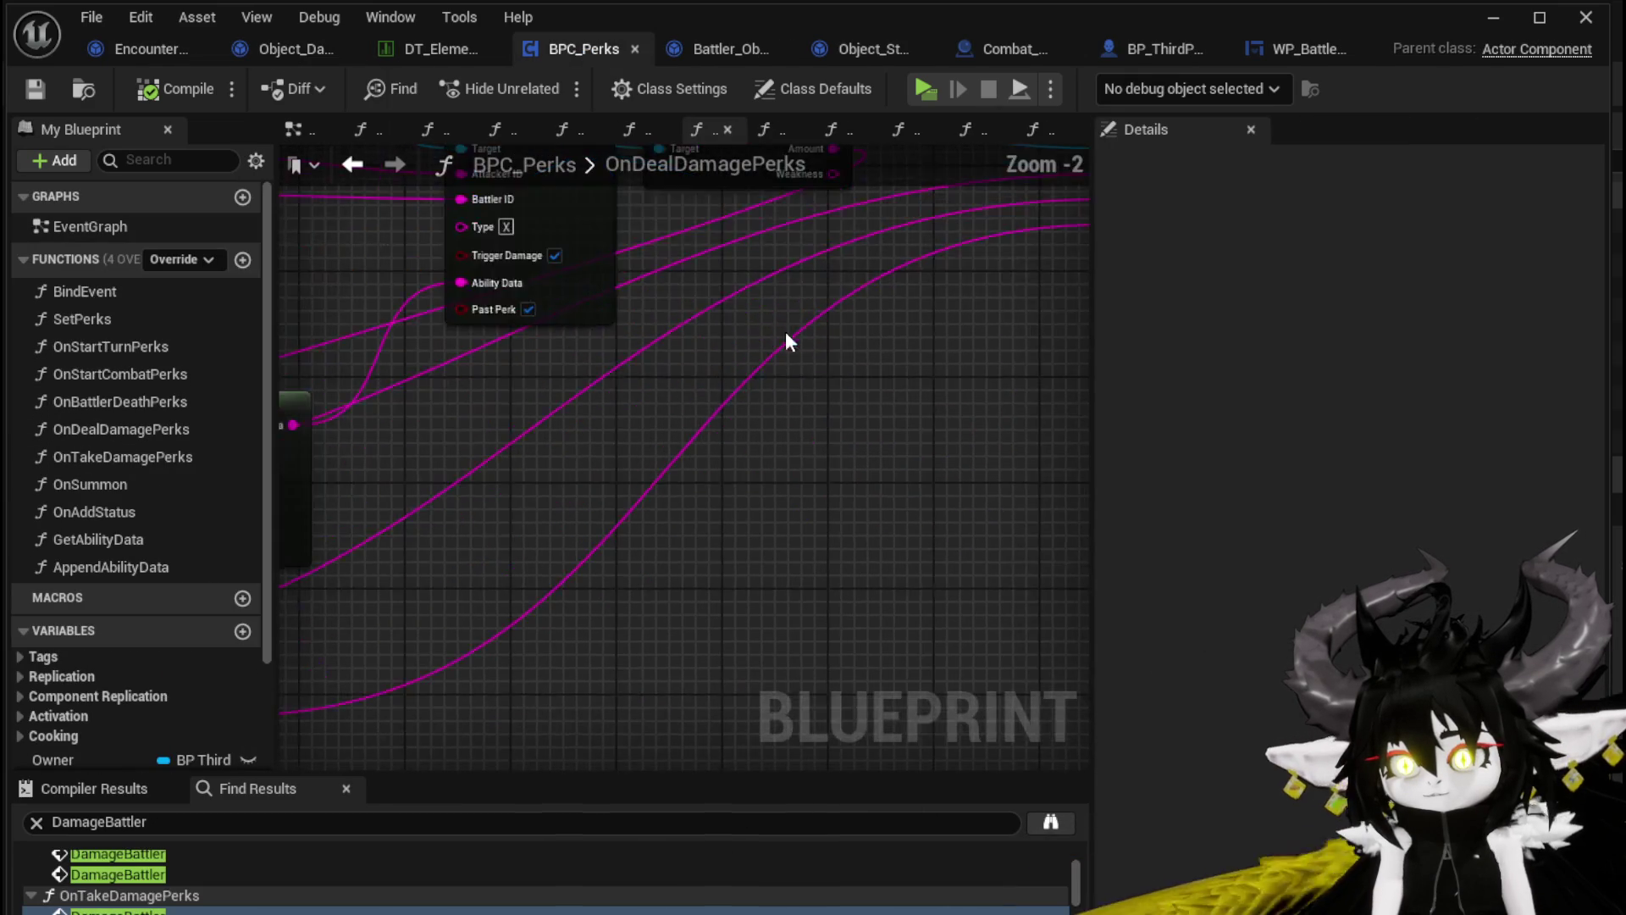
Inspect the CalculateValue graph, where Calculate Direct Damage sets Temp Amount and Calculated Weakness
double_click(555, 341)
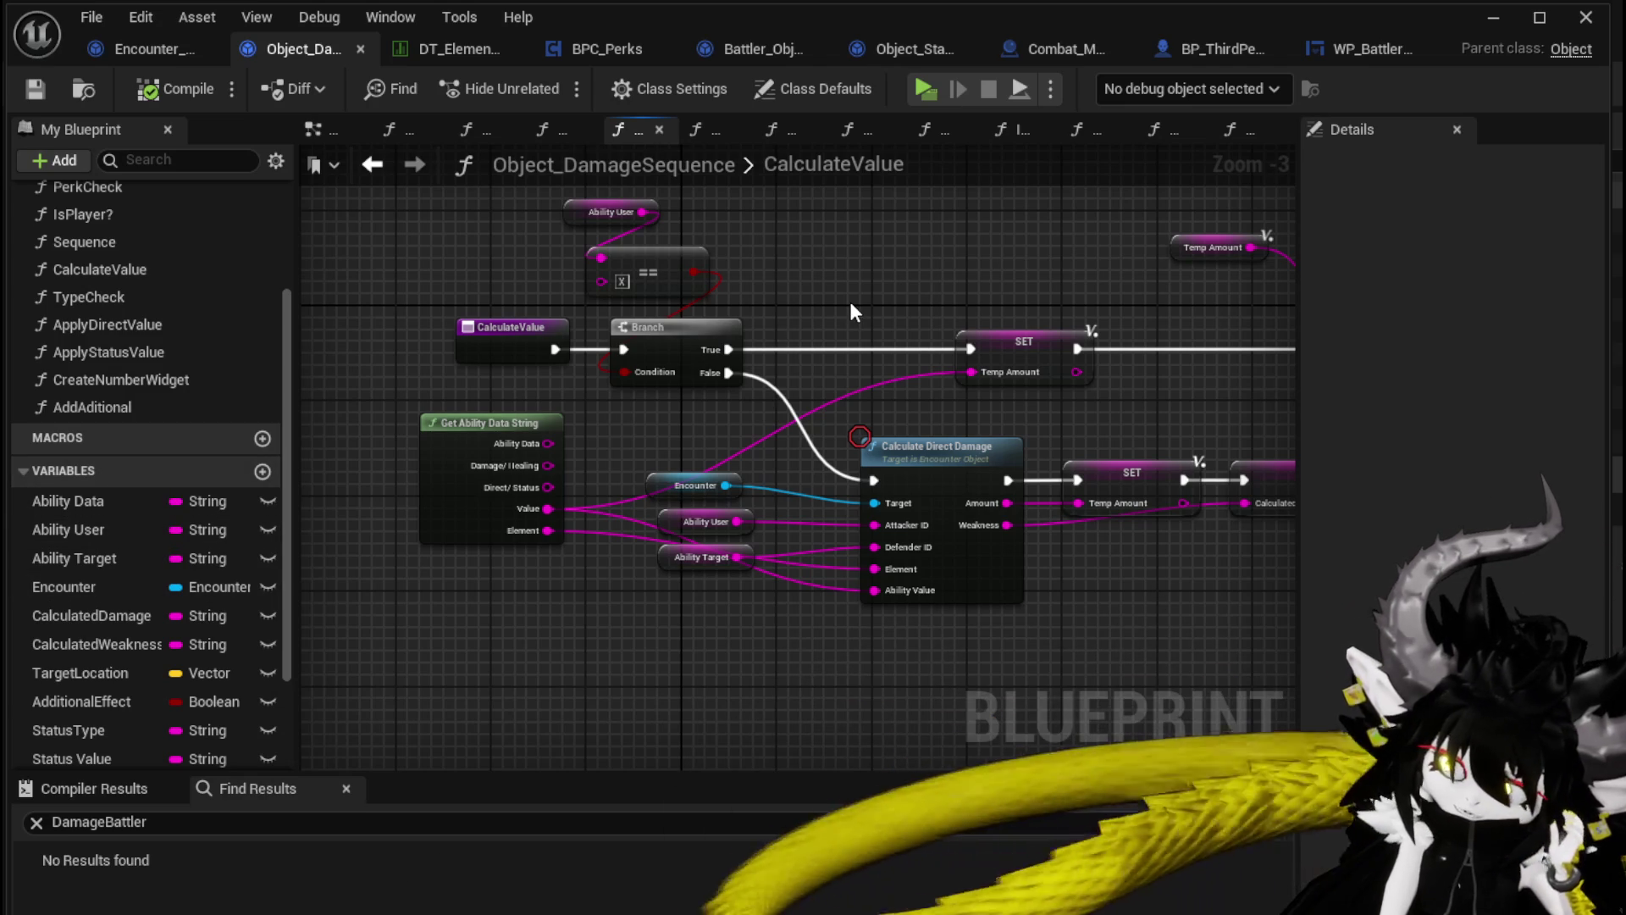
mouse_move(850, 305)
mouse_down()
mouse_move(348, 312)
mouse_move(813, 324)
mouse_up()
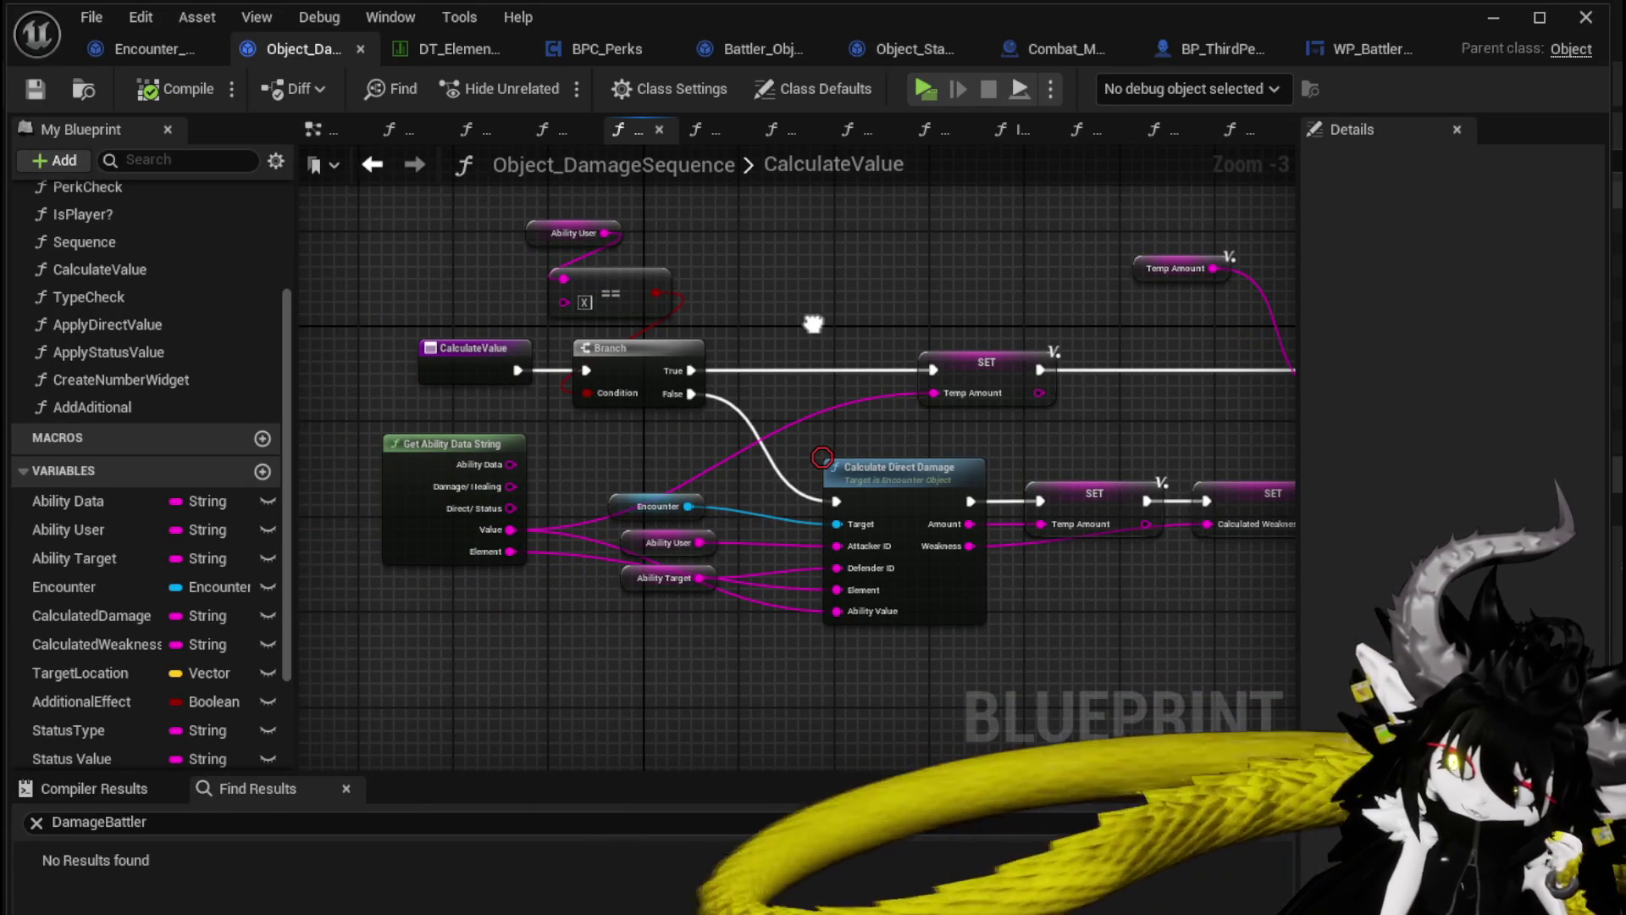
mouse_move(813, 324)
mouse_down()
mouse_move(356, 320)
mouse_move(678, 319)
mouse_move(1032, 369)
mouse_up()
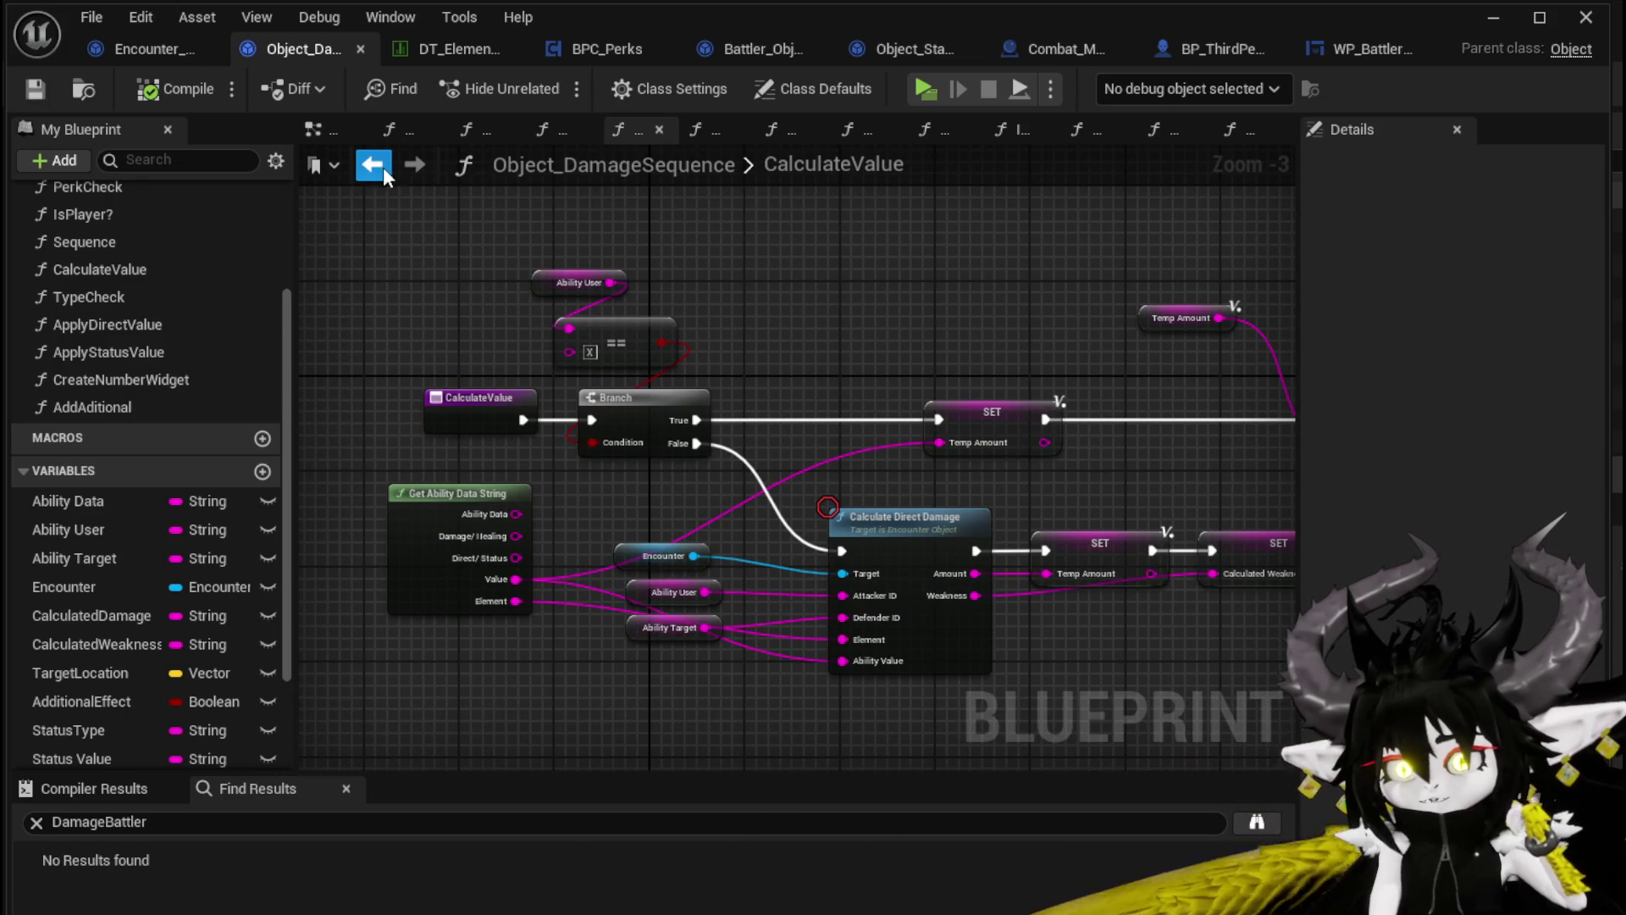
click(383, 169)
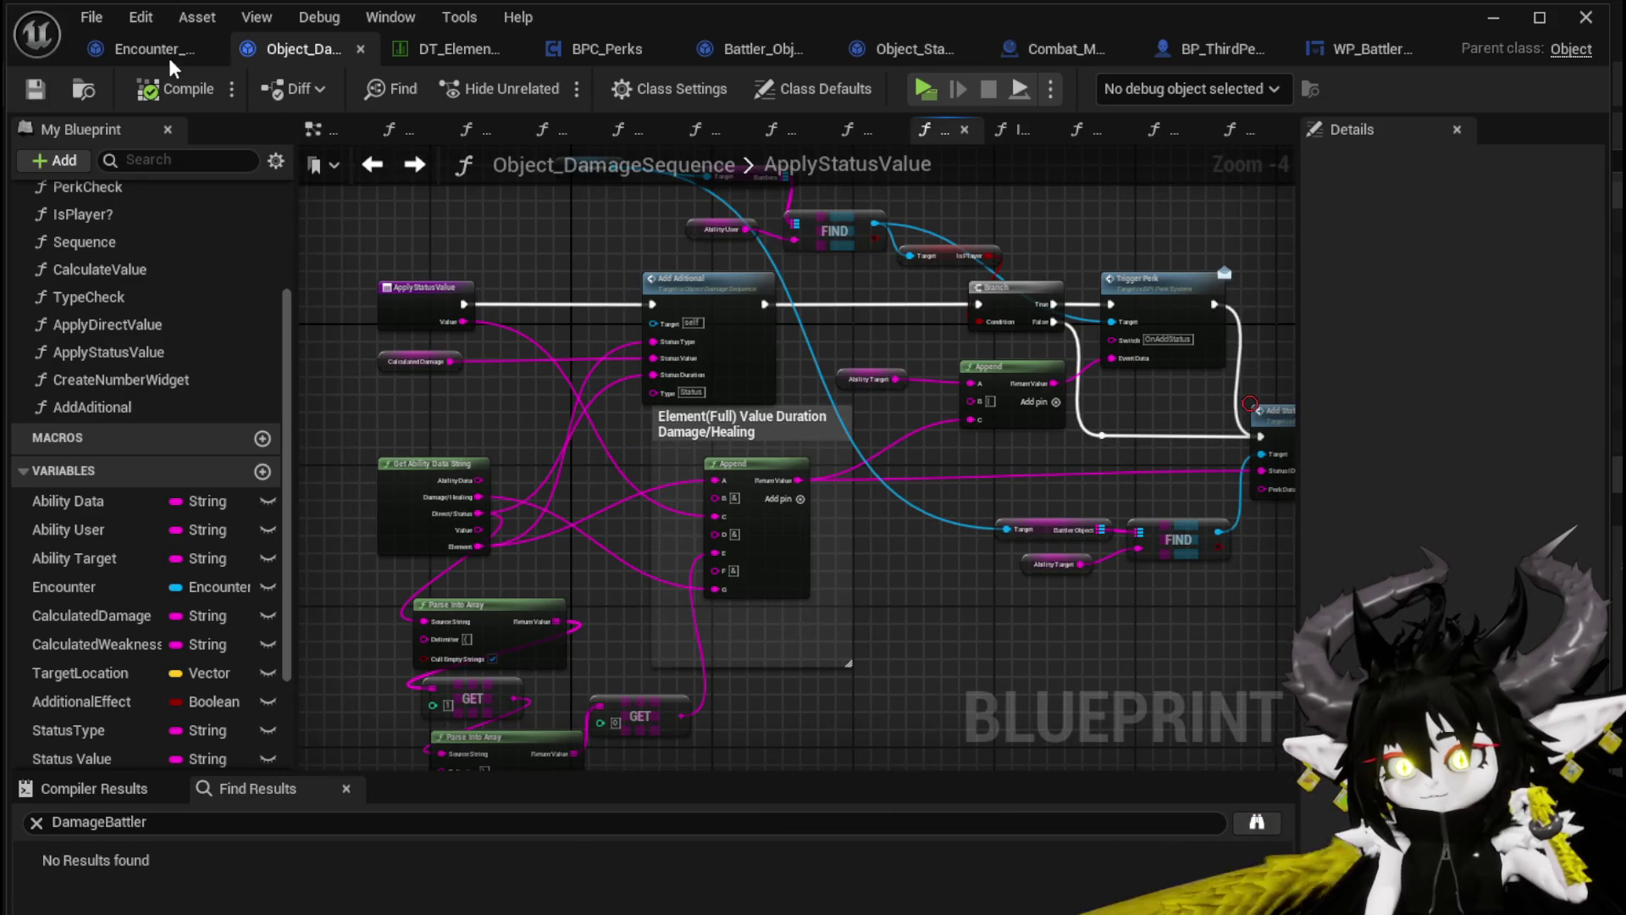
click(416, 174)
scroll(661, 259, down, 2)
scroll(686, 271, up, 1)
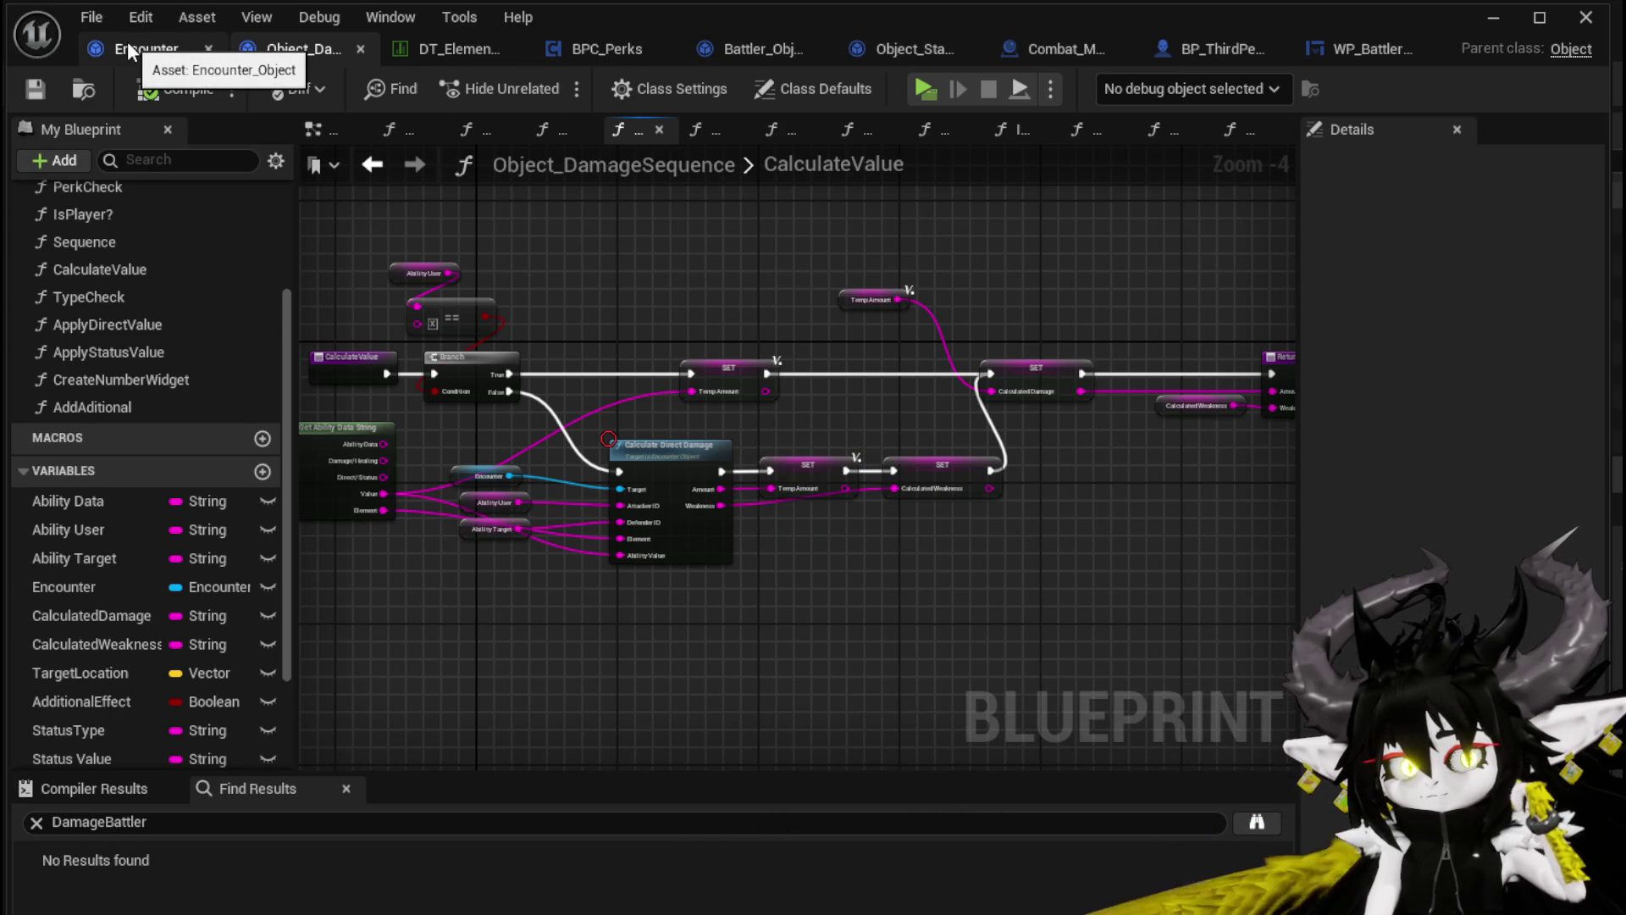
Survey the OnDealDamagePerks nodes around Damage Battler, Calculate Value and Append Ability Data in BPC_Perks
click(638, 51)
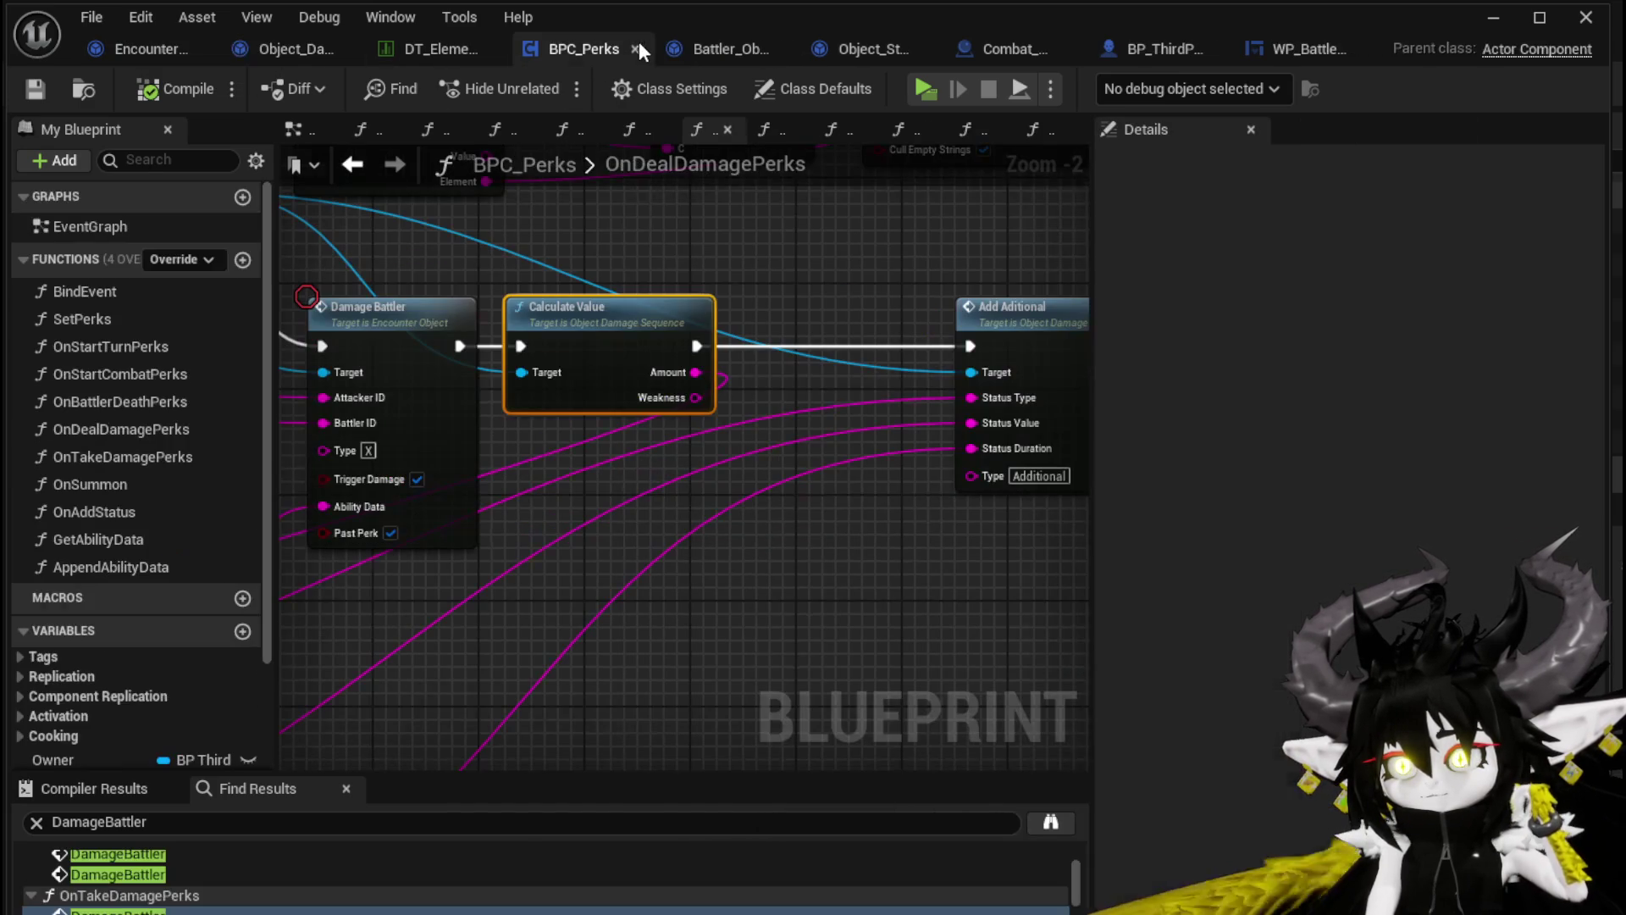
drag(744, 337, 630, 276)
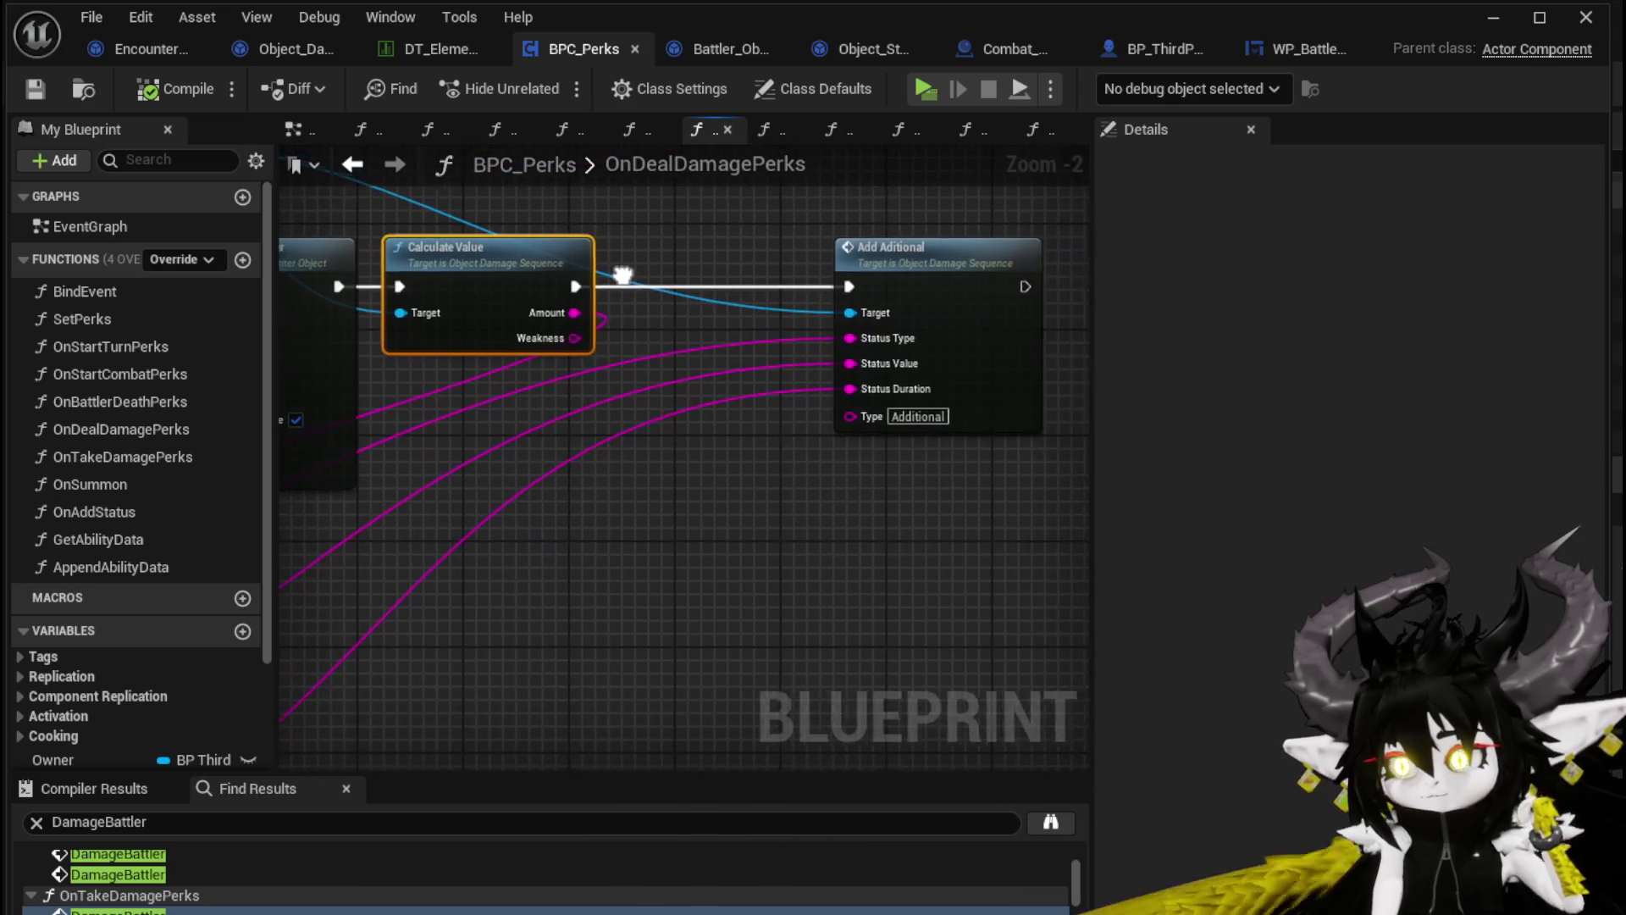
scroll(669, 338, down, 1)
mouse_move(669, 338)
mouse_down()
mouse_move(1079, 254)
mouse_move(768, 362)
mouse_up()
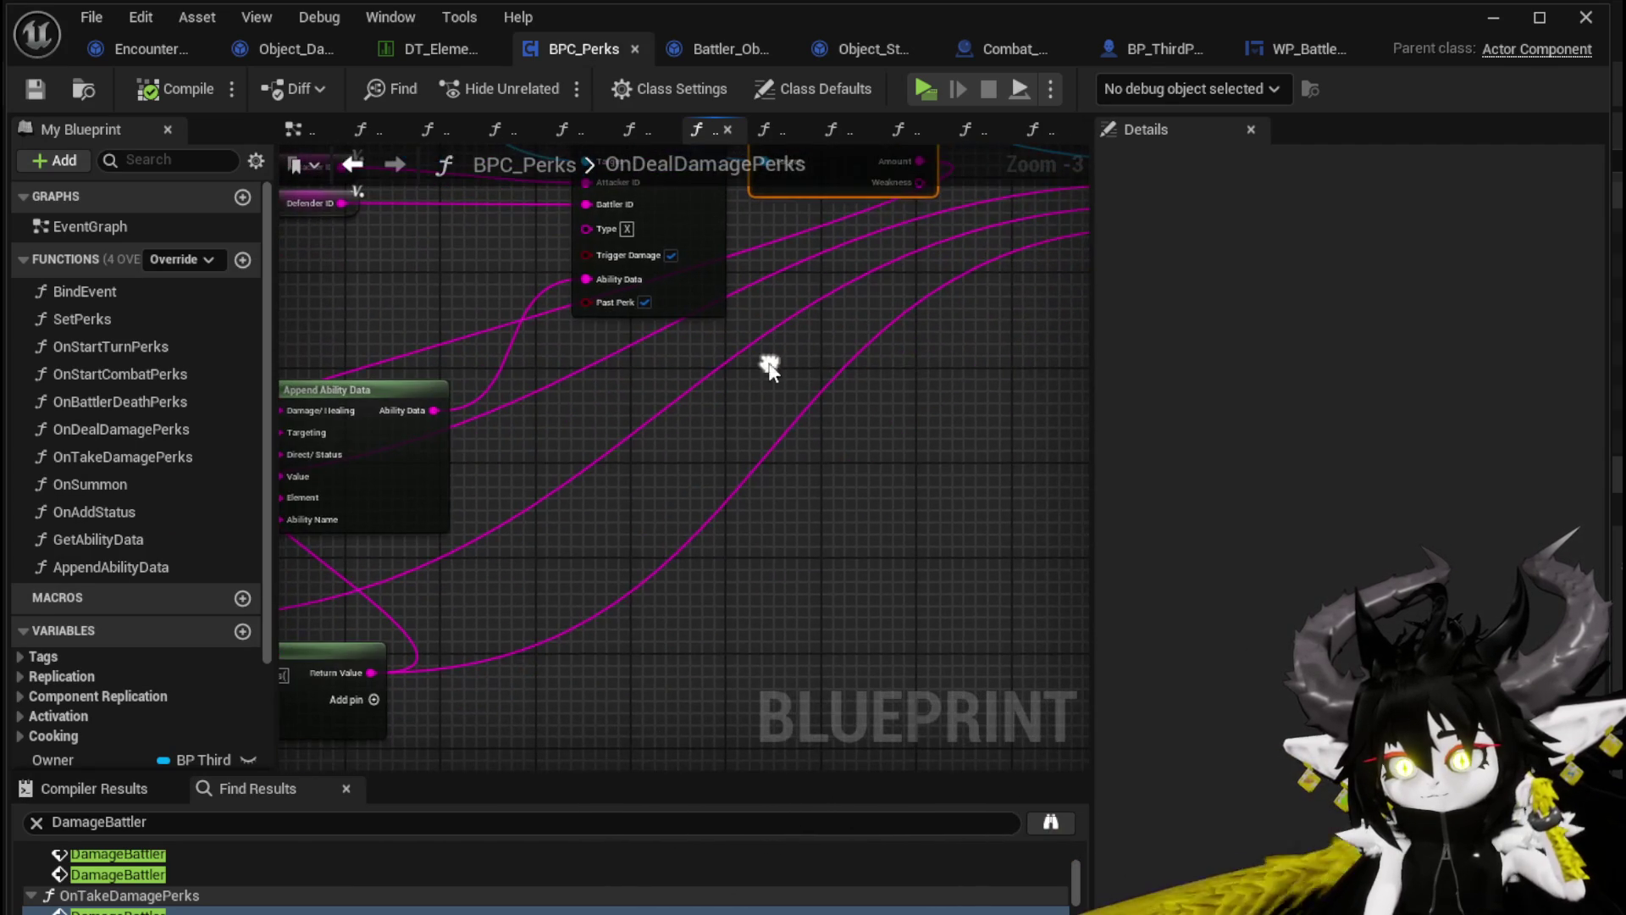
drag(561, 387, 542, 559)
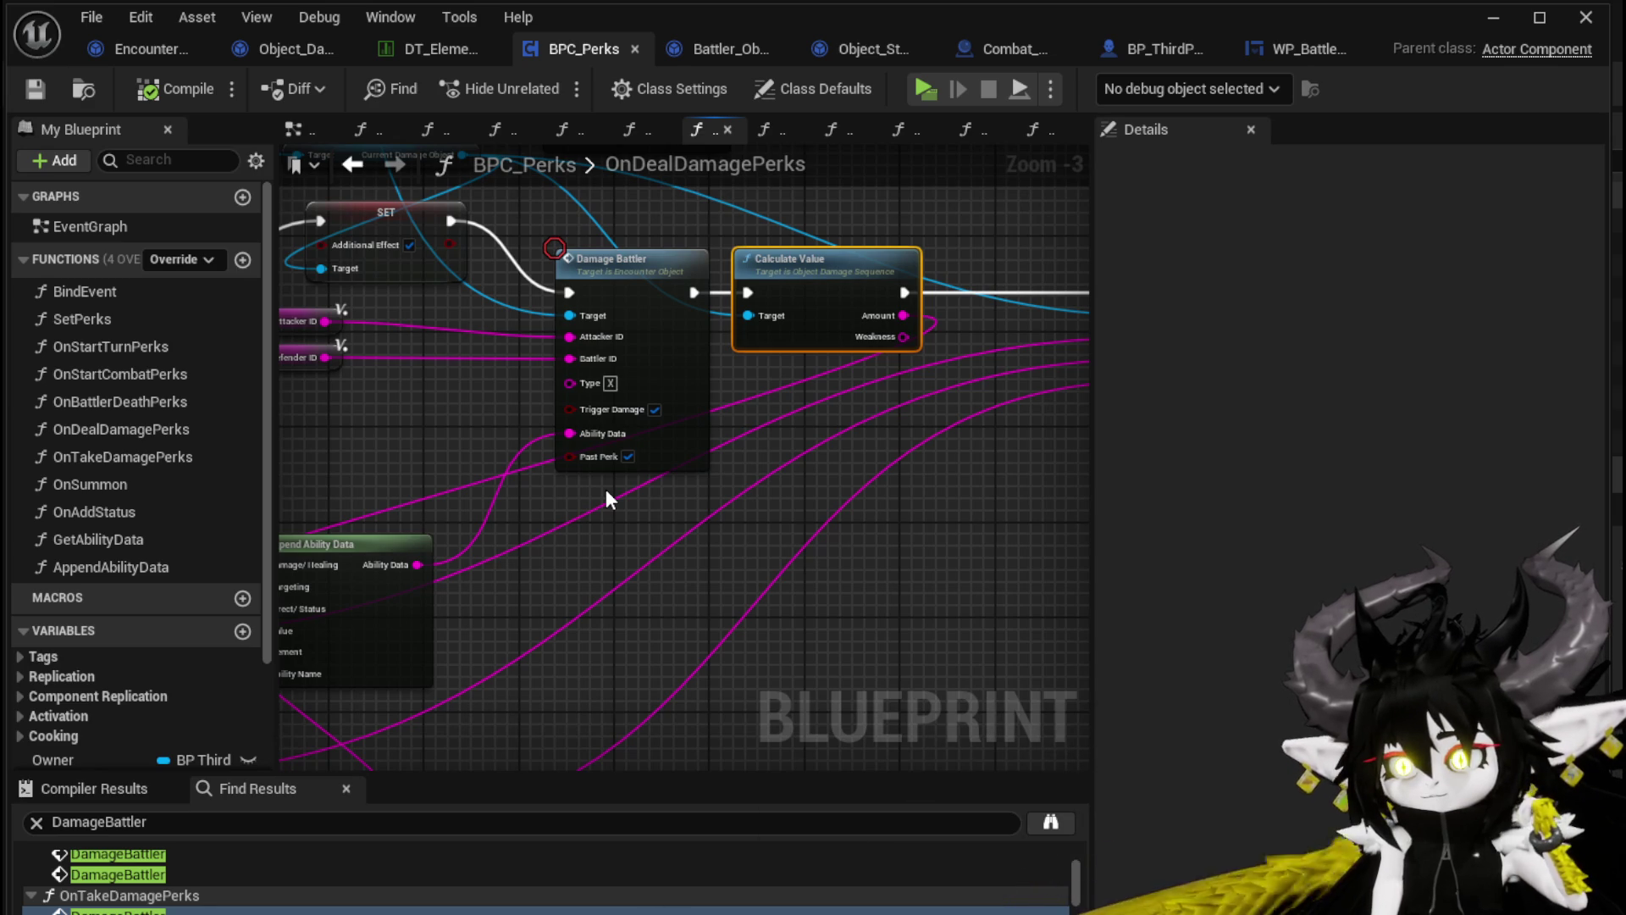
mouse_move(773, 492)
mouse_down()
mouse_move(515, 512)
mouse_move(659, 524)
mouse_up()
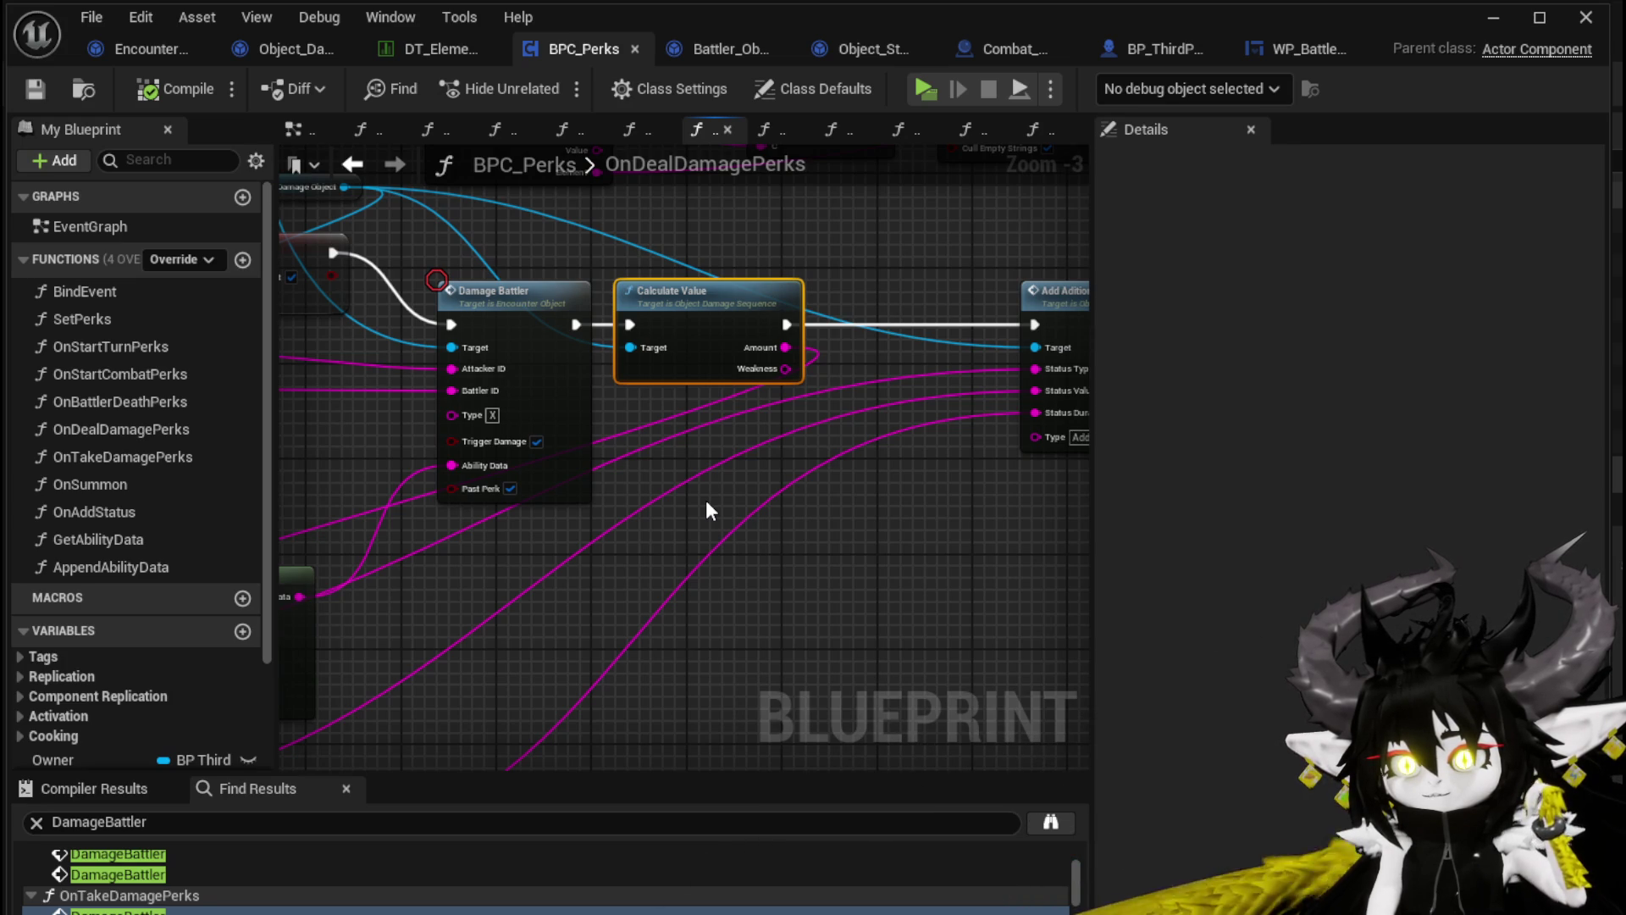
click(710, 508)
Wire the SET node's execution output into Calculate Value
mouse_move(638, 363)
mouse_down()
mouse_move(542, 385)
mouse_move(782, 450)
mouse_up()
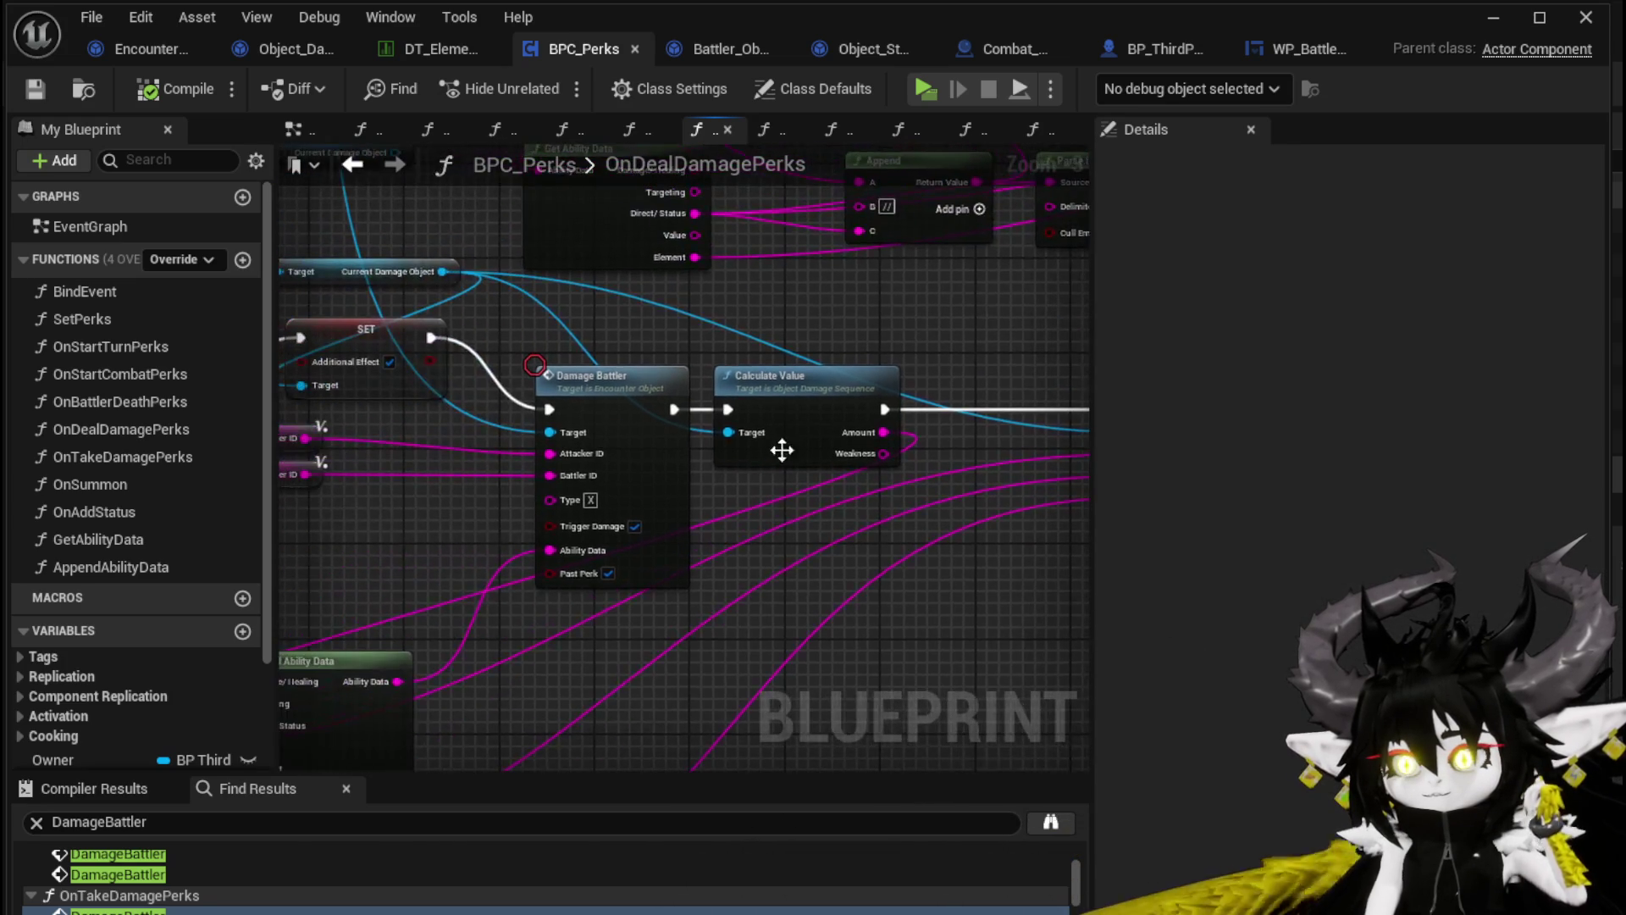
mouse_move(431, 337)
mouse_down()
mouse_move(541, 404)
mouse_move(726, 412)
mouse_up()
scroll(720, 412, down, 3)
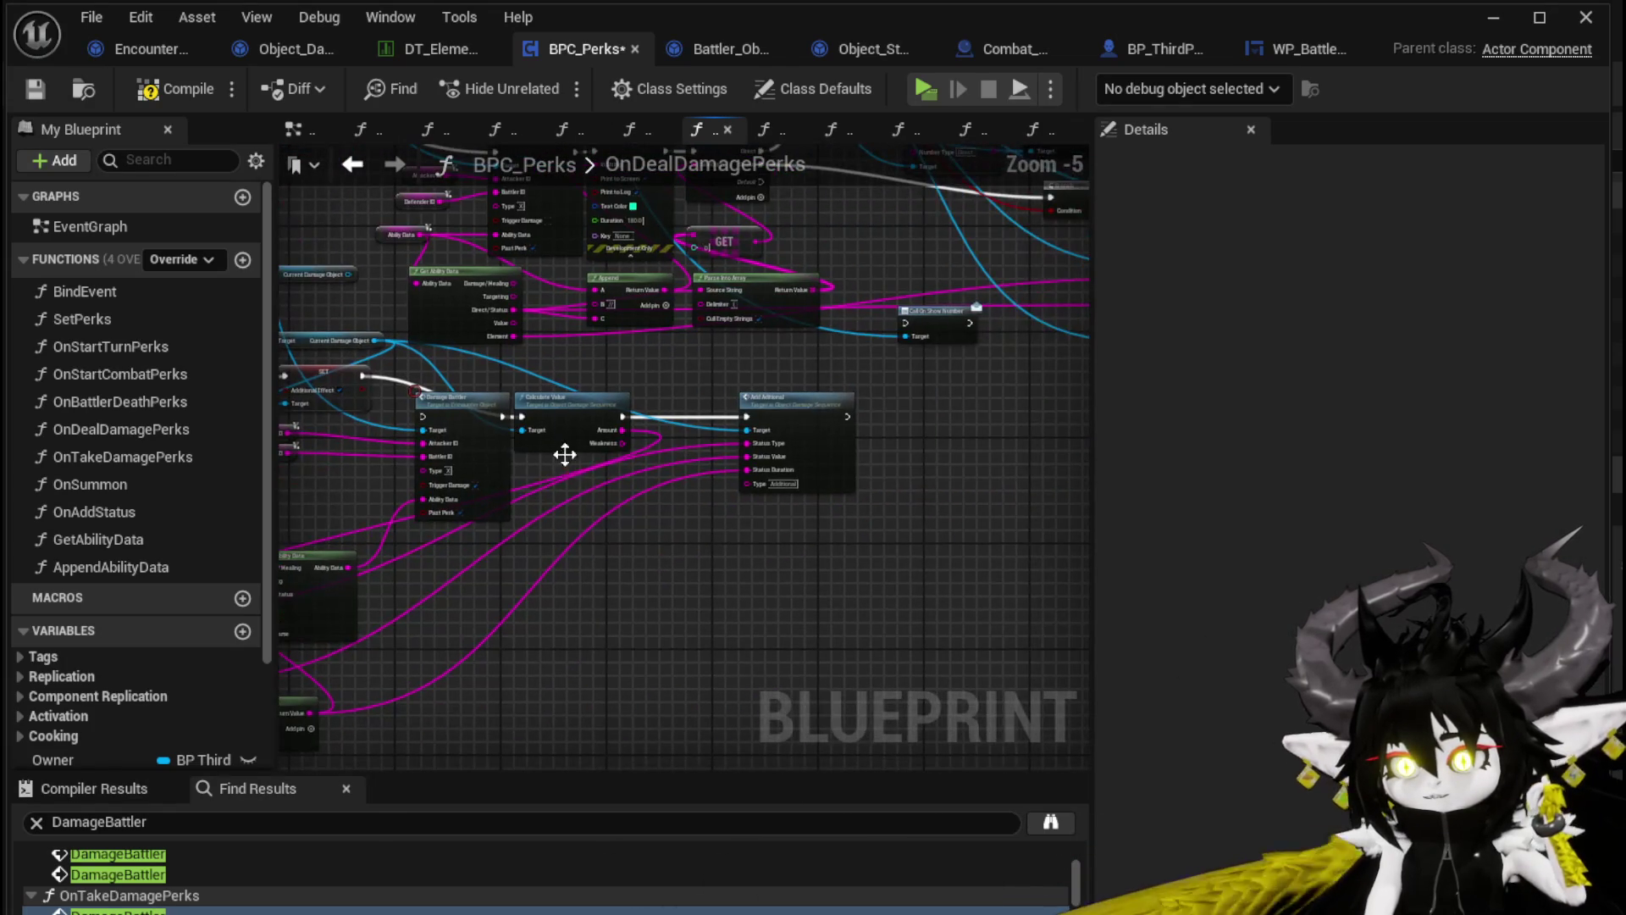
scroll(539, 464, up, 3)
Place Damage Battler after Add Additional, chain it, and return to the level editor
mouse_move(446, 399)
mouse_down()
mouse_move(1118, 592)
mouse_move(787, 436)
mouse_move(710, 428)
mouse_up()
mouse_move(491, 395)
mouse_down()
mouse_move(597, 430)
mouse_move(610, 389)
mouse_up()
click(802, 411)
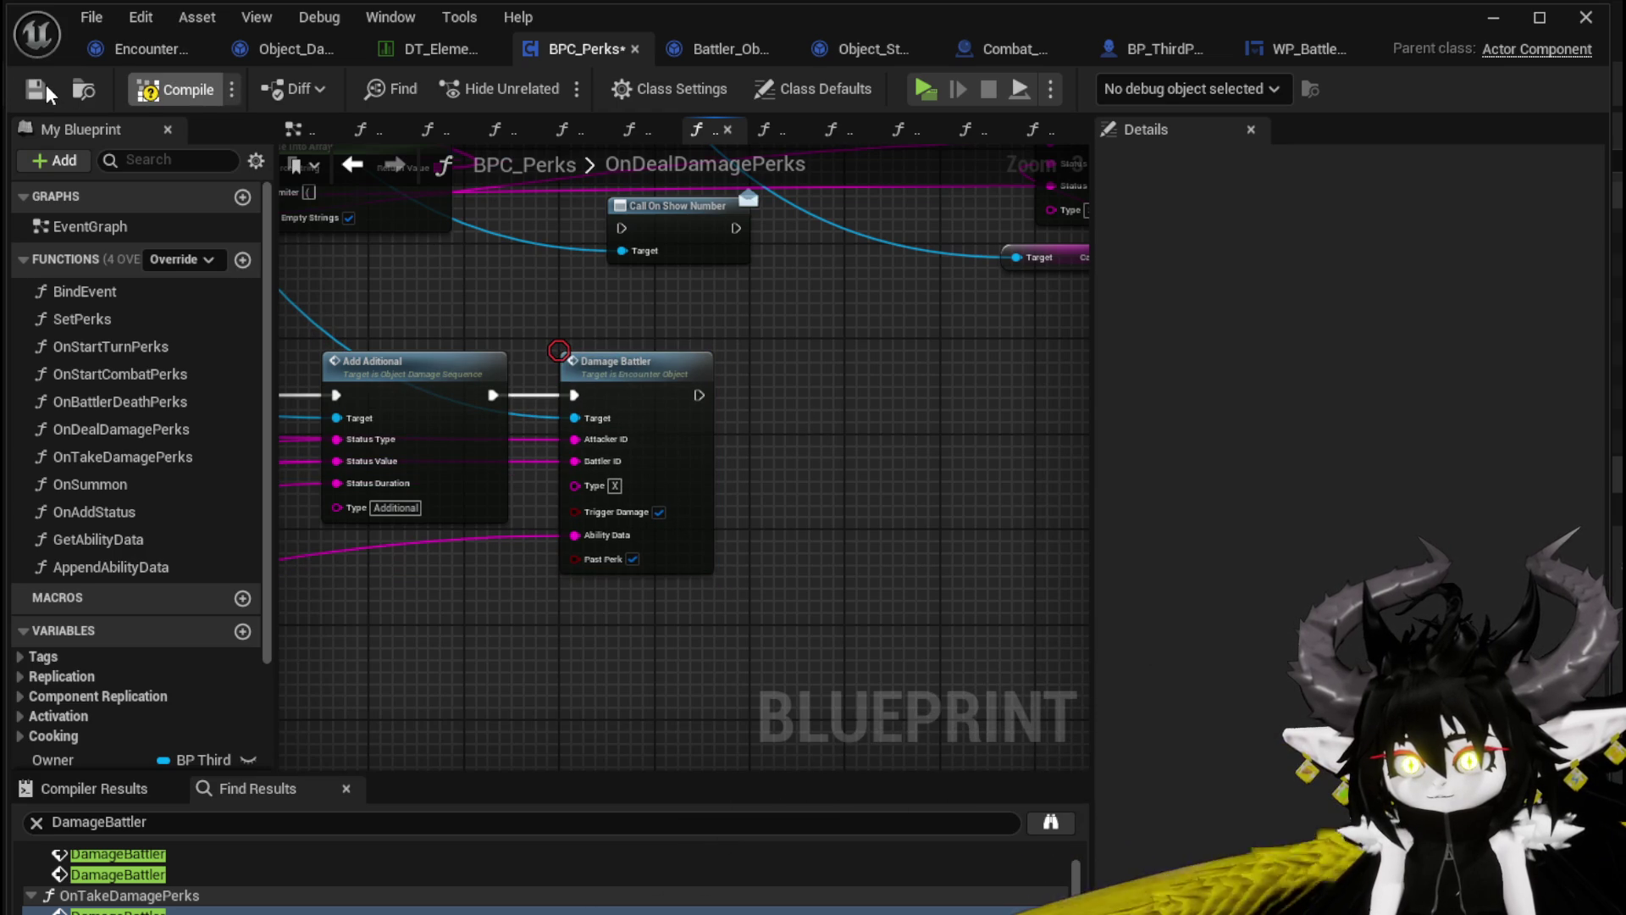
click(1475, 28)
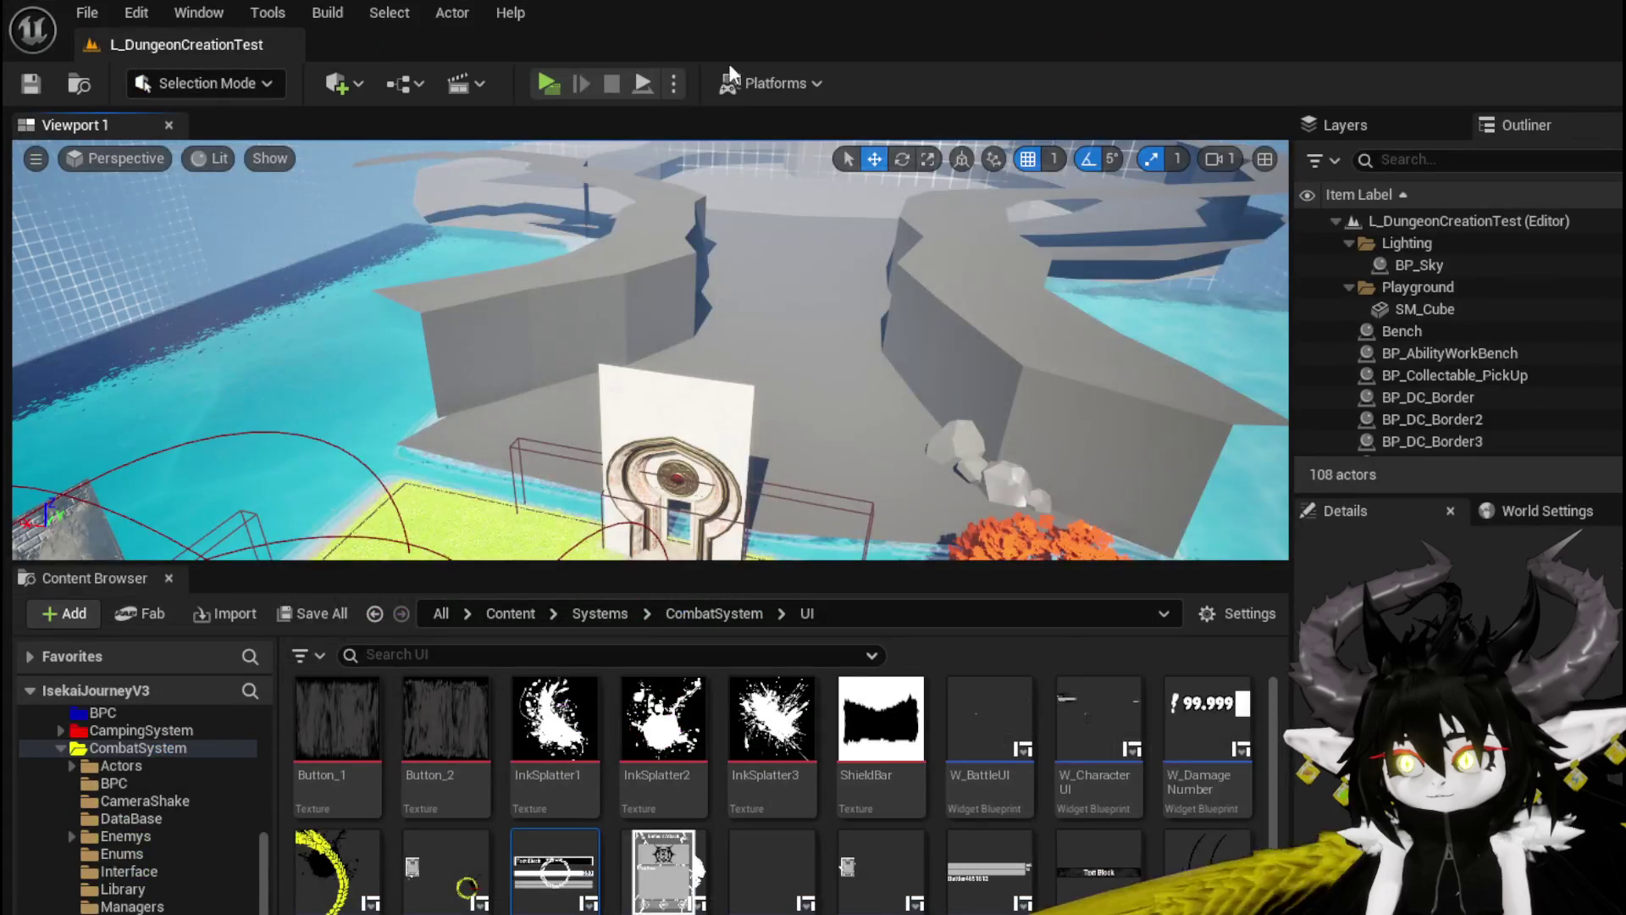
click(540, 83)
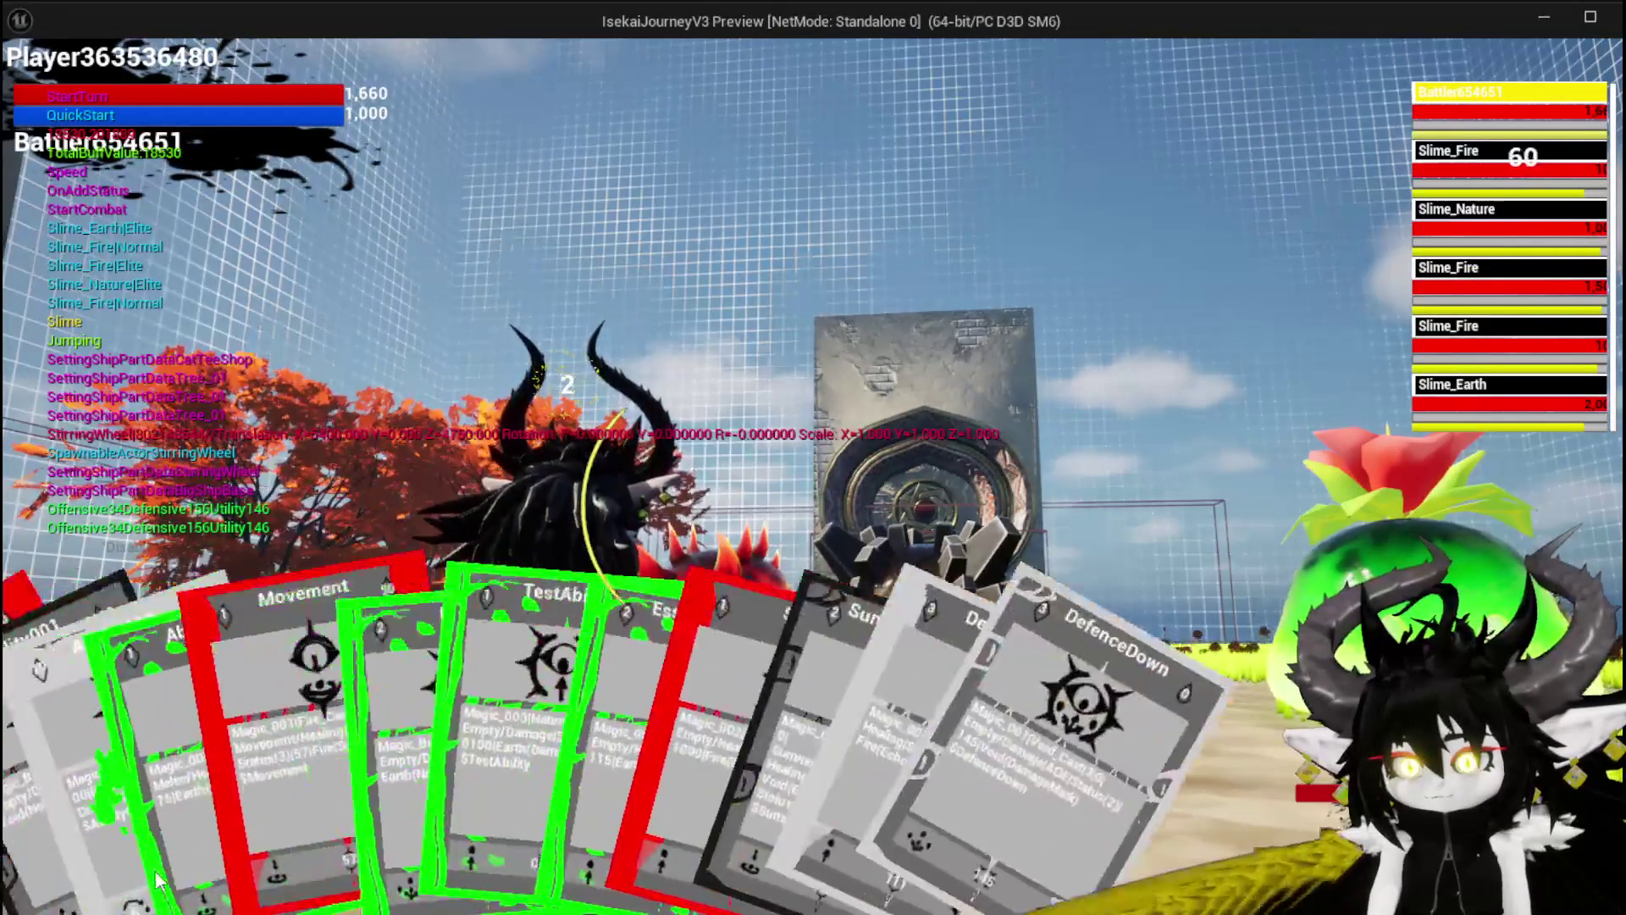
click(36, 801)
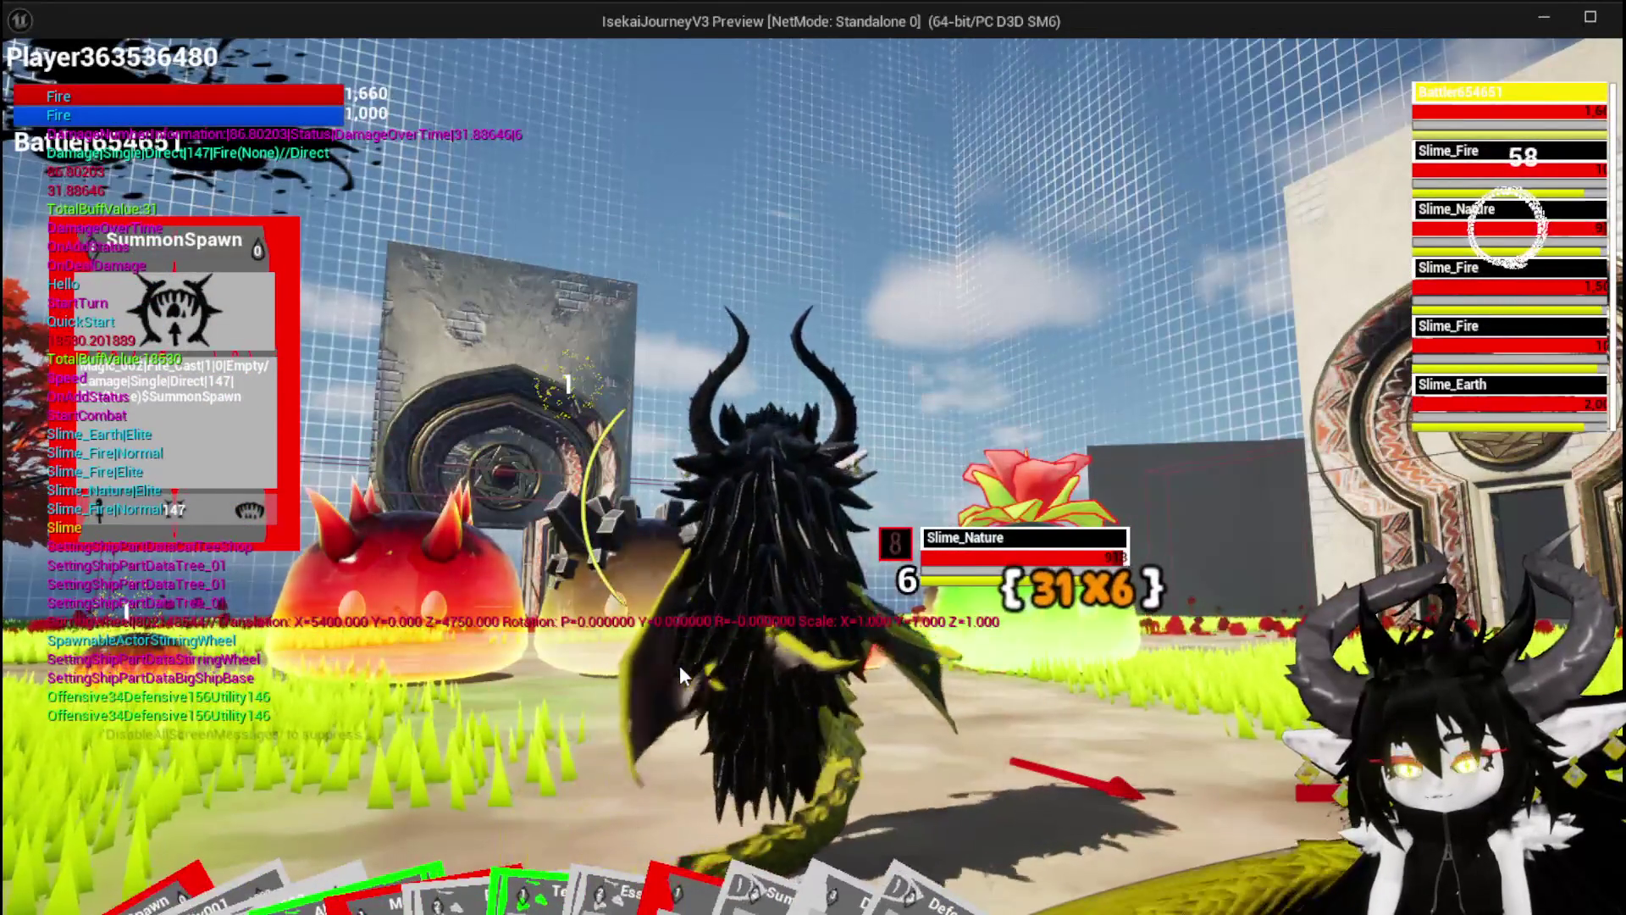
key(e)
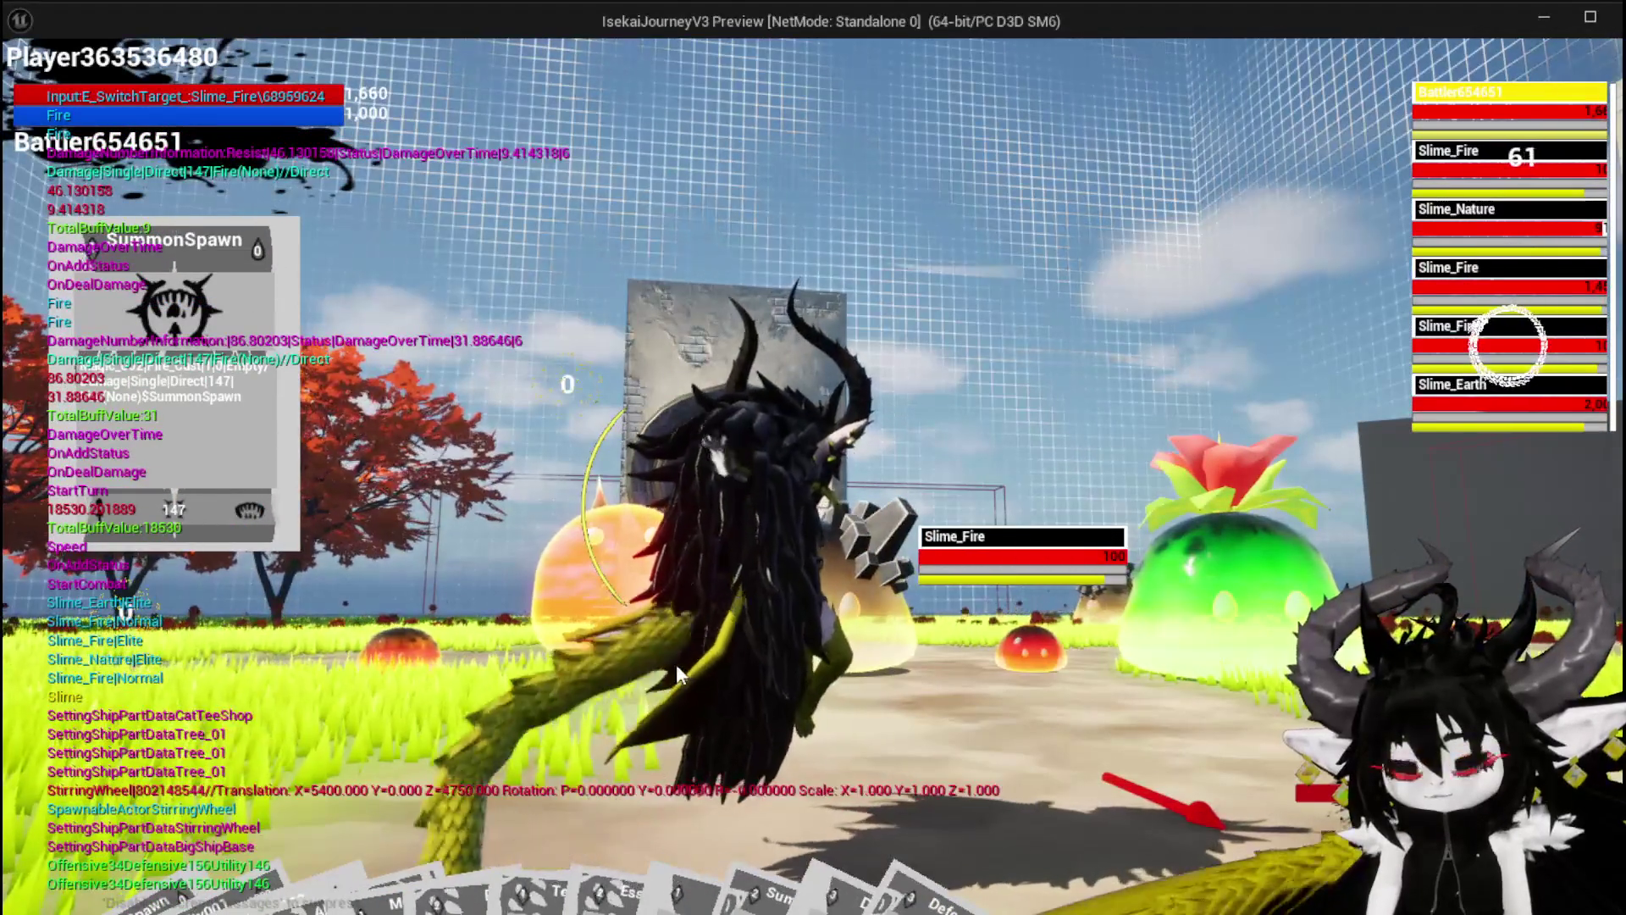
key(alt+Tab)
click(611, 83)
click(30, 83)
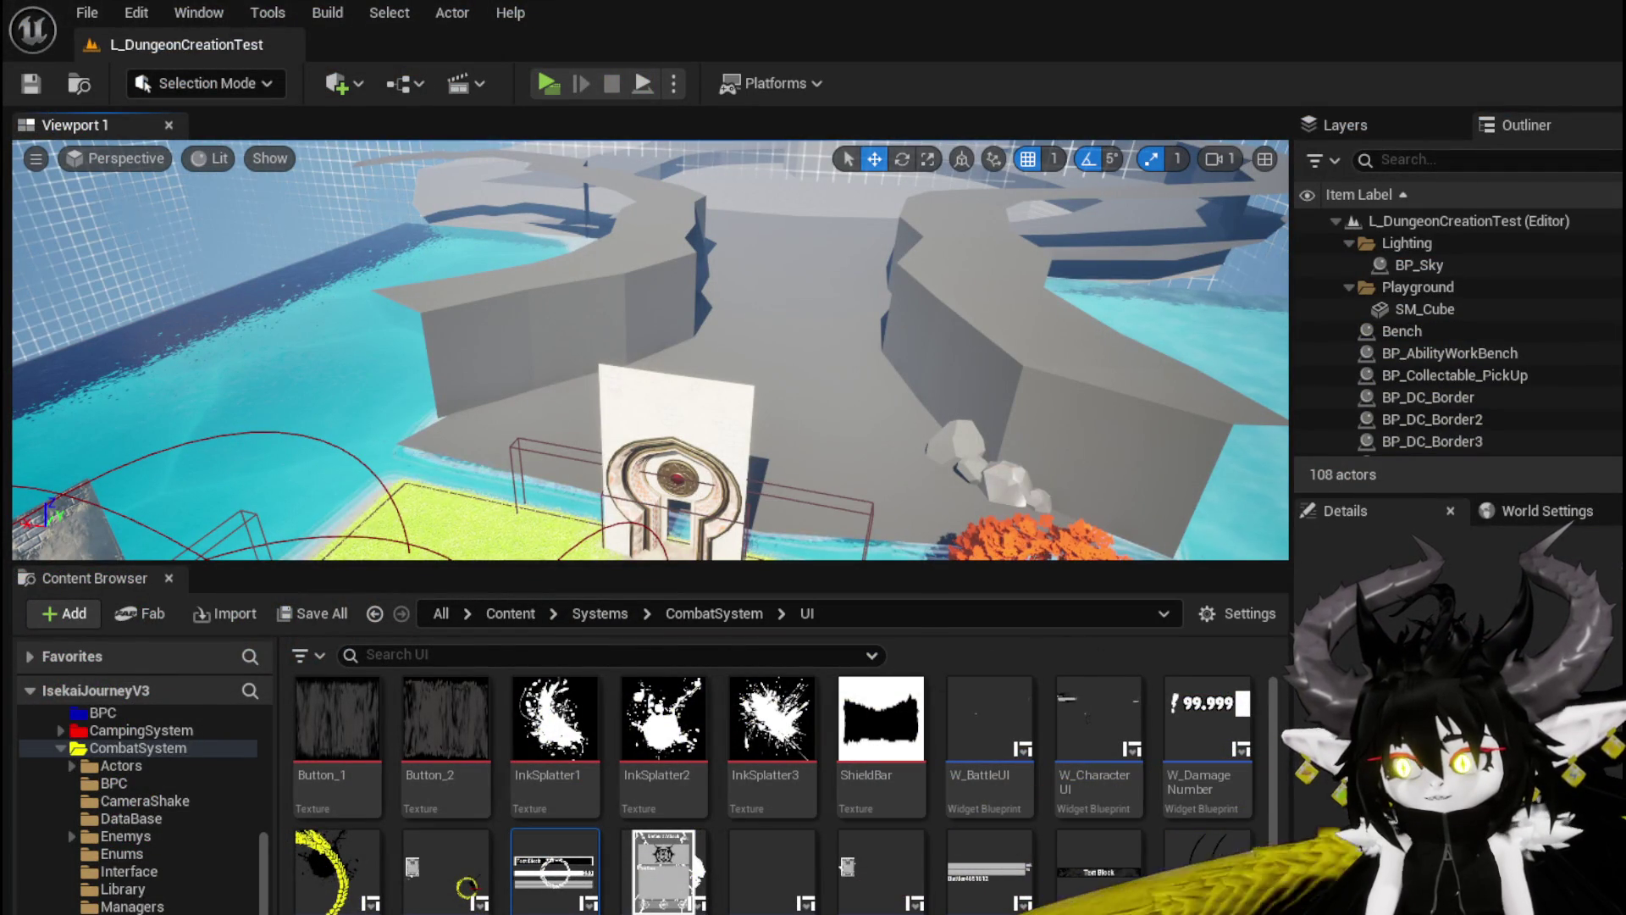
Back in BPC_Perks, reposition Damage Battler and connect the SET node's execution output to it
key(alt+Tab)
scroll(344, 577, up, 3)
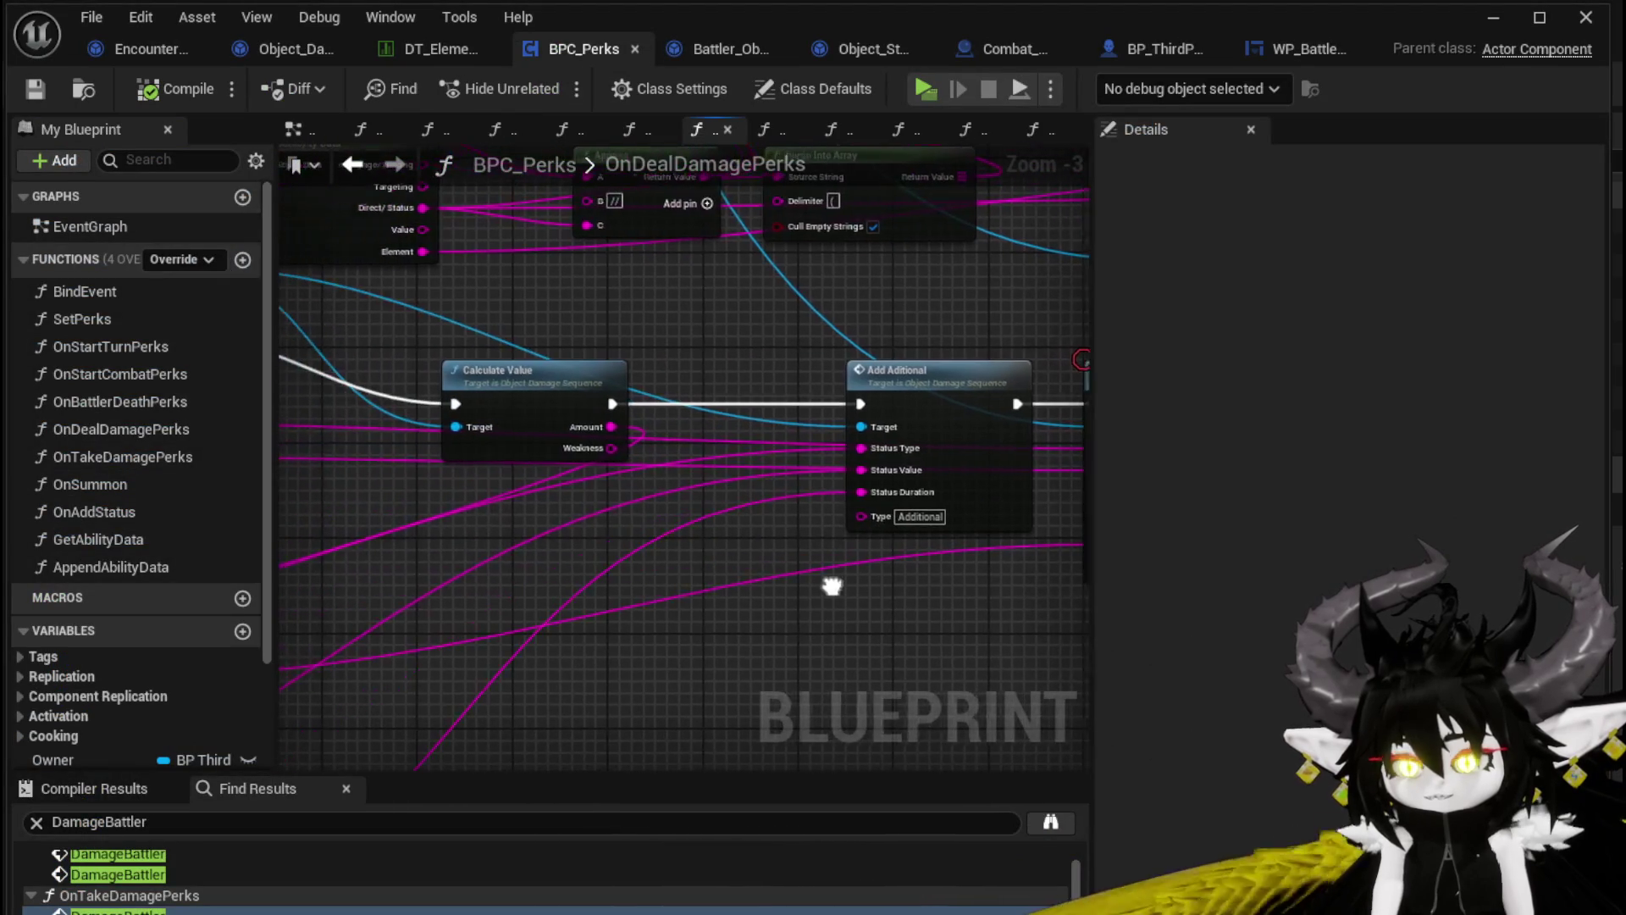
scroll(677, 521, down, 2)
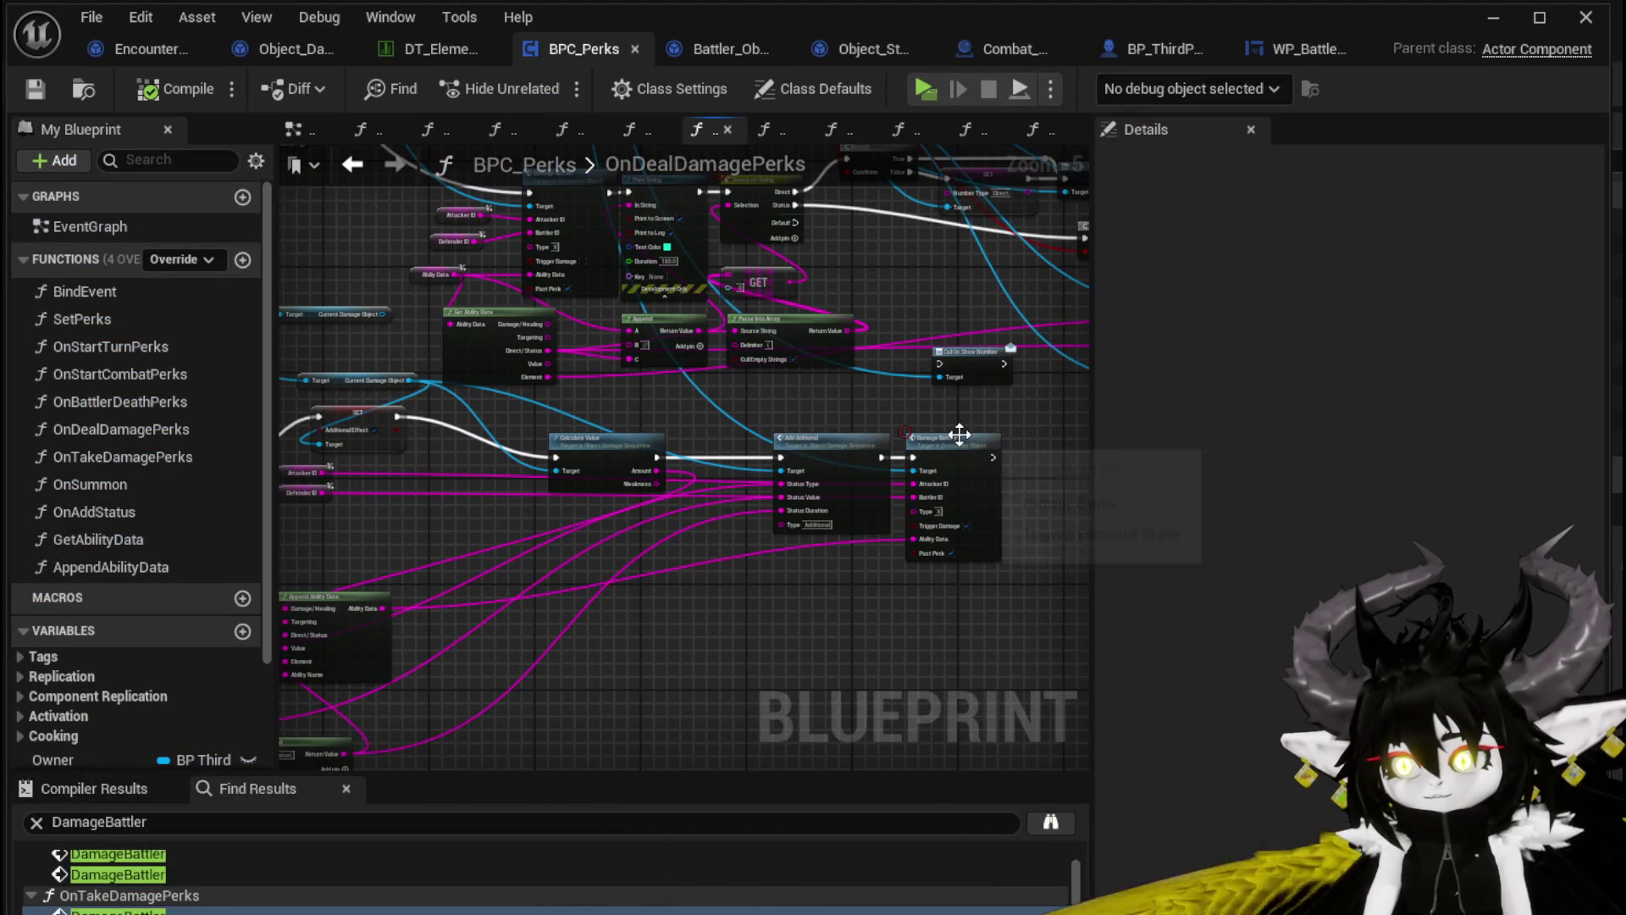
click(687, 550)
drag(687, 546, 613, 506)
mouse_move(398, 417)
mouse_down()
mouse_move(581, 525)
mouse_move(780, 458)
mouse_up()
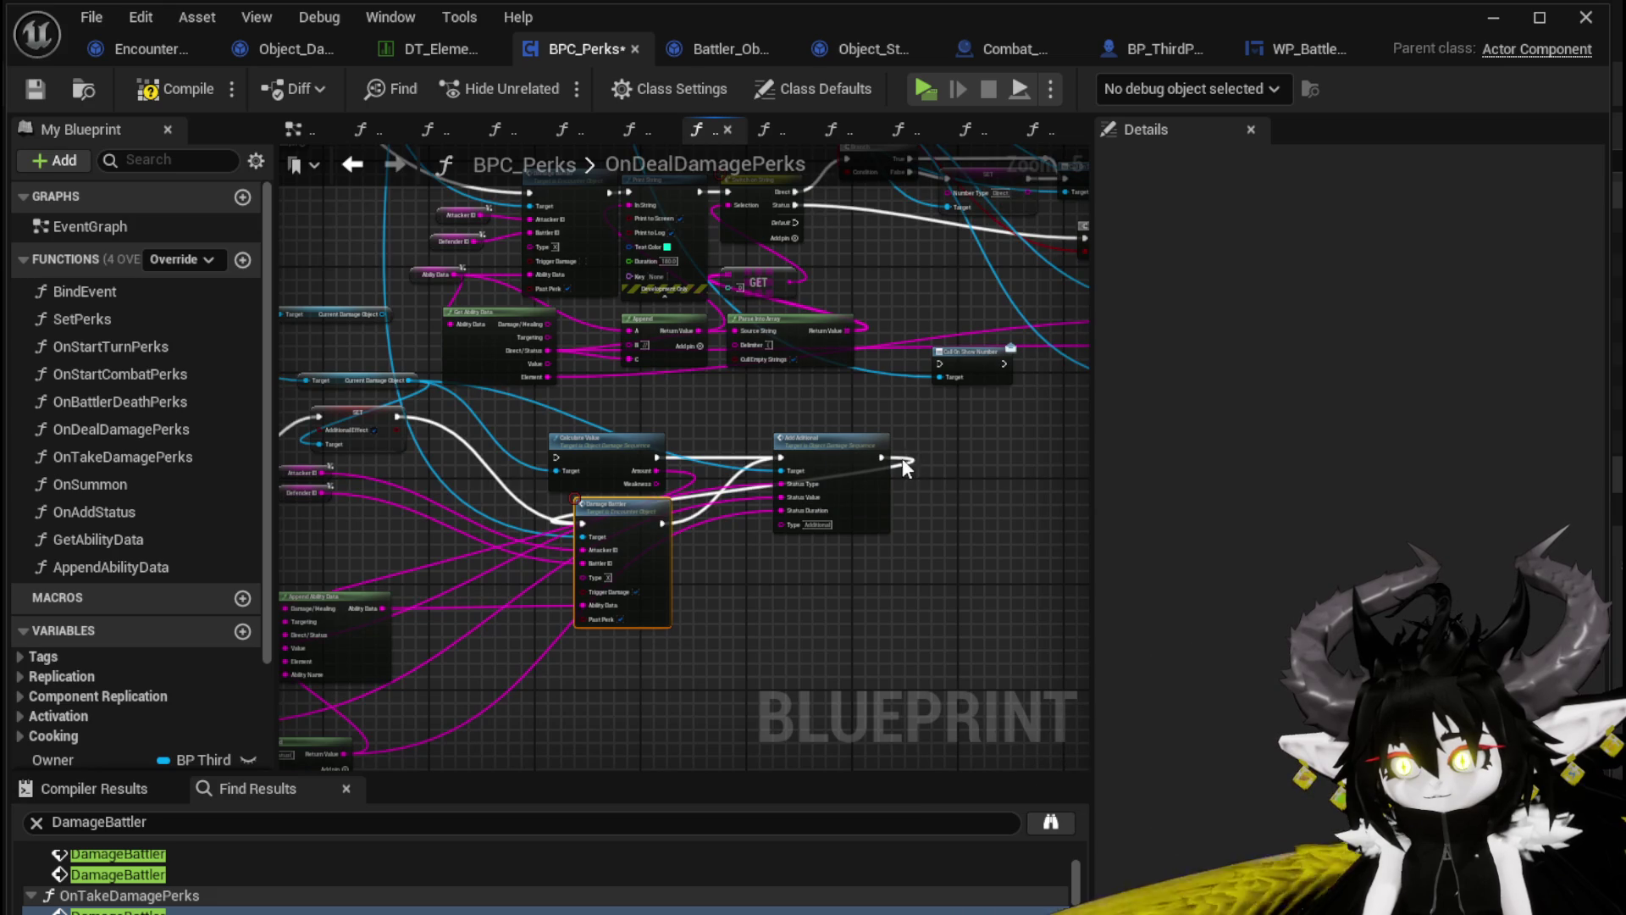
Delete the Calculate Value node, move Damage Battler into its place, and compile BPC_Perks
click(606, 441)
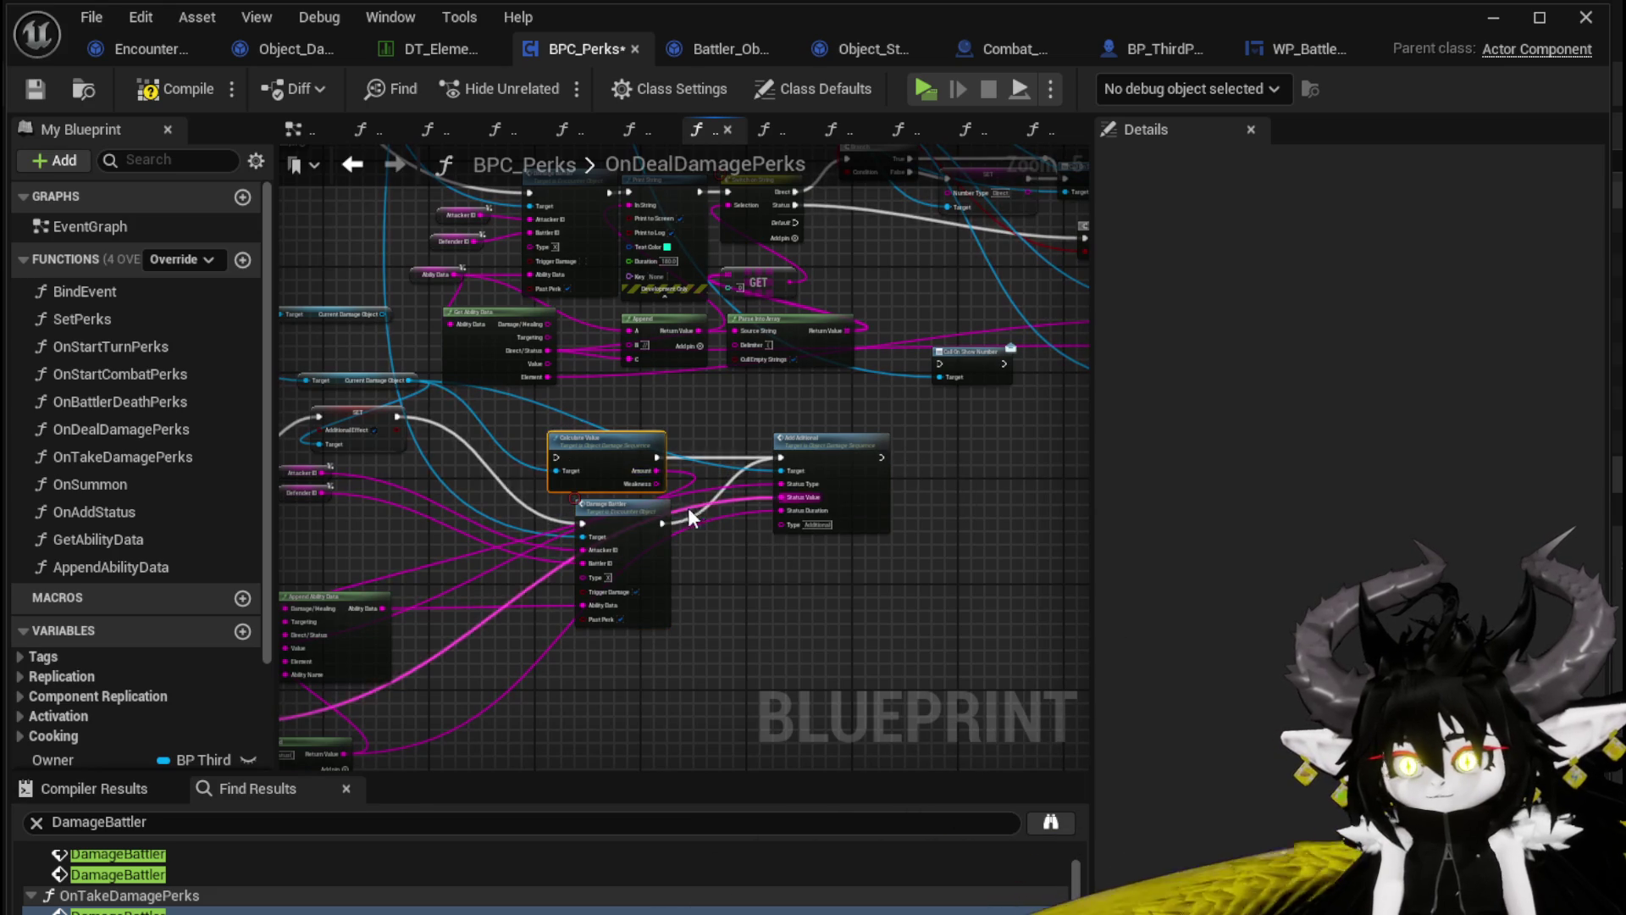
key(Delete)
drag(623, 505, 617, 485)
scroll(791, 526, up, 1)
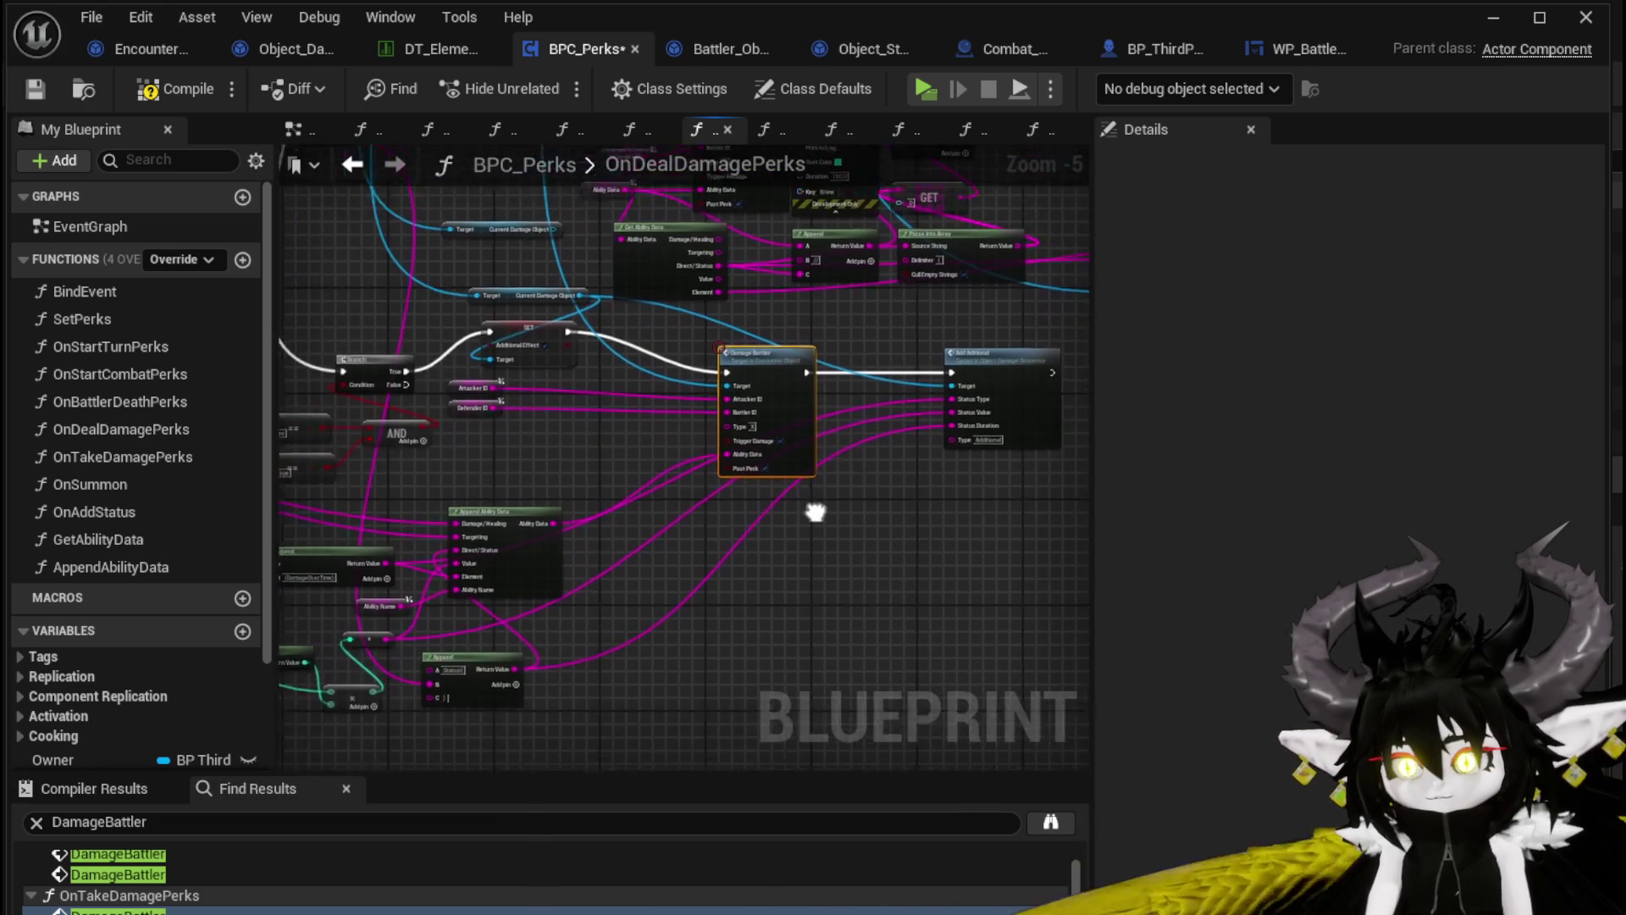
click(165, 89)
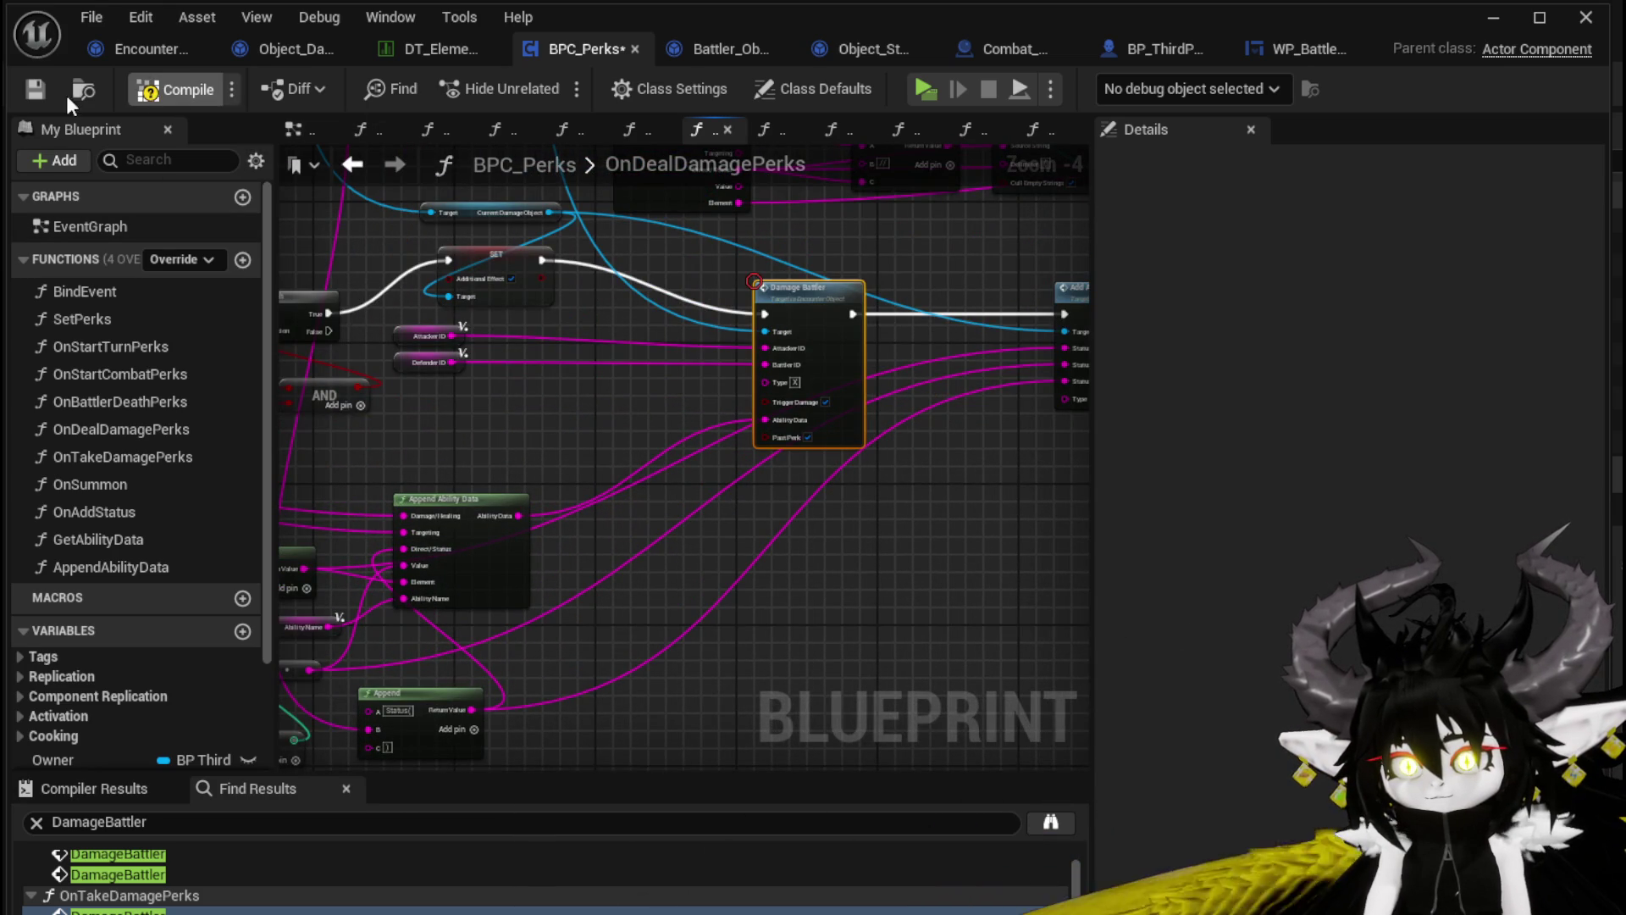
Review the Append Ability Data, Fire/Damage comparison, Parse Into Array and GET nodes
mouse_move(627, 455)
mouse_down()
mouse_move(860, 467)
mouse_move(814, 449)
mouse_up()
drag(403, 436, 721, 482)
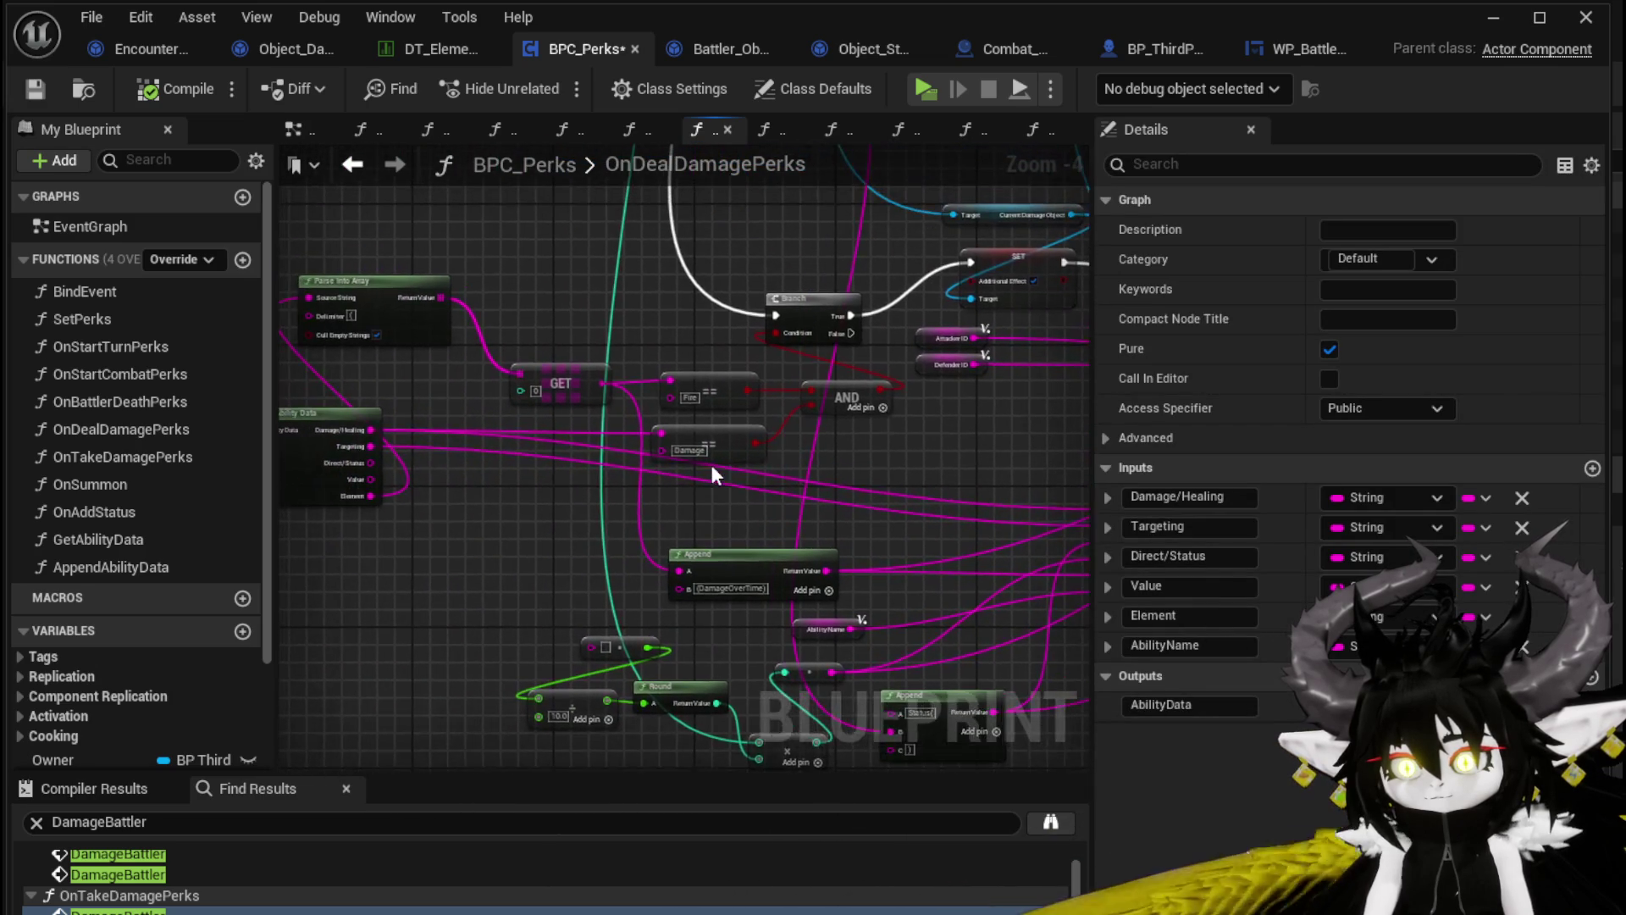
drag(515, 510, 642, 503)
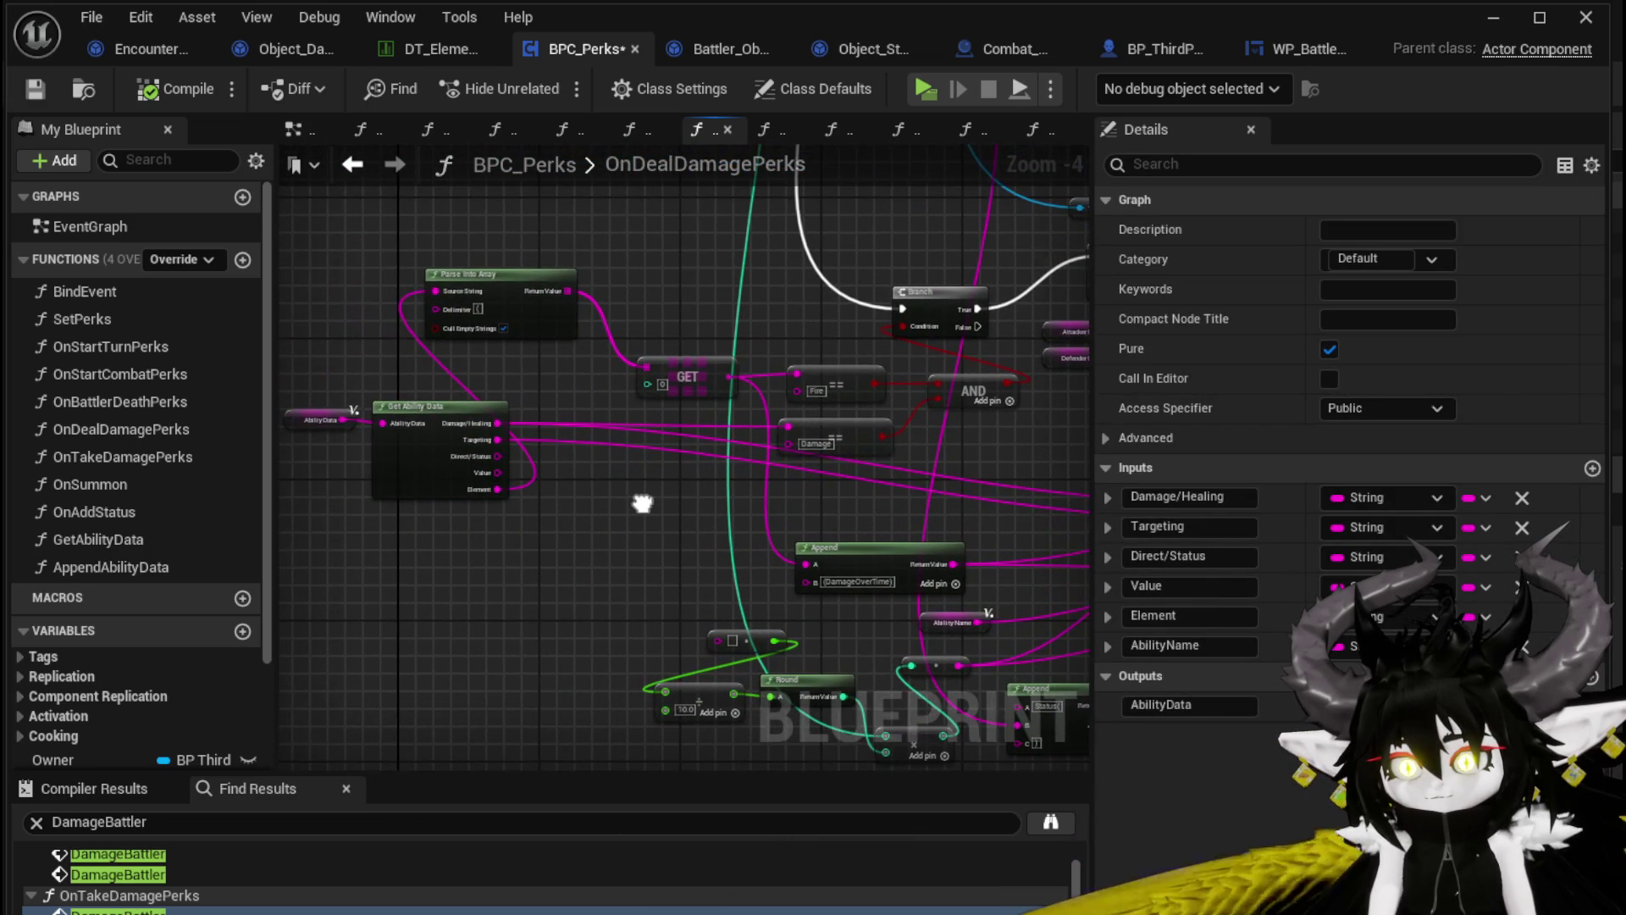